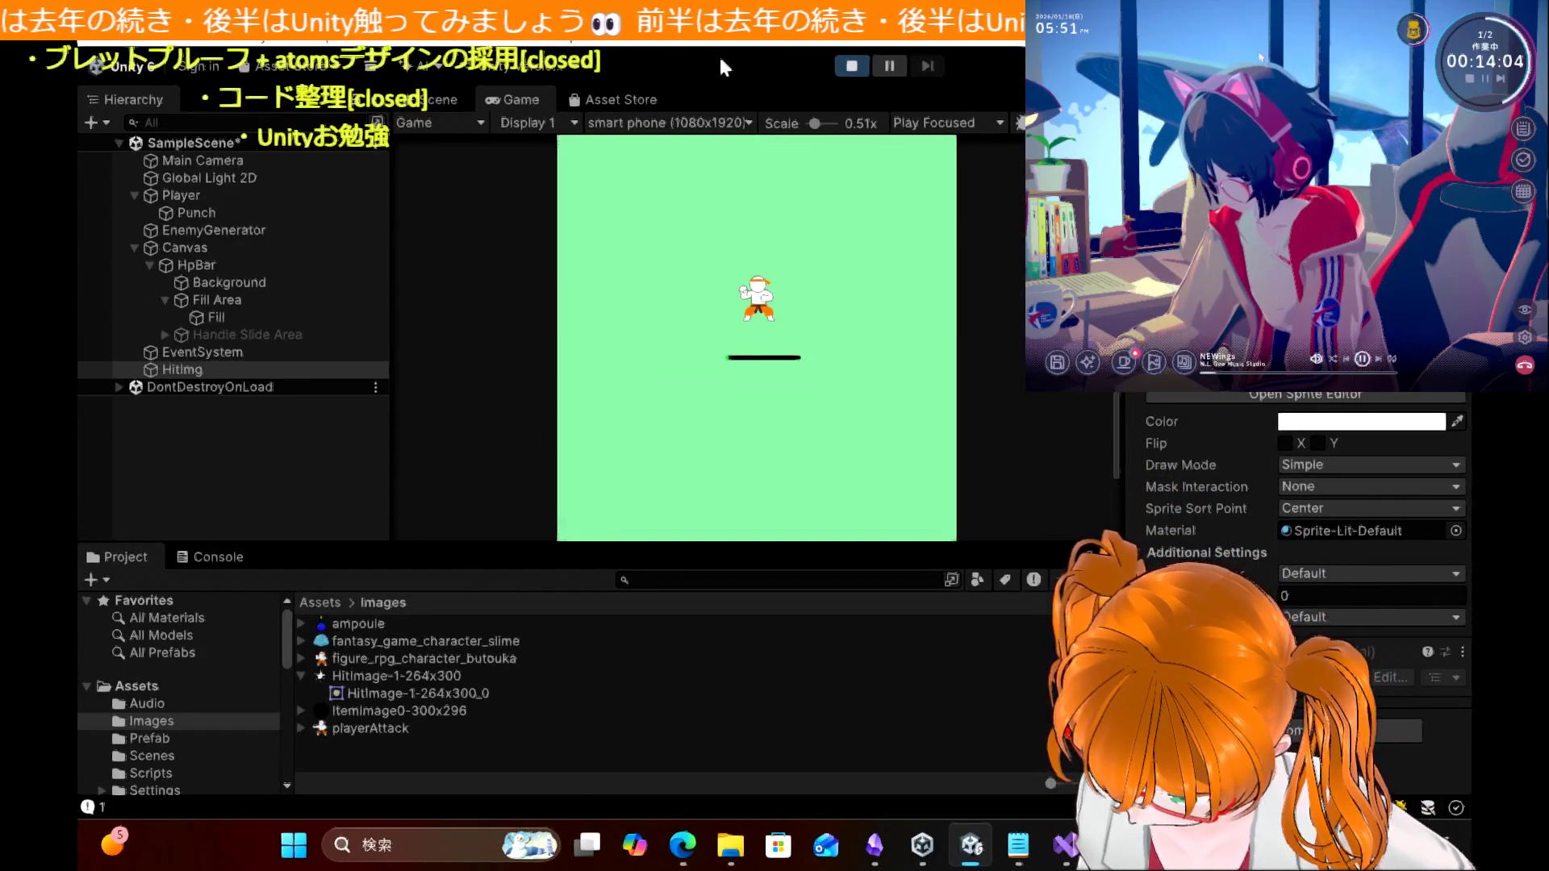
Step: Move the player right during the playtest, then stop Play mode
{"action": "key", "text": "Right"}
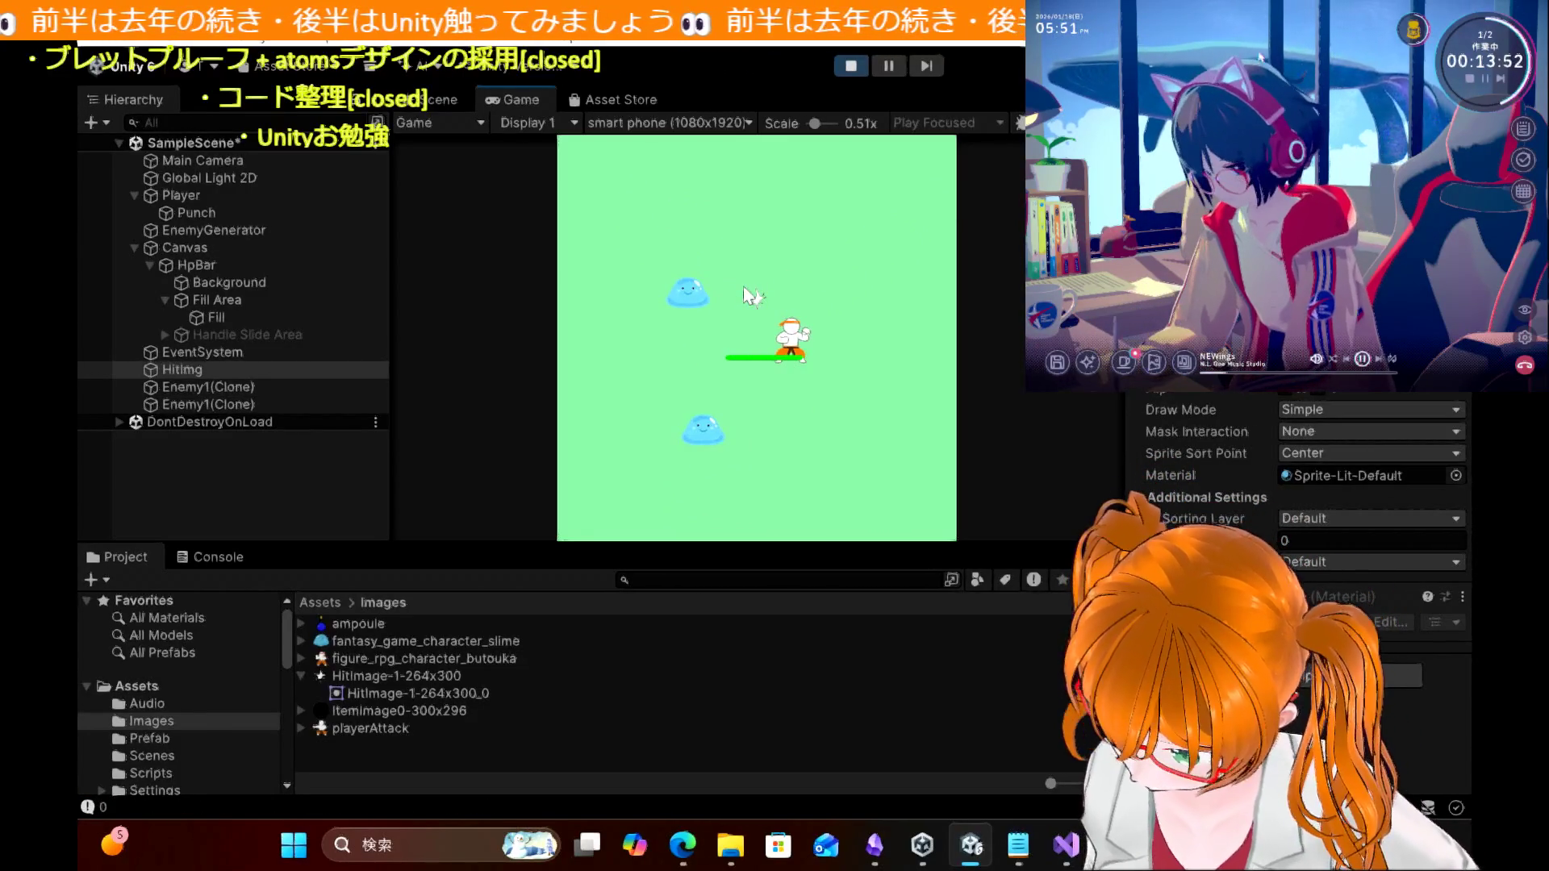
{"action": "left_click", "coordinate": [868, 64]}
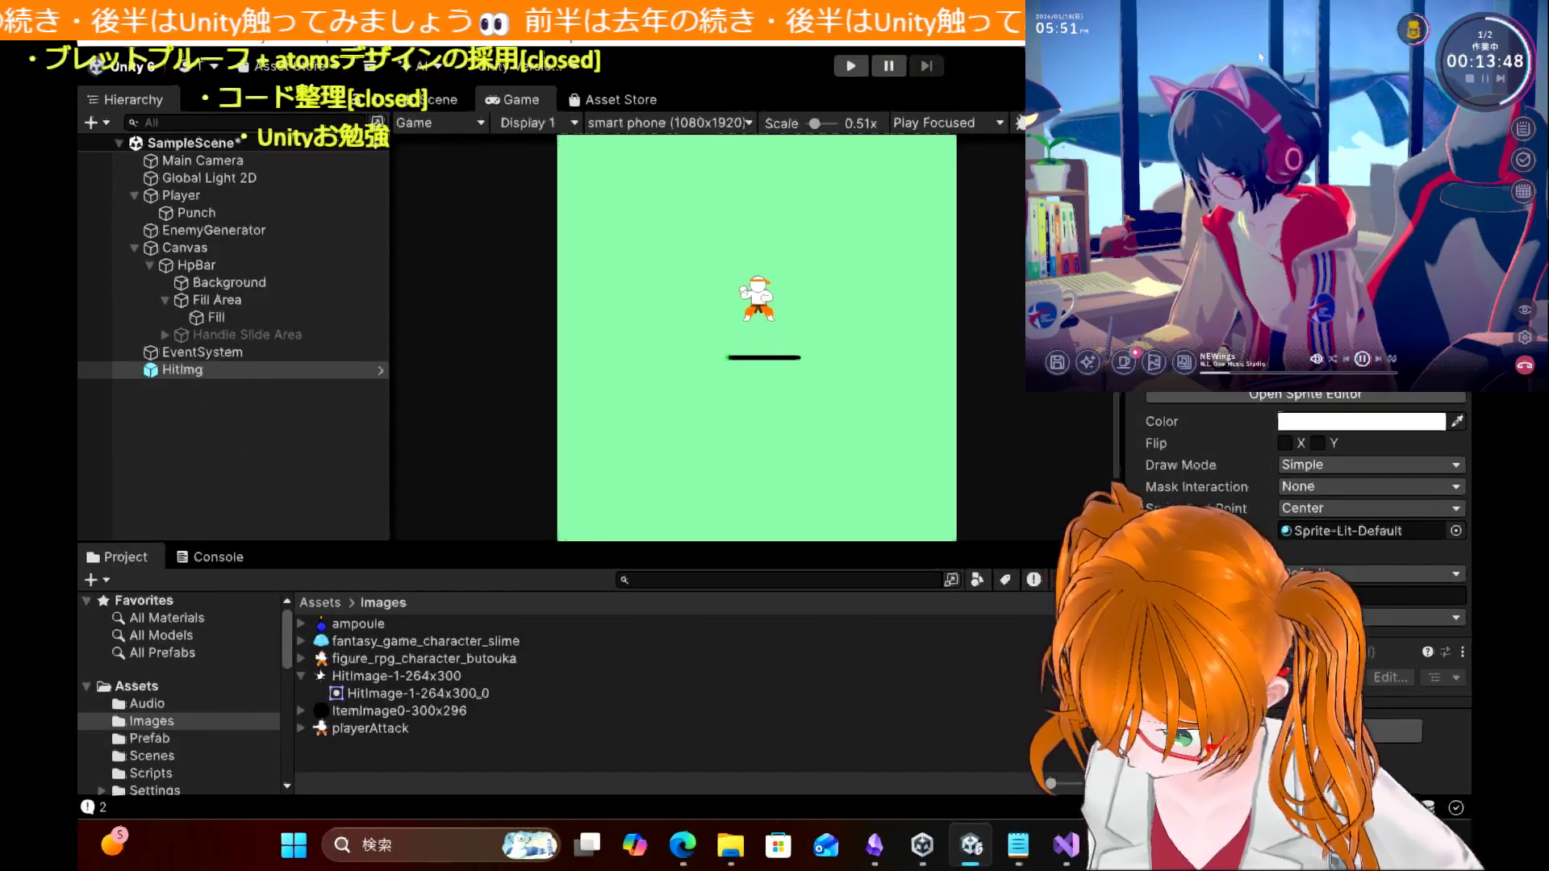
Step: Delete the HitImg object from the scene and glance at the HitImage-1-264x300 texture settings
{"action": "left_click", "coordinate": [184, 444]}
{"action": "left_click", "coordinate": [179, 371]}
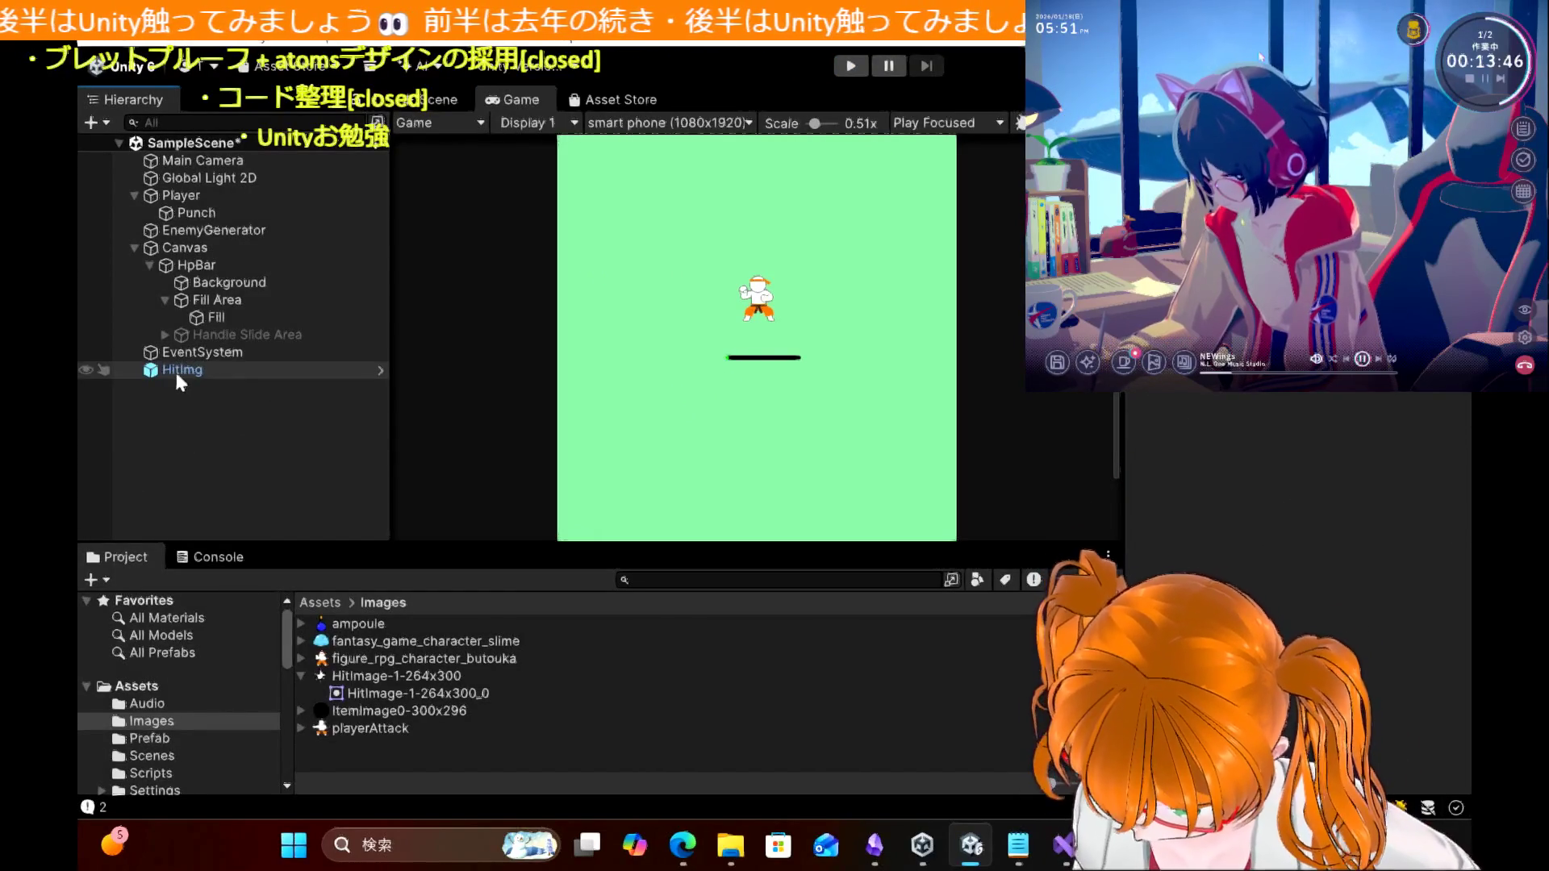
{"action": "key", "text": "Delete"}
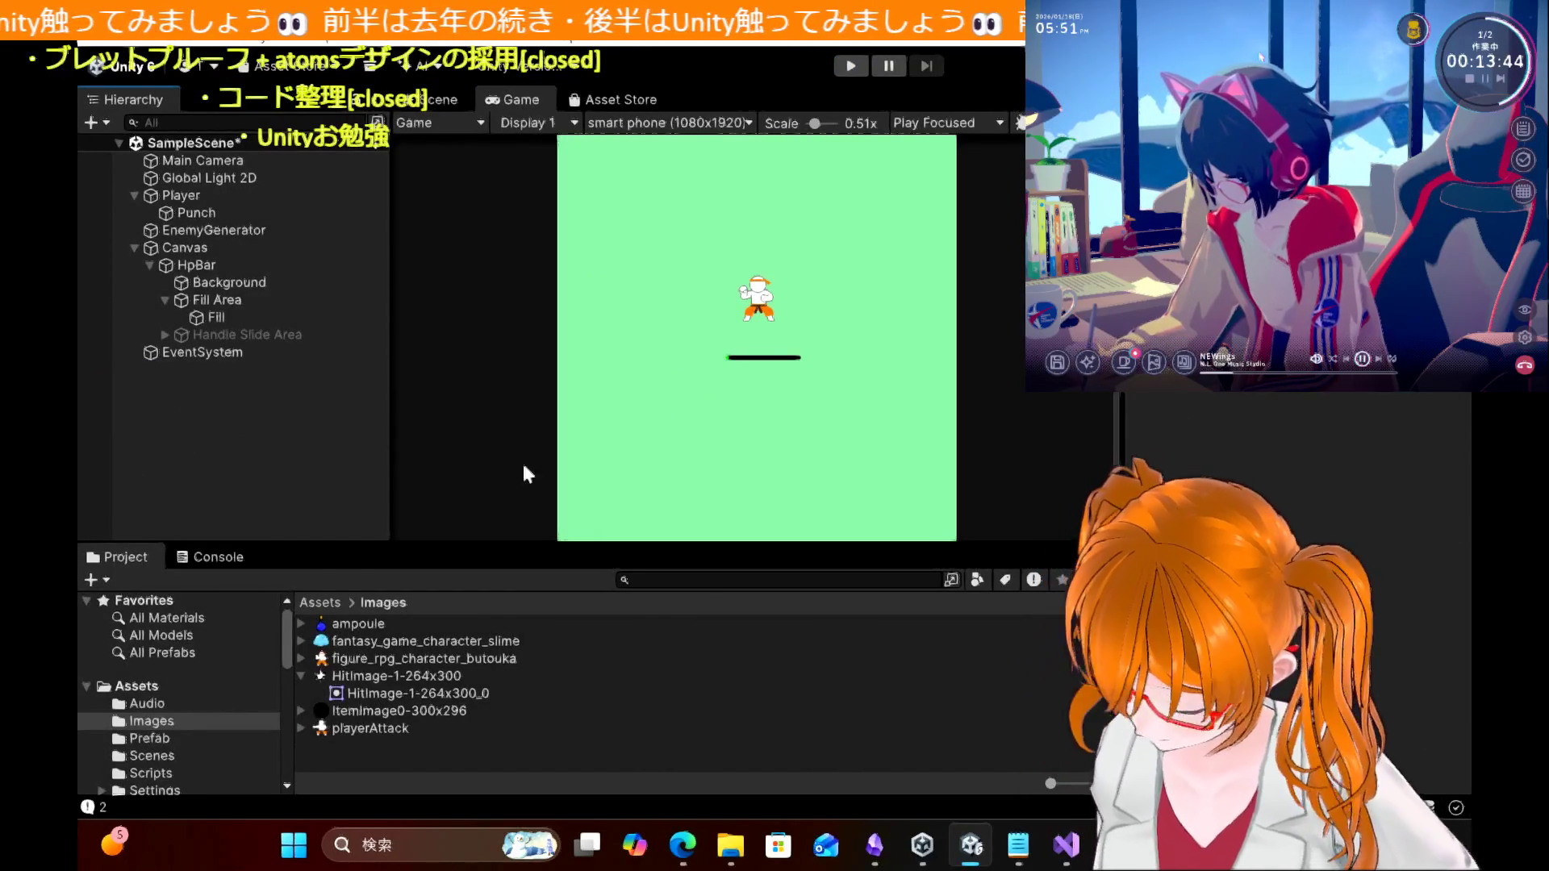
{"action": "left_click", "coordinate": [381, 680]}
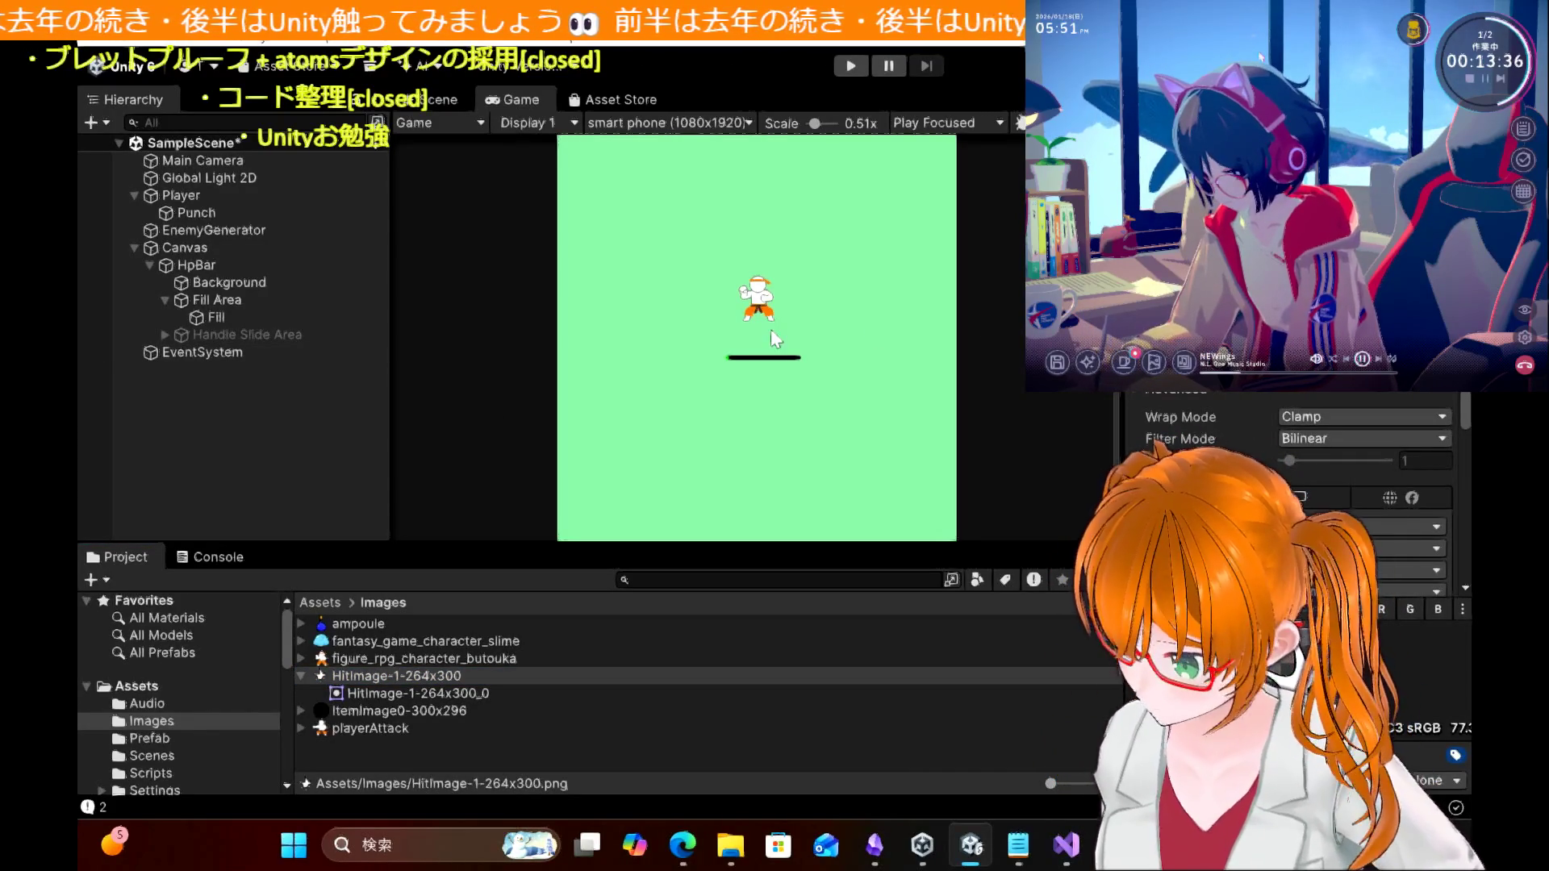
{"action": "left_click", "coordinate": [708, 452]}
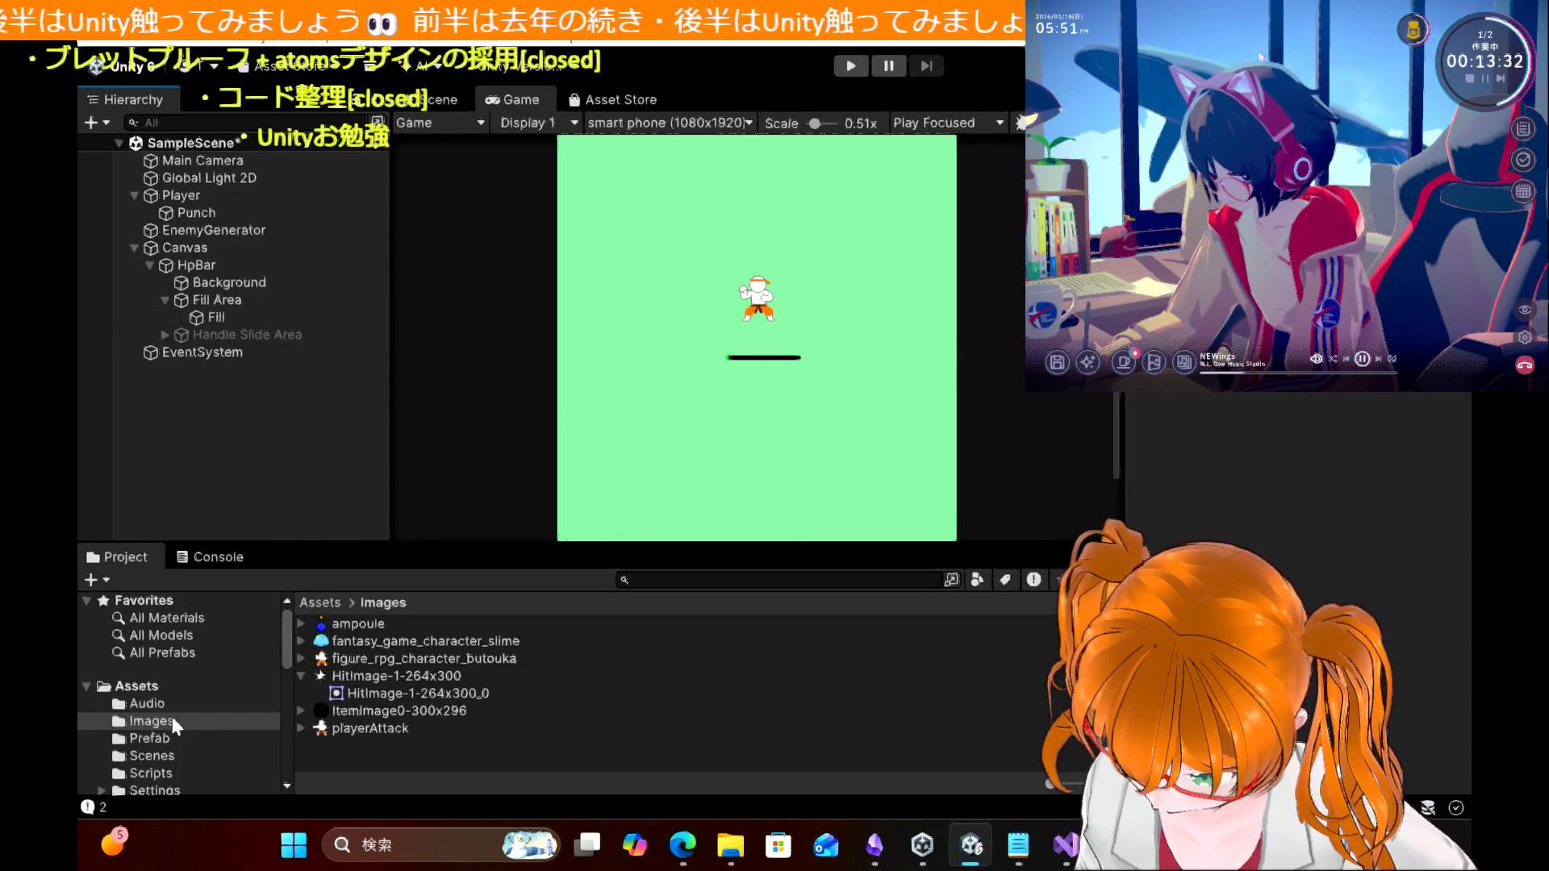
Step: Place the HitImg prefab from the Prefab folder into the scene and start a playtest
{"action": "left_click", "coordinate": [171, 736]}
{"action": "left_click_drag", "start_coordinate": [345, 643], "coordinate": [239, 426]}
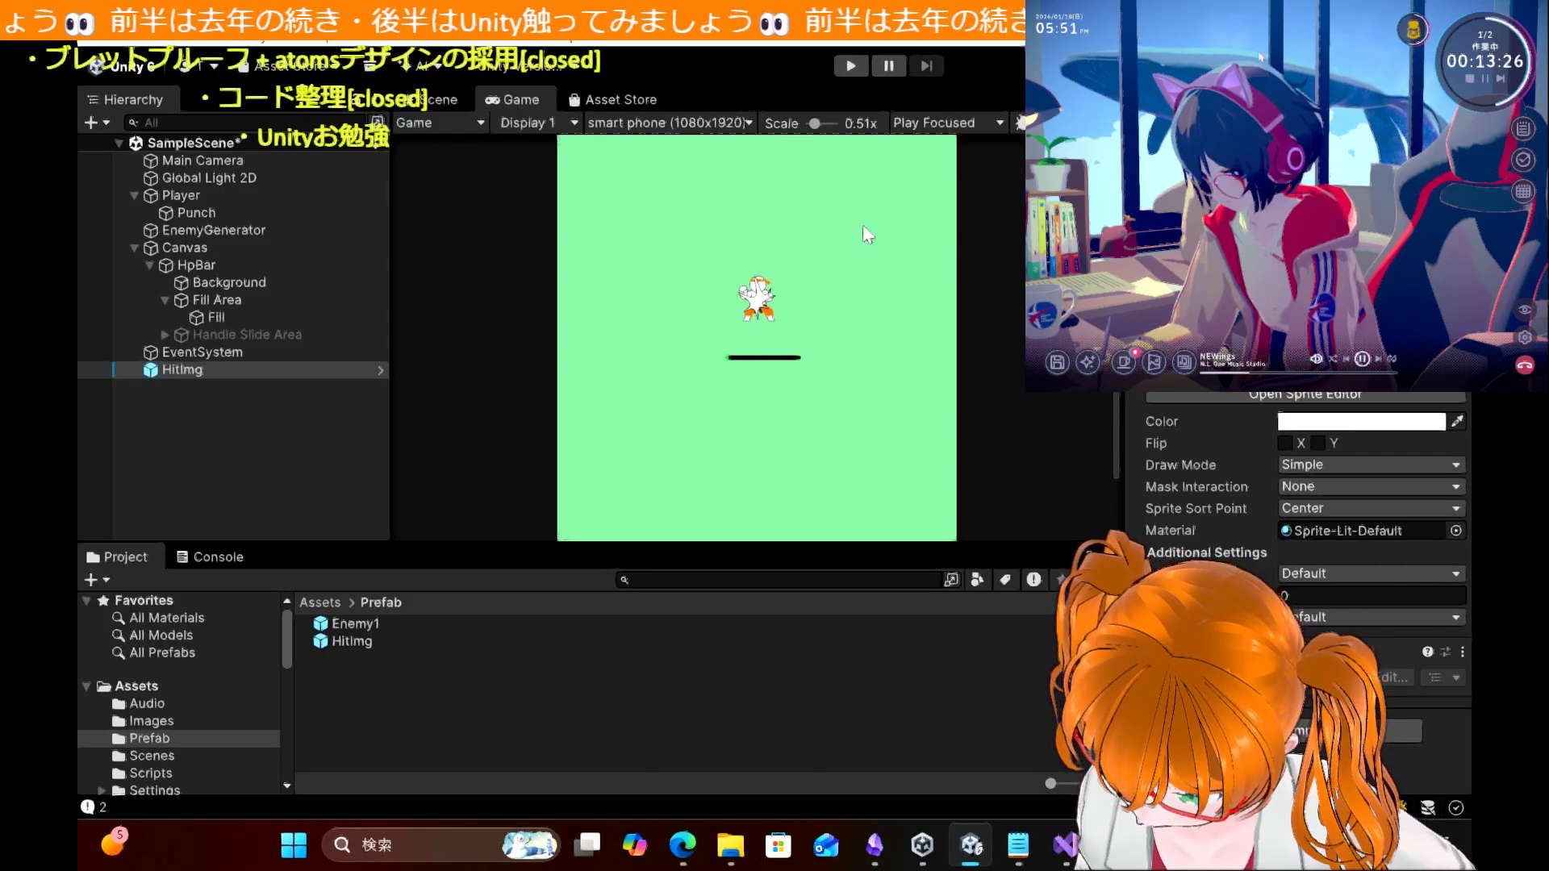
{"action": "left_click", "coordinate": [847, 70]}
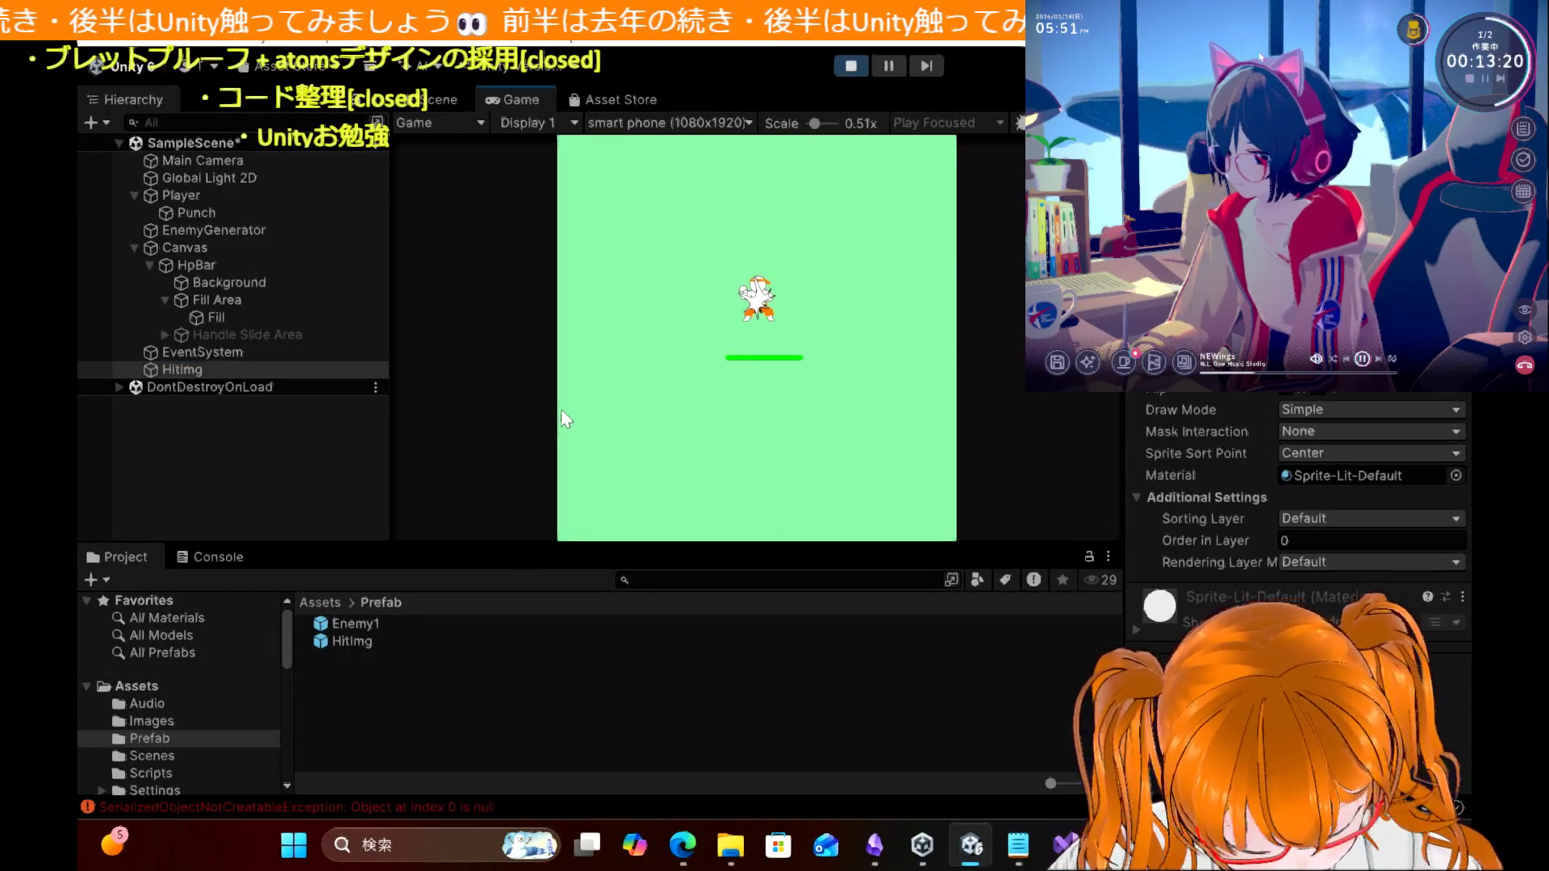
{"action": "key", "text": "Left"}
{"action": "key", "text": "Up"}
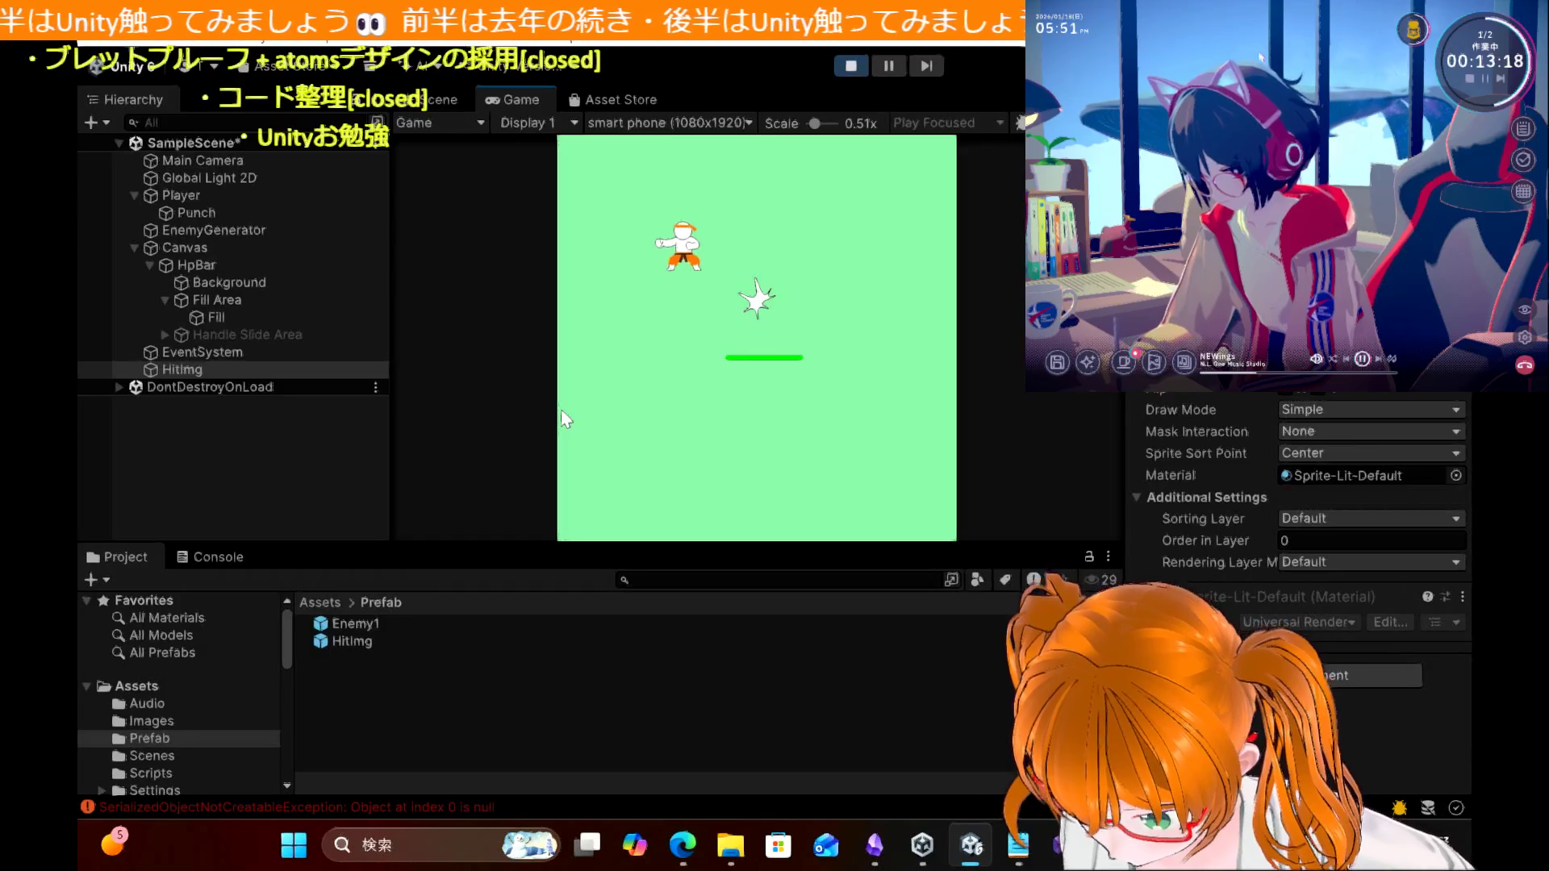
{"action": "key", "text": "Down"}
{"action": "key", "text": "Right"}
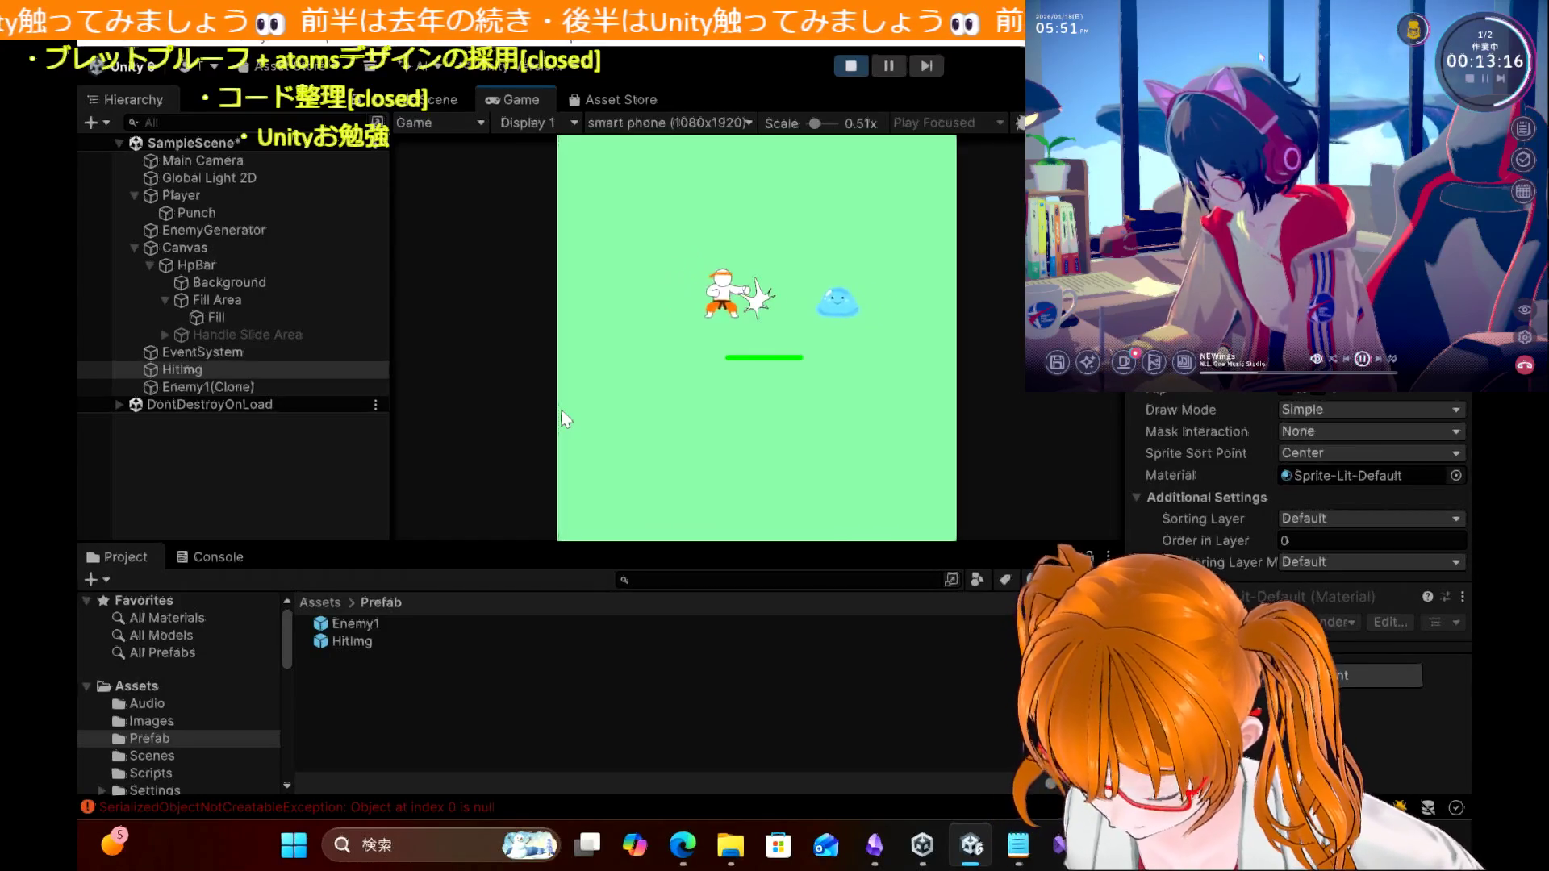
{"action": "key", "text": "Left"}
{"action": "key", "text": "Right"}
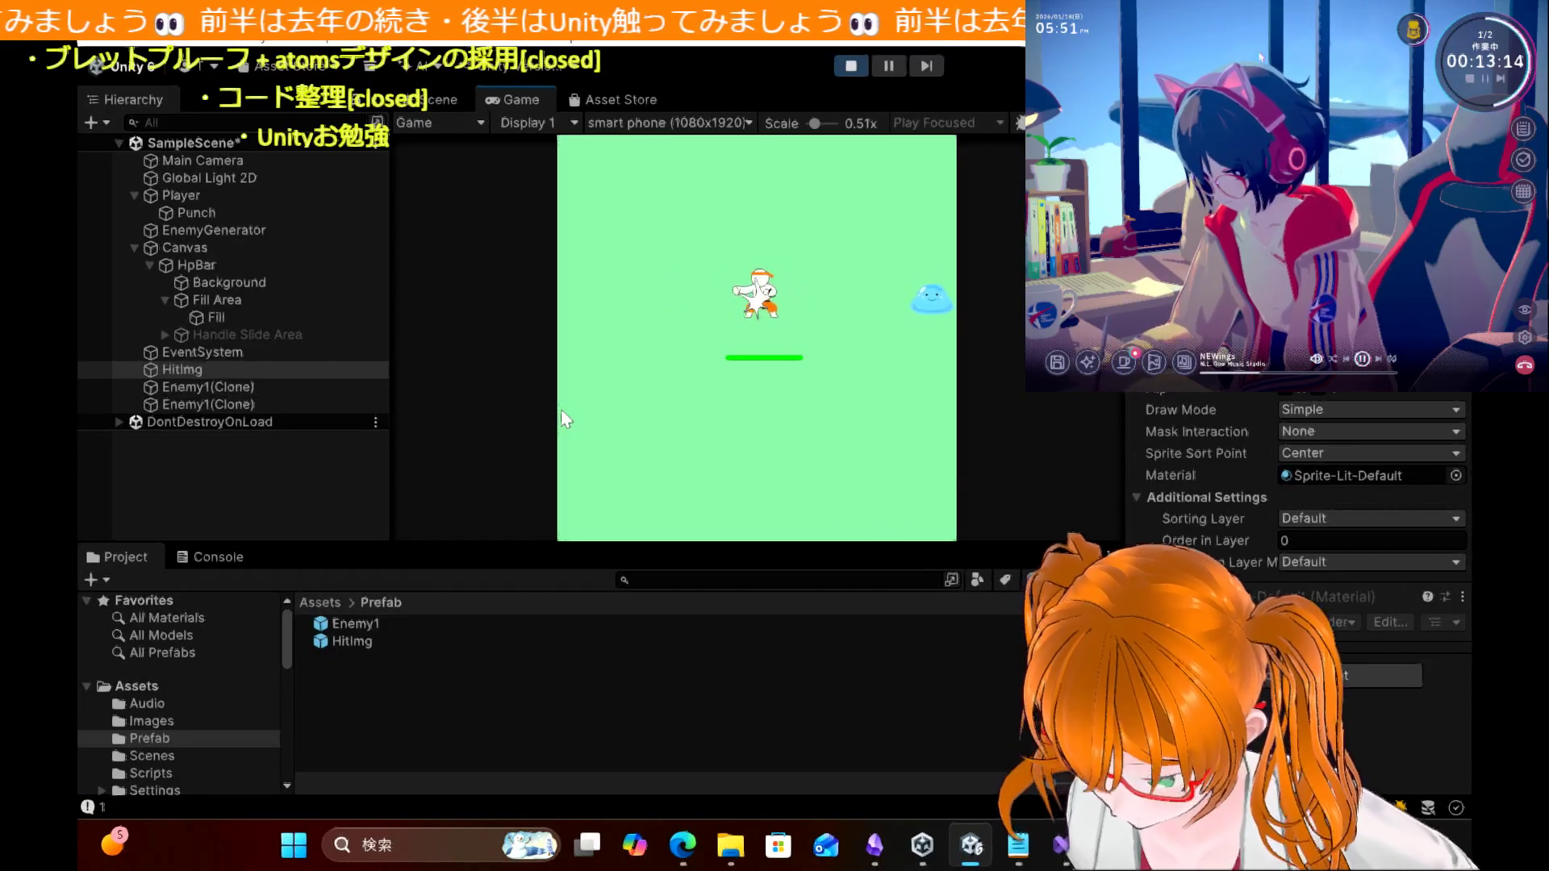
{"action": "key", "text": "Right"}
{"action": "key", "text": "Down"}
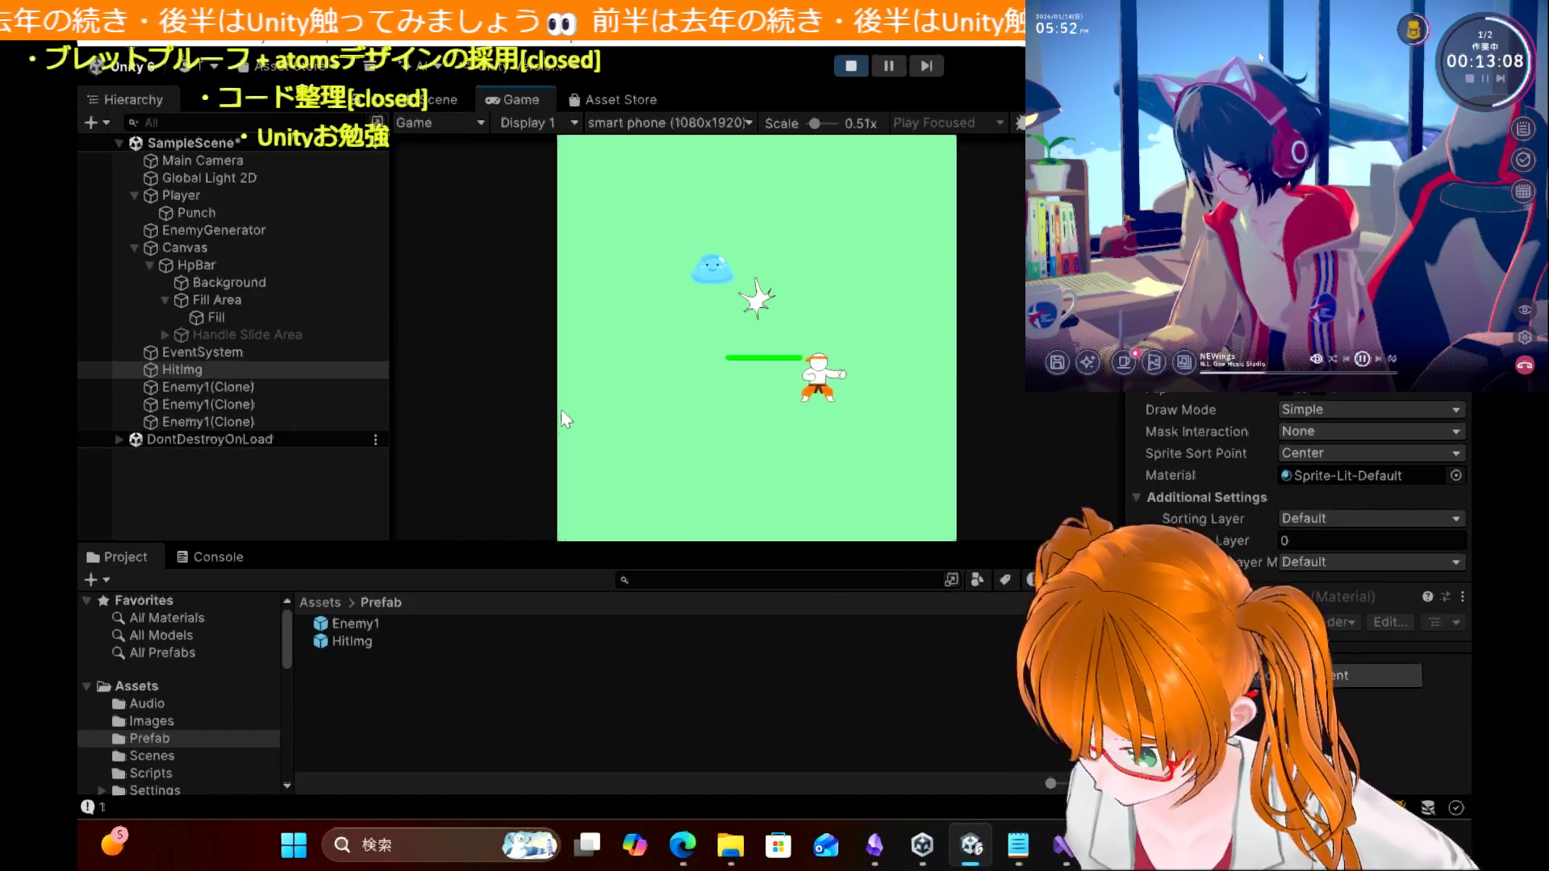
{"action": "key", "text": "Right"}
{"action": "key", "text": "Up"}
{"action": "key", "text": "Left"}
{"action": "key", "text": "Right"}
{"action": "key", "text": "Left"}
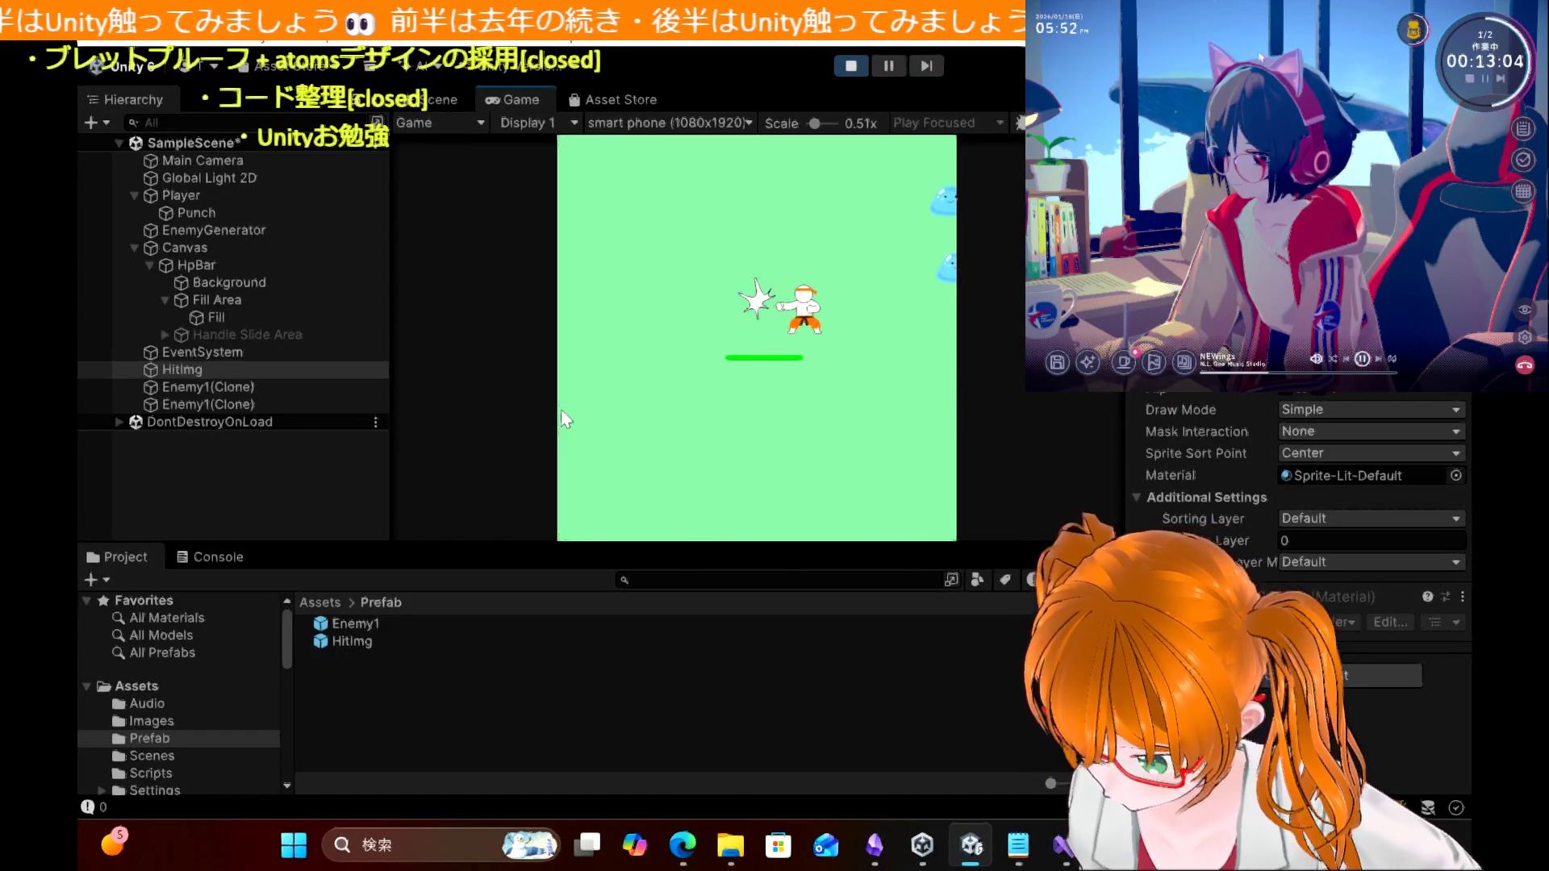
{"action": "key", "text": "Left"}
{"action": "key", "text": "Up"}
{"action": "key", "text": "Right"}
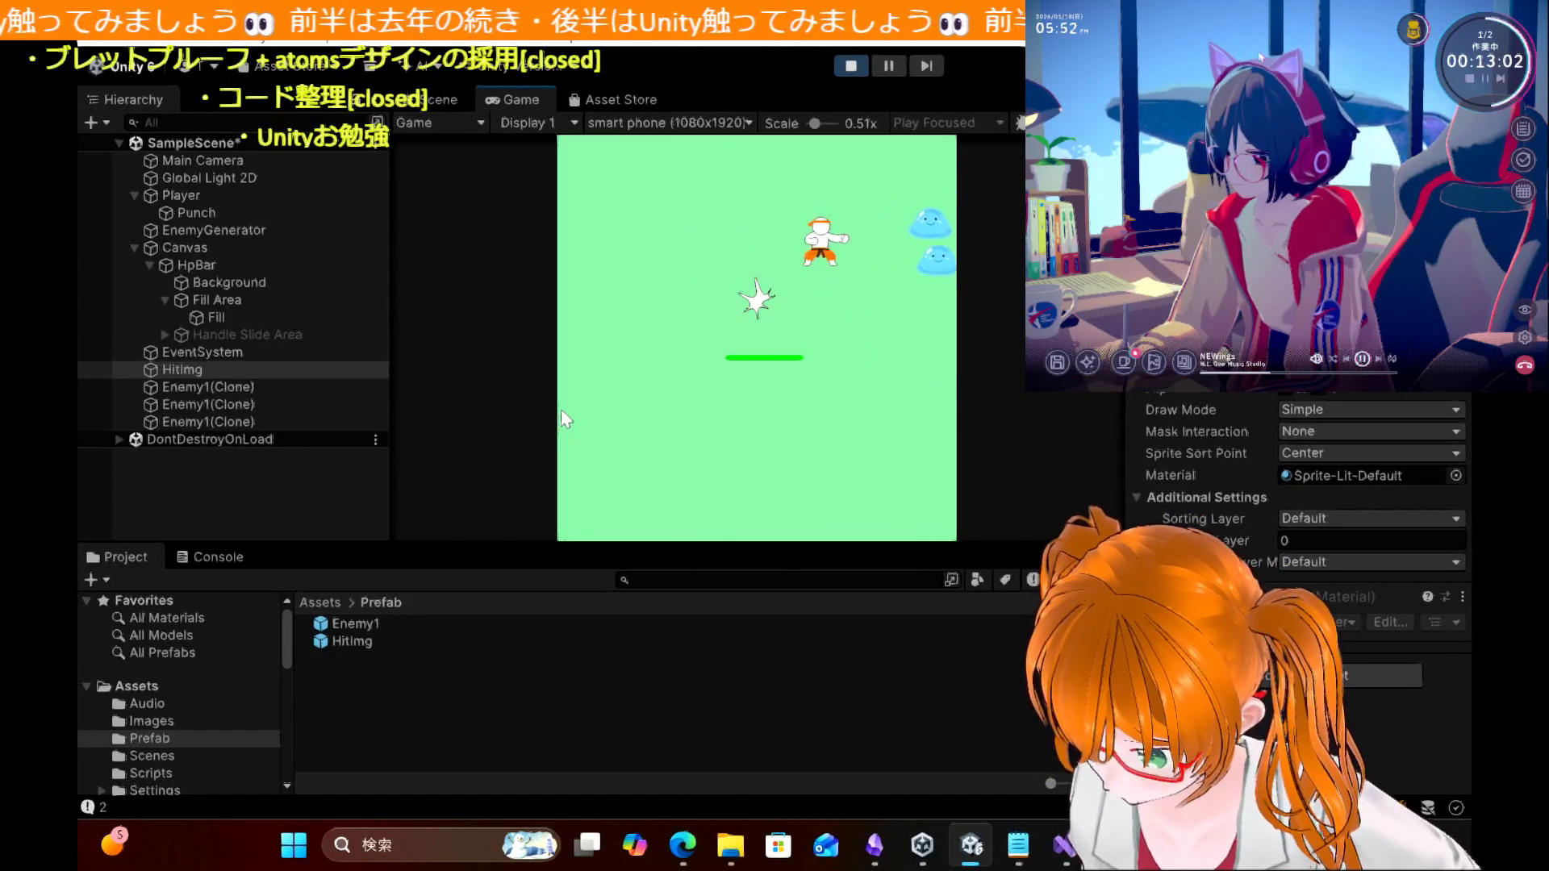
{"action": "key", "text": "Left"}
{"action": "key", "text": "Right"}
{"action": "key", "text": "Left"}
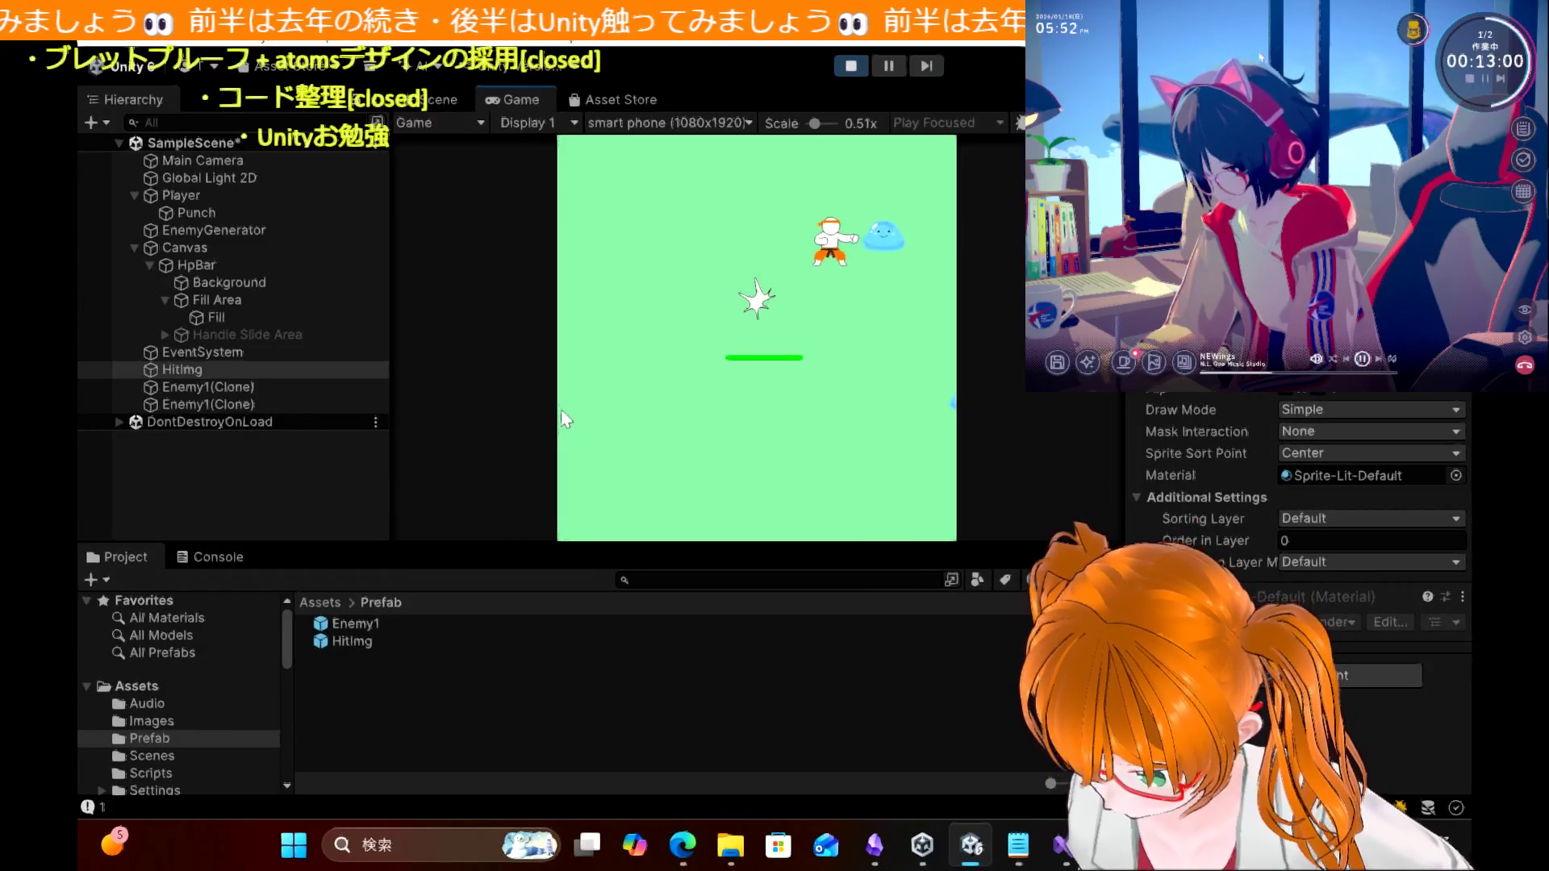
{"action": "key", "text": "Right"}
{"action": "key", "text": "Left"}
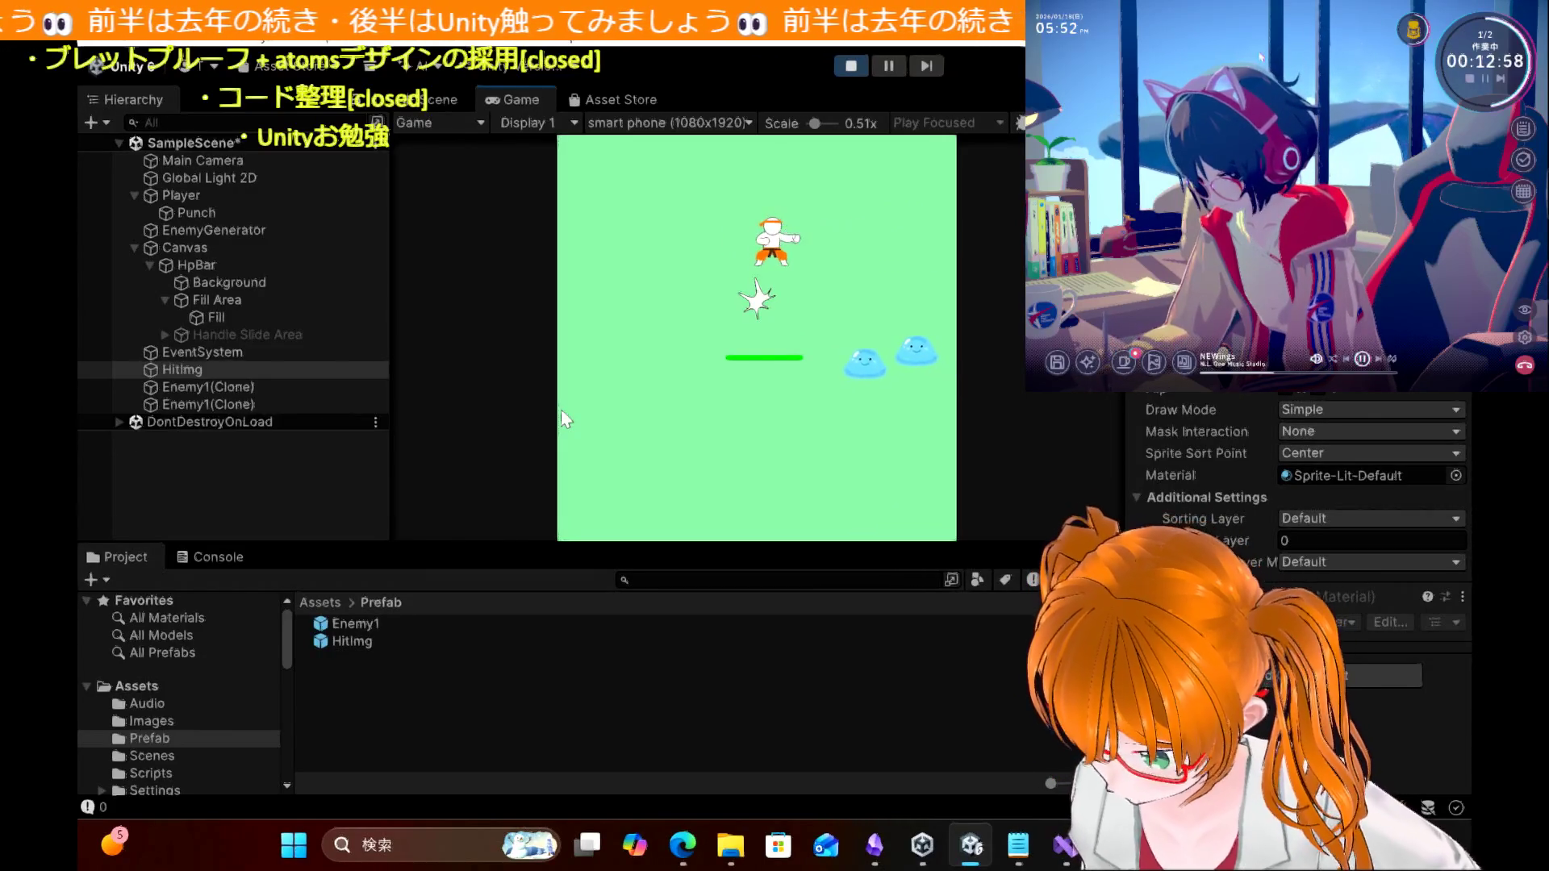
{"action": "key", "text": "Down"}
{"action": "key", "text": "Right"}
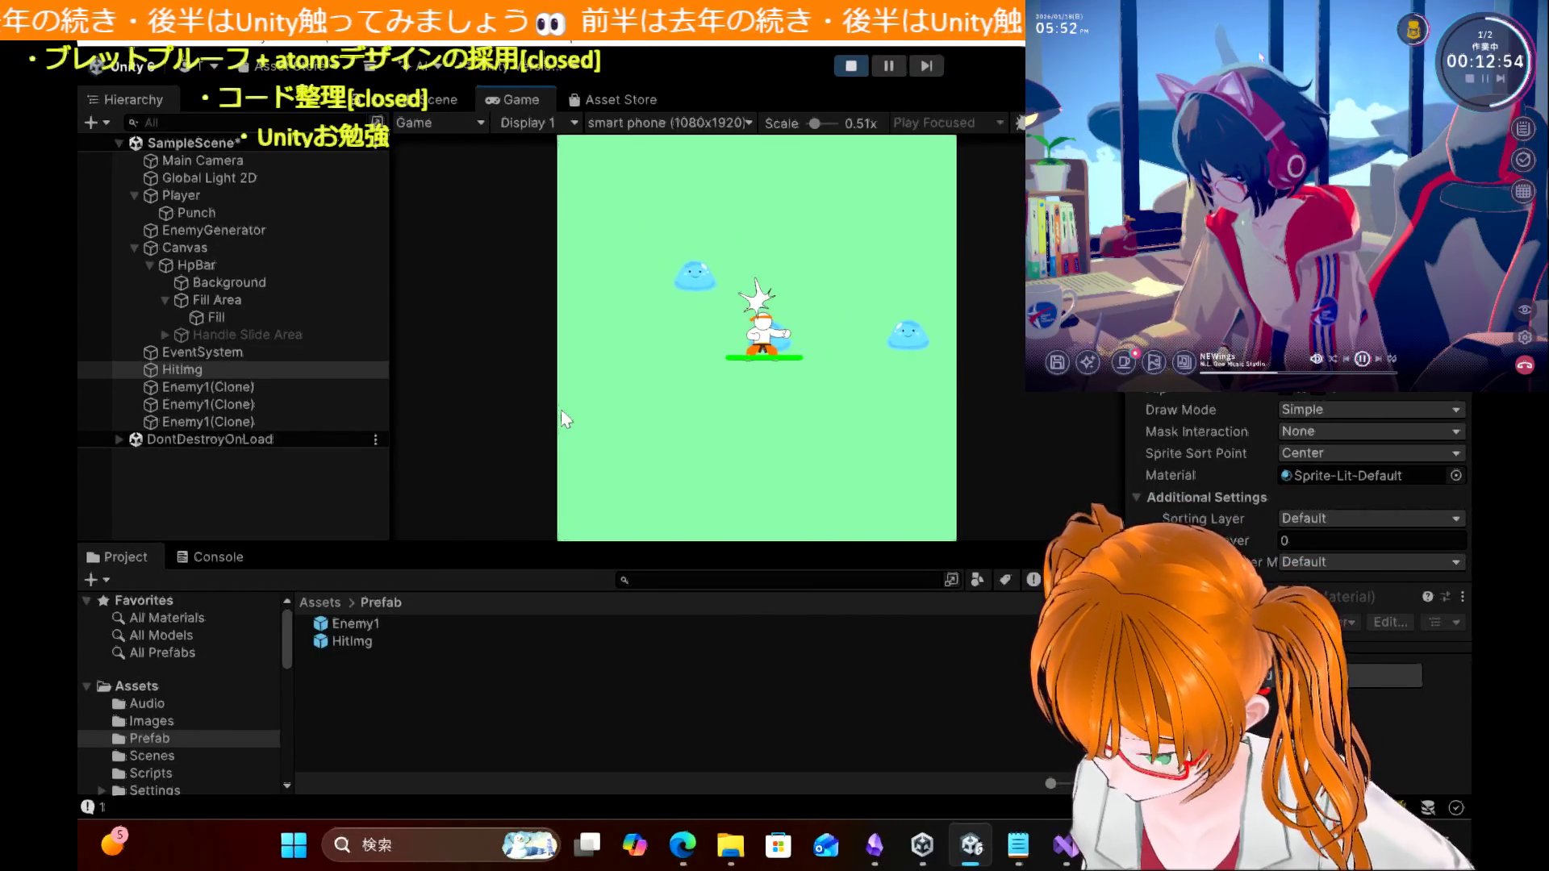
{"action": "key", "text": "ctrl+p"}
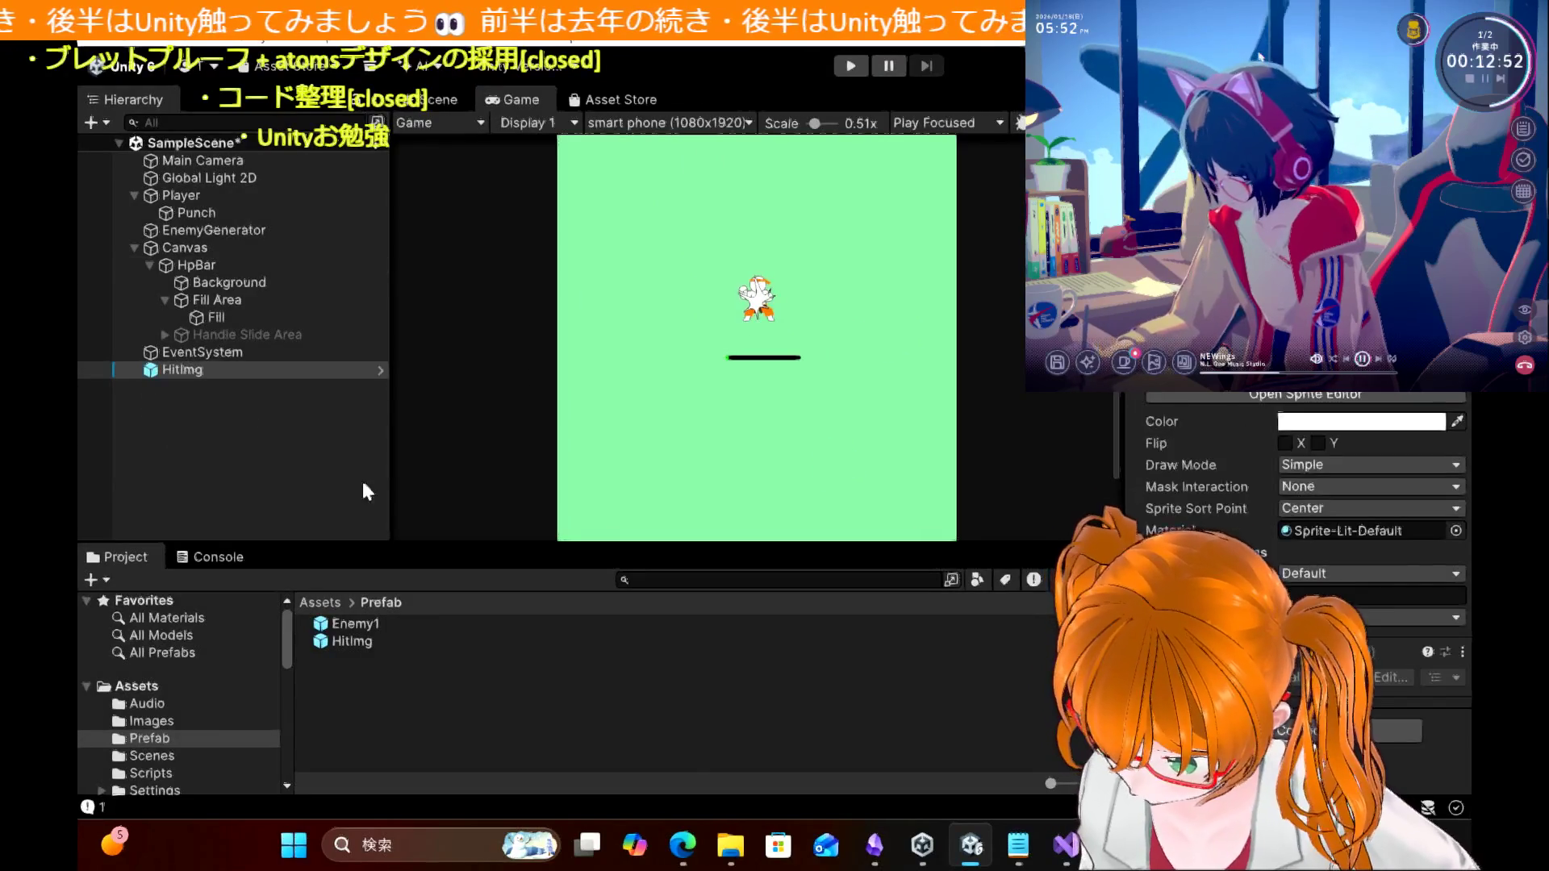
{"action": "left_click", "coordinate": [238, 425]}
Step: Delete the HitImg object, review the HitImg prefab's Sprite Renderer, then switch to Visual Studio
{"action": "left_click", "coordinate": [201, 372]}
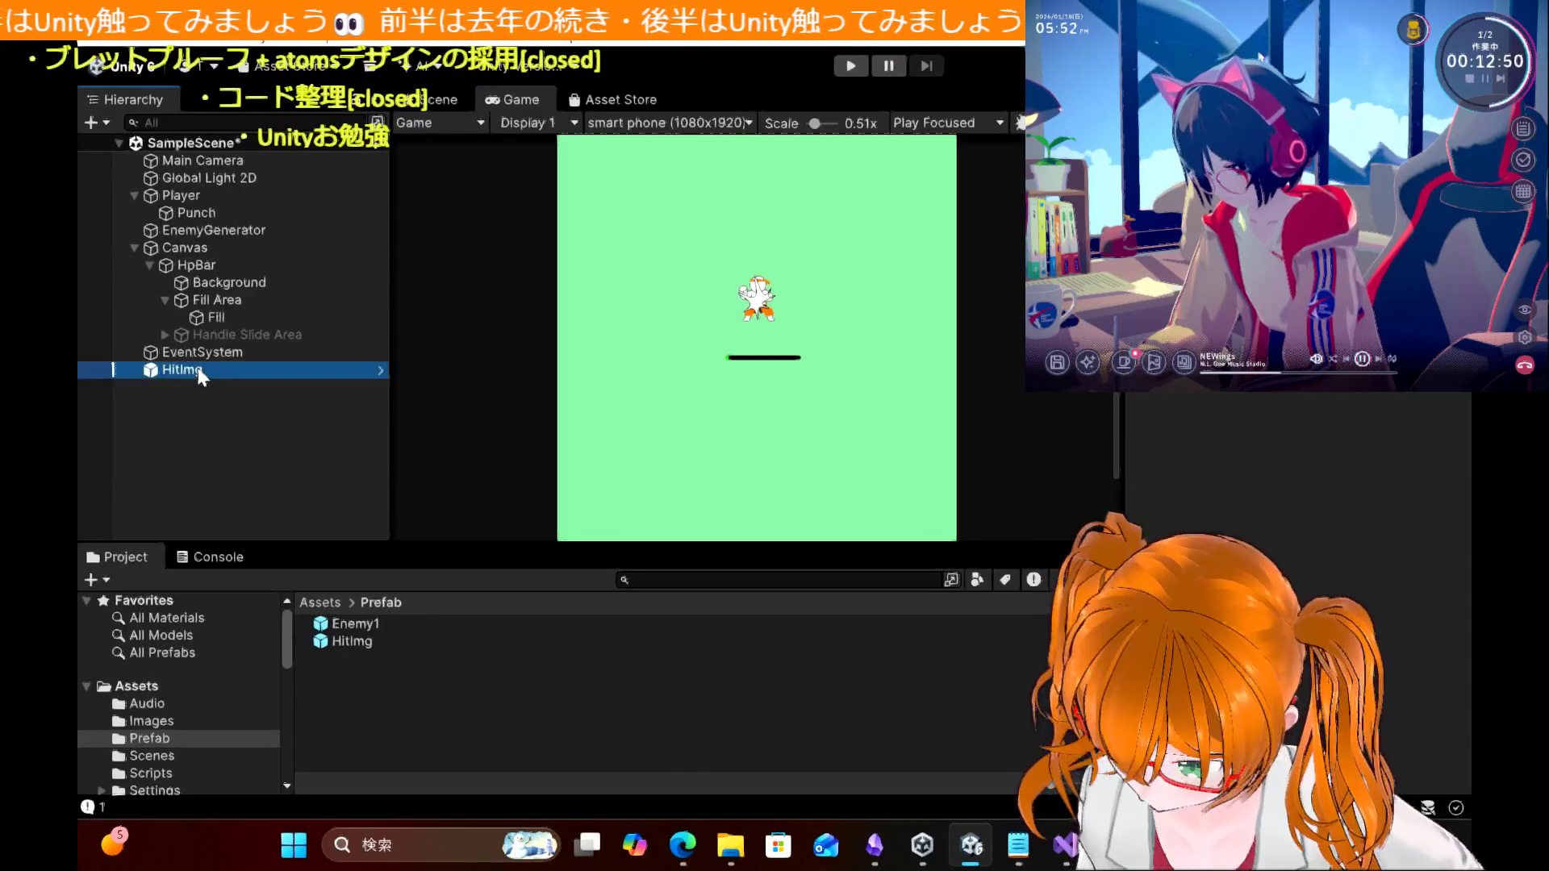
{"action": "key", "text": "Delete"}
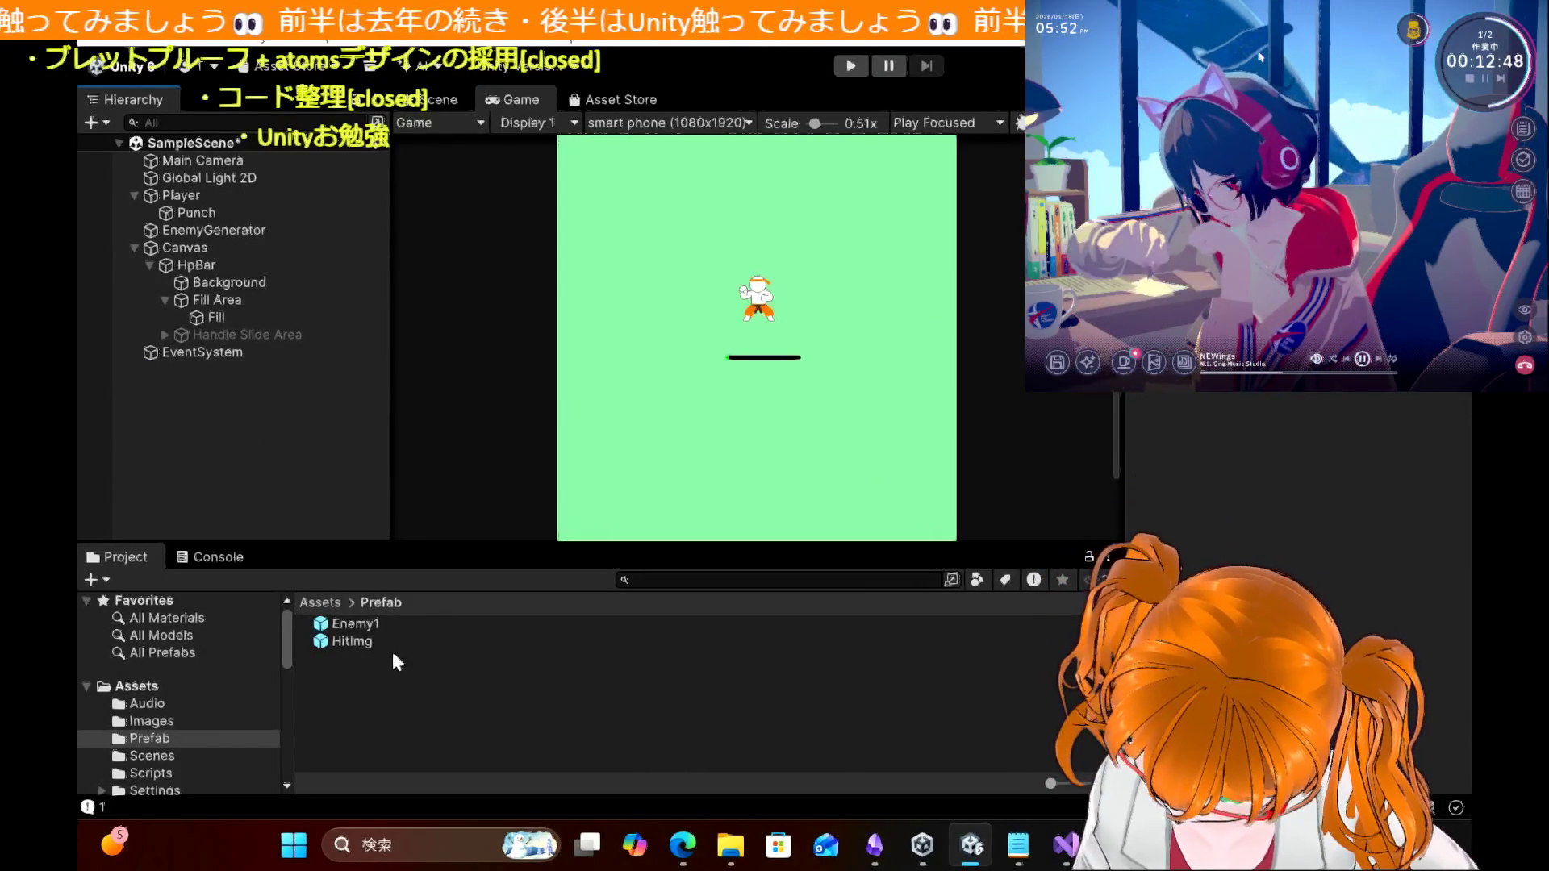
{"action": "left_click", "coordinate": [376, 637]}
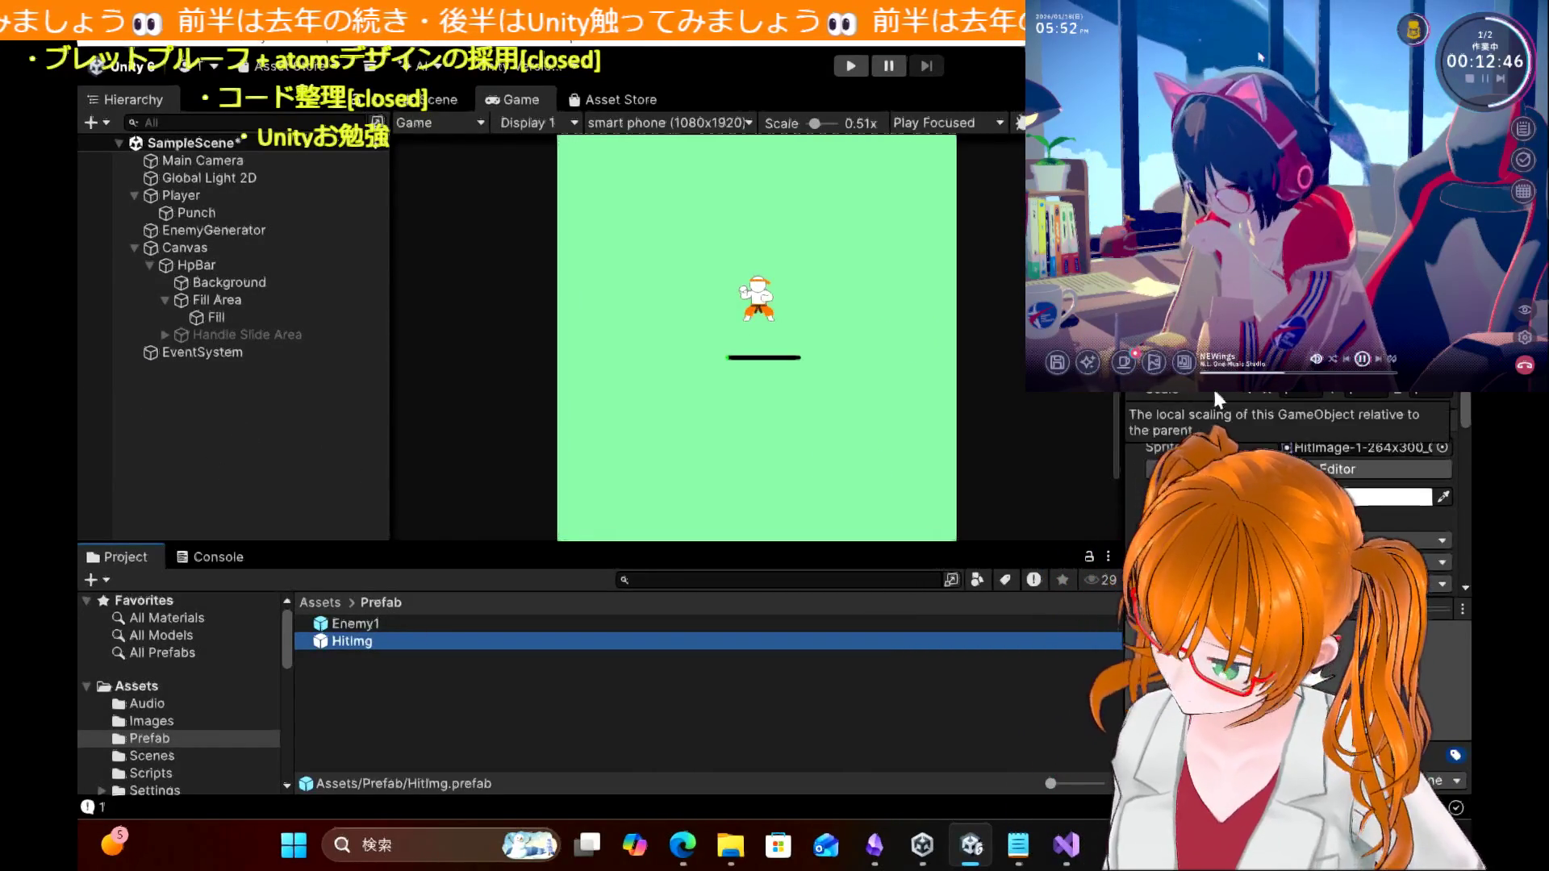
{"action": "scroll", "coordinate": [1182, 408], "scroll_direction": "down", "scroll_amount": 5}
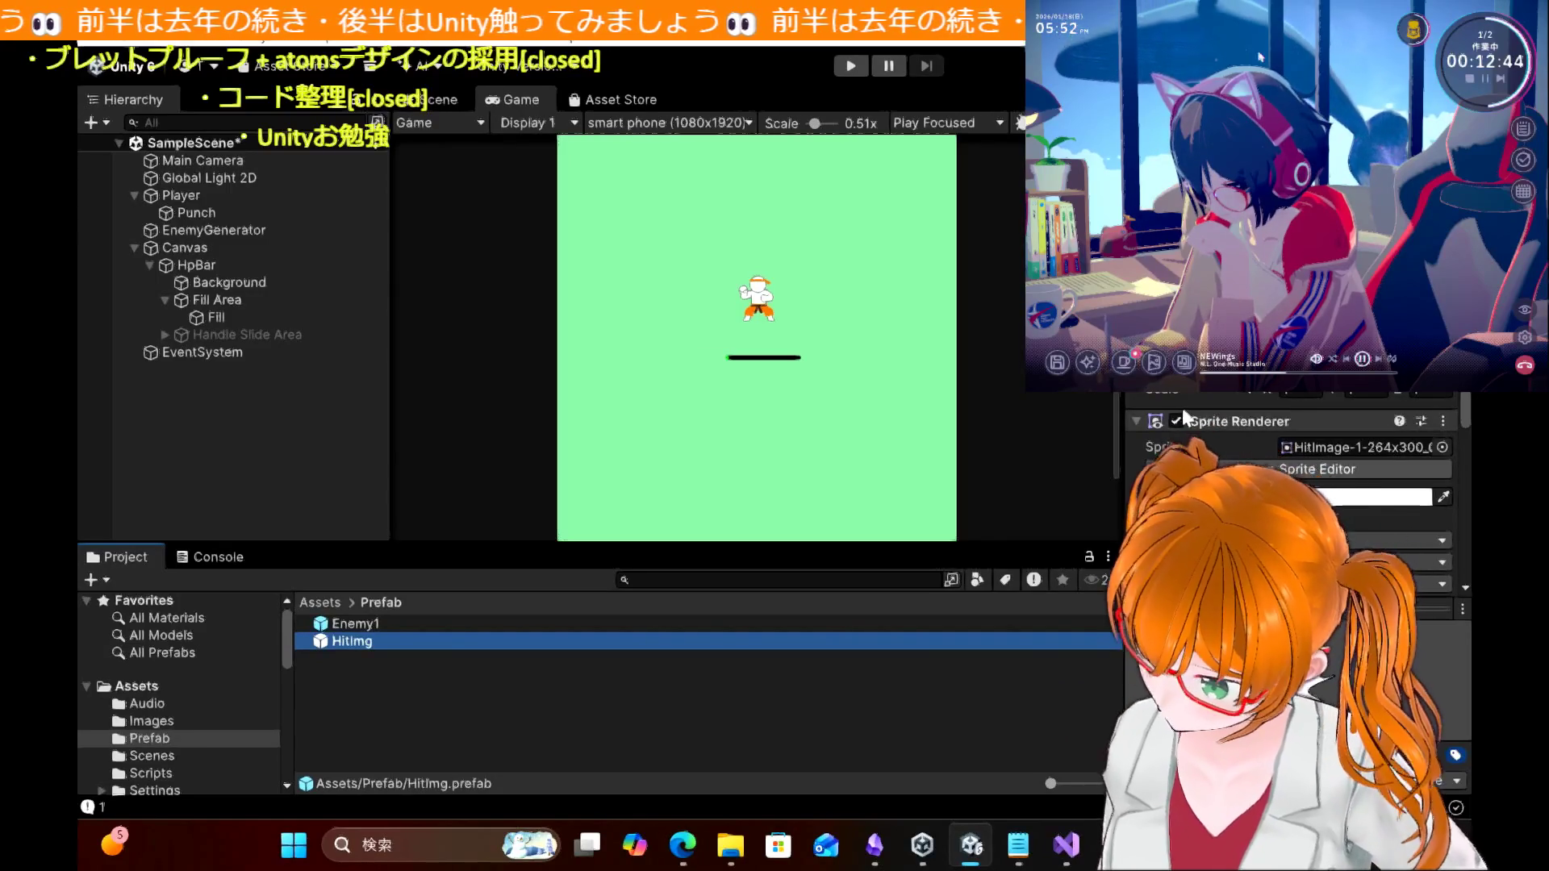
{"action": "scroll", "coordinate": [1183, 408], "scroll_direction": "up", "scroll_amount": 3}
{"action": "scroll", "coordinate": [1182, 408], "scroll_direction": "down", "scroll_amount": 4}
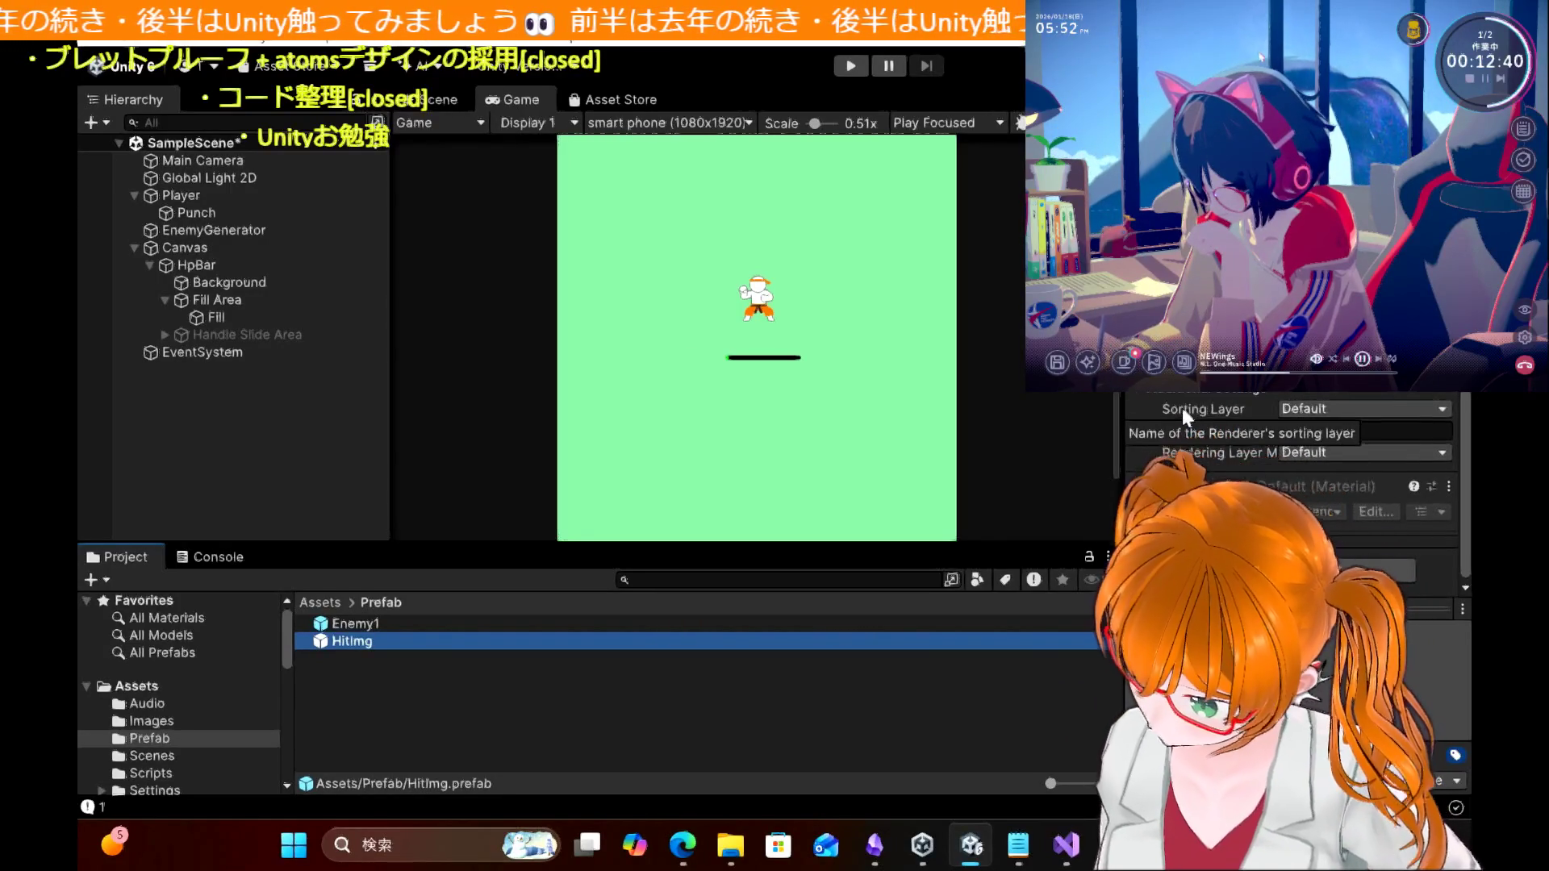
{"action": "scroll", "coordinate": [1183, 409], "scroll_direction": "up", "scroll_amount": 4}
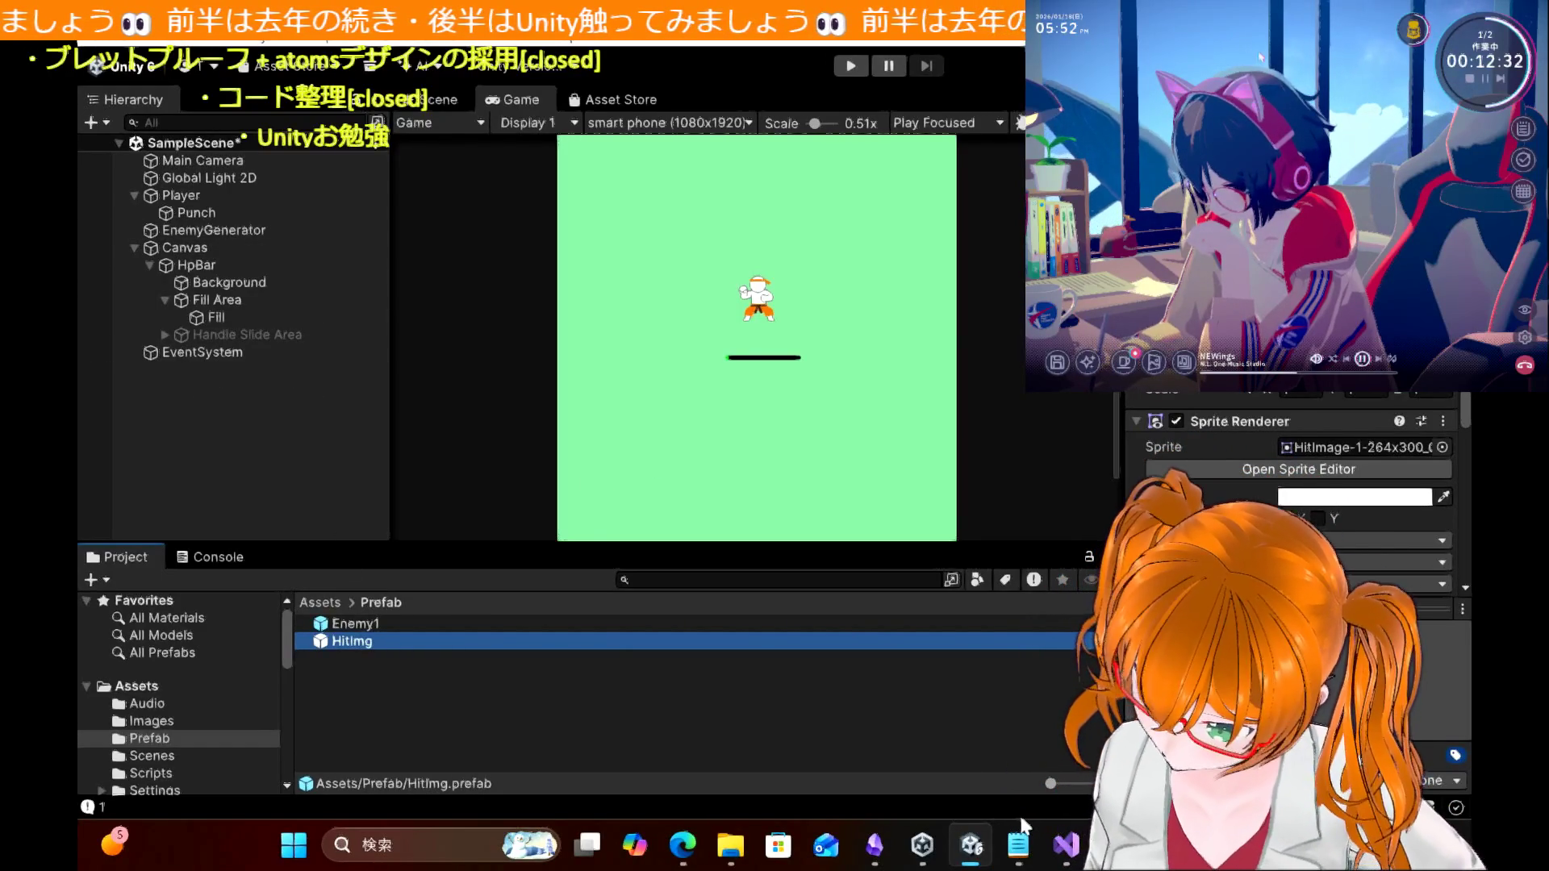
{"action": "mouse_move", "coordinate": [1066, 843]}
{"action": "left_click", "coordinate": [1063, 779]}
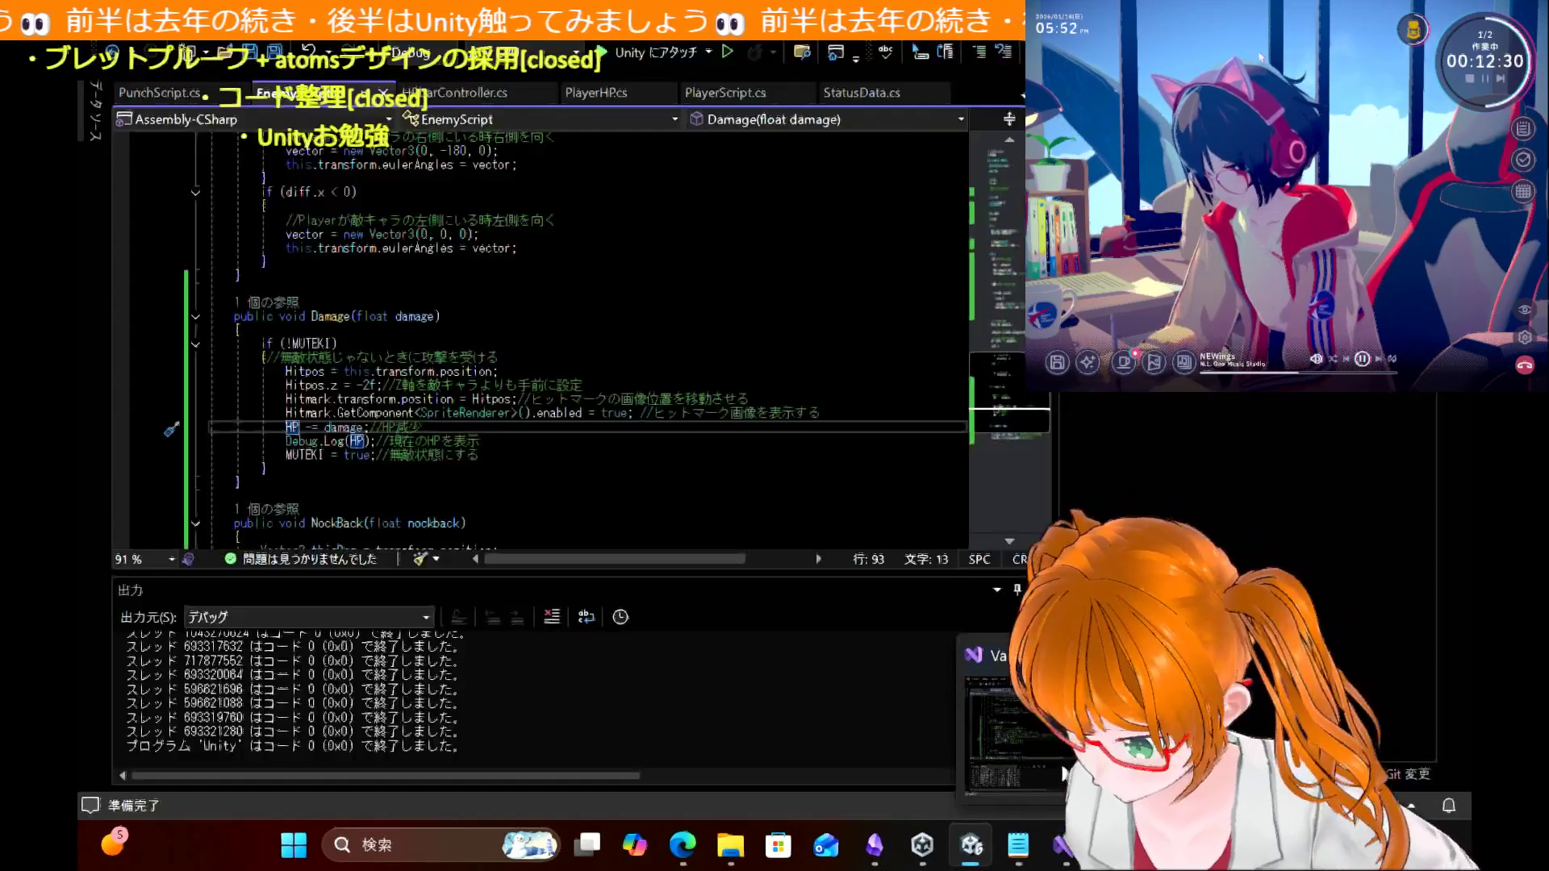
Step: Start a new Hitmark.GetComponent line below the hit-mark line in Damage()
{"action": "scroll", "coordinate": [548, 339], "scroll_direction": "down", "scroll_amount": 5}
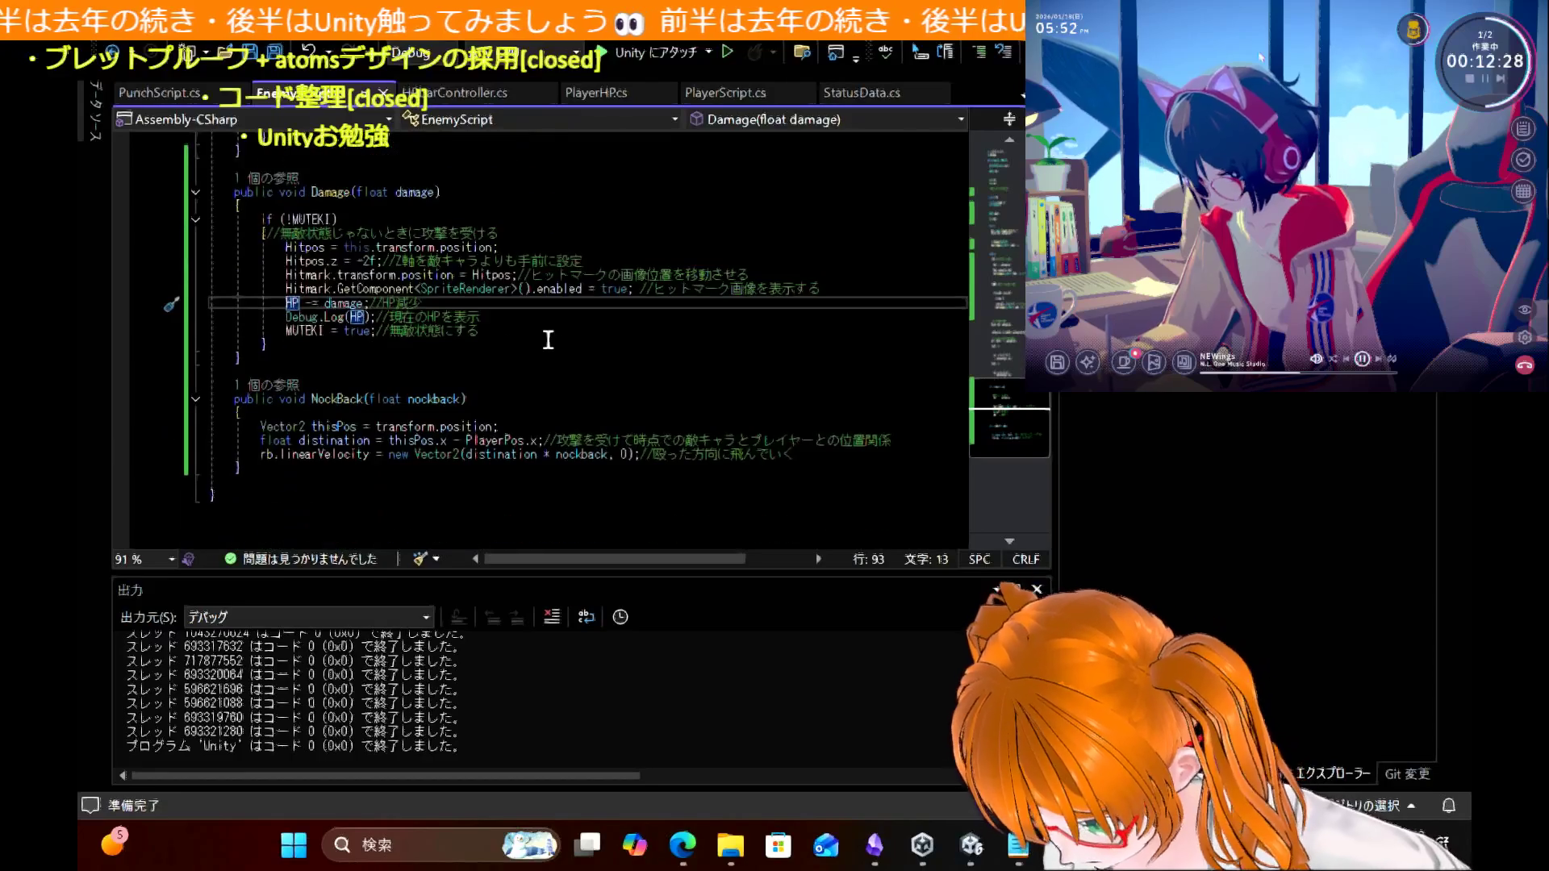
{"action": "scroll", "coordinate": [548, 339], "scroll_direction": "up", "scroll_amount": 5}
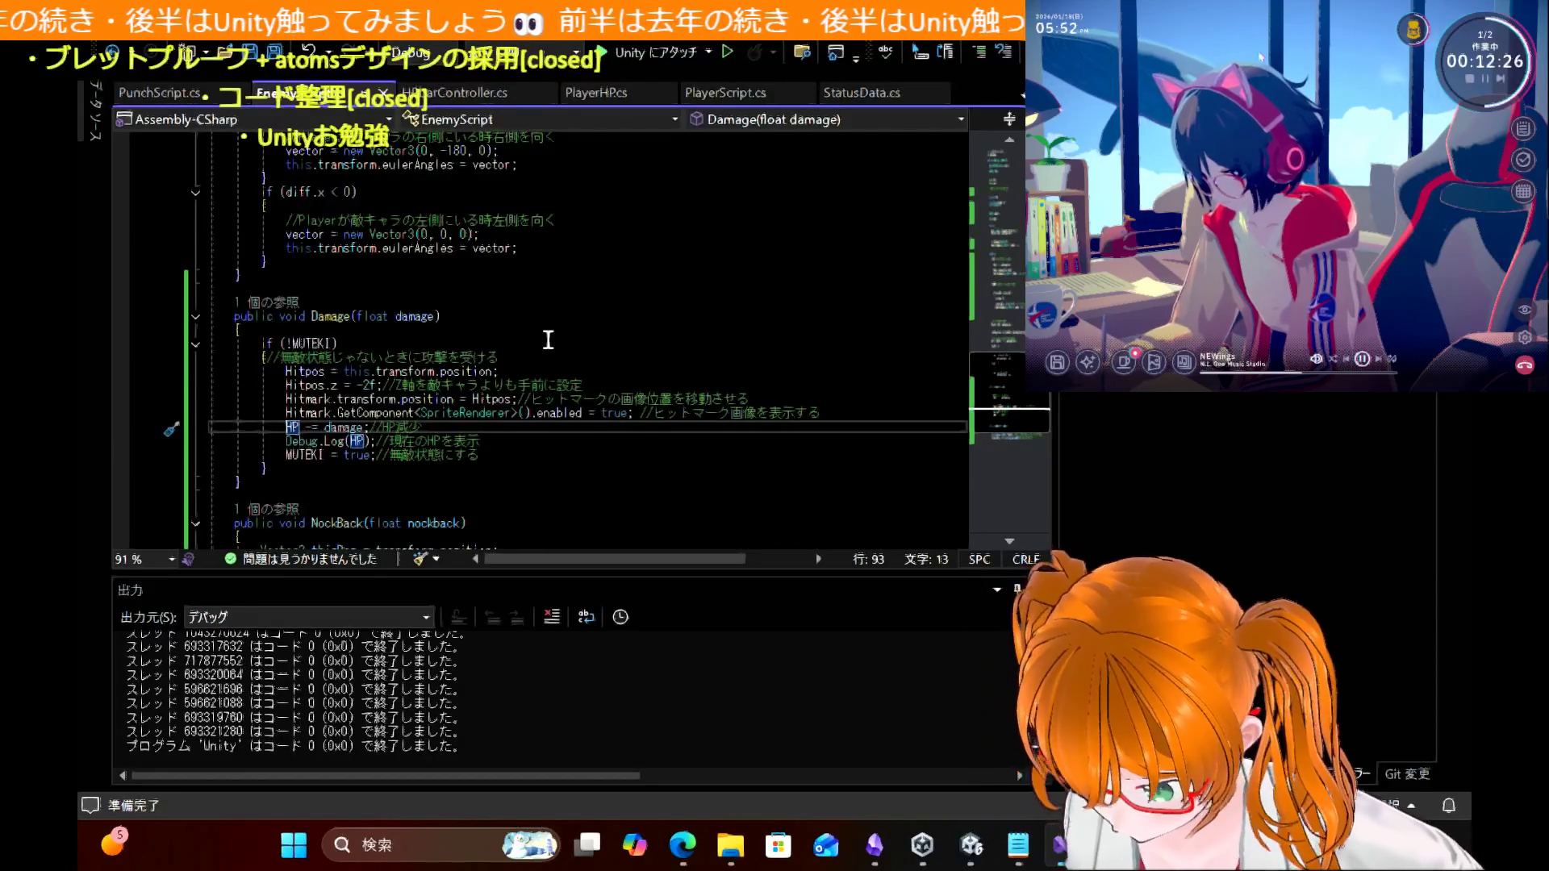
{"action": "scroll", "coordinate": [548, 339], "scroll_direction": "down", "scroll_amount": 2}
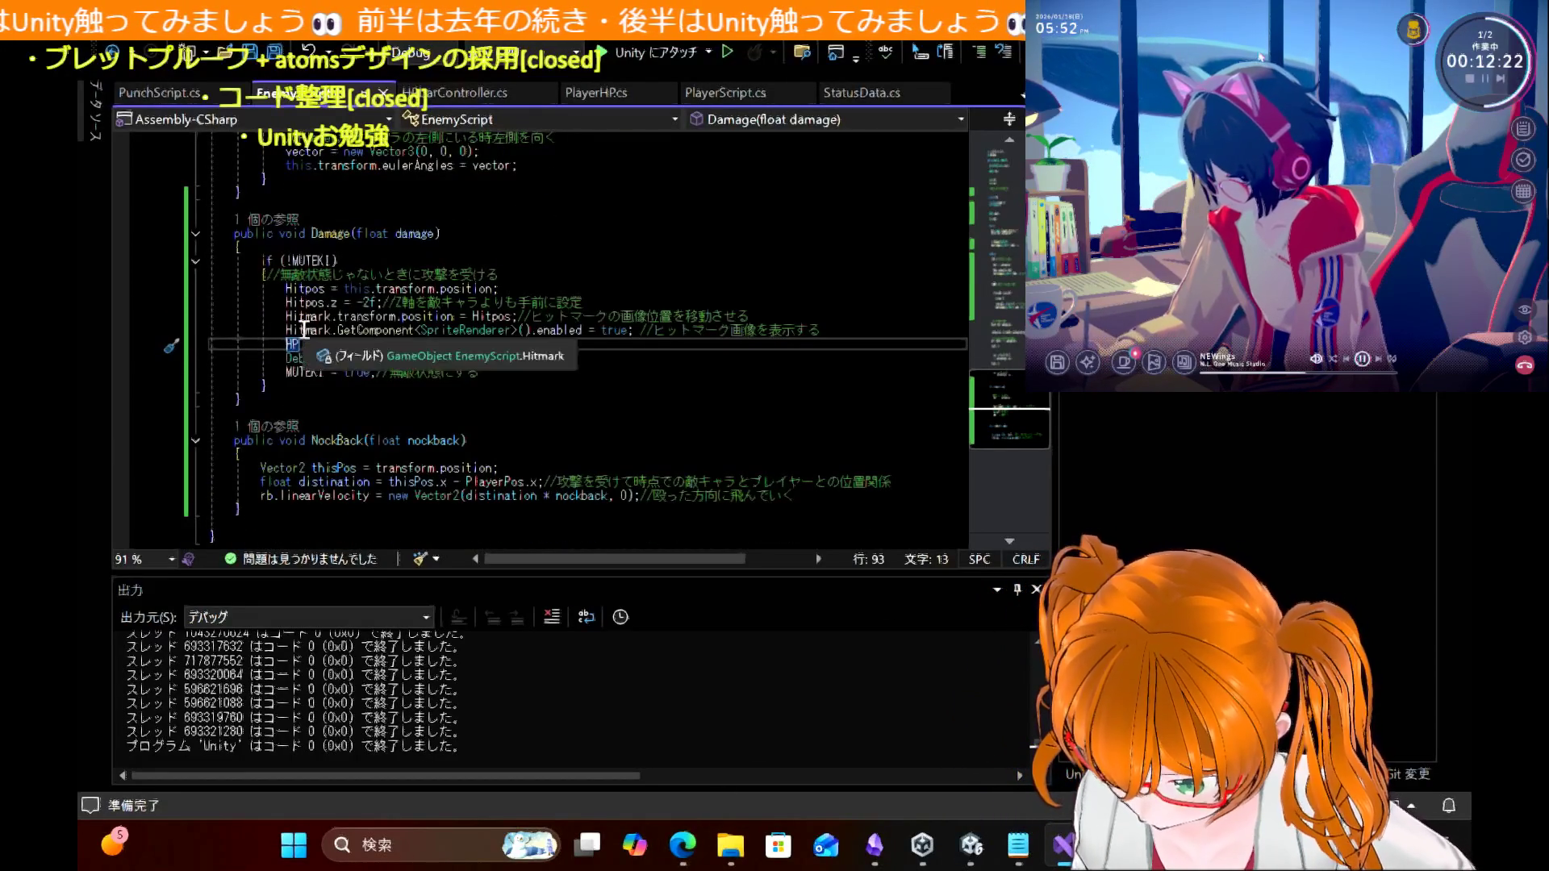
{"action": "scroll", "coordinate": [739, 311], "scroll_direction": "up", "scroll_amount": 9}
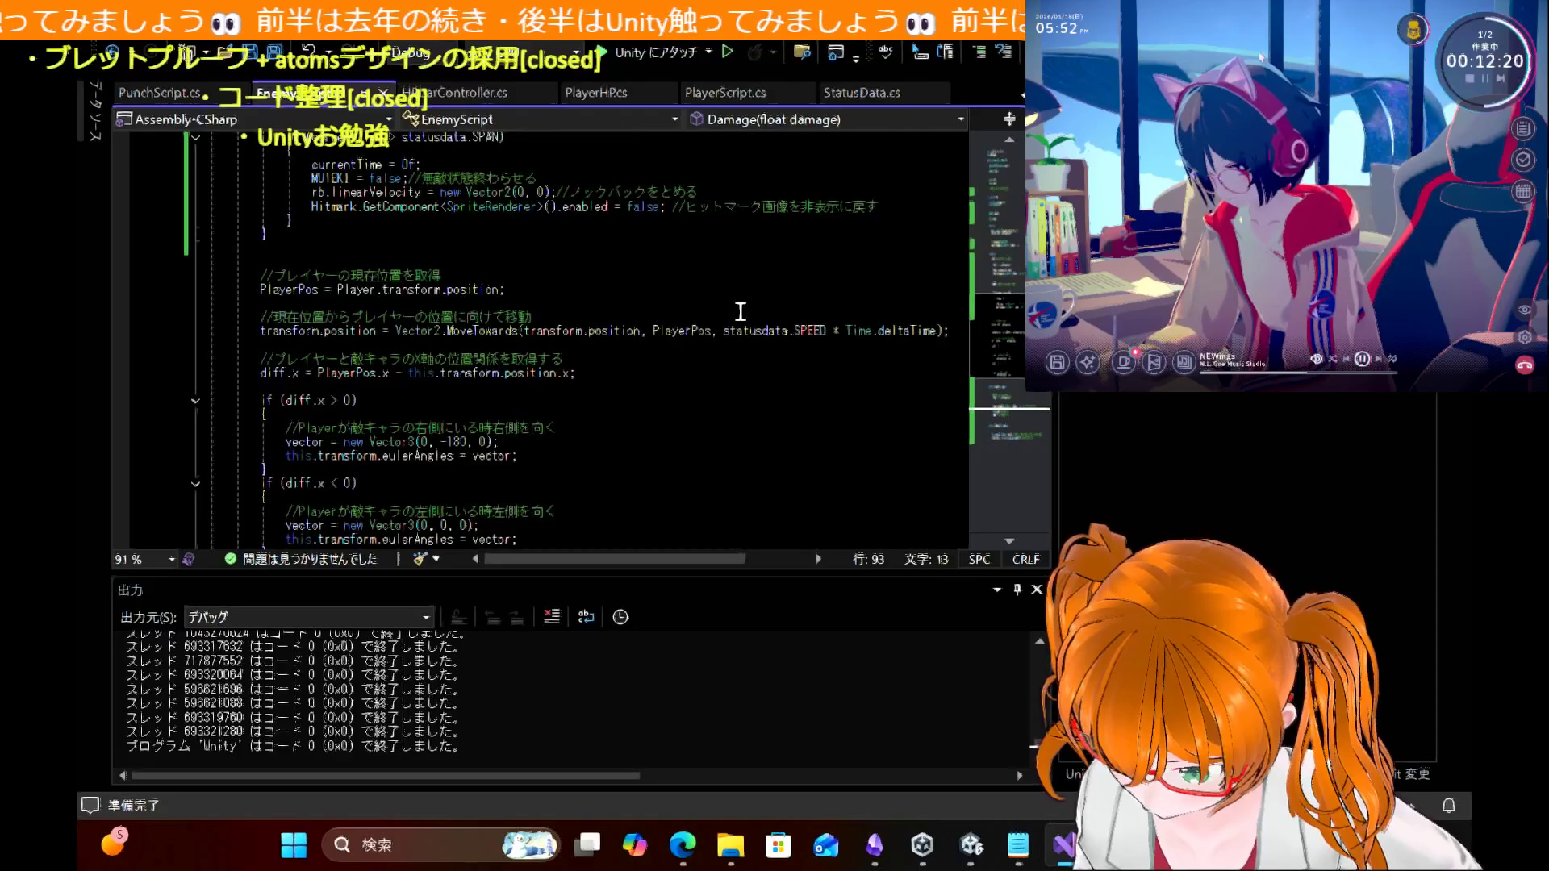
{"action": "scroll", "coordinate": [740, 310], "scroll_direction": "down", "scroll_amount": 7}
{"action": "scroll", "coordinate": [739, 311], "scroll_direction": "down", "scroll_amount": 1}
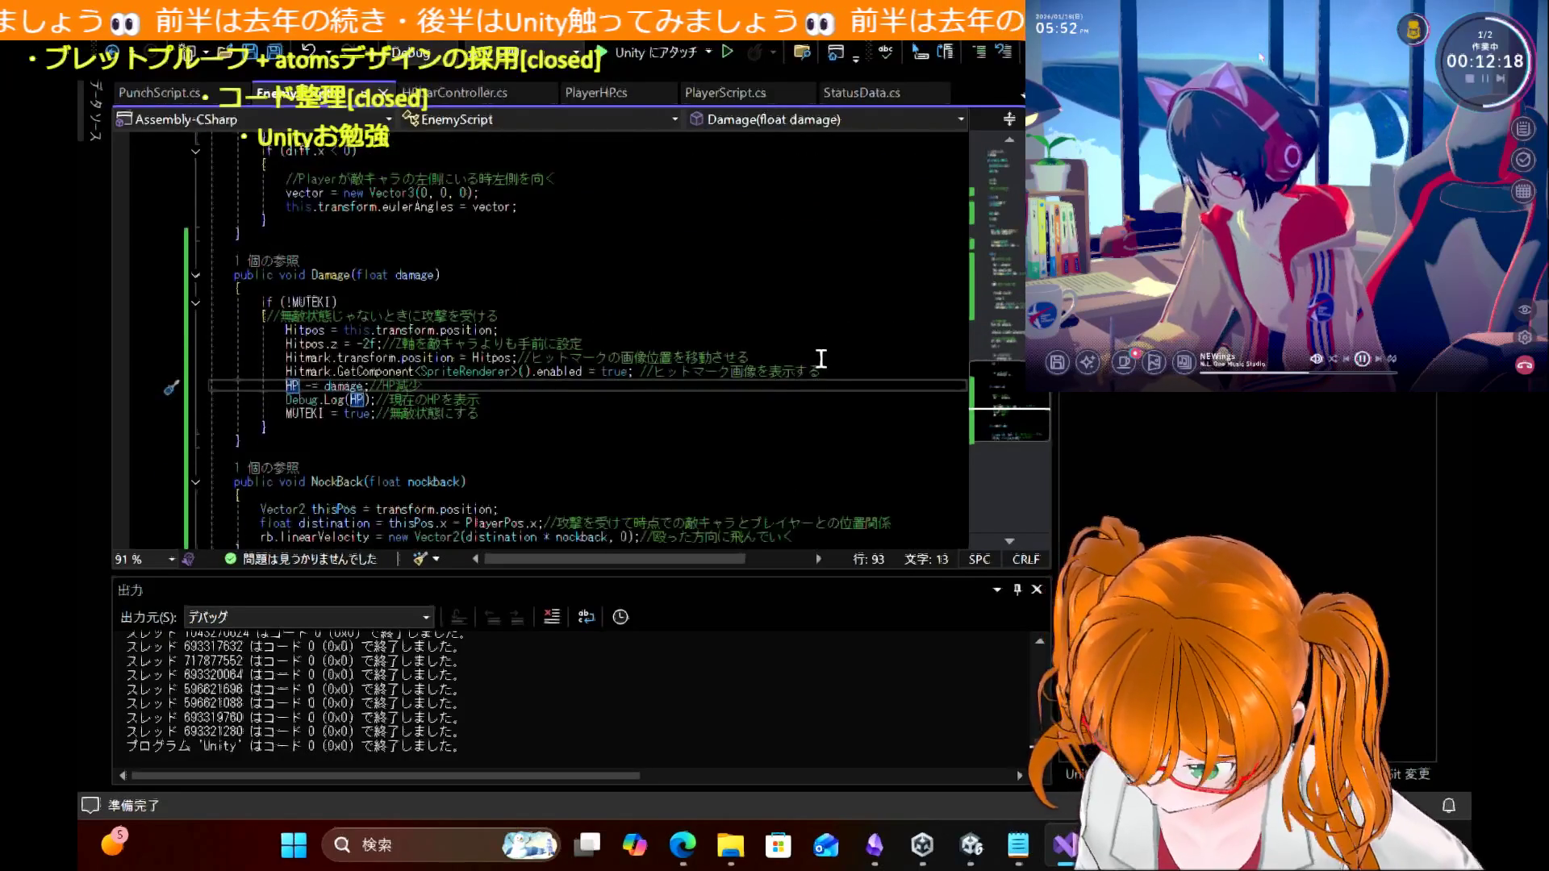
{"action": "left_click", "coordinate": [830, 371]}
{"action": "key", "text": "Return"}
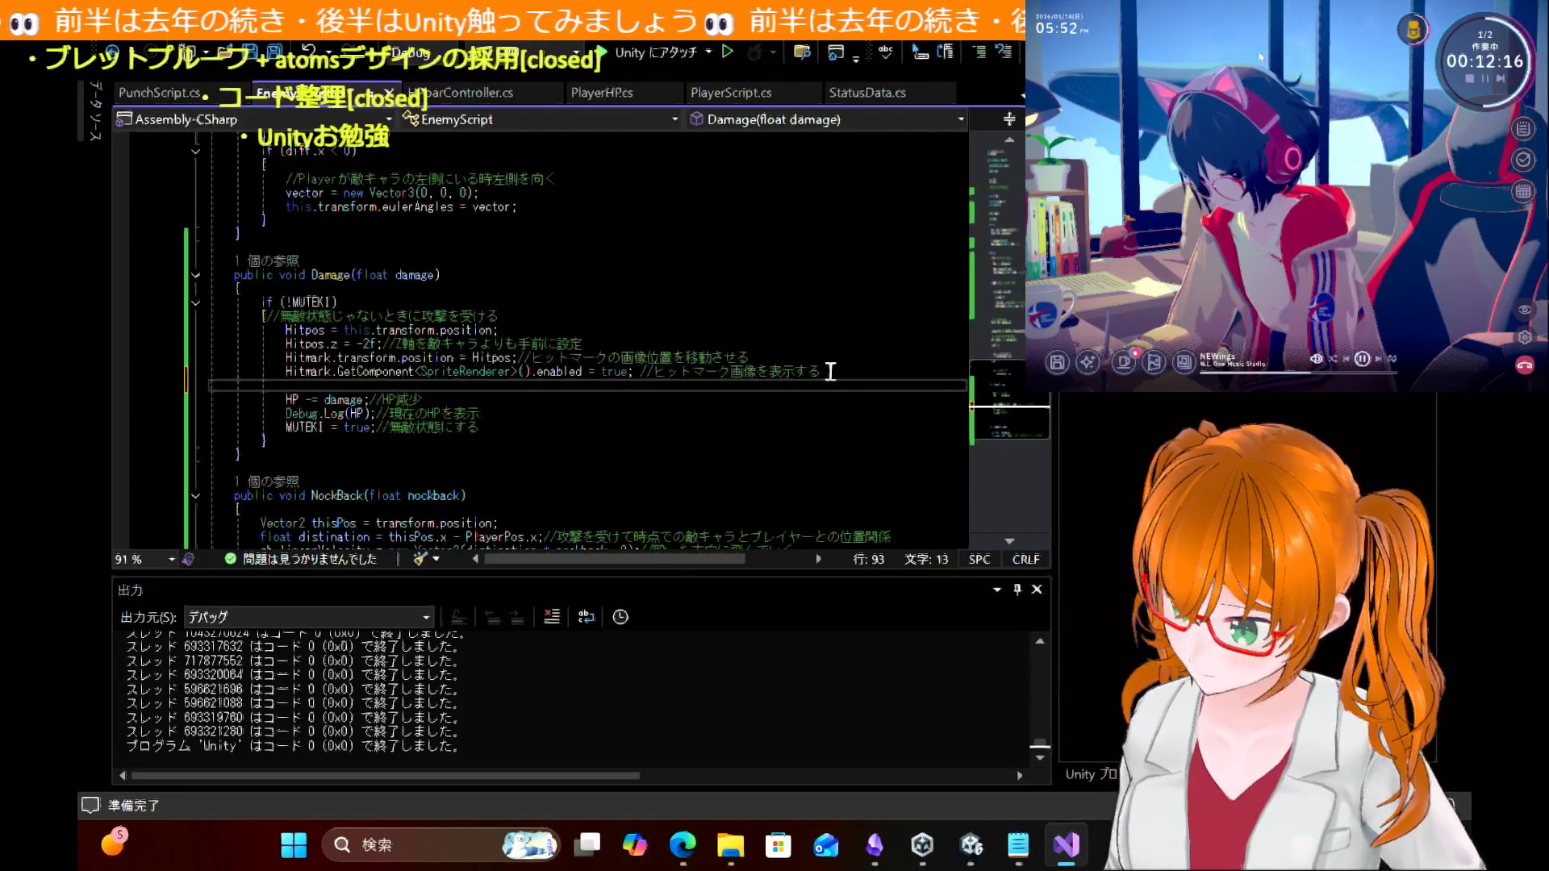
{"action": "type", "text": "Hitmark"}
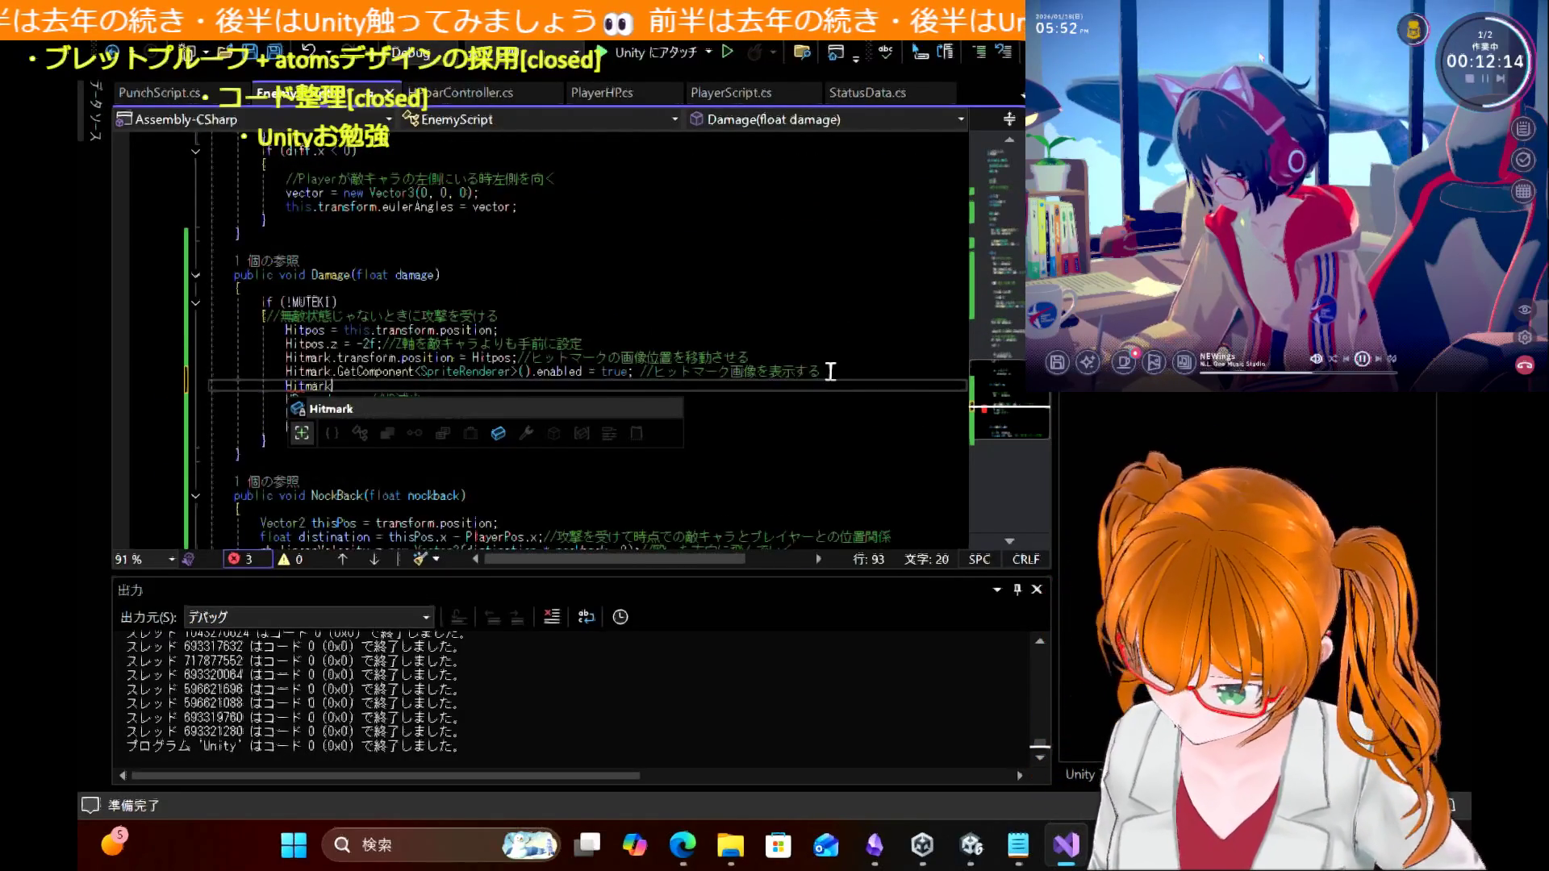
{"action": "type", "text": ".E"}
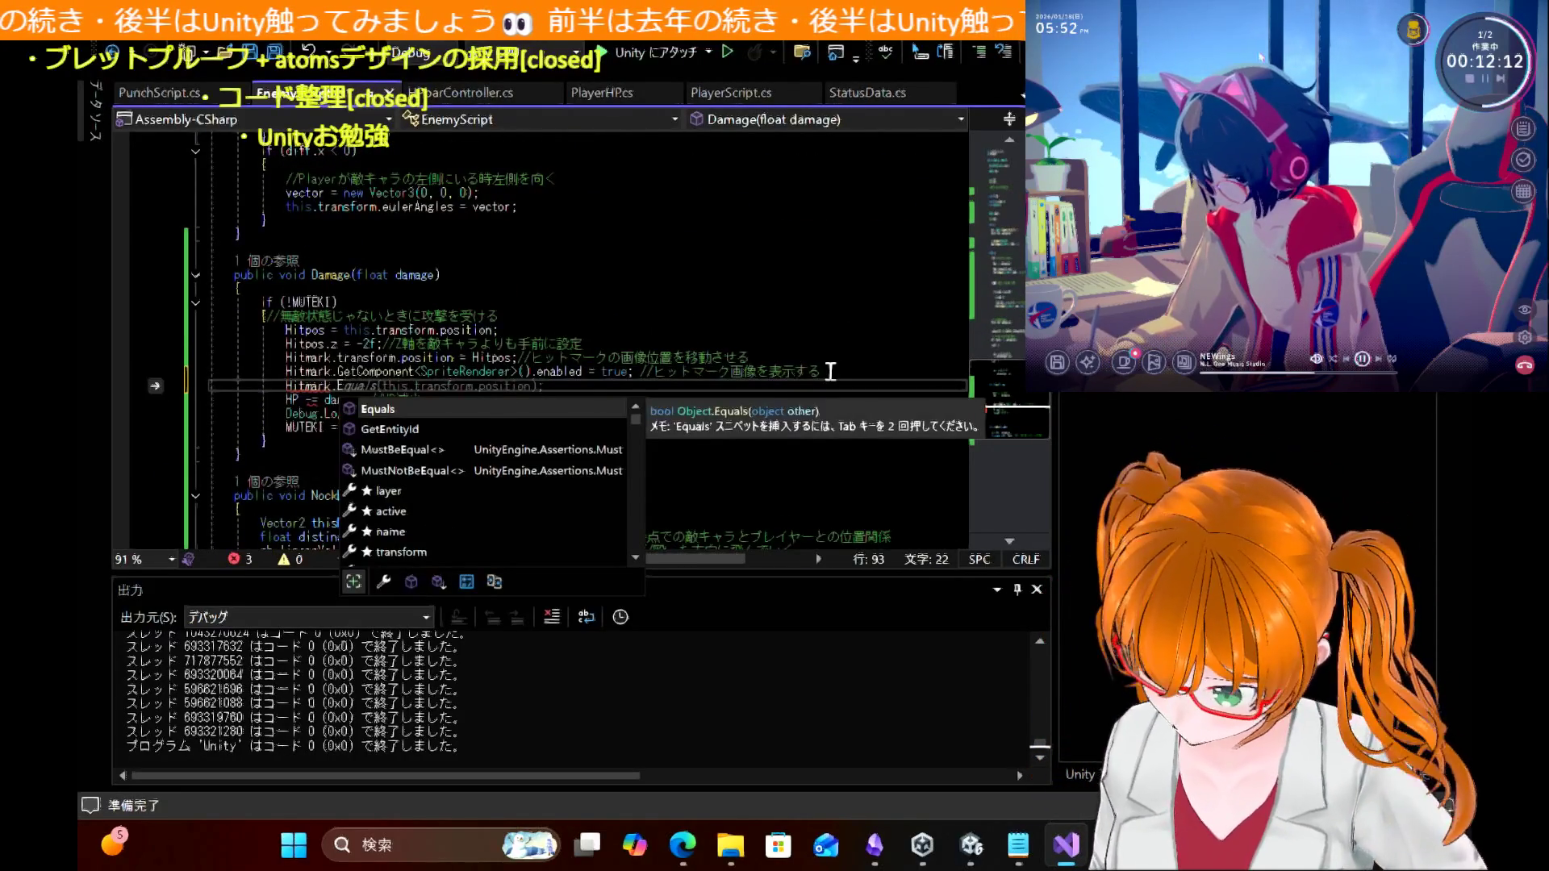
{"action": "key", "text": "BackSpace"}
{"action": "key", "text": "BackSpace"}
{"action": "type", "text": "."}
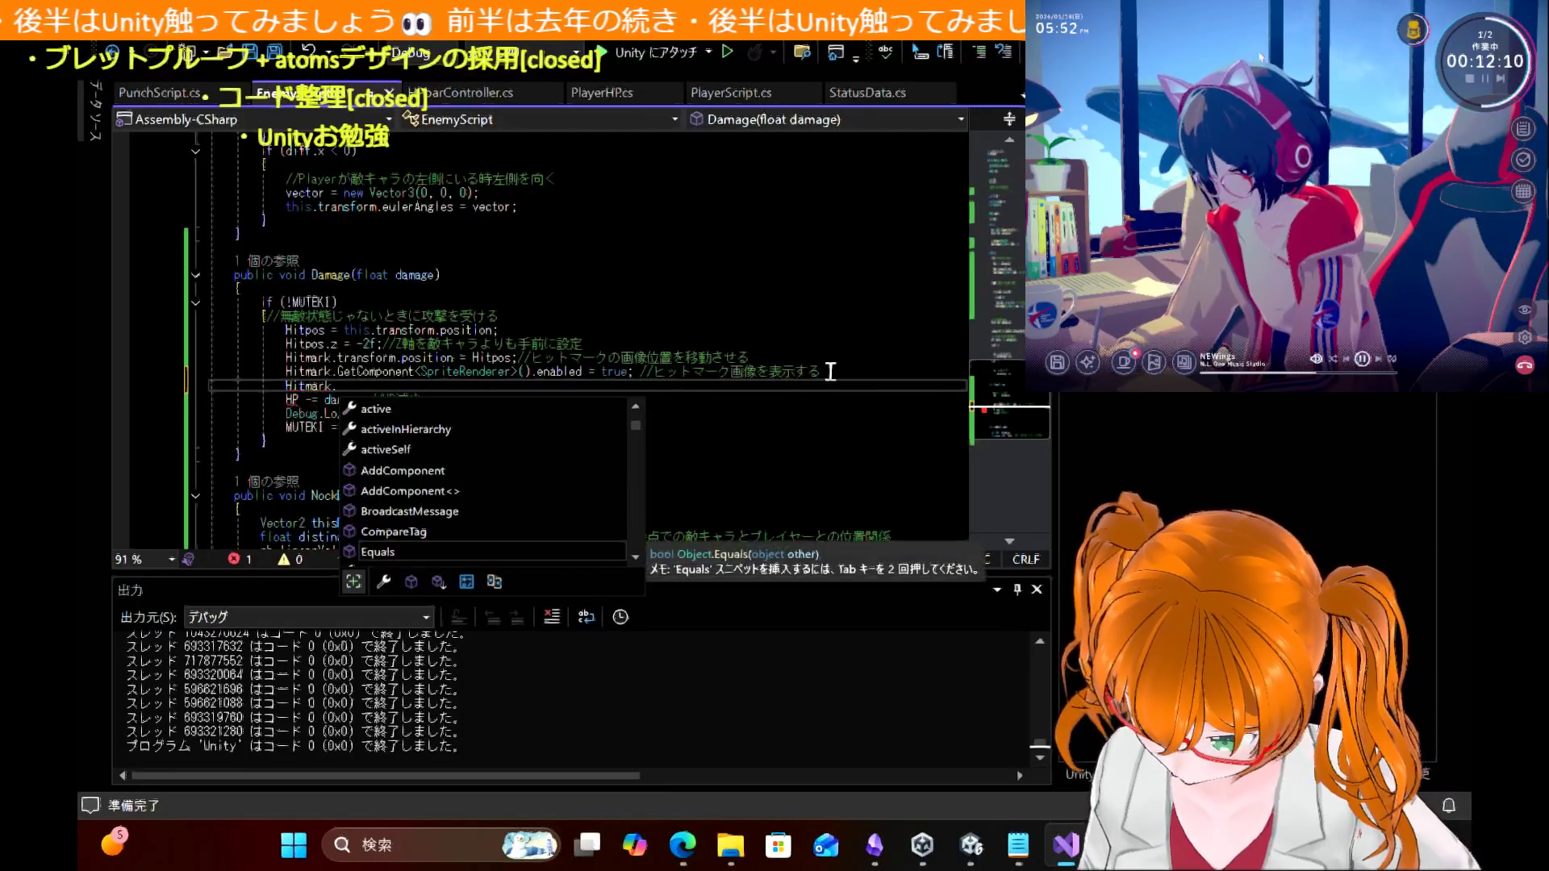
{"action": "type", "text": "Get"}
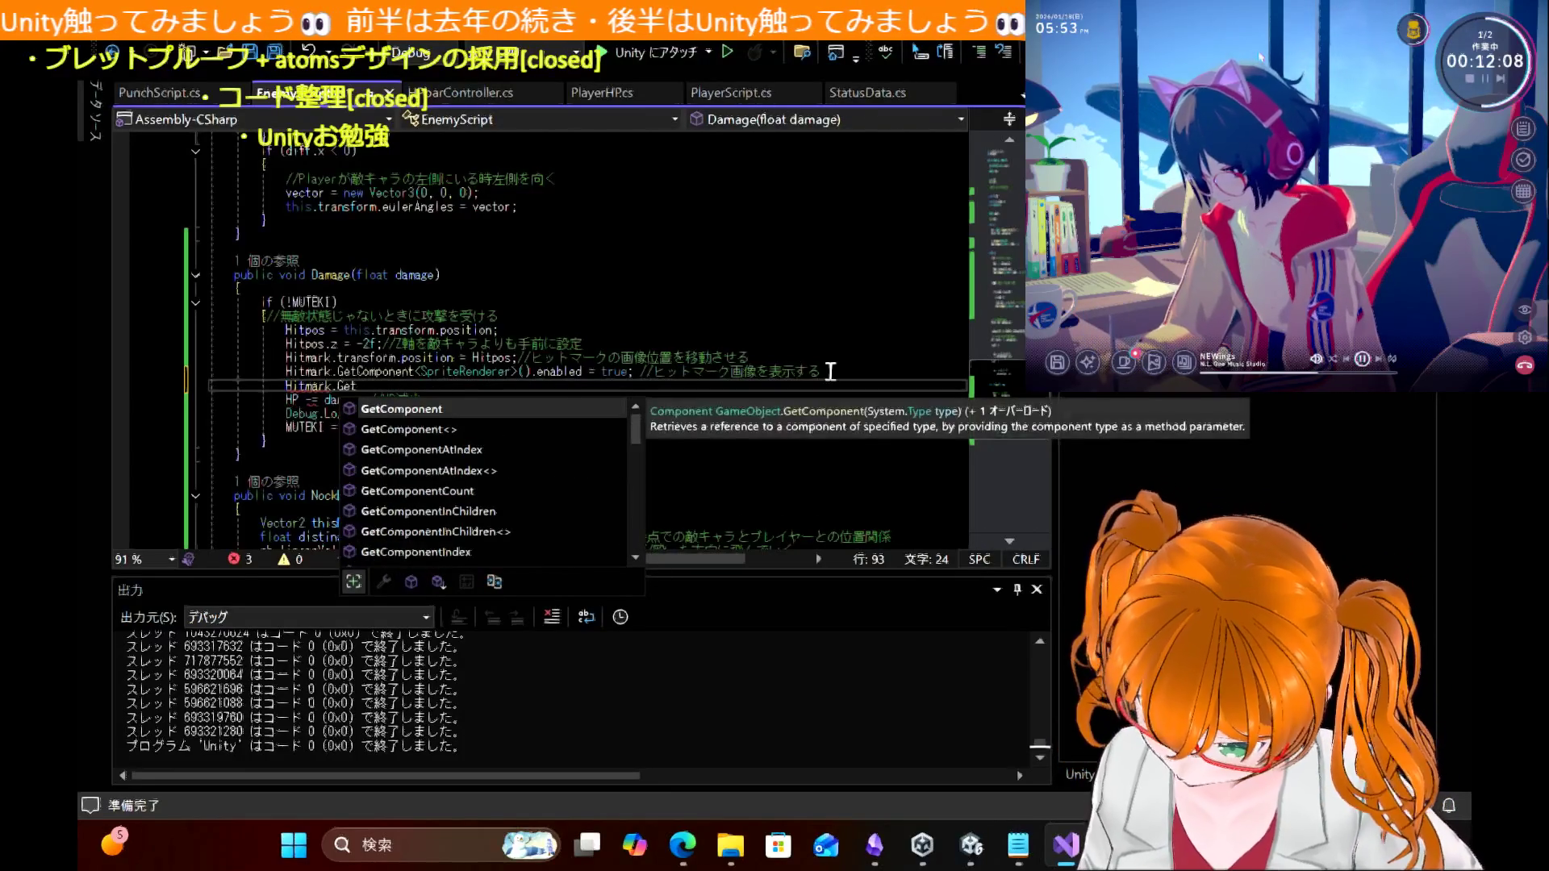
{"action": "key", "text": "Tab"}
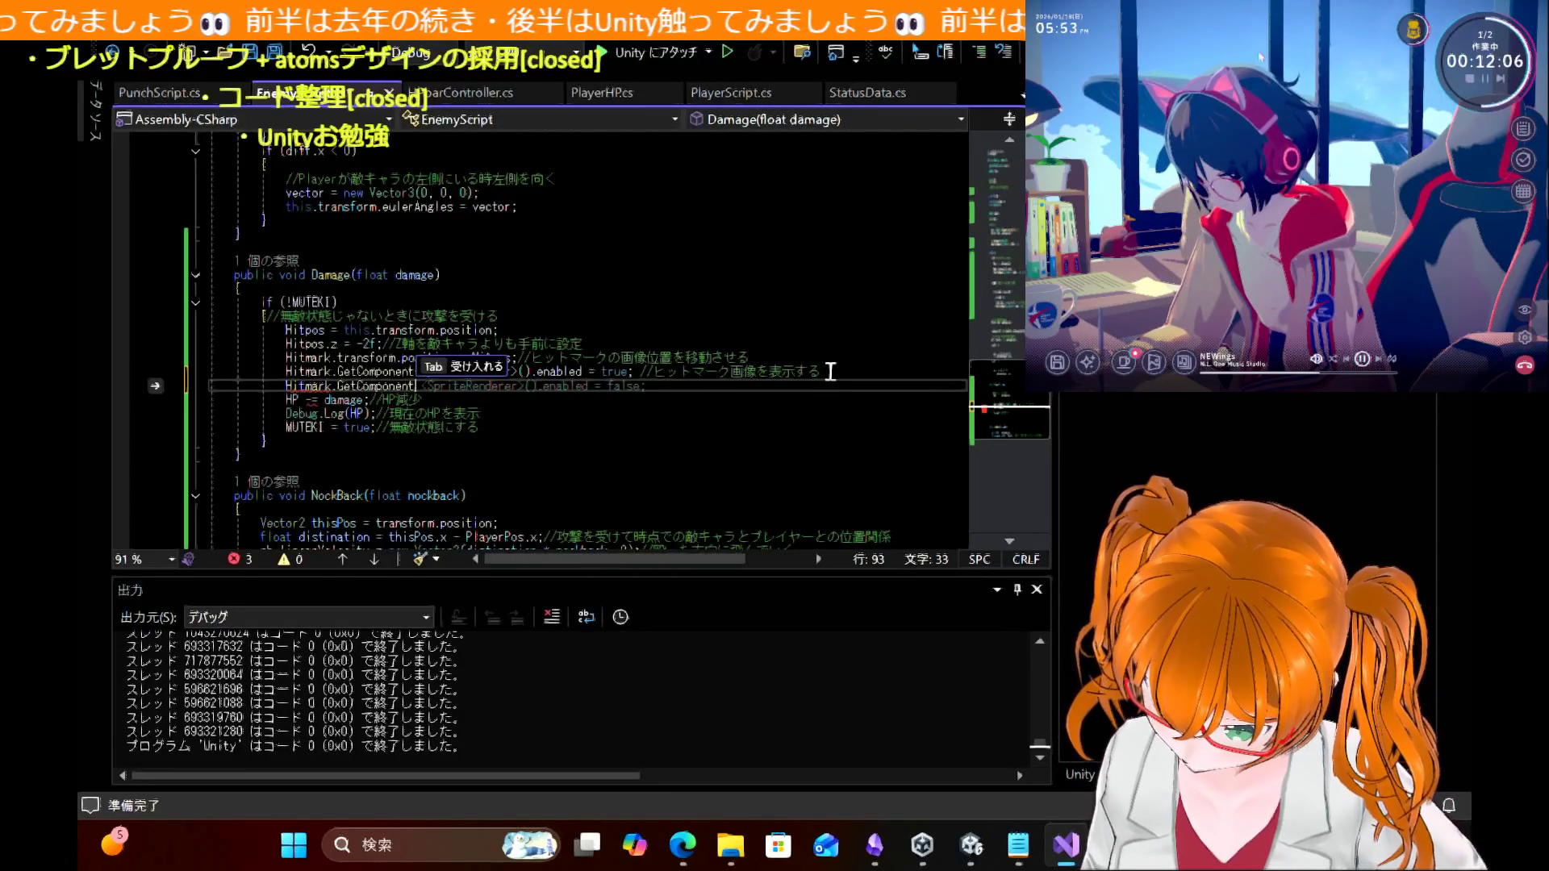
{"action": "key", "text": "Escape"}
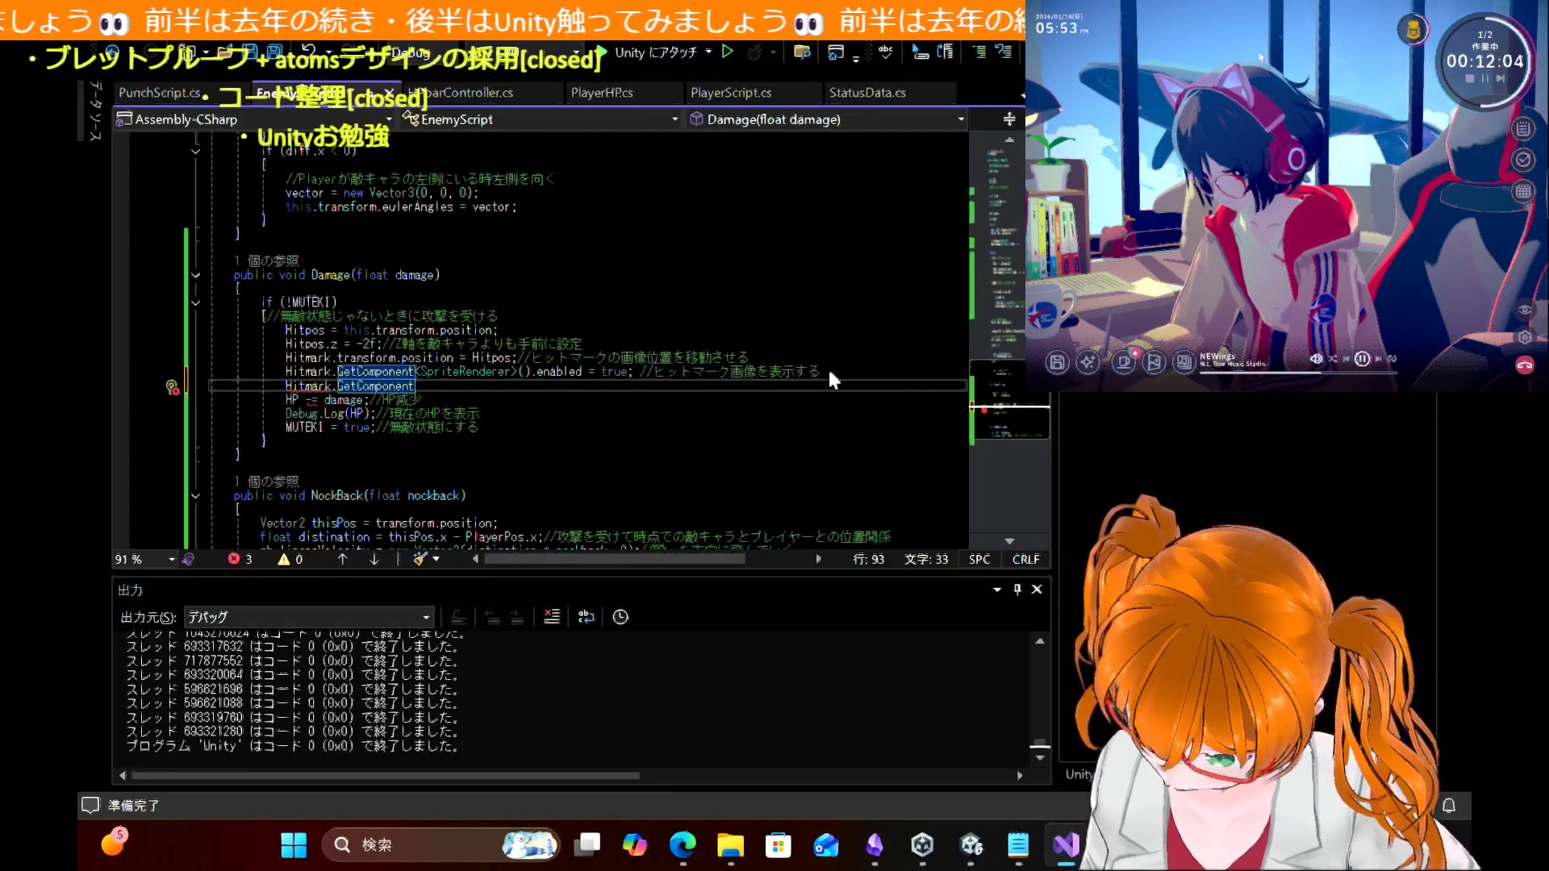
Step: Delete the unfinished Hitmark.GetComponent line and save the script
{"action": "left_click_drag", "start_coordinate": [571, 386], "coordinate": [175, 394]}
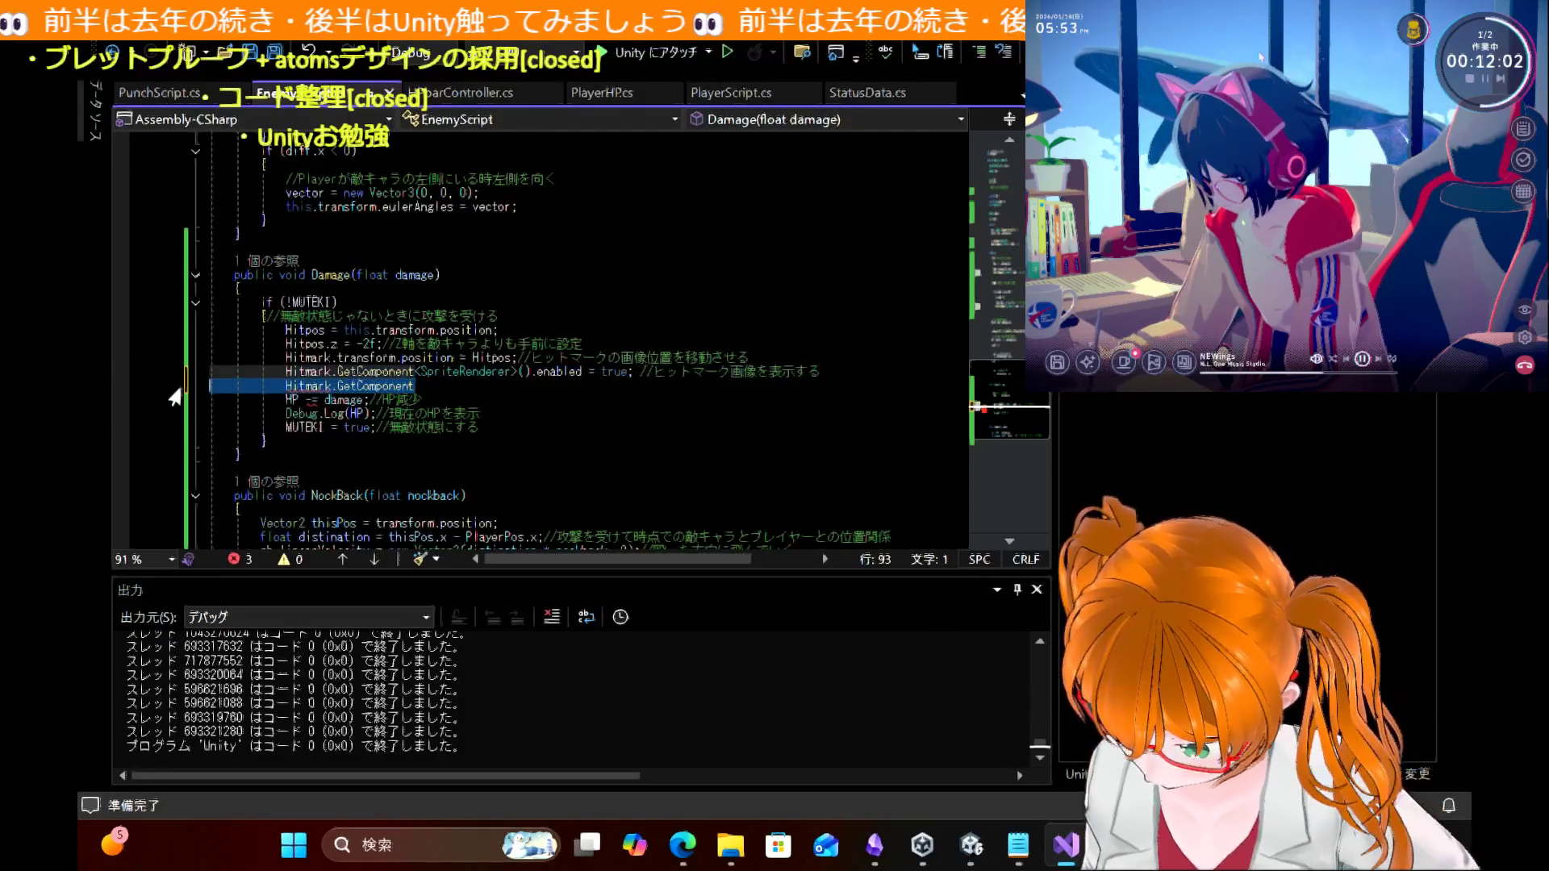
{"action": "key", "text": "BackSpace"}
{"action": "key", "text": "BackSpace"}
{"action": "key", "text": "ctrl+s"}
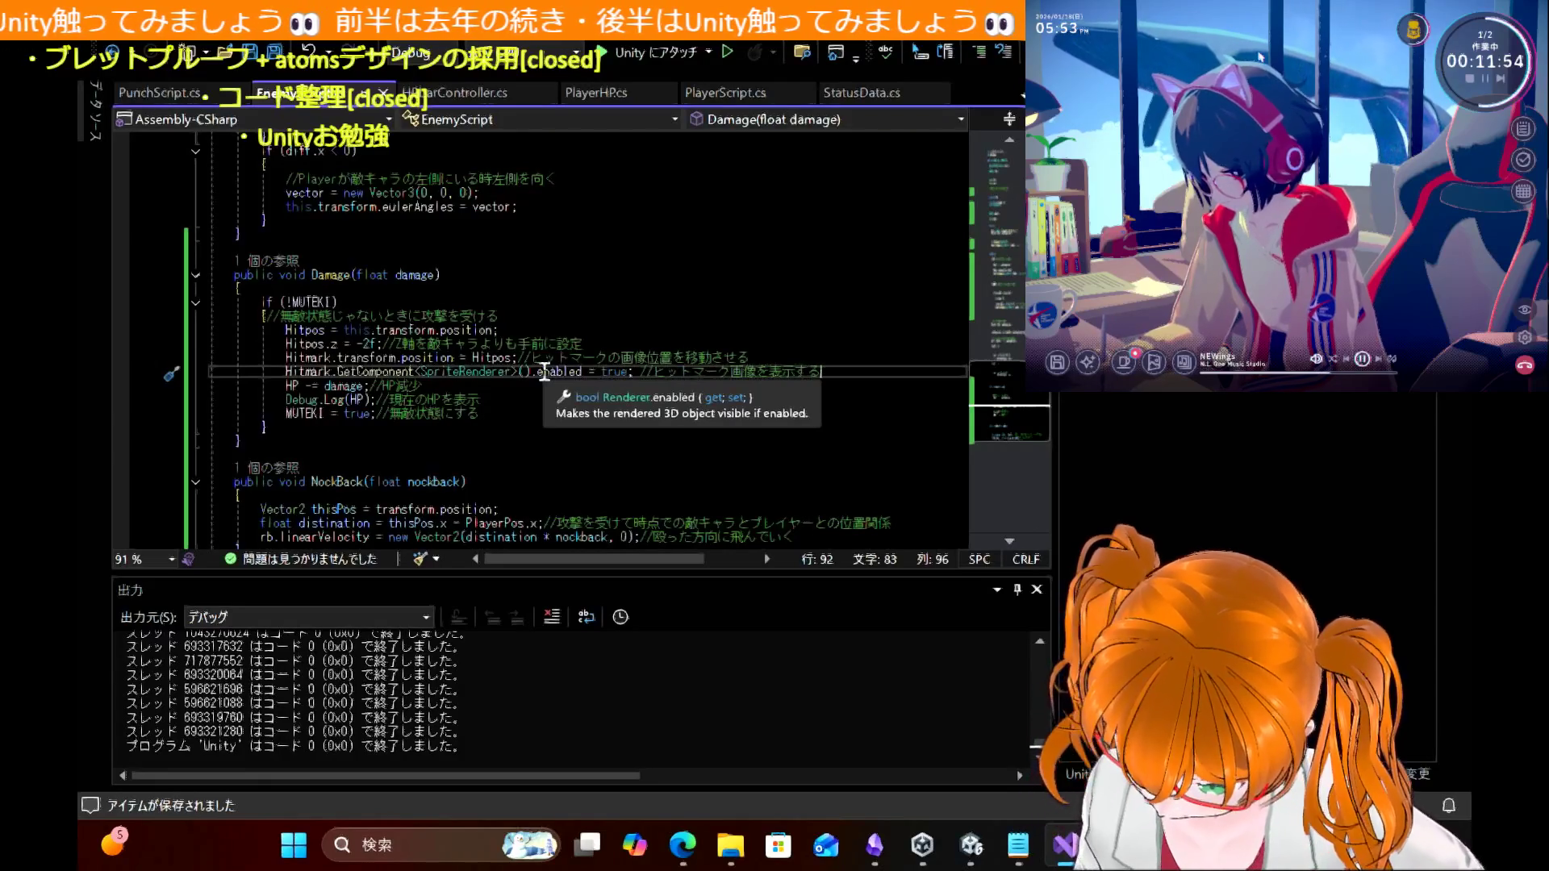
Step: In Start(), change the Hitmark sprite renderer's enabled value from true to false
{"action": "scroll", "coordinate": [610, 308], "scroll_direction": "up", "scroll_amount": 12}
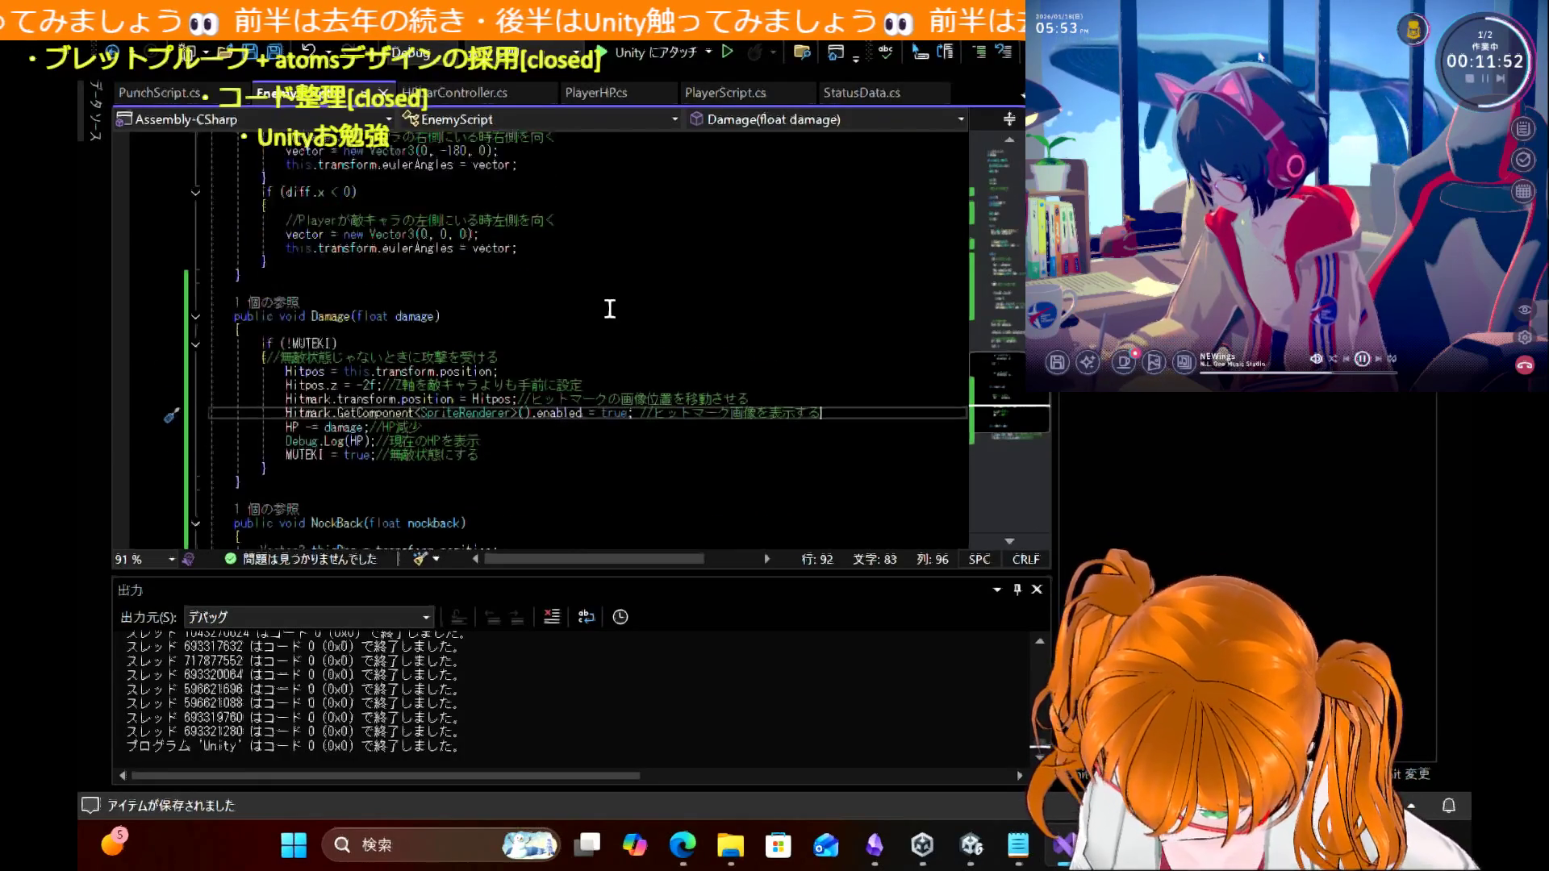
{"action": "scroll", "coordinate": [610, 309], "scroll_direction": "up", "scroll_amount": 1}
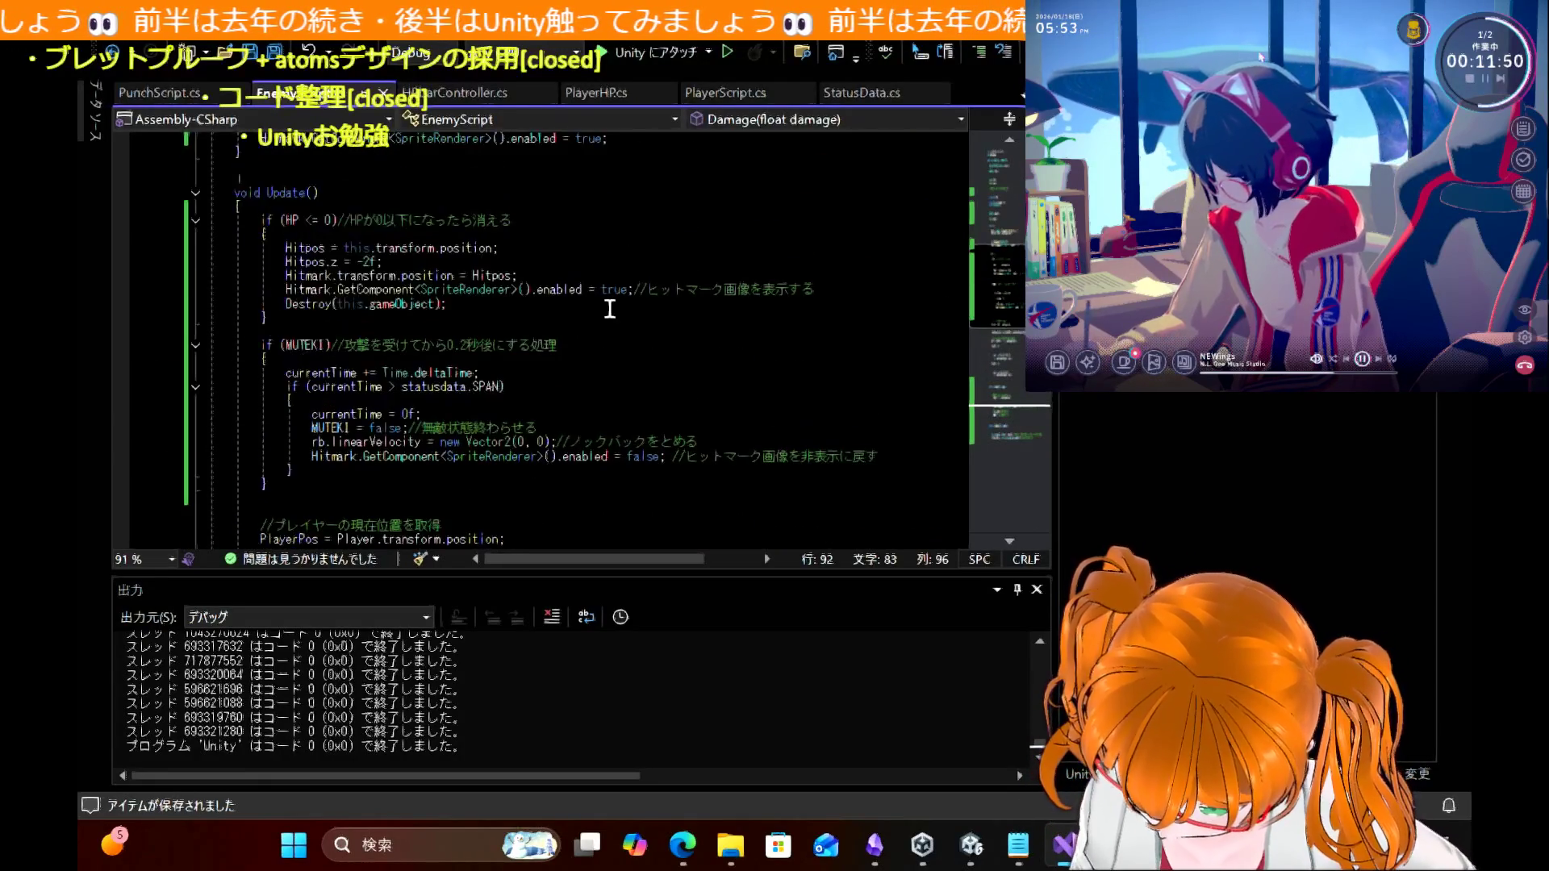
{"action": "scroll", "coordinate": [610, 309], "scroll_direction": "up", "scroll_amount": 4}
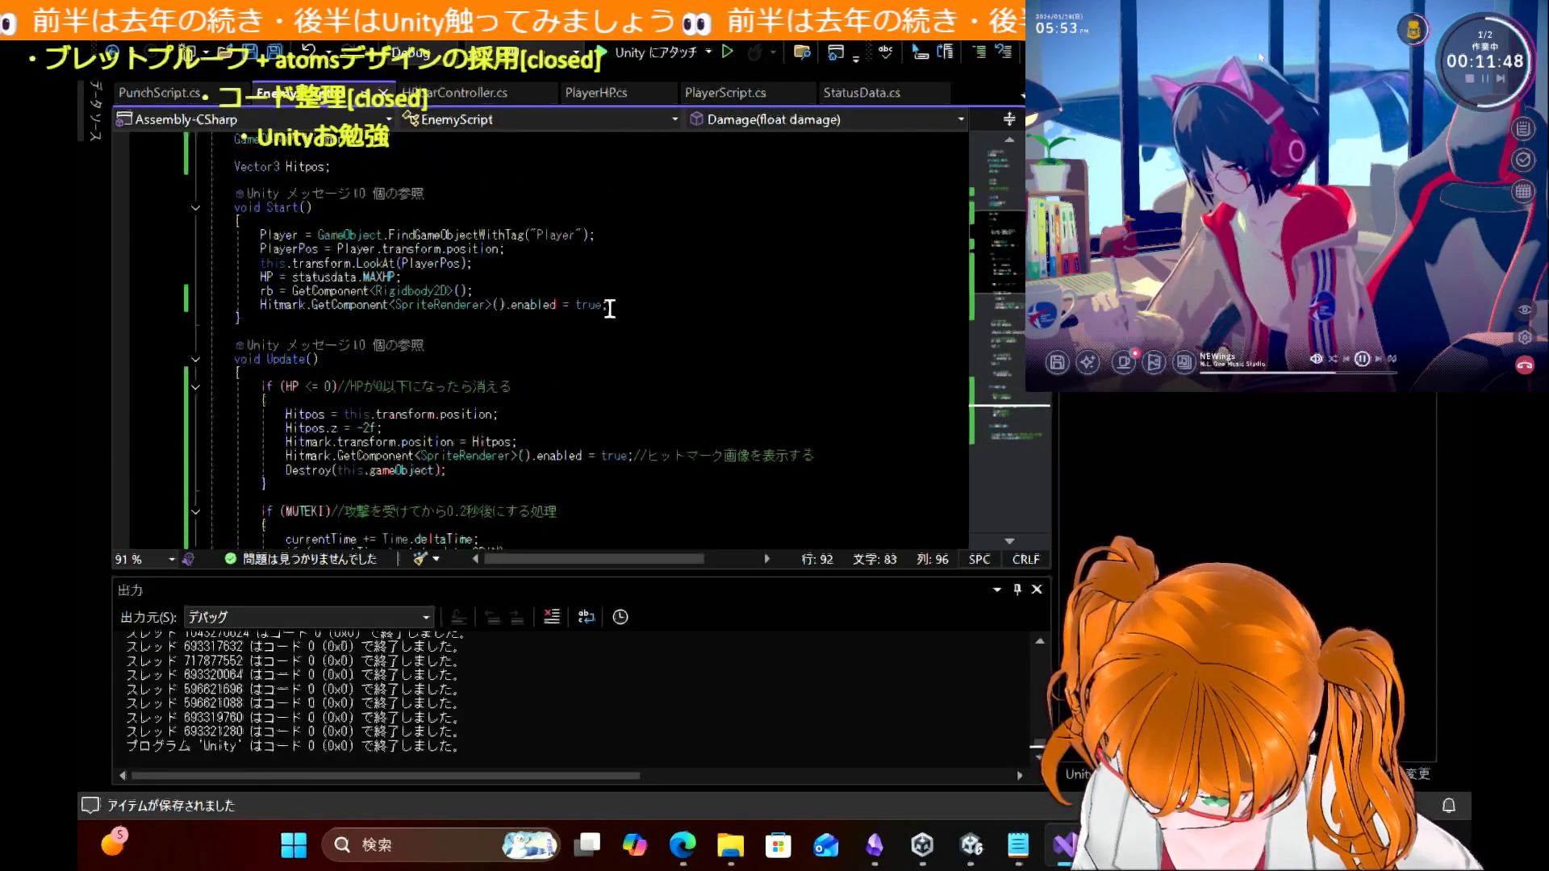
{"action": "double_click", "coordinate": [591, 305]}
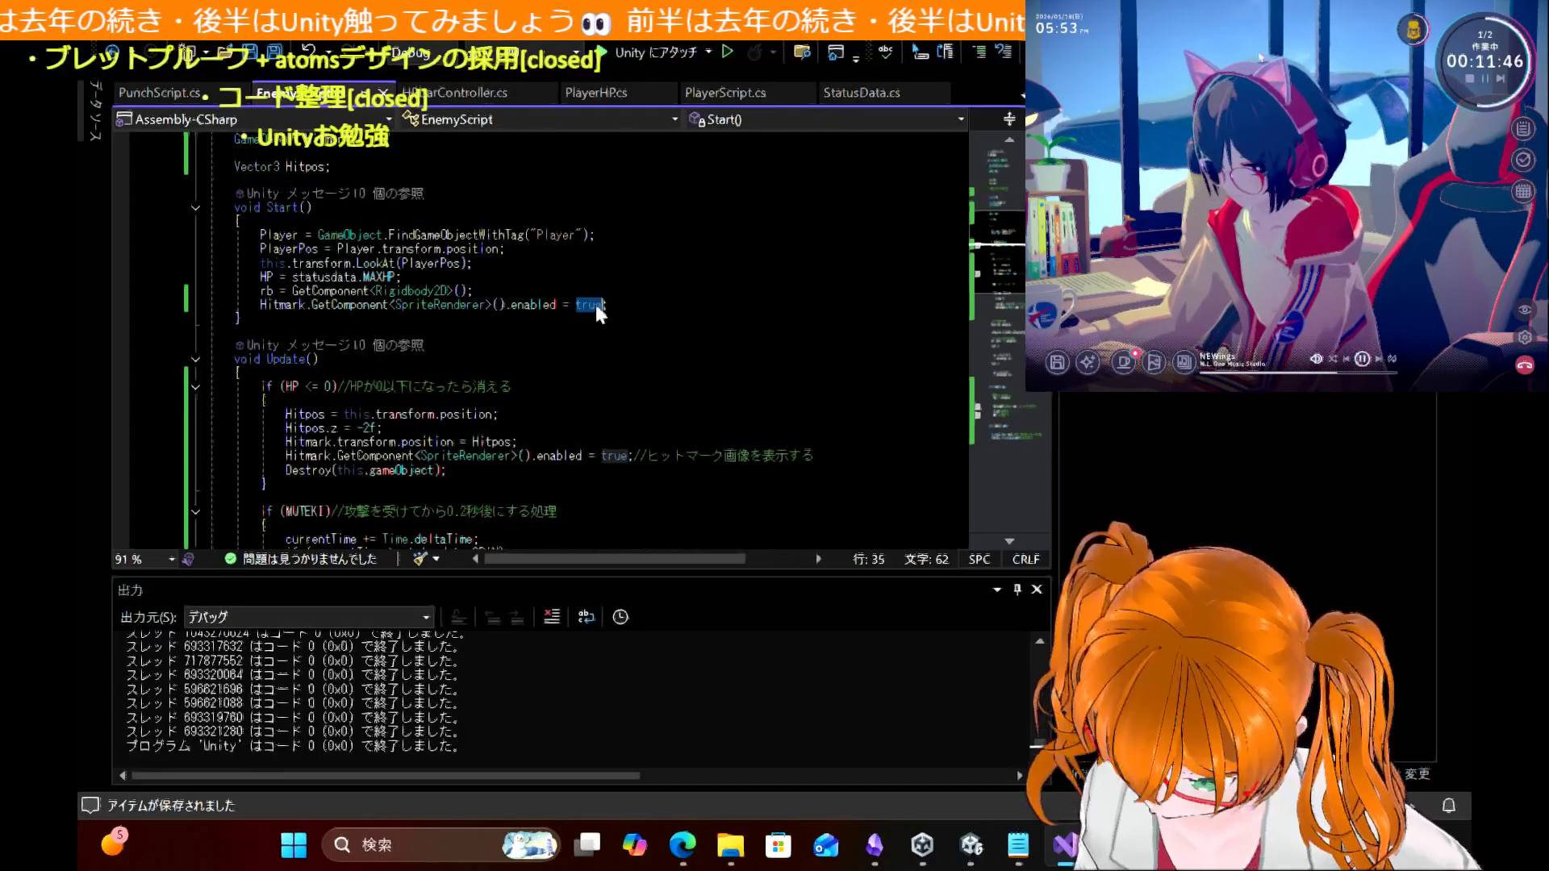
{"action": "type", "text": "fla"}
{"action": "key", "text": "BackSpace"}
{"action": "key", "text": "BackSpace"}
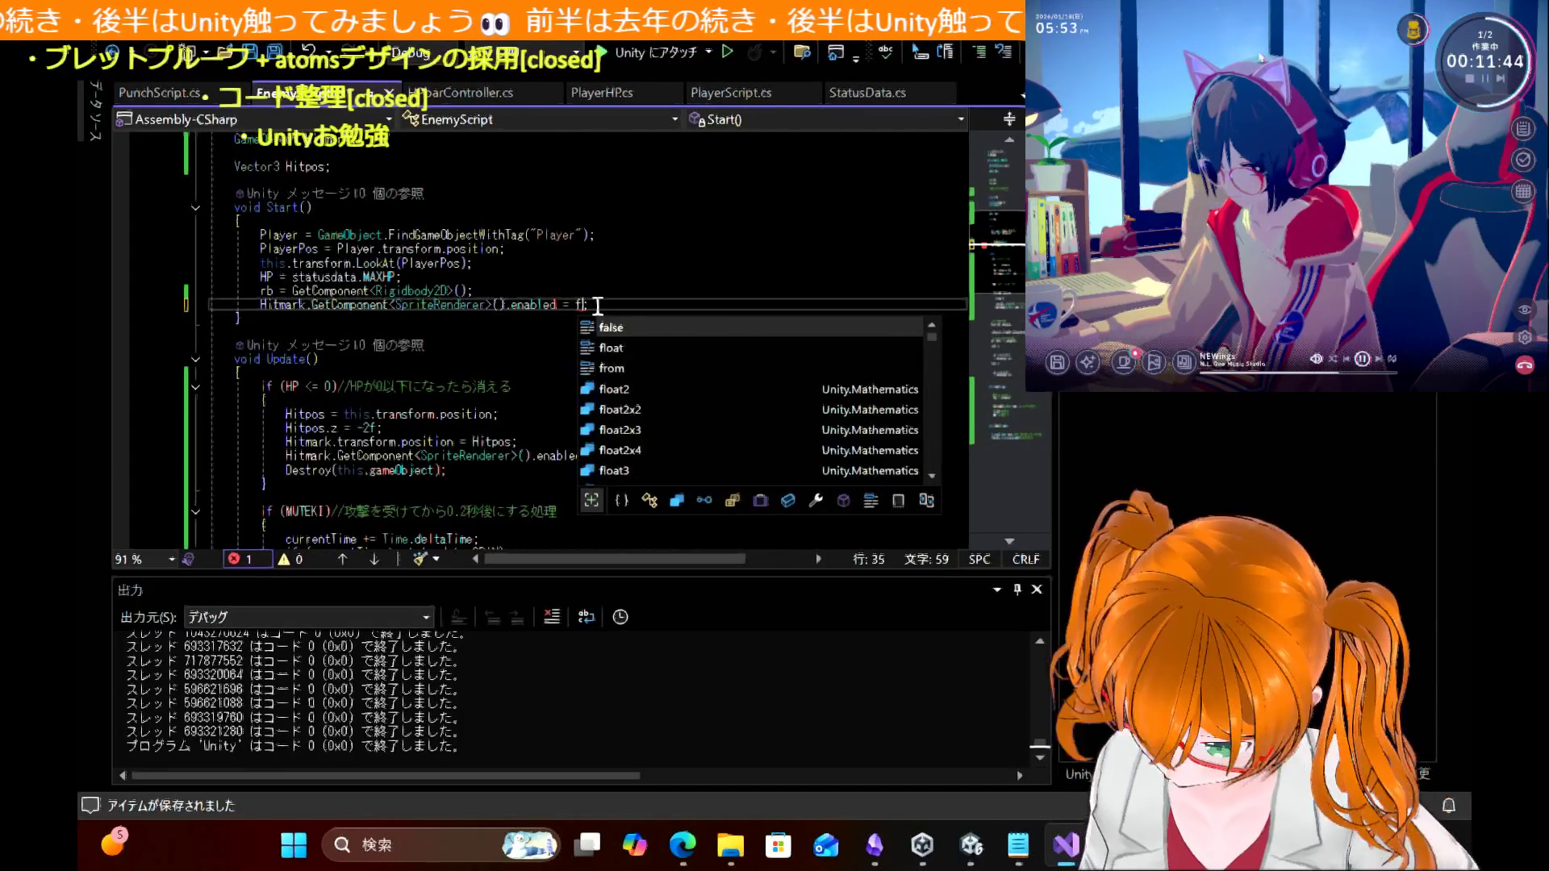
{"action": "type", "text": "alse;"}
{"action": "key", "text": "Up"}
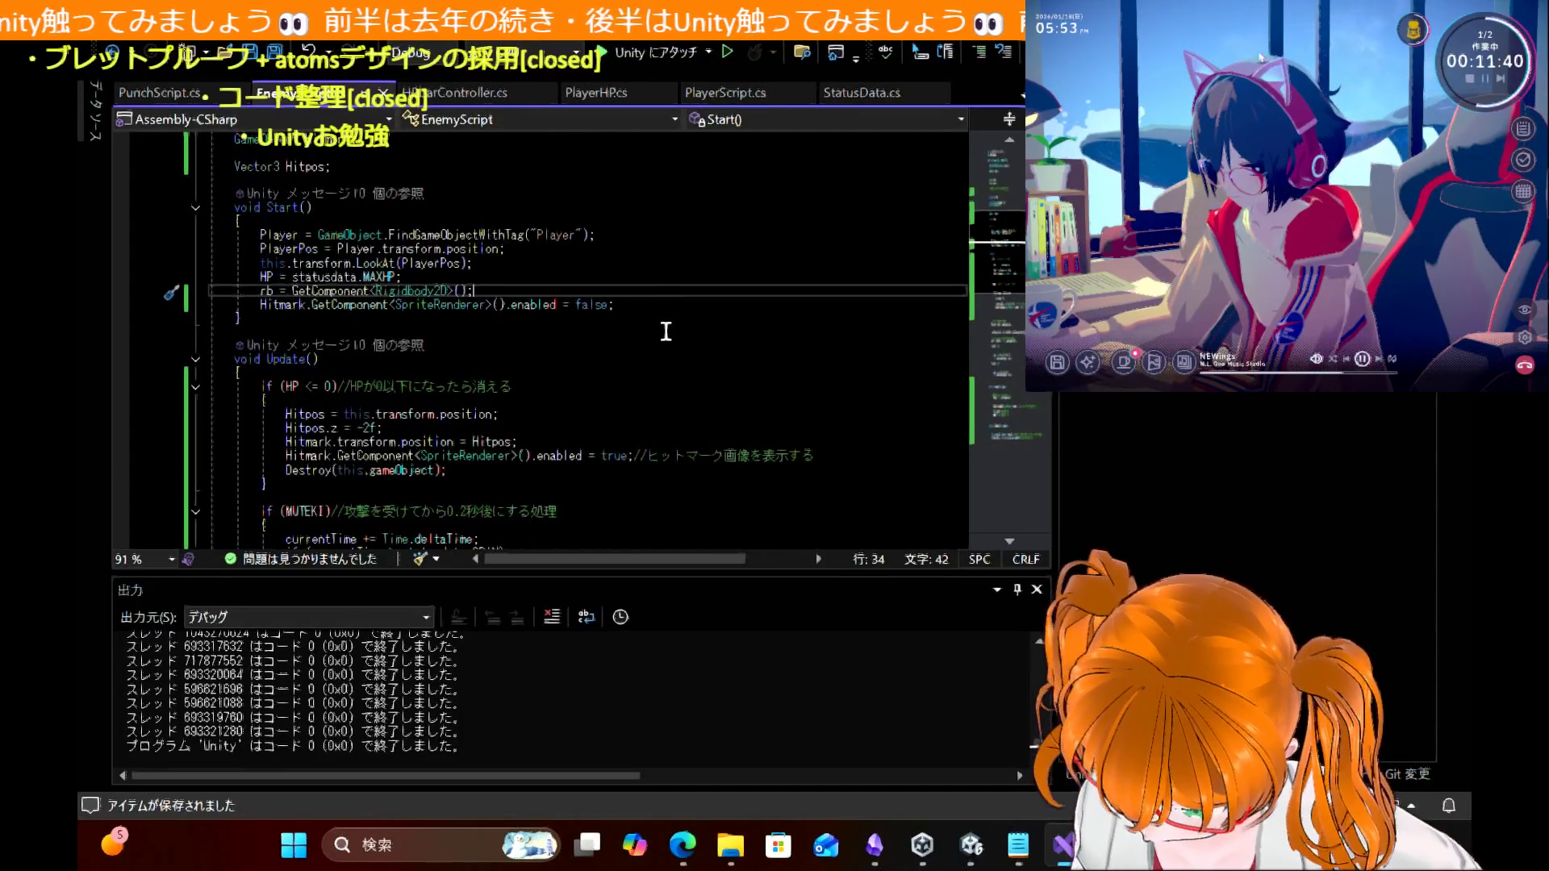
{"action": "double_click", "coordinate": [281, 306]}
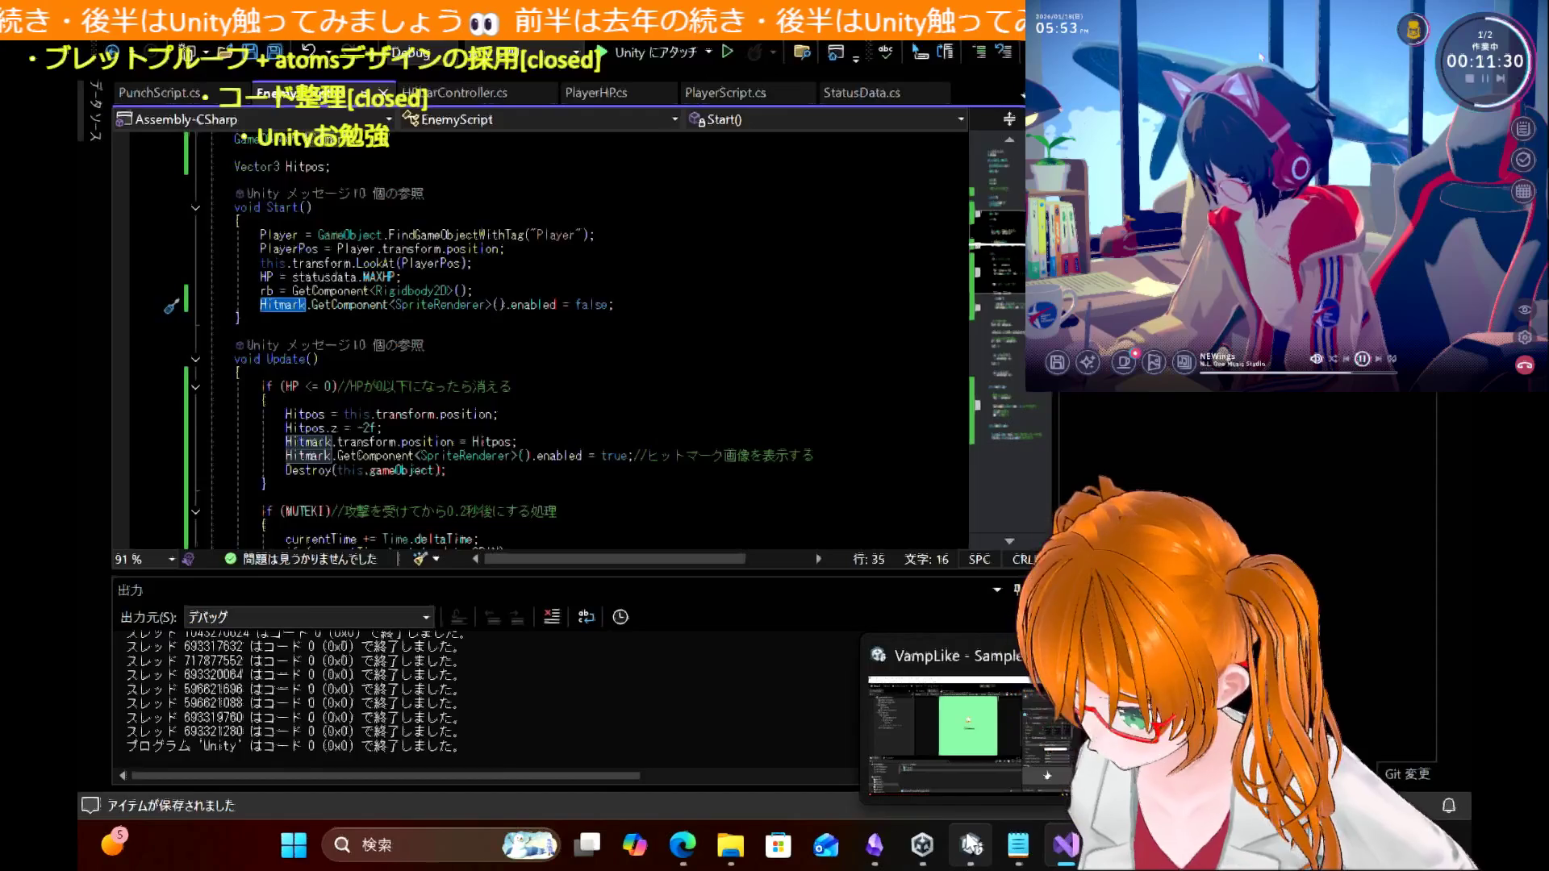
Step: In Unity, inspect the Enemy1 prefab's EnemyScript, whose Hitmark is set to HitImg
{"action": "left_click", "coordinate": [972, 845]}
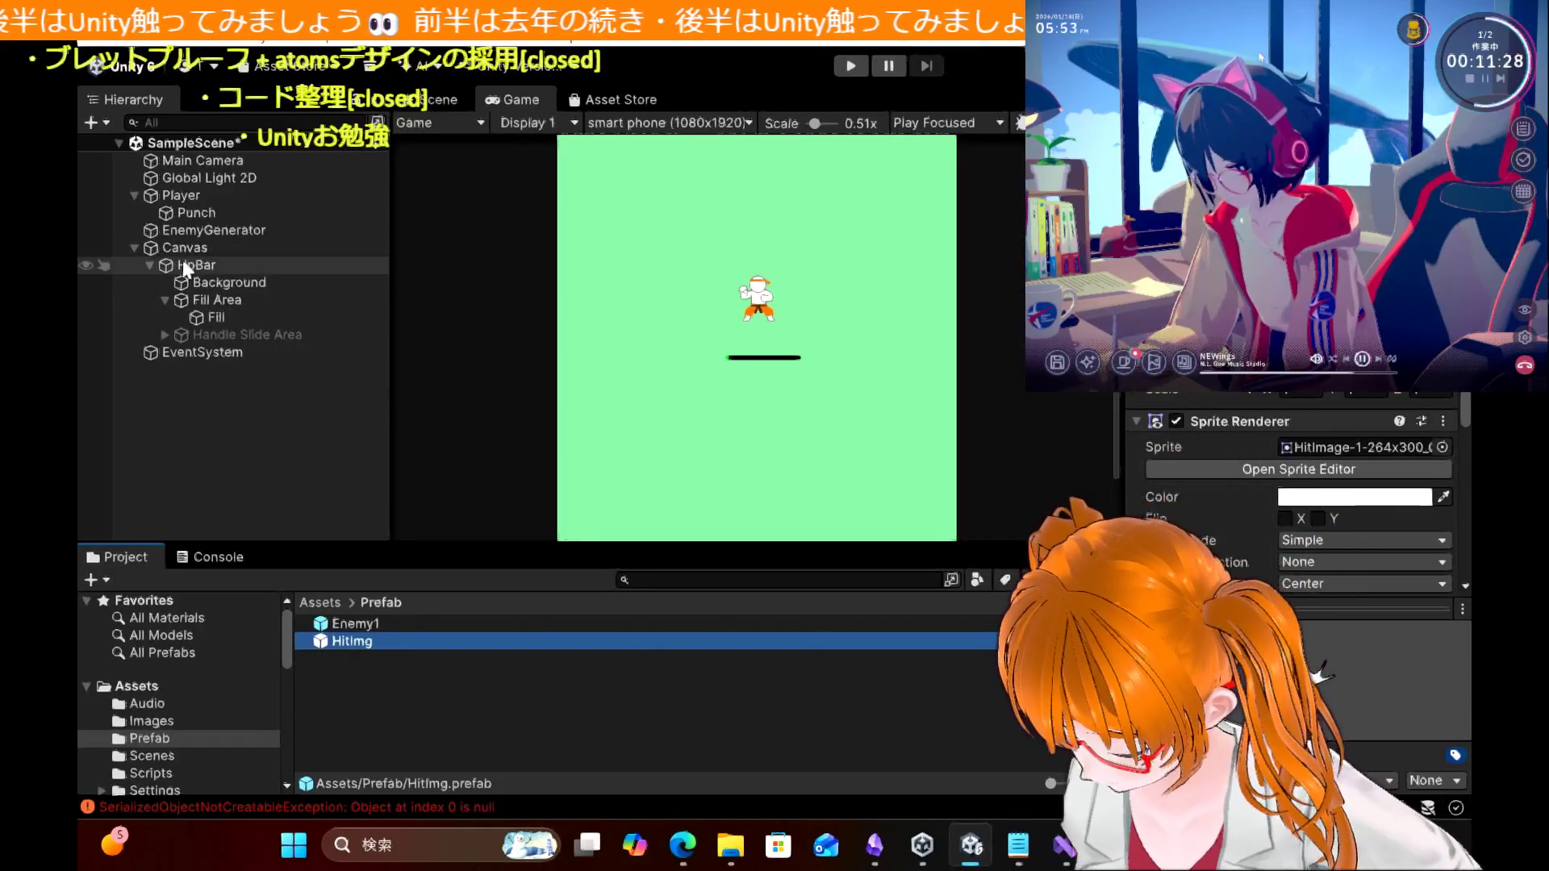
{"action": "left_click", "coordinate": [350, 624]}
{"action": "scroll", "coordinate": [1290, 524], "scroll_direction": "down", "scroll_amount": 10}
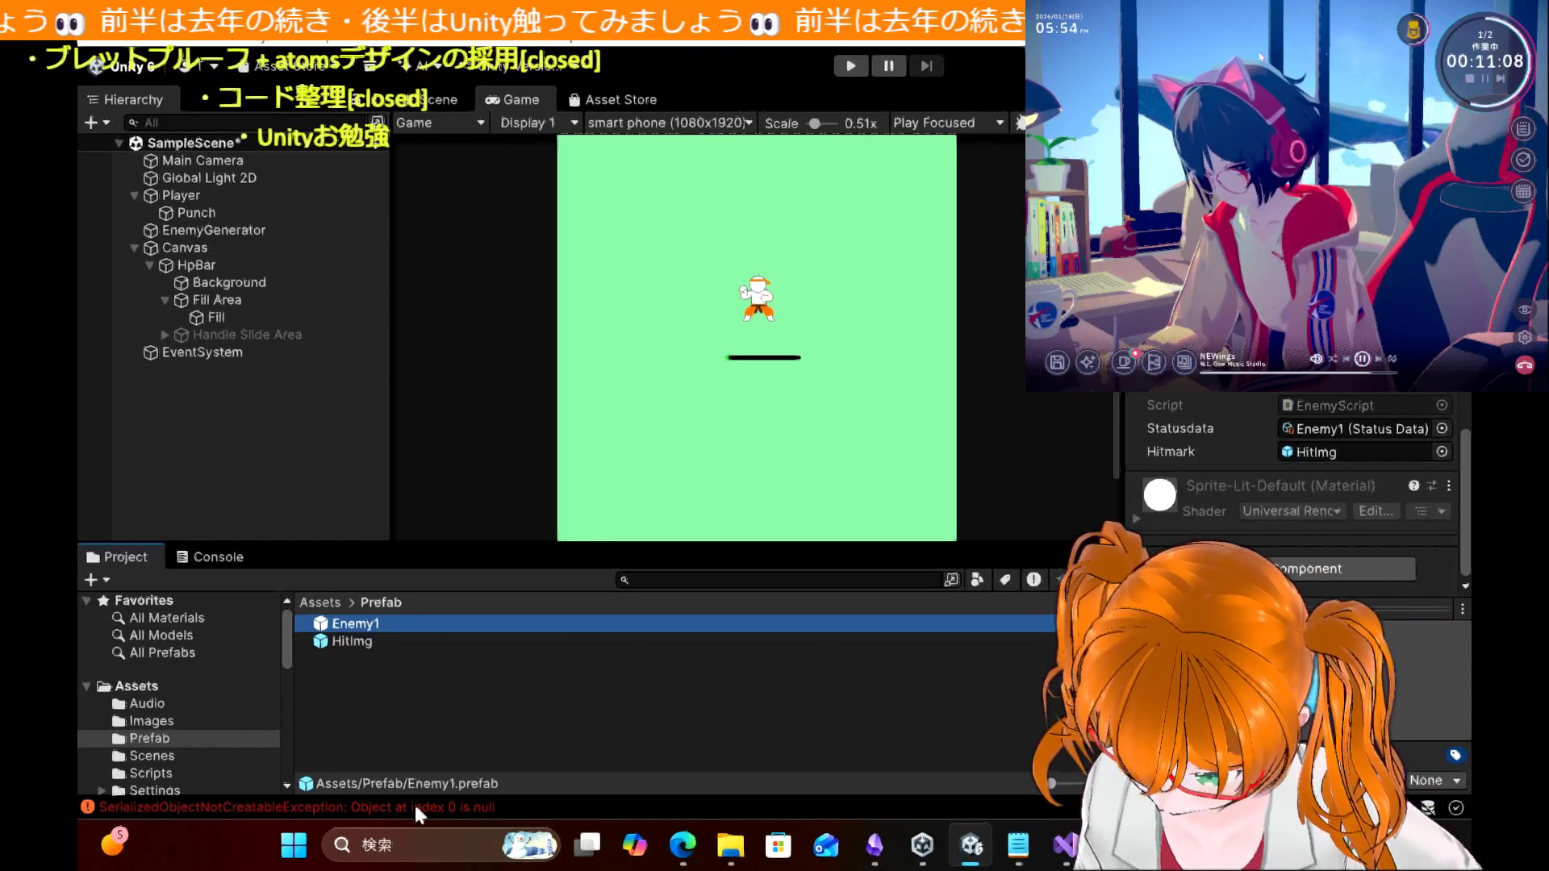
Step: Check the browser search results, then return to Unity and open the Console errors
{"action": "left_click", "coordinate": [678, 831]}
{"action": "scroll", "coordinate": [177, 390], "scroll_direction": "down", "scroll_amount": 15}
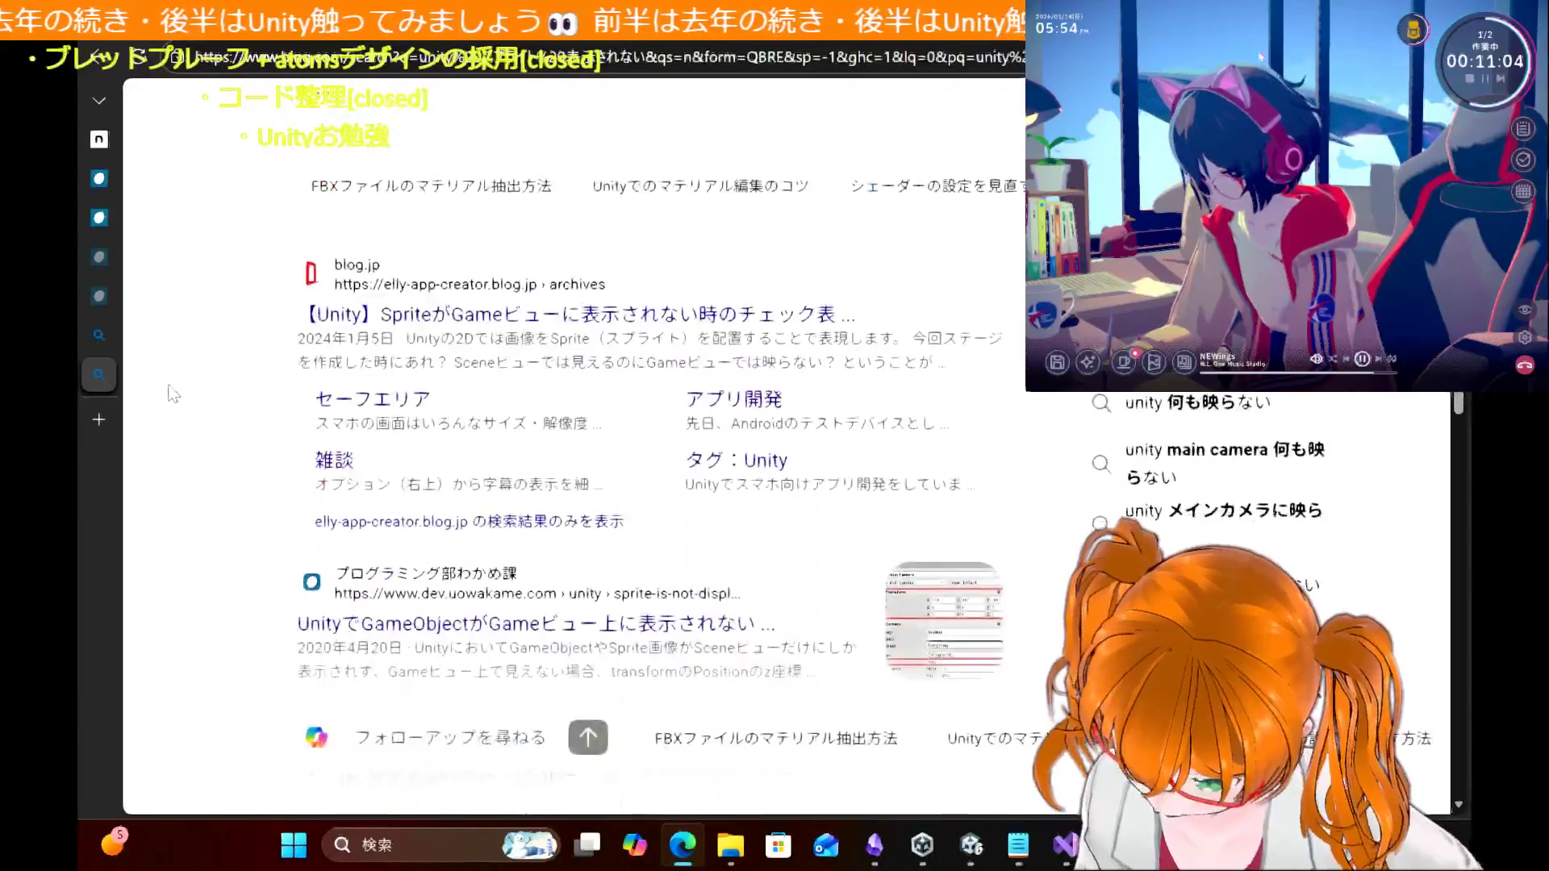
{"action": "scroll", "coordinate": [200, 326], "scroll_direction": "up", "scroll_amount": 15}
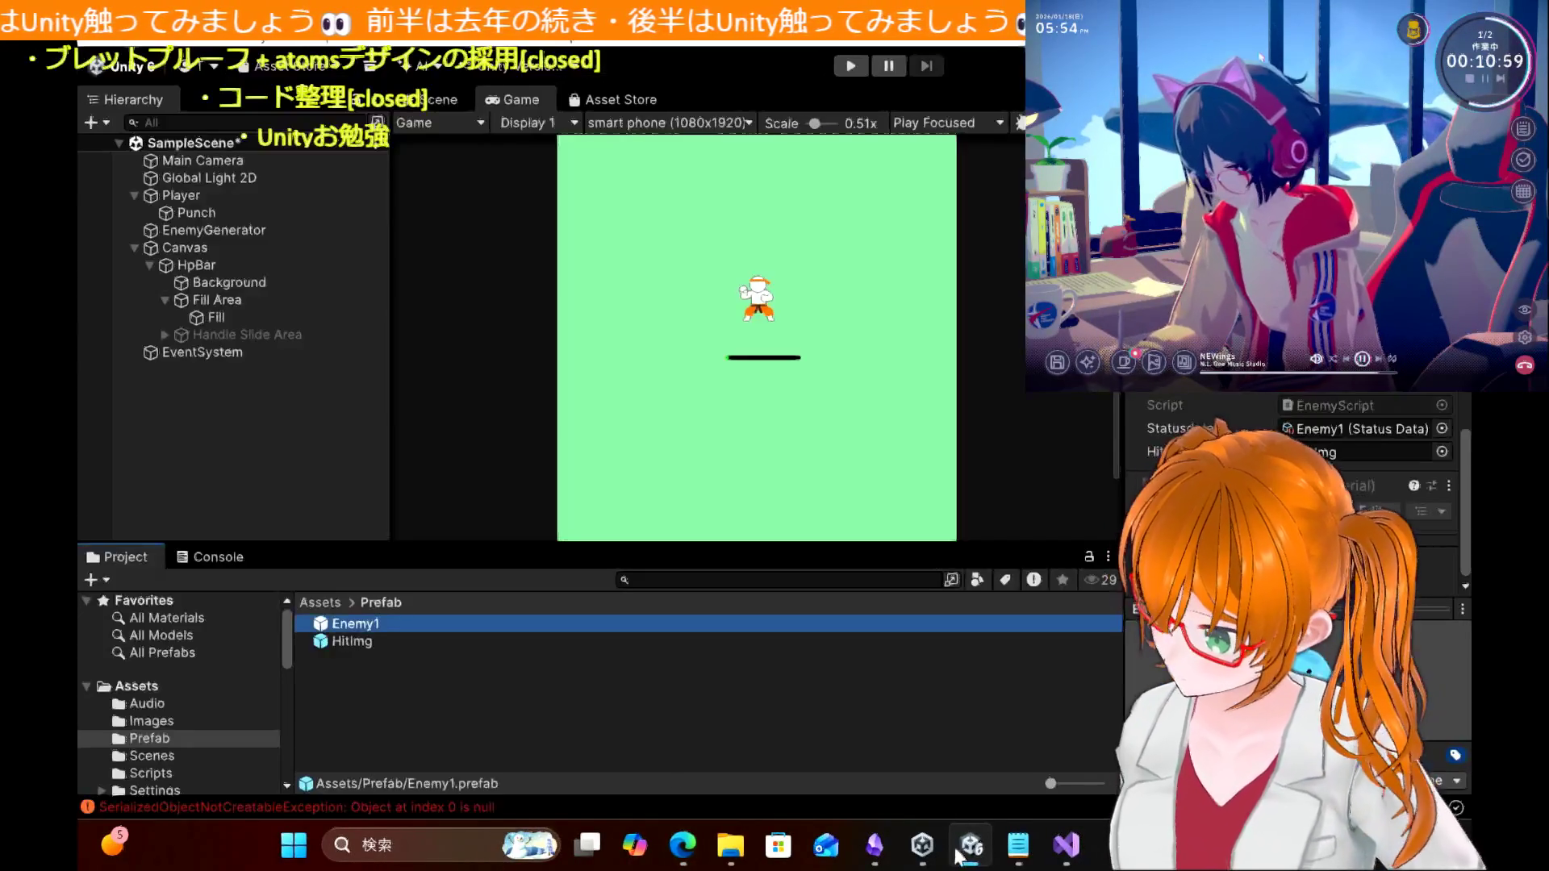
{"action": "key", "text": "alt+Tab"}
{"action": "left_click", "coordinate": [495, 805]}
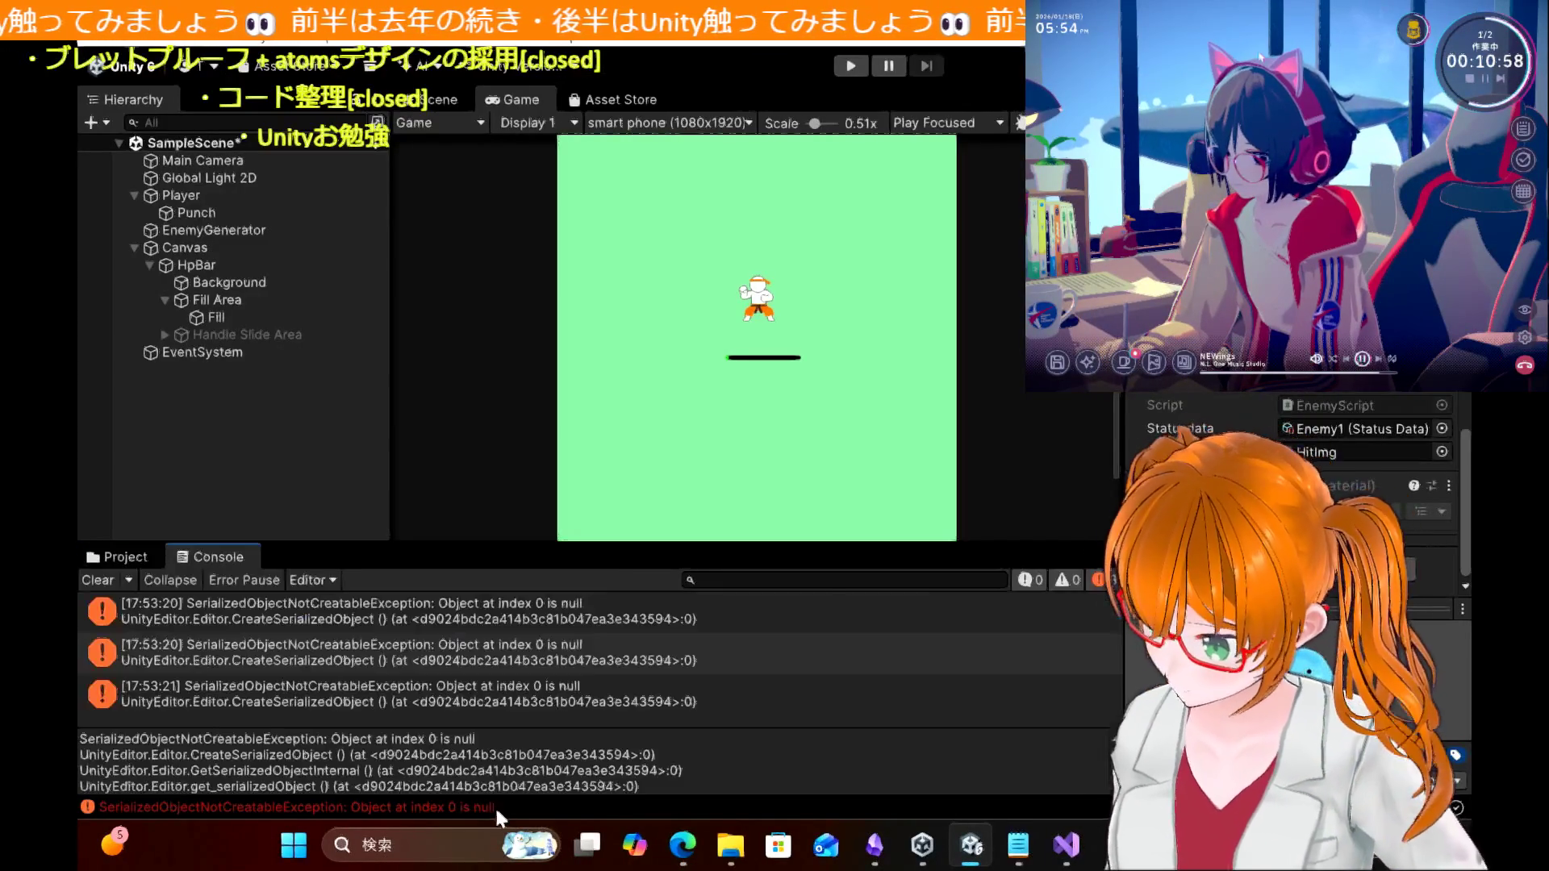
{"action": "left_click", "coordinate": [560, 671]}
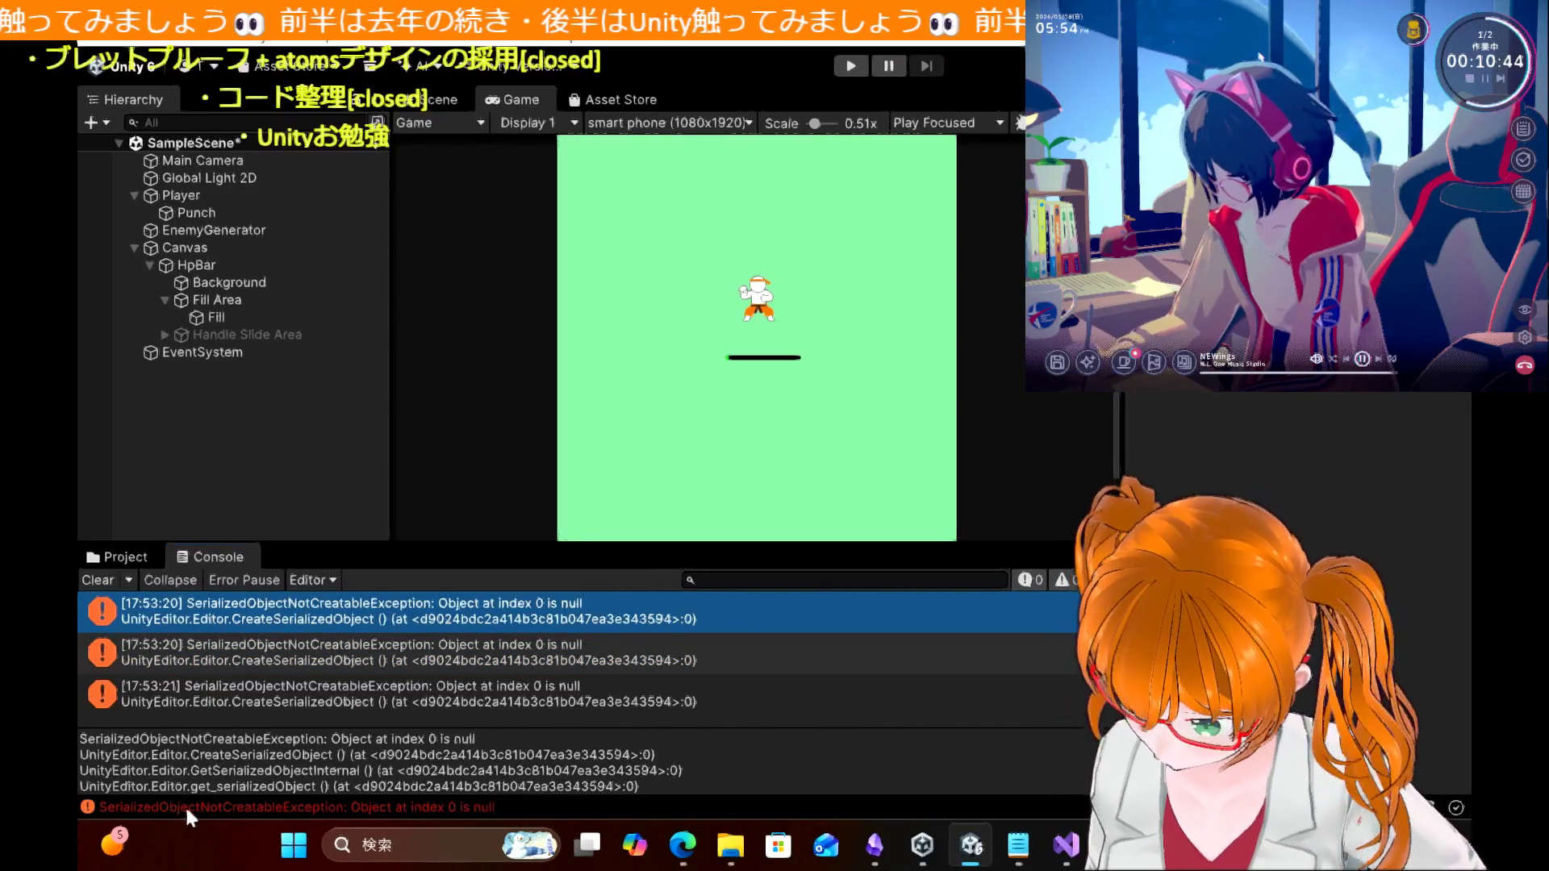
{"action": "scroll", "coordinate": [113, 750], "scroll_direction": "down", "scroll_amount": 2}
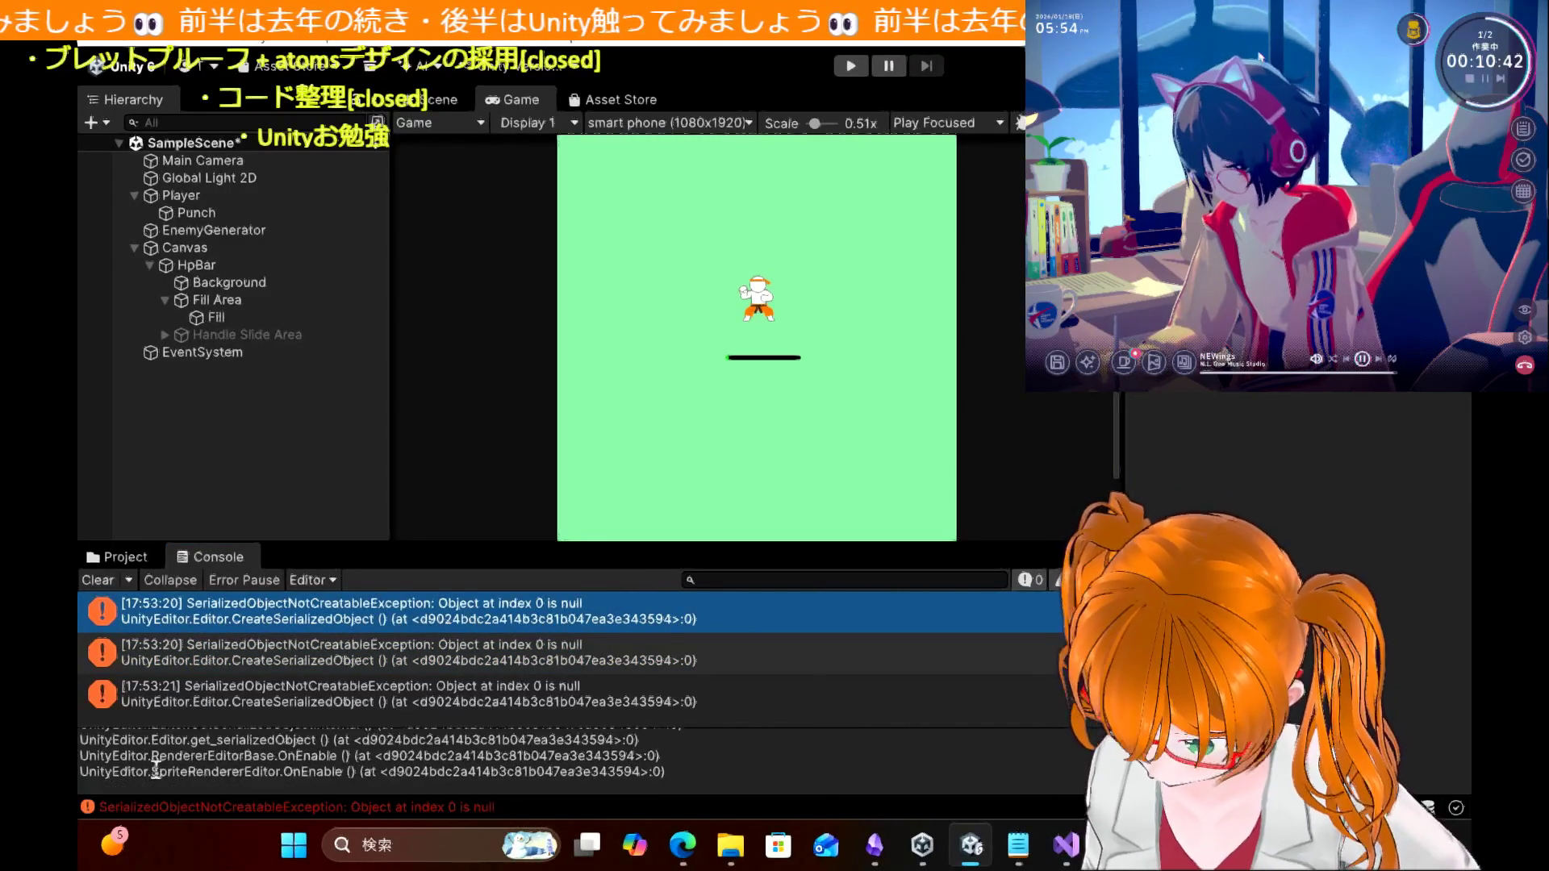
{"action": "scroll", "coordinate": [156, 770], "scroll_direction": "up", "scroll_amount": 2}
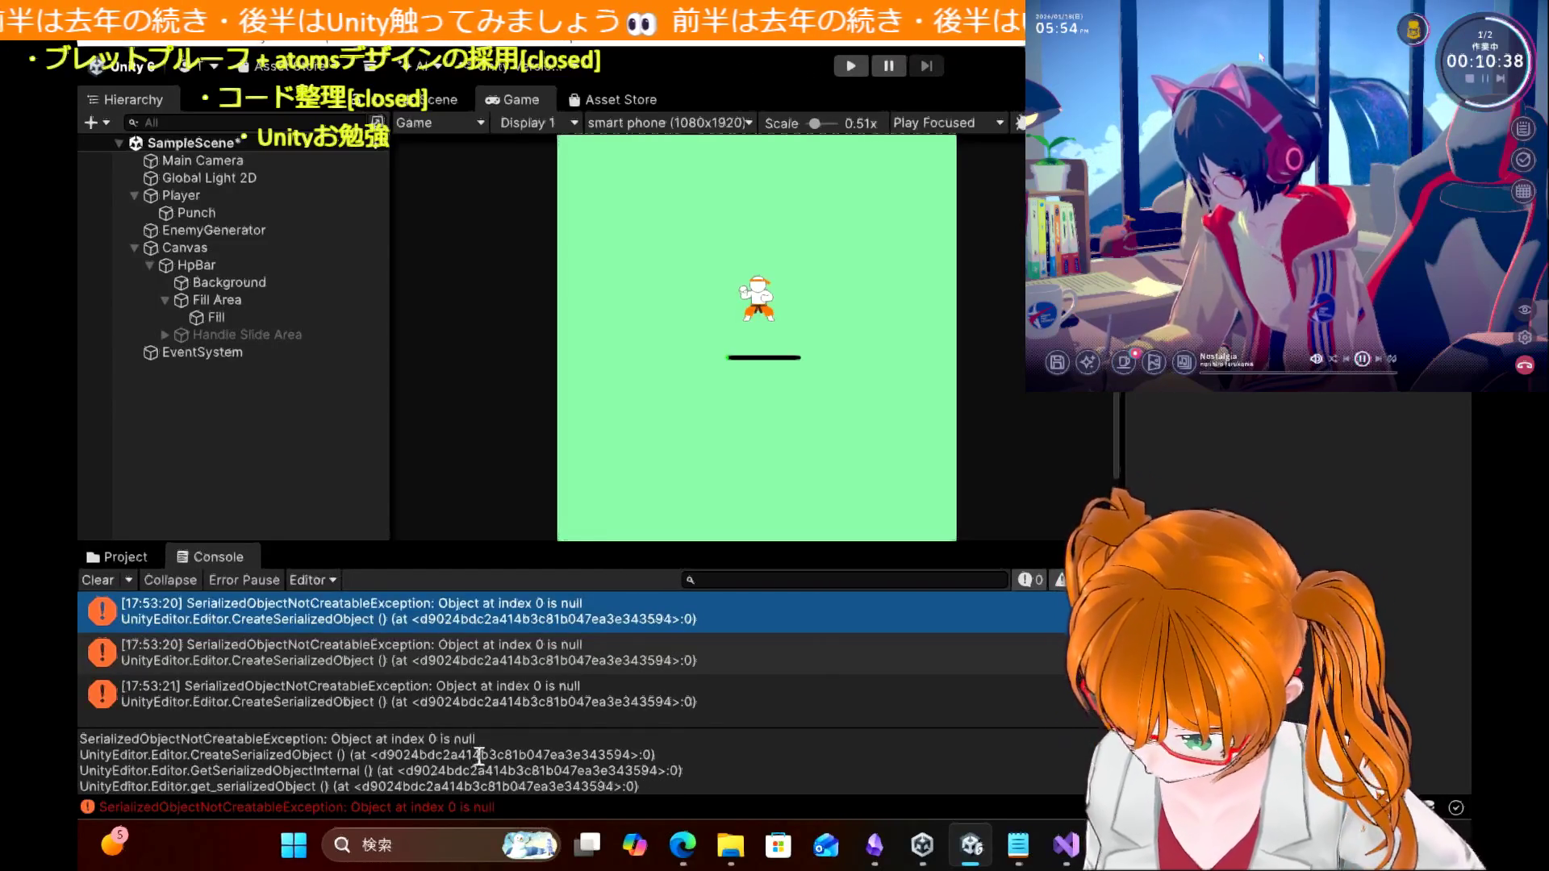
{"action": "mouse_move", "coordinate": [488, 742]}
{"action": "left_mouse_down"}
{"action": "mouse_move", "coordinate": [137, 762]}
{"action": "mouse_move", "coordinate": [498, 746]}
{"action": "left_mouse_up"}
{"action": "left_click", "coordinate": [133, 763]}
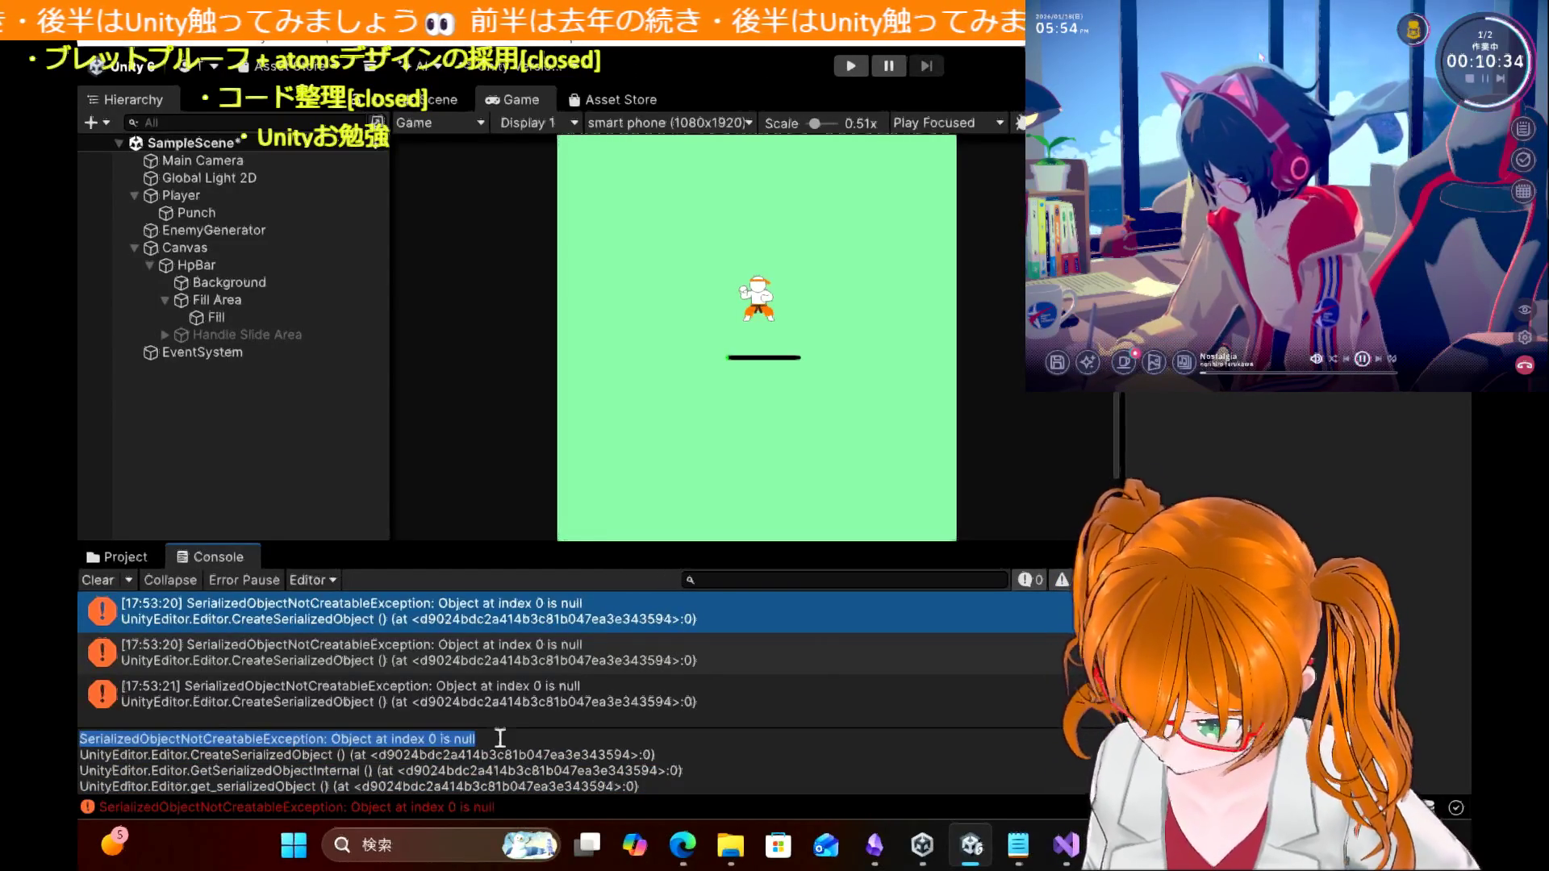
{"action": "left_click", "coordinate": [690, 862]}
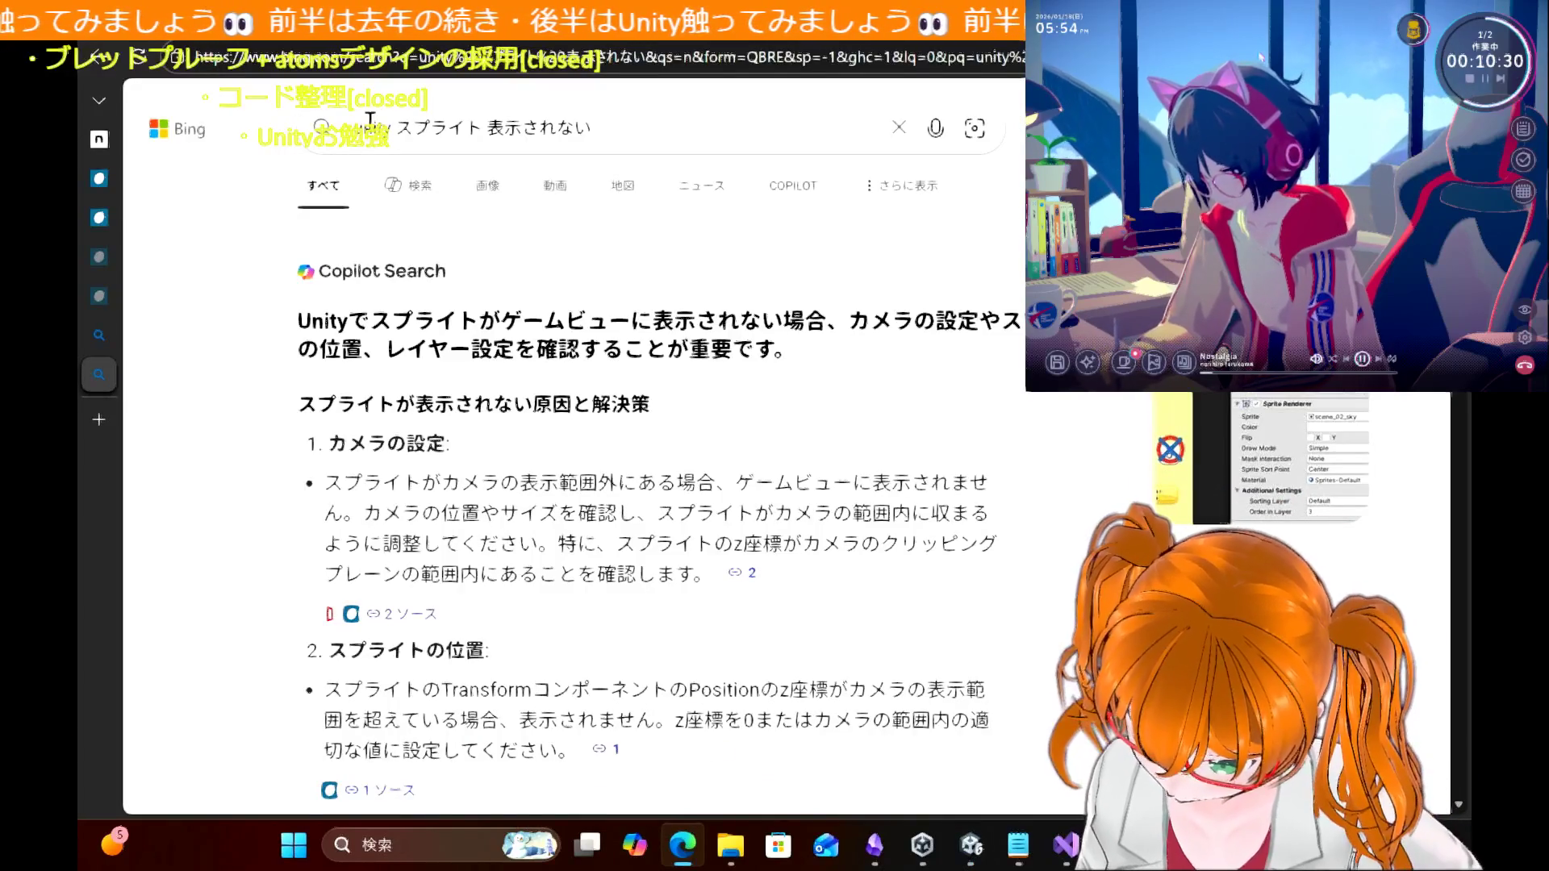
Step: Search Bing for the pasted SerializedObjectNotCreatableException error message
{"action": "left_click", "coordinate": [588, 131]}
{"action": "type", "text": "SerializedObjectNotCreatableException: Object at index 0 is null"}
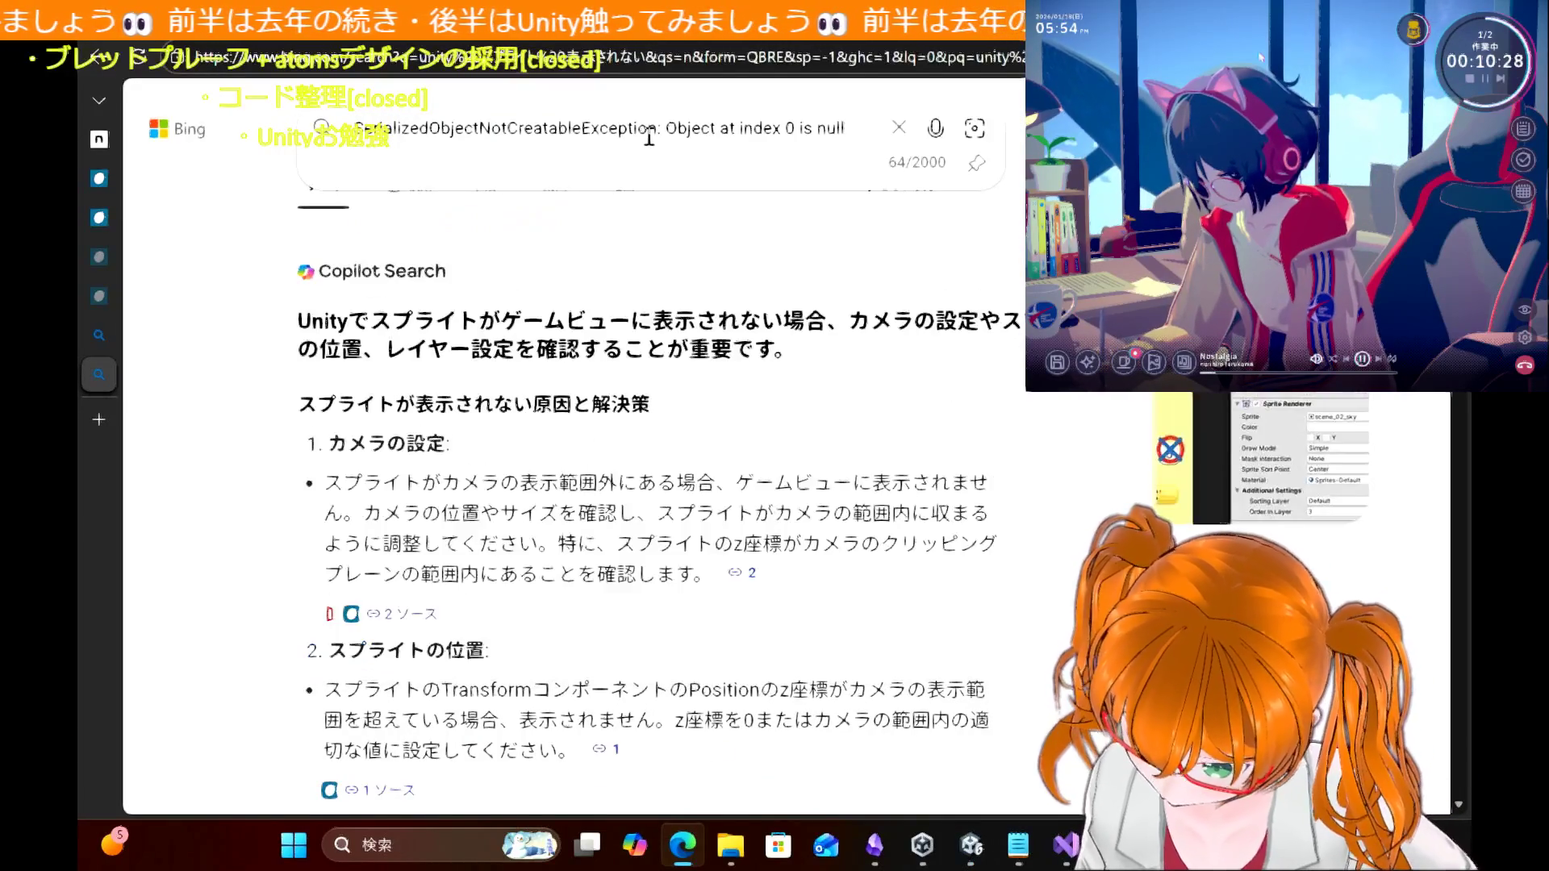
{"action": "key", "text": "Return"}
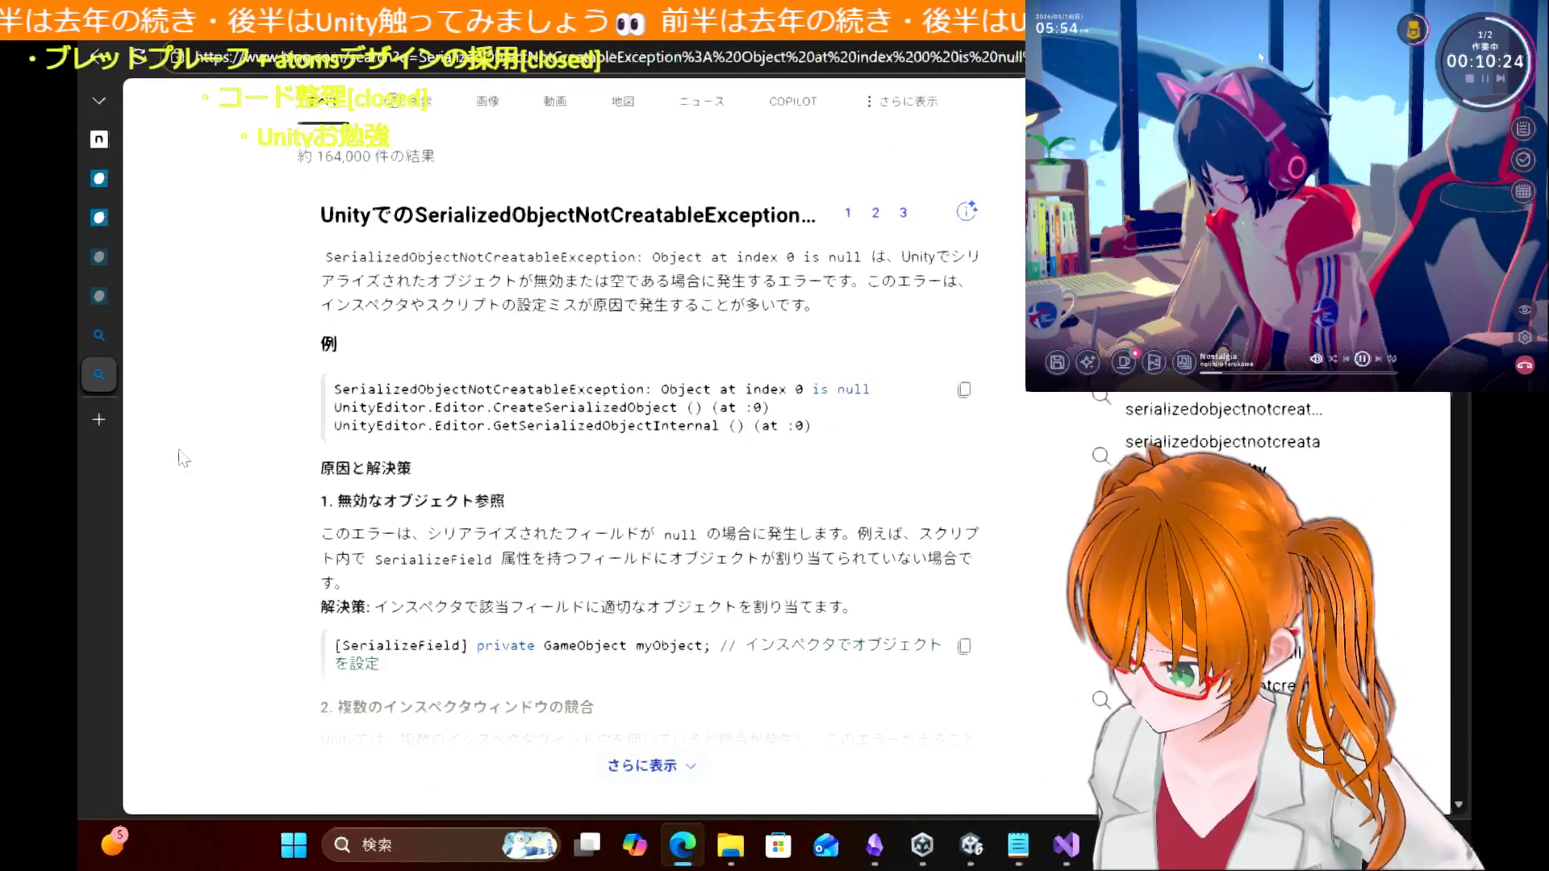
Step: Read through the Bing answer's causes and fixes, then return to Unity
{"action": "scroll", "coordinate": [513, 528], "scroll_direction": "down", "scroll_amount": 3}
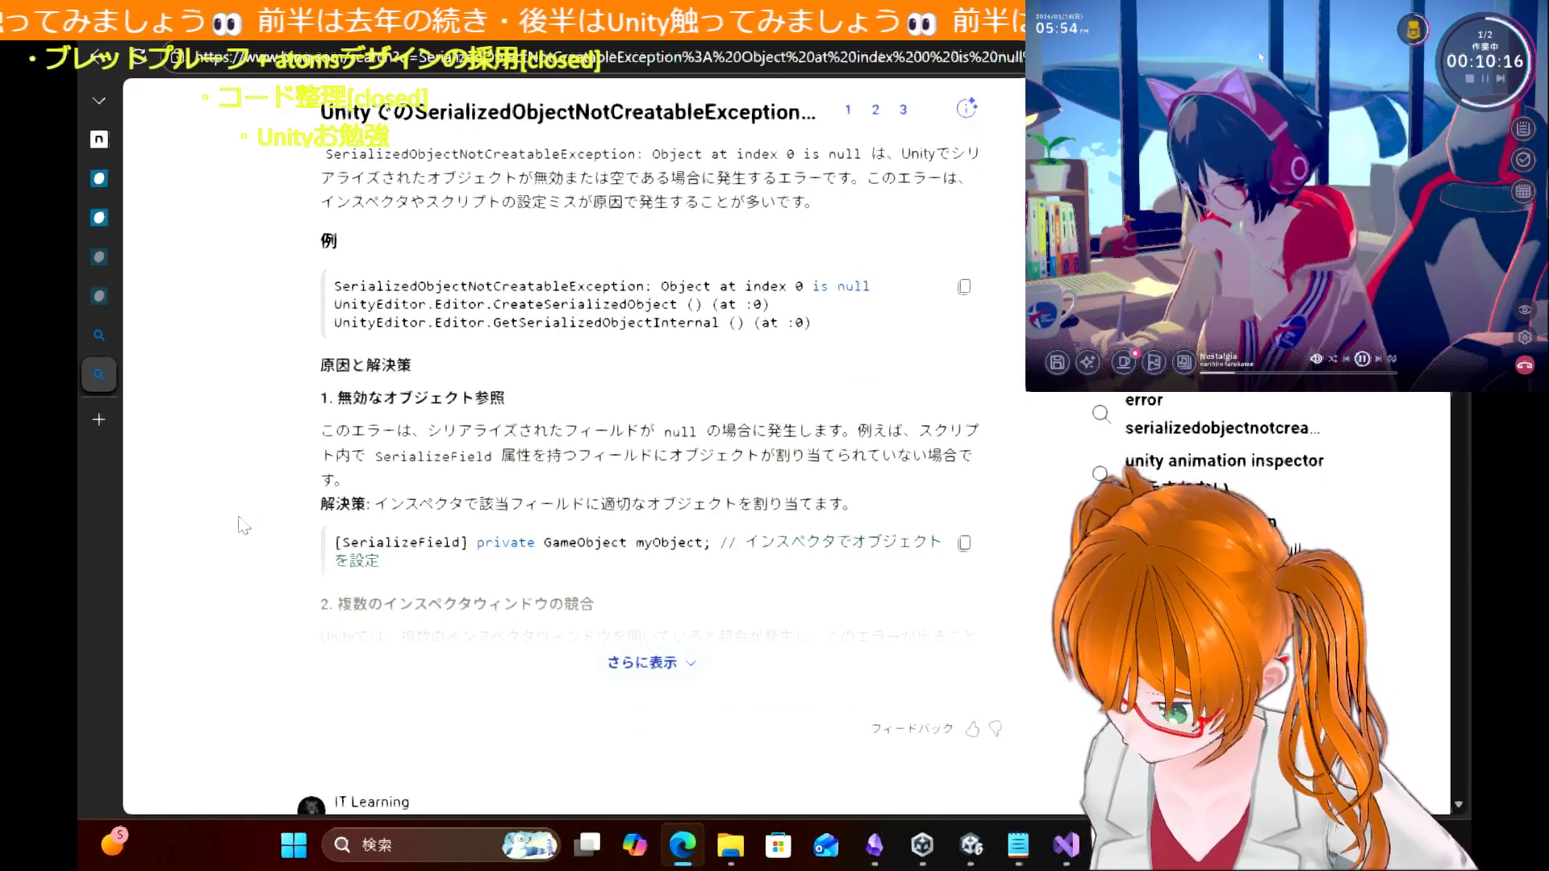
{"action": "scroll", "coordinate": [270, 508], "scroll_direction": "down", "scroll_amount": 2}
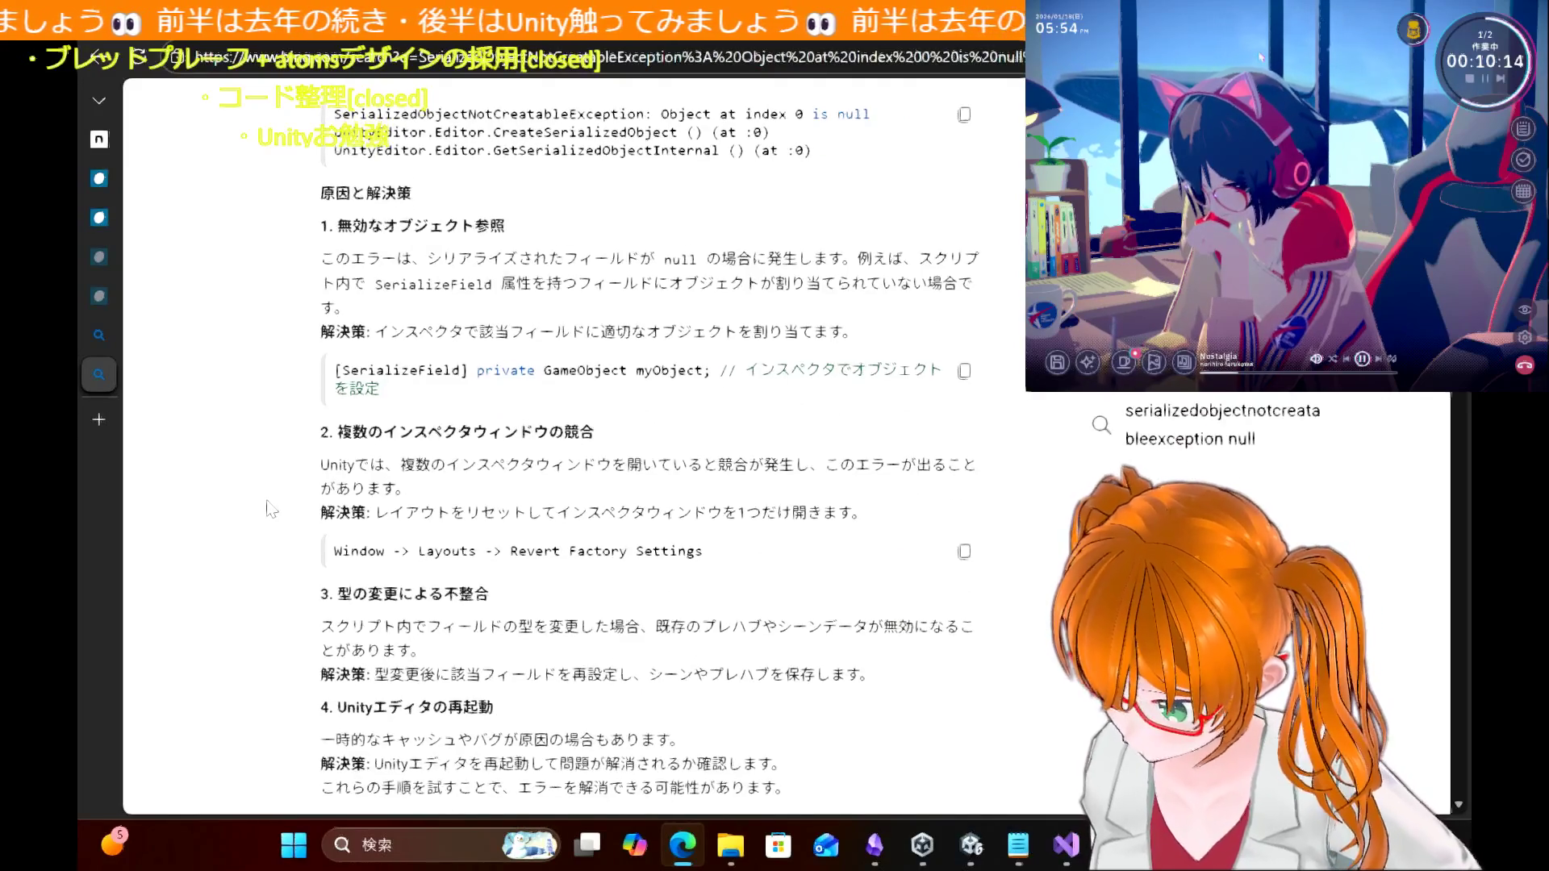
{"action": "scroll", "coordinate": [270, 508], "scroll_direction": "down", "scroll_amount": 4}
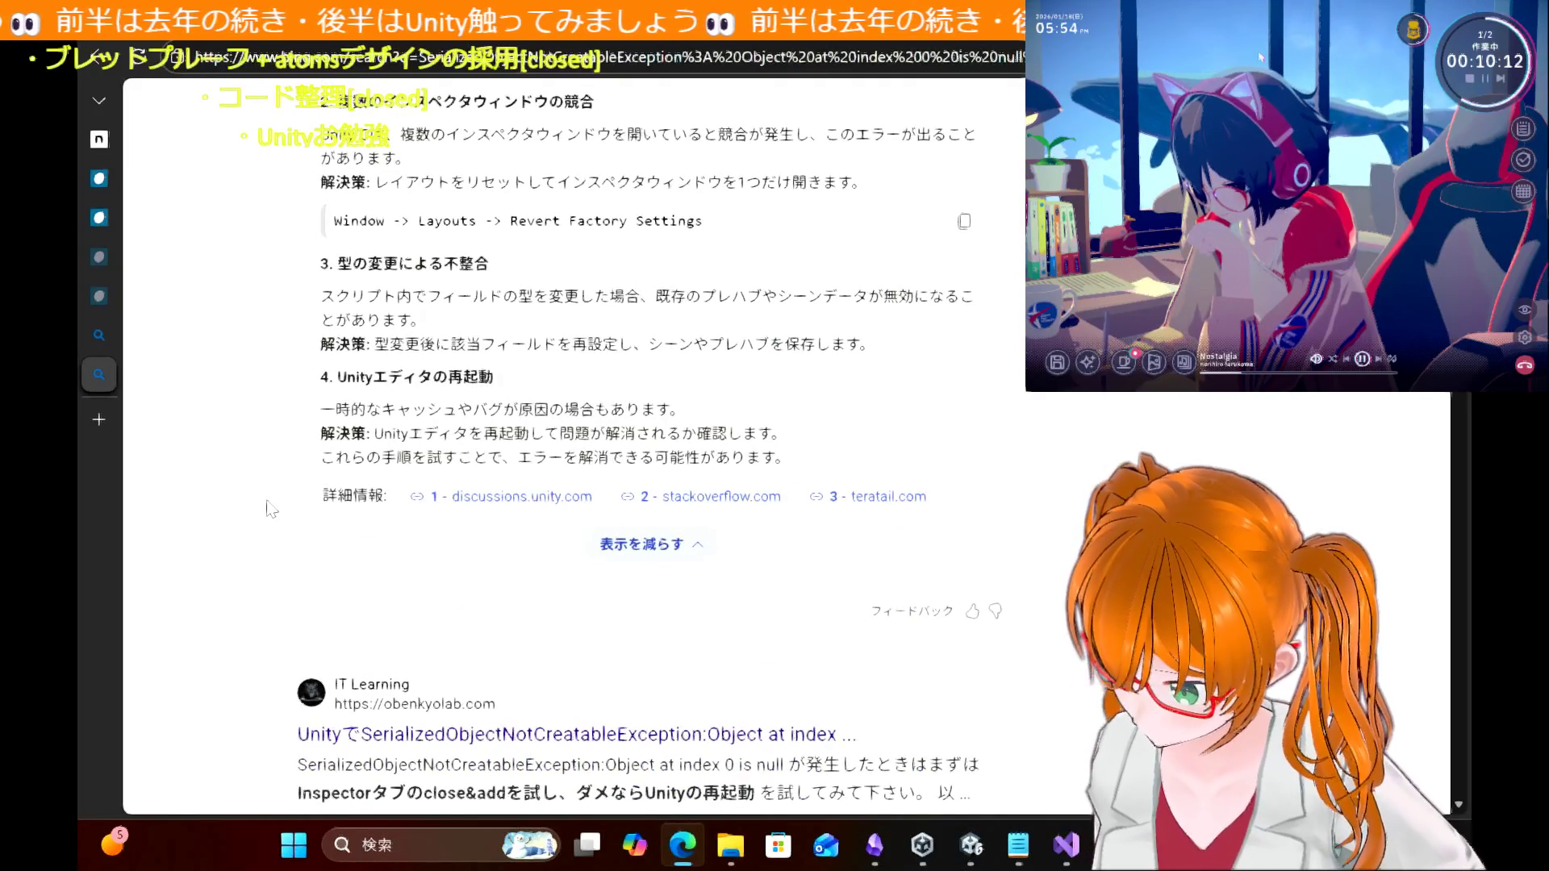
{"action": "scroll", "coordinate": [271, 508], "scroll_direction": "up", "scroll_amount": 3}
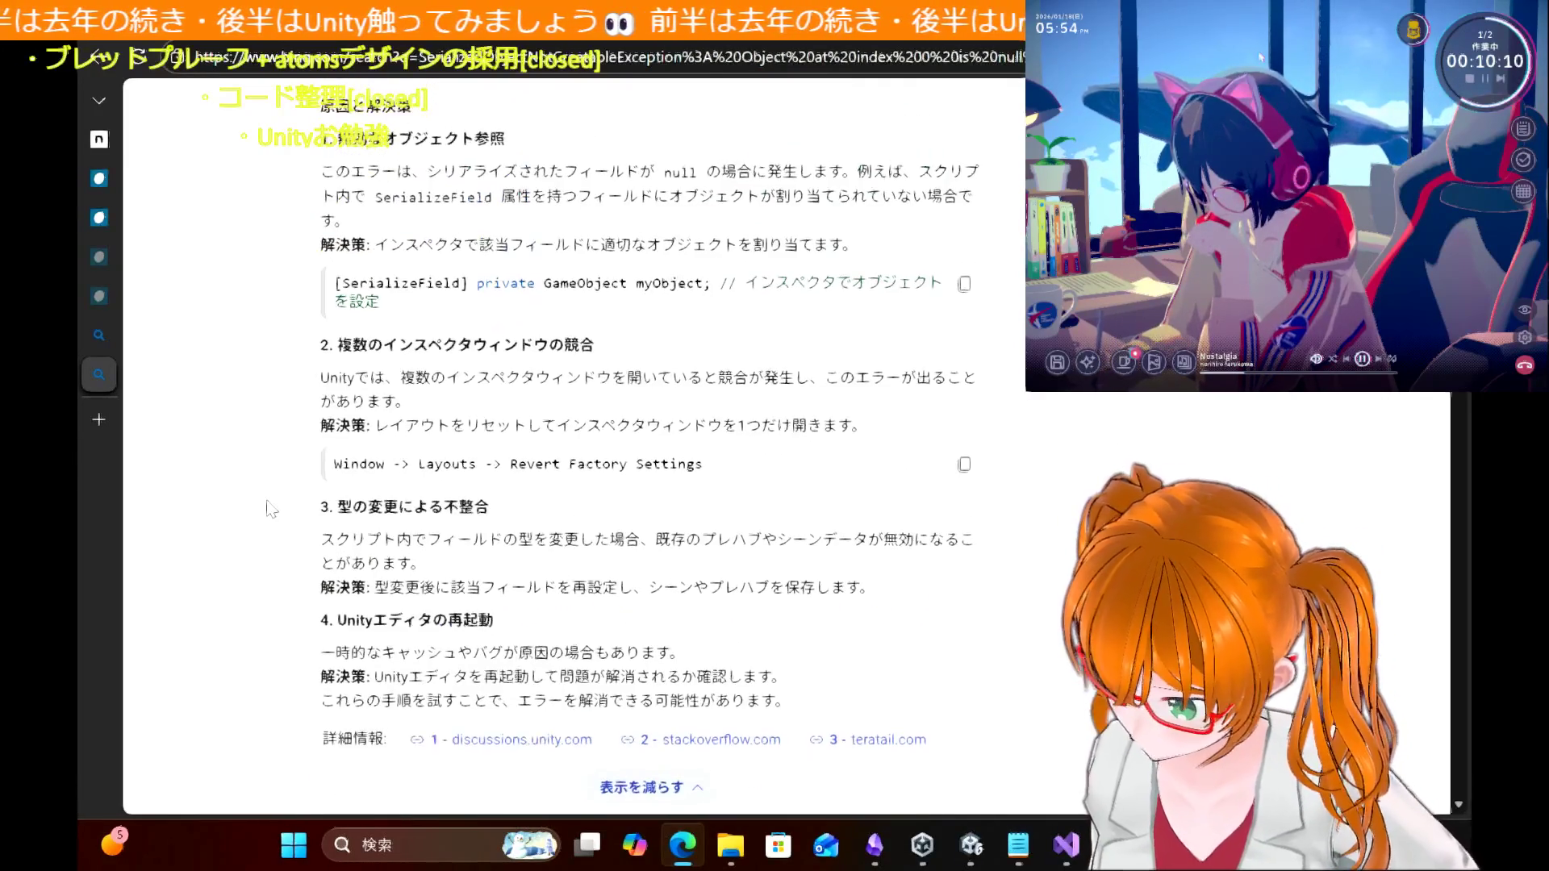
{"action": "scroll", "coordinate": [271, 508], "scroll_direction": "up", "scroll_amount": 2}
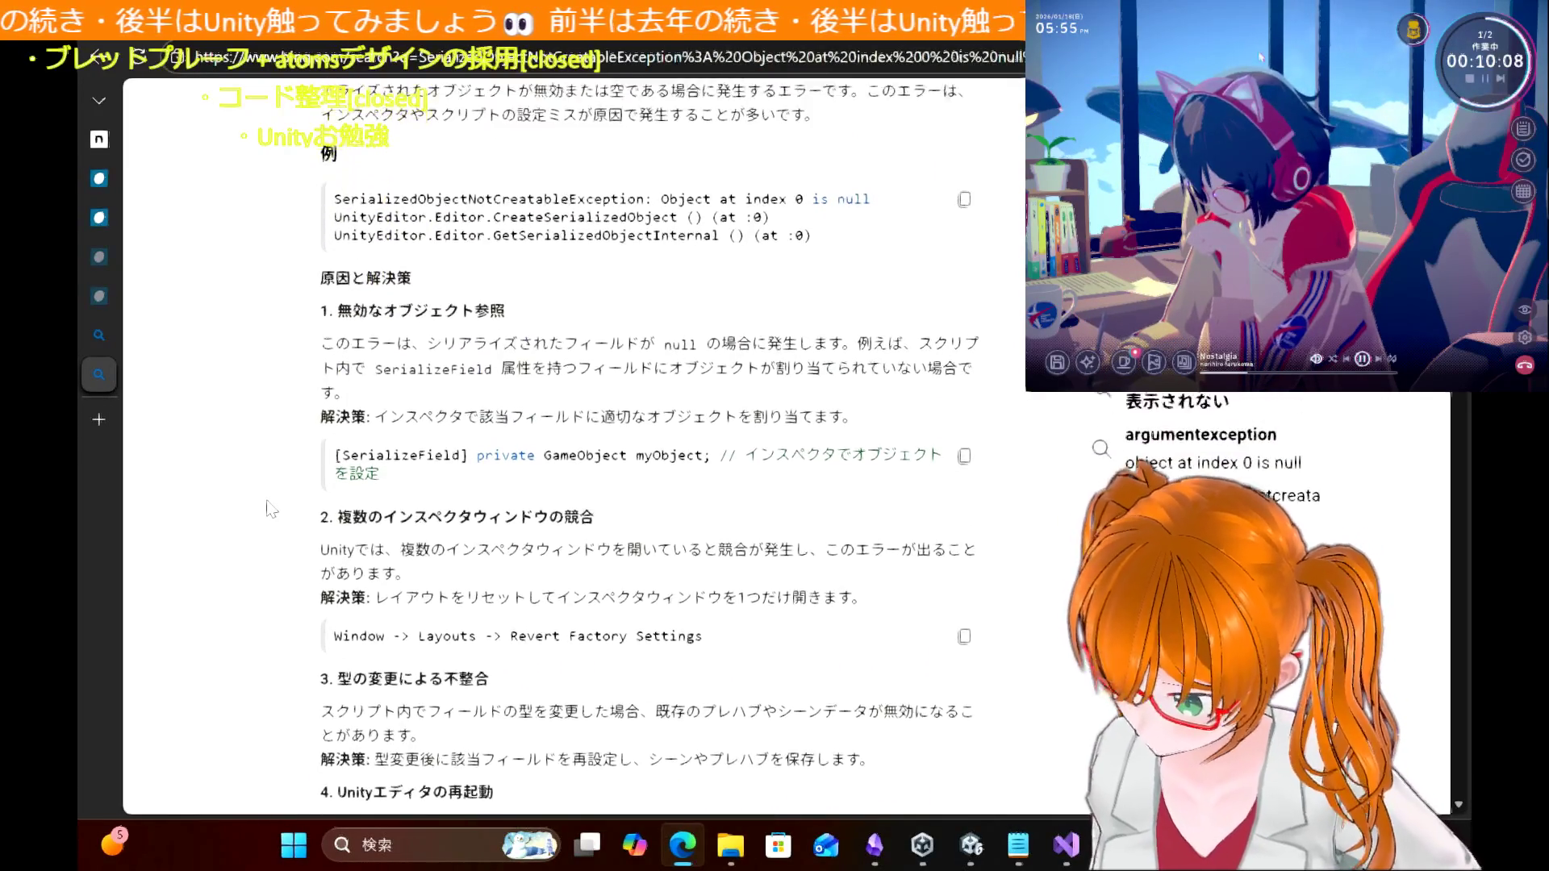
{"action": "scroll", "coordinate": [271, 509], "scroll_direction": "up", "scroll_amount": 1}
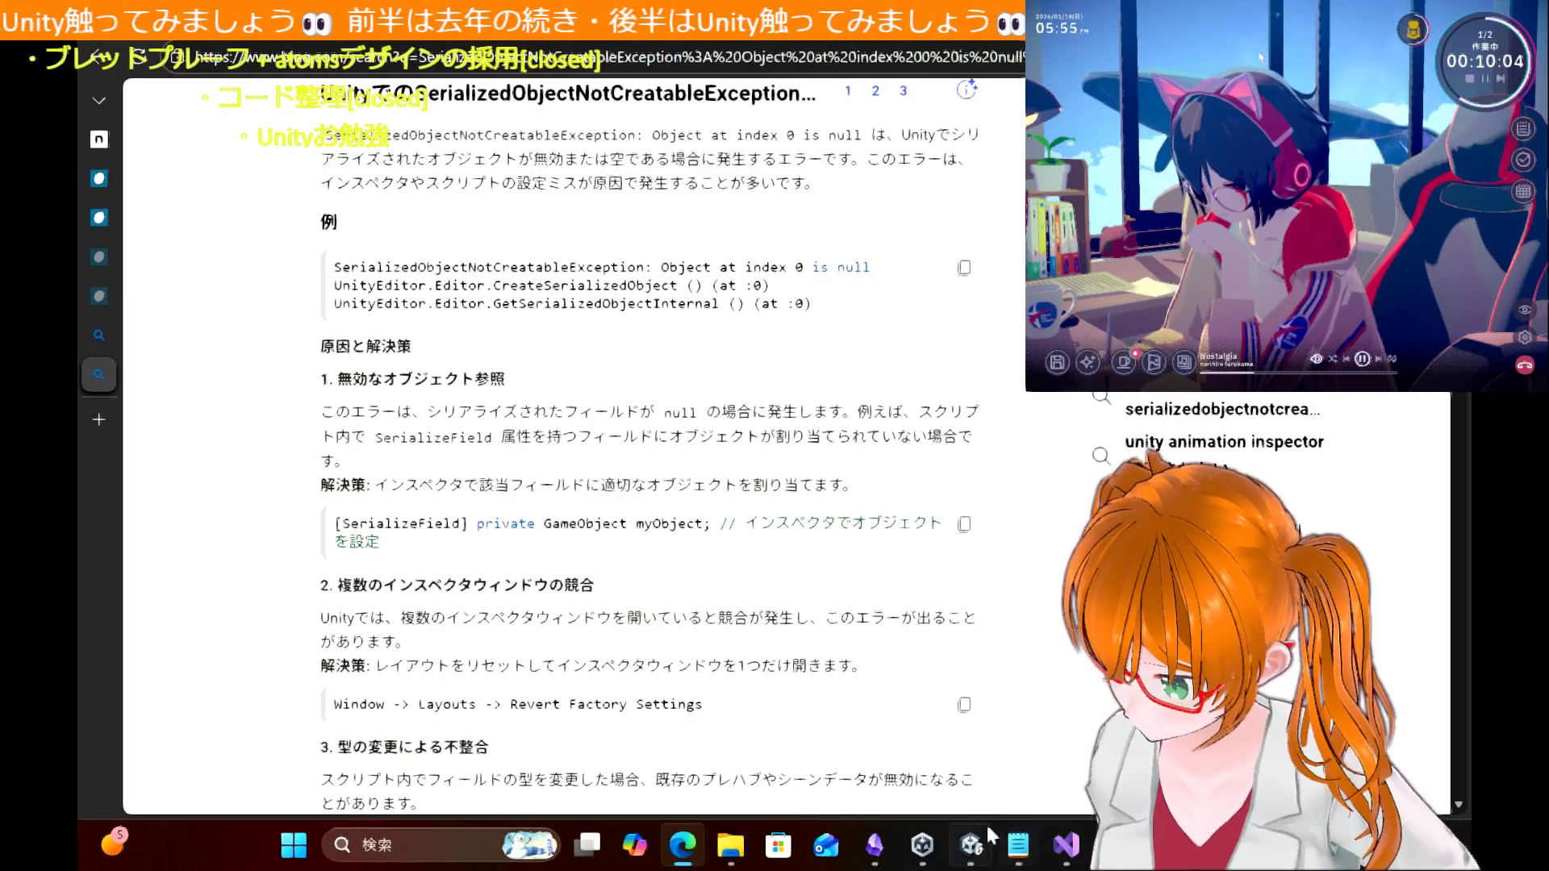
{"action": "left_click", "coordinate": [971, 844]}
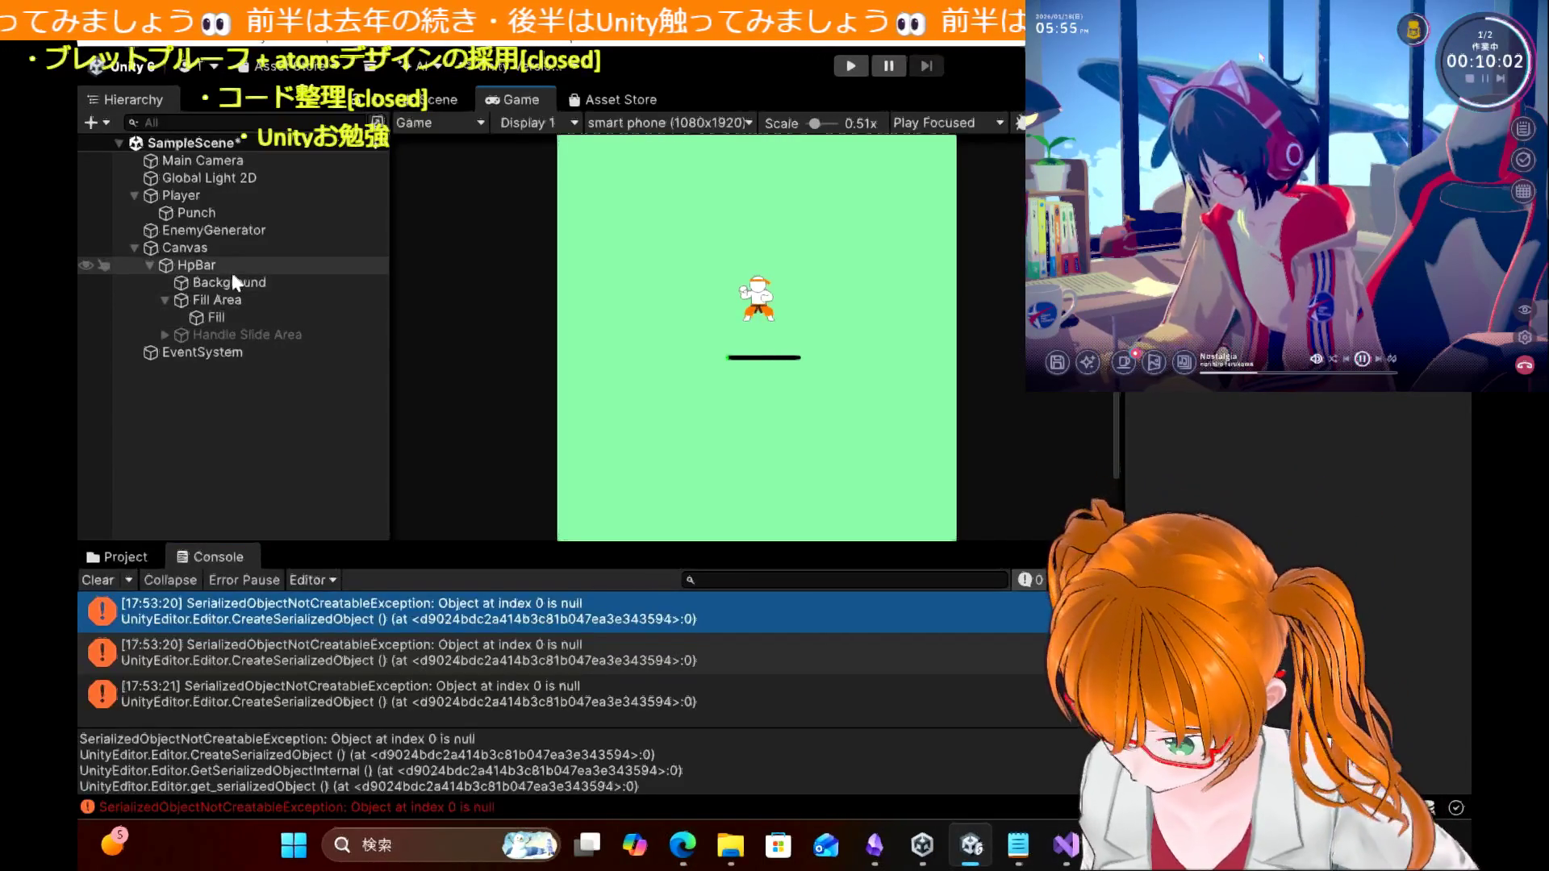
Step: Collapse the HP bar's Fill Area, show the Project panel, and select EnemyGenerator
{"action": "left_click", "coordinate": [164, 299]}
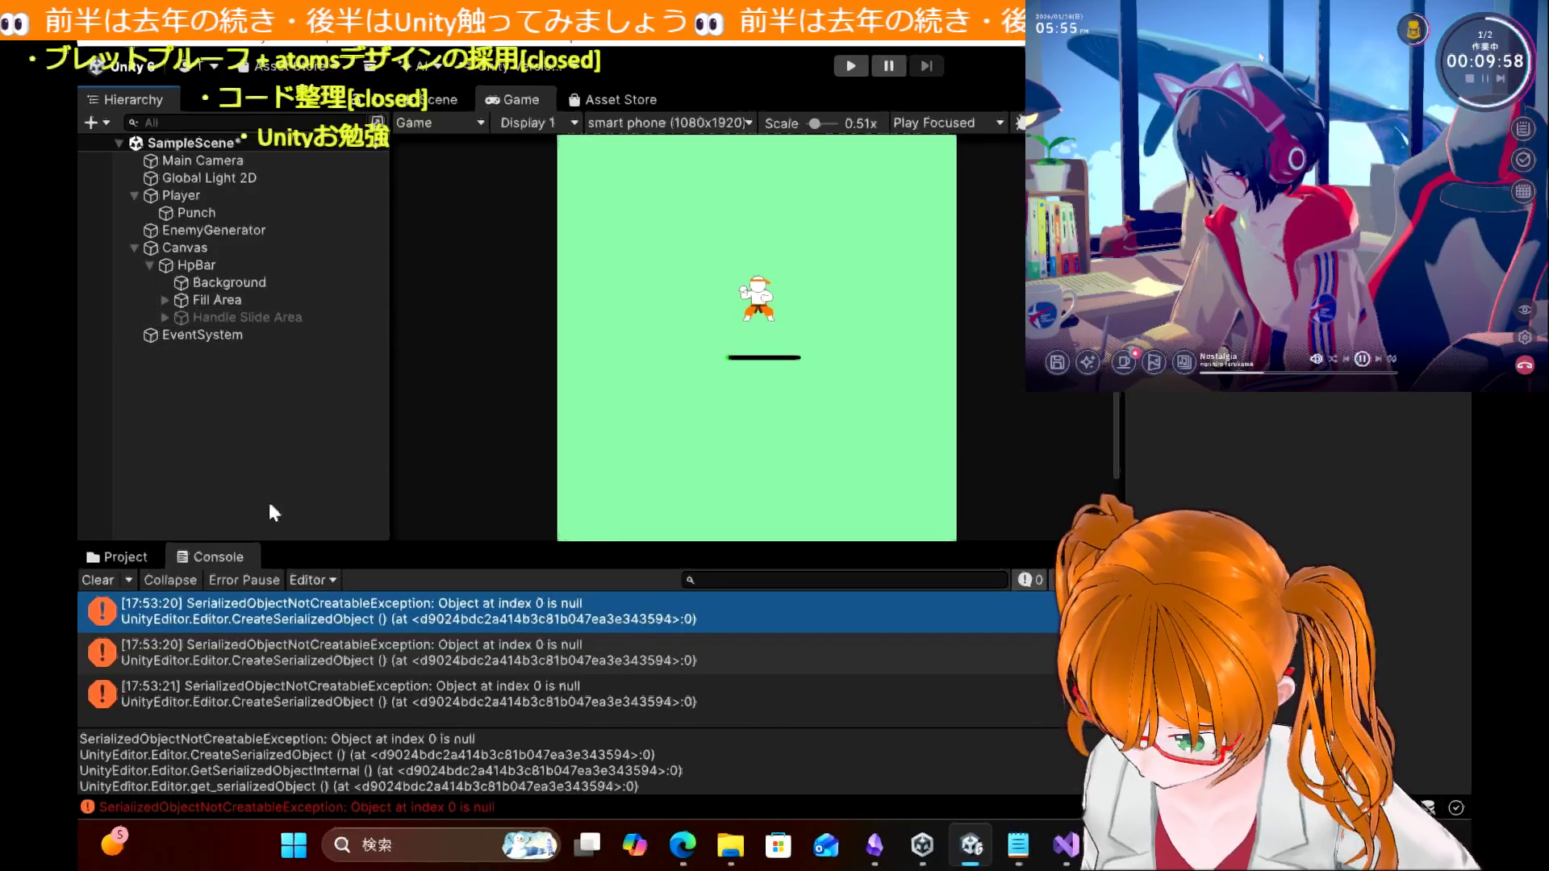
{"action": "left_click", "coordinate": [133, 555]}
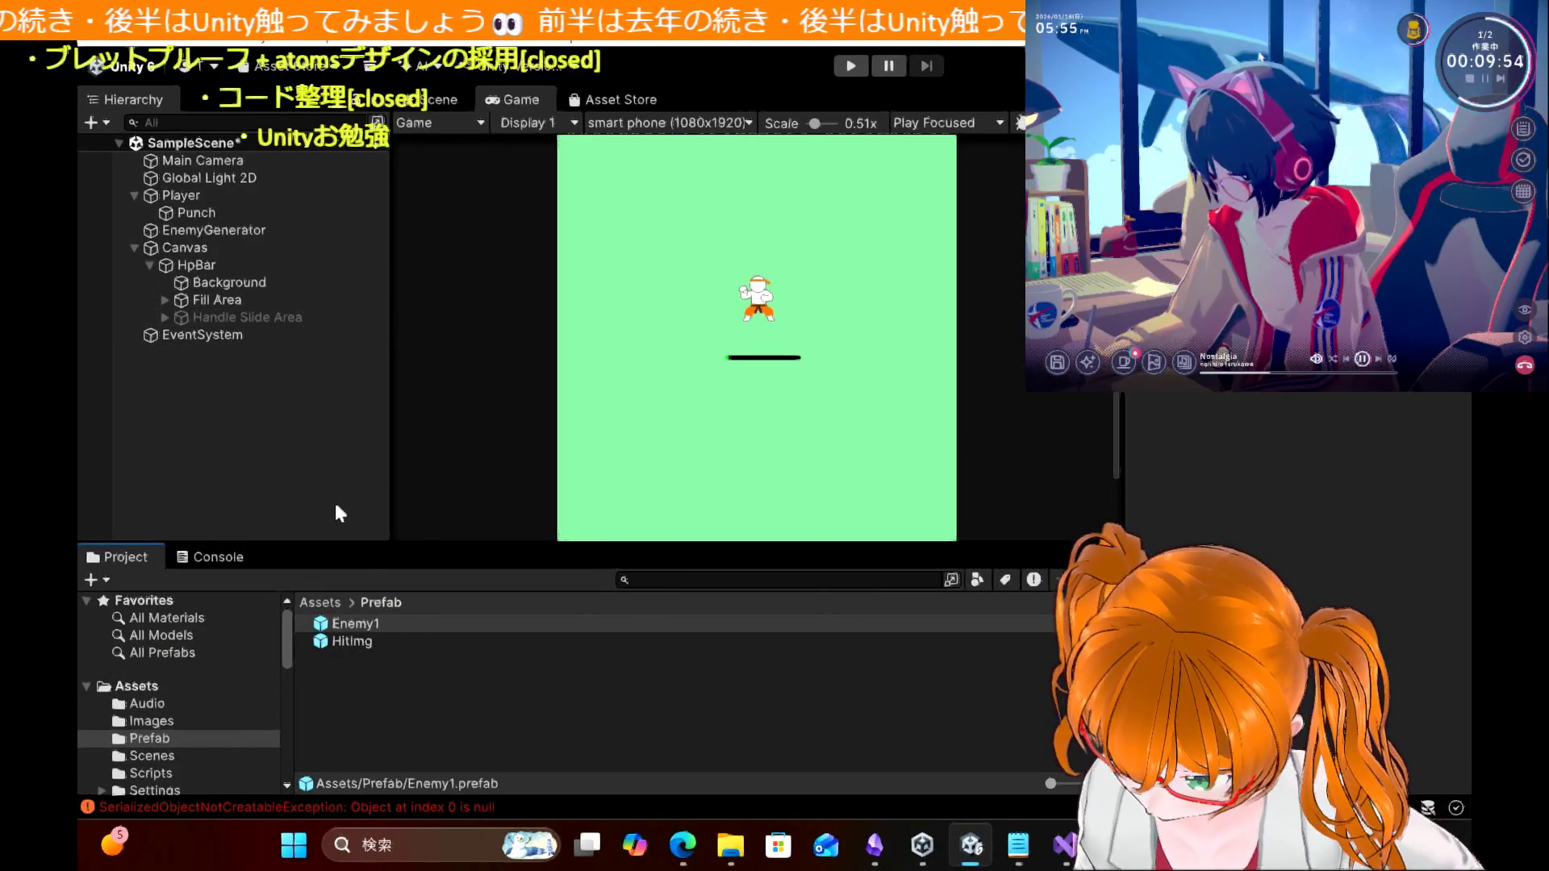
{"action": "left_click", "coordinate": [230, 231]}
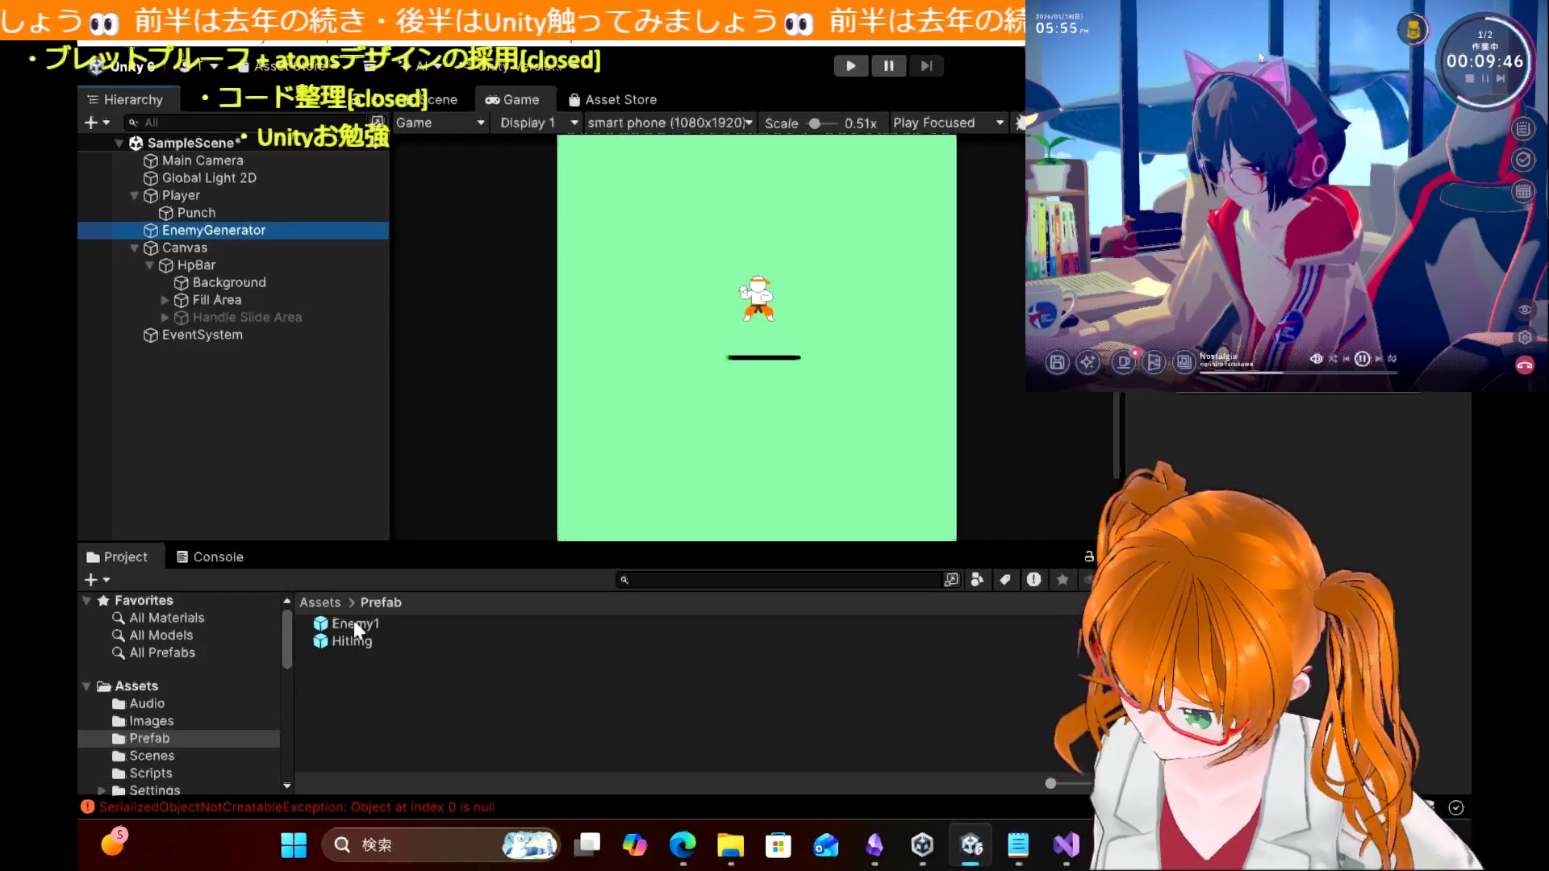
Step: Review the Enemy1 prefab's Inspector components, then drag the HitImg prefab into the scene
{"action": "left_click", "coordinate": [353, 626]}
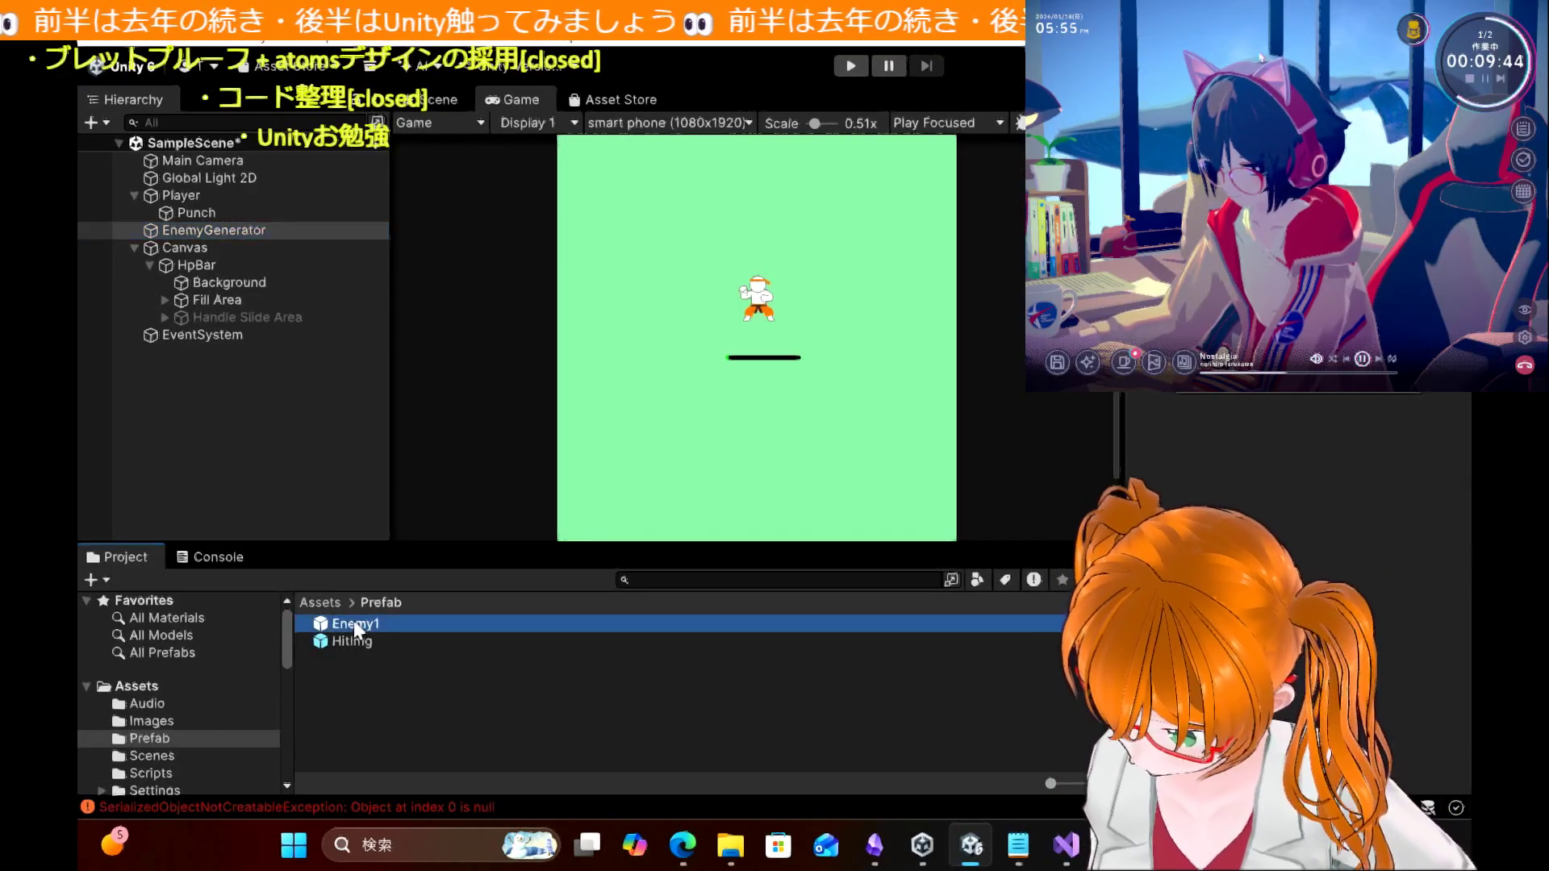
{"action": "scroll", "coordinate": [1291, 501], "scroll_direction": "down", "scroll_amount": 10}
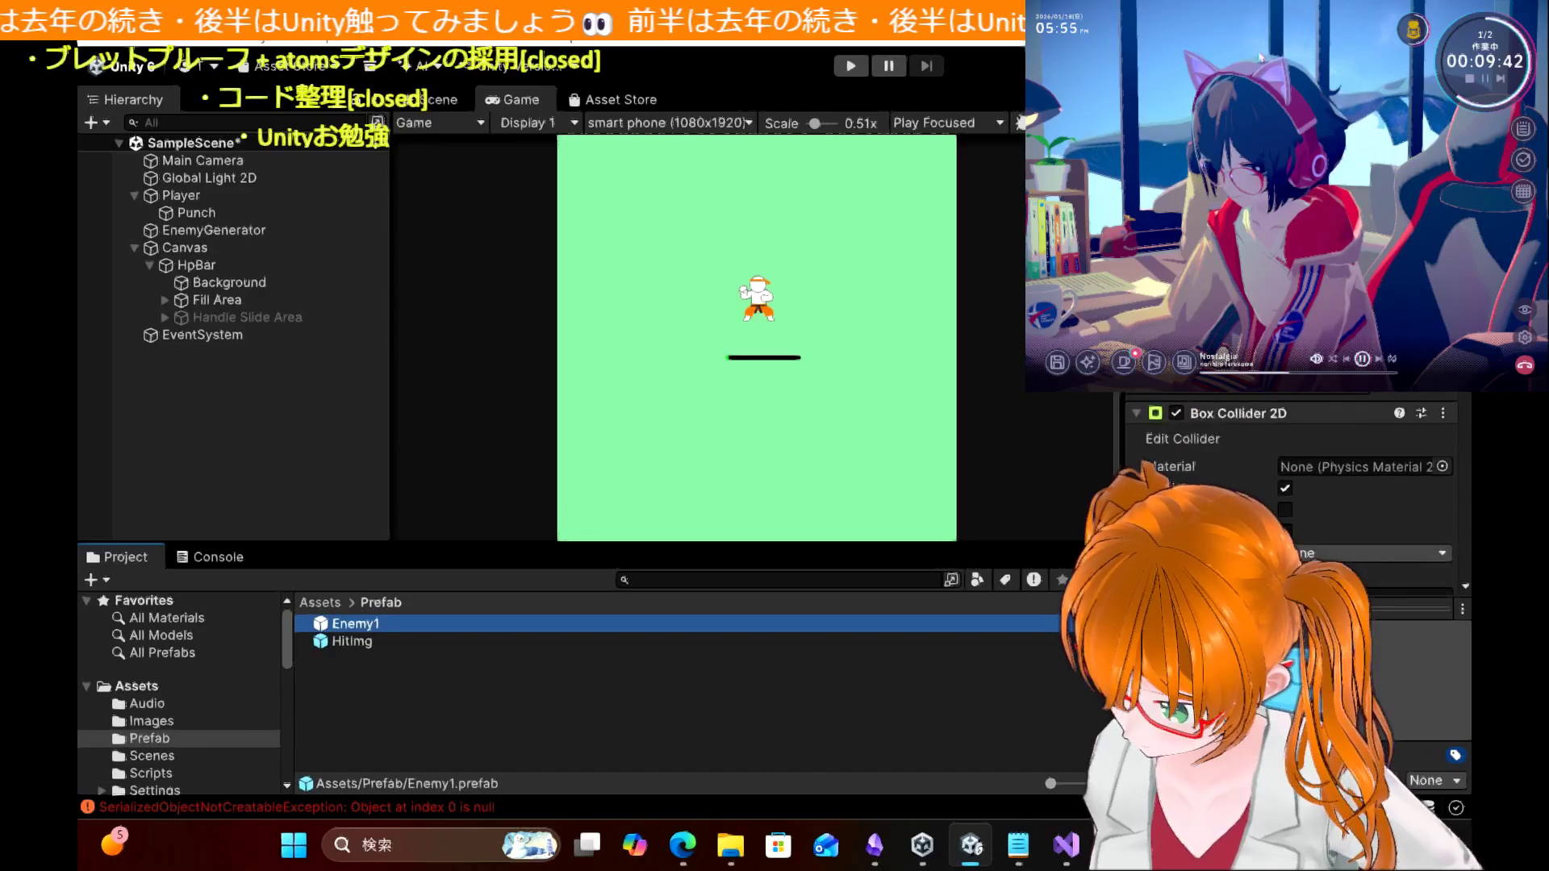
{"action": "scroll", "coordinate": [1291, 484], "scroll_direction": "down", "scroll_amount": 5}
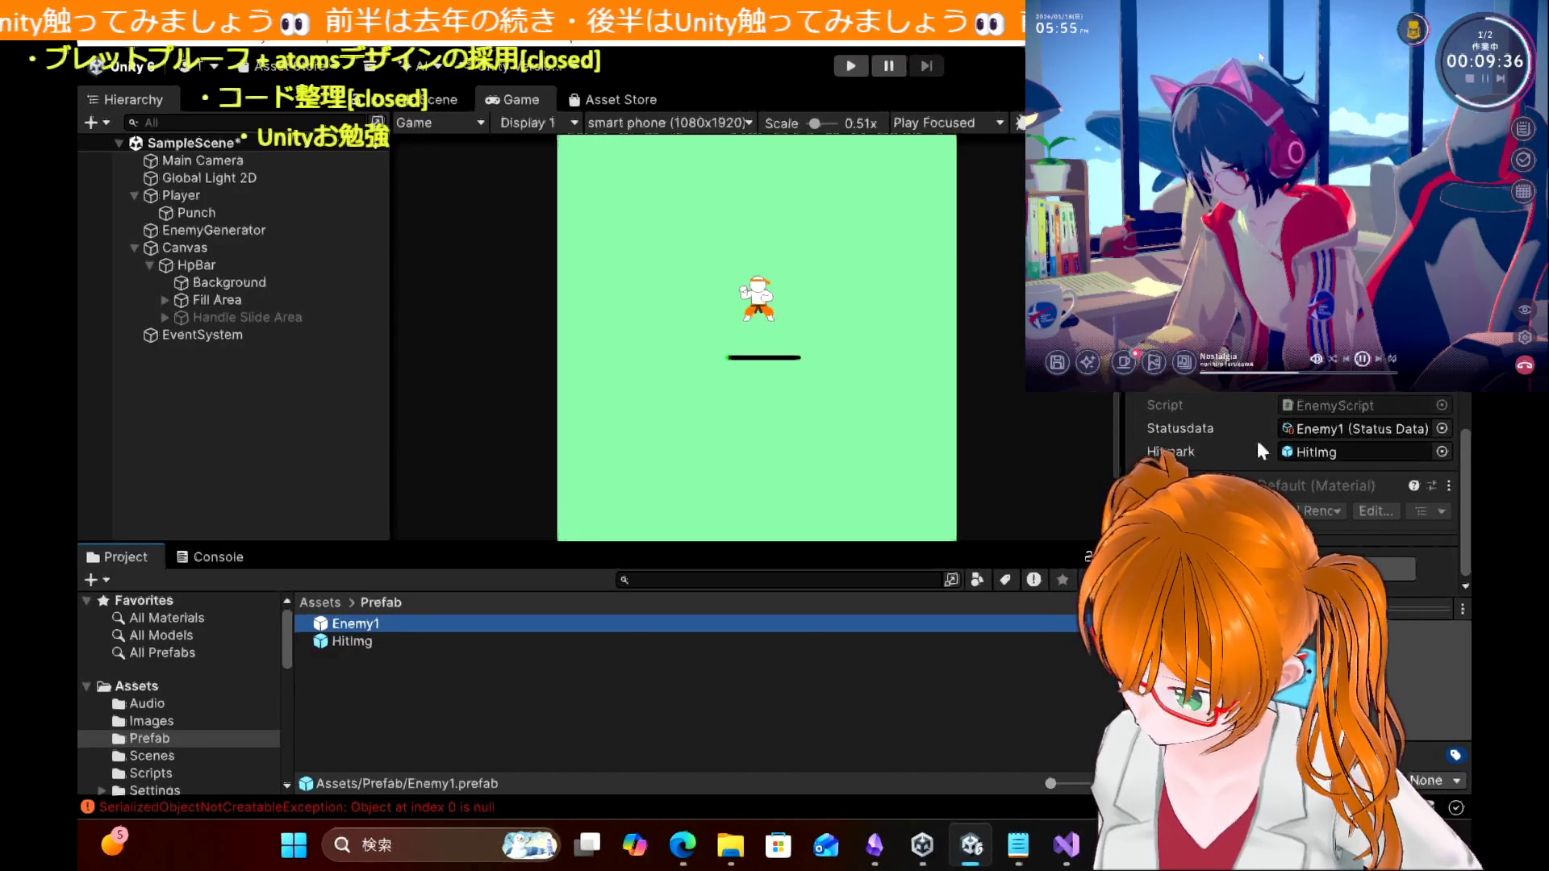
{"action": "scroll", "coordinate": [1291, 484], "scroll_direction": "up", "scroll_amount": 10}
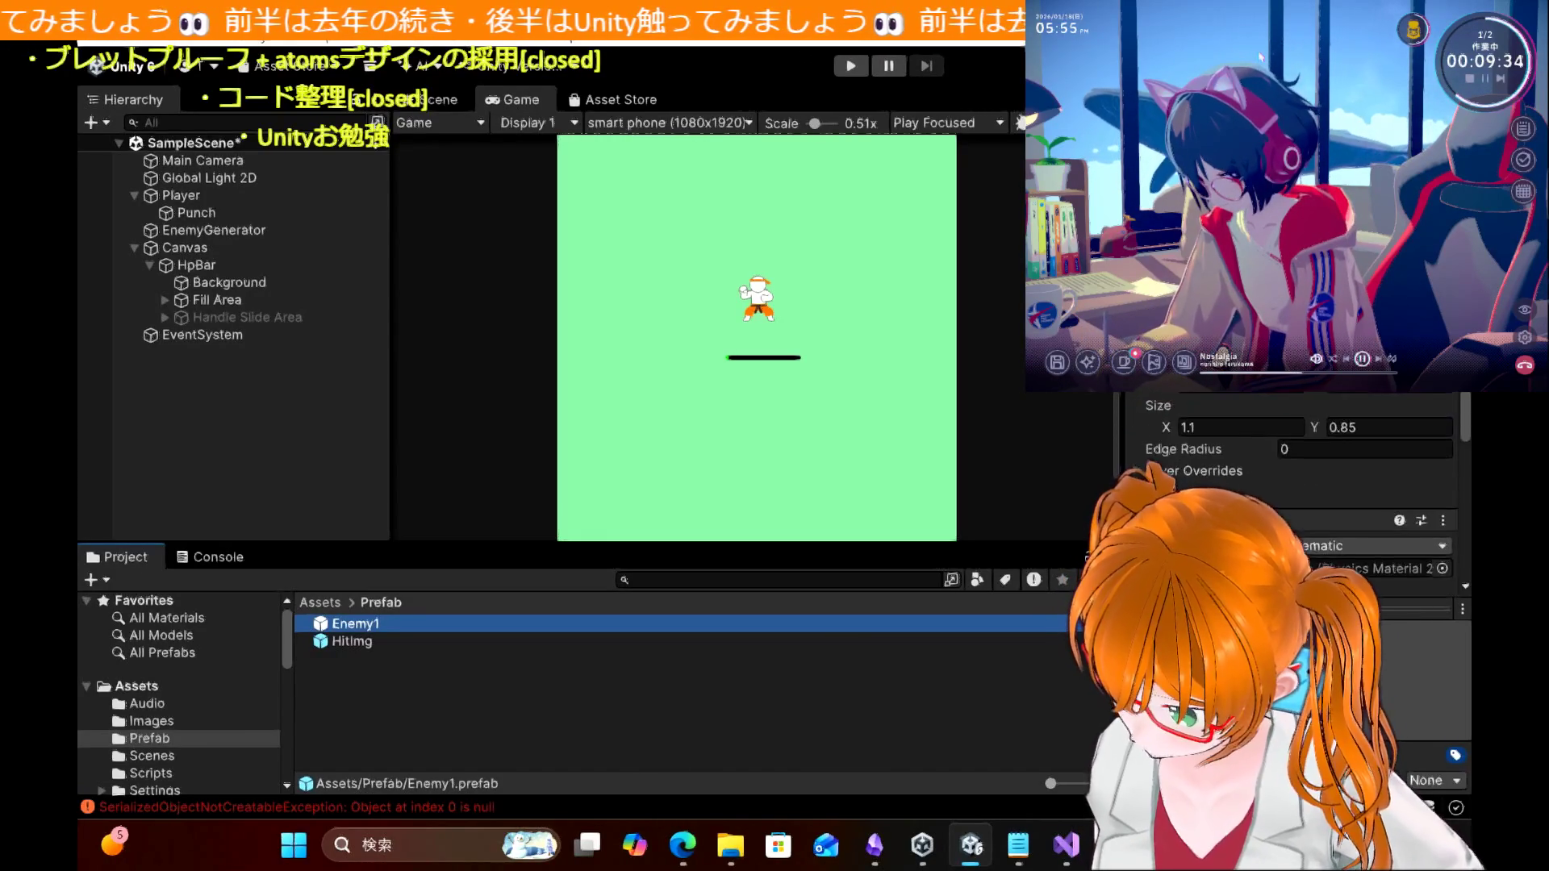
{"action": "scroll", "coordinate": [1291, 484], "scroll_direction": "down", "scroll_amount": 3}
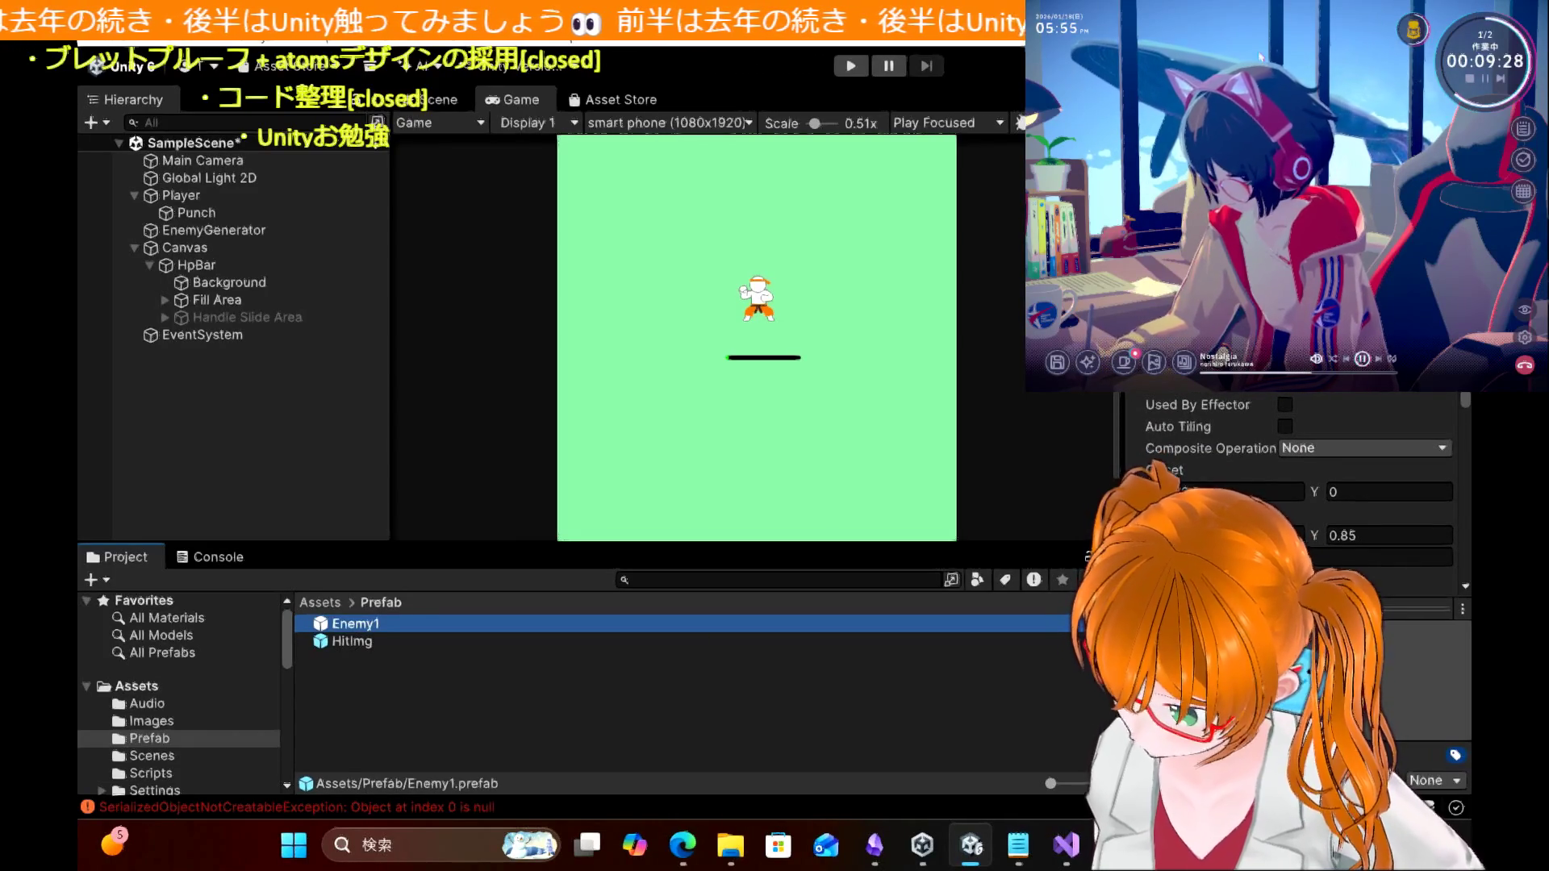
{"action": "scroll", "coordinate": [1291, 484], "scroll_direction": "up", "scroll_amount": 8}
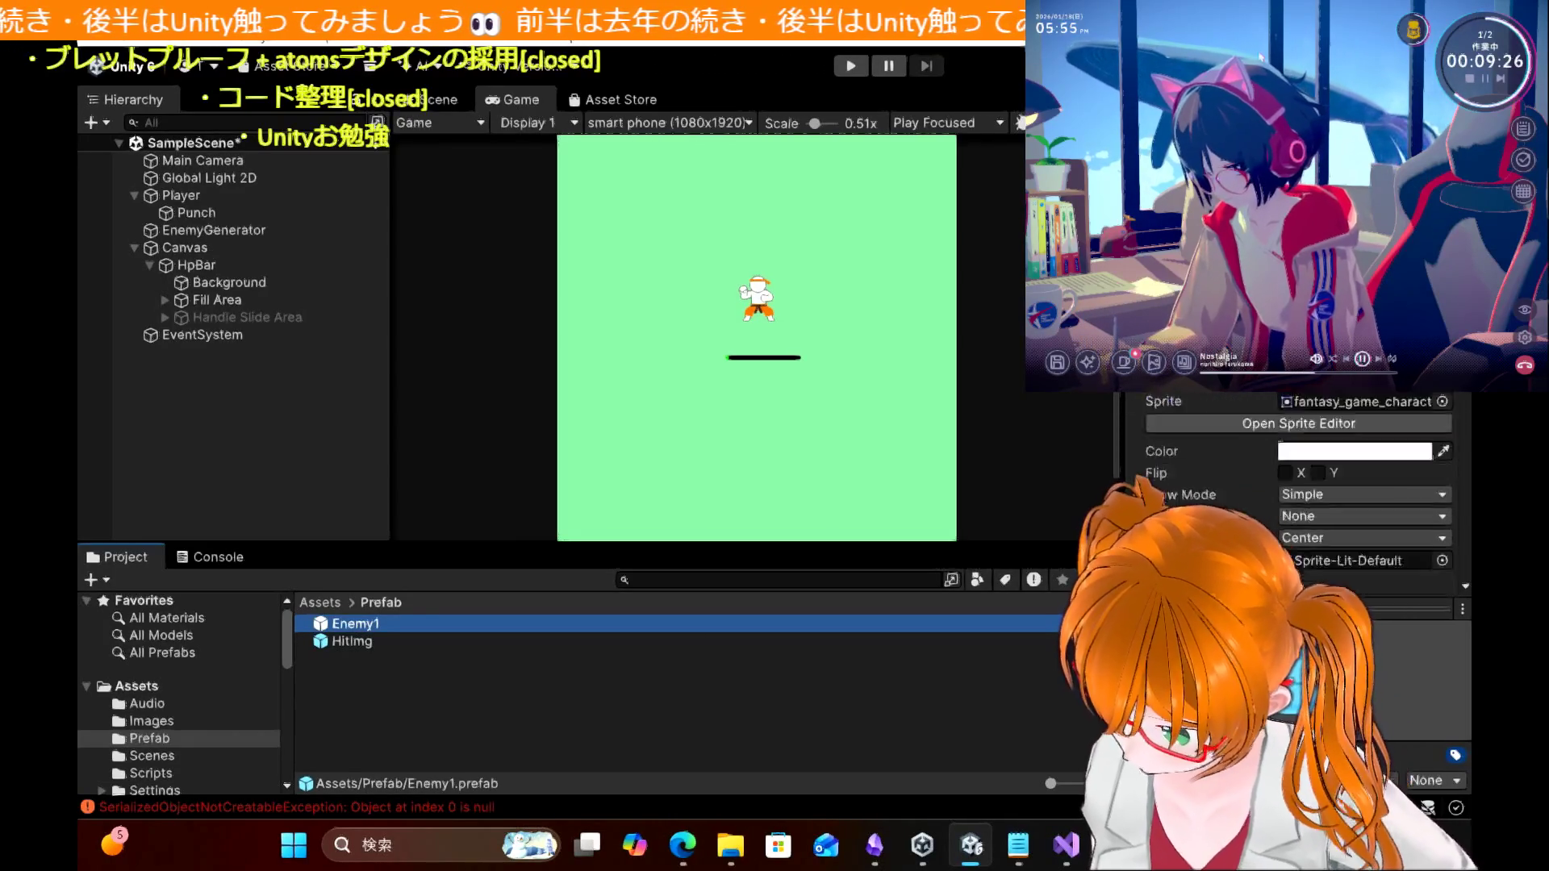
{"action": "scroll", "coordinate": [1291, 484], "scroll_direction": "down", "scroll_amount": 2}
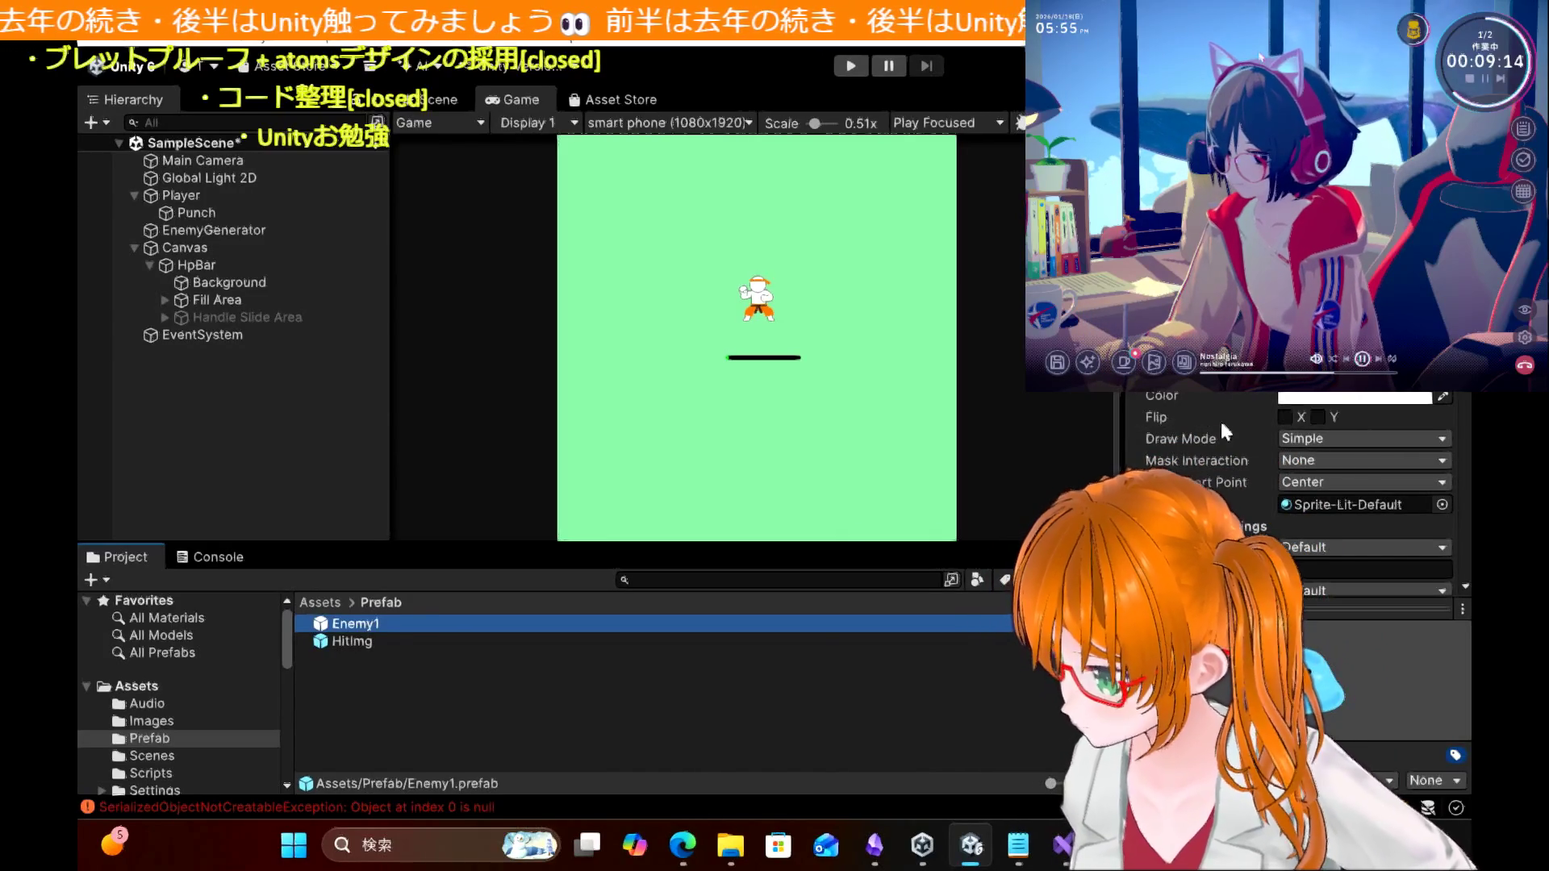
{"action": "left_click_drag", "start_coordinate": [350, 637], "coordinate": [213, 385]}
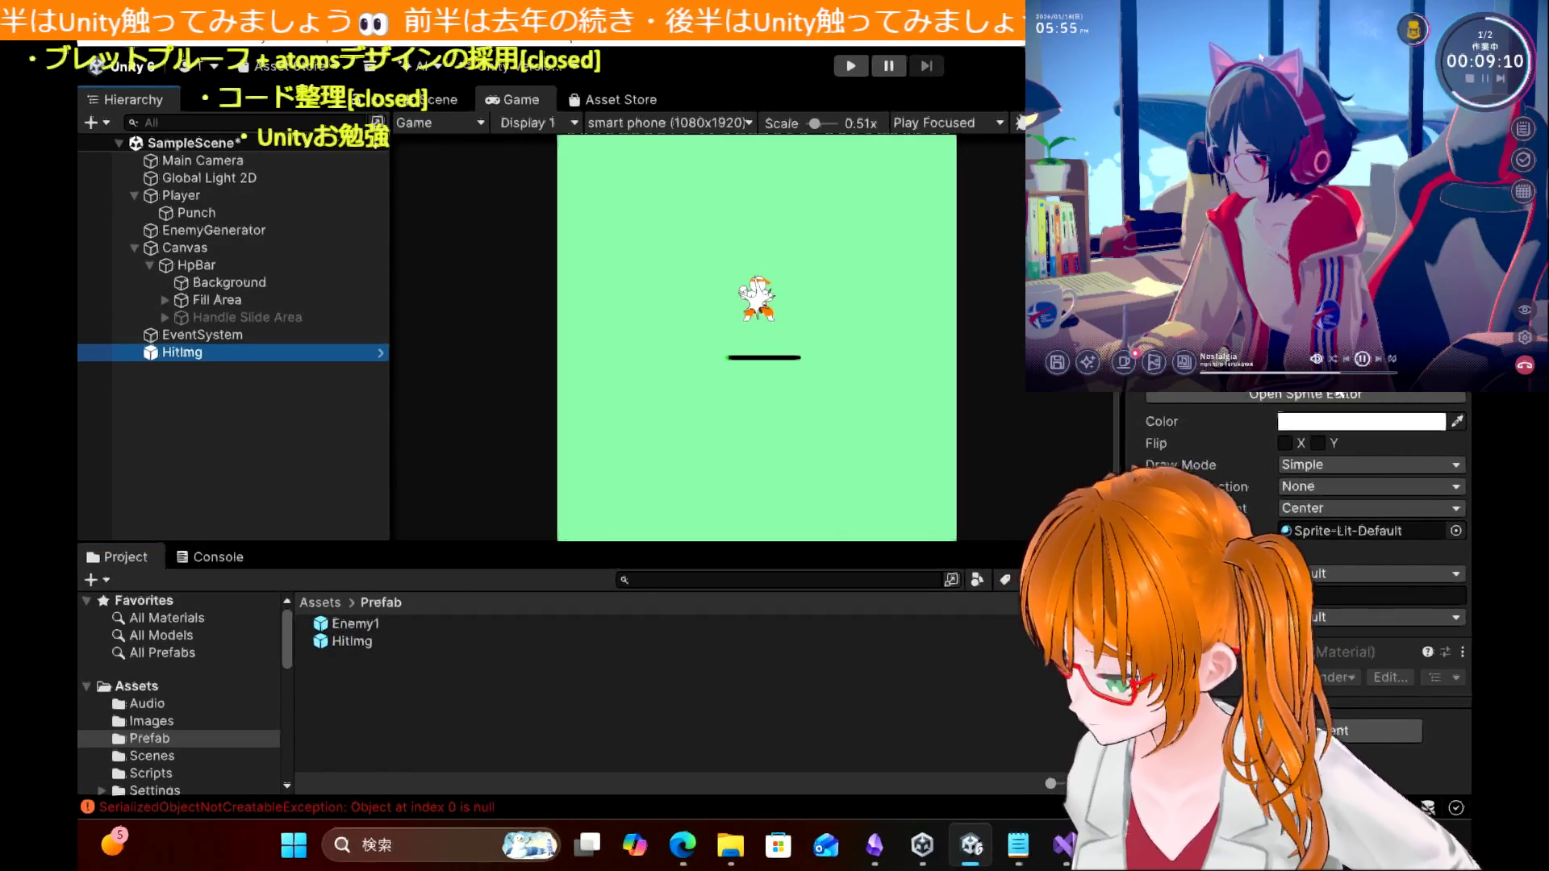
Step: Locate HitImg's HitImage-1-264x300_0 sprite in the Images folder, preview it, and reselect HitImg
{"action": "left_click", "coordinate": [1361, 394]}
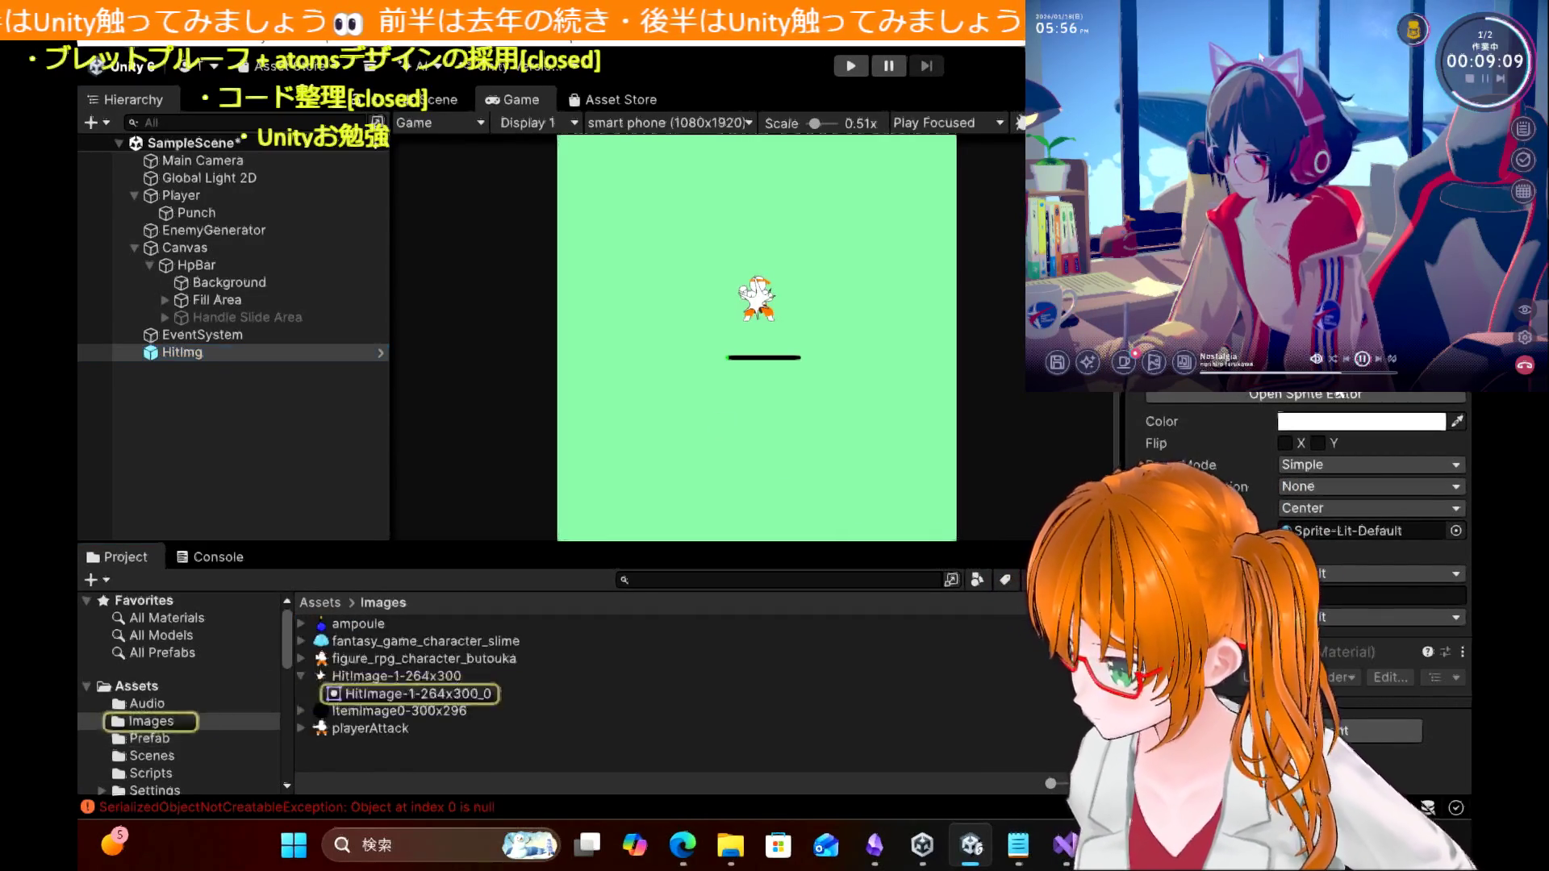
{"action": "left_click", "coordinate": [479, 695]}
{"action": "double_click", "coordinate": [479, 695]}
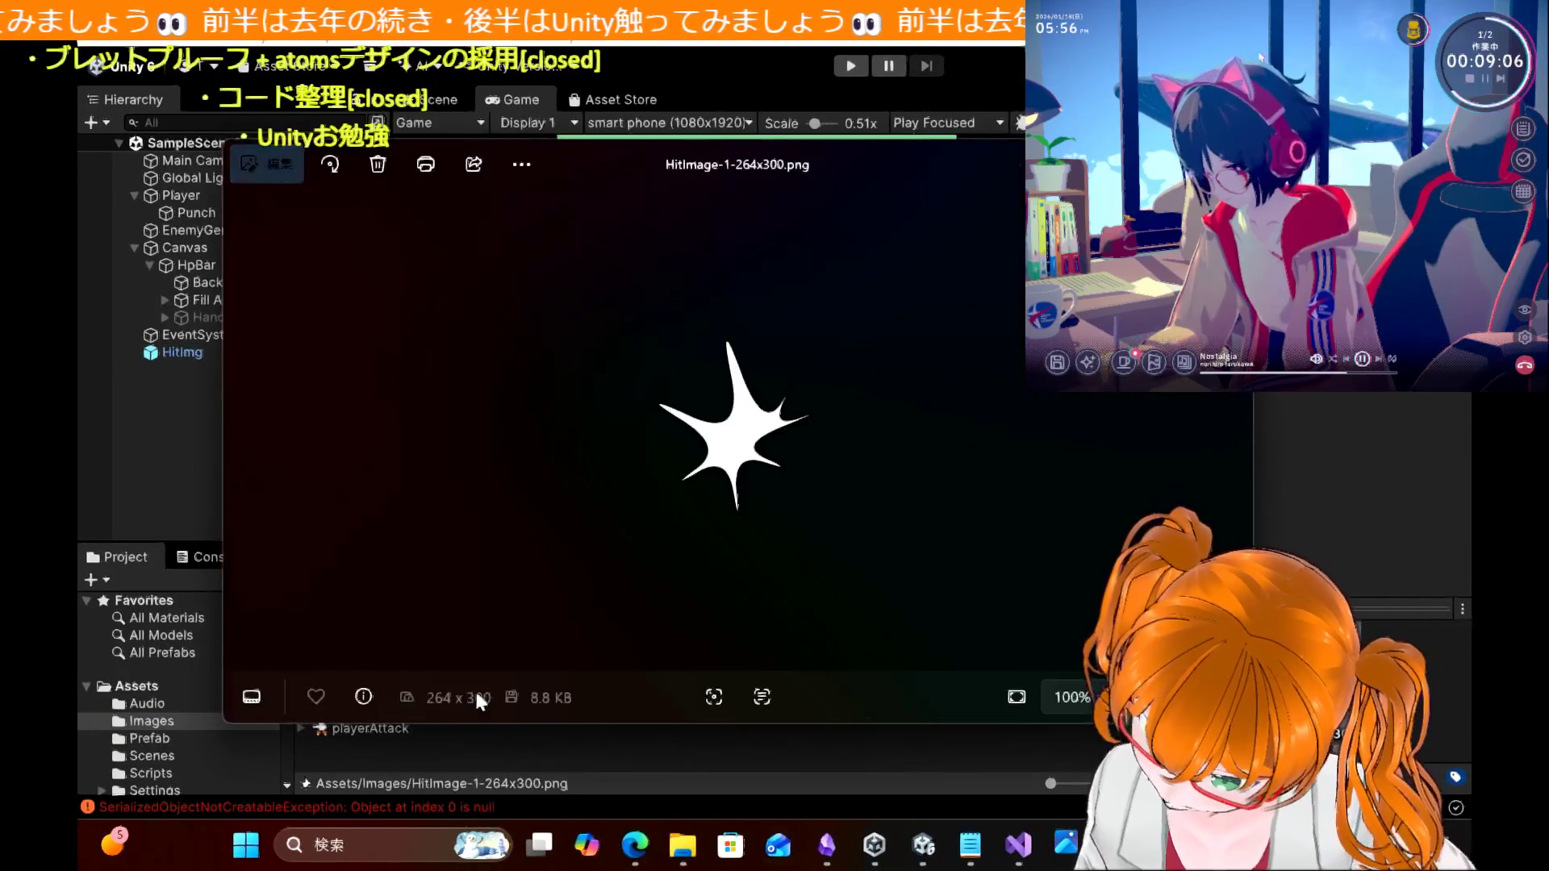
{"action": "key", "text": "alt+F4"}
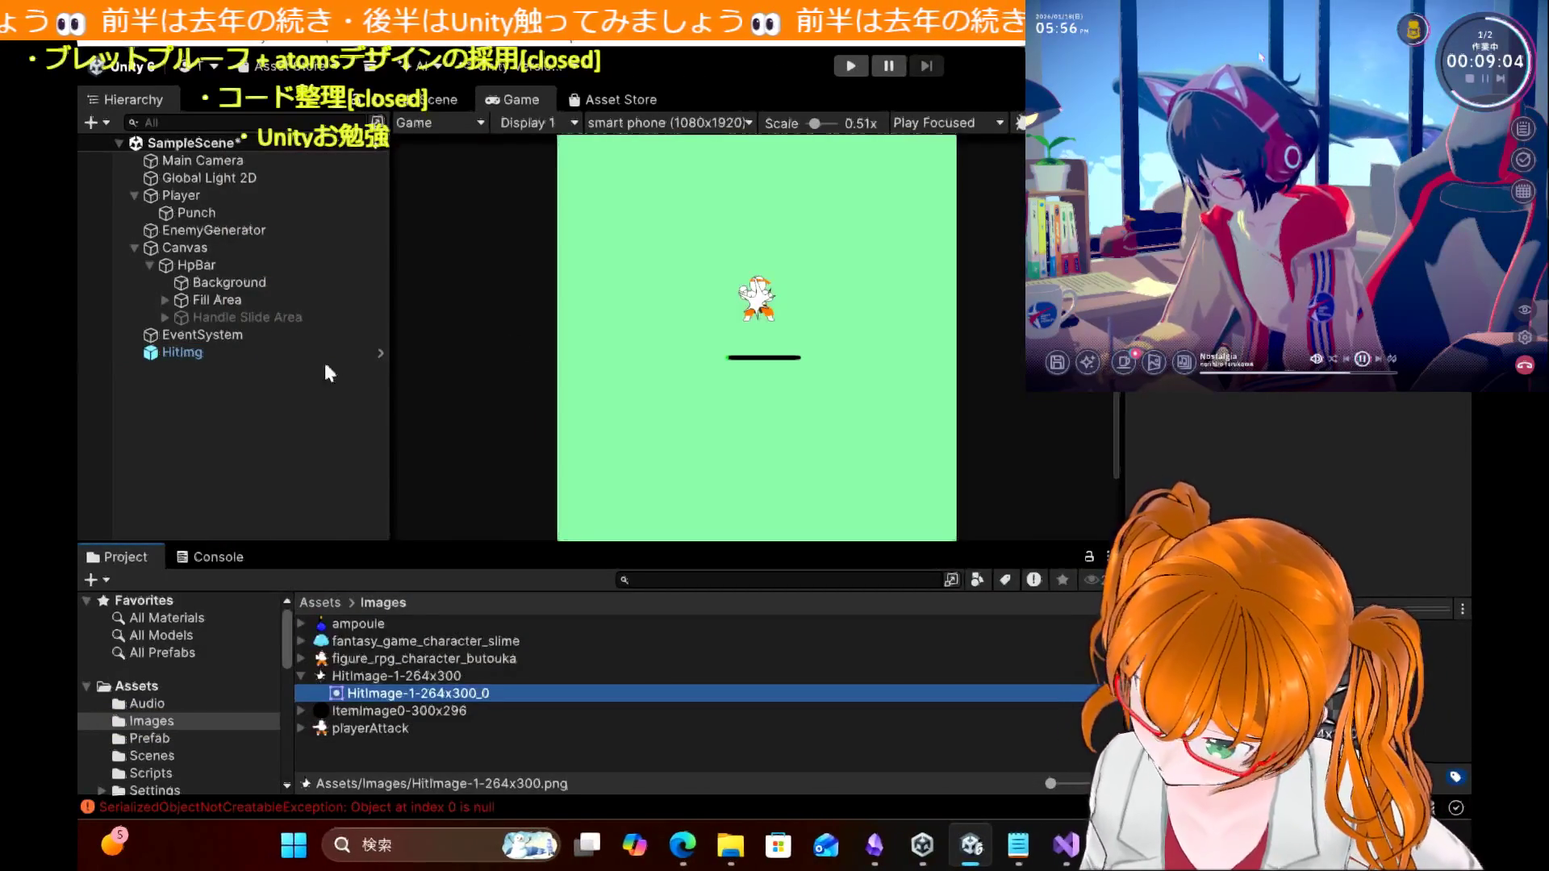
{"action": "left_click", "coordinate": [267, 355]}
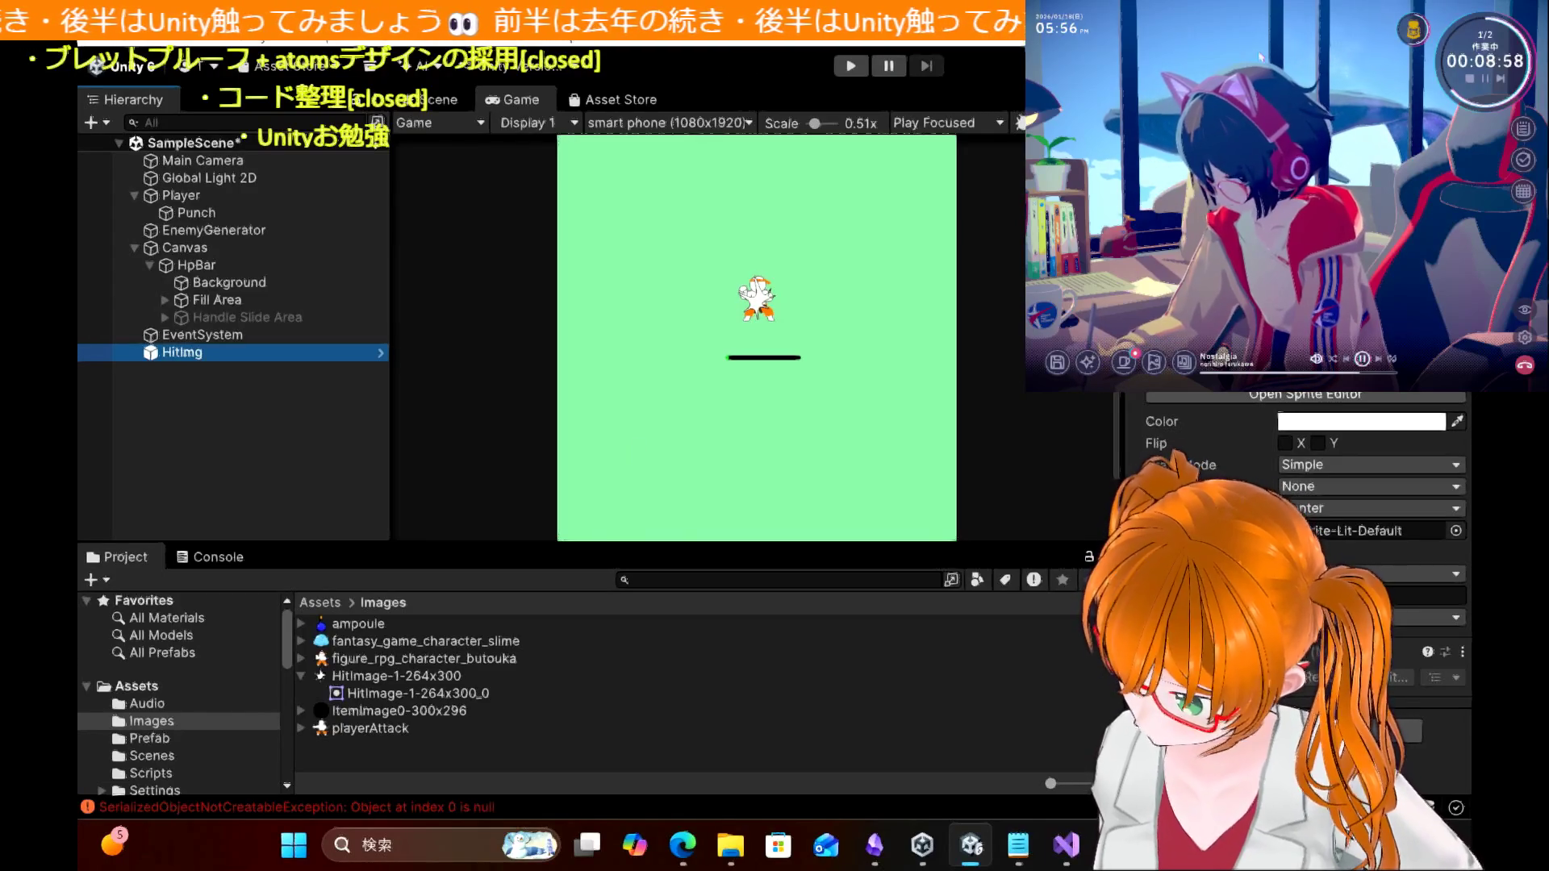
Step: Read through the blog tutorial on the punch and hit mark in Edge
{"action": "left_click", "coordinate": [682, 845]}
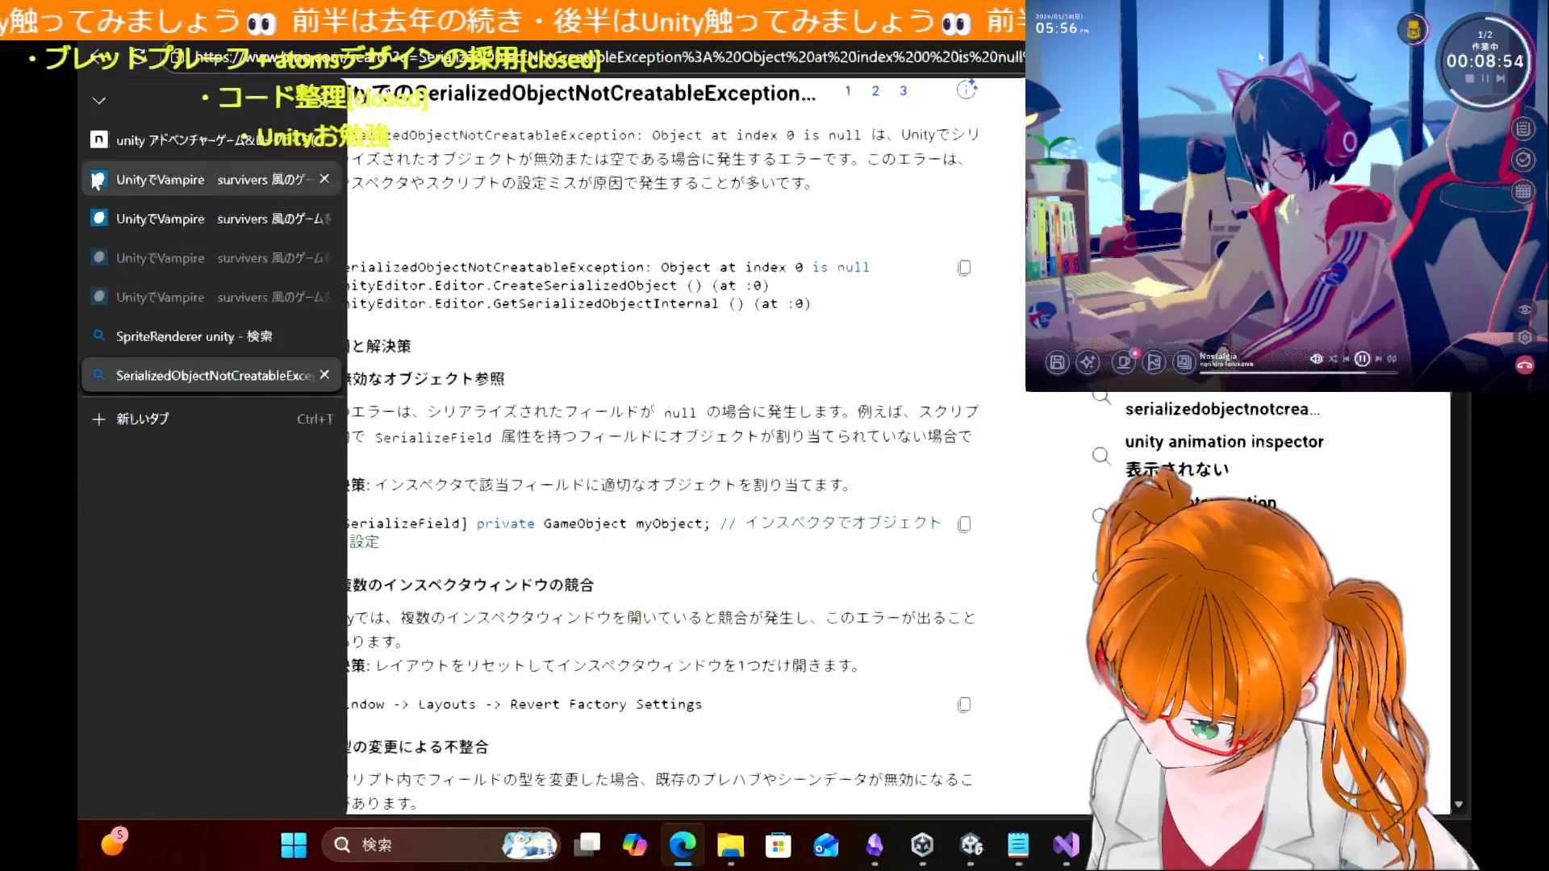
{"action": "left_click", "coordinate": [121, 179]}
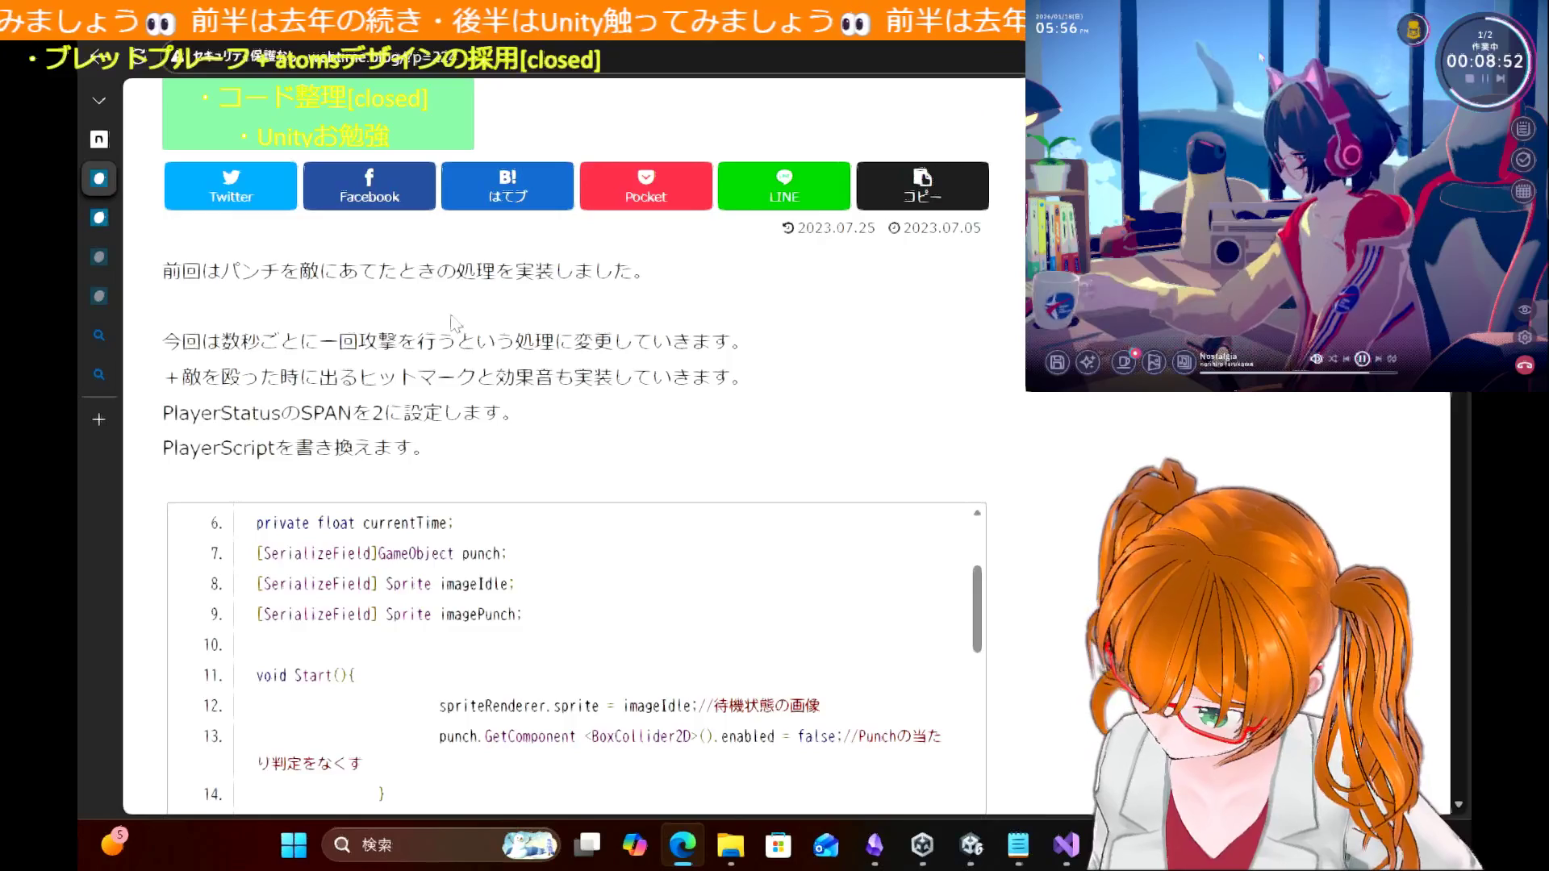
{"action": "scroll", "coordinate": [454, 323], "scroll_direction": "down", "scroll_amount": 1}
{"action": "scroll", "coordinate": [1046, 484], "scroll_direction": "down", "scroll_amount": 1}
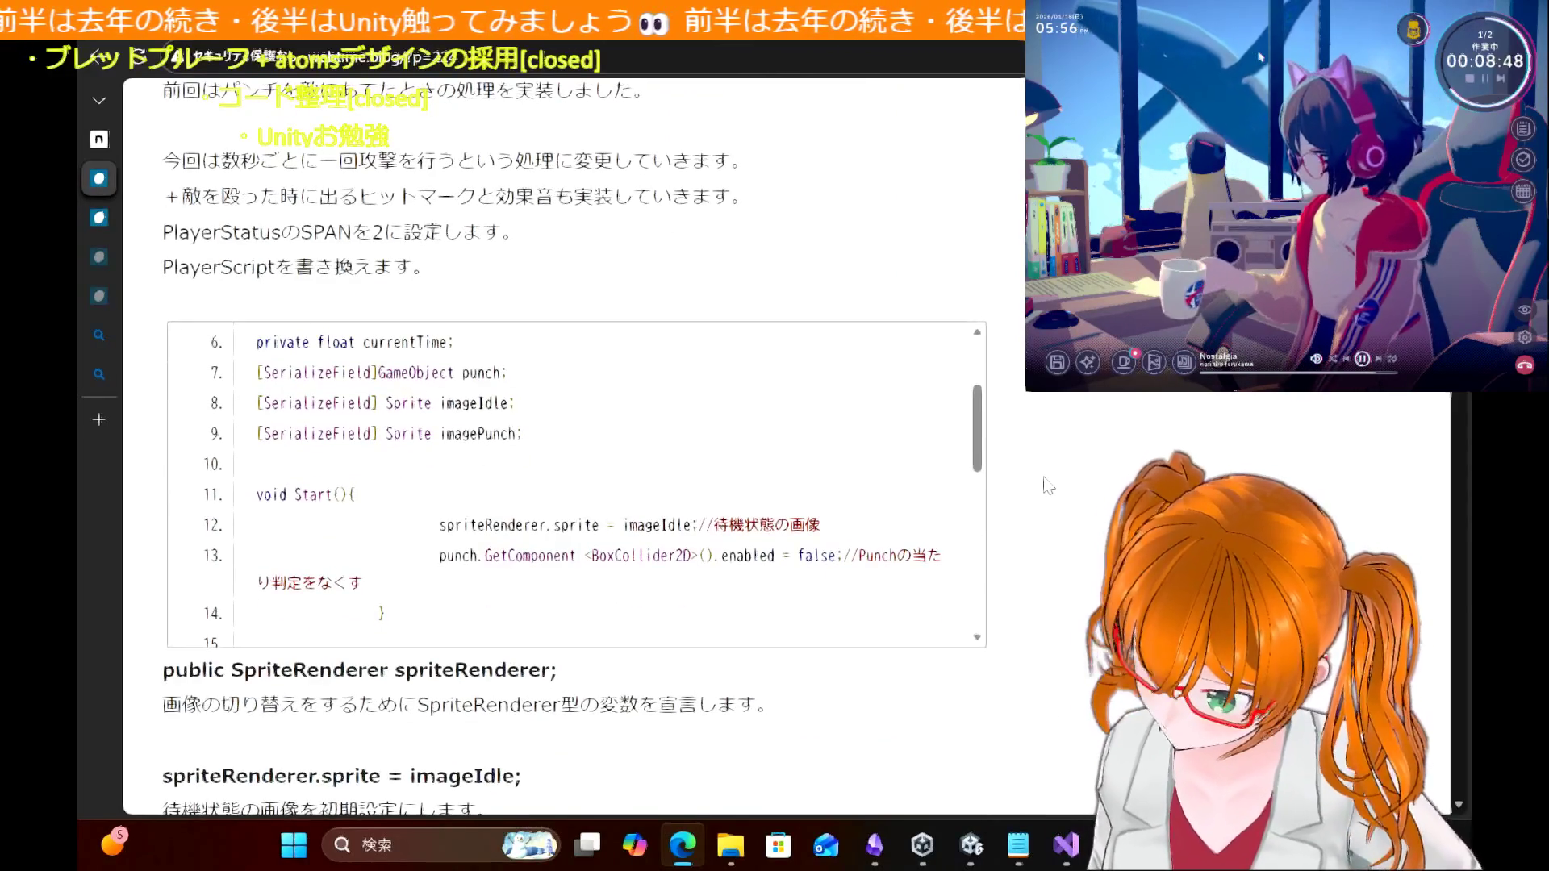
{"action": "scroll", "coordinate": [1047, 484], "scroll_direction": "down", "scroll_amount": 5}
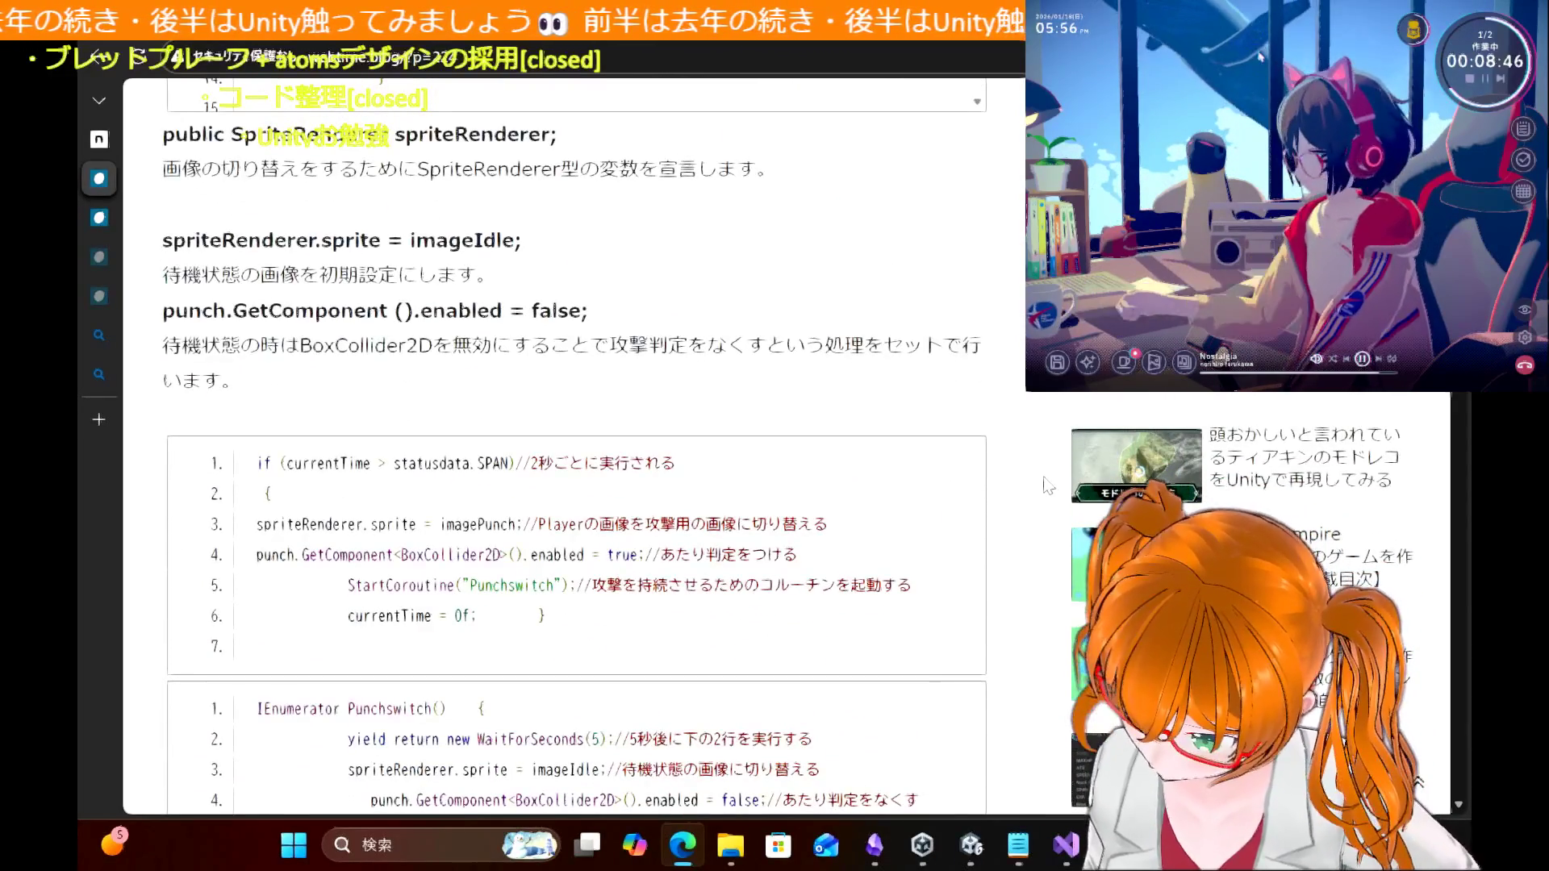
{"action": "scroll", "coordinate": [1046, 484], "scroll_direction": "down", "scroll_amount": 2}
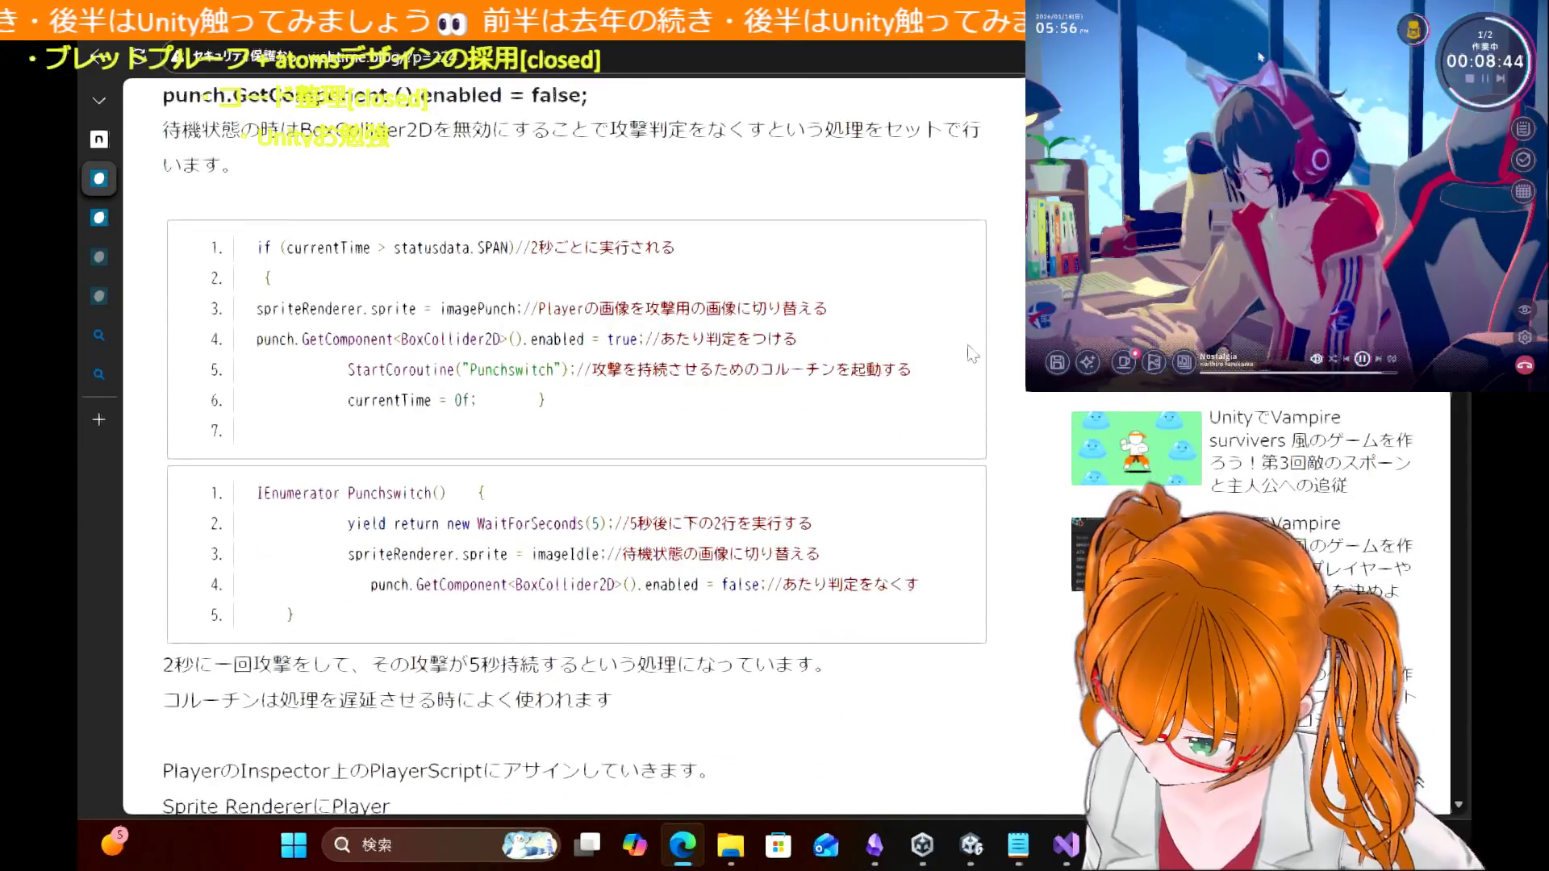
{"action": "scroll", "coordinate": [1018, 313], "scroll_direction": "down", "scroll_amount": 3}
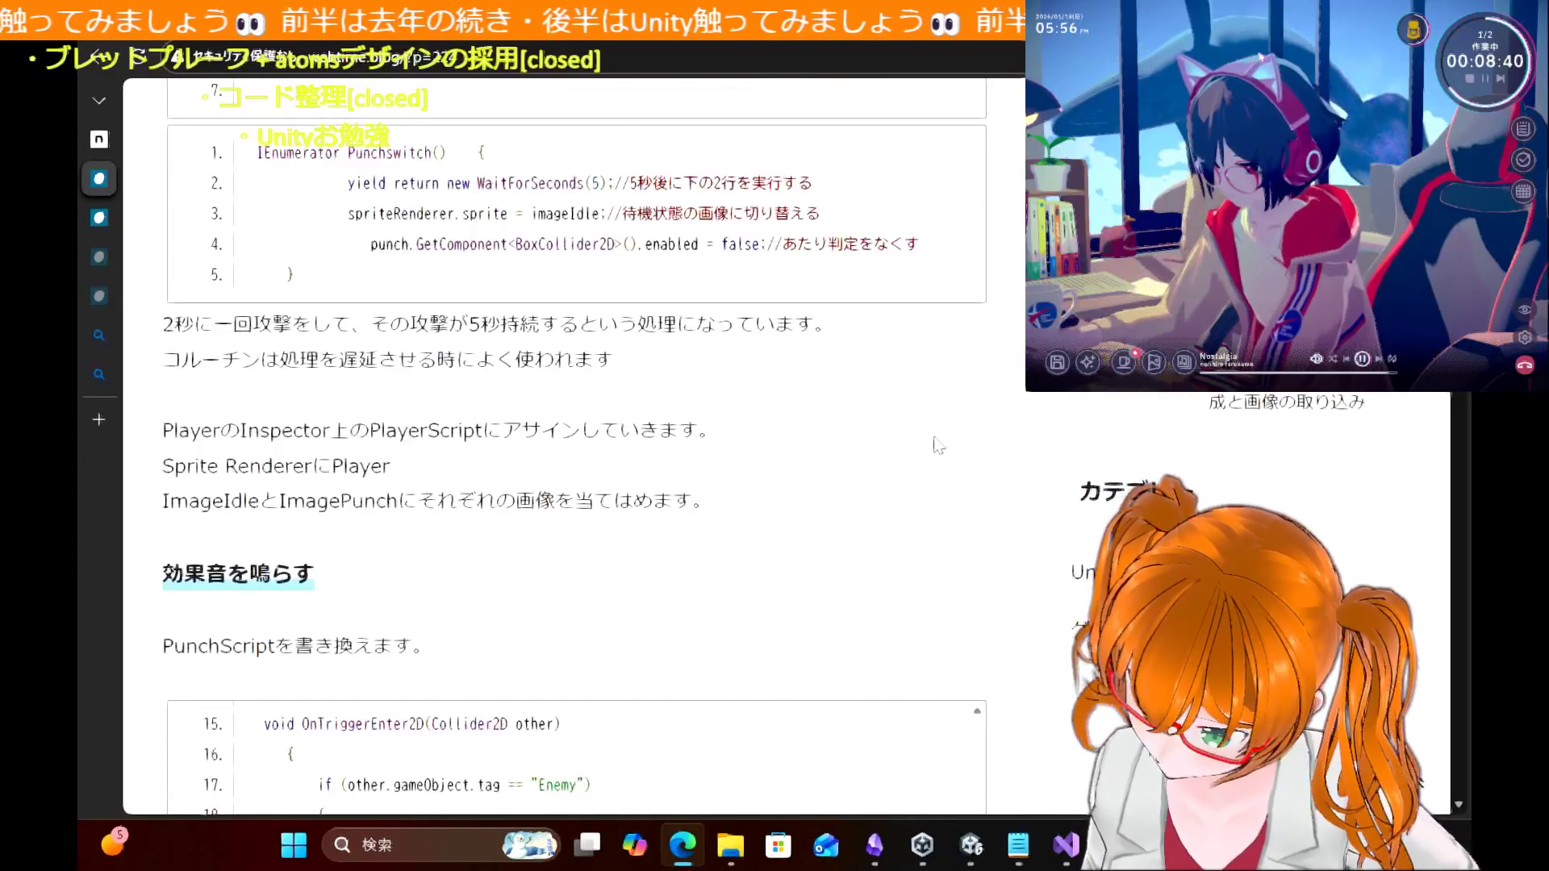
{"action": "scroll", "coordinate": [936, 436], "scroll_direction": "up", "scroll_amount": 1}
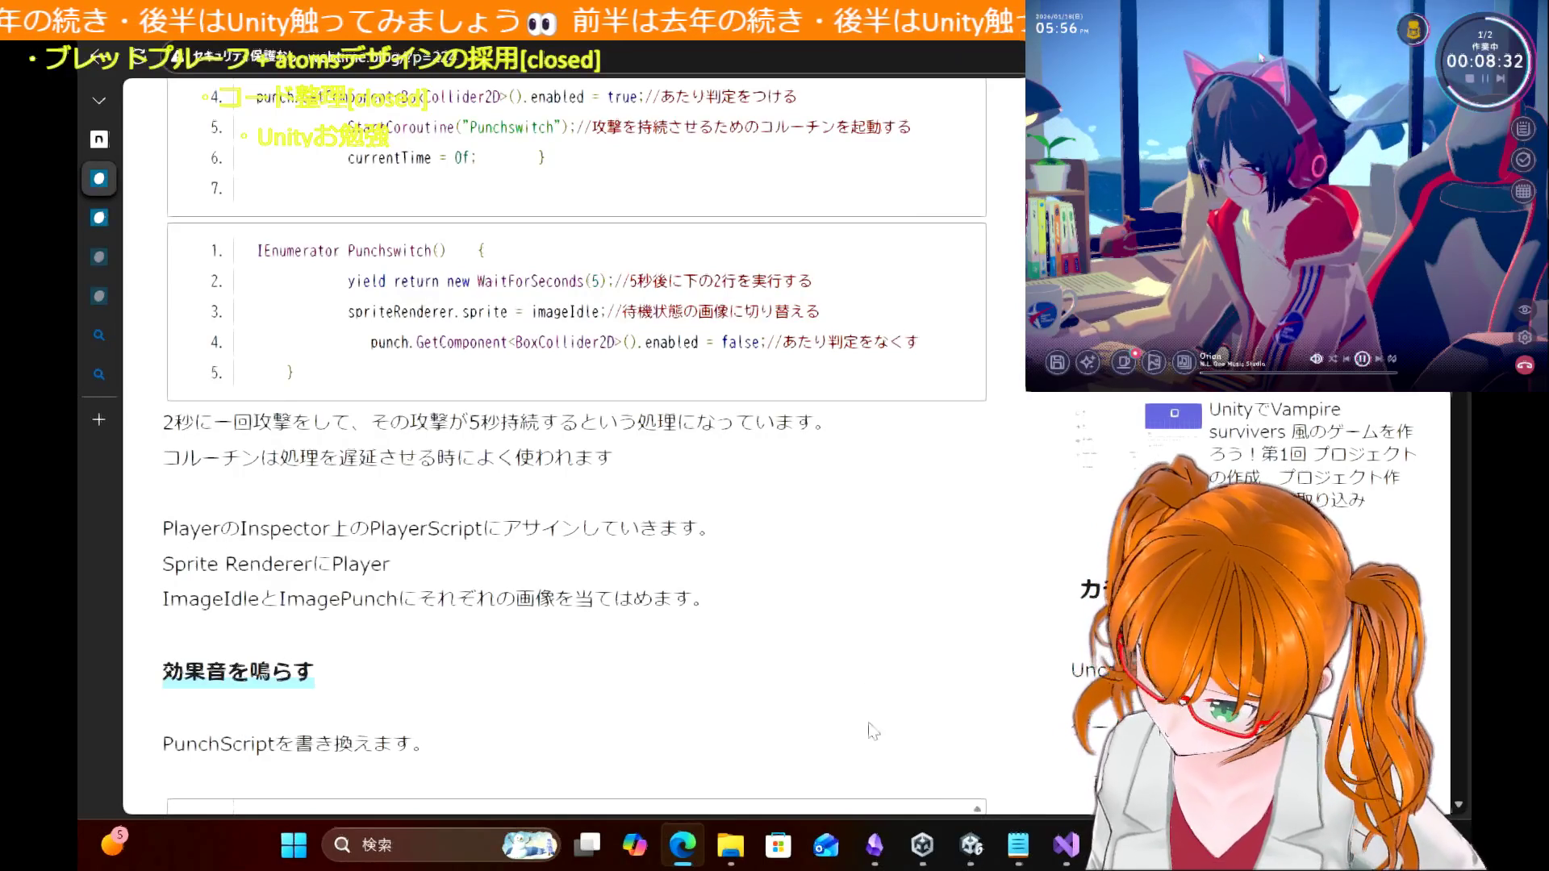
Step: Scroll to EnemyScript's Damage and NockBack methods in Visual Studio
{"action": "left_click", "coordinate": [1066, 845]}
{"action": "scroll", "coordinate": [605, 352], "scroll_direction": "down", "scroll_amount": 5}
{"action": "scroll", "coordinate": [605, 352], "scroll_direction": "down", "scroll_amount": 7}
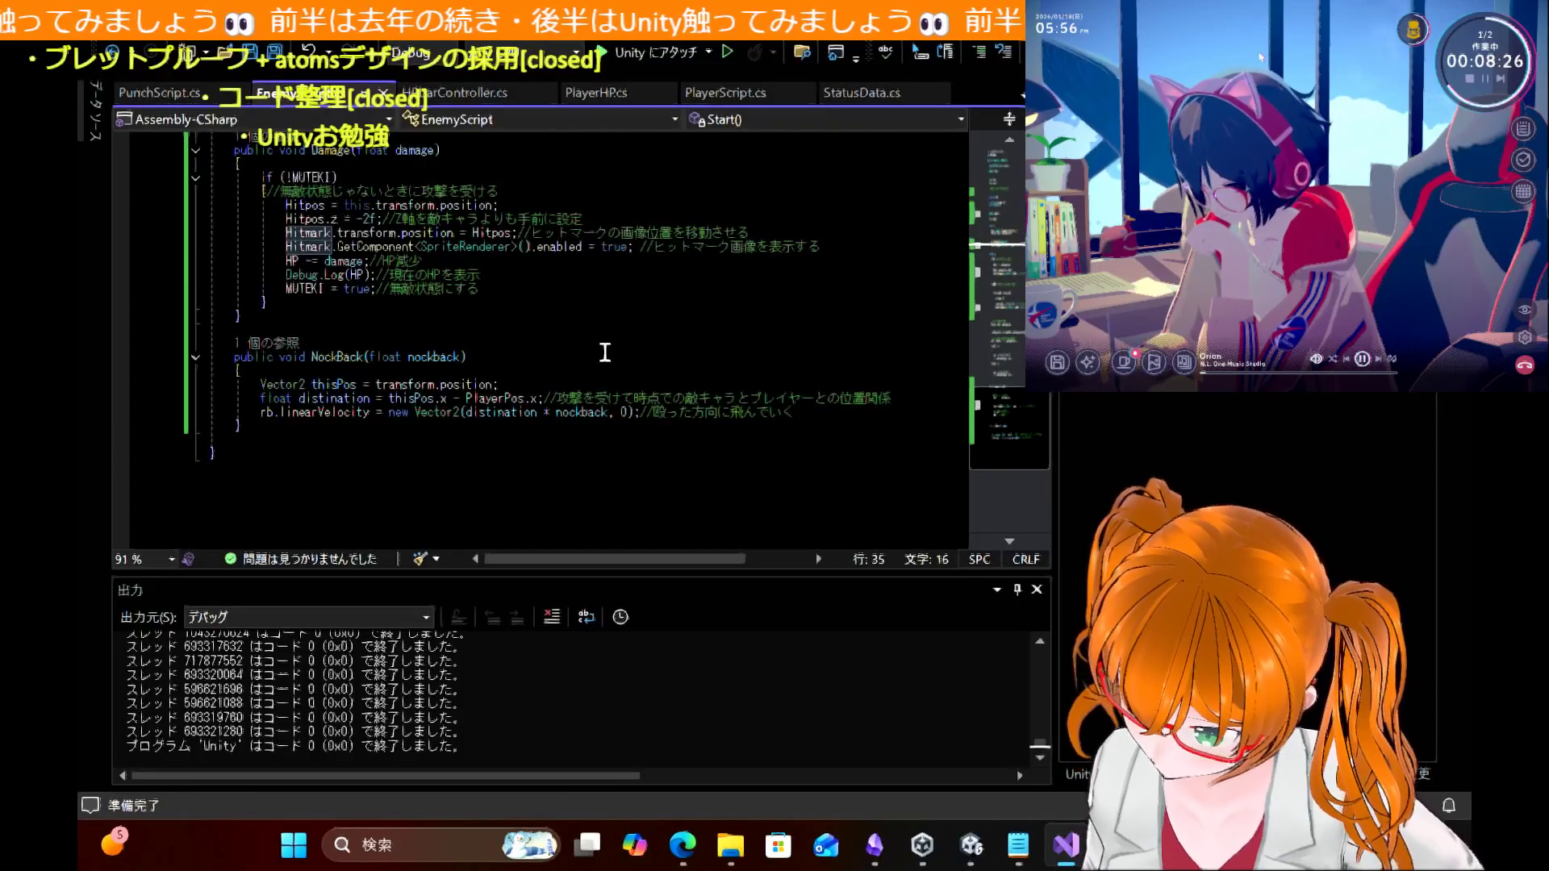
{"action": "mouse_move", "coordinate": [682, 844]}
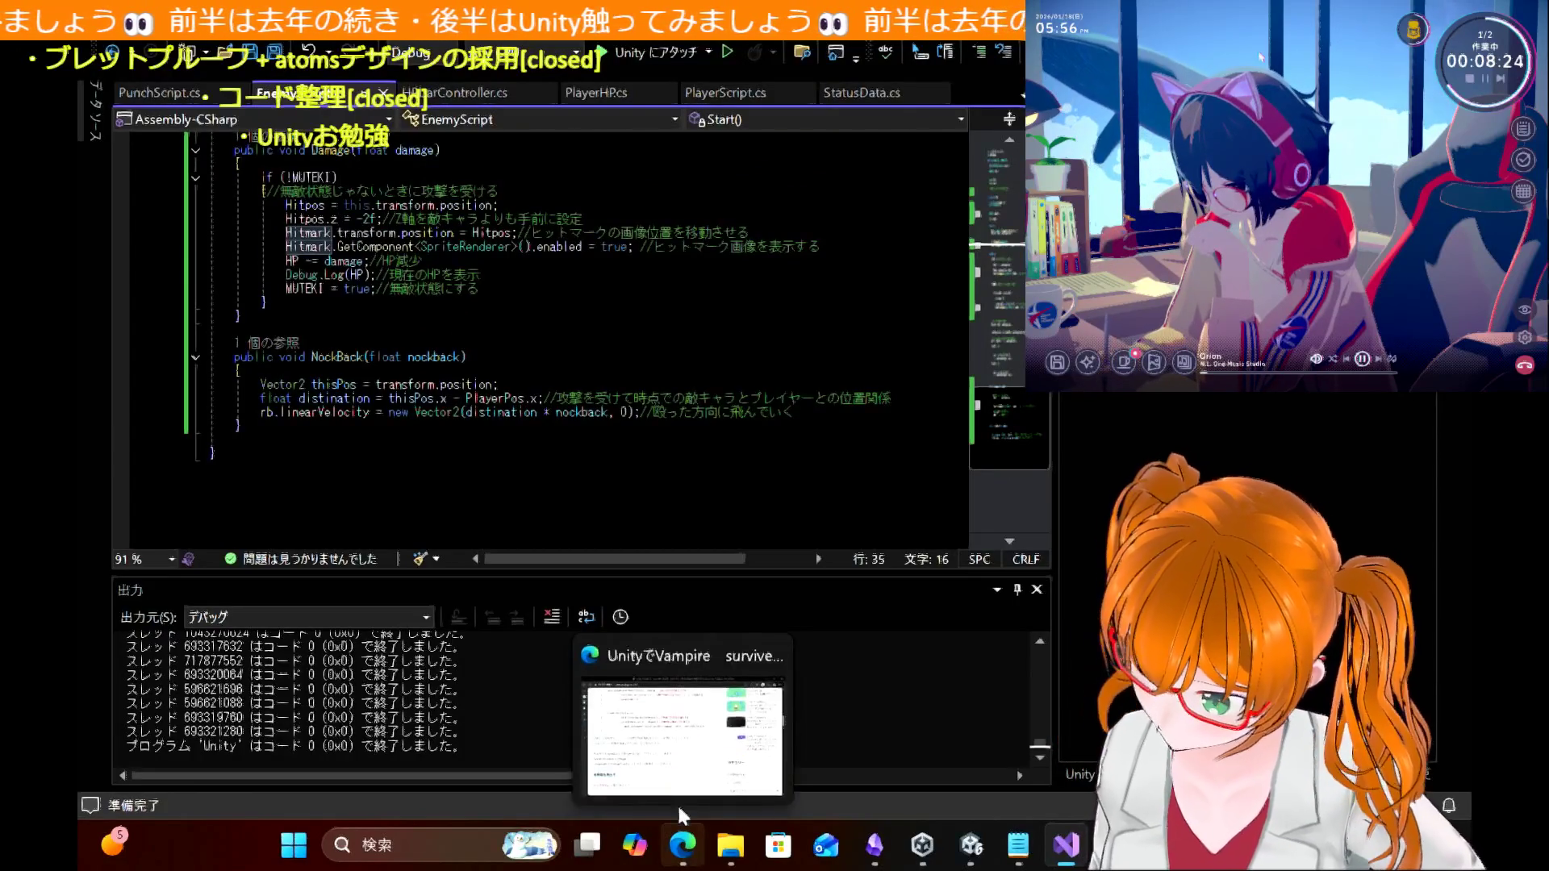
{"action": "left_click", "coordinate": [680, 803]}
{"action": "scroll", "coordinate": [662, 726], "scroll_direction": "down", "scroll_amount": 8}
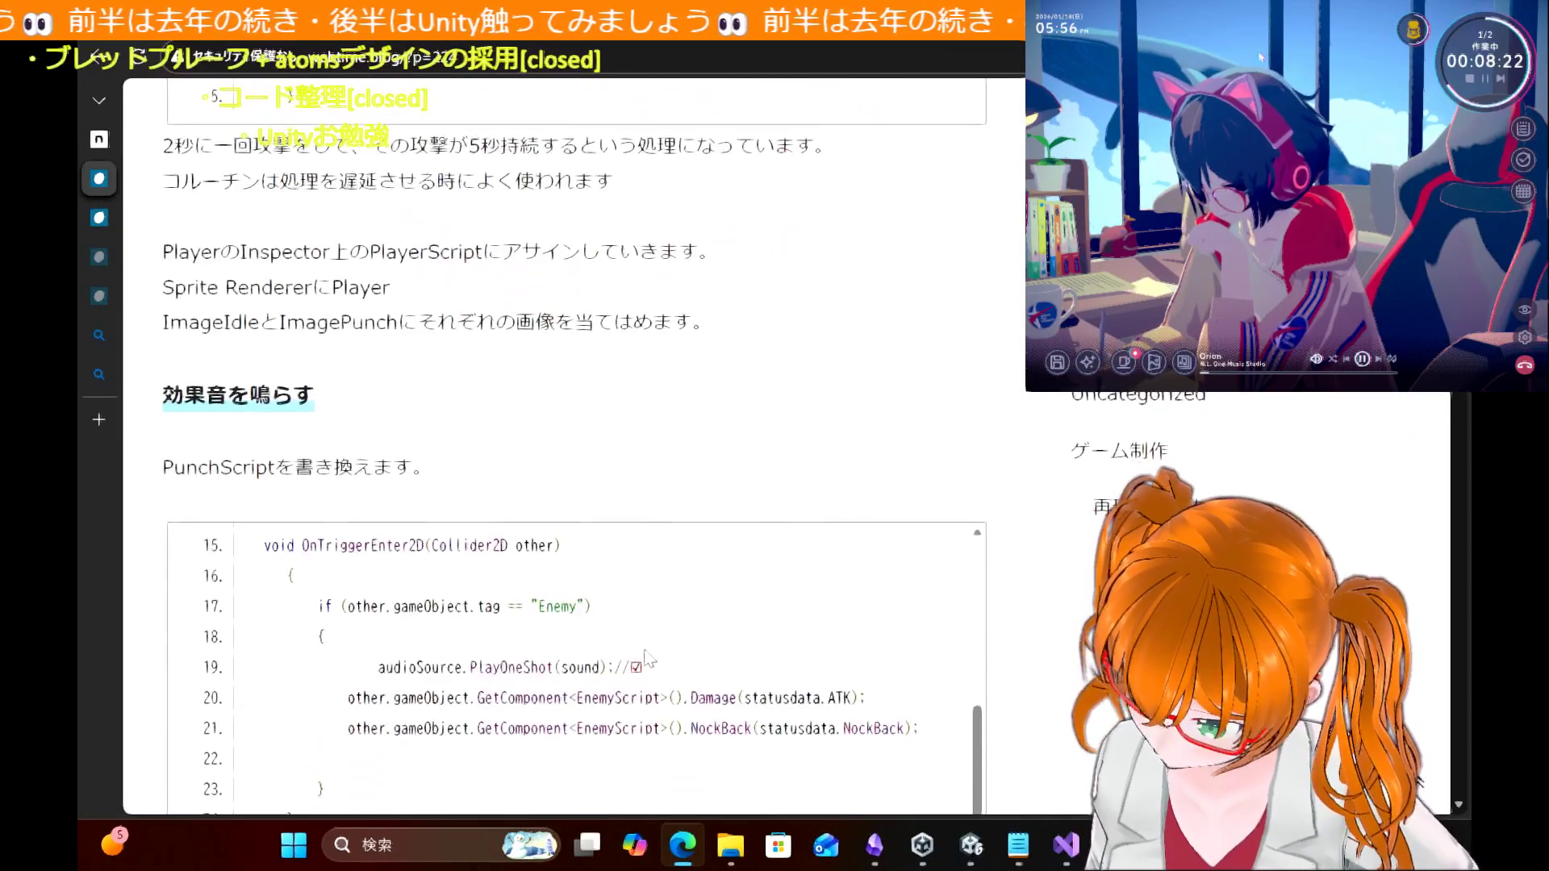
{"action": "scroll", "coordinate": [646, 650], "scroll_direction": "up", "scroll_amount": 1}
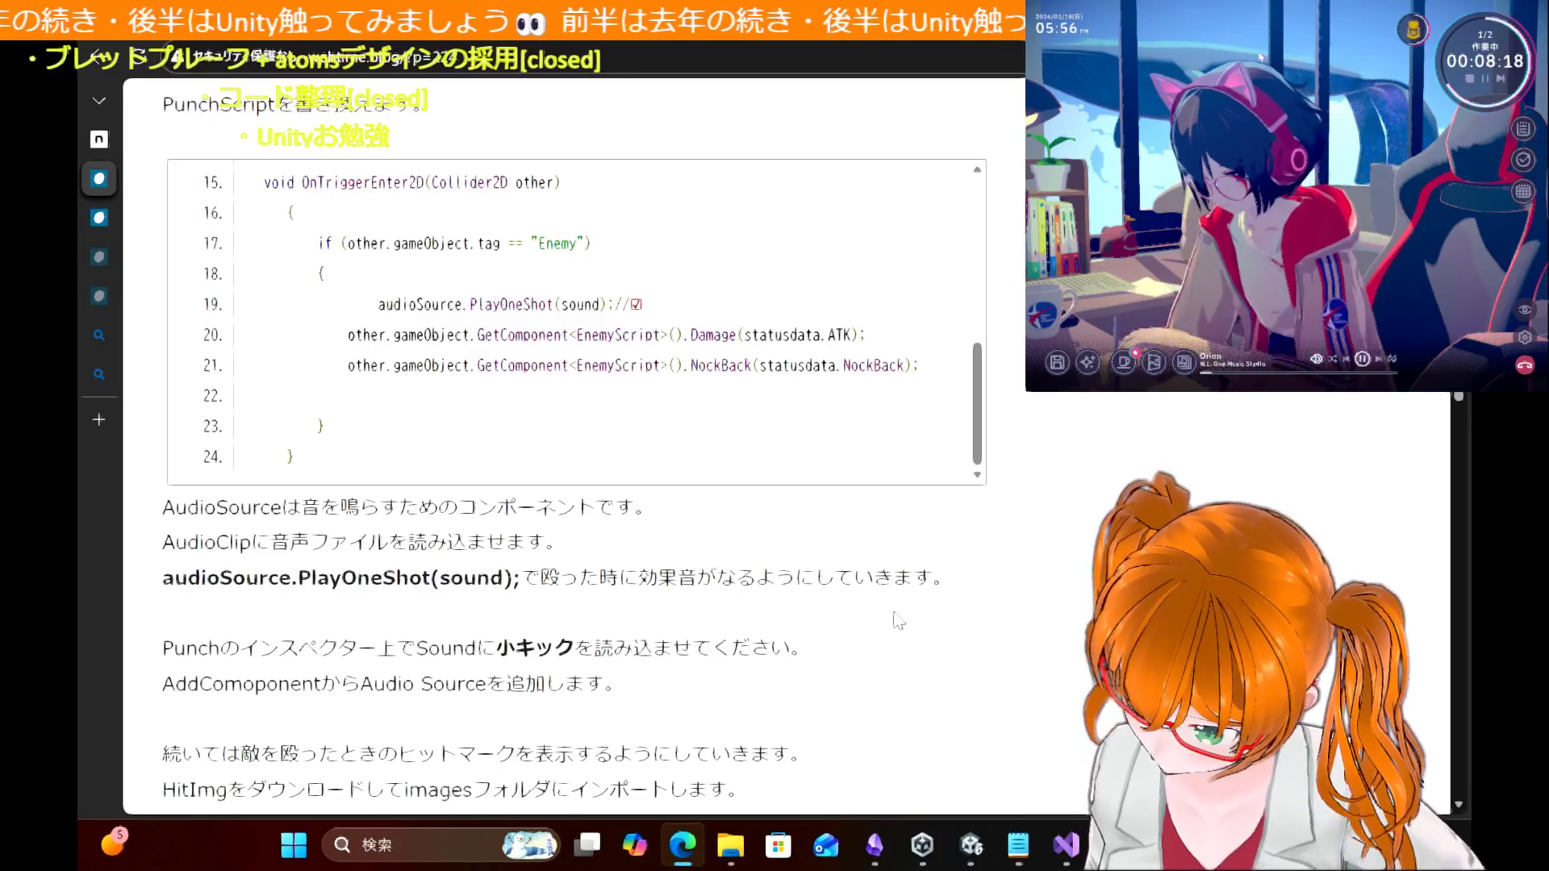
{"action": "scroll", "coordinate": [898, 621], "scroll_direction": "down", "scroll_amount": 3}
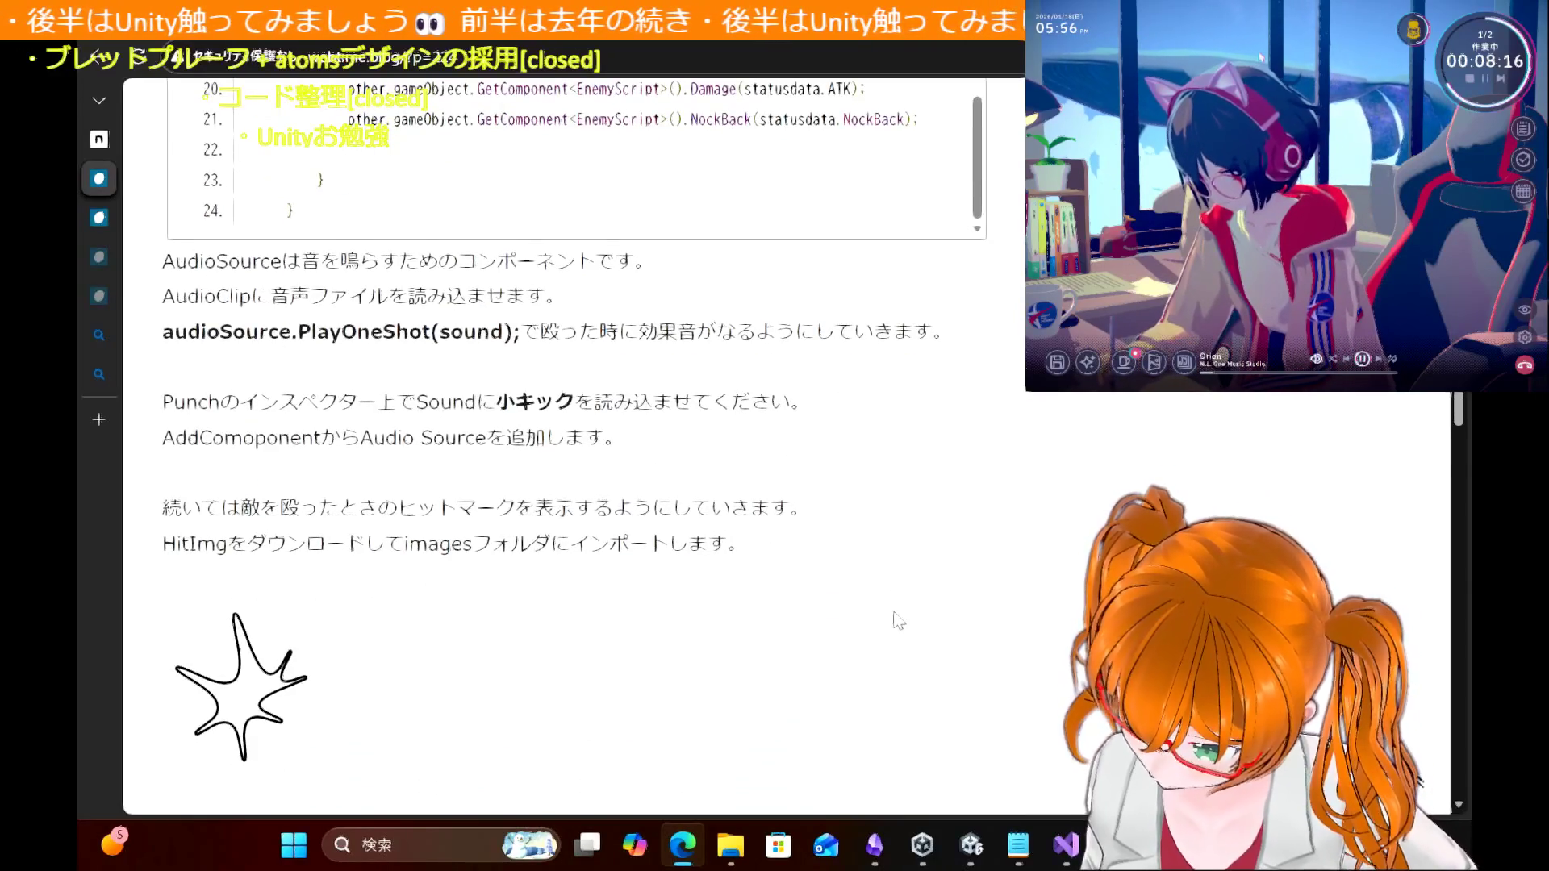
{"action": "scroll", "coordinate": [898, 620], "scroll_direction": "down", "scroll_amount": 10}
{"action": "scroll", "coordinate": [680, 545], "scroll_direction": "up", "scroll_amount": 5}
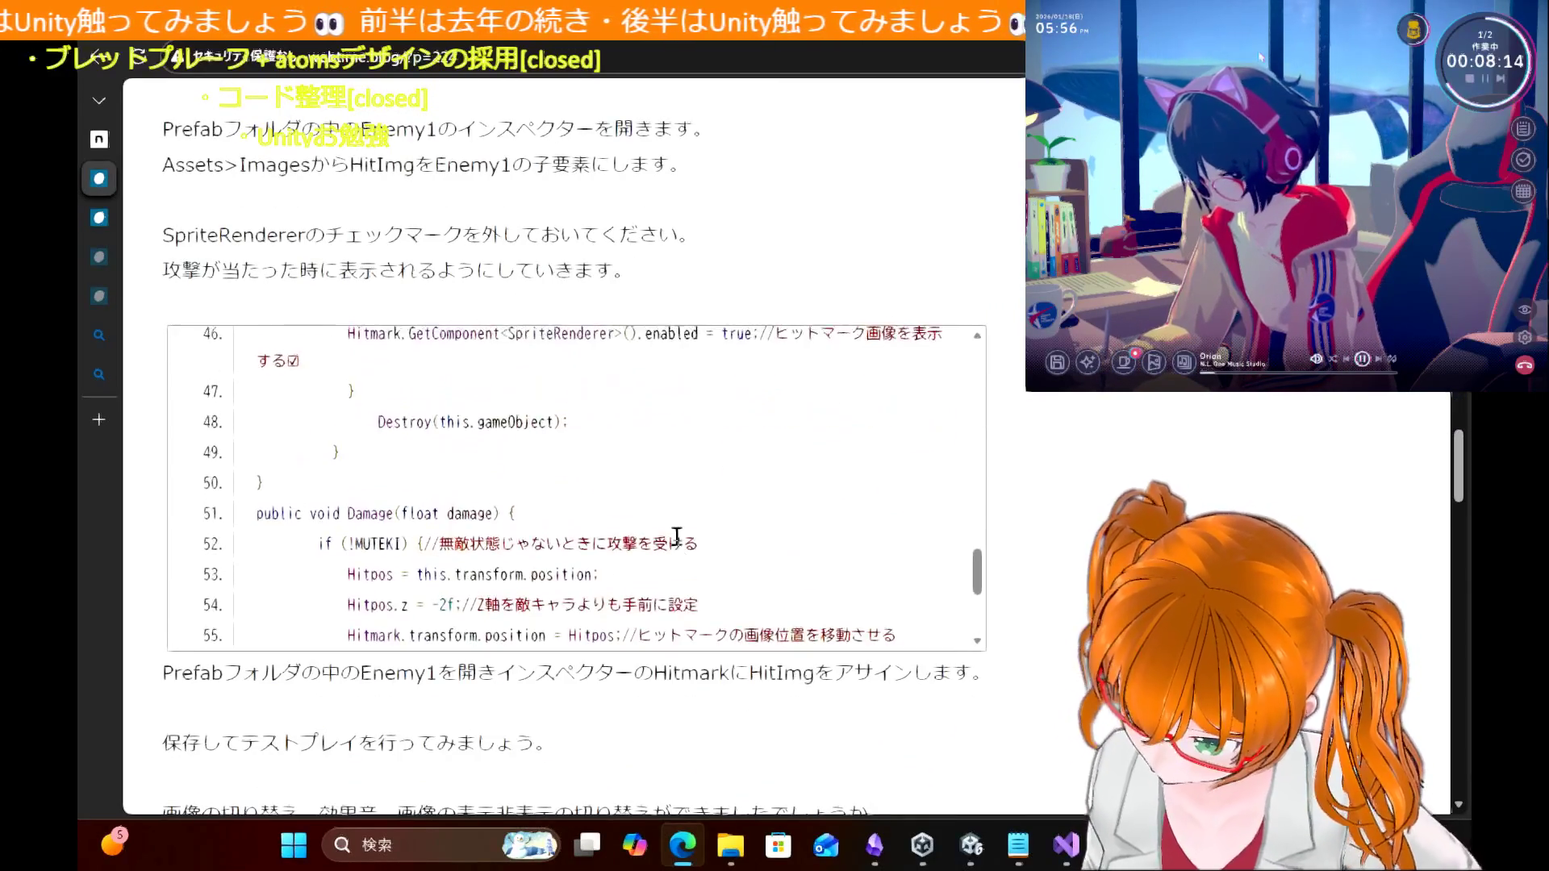
{"action": "scroll", "coordinate": [680, 545], "scroll_direction": "down", "scroll_amount": 2}
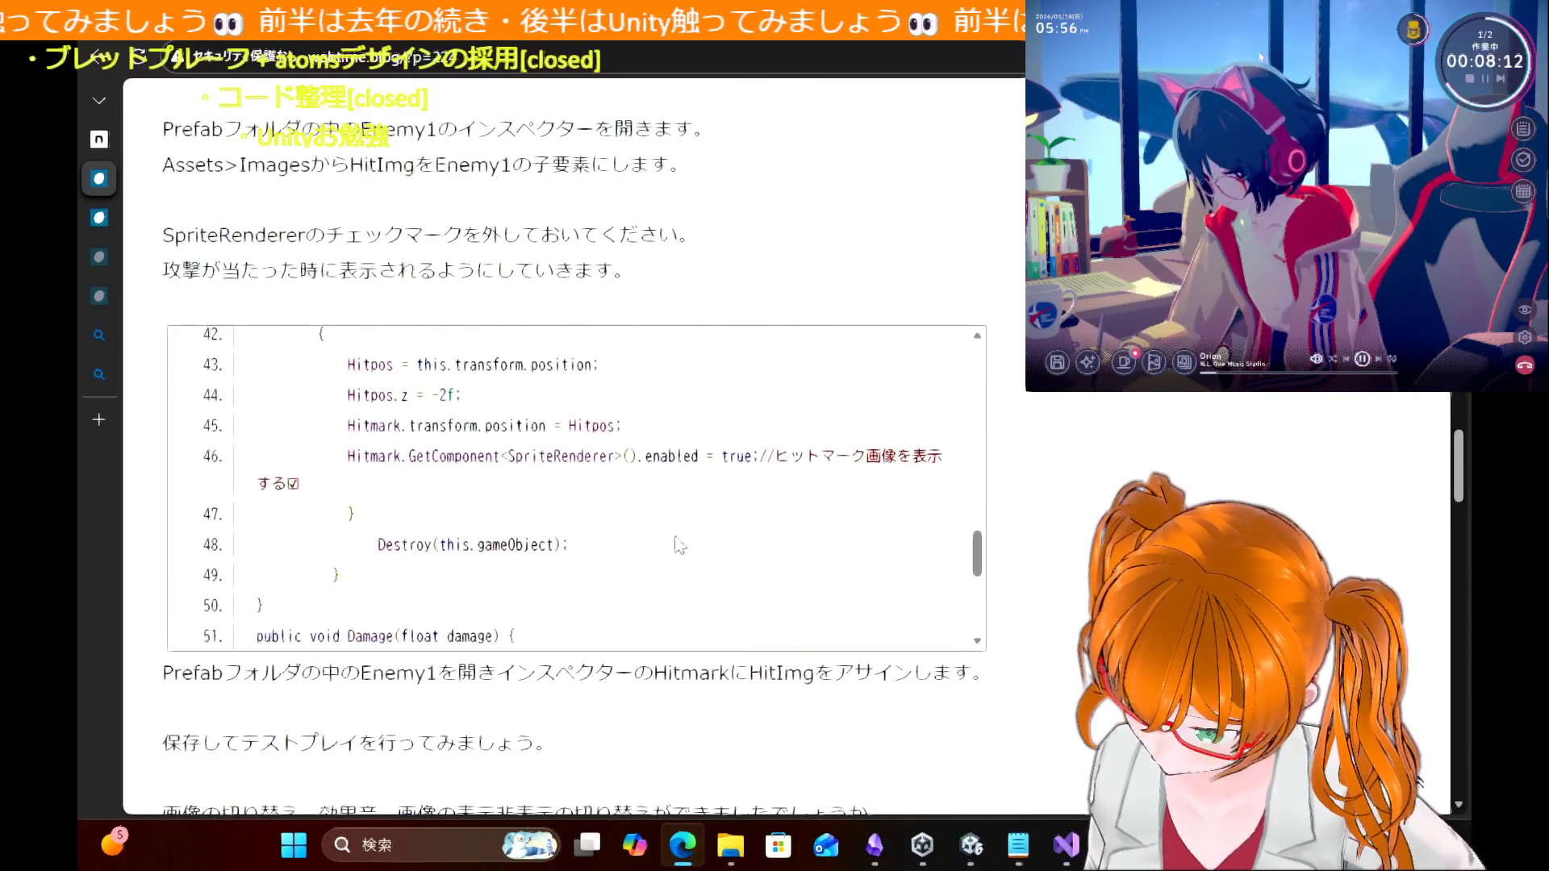
{"action": "scroll", "coordinate": [680, 545], "scroll_direction": "up", "scroll_amount": 1}
{"action": "scroll", "coordinate": [680, 545], "scroll_direction": "up", "scroll_amount": 5}
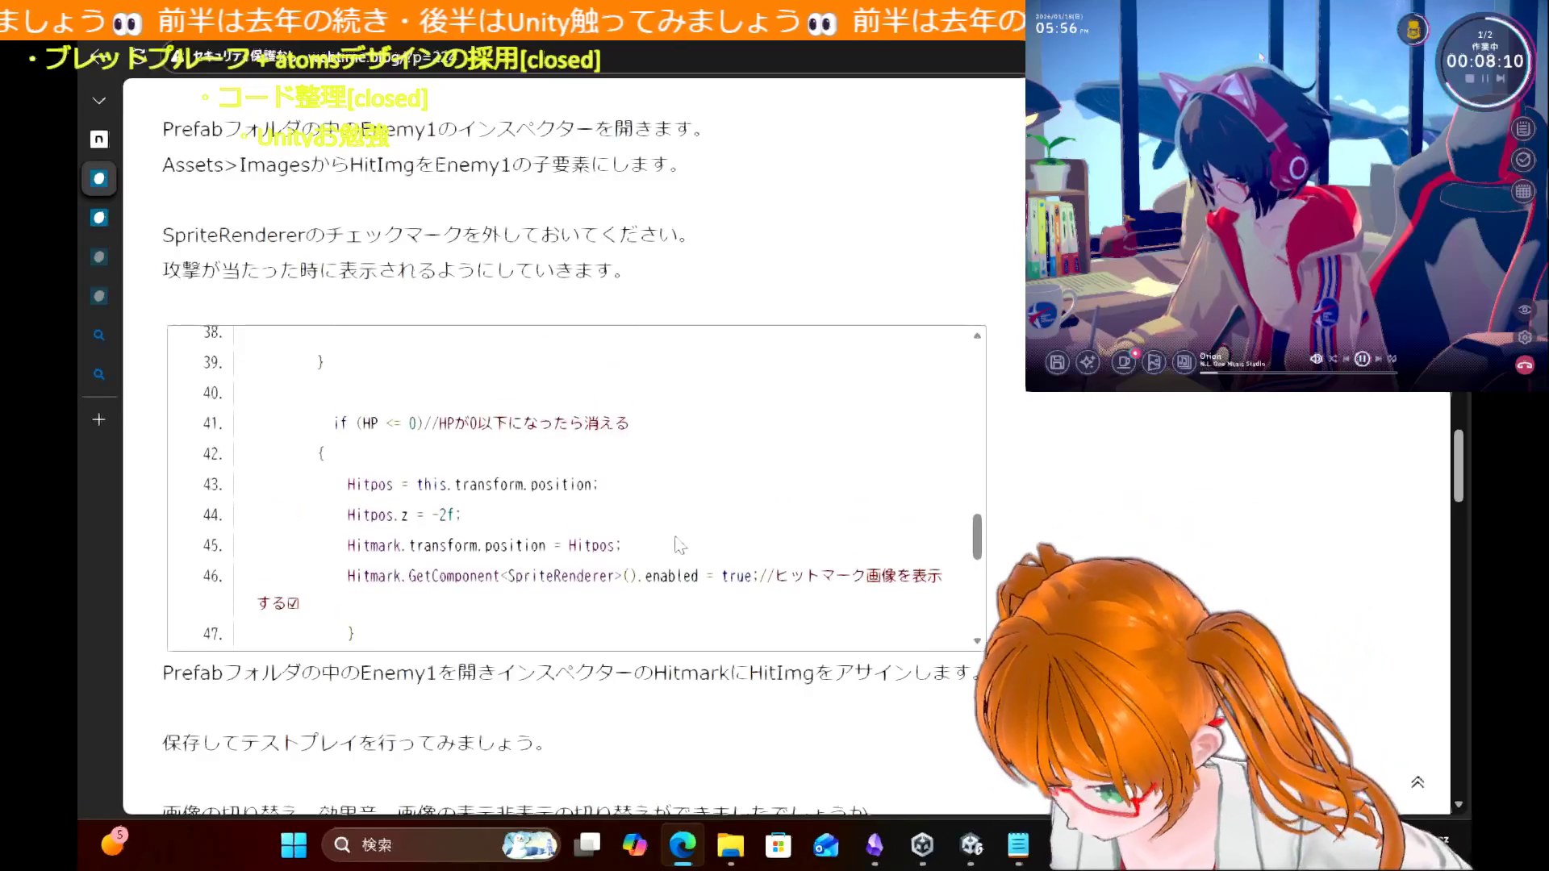
{"action": "scroll", "coordinate": [680, 545], "scroll_direction": "up", "scroll_amount": 3}
{"action": "scroll", "coordinate": [680, 545], "scroll_direction": "down", "scroll_amount": 3}
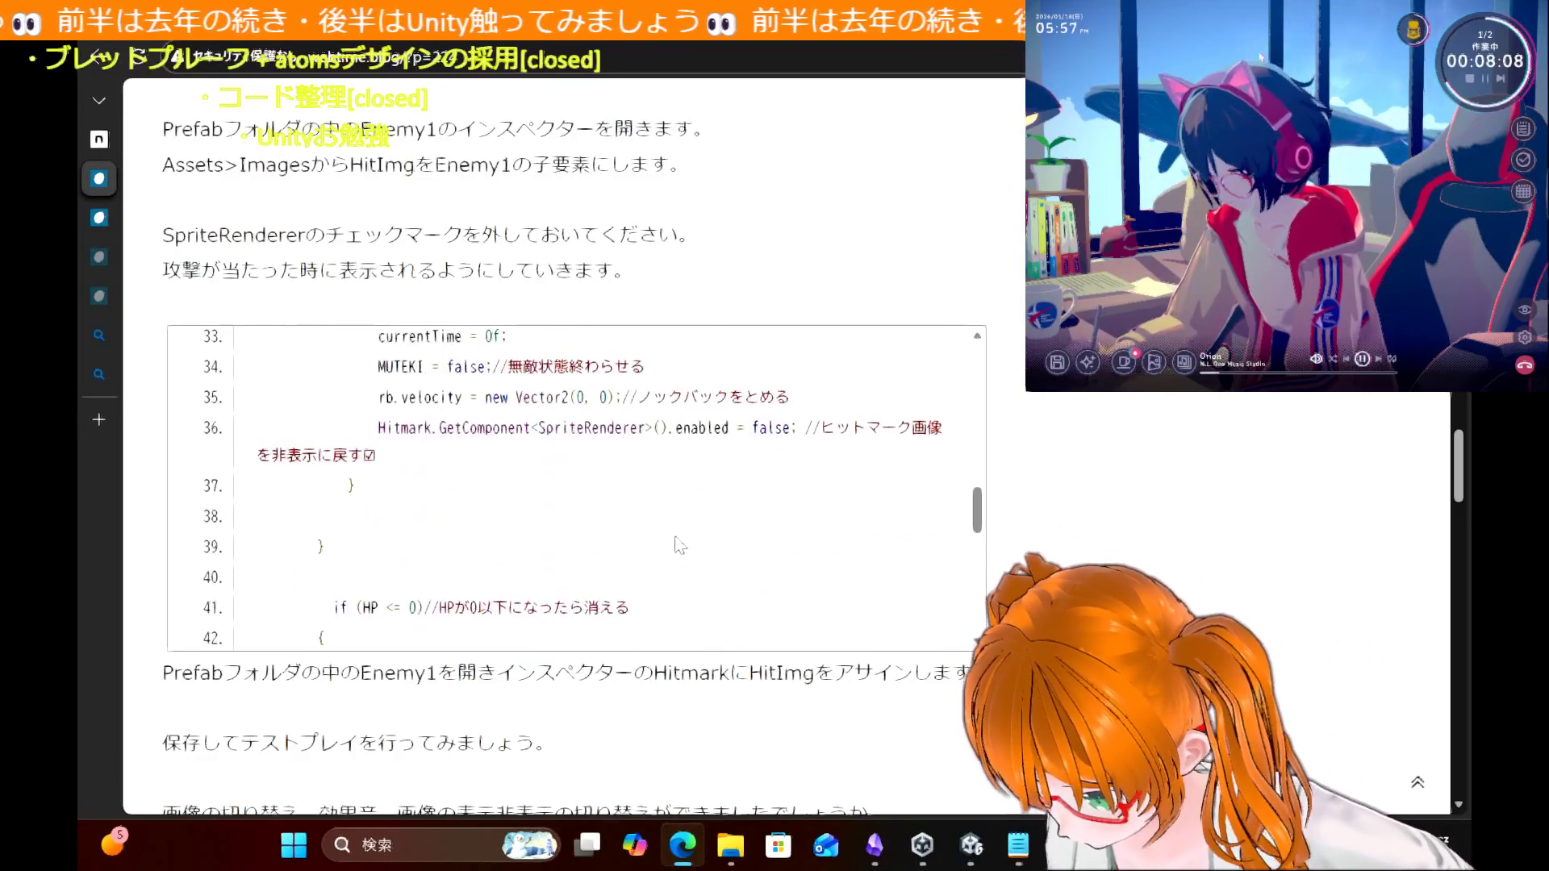
{"action": "scroll", "coordinate": [680, 545], "scroll_direction": "up", "scroll_amount": 6}
{"action": "scroll", "coordinate": [680, 546], "scroll_direction": "up", "scroll_amount": 3}
{"action": "scroll", "coordinate": [680, 545], "scroll_direction": "up", "scroll_amount": 4}
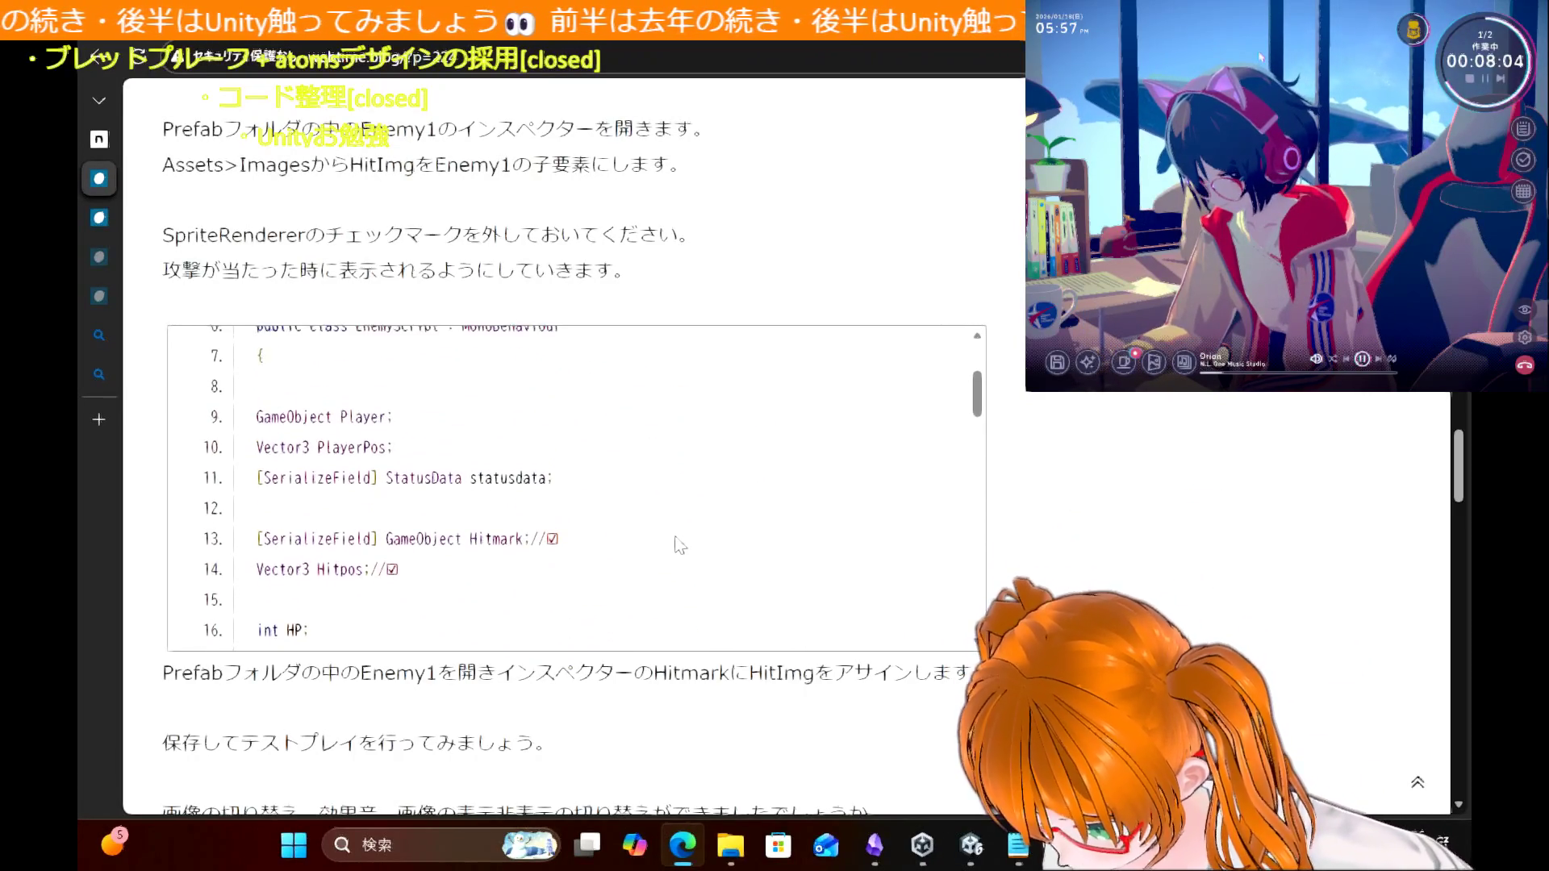
{"action": "scroll", "coordinate": [680, 545], "scroll_direction": "up", "scroll_amount": 1}
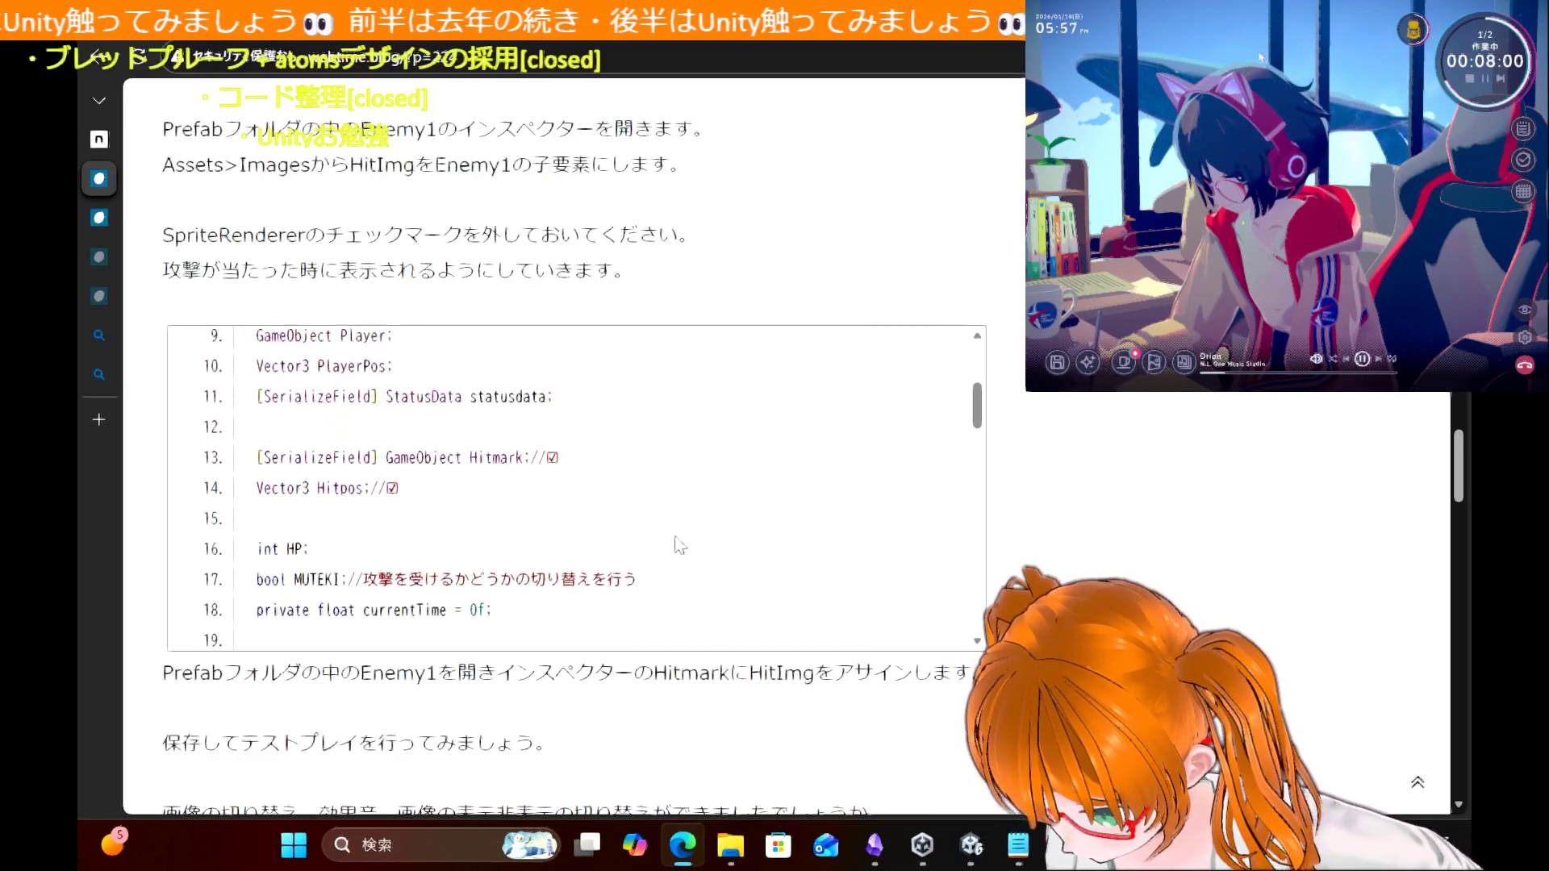
{"action": "scroll", "coordinate": [680, 545], "scroll_direction": "down", "scroll_amount": 4}
{"action": "scroll", "coordinate": [680, 545], "scroll_direction": "up", "scroll_amount": 2}
{"action": "scroll", "coordinate": [680, 545], "scroll_direction": "down", "scroll_amount": 2}
{"action": "scroll", "coordinate": [680, 545], "scroll_direction": "down", "scroll_amount": 5}
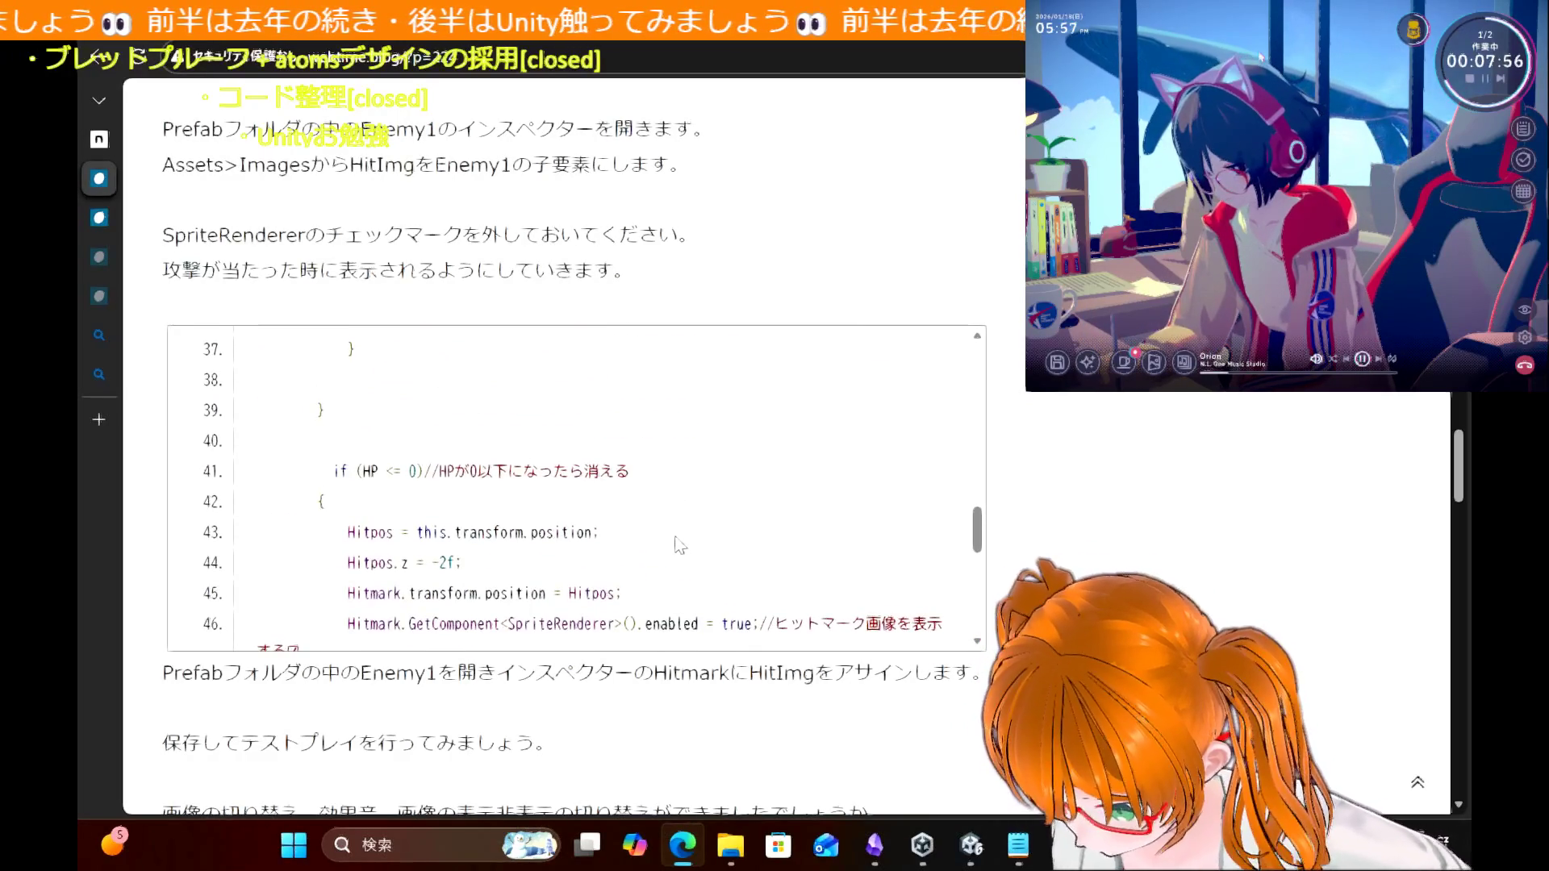
{"action": "scroll", "coordinate": [680, 545], "scroll_direction": "down", "scroll_amount": 1}
{"action": "scroll", "coordinate": [680, 545], "scroll_direction": "down", "scroll_amount": 1}
{"action": "scroll", "coordinate": [681, 546], "scroll_direction": "up", "scroll_amount": 1}
{"action": "scroll", "coordinate": [680, 545], "scroll_direction": "down", "scroll_amount": 4}
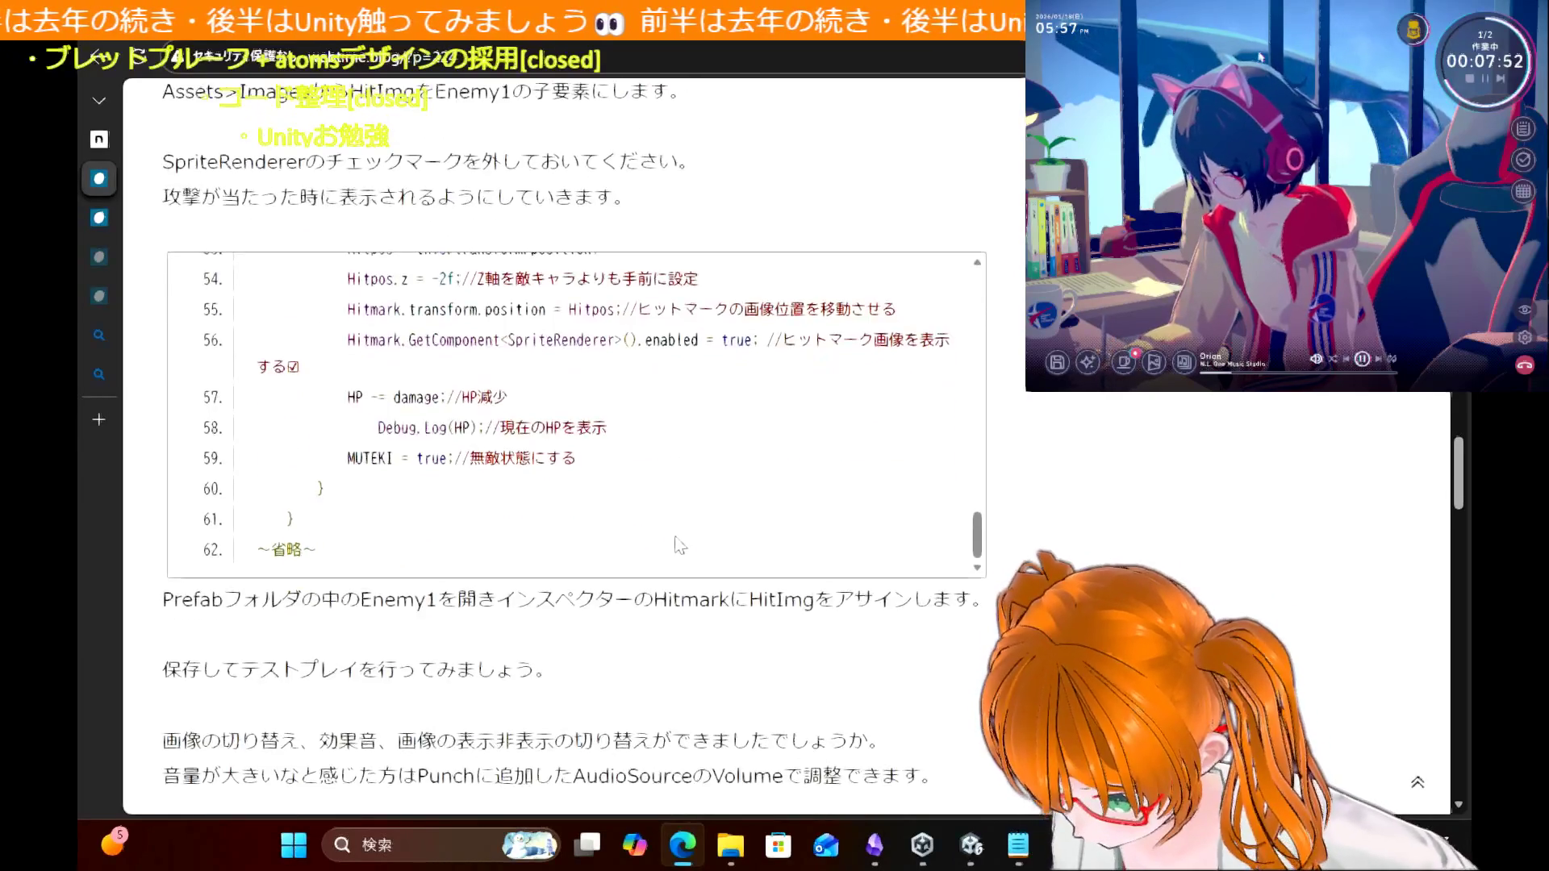
{"action": "scroll", "coordinate": [680, 546], "scroll_direction": "up", "scroll_amount": 1}
{"action": "scroll", "coordinate": [680, 545], "scroll_direction": "up", "scroll_amount": 1}
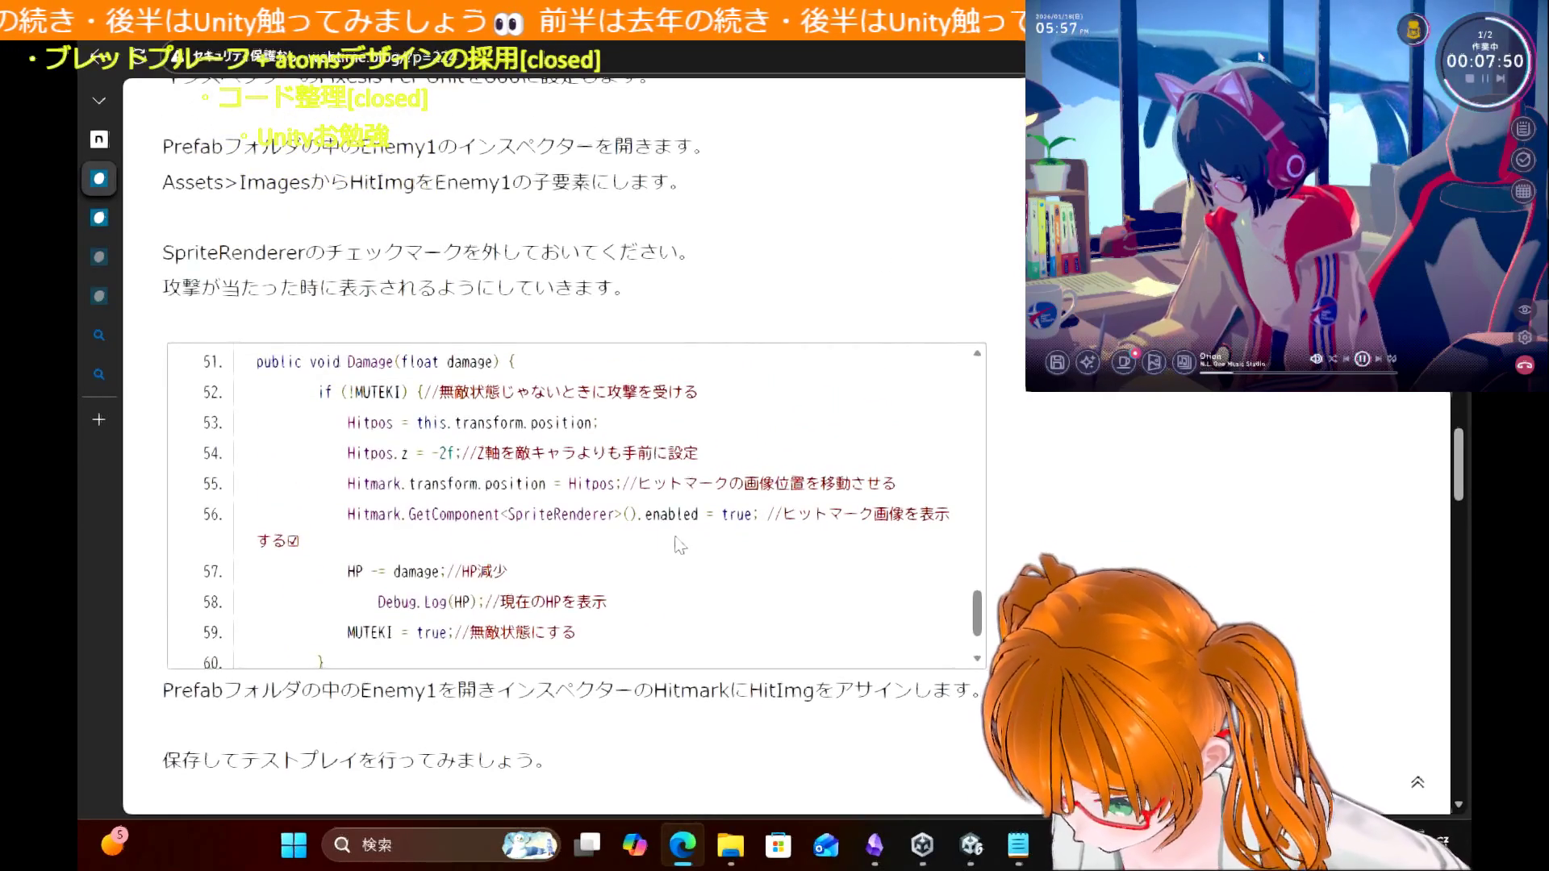
{"action": "scroll", "coordinate": [680, 545], "scroll_direction": "up", "scroll_amount": 1}
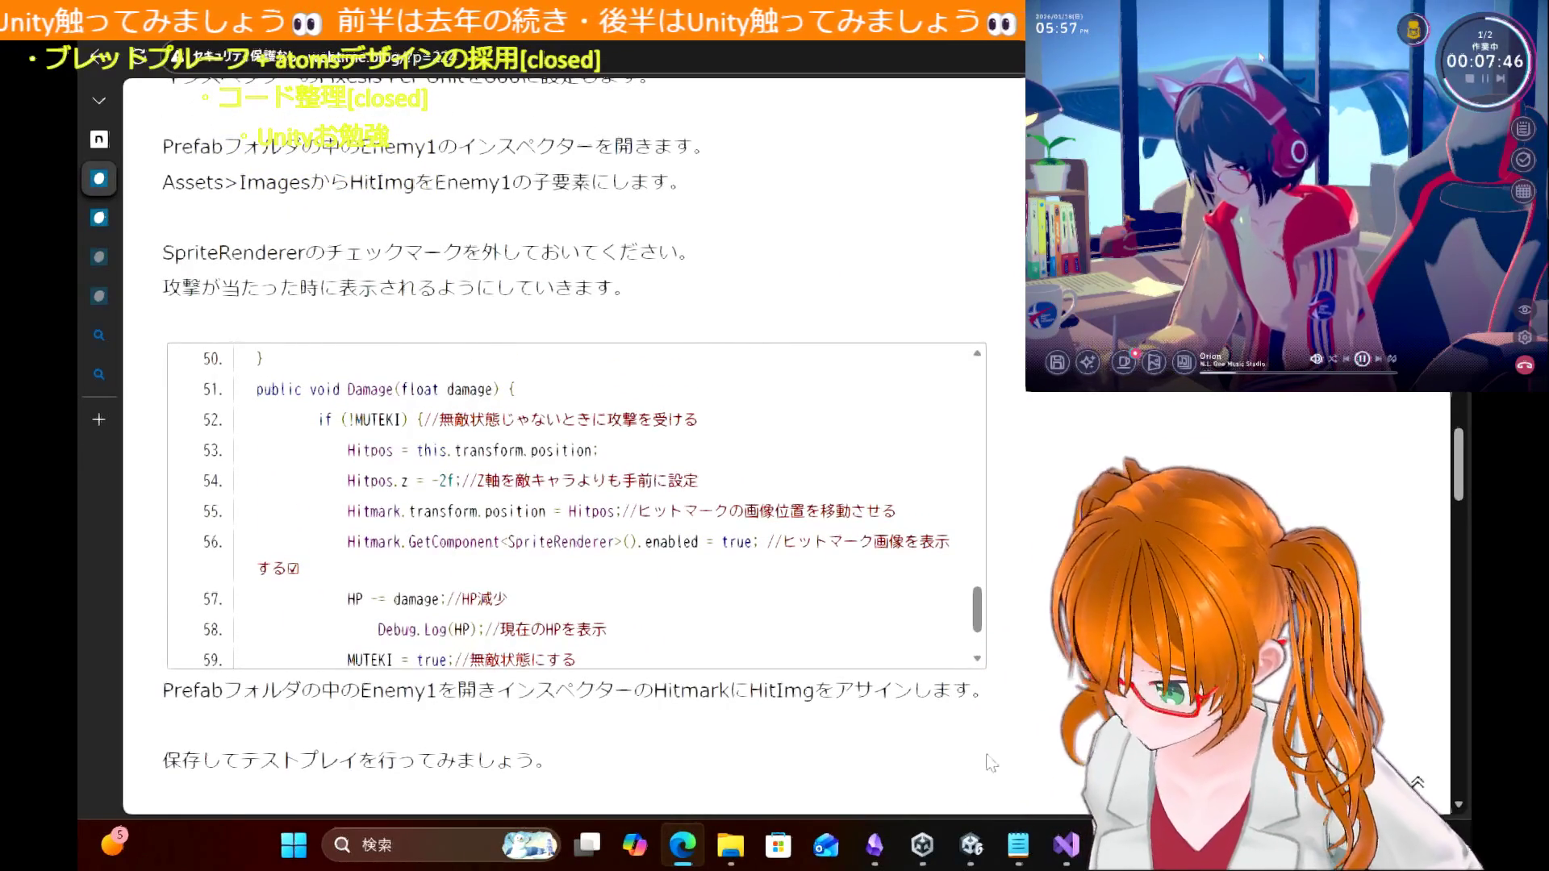
{"action": "key", "text": "alt+Tab"}
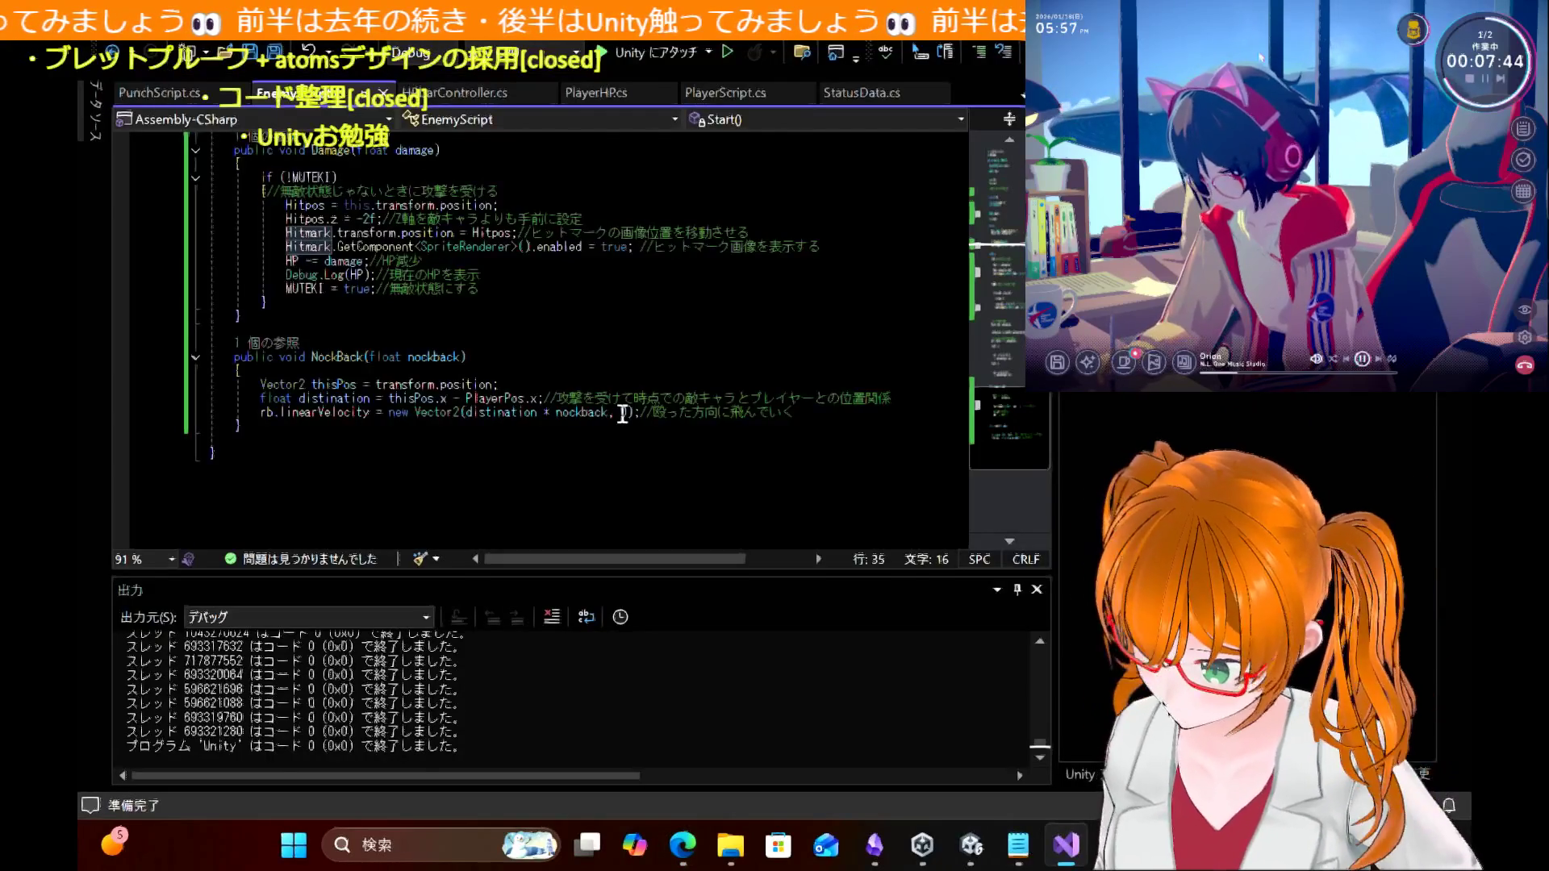
Step: Go to EnemyScript's field declarations and highlight every use of Hitpos
{"action": "scroll", "coordinate": [598, 309], "scroll_direction": "up", "scroll_amount": 3}
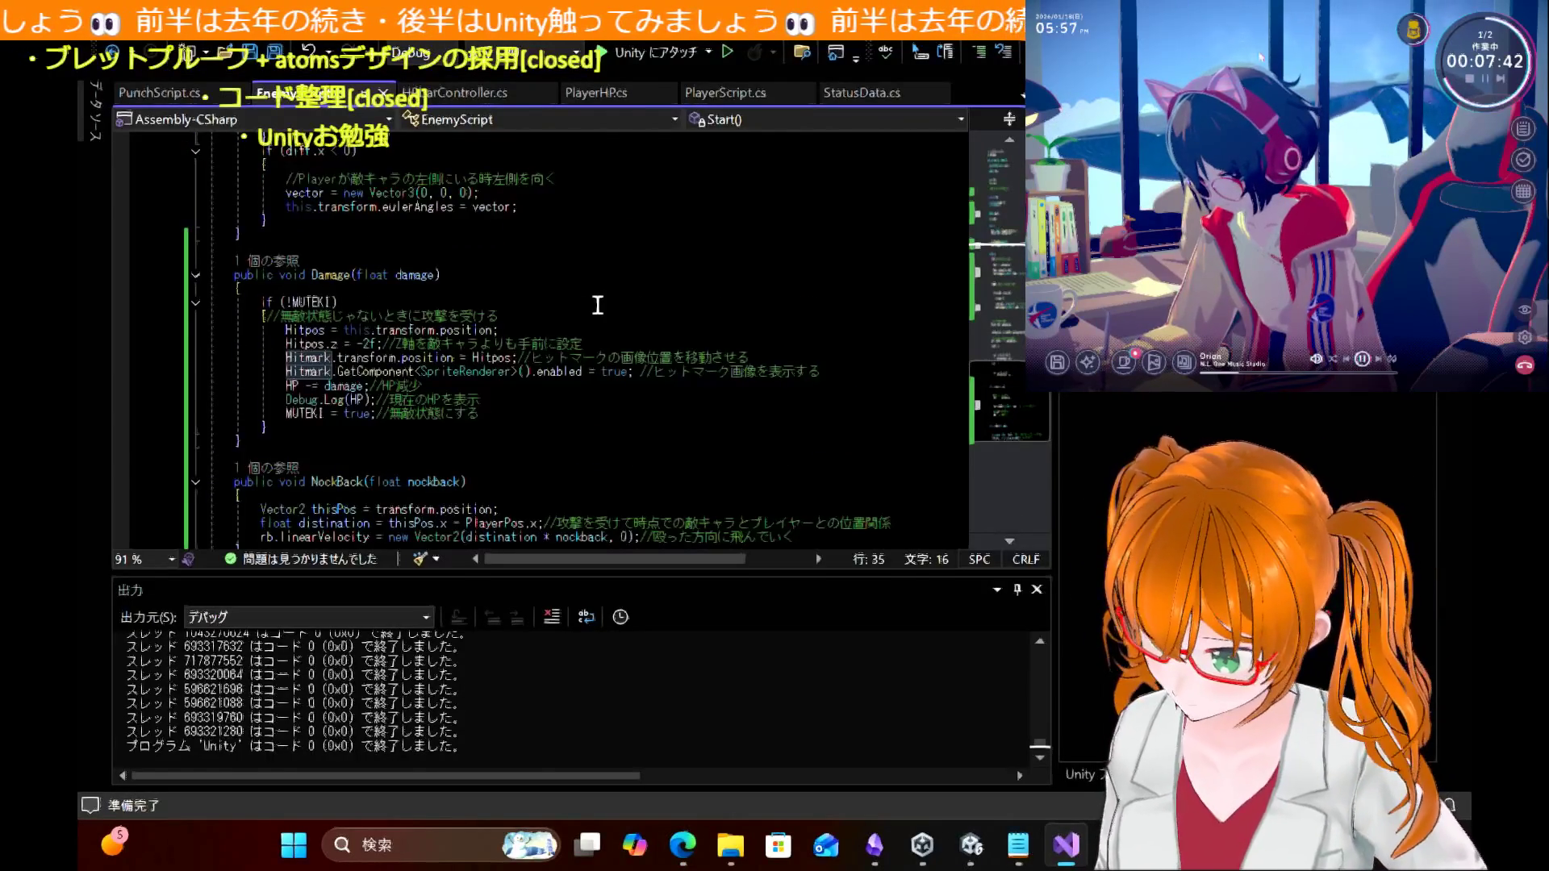
{"action": "left_click_drag", "start_coordinate": [492, 361], "coordinate": [605, 301]}
{"action": "scroll", "coordinate": [647, 277], "scroll_direction": "up", "scroll_amount": 9}
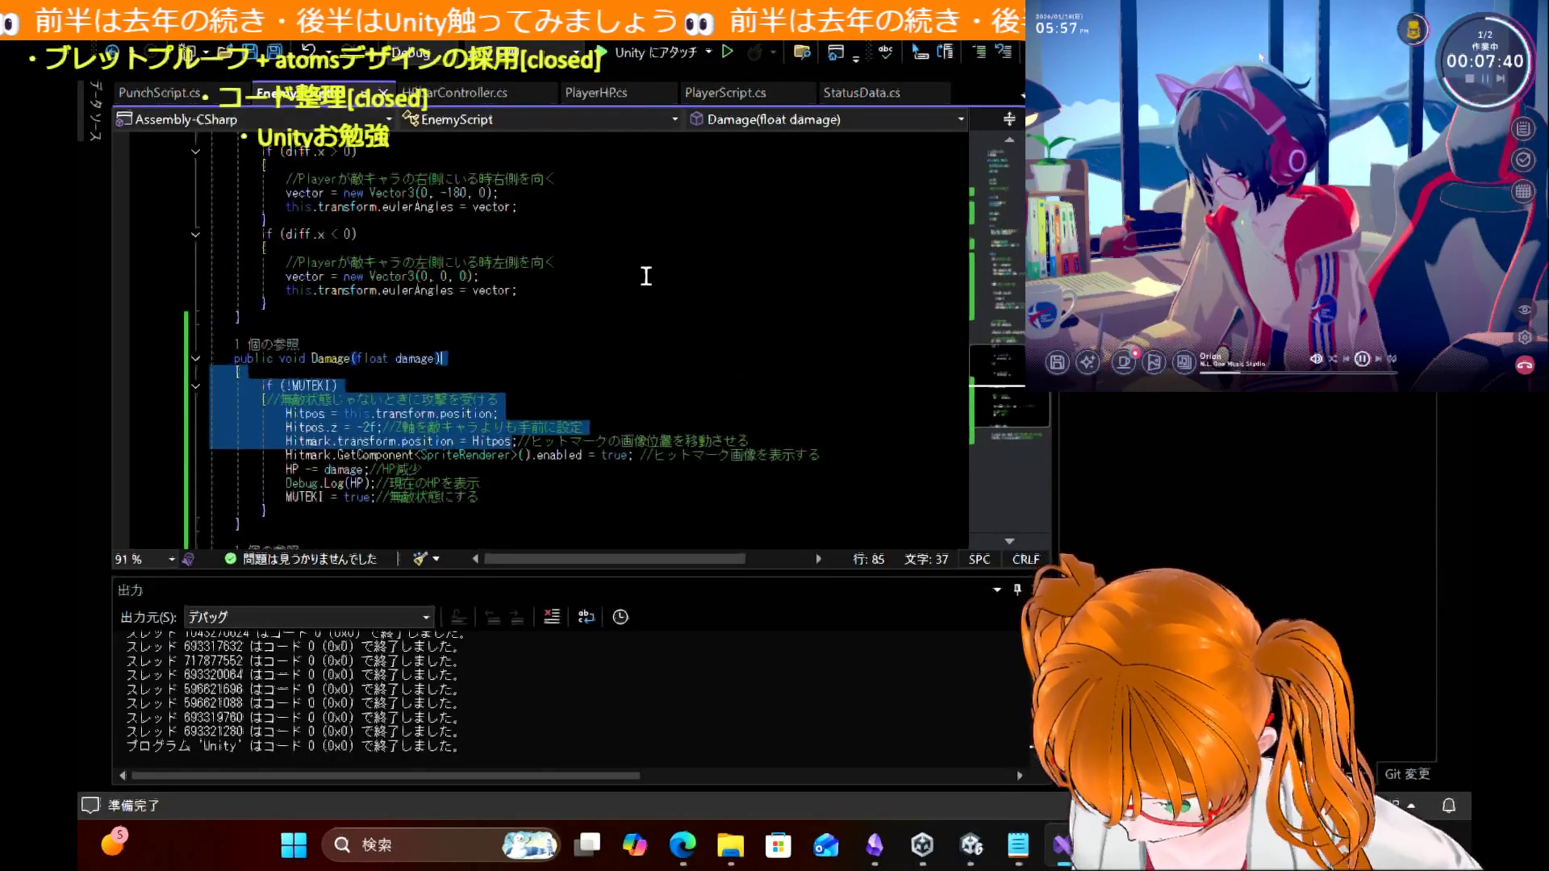
{"action": "scroll", "coordinate": [646, 277], "scroll_direction": "up", "scroll_amount": 10}
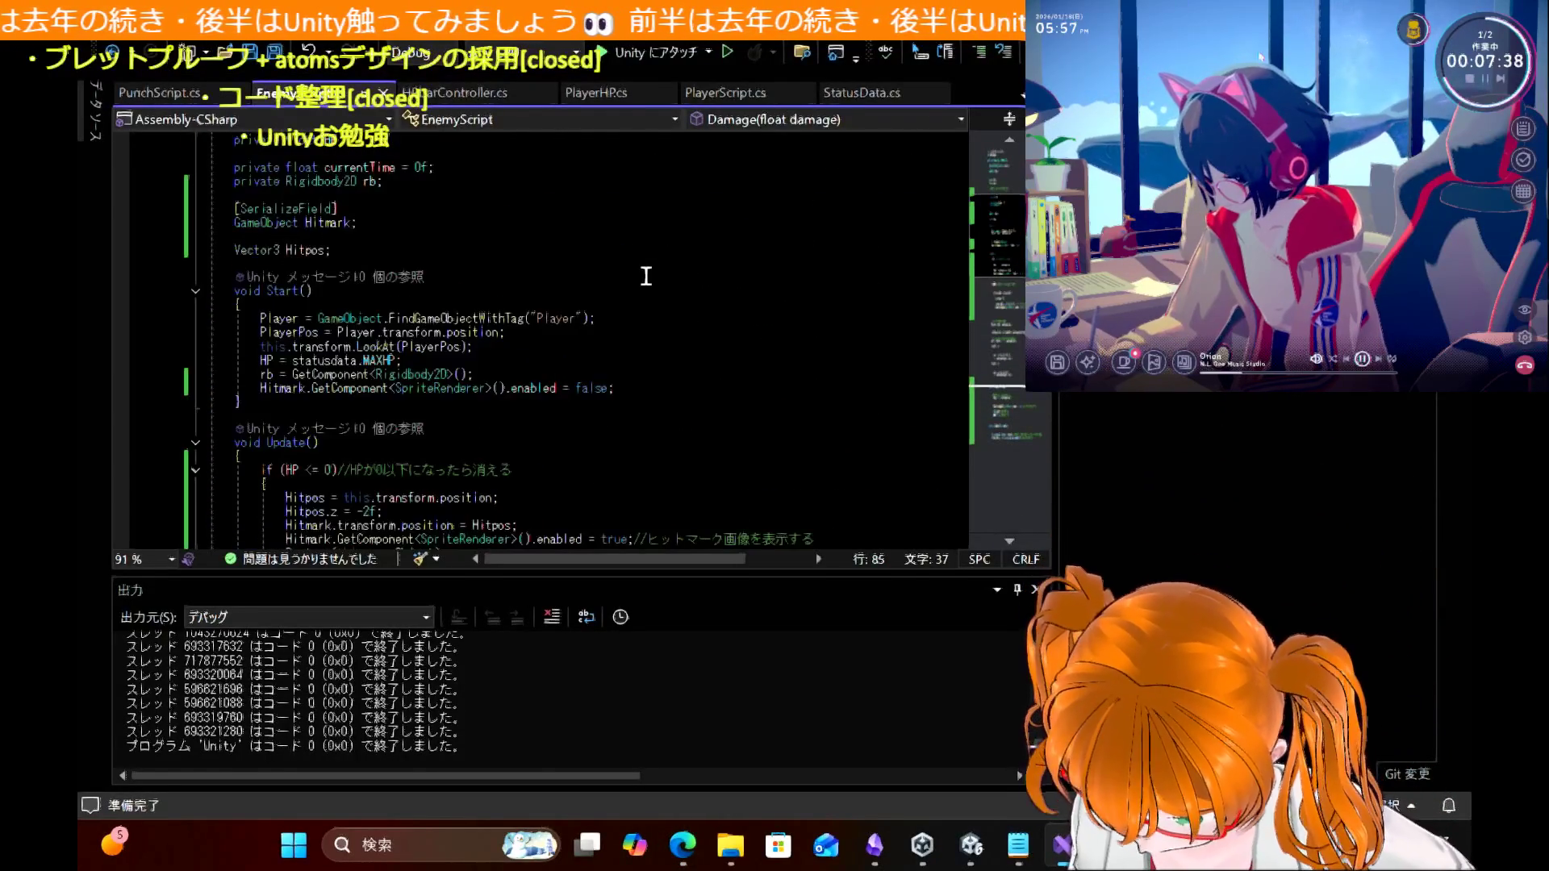
{"action": "left_click", "coordinate": [646, 277]}
{"action": "double_click", "coordinate": [299, 250]}
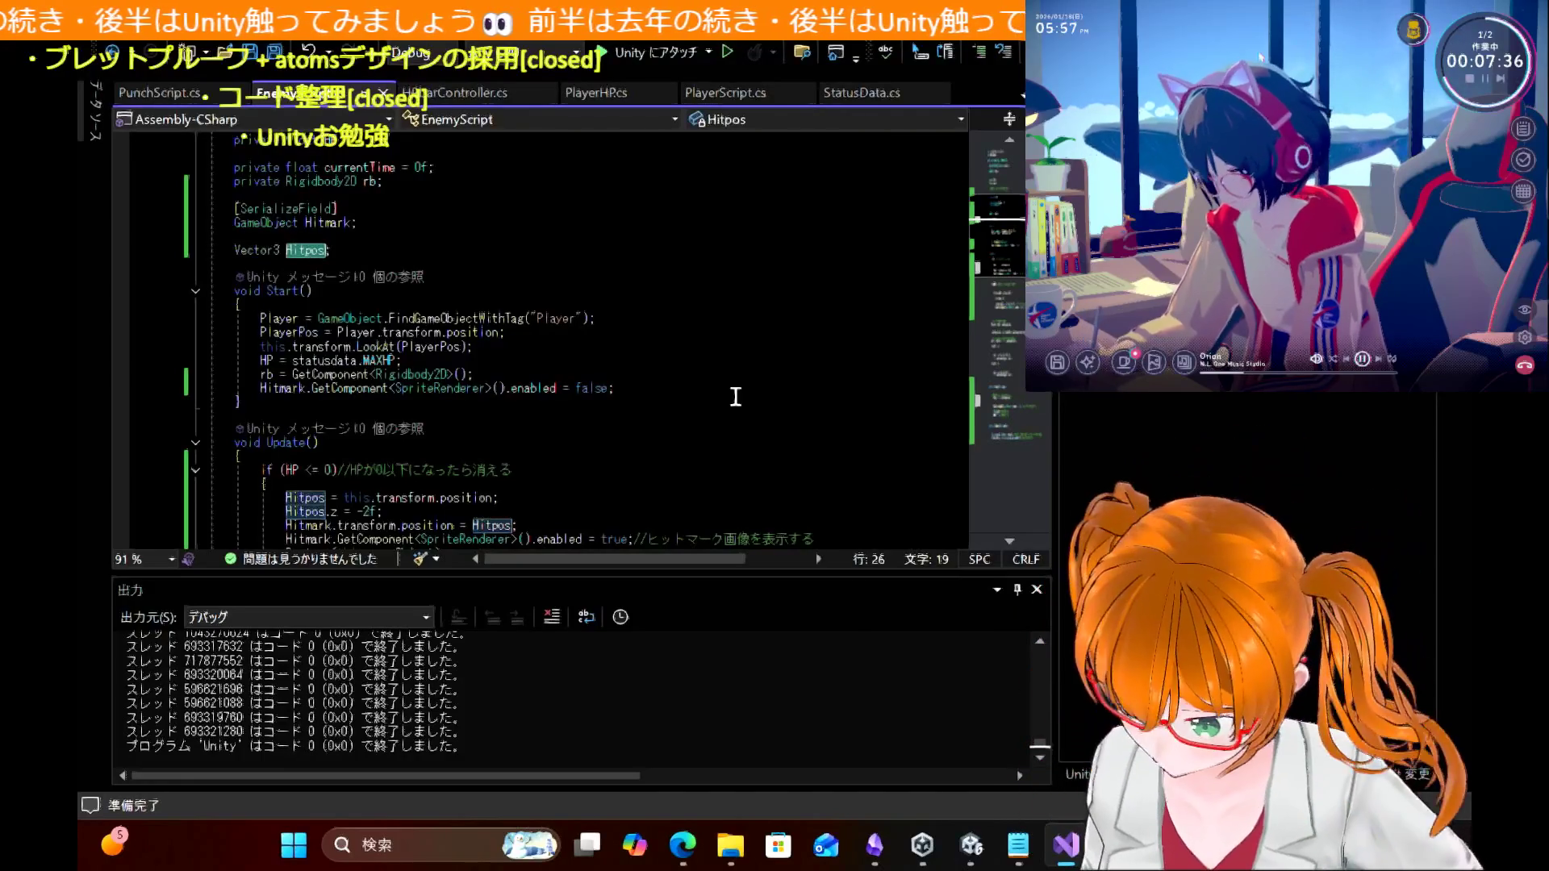
Step: Scroll down through EnemyScript to follow the highlighted Hitpos references
{"action": "scroll", "coordinate": [724, 420], "scroll_direction": "down", "scroll_amount": 4}
{"action": "scroll", "coordinate": [724, 421], "scroll_direction": "down", "scroll_amount": 2}
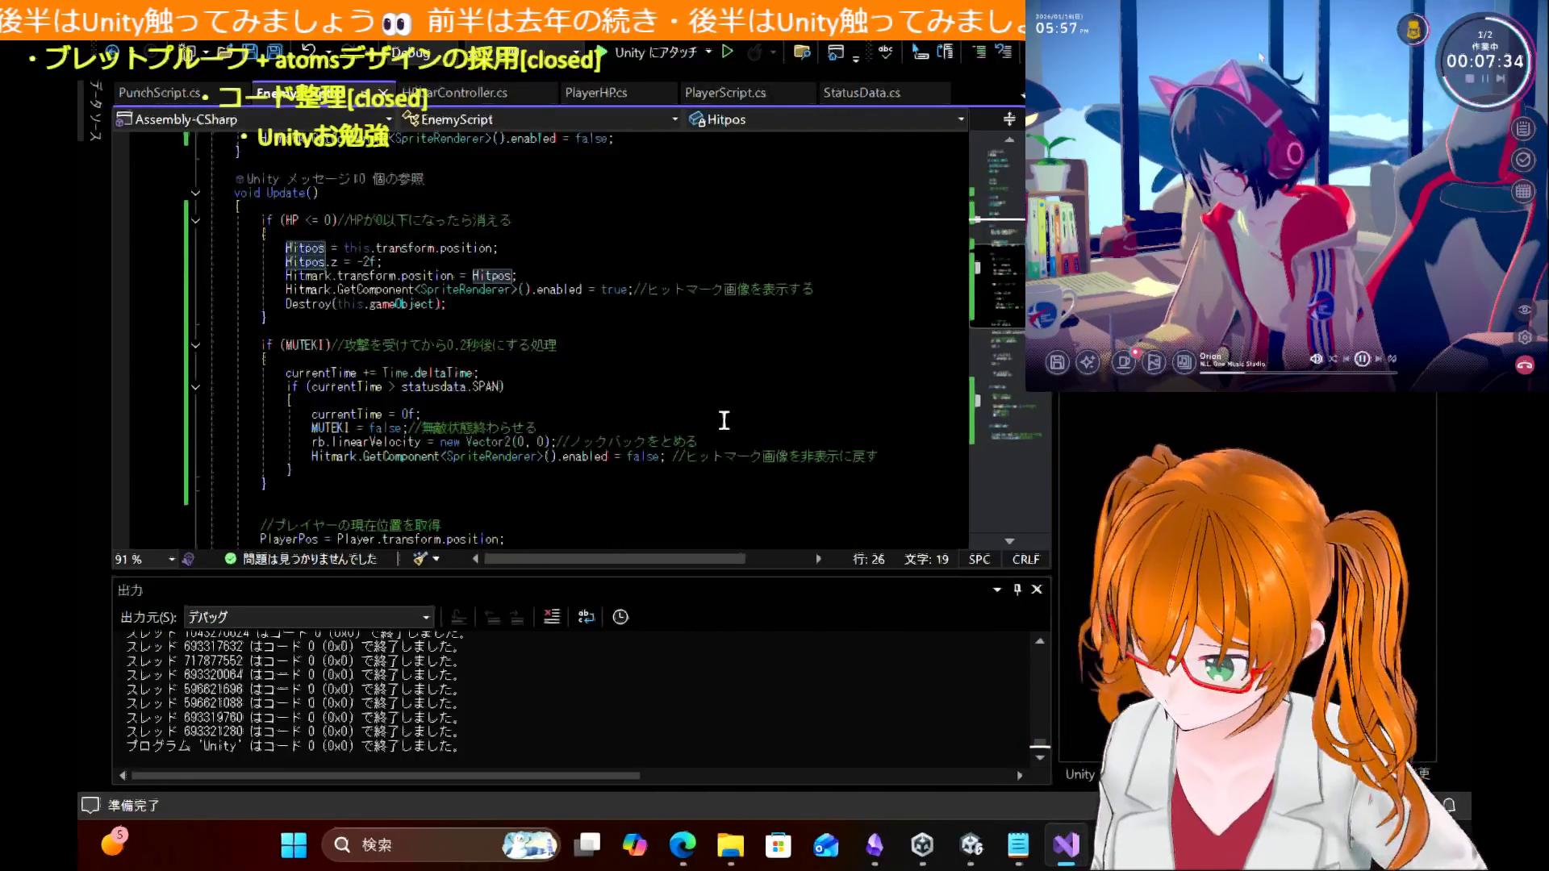
{"action": "scroll", "coordinate": [724, 420], "scroll_direction": "down", "scroll_amount": 2}
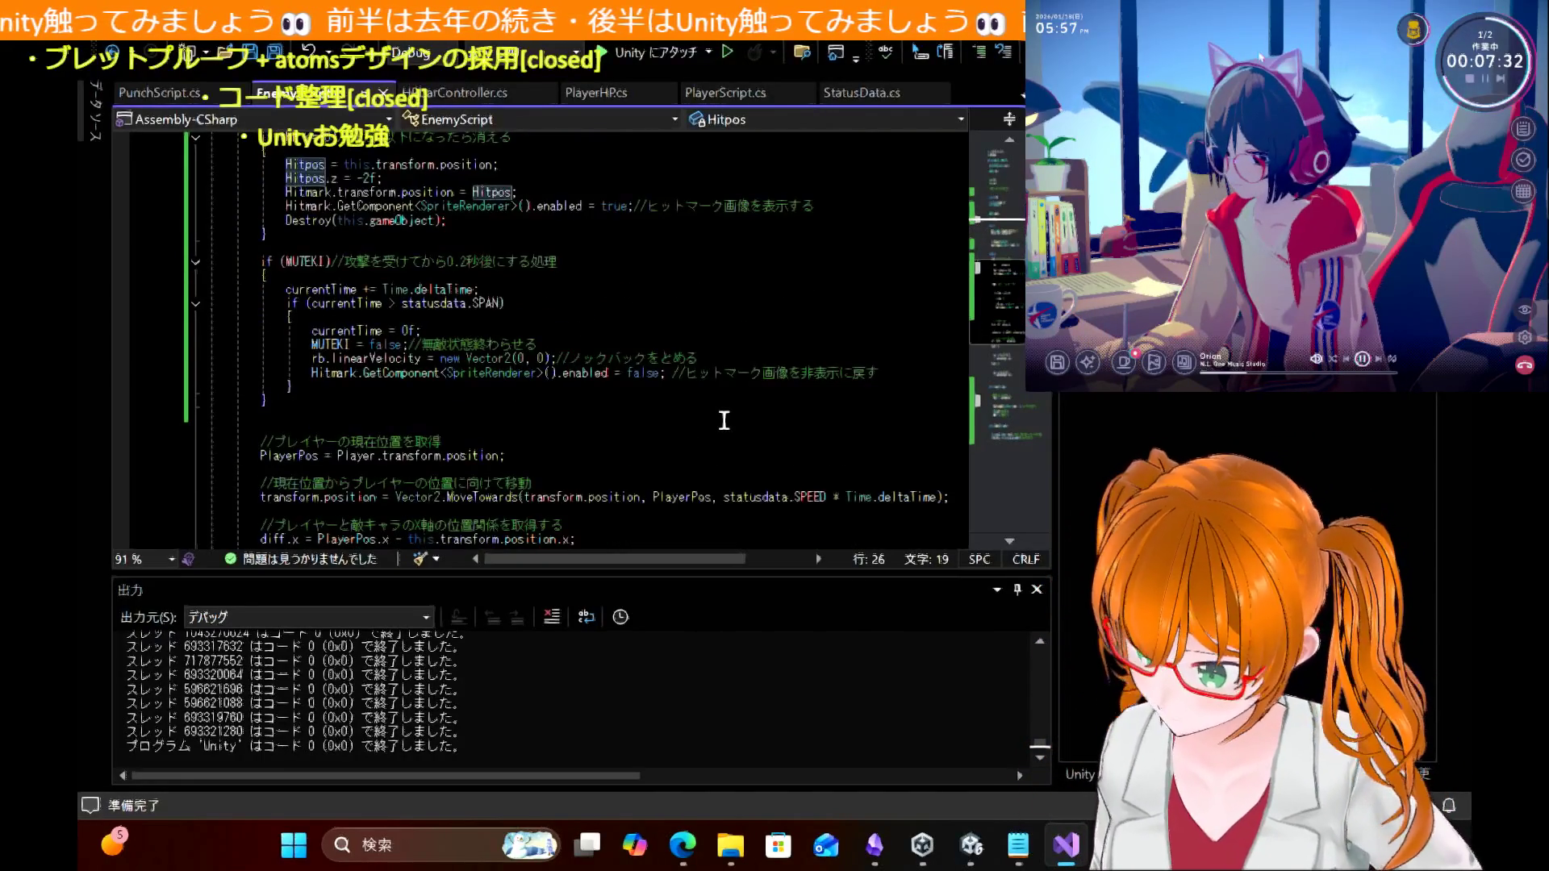
{"action": "scroll", "coordinate": [724, 420], "scroll_direction": "down", "scroll_amount": 9}
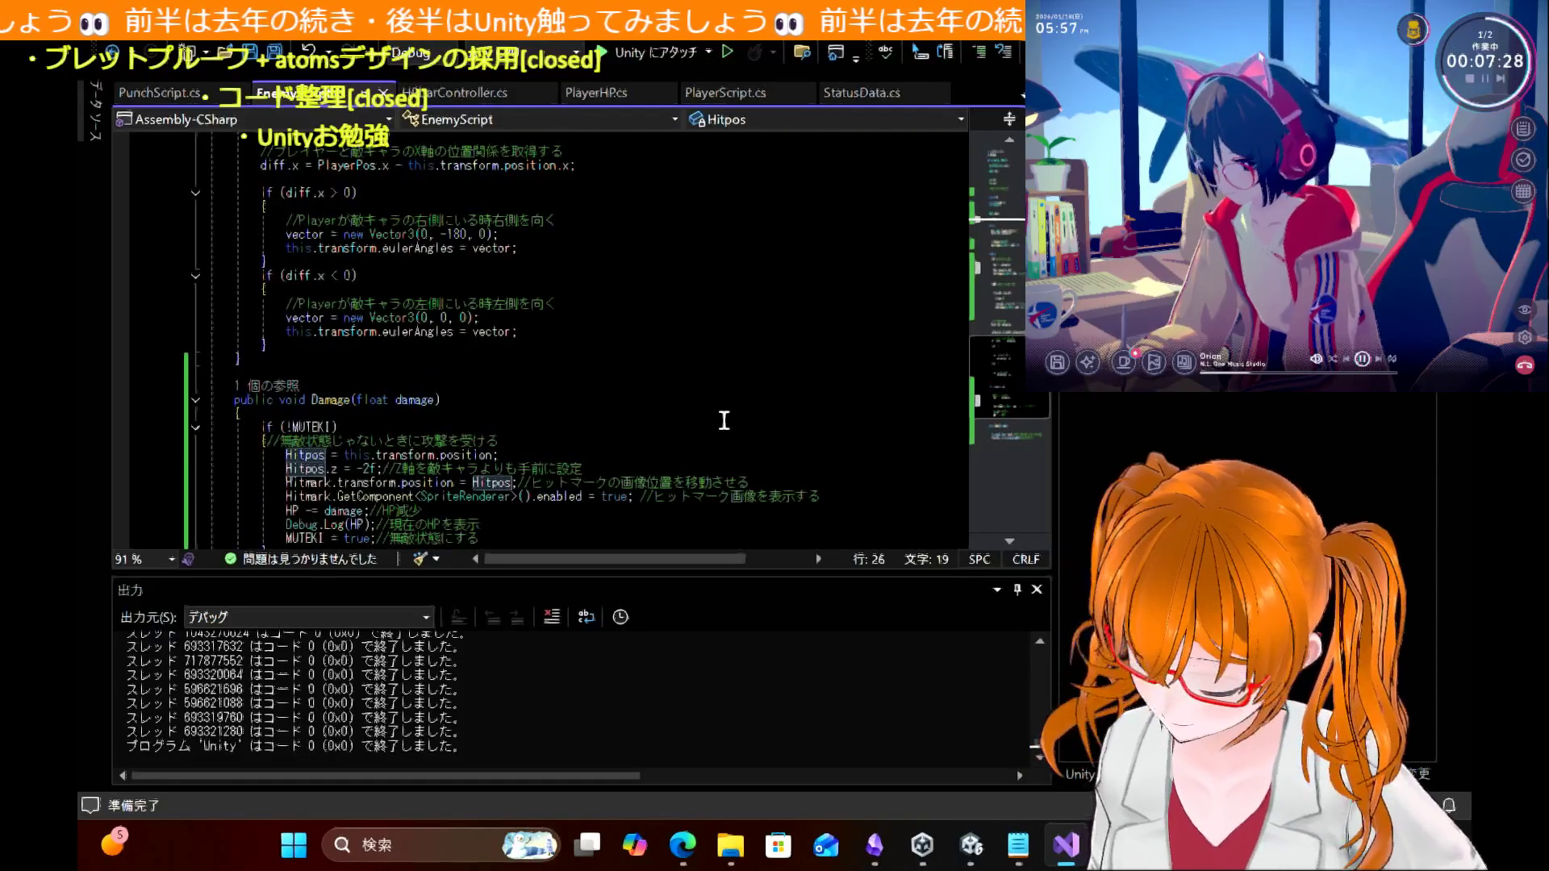
{"action": "scroll", "coordinate": [724, 420], "scroll_direction": "down", "scroll_amount": 1}
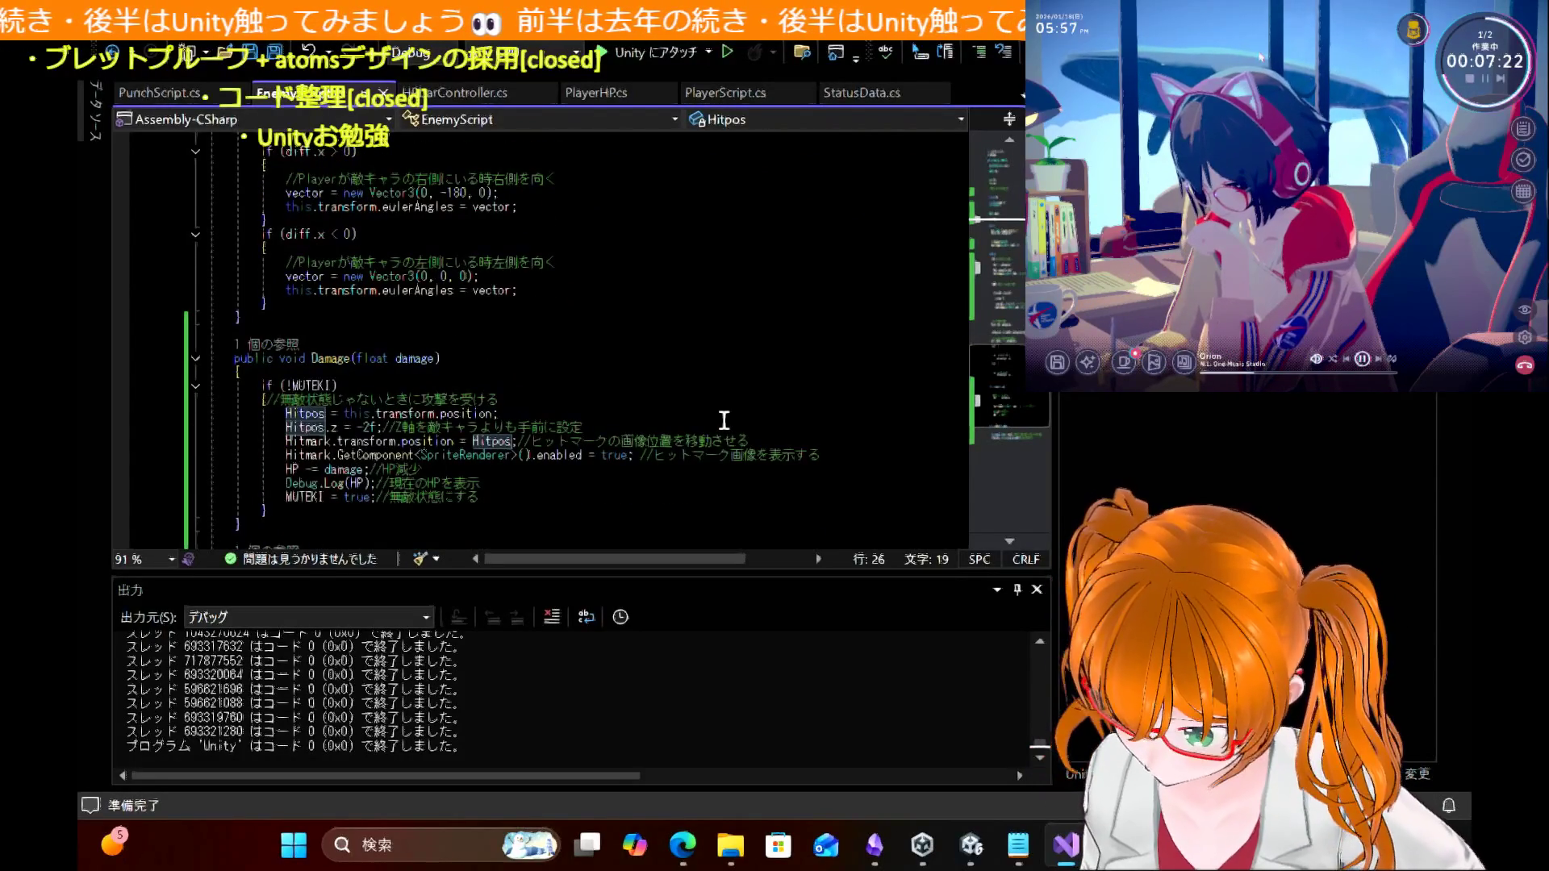
{"action": "scroll", "coordinate": [724, 420], "scroll_direction": "down", "scroll_amount": 1}
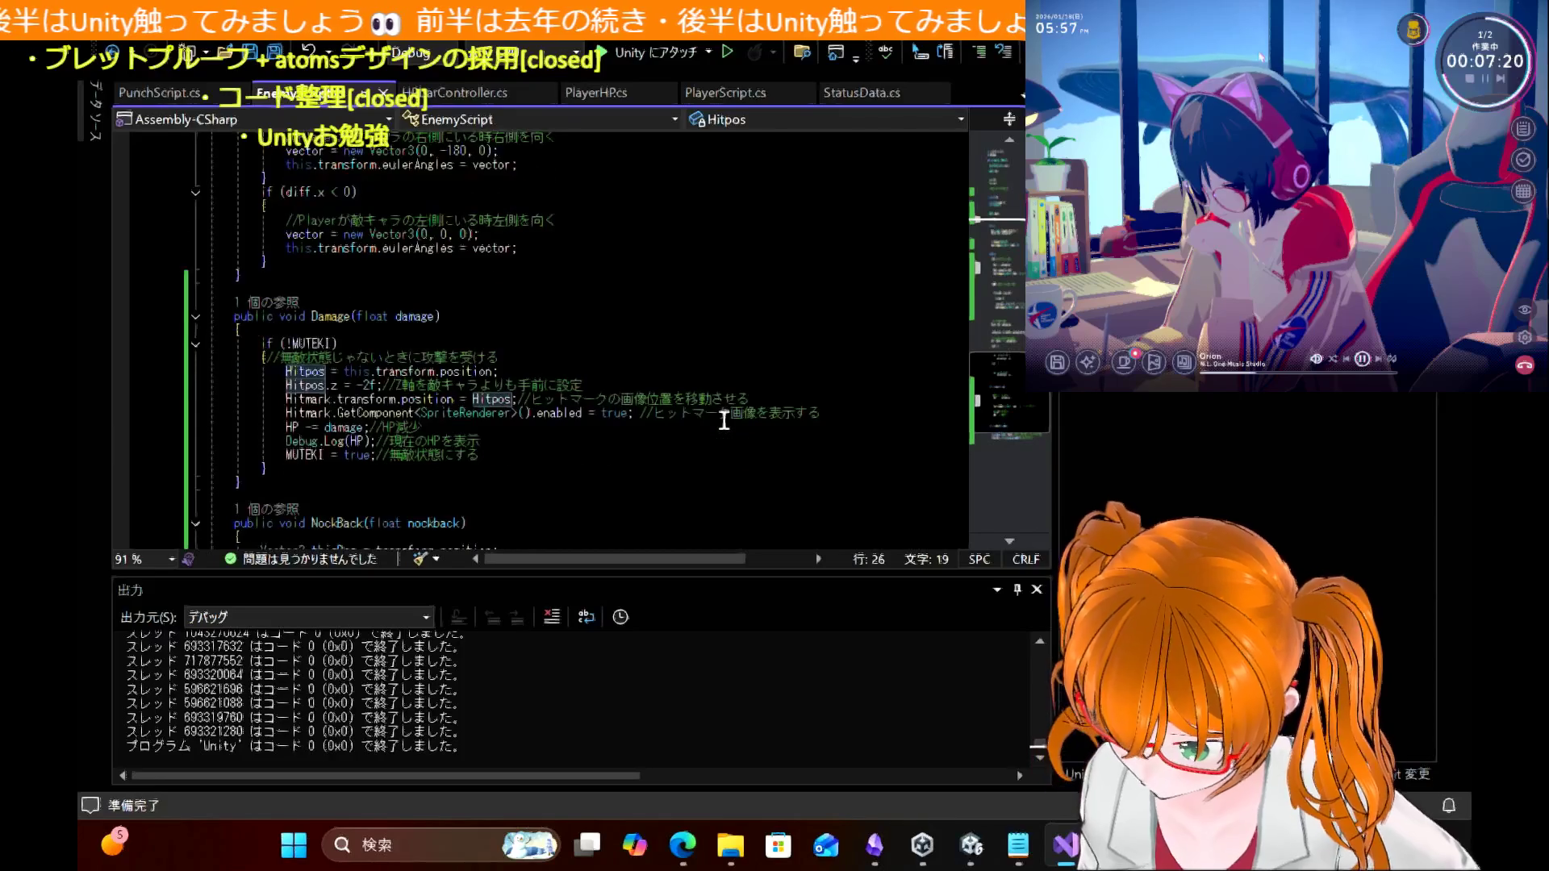
{"action": "scroll", "coordinate": [724, 420], "scroll_direction": "down", "scroll_amount": 4}
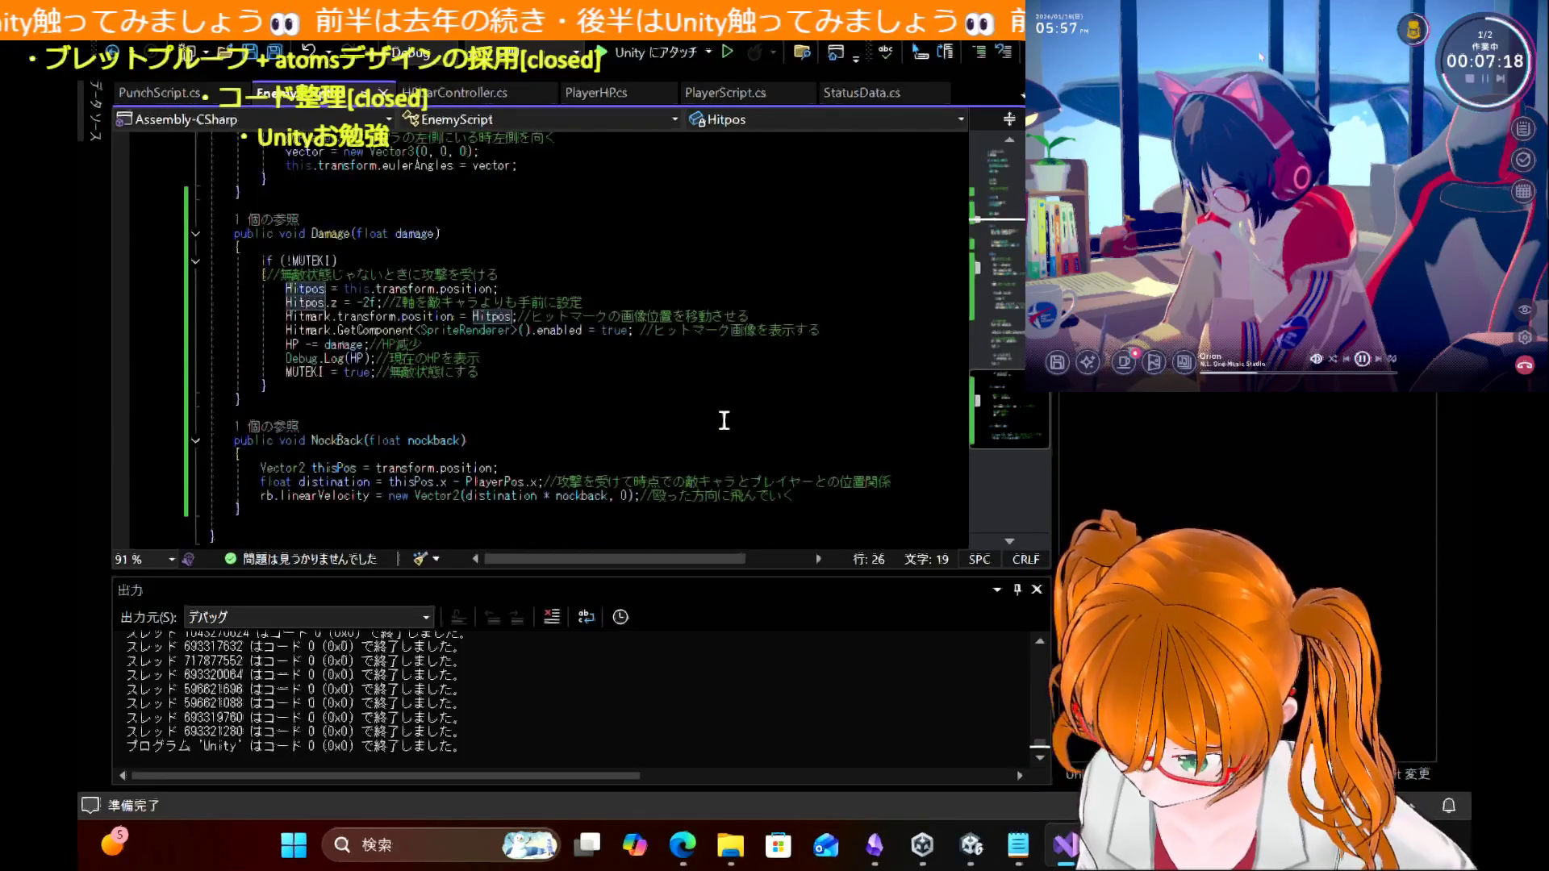
{"action": "scroll", "coordinate": [724, 420], "scroll_direction": "down", "scroll_amount": 1}
{"action": "scroll", "coordinate": [723, 420], "scroll_direction": "up", "scroll_amount": 20}
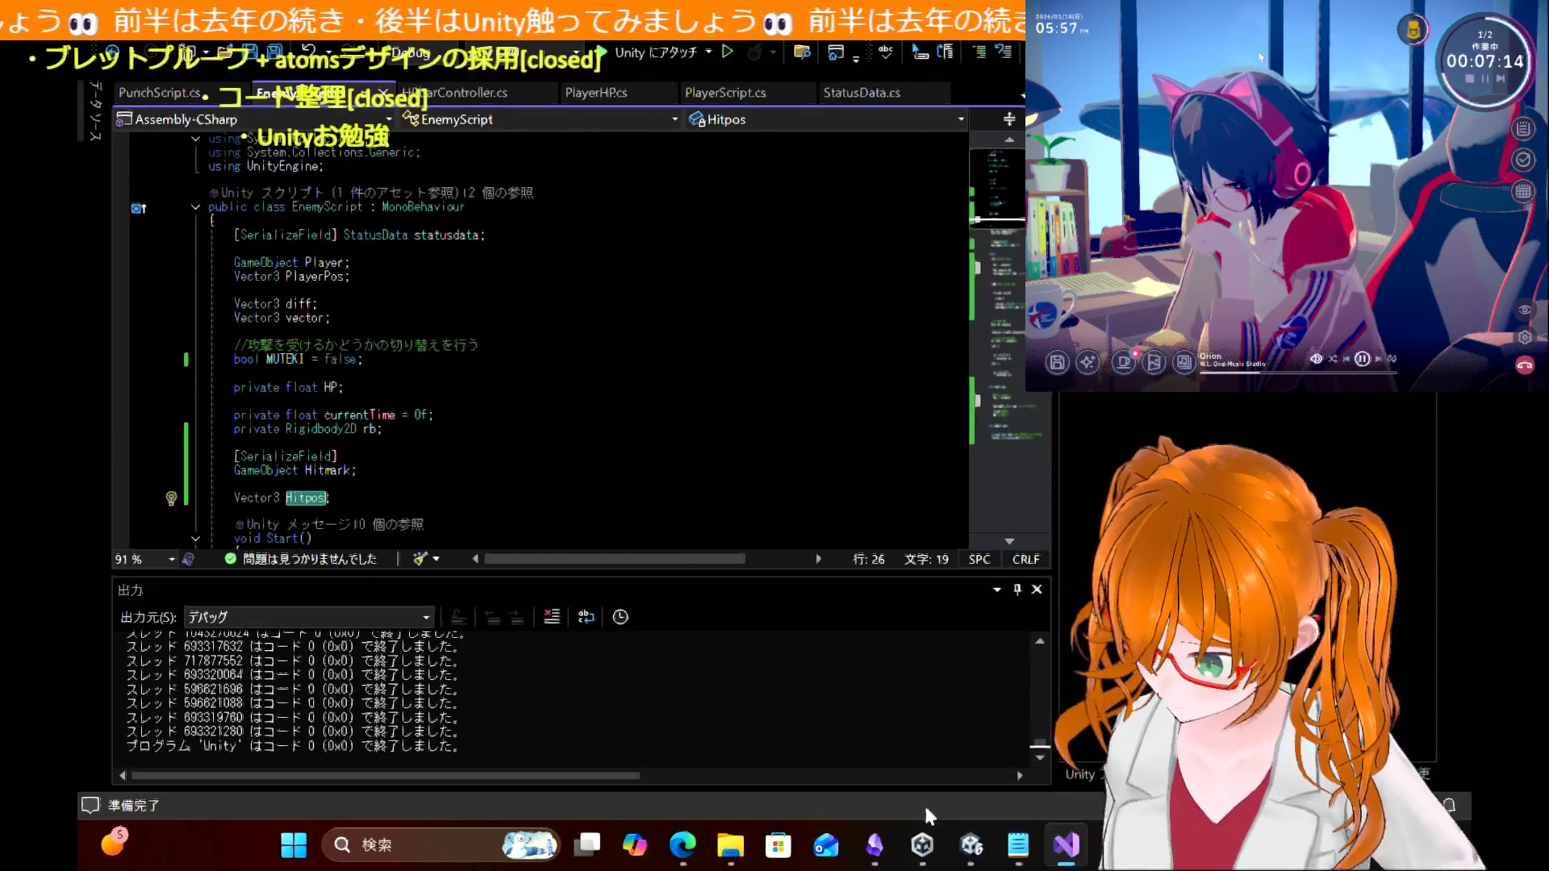
Step: Bring the Edge tutorial forward and read through its attack-interval and PunchScript code
{"action": "left_click", "coordinate": [680, 854]}
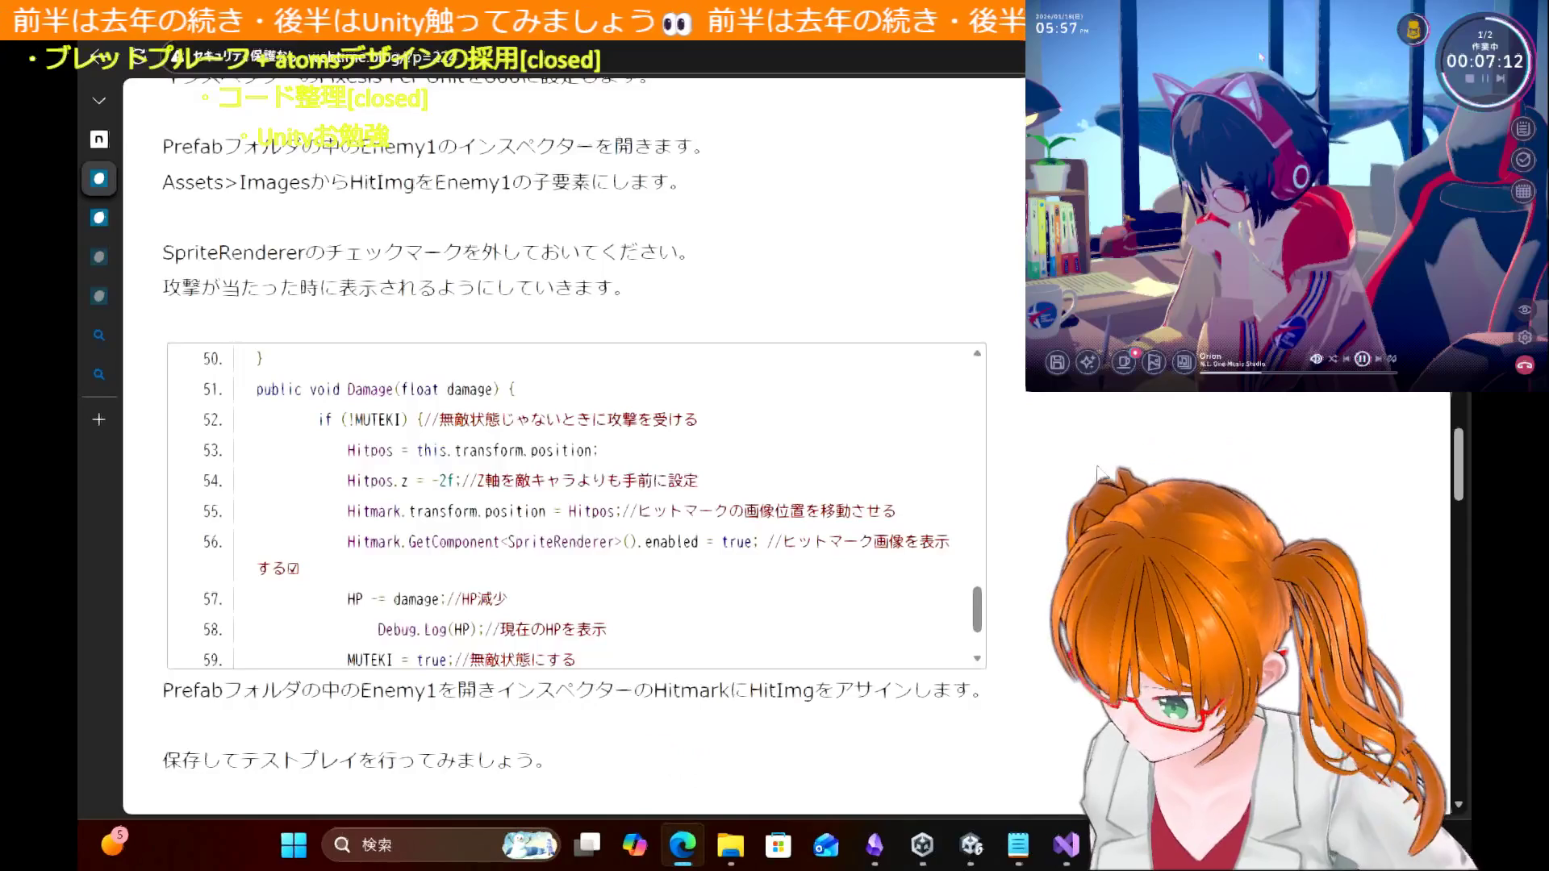
{"action": "scroll", "coordinate": [764, 726], "scroll_direction": "down", "scroll_amount": 1}
{"action": "scroll", "coordinate": [765, 448], "scroll_direction": "down", "scroll_amount": 2}
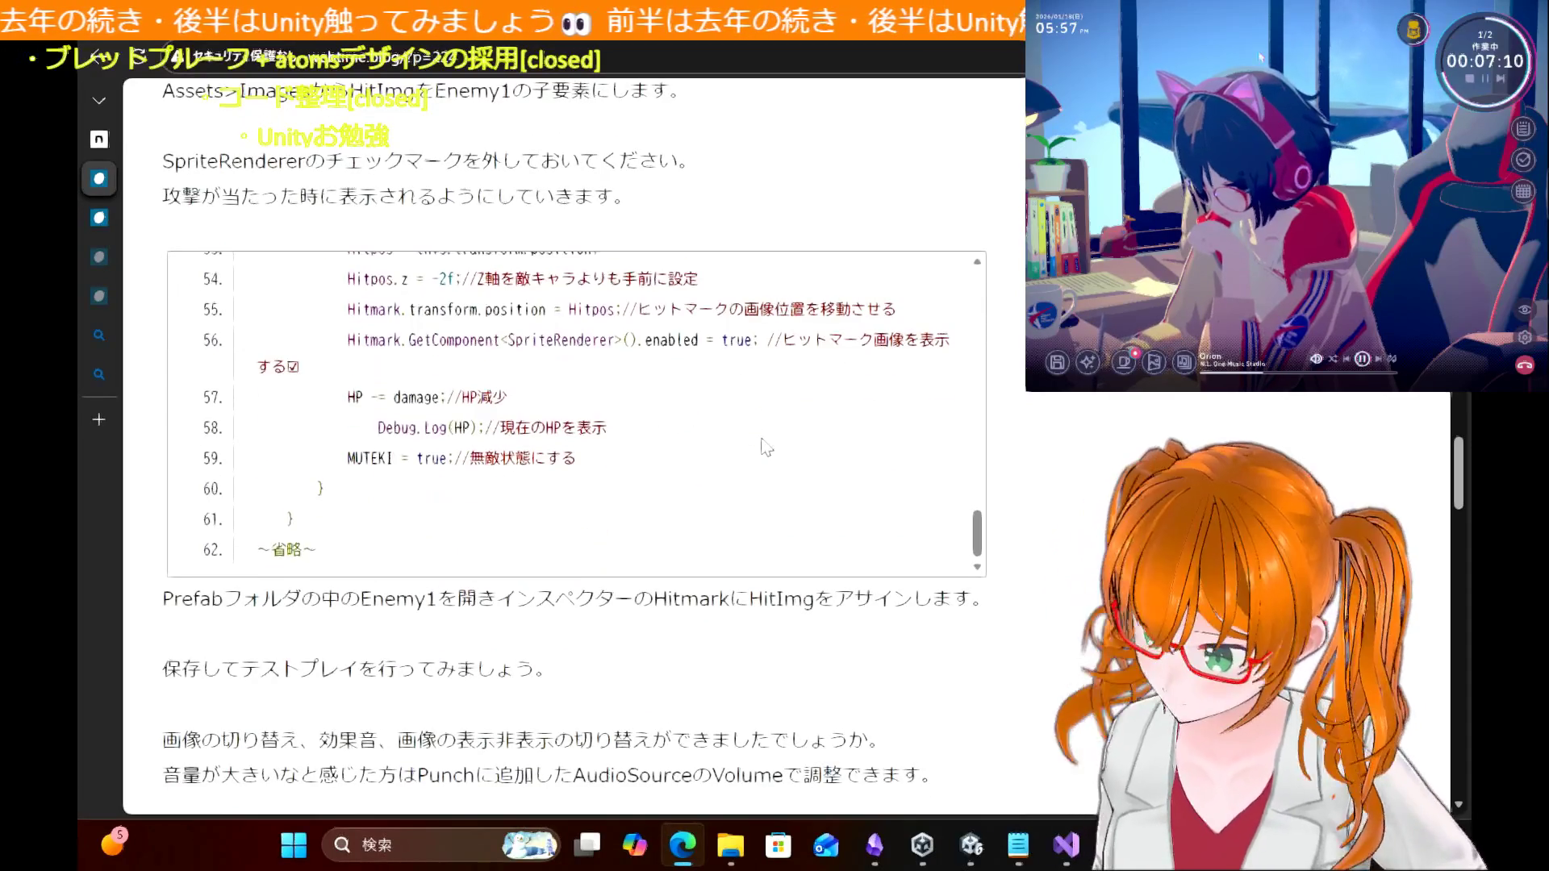
{"action": "scroll", "coordinate": [1075, 607], "scroll_direction": "down", "scroll_amount": 2}
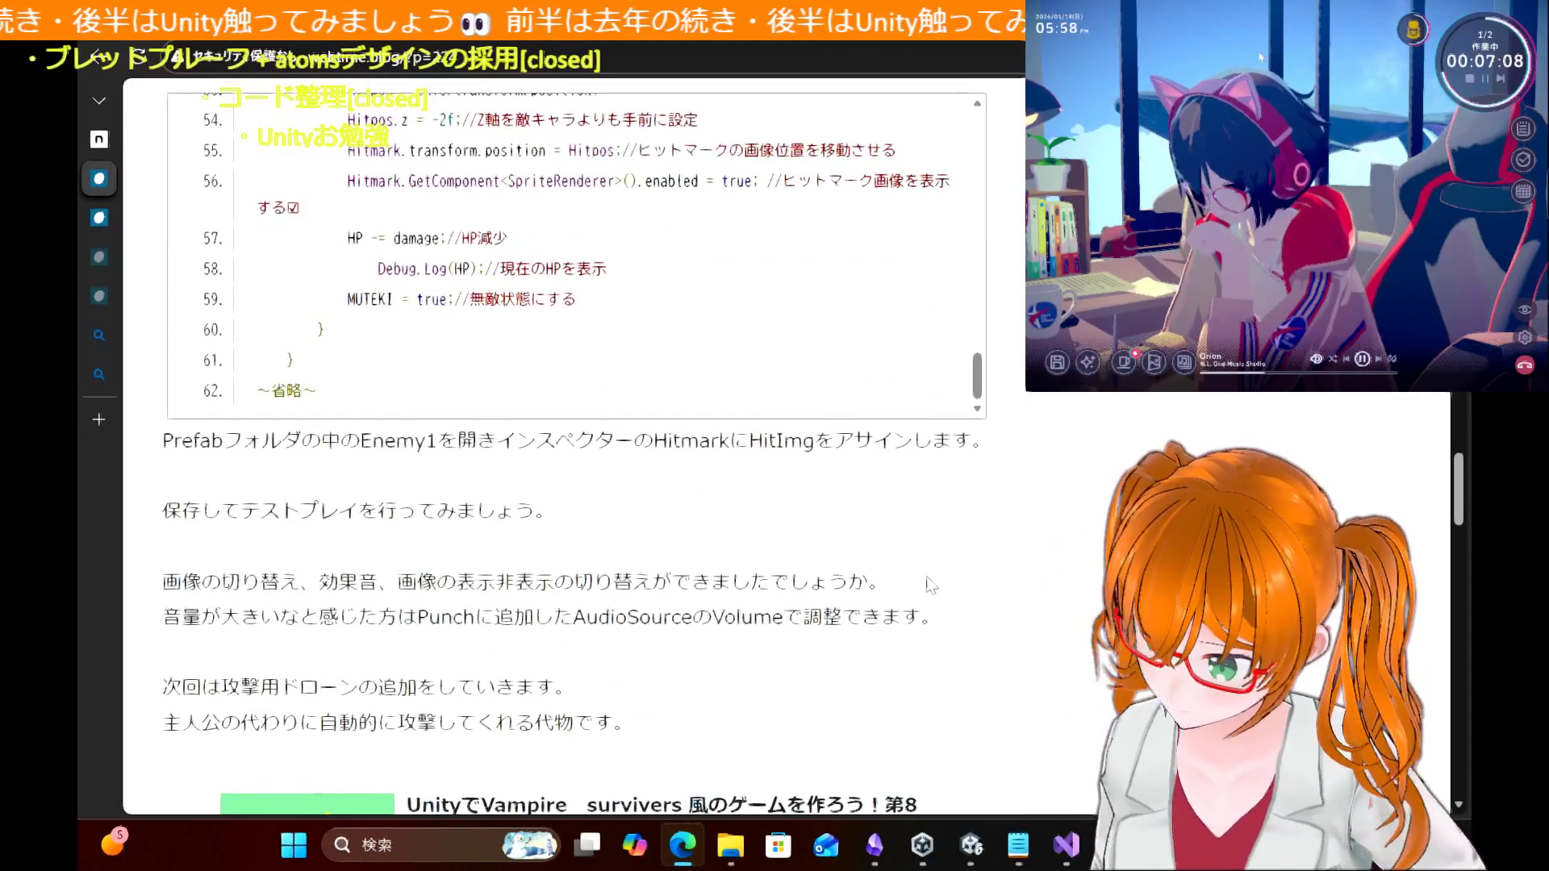
{"action": "scroll", "coordinate": [933, 545], "scroll_direction": "down", "scroll_amount": 1}
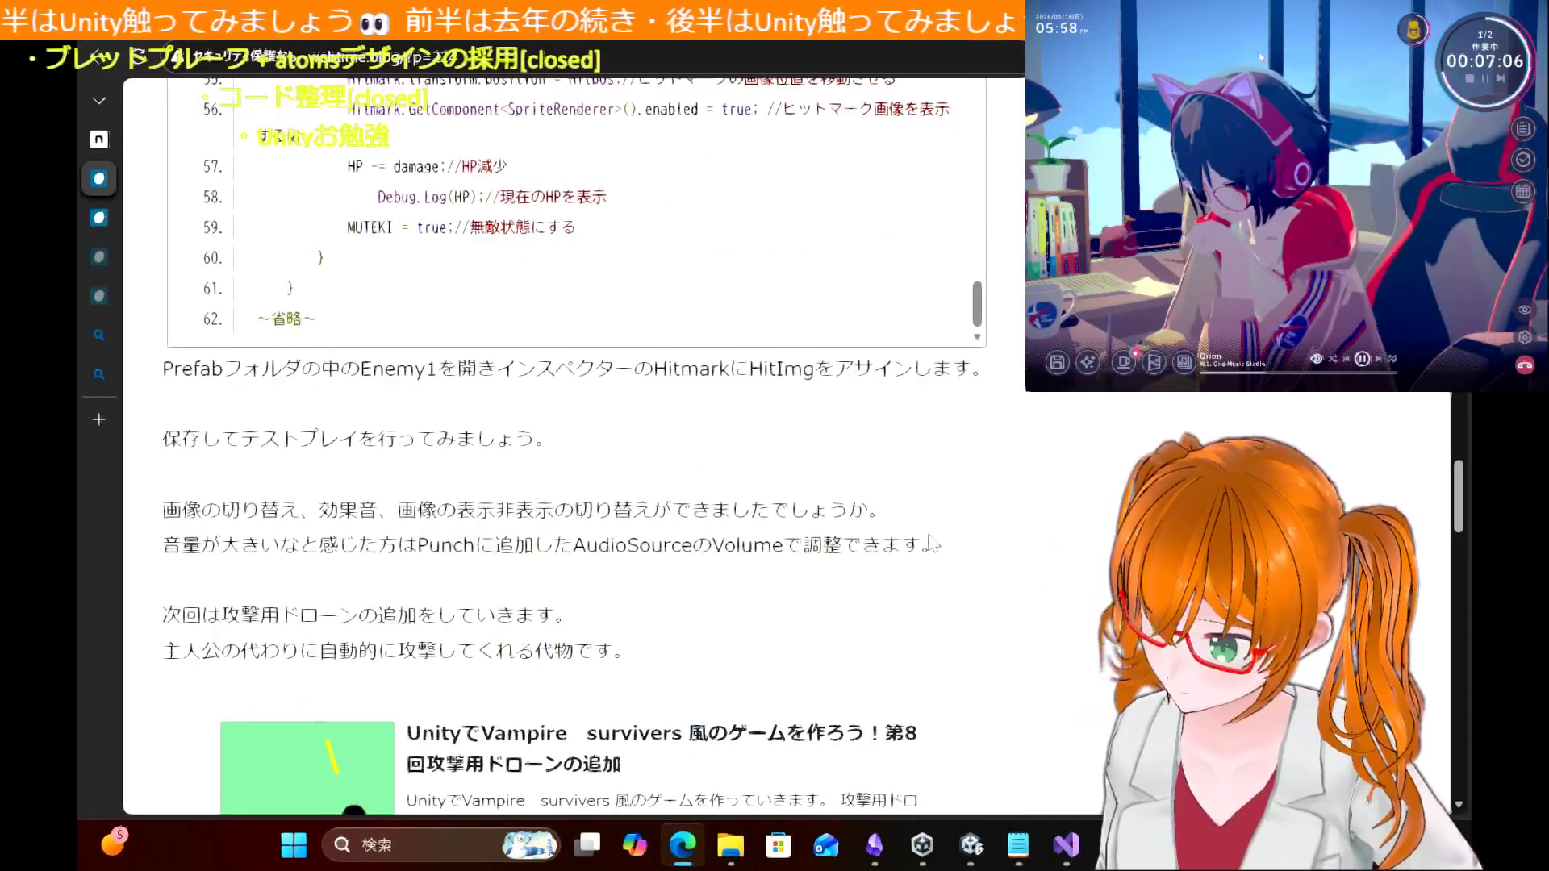
{"action": "scroll", "coordinate": [933, 544], "scroll_direction": "down", "scroll_amount": 5}
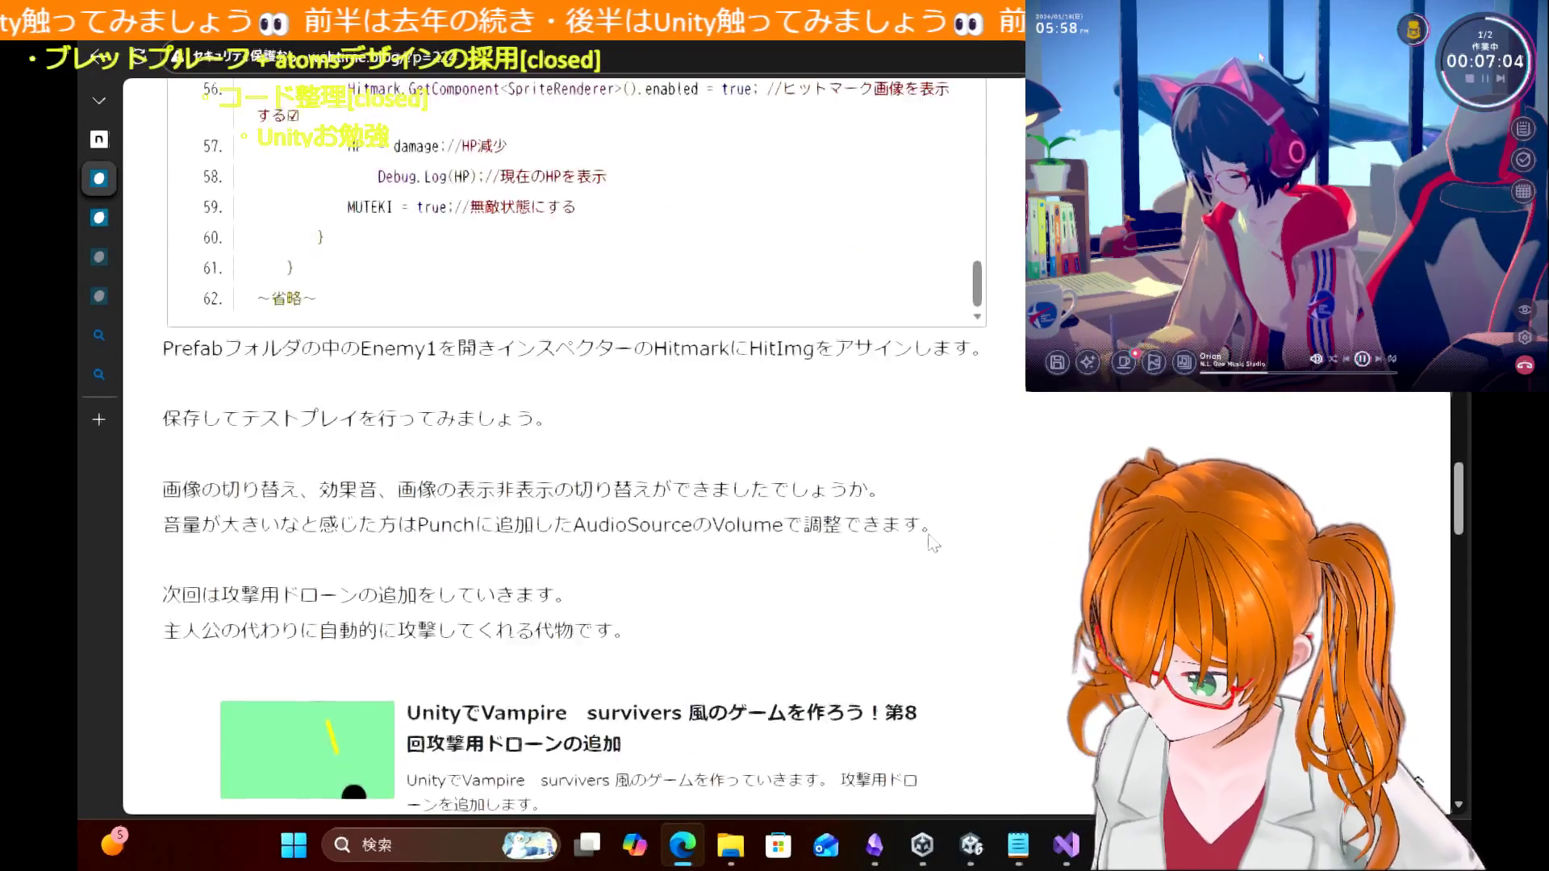
{"action": "scroll", "coordinate": [1085, 414], "scroll_direction": "up", "scroll_amount": 8}
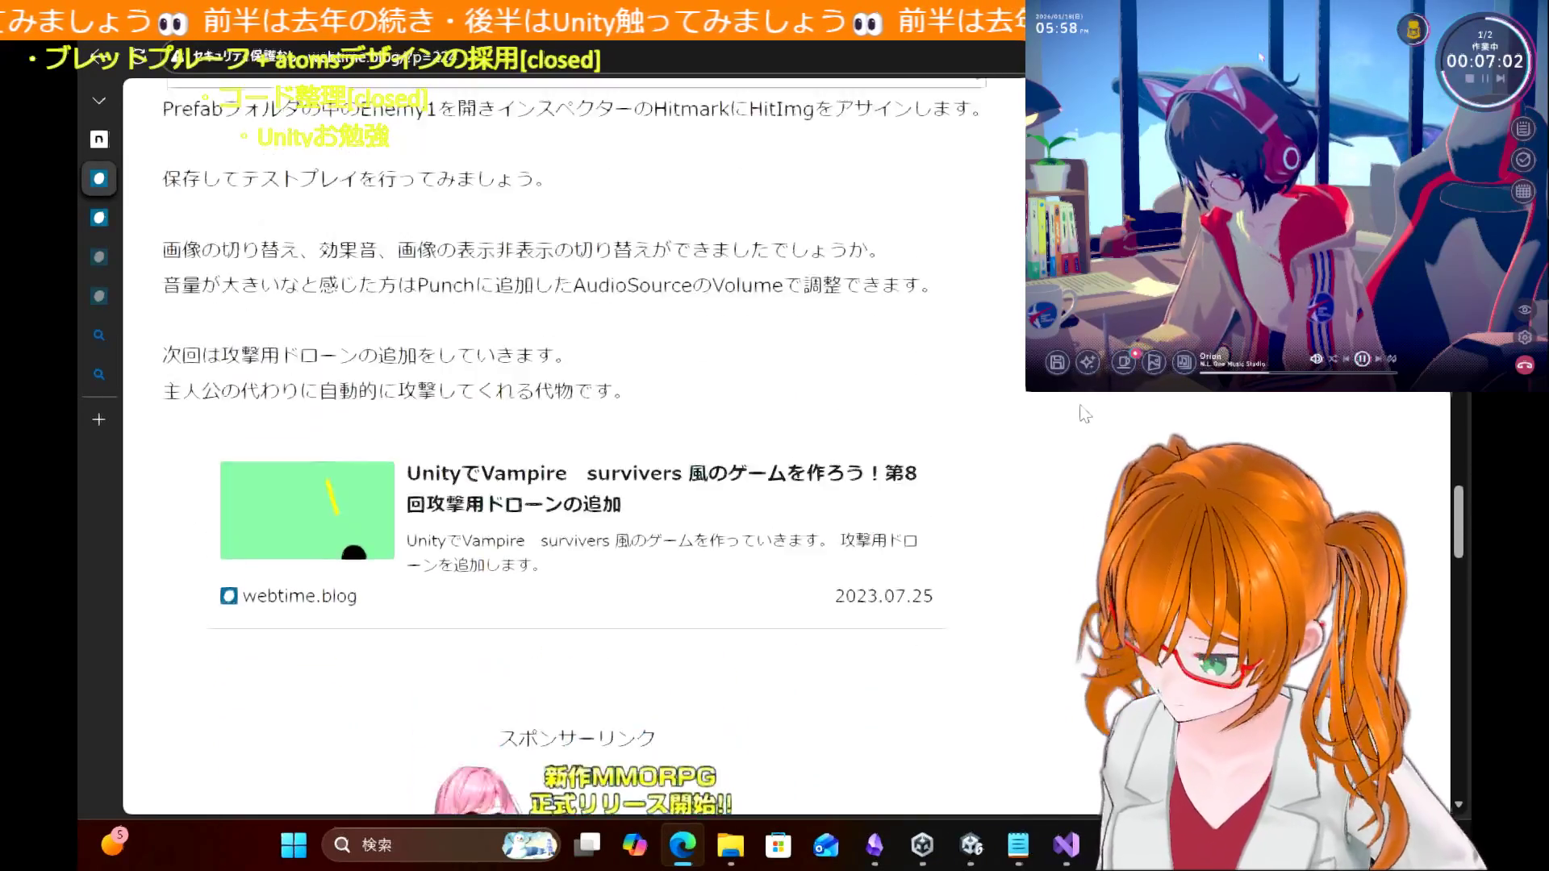
{"action": "scroll", "coordinate": [1085, 414], "scroll_direction": "up", "scroll_amount": 13}
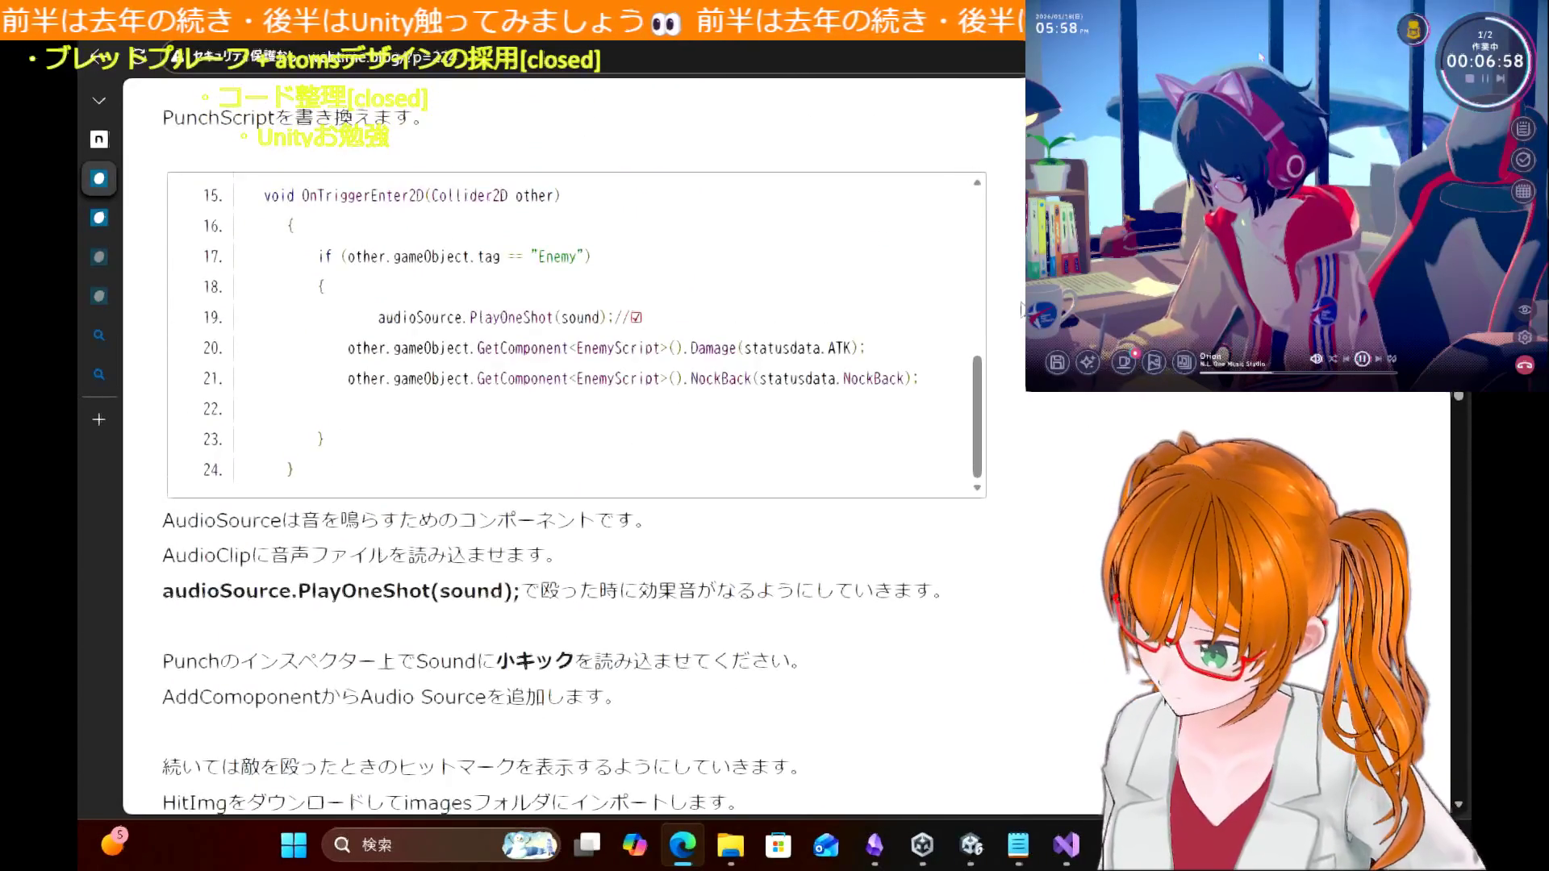
{"action": "scroll", "coordinate": [1085, 414], "scroll_direction": "up", "scroll_amount": 8}
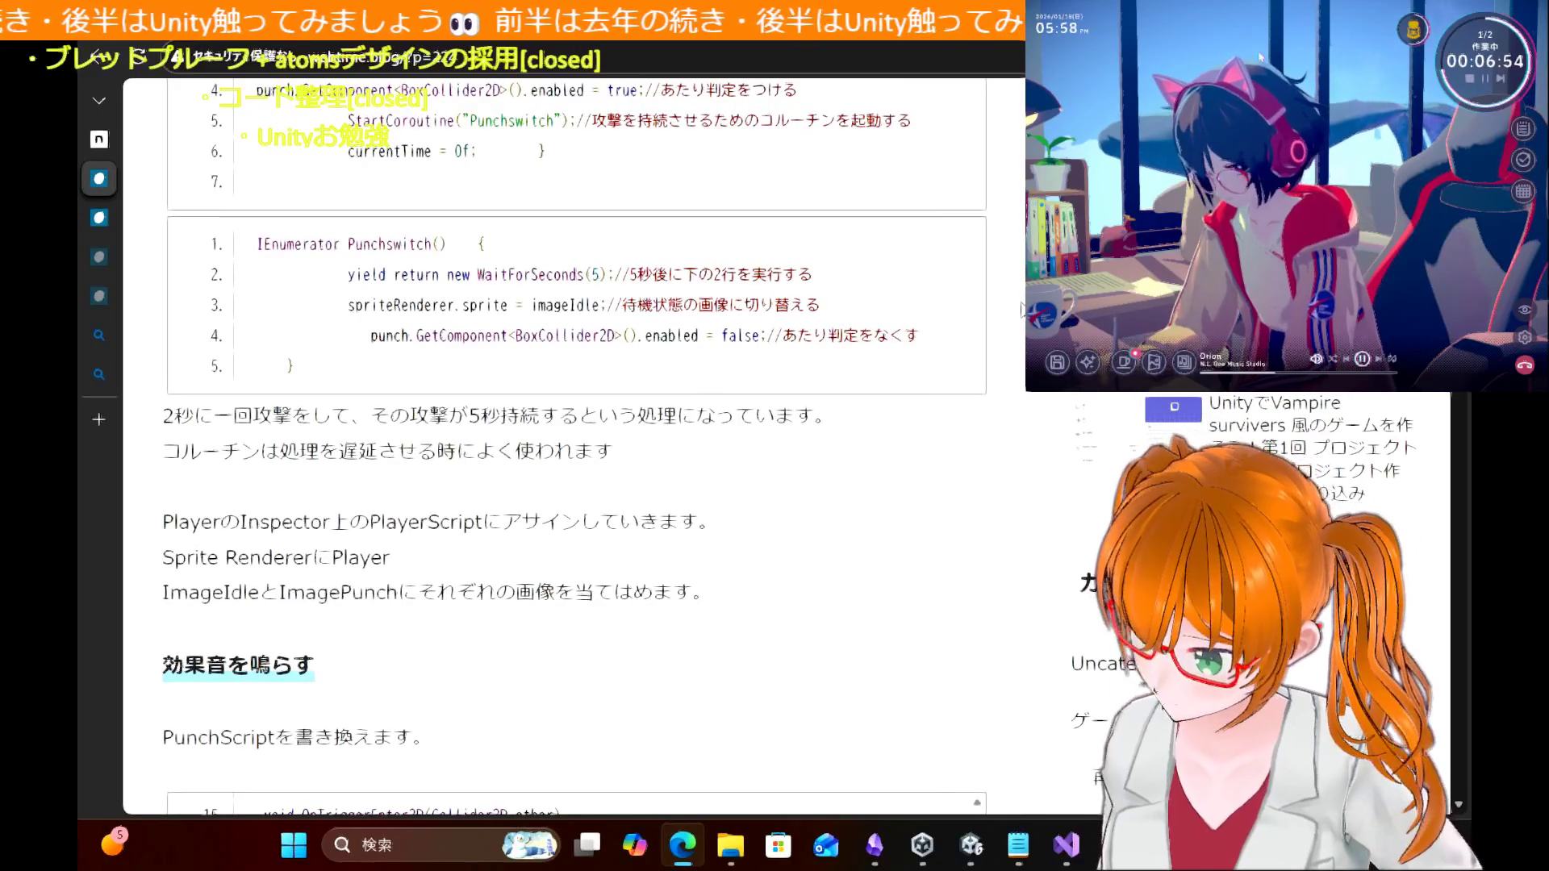
{"action": "scroll", "coordinate": [1021, 309], "scroll_direction": "up", "scroll_amount": 8}
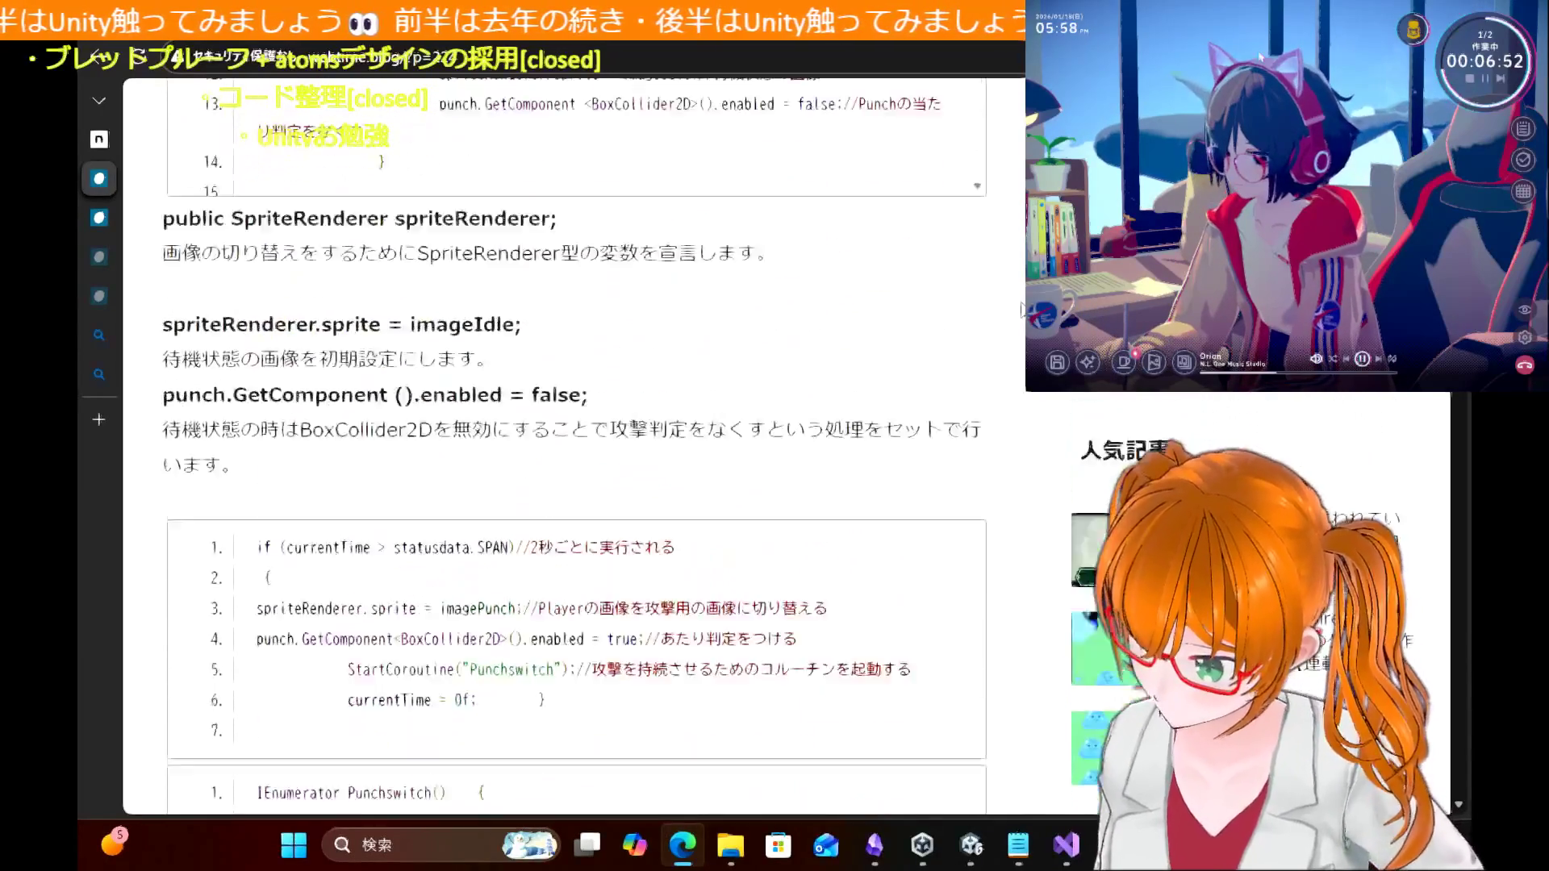
{"action": "scroll", "coordinate": [1022, 309], "scroll_direction": "up", "scroll_amount": 10}
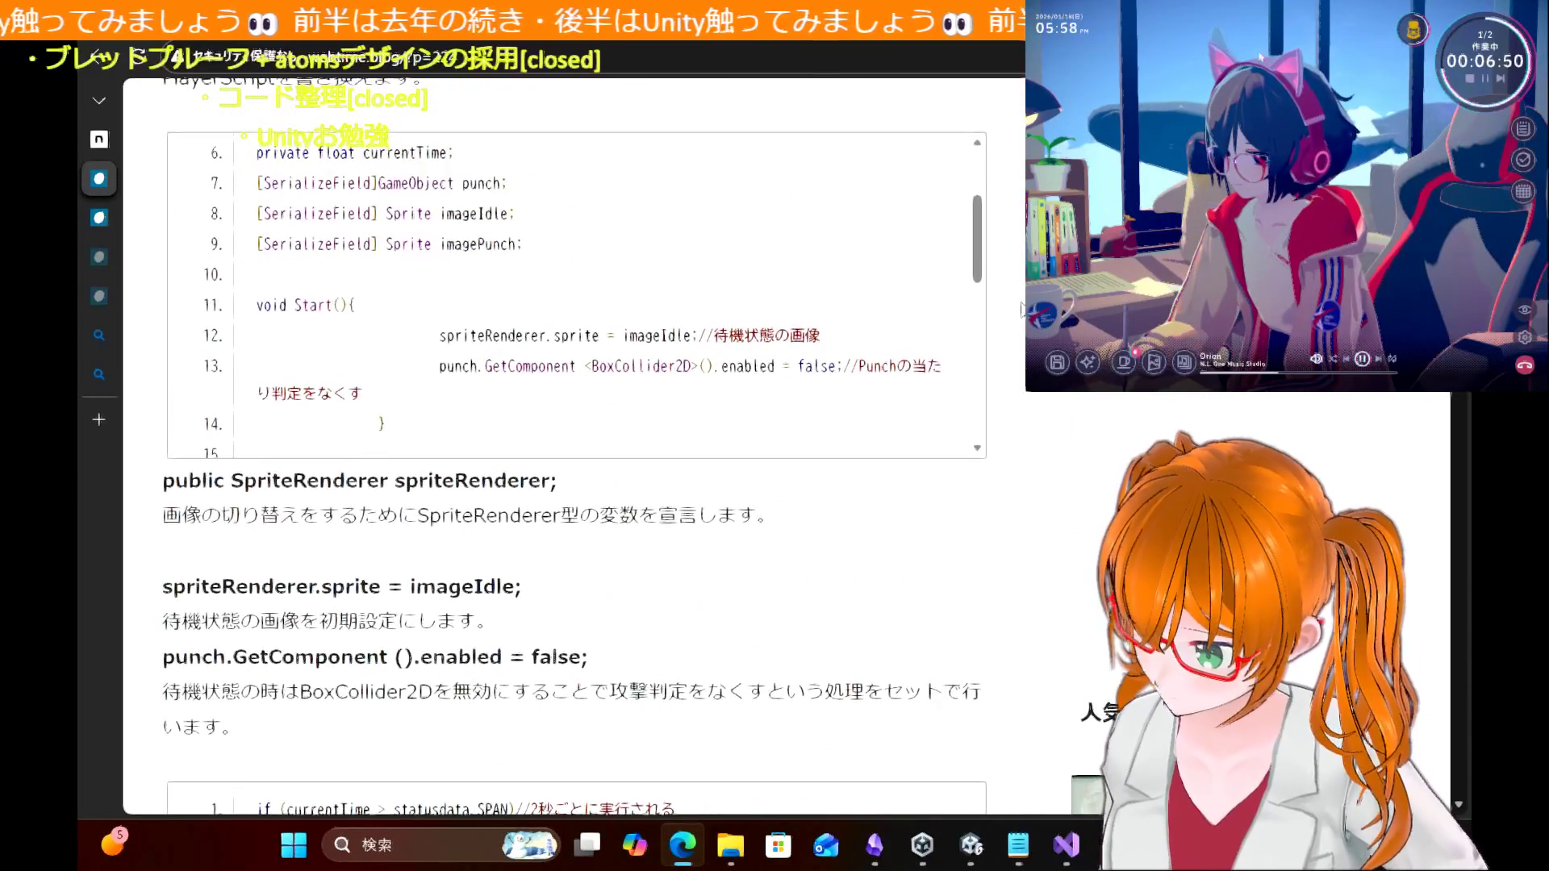
{"action": "scroll", "coordinate": [1022, 309], "scroll_direction": "down", "scroll_amount": 8}
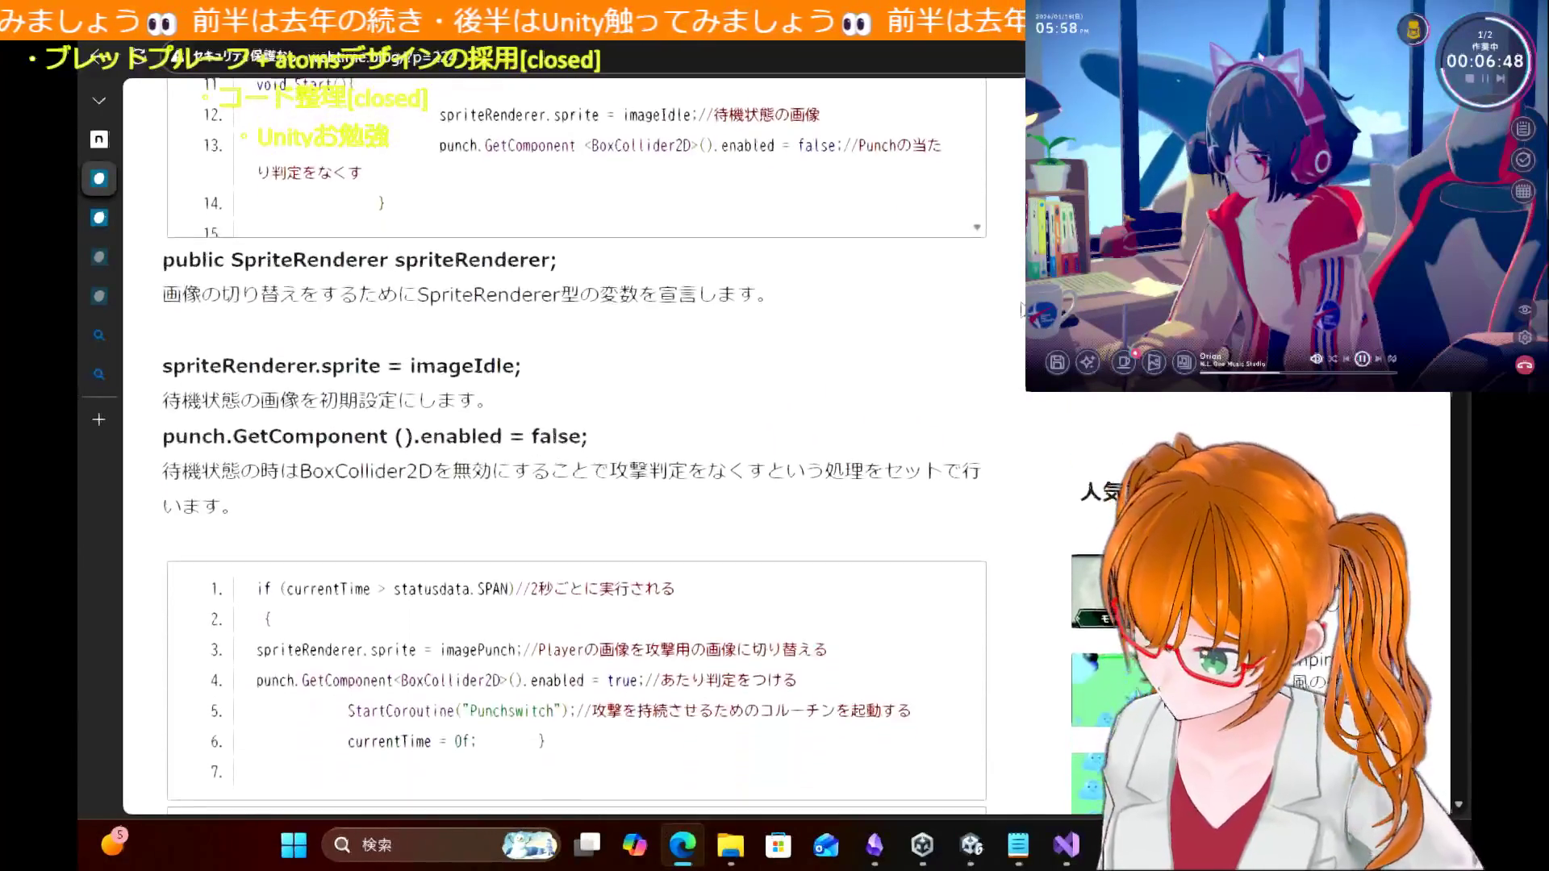
{"action": "scroll", "coordinate": [1021, 309], "scroll_direction": "up", "scroll_amount": 6}
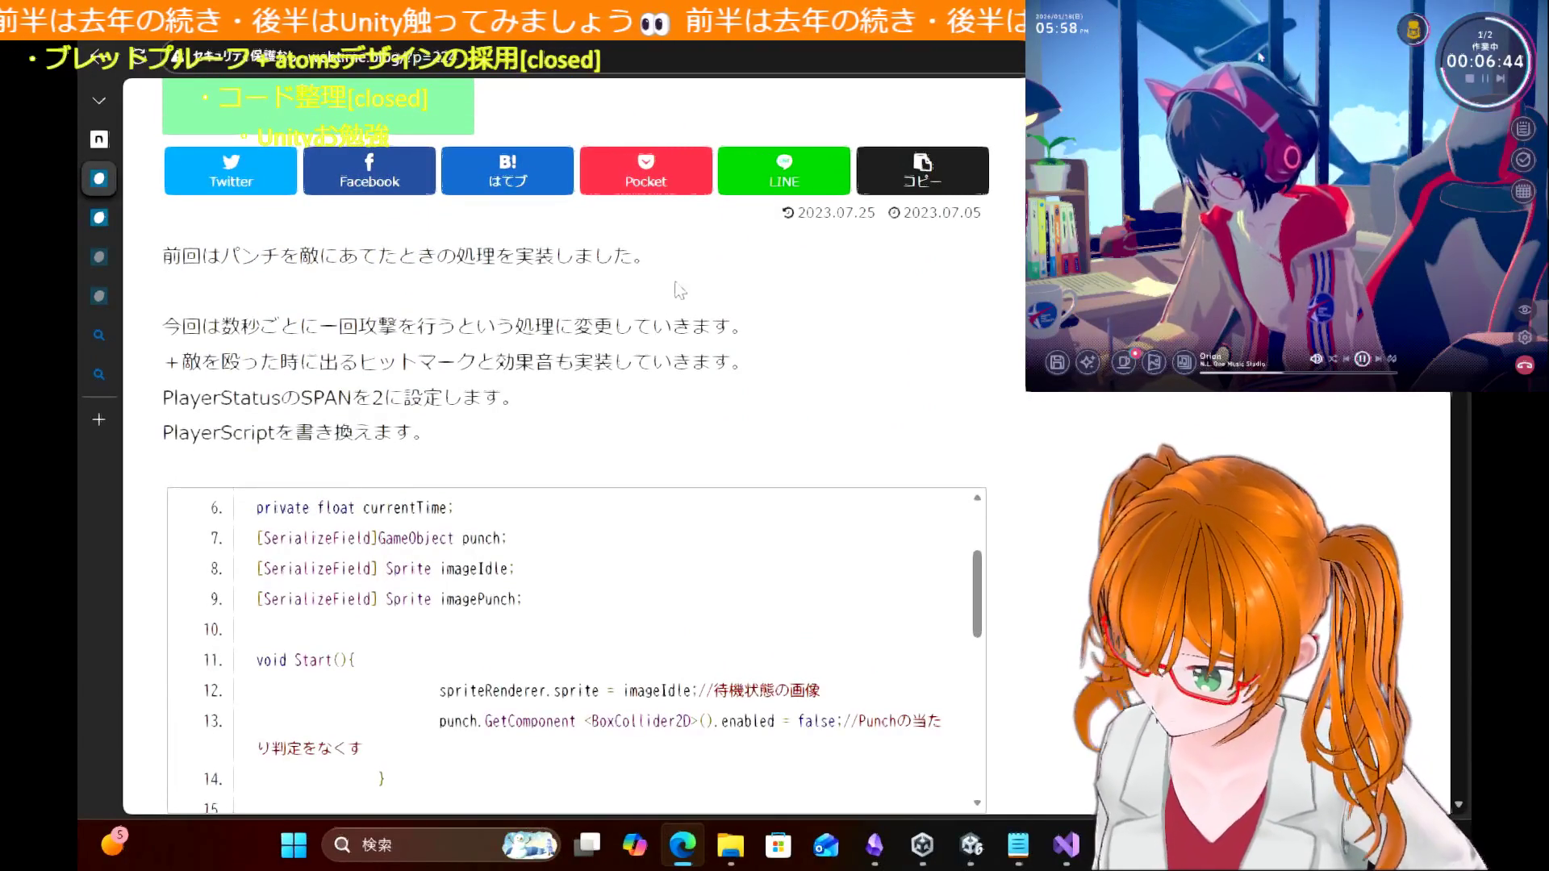
Step: Continue through the punch sound and Hitmark code down to the part 8 attack-drone link
{"action": "scroll", "coordinate": [951, 357], "scroll_direction": "down", "scroll_amount": 15}
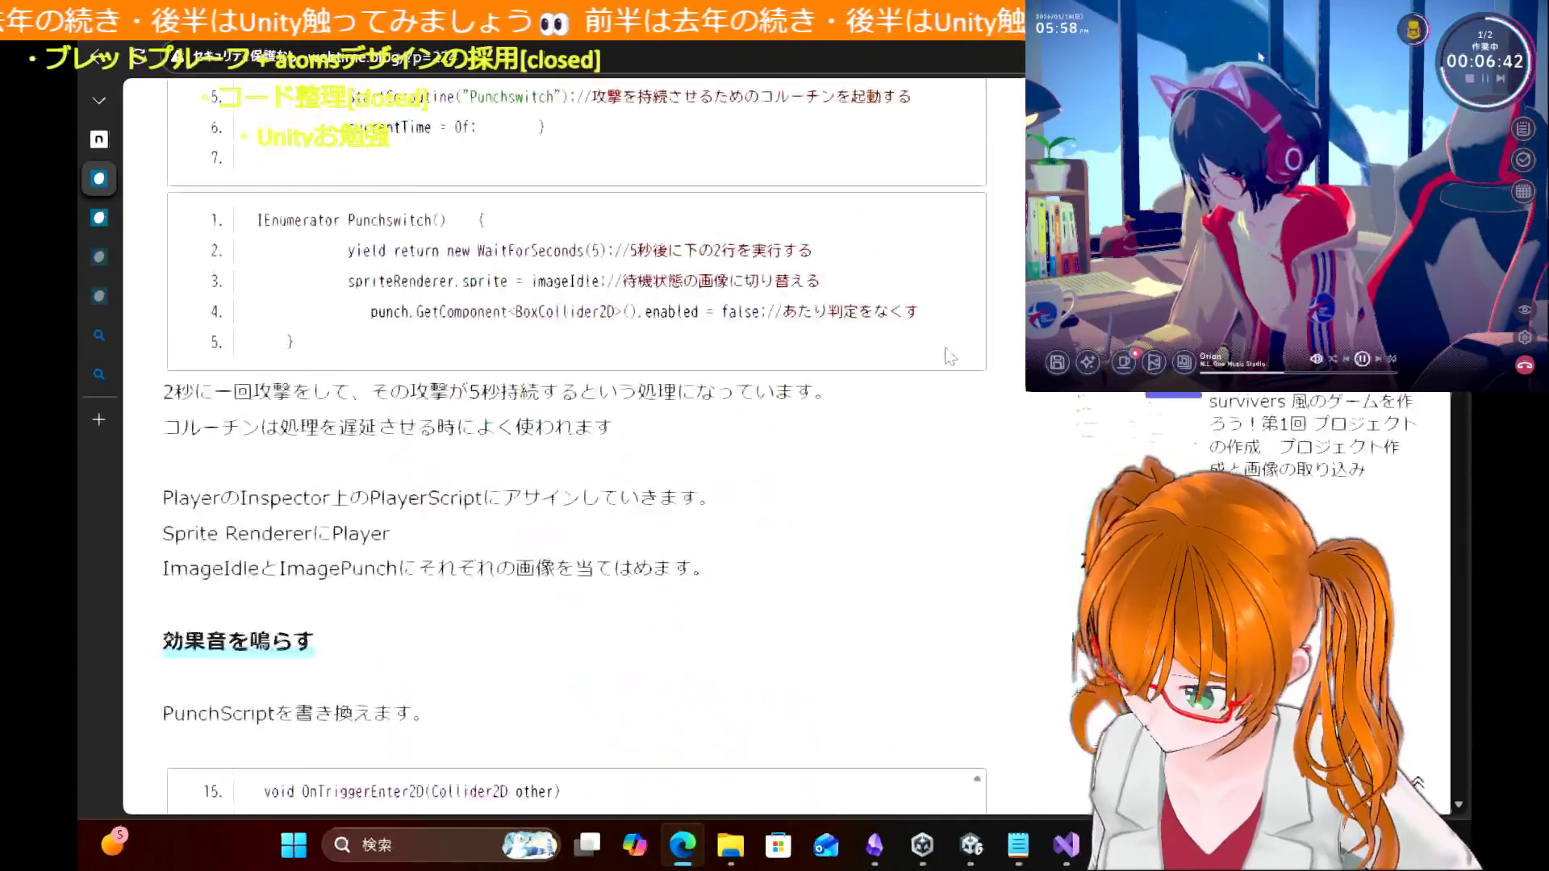
{"action": "scroll", "coordinate": [950, 357], "scroll_direction": "down", "scroll_amount": 5}
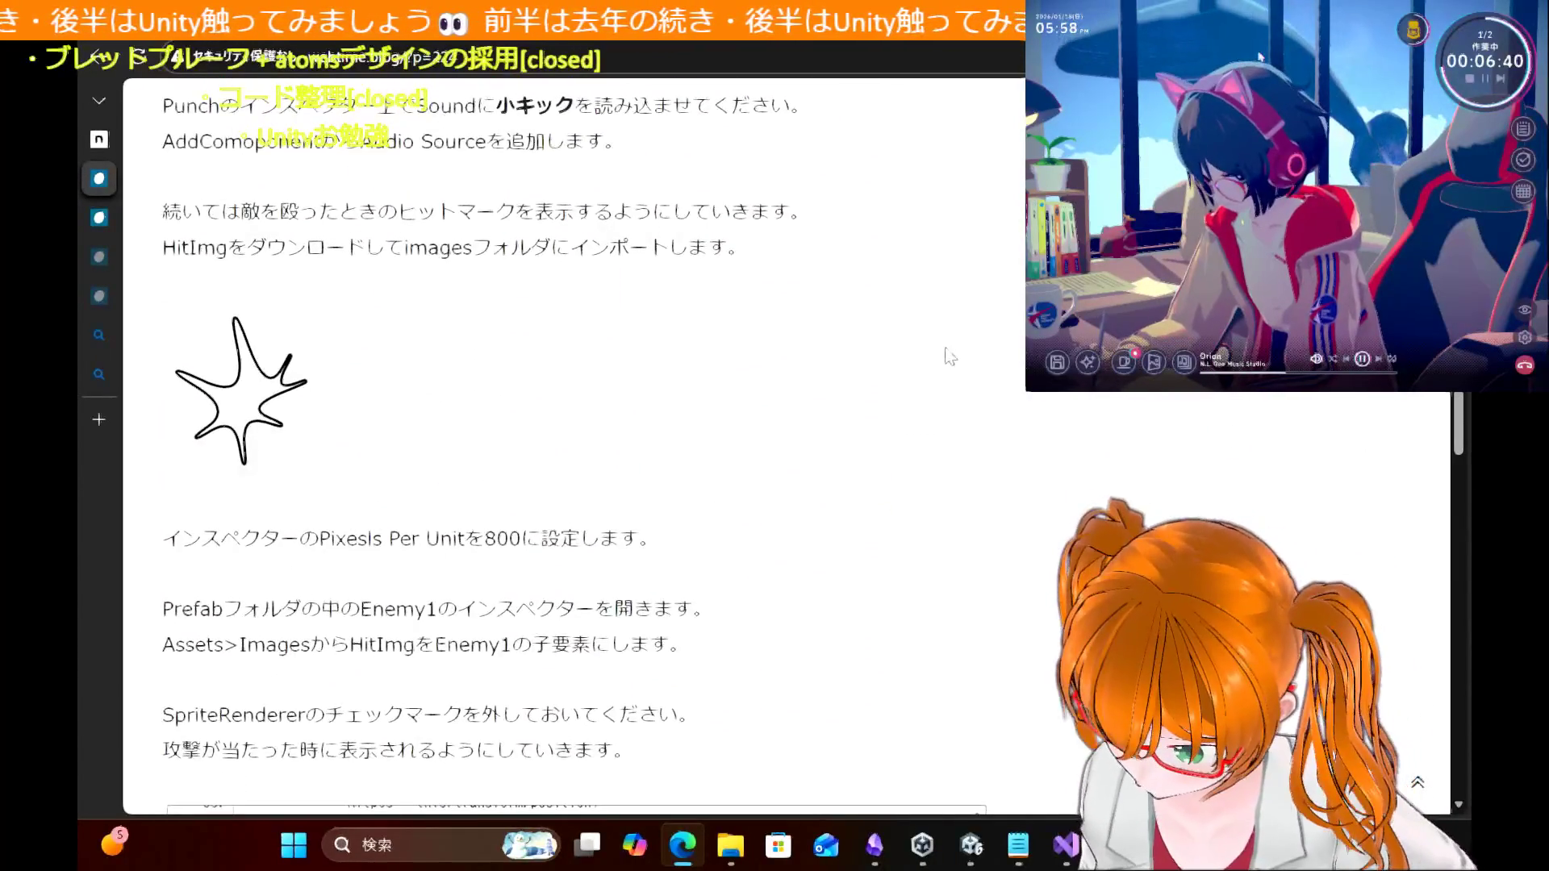
{"action": "scroll", "coordinate": [951, 358], "scroll_direction": "down", "scroll_amount": 4}
{"action": "scroll", "coordinate": [950, 357], "scroll_direction": "down", "scroll_amount": 3}
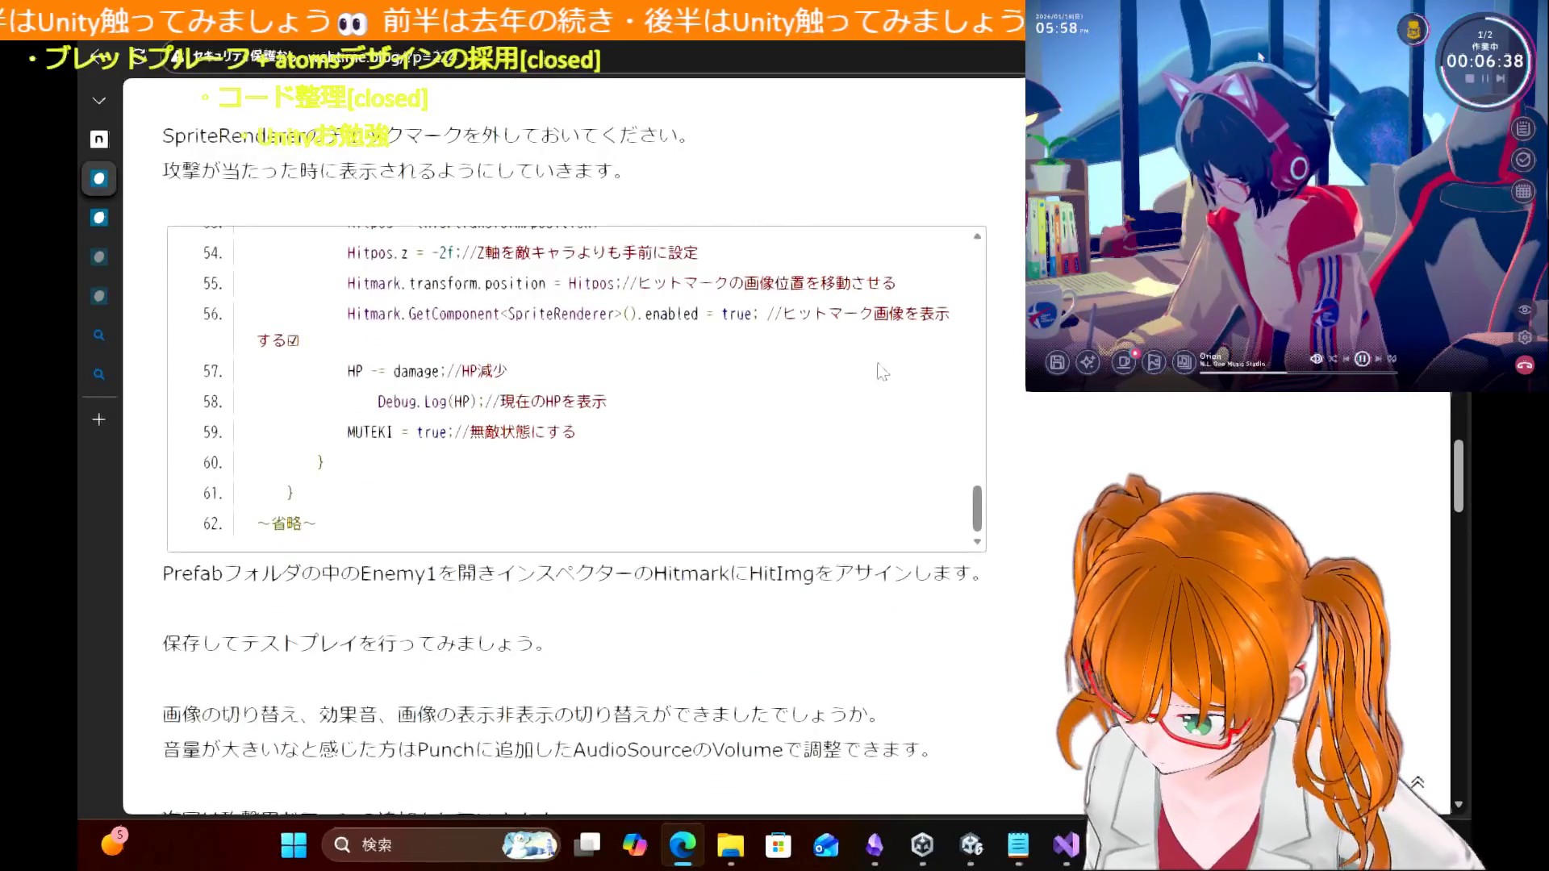
{"action": "scroll", "coordinate": [780, 384], "scroll_direction": "up", "scroll_amount": 5}
{"action": "scroll", "coordinate": [779, 384], "scroll_direction": "up", "scroll_amount": 2}
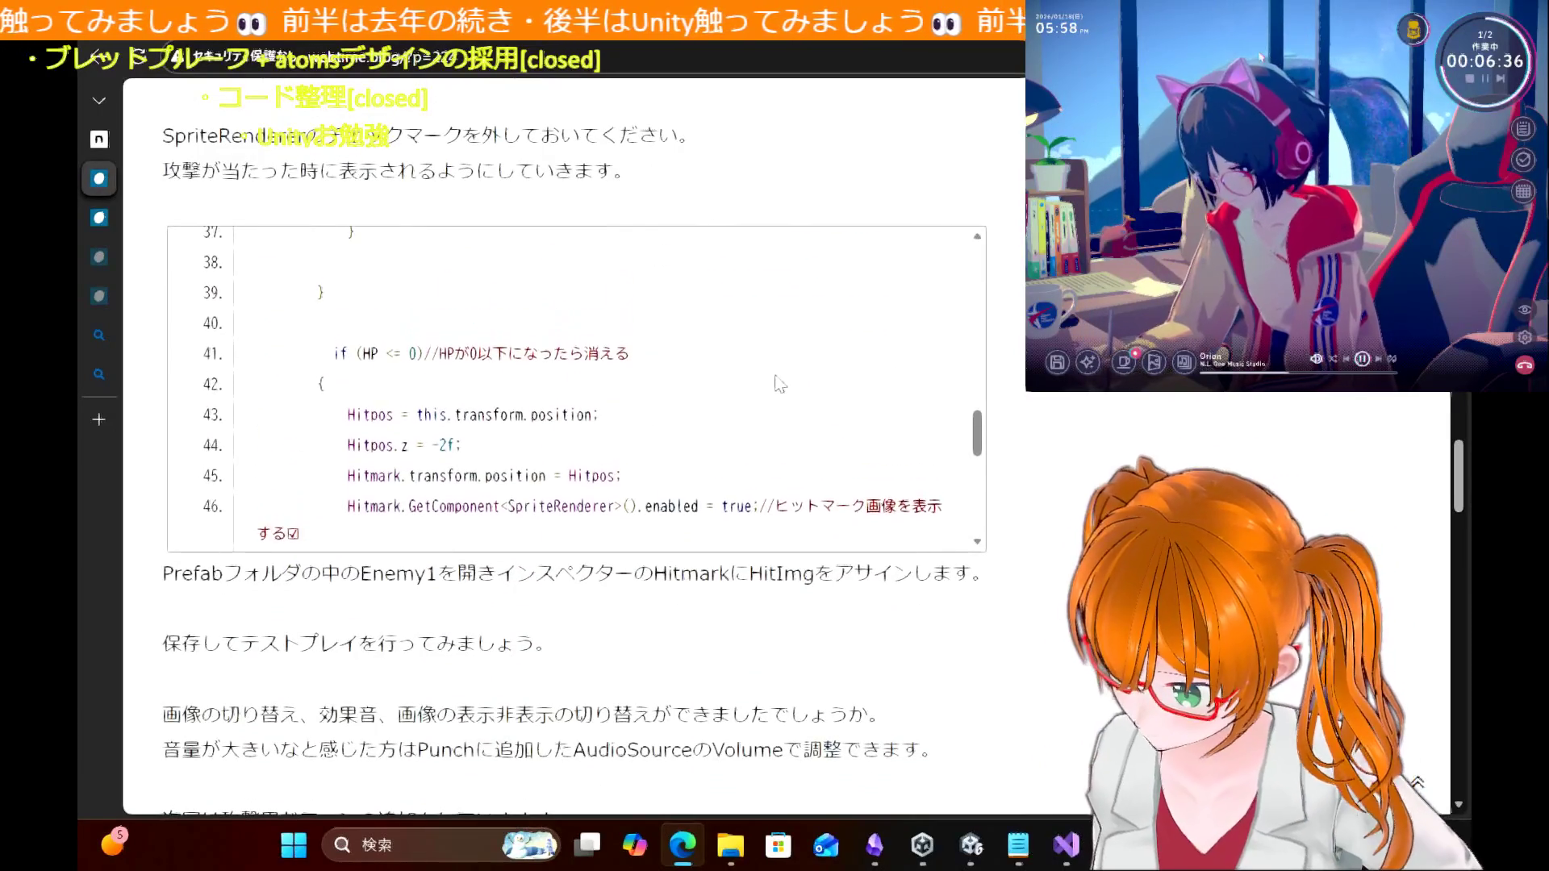
{"action": "scroll", "coordinate": [780, 384], "scroll_direction": "down", "scroll_amount": 2}
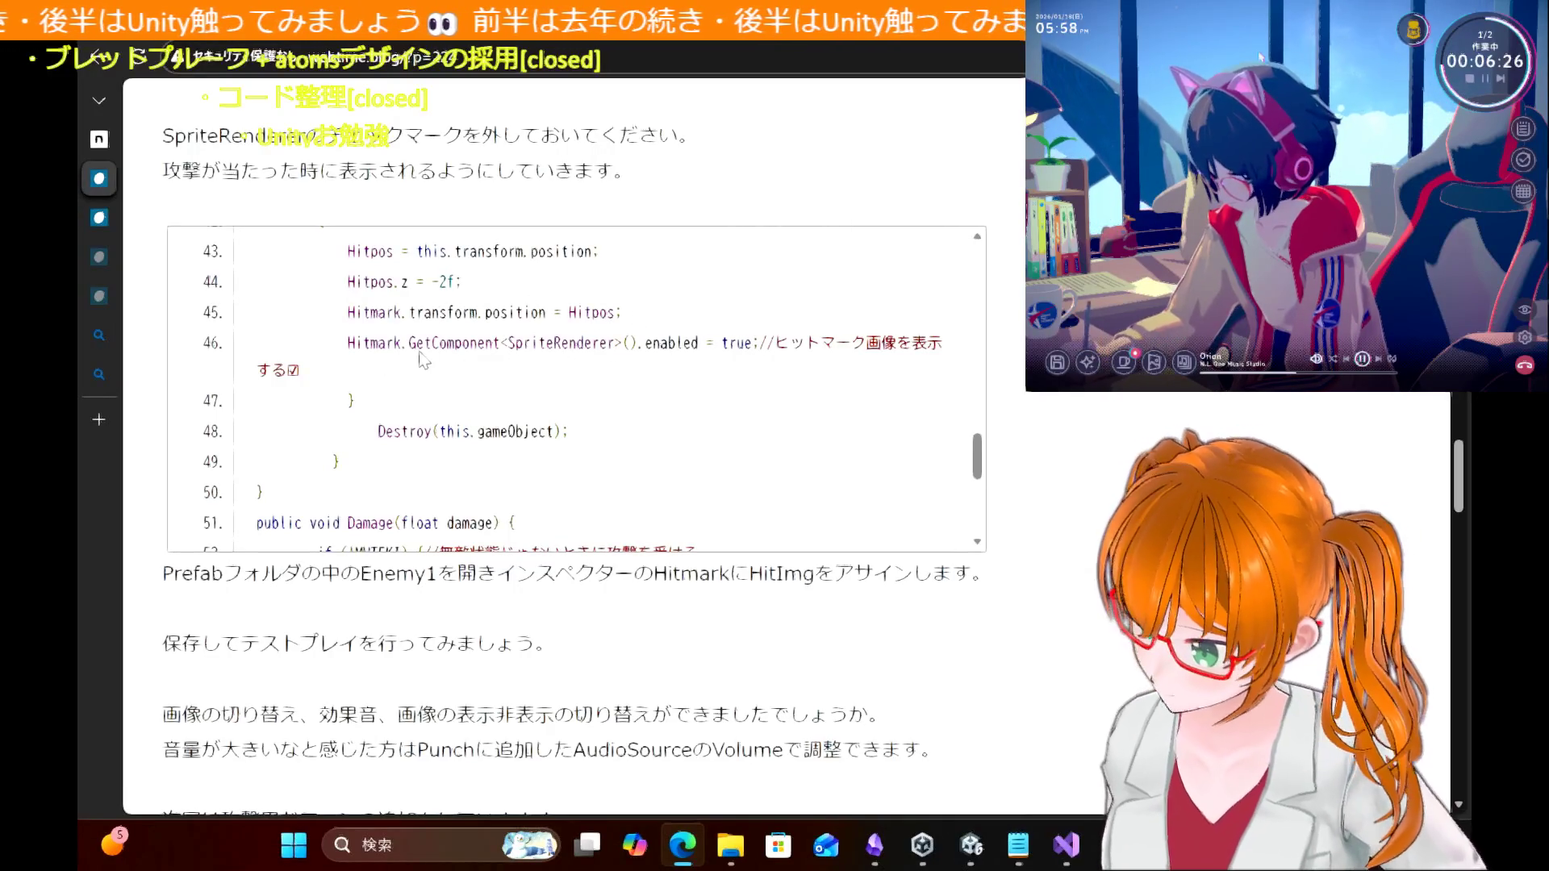
{"action": "scroll", "coordinate": [632, 443], "scroll_direction": "down", "scroll_amount": 1}
{"action": "scroll", "coordinate": [630, 449], "scroll_direction": "up", "scroll_amount": 3}
{"action": "scroll", "coordinate": [630, 449], "scroll_direction": "down", "scroll_amount": 4}
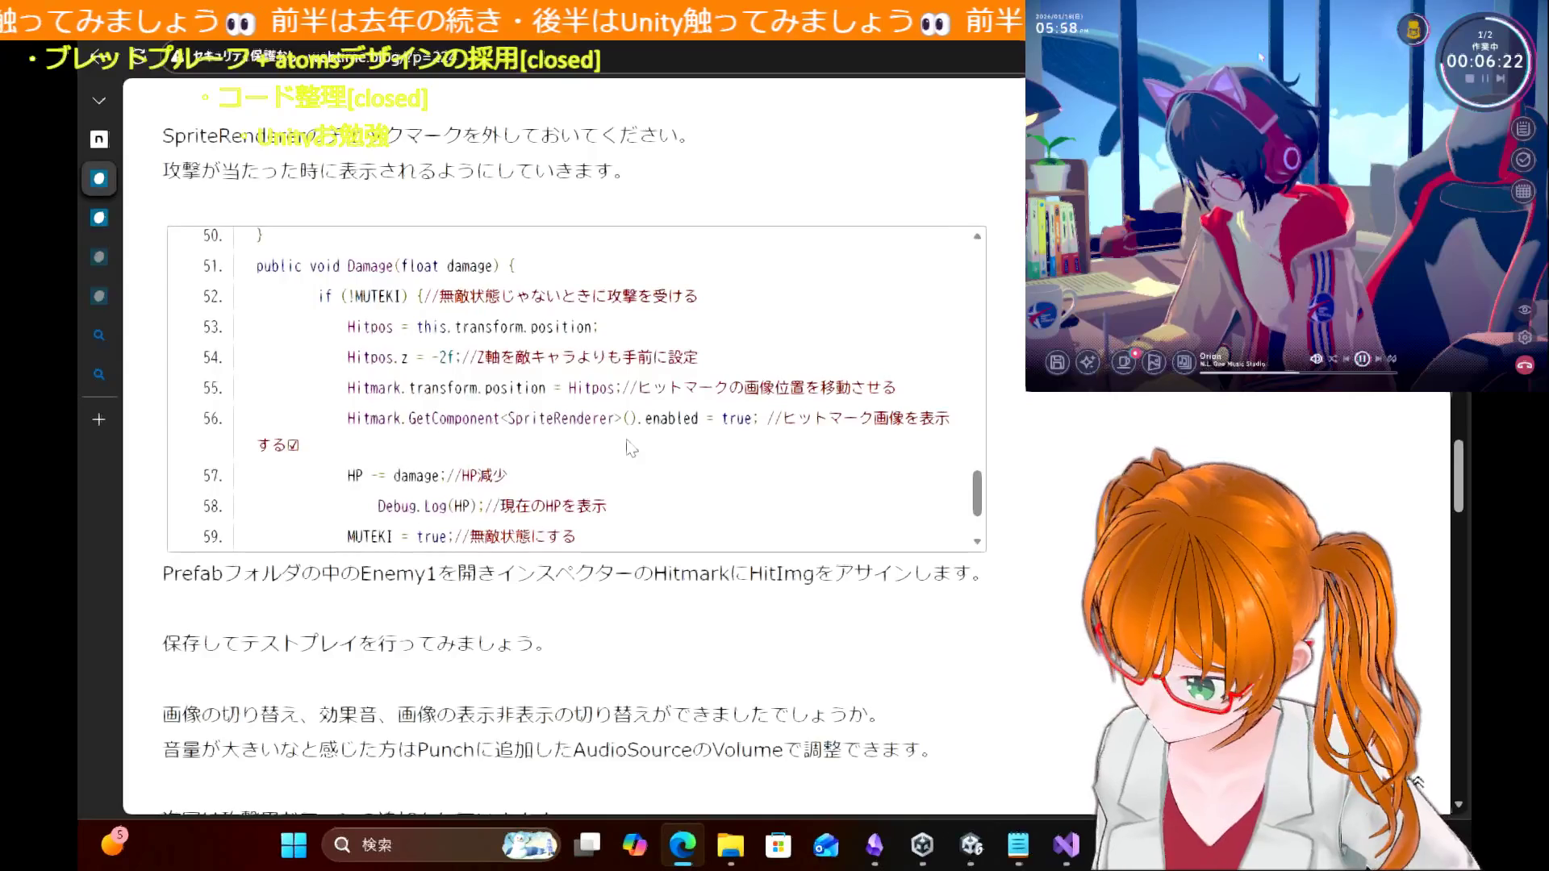
{"action": "scroll", "coordinate": [631, 448], "scroll_direction": "up", "scroll_amount": 7}
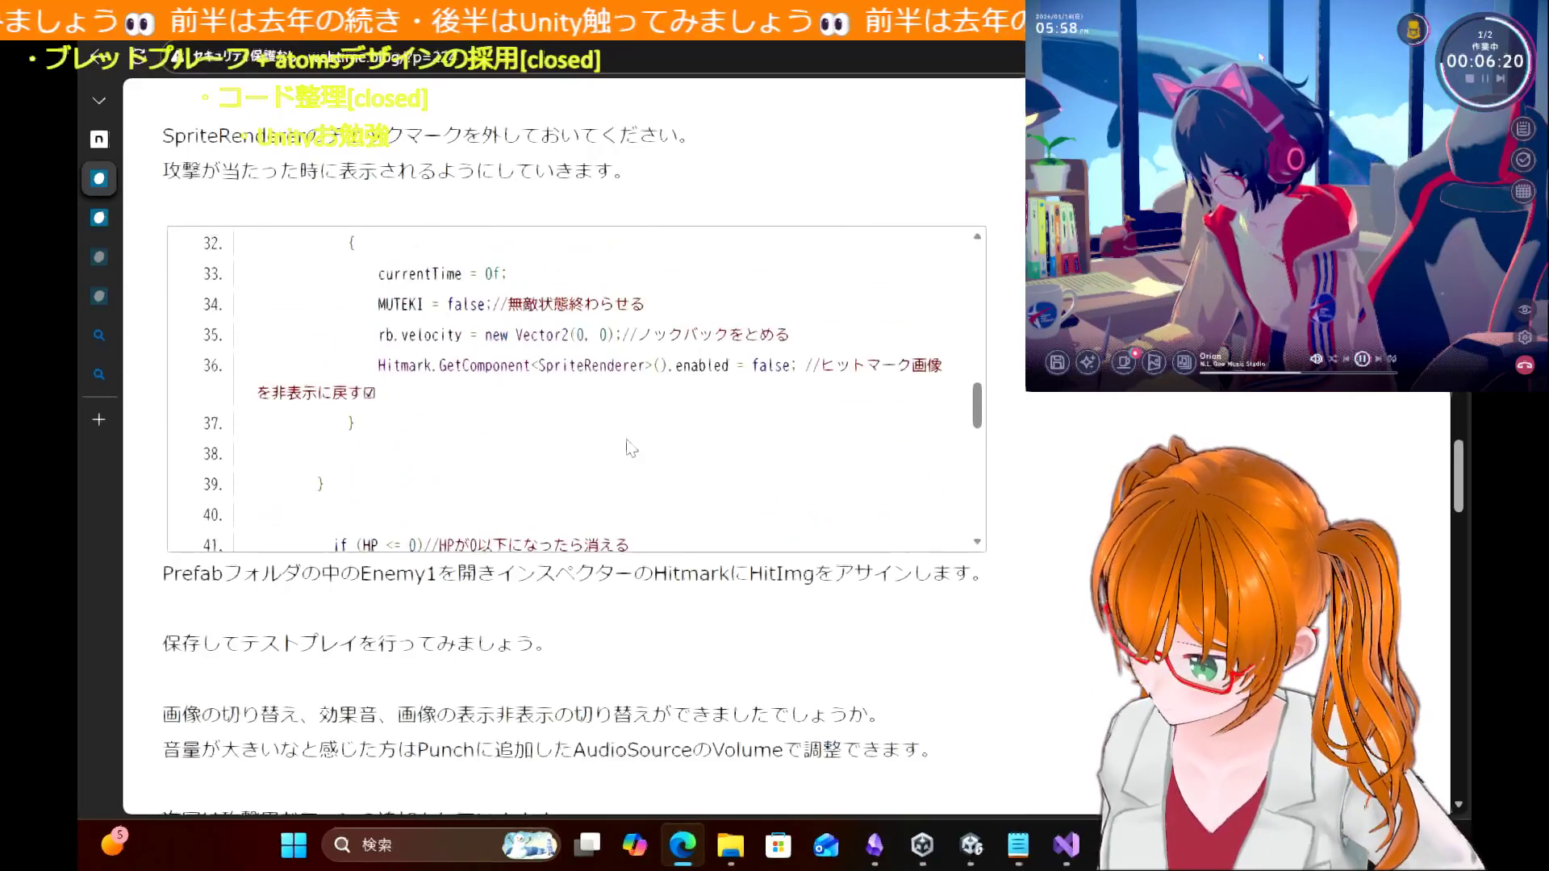
{"action": "scroll", "coordinate": [631, 448], "scroll_direction": "up", "scroll_amount": 6}
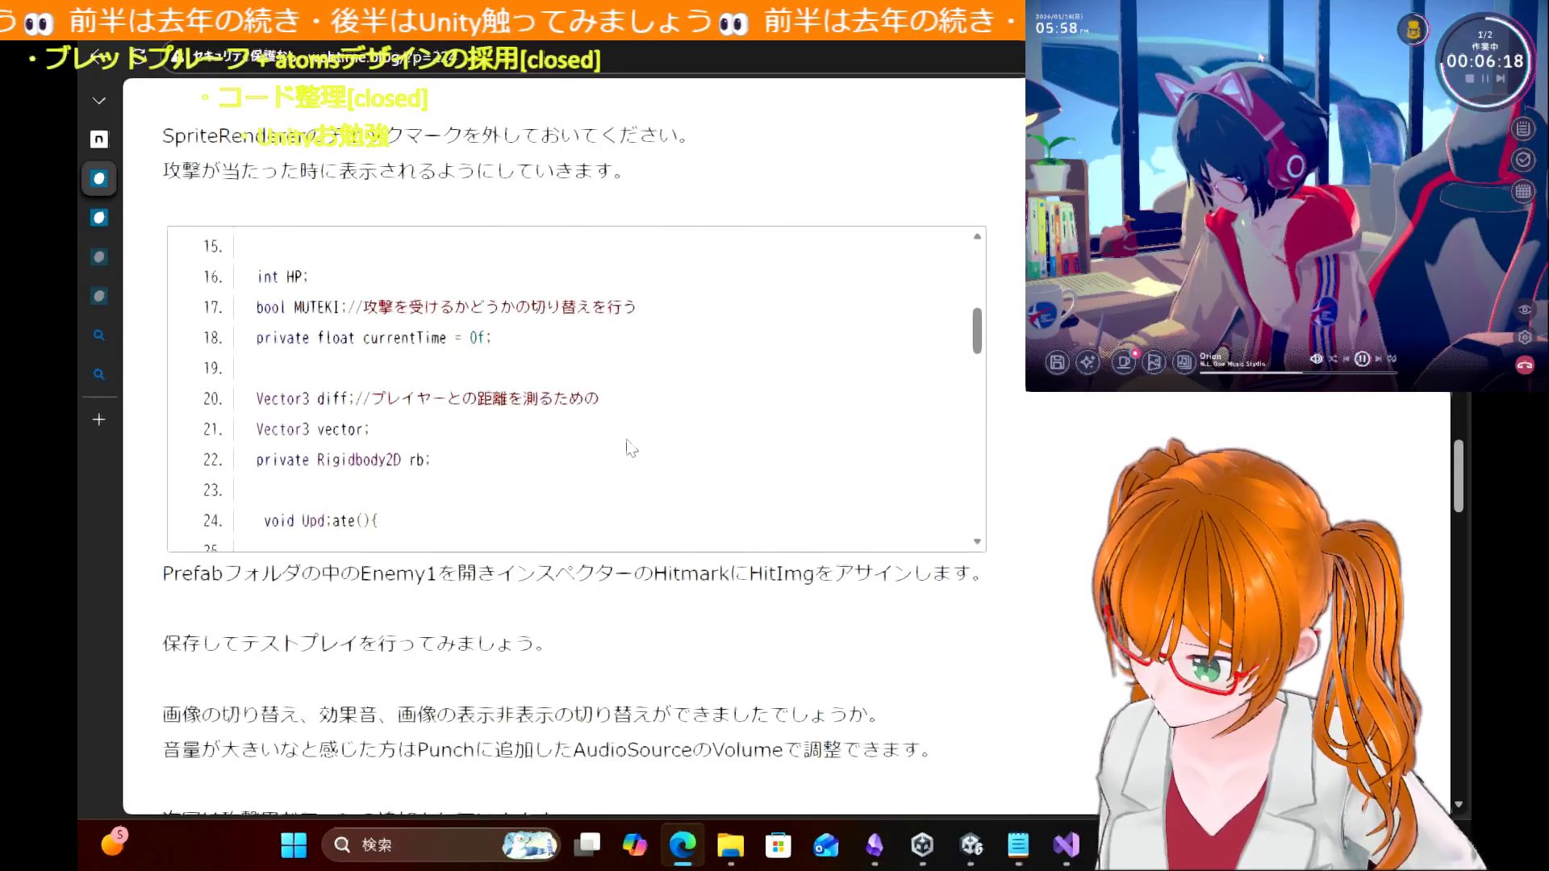
{"action": "scroll", "coordinate": [630, 448], "scroll_direction": "up", "scroll_amount": 3}
{"action": "scroll", "coordinate": [631, 448], "scroll_direction": "down", "scroll_amount": 5}
{"action": "scroll", "coordinate": [630, 448], "scroll_direction": "down", "scroll_amount": 12}
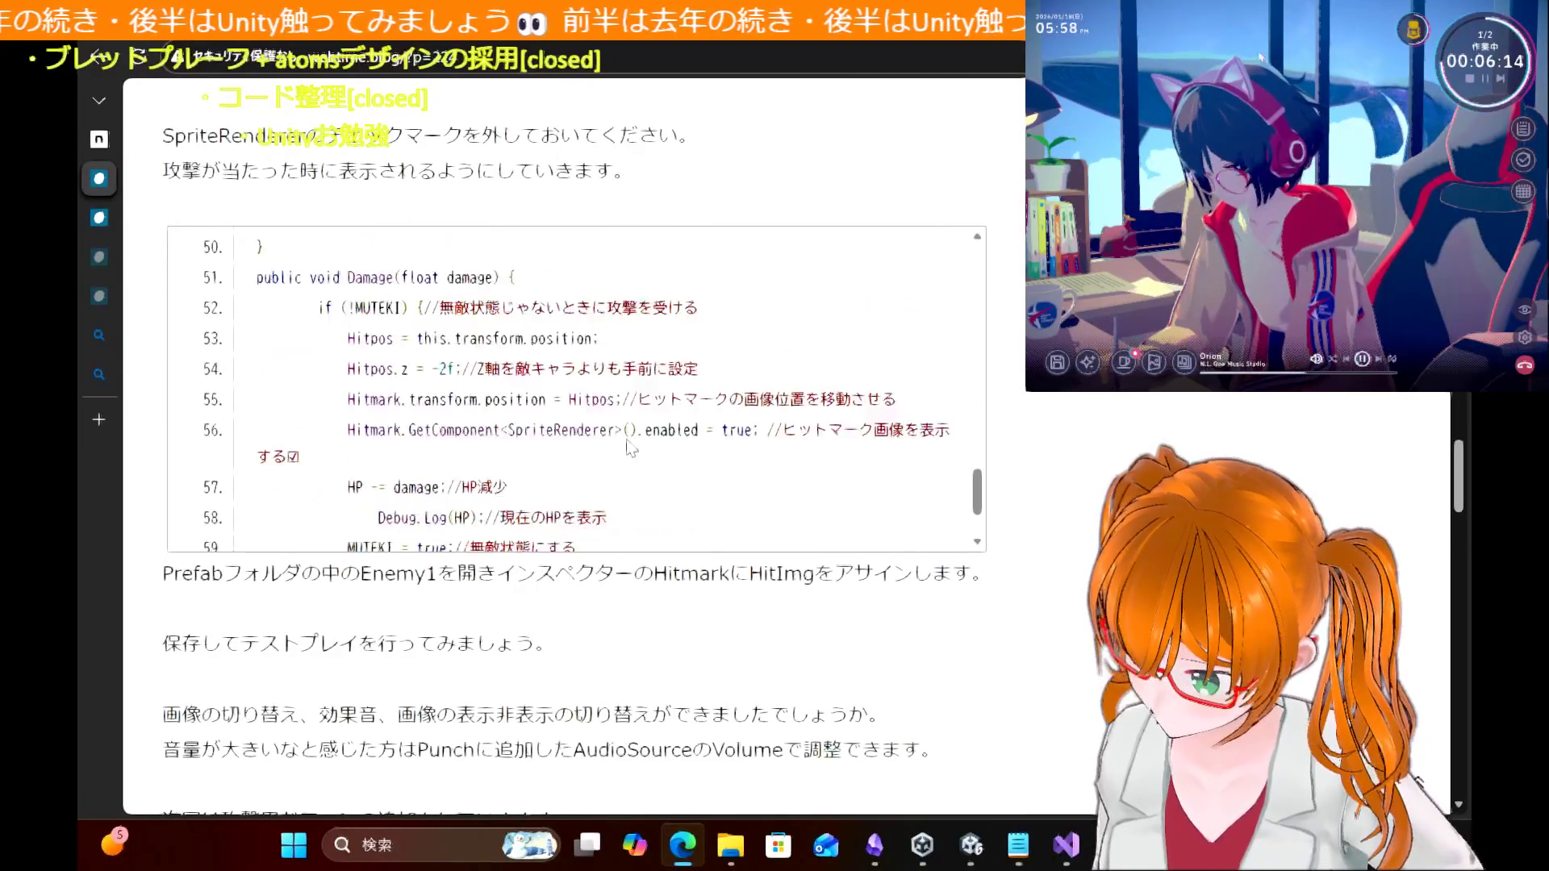
{"action": "scroll", "coordinate": [631, 448], "scroll_direction": "down", "scroll_amount": 5}
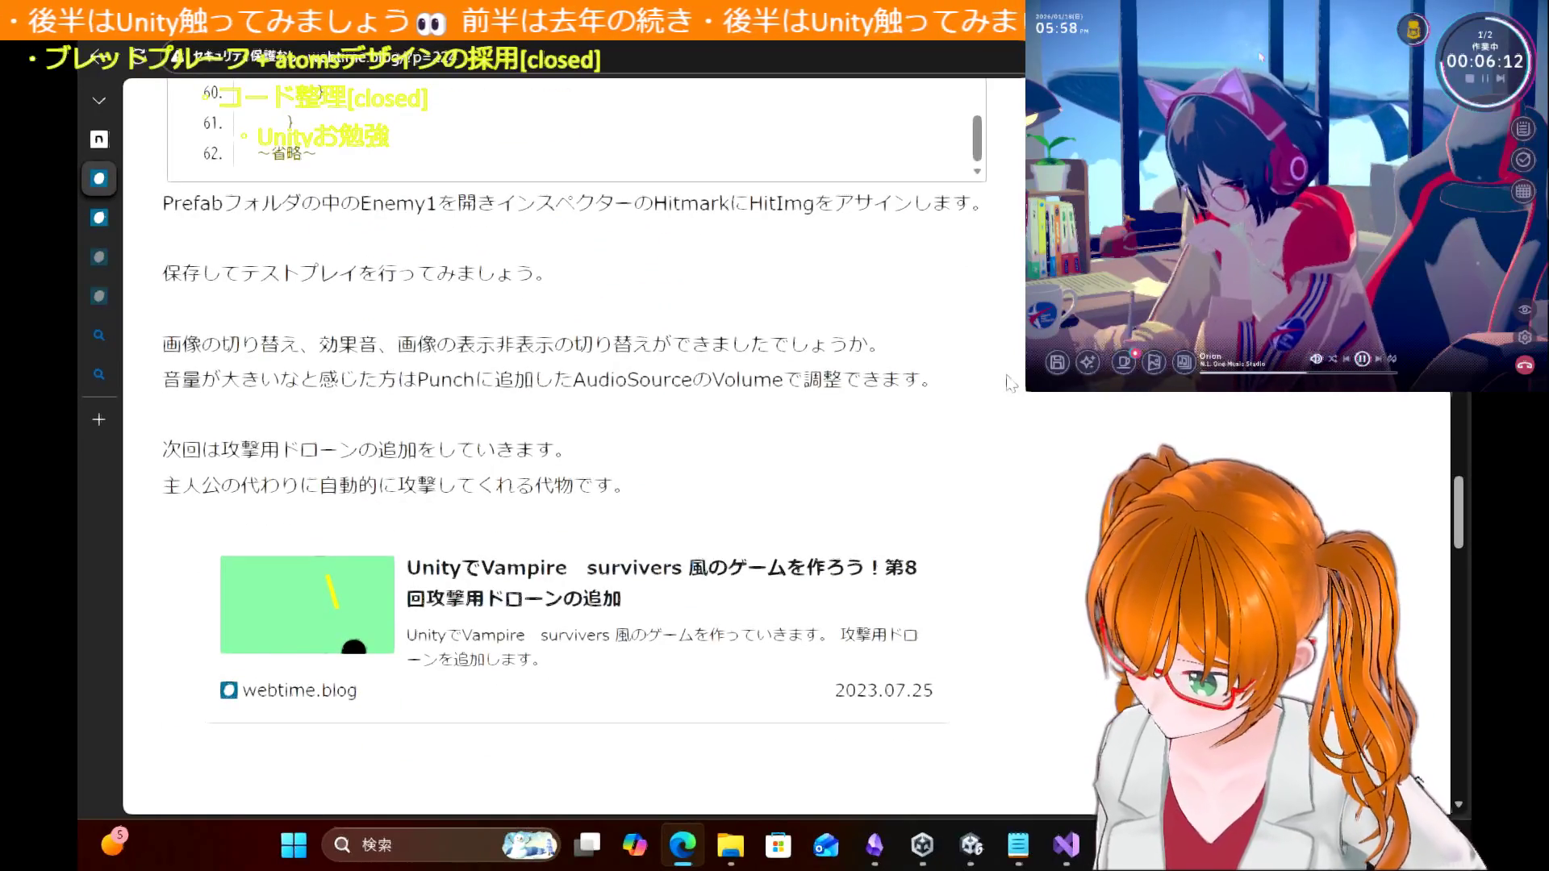
{"action": "scroll", "coordinate": [1018, 385], "scroll_direction": "down", "scroll_amount": 1}
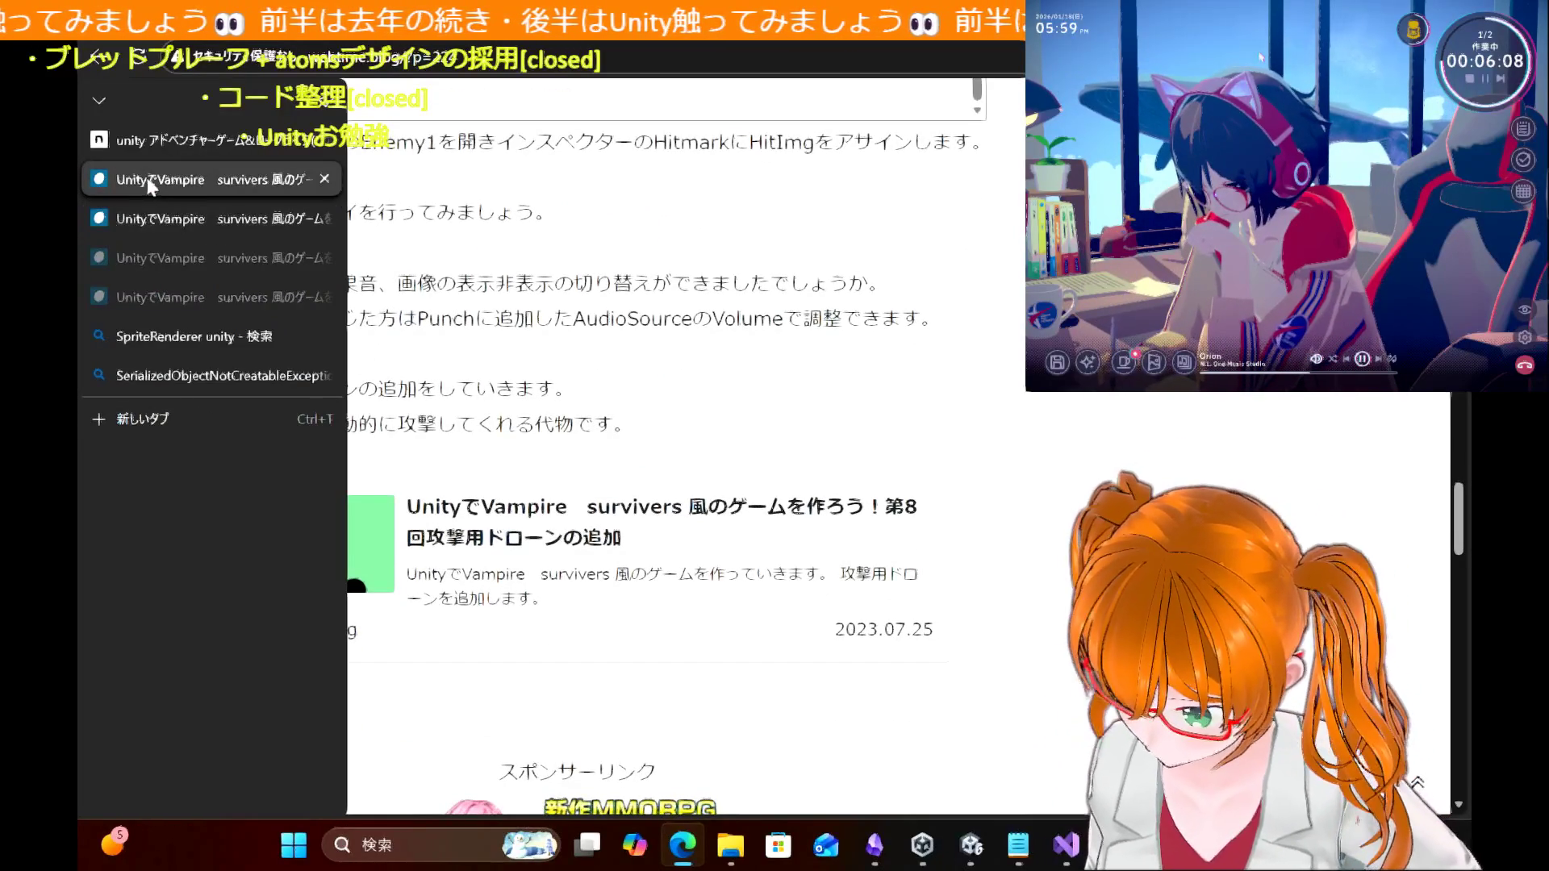
Step: Open the HPバーの表示 article from the series contents and scroll into its HPbarController listing
{"action": "left_click", "coordinate": [108, 67]}
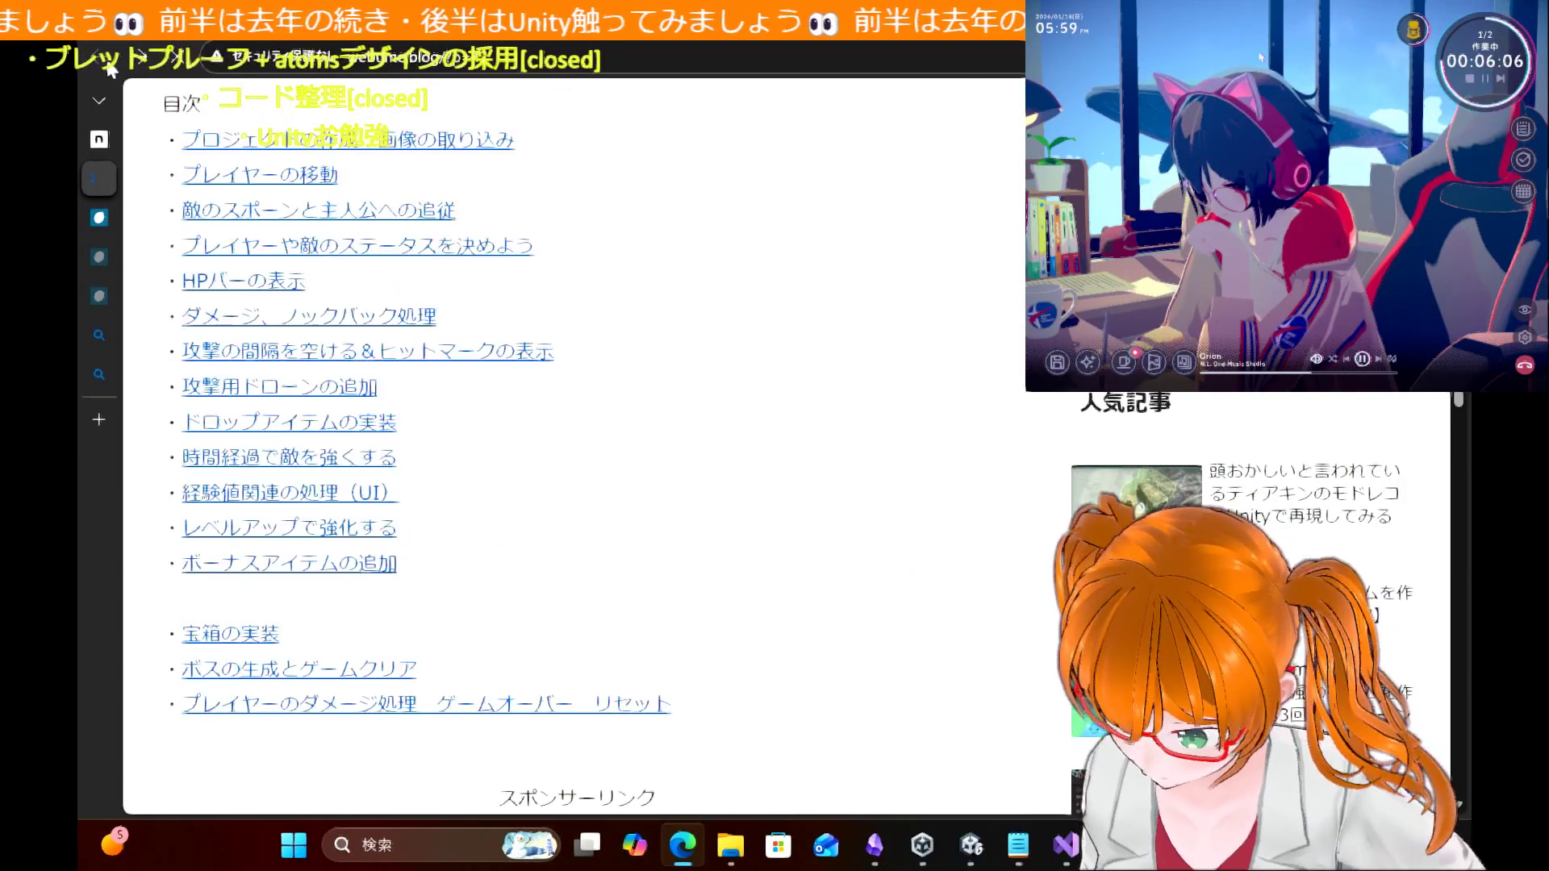
{"action": "left_click", "coordinate": [286, 284]}
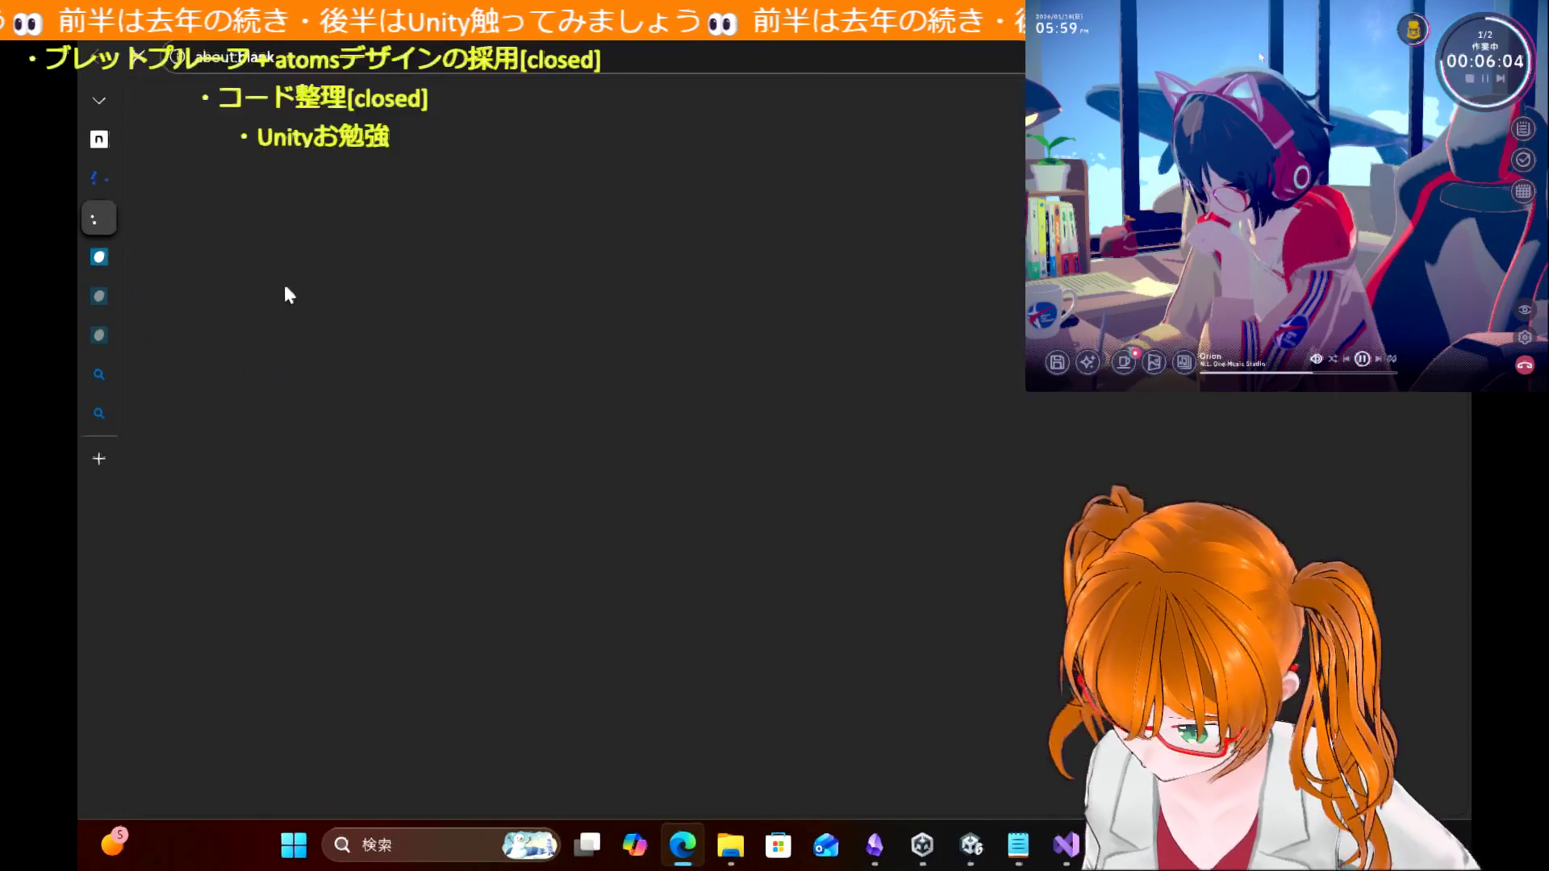
{"action": "scroll", "coordinate": [818, 448], "scroll_direction": "down", "scroll_amount": 15}
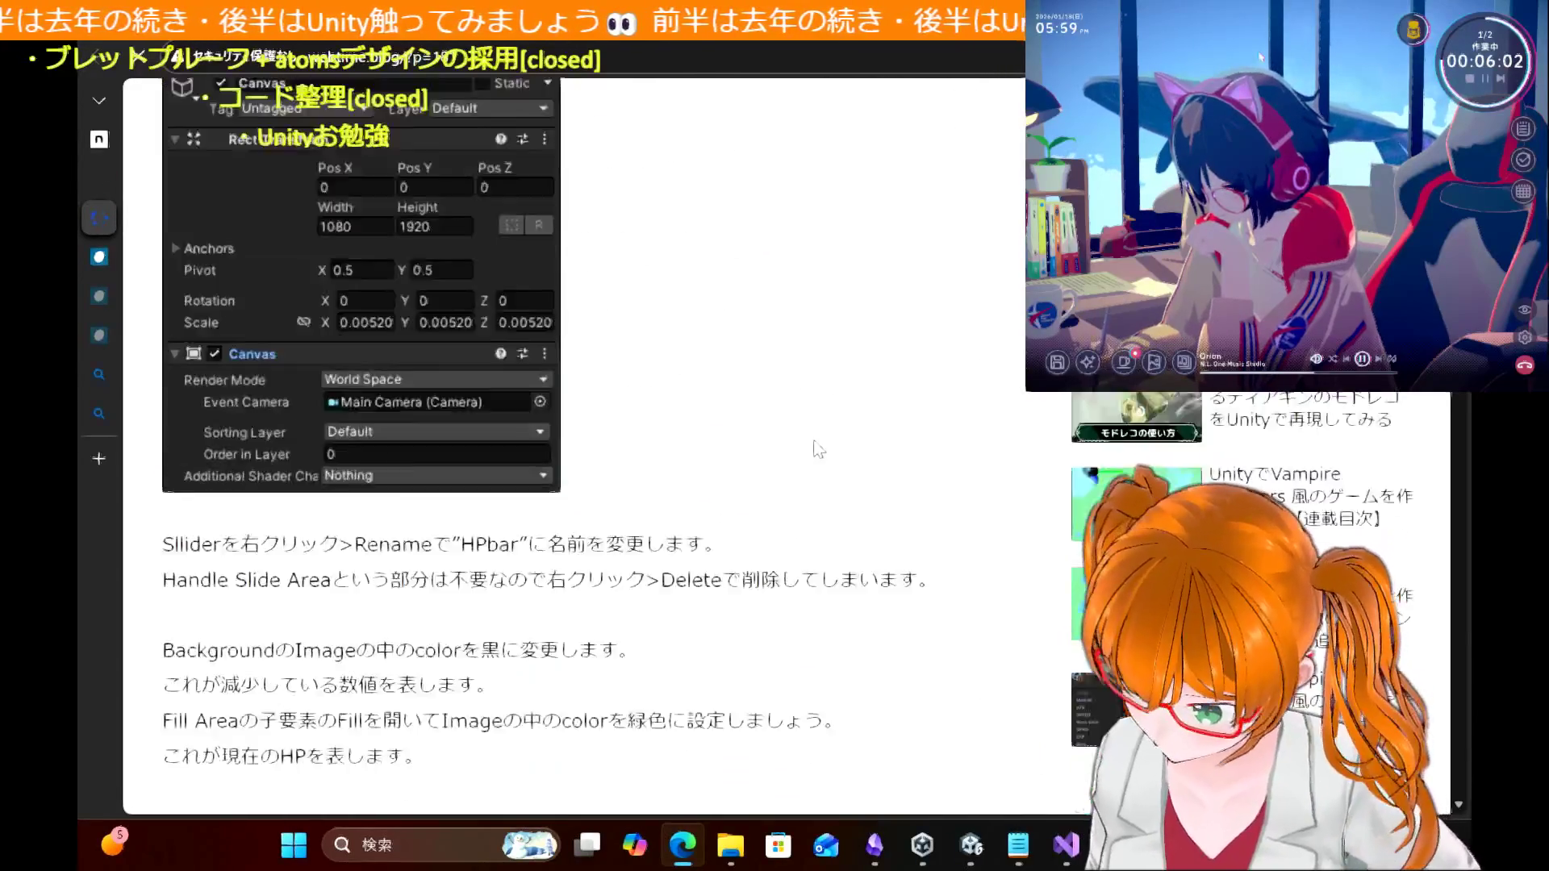
{"action": "scroll", "coordinate": [813, 446], "scroll_direction": "down", "scroll_amount": 4}
{"action": "scroll", "coordinate": [603, 525], "scroll_direction": "down", "scroll_amount": 2}
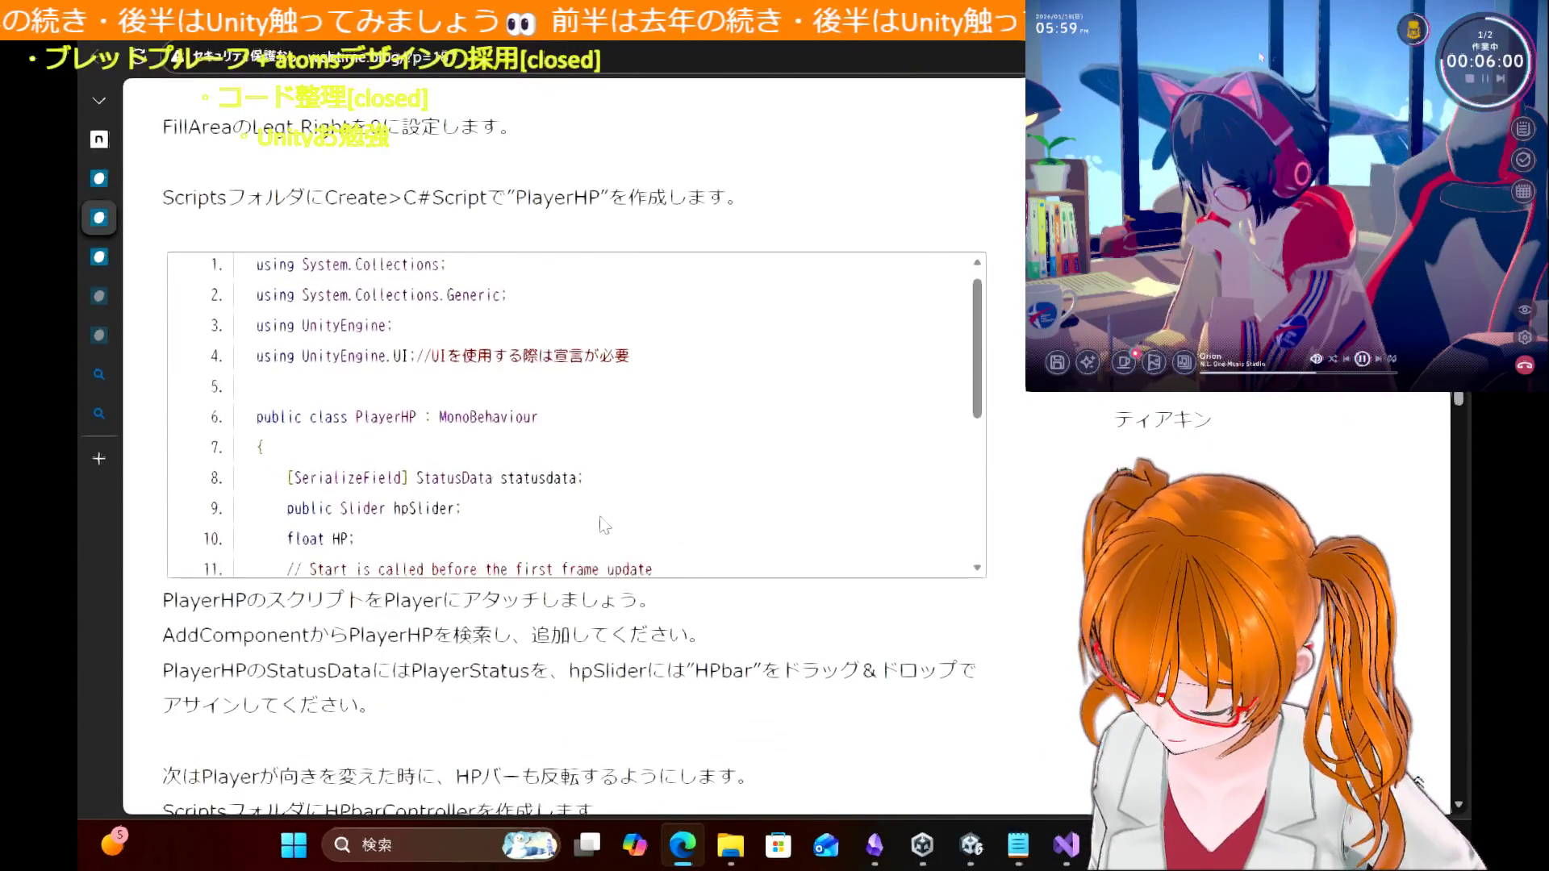
{"action": "scroll", "coordinate": [604, 524], "scroll_direction": "down", "scroll_amount": 2}
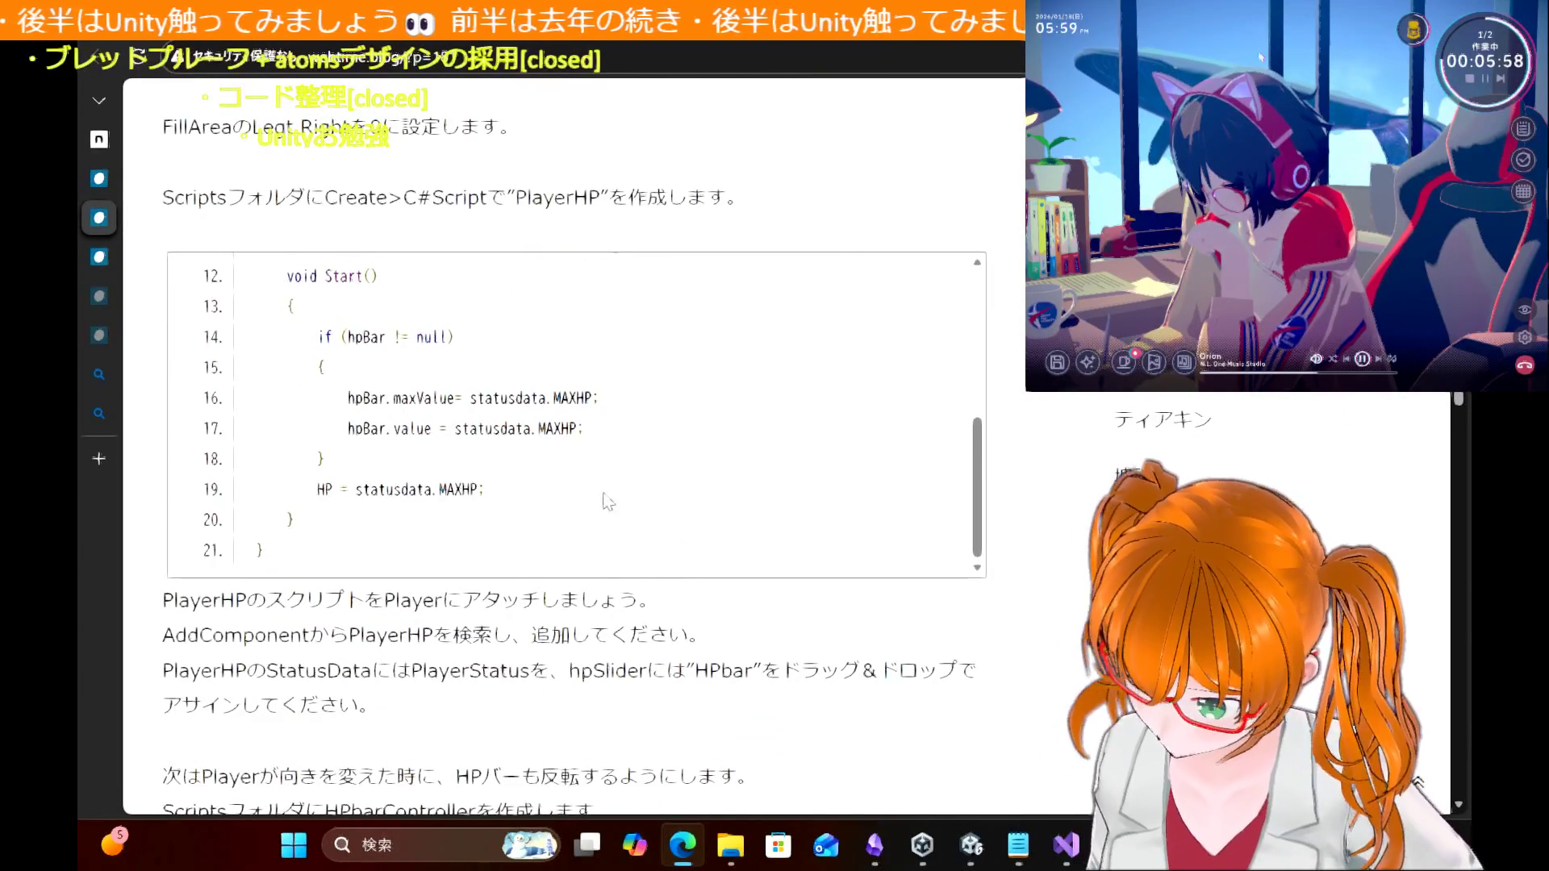
{"action": "scroll", "coordinate": [625, 628], "scroll_direction": "down", "scroll_amount": 4}
{"action": "scroll", "coordinate": [1014, 424], "scroll_direction": "down", "scroll_amount": 2}
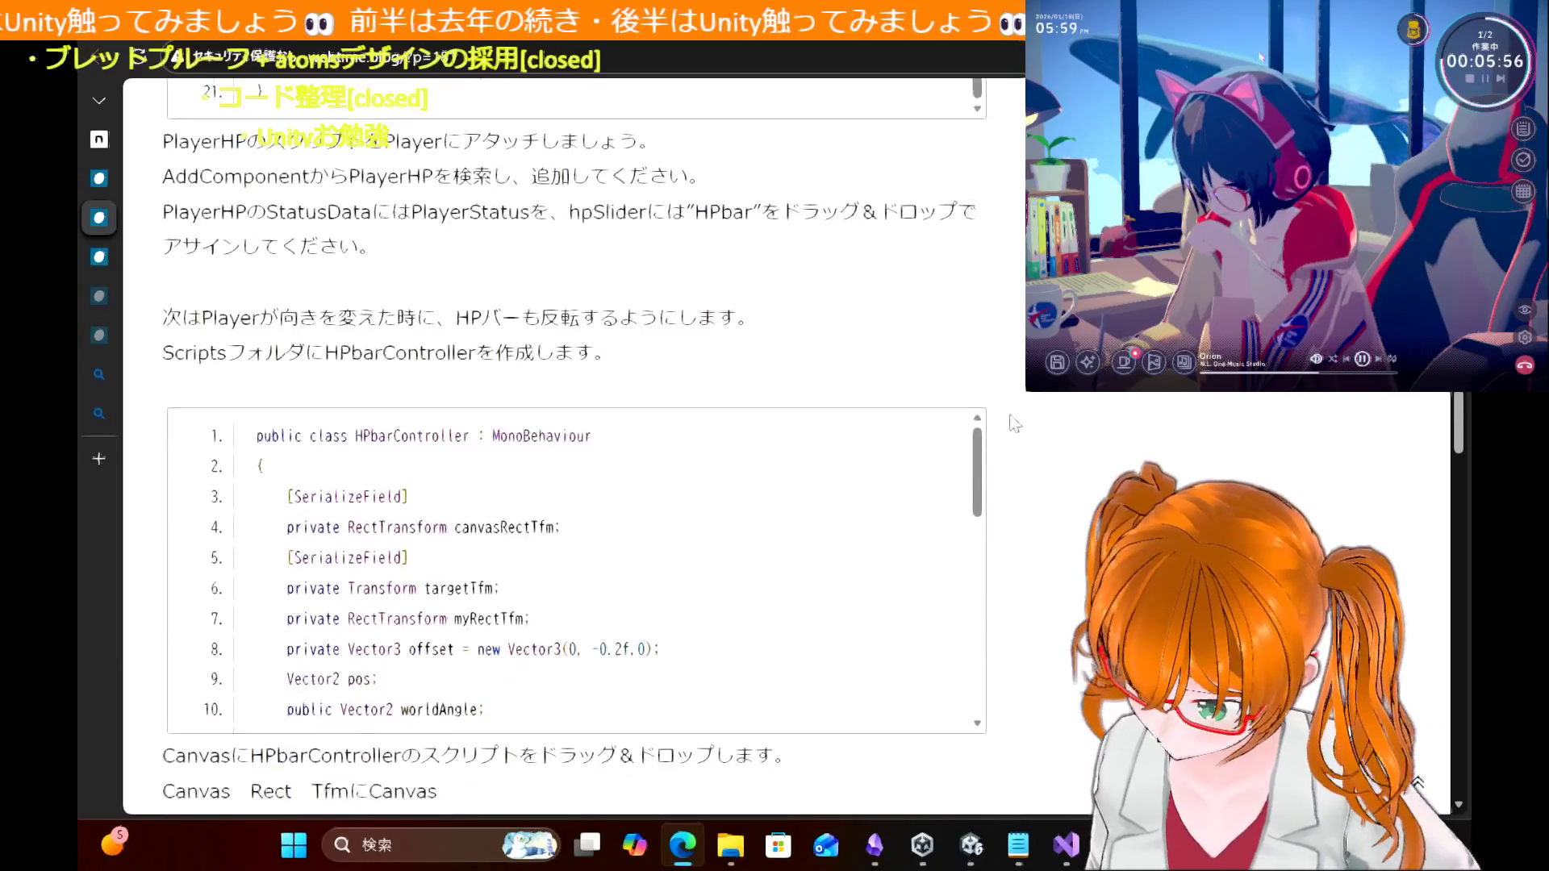
{"action": "scroll", "coordinate": [575, 484], "scroll_direction": "down", "scroll_amount": 3}
Step: Review the HPbarController code back to its top, then bring the Unity editor forward
{"action": "scroll", "coordinate": [576, 500], "scroll_direction": "up", "scroll_amount": 4}
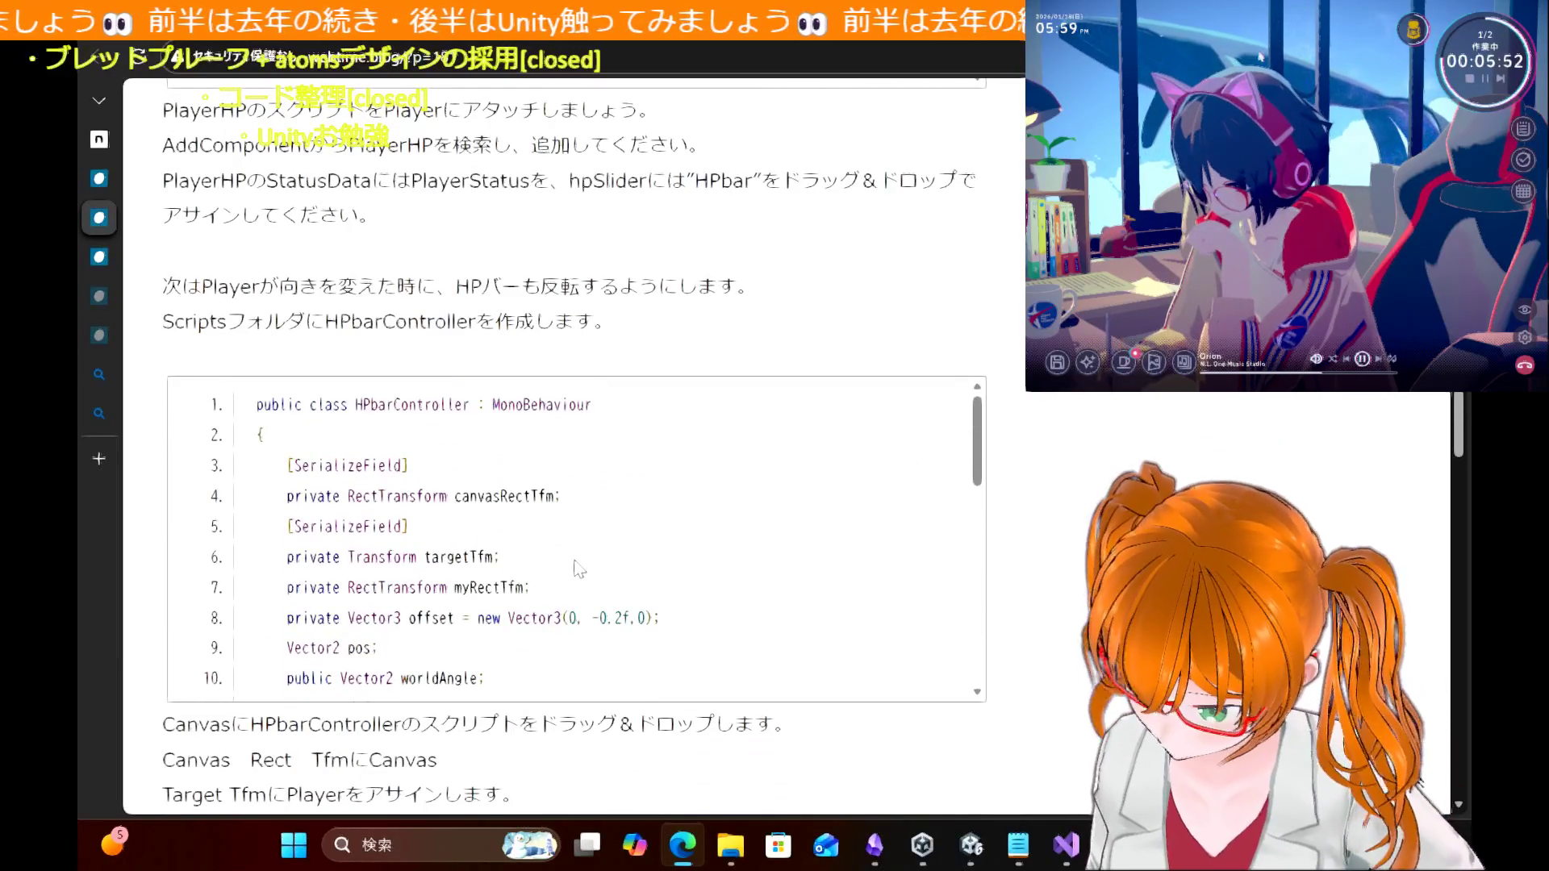
{"action": "scroll", "coordinate": [579, 569], "scroll_direction": "down", "scroll_amount": 2}
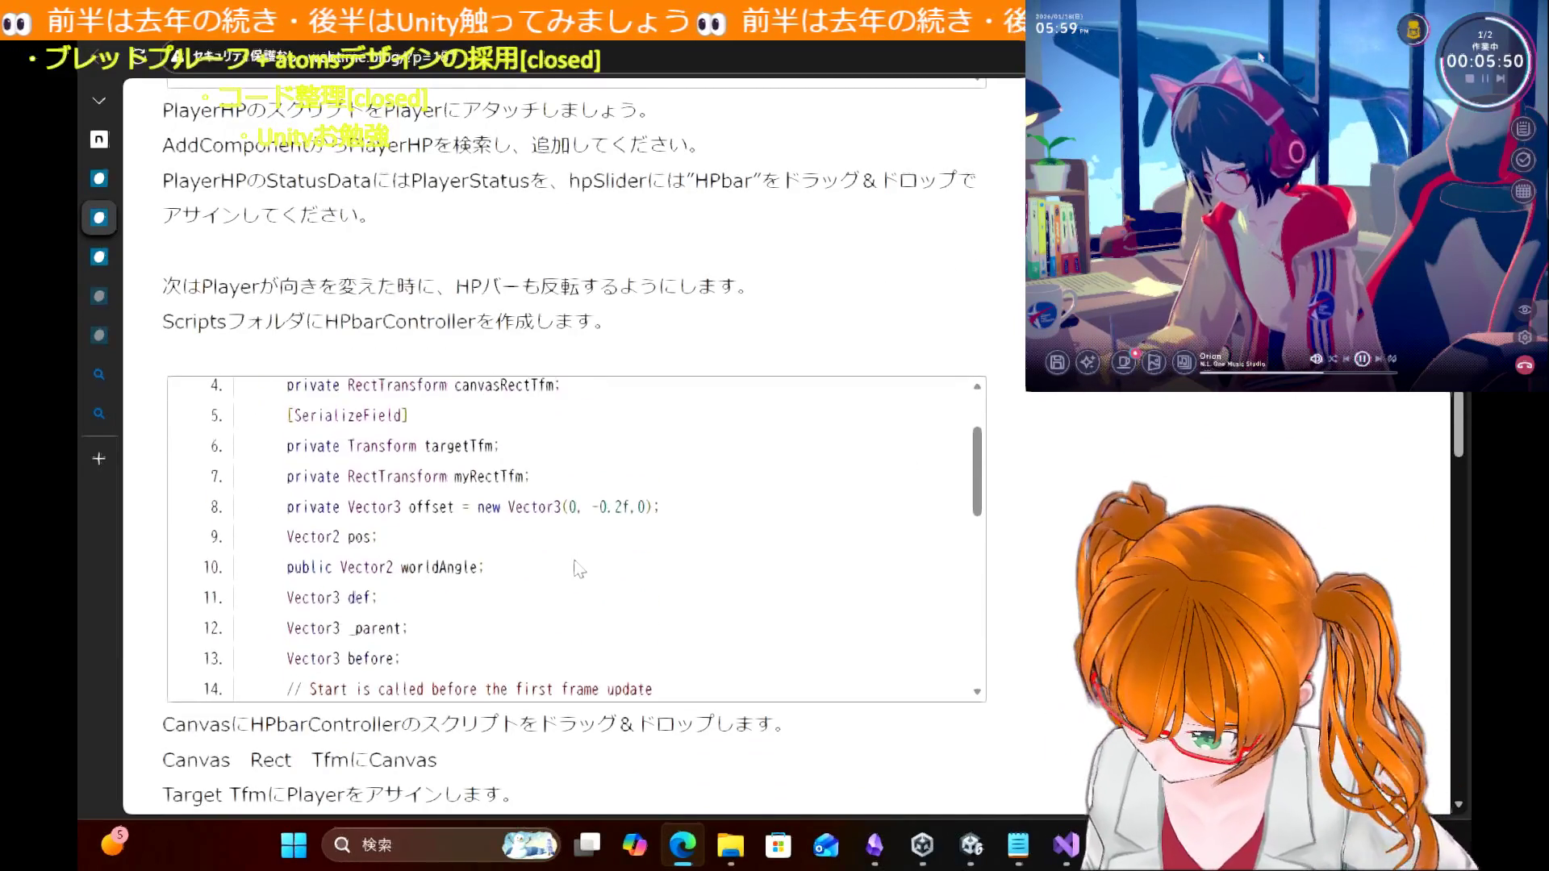
{"action": "scroll", "coordinate": [578, 569], "scroll_direction": "down", "scroll_amount": 3}
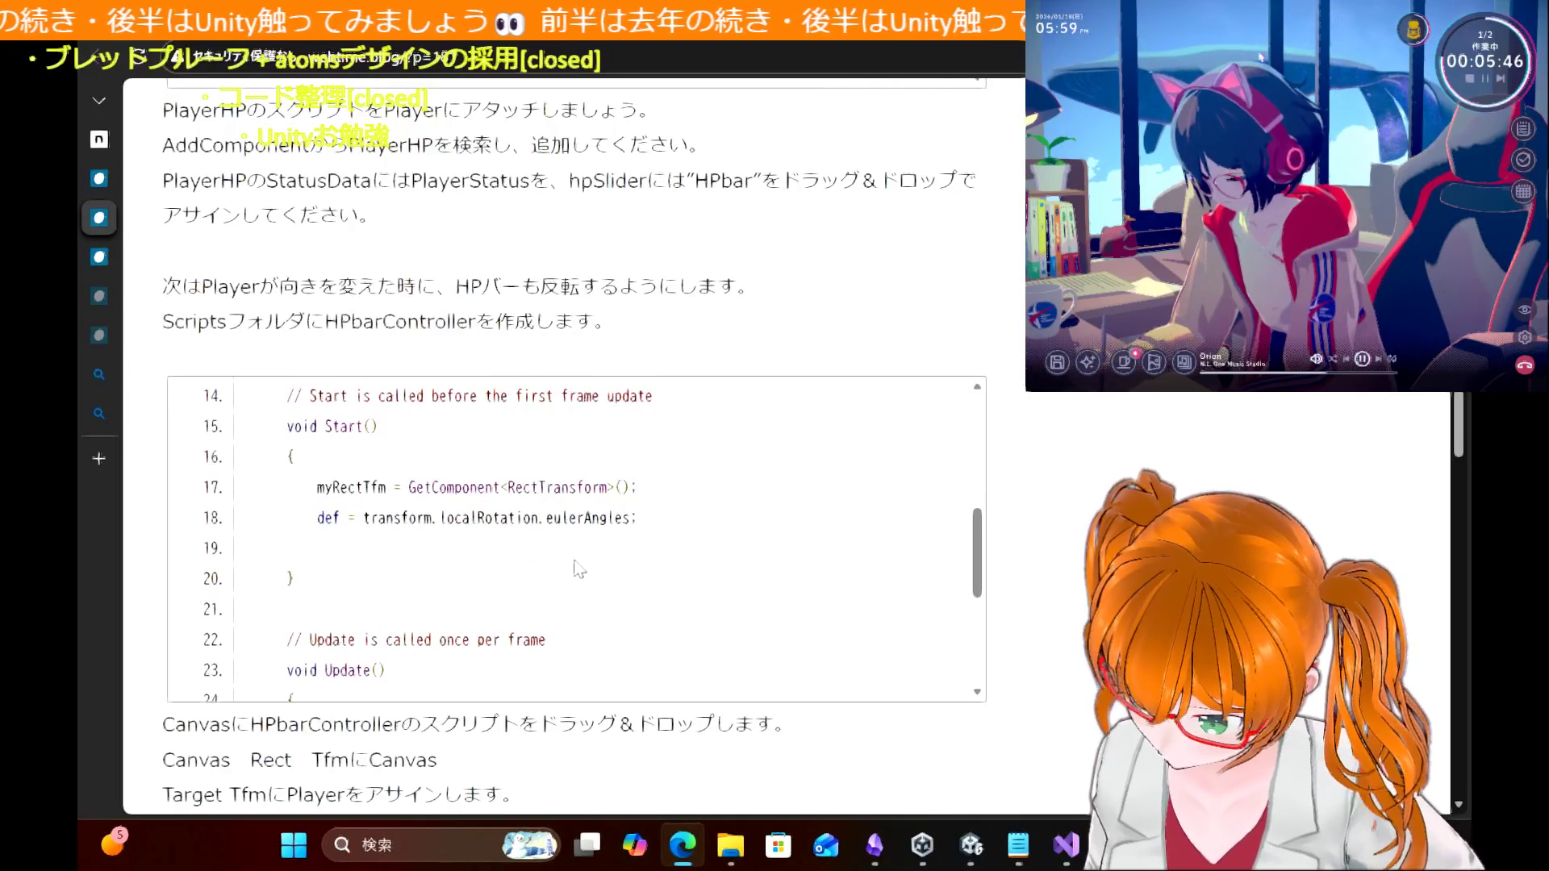
{"action": "scroll", "coordinate": [579, 569], "scroll_direction": "down", "scroll_amount": 2}
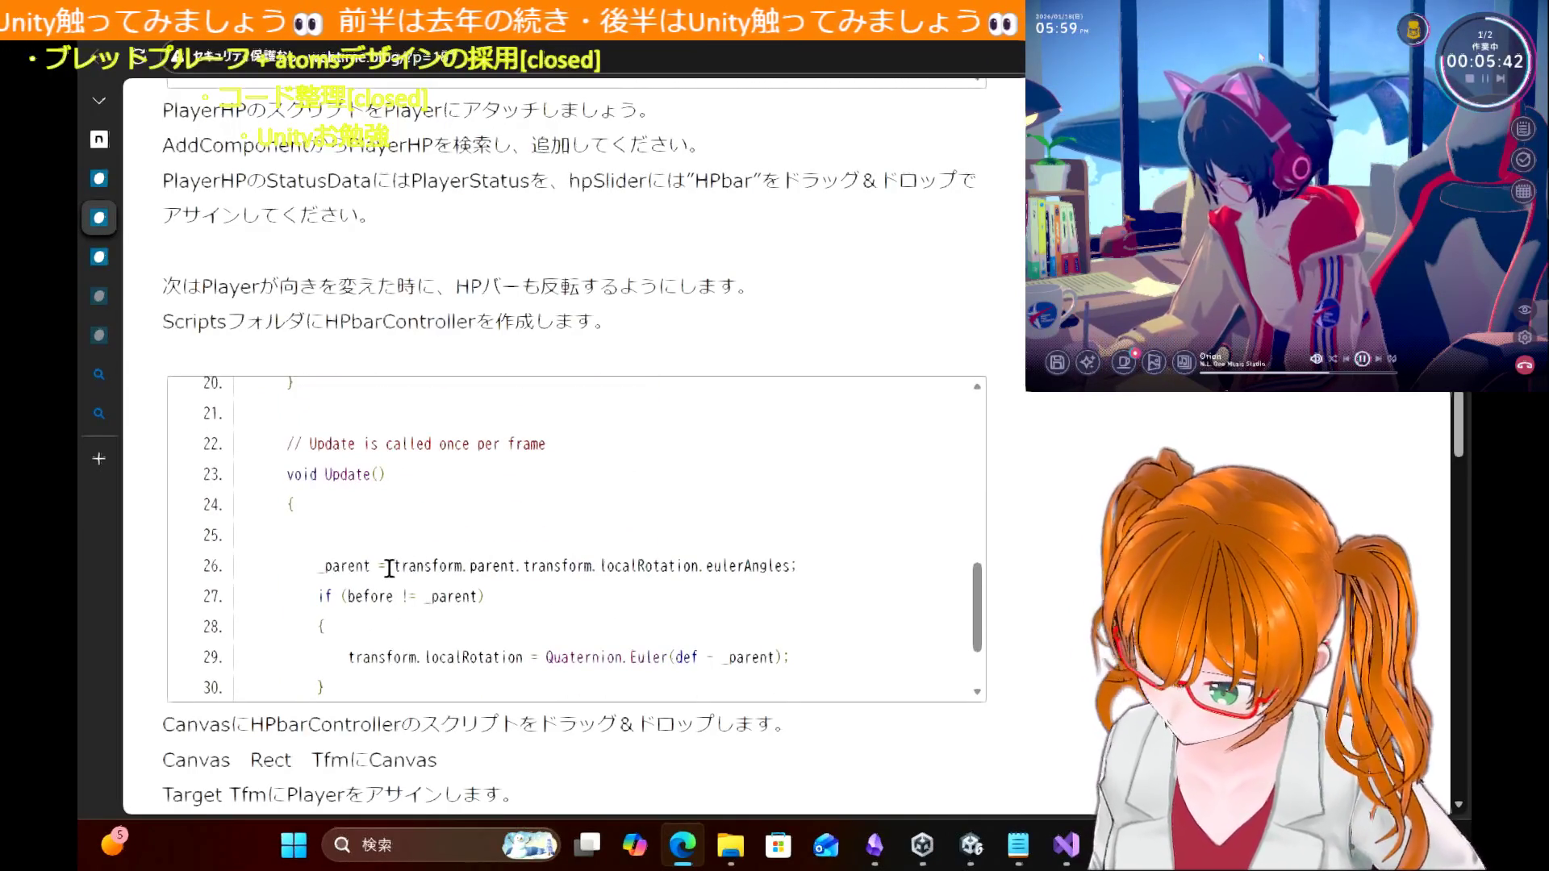
{"action": "scroll", "coordinate": [389, 569], "scroll_direction": "down", "scroll_amount": 1}
{"action": "scroll", "coordinate": [389, 568], "scroll_direction": "up", "scroll_amount": 2}
{"action": "scroll", "coordinate": [388, 569], "scroll_direction": "up", "scroll_amount": 1}
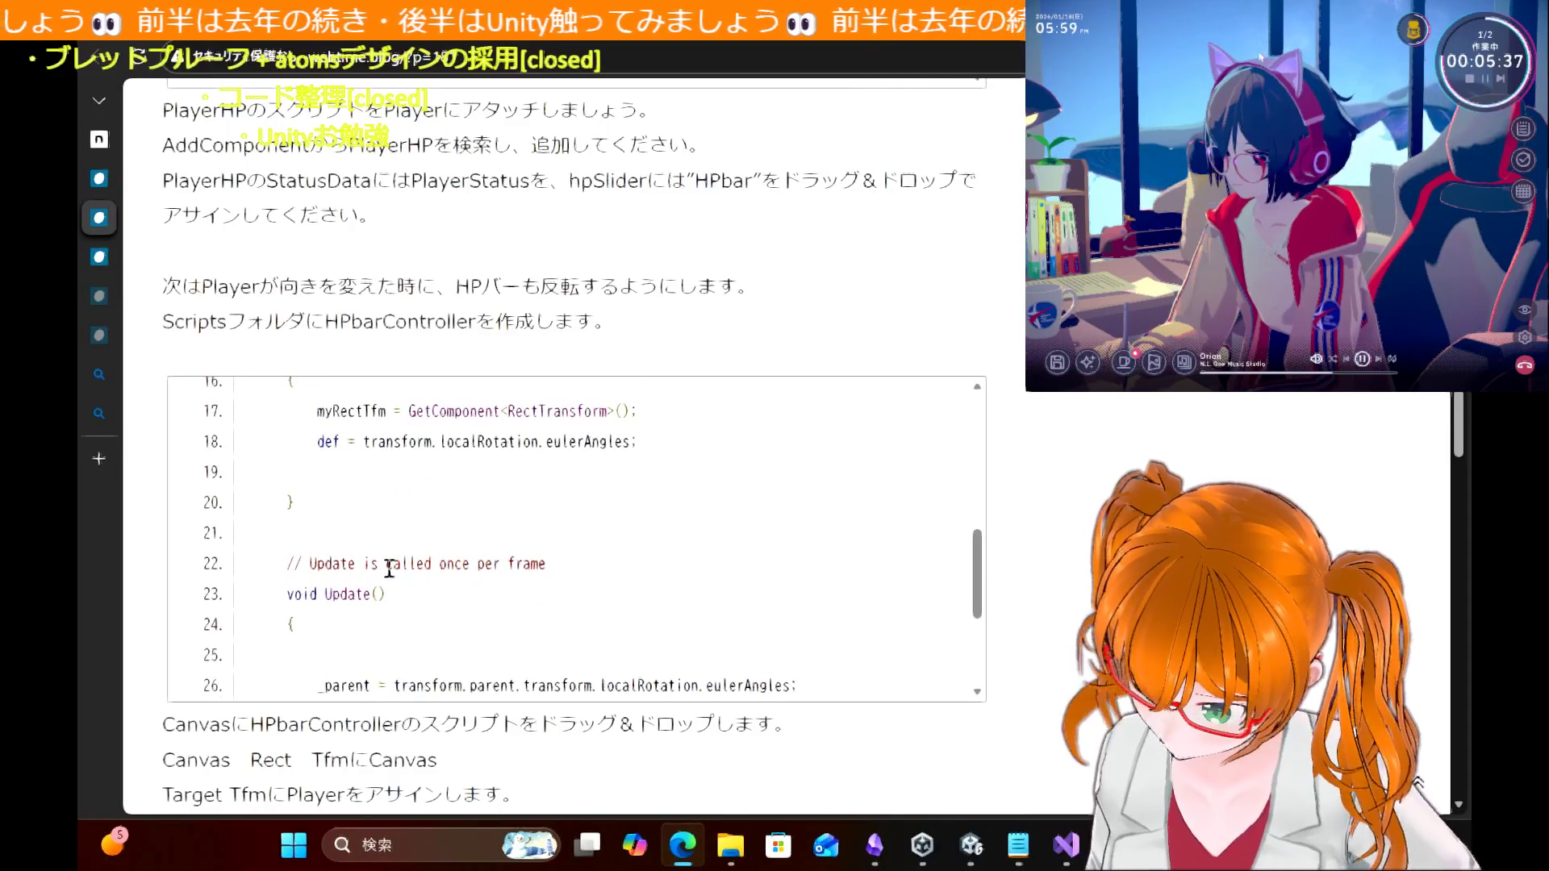
{"action": "scroll", "coordinate": [389, 568], "scroll_direction": "down", "scroll_amount": 1}
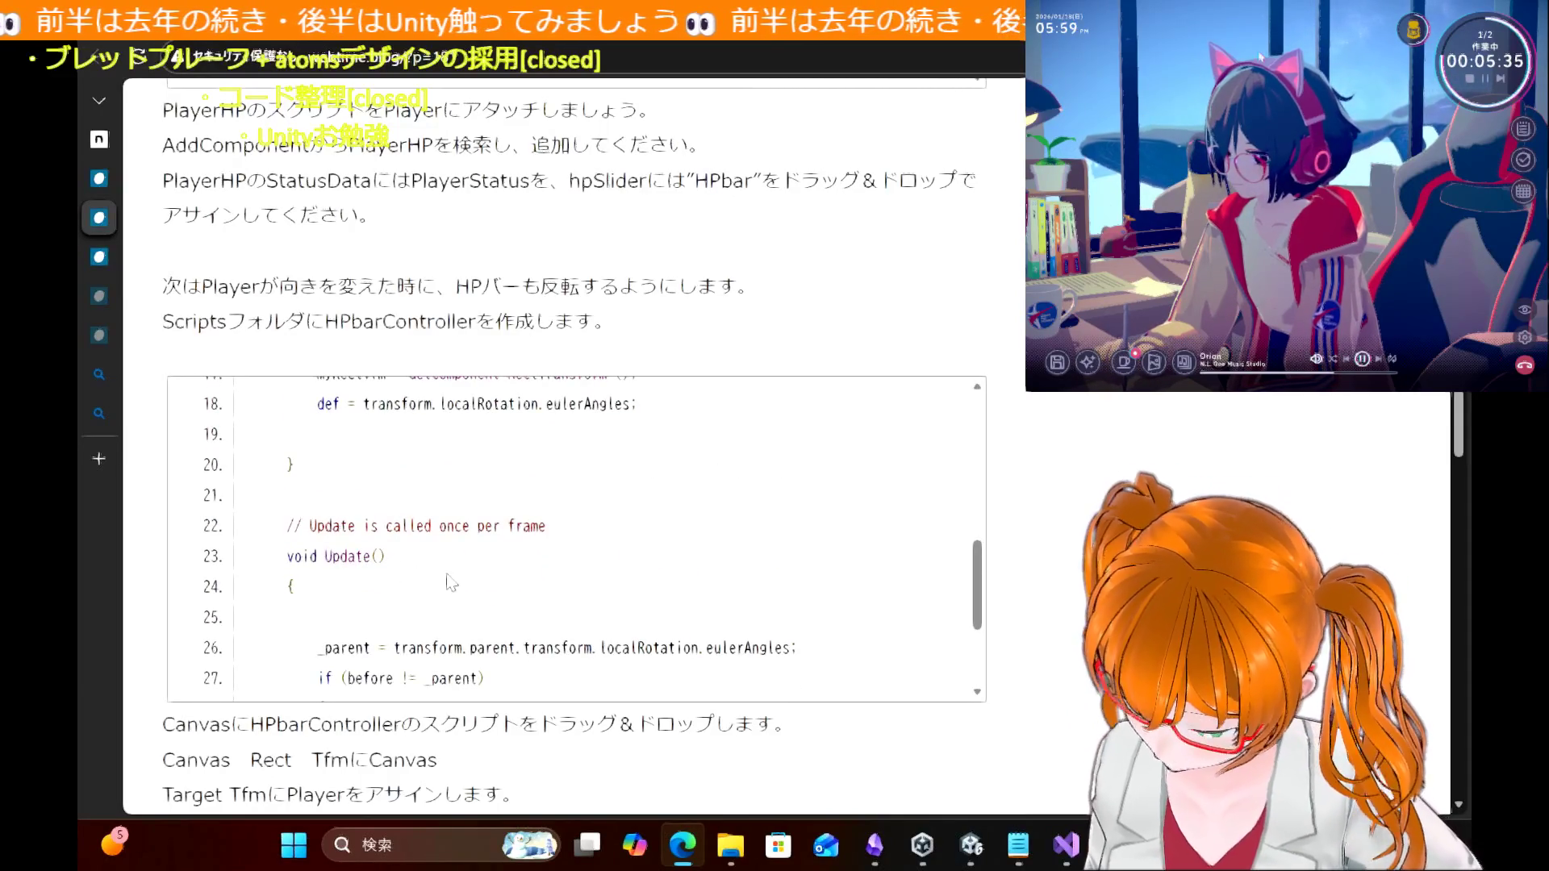
{"action": "scroll", "coordinate": [450, 581], "scroll_direction": "up", "scroll_amount": 3}
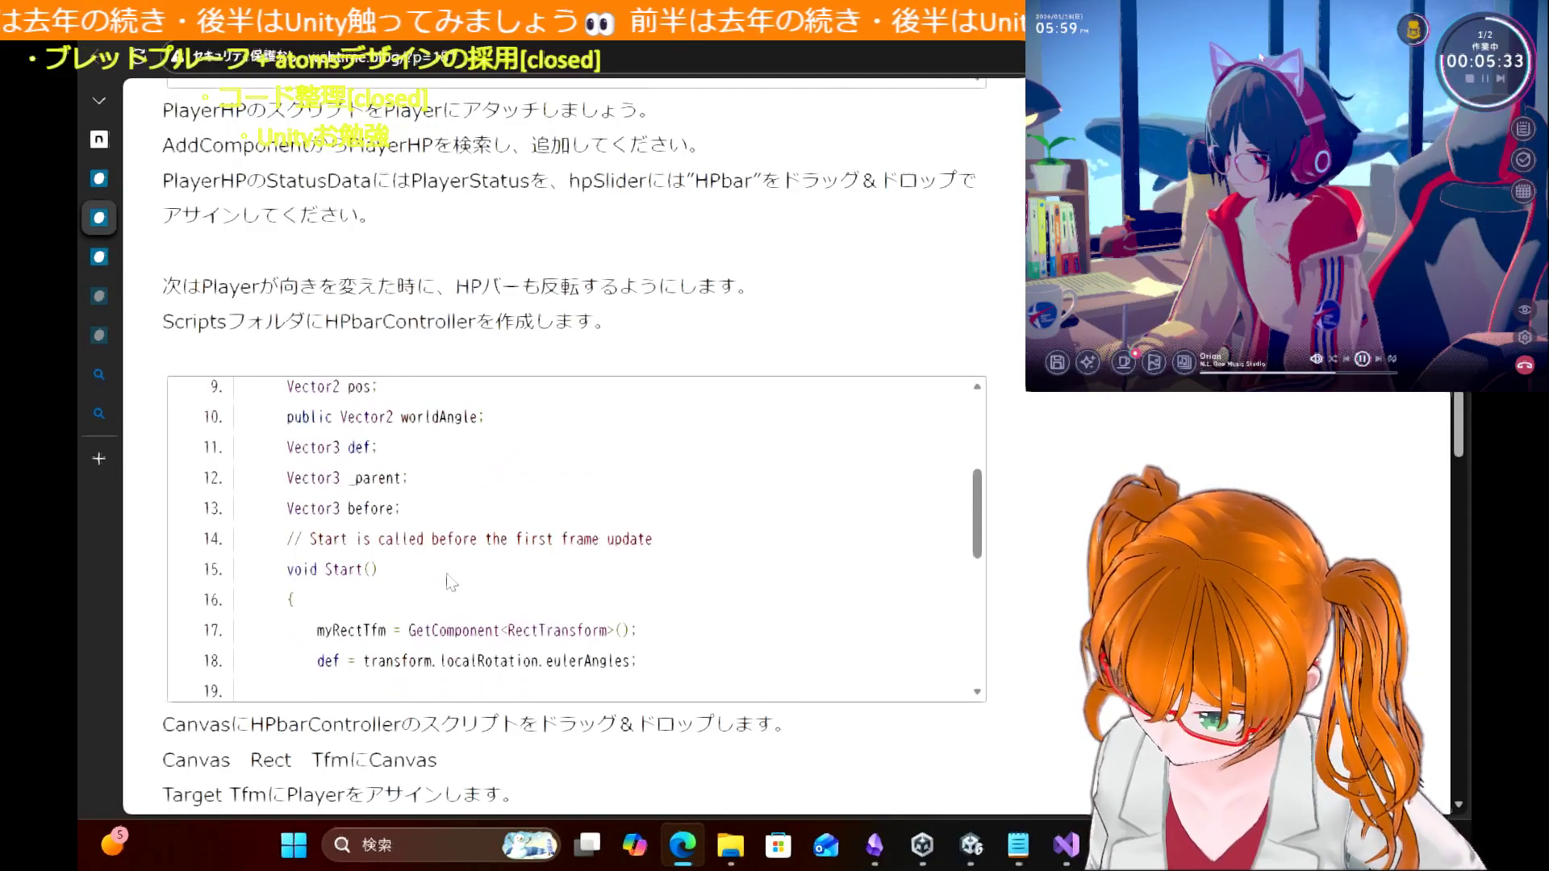
{"action": "scroll", "coordinate": [450, 581], "scroll_direction": "up", "scroll_amount": 3}
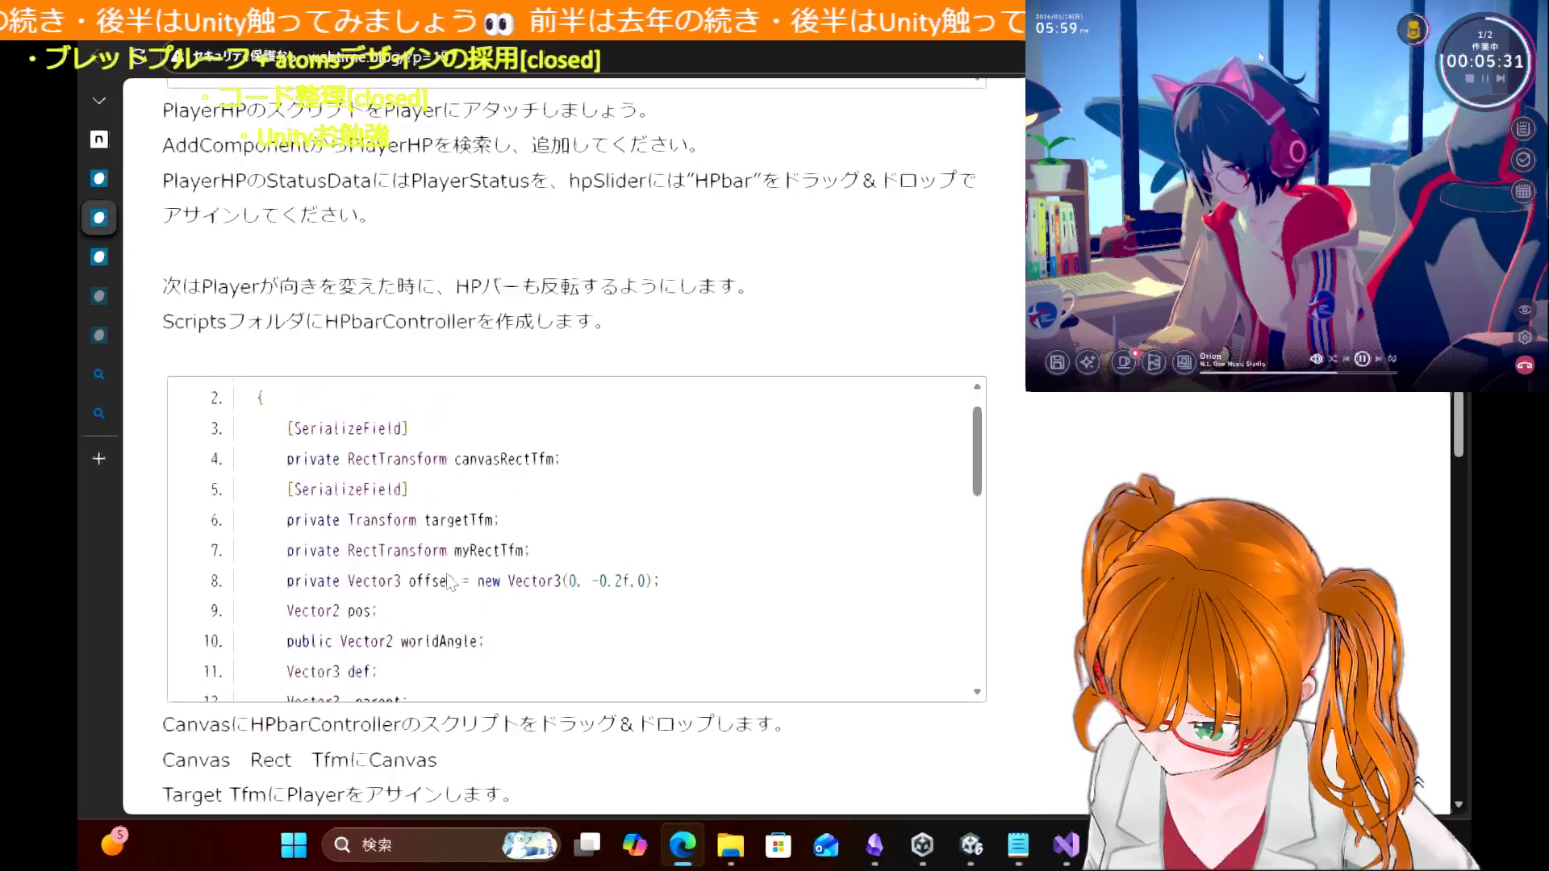
{"action": "left_click", "coordinate": [972, 845]}
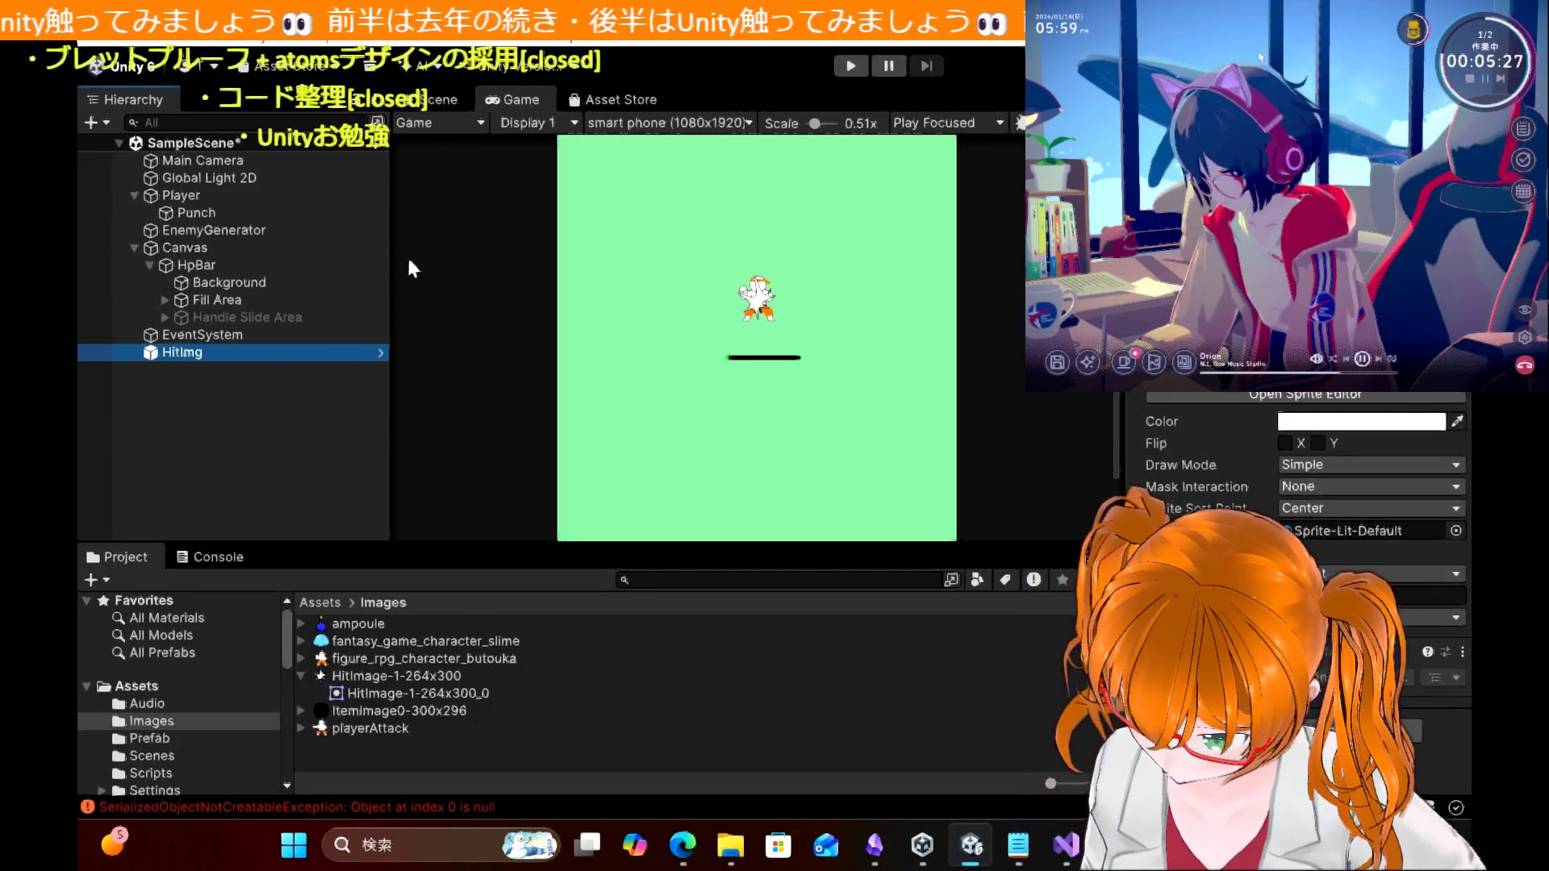
Step: Inspect the Player's components, including Player HP linked to PlayerStatus and HpBar
{"action": "left_click", "coordinate": [210, 195]}
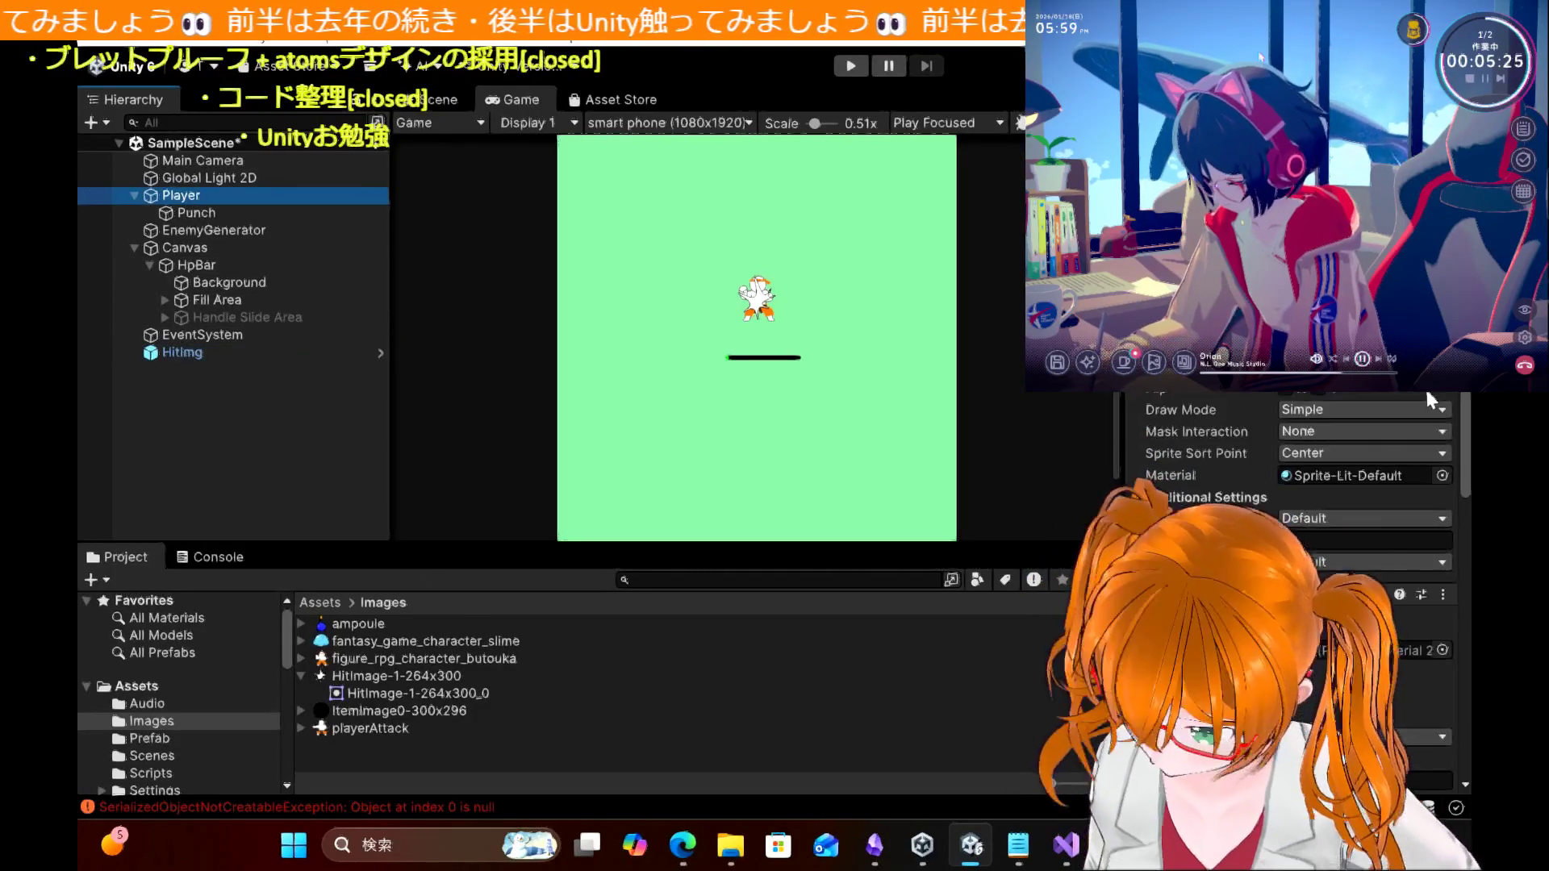
{"action": "scroll", "coordinate": [1291, 605], "scroll_direction": "down", "scroll_amount": 10}
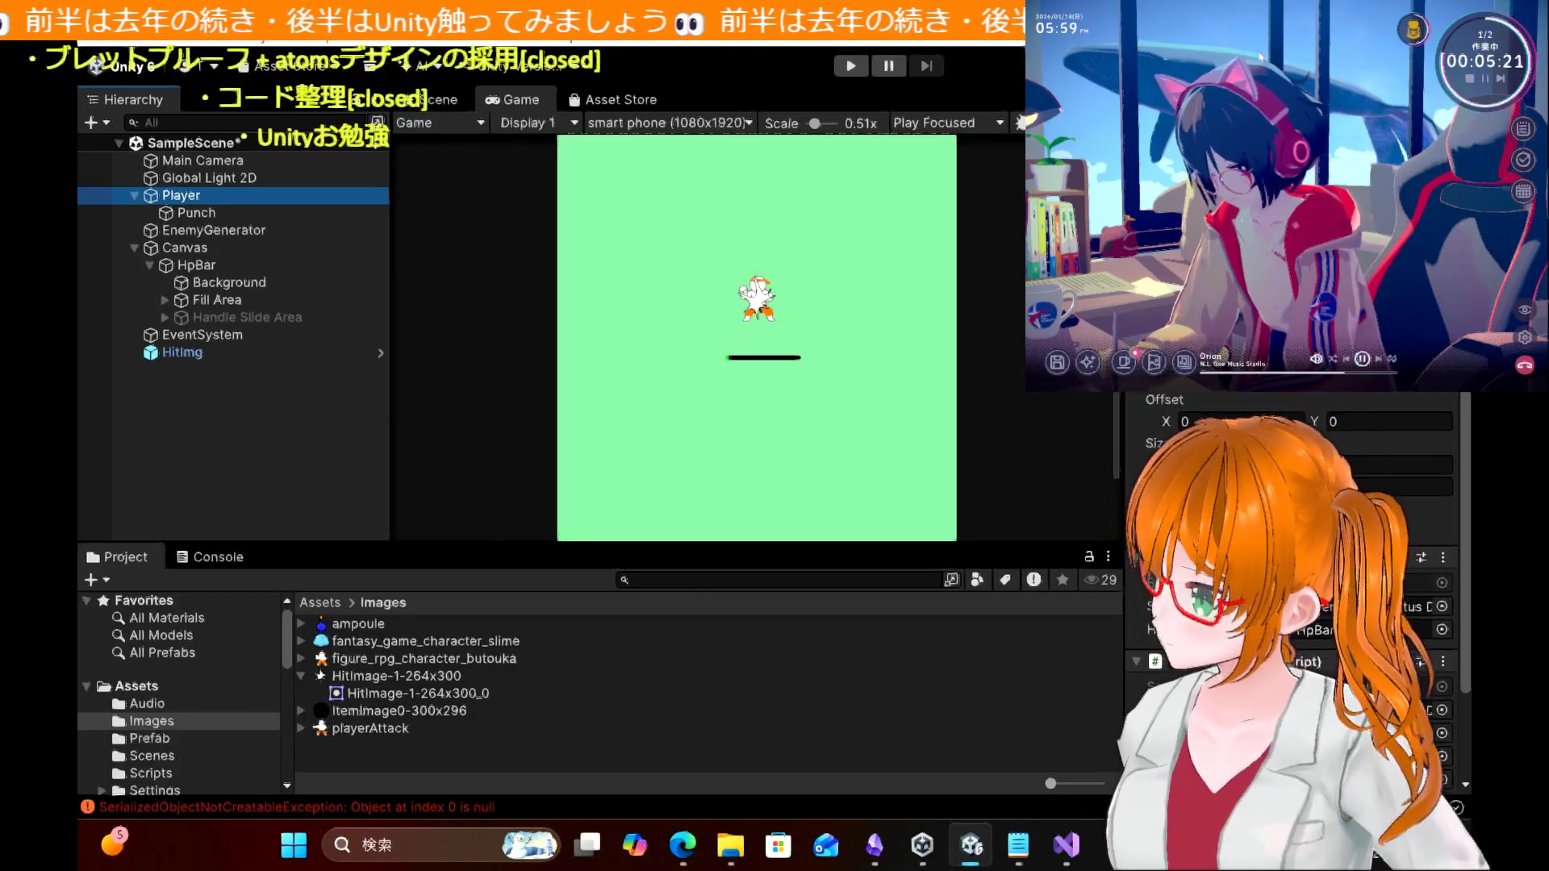
{"action": "scroll", "coordinate": [1290, 605], "scroll_direction": "down", "scroll_amount": 4}
{"action": "scroll", "coordinate": [1291, 605], "scroll_direction": "up", "scroll_amount": 4}
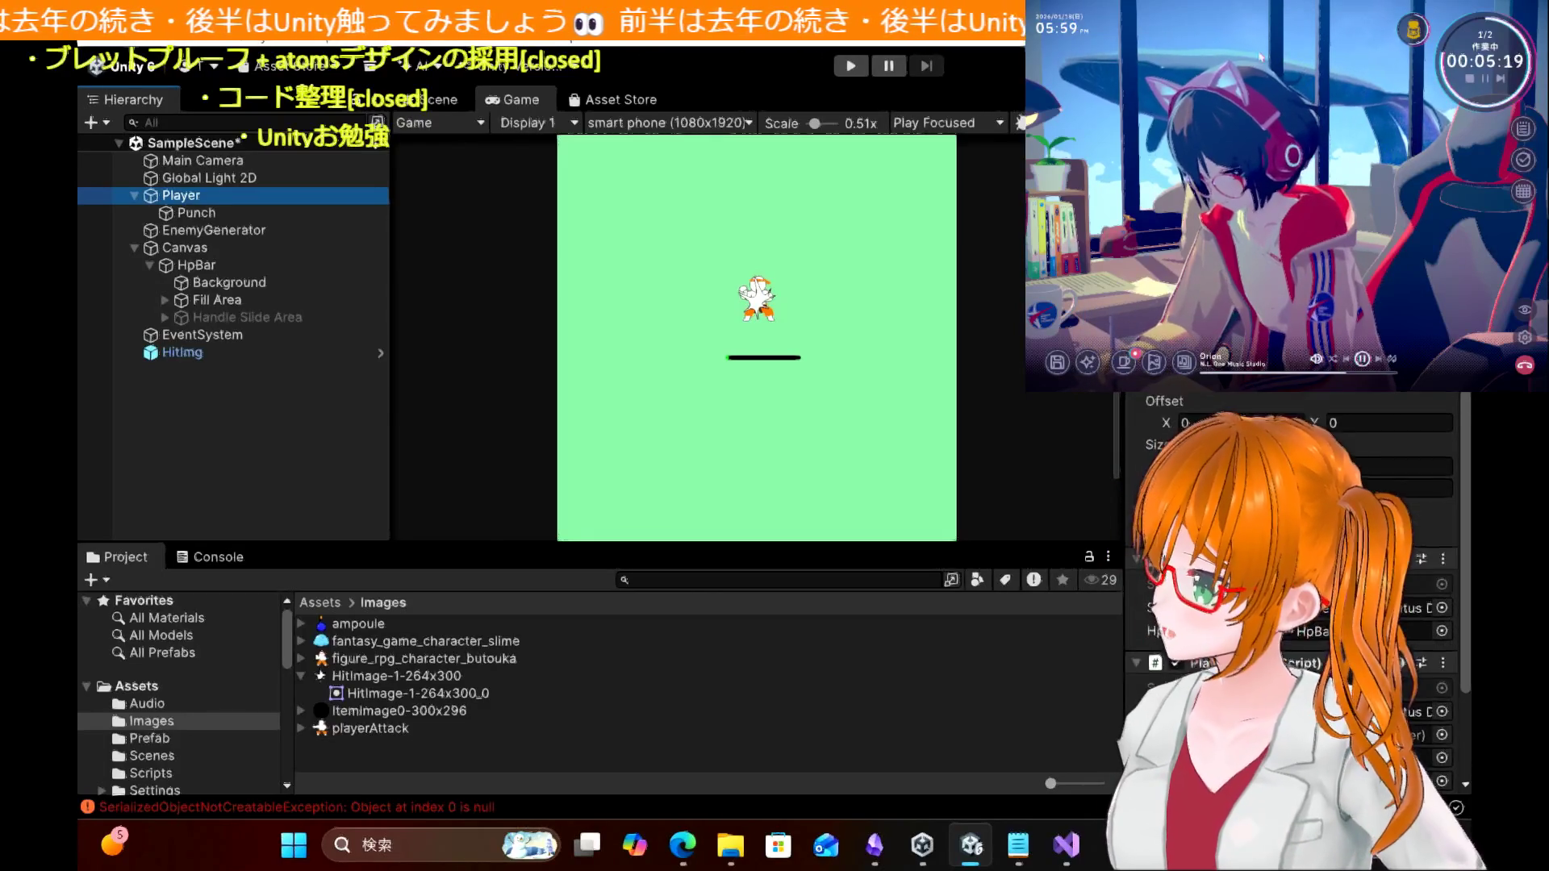
{"action": "scroll", "coordinate": [1290, 605], "scroll_direction": "up", "scroll_amount": 4}
{"action": "scroll", "coordinate": [1290, 605], "scroll_direction": "down", "scroll_amount": 5}
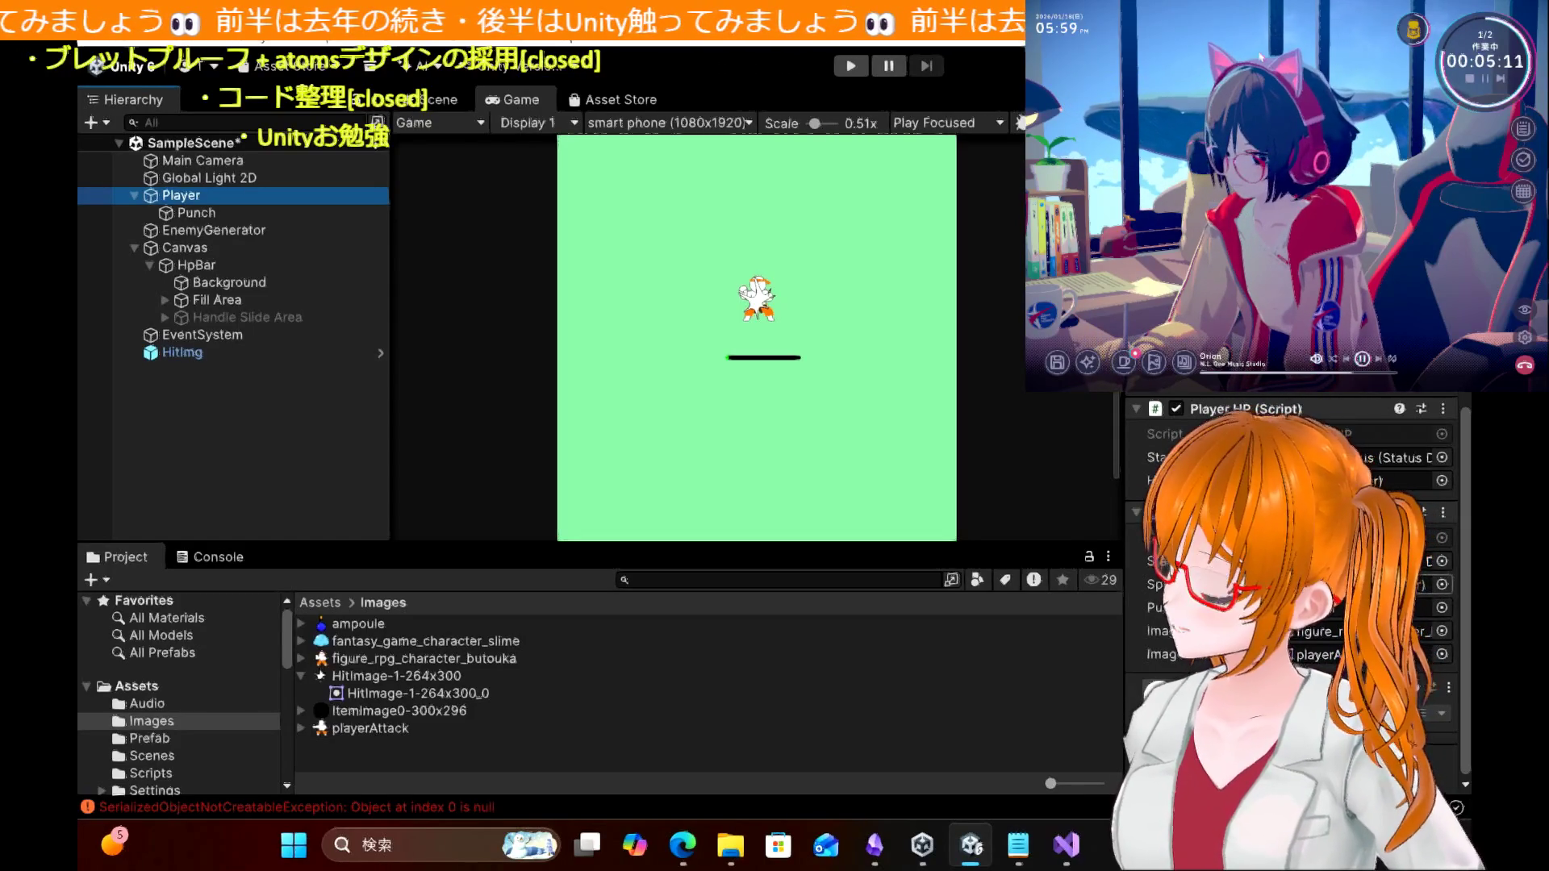
{"action": "left_click", "coordinate": [1371, 584]}
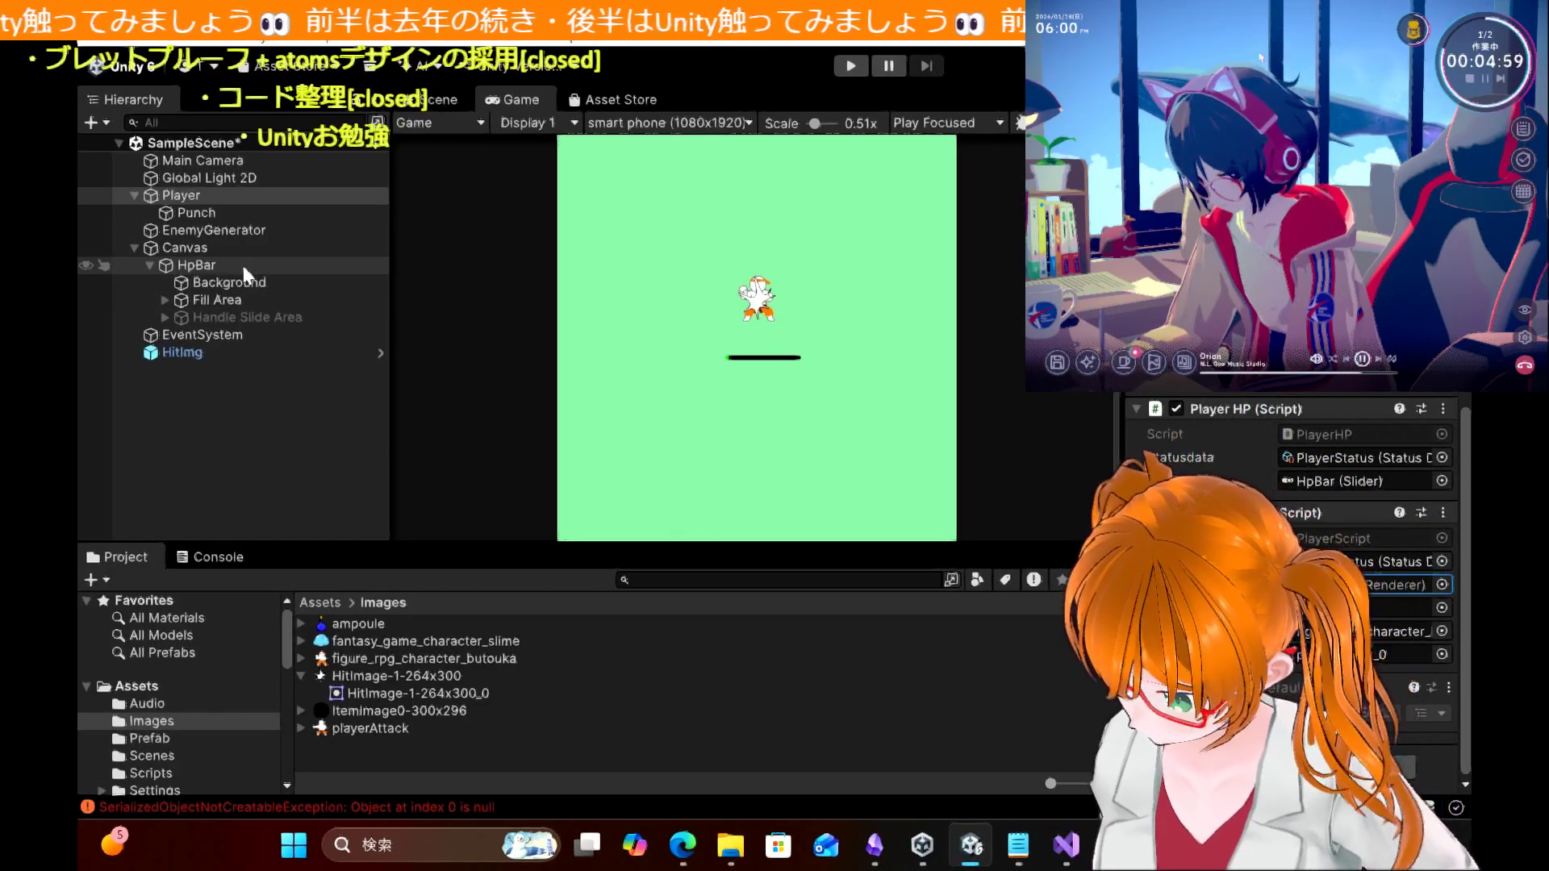
Step: Inspect the Canvas's components, then return to the Edge tutorial
{"action": "left_click", "coordinate": [234, 248]}
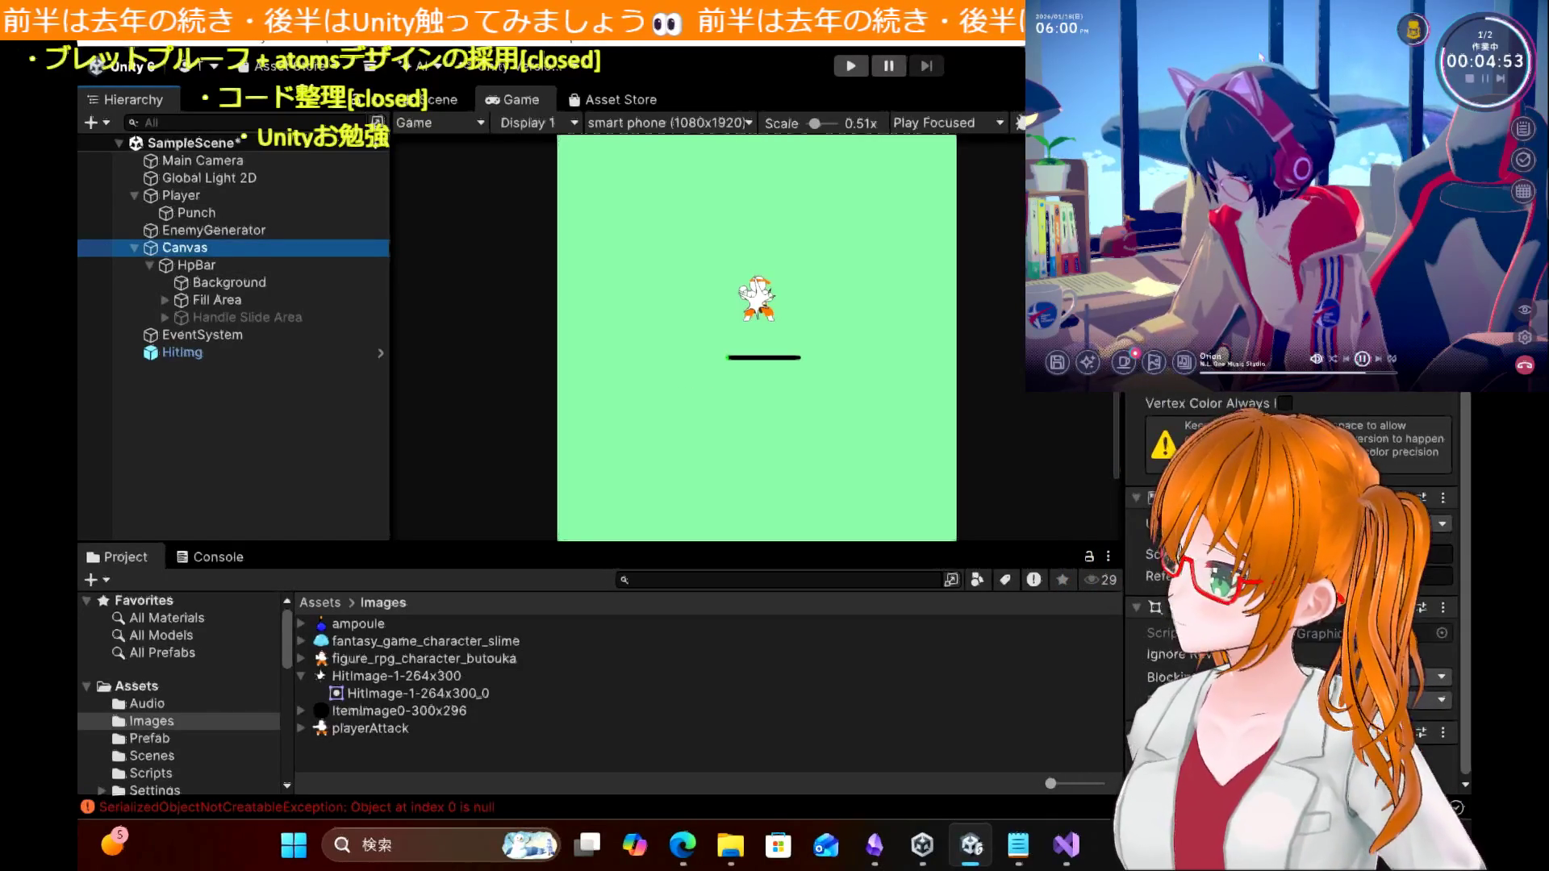
{"action": "scroll", "coordinate": [1291, 597], "scroll_direction": "down", "scroll_amount": 3}
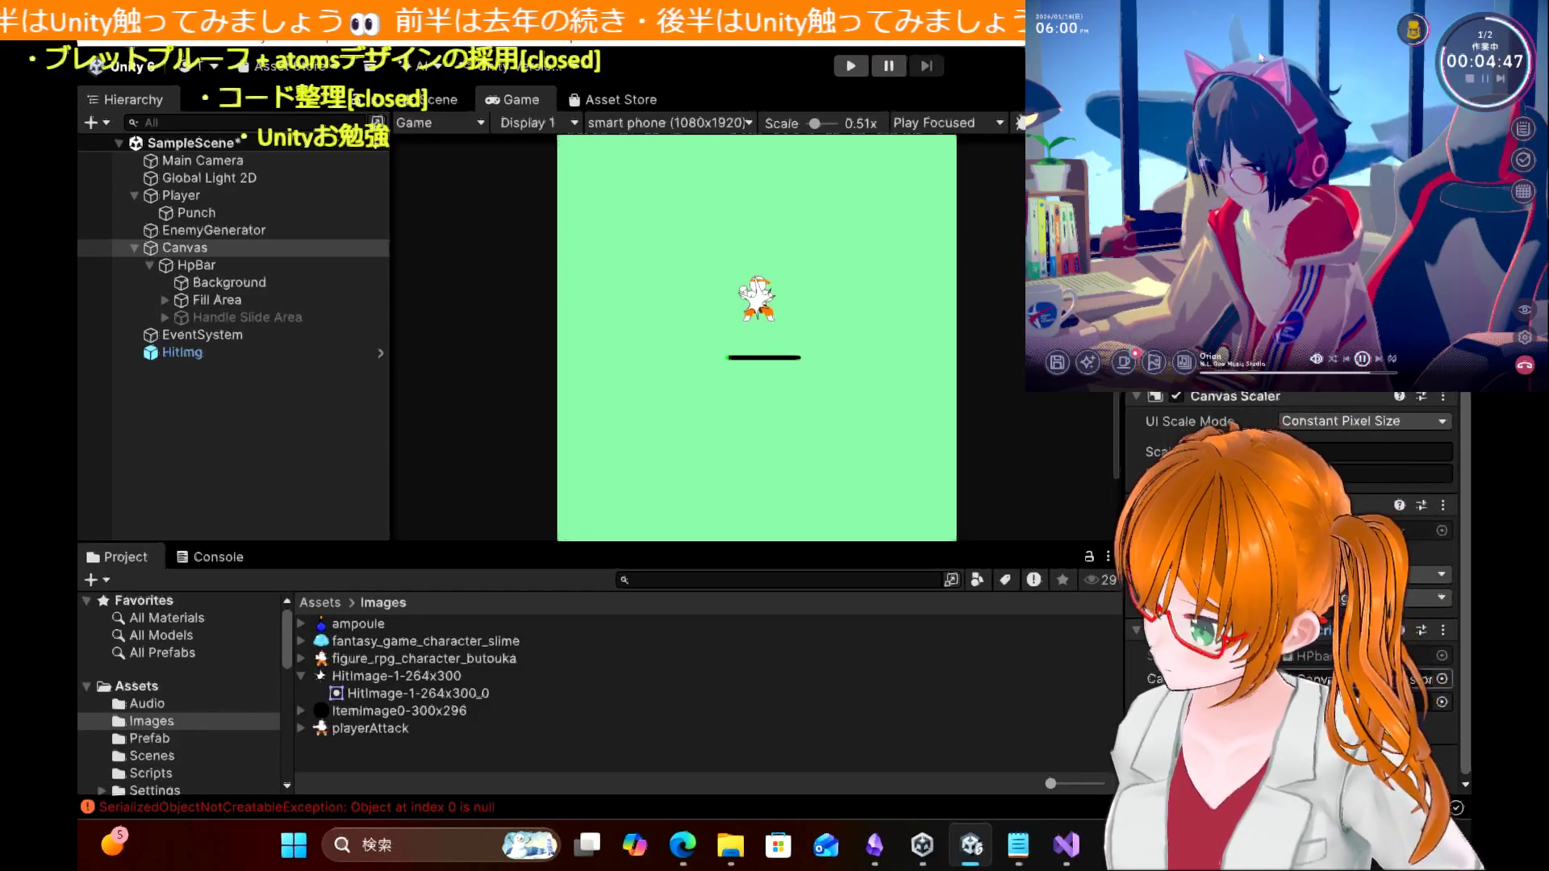
{"action": "left_click", "coordinate": [683, 847]}
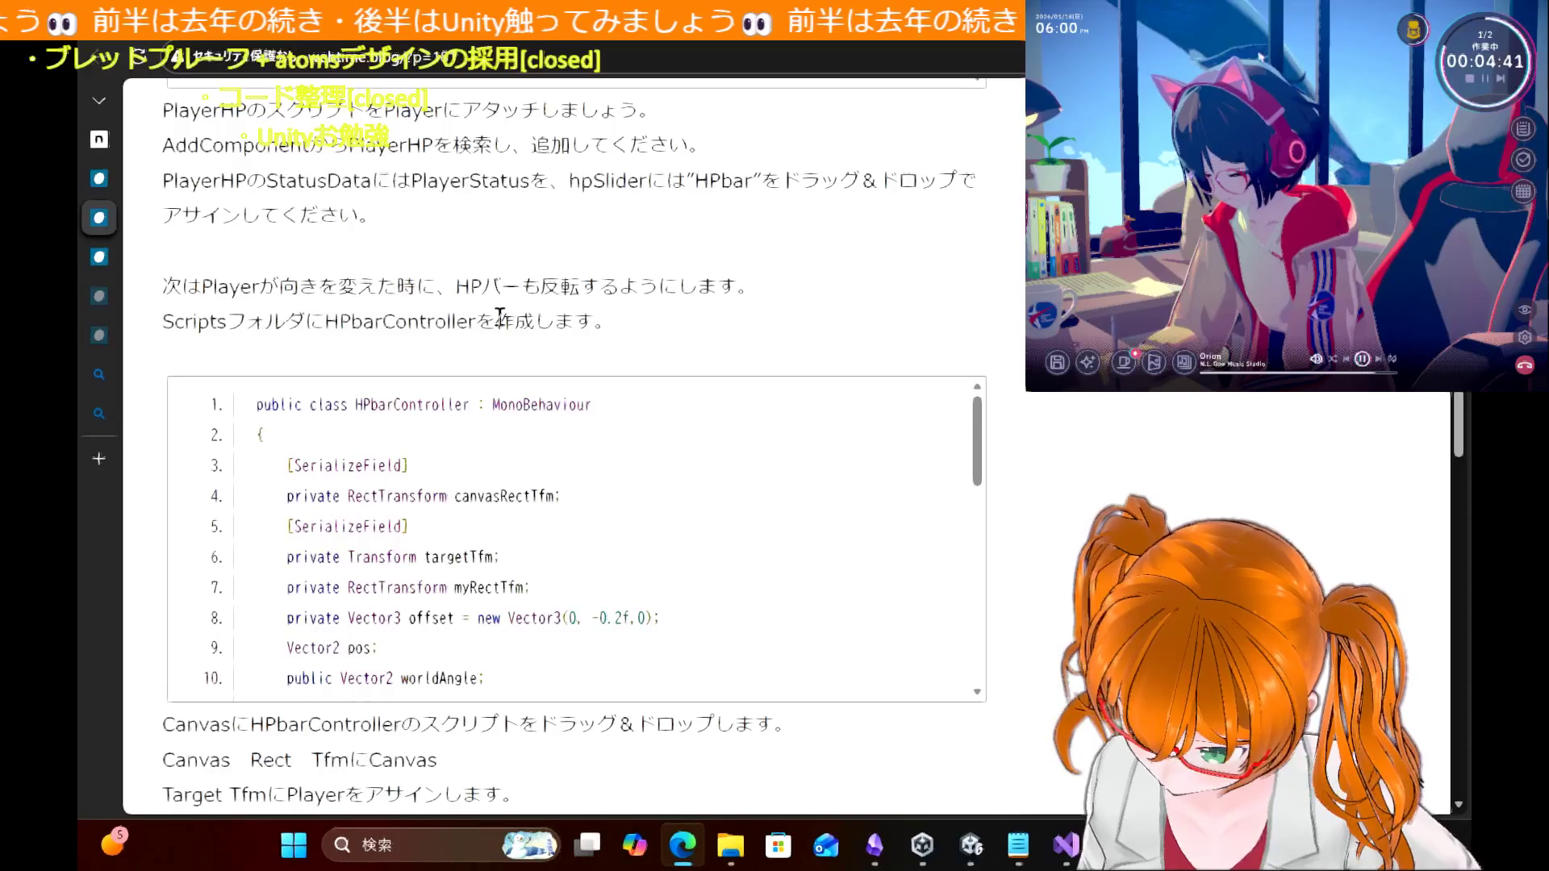
Step: Read HPbarController down to line 33's Update rotation code, then switch to Visual Studio
{"action": "scroll", "coordinate": [1065, 424], "scroll_direction": "down", "scroll_amount": 2}
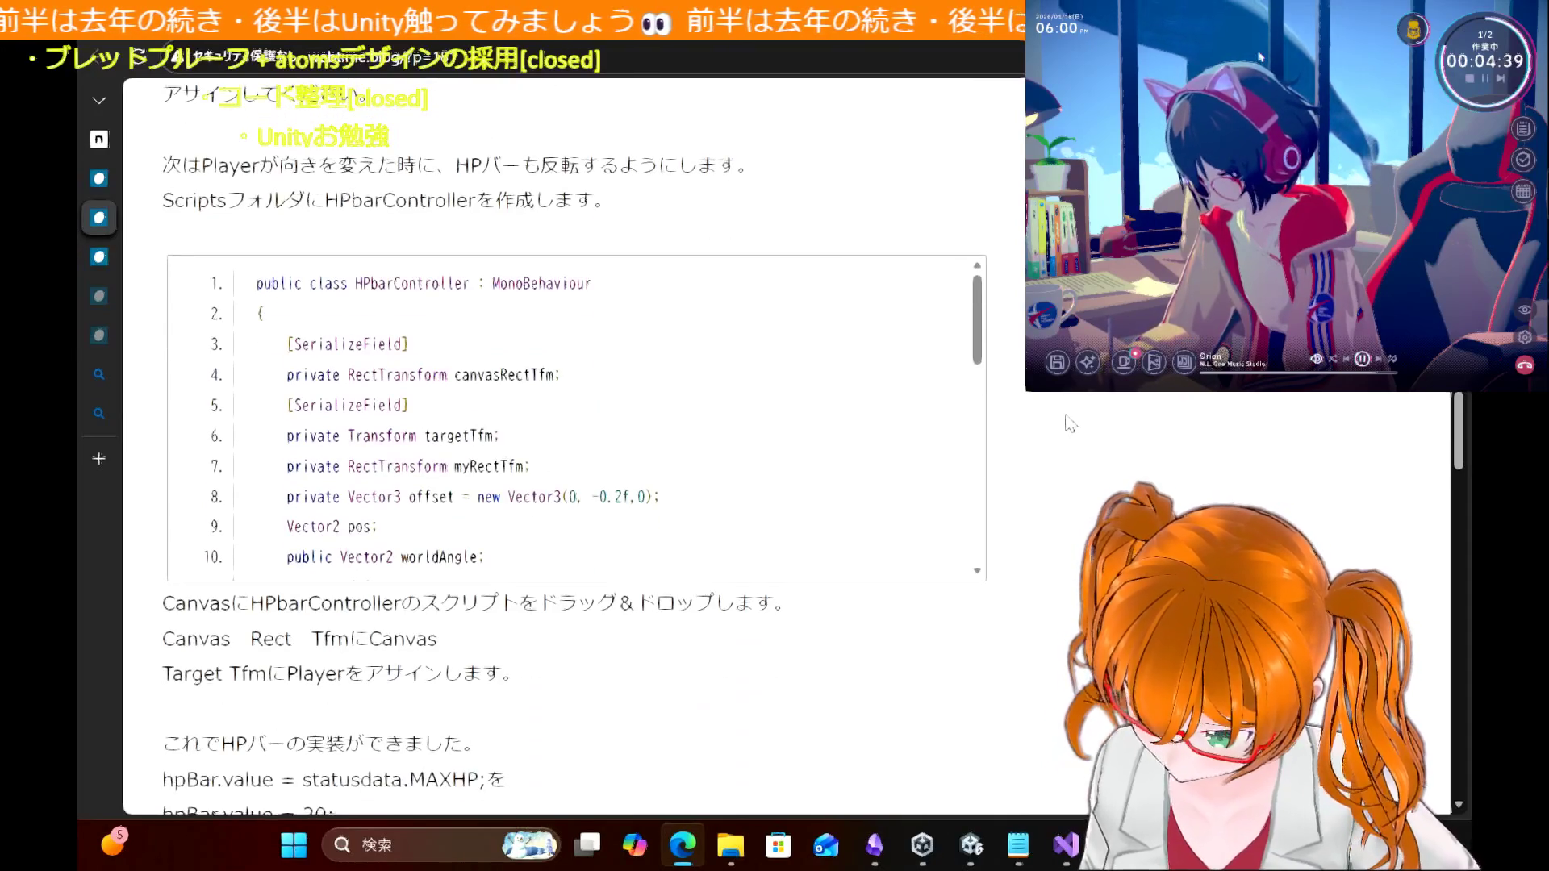
{"action": "scroll", "coordinate": [607, 460], "scroll_direction": "down", "scroll_amount": 3}
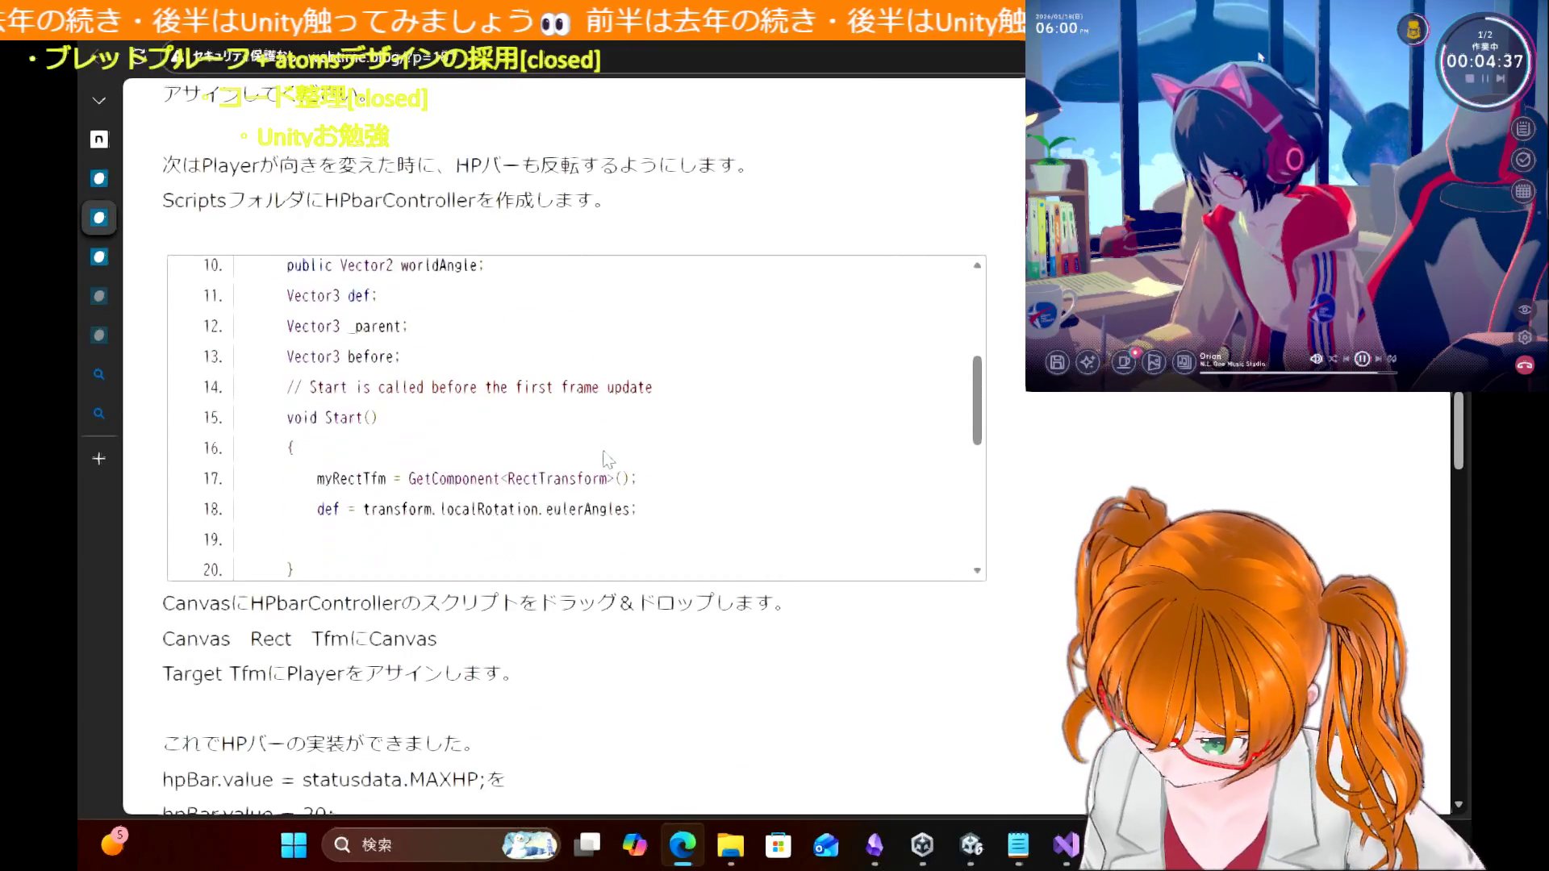
{"action": "scroll", "coordinate": [606, 460], "scroll_direction": "down", "scroll_amount": 1}
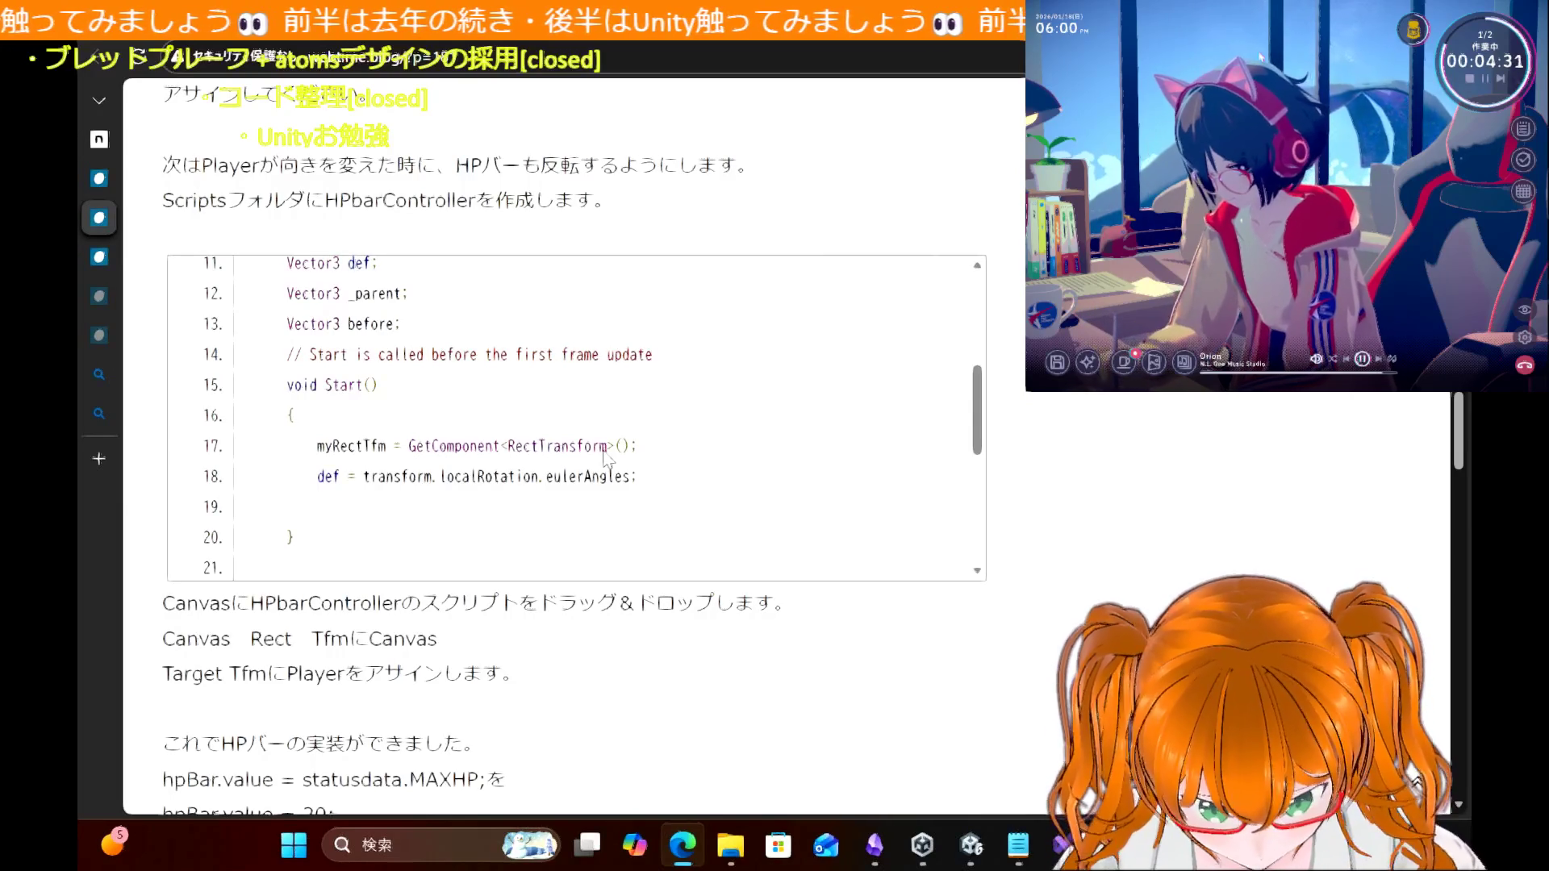
{"action": "scroll", "coordinate": [606, 458], "scroll_direction": "down", "scroll_amount": 1}
{"action": "scroll", "coordinate": [607, 459], "scroll_direction": "down", "scroll_amount": 1}
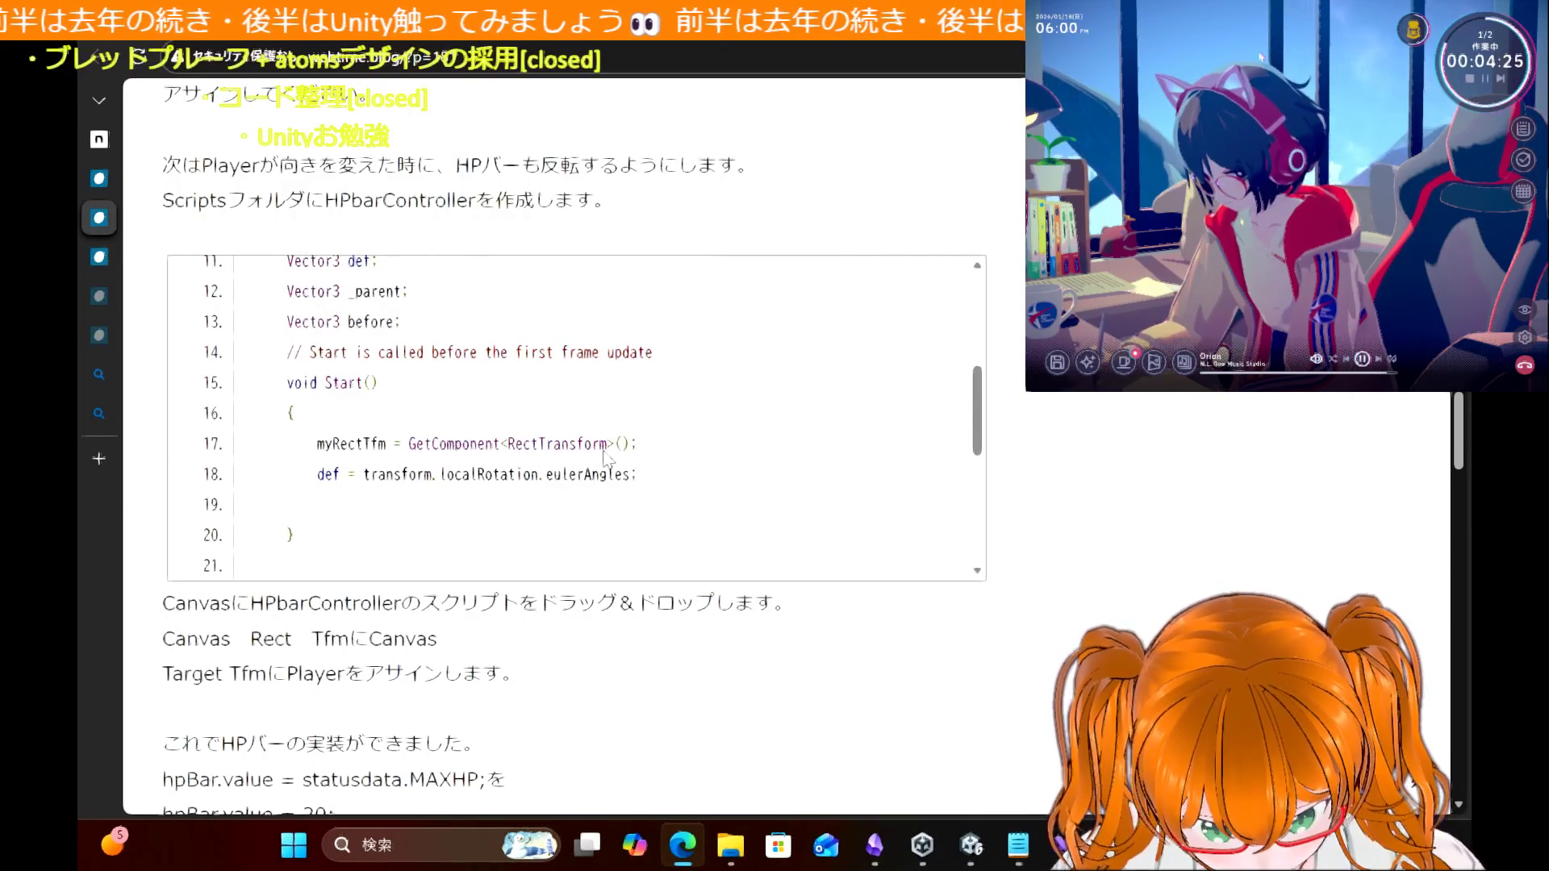
{"action": "scroll", "coordinate": [606, 458], "scroll_direction": "down", "scroll_amount": 1}
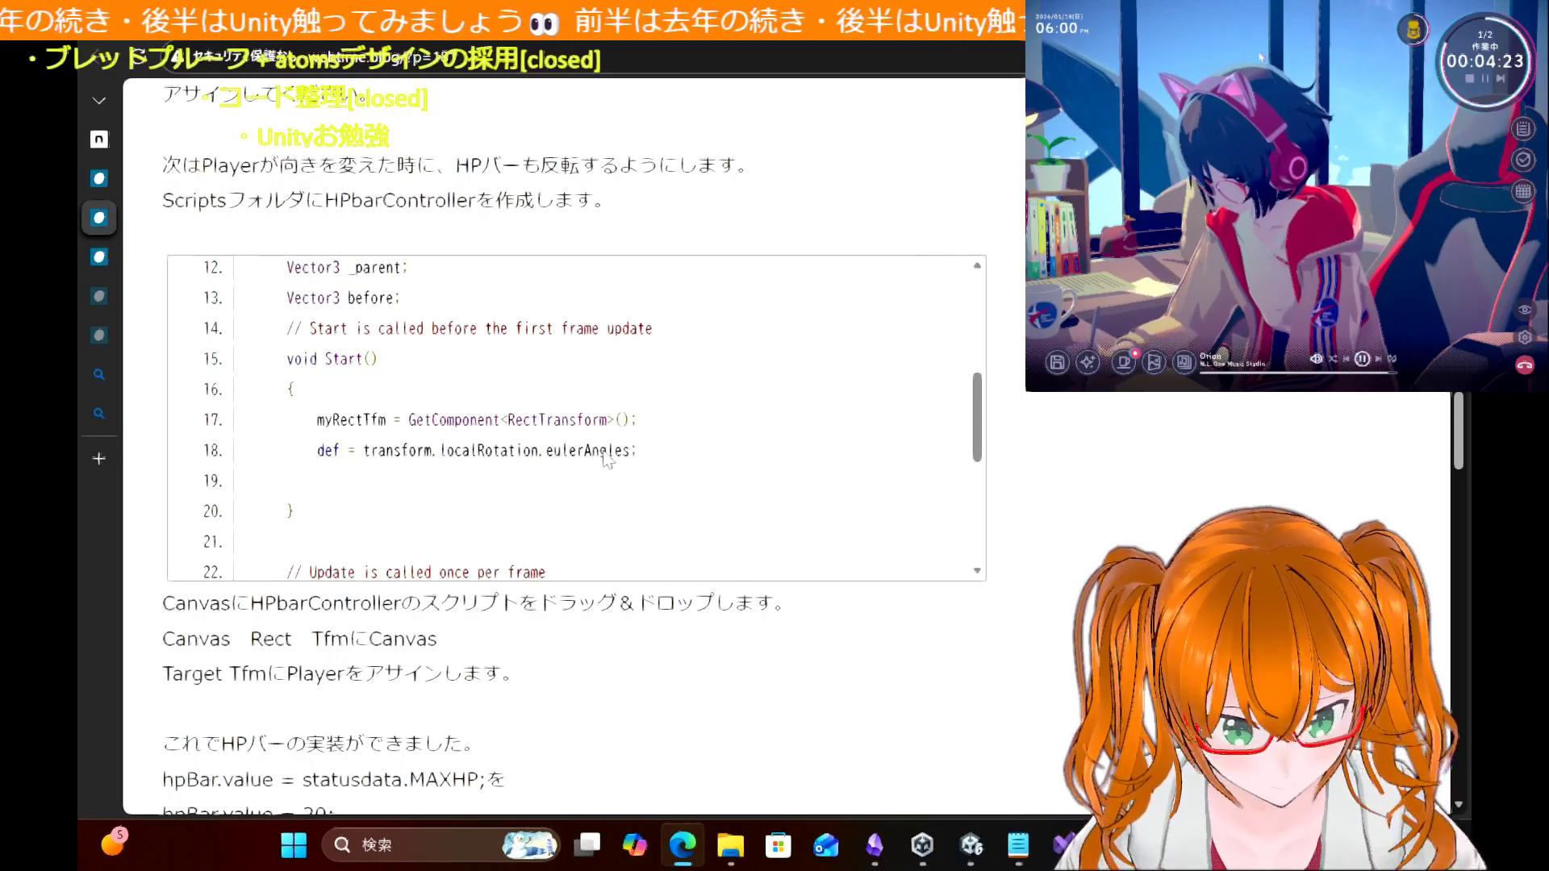
{"action": "scroll", "coordinate": [606, 458], "scroll_direction": "down", "scroll_amount": 3}
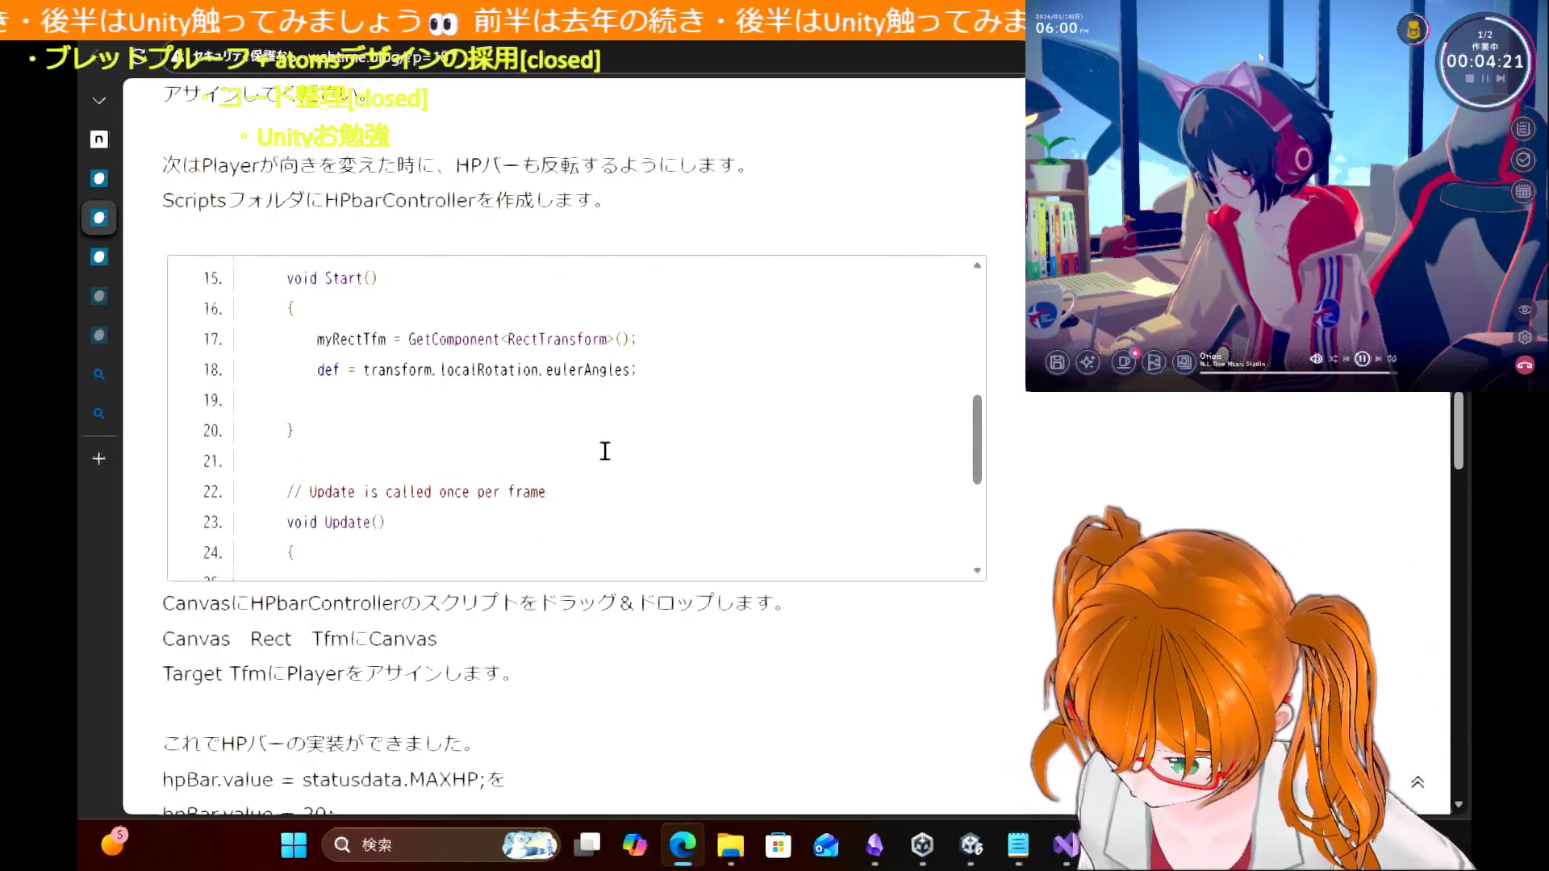
{"action": "scroll", "coordinate": [607, 458], "scroll_direction": "down", "scroll_amount": 7}
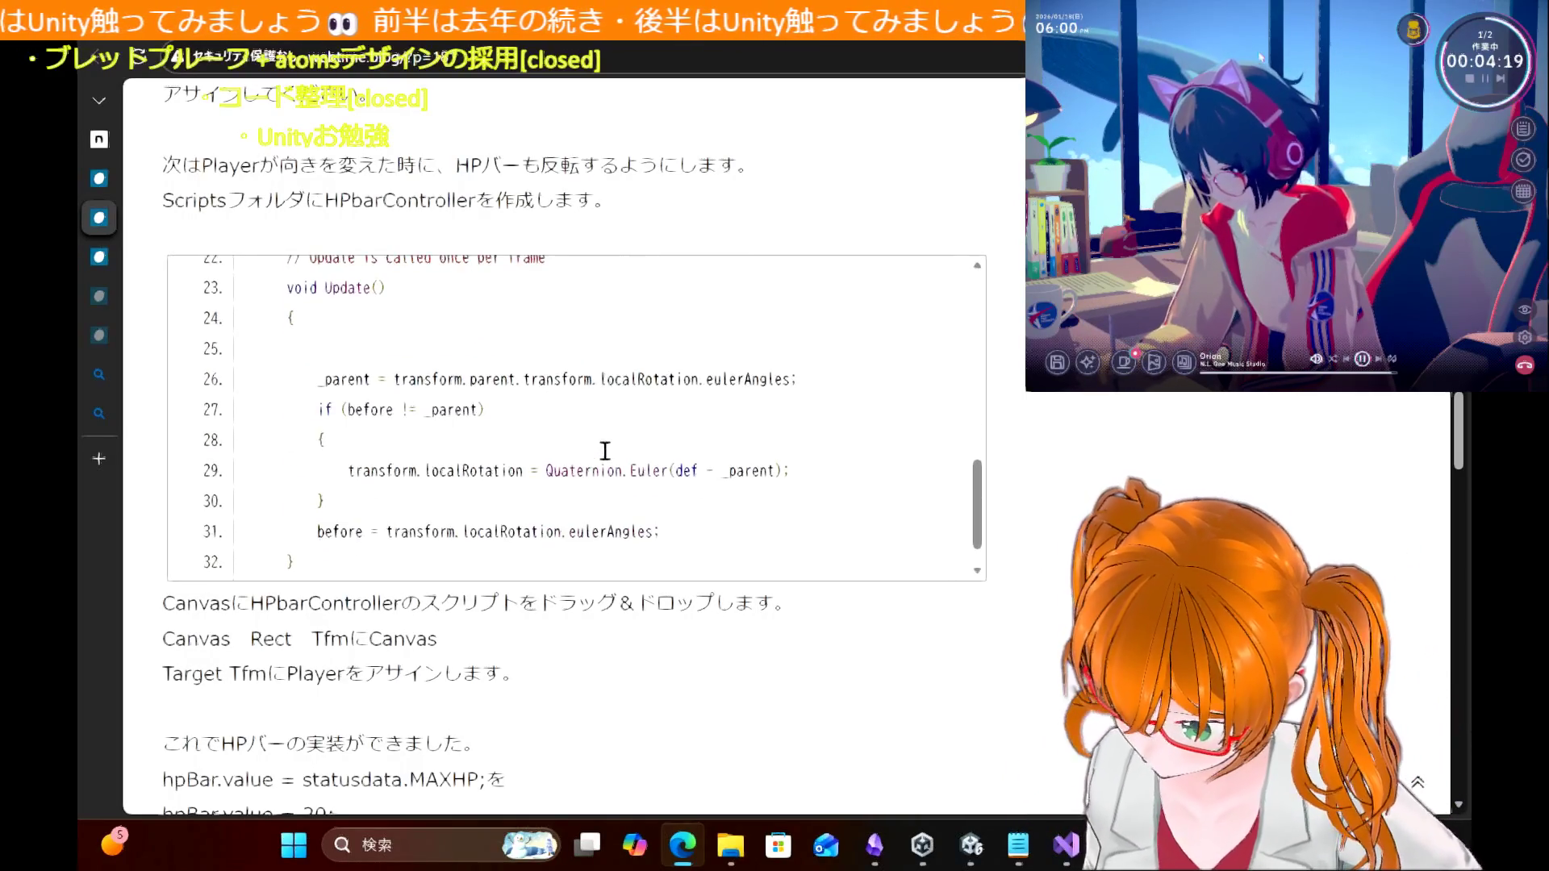
{"action": "scroll", "coordinate": [605, 451], "scroll_direction": "down", "scroll_amount": 1}
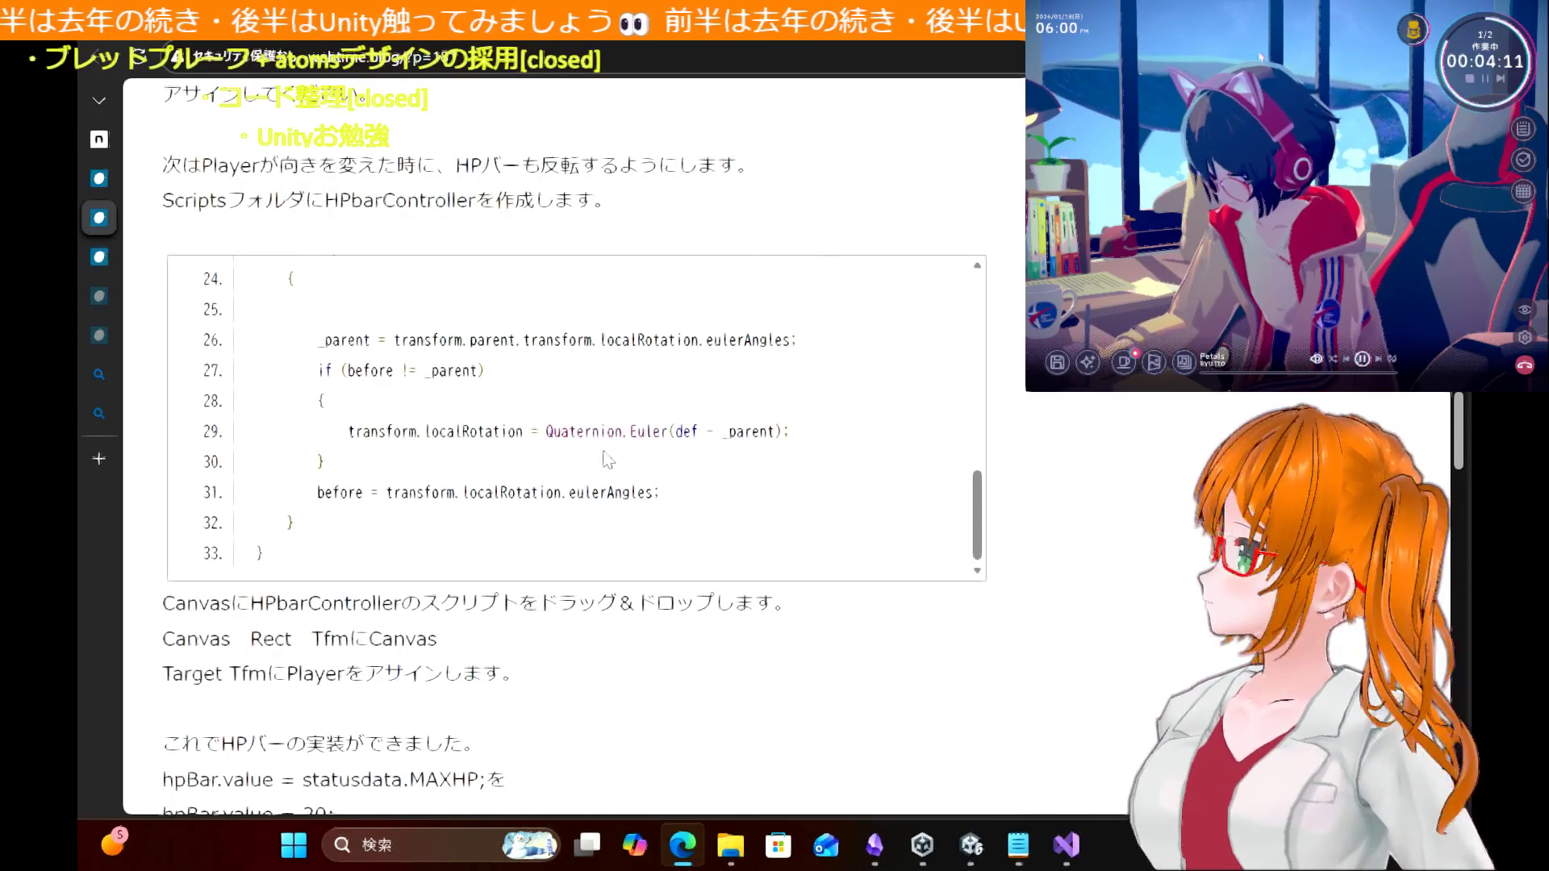
{"action": "mouse_move", "coordinate": [973, 850]}
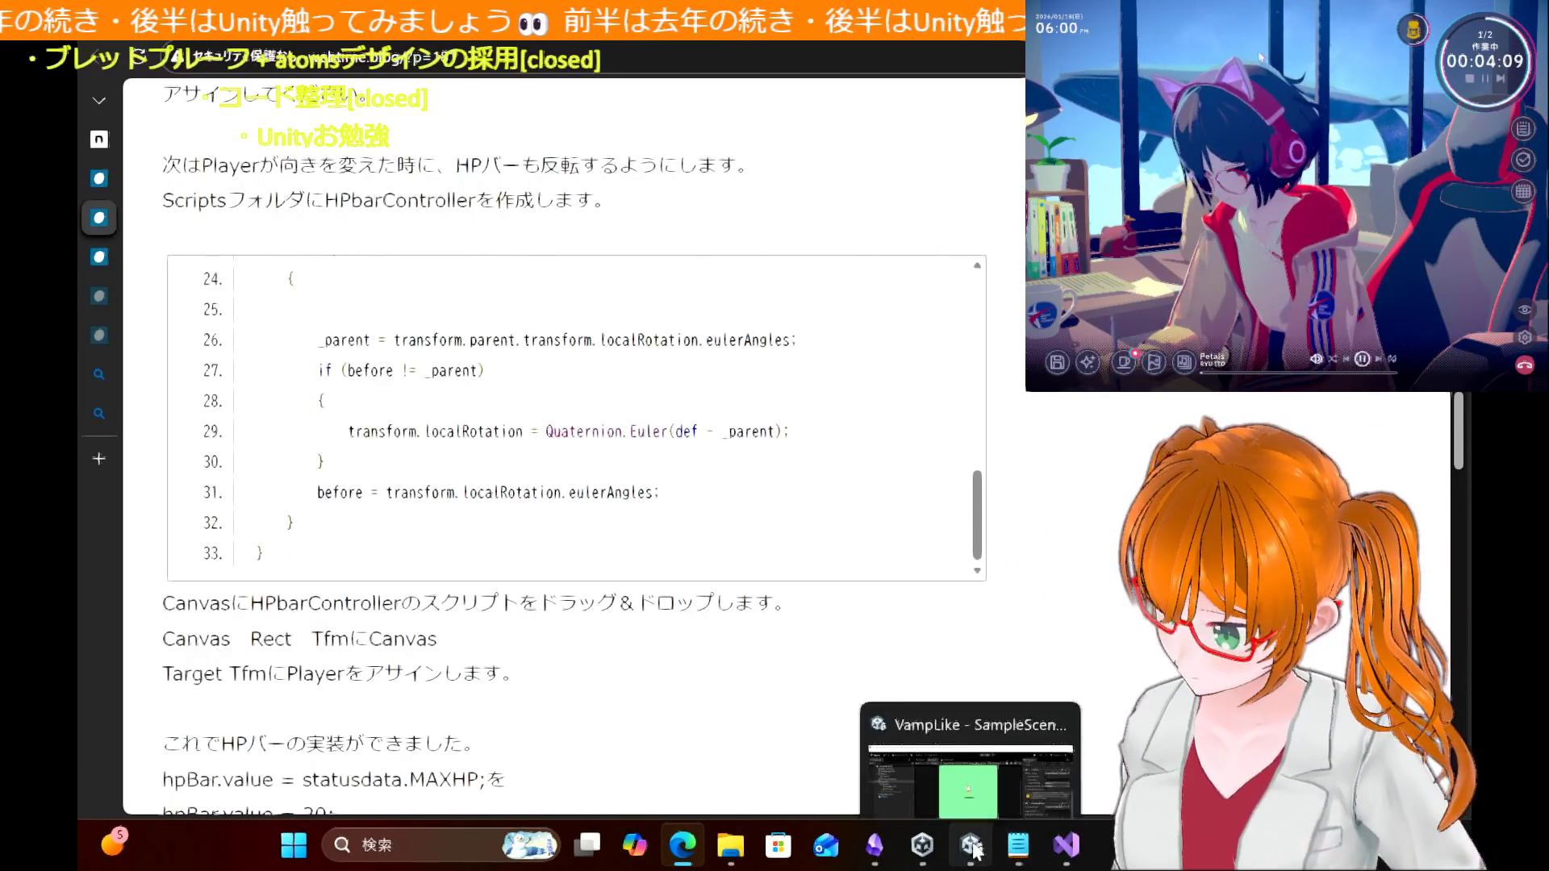
{"action": "mouse_move", "coordinate": [1058, 847]}
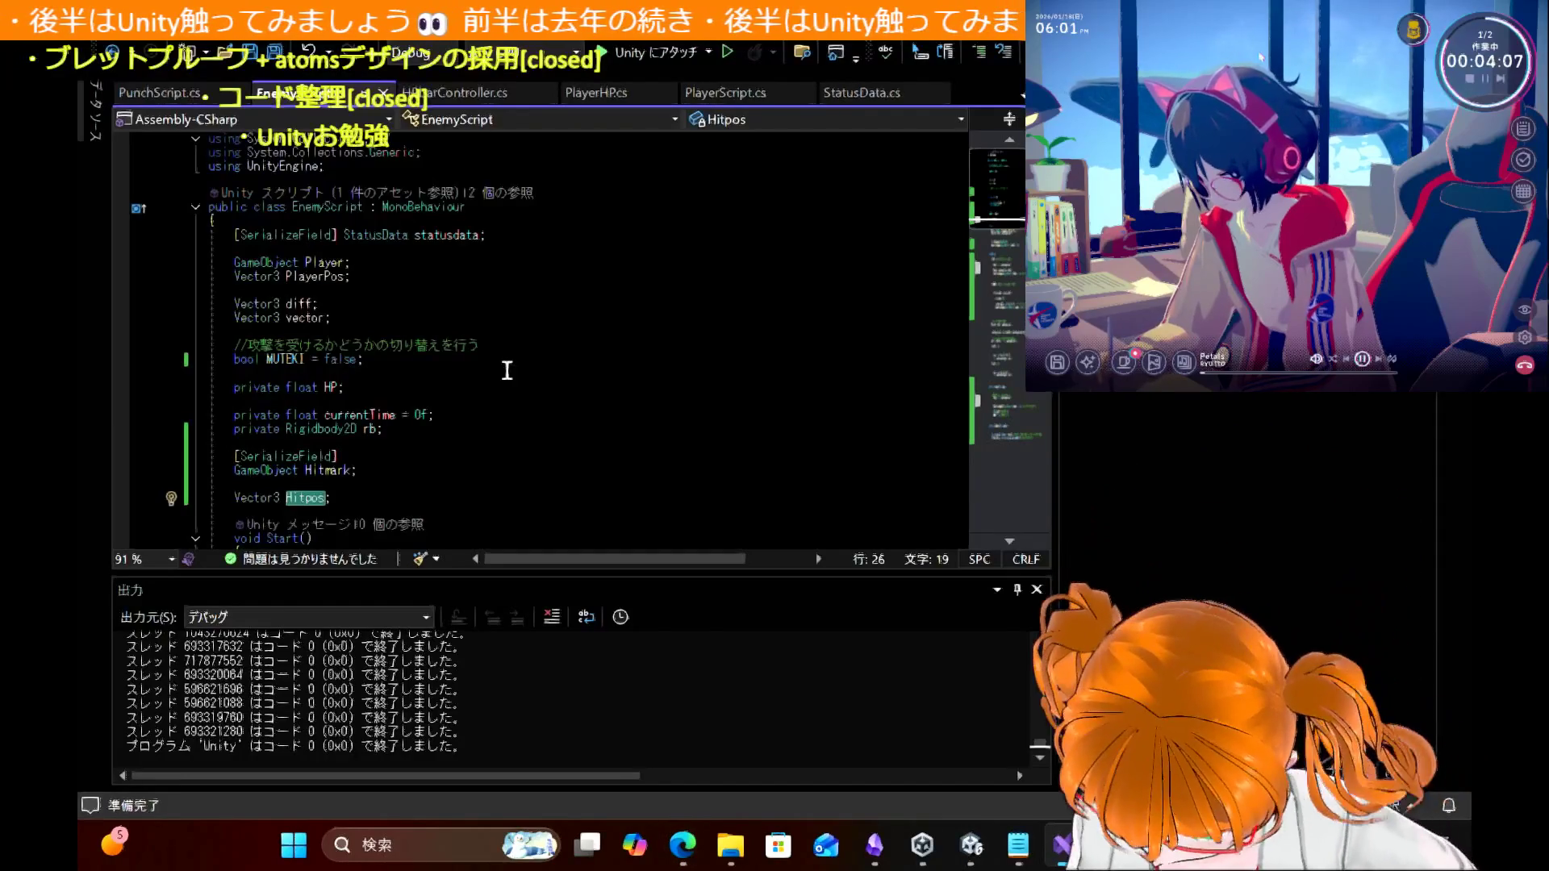
Step: Uncomment the Update() flip lines in HPbarController.cs with Ctrl+K Ctrl+U and save
{"action": "left_click", "coordinate": [487, 95]}
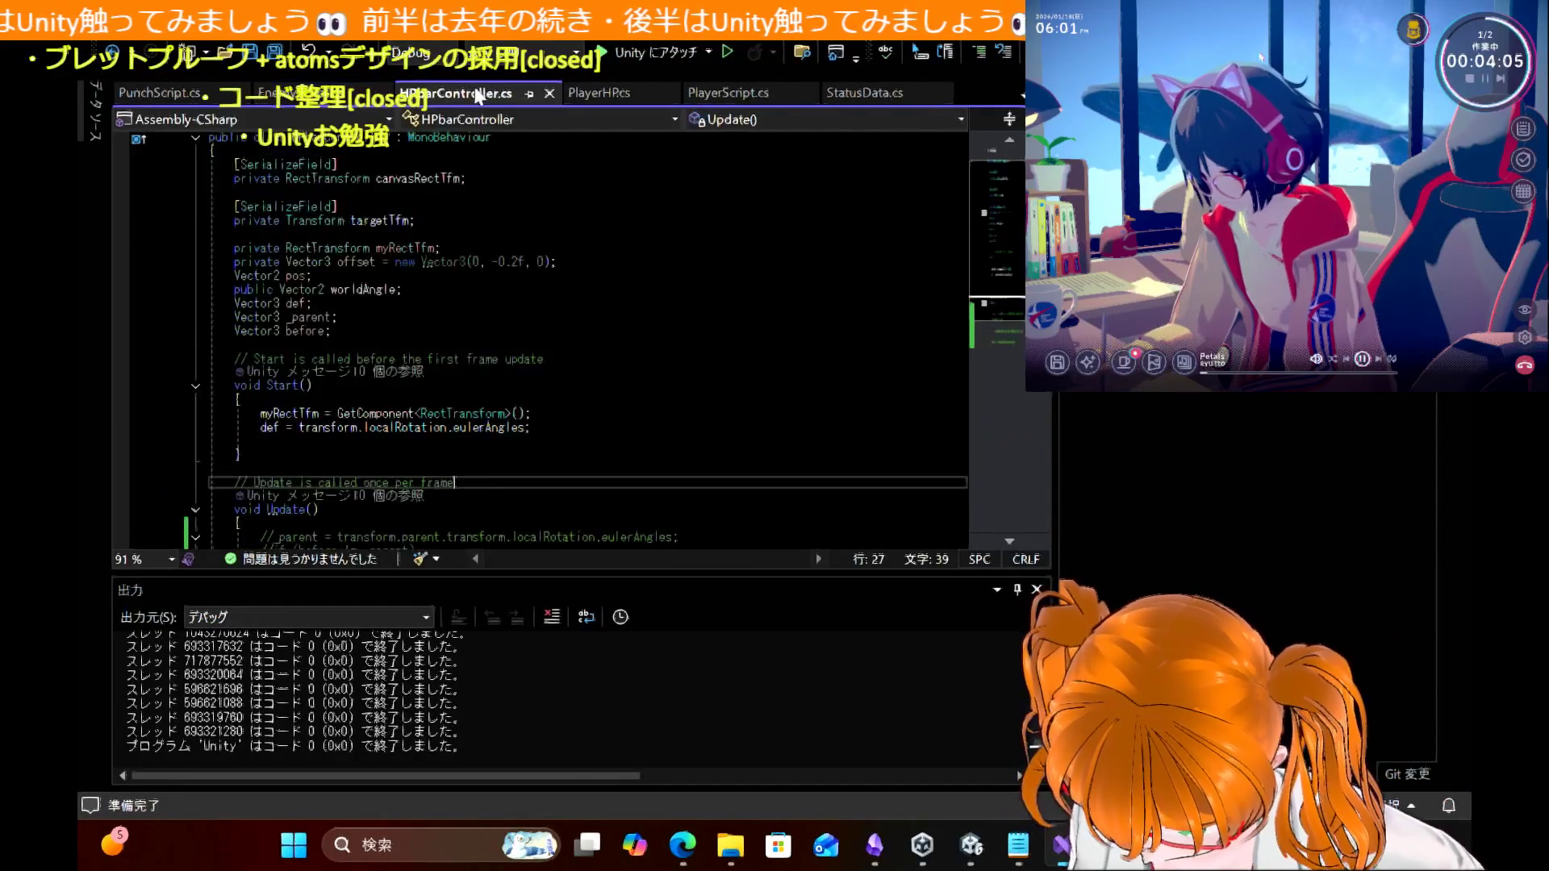
{"action": "scroll", "coordinate": [446, 319], "scroll_direction": "down", "scroll_amount": 7}
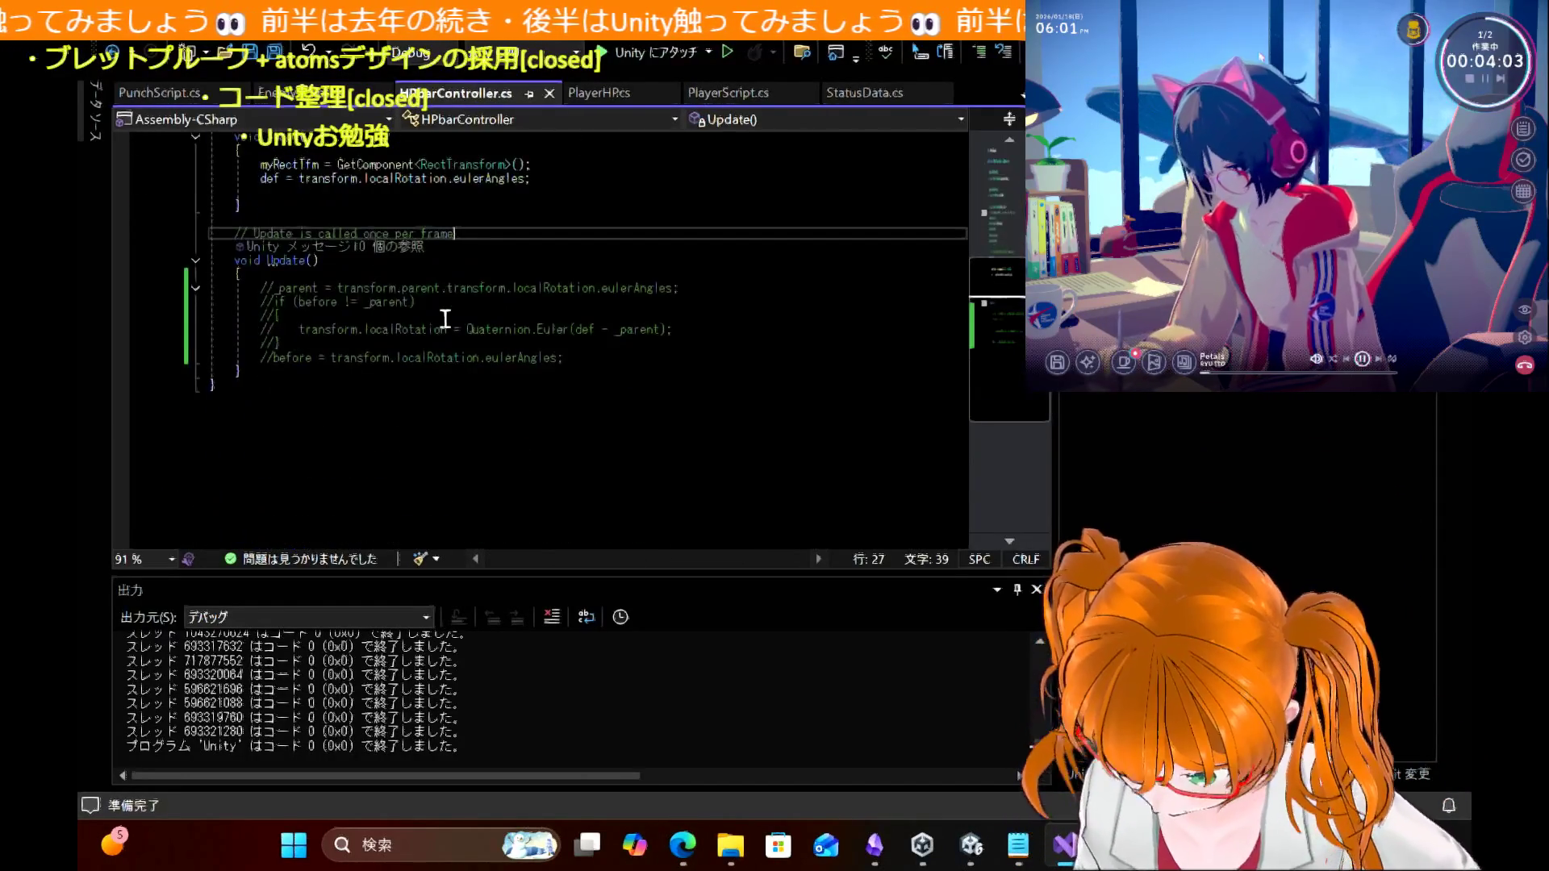
{"action": "mouse_move", "coordinate": [581, 366]}
{"action": "left_mouse_down"}
{"action": "mouse_move", "coordinate": [104, 329]}
{"action": "mouse_move", "coordinate": [92, 294]}
{"action": "left_mouse_up"}
{"action": "key", "text": "ctrl+k"}
{"action": "key", "text": "ctrl+u"}
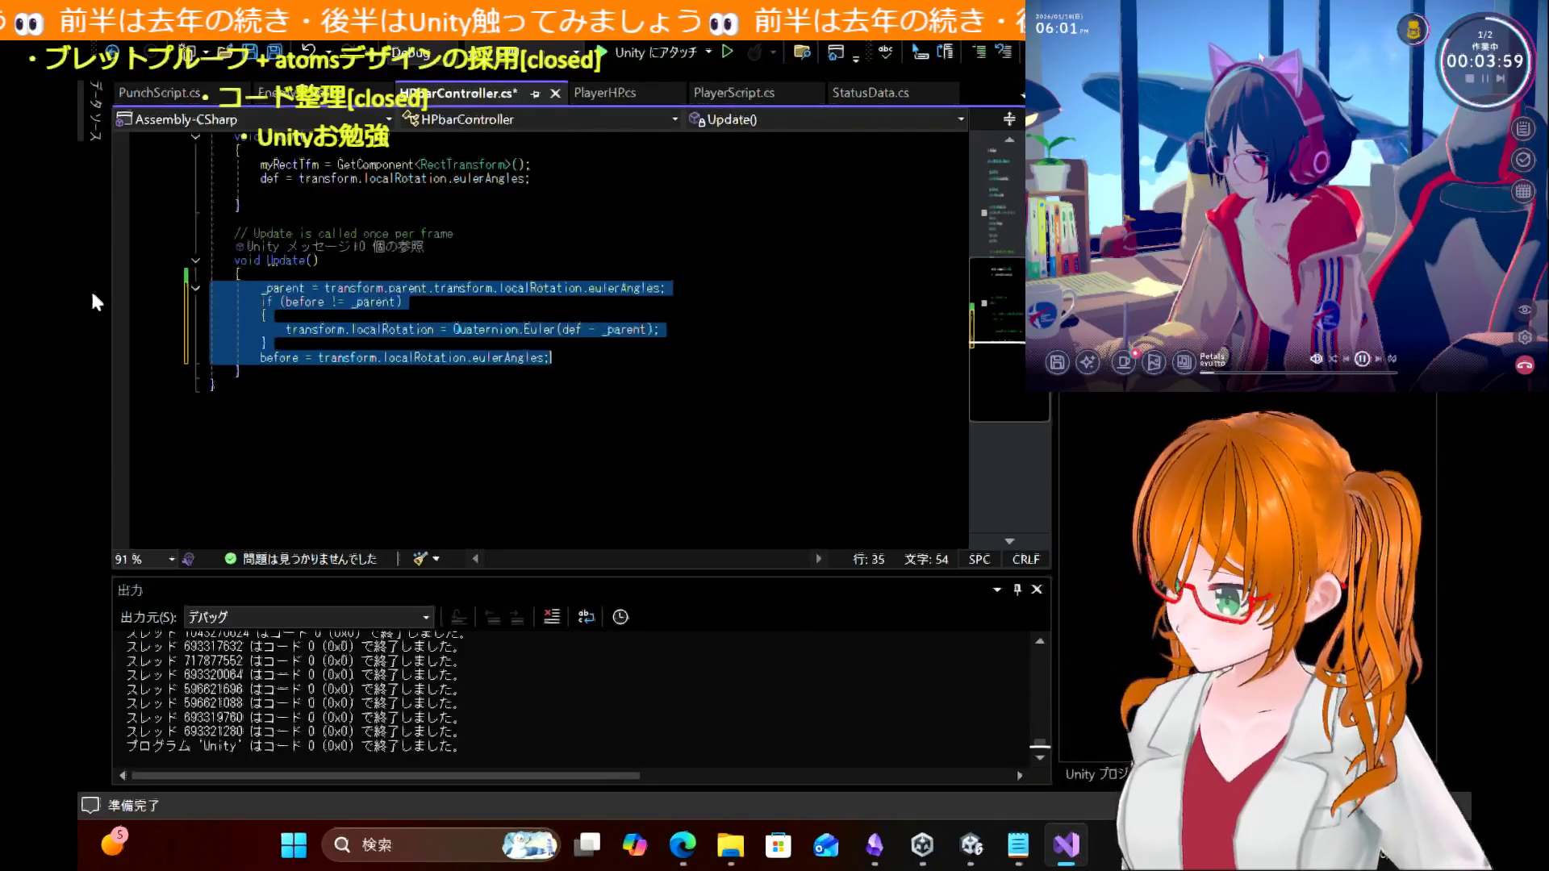
{"action": "key", "text": "ctrl+s"}
Step: Set a breakpoint on the _parent line and attach the debugger to Unity
{"action": "left_click", "coordinate": [121, 288]}
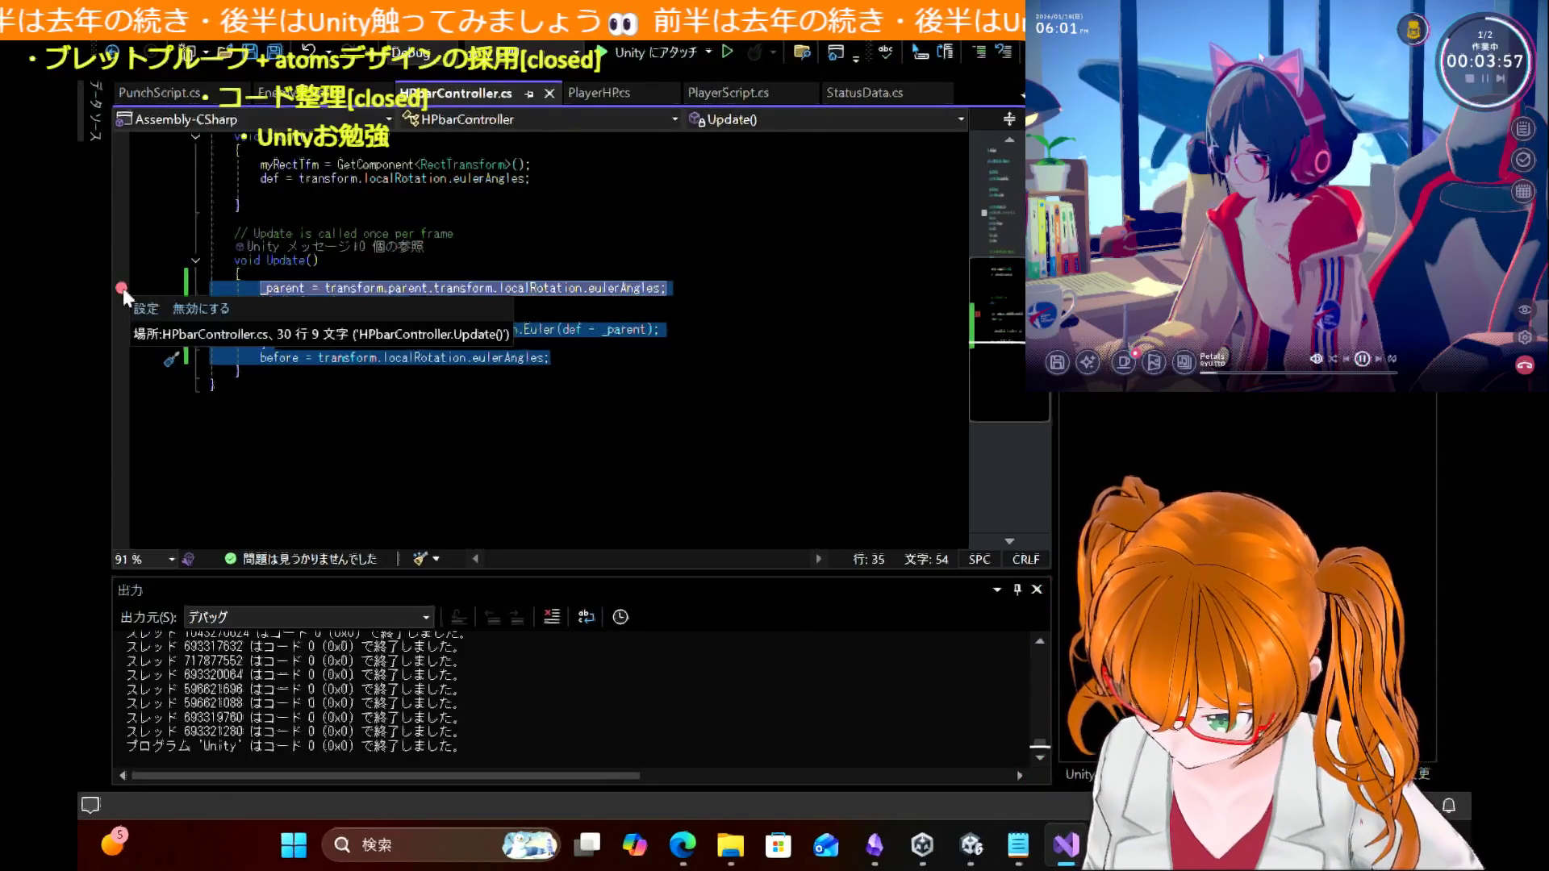
{"action": "left_click", "coordinate": [643, 58]}
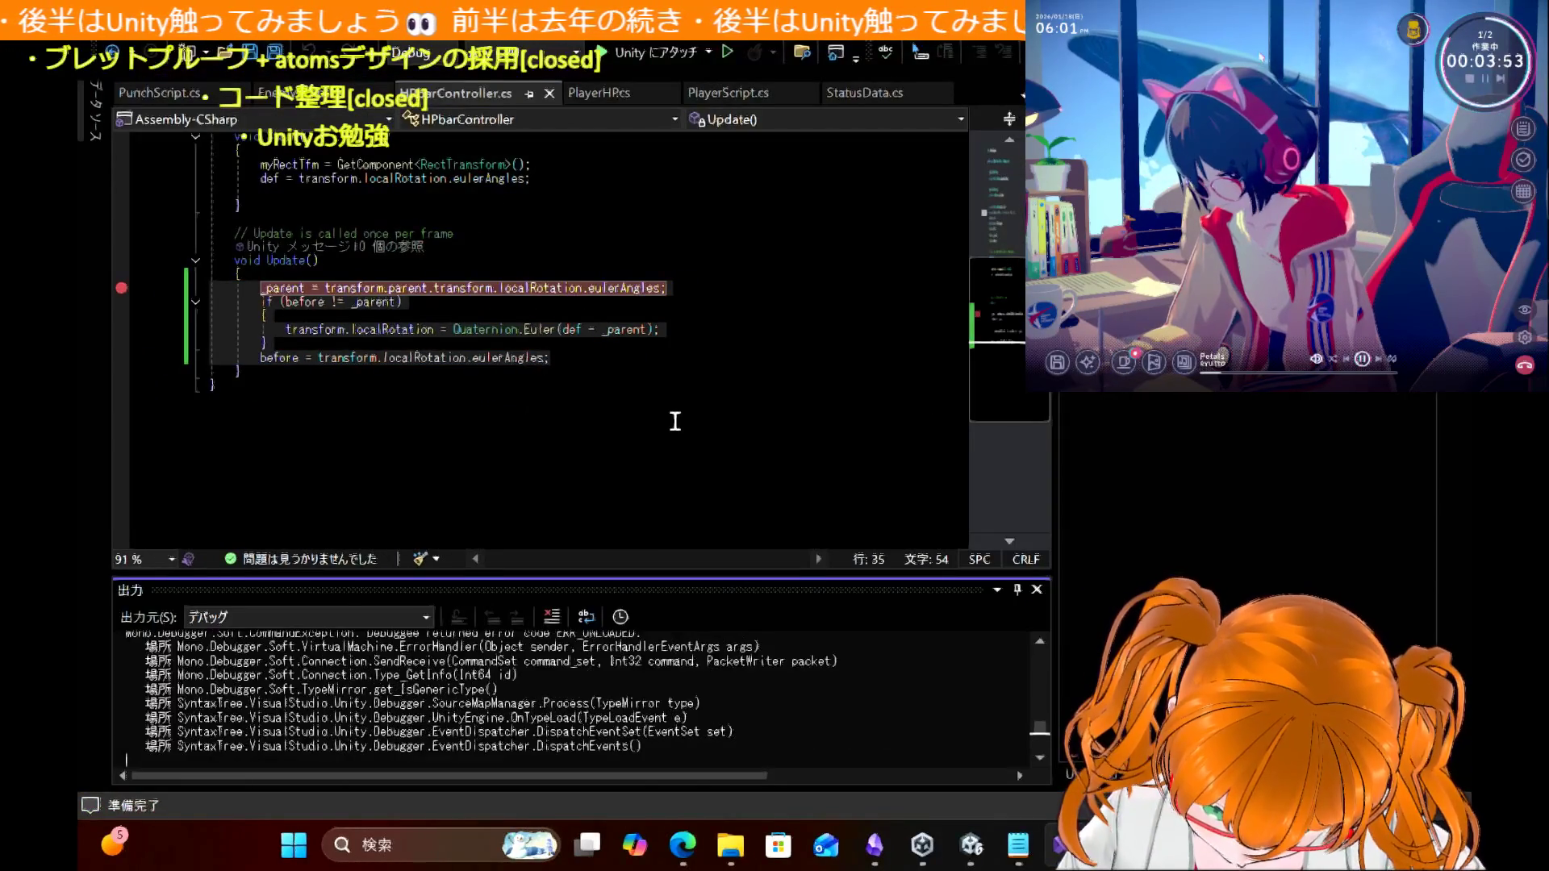
{"action": "scroll", "coordinate": [577, 730], "scroll_direction": "up", "scroll_amount": 2}
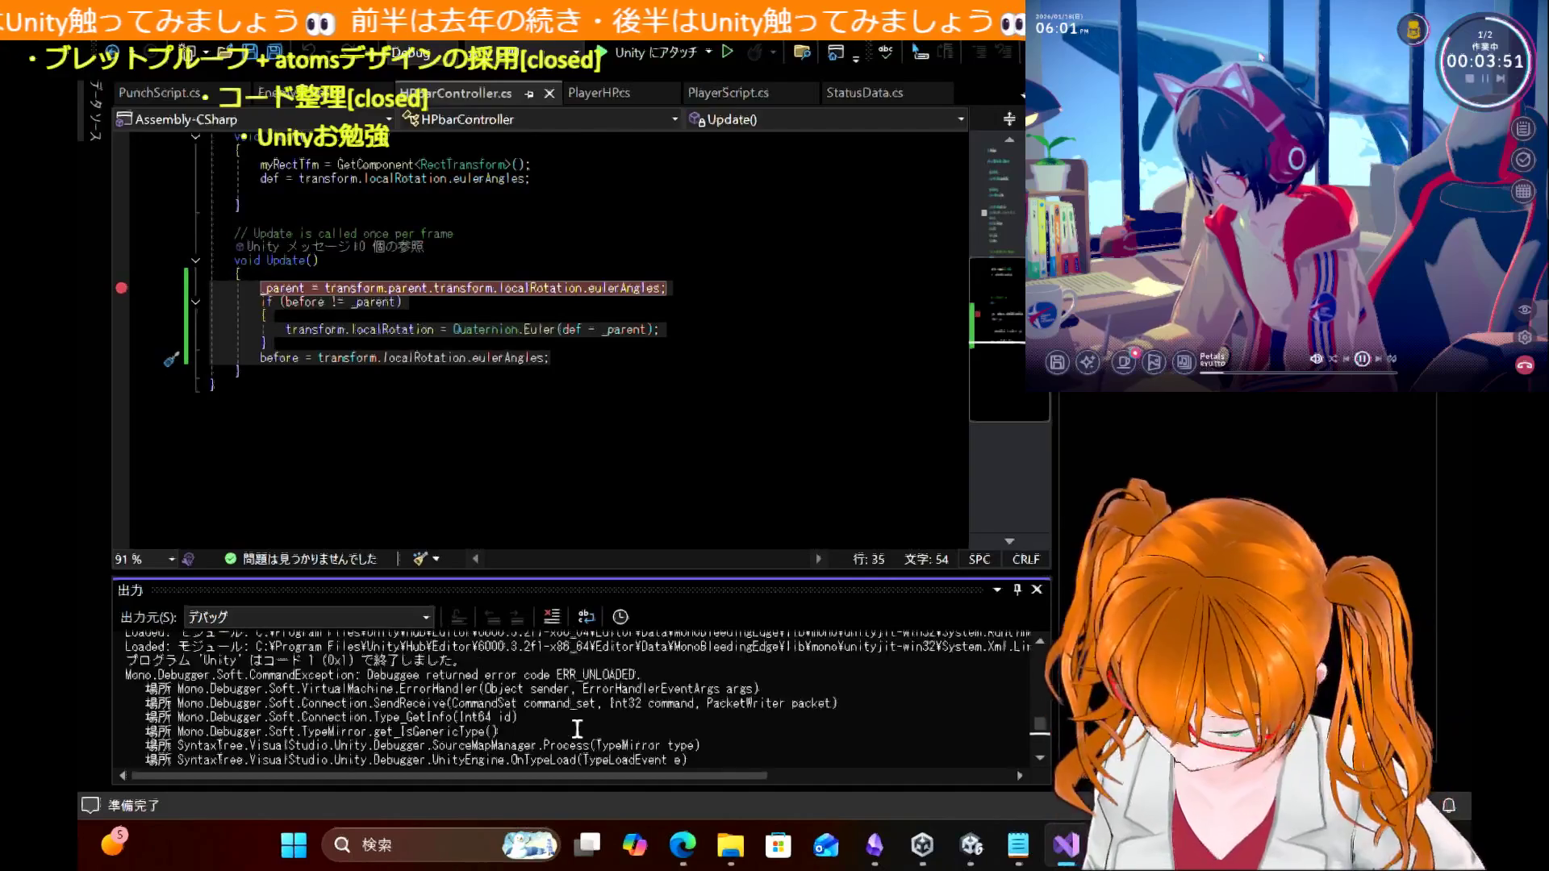
{"action": "scroll", "coordinate": [578, 730], "scroll_direction": "down", "scroll_amount": 1}
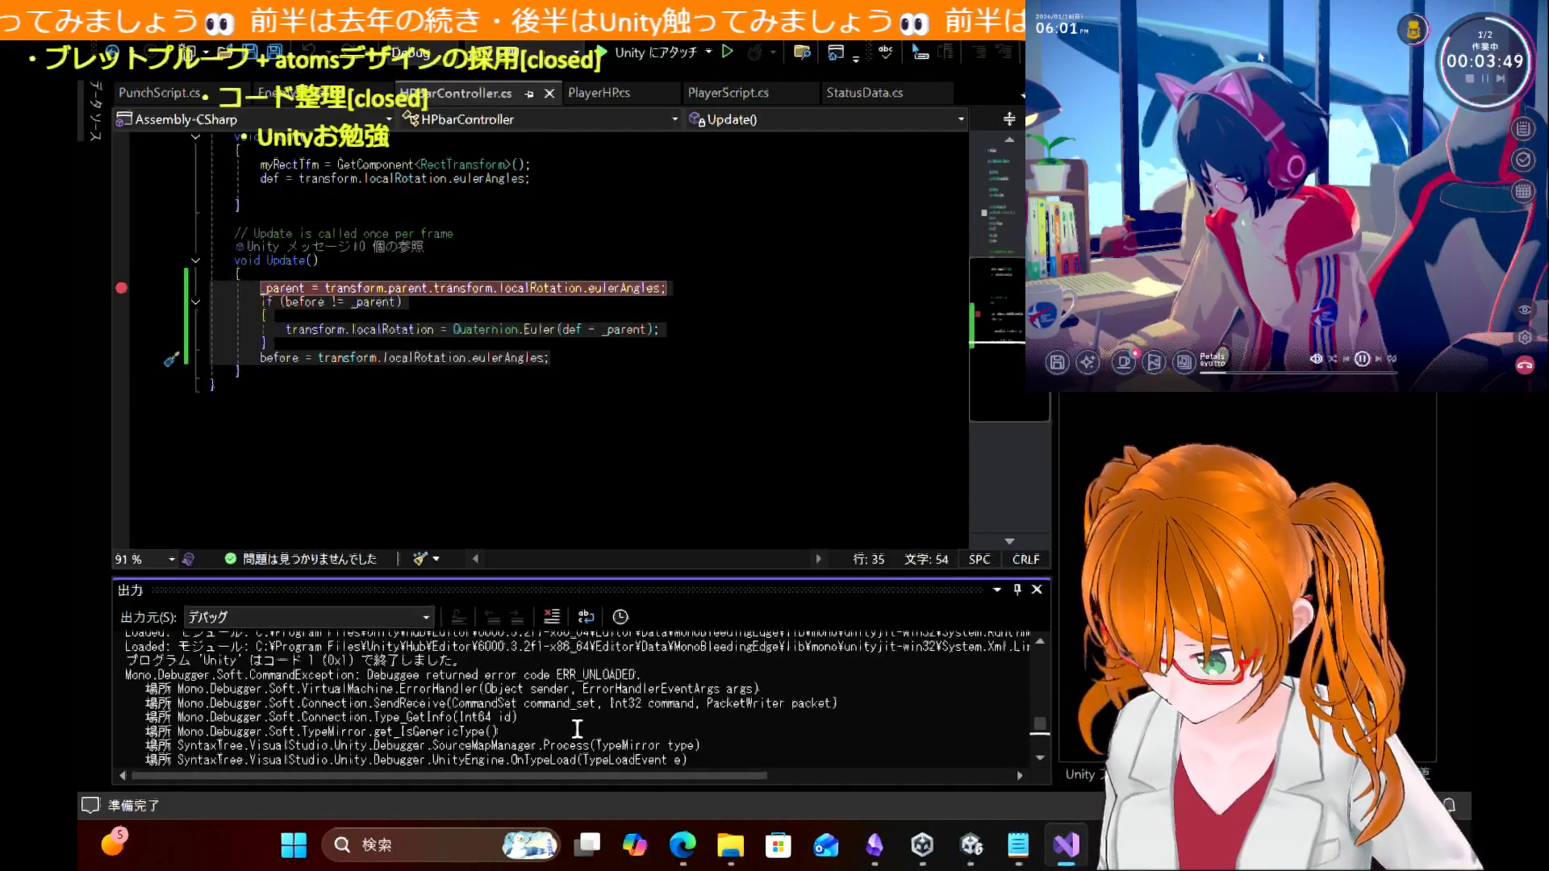
{"action": "scroll", "coordinate": [578, 729], "scroll_direction": "down", "scroll_amount": 1}
{"action": "scroll", "coordinate": [578, 730], "scroll_direction": "up", "scroll_amount": 1}
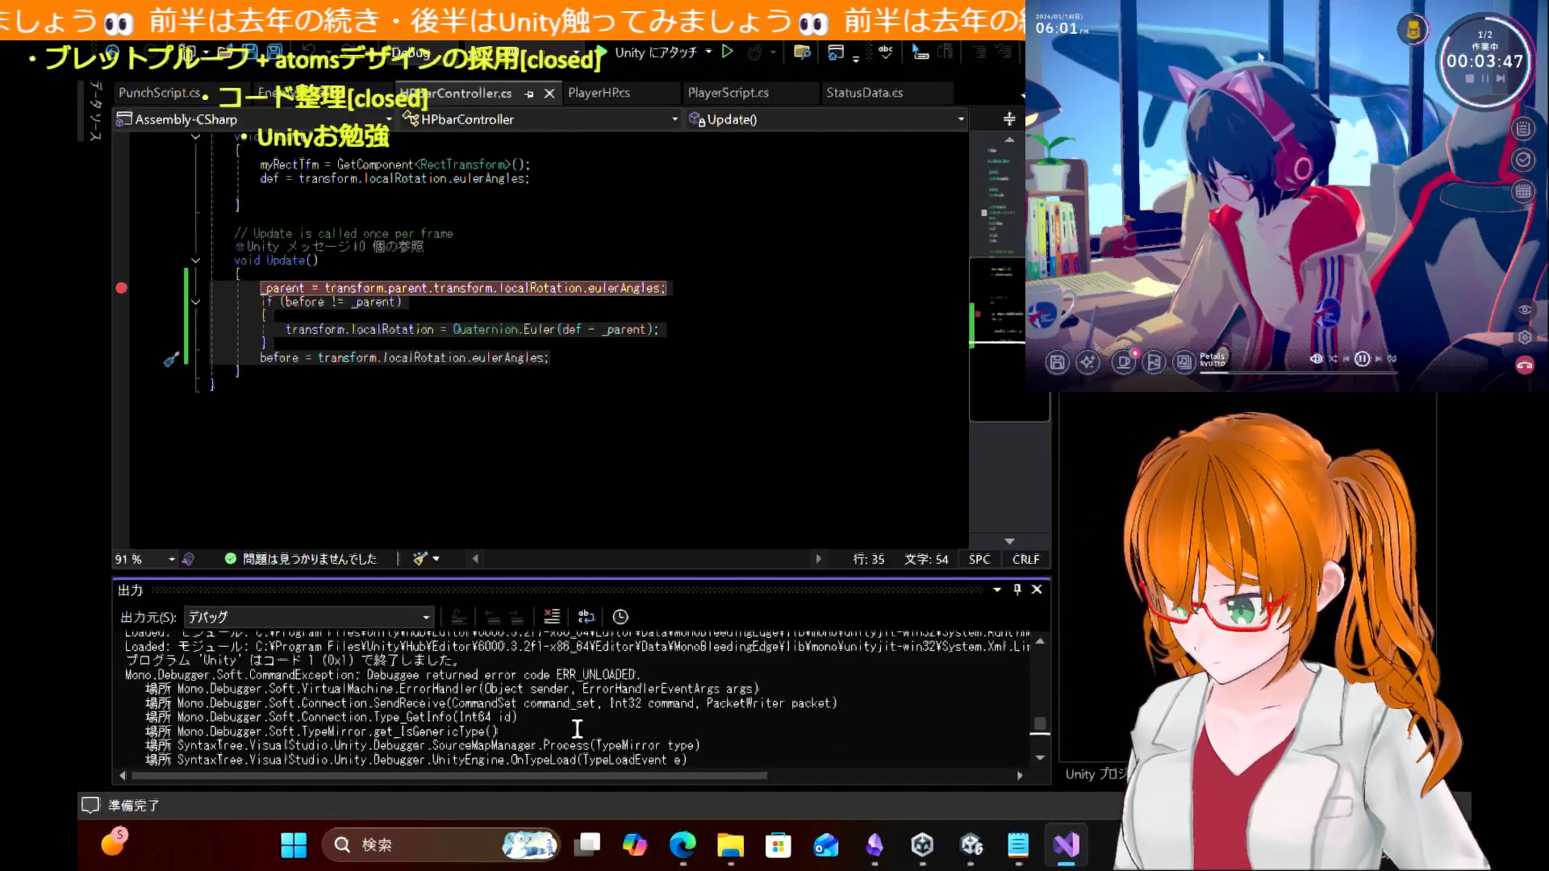
{"action": "left_click", "coordinate": [637, 53]}
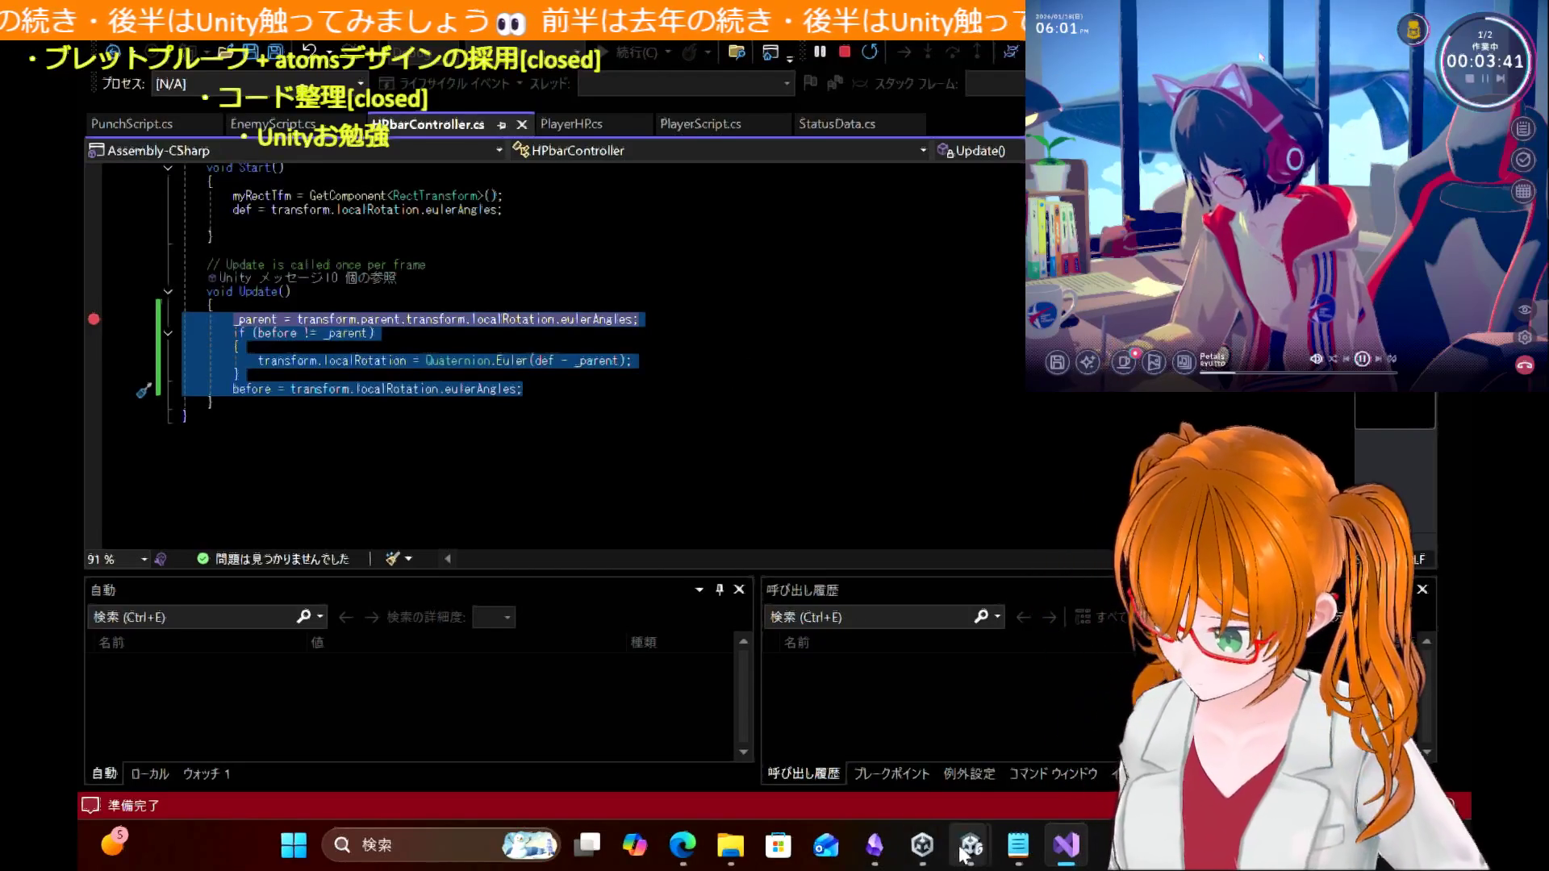
Step: Run the game in Unity with Ctrl+P and stop it, hitting the _parent breakpoint
{"action": "mouse_move", "coordinate": [922, 844]}
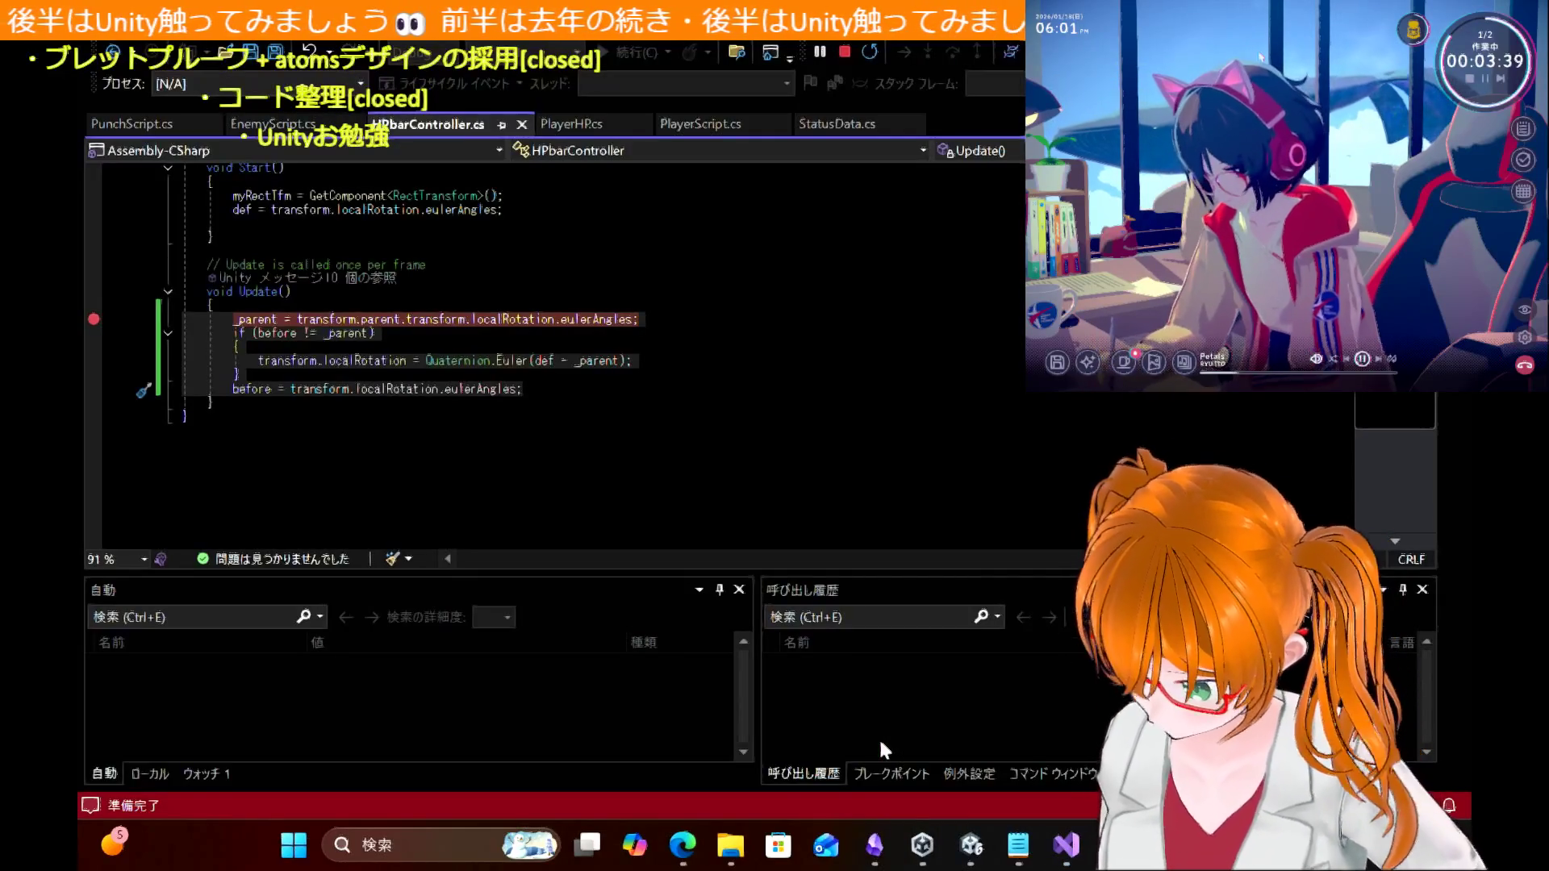
{"action": "mouse_move", "coordinate": [971, 845]}
{"action": "left_click", "coordinate": [922, 758]}
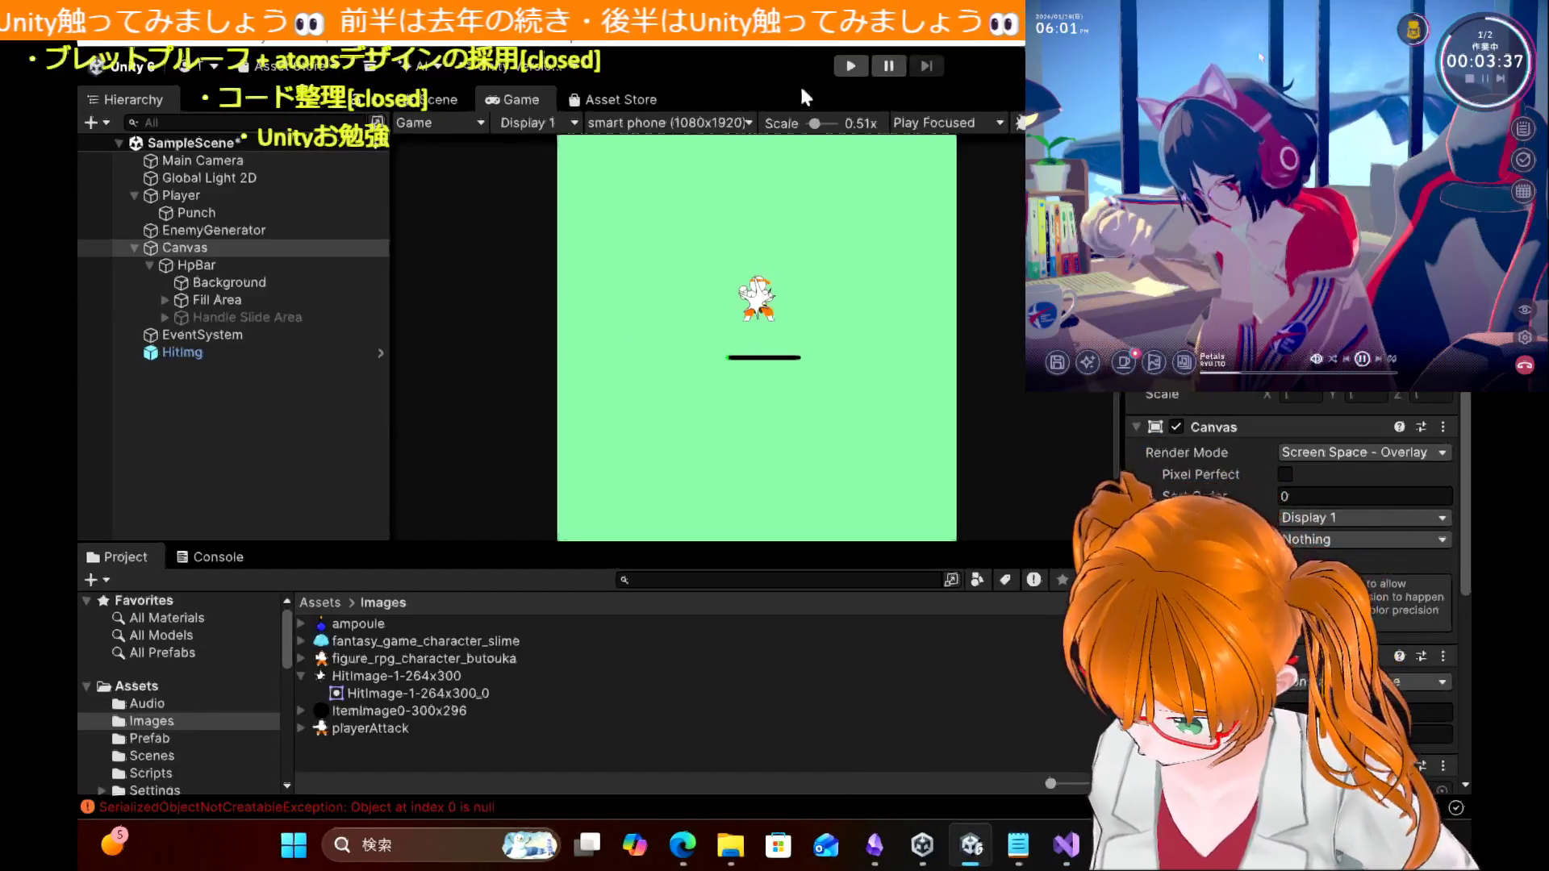
{"action": "key", "text": "ctrl+p"}
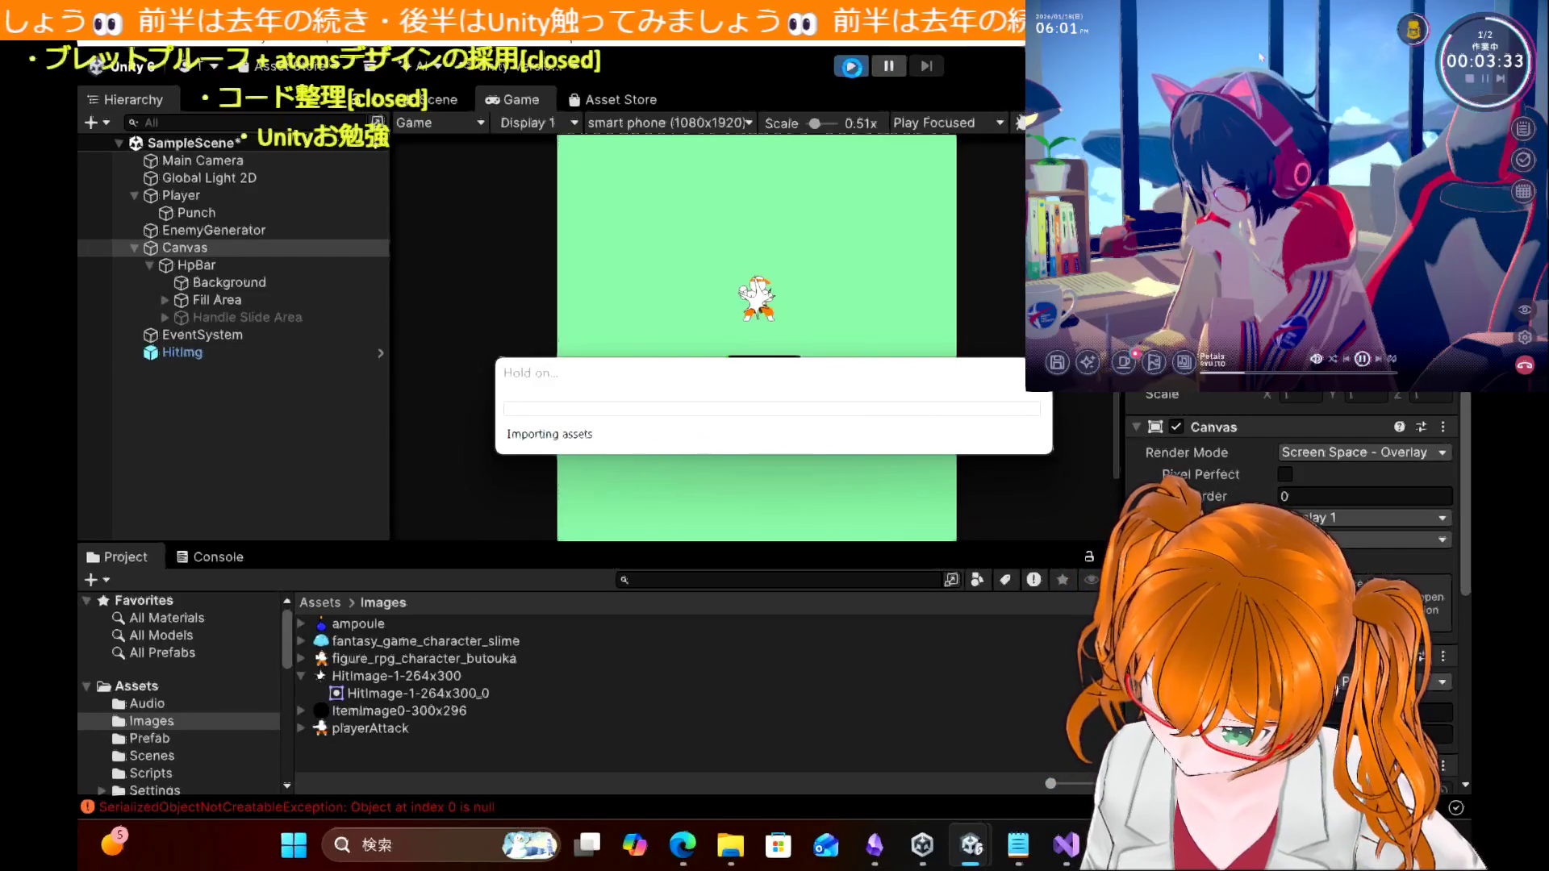
{"action": "left_click", "coordinate": [851, 68]}
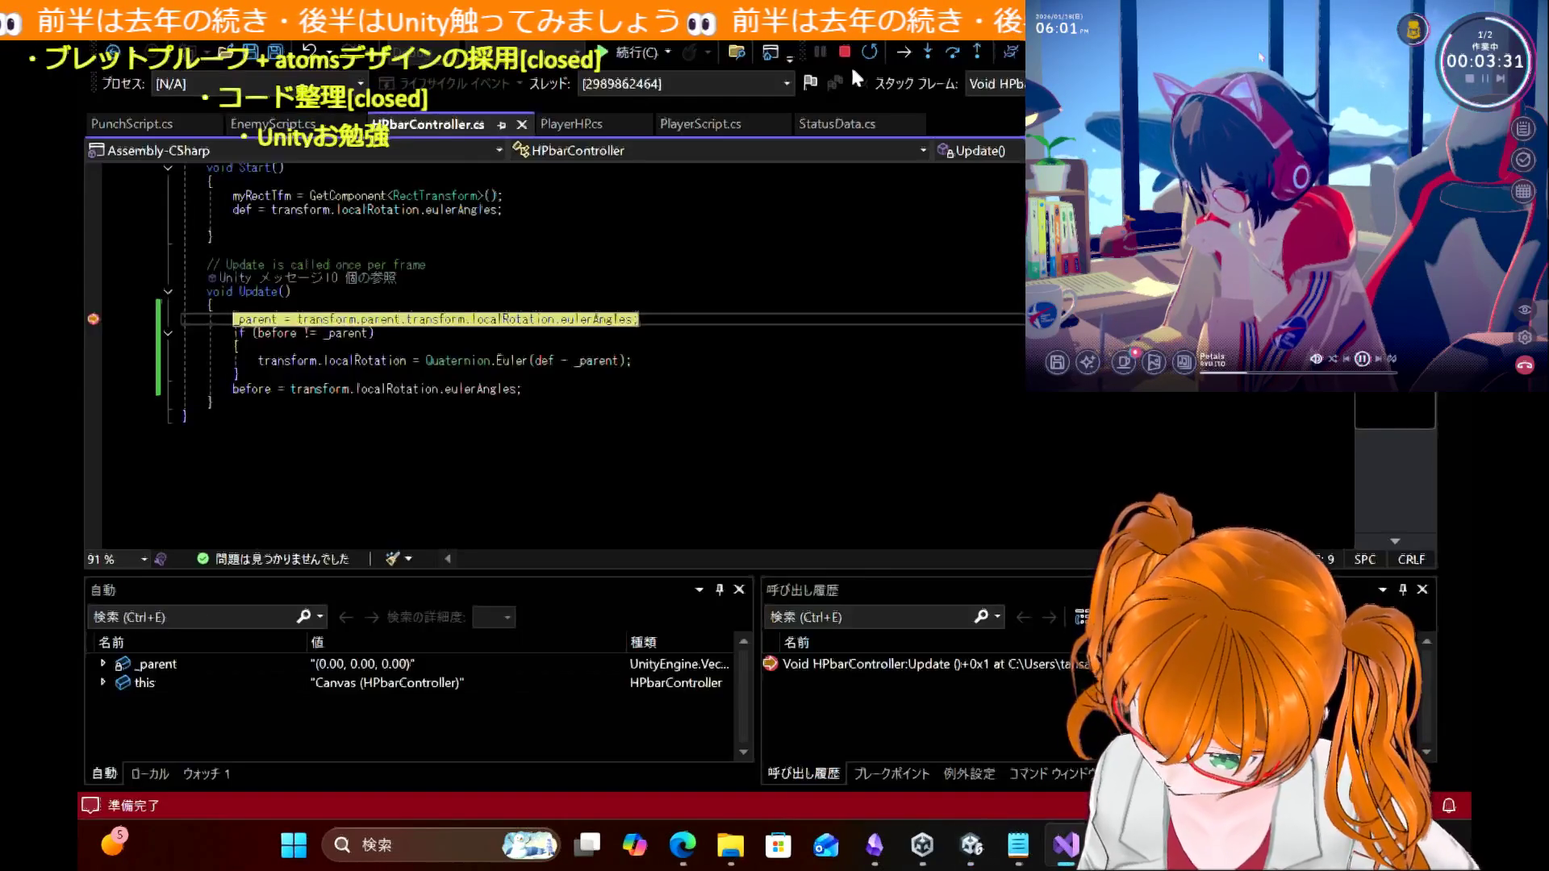
{"action": "mouse_move", "coordinate": [380, 311]}
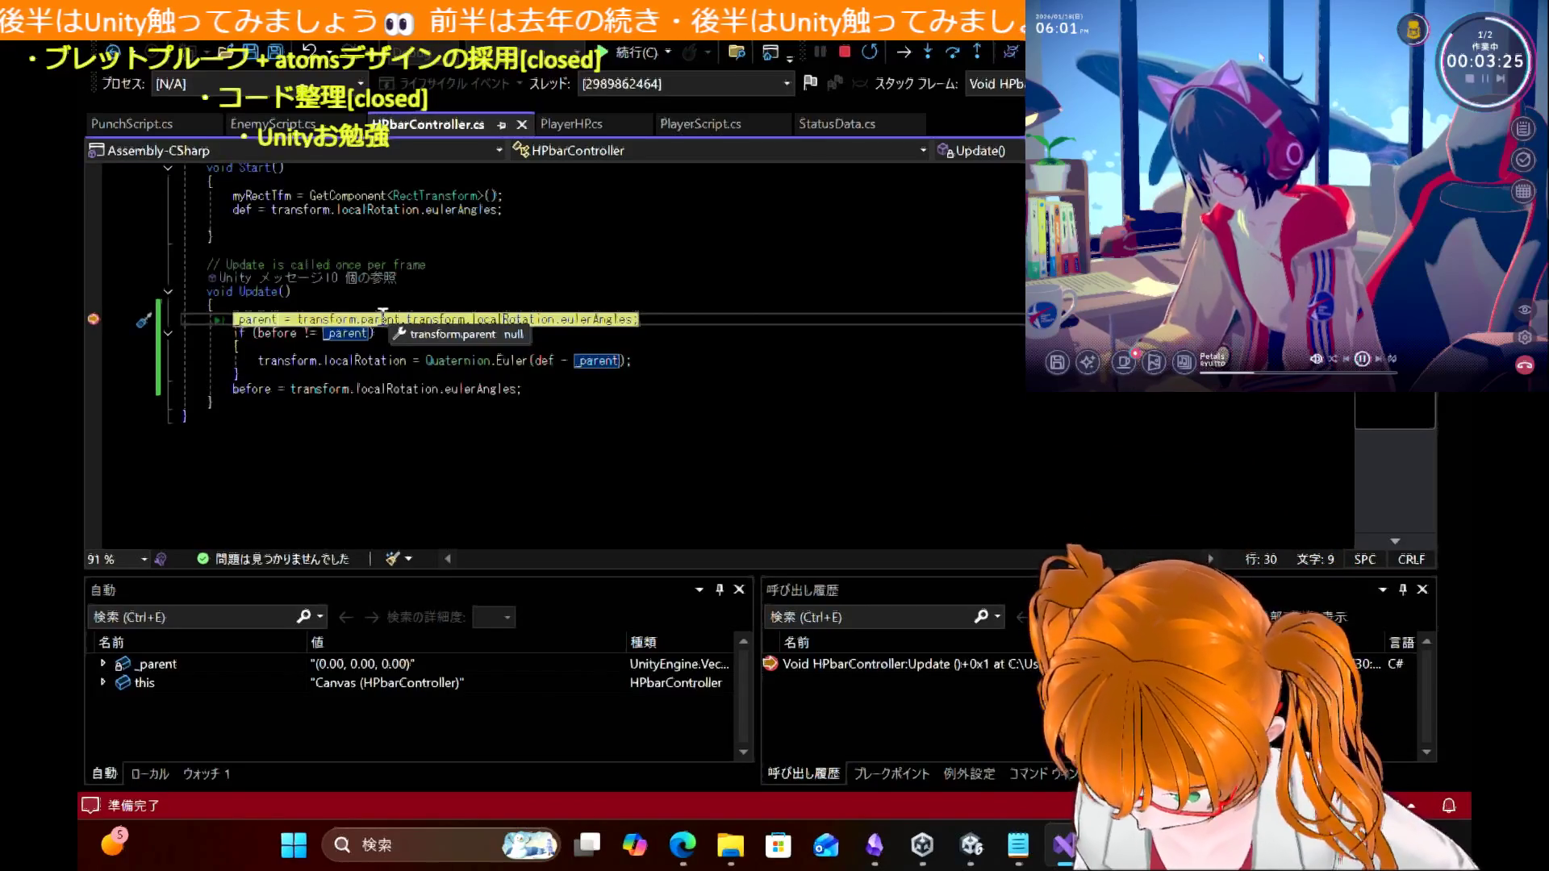
{"action": "mouse_move", "coordinate": [317, 313]}
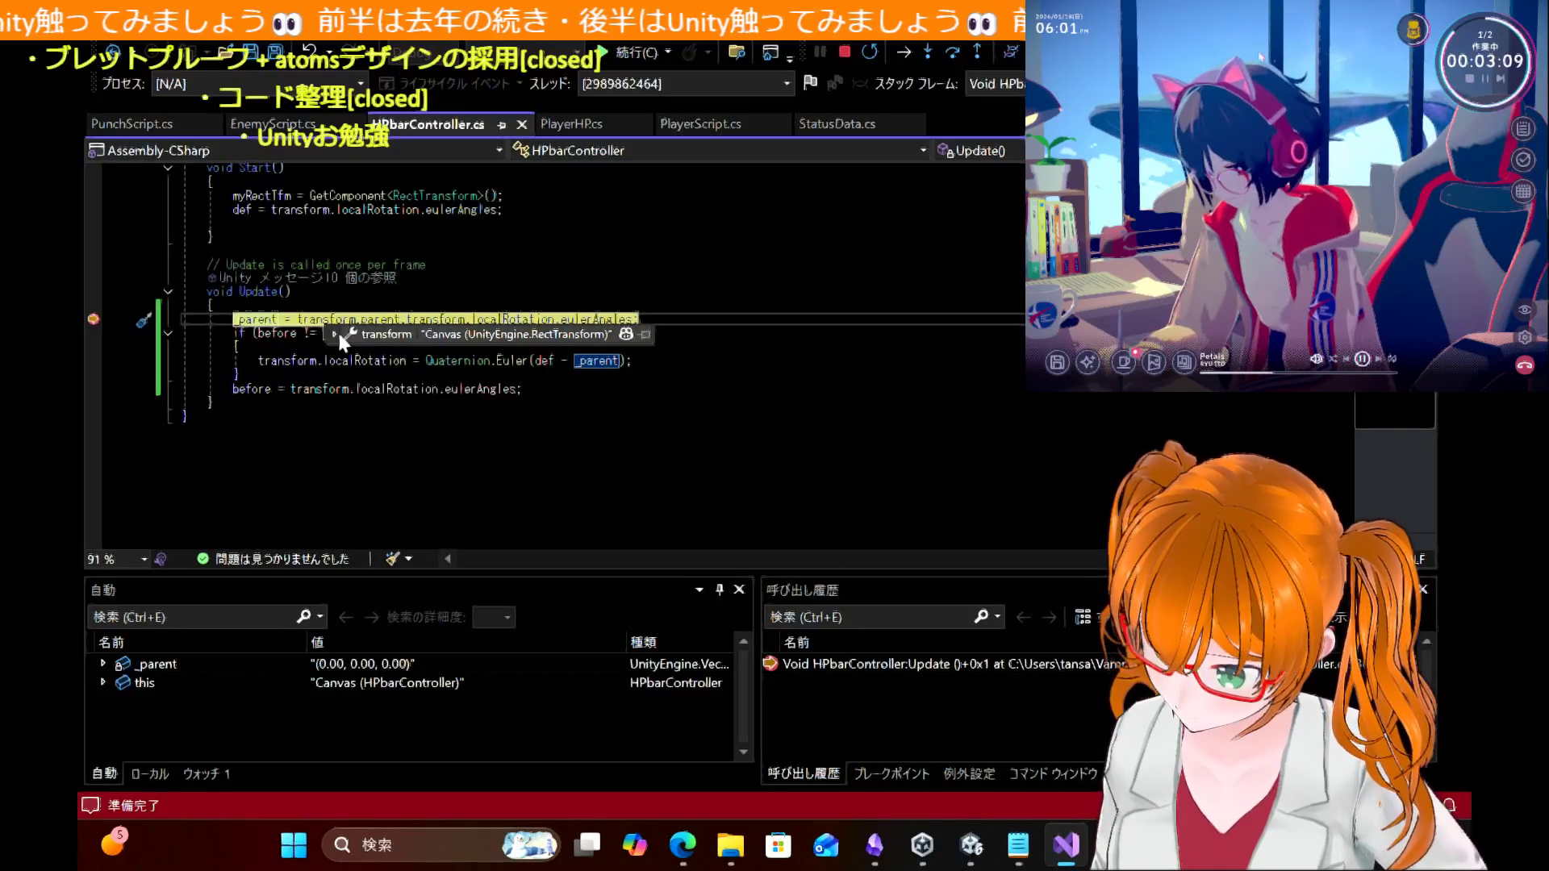
{"action": "left_click", "coordinate": [335, 334]}
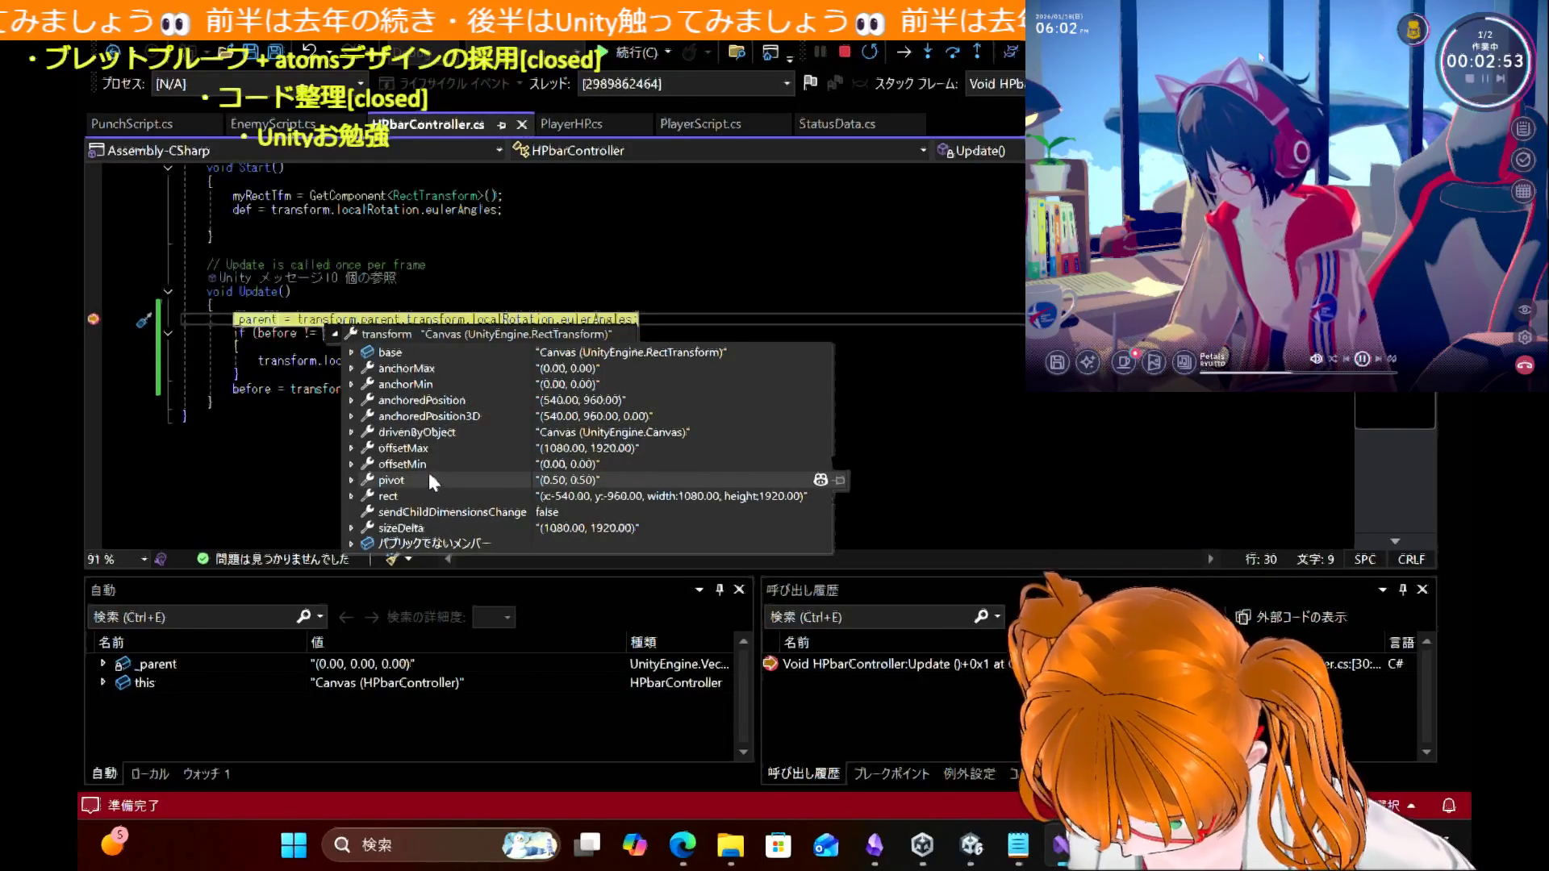
{"action": "left_click", "coordinate": [351, 544]}
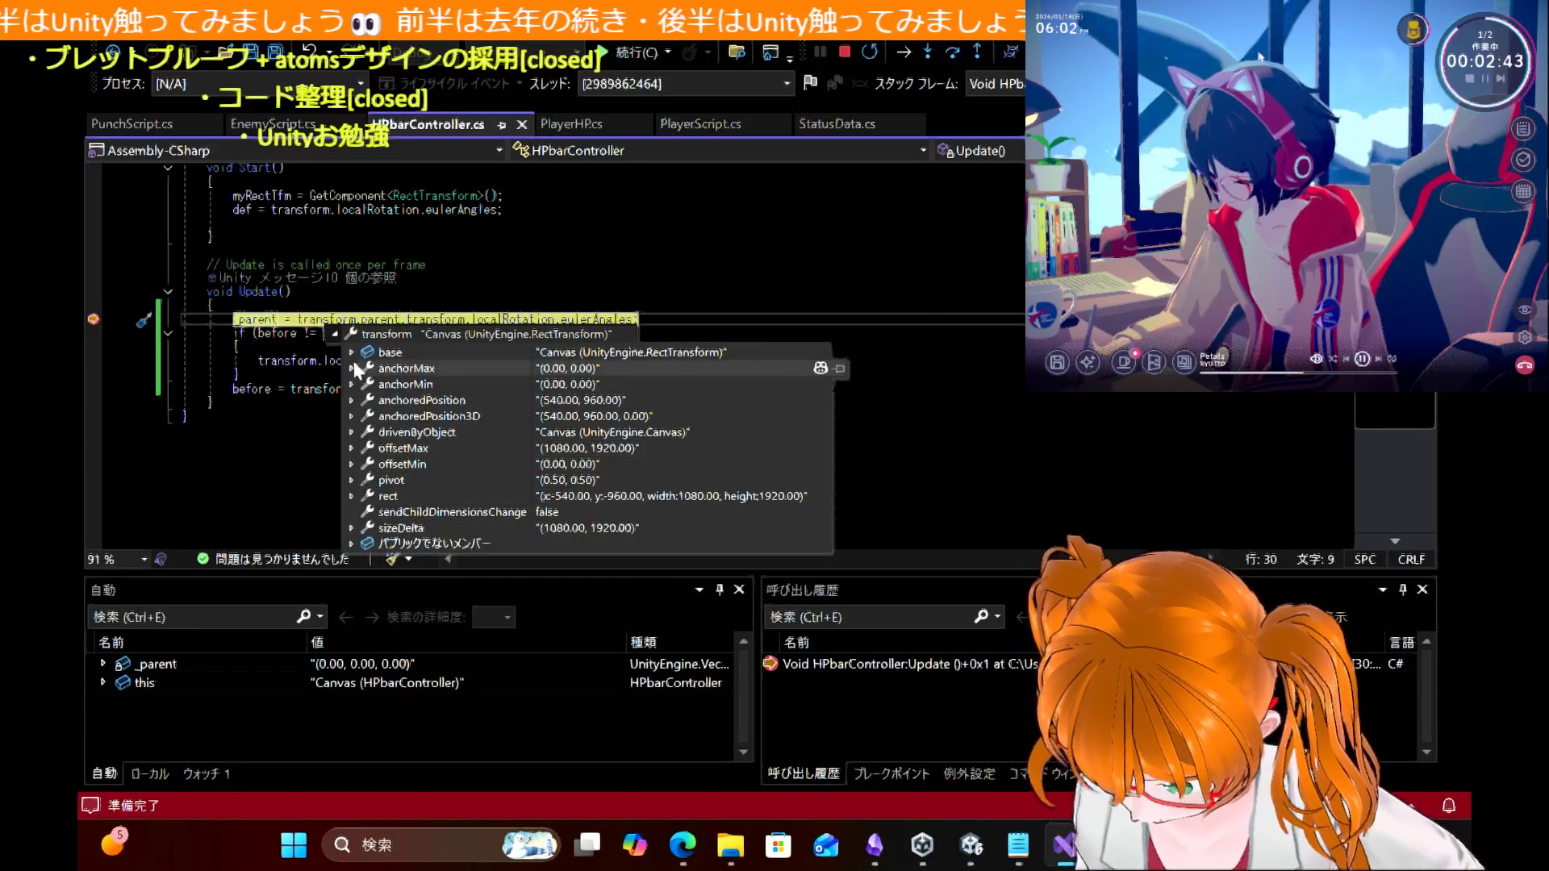
{"action": "mouse_move", "coordinate": [352, 353]}
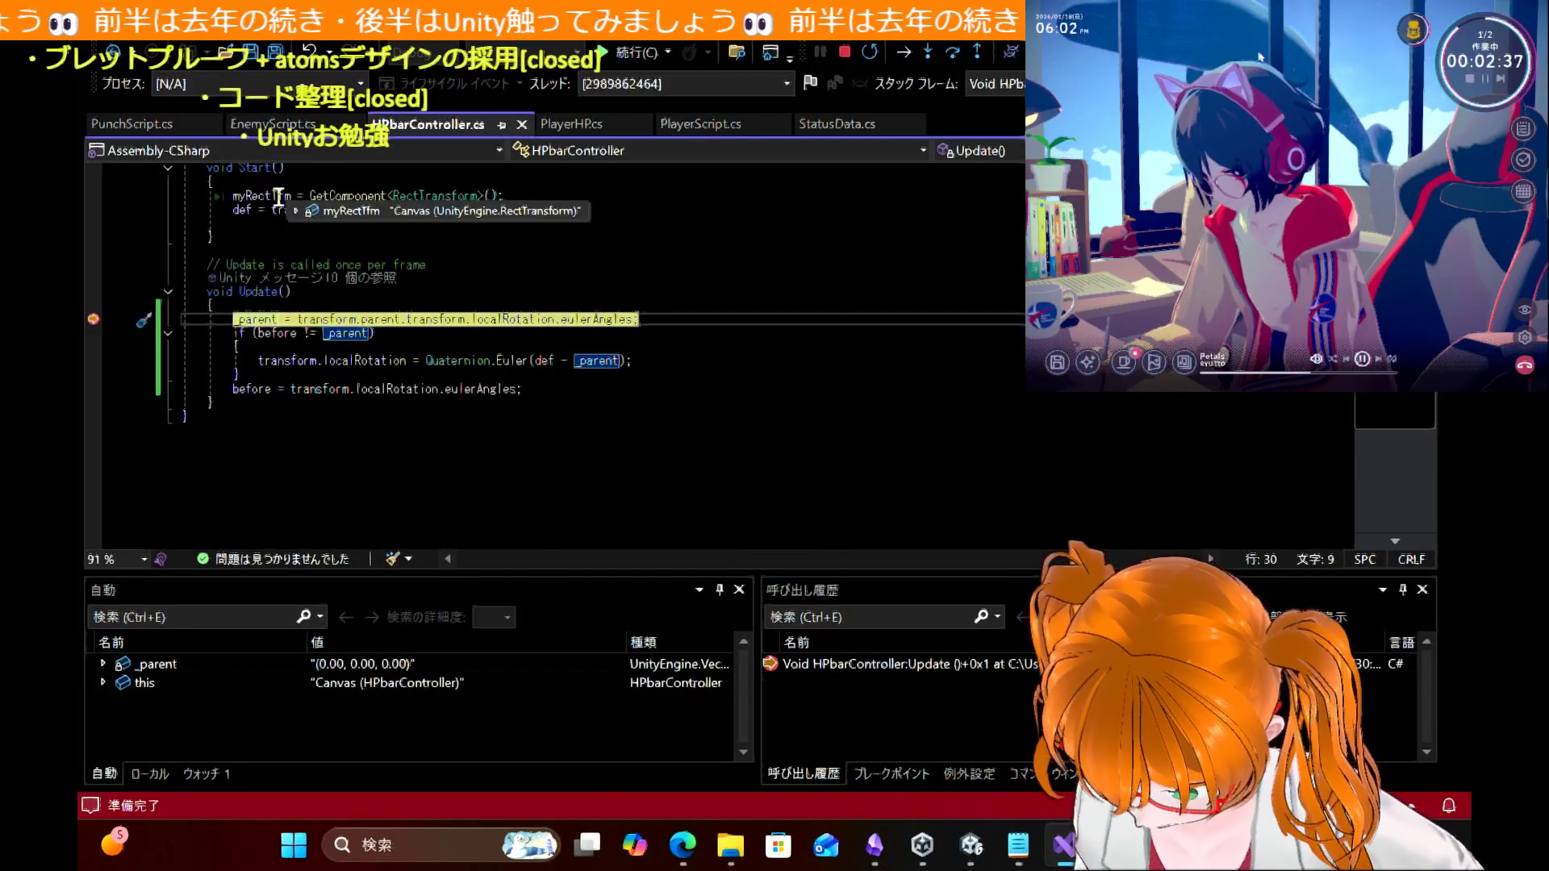
Step: Check the def and localRotation values in the debugger, then stop debugging with Shift+F5
{"action": "mouse_move", "coordinate": [293, 210]}
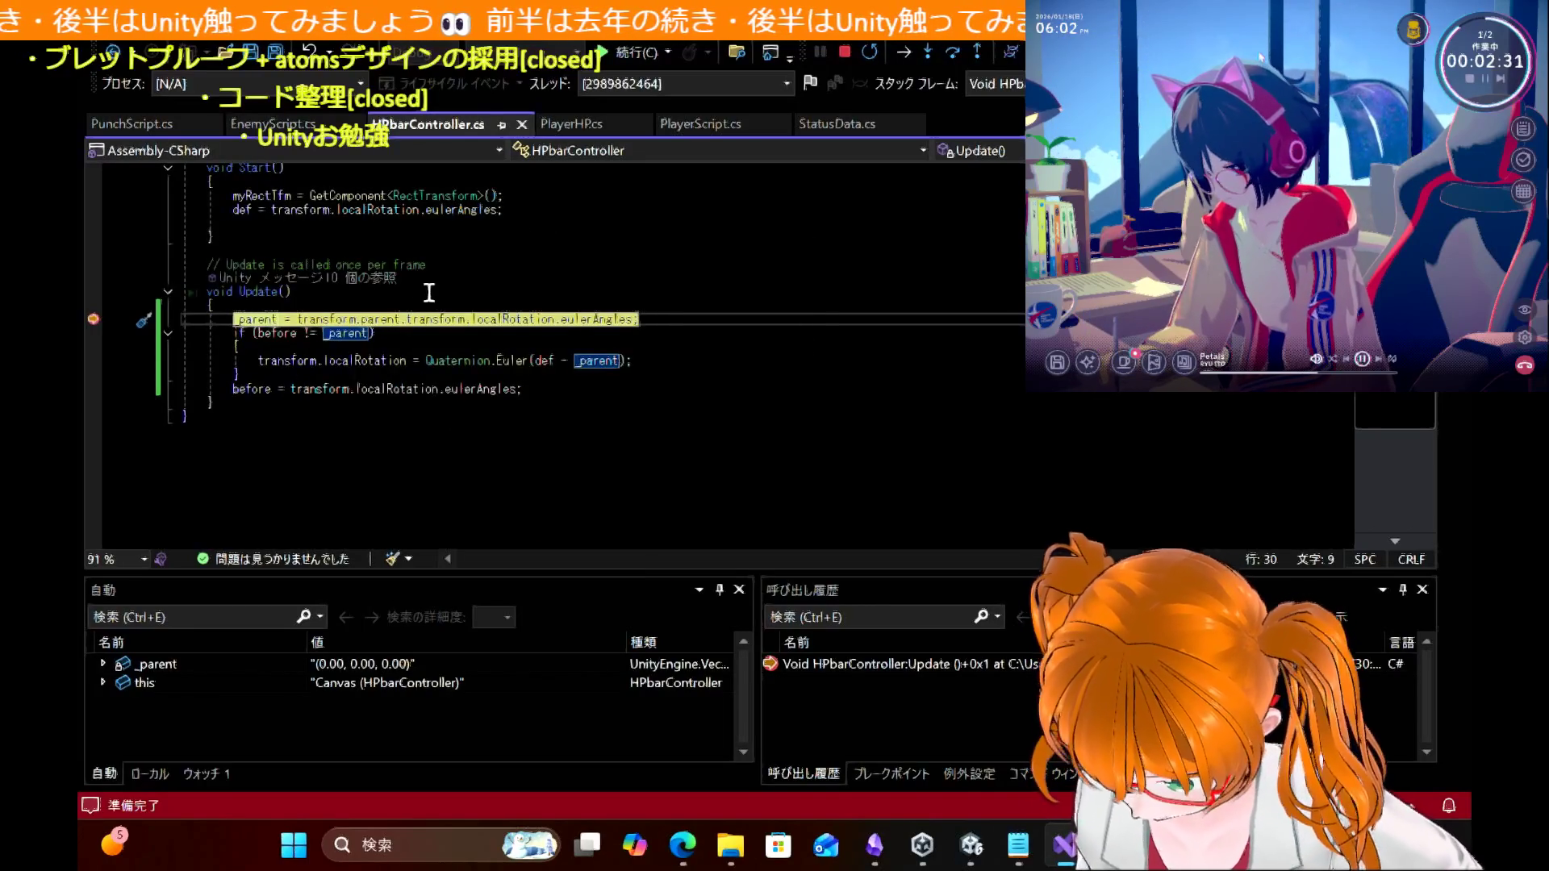
{"action": "mouse_move", "coordinate": [245, 211]}
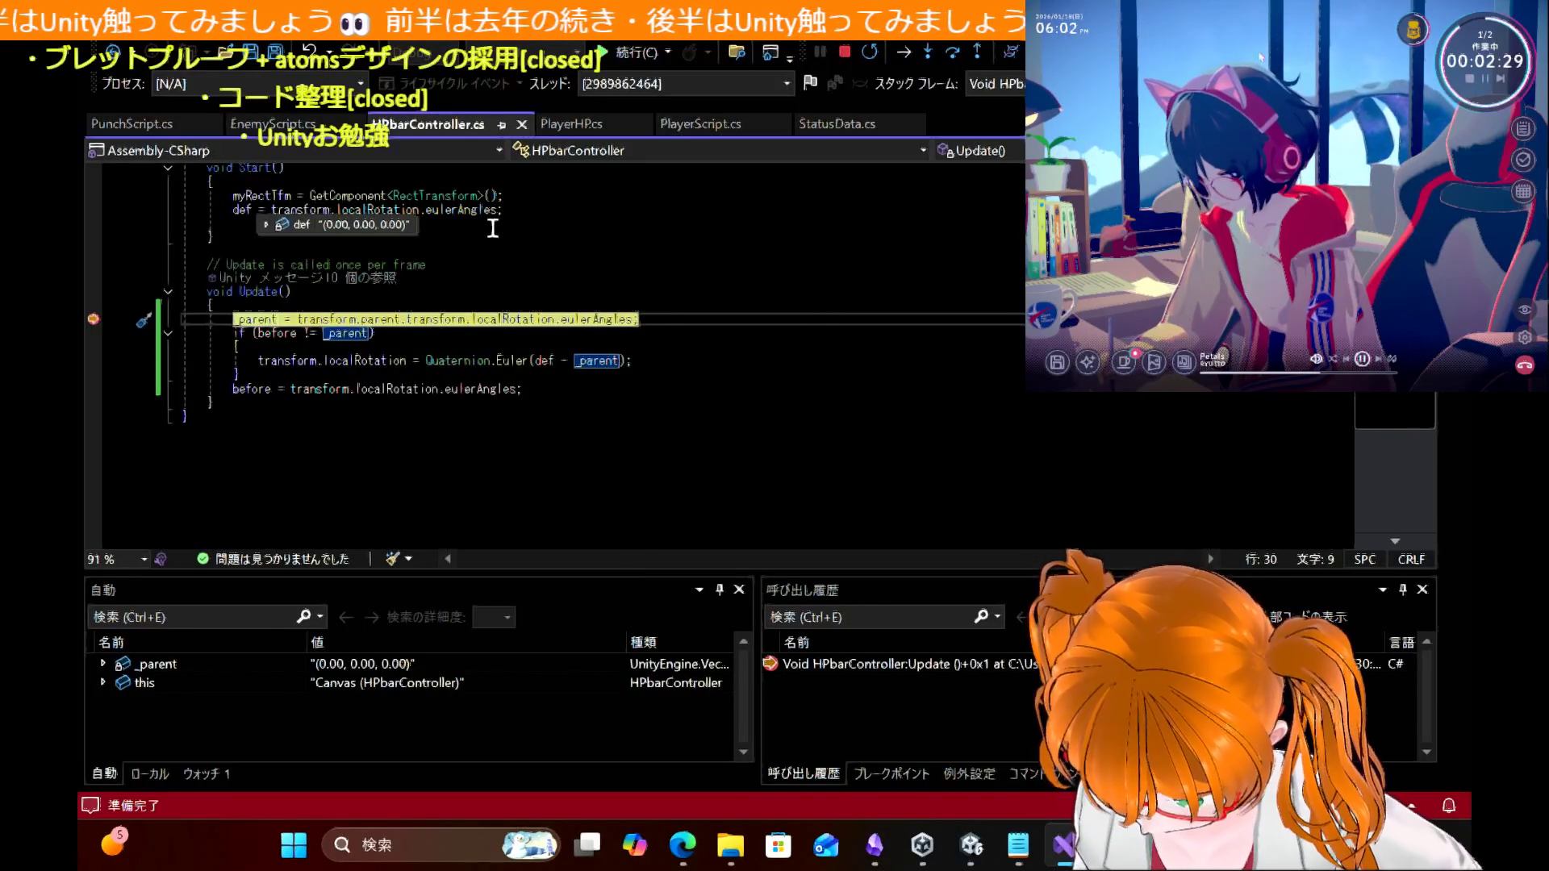
{"action": "mouse_move", "coordinate": [458, 211]}
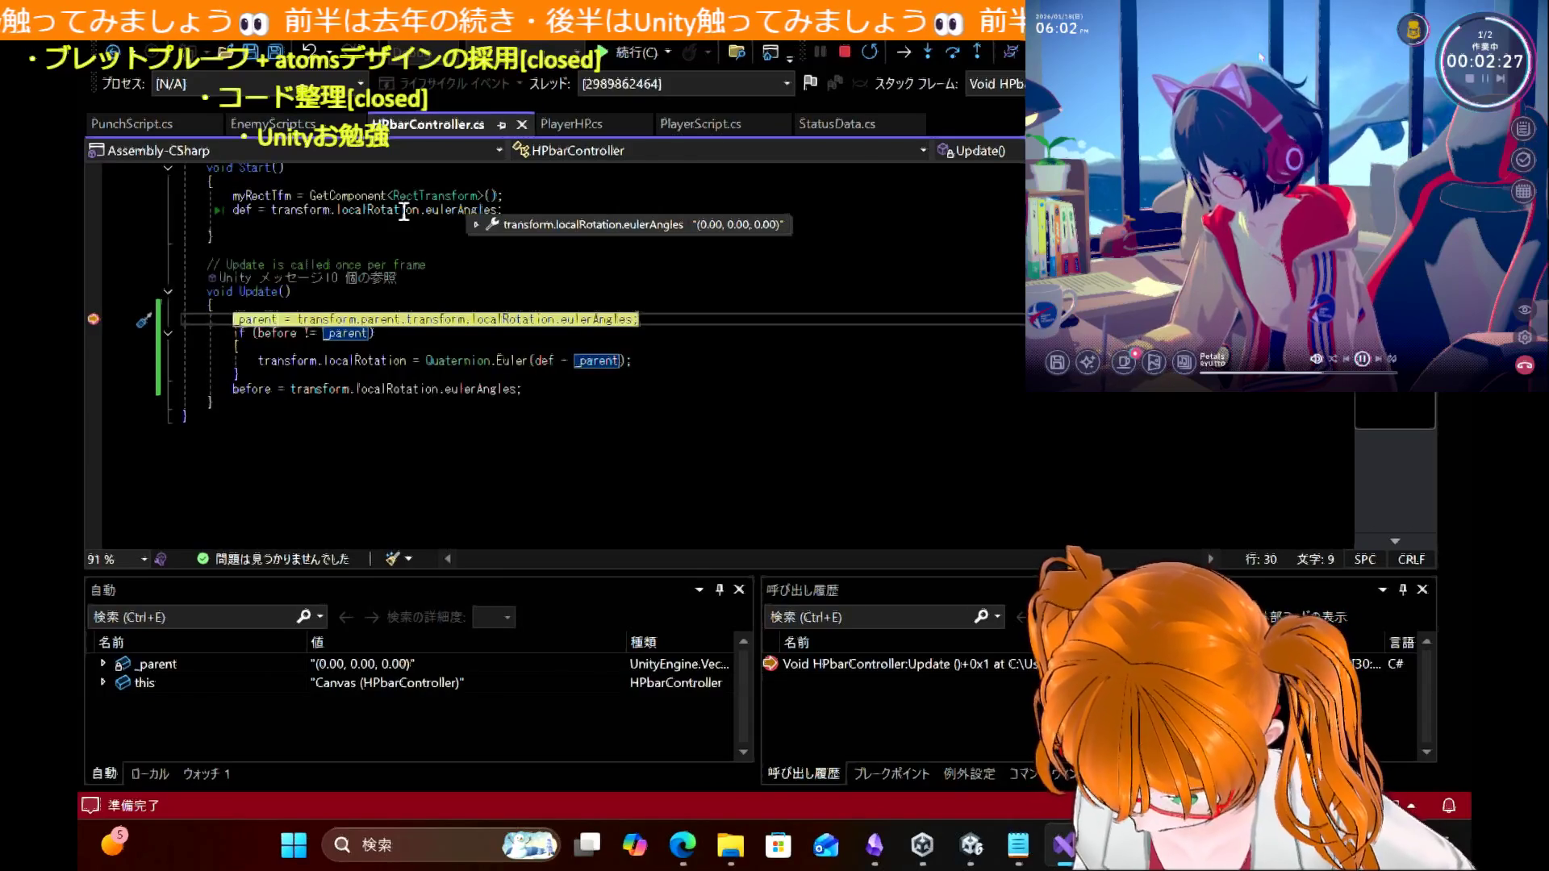
{"action": "mouse_move", "coordinate": [374, 211]}
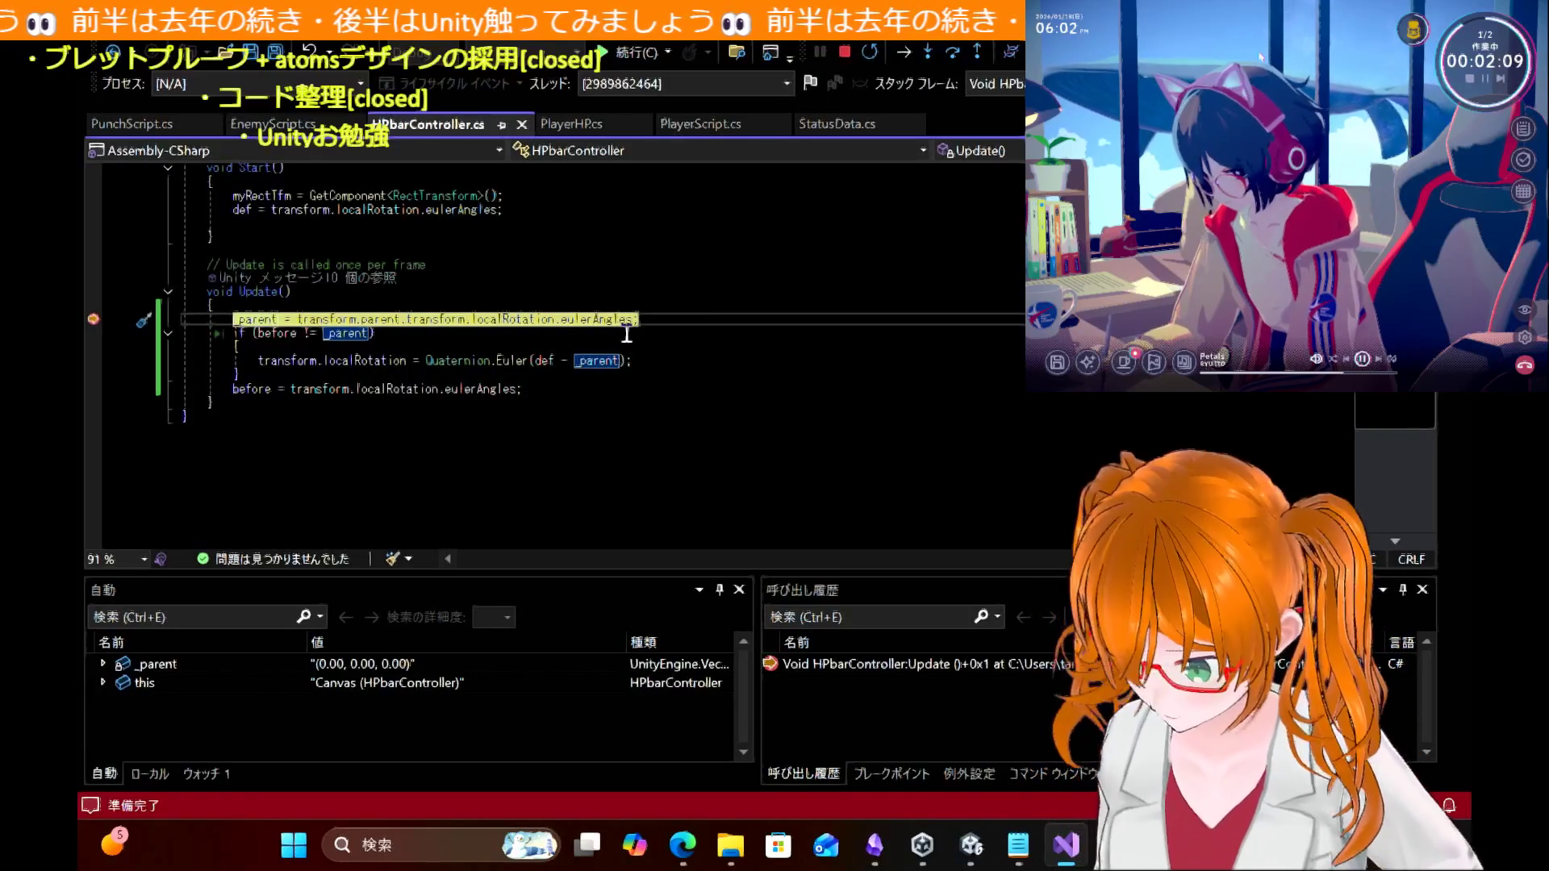
{"action": "key", "text": "shift+F5"}
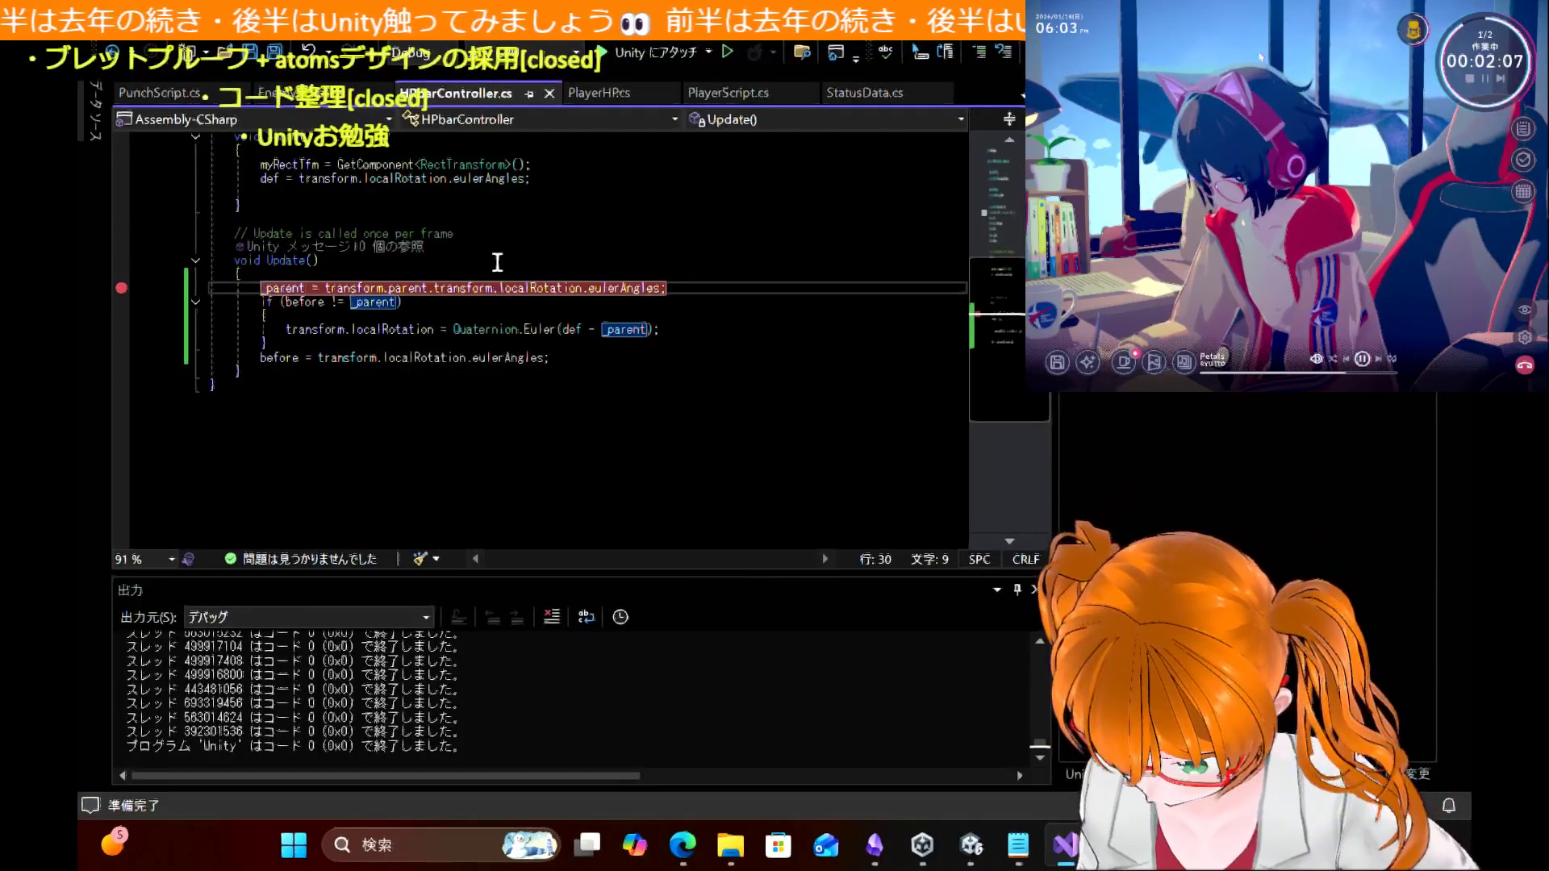
Step: Remove the breakpoint and delete 'transform.parent.' from the _parent line
{"action": "left_click", "coordinate": [117, 287]}
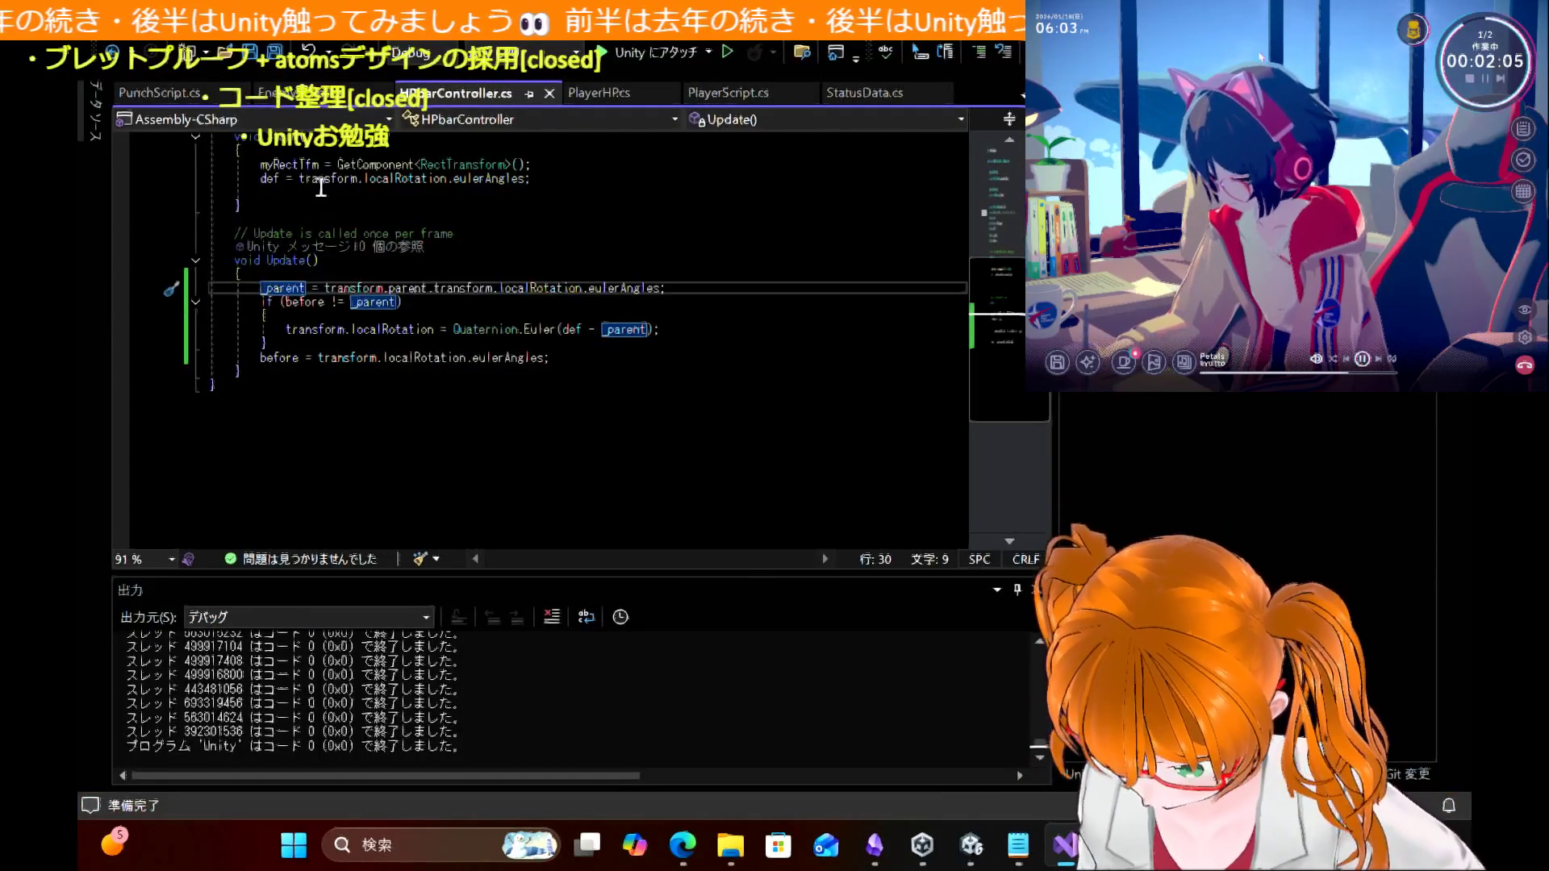
{"action": "left_click", "coordinate": [502, 179]}
{"action": "left_click", "coordinate": [541, 179]}
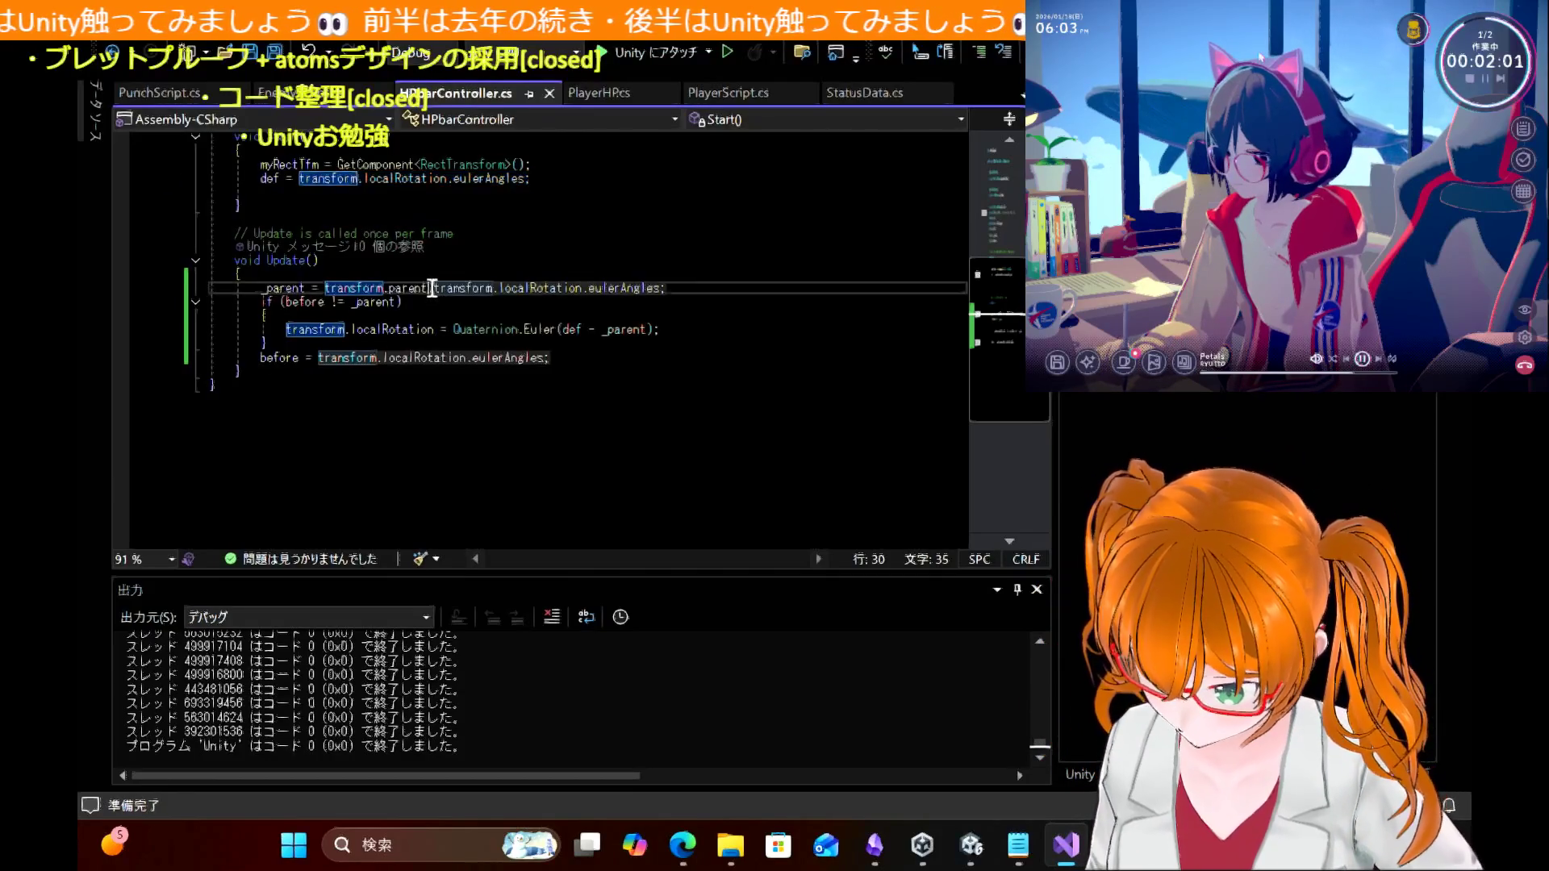
{"action": "left_click_drag", "start_coordinate": [428, 288], "coordinate": [211, 288]}
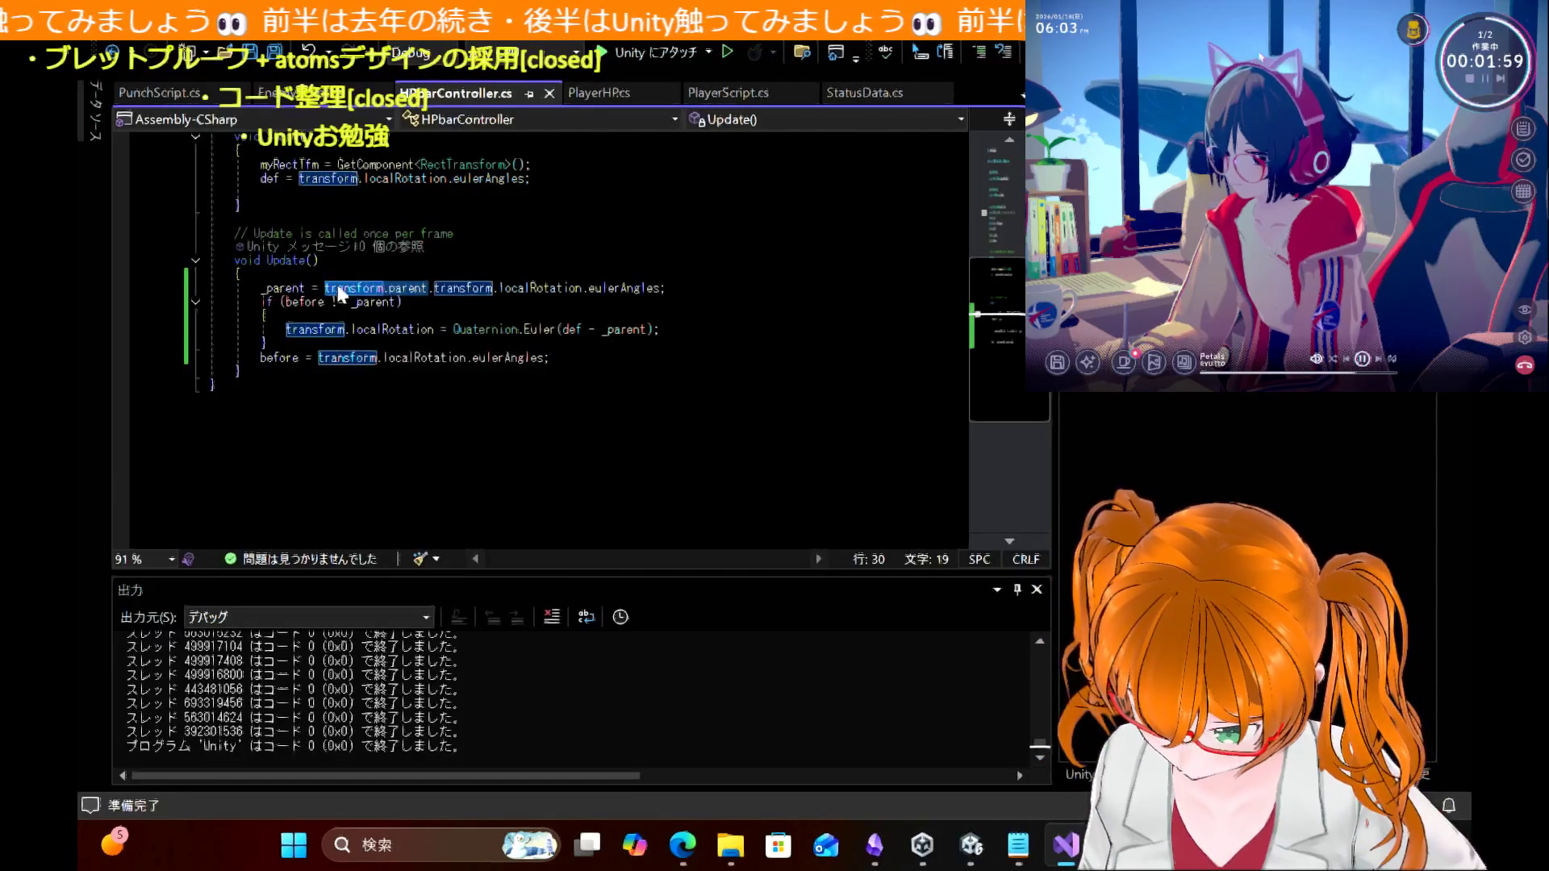
{"action": "key", "text": "Delete"}
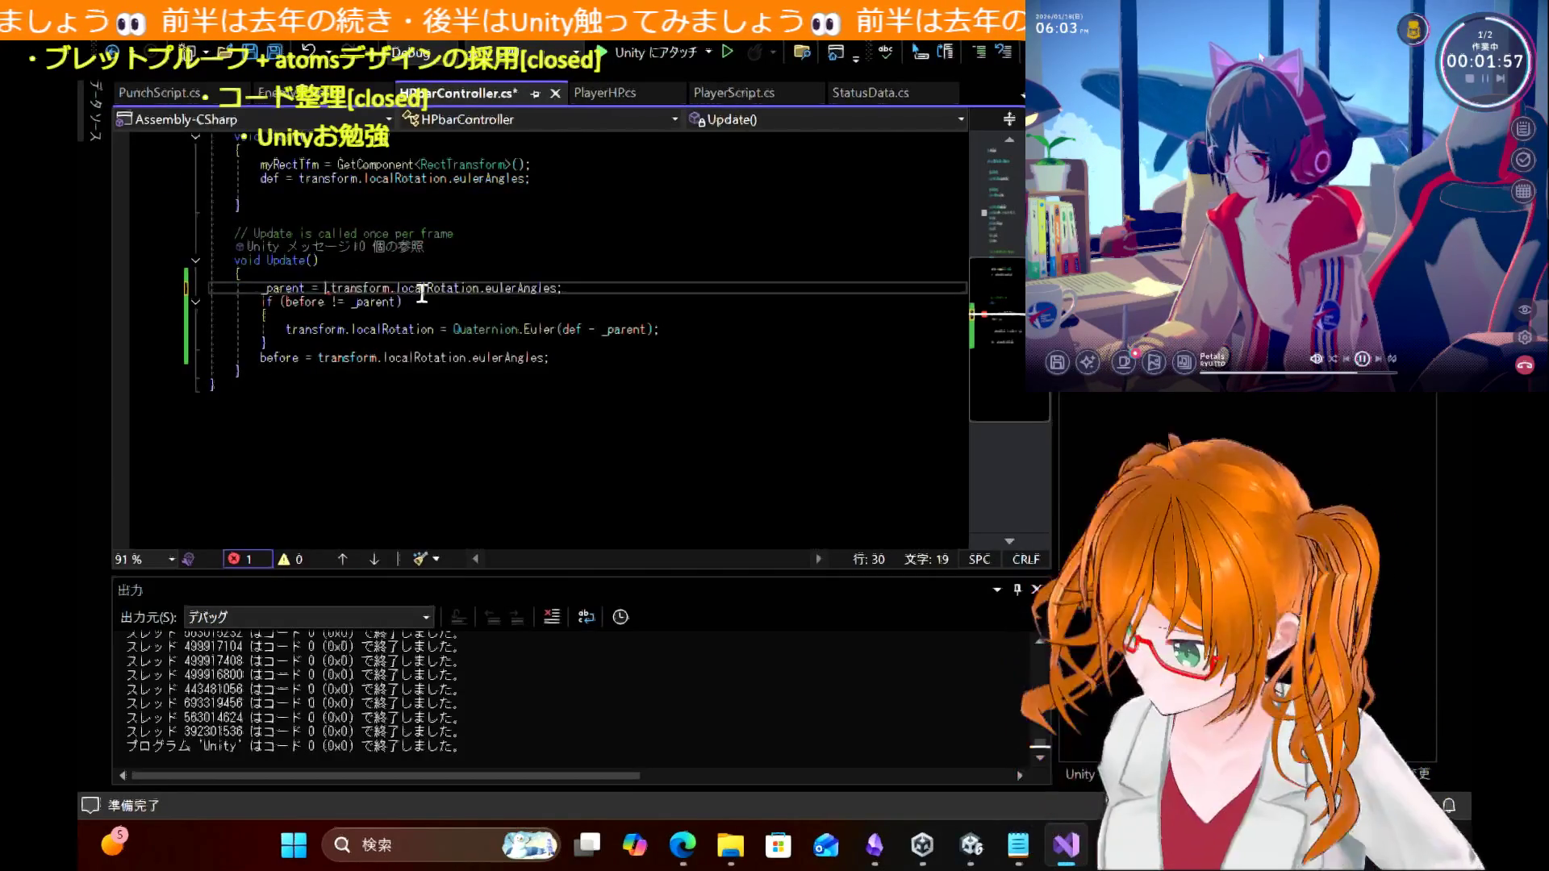
Step: Save HPbarController.cs with _parent set to transform.localRotation.eulerAngles
{"action": "left_click", "coordinate": [425, 360]}
{"action": "left_click", "coordinate": [496, 360]}
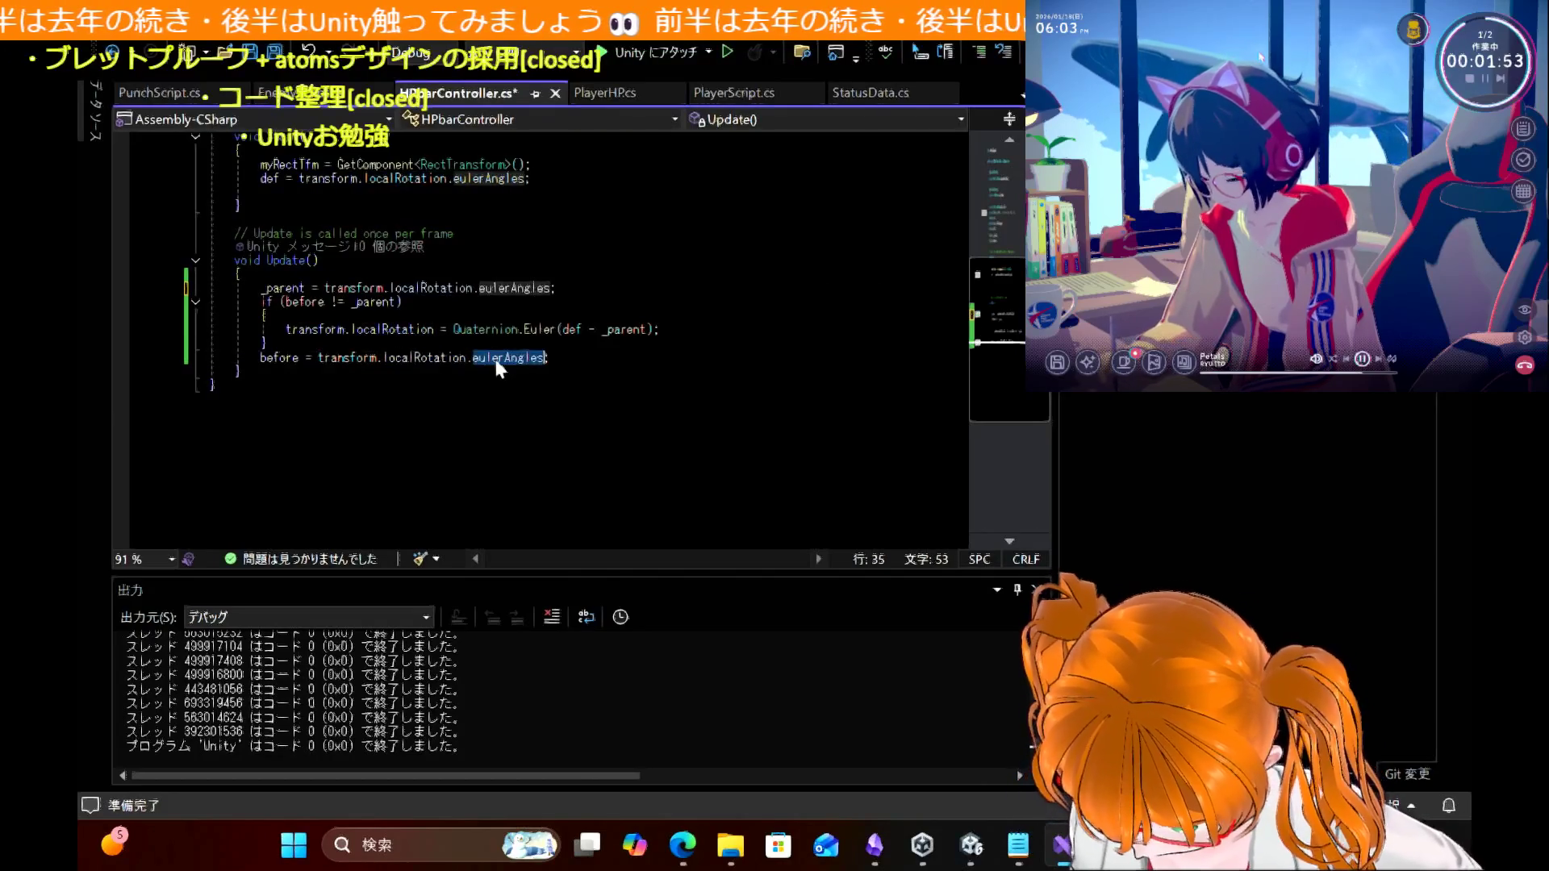
{"action": "key", "text": "ctrl+s"}
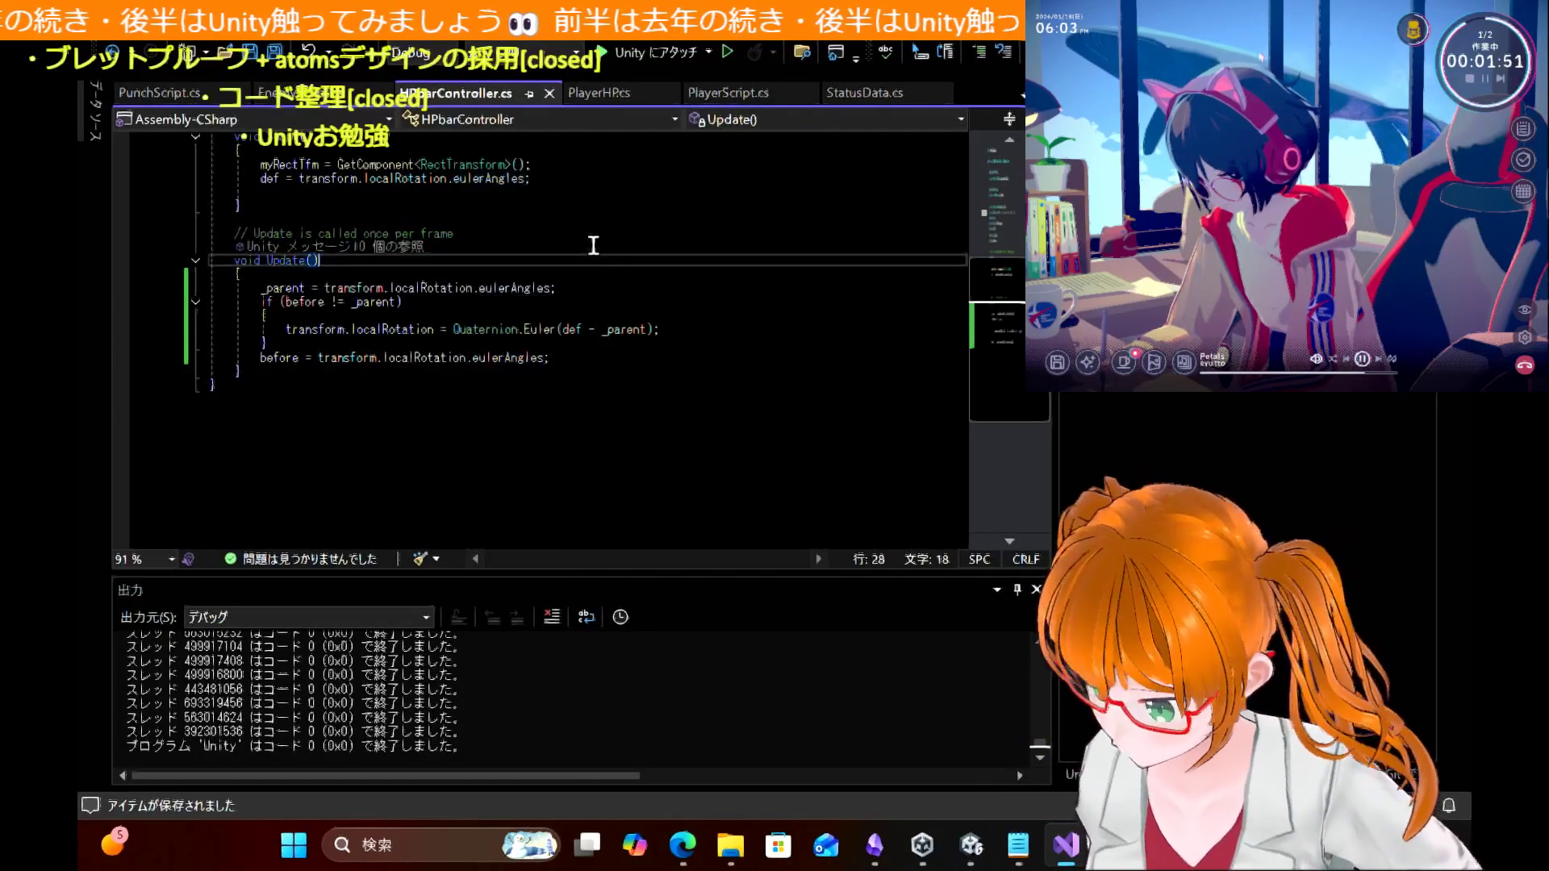
{"action": "left_click_drag", "start_coordinate": [595, 248], "coordinate": [692, 516]}
{"action": "left_click", "coordinate": [691, 516]}
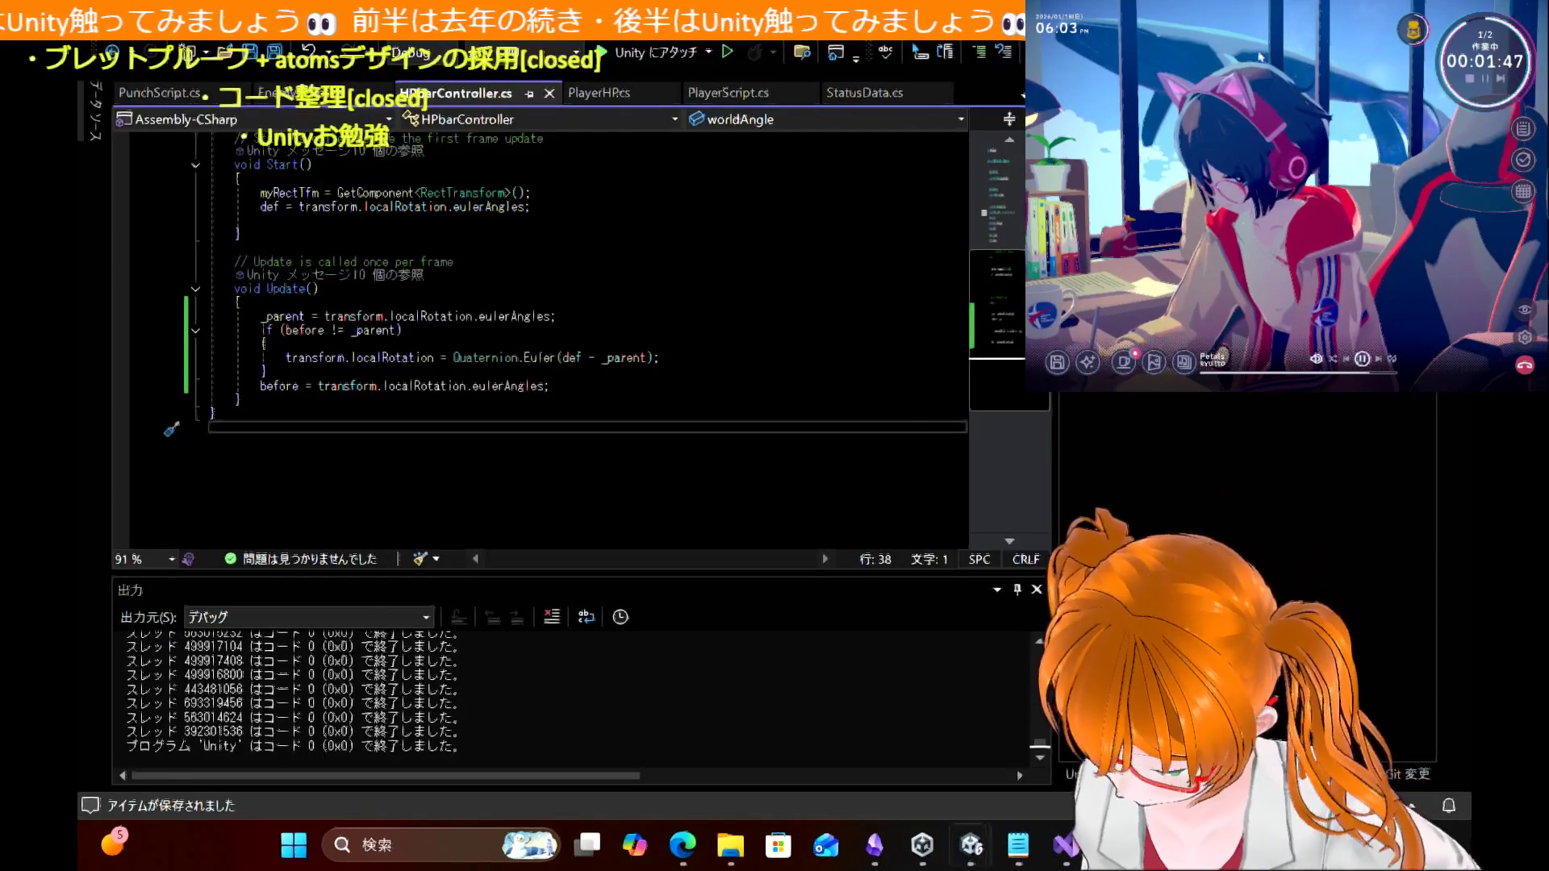
{"action": "left_click", "coordinate": [972, 845]}
{"action": "left_click", "coordinate": [857, 67]}
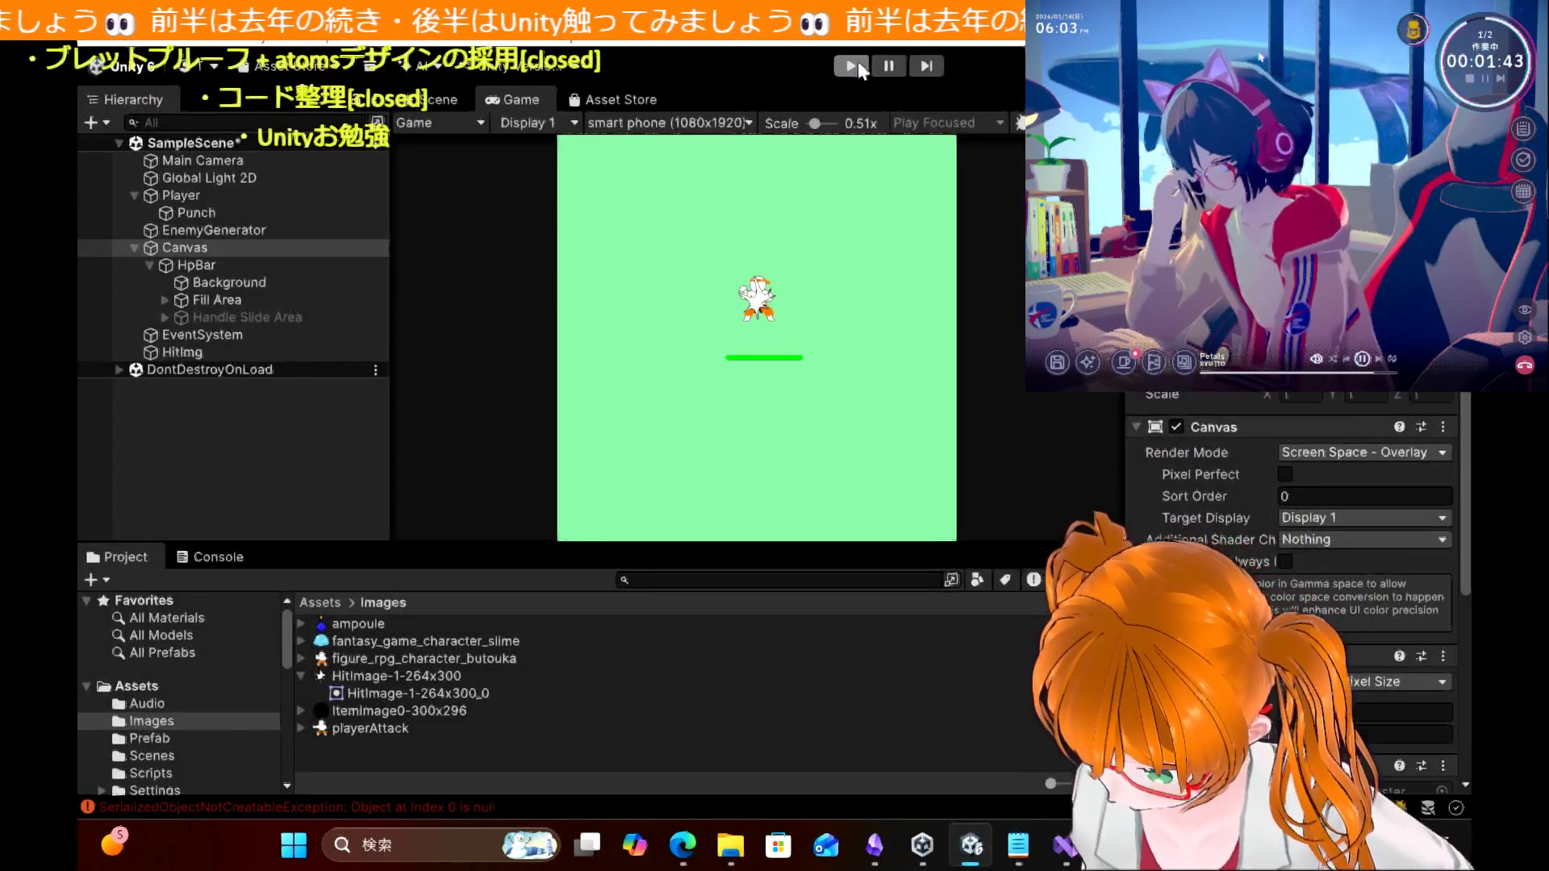
{"action": "left_click", "coordinate": [853, 66]}
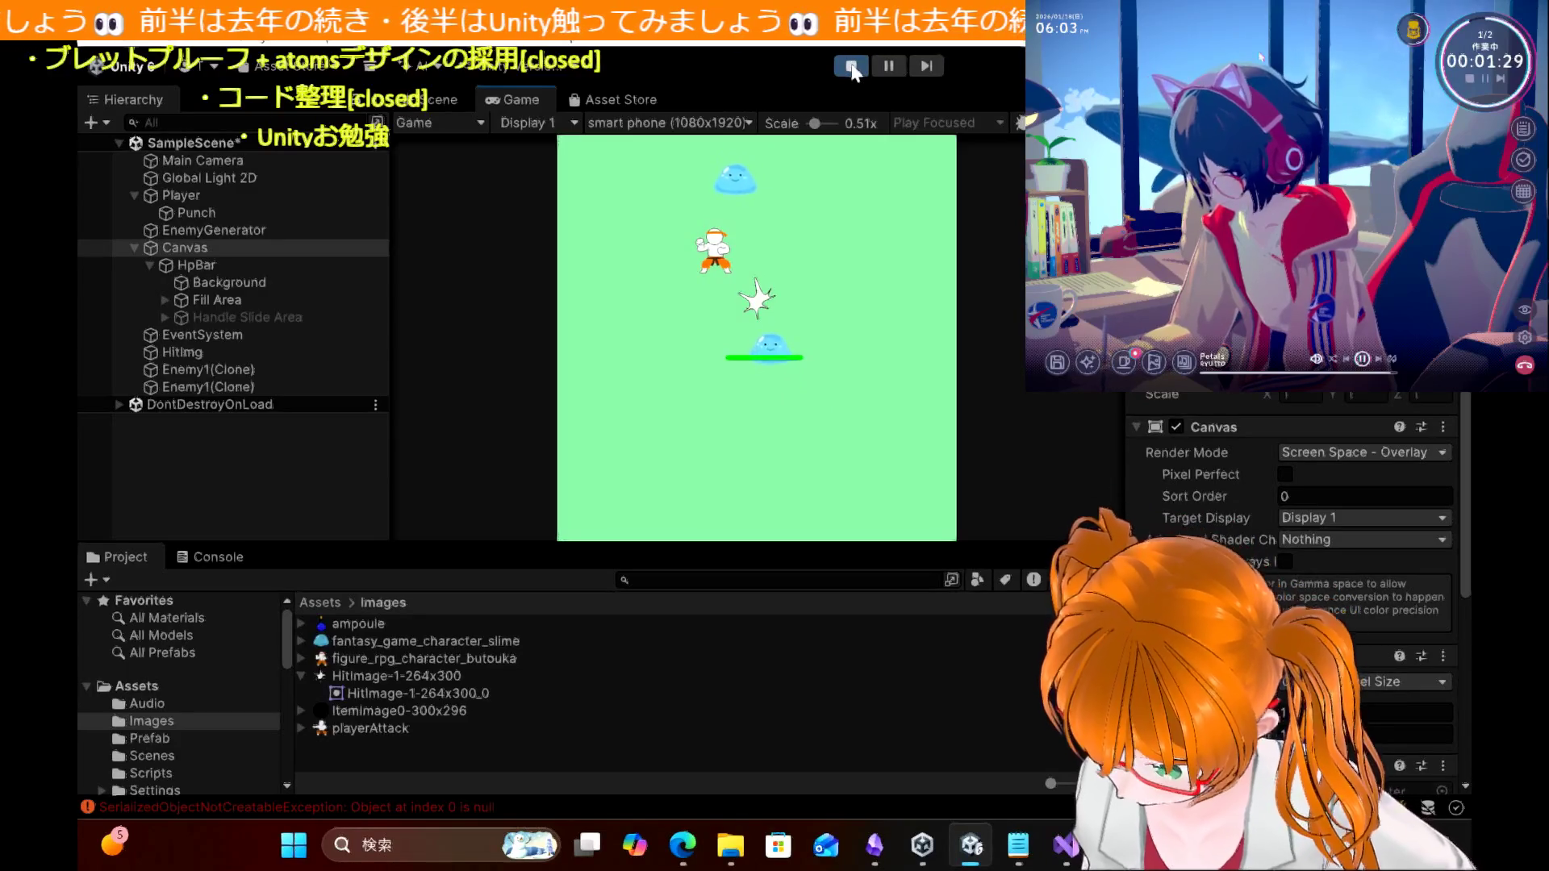
{"action": "key", "text": "Right"}
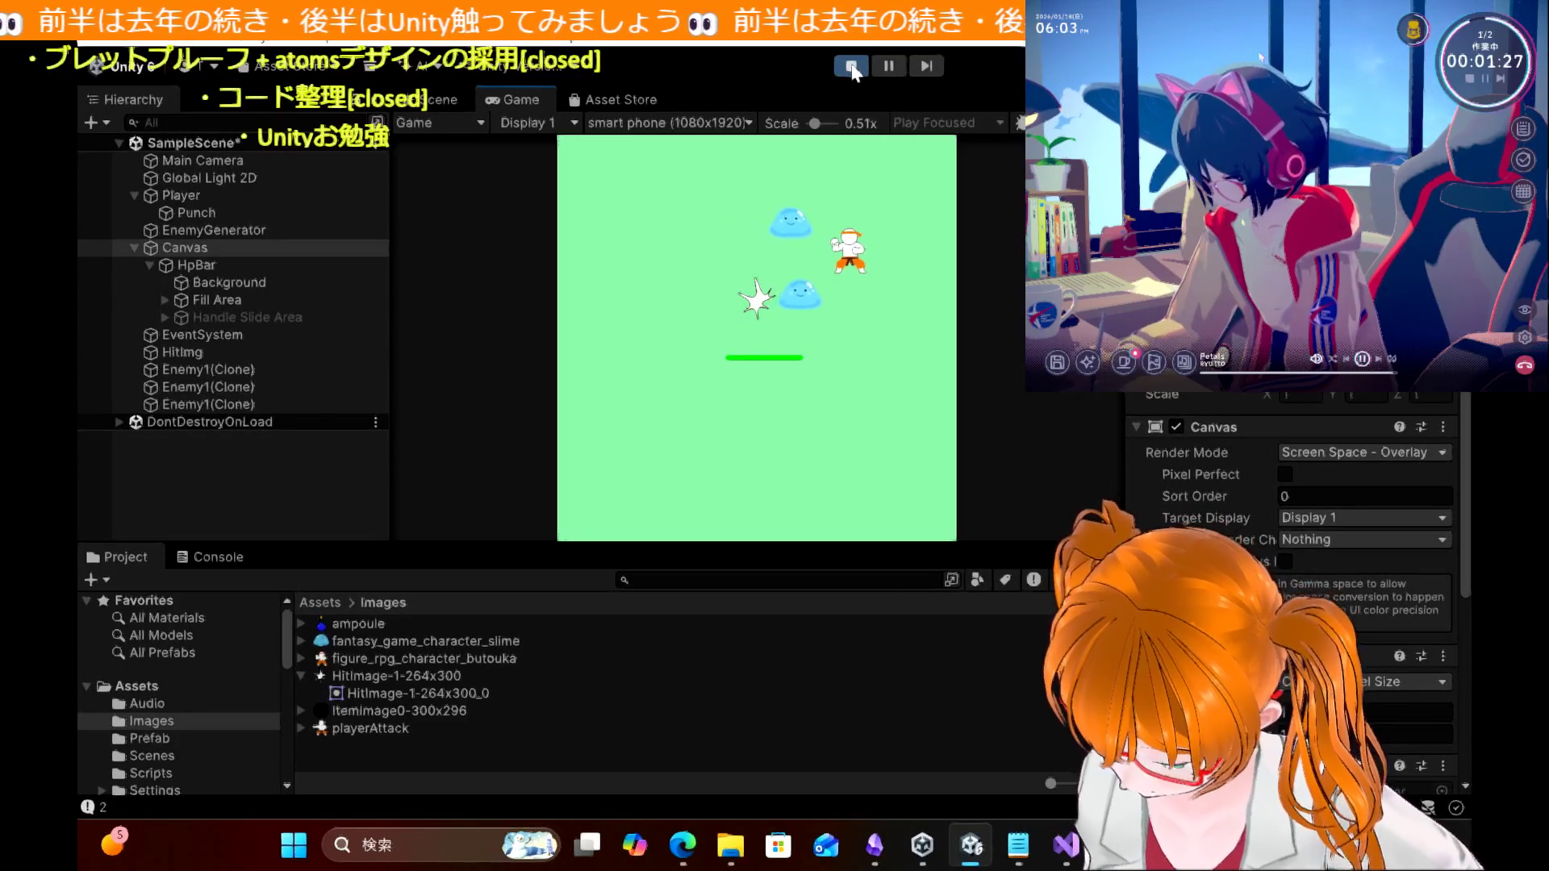
{"action": "left_click", "coordinate": [852, 66]}
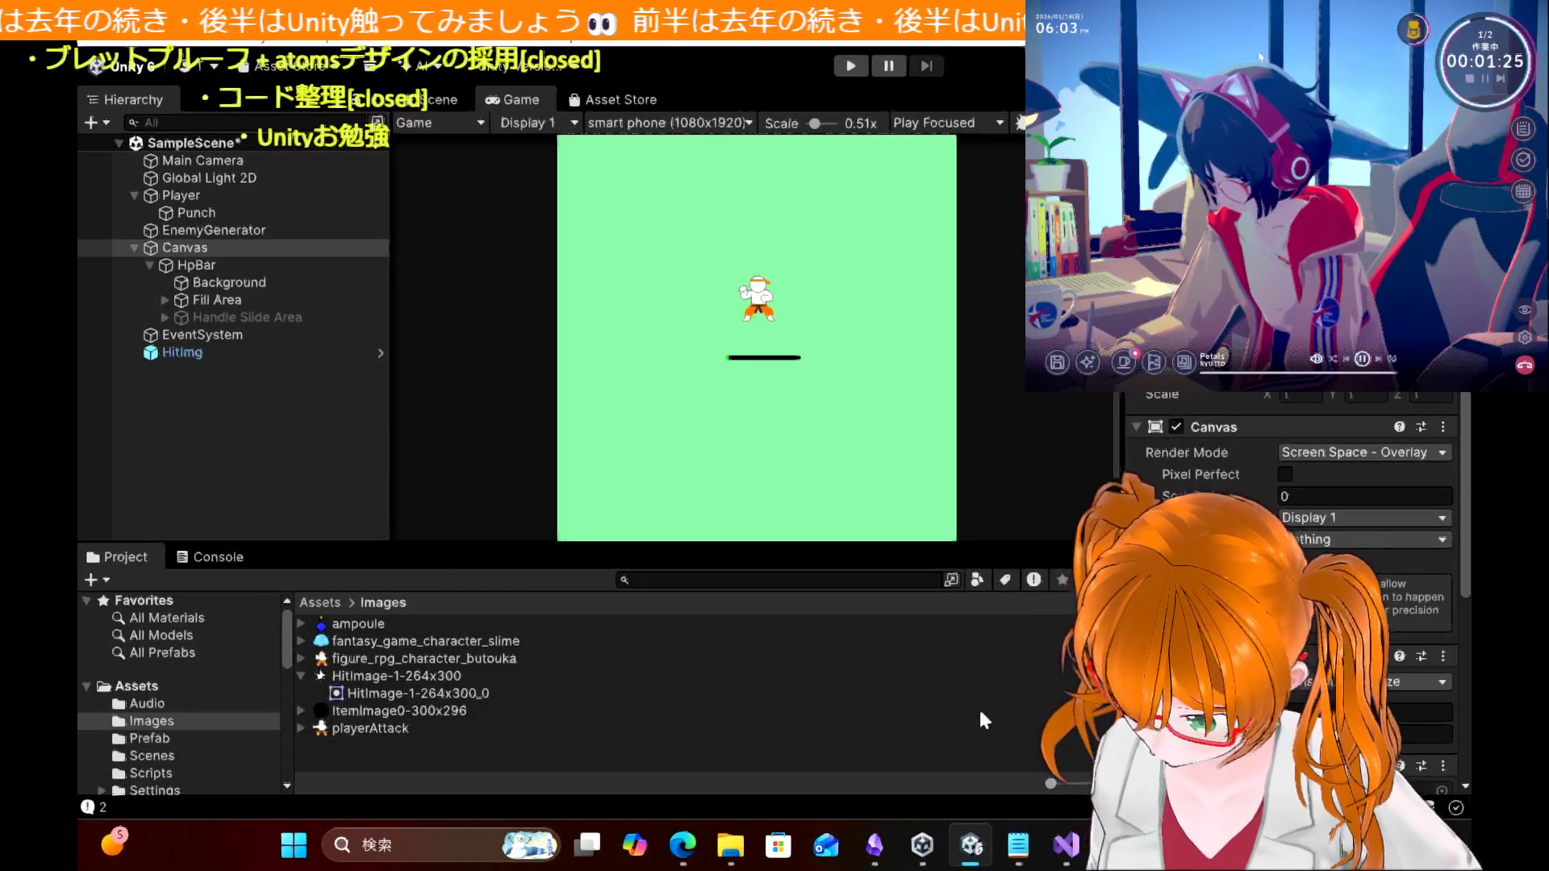
{"action": "left_click", "coordinate": [1068, 847]}
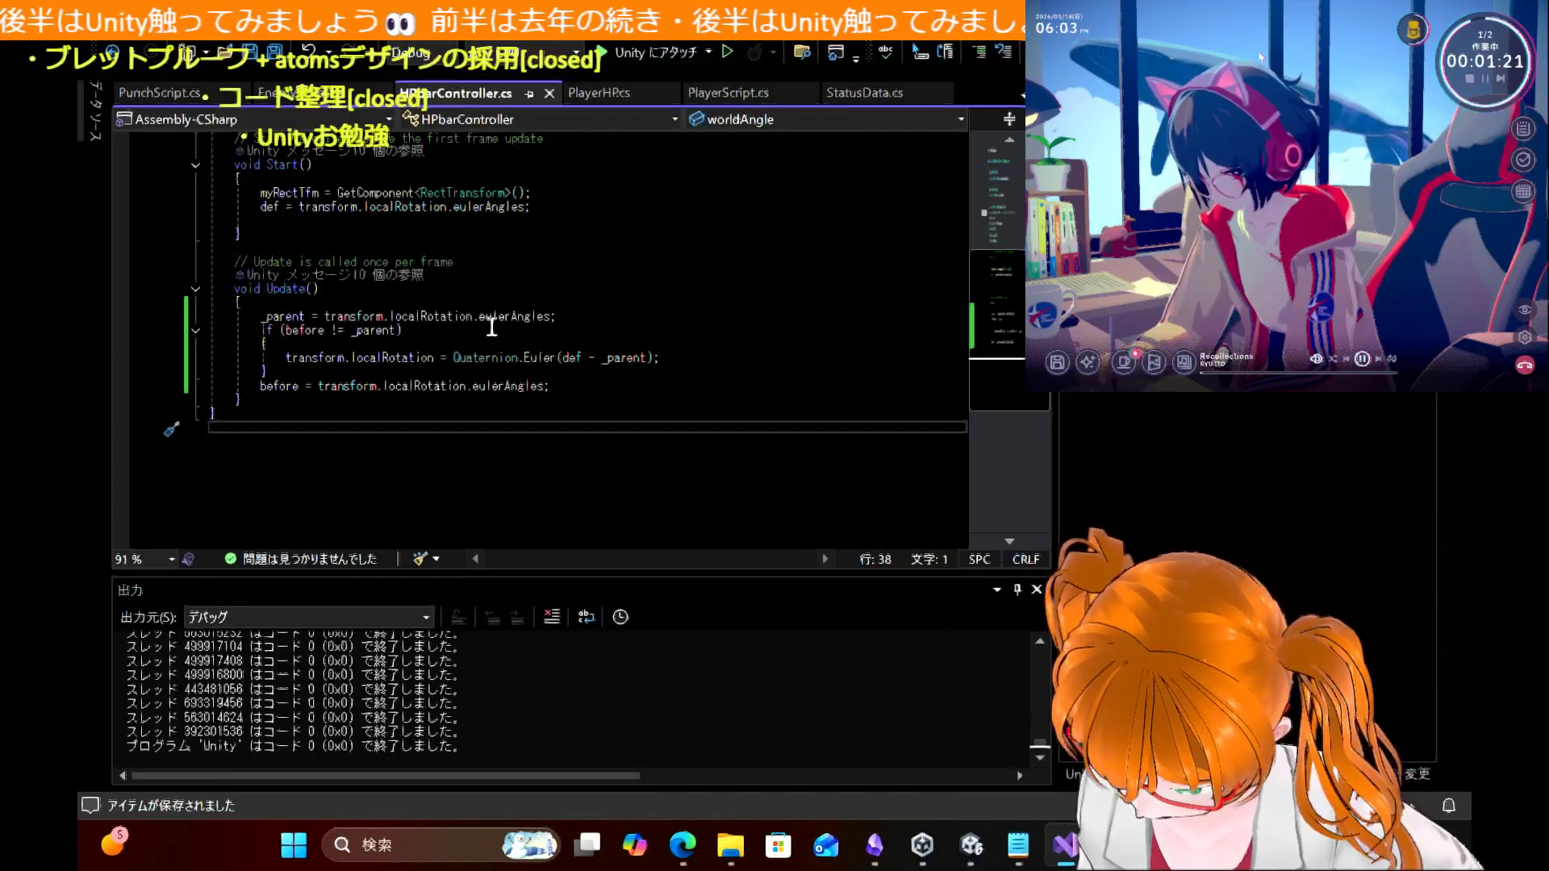
Step: Undo the edit so _parent reads transform.parent.transform.localRotation.eulerAngles again
{"action": "mouse_move", "coordinate": [504, 323]}
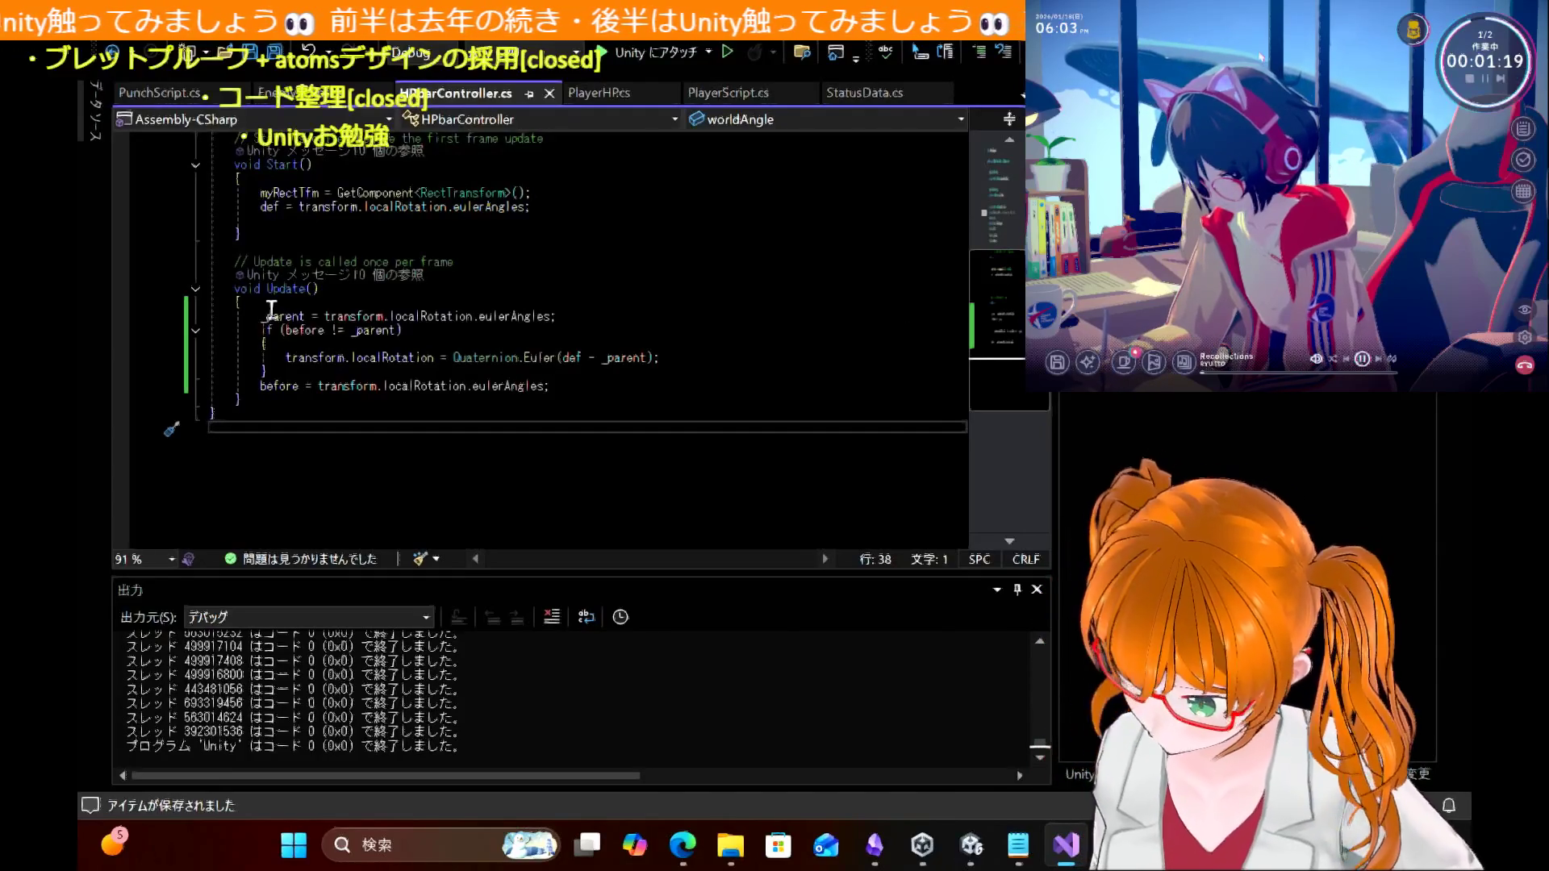
{"action": "mouse_move", "coordinate": [285, 321]}
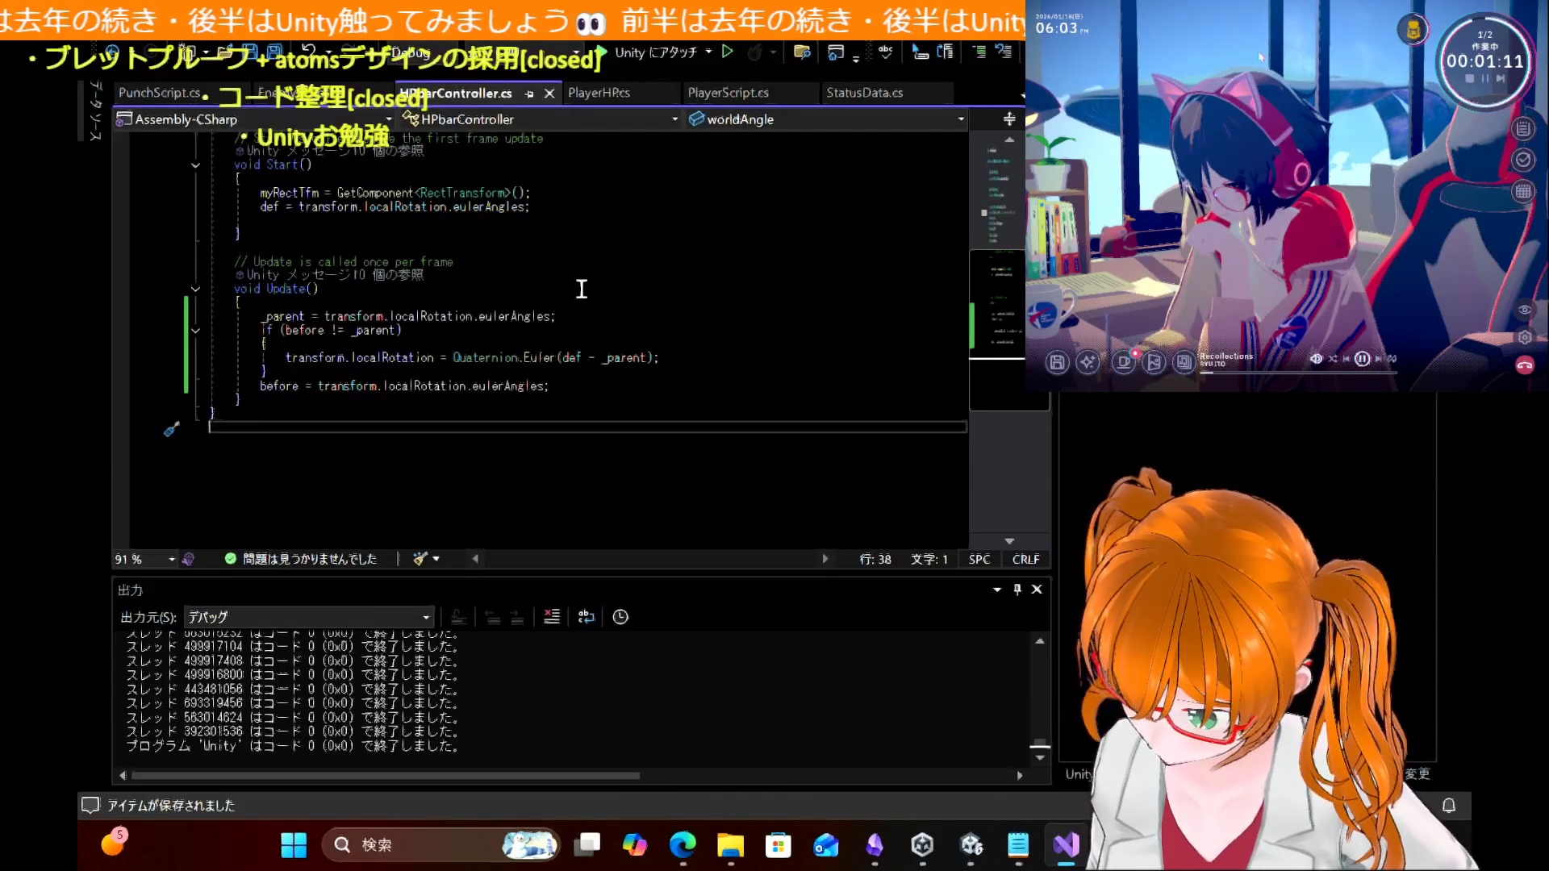
{"action": "scroll", "coordinate": [580, 289], "scroll_direction": "up", "scroll_amount": 3}
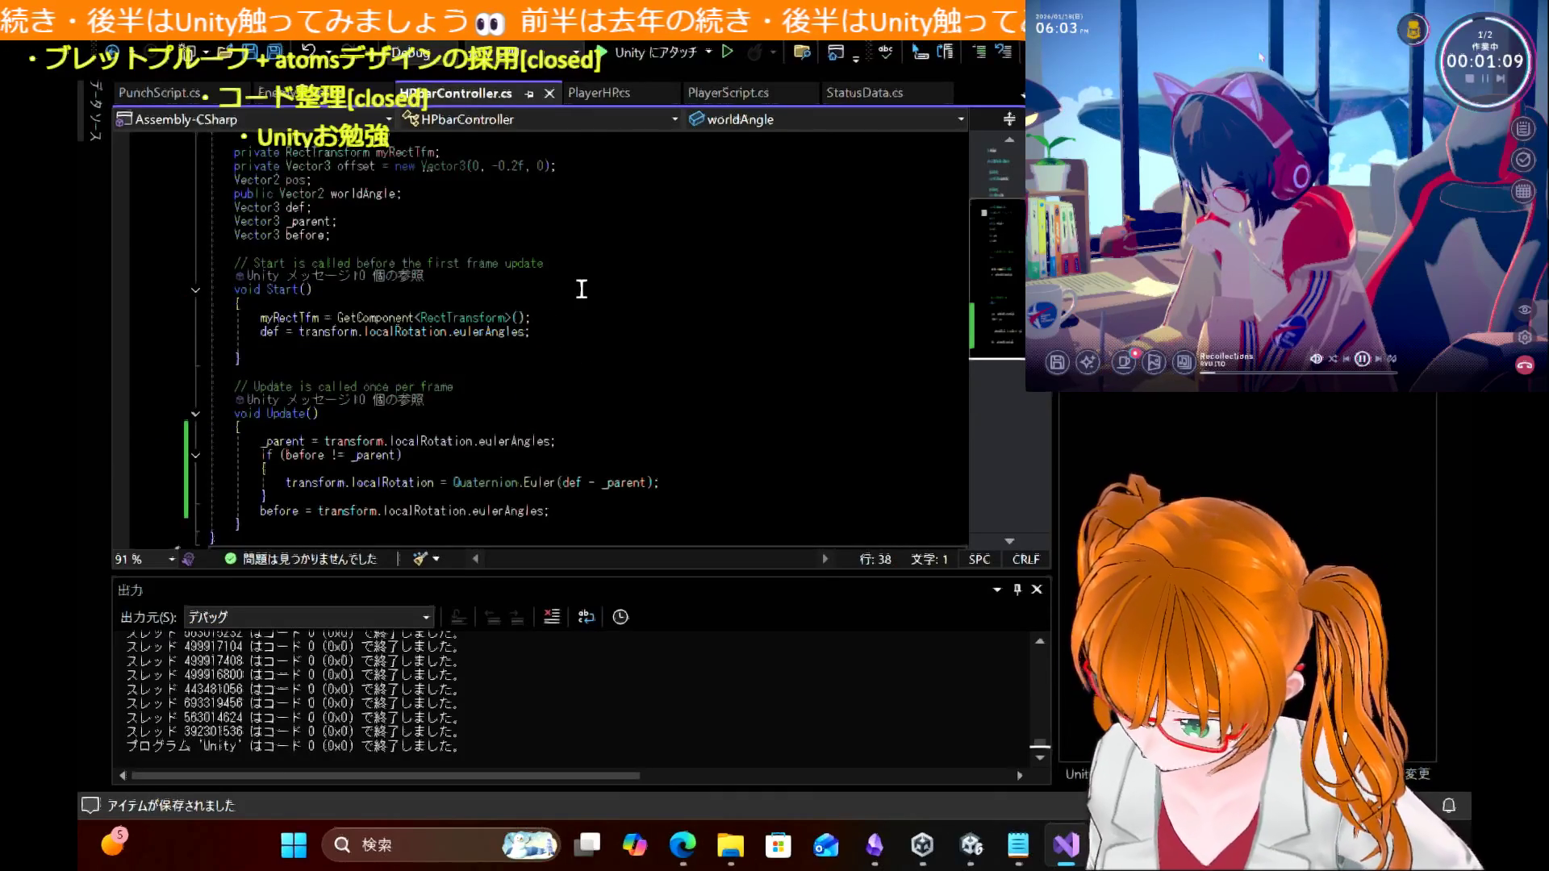
{"action": "left_click", "coordinate": [970, 845]}
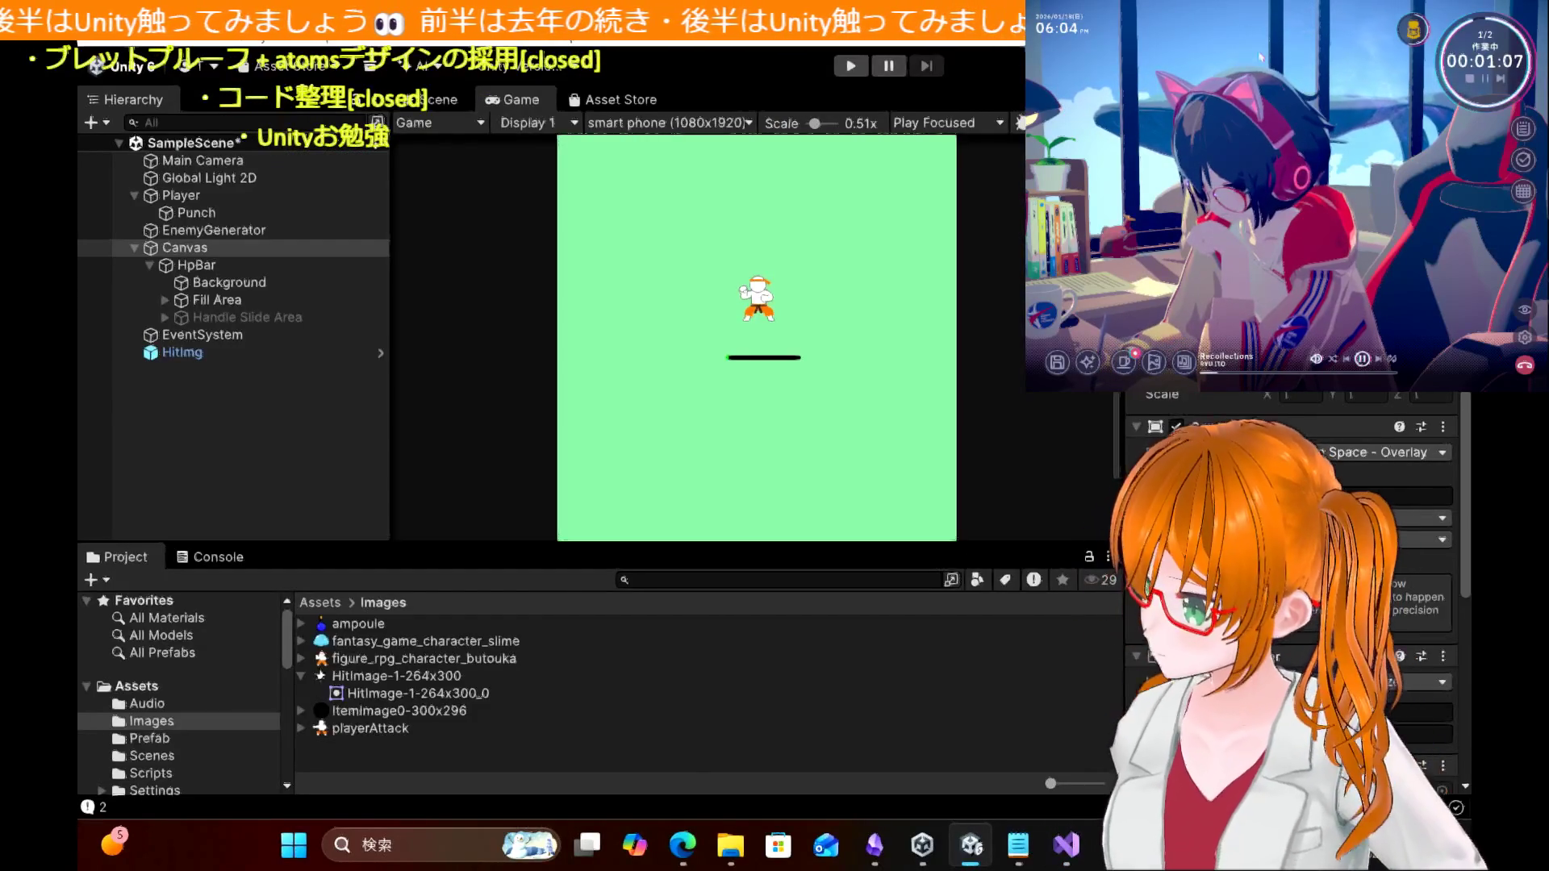
{"action": "scroll", "coordinate": [1290, 565], "scroll_direction": "down", "scroll_amount": 5}
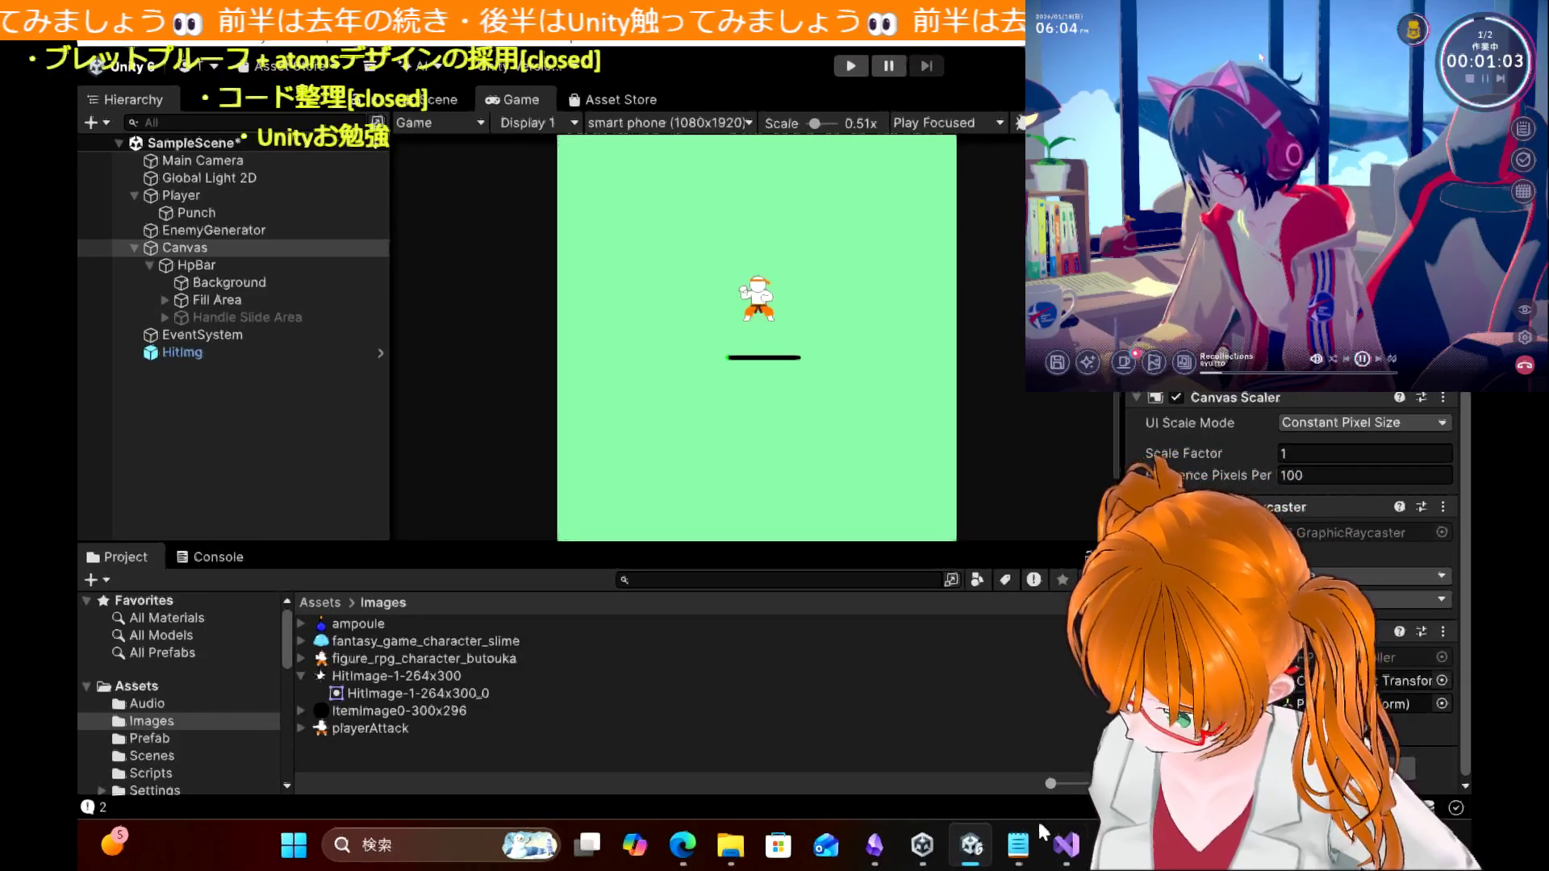
{"action": "left_click", "coordinate": [1073, 844]}
{"action": "left_click", "coordinate": [675, 342]}
{"action": "key", "text": "ctrl+z"}
{"action": "key", "text": "ctrl+z"}
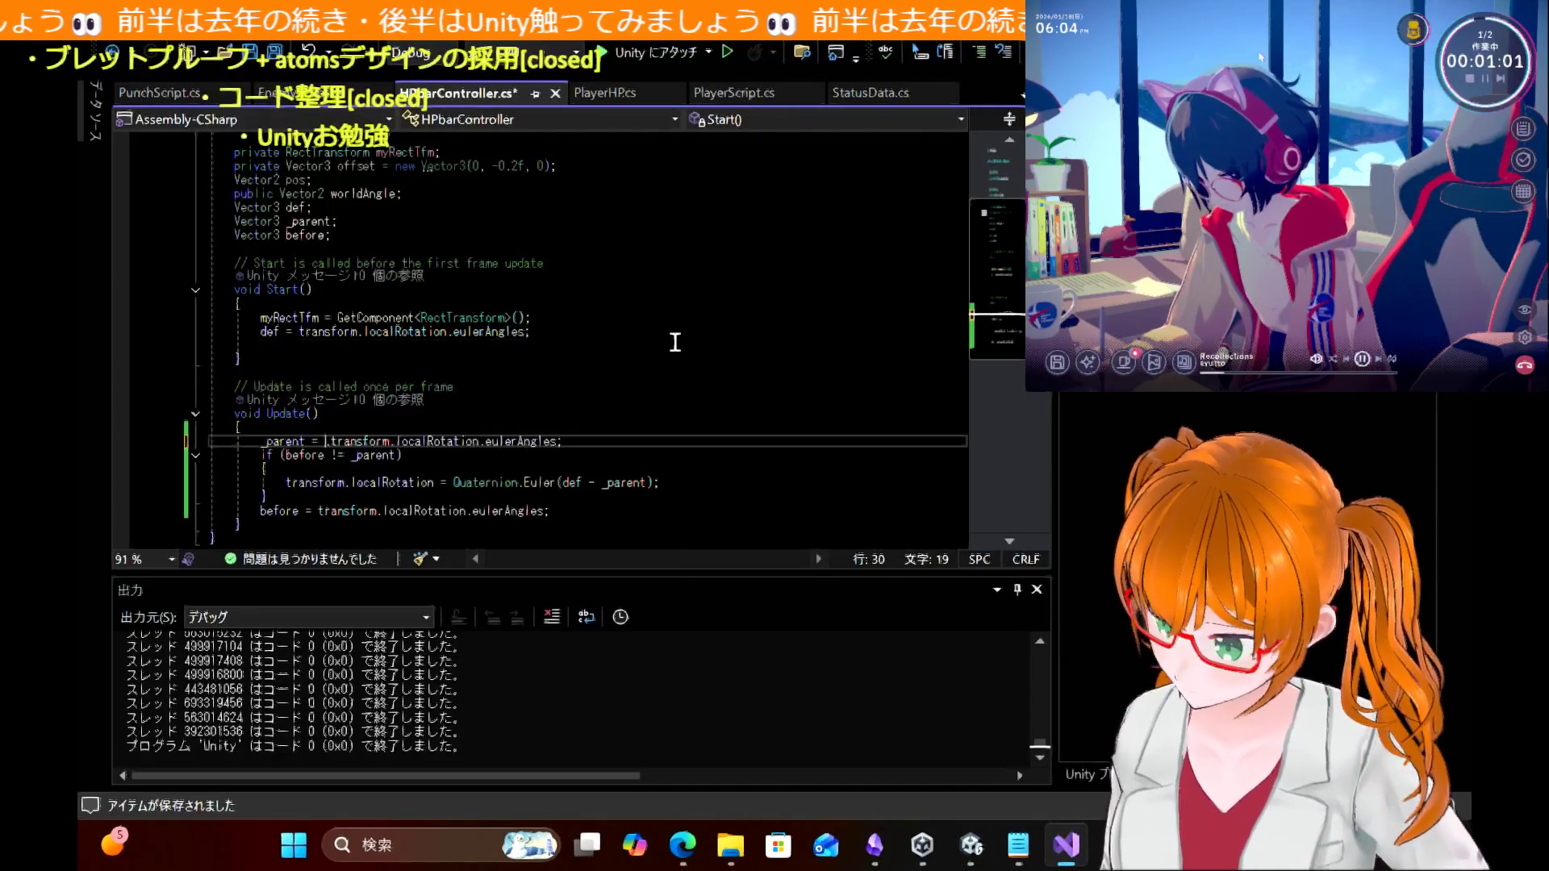
{"action": "left_click", "coordinate": [676, 342]}
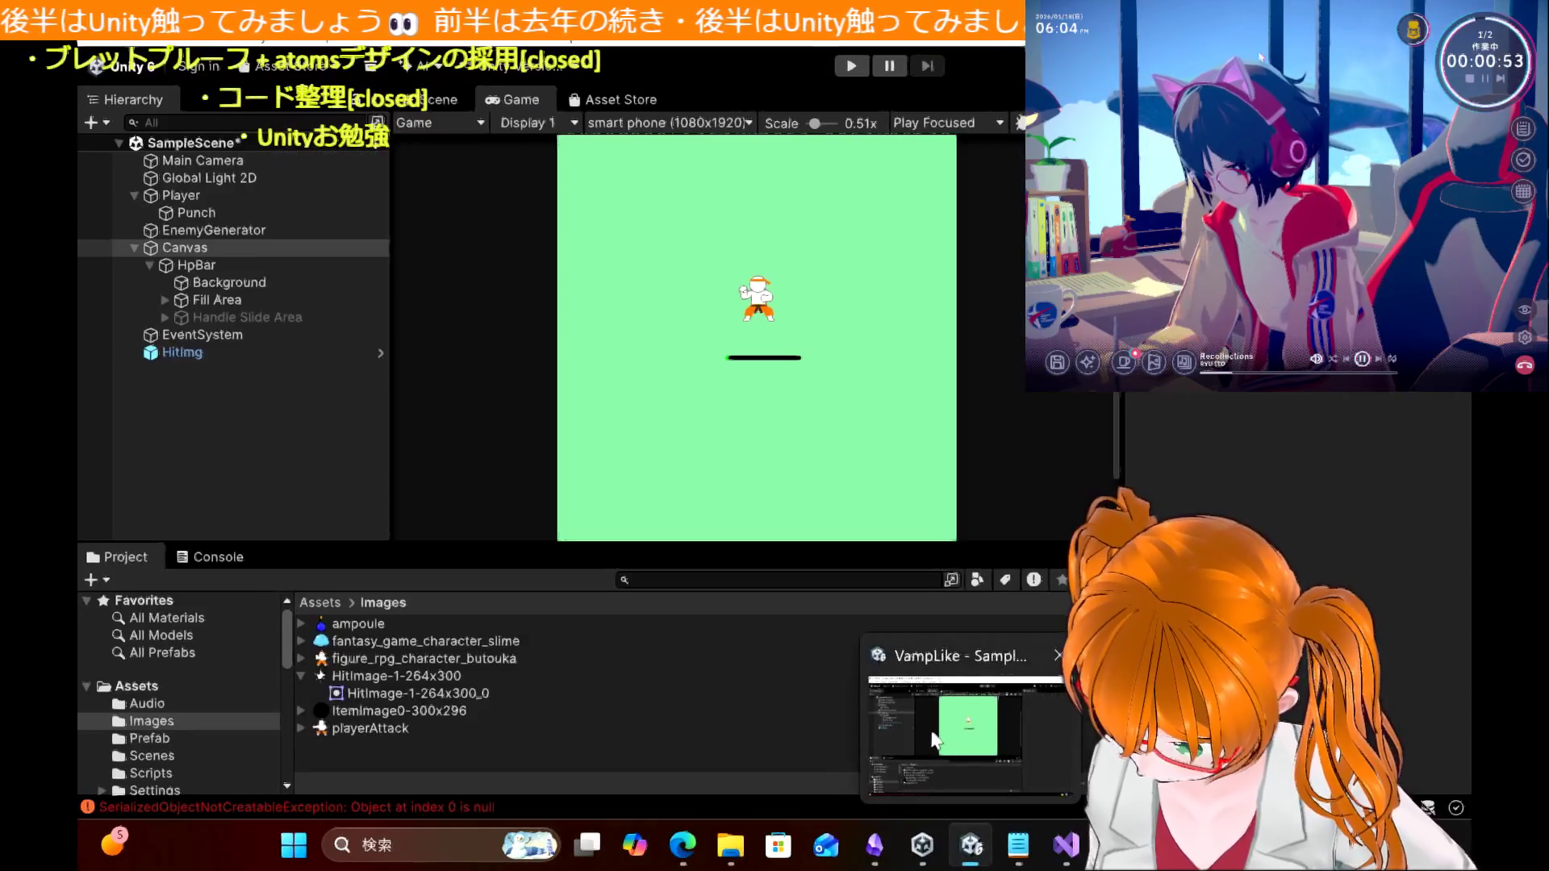
Step: Delete HitImg from the Unity scene, check the Canvas, and return to the tutorial
{"action": "left_click", "coordinate": [968, 742]}
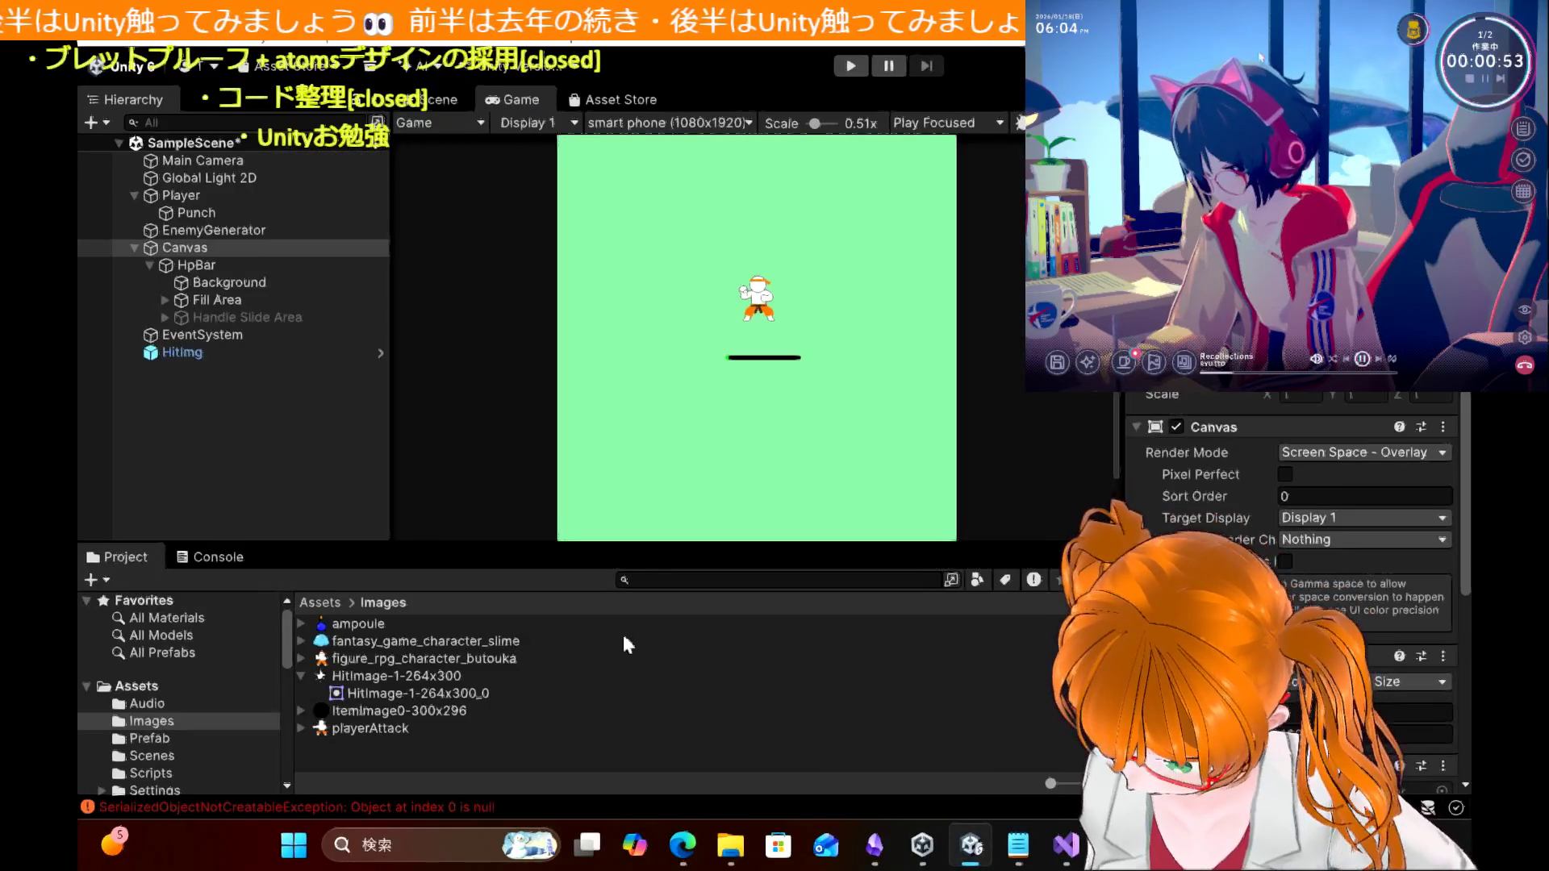
{"action": "left_click", "coordinate": [181, 353]}
{"action": "key", "text": "Delete"}
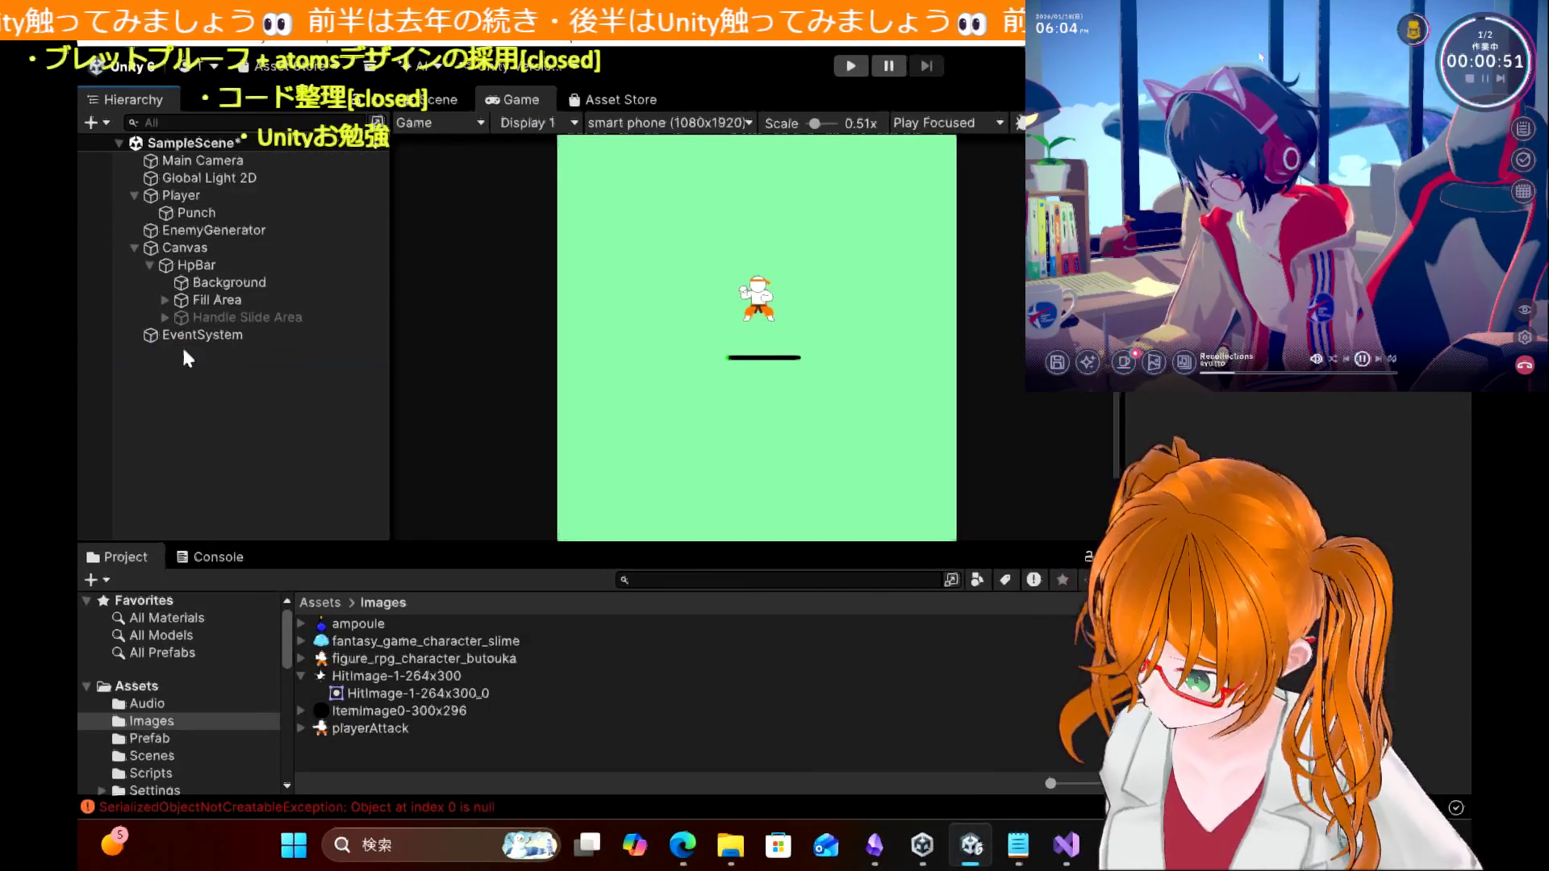
{"action": "left_click", "coordinate": [194, 250]}
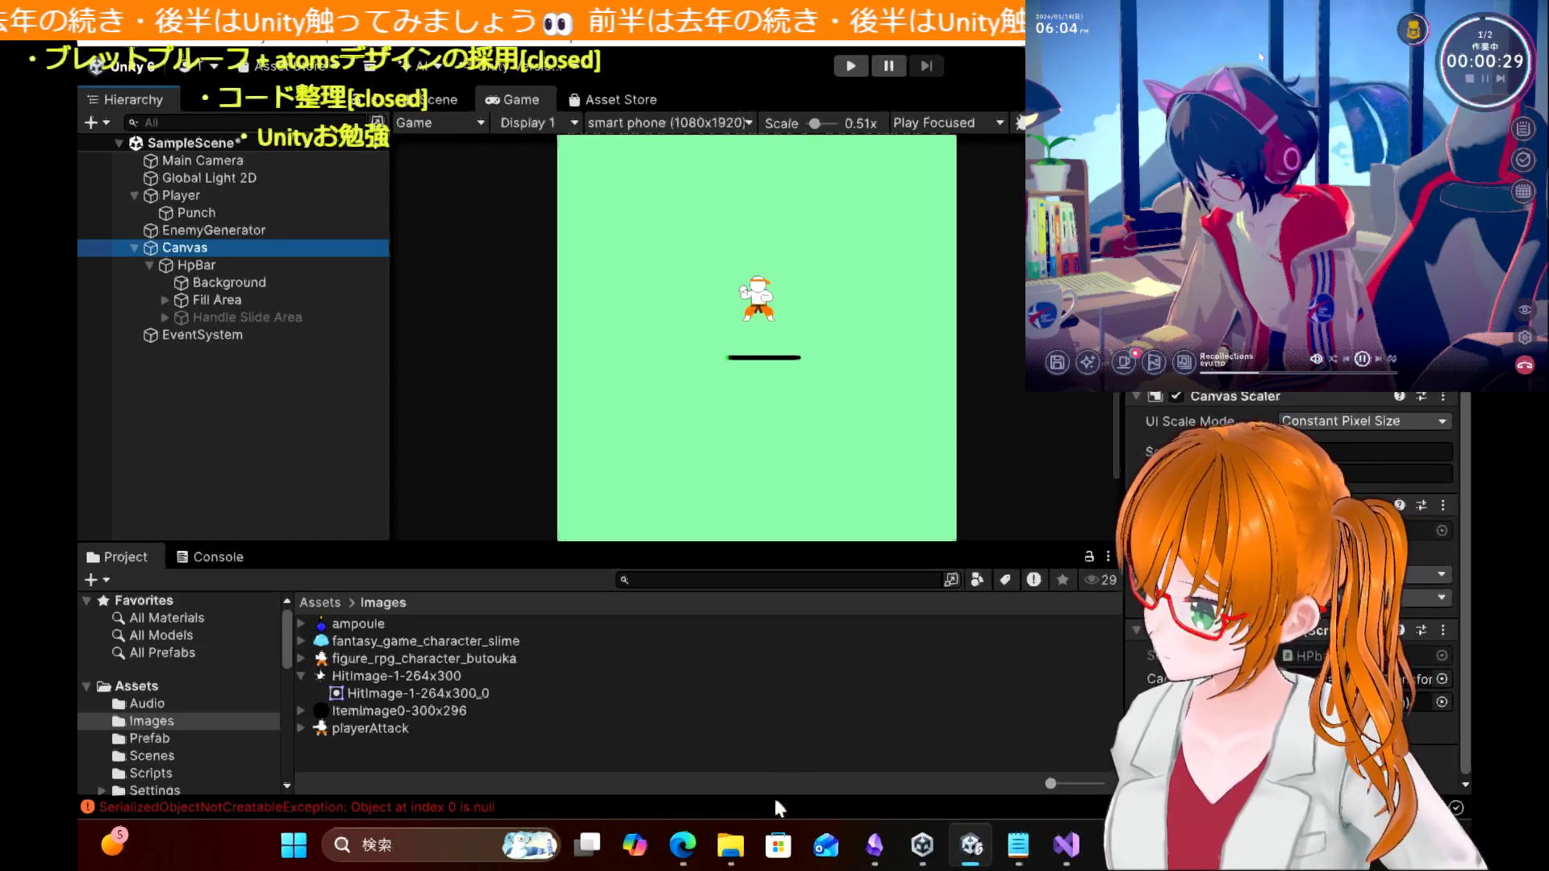
{"action": "left_click", "coordinate": [682, 845]}
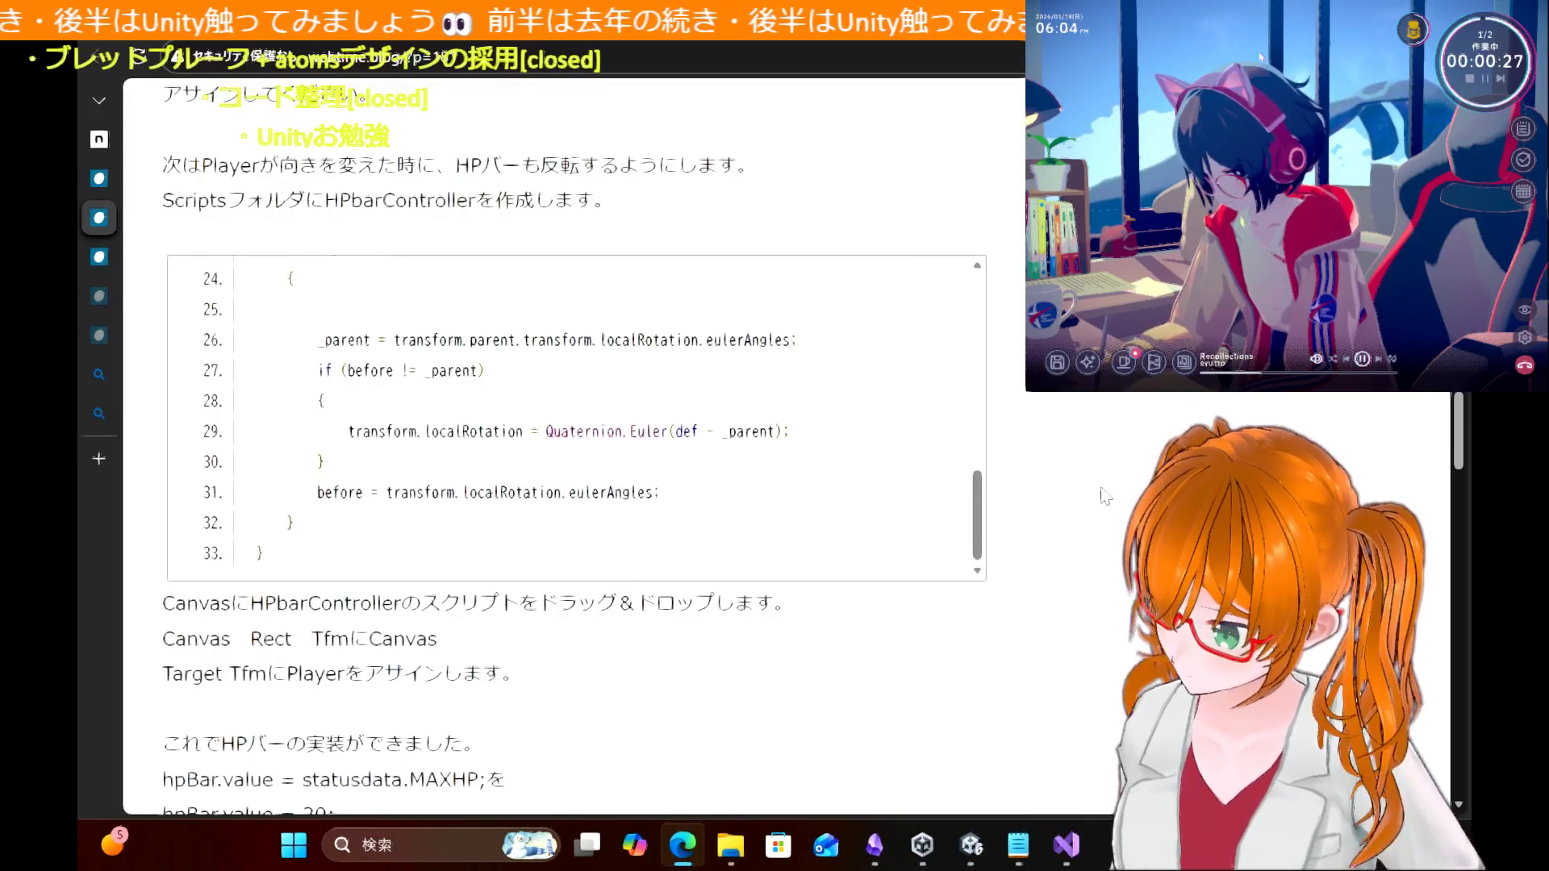
{"action": "scroll", "coordinate": [1105, 496], "scroll_direction": "down", "scroll_amount": 1}
{"action": "scroll", "coordinate": [1105, 496], "scroll_direction": "up", "scroll_amount": 1}
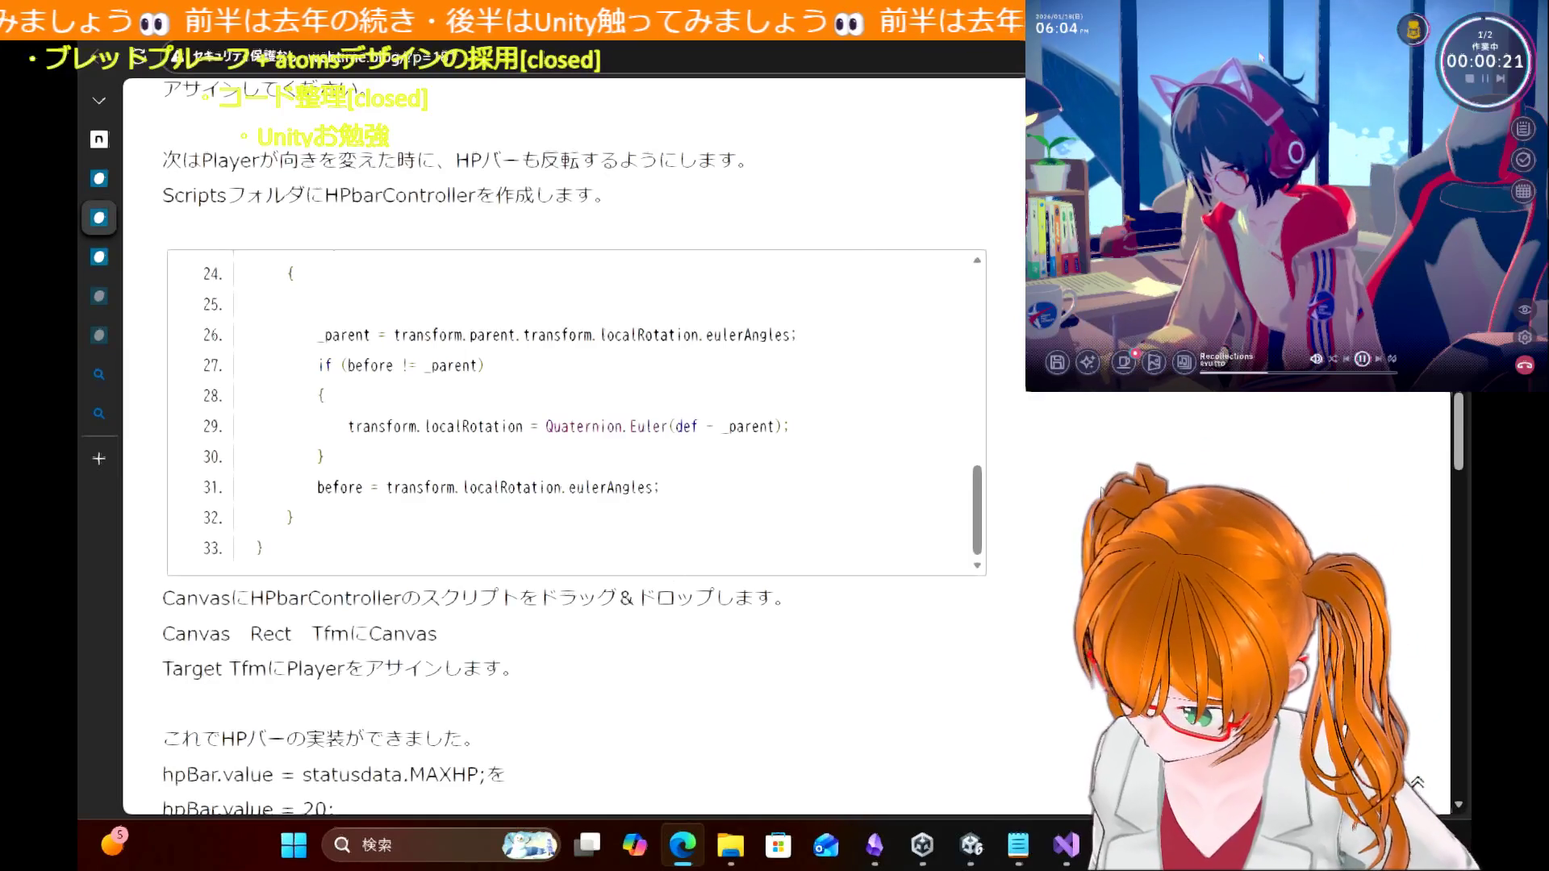
{"action": "left_click_drag", "start_coordinate": [257, 595], "coordinate": [423, 597]}
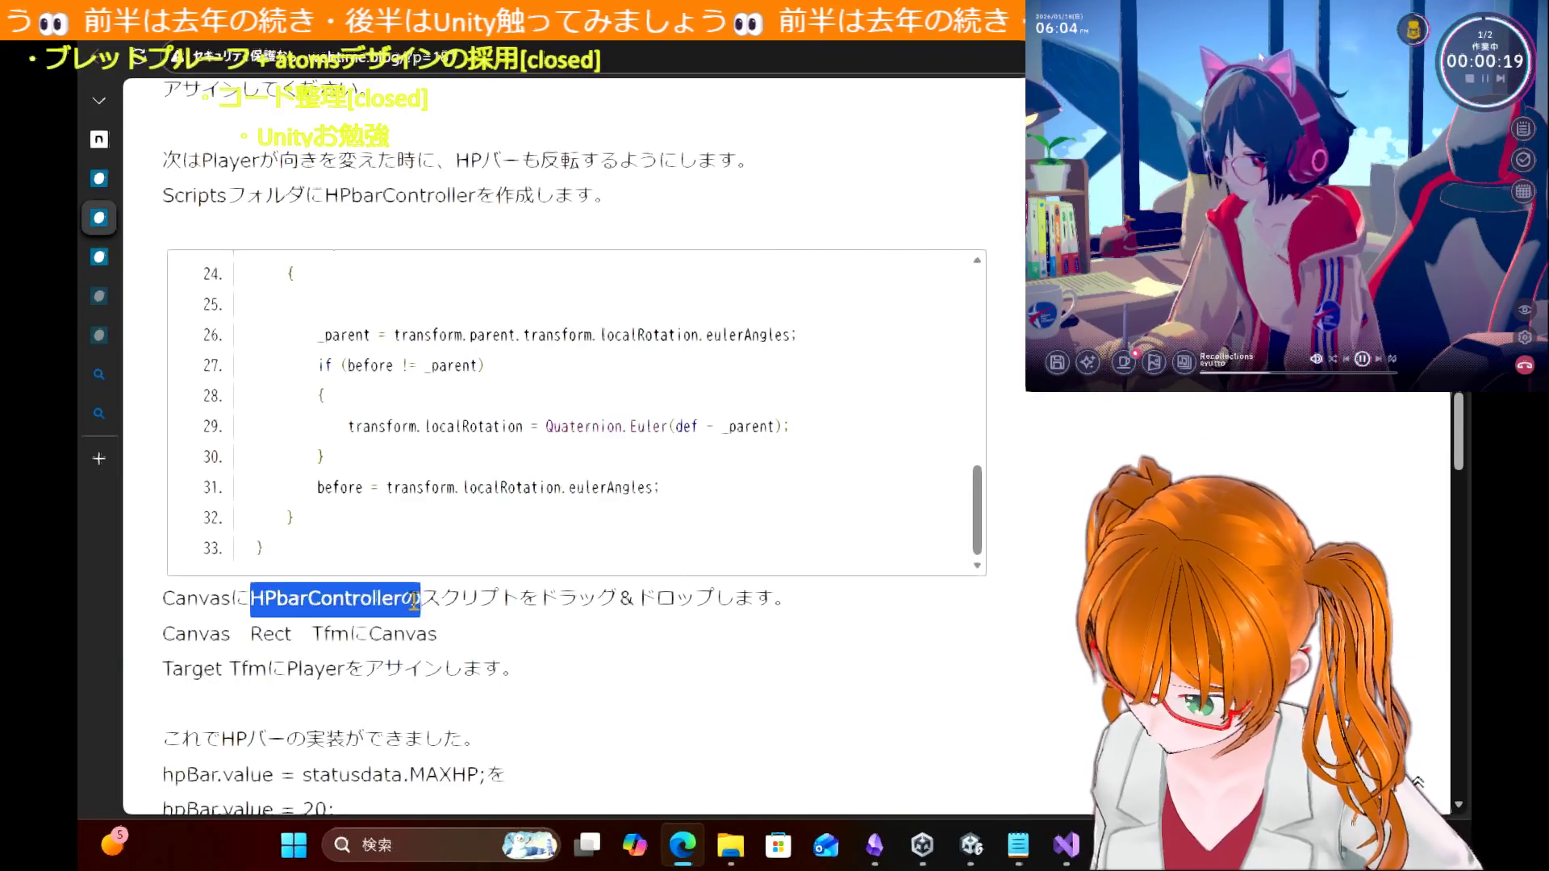
{"action": "left_click", "coordinate": [978, 805]}
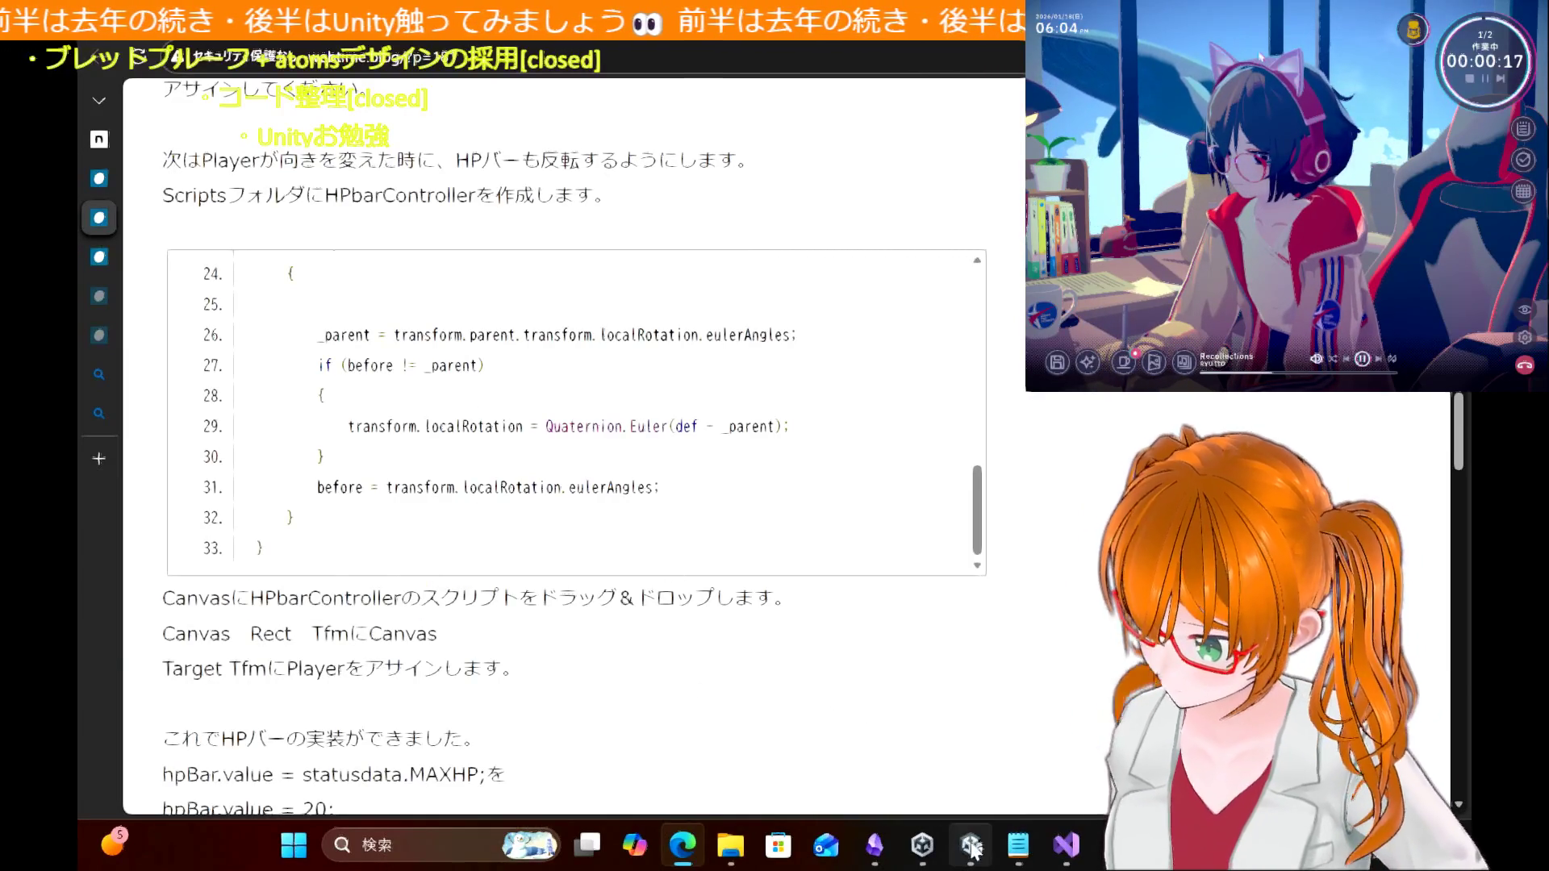
{"action": "left_click", "coordinate": [972, 844]}
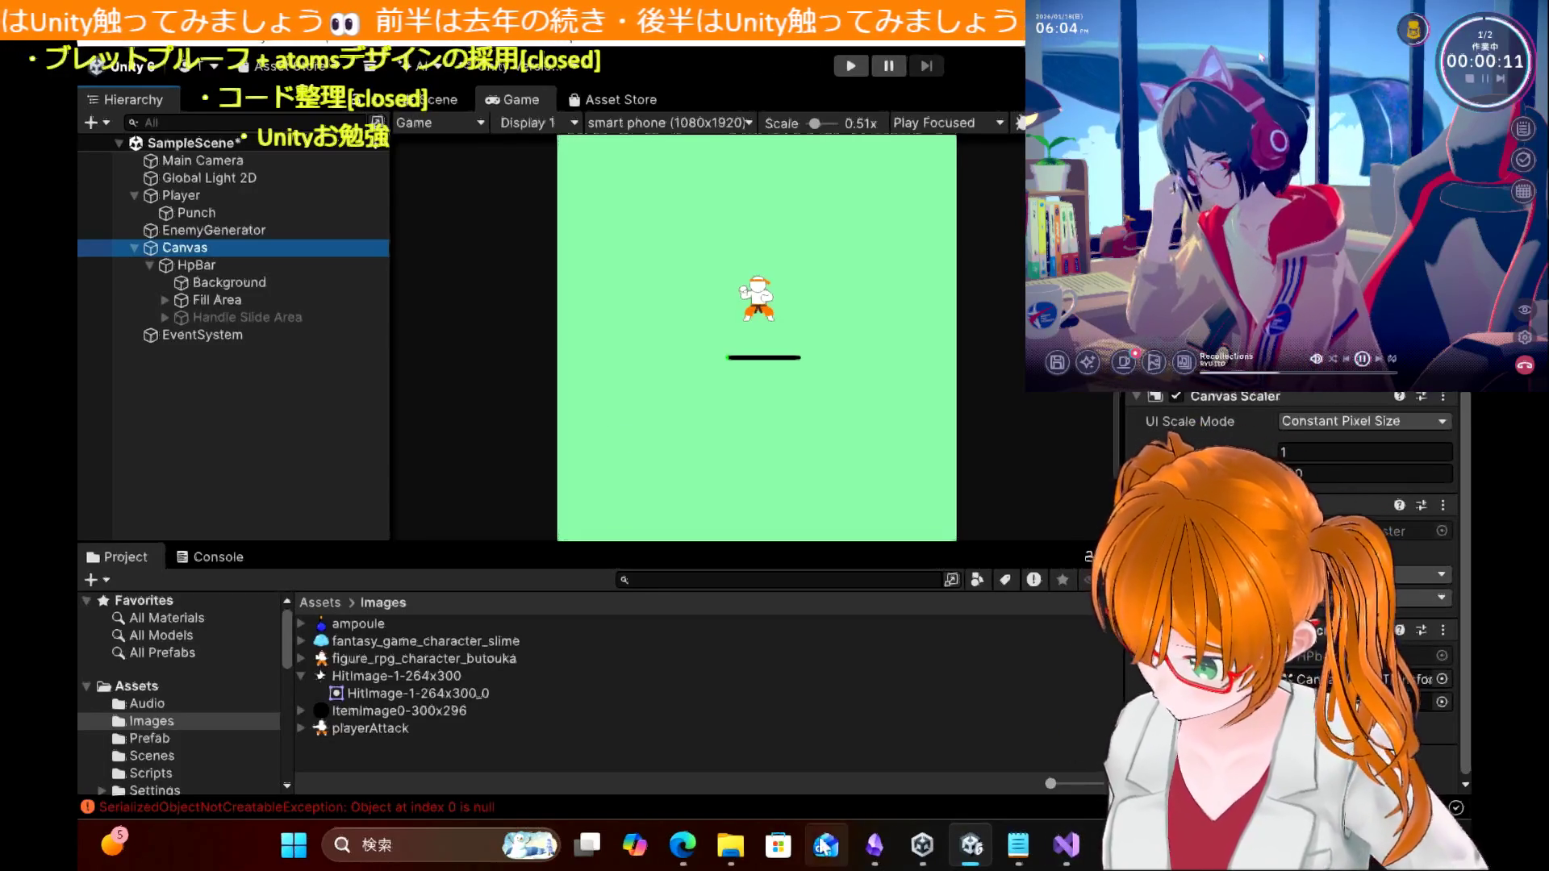
{"action": "left_click", "coordinate": [682, 847]}
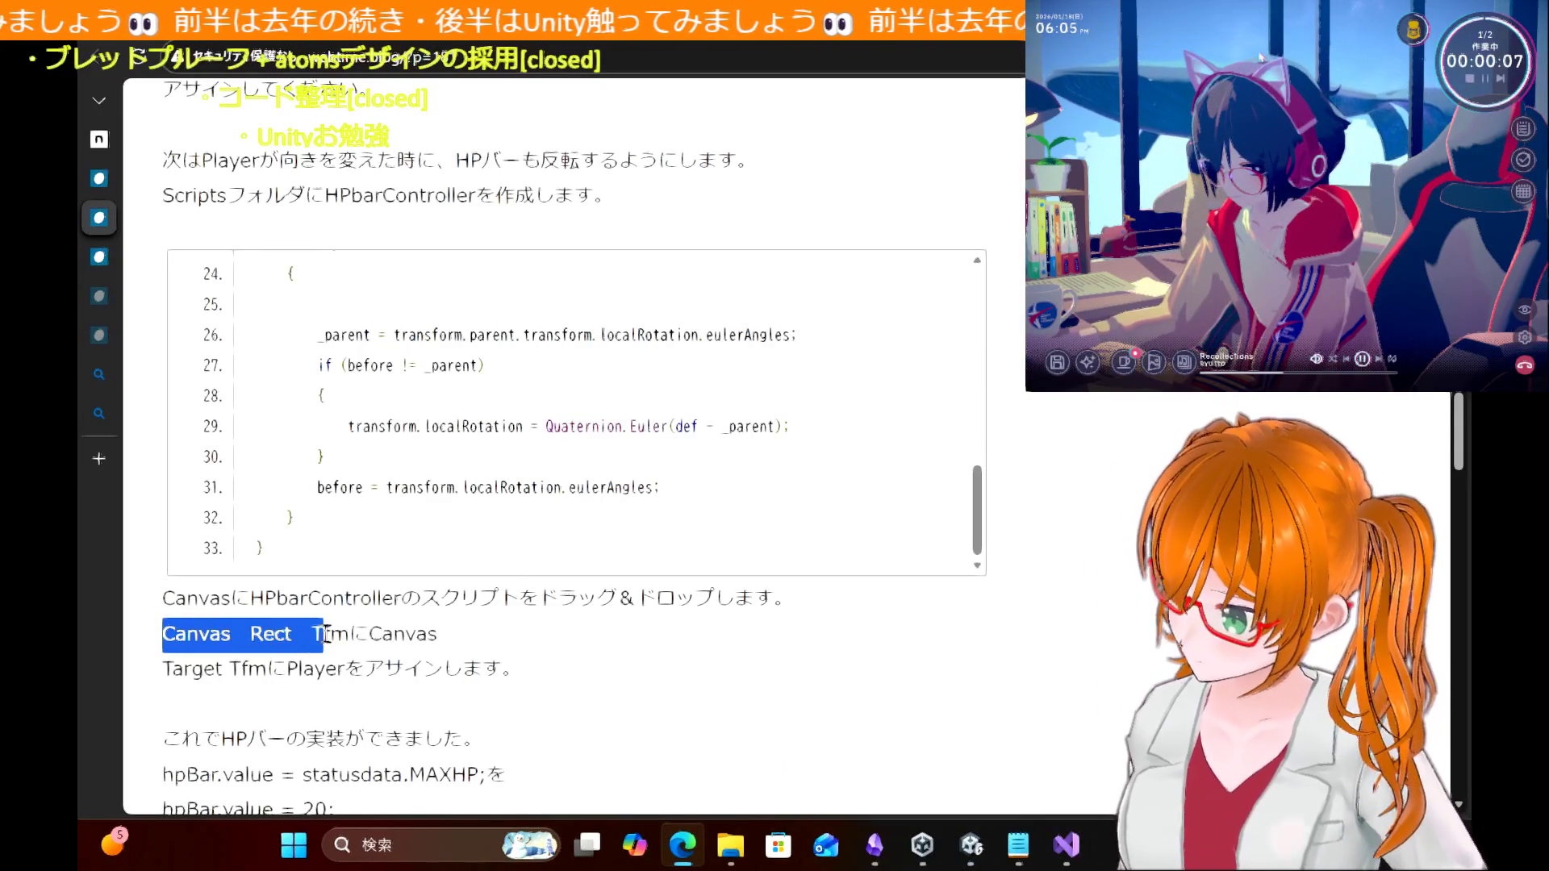
{"action": "left_click_drag", "start_coordinate": [323, 634], "coordinate": [347, 634]}
{"action": "left_click", "coordinate": [534, 643]}
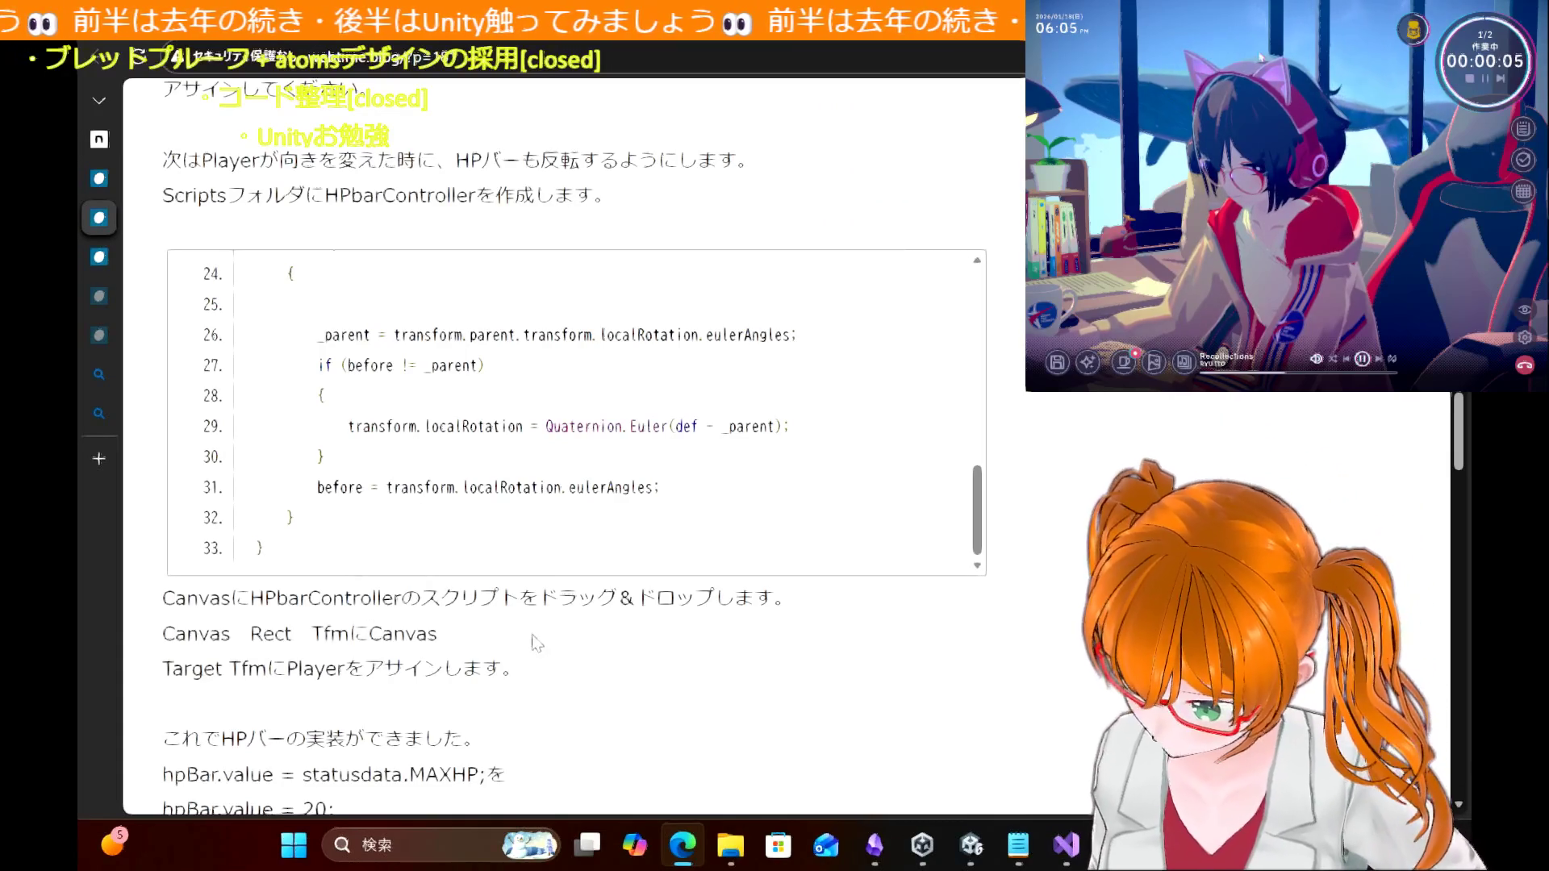
{"action": "double_click", "coordinate": [401, 636]}
{"action": "left_click", "coordinate": [897, 678]}
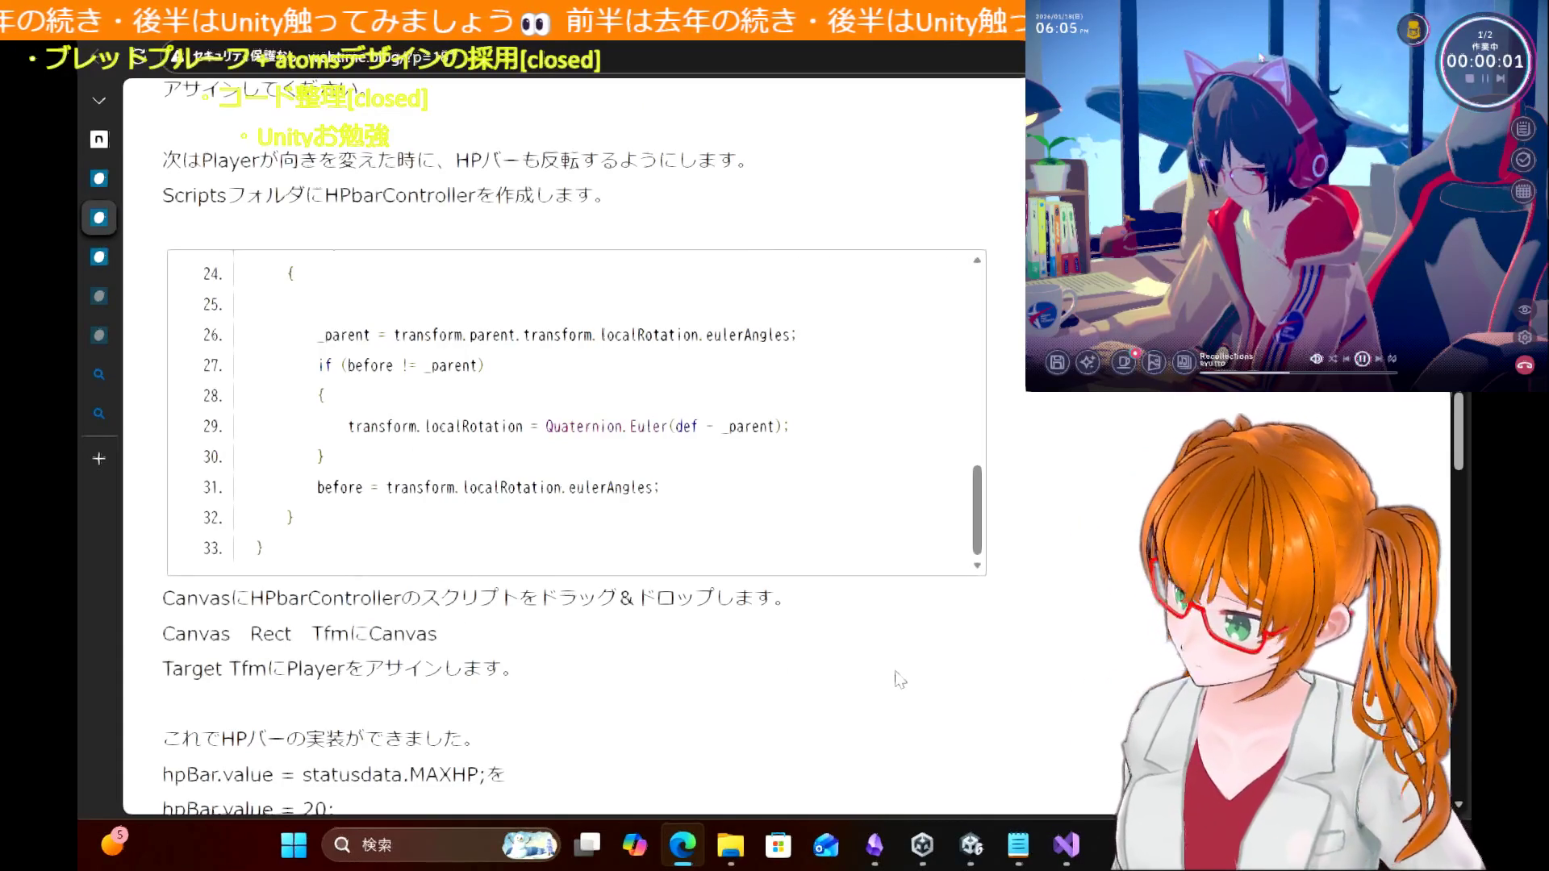
{"action": "left_click", "coordinate": [971, 845]}
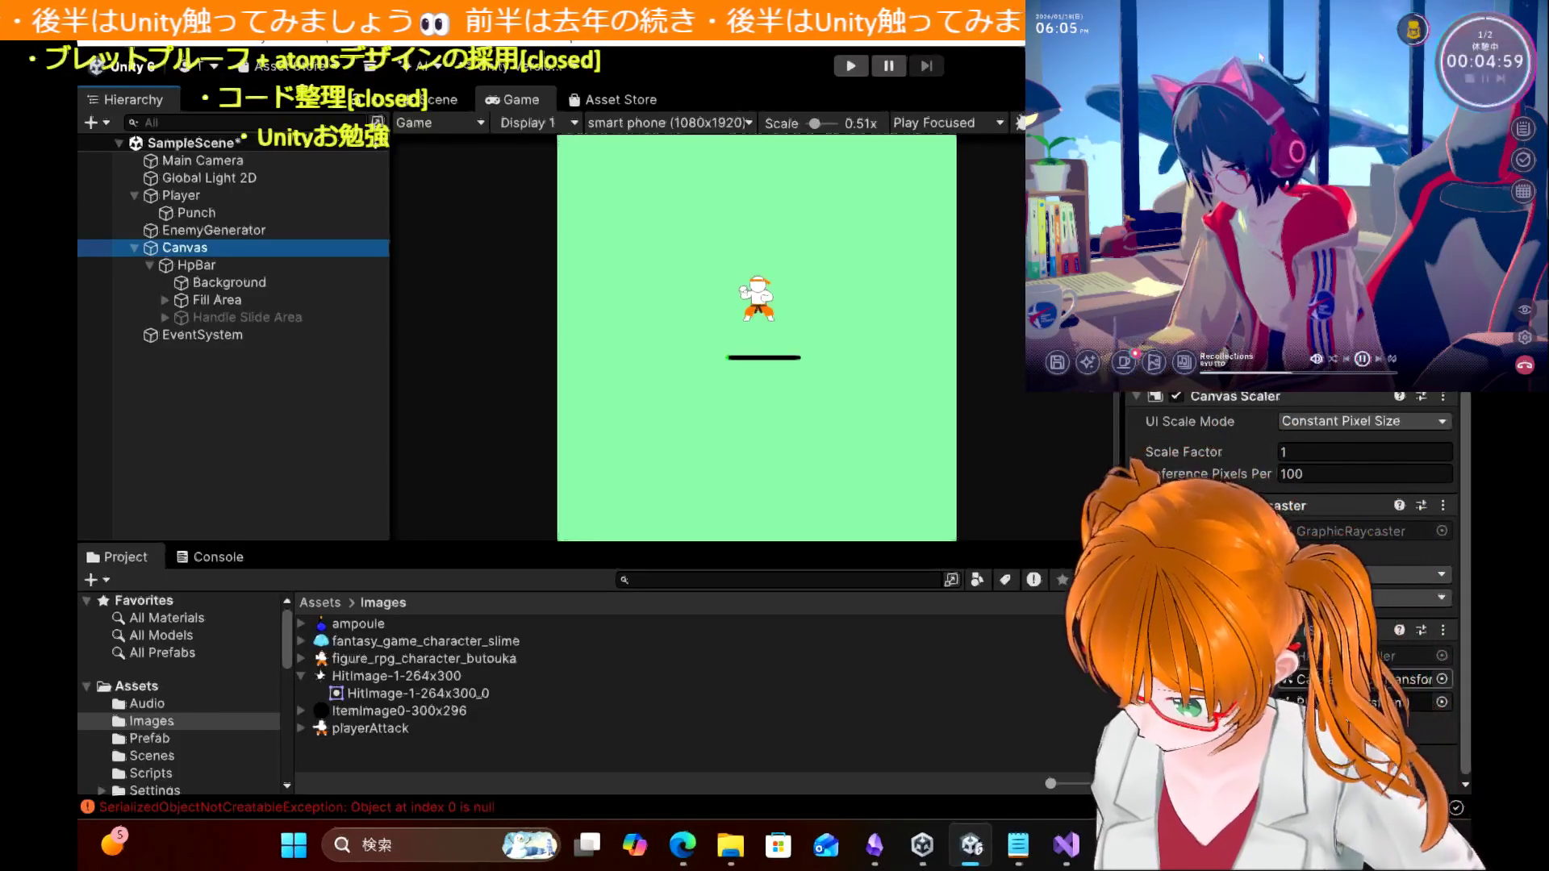
Step: Check the Canvas in the script's rect field, comparing the tutorial and HPbarController code
{"action": "left_click", "coordinate": [1412, 679]}
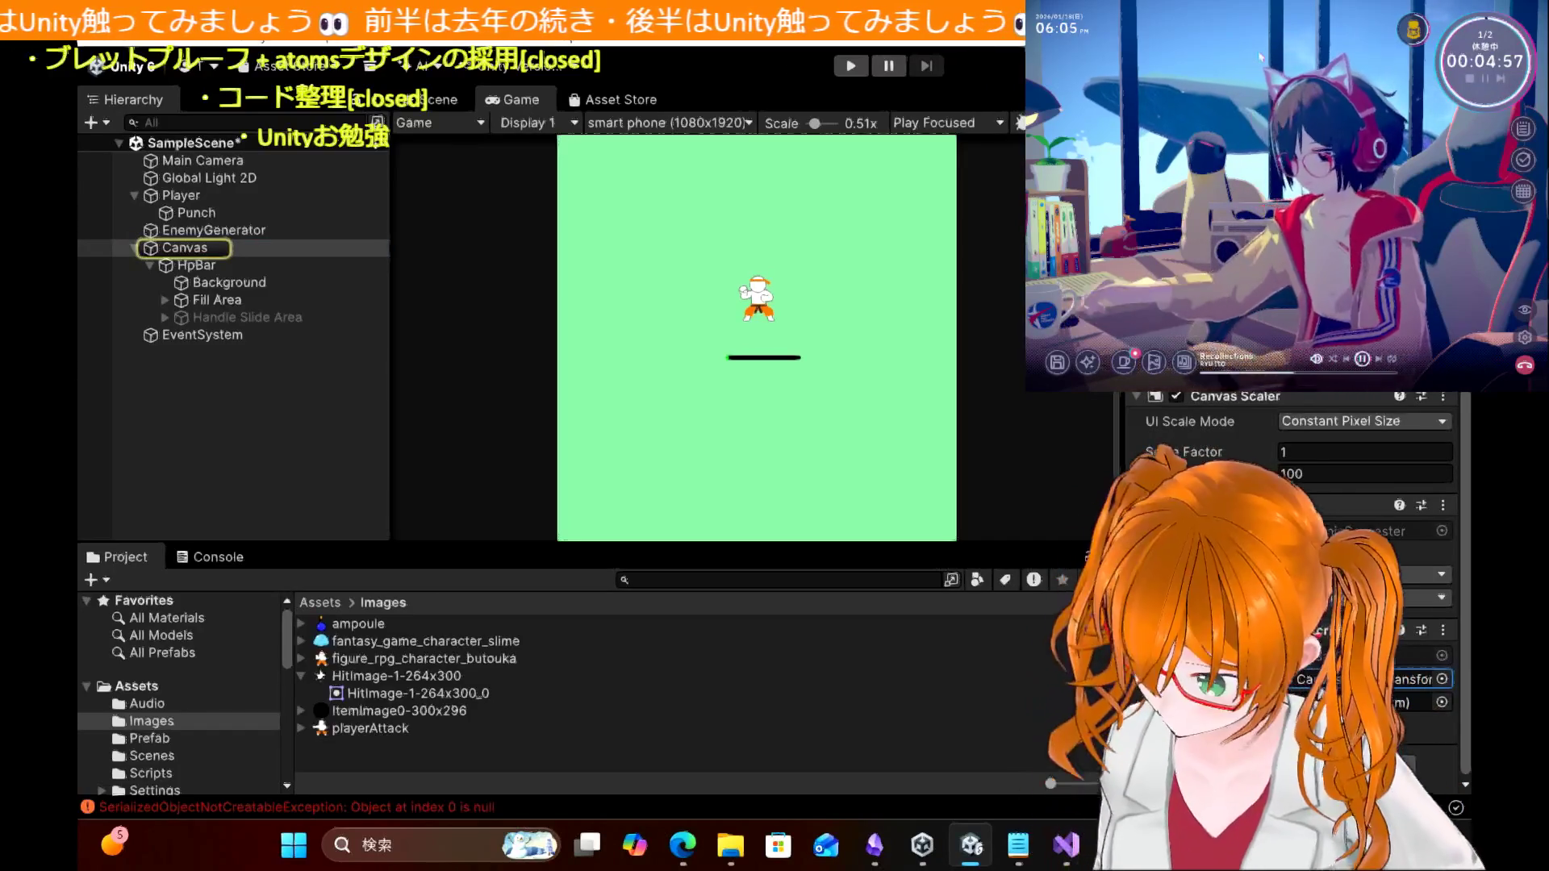
{"action": "left_click", "coordinate": [923, 847]}
{"action": "left_click", "coordinate": [923, 848]}
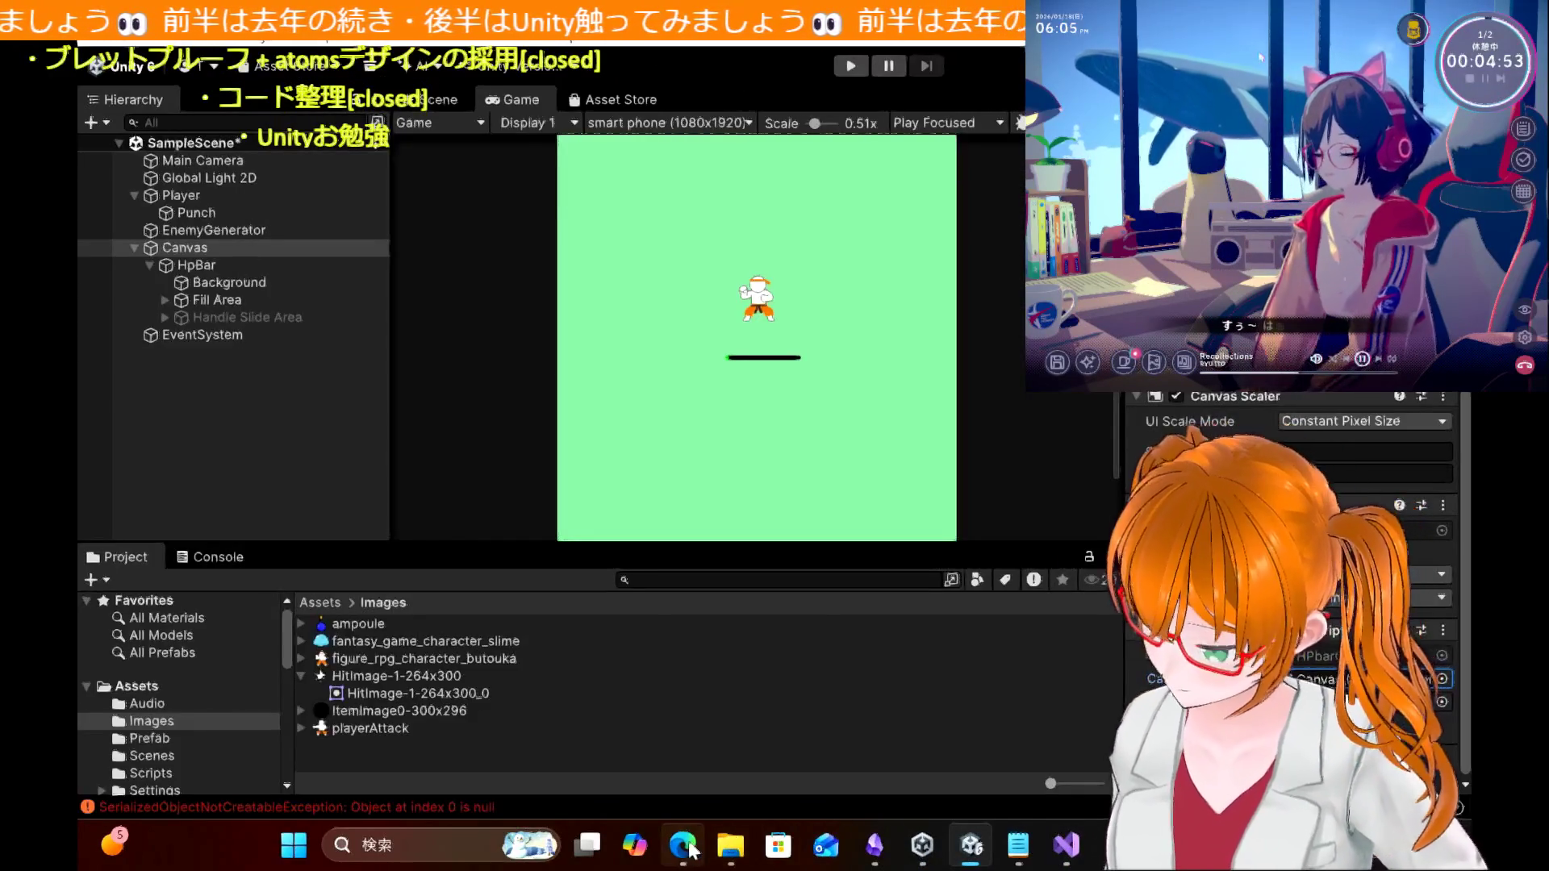
{"action": "left_click", "coordinate": [685, 846]}
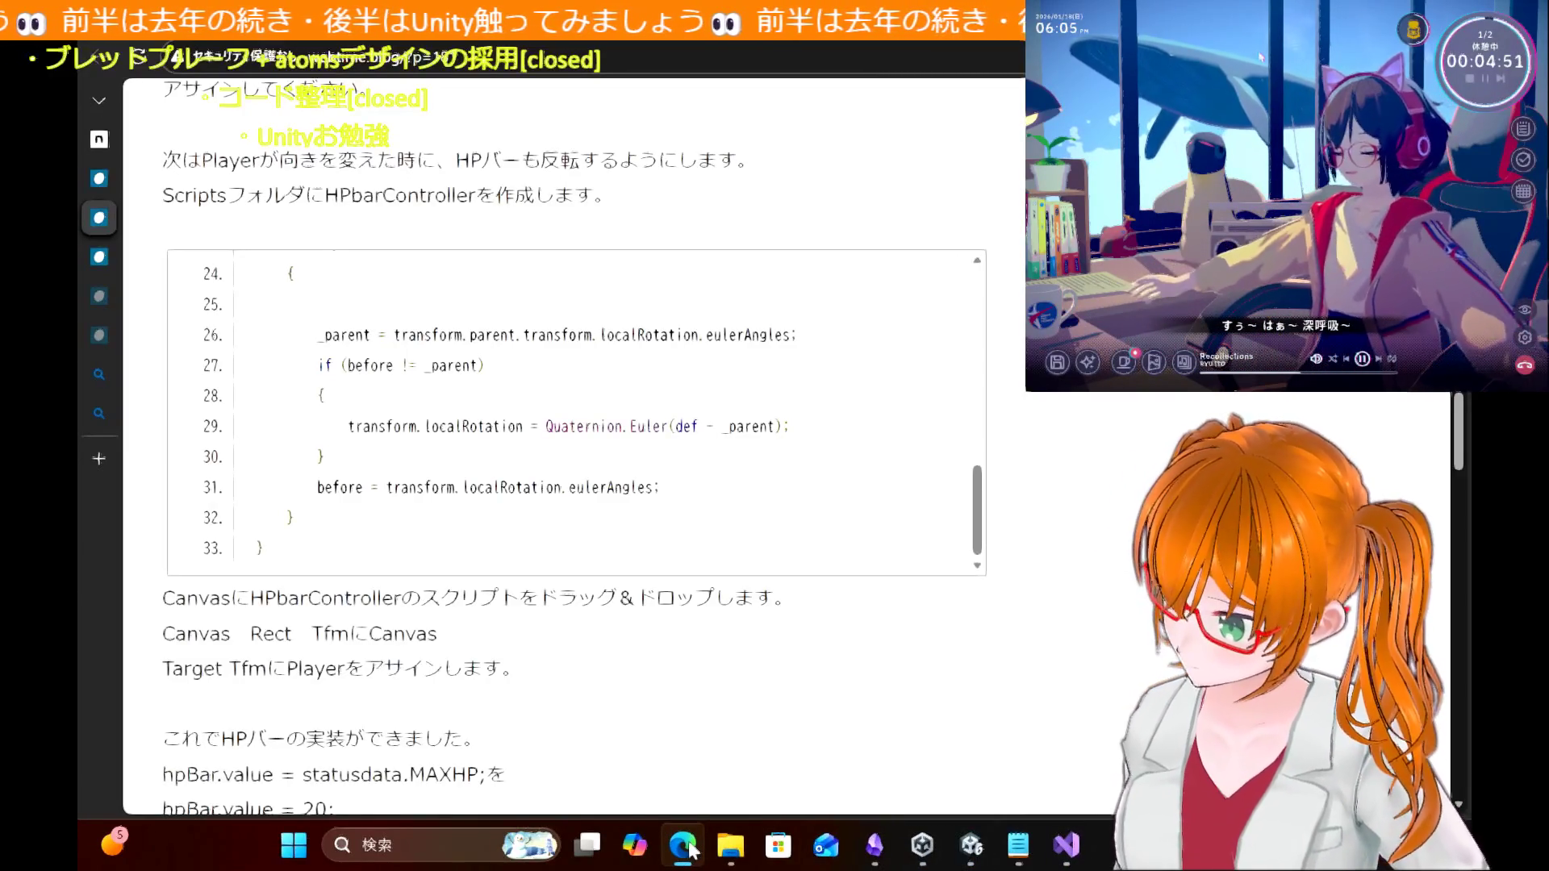
{"action": "left_click", "coordinate": [686, 847]}
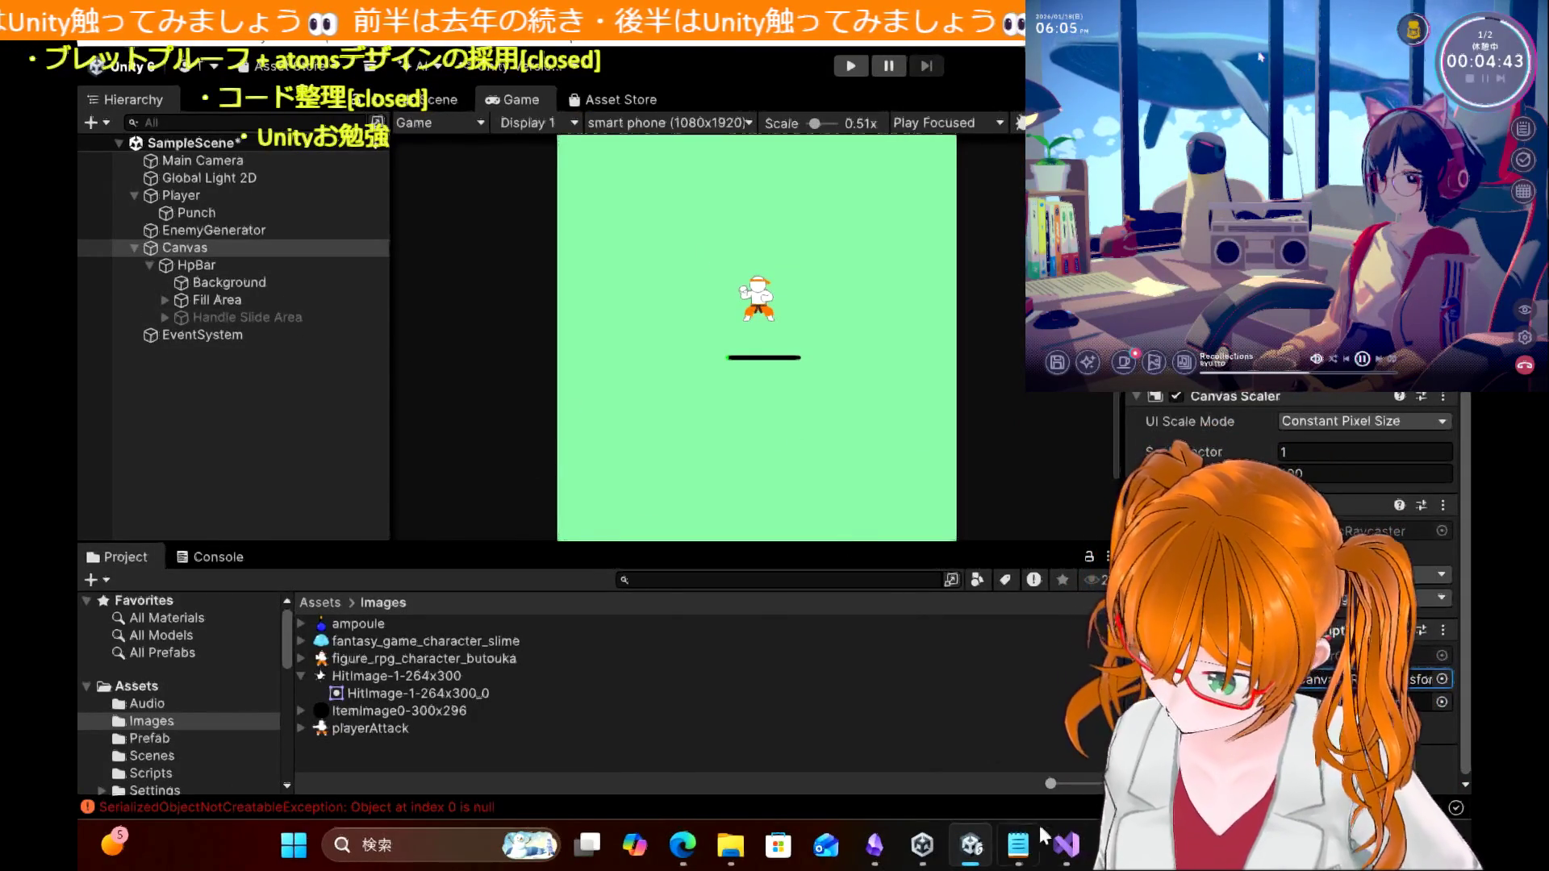
{"action": "left_click", "coordinate": [1066, 843]}
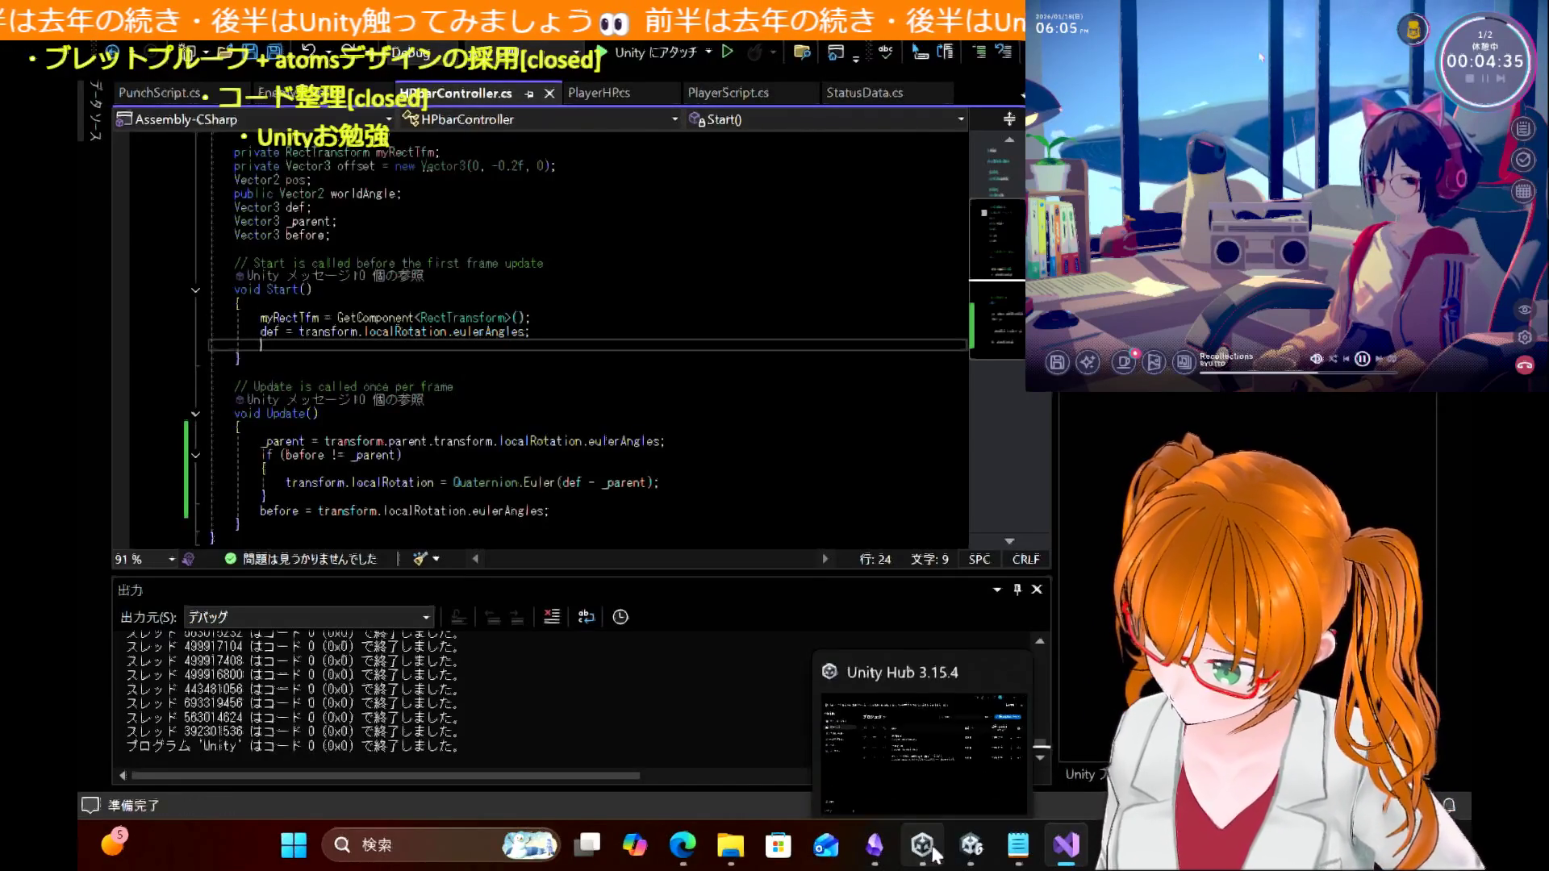
{"action": "mouse_move", "coordinate": [695, 851]}
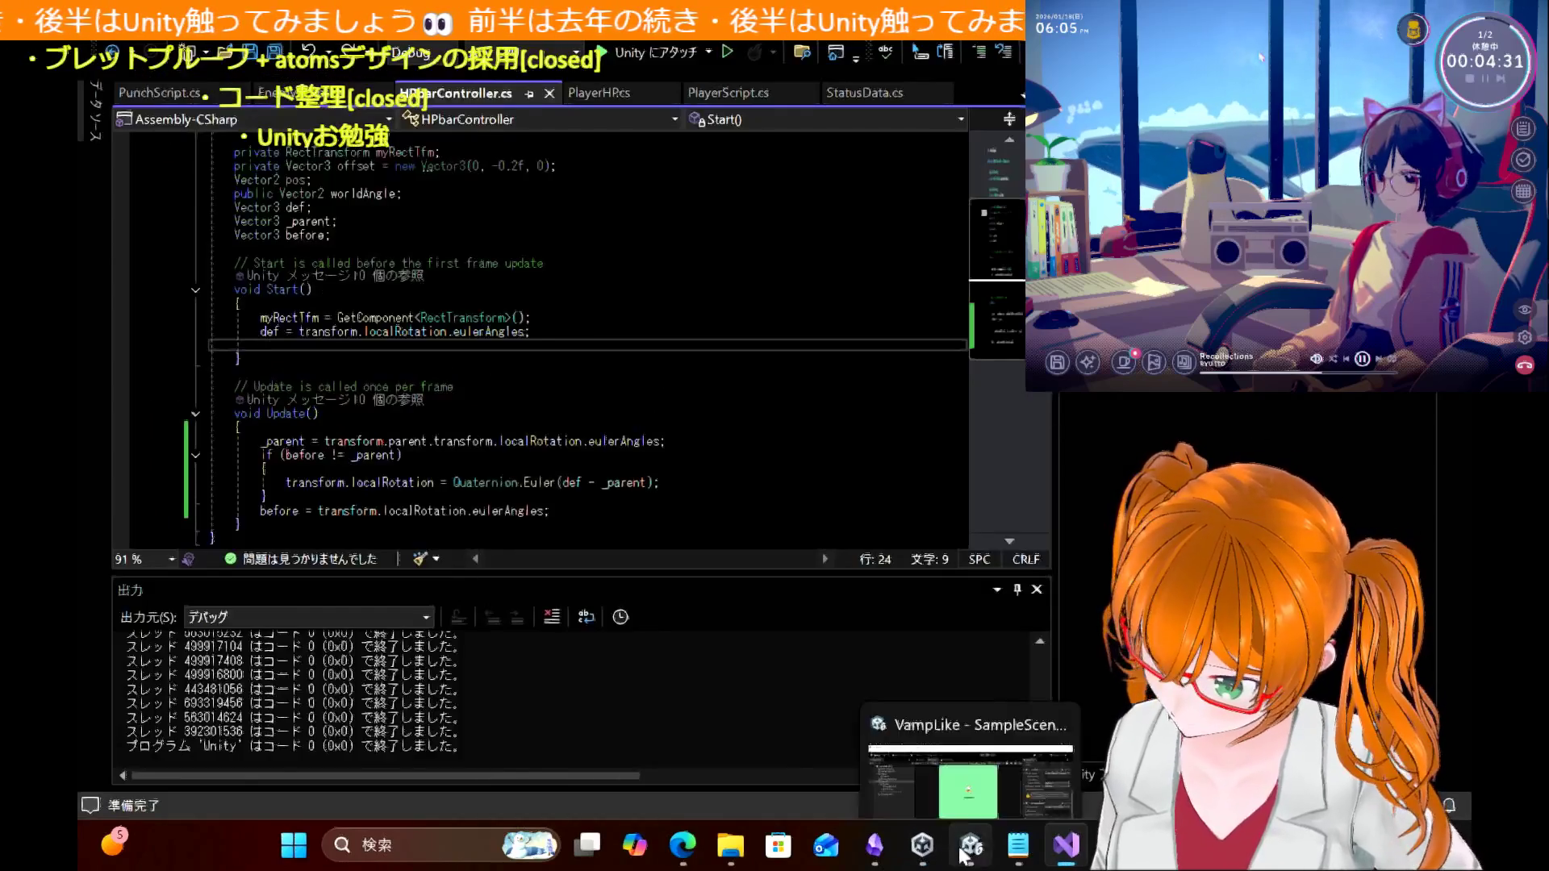
{"action": "left_click", "coordinate": [968, 847]}
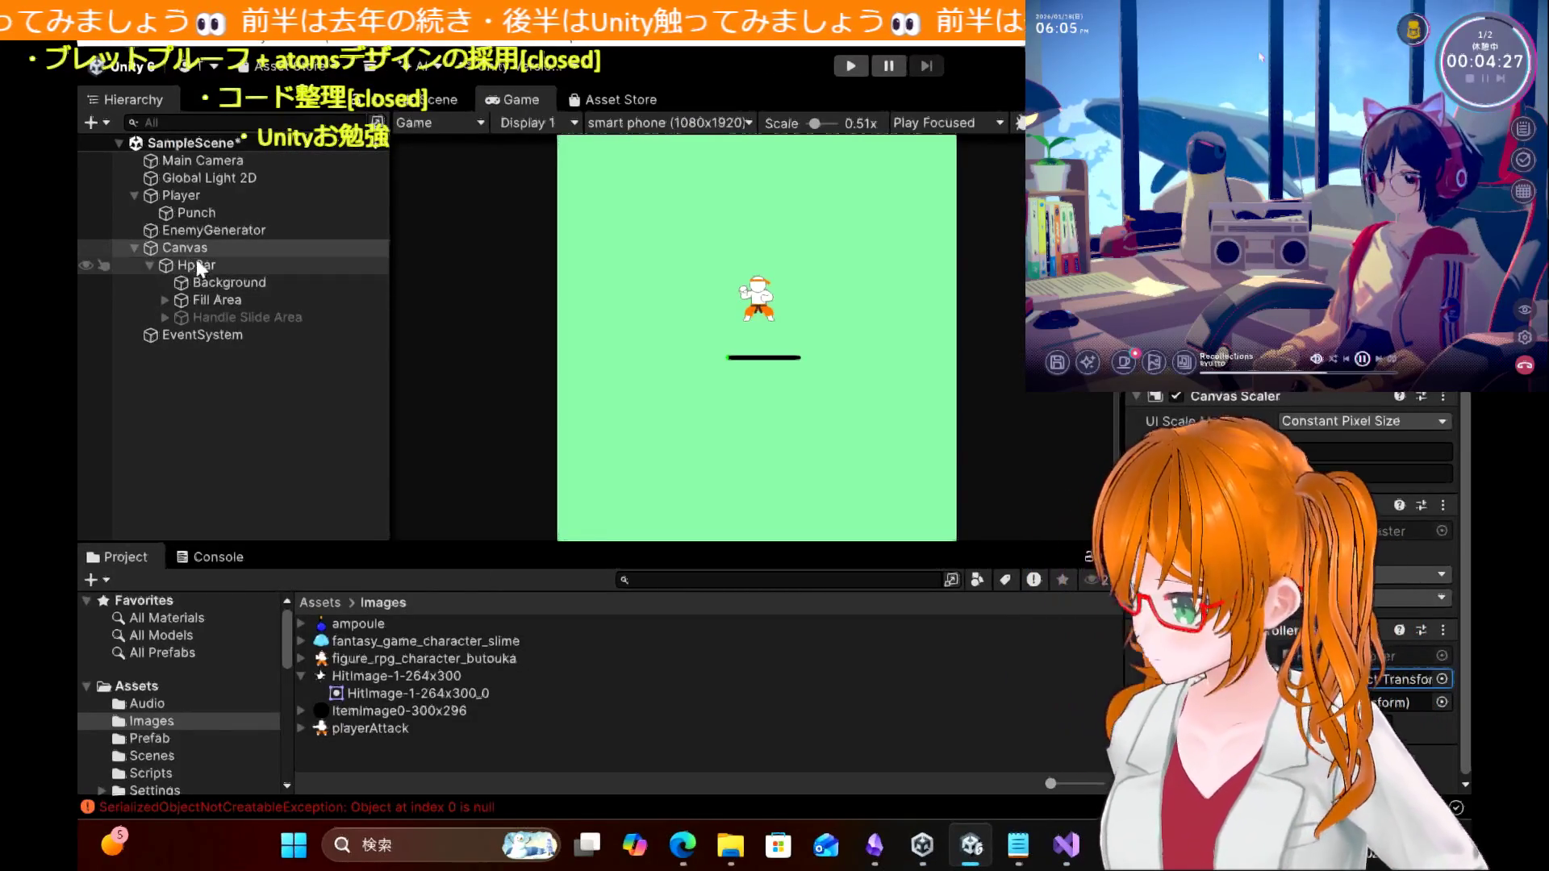
Step: Open the Scripts folder and drag HPbarController onto the HpBar object
{"action": "left_click", "coordinate": [203, 272]}
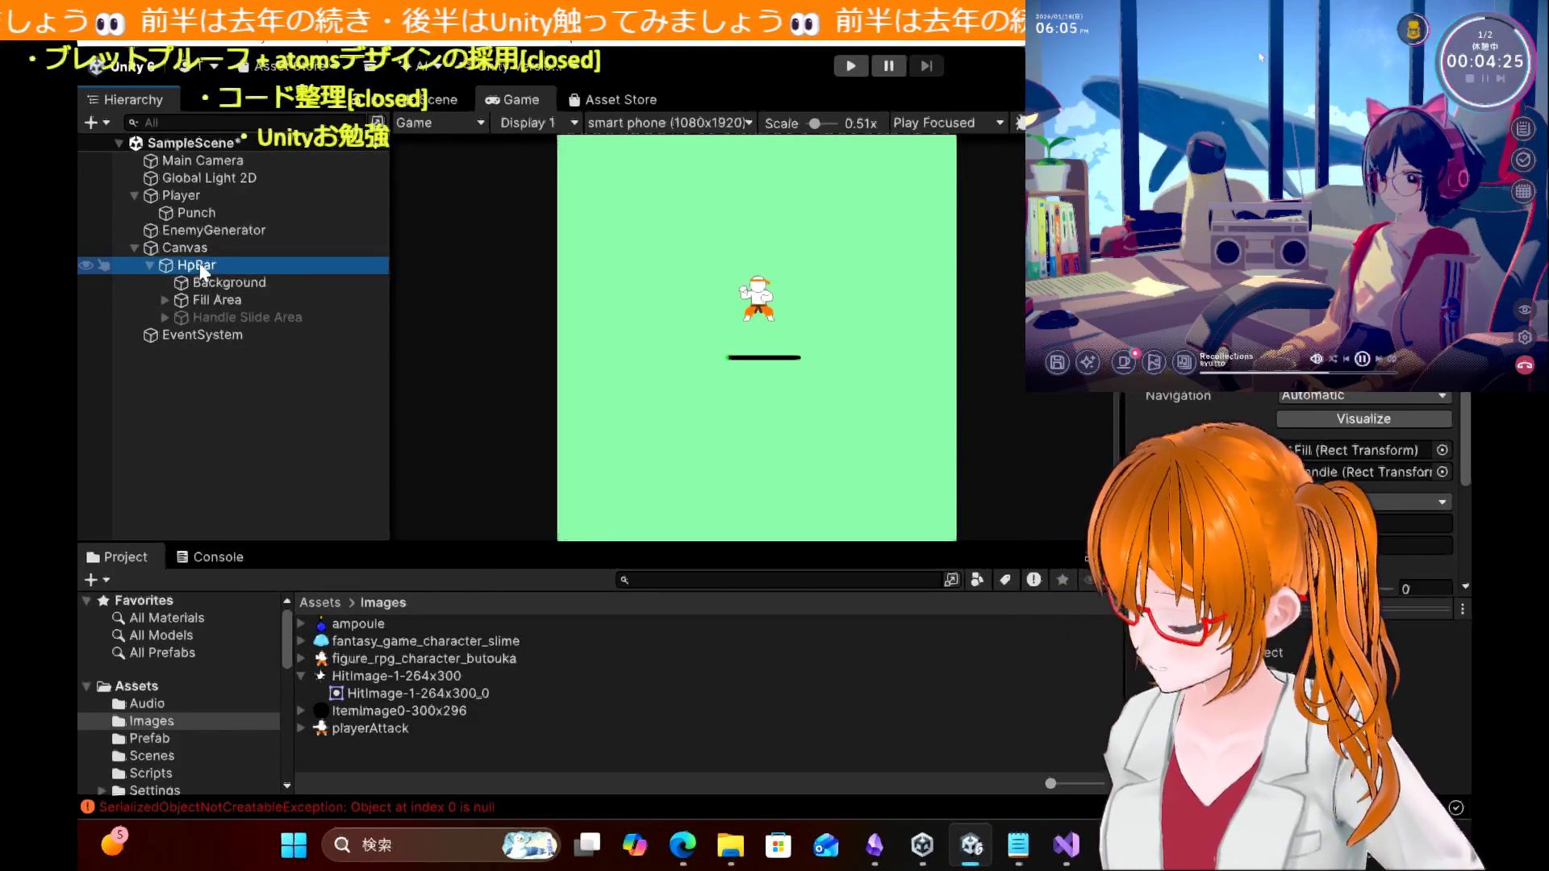
{"action": "left_click", "coordinate": [198, 250]}
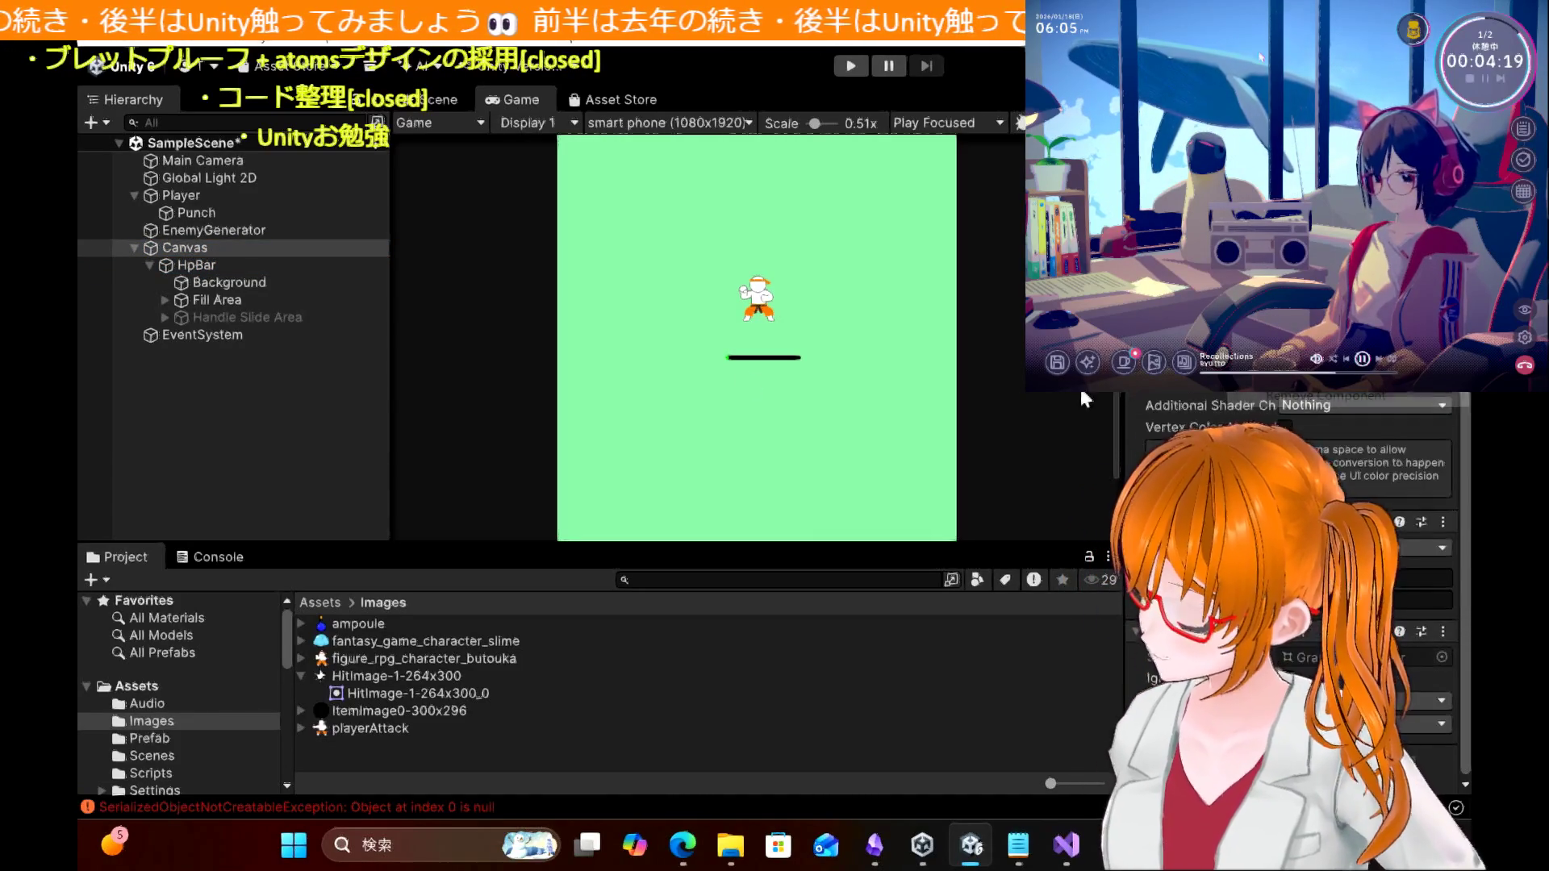
{"action": "left_click", "coordinate": [197, 265]}
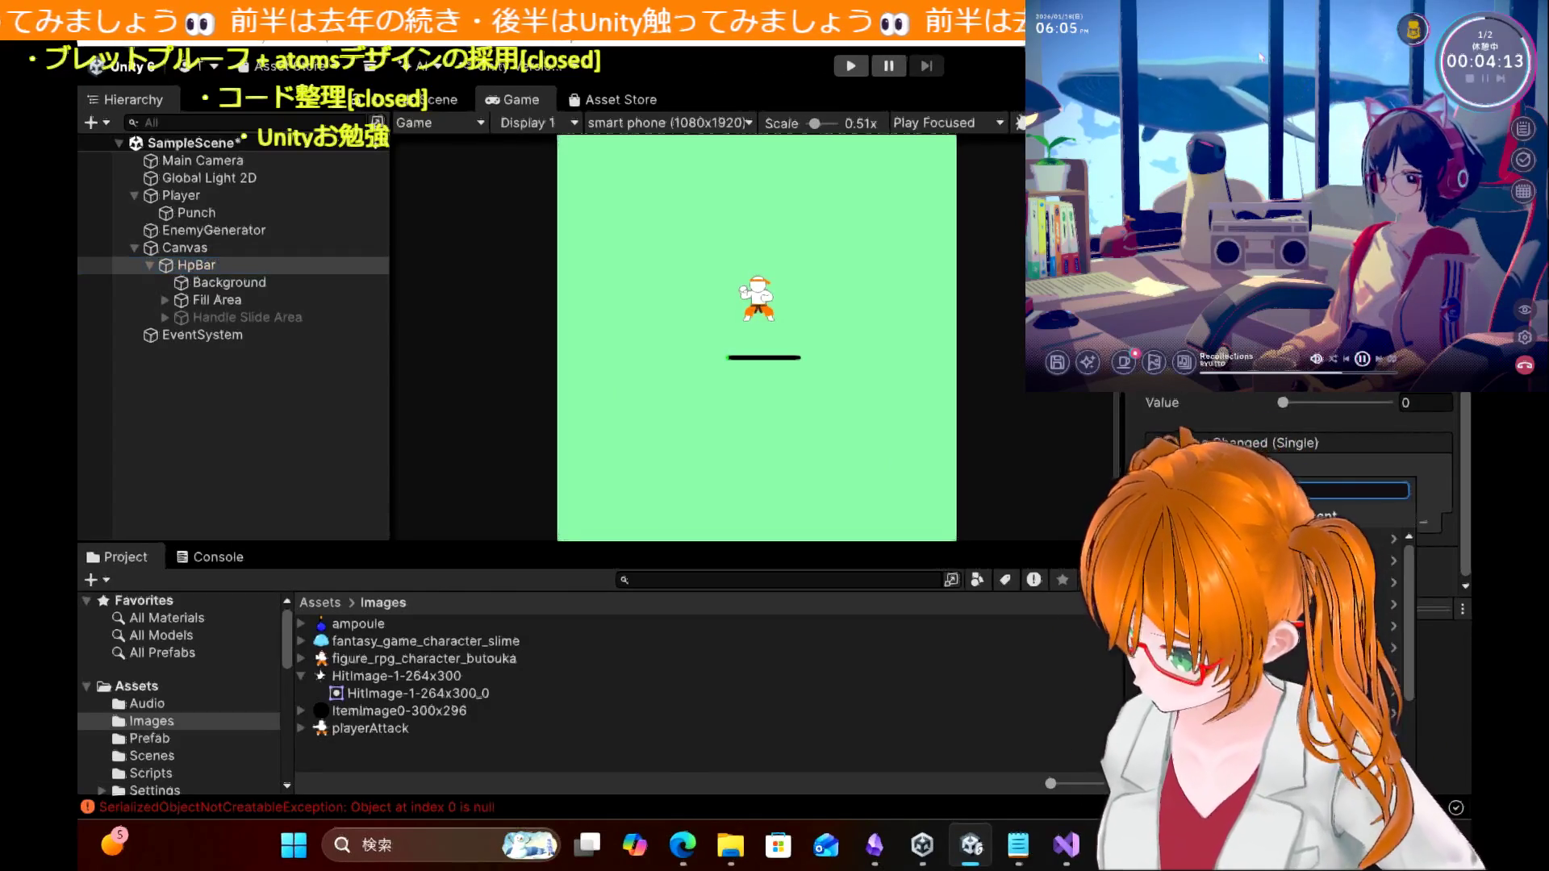
{"action": "left_click", "coordinate": [176, 754]}
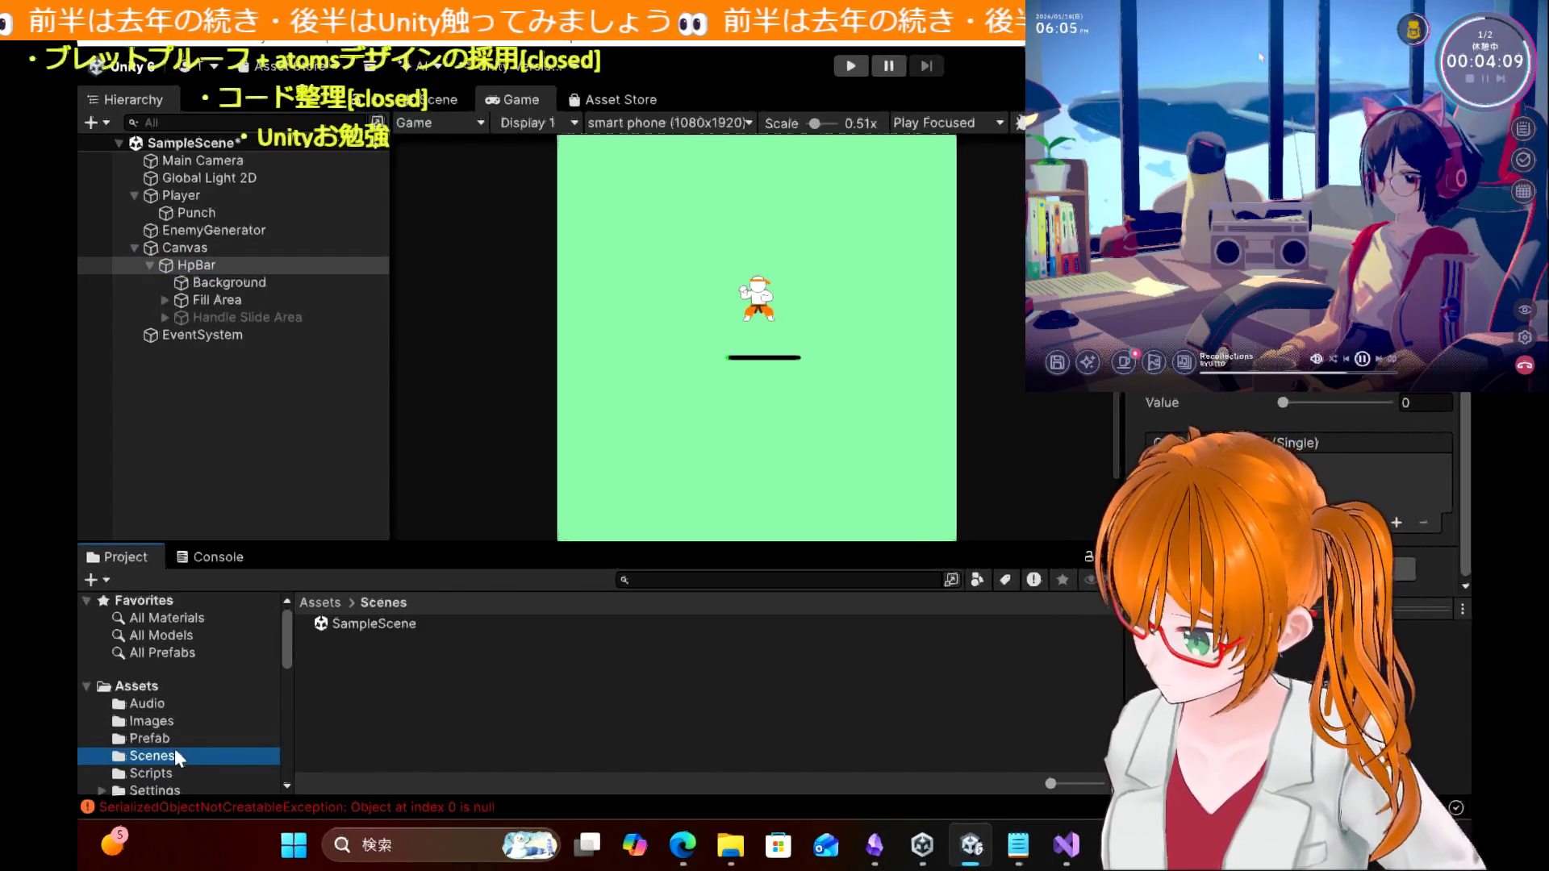
{"action": "left_click", "coordinate": [309, 667]}
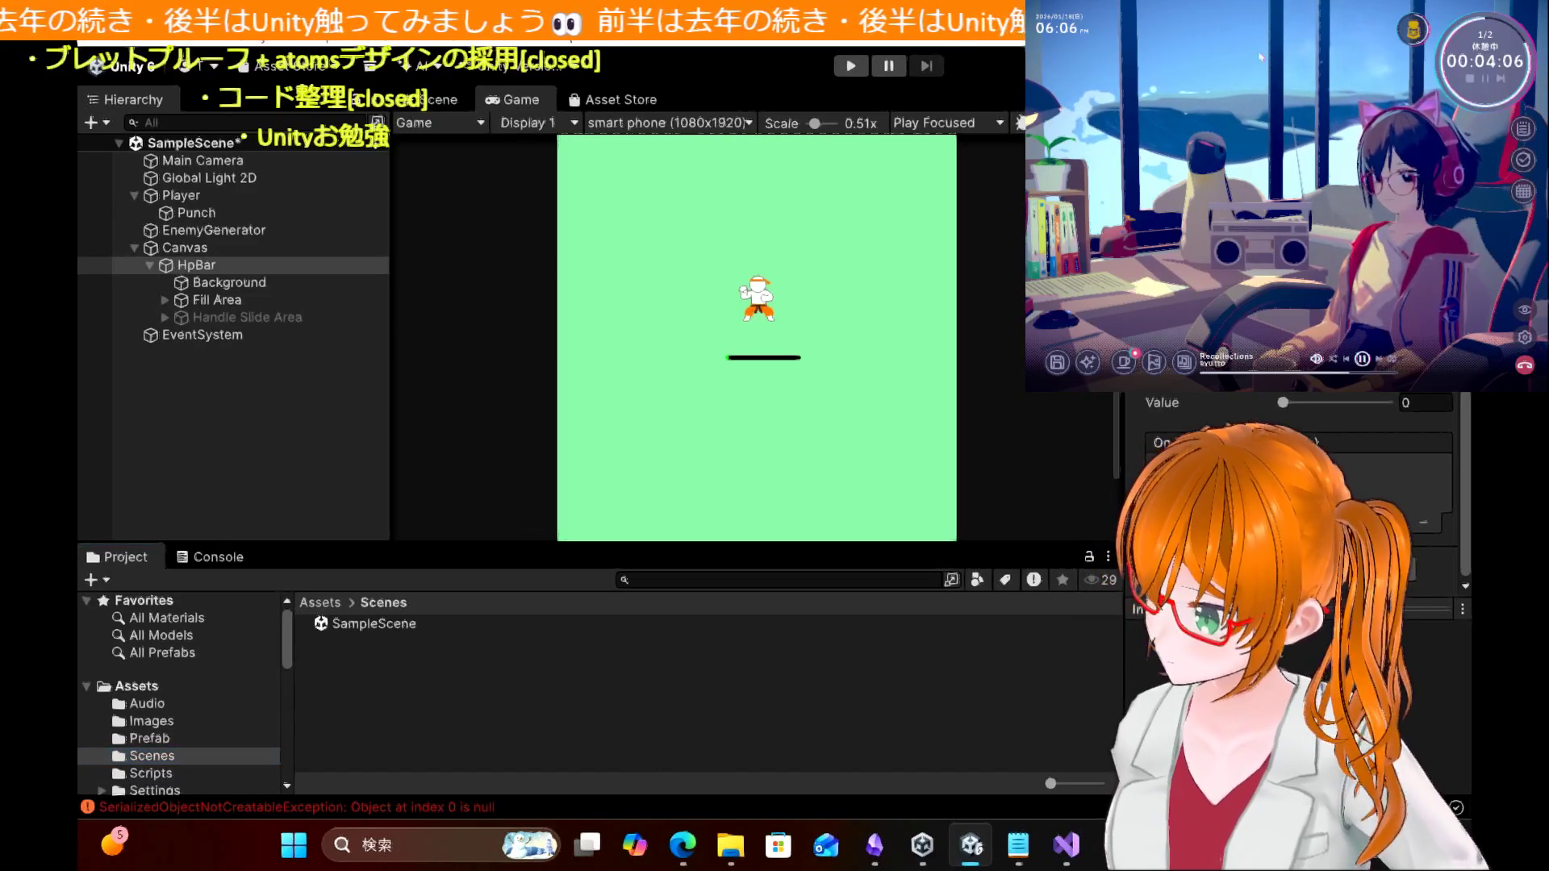
{"action": "left_click", "coordinate": [164, 768]}
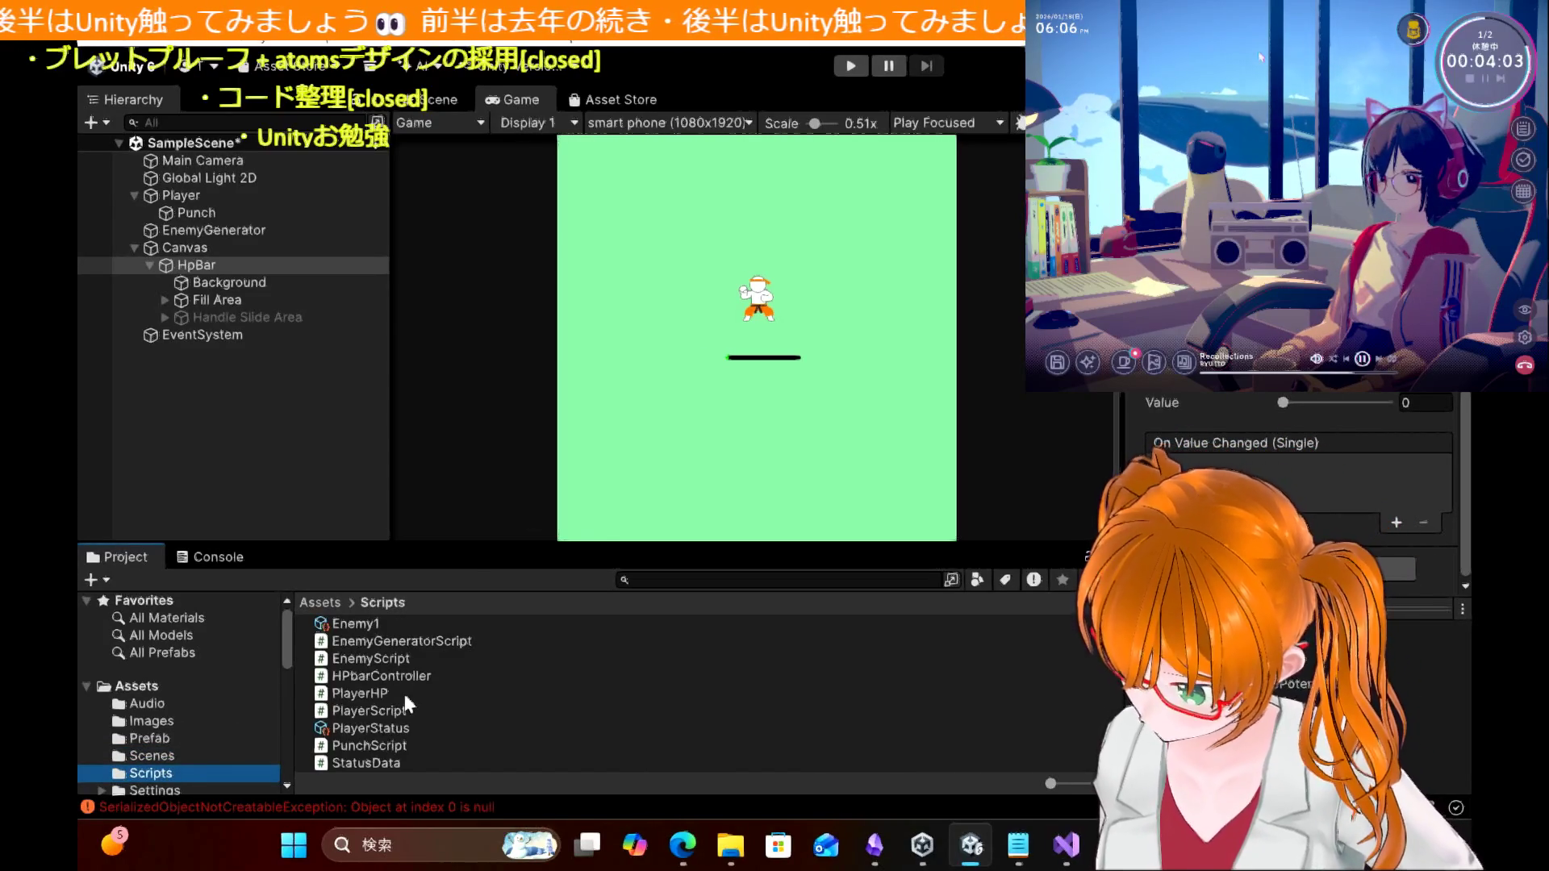
{"action": "mouse_move", "coordinate": [405, 675]}
{"action": "left_mouse_down"}
{"action": "mouse_move", "coordinate": [1210, 533]}
{"action": "mouse_move", "coordinate": [1428, 549]}
{"action": "left_mouse_up"}
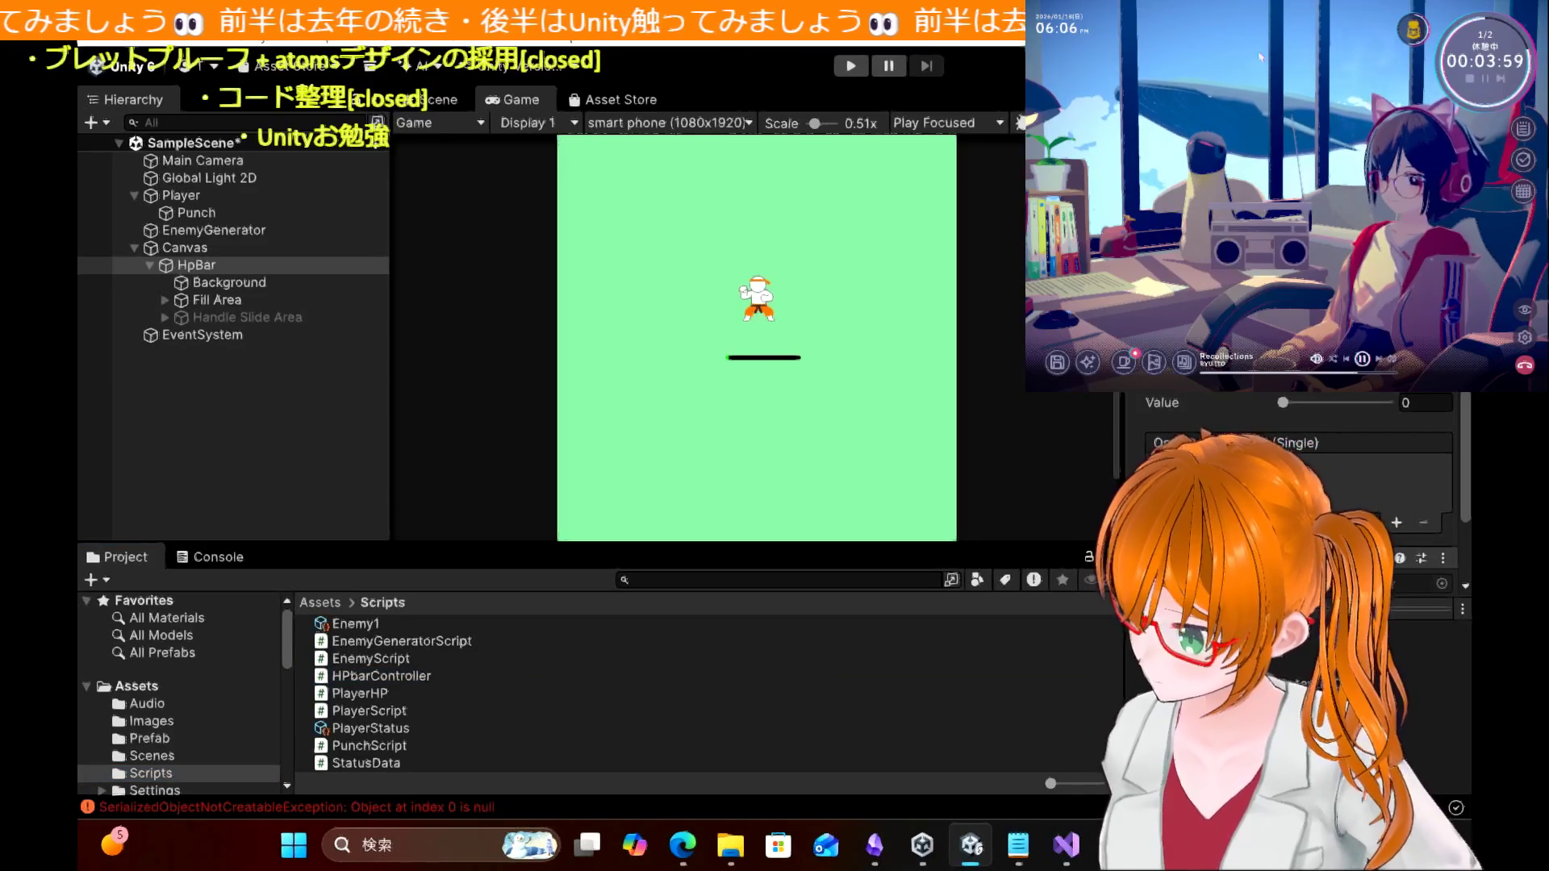
{"action": "scroll", "coordinate": [1376, 485], "scroll_direction": "down", "scroll_amount": 3}
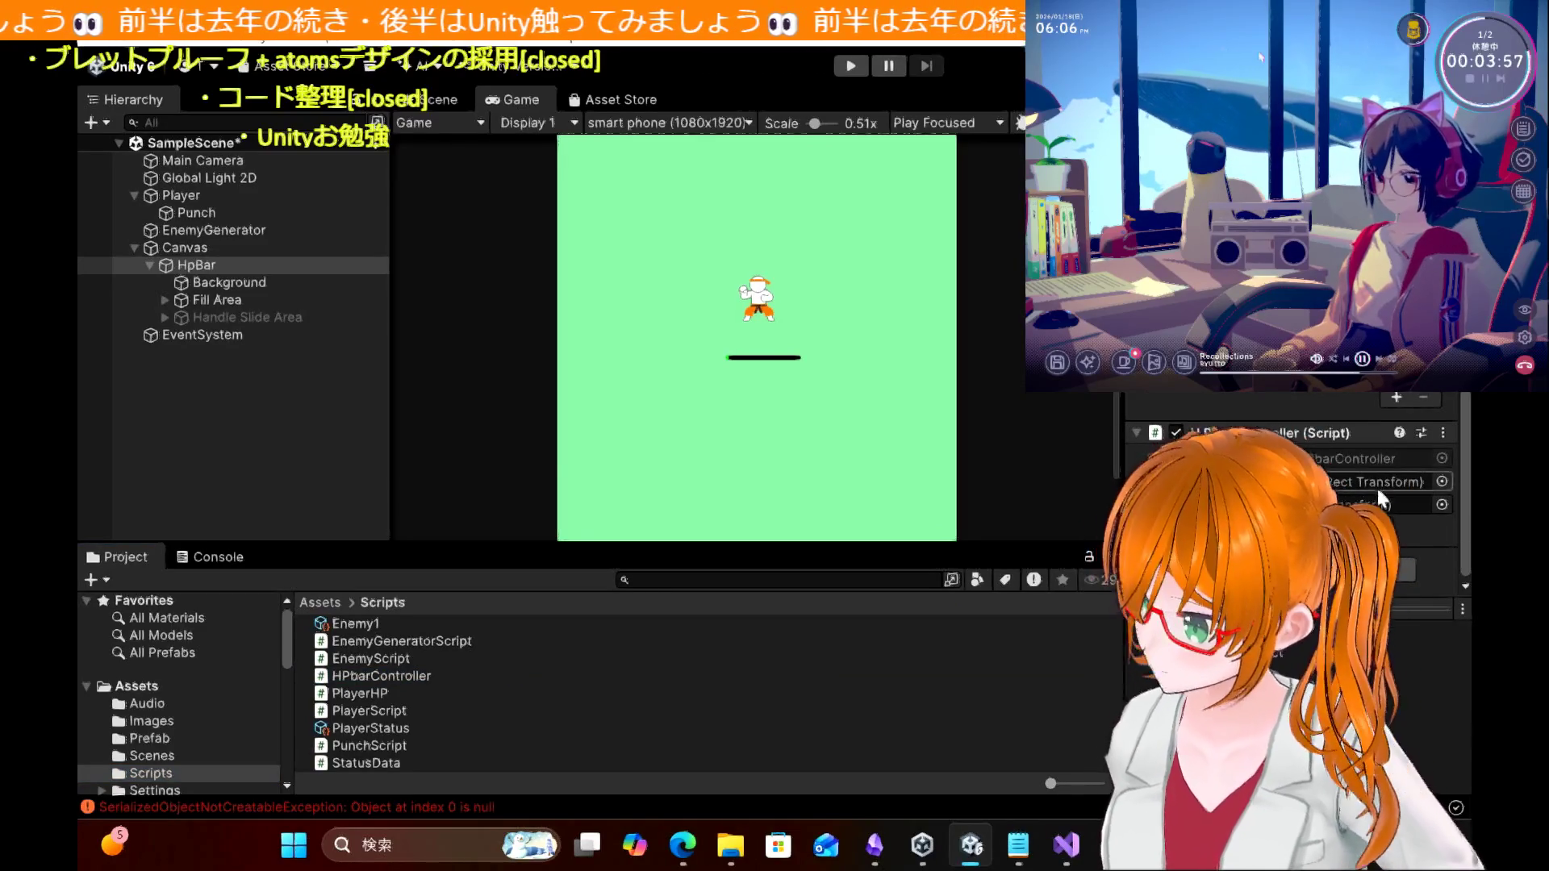
{"action": "left_click", "coordinate": [197, 266]}
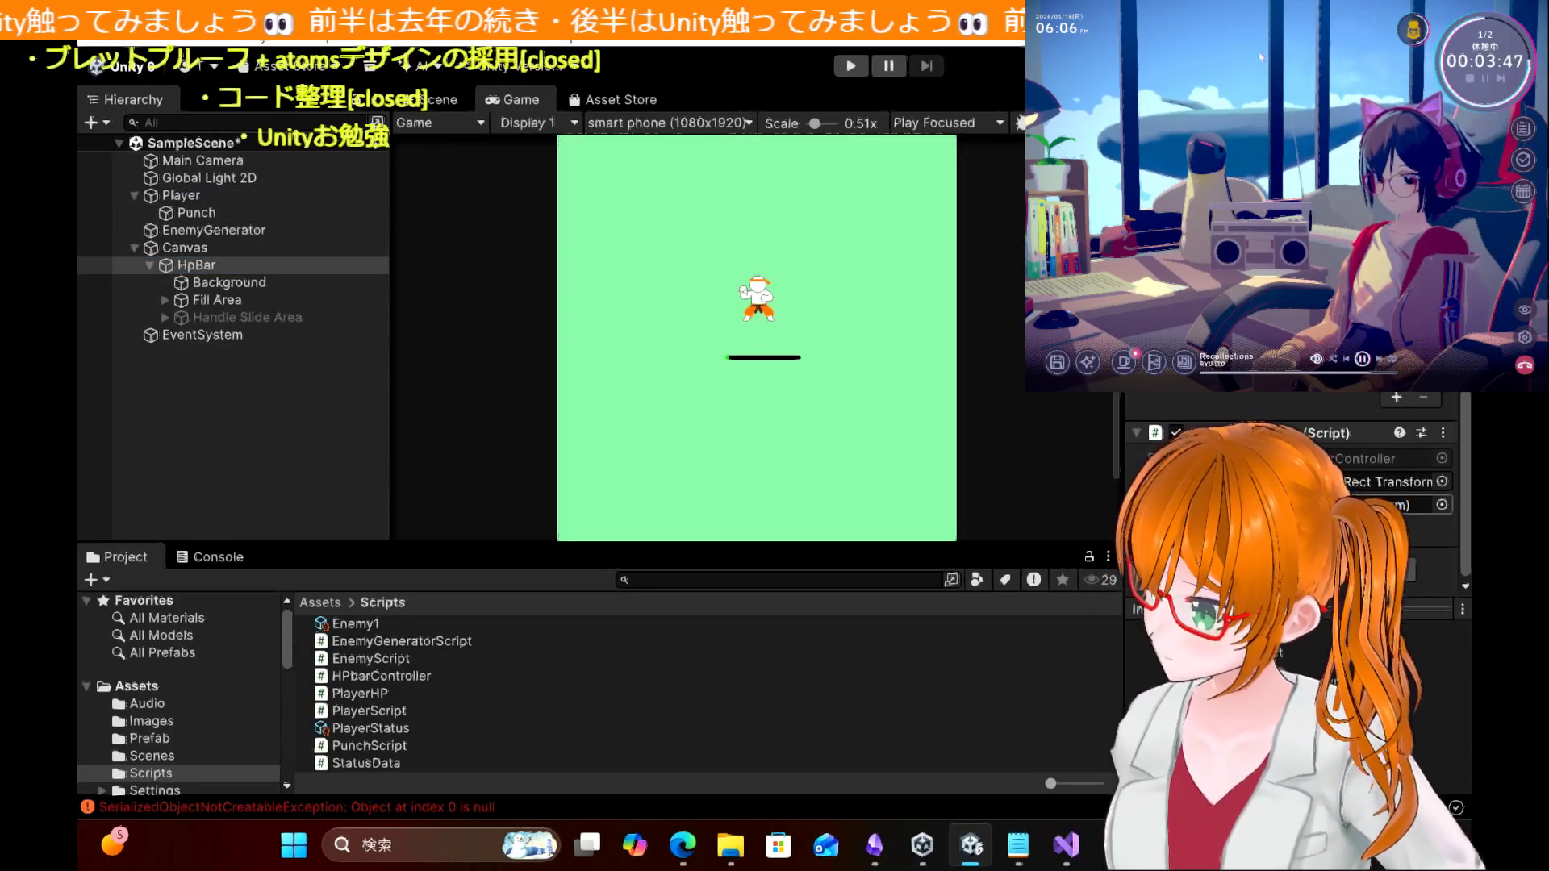
{"action": "left_click", "coordinate": [854, 65]}
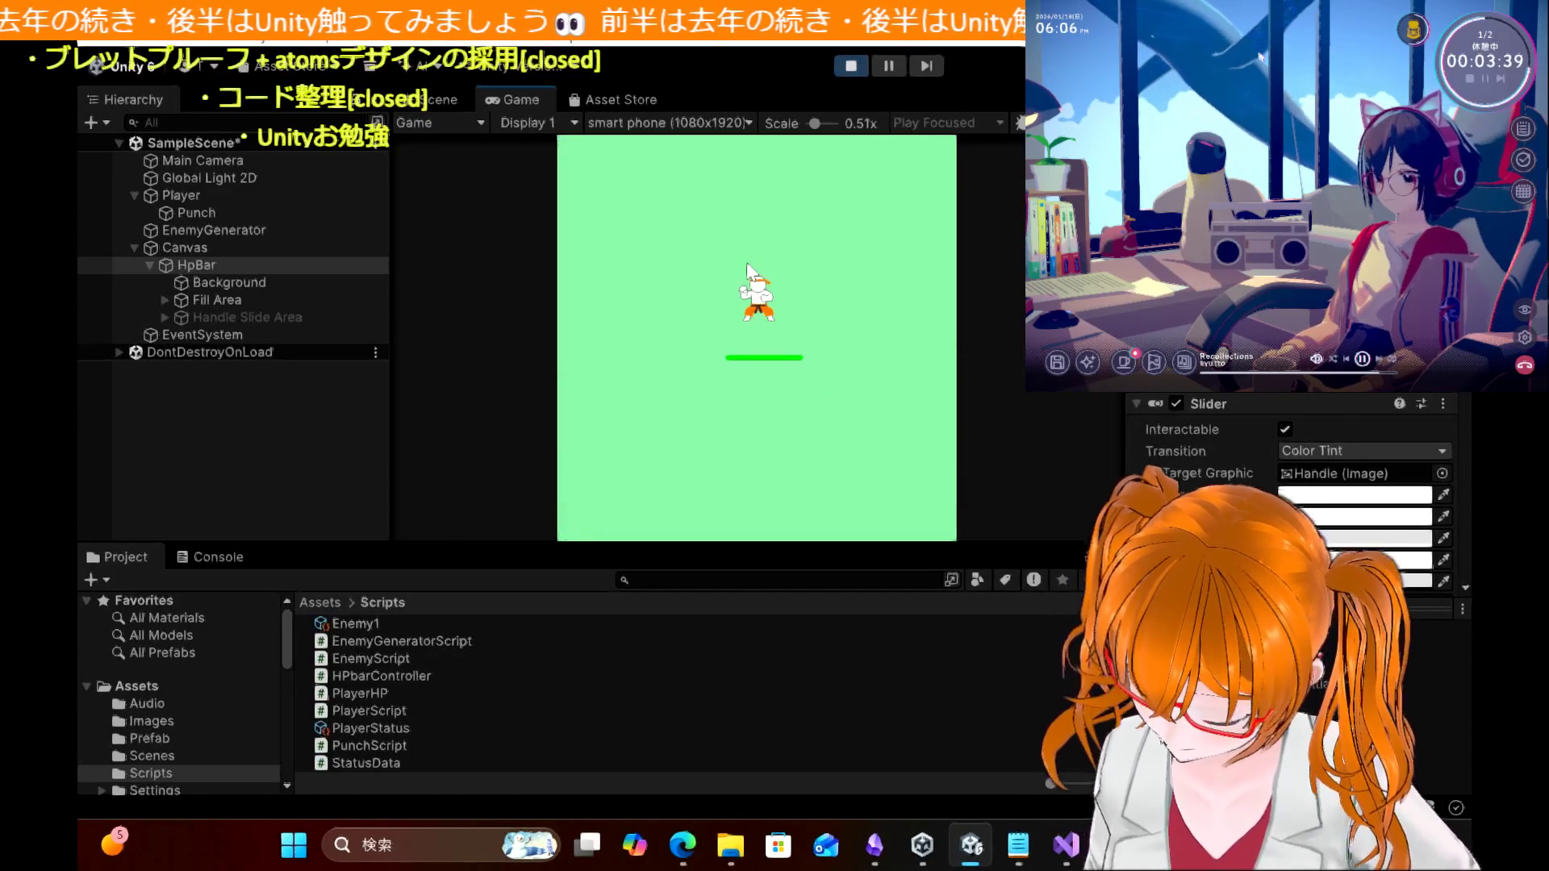
{"action": "key", "text": "Left"}
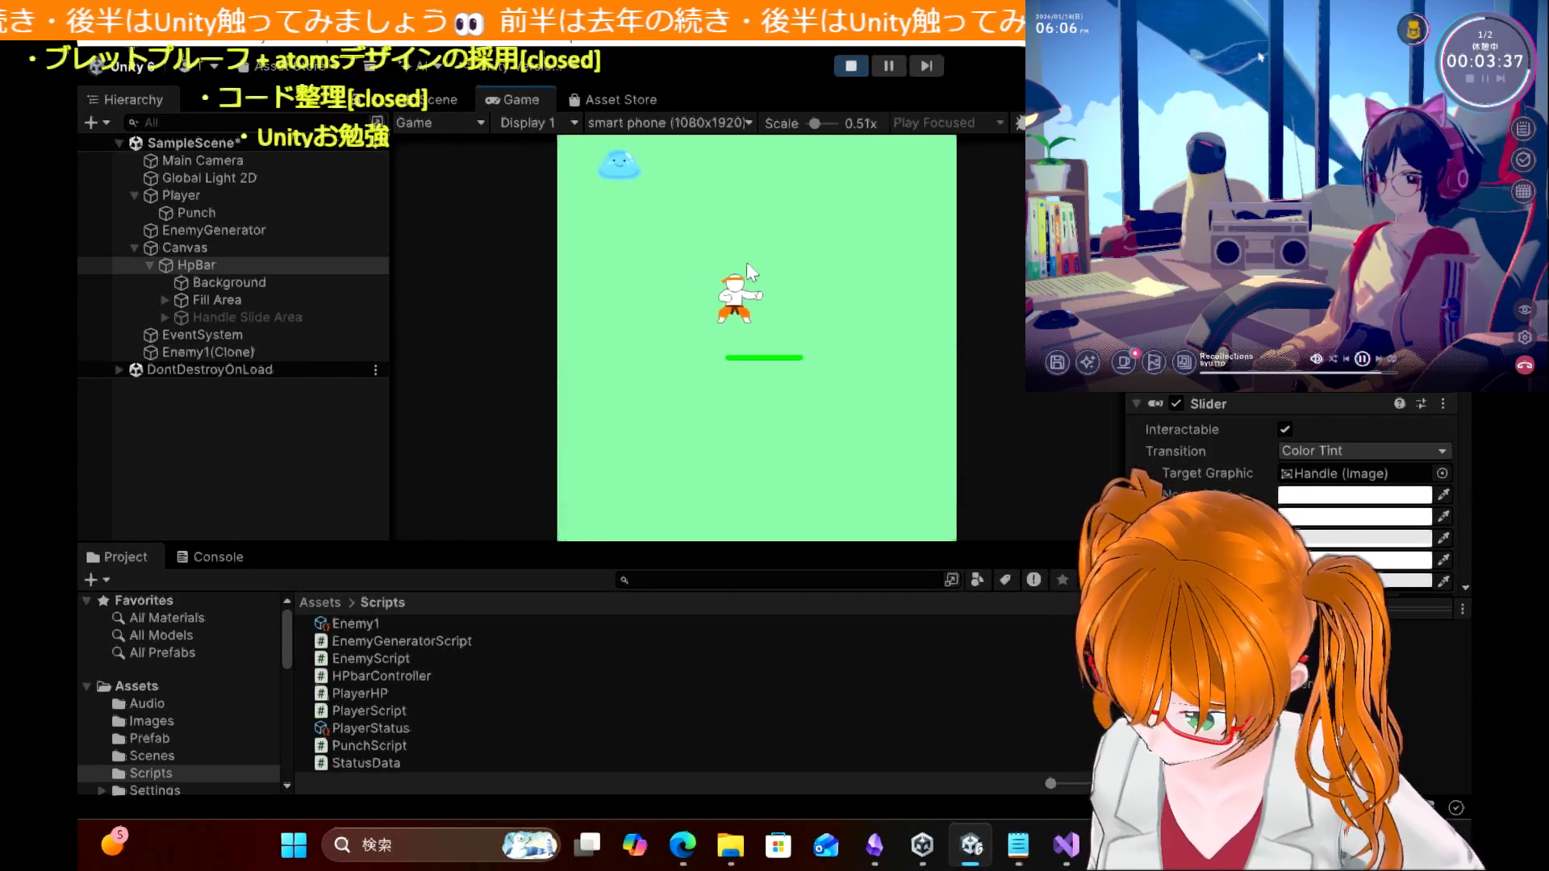
{"action": "key", "text": "Up"}
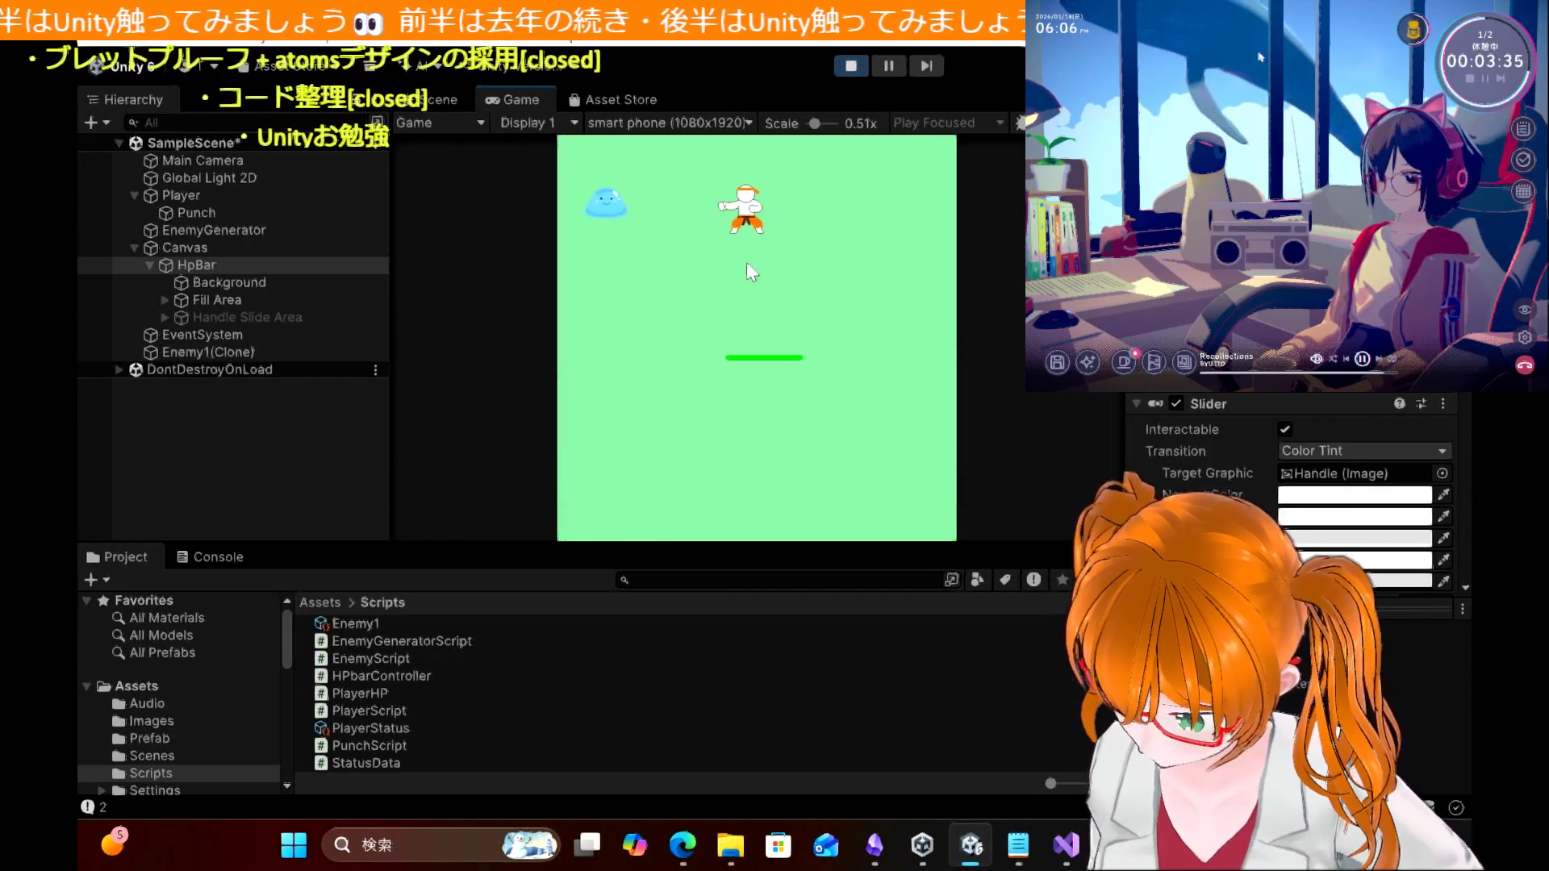
{"action": "key", "text": "Left"}
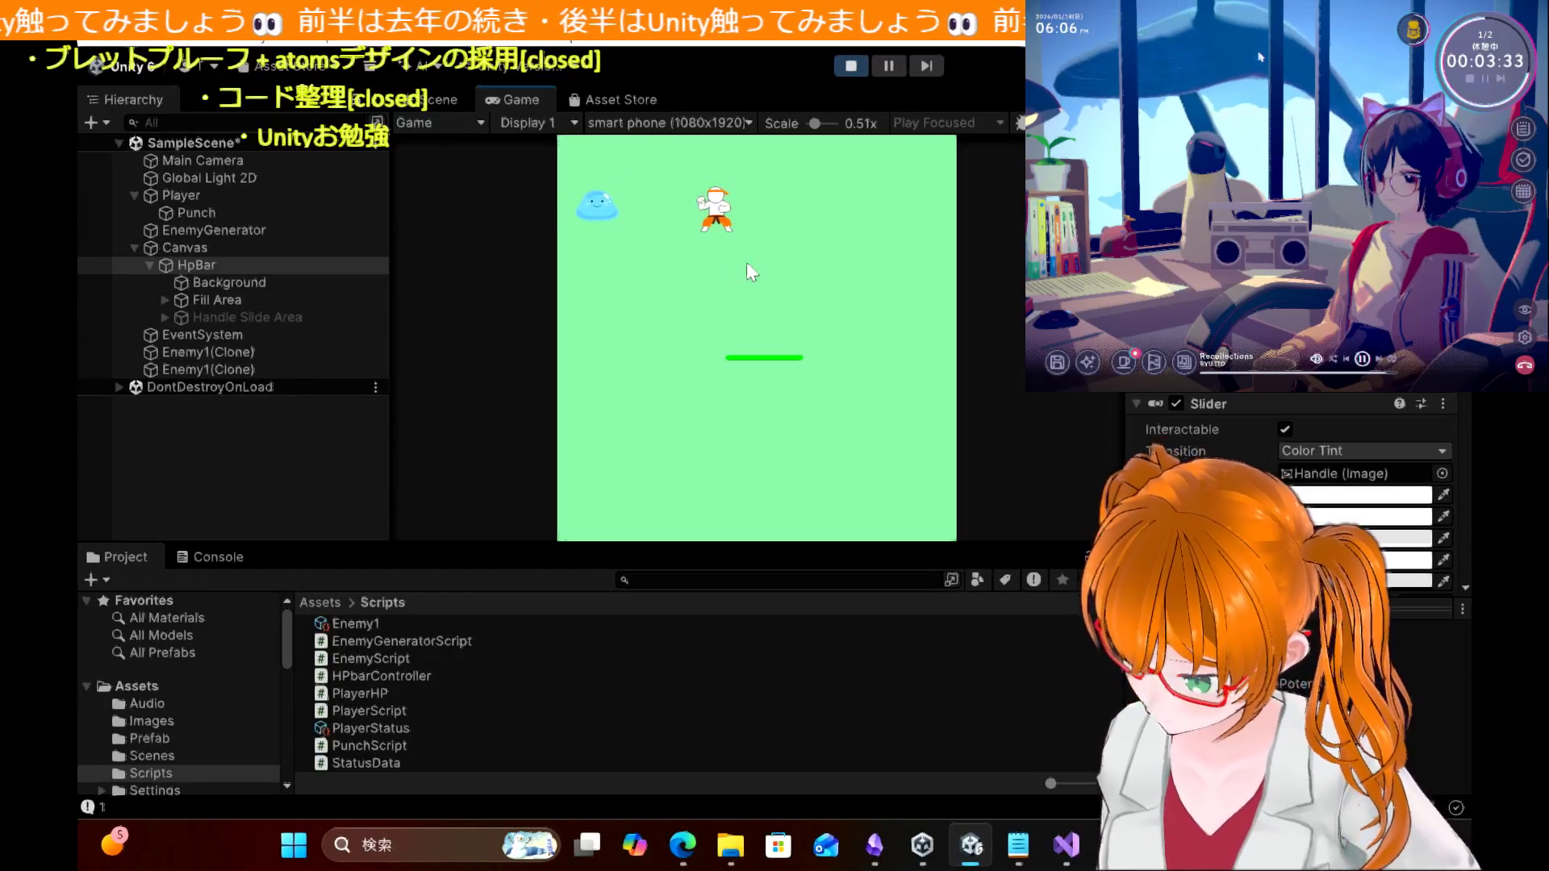
{"action": "left_click", "coordinate": [851, 66]}
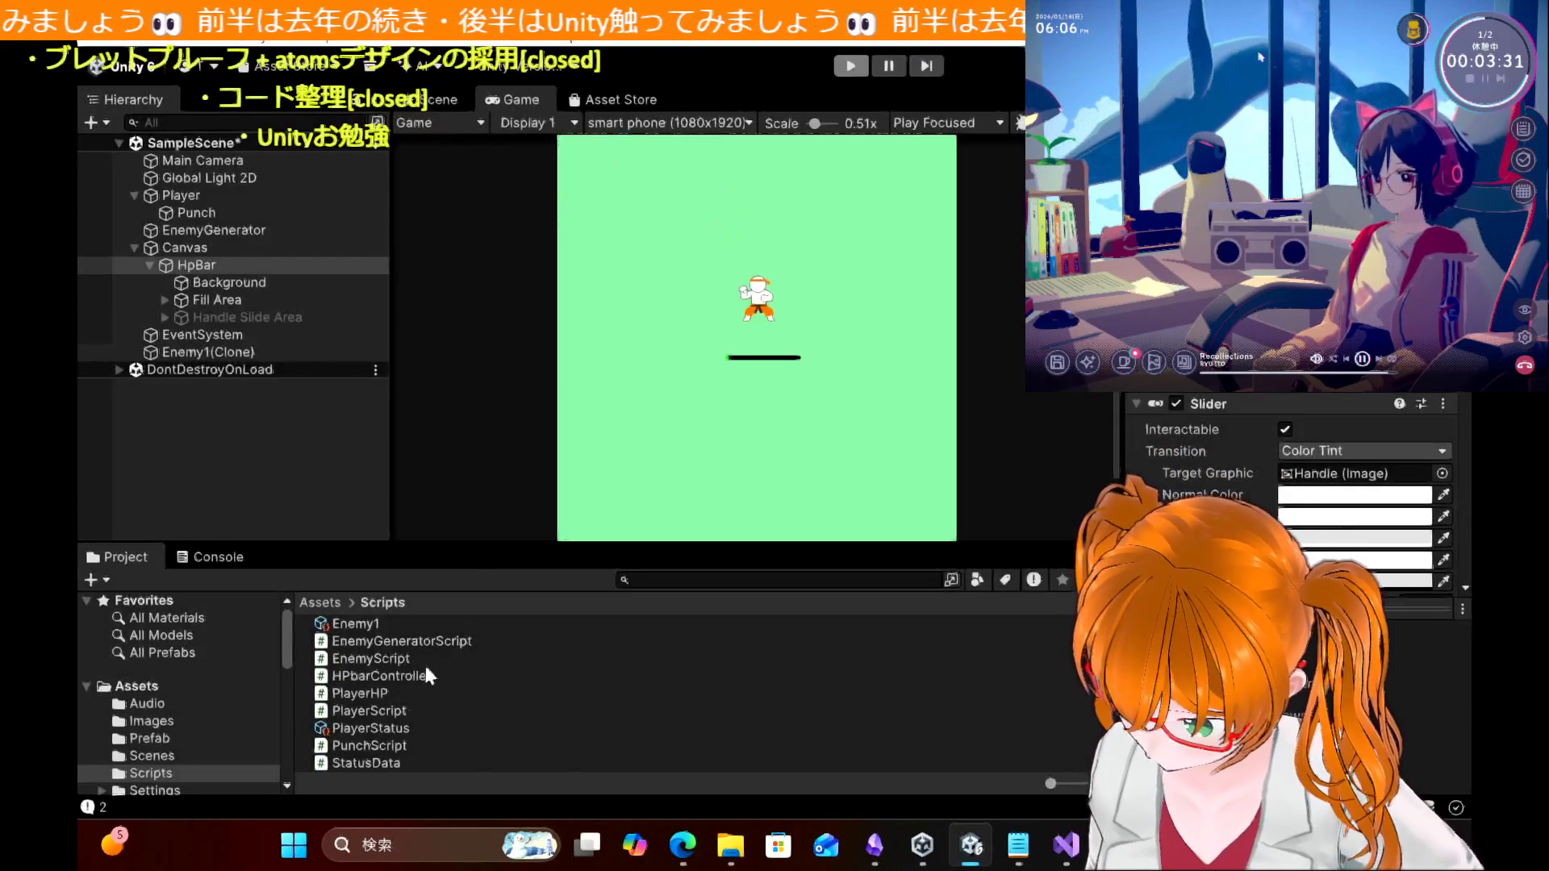
Step: Check the console log, remove HPbarController from HpBar, and select Canvas
{"action": "left_click", "coordinate": [217, 556]}
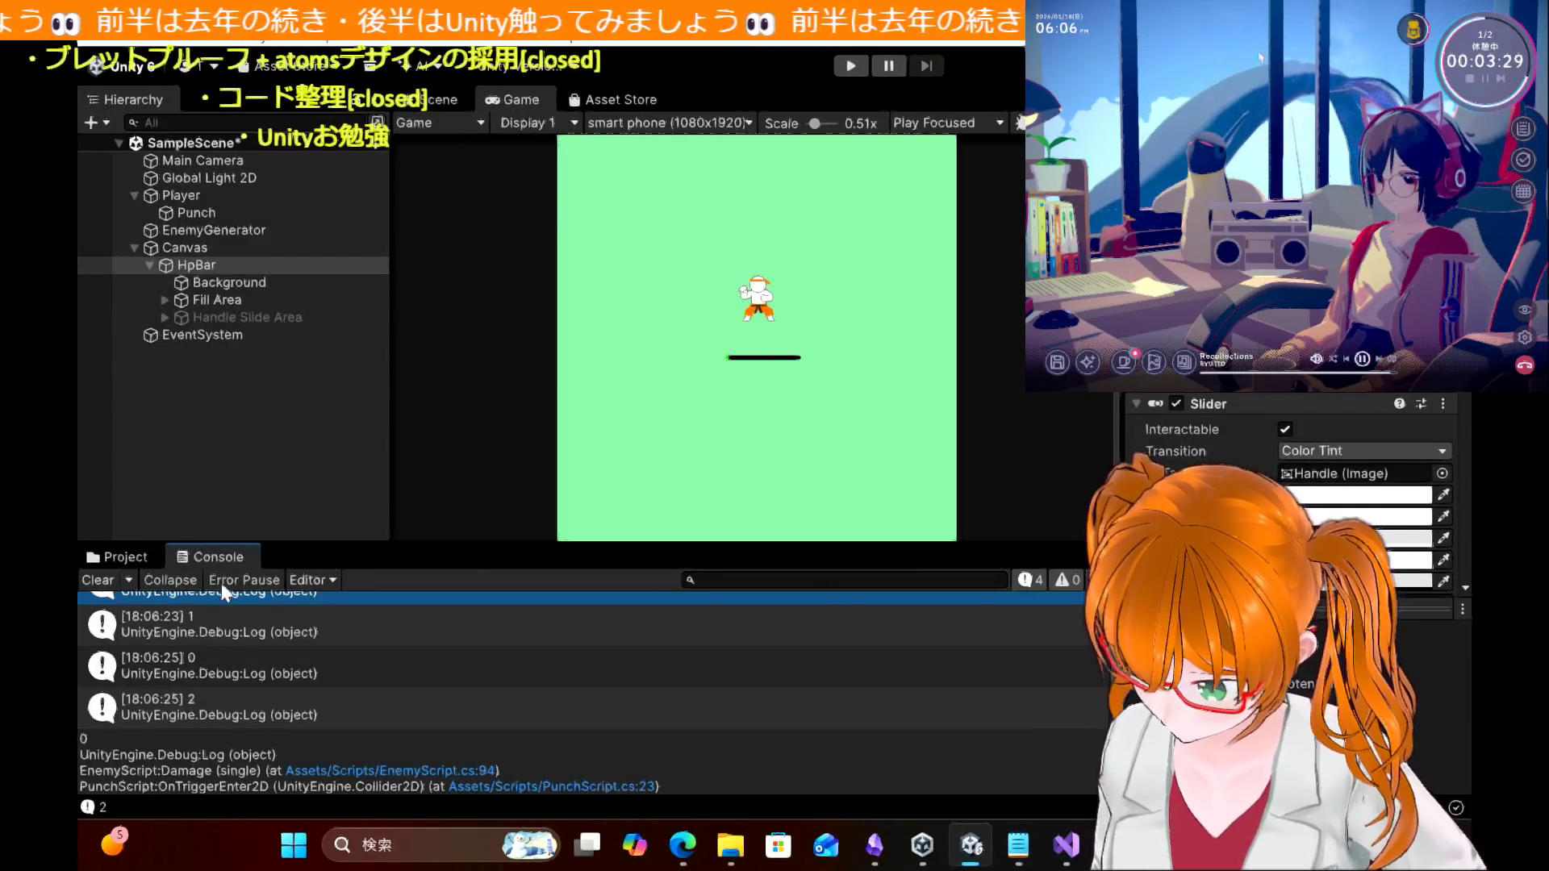
{"action": "scroll", "coordinate": [269, 694], "scroll_direction": "up", "scroll_amount": 1}
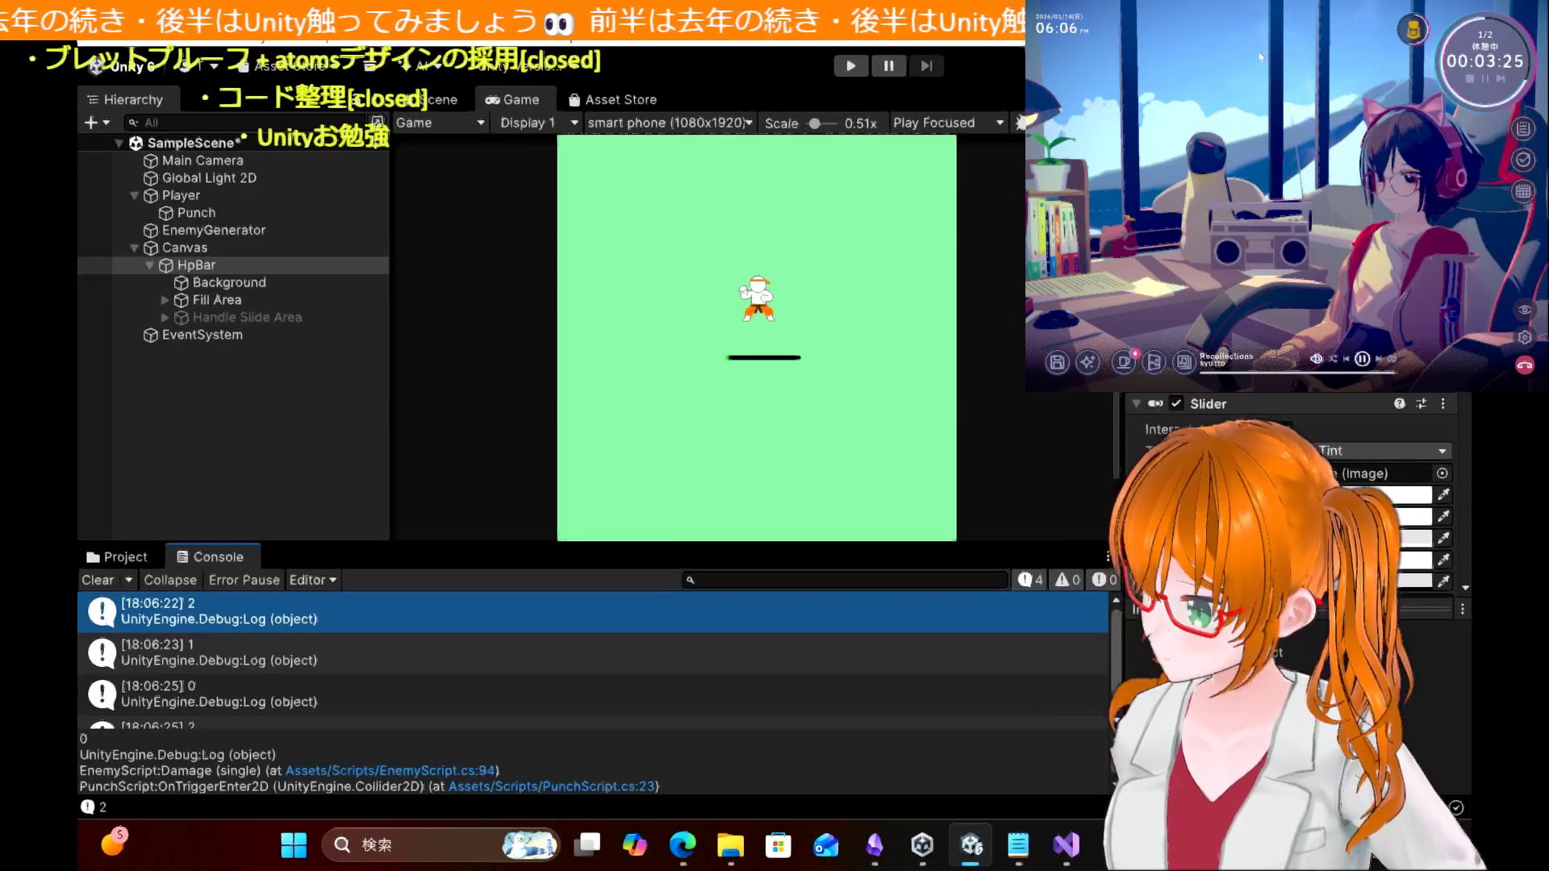
{"action": "scroll", "coordinate": [1241, 446], "scroll_direction": "down", "scroll_amount": 5}
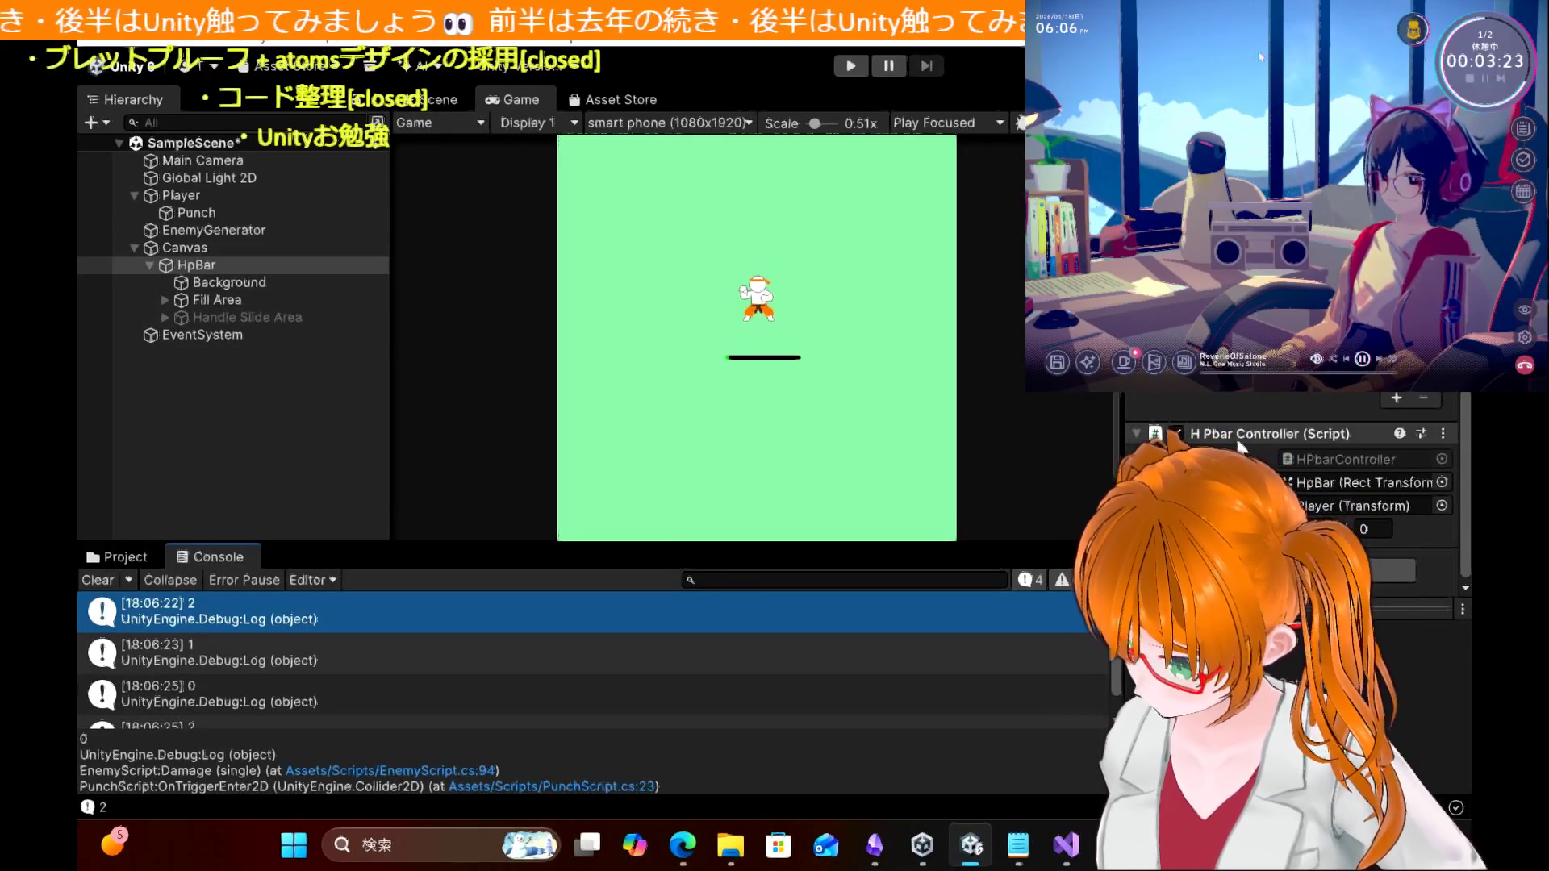
{"action": "right_click", "coordinate": [1228, 440]}
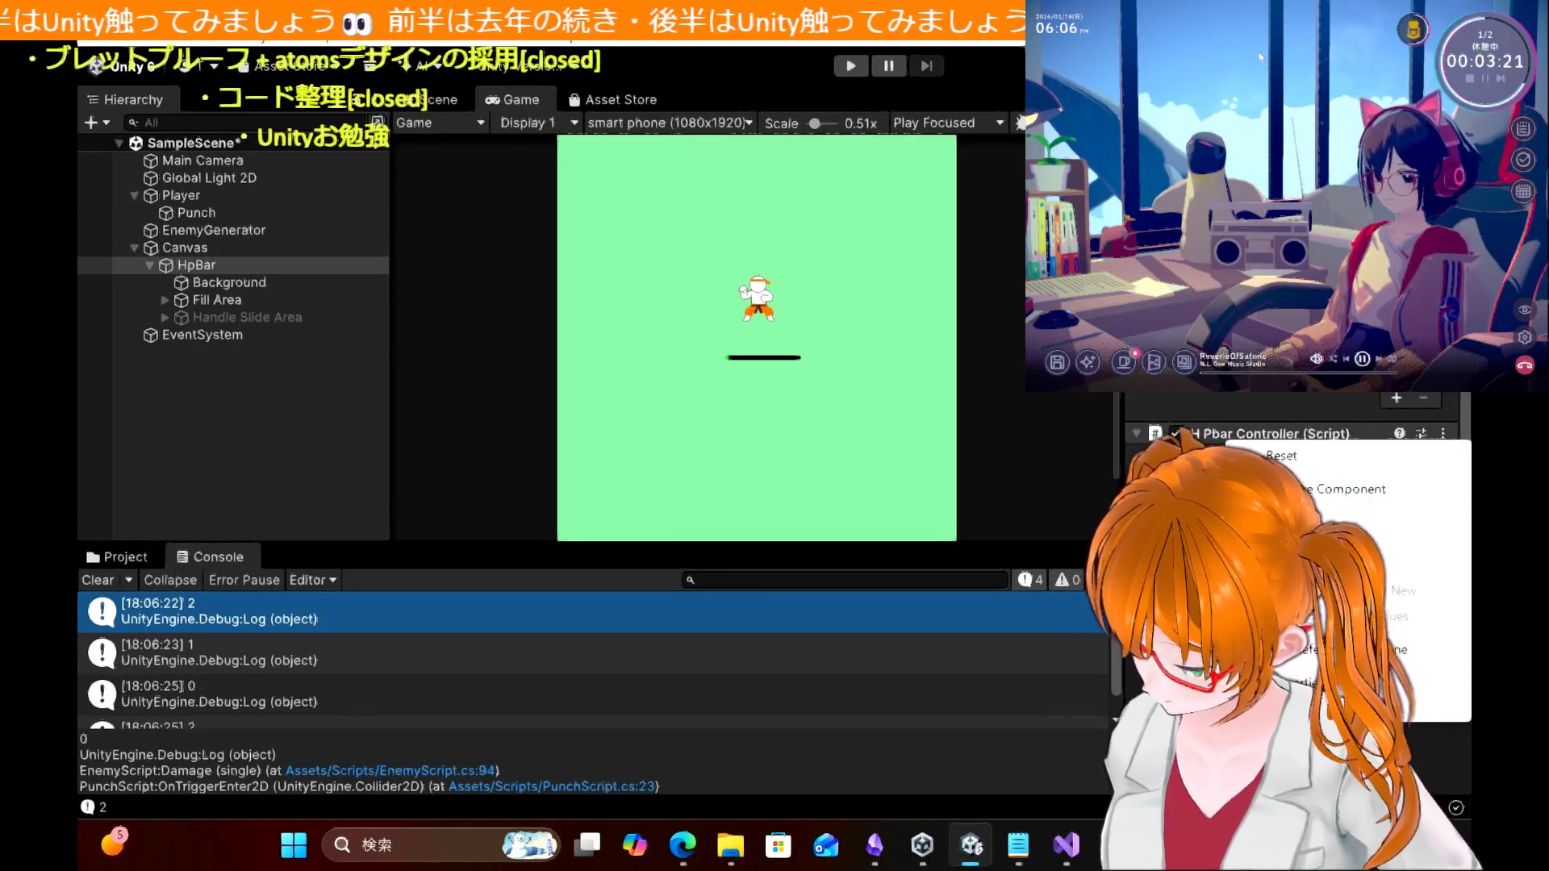
{"action": "left_click", "coordinate": [1348, 489]}
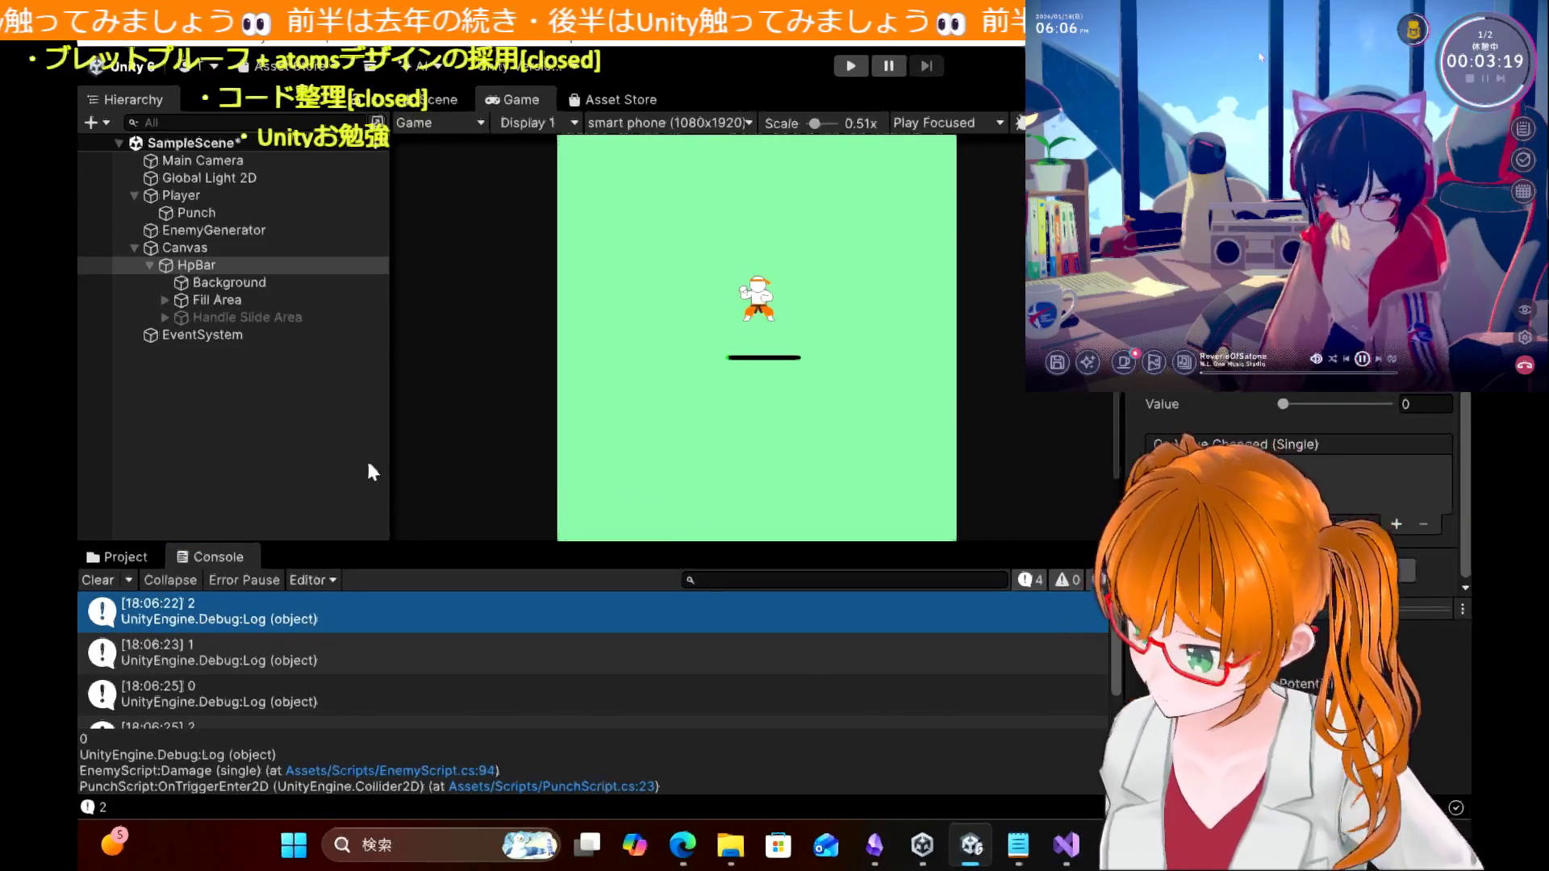
{"action": "left_click", "coordinate": [211, 248]}
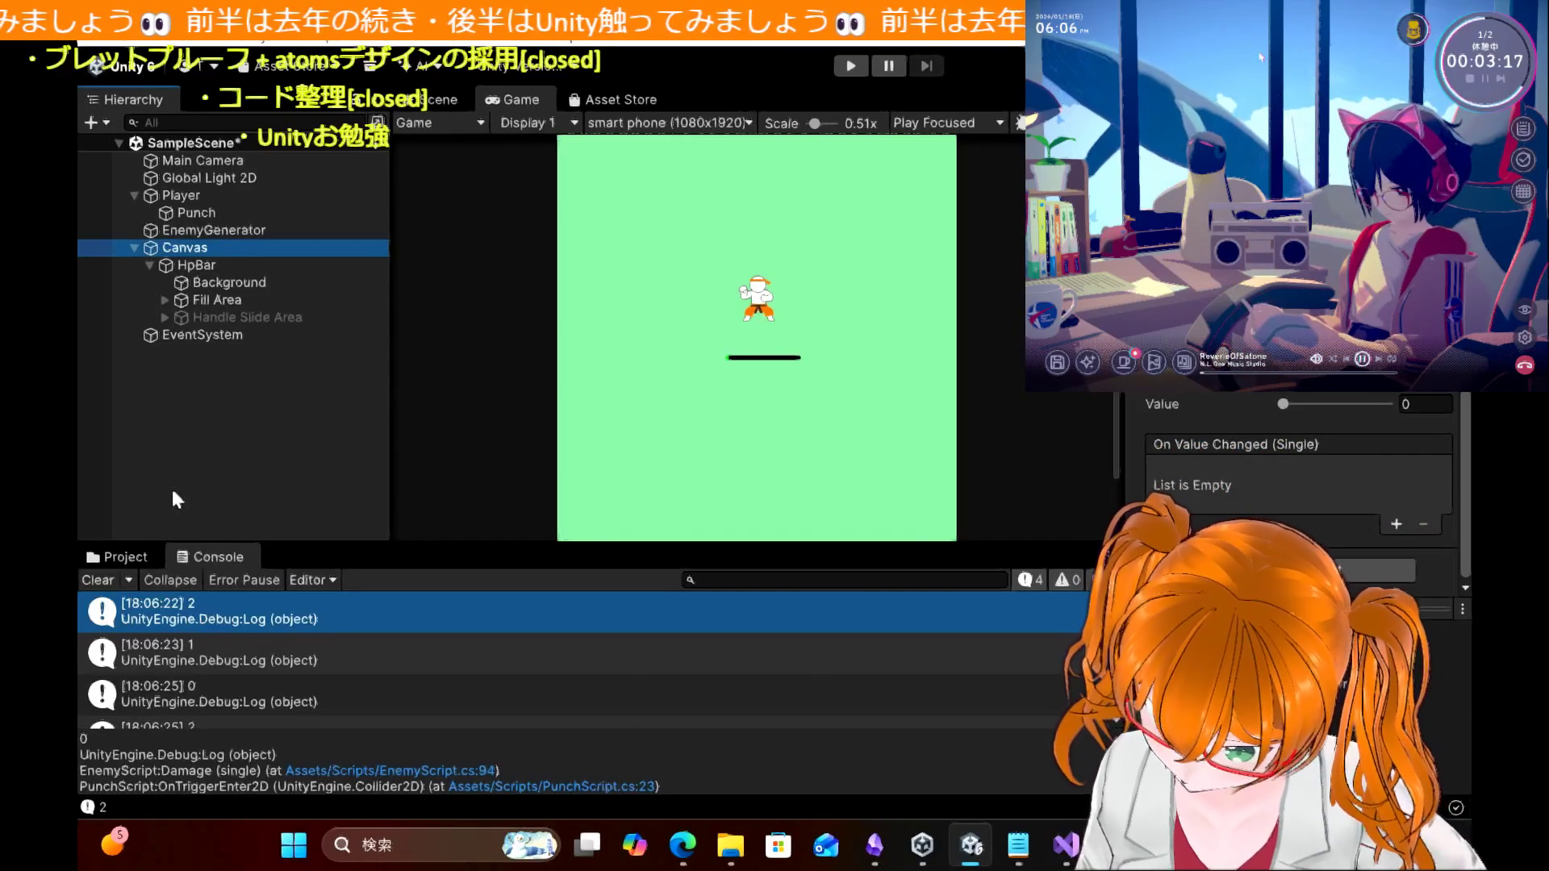
{"action": "left_click", "coordinate": [129, 554]}
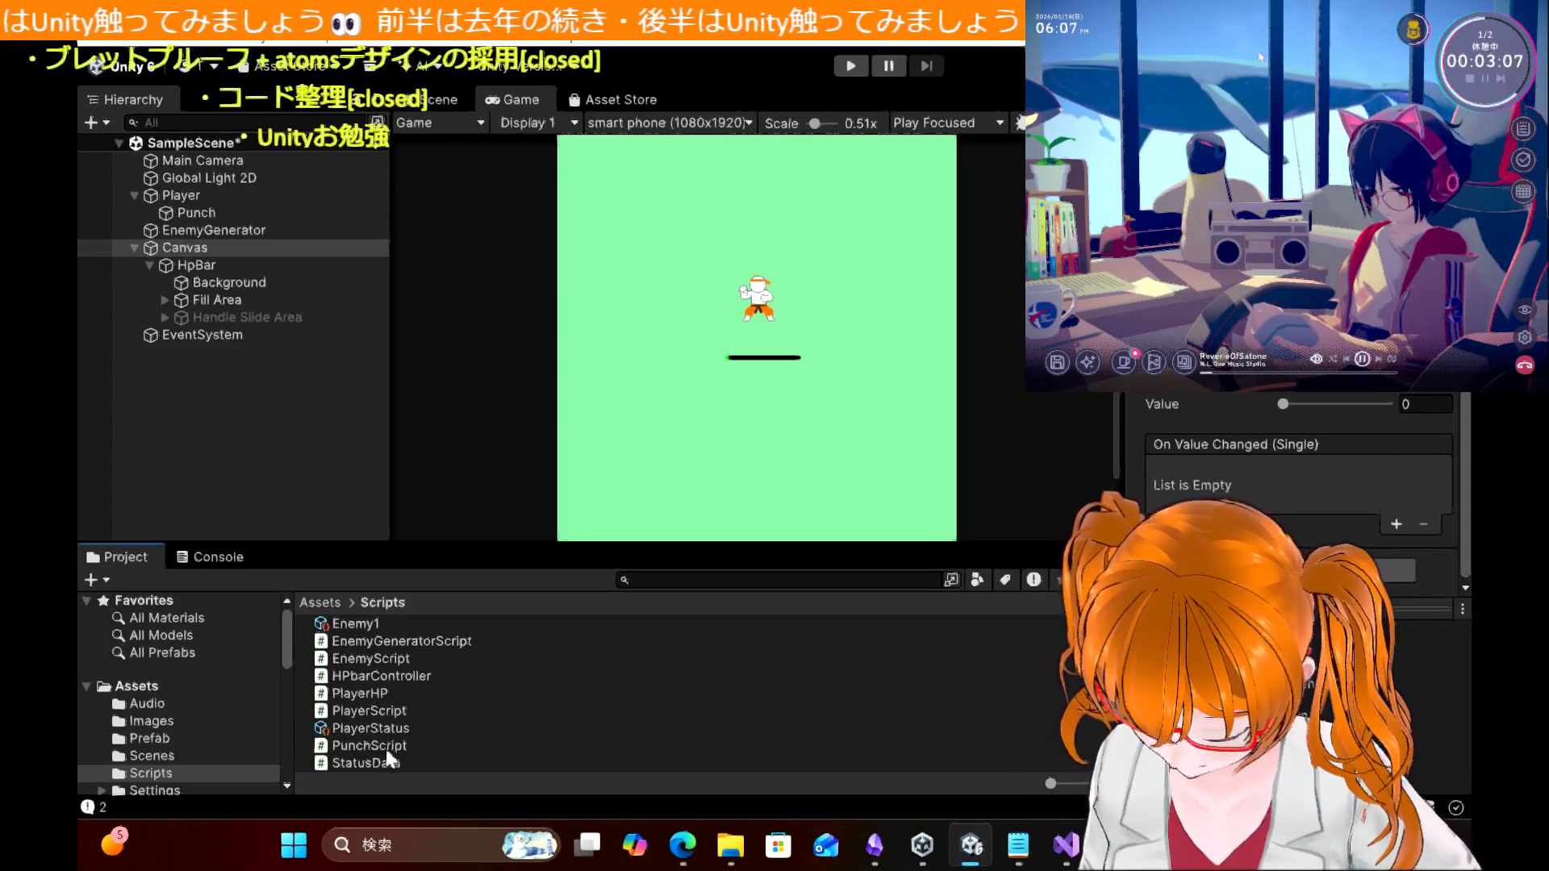
Step: Attach the HPbarController script from the Scripts folder to the Canvas object
{"action": "left_click_drag", "start_coordinate": [376, 676], "coordinate": [283, 292]}
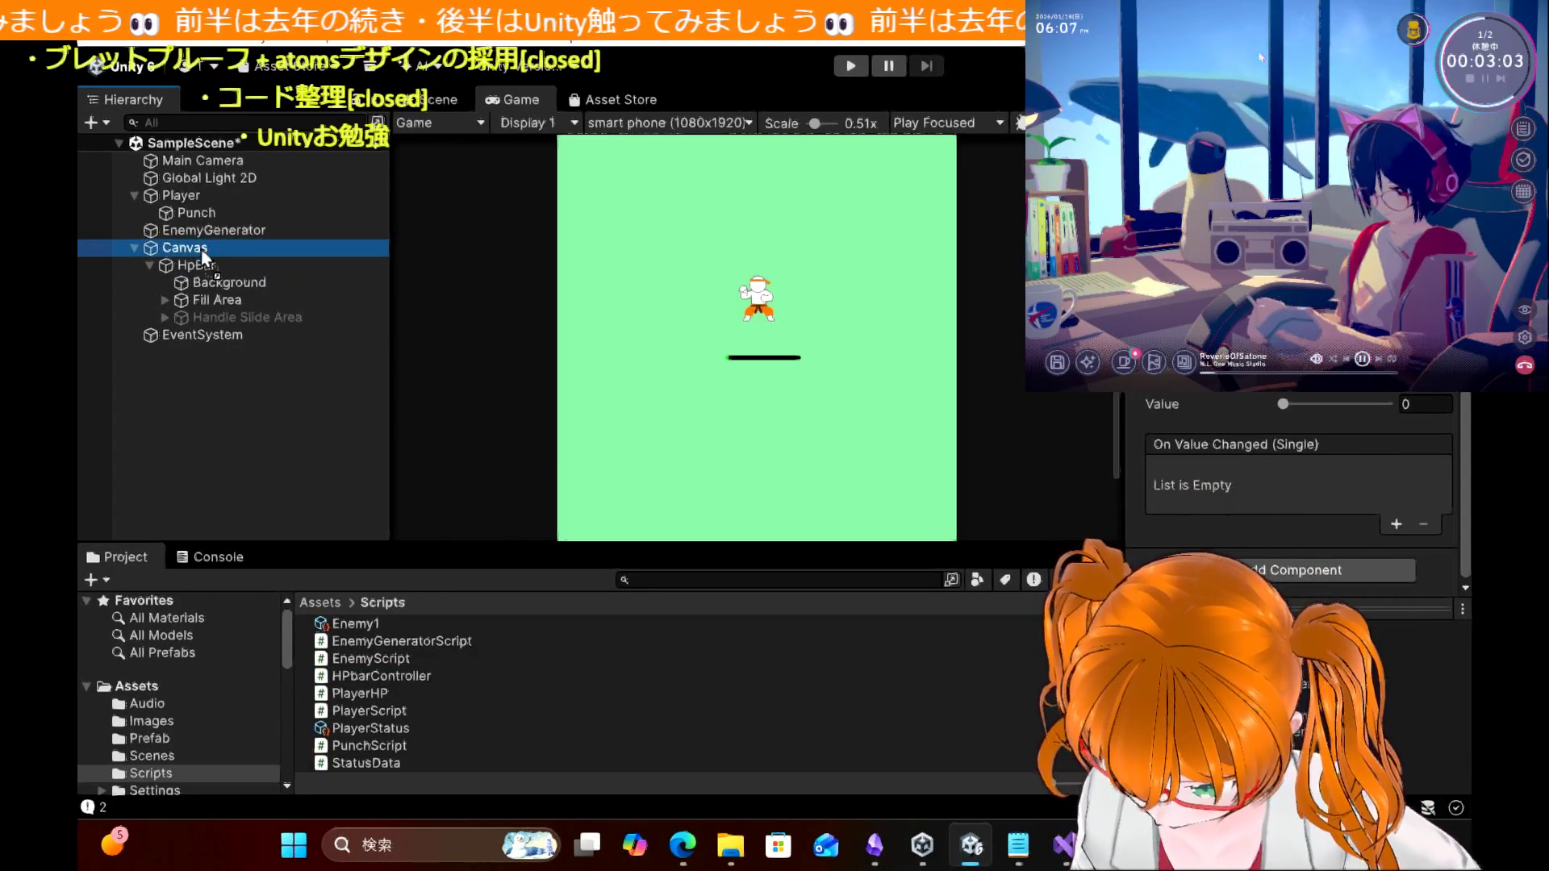
{"action": "left_click_drag", "start_coordinate": [203, 258], "coordinate": [203, 258]}
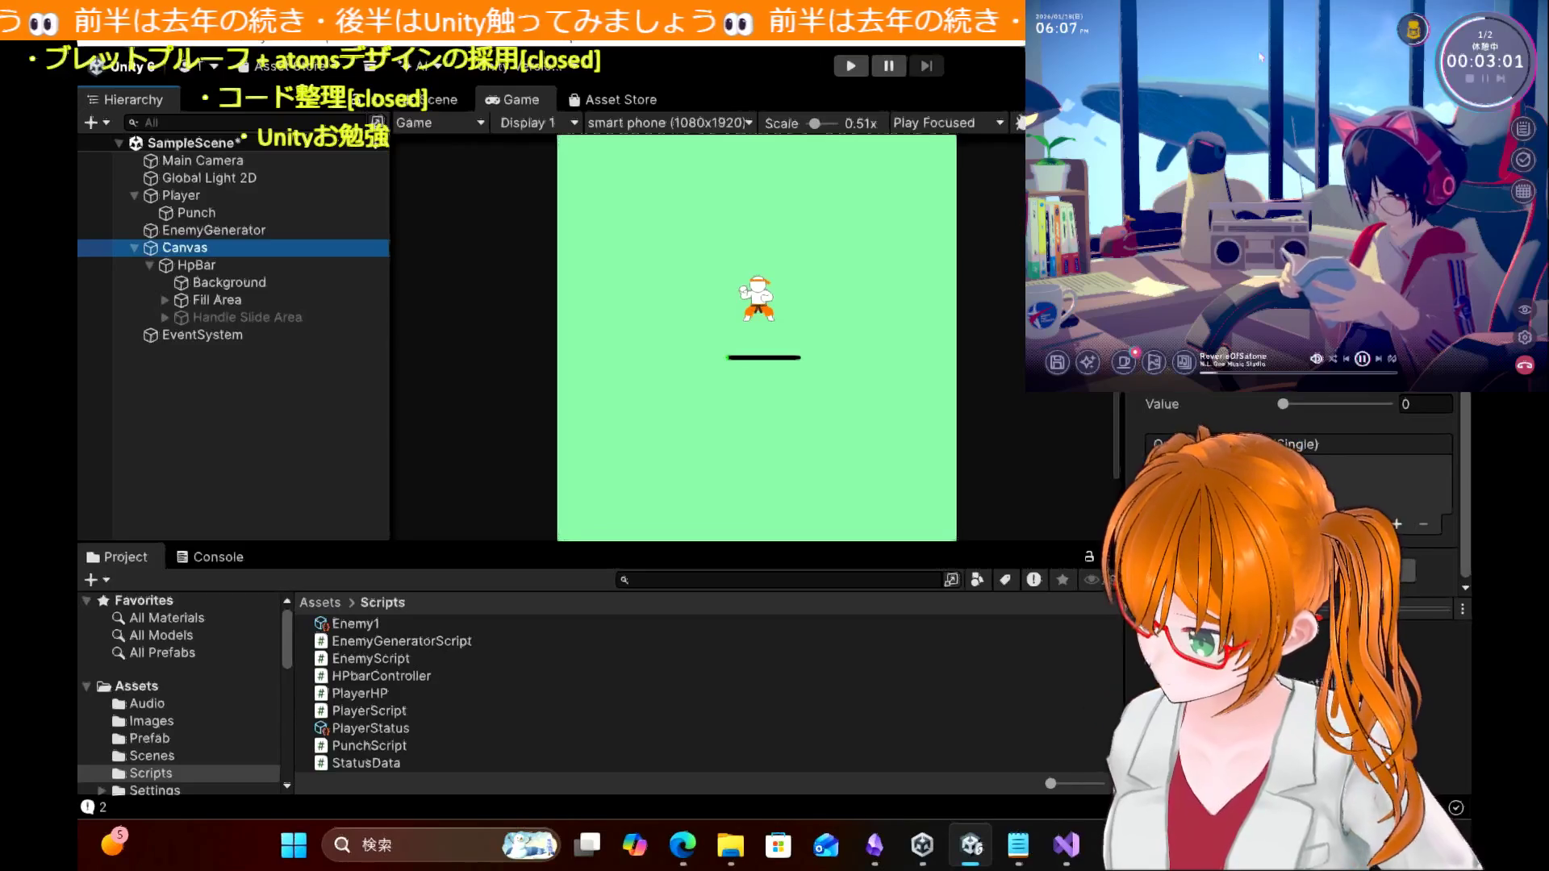
{"action": "scroll", "coordinate": [1291, 500], "scroll_direction": "up", "scroll_amount": 3}
{"action": "scroll", "coordinate": [1290, 500], "scroll_direction": "down", "scroll_amount": 3}
{"action": "scroll", "coordinate": [1291, 500], "scroll_direction": "up", "scroll_amount": 4}
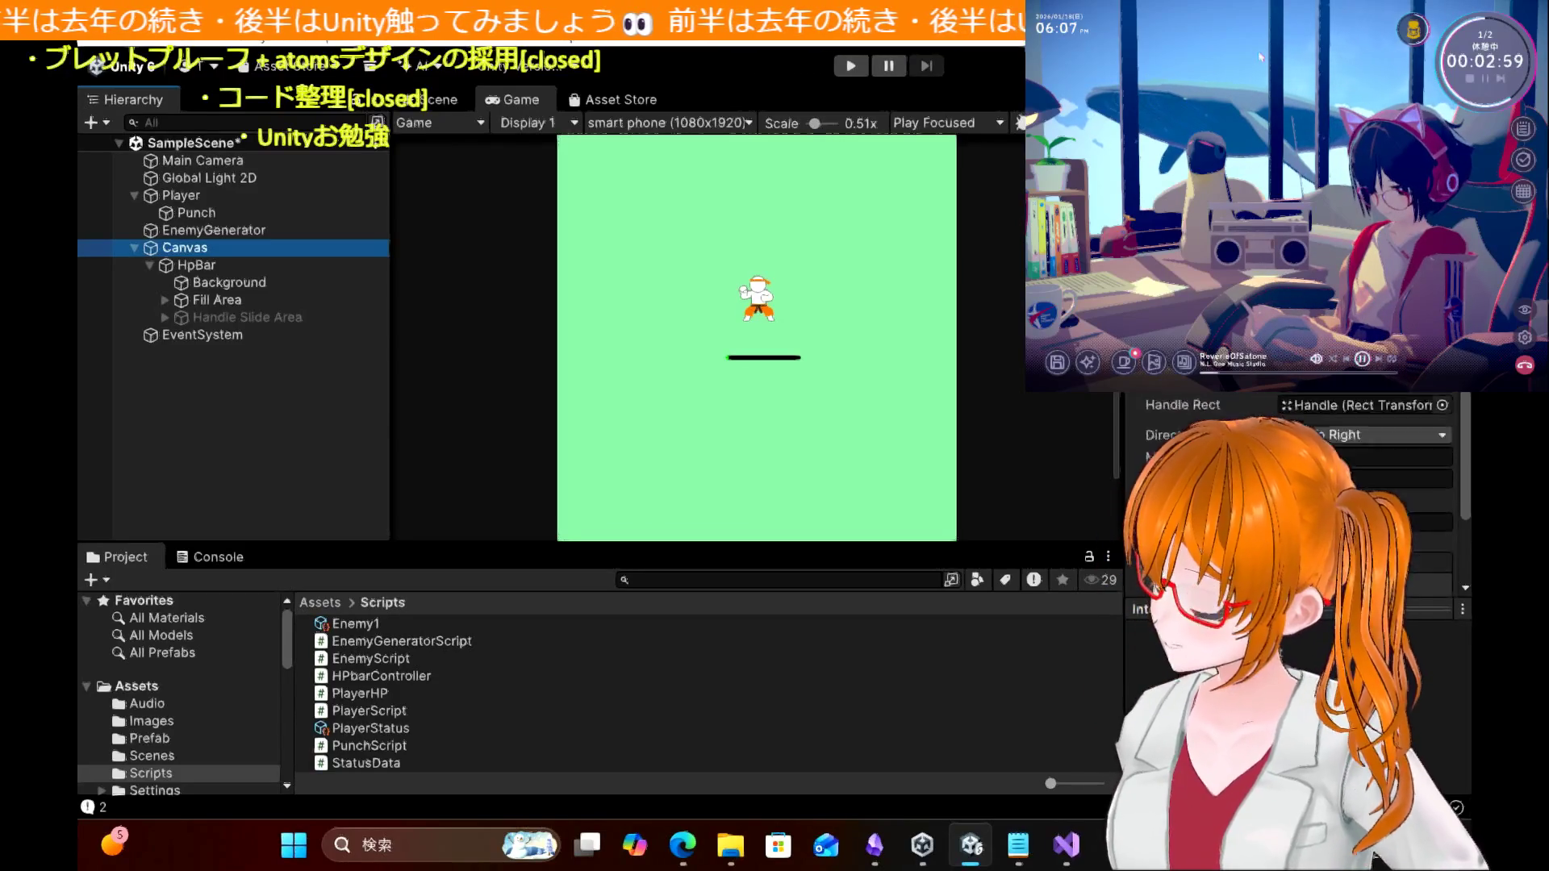
{"action": "scroll", "coordinate": [1290, 484], "scroll_direction": "up", "scroll_amount": 2}
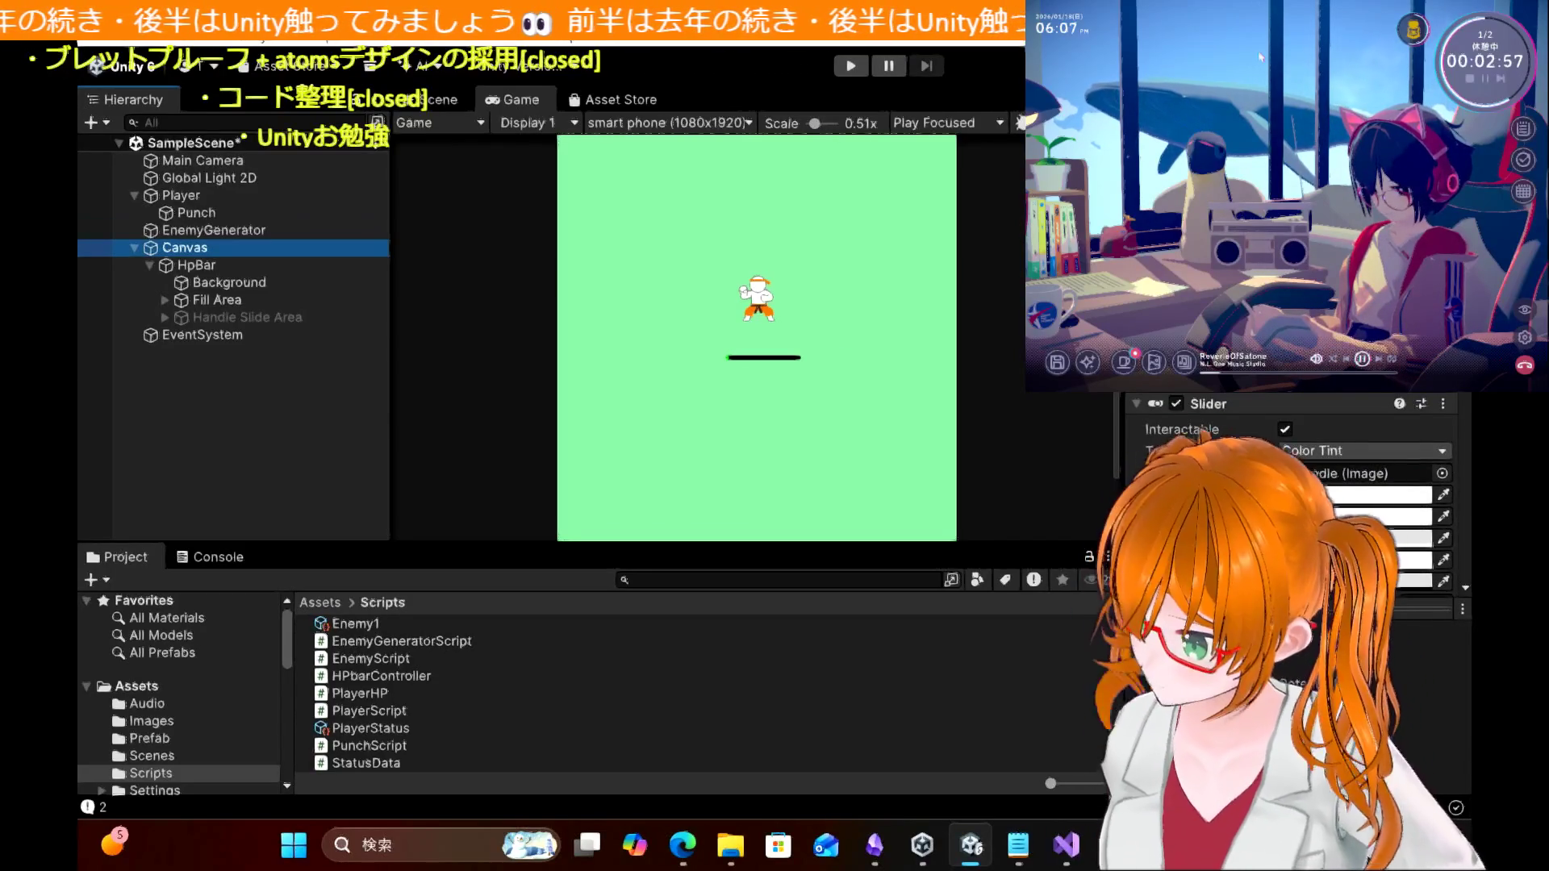
{"action": "scroll", "coordinate": [1270, 446], "scroll_direction": "down", "scroll_amount": 3}
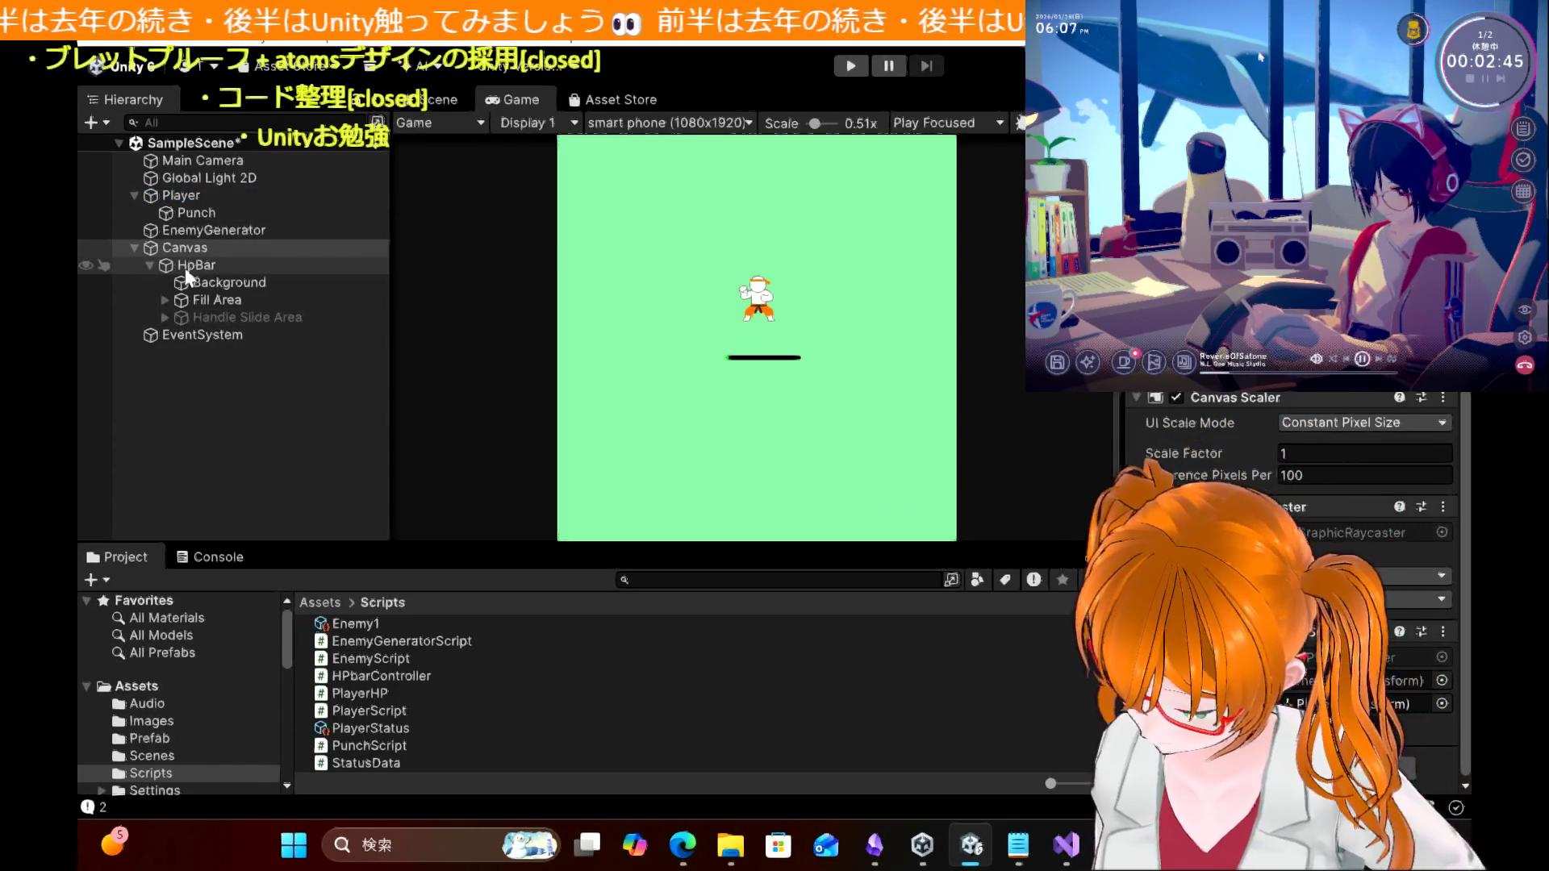
Step: Verify the HpBar and Canvas components, then start a test run of the game
{"action": "left_click", "coordinate": [197, 271]}
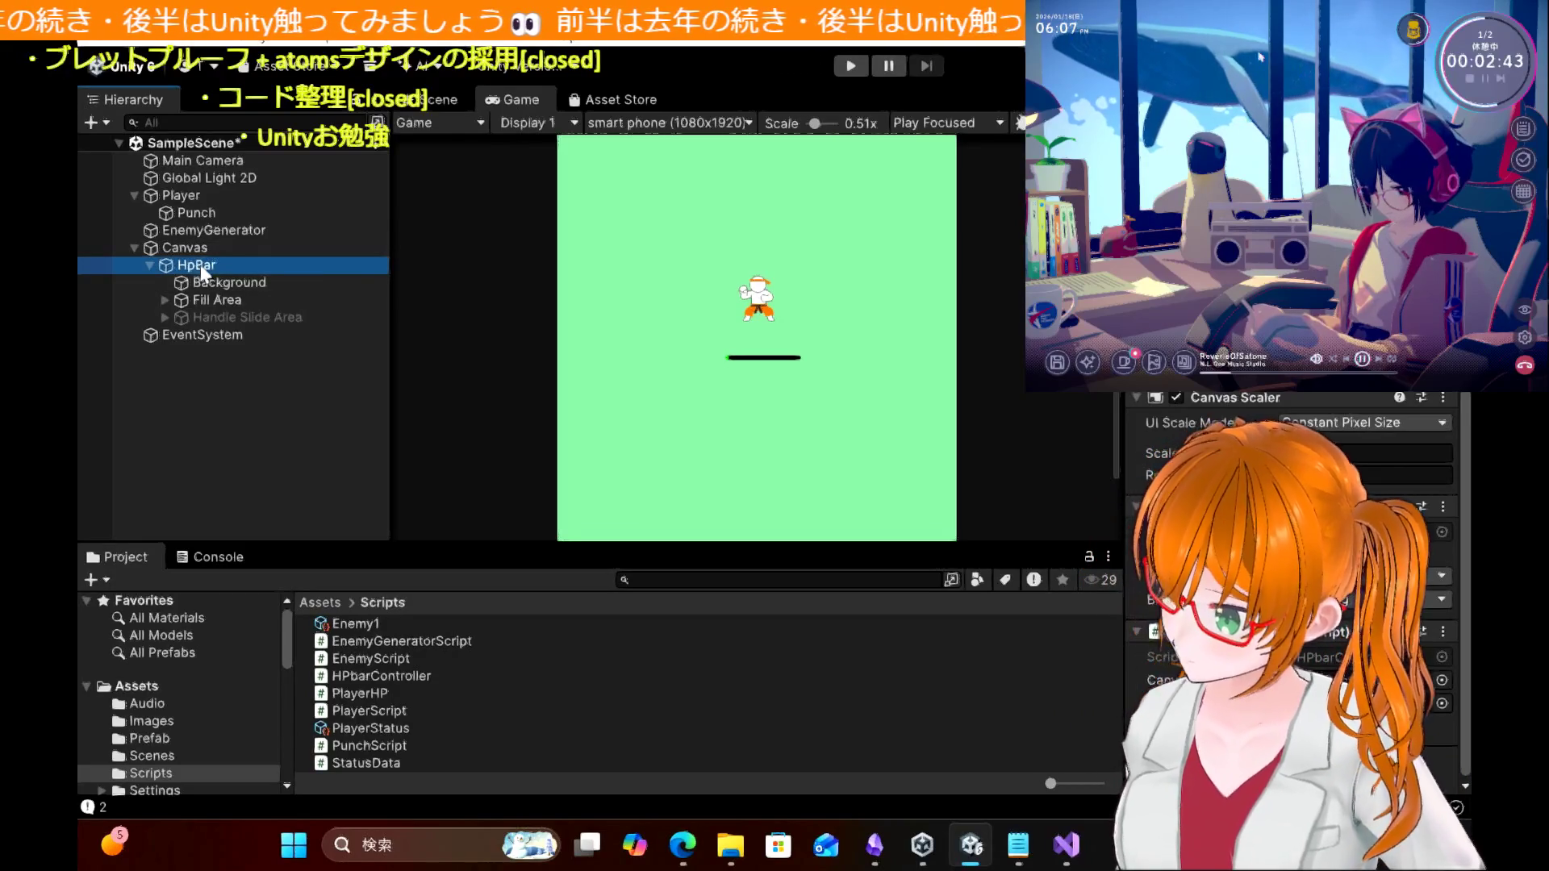
{"action": "left_click", "coordinate": [184, 247]}
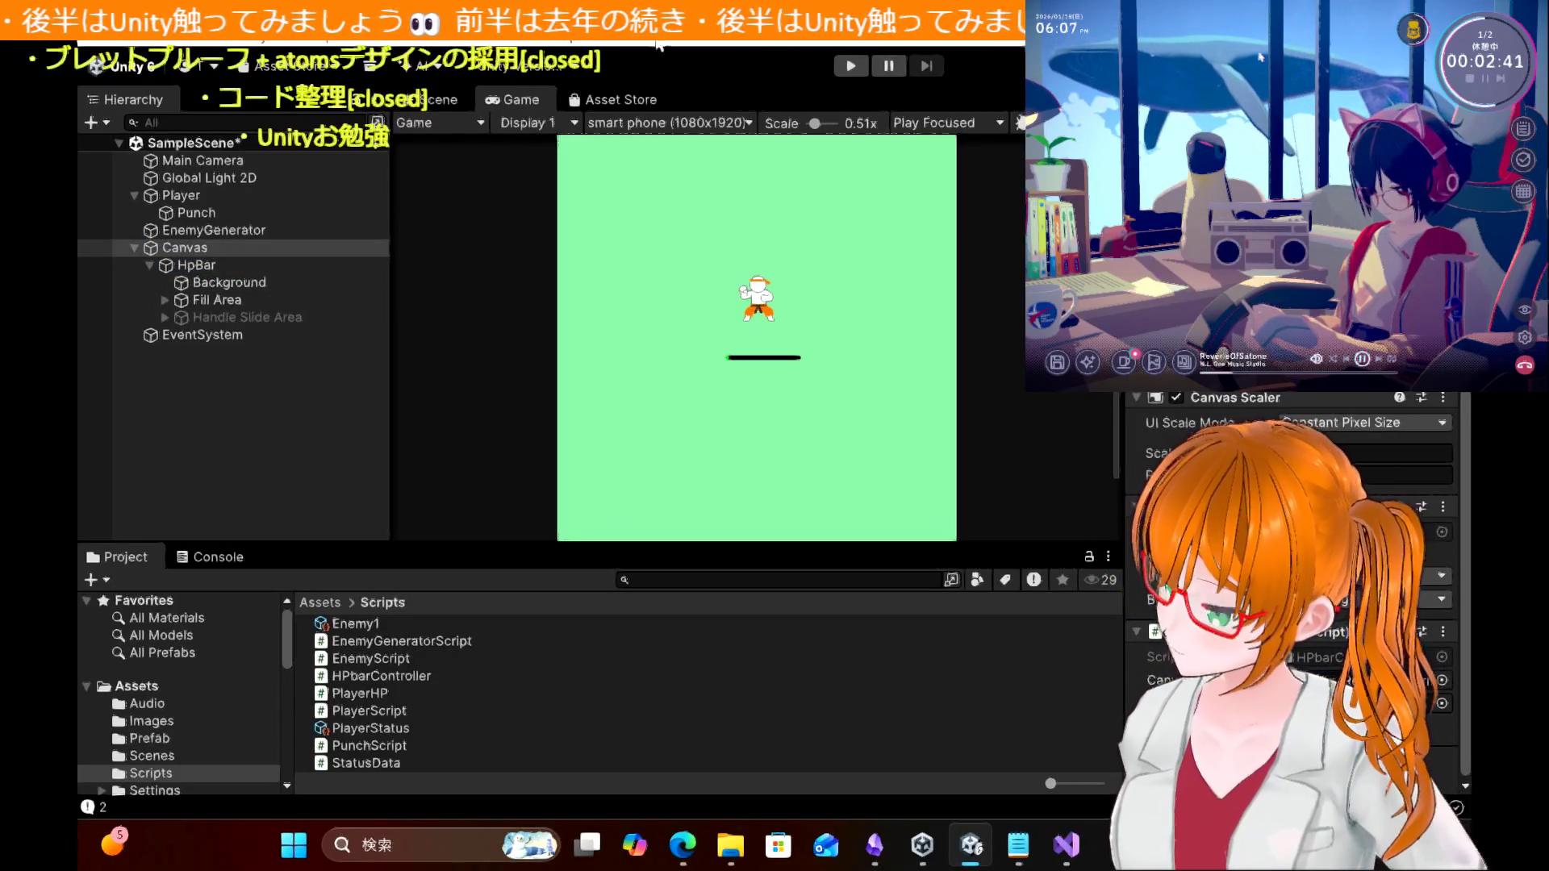
{"action": "left_click", "coordinate": [850, 66]}
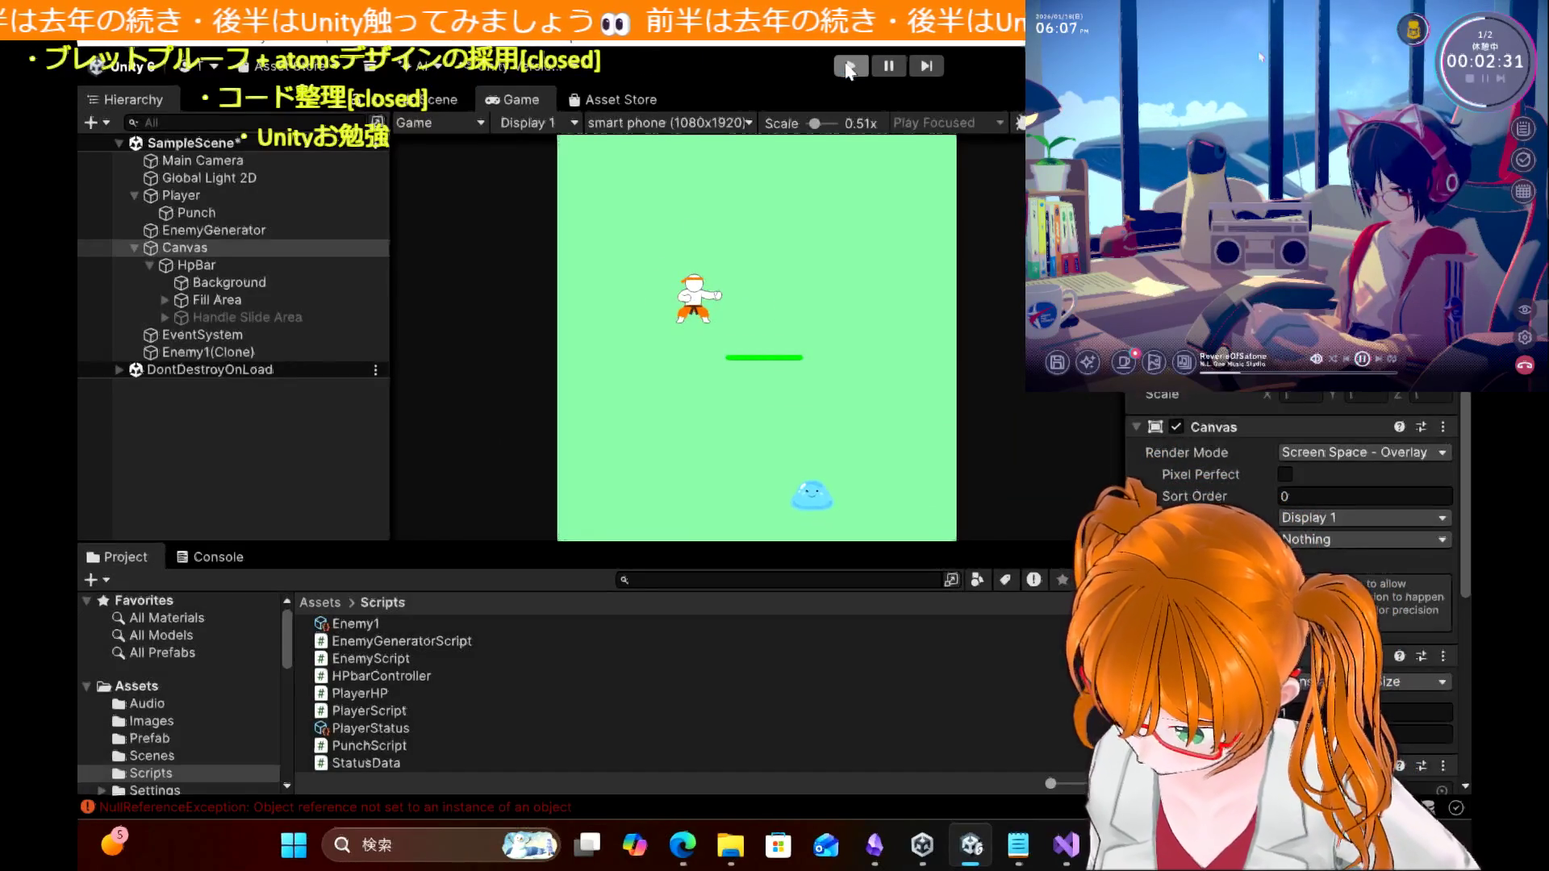
Step: Stop the test run, review Canvas components, and select the Handle Slide Area object
{"action": "left_click", "coordinate": [849, 67]}
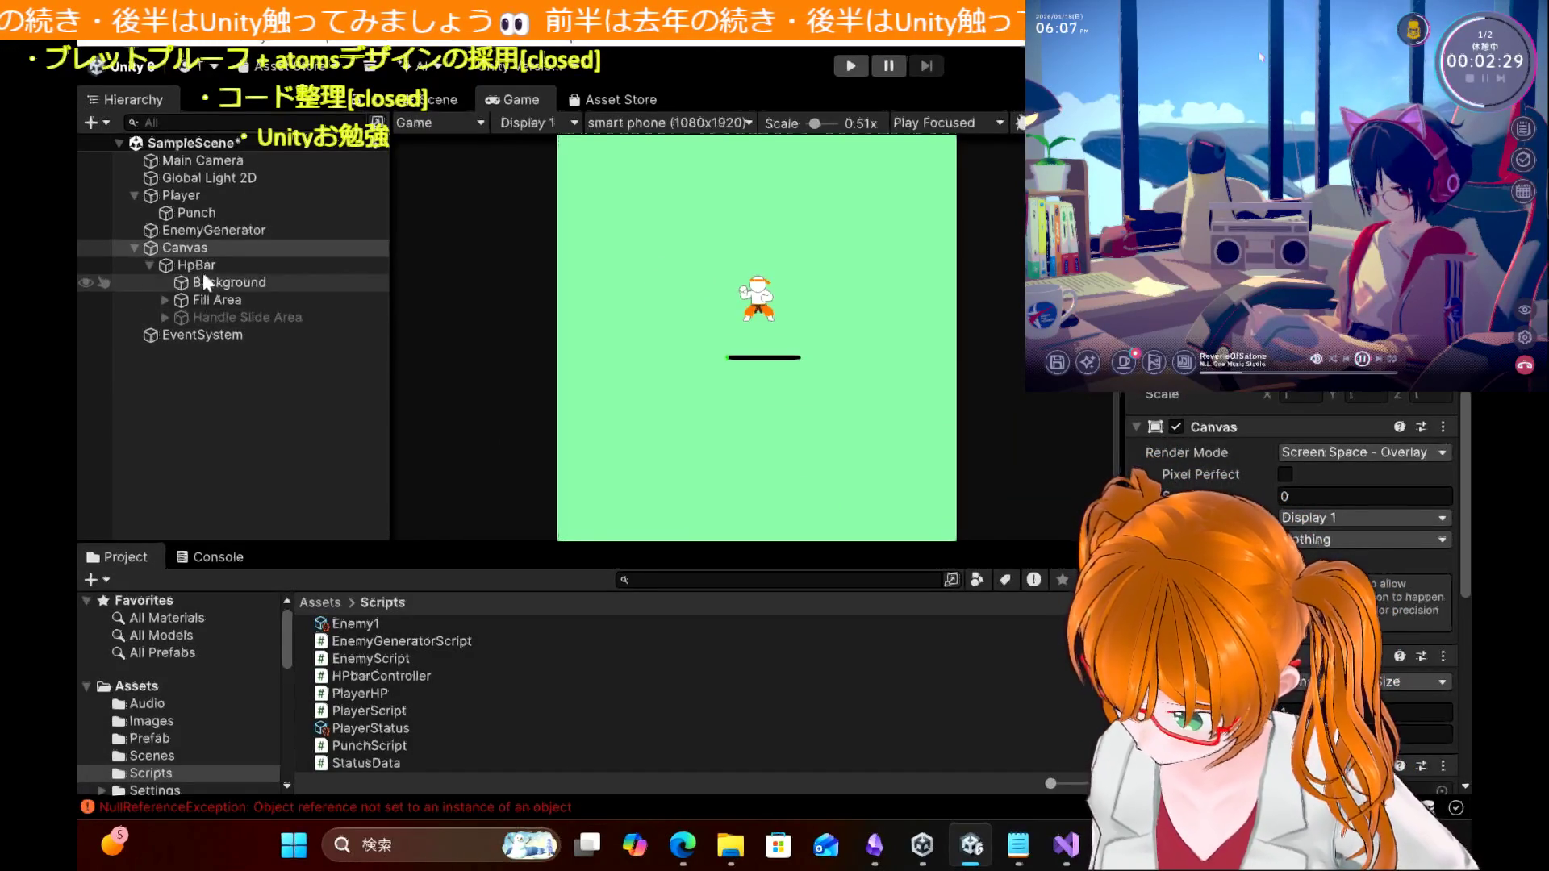
{"action": "scroll", "coordinate": [1290, 597], "scroll_direction": "down", "scroll_amount": 3}
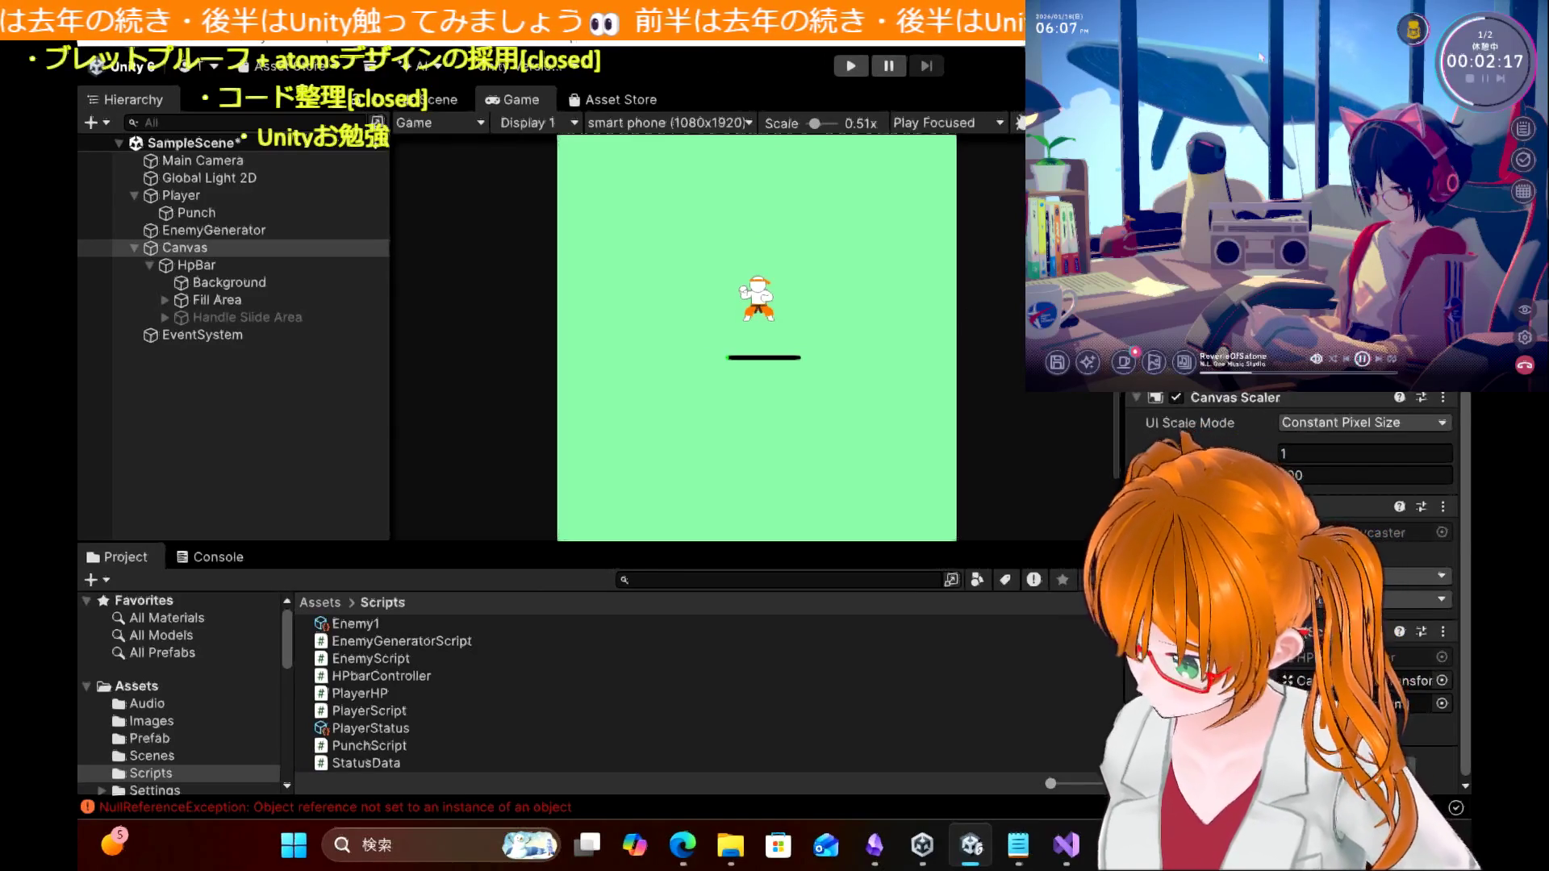
{"action": "scroll", "coordinate": [1291, 524], "scroll_direction": "up", "scroll_amount": 3}
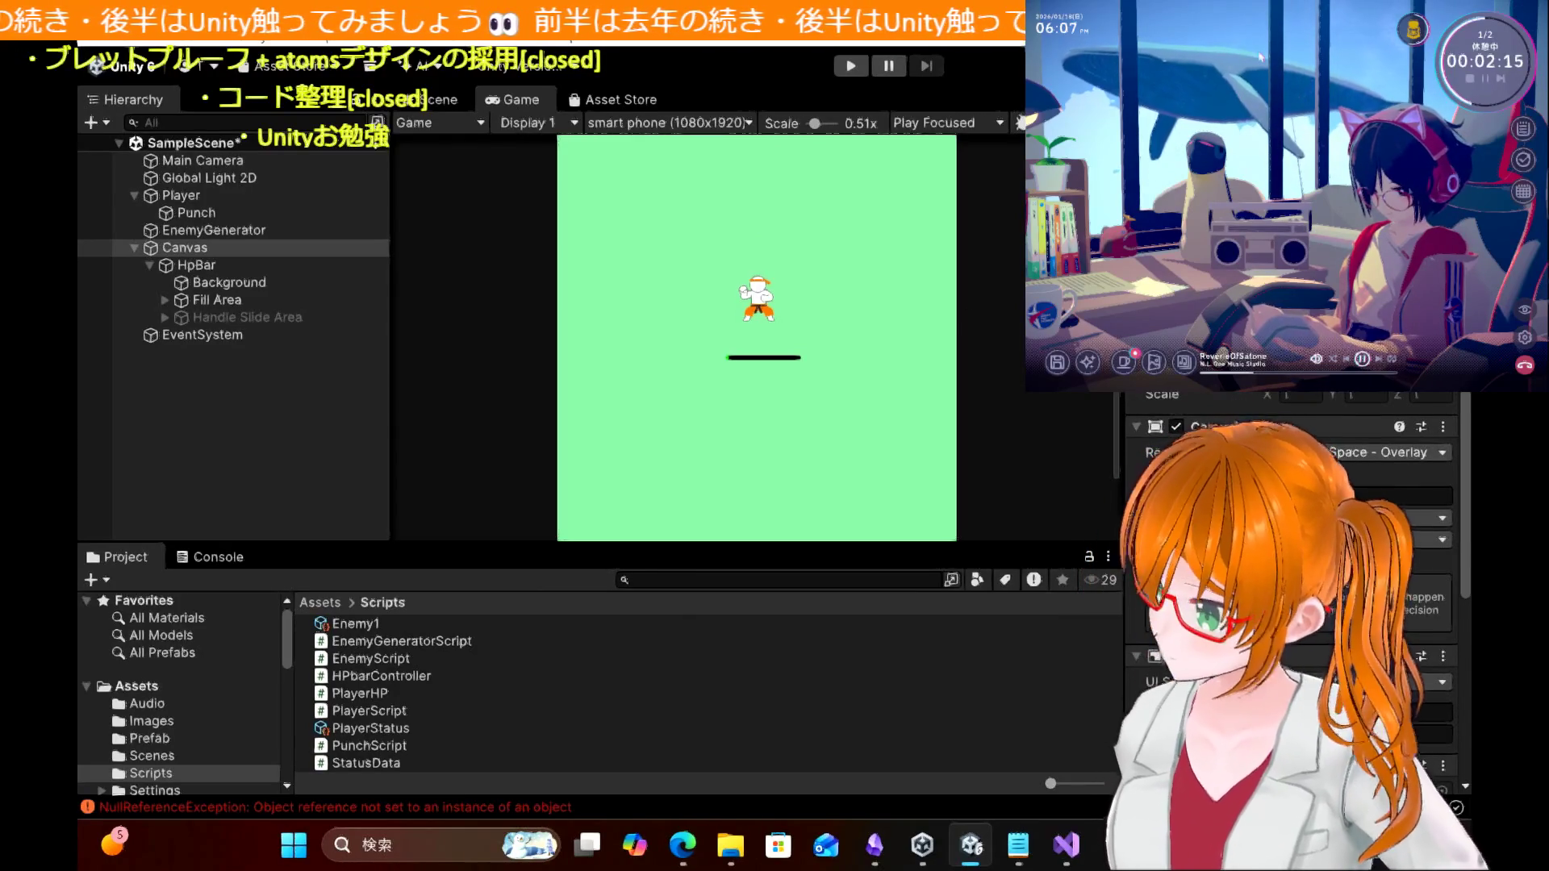
{"action": "left_click", "coordinate": [280, 317]}
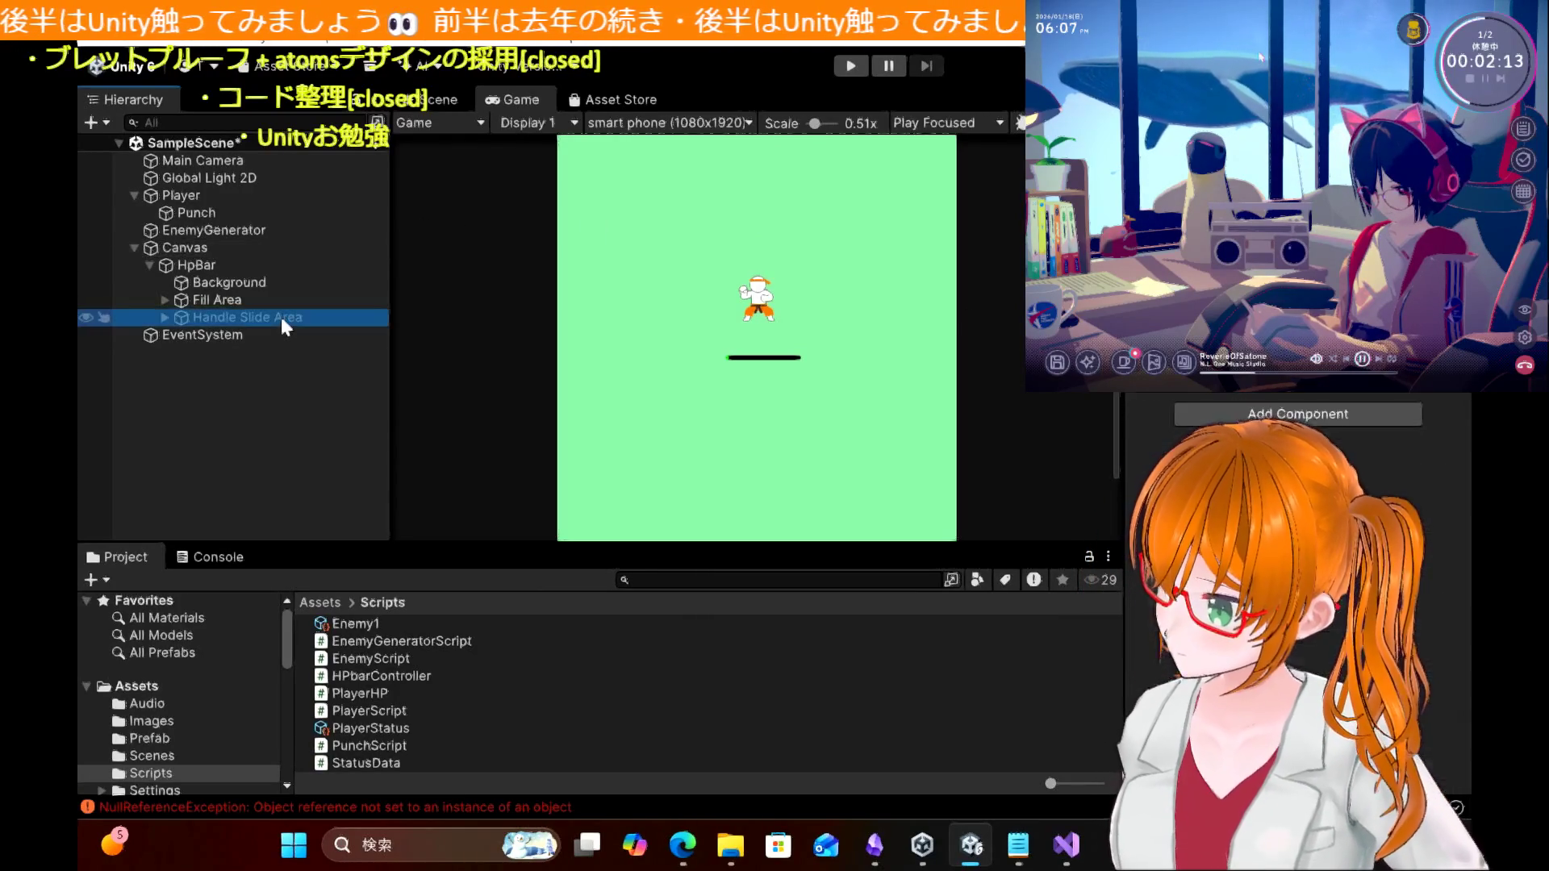
Step: Delete Handle Slide Area, test-run the game, then switch to the Edge tutorial page
{"action": "key", "text": "Delete"}
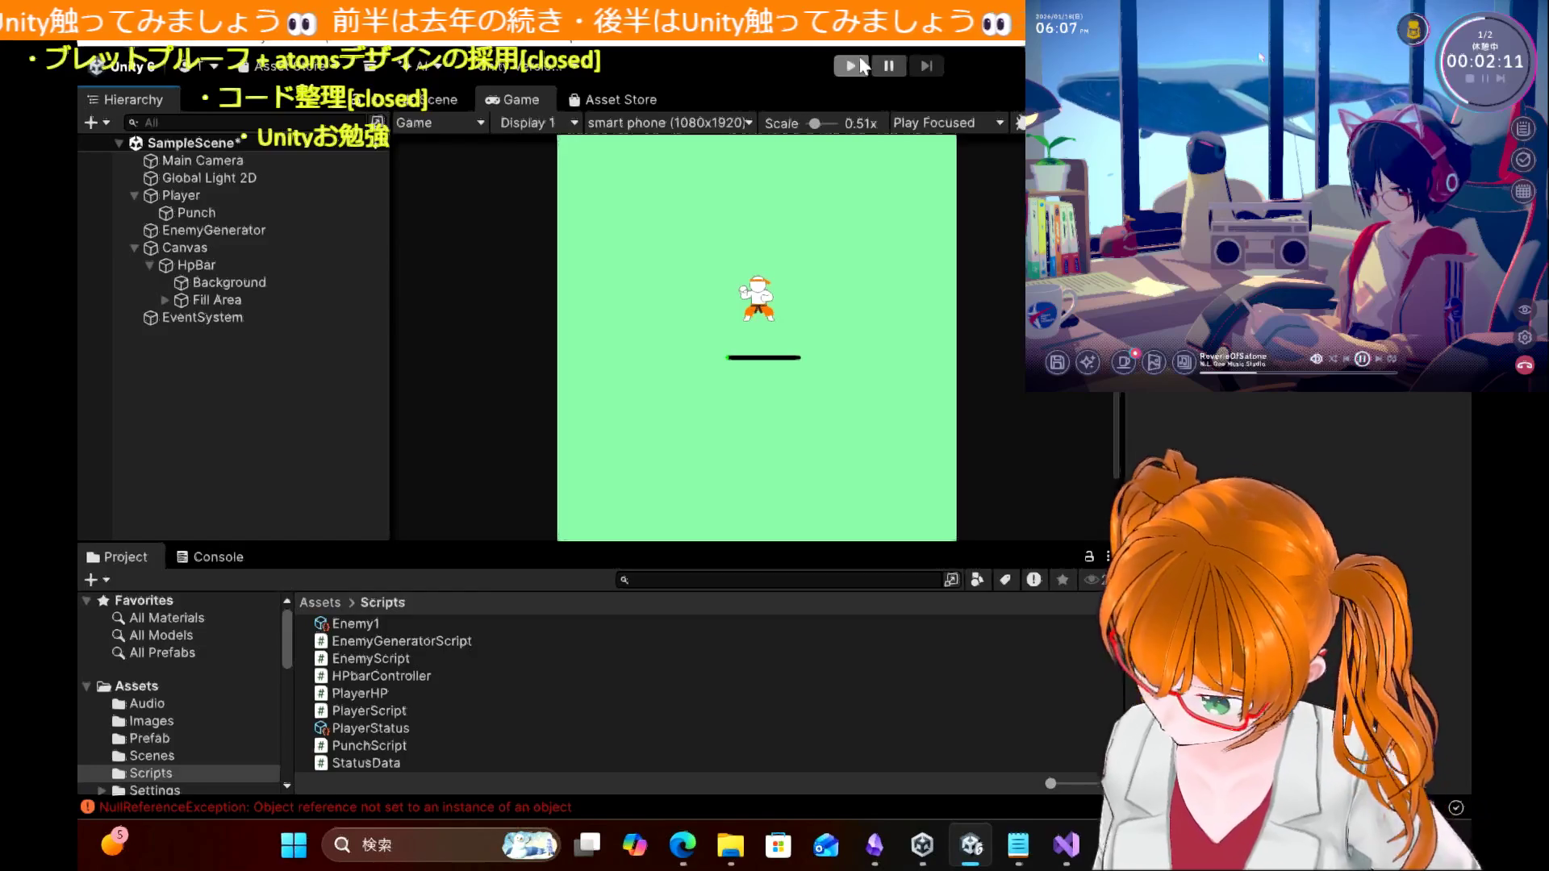
{"action": "left_click", "coordinate": [860, 64]}
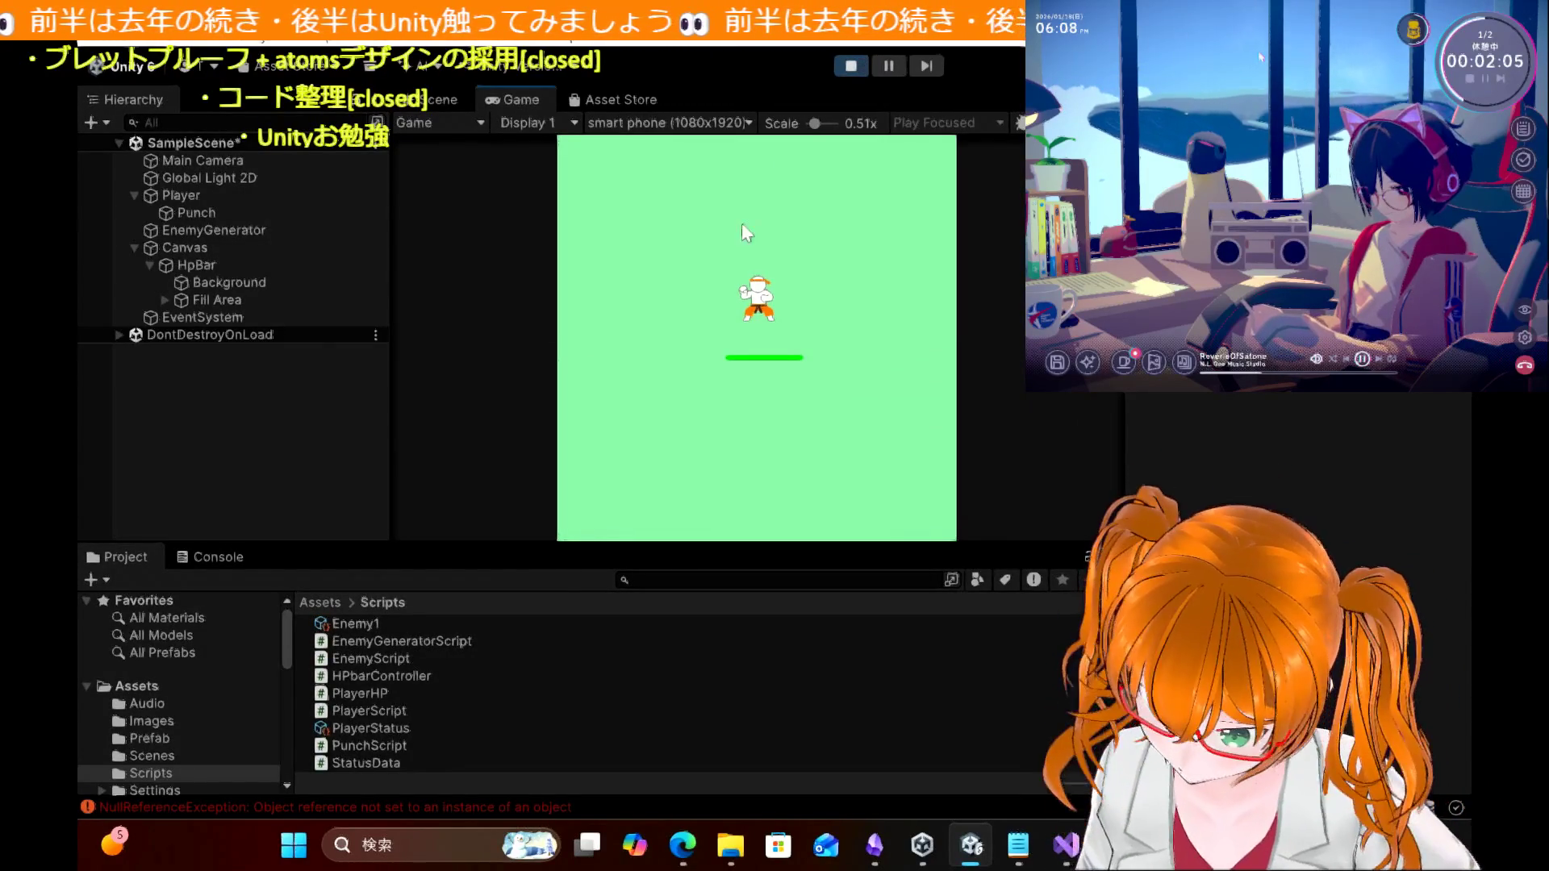
{"action": "left_click", "coordinate": [849, 65]}
{"action": "left_click", "coordinate": [682, 845]}
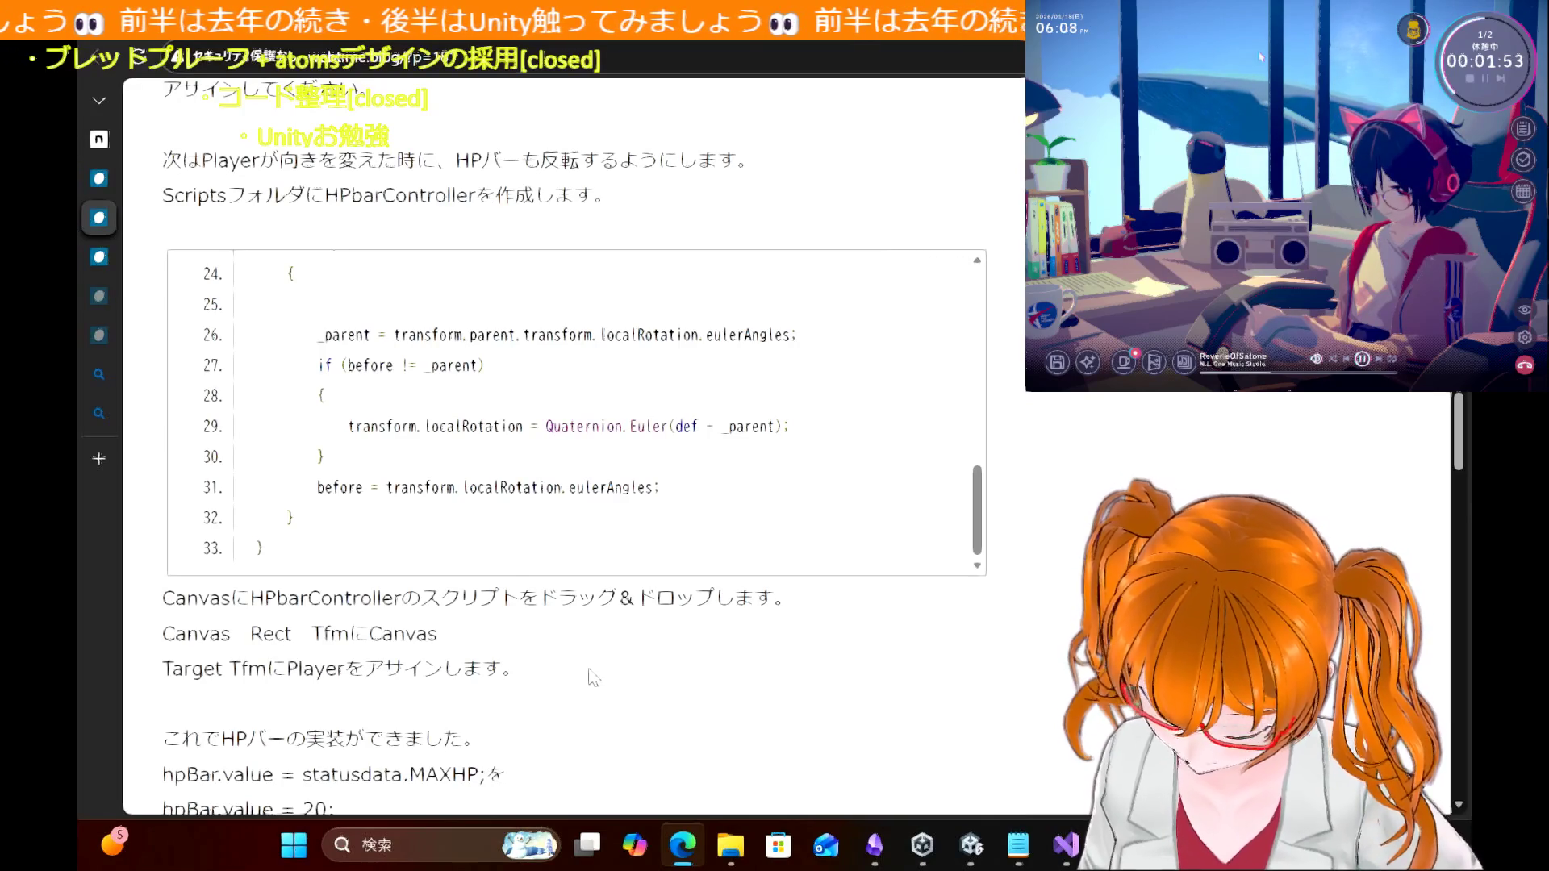
Step: Read the tutorial's PlayerHp section on World Space Canvas at 0.00520 scale, then return to Unity
{"action": "scroll", "coordinate": [592, 677], "scroll_direction": "down", "scroll_amount": 2}
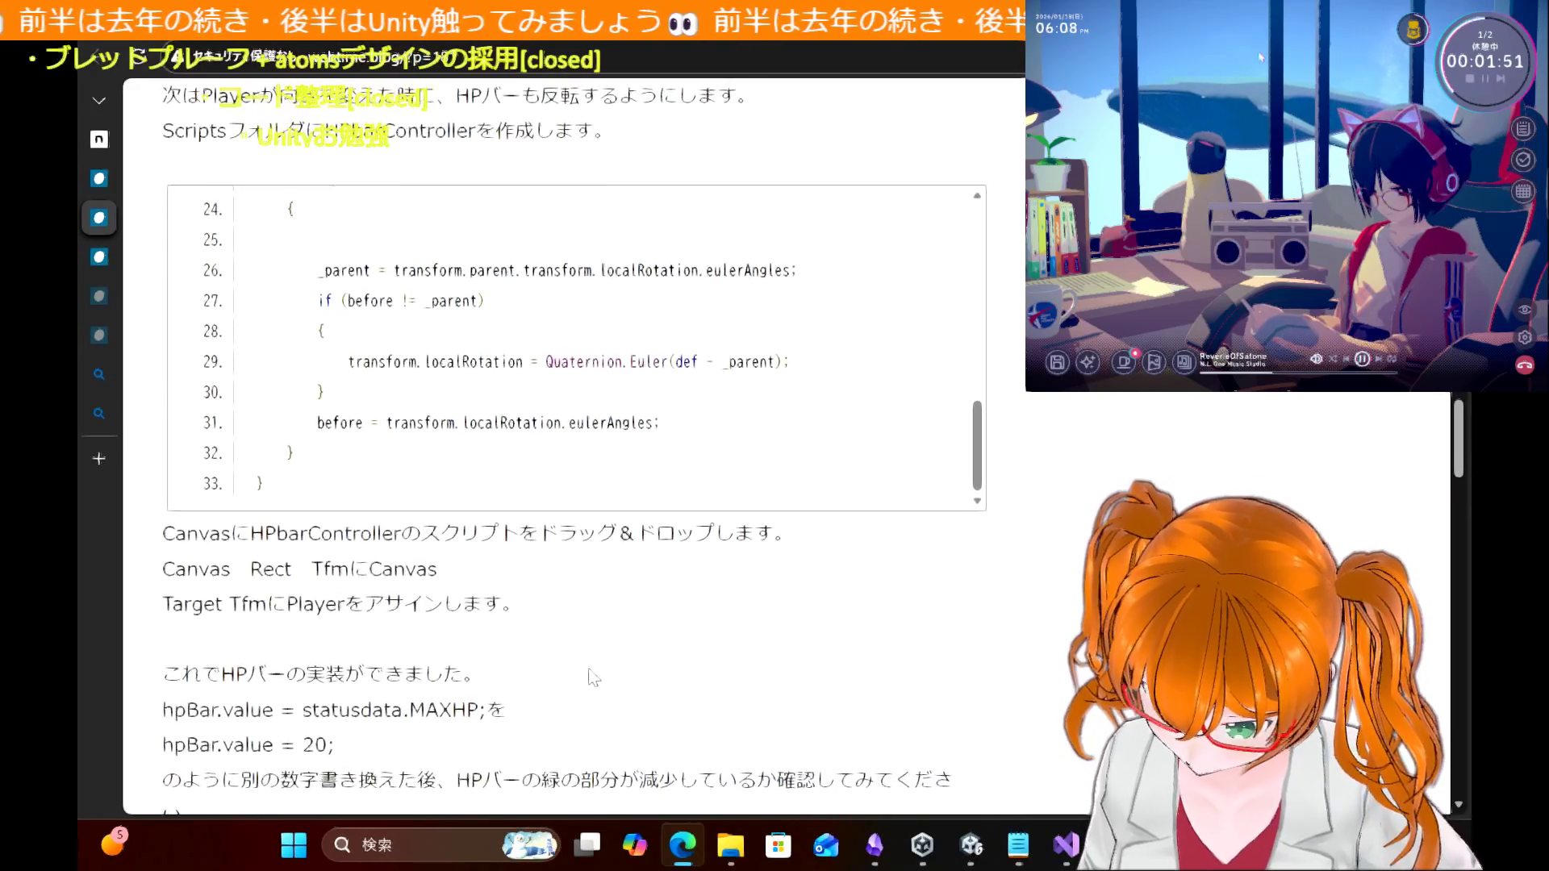
{"action": "scroll", "coordinate": [593, 678], "scroll_direction": "down", "scroll_amount": 4}
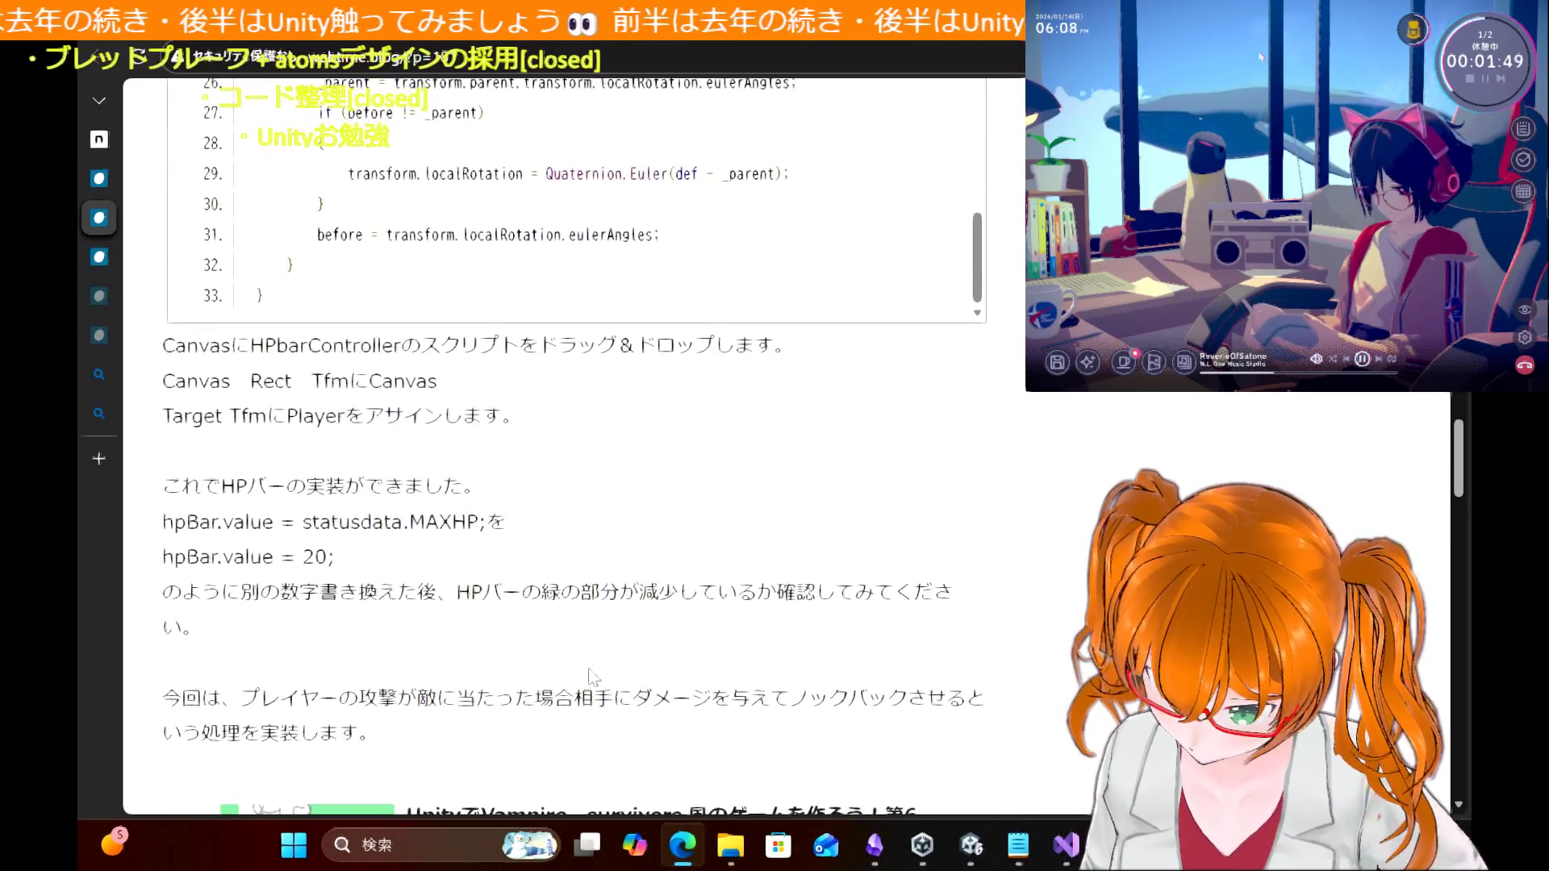
{"action": "scroll", "coordinate": [593, 677], "scroll_direction": "down", "scroll_amount": 2}
{"action": "scroll", "coordinate": [593, 677], "scroll_direction": "down", "scroll_amount": 2}
{"action": "scroll", "coordinate": [593, 678], "scroll_direction": "up", "scroll_amount": 9}
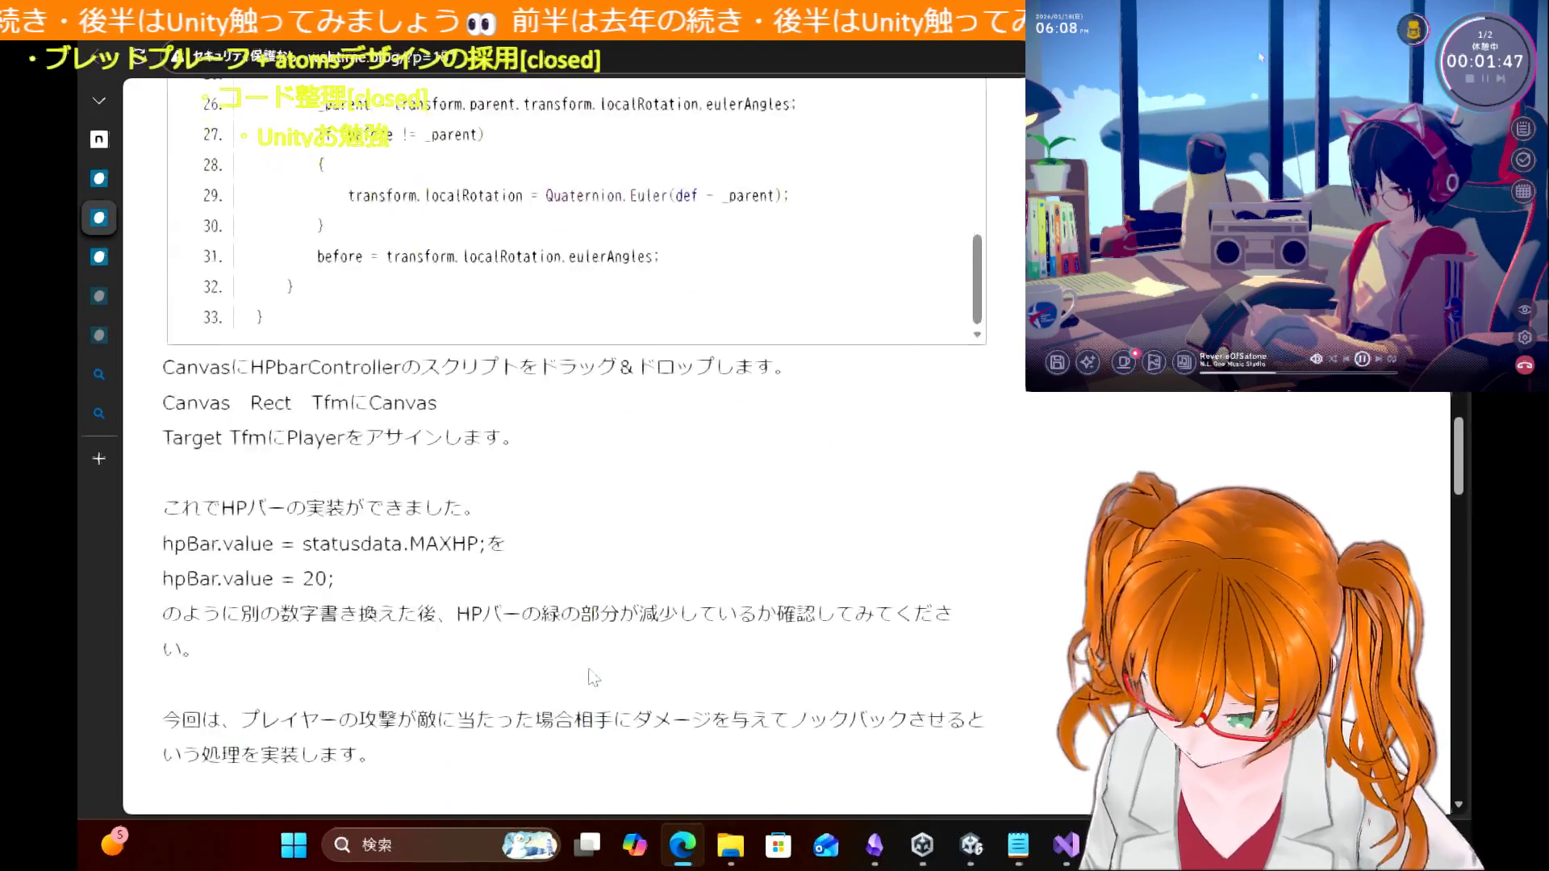
{"action": "scroll", "coordinate": [575, 478], "scroll_direction": "up", "scroll_amount": 5}
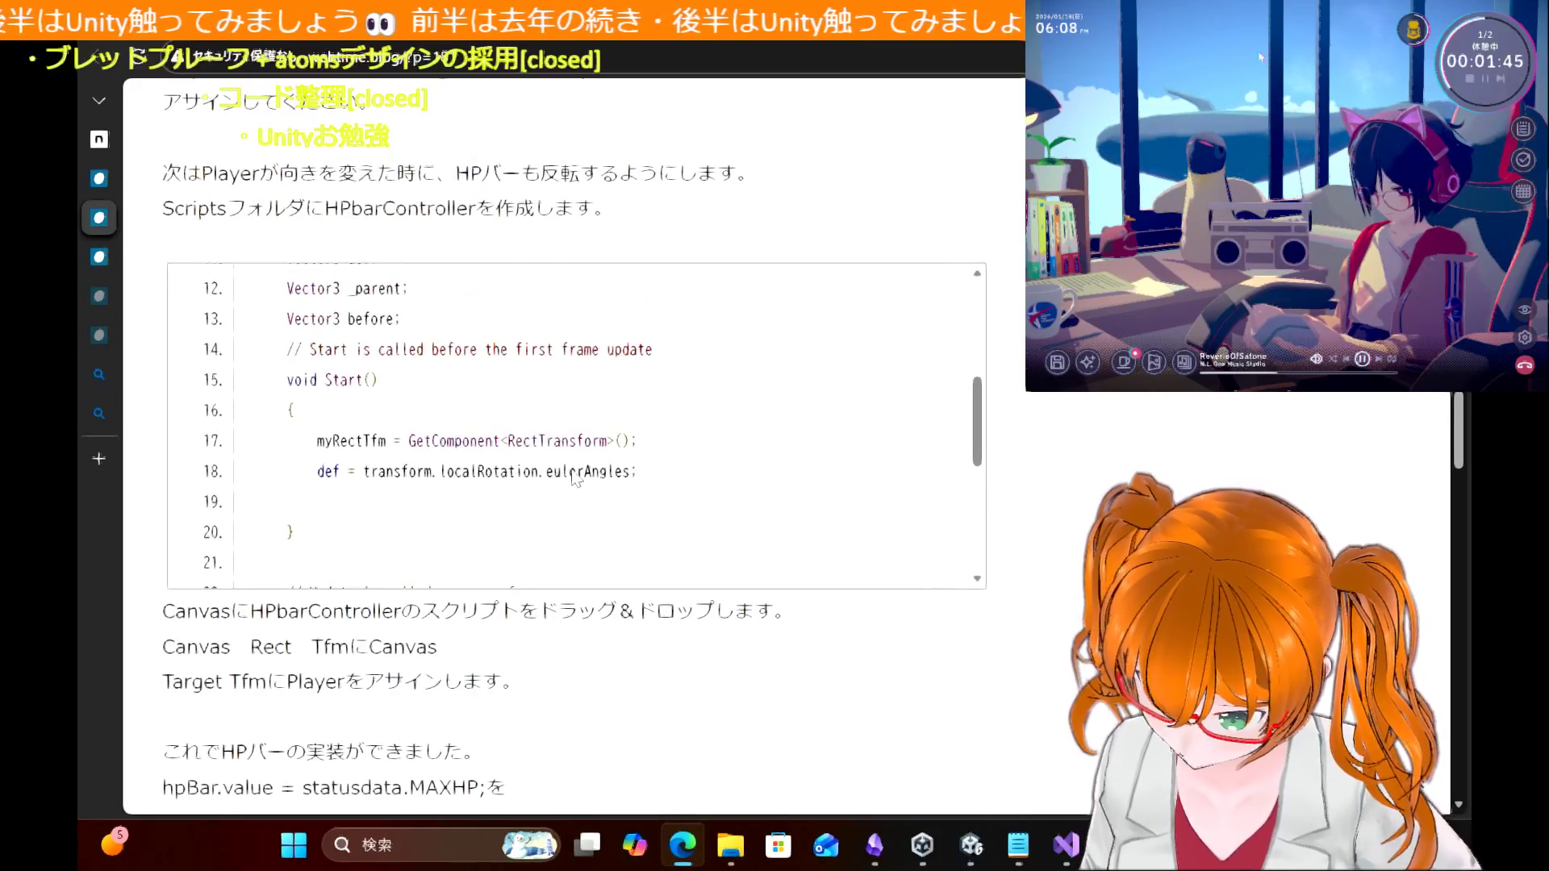
{"action": "scroll", "coordinate": [575, 478], "scroll_direction": "down", "scroll_amount": 1}
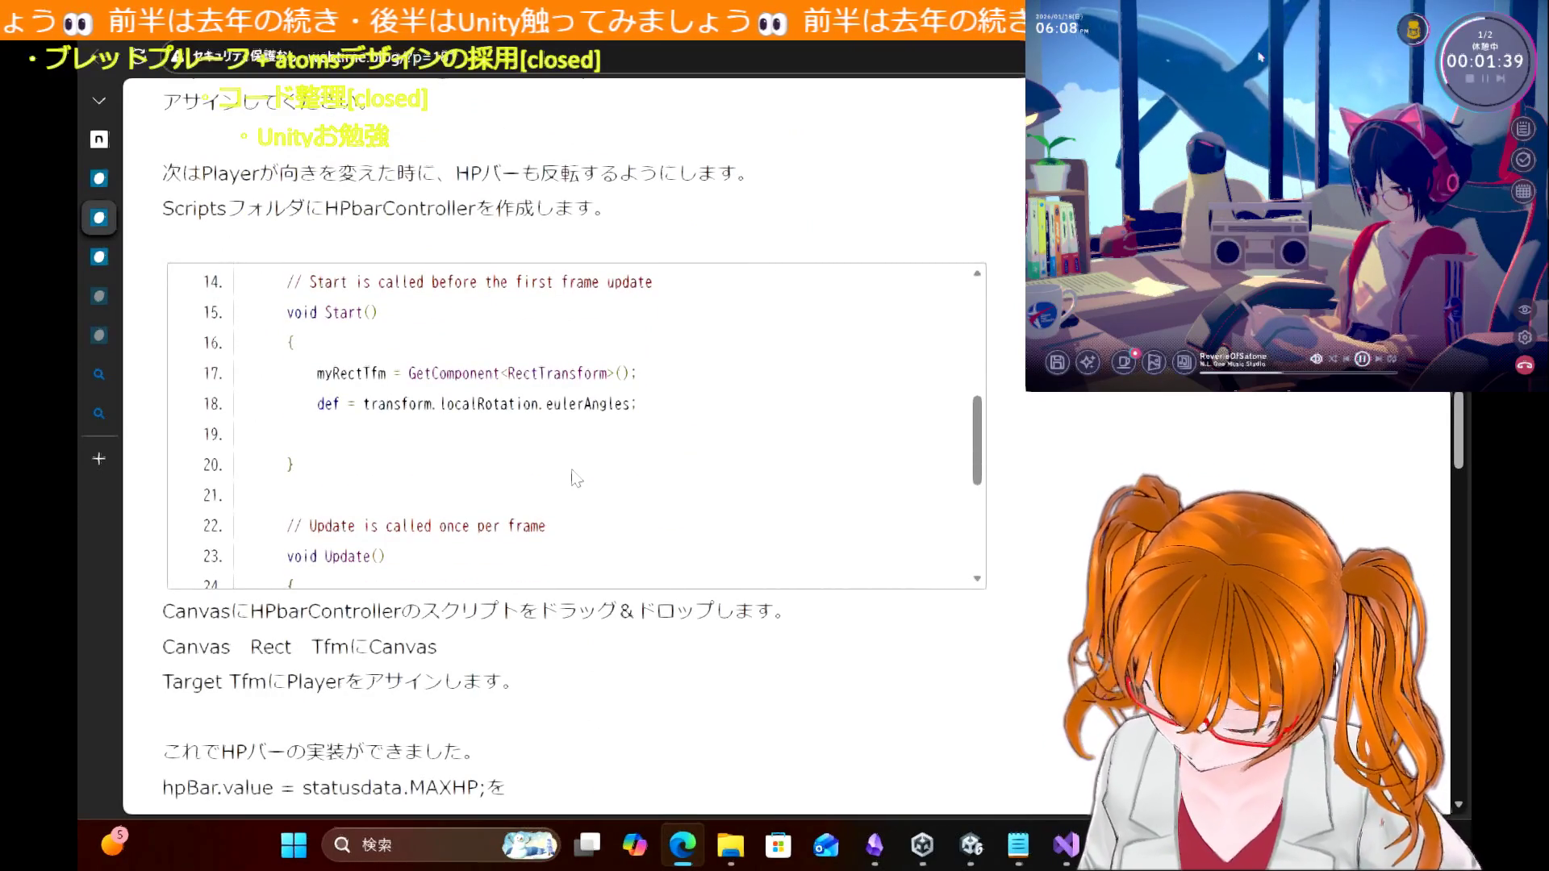
{"action": "scroll", "coordinate": [575, 478], "scroll_direction": "down", "scroll_amount": 3}
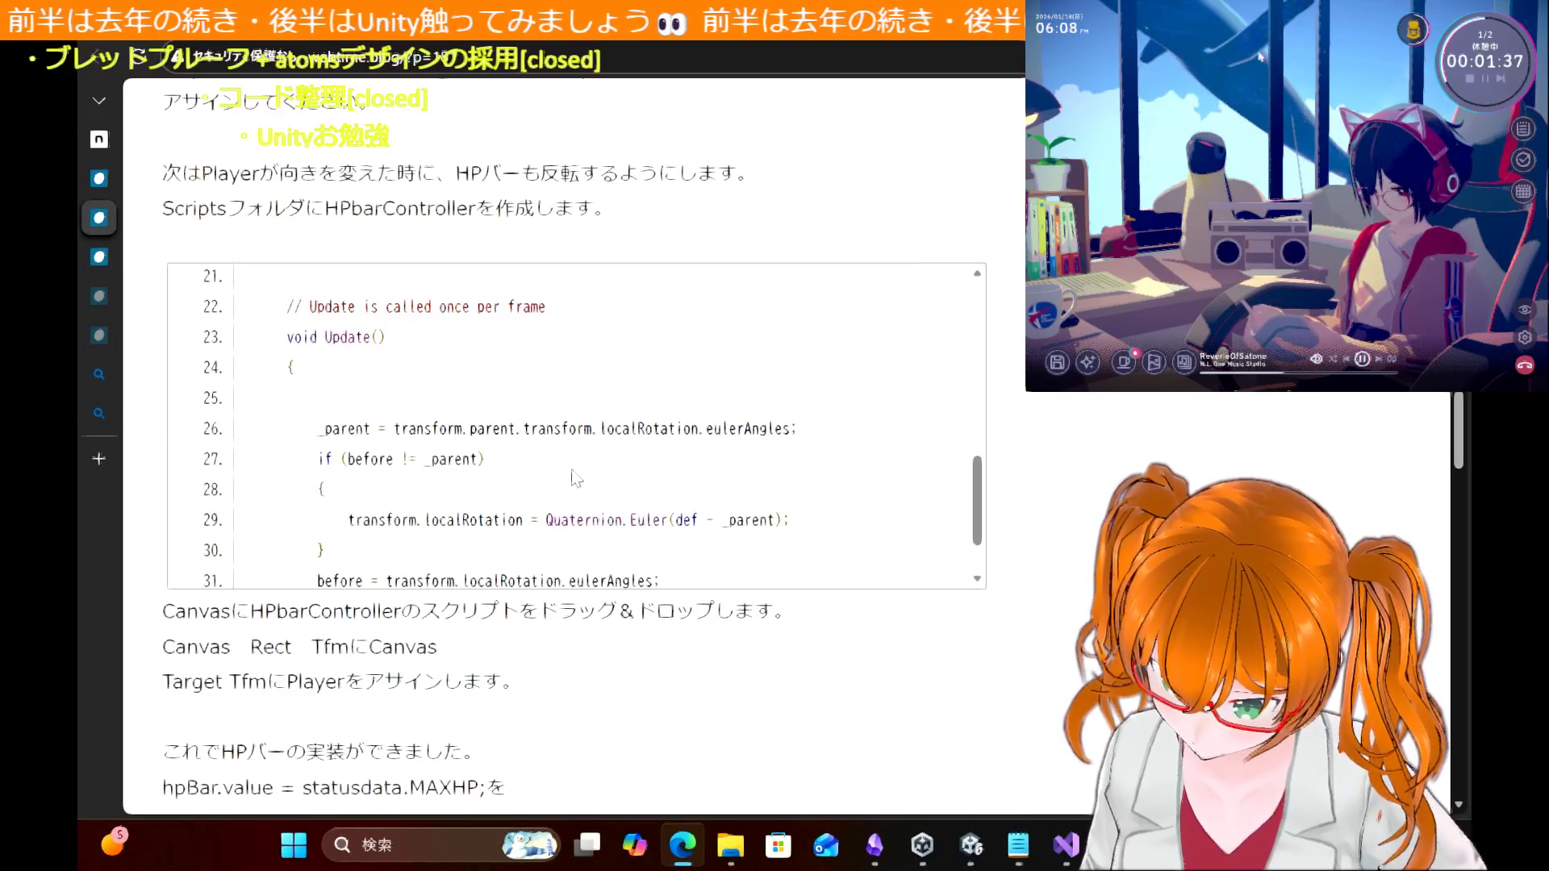
{"action": "scroll", "coordinate": [575, 478], "scroll_direction": "up", "scroll_amount": 4}
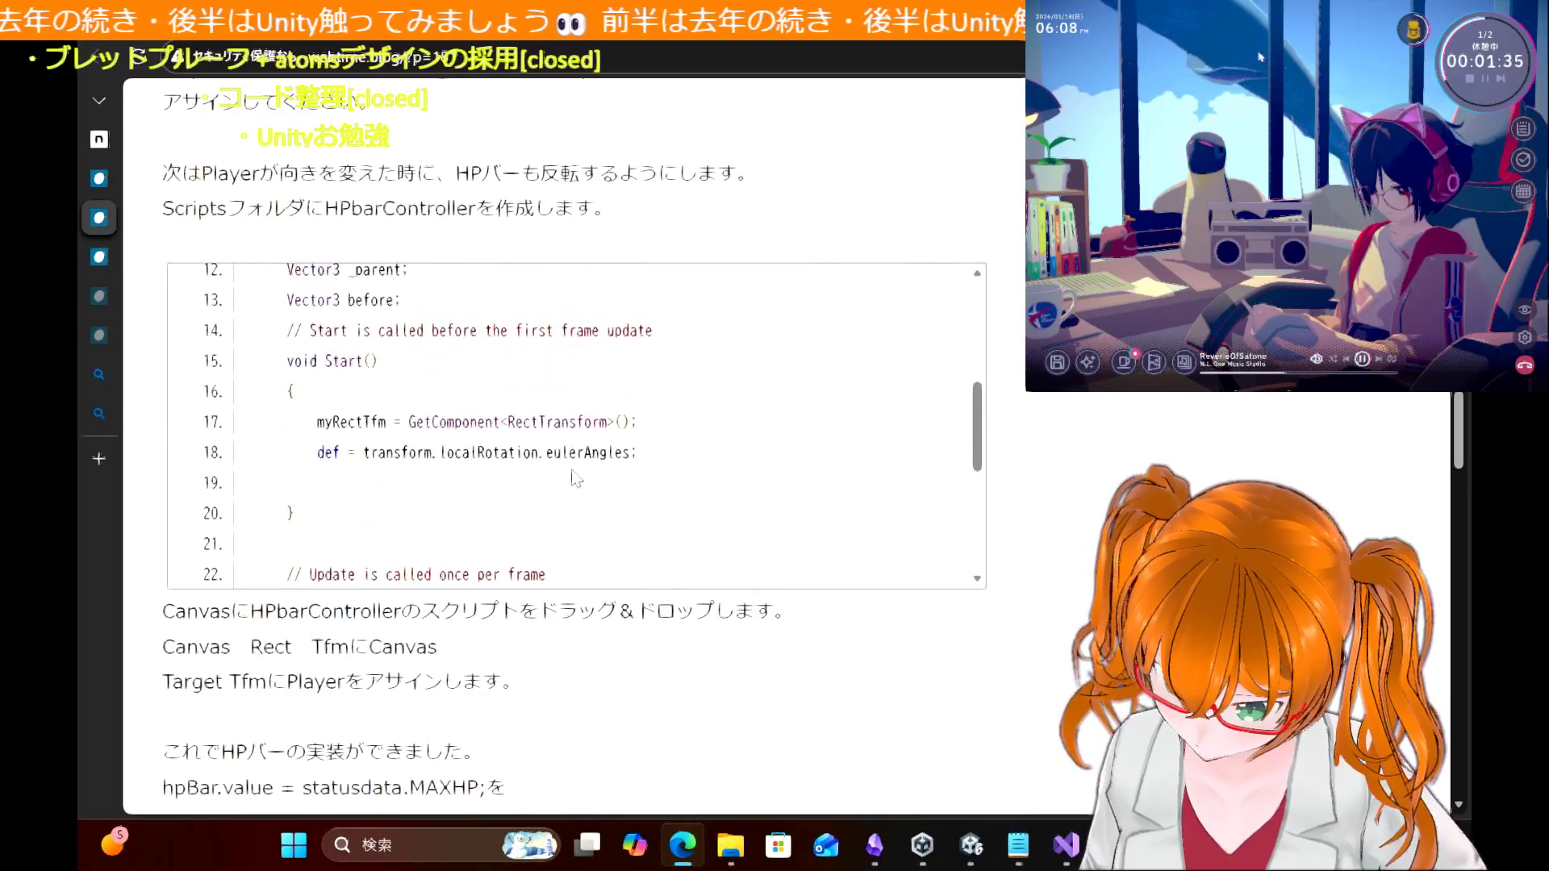
{"action": "scroll", "coordinate": [575, 477], "scroll_direction": "up", "scroll_amount": 1}
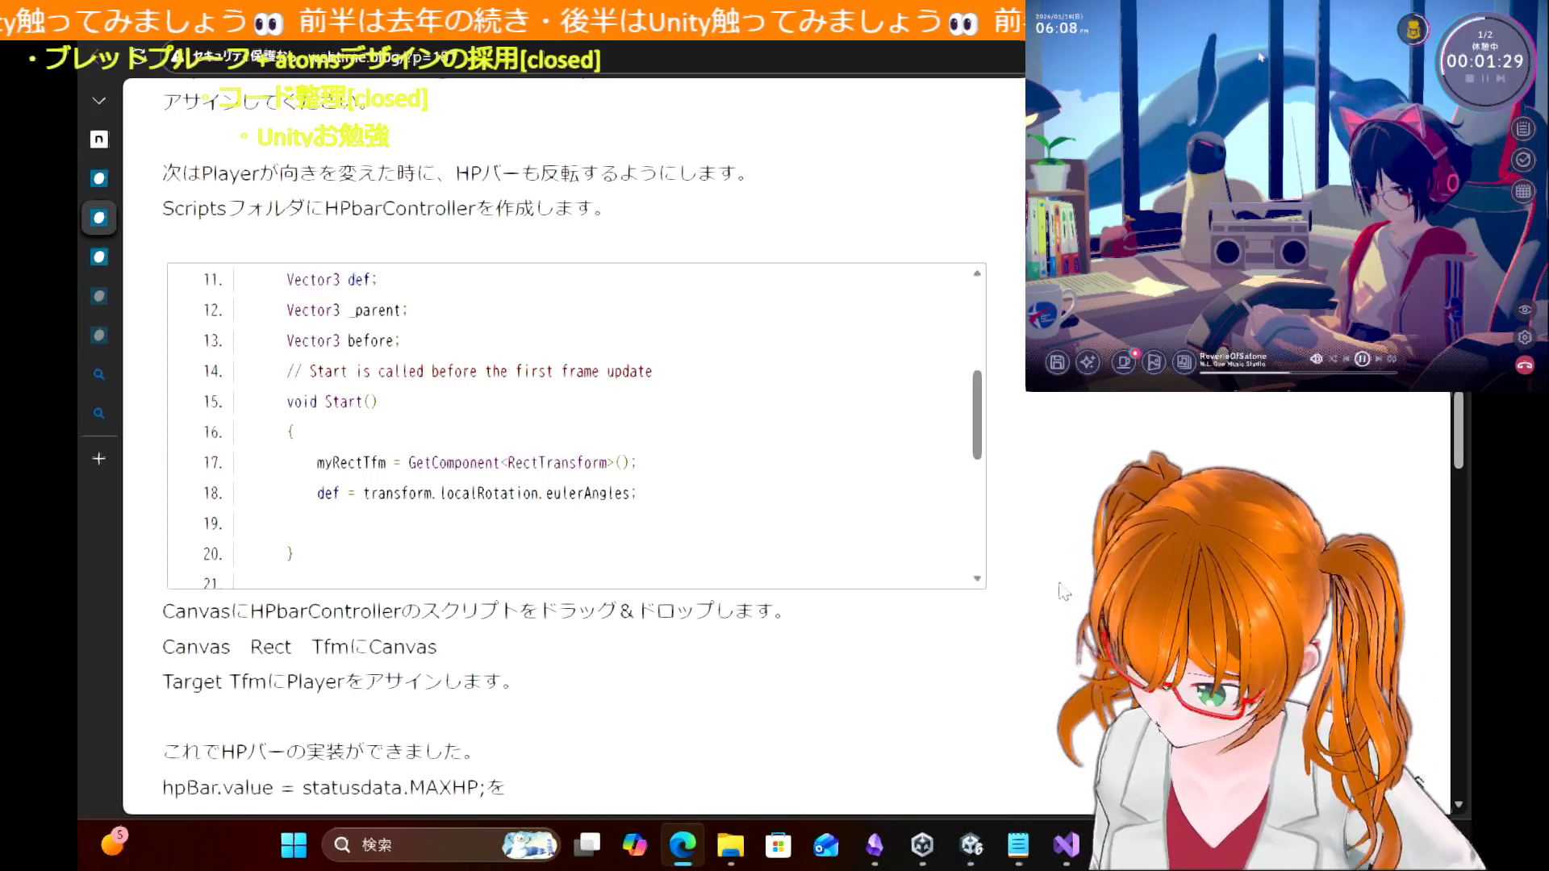
{"action": "scroll", "coordinate": [1062, 591], "scroll_direction": "up", "scroll_amount": 3}
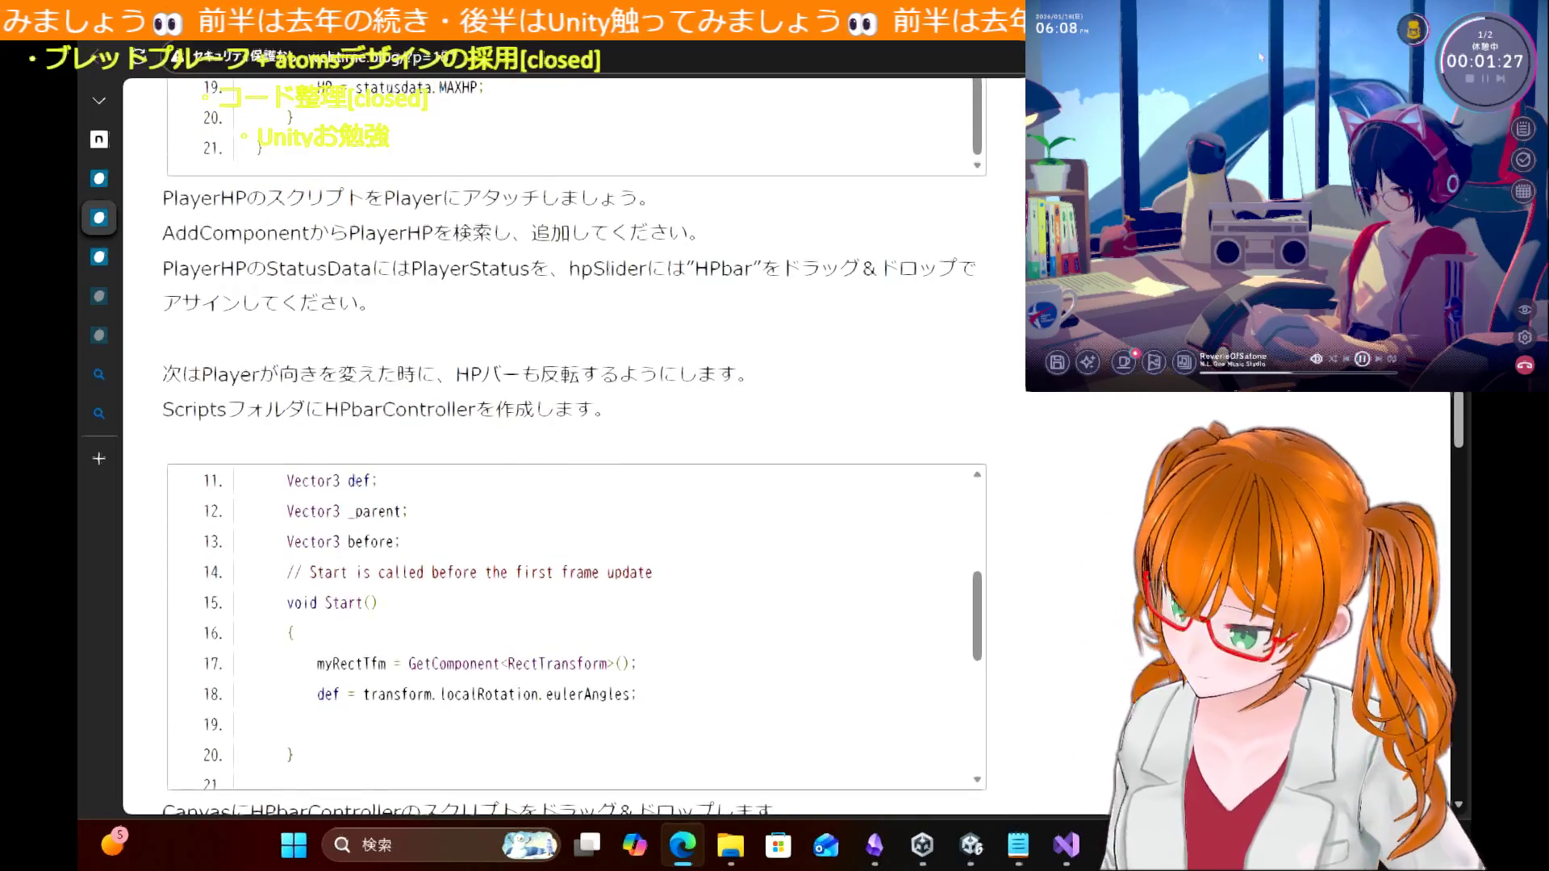
{"action": "scroll", "coordinate": [928, 235], "scroll_direction": "up", "scroll_amount": 5}
{"action": "scroll", "coordinate": [928, 235], "scroll_direction": "up", "scroll_amount": 4}
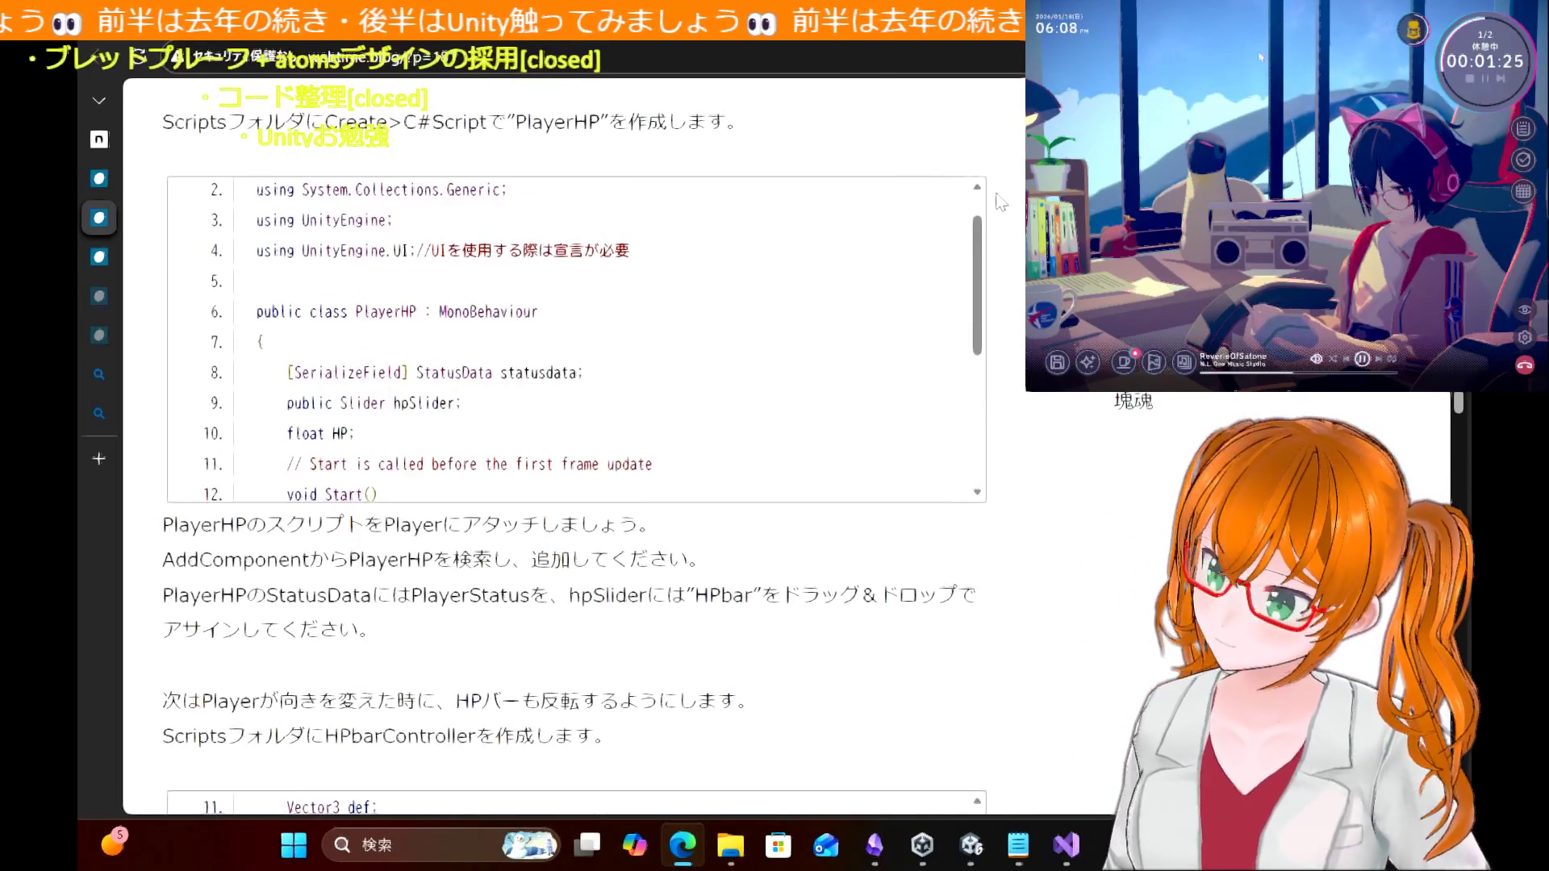
{"action": "scroll", "coordinate": [997, 195], "scroll_direction": "up", "scroll_amount": 10}
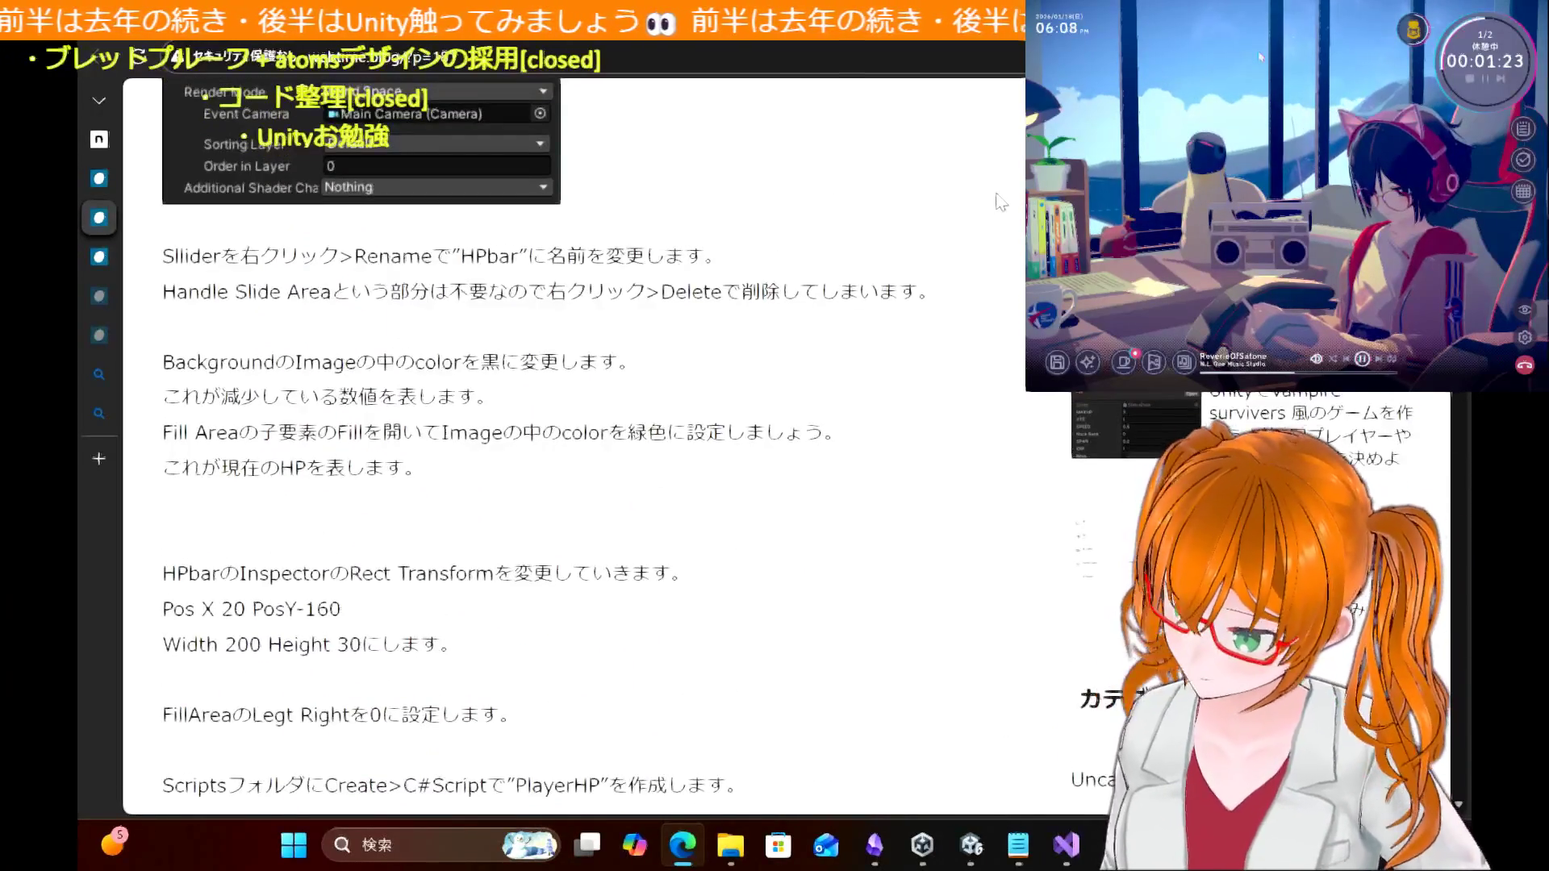
{"action": "scroll", "coordinate": [1001, 202], "scroll_direction": "up", "scroll_amount": 11}
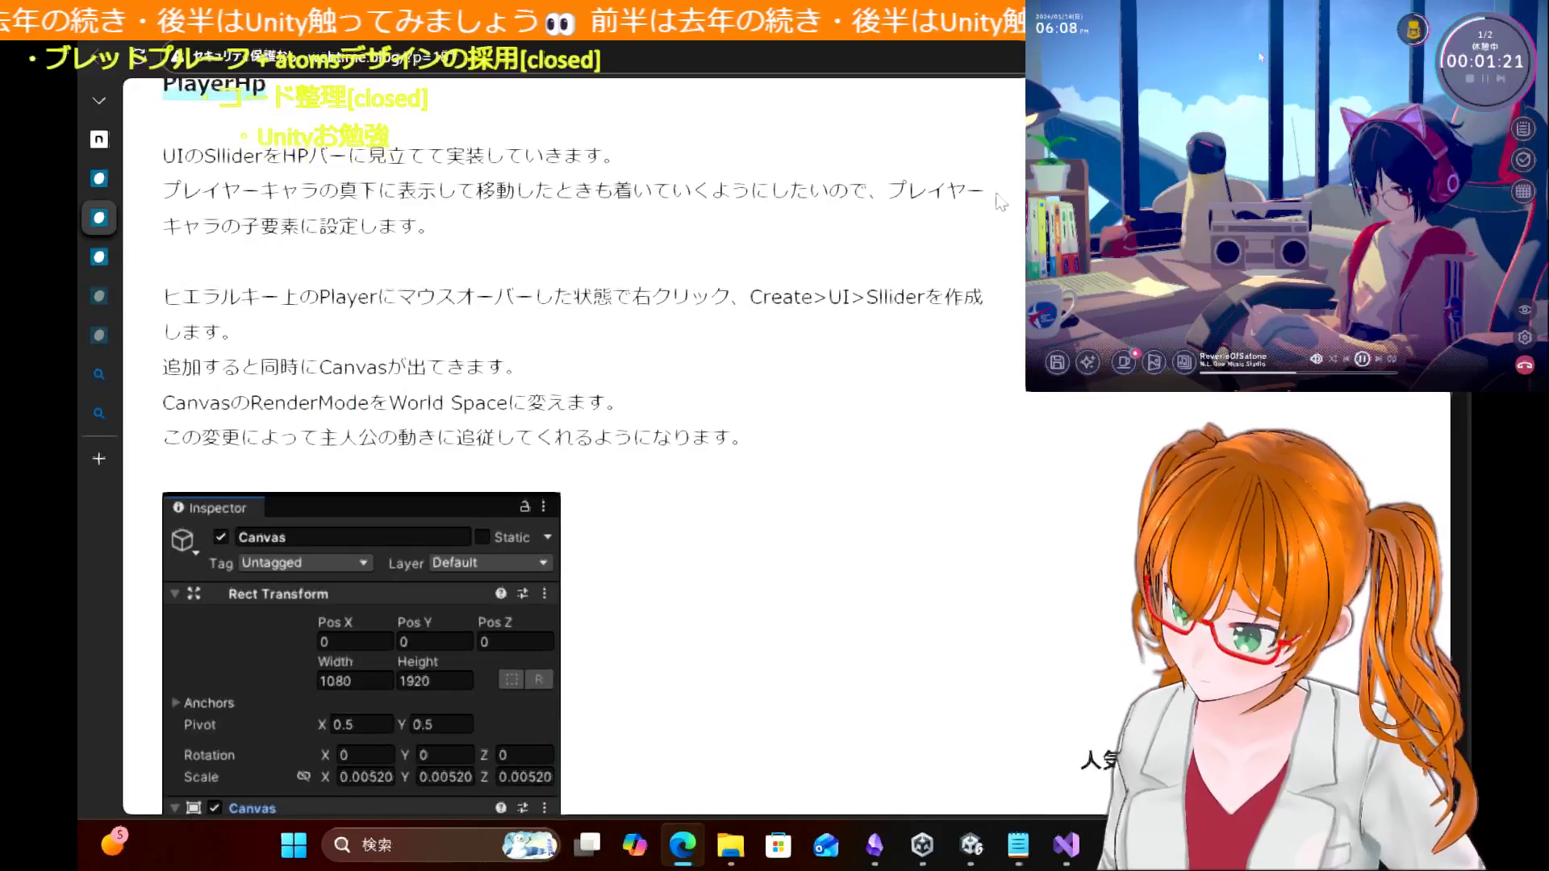
{"action": "scroll", "coordinate": [1001, 202], "scroll_direction": "up", "scroll_amount": 5}
{"action": "scroll", "coordinate": [1002, 202], "scroll_direction": "down", "scroll_amount": 3}
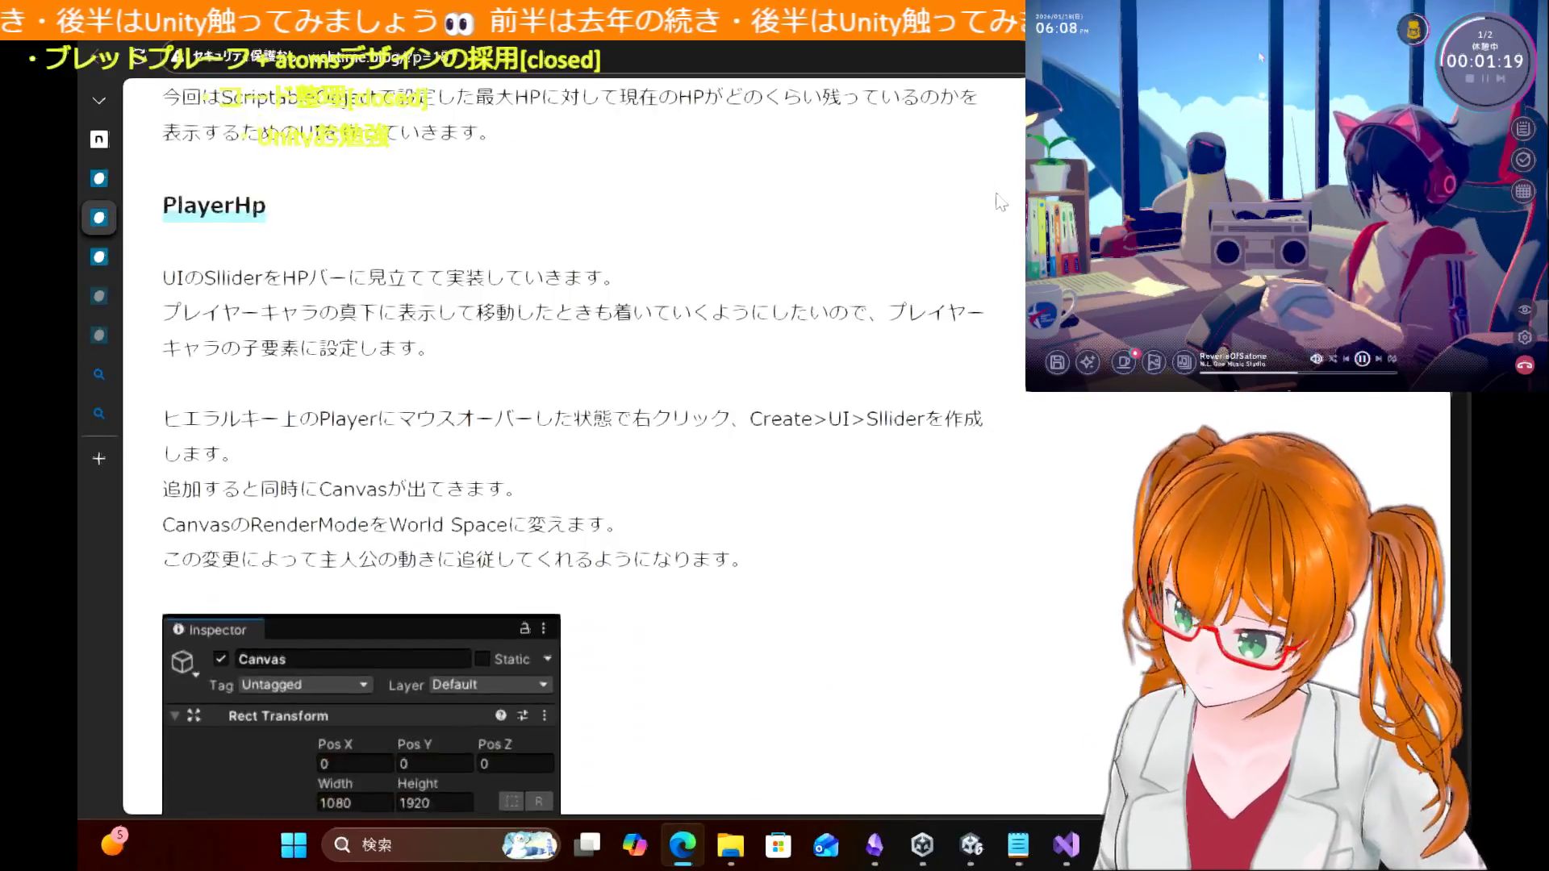
{"action": "scroll", "coordinate": [1001, 202], "scroll_direction": "up", "scroll_amount": 10}
{"action": "scroll", "coordinate": [1001, 202], "scroll_direction": "down", "scroll_amount": 12}
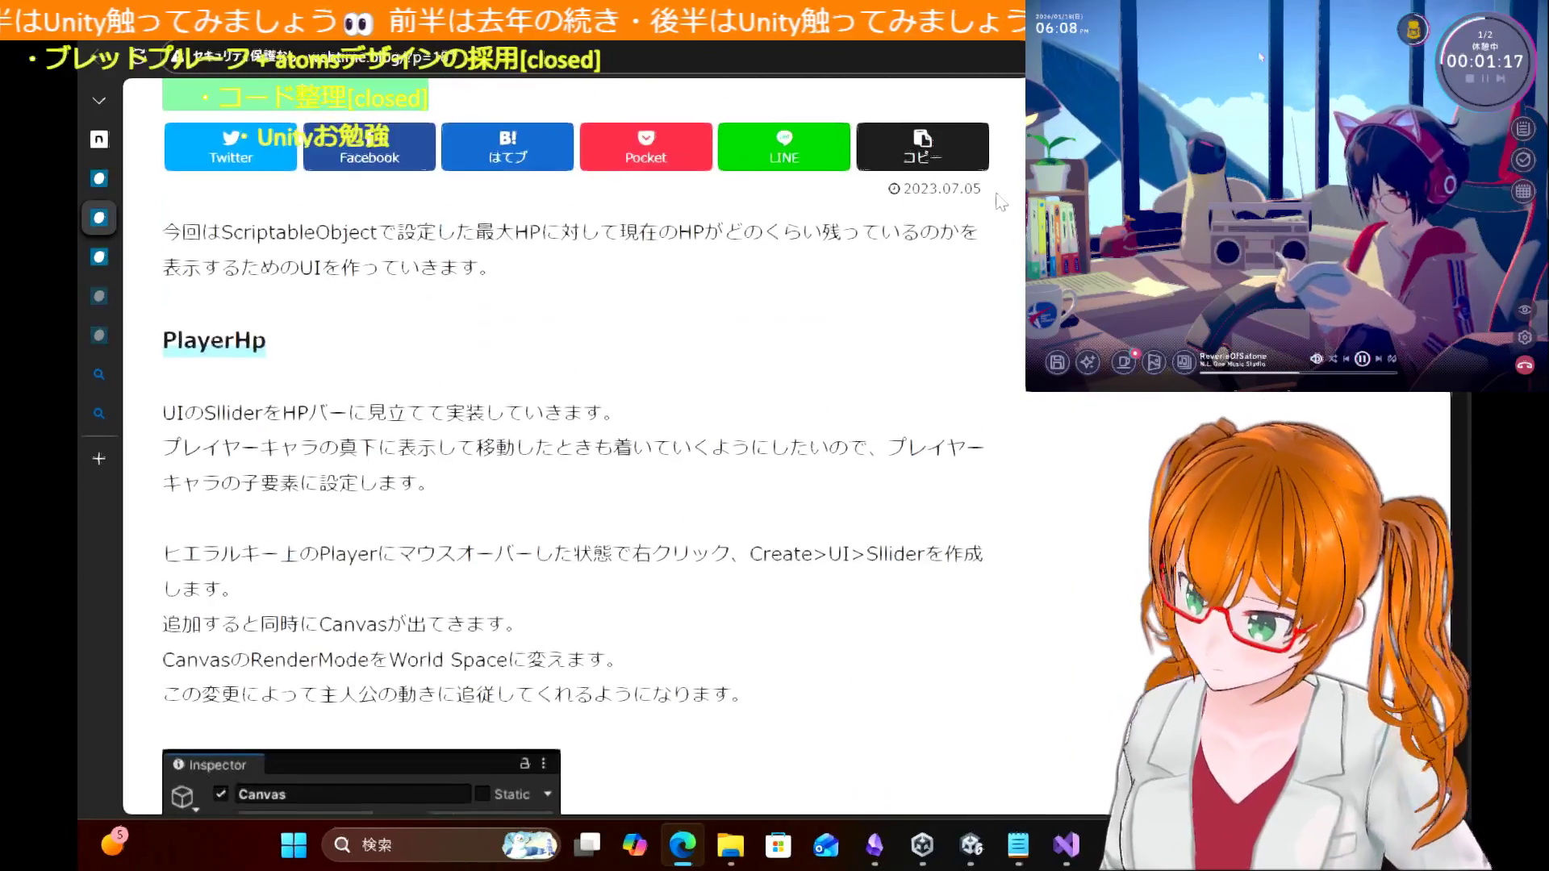
{"action": "scroll", "coordinate": [1001, 202], "scroll_direction": "down", "scroll_amount": 1}
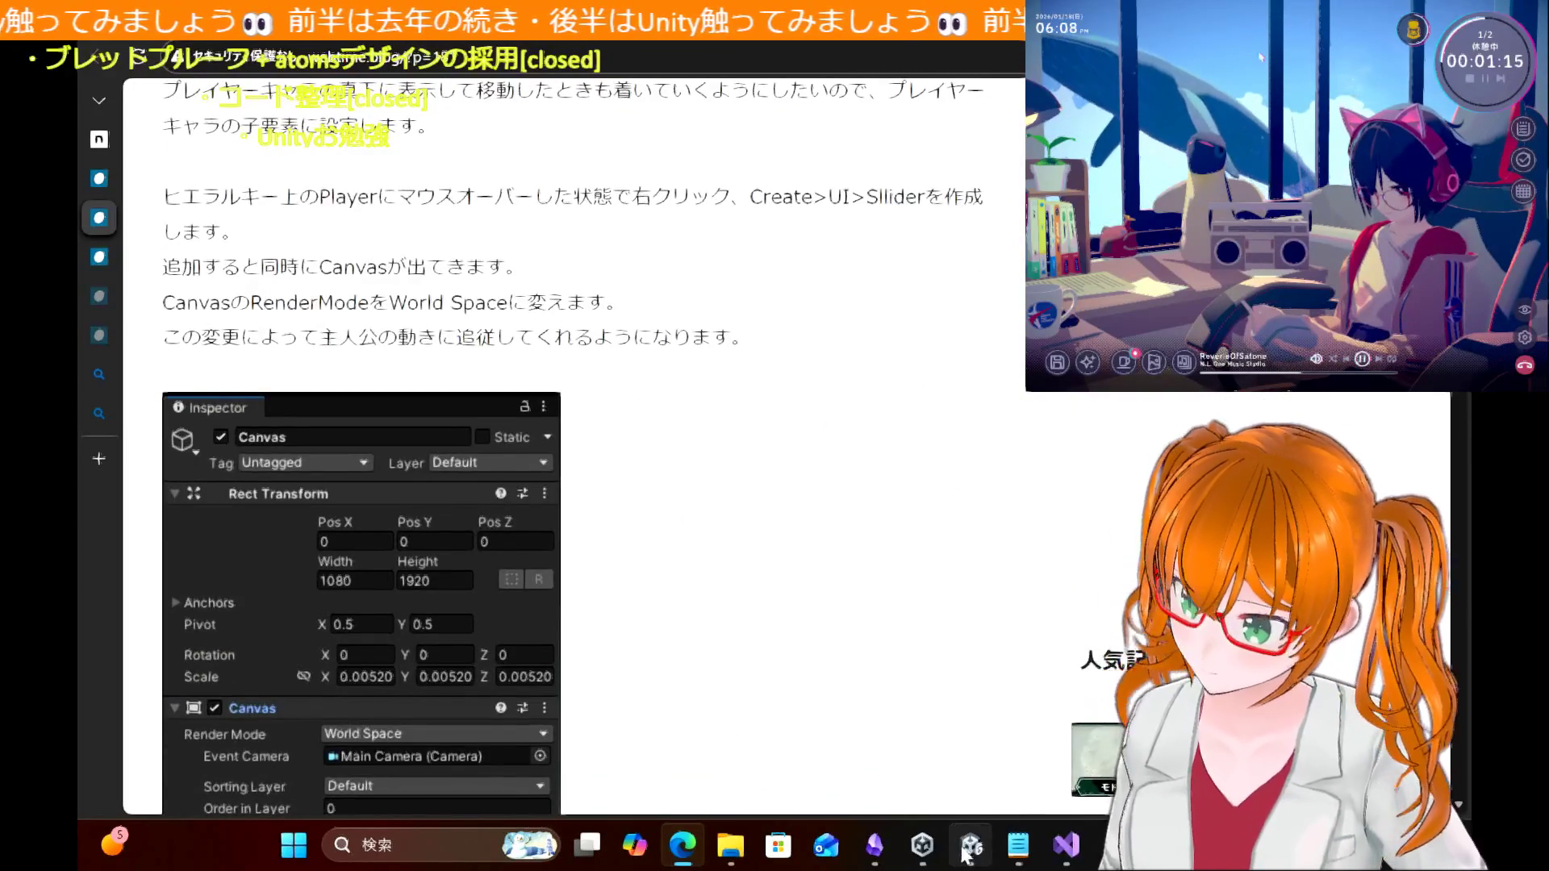
{"action": "left_click", "coordinate": [968, 847]}
Step: Inspect the Canvas's Render Mode (Screen Space - Overlay) and its Canvas Scaler settings
{"action": "left_click", "coordinate": [168, 248]}
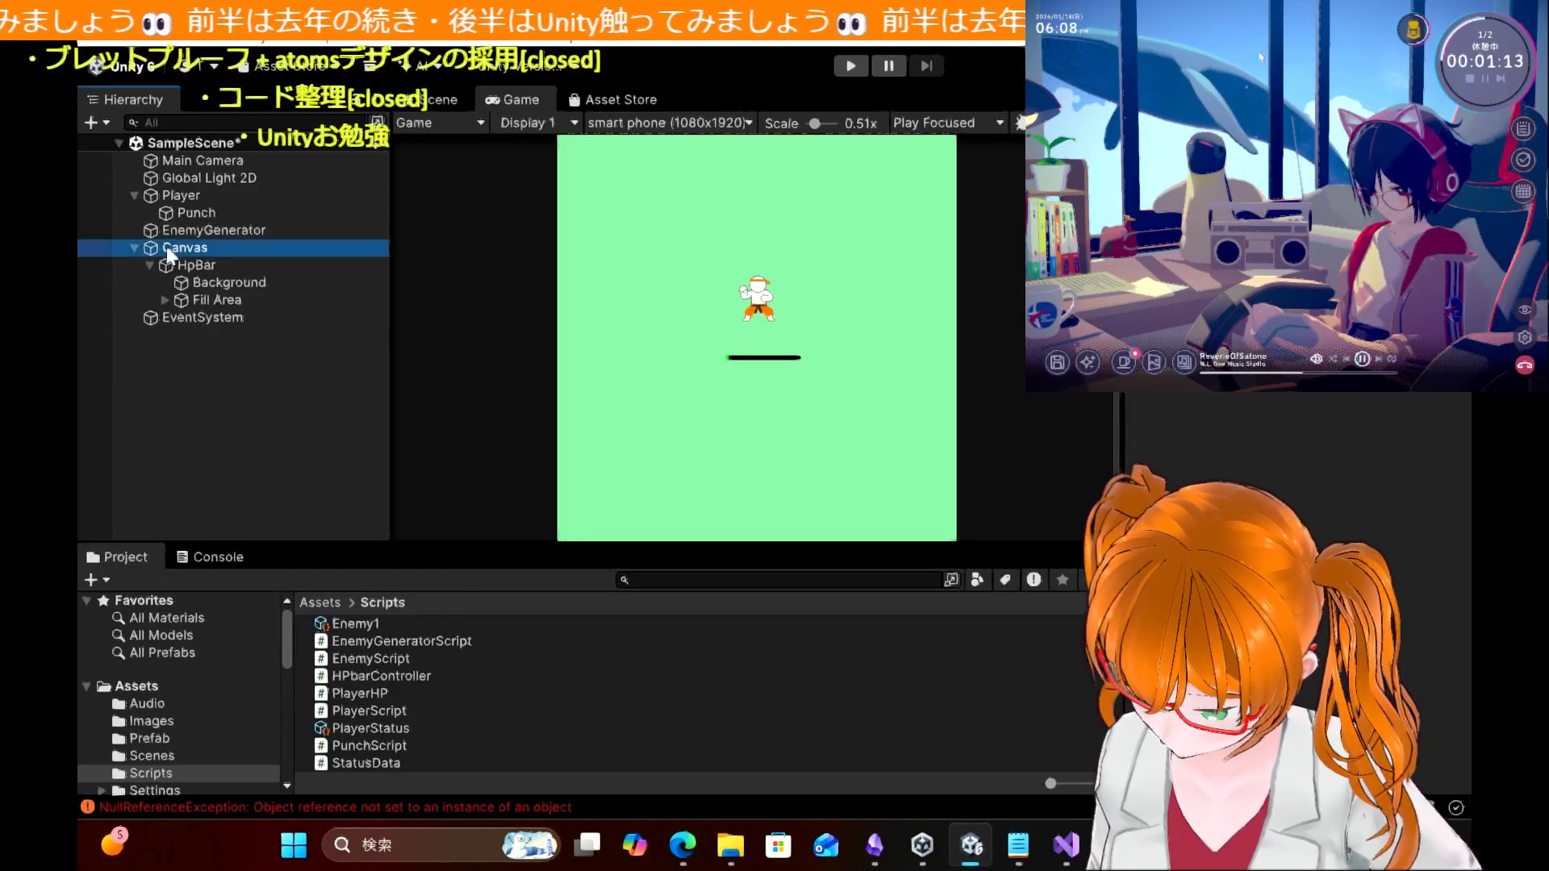
{"action": "scroll", "coordinate": [1291, 564], "scroll_direction": "up", "scroll_amount": 1}
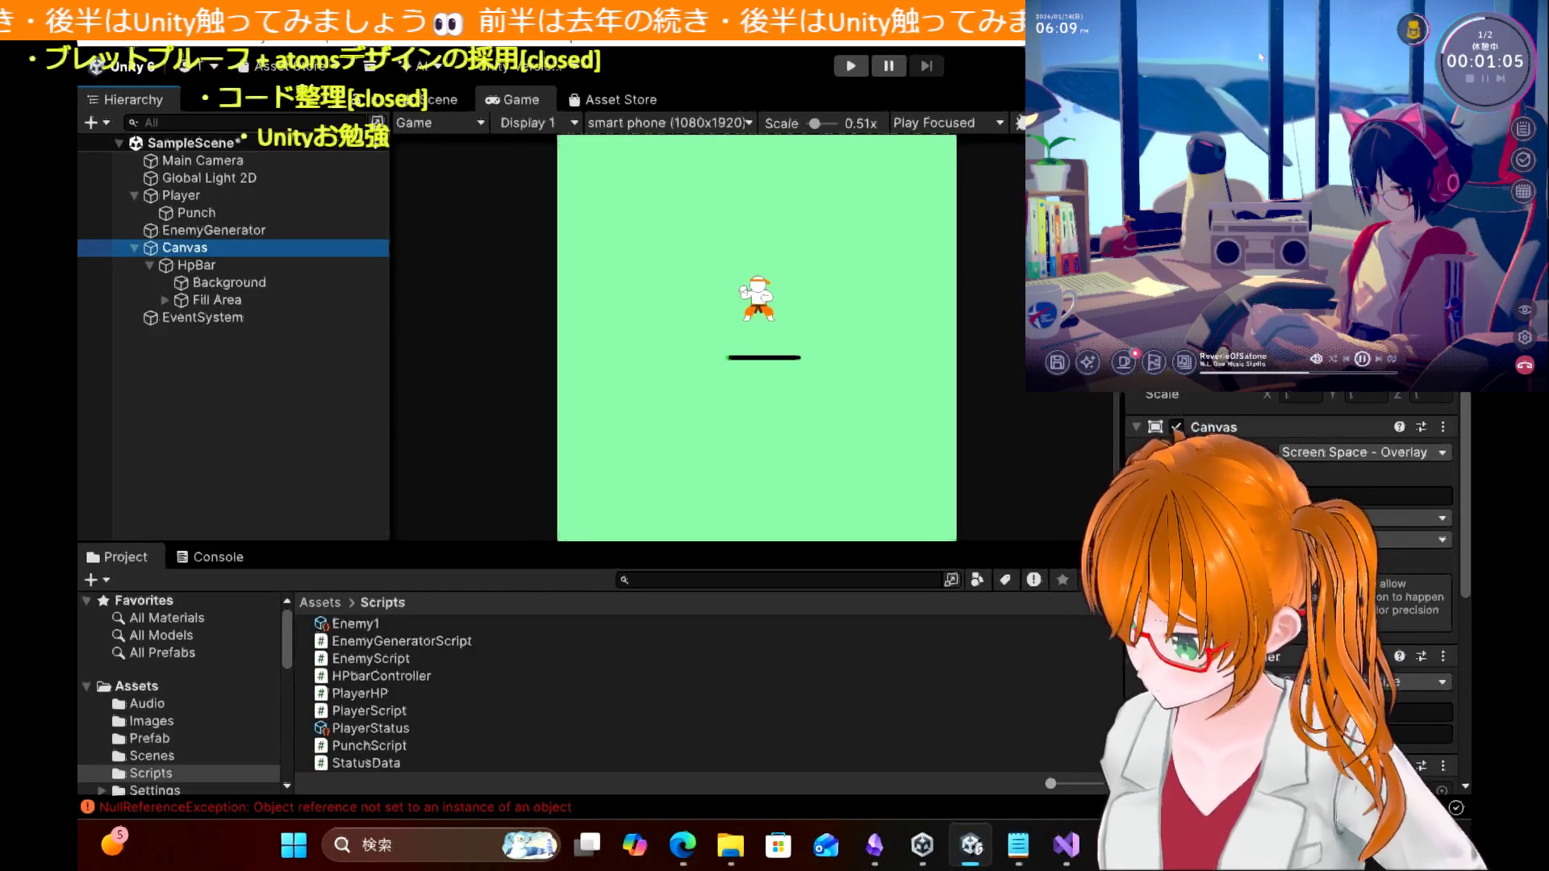
{"action": "scroll", "coordinate": [1291, 605], "scroll_direction": "down", "scroll_amount": 5}
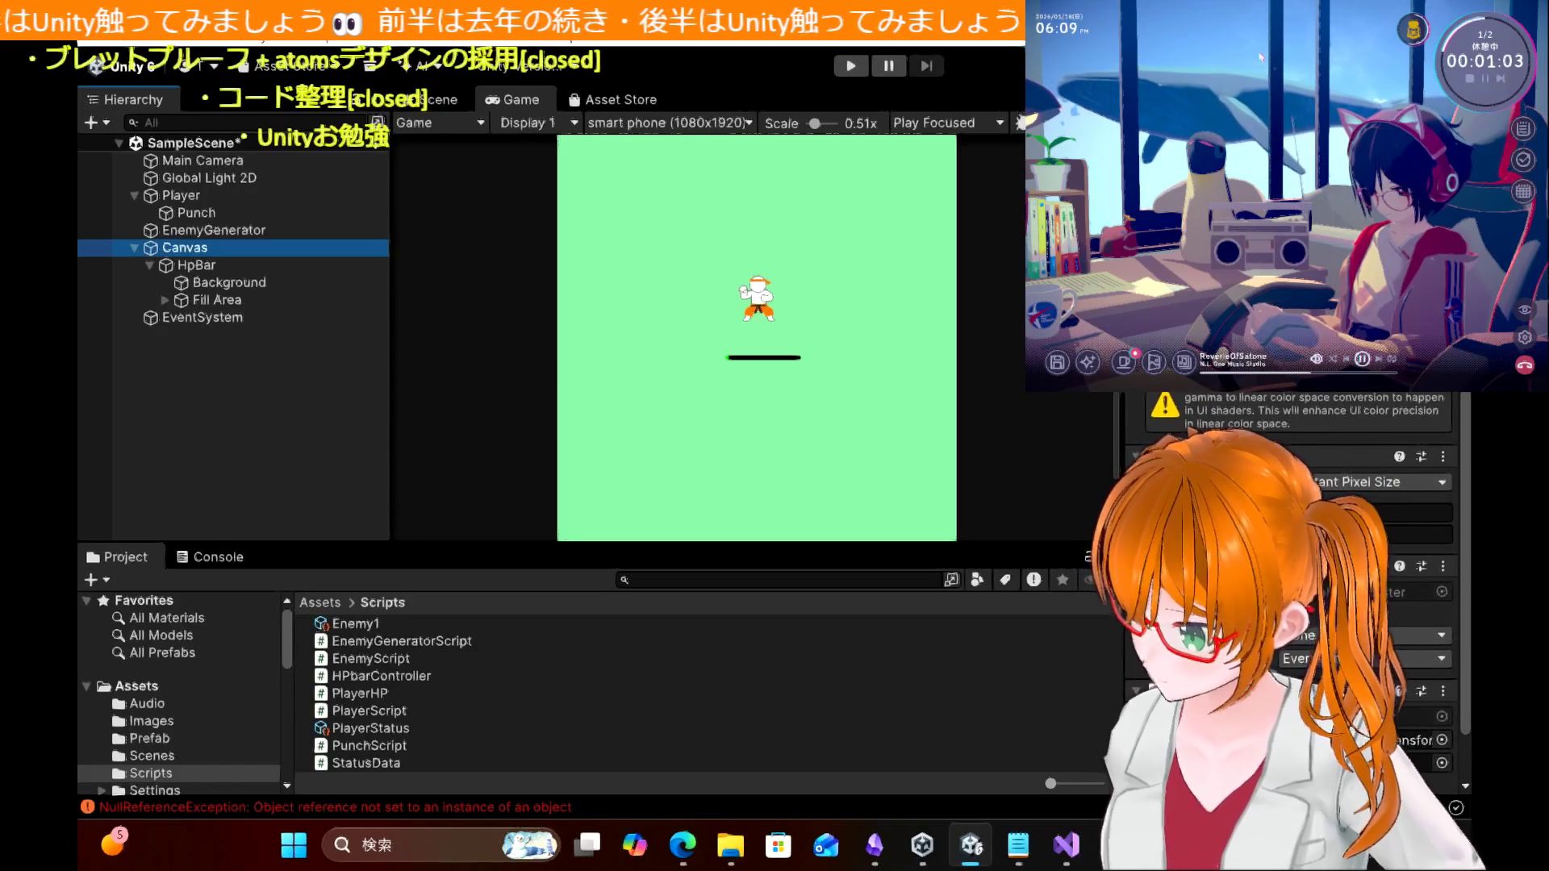
{"action": "scroll", "coordinate": [1291, 580], "scroll_direction": "up", "scroll_amount": 5}
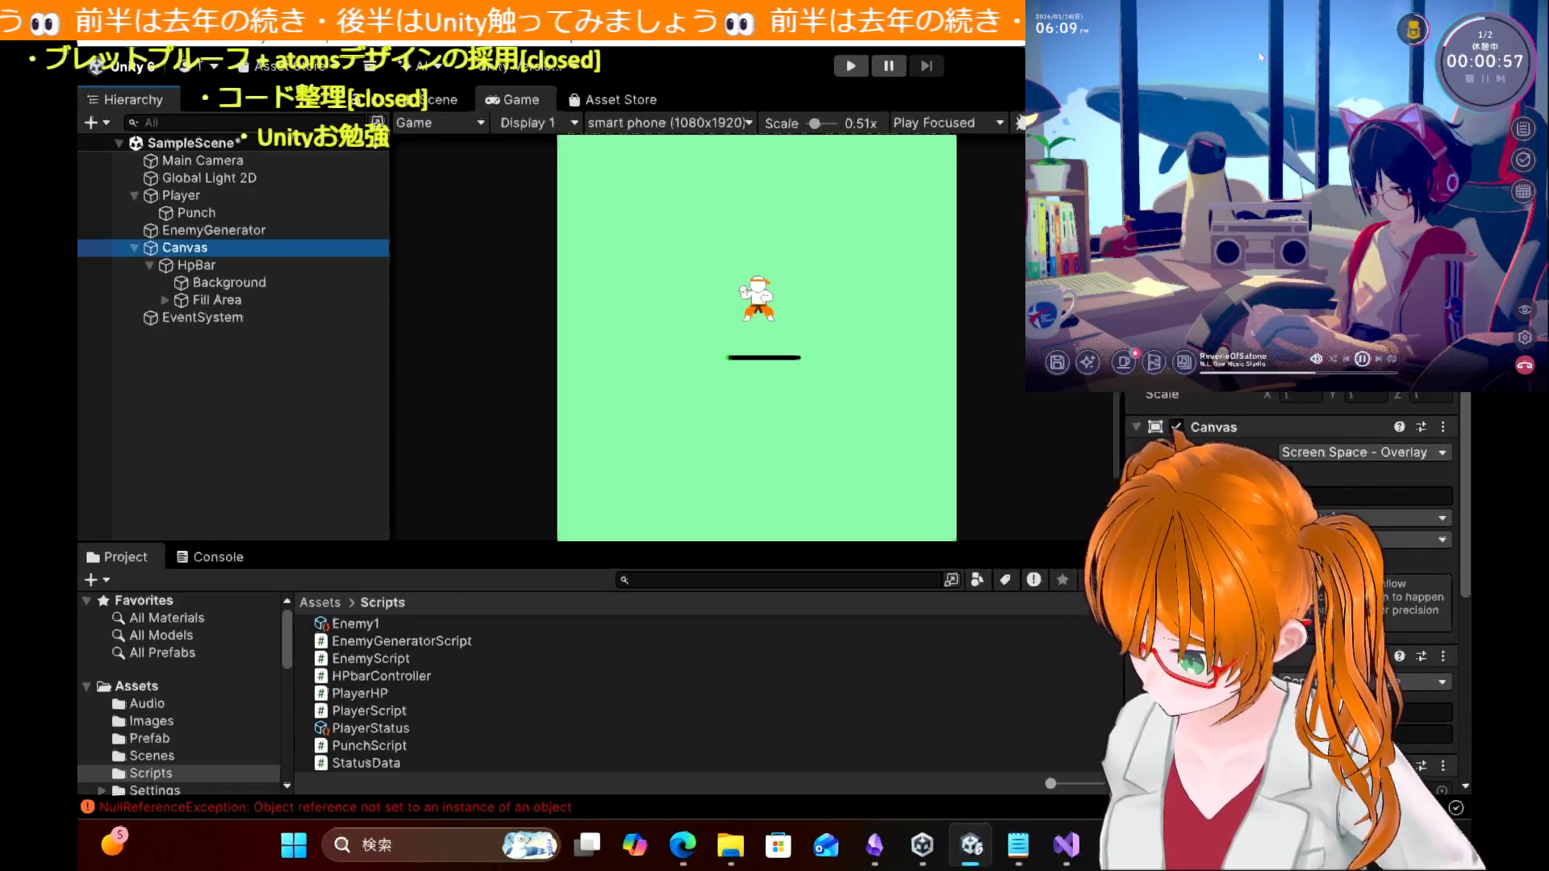
{"action": "scroll", "coordinate": [1291, 565], "scroll_direction": "down", "scroll_amount": 3}
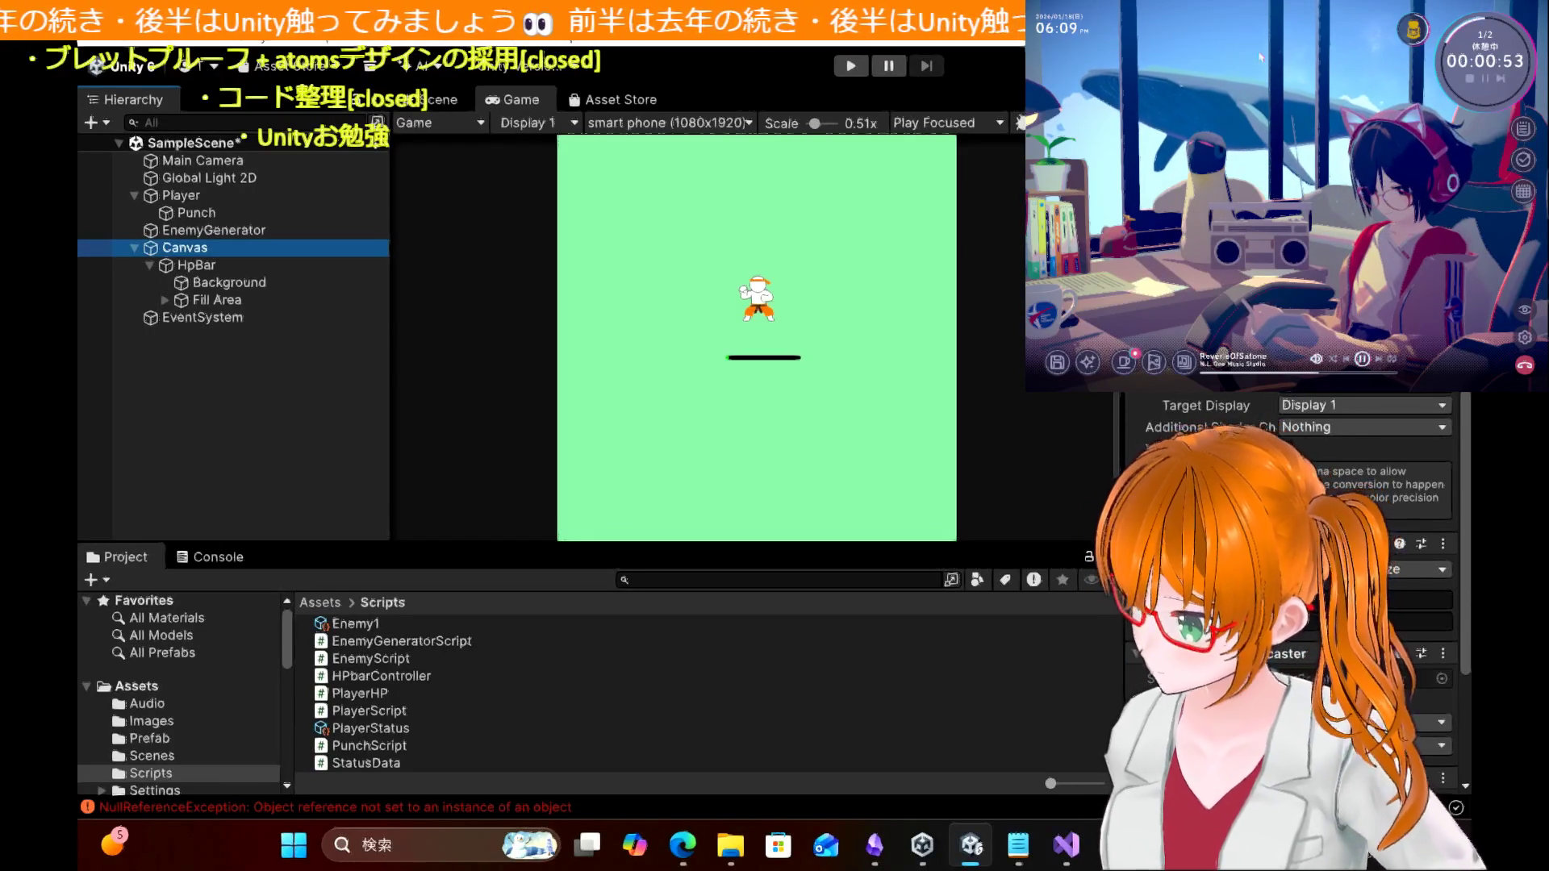
{"action": "scroll", "coordinate": [1291, 564], "scroll_direction": "down", "scroll_amount": 4}
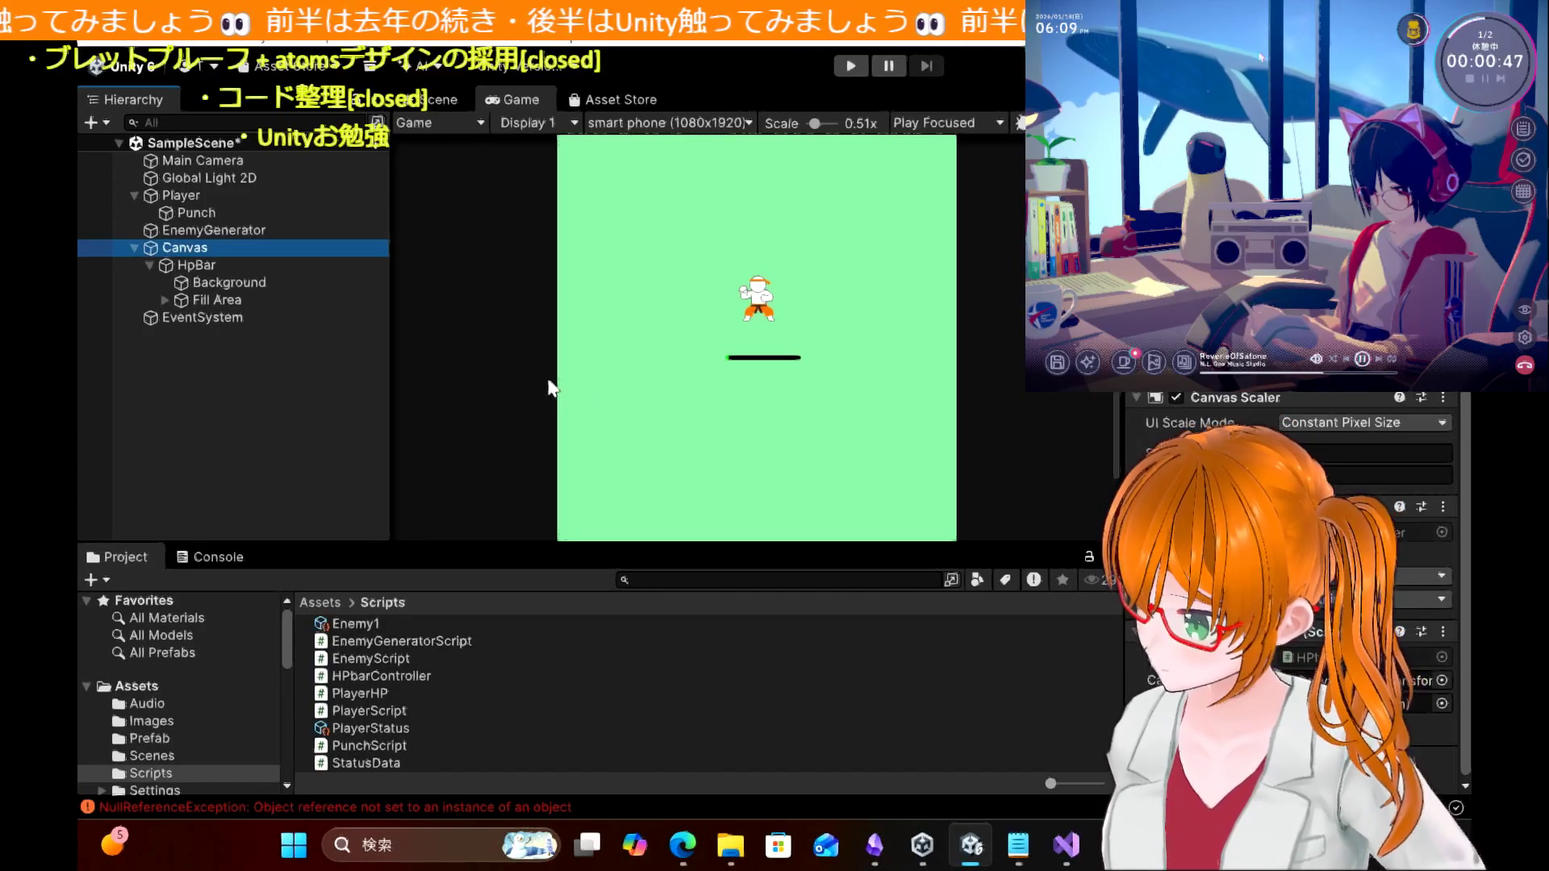
Step: Inspect HpBar's Background and Fill Area, collapse HpBar, review Canvas and HpBar, then deselect
{"action": "left_click", "coordinate": [264, 287]}
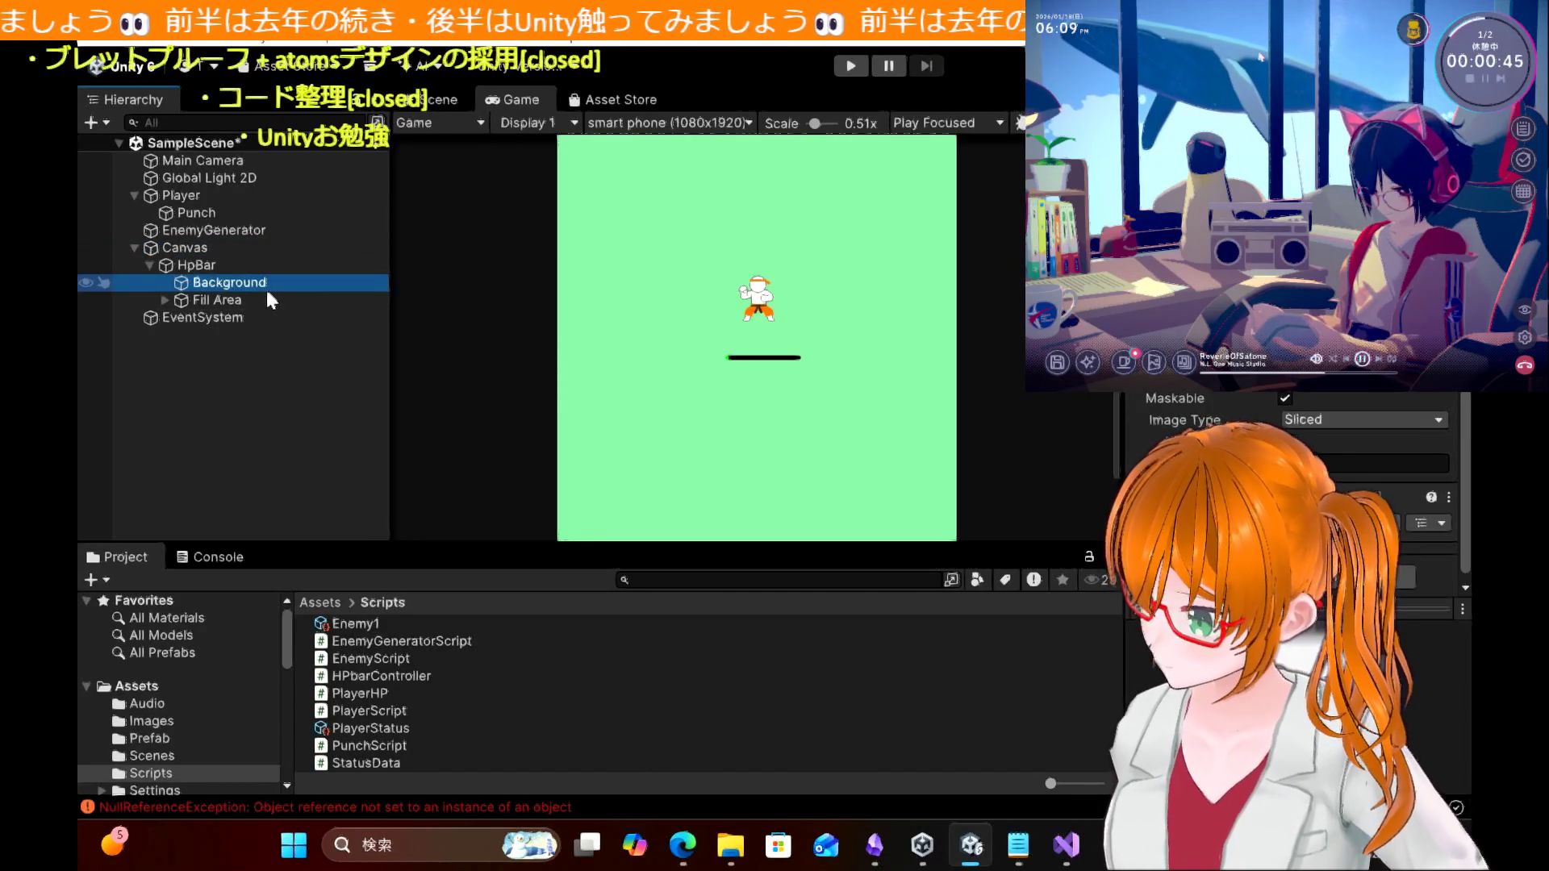
{"action": "left_click", "coordinate": [247, 300]}
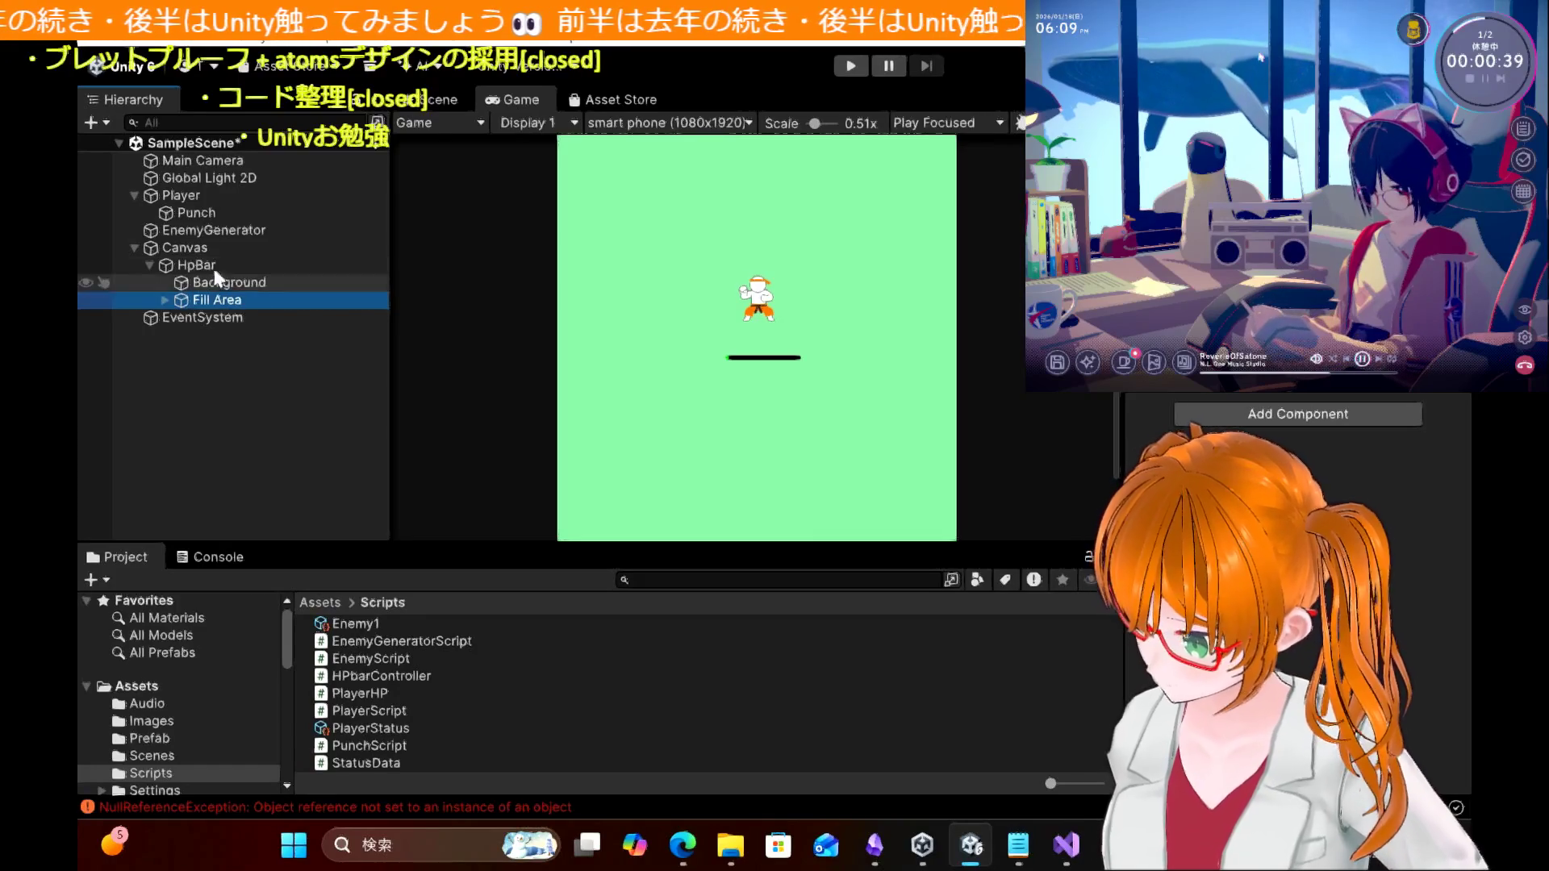
{"action": "left_click", "coordinate": [148, 265]}
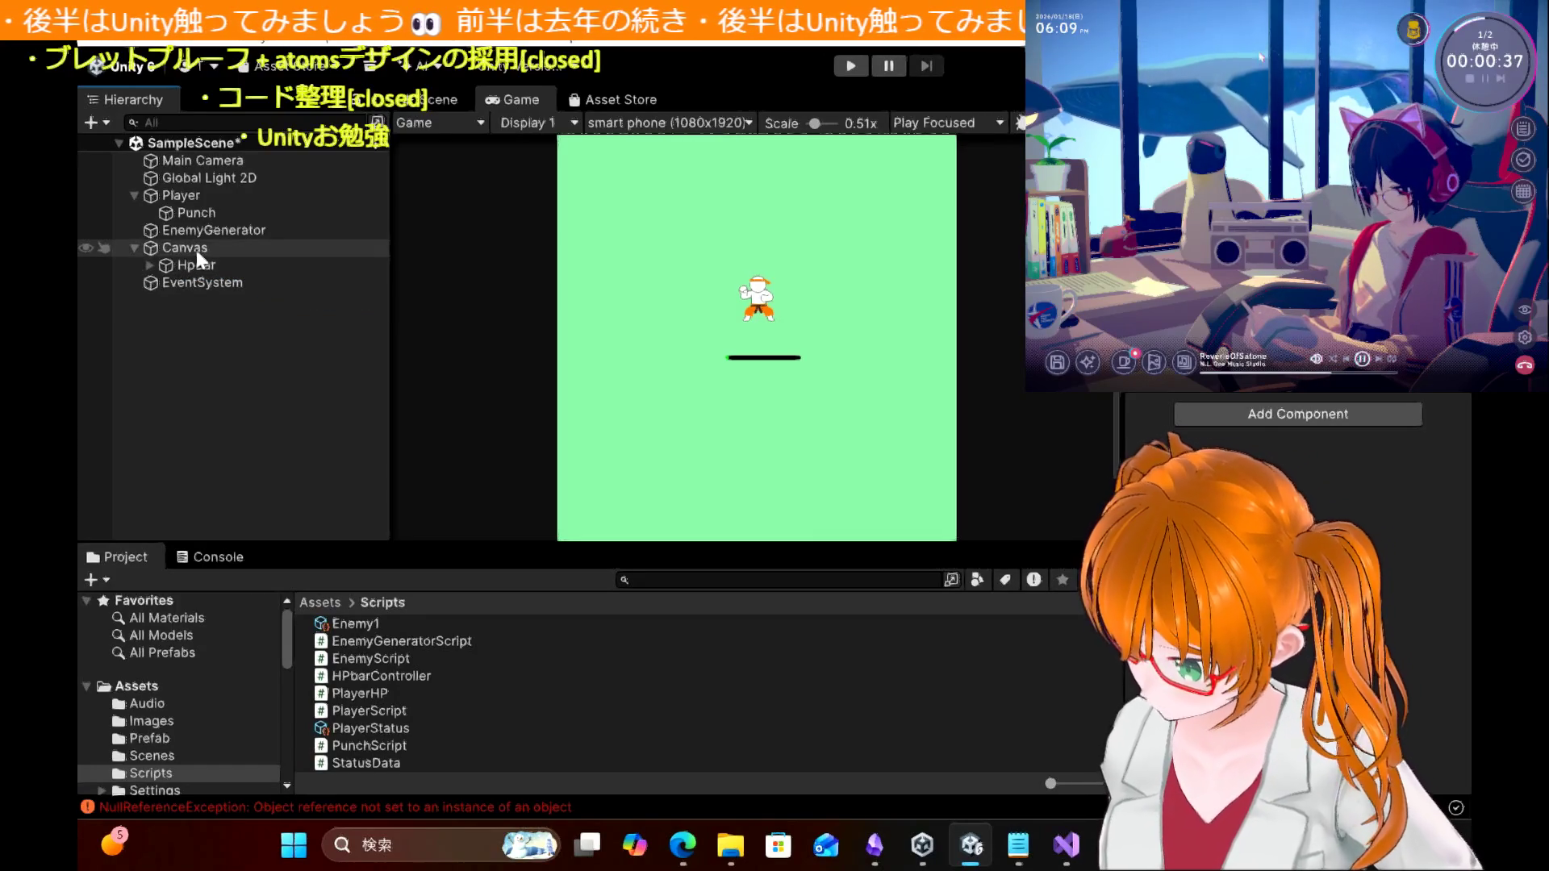
{"action": "left_click", "coordinate": [196, 249]}
{"action": "left_click", "coordinate": [197, 265]}
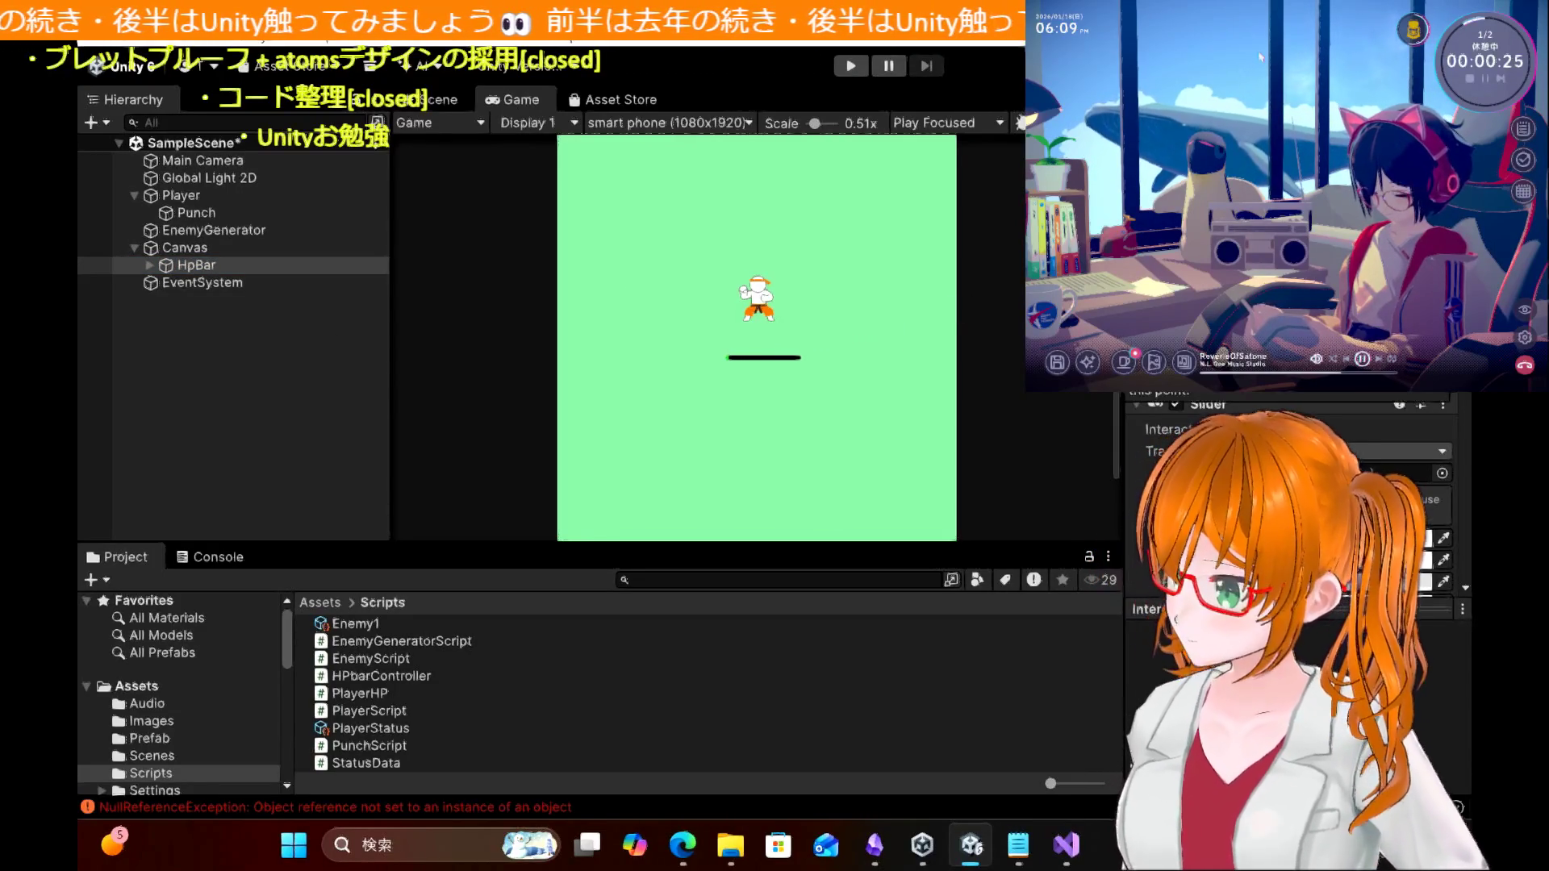
{"action": "left_click", "coordinate": [288, 367]}
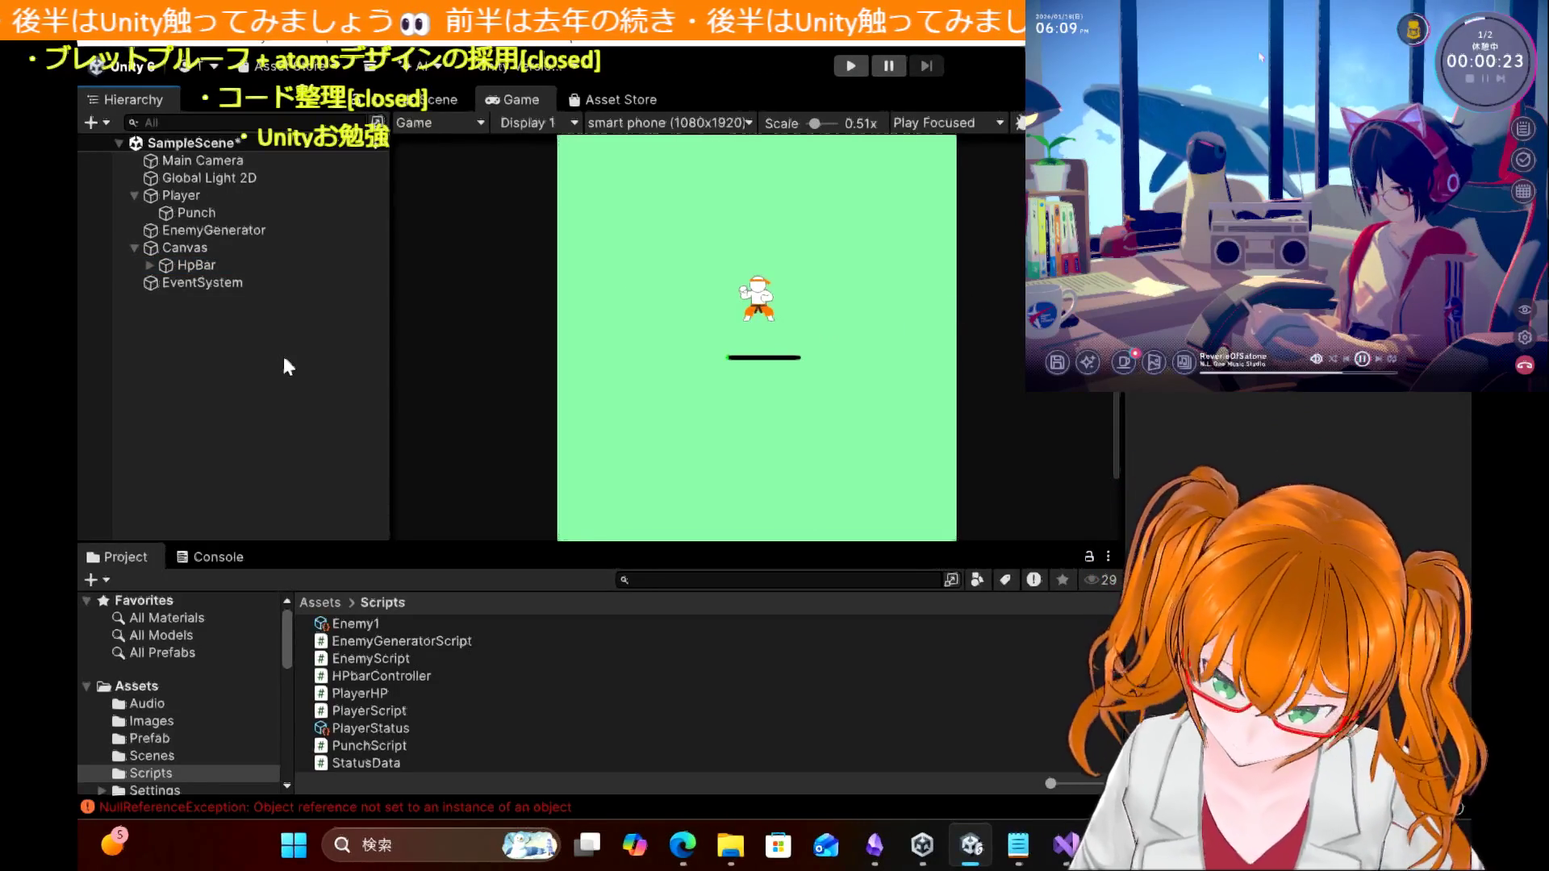
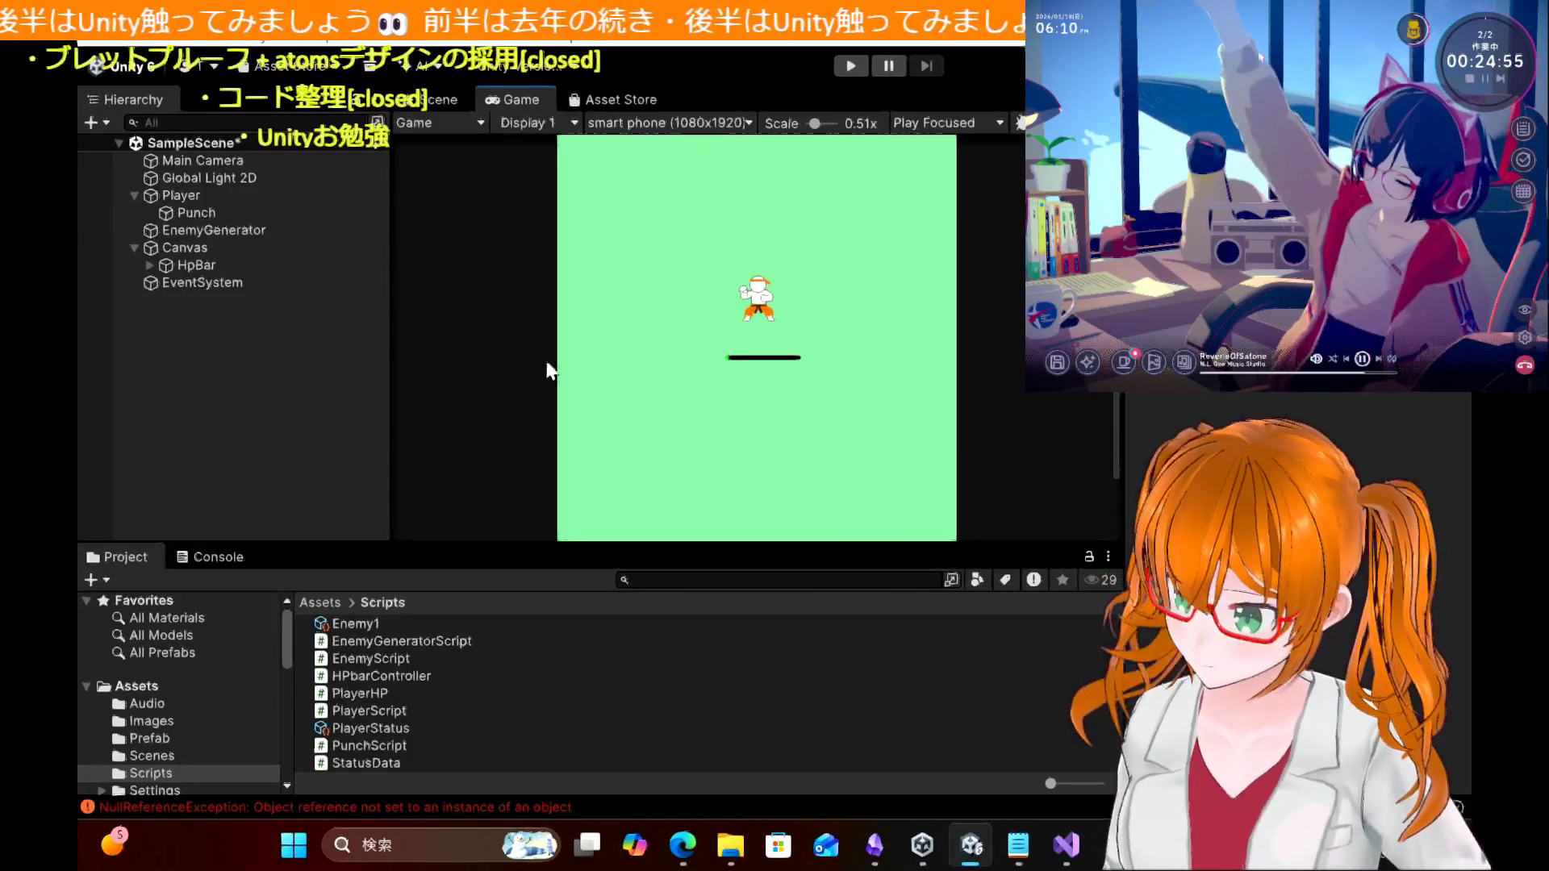
Step: Look up the RenderMode instruction in the tutorial blog
{"action": "scroll", "coordinate": [690, 323], "scroll_direction": "down", "scroll_amount": 1}
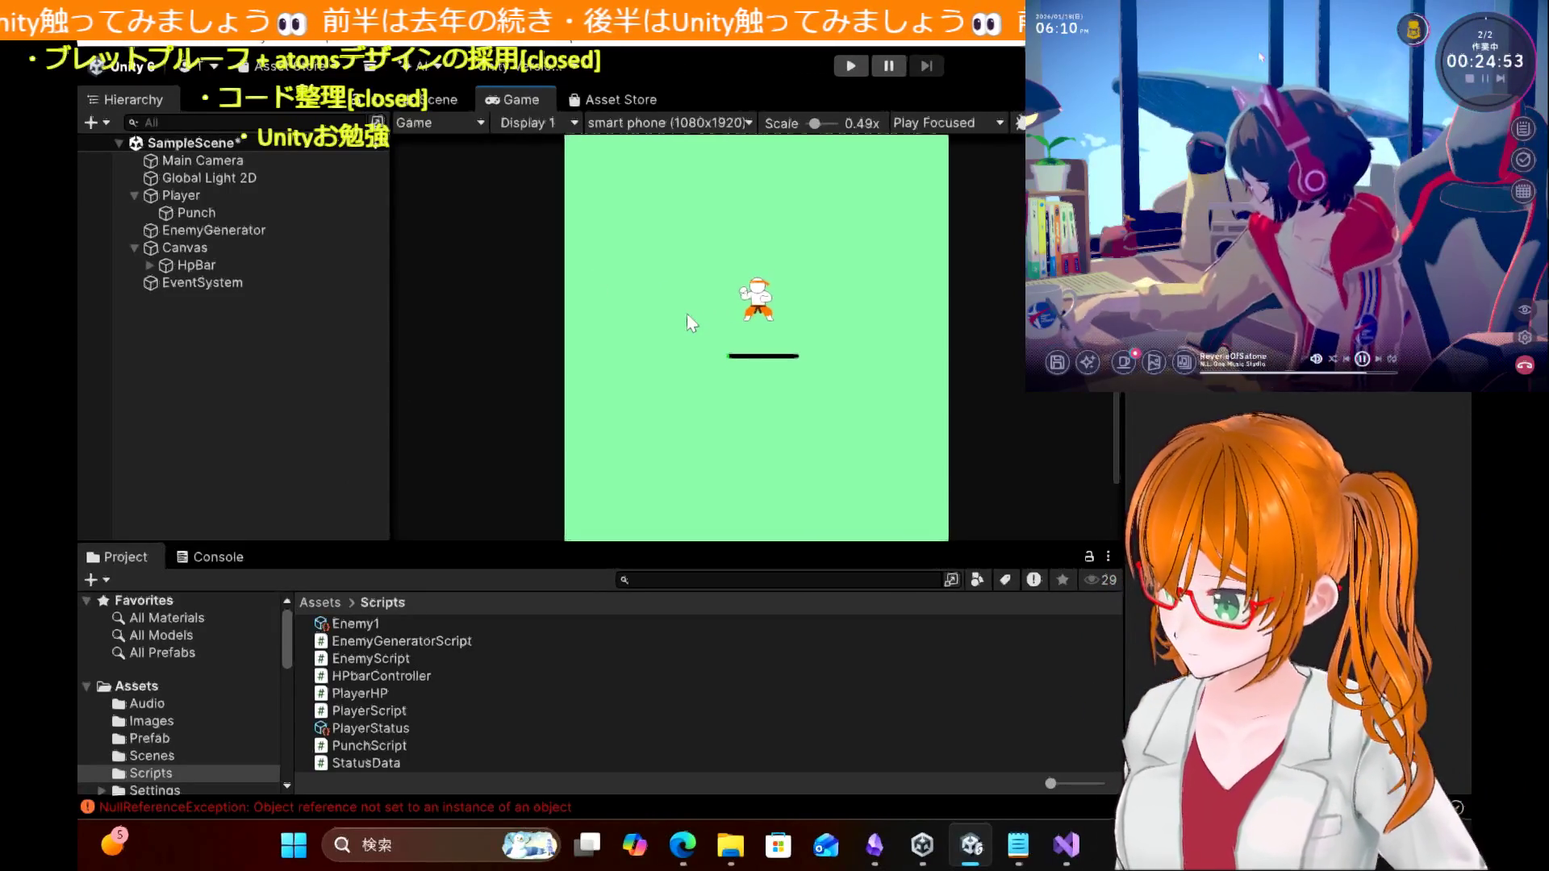
{"action": "scroll", "coordinate": [688, 316], "scroll_direction": "down", "scroll_amount": 3}
{"action": "scroll", "coordinate": [685, 313], "scroll_direction": "up", "scroll_amount": 4}
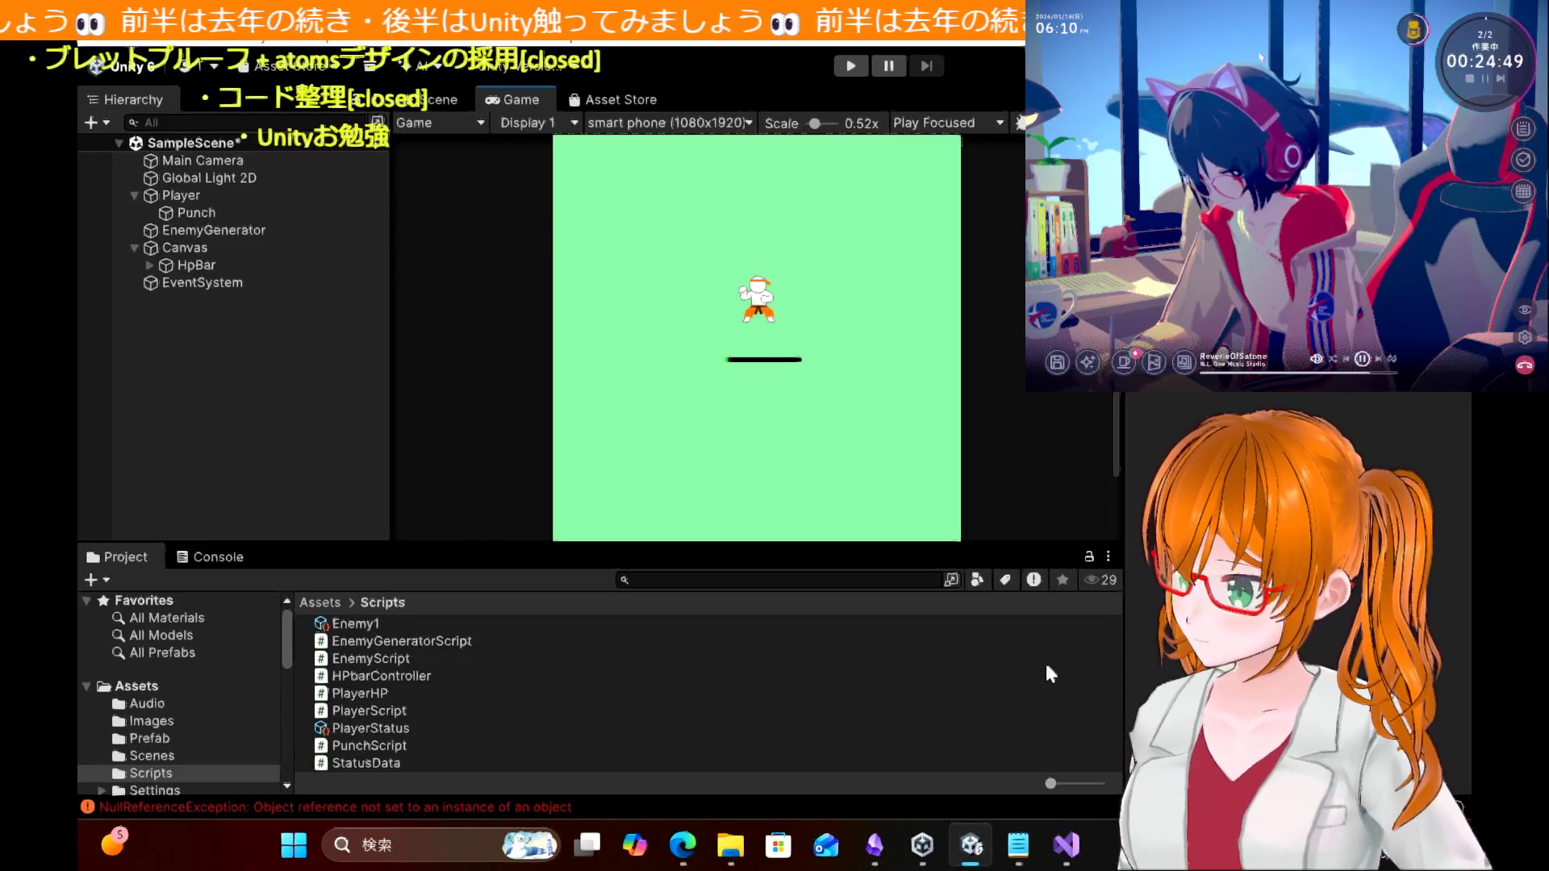
{"action": "left_click", "coordinate": [692, 856]}
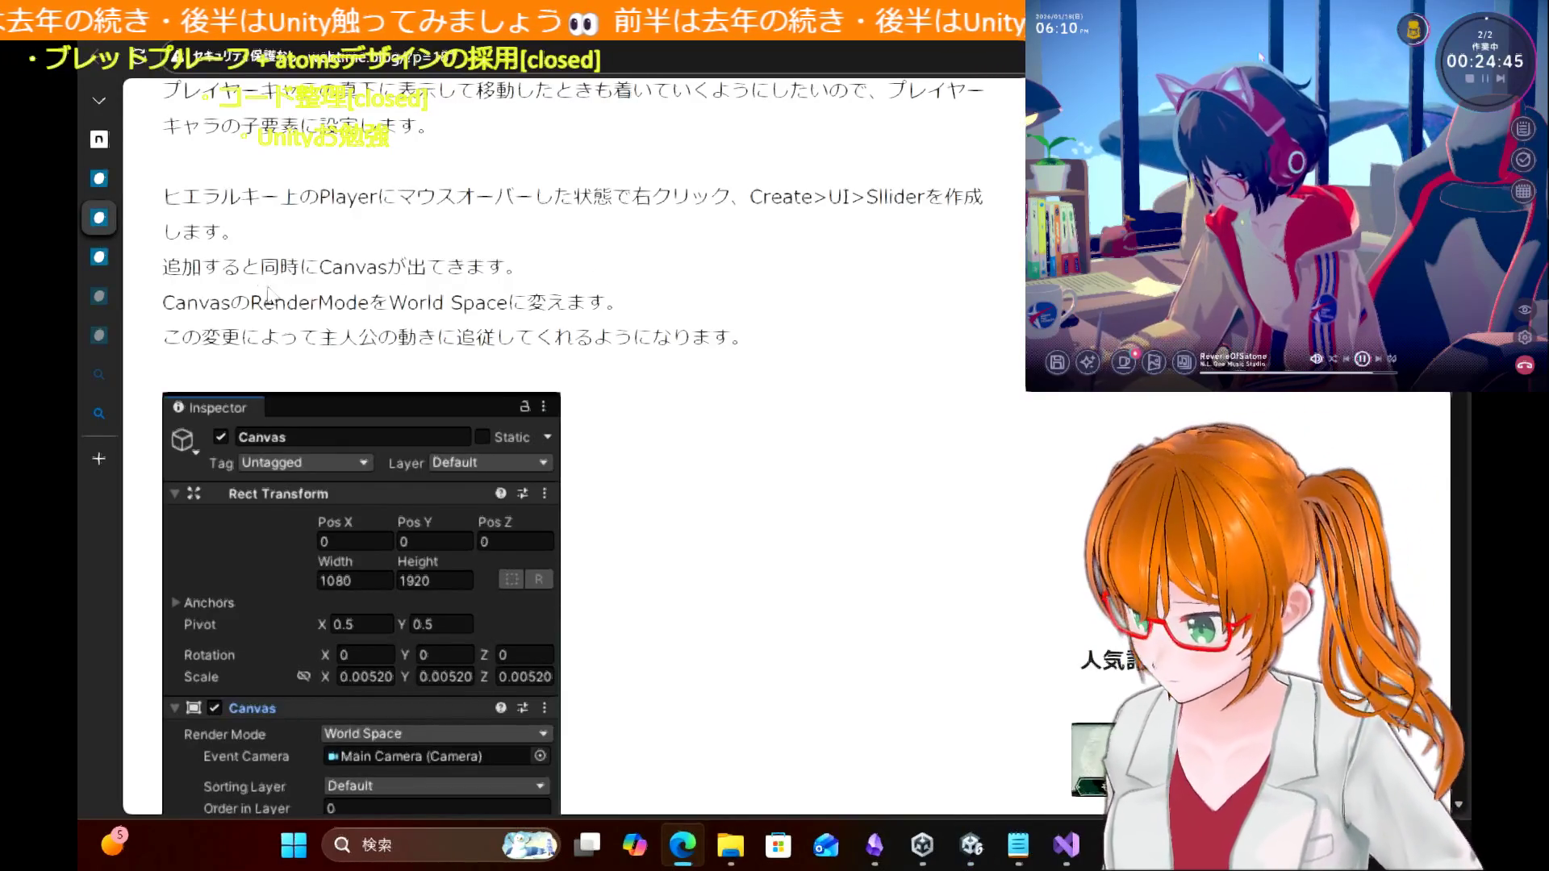
{"action": "double_click", "coordinate": [269, 300]}
{"action": "key", "text": "alt+Tab"}
Step: Switch the Canvas Render Mode to World Space, then deselect it
{"action": "left_click", "coordinate": [194, 248]}
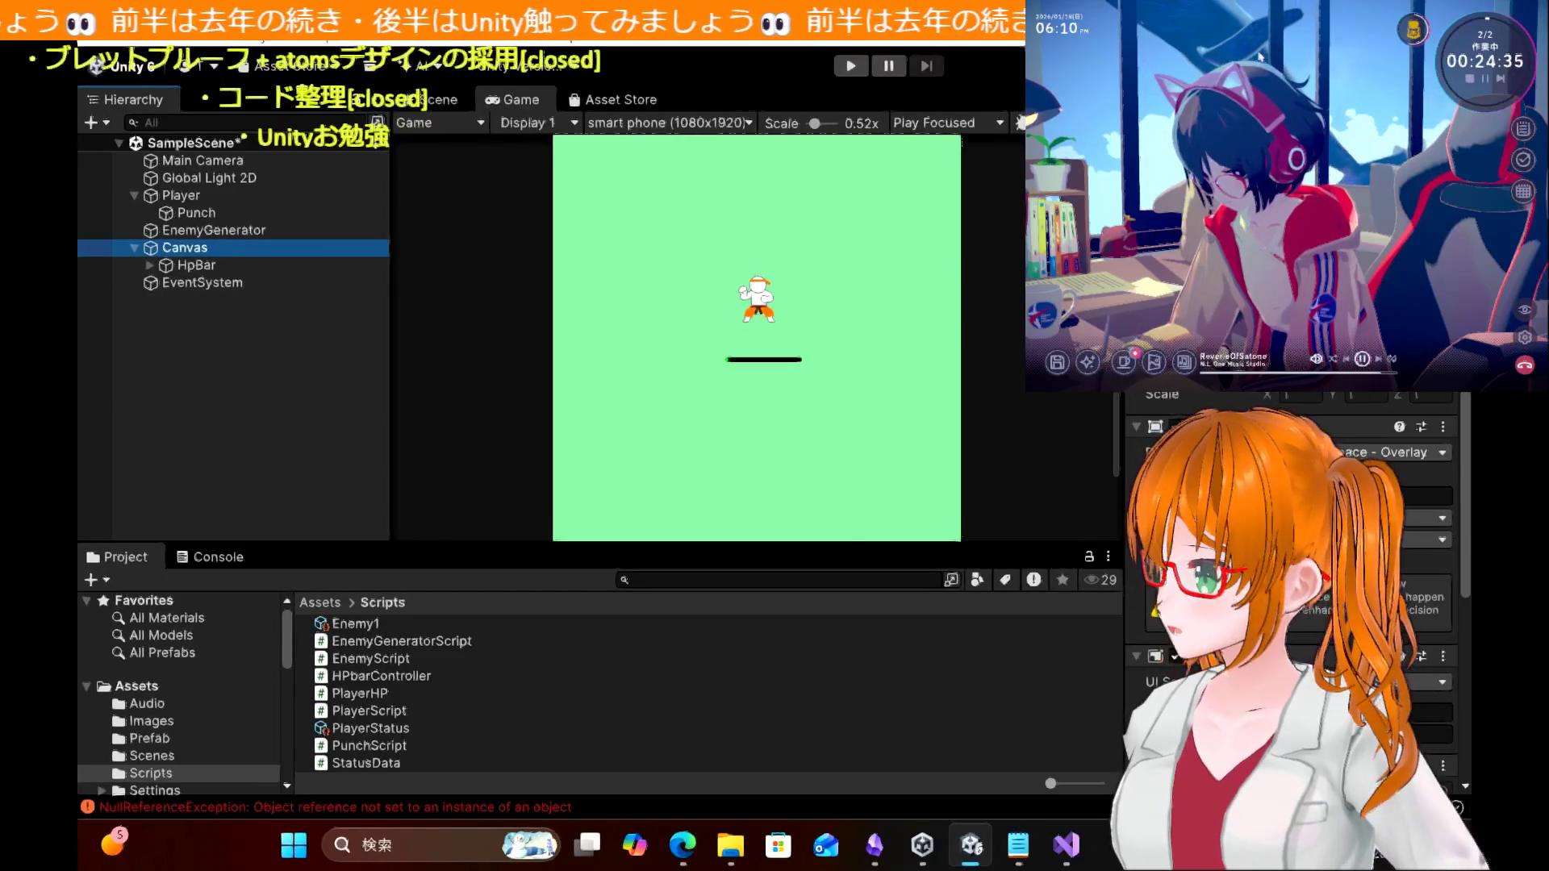
{"action": "left_click", "coordinate": [1403, 452]}
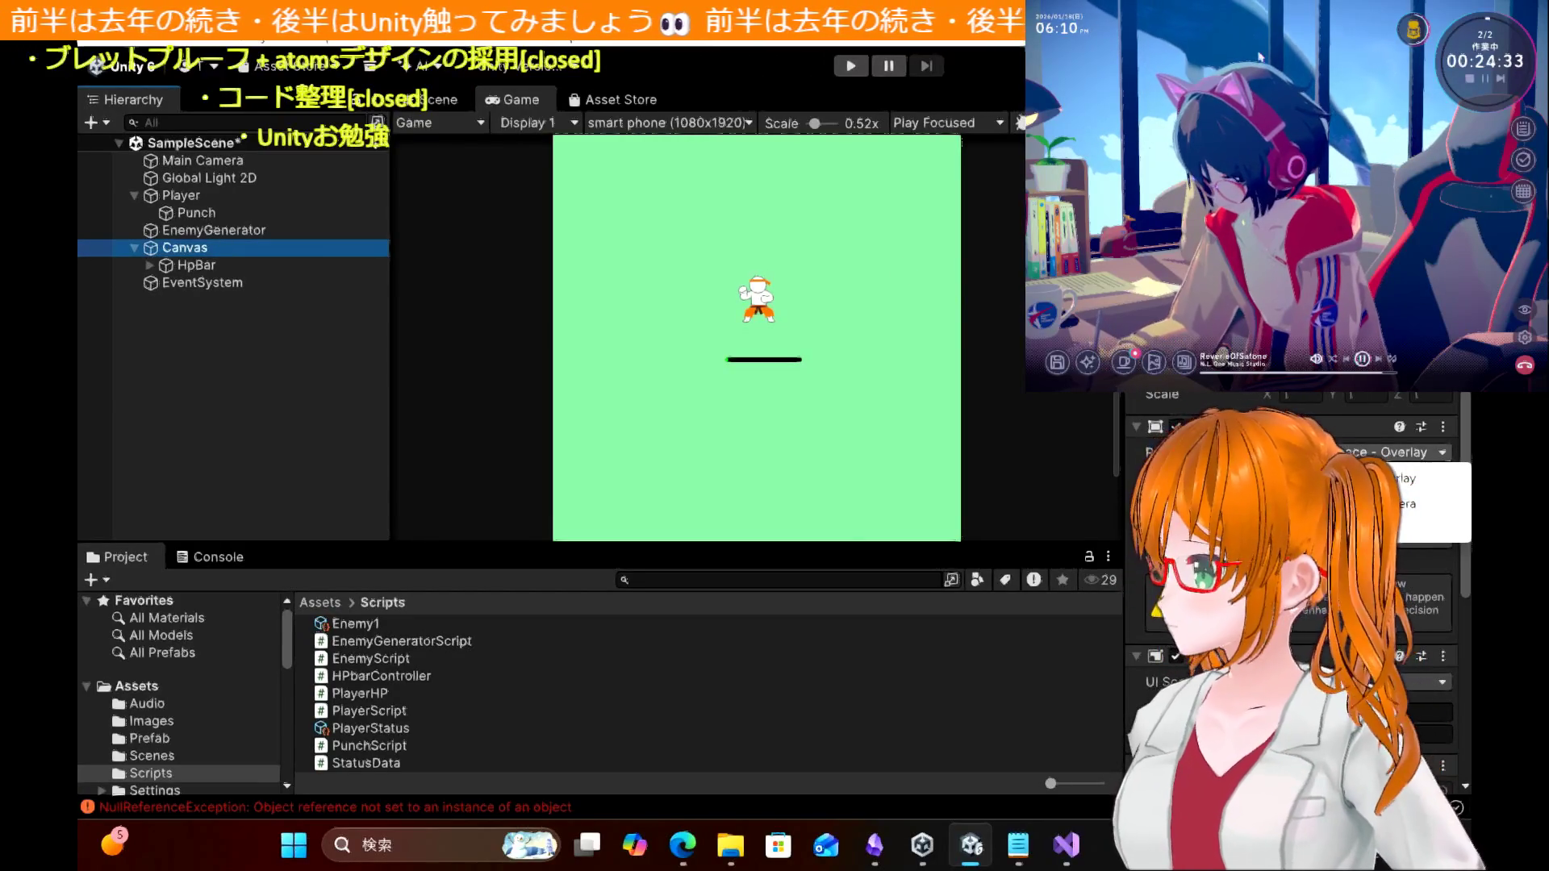
{"action": "left_click", "coordinate": [1407, 504]}
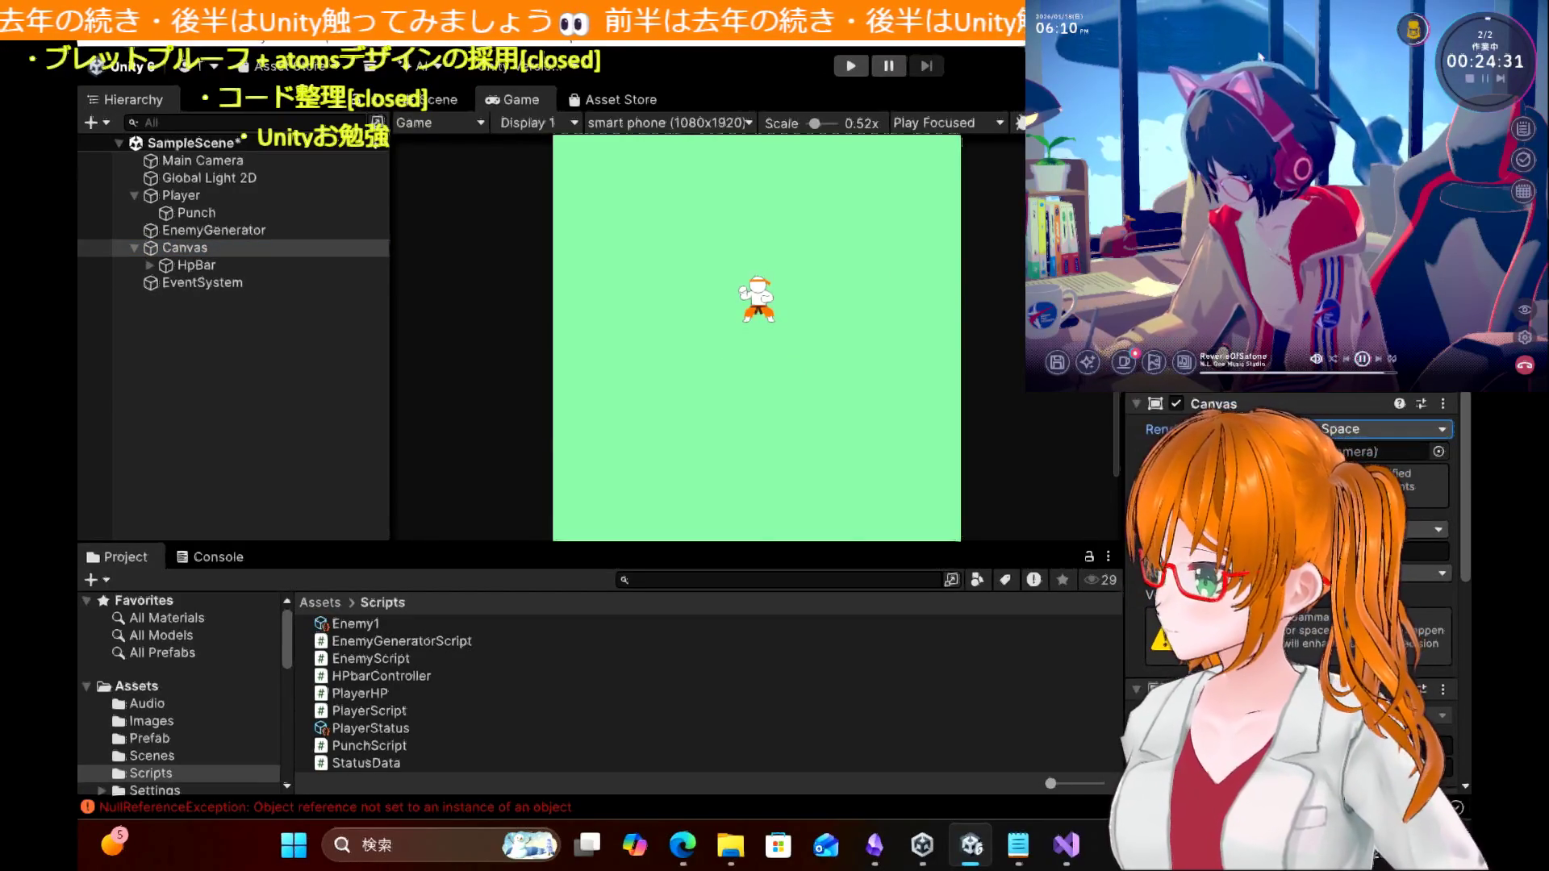
{"action": "left_click", "coordinate": [341, 432]}
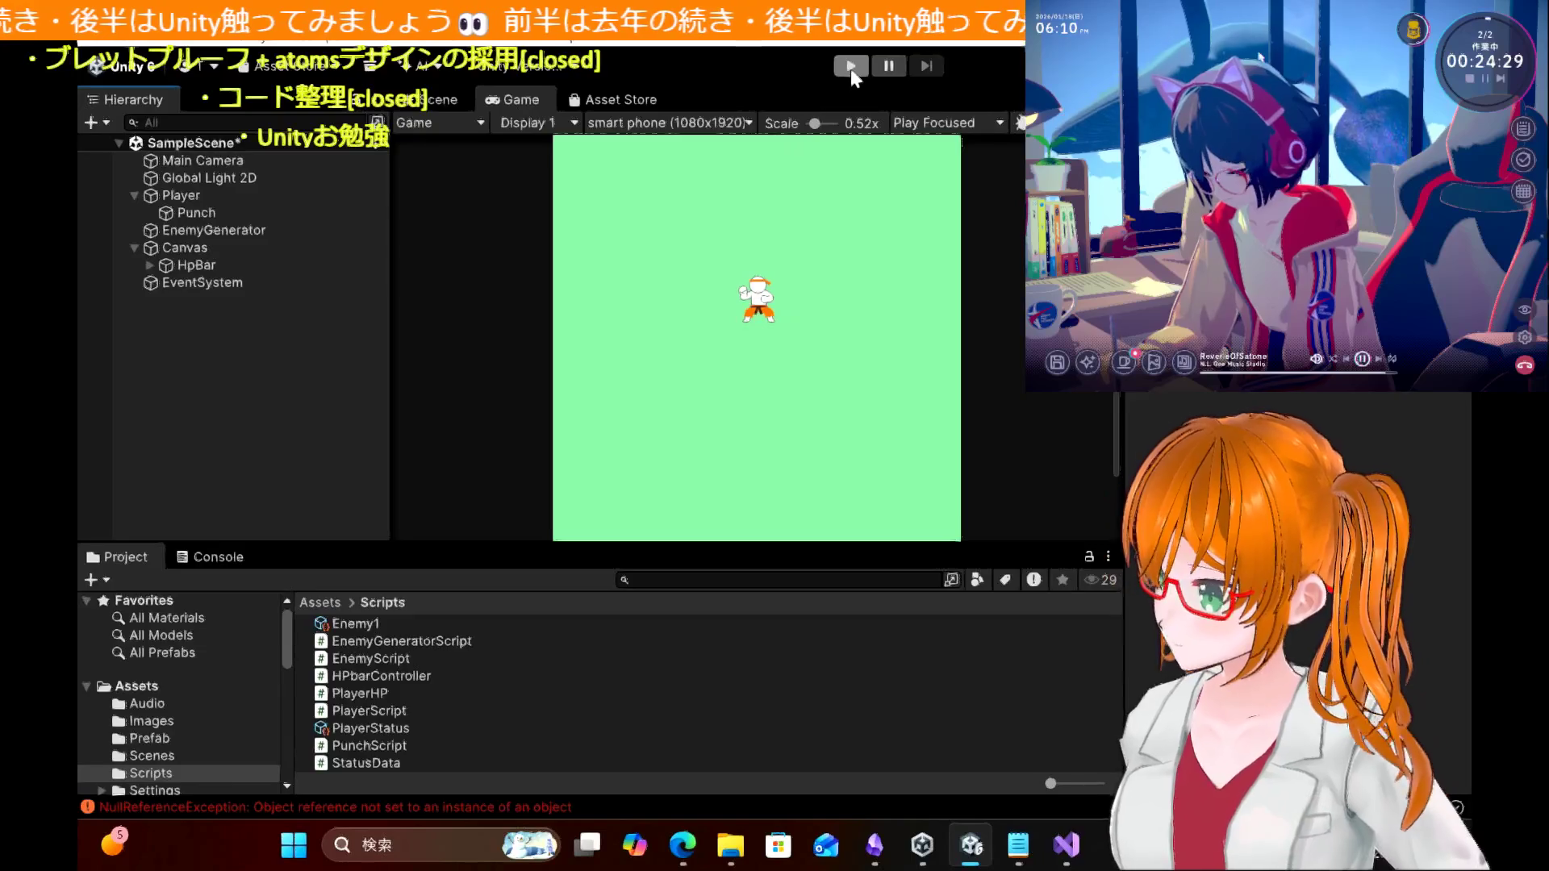
Step: Play the game and move the player left and up
{"action": "left_click", "coordinate": [851, 67]}
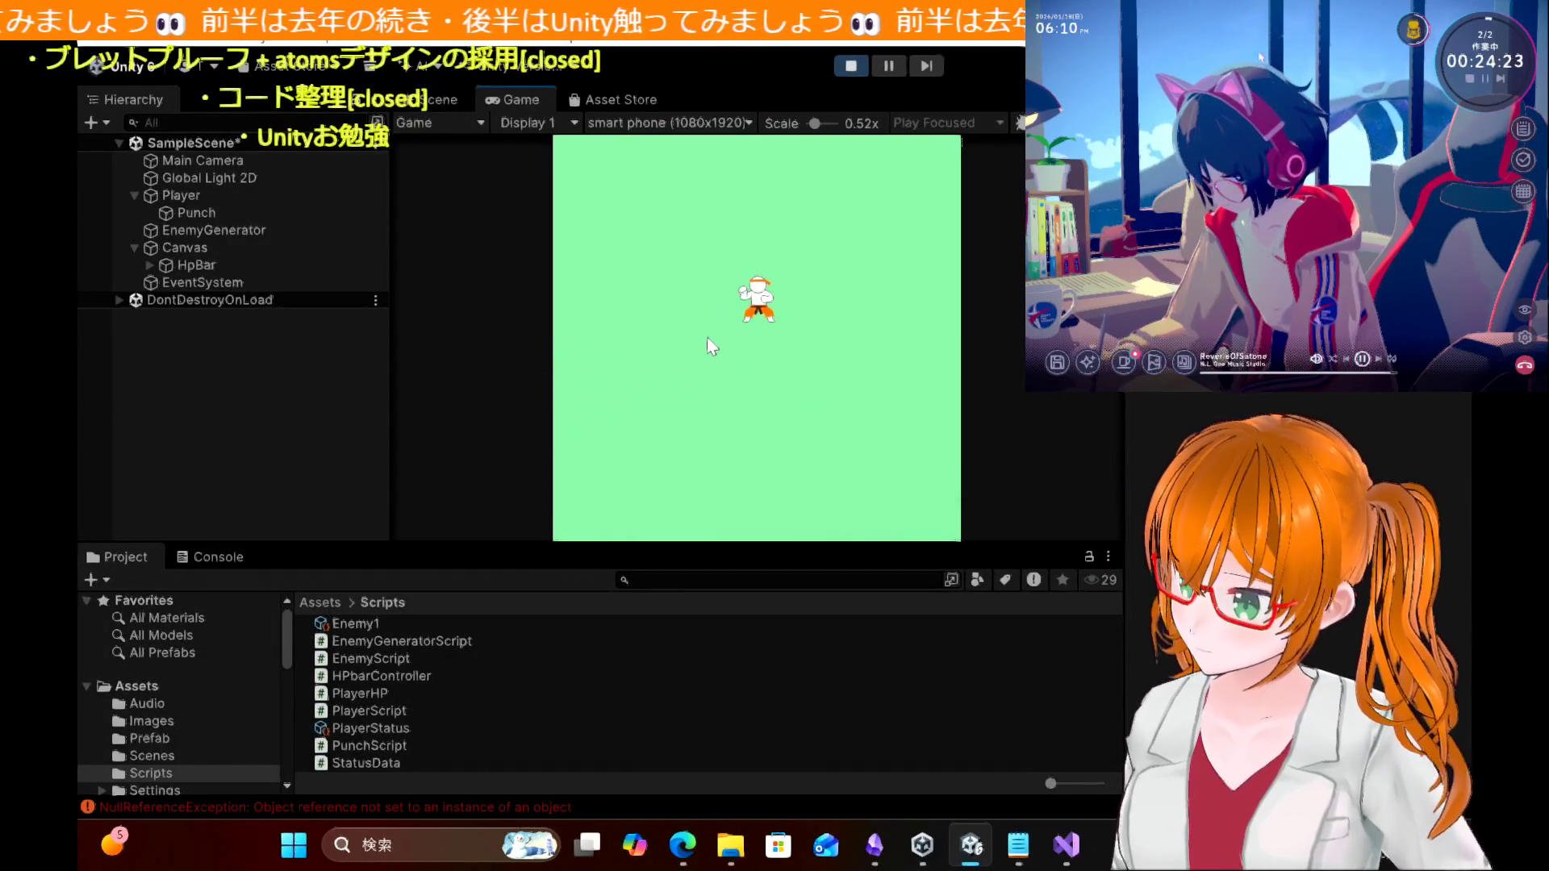
{"action": "key", "text": "Left"}
{"action": "key", "text": "Up"}
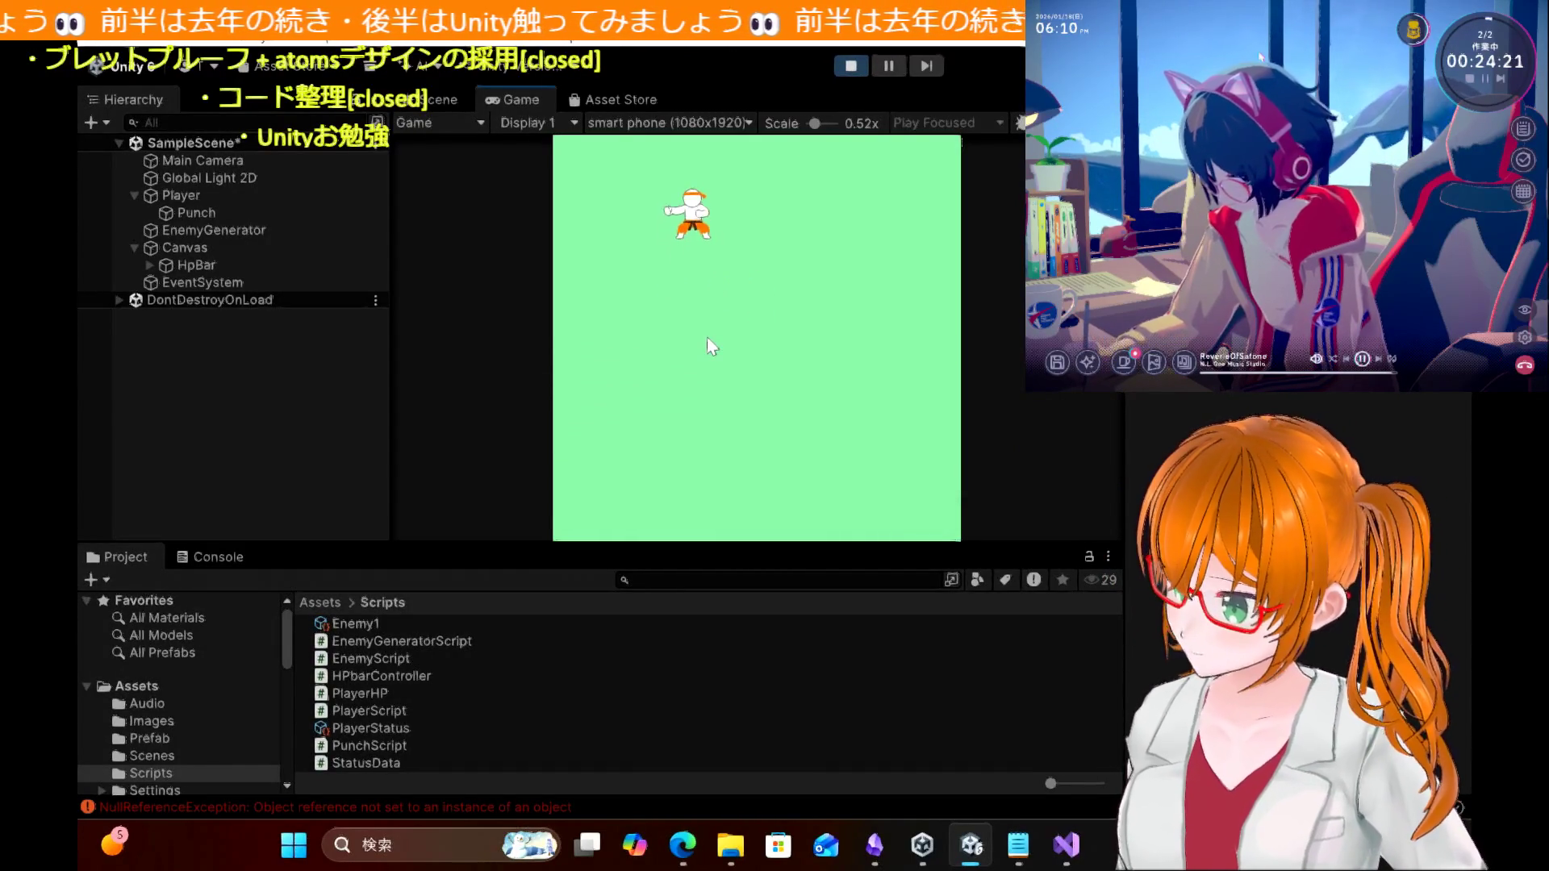
Step: Stop the game, select HpBar, and go back to the tutorial blog
{"action": "left_click", "coordinate": [853, 65]}
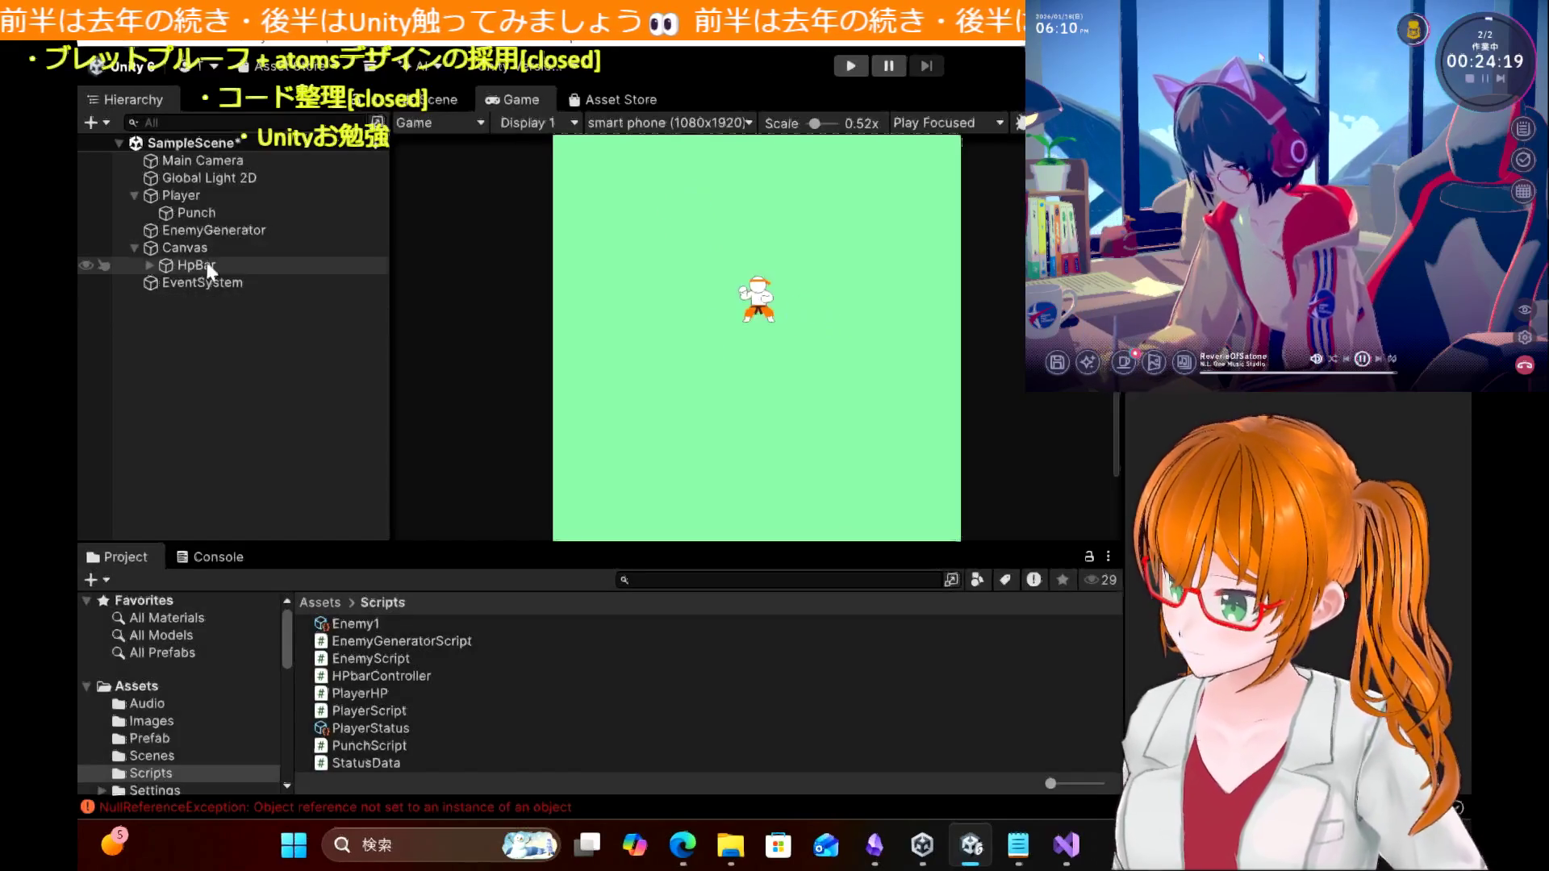
{"action": "left_click", "coordinate": [207, 264]}
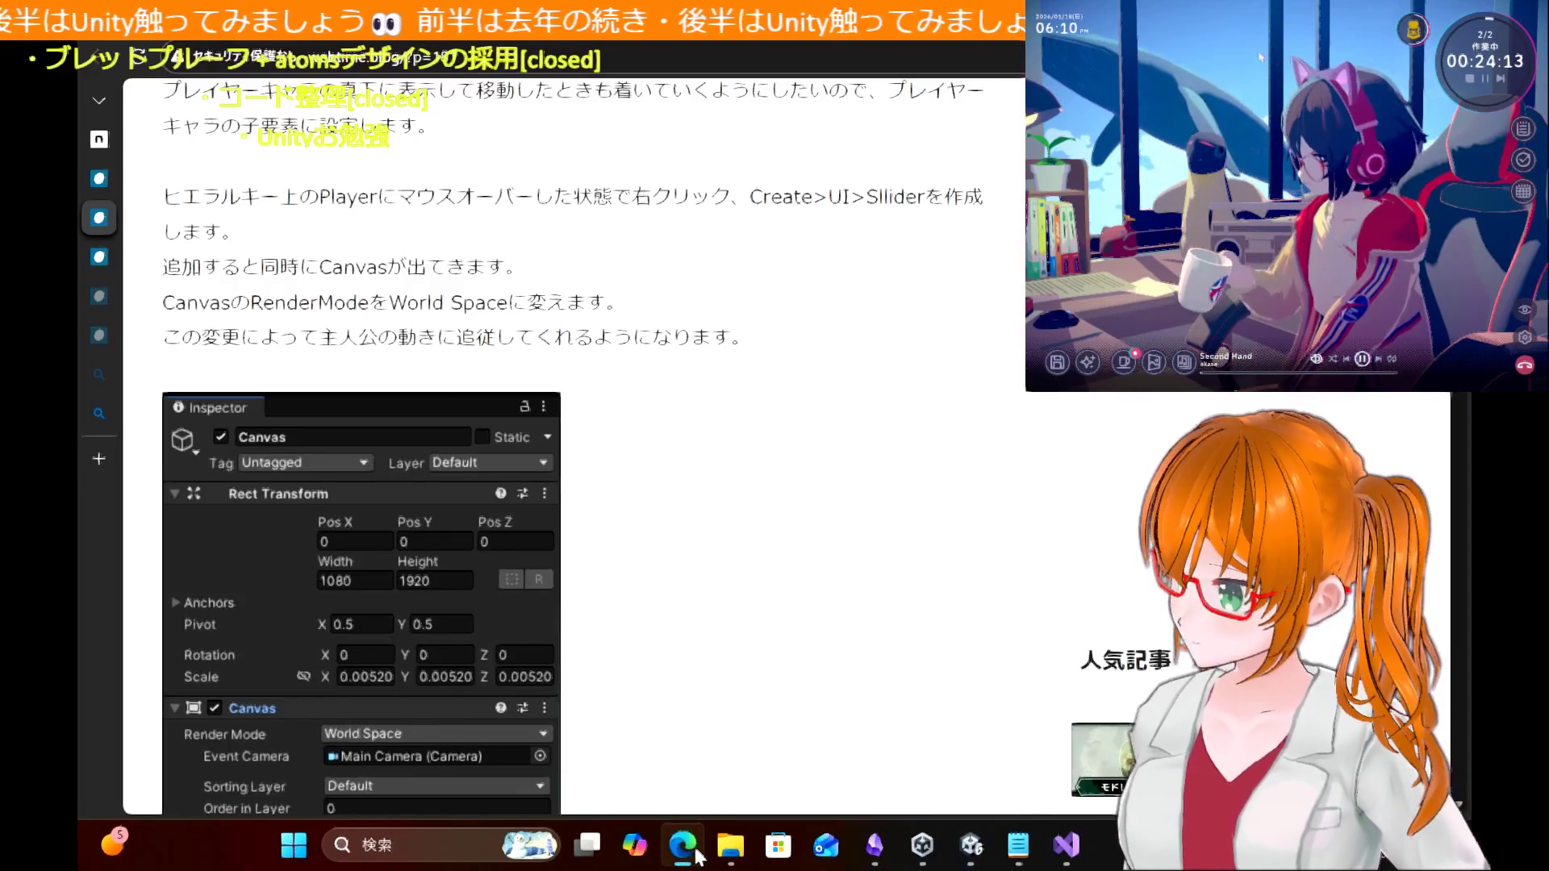
{"action": "left_click", "coordinate": [682, 845]}
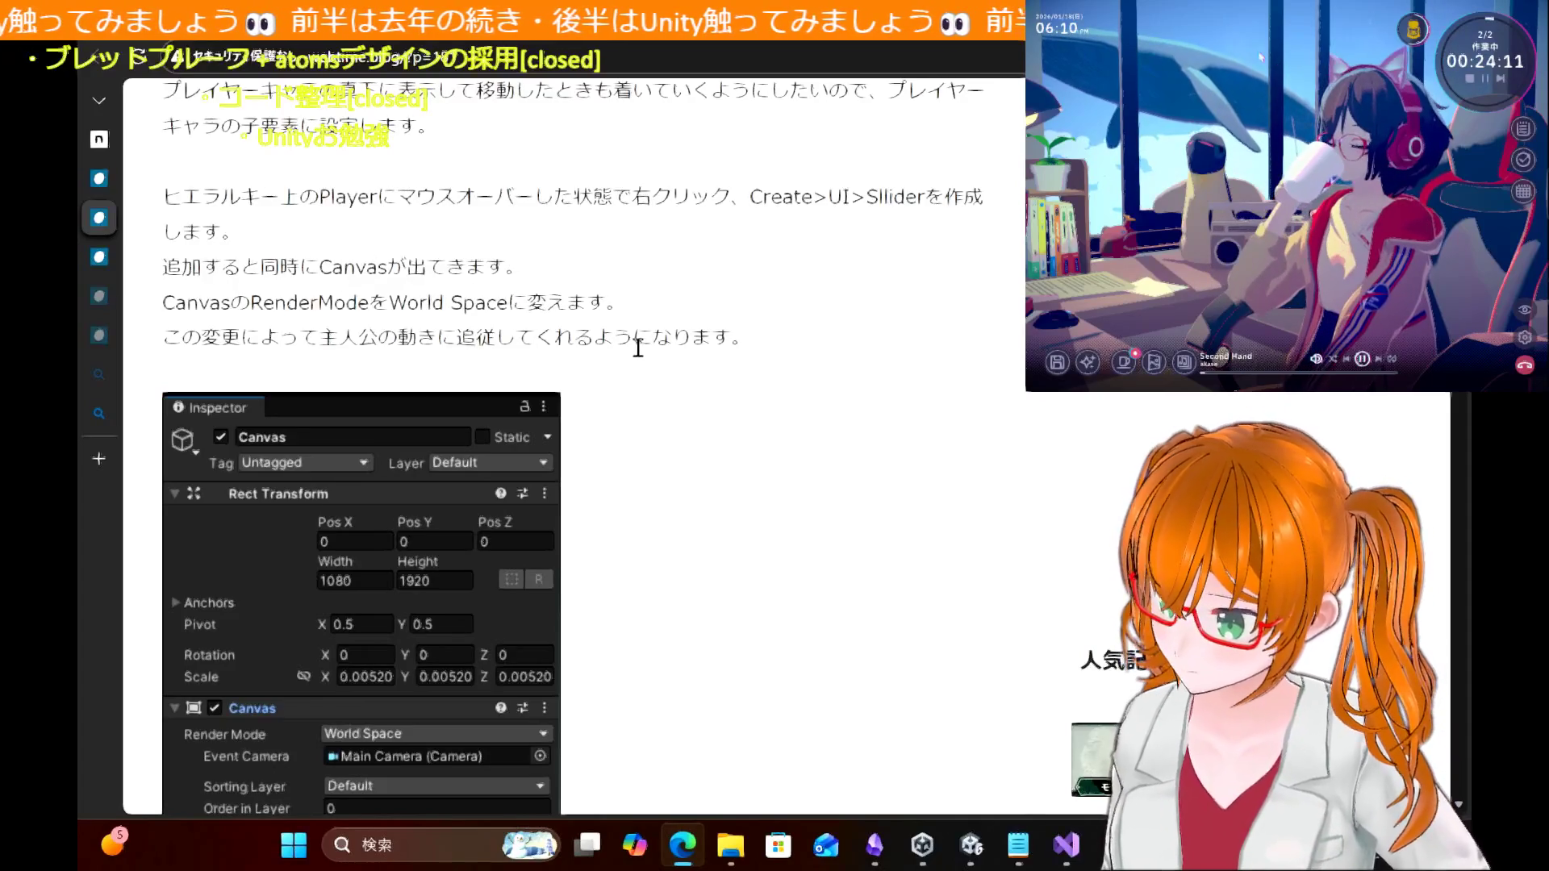
Step: Read the blog's HPbar, PlayerHP and HPbarController steps, then return to Unity
{"action": "scroll", "coordinate": [743, 446], "scroll_direction": "down", "scroll_amount": 4}
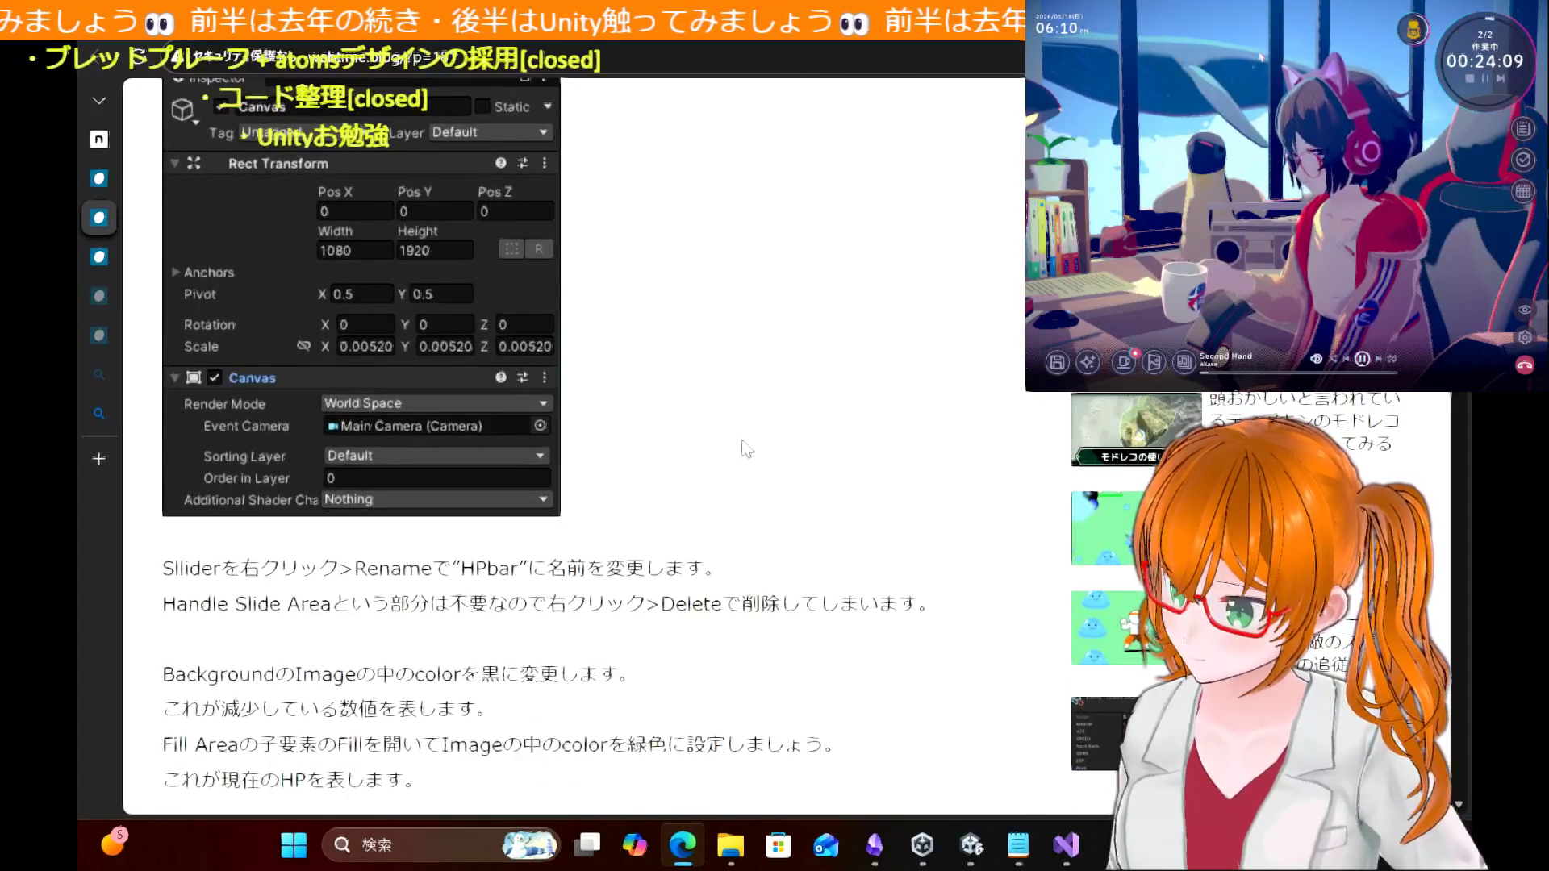
{"action": "scroll", "coordinate": [743, 446], "scroll_direction": "down", "scroll_amount": 2}
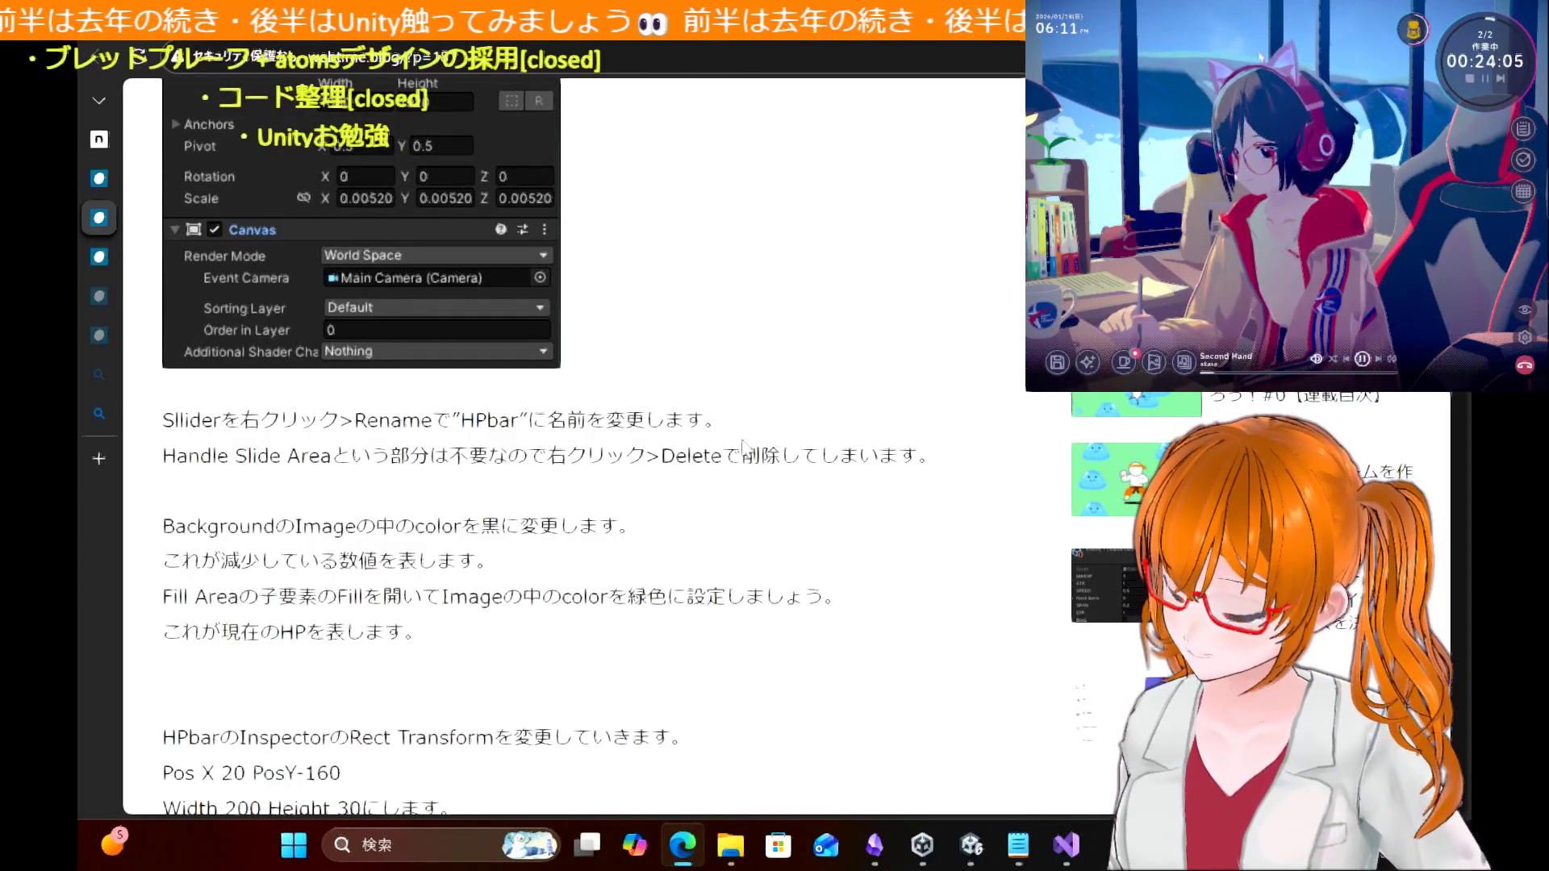
{"action": "scroll", "coordinate": [743, 446], "scroll_direction": "down", "scroll_amount": 2}
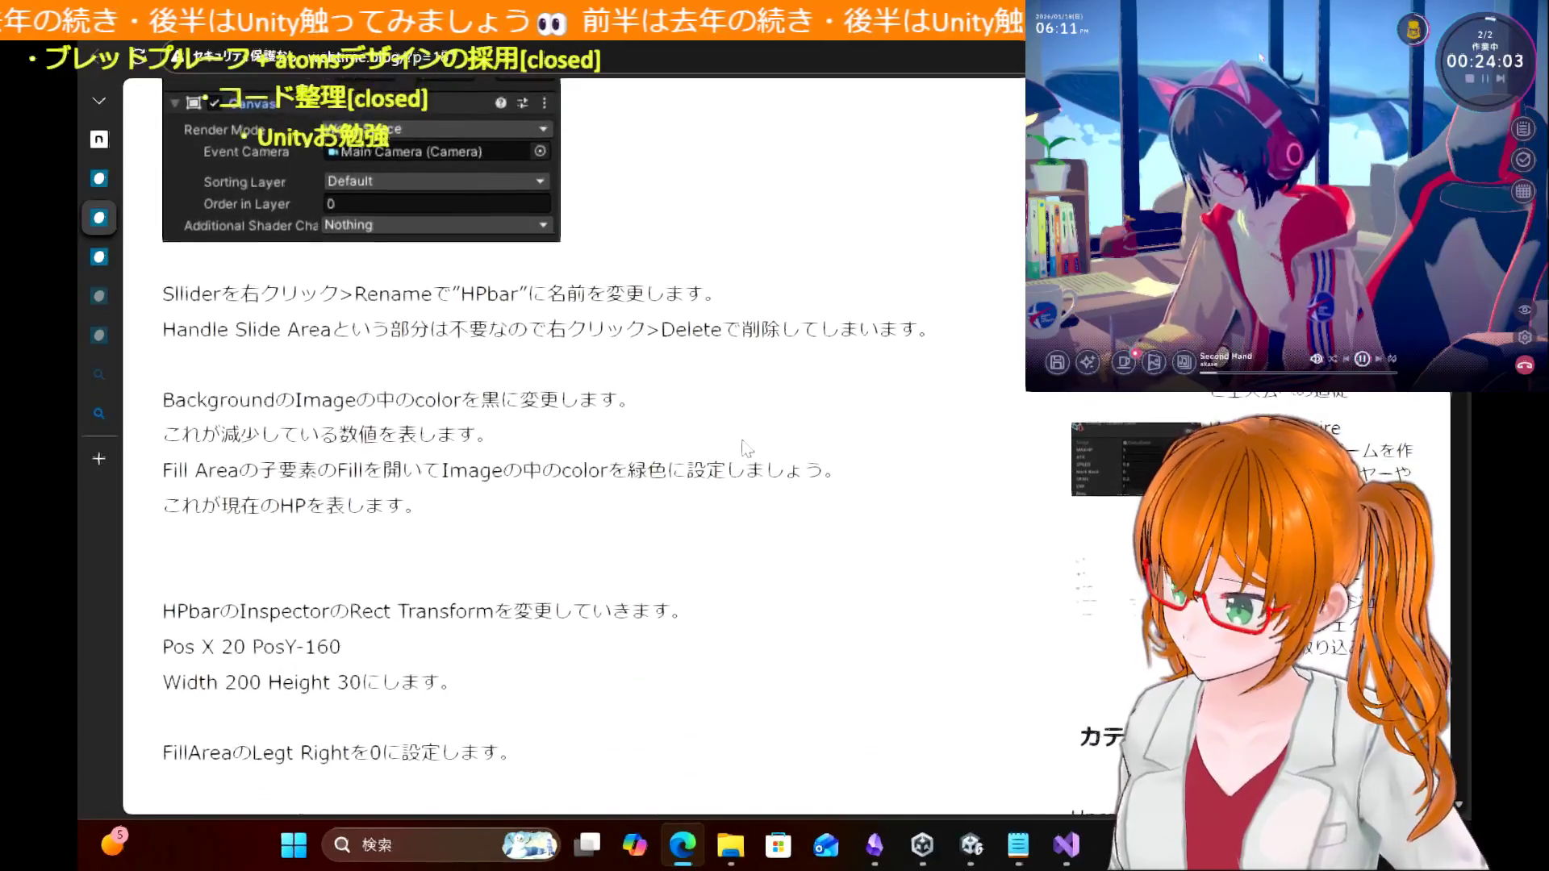
{"action": "scroll", "coordinate": [747, 448], "scroll_direction": "down", "scroll_amount": 1}
{"action": "scroll", "coordinate": [747, 449], "scroll_direction": "down", "scroll_amount": 2}
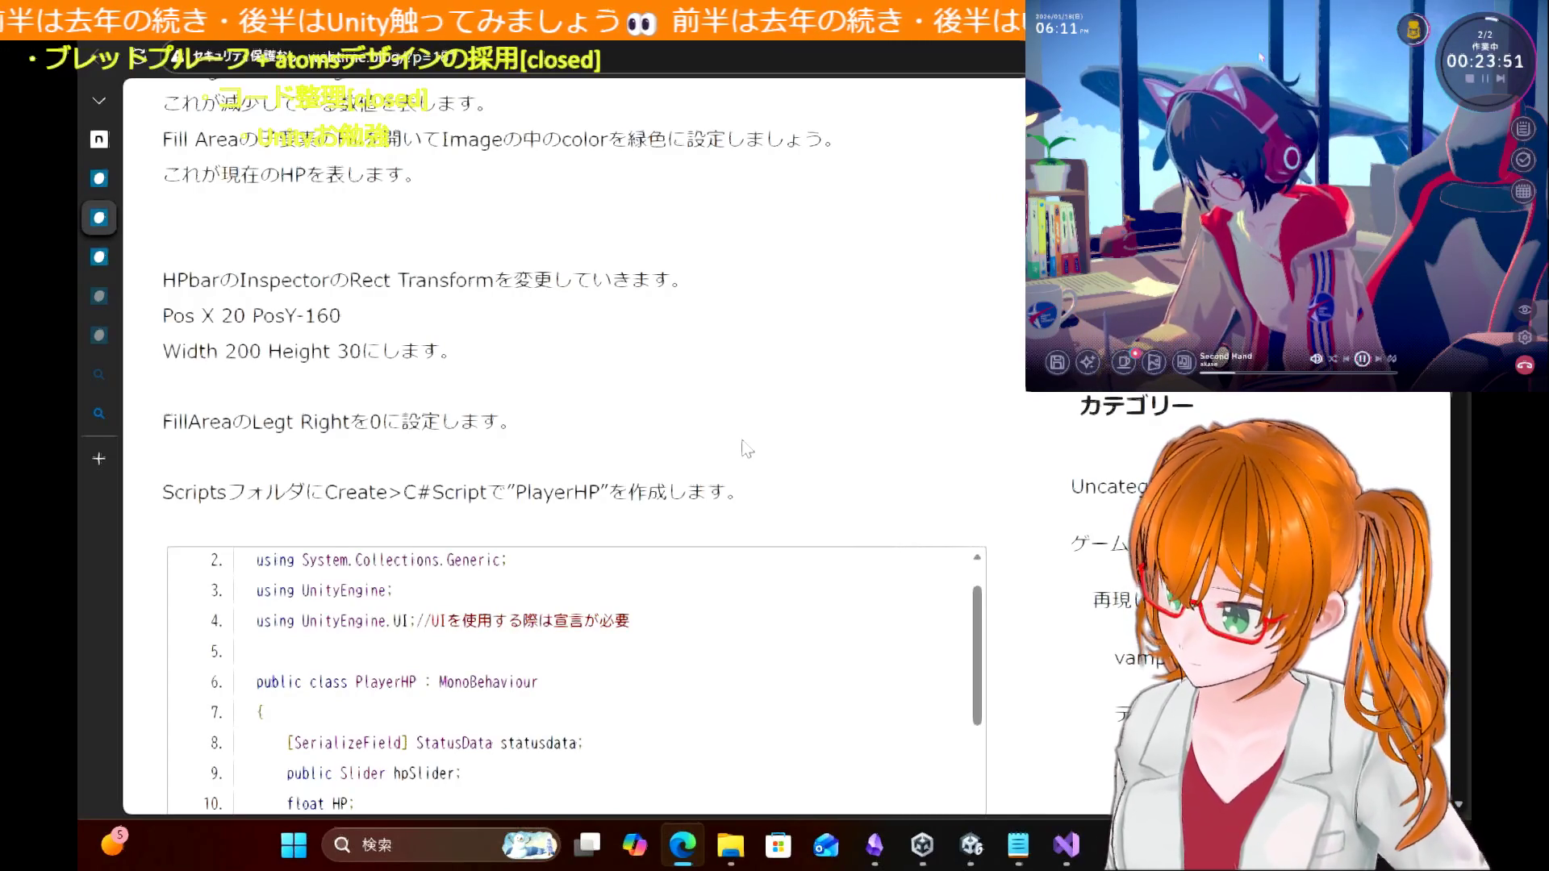
{"action": "scroll", "coordinate": [982, 440], "scroll_direction": "down", "scroll_amount": 4}
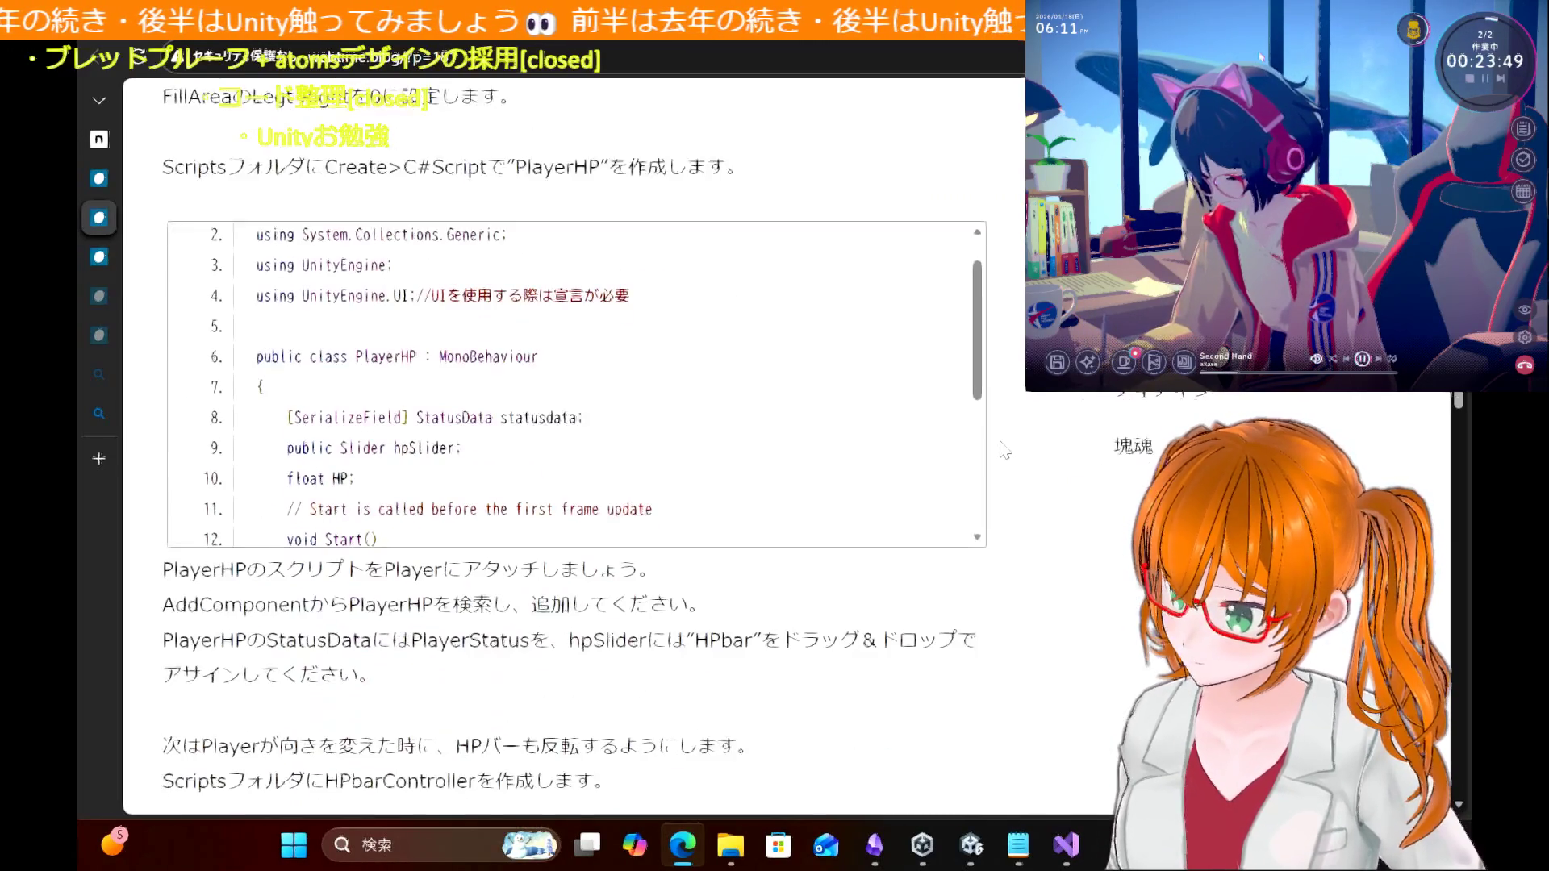
{"action": "scroll", "coordinate": [693, 433], "scroll_direction": "down", "scroll_amount": 4}
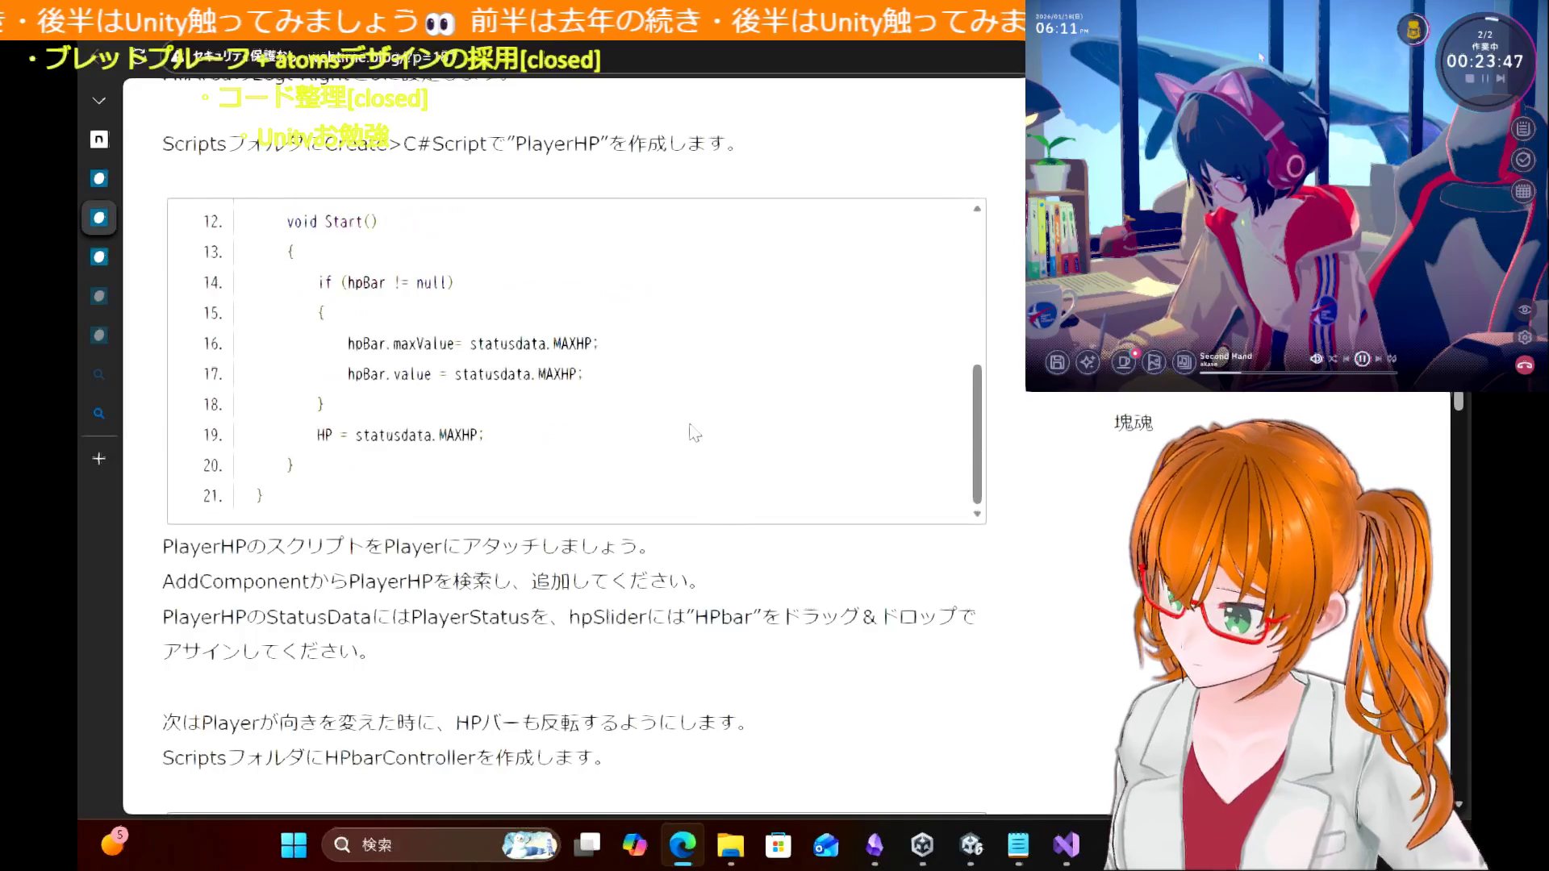
{"action": "scroll", "coordinate": [687, 539], "scroll_direction": "down", "scroll_amount": 2}
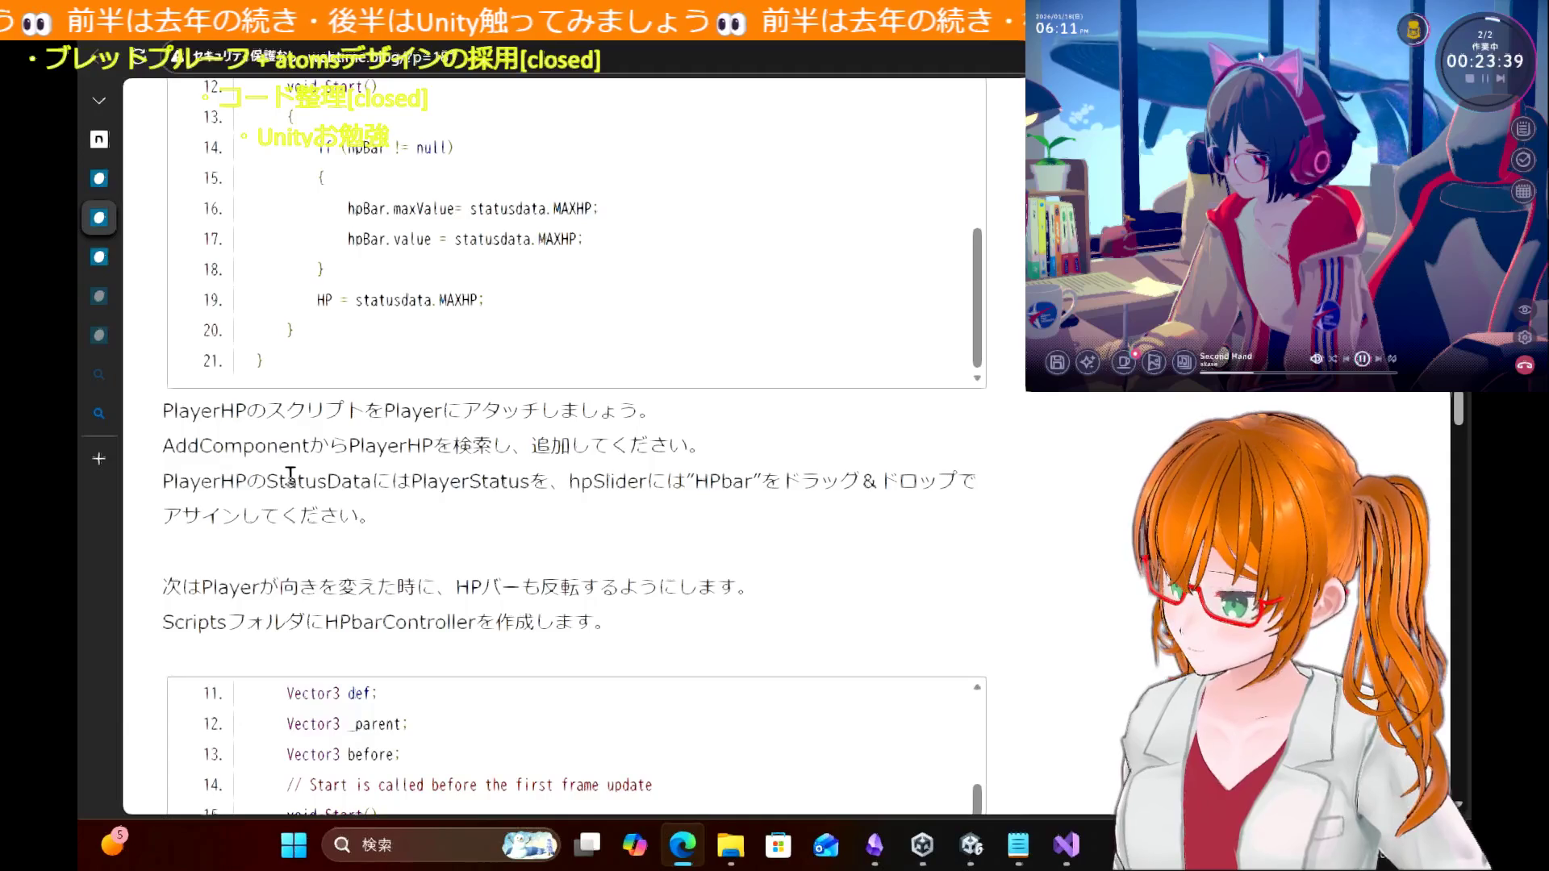
{"action": "scroll", "coordinate": [1066, 450], "scroll_direction": "down", "scroll_amount": 10}
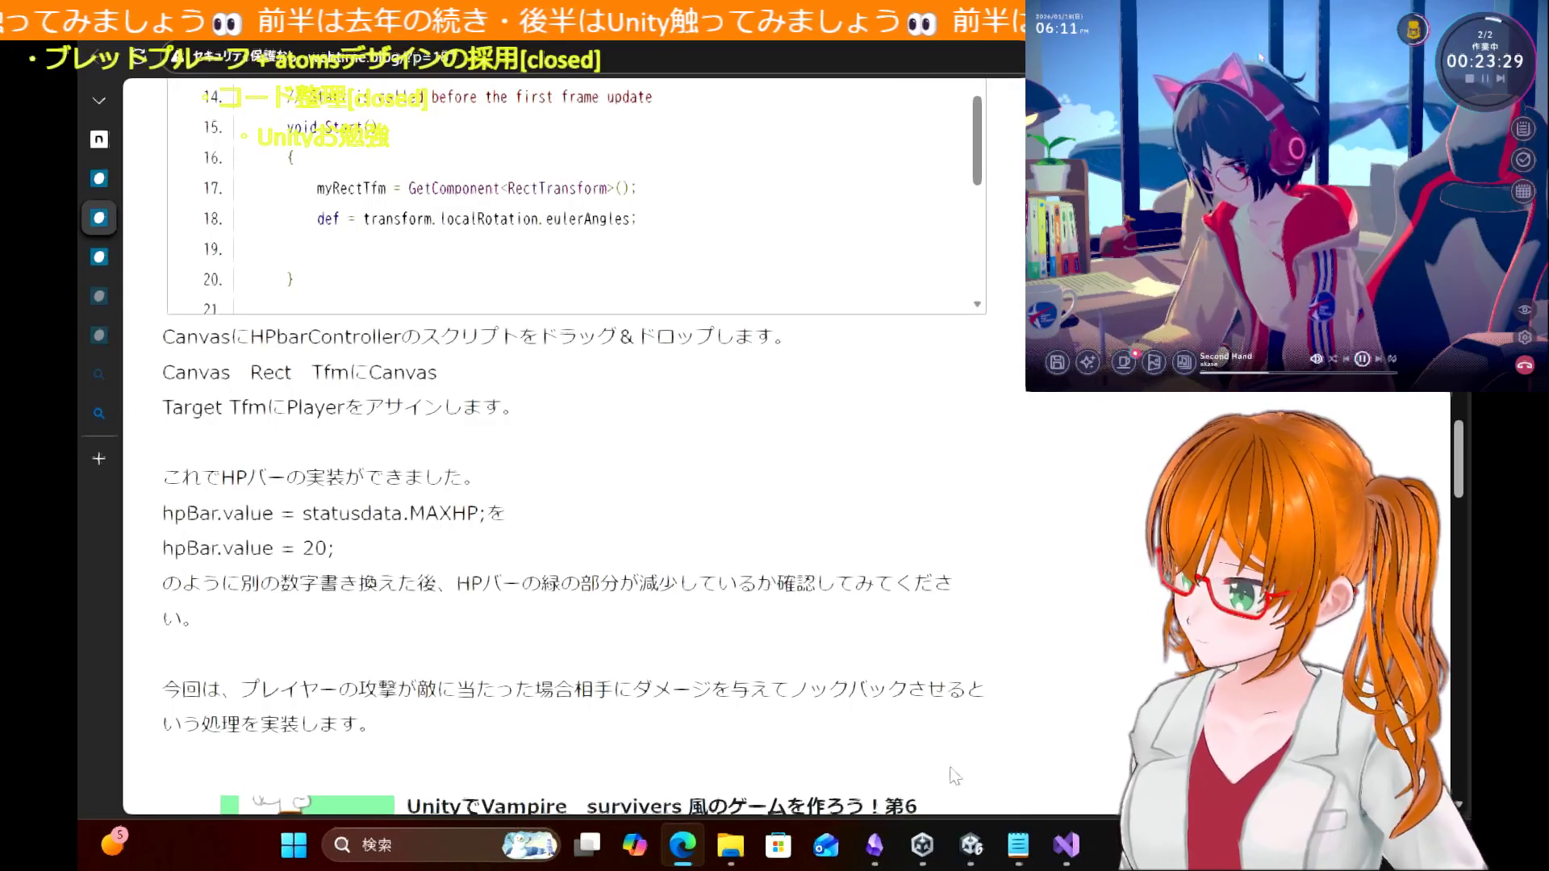
{"action": "left_click", "coordinate": [971, 845]}
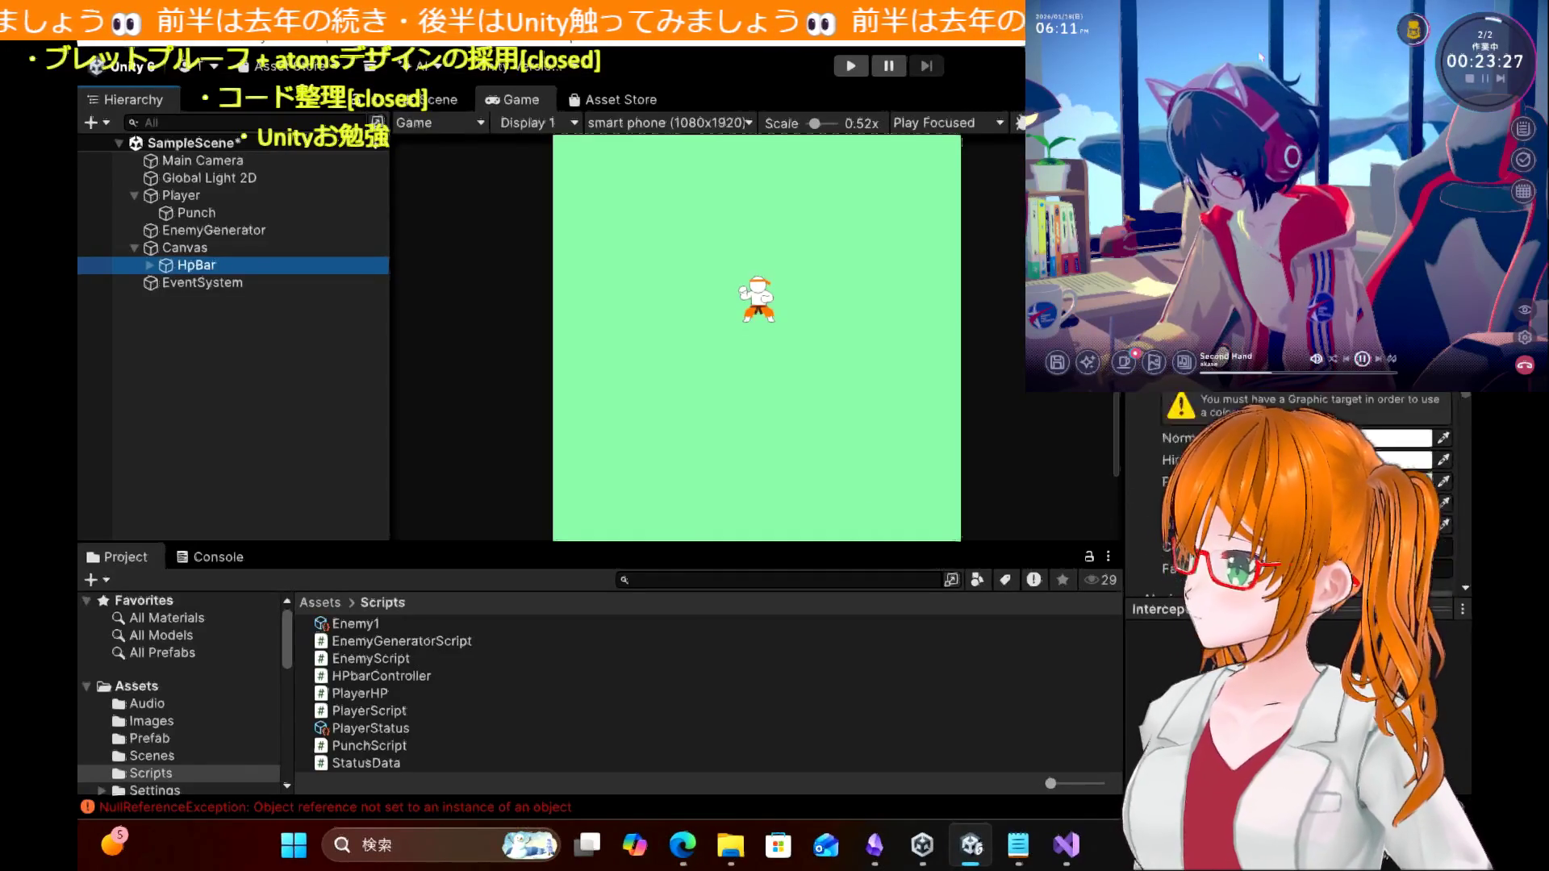
Step: Select the Canvas in the Hierarchy, then cancel the accidental rename
{"action": "scroll", "coordinate": [1291, 484], "scroll_direction": "down", "scroll_amount": 5}
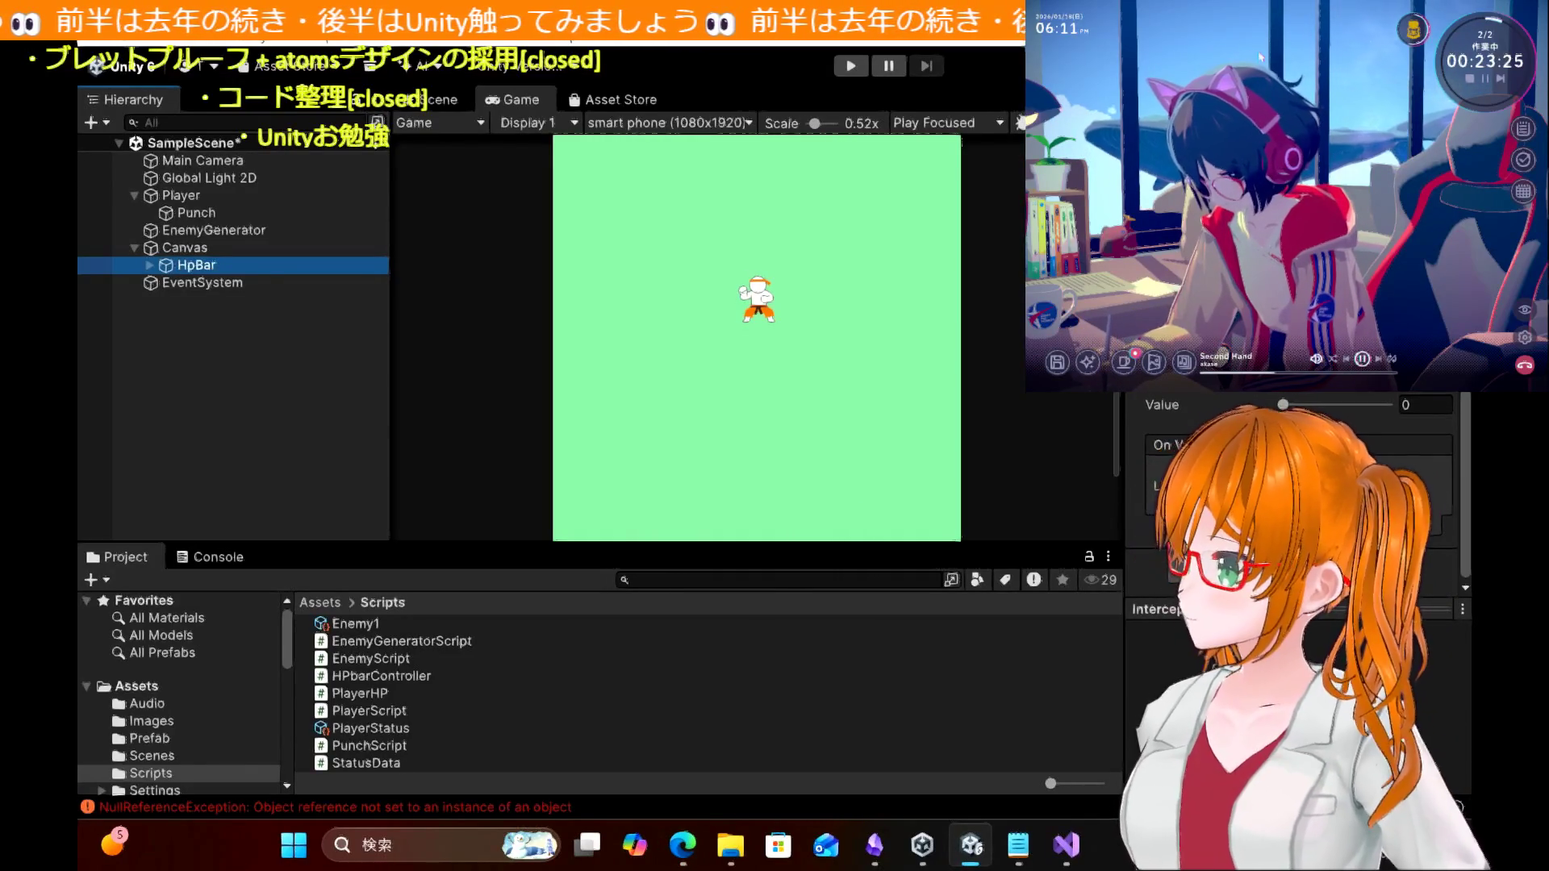
{"action": "left_click", "coordinate": [186, 250]}
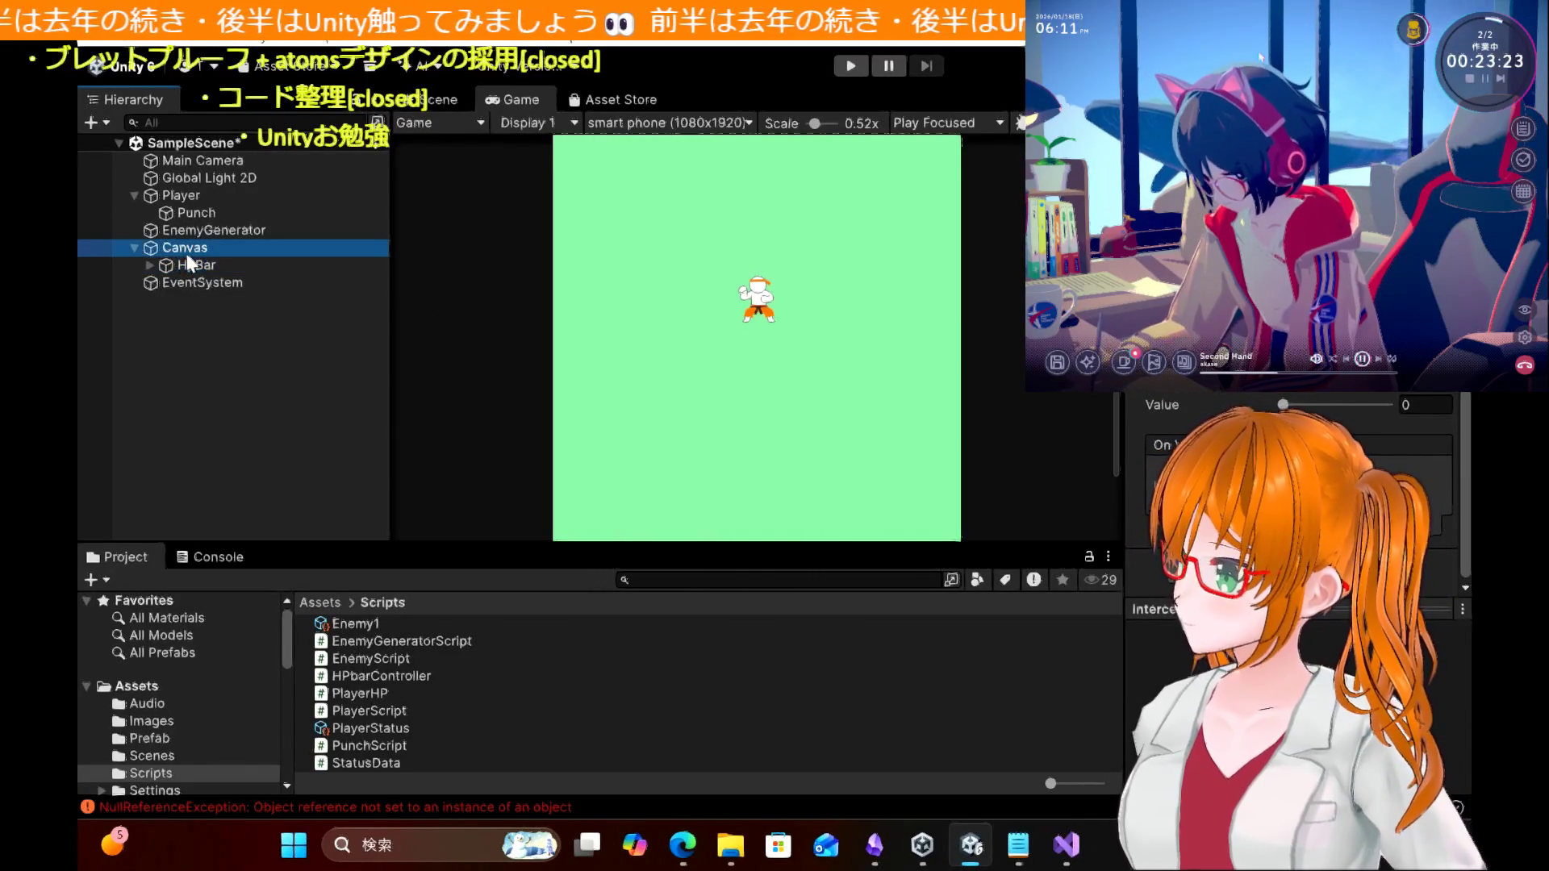
{"action": "left_click", "coordinate": [185, 247]}
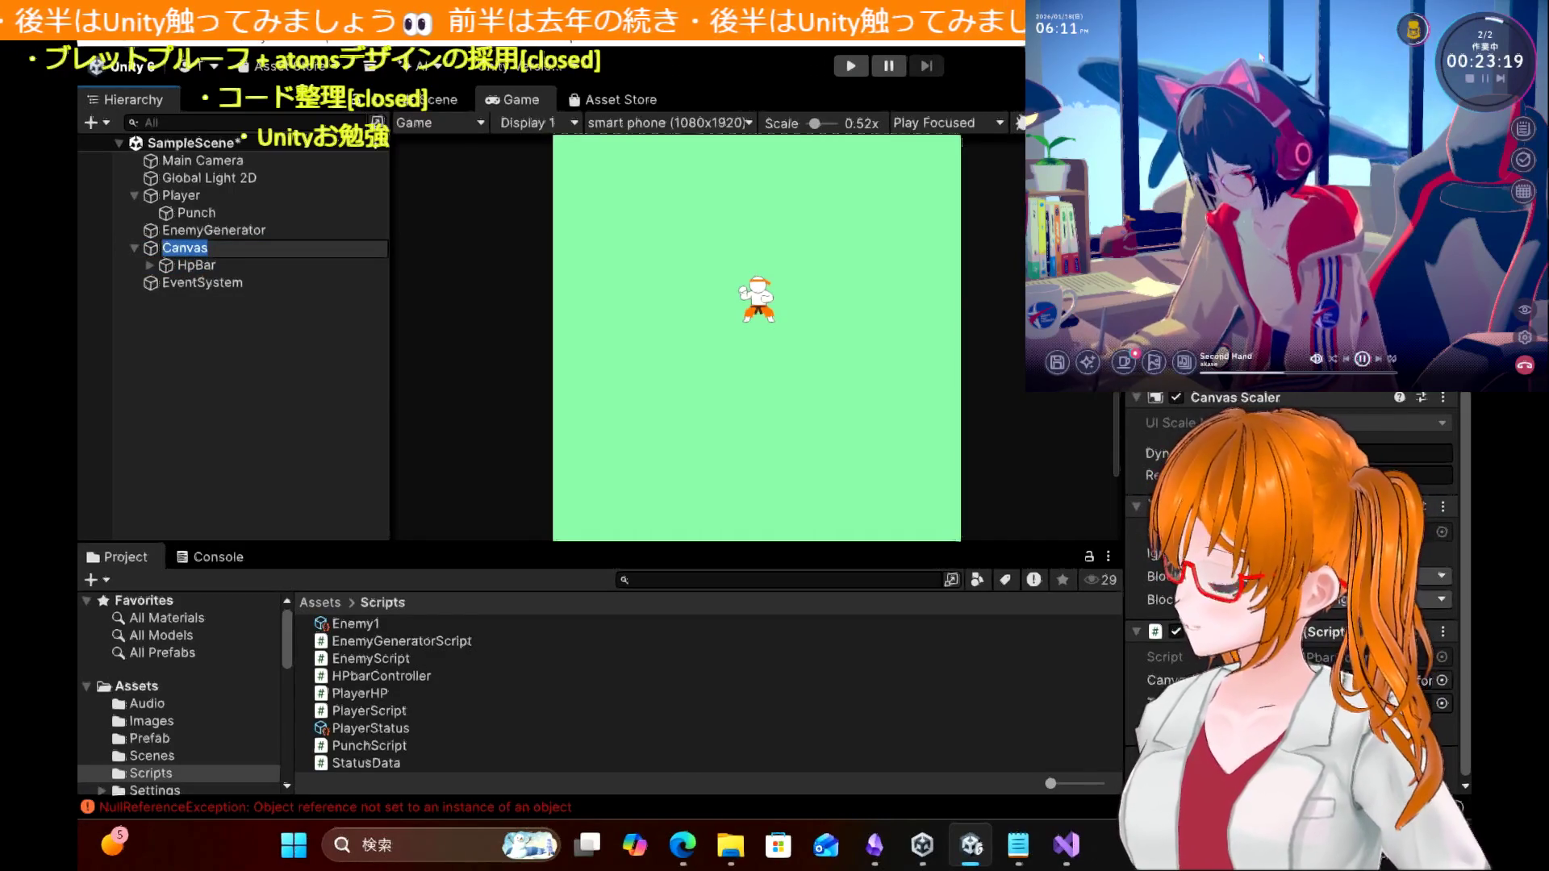
{"action": "left_click", "coordinate": [168, 346]}
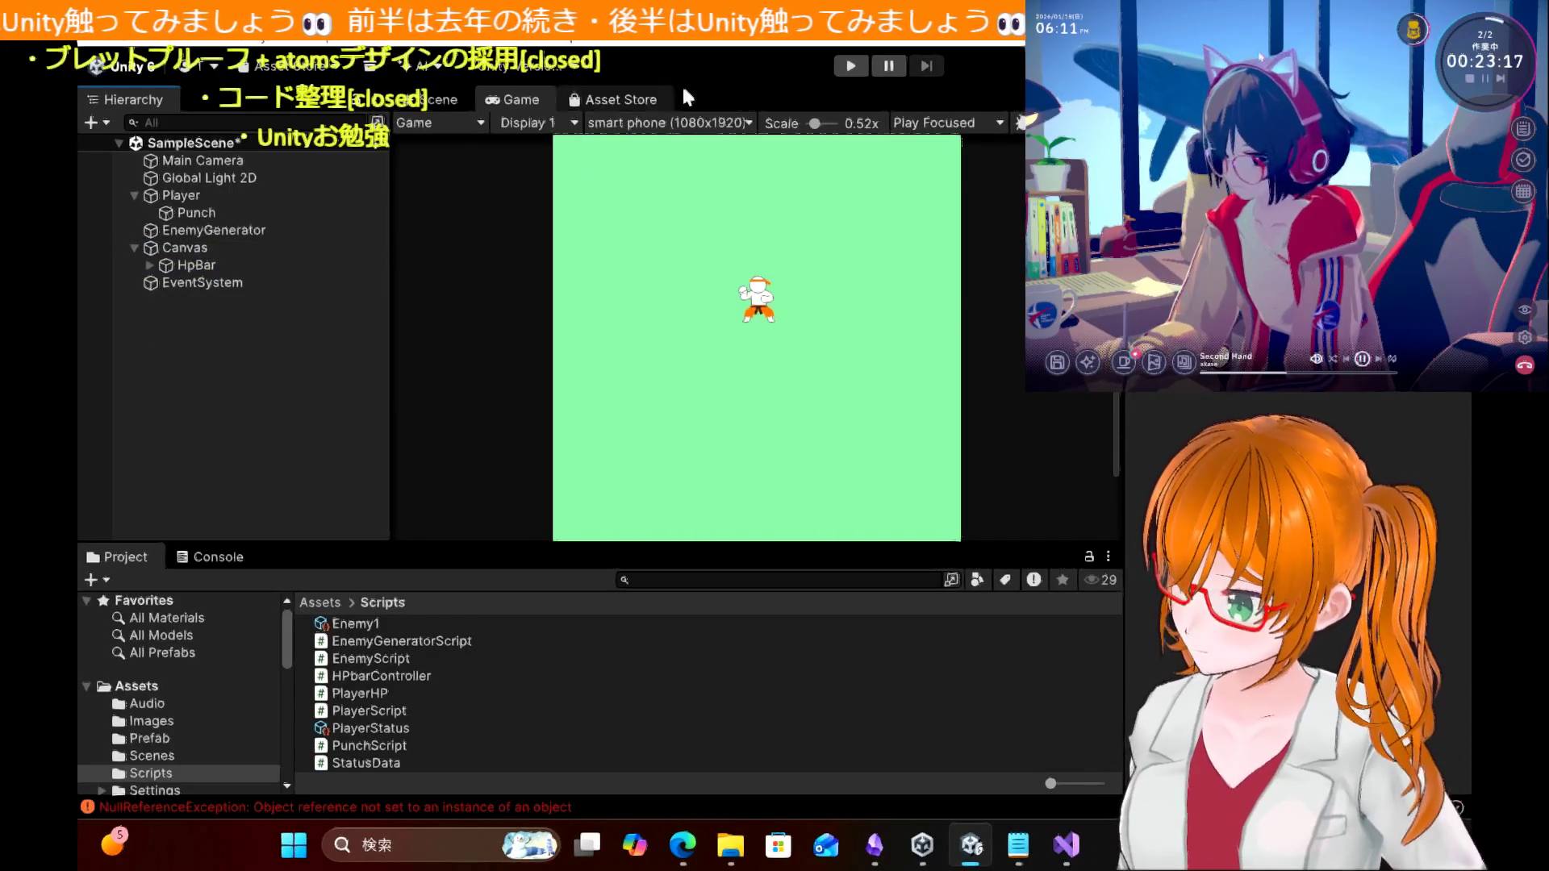
Step: Run the game again until an Enemy1 clone spawns, then stop it
{"action": "scroll", "coordinate": [740, 317], "scroll_direction": "down", "scroll_amount": 2}
{"action": "scroll", "coordinate": [741, 315], "scroll_direction": "down", "scroll_amount": 3}
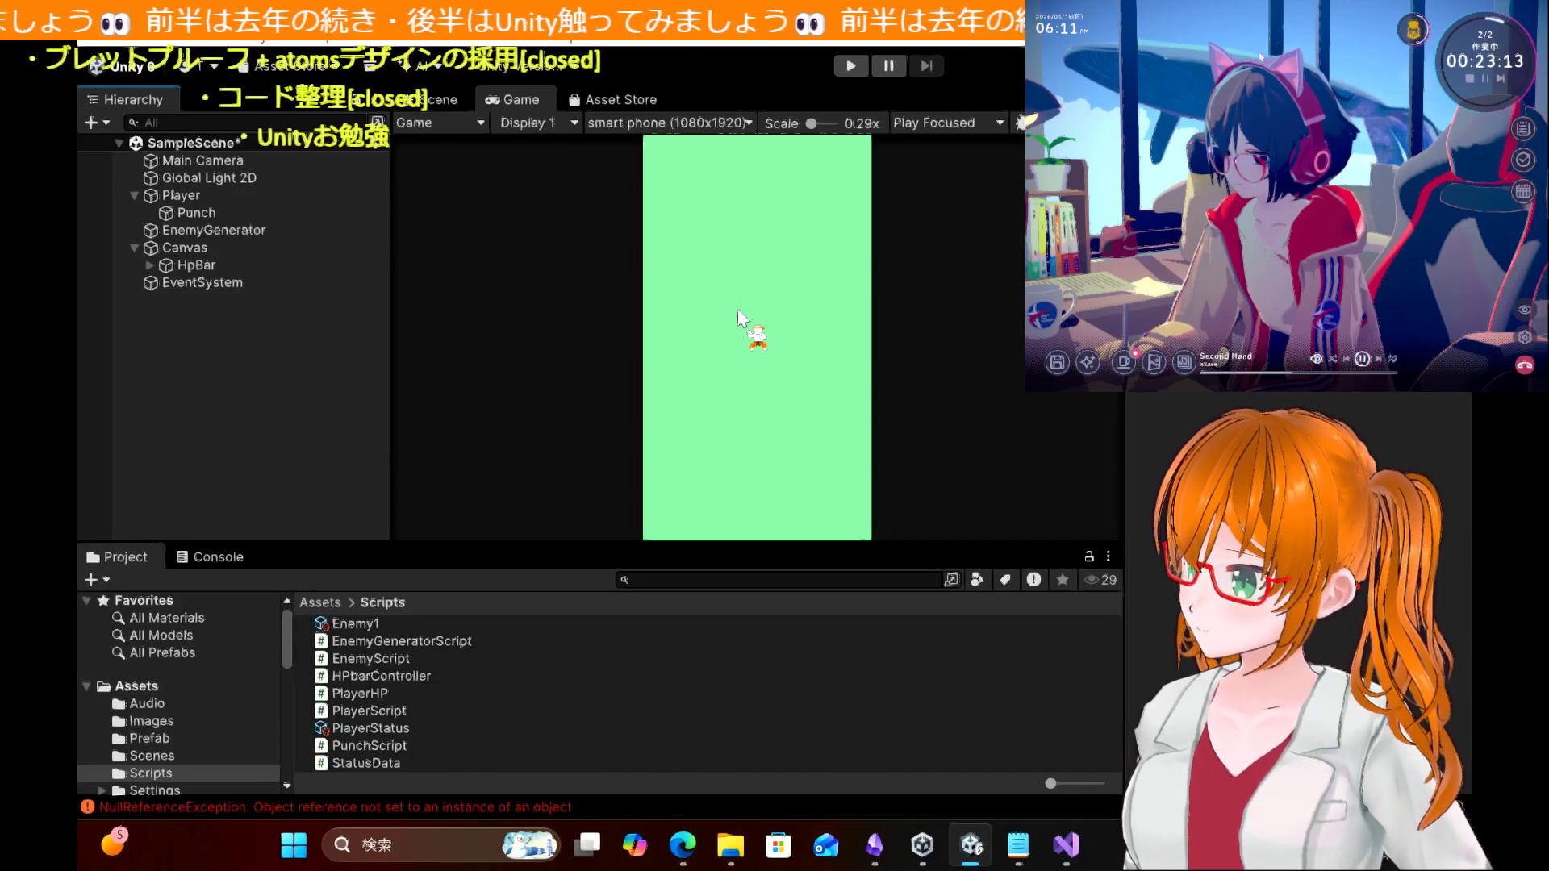
{"action": "left_click", "coordinate": [849, 67]}
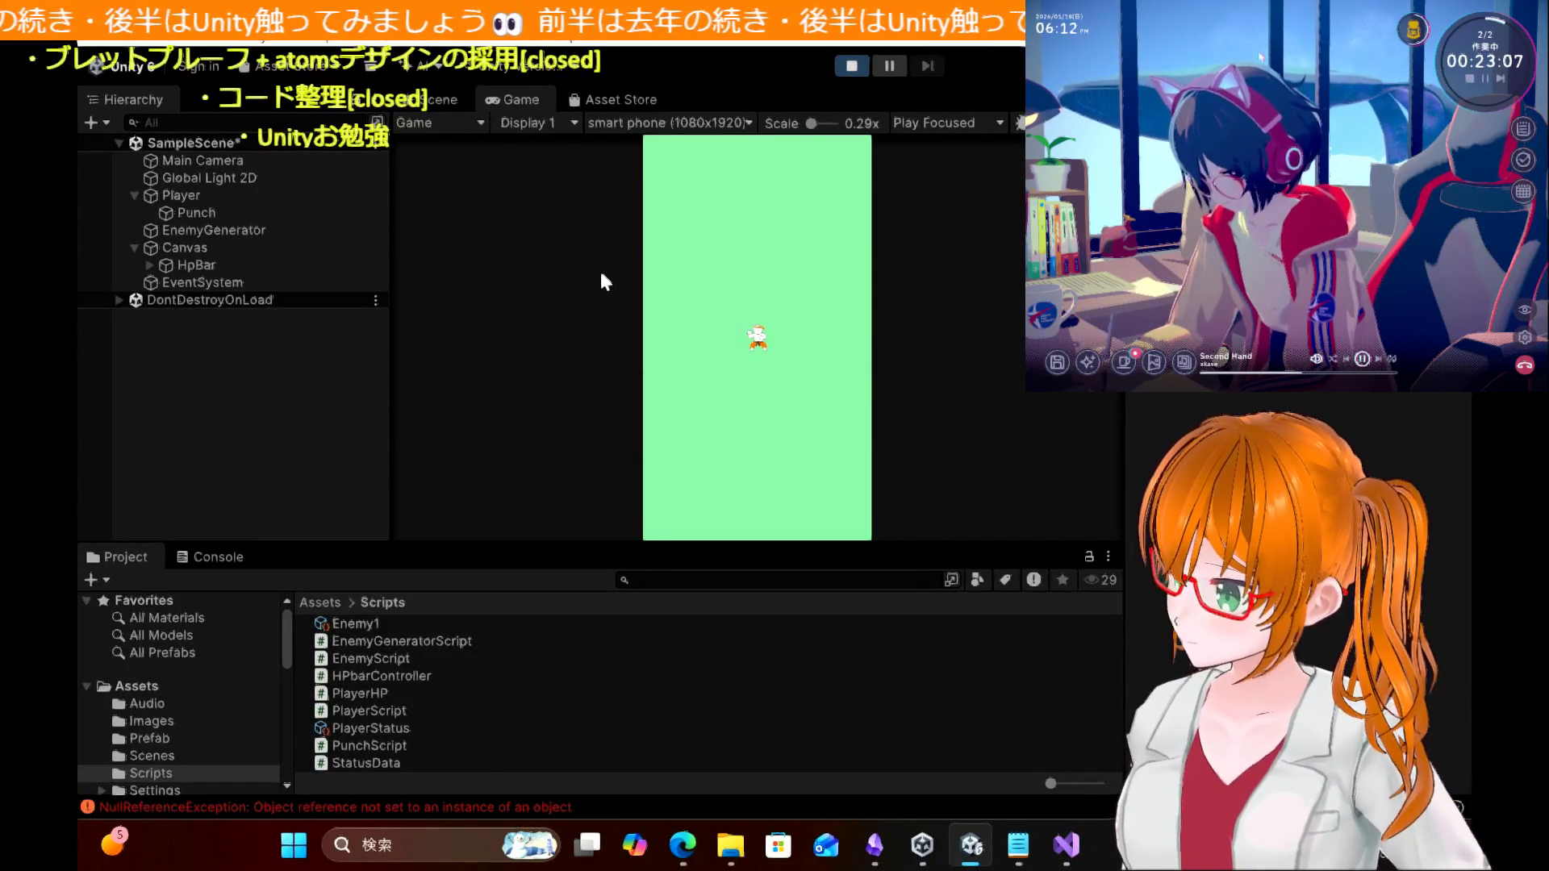
{"action": "left_click", "coordinate": [689, 278]}
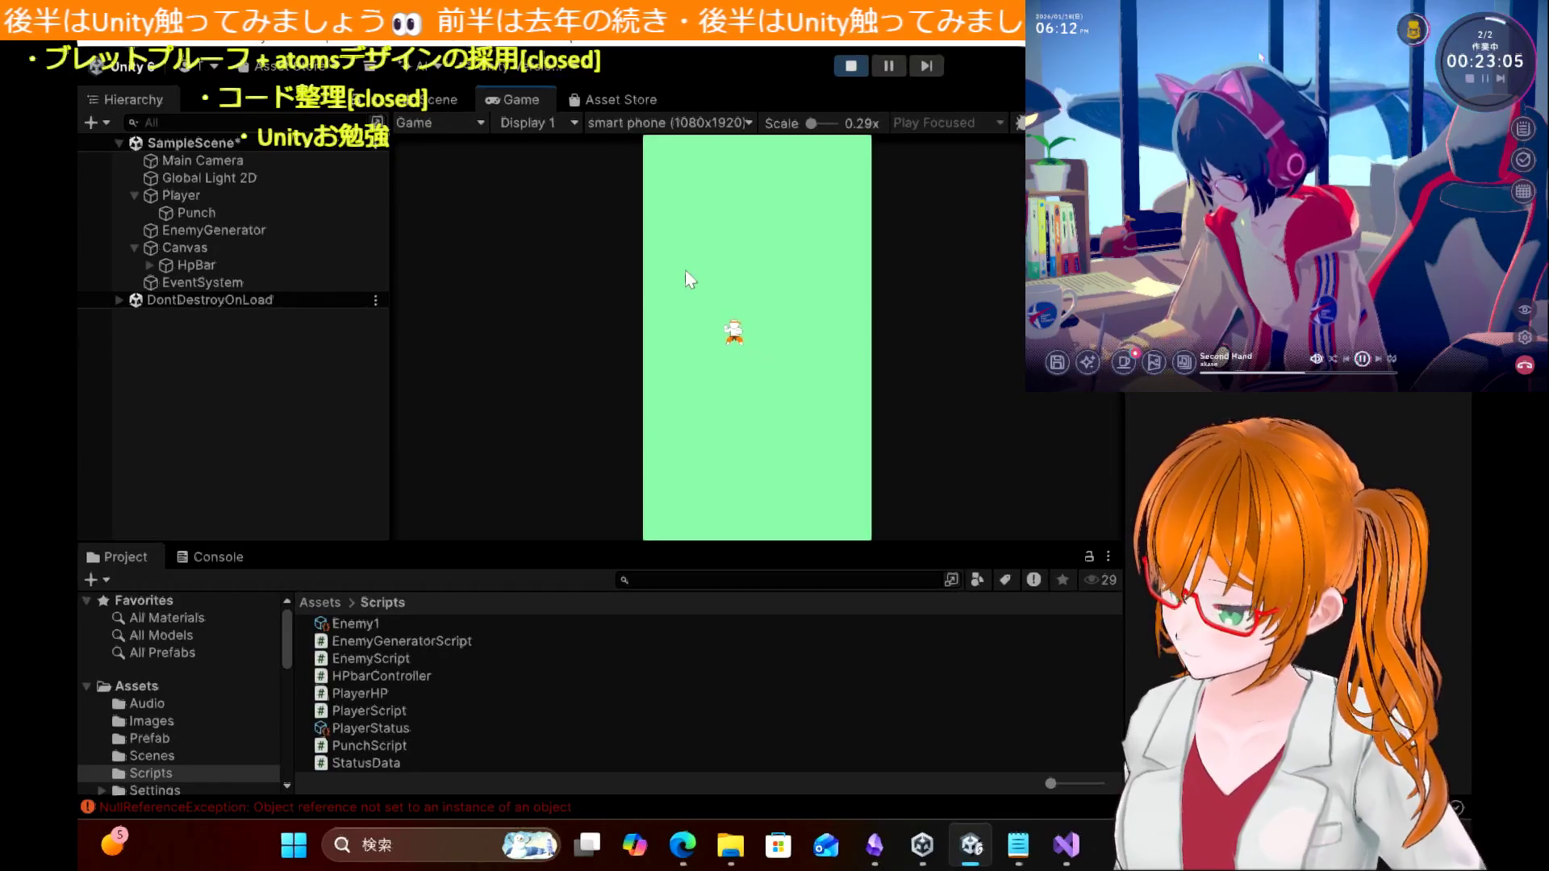
{"action": "left_click", "coordinate": [852, 67]}
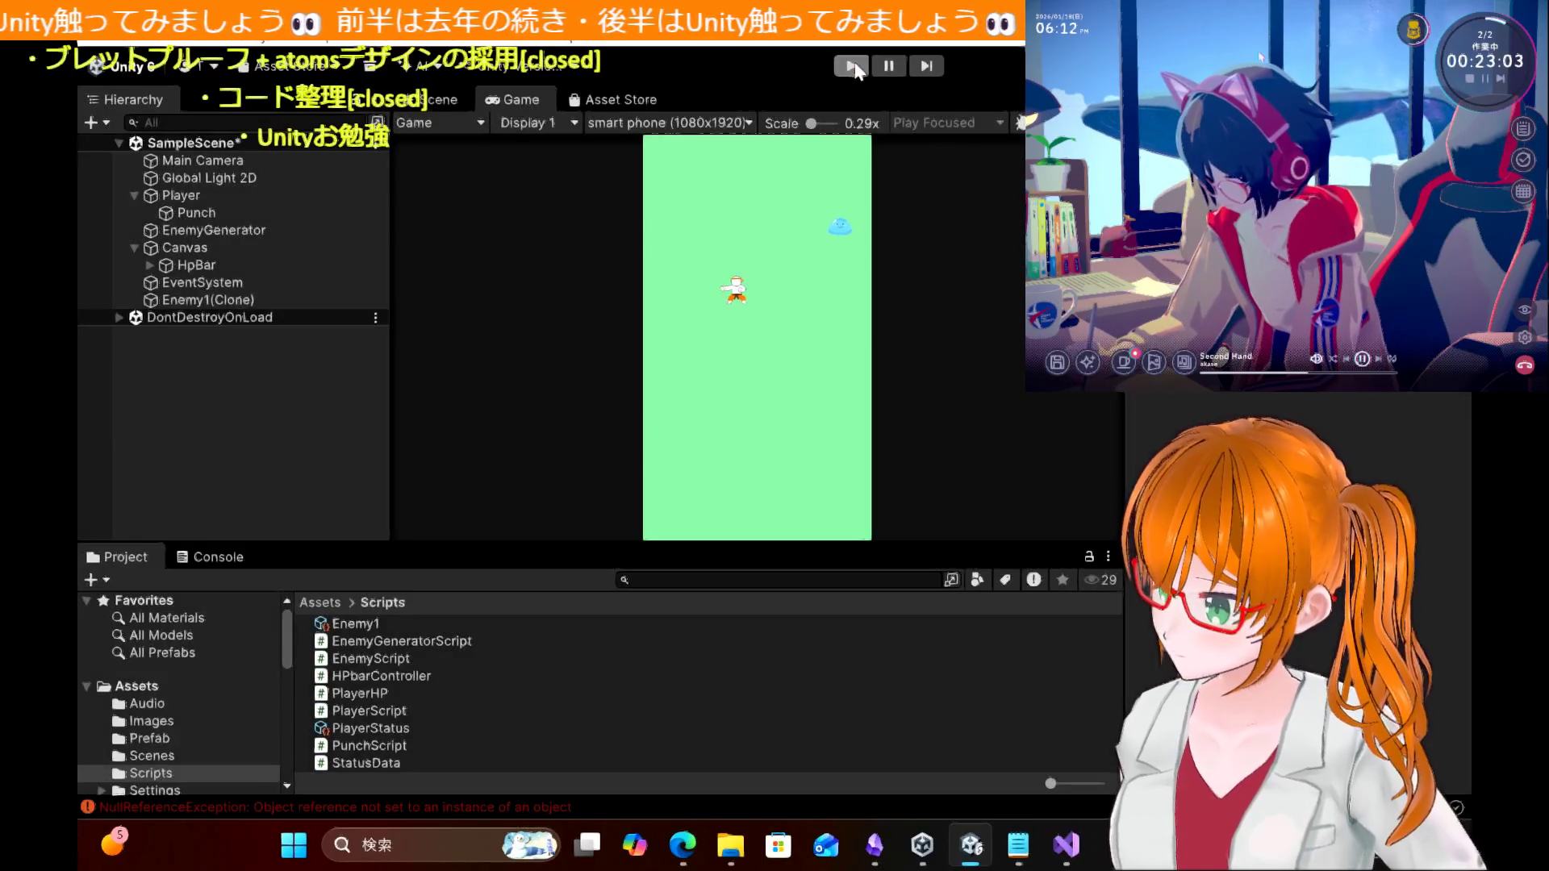
Step: Expand HpBar's Fill Area, select its Fill child, then bring up the tutorial blog
{"action": "left_click", "coordinate": [212, 267]}
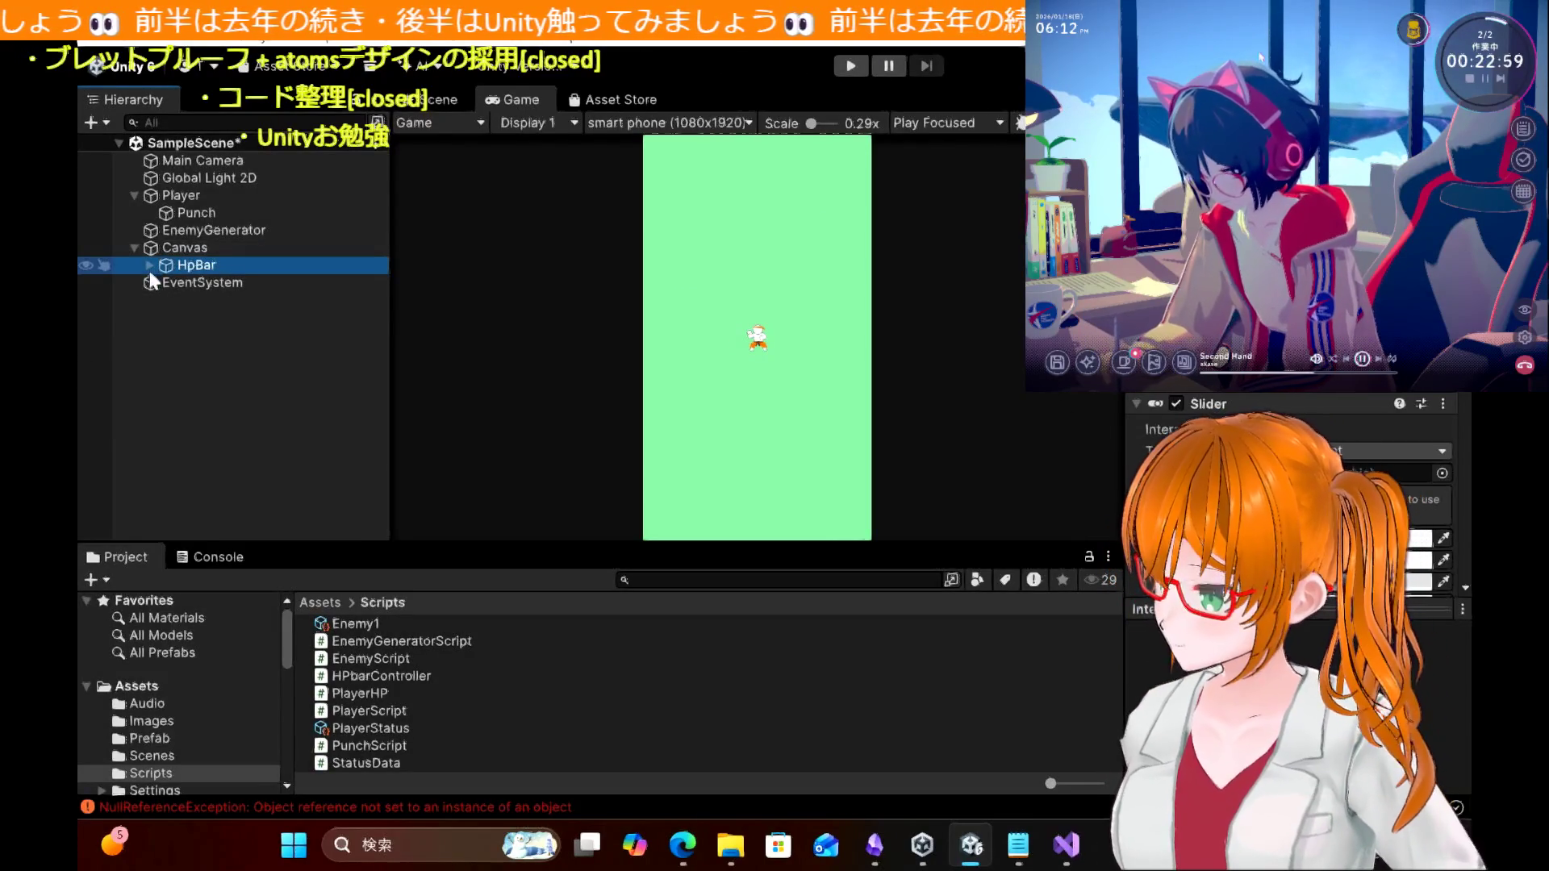
{"action": "left_click", "coordinate": [213, 284]}
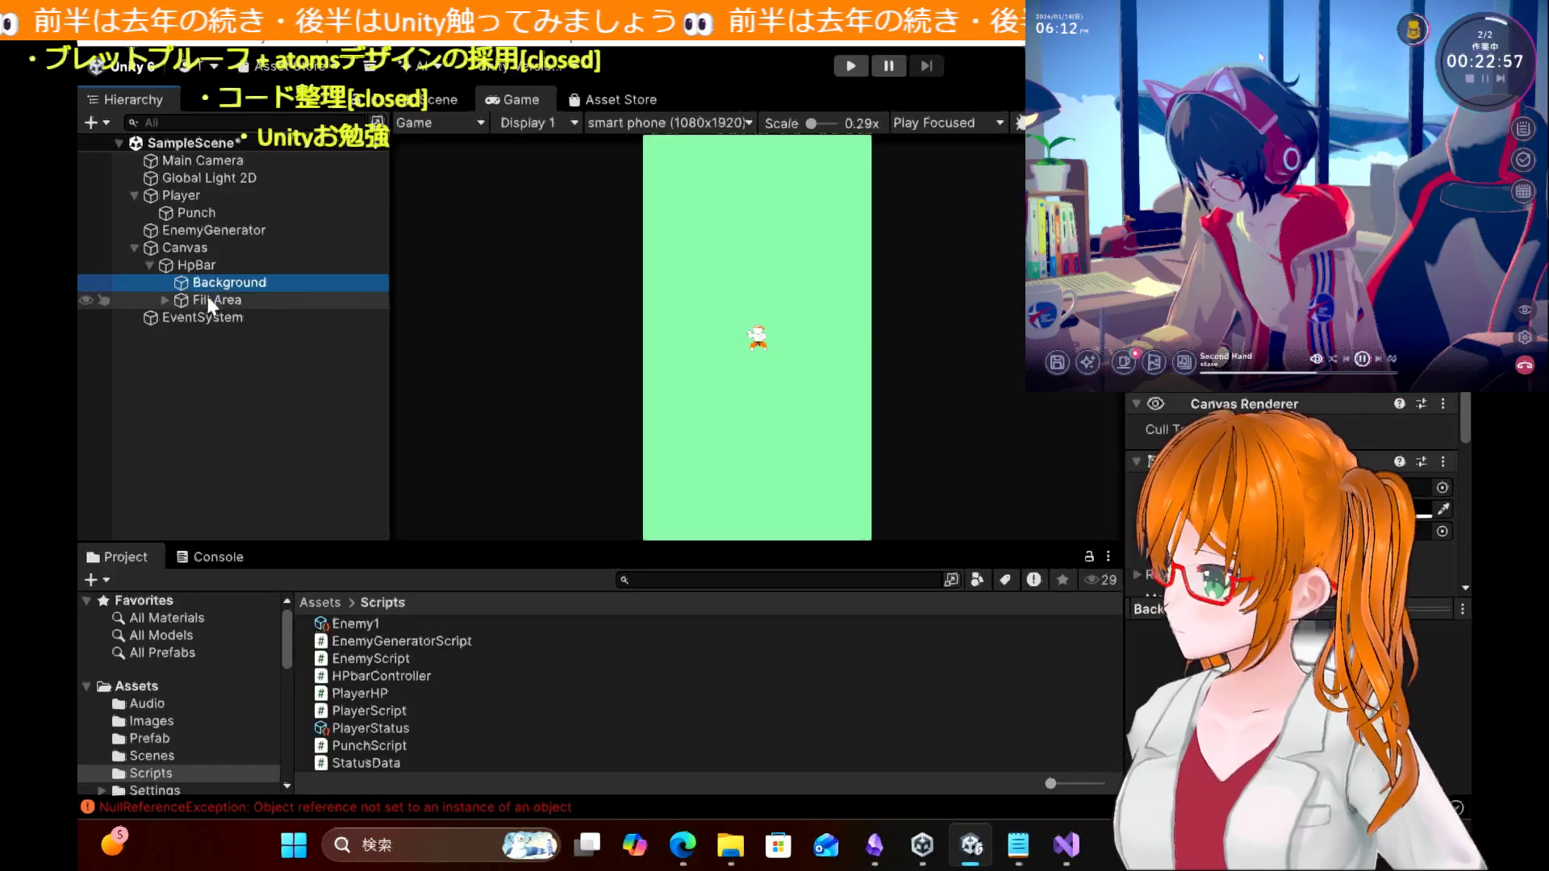
{"action": "left_click", "coordinate": [212, 303]}
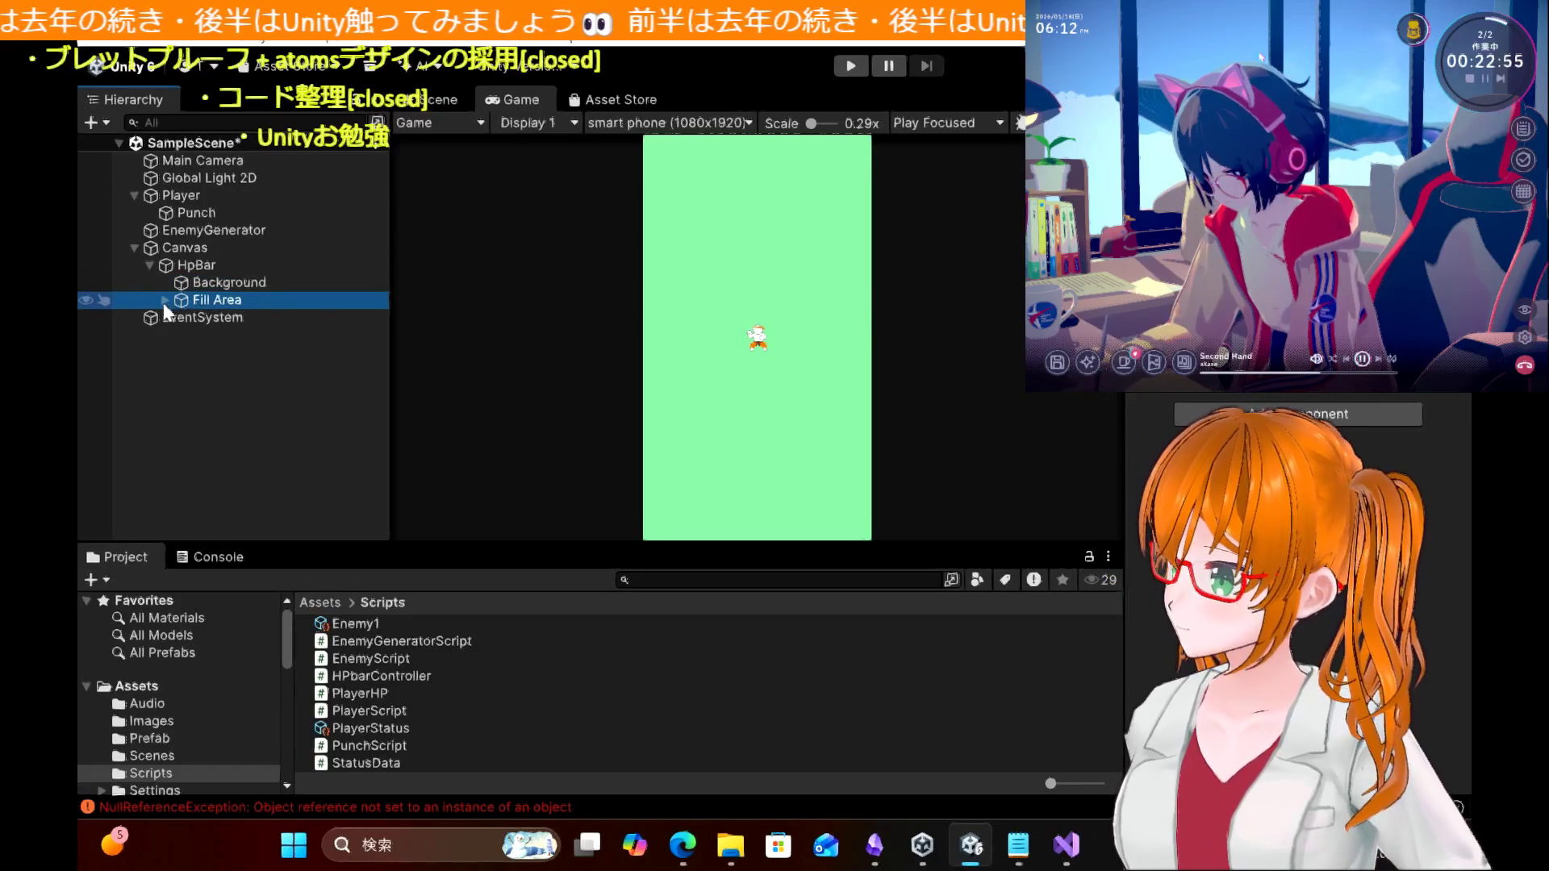
{"action": "left_click", "coordinate": [164, 301]}
{"action": "left_click", "coordinate": [218, 317]}
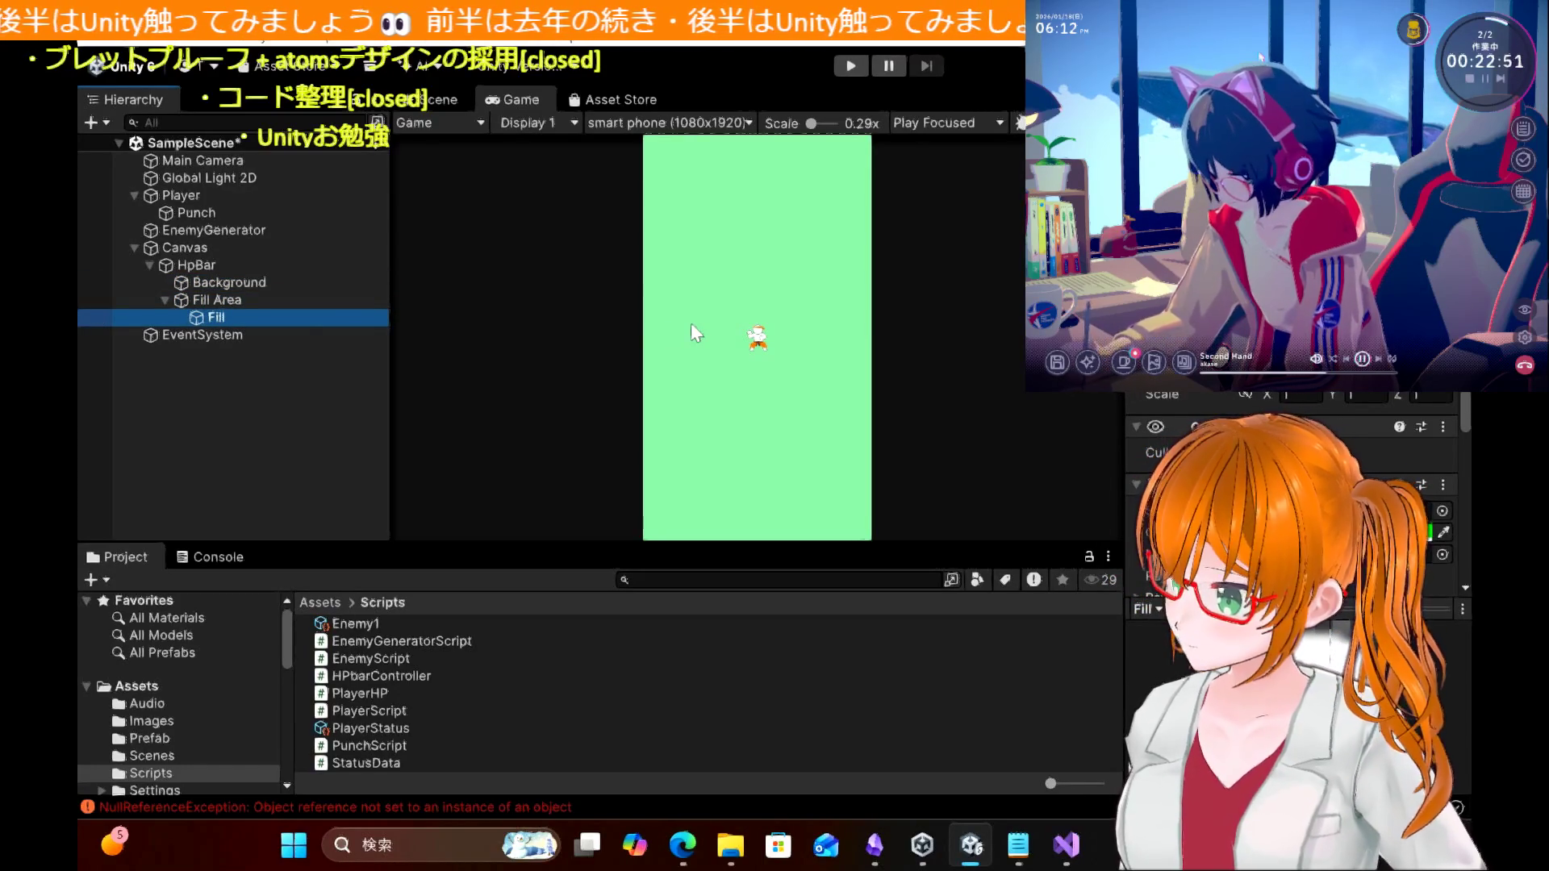
{"action": "scroll", "coordinate": [690, 332], "scroll_direction": "up", "scroll_amount": 4}
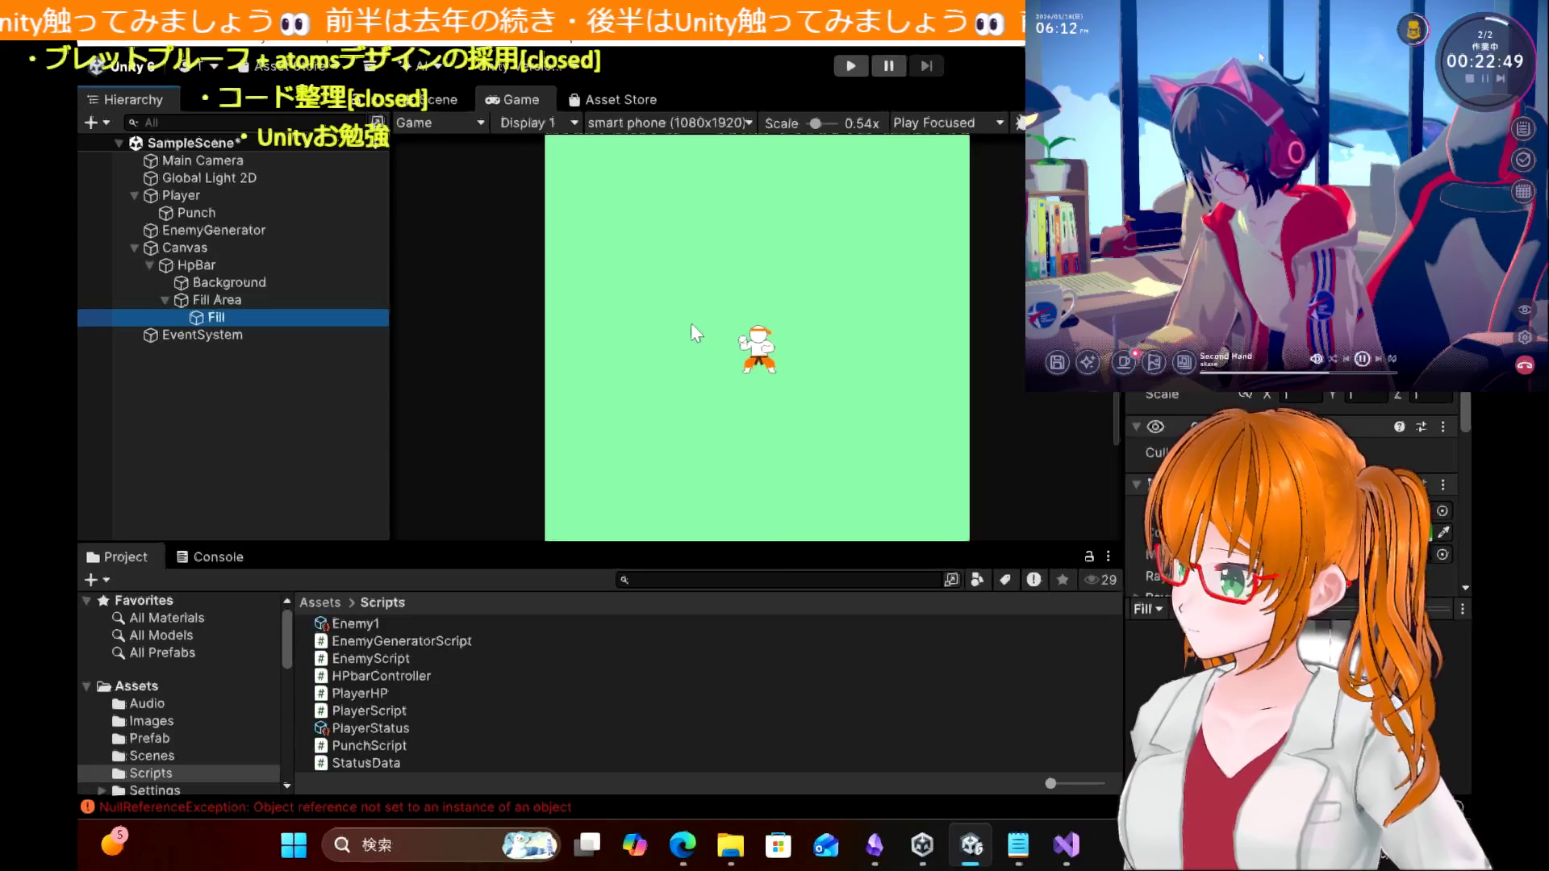
{"action": "left_click", "coordinate": [684, 844]}
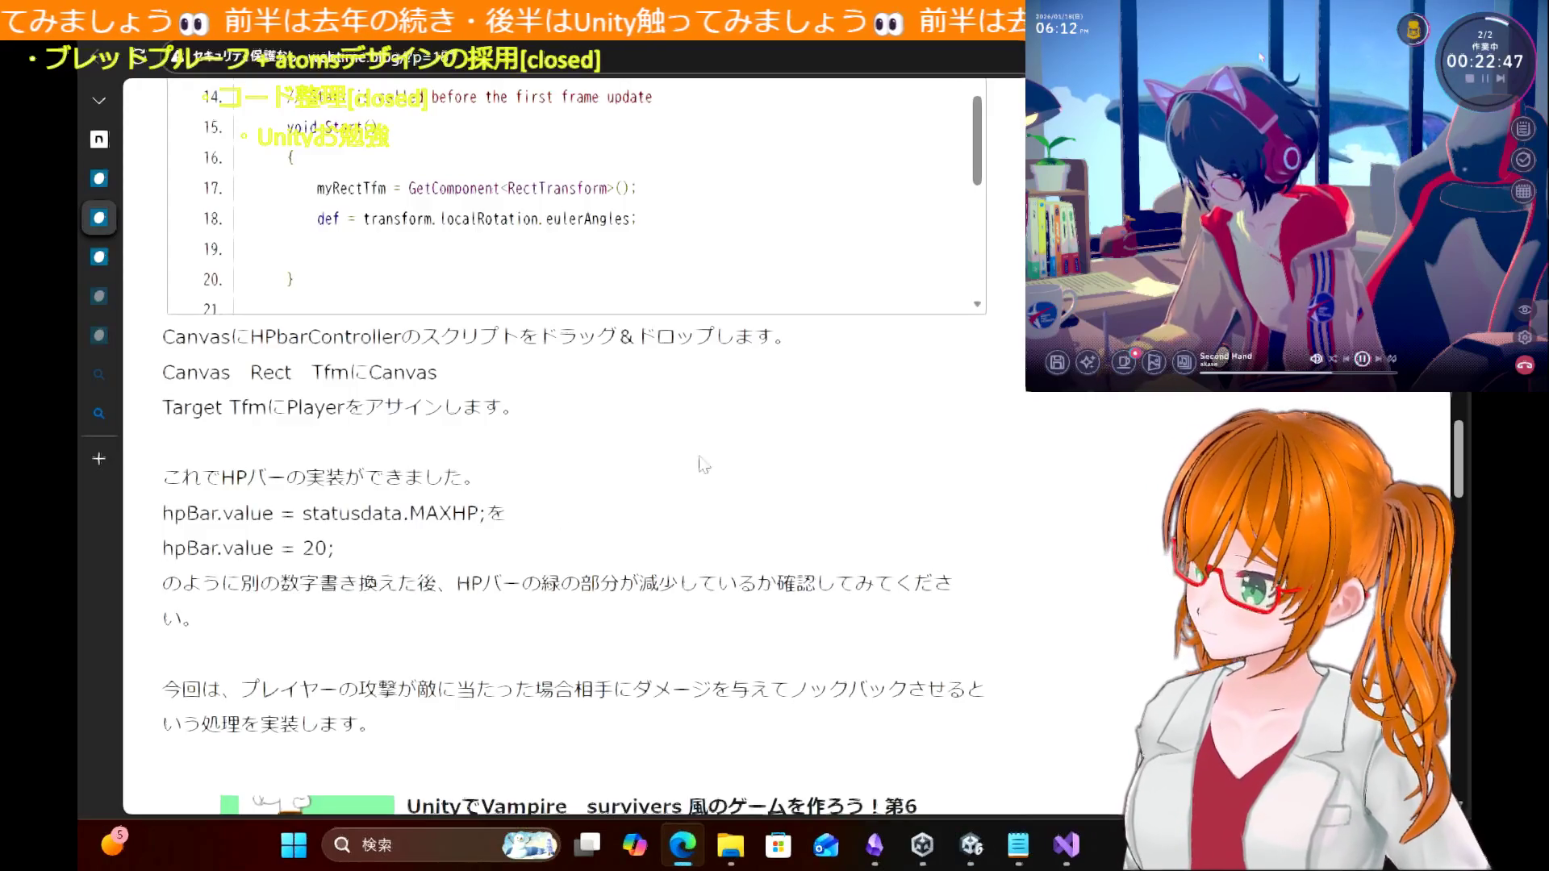
Step: Review the blog's PlayerHp World Space Canvas section, then switch to the HPbarController script
{"action": "scroll", "coordinate": [1081, 452], "scroll_direction": "down", "scroll_amount": 3}
{"action": "scroll", "coordinate": [1065, 427], "scroll_direction": "up", "scroll_amount": 15}
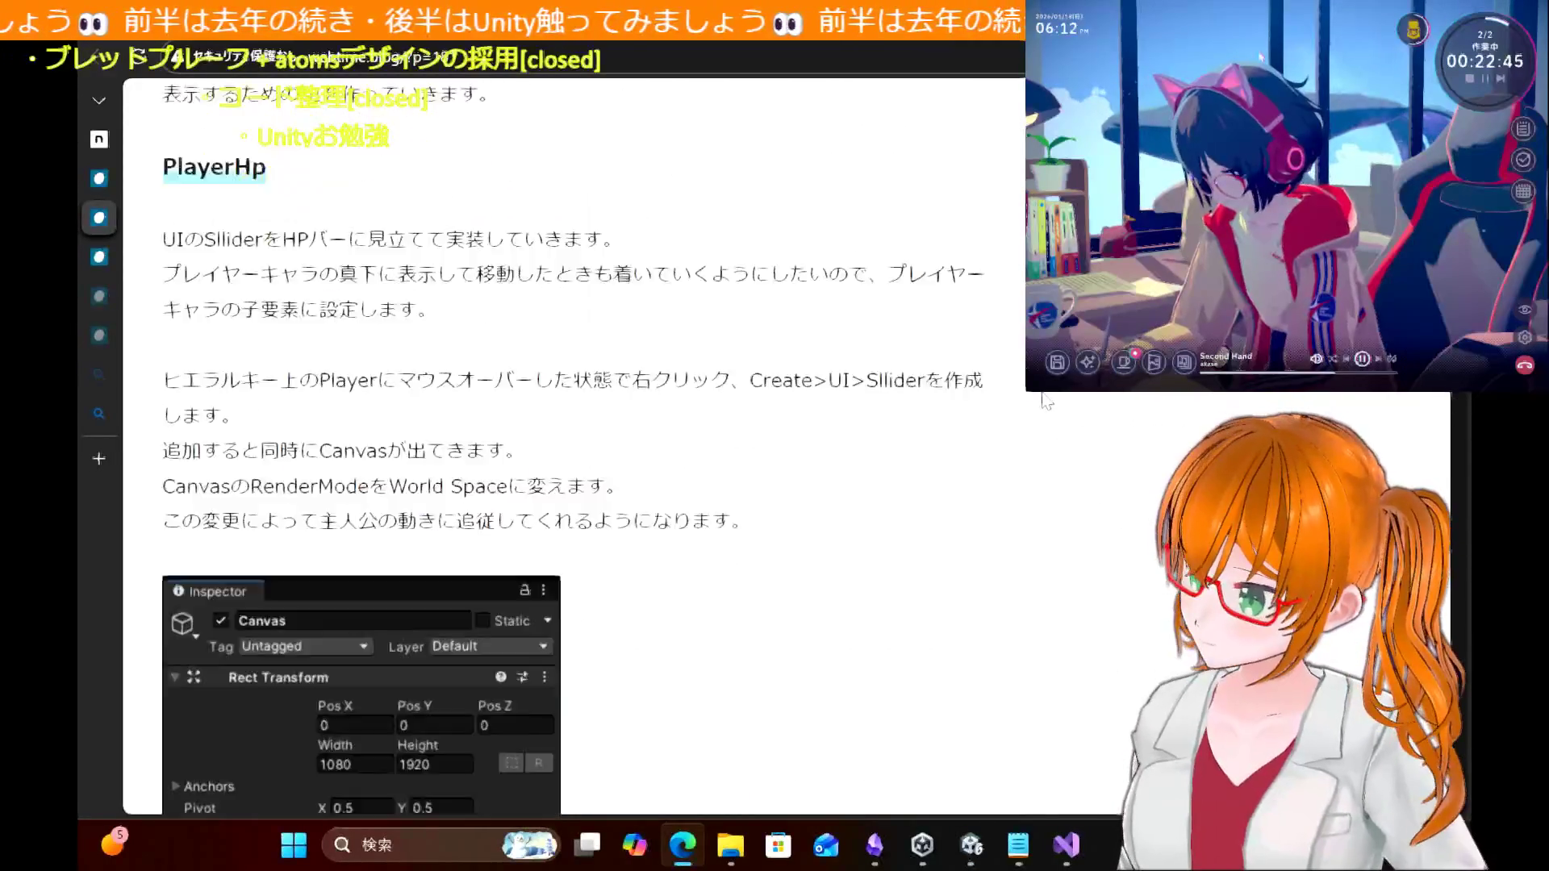
{"action": "scroll", "coordinate": [682, 632], "scroll_direction": "up", "scroll_amount": 5}
{"action": "scroll", "coordinate": [682, 632], "scroll_direction": "down", "scroll_amount": 3}
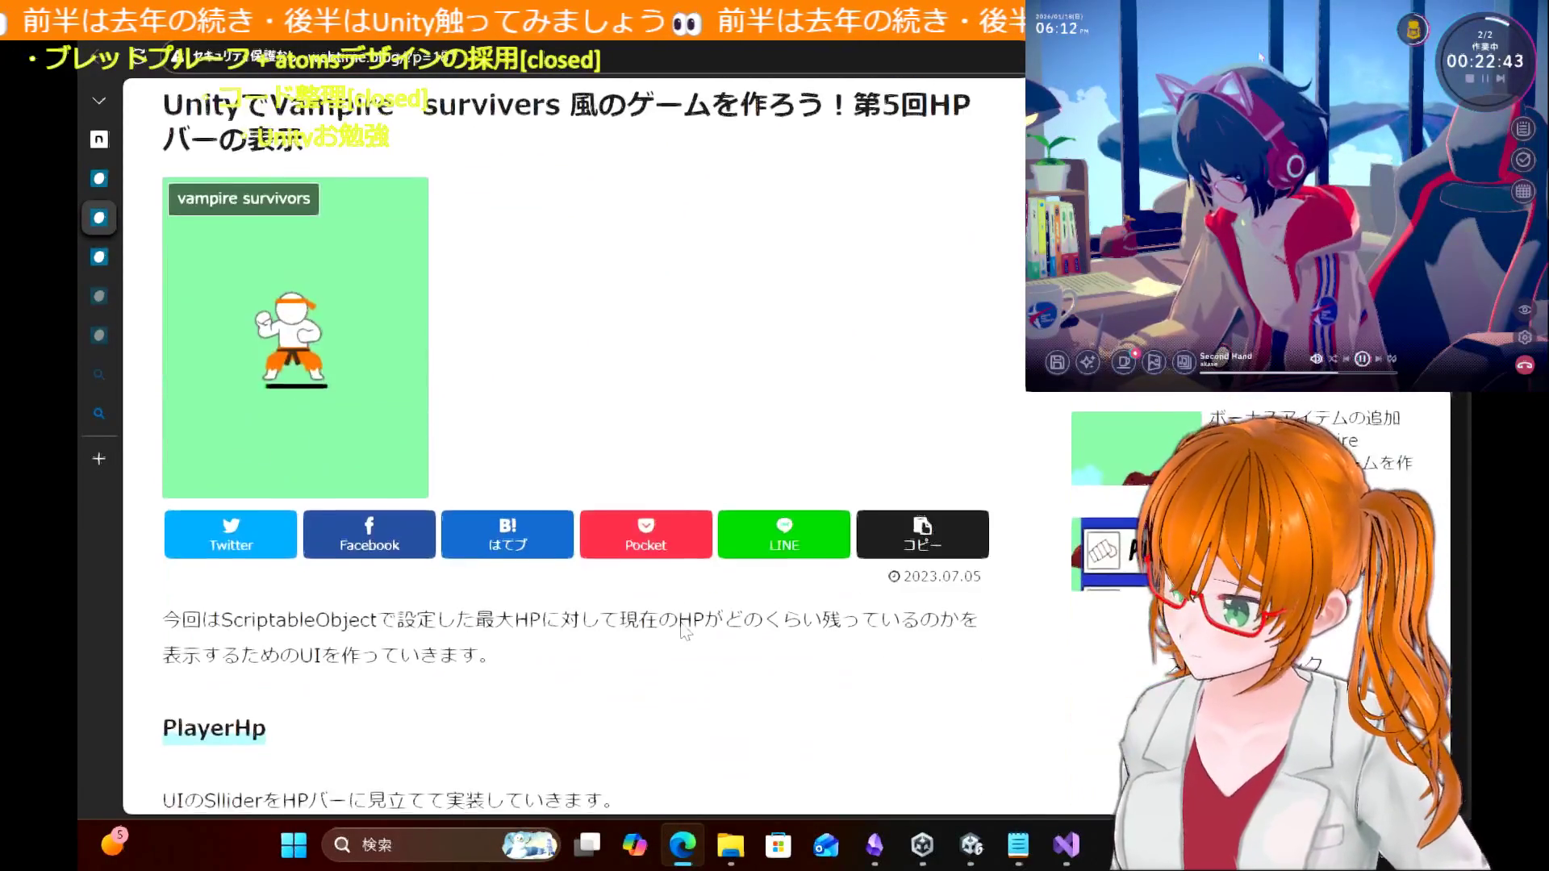
{"action": "scroll", "coordinate": [684, 632], "scroll_direction": "down", "scroll_amount": 4}
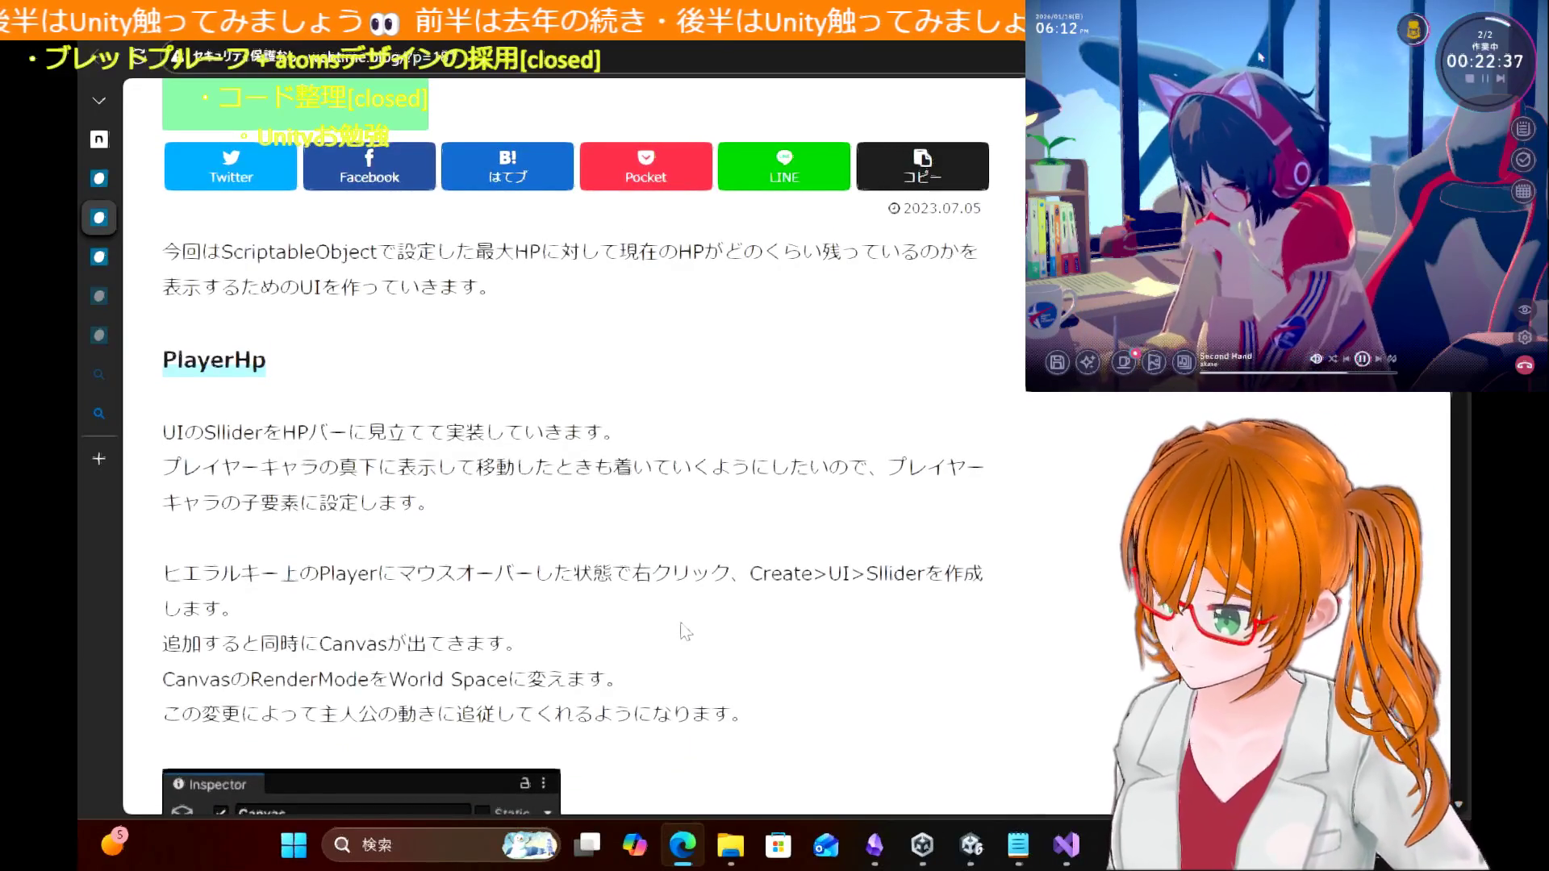
{"action": "scroll", "coordinate": [684, 631], "scroll_direction": "down", "scroll_amount": 1}
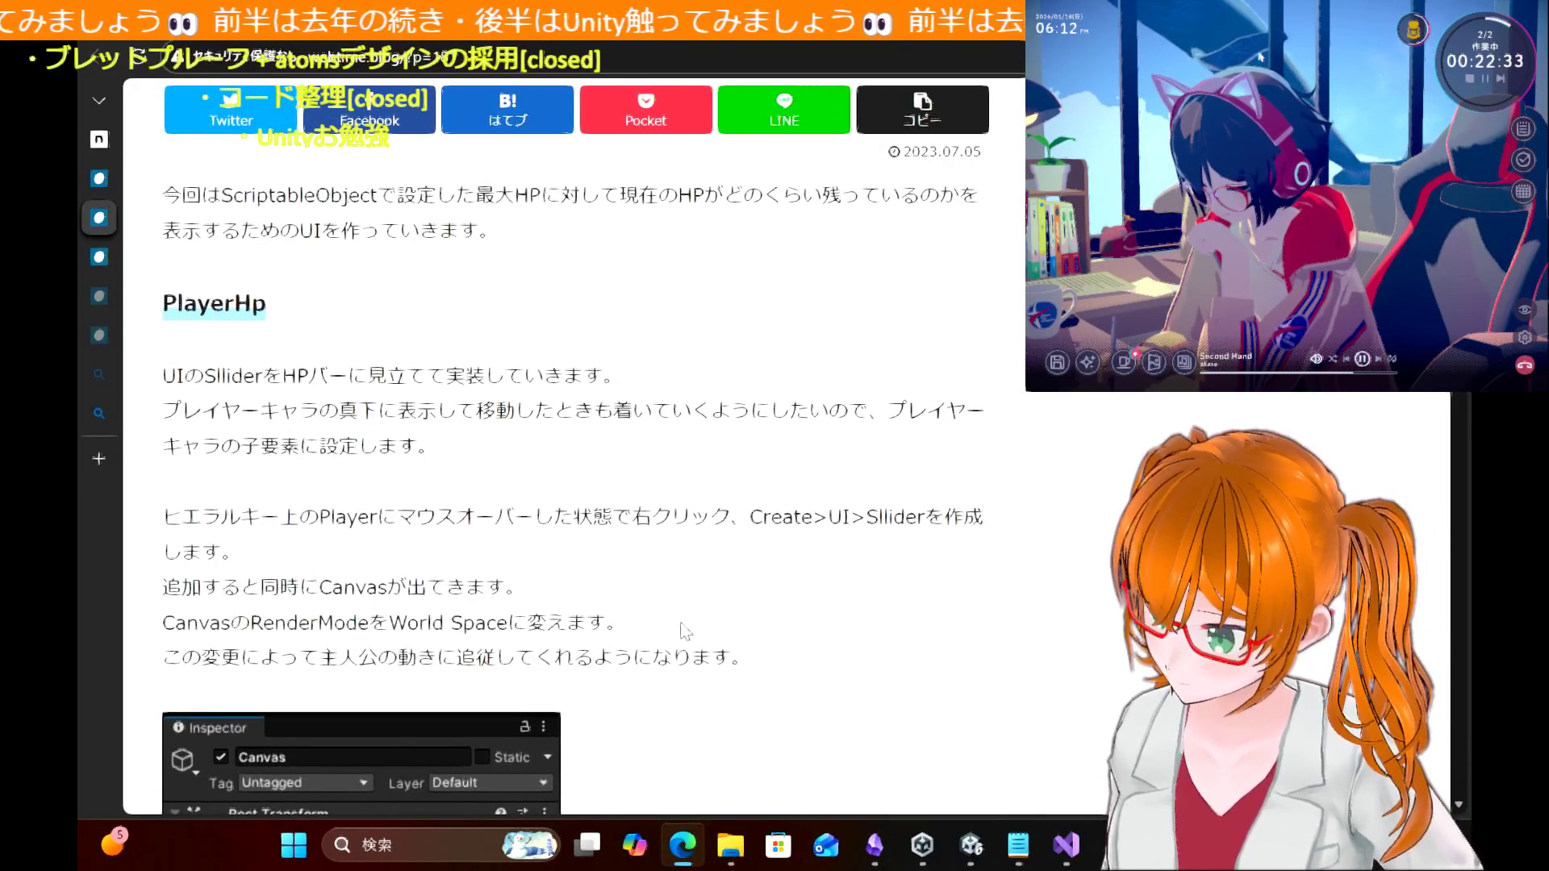
{"action": "scroll", "coordinate": [685, 631], "scroll_direction": "down", "scroll_amount": 6}
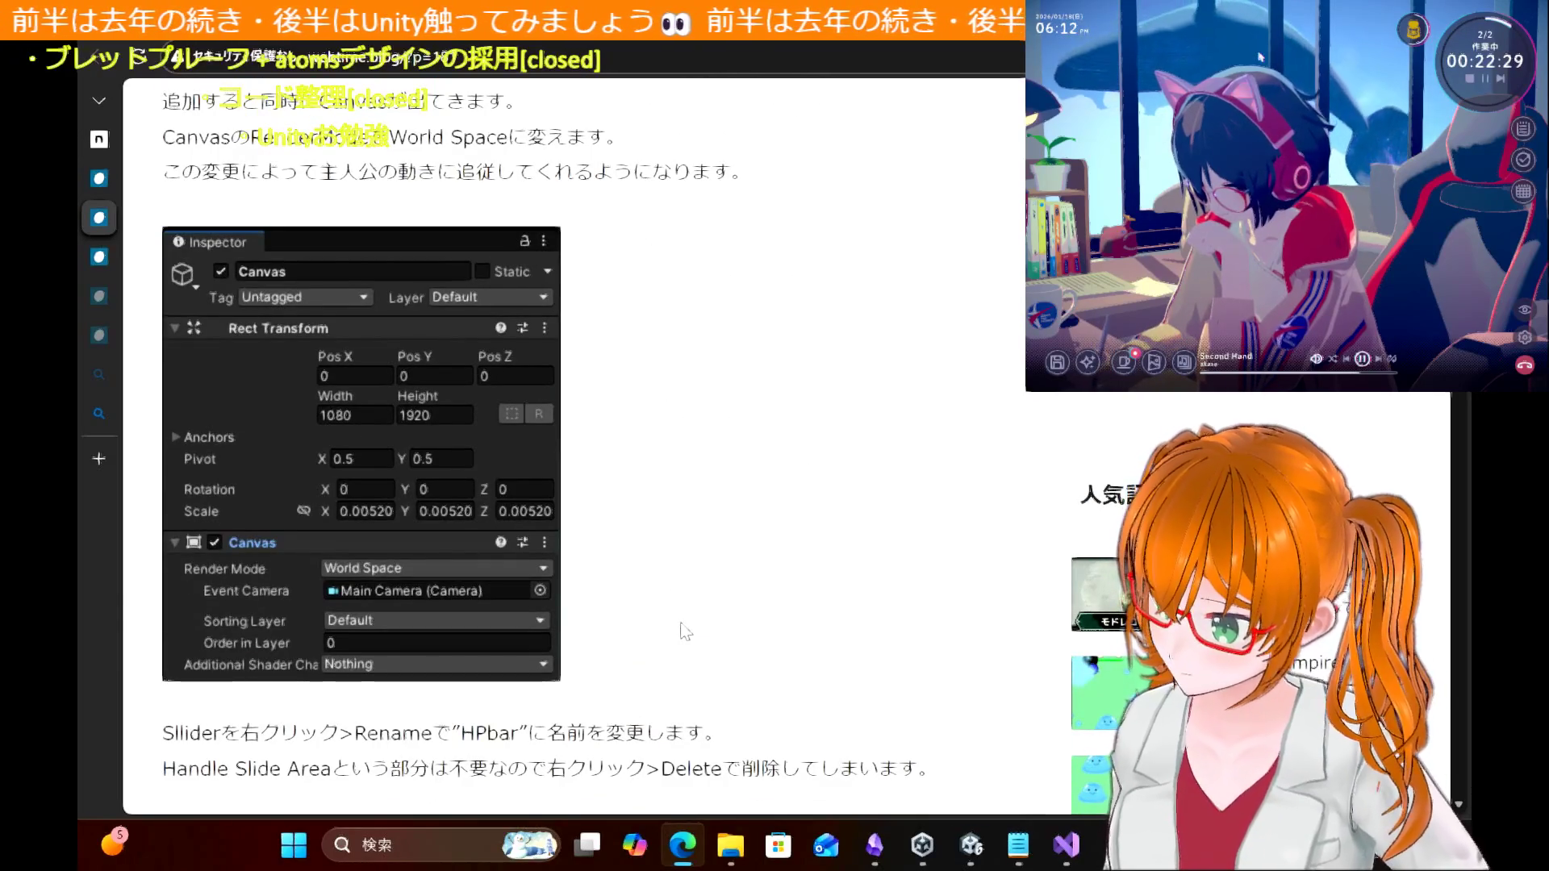
{"action": "left_click", "coordinate": [1060, 853]}
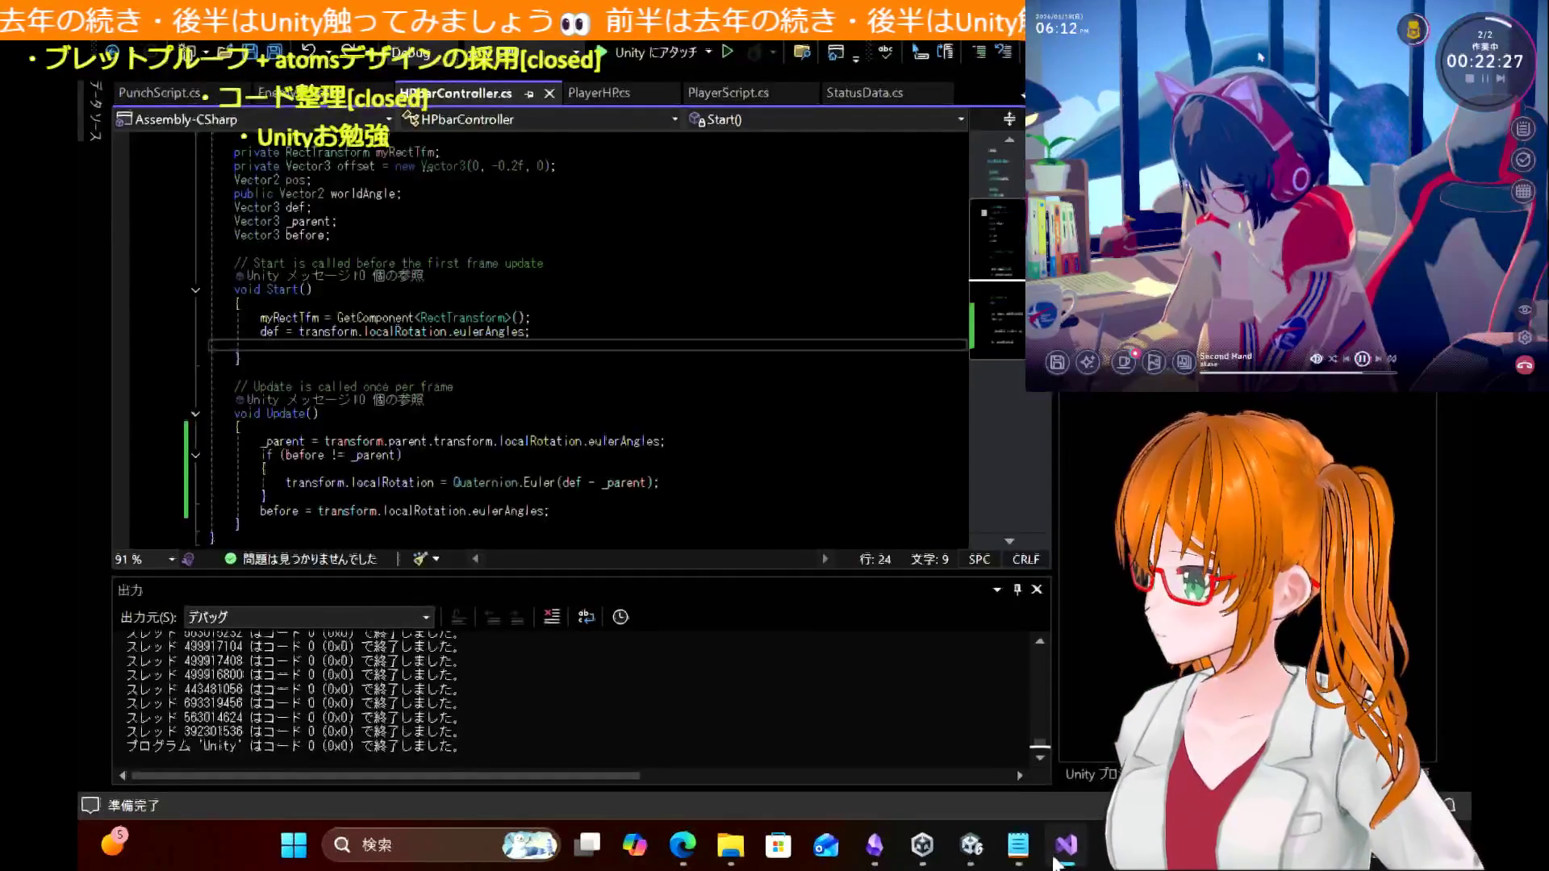
Step: Back in Unity, check the Canvas Render Mode in the Inspector and start the game
{"action": "left_click", "coordinate": [1064, 847]}
{"action": "left_click", "coordinate": [972, 845]}
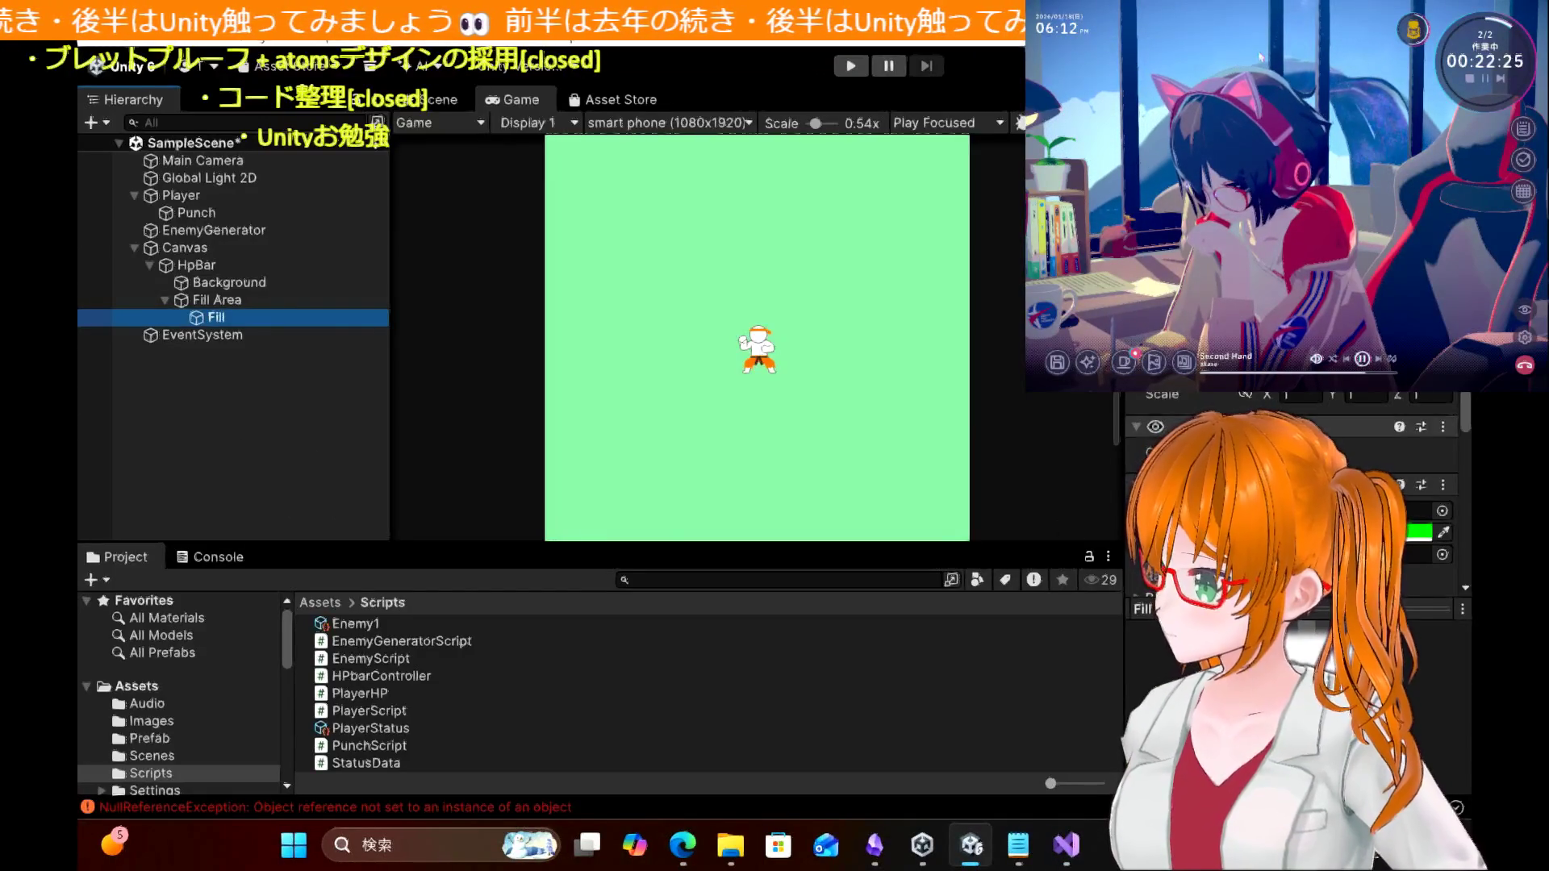
{"action": "scroll", "coordinate": [1291, 484], "scroll_direction": "down", "scroll_amount": 3}
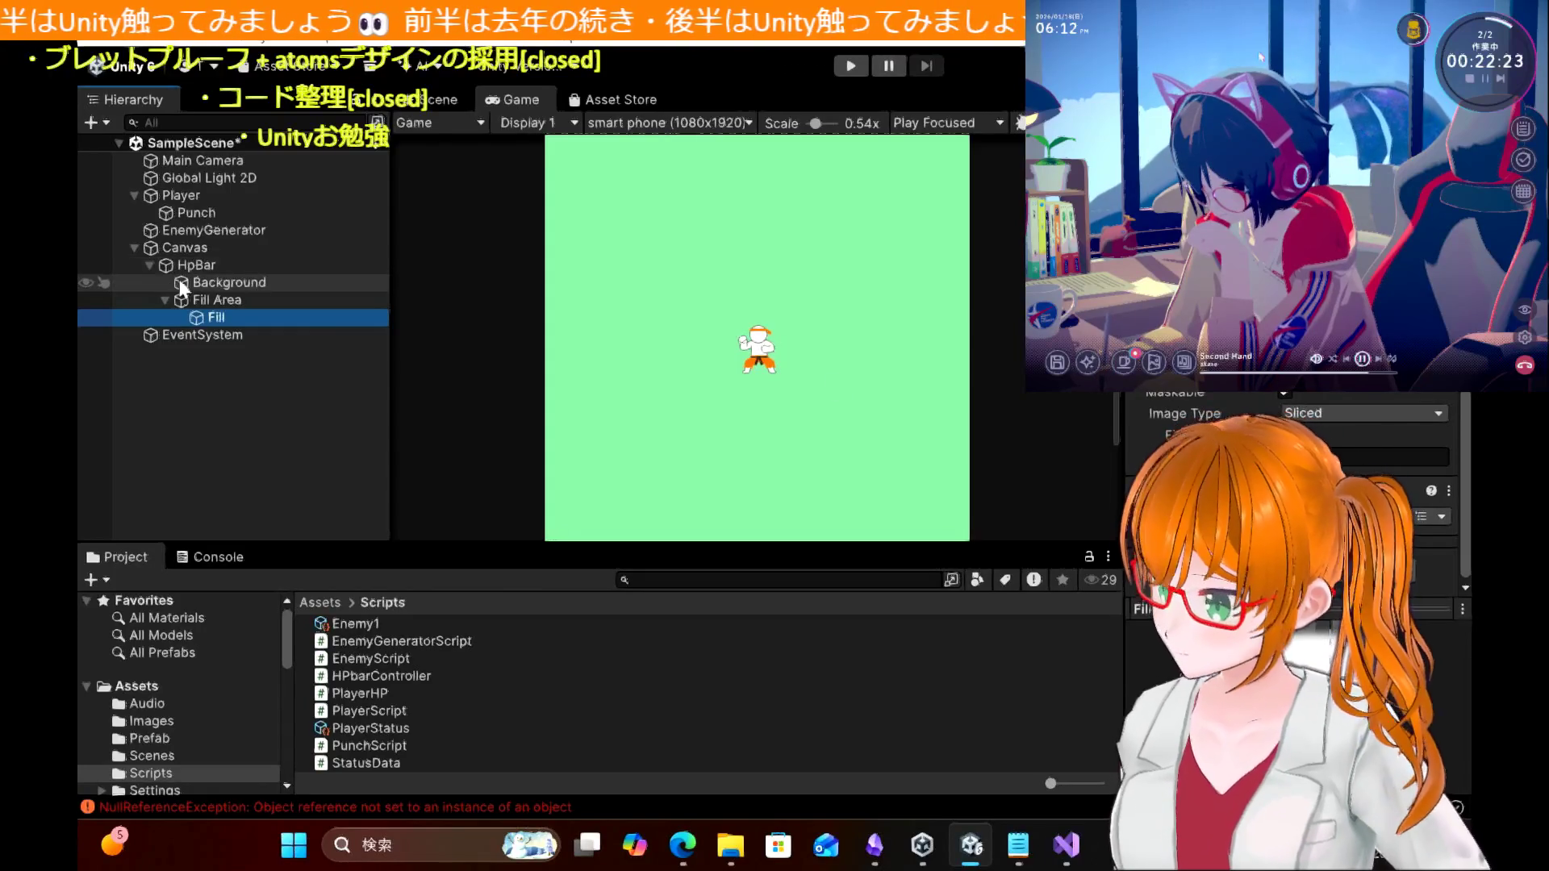
{"action": "left_click", "coordinate": [199, 249]}
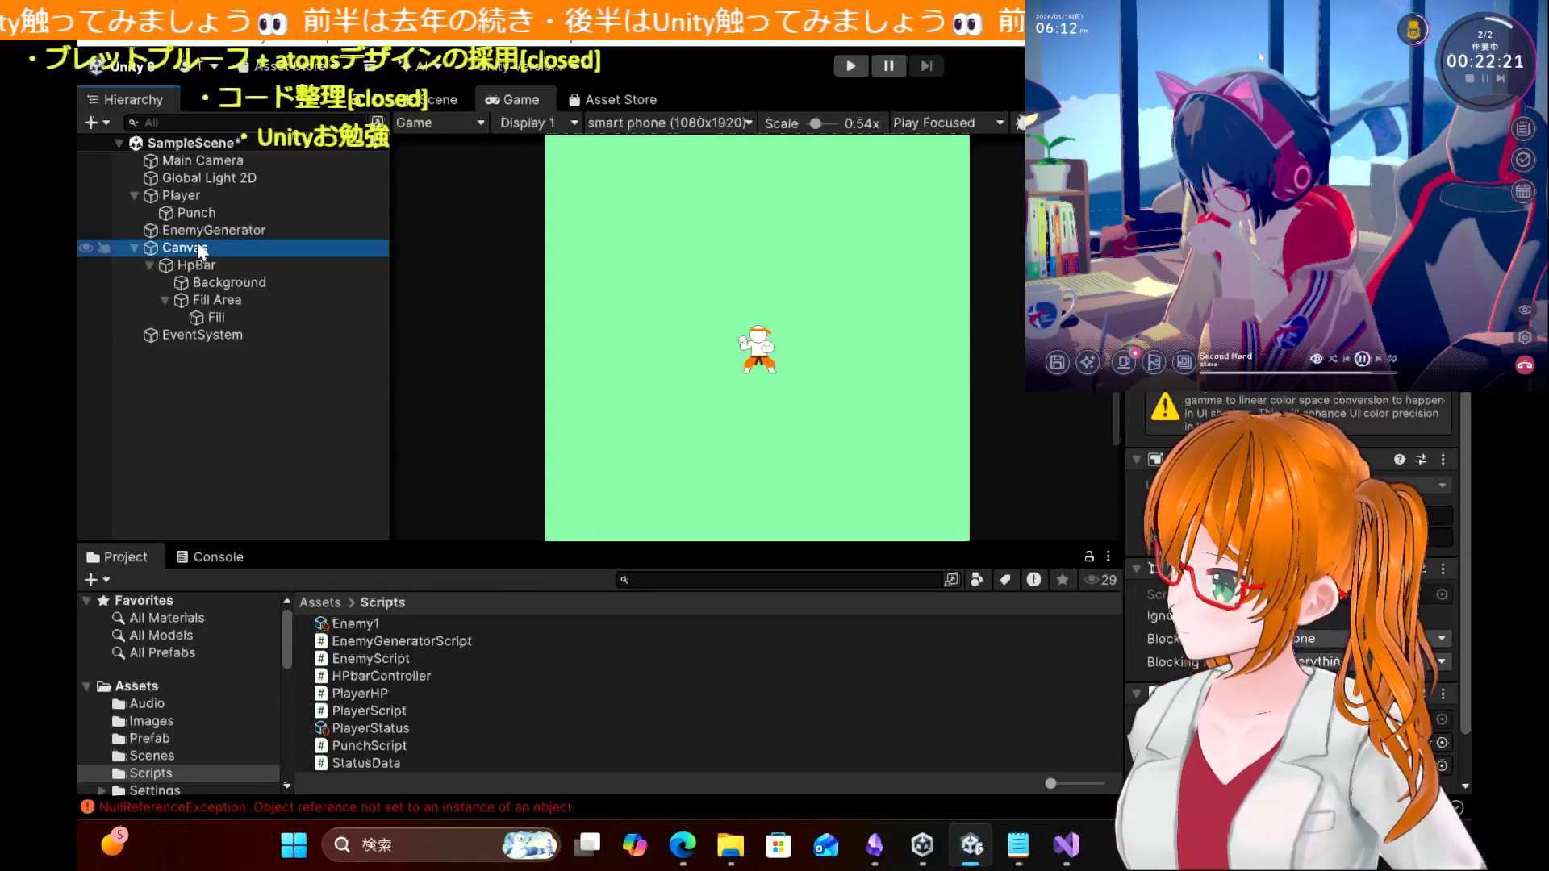
{"action": "scroll", "coordinate": [1291, 564], "scroll_direction": "down", "scroll_amount": 2}
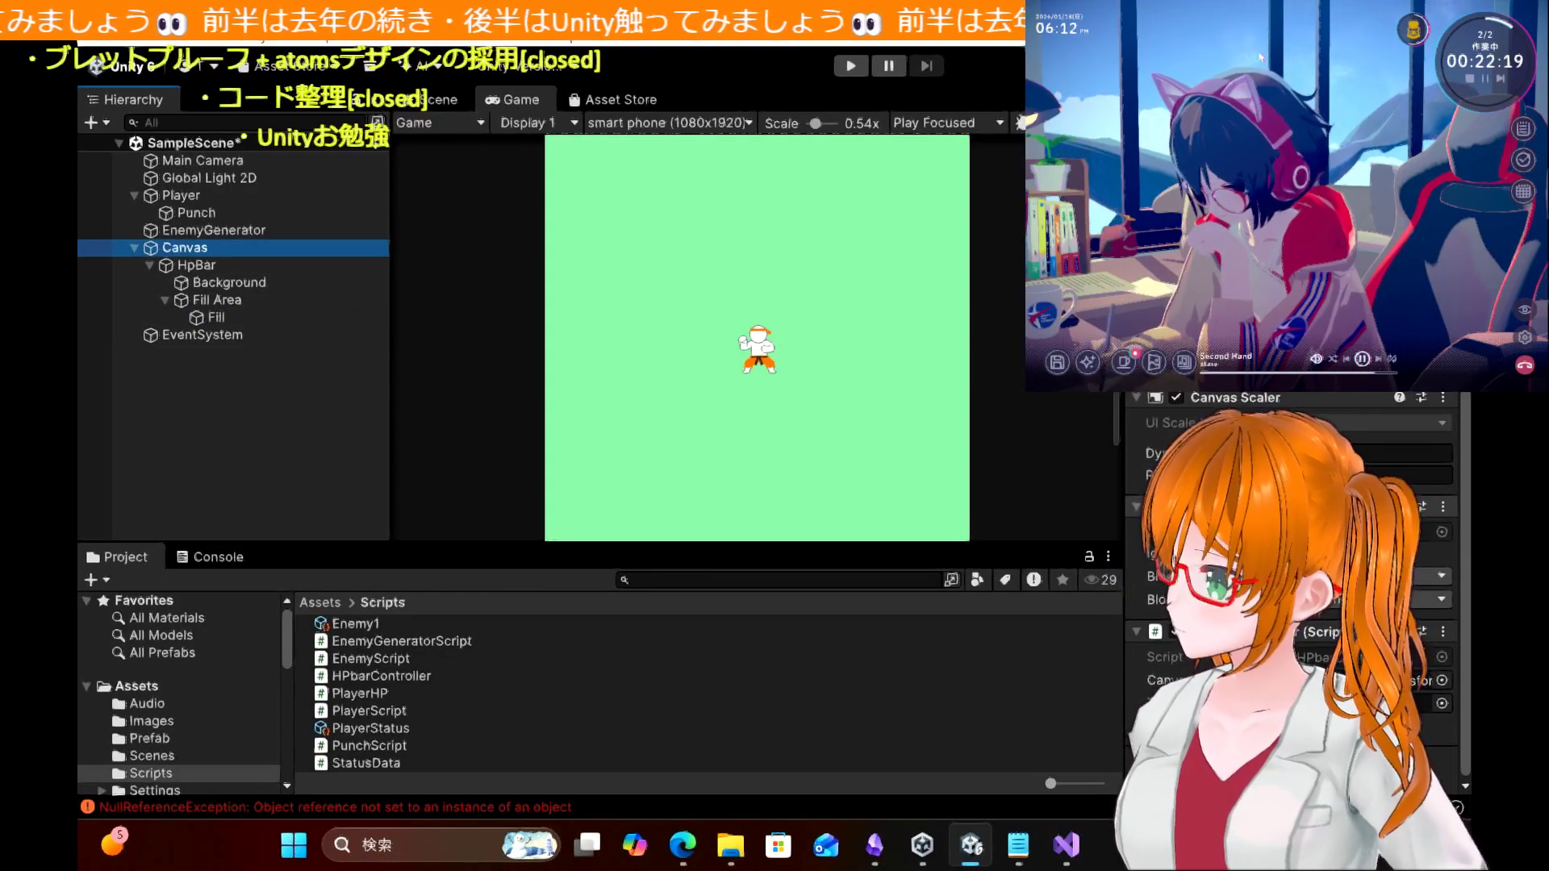
{"action": "scroll", "coordinate": [1291, 565], "scroll_direction": "up", "scroll_amount": 5}
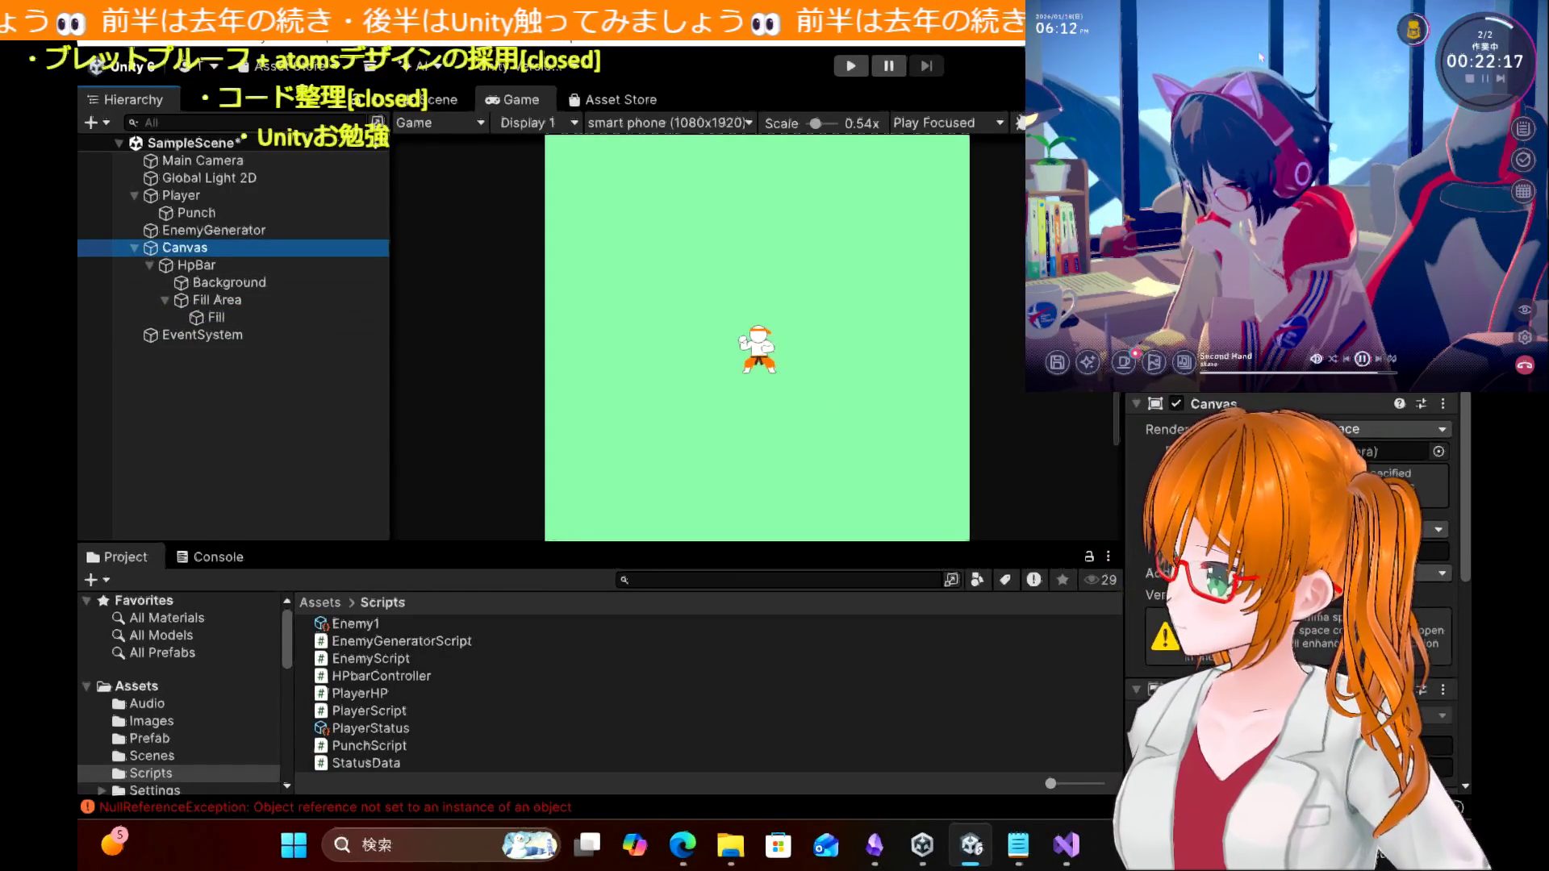
{"action": "left_click_drag", "start_coordinate": [189, 159], "coordinate": [1396, 456]}
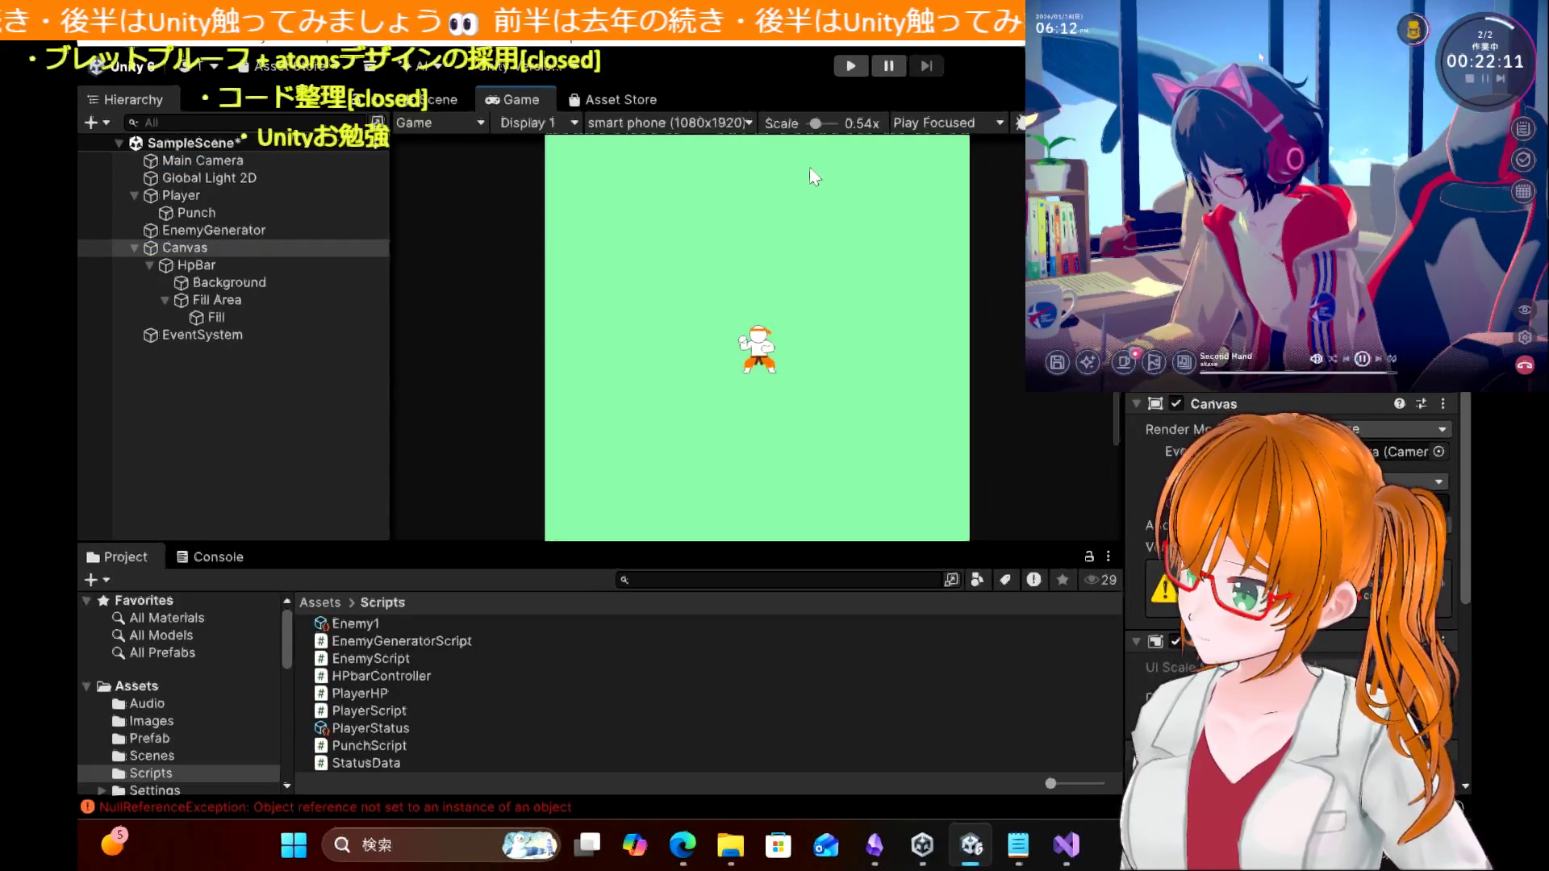
{"action": "left_click", "coordinate": [843, 69]}
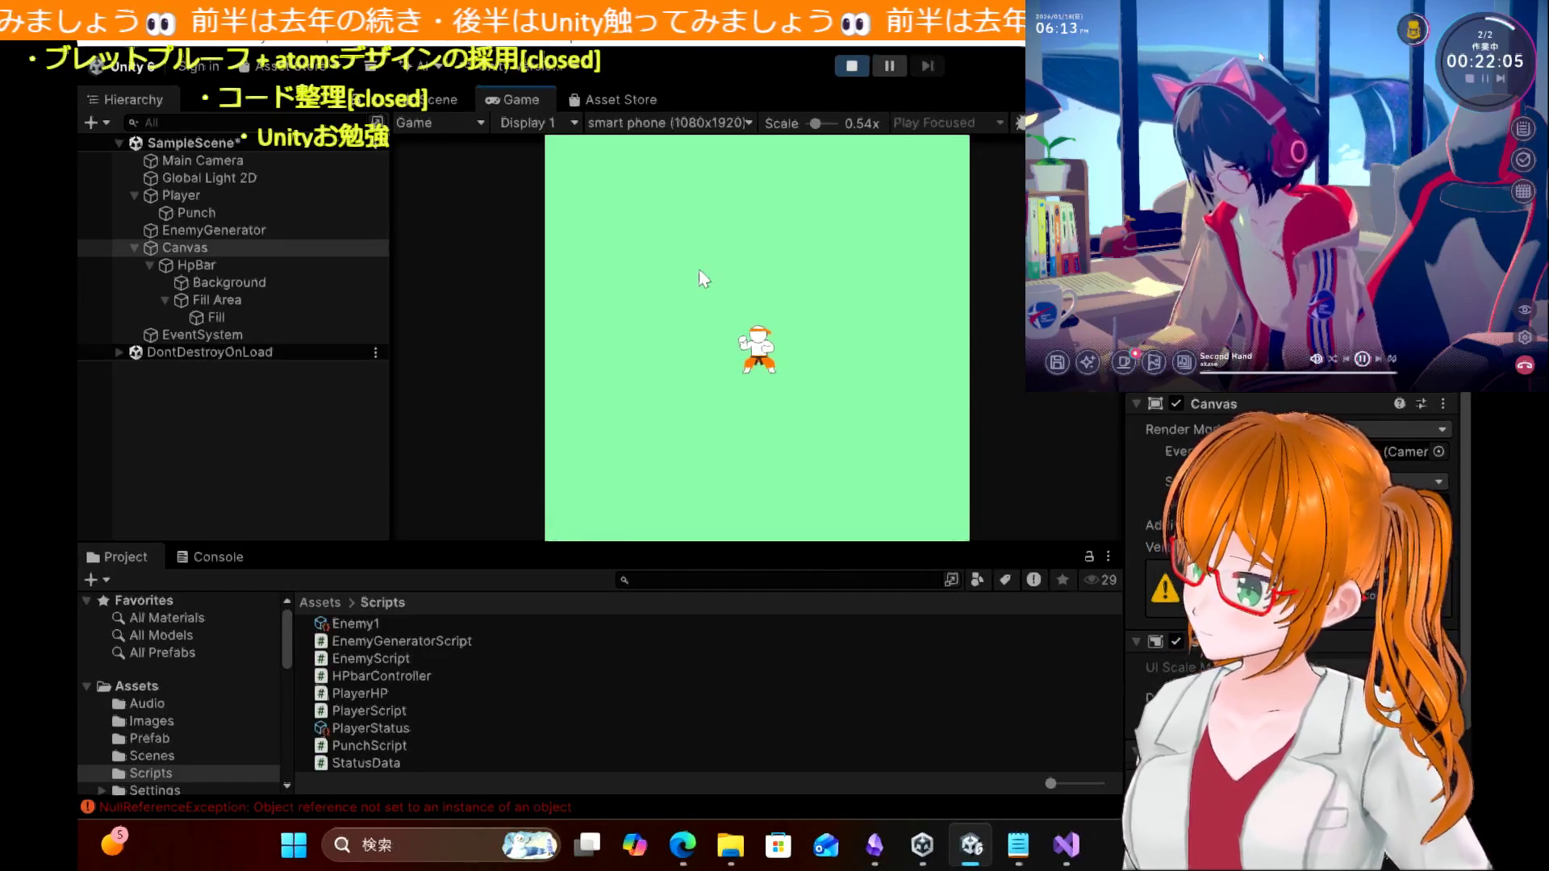
{"action": "key", "text": "Left"}
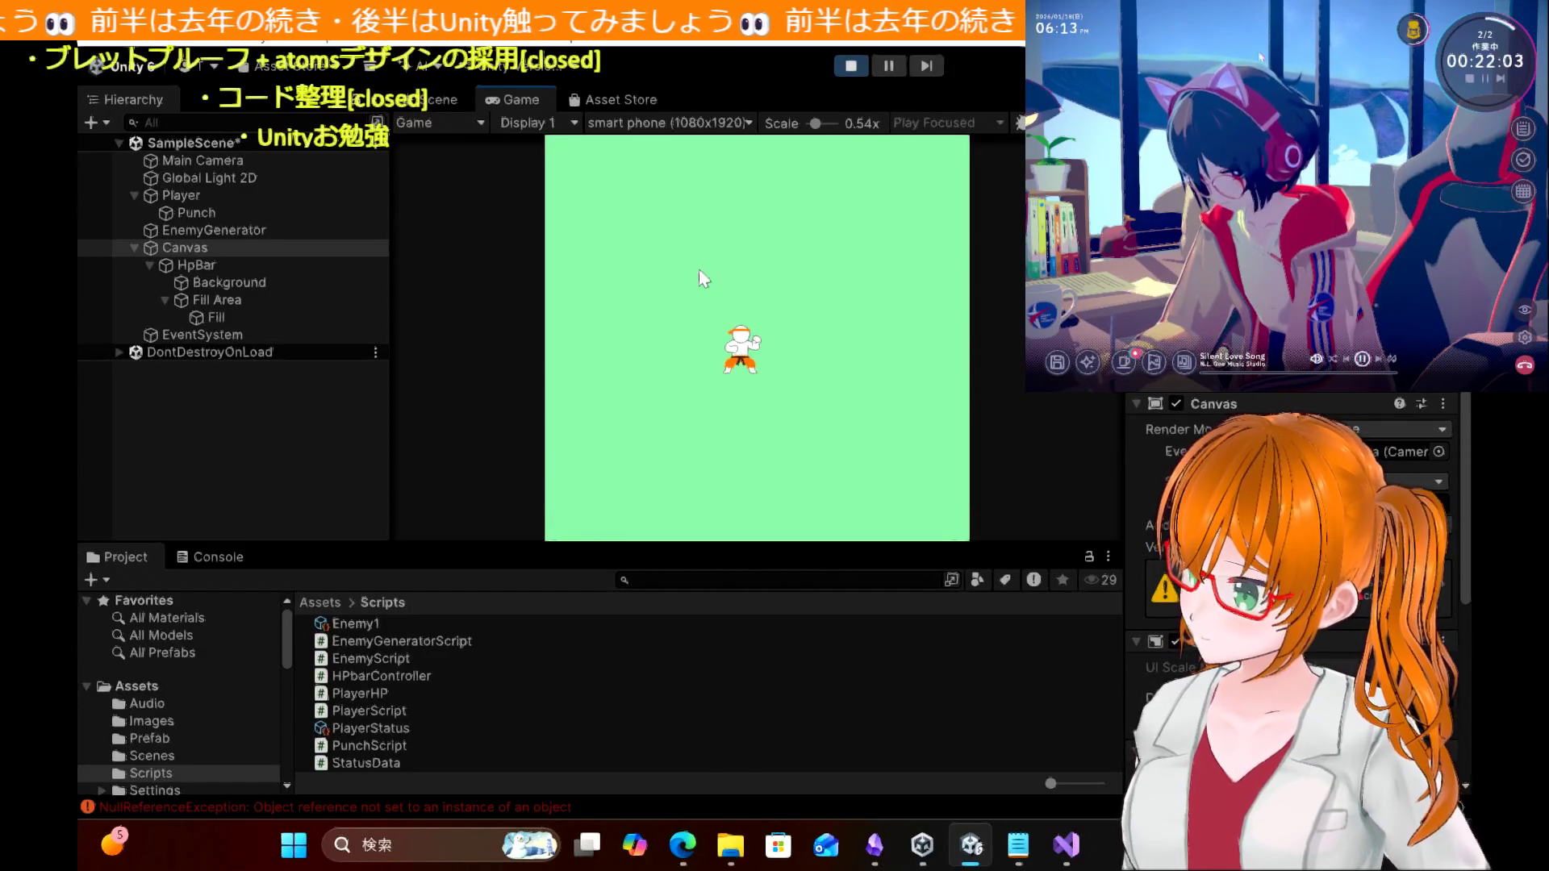
{"action": "key", "text": "Left"}
{"action": "key", "text": "Up"}
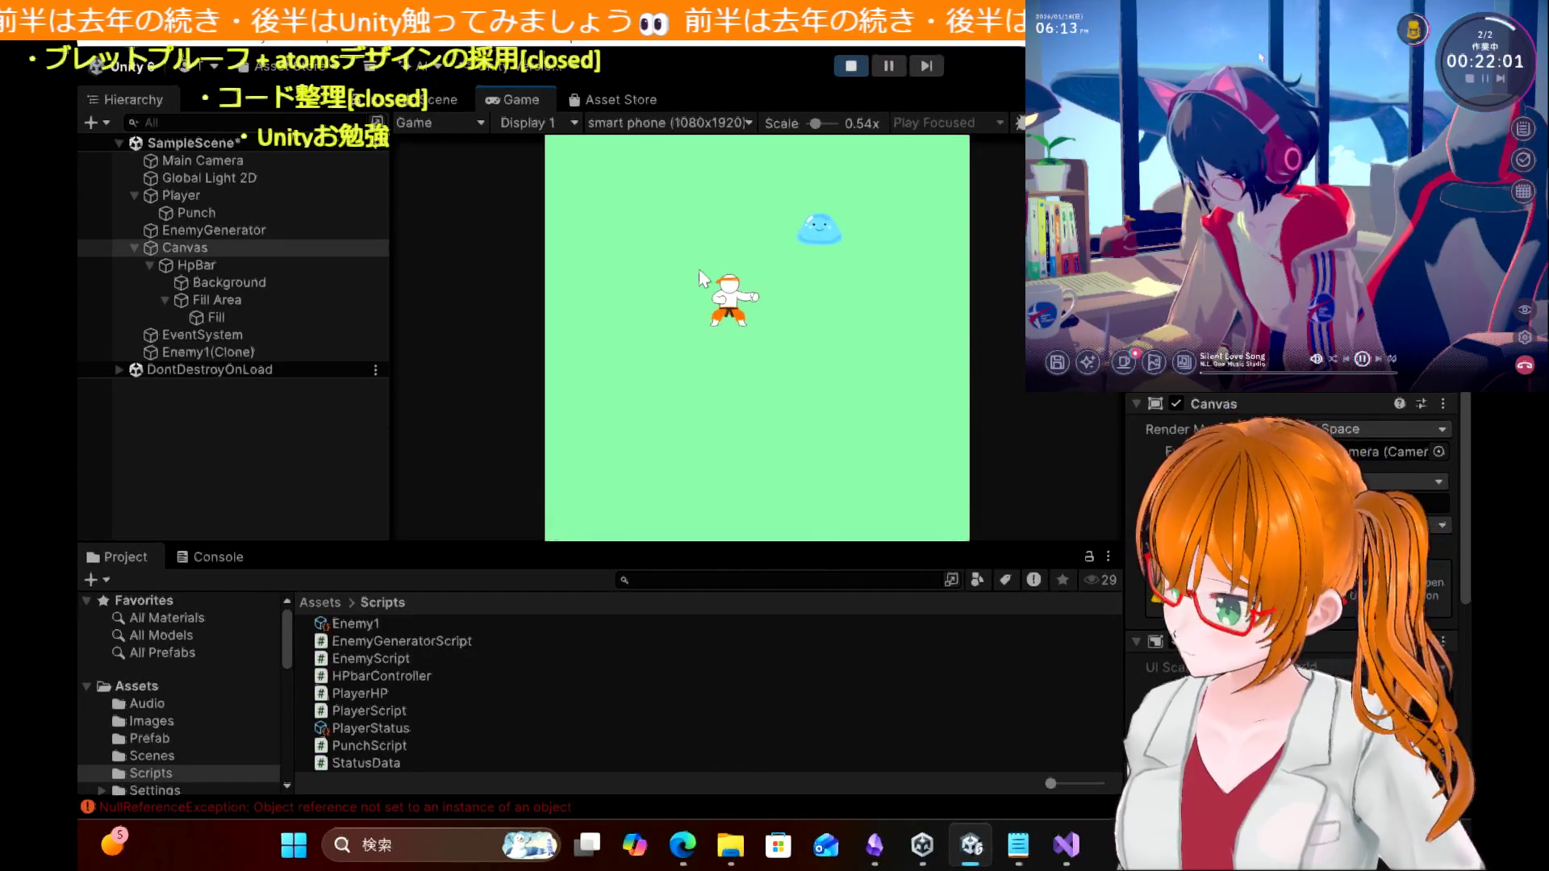
{"action": "key", "text": "Up"}
{"action": "key", "text": "Left"}
{"action": "key", "text": "Right"}
{"action": "key", "text": "Left"}
{"action": "key", "text": "Right"}
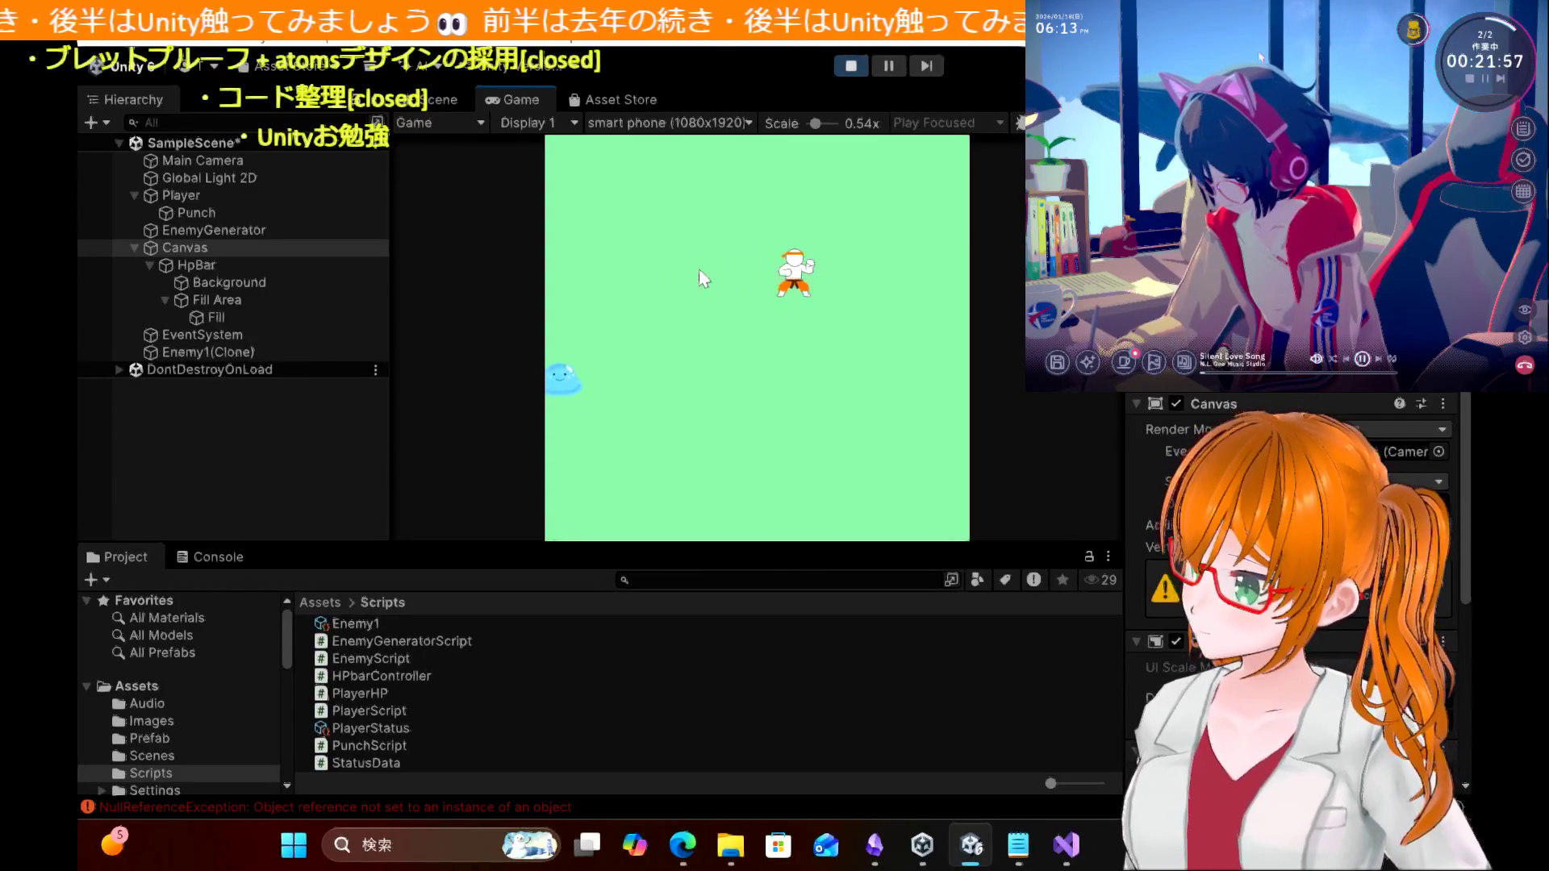
{"action": "left_click", "coordinate": [850, 65]}
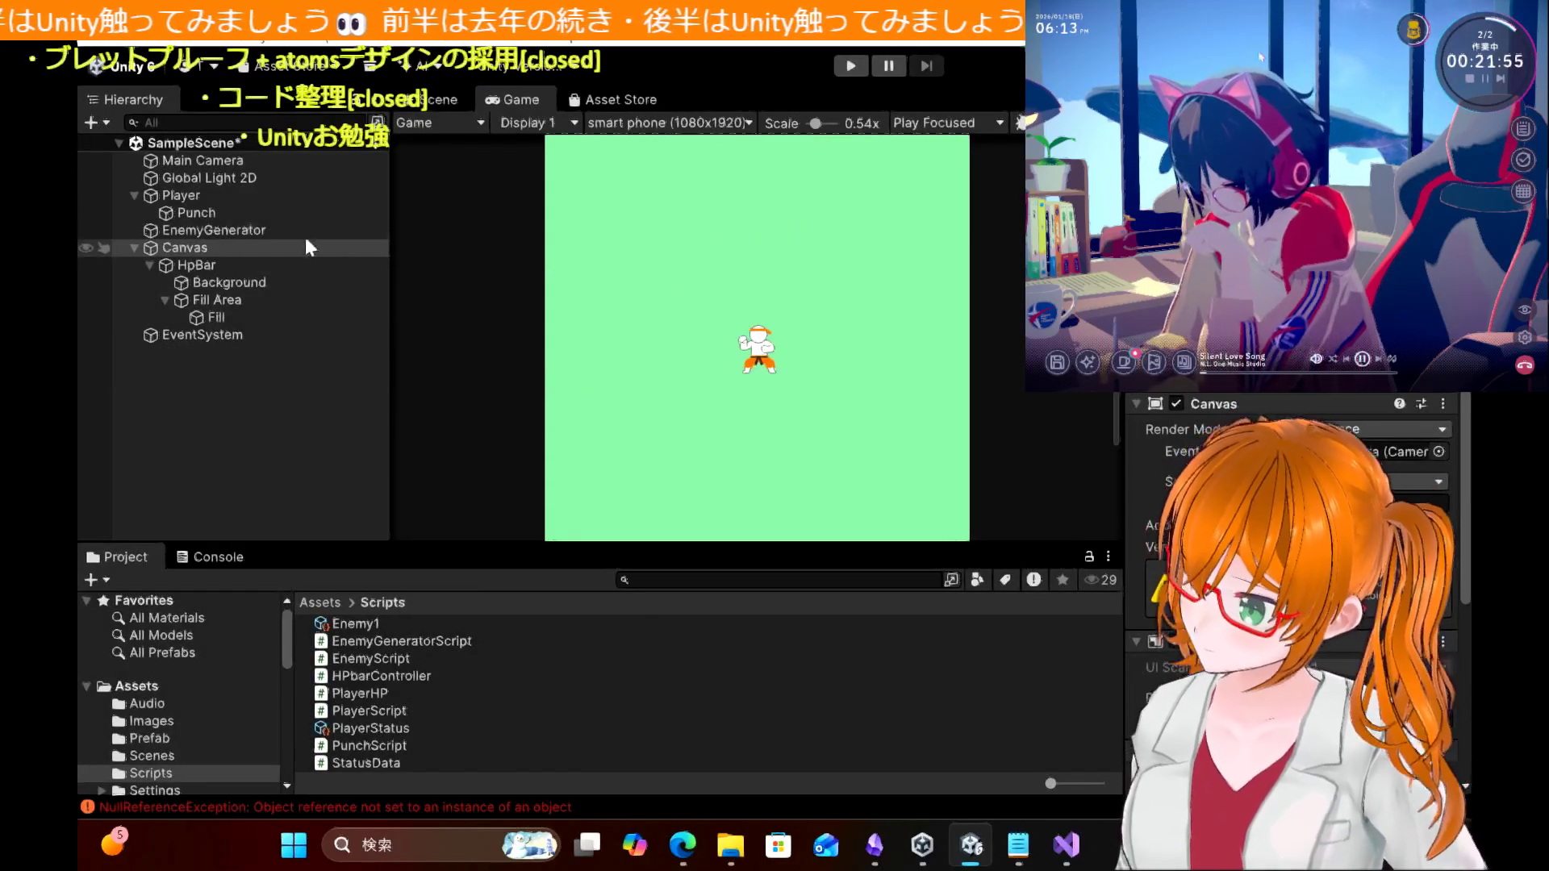
Step: Collapse Fill Area, then review HpBar's Slider component and its Background object
{"action": "left_click", "coordinate": [166, 299]}
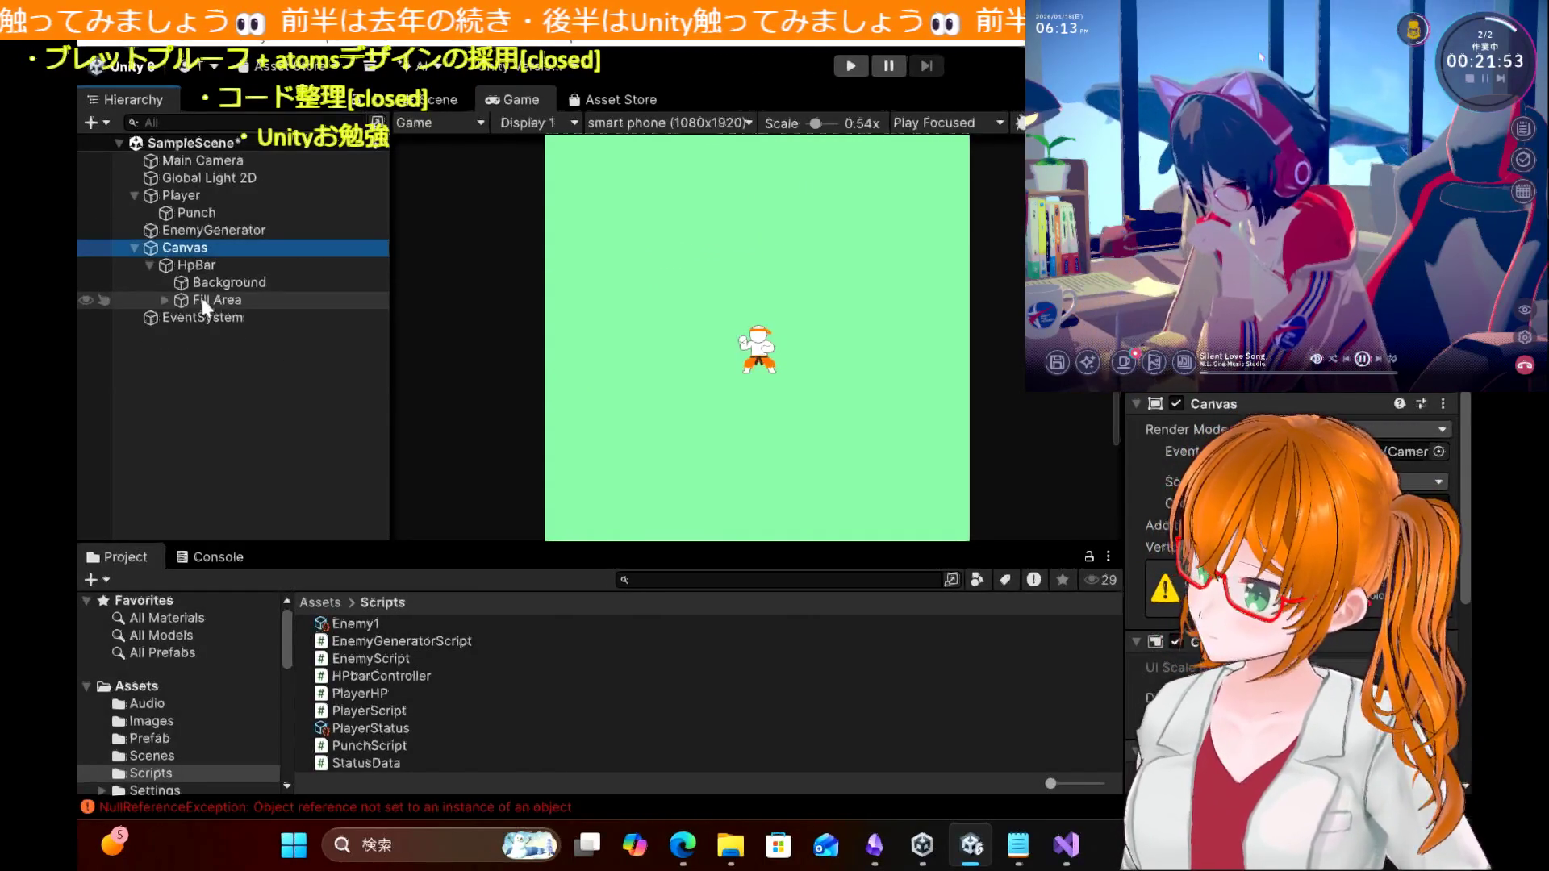
{"action": "left_click", "coordinate": [195, 268]}
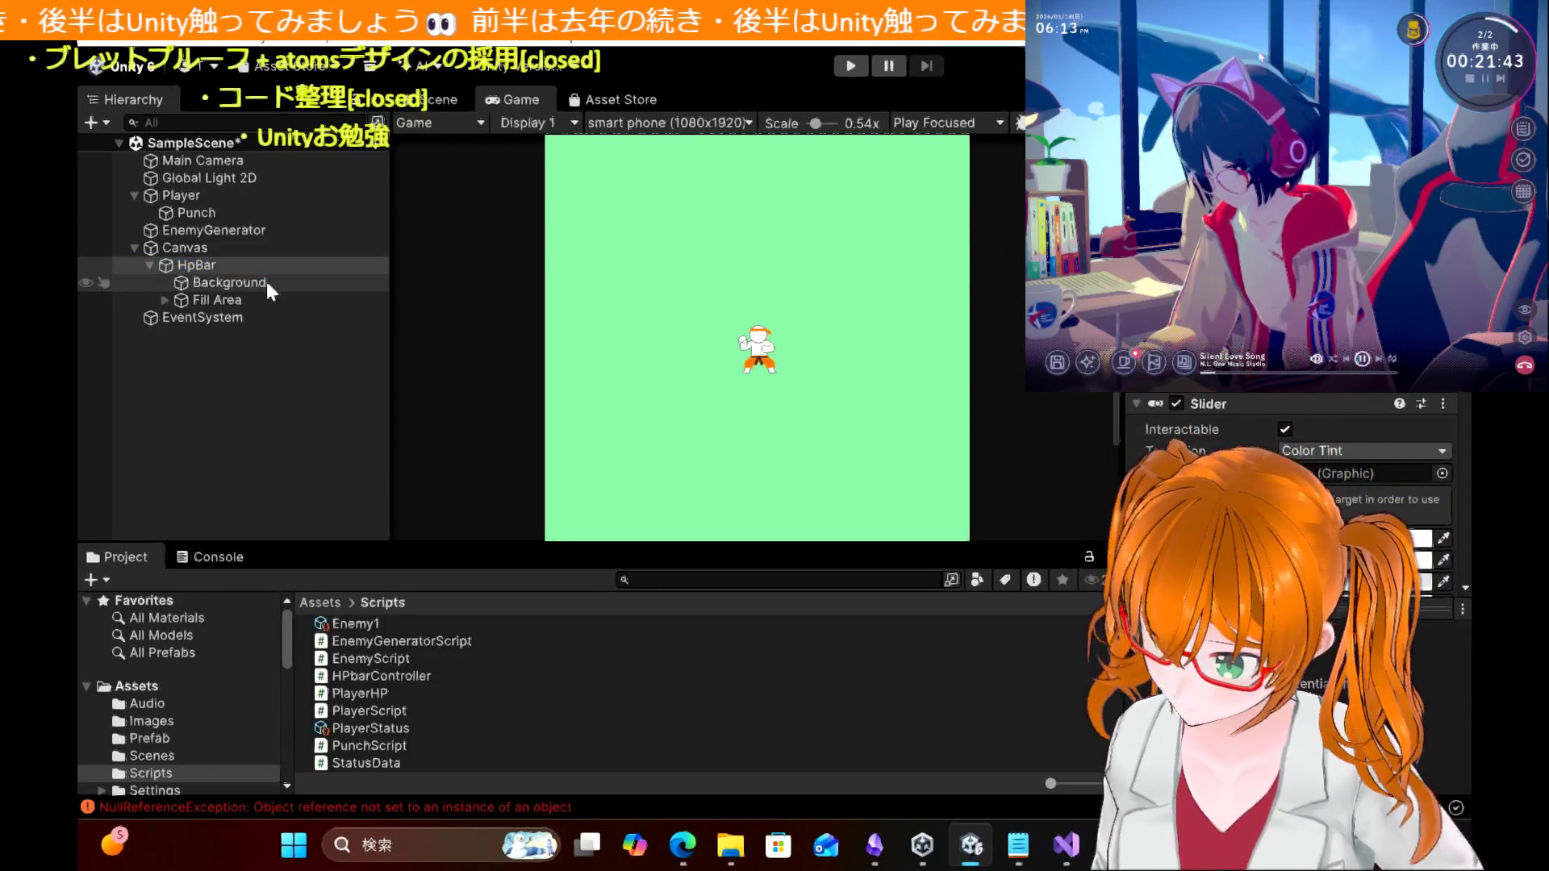
{"action": "scroll", "coordinate": [1291, 484], "scroll_direction": "down", "scroll_amount": 3}
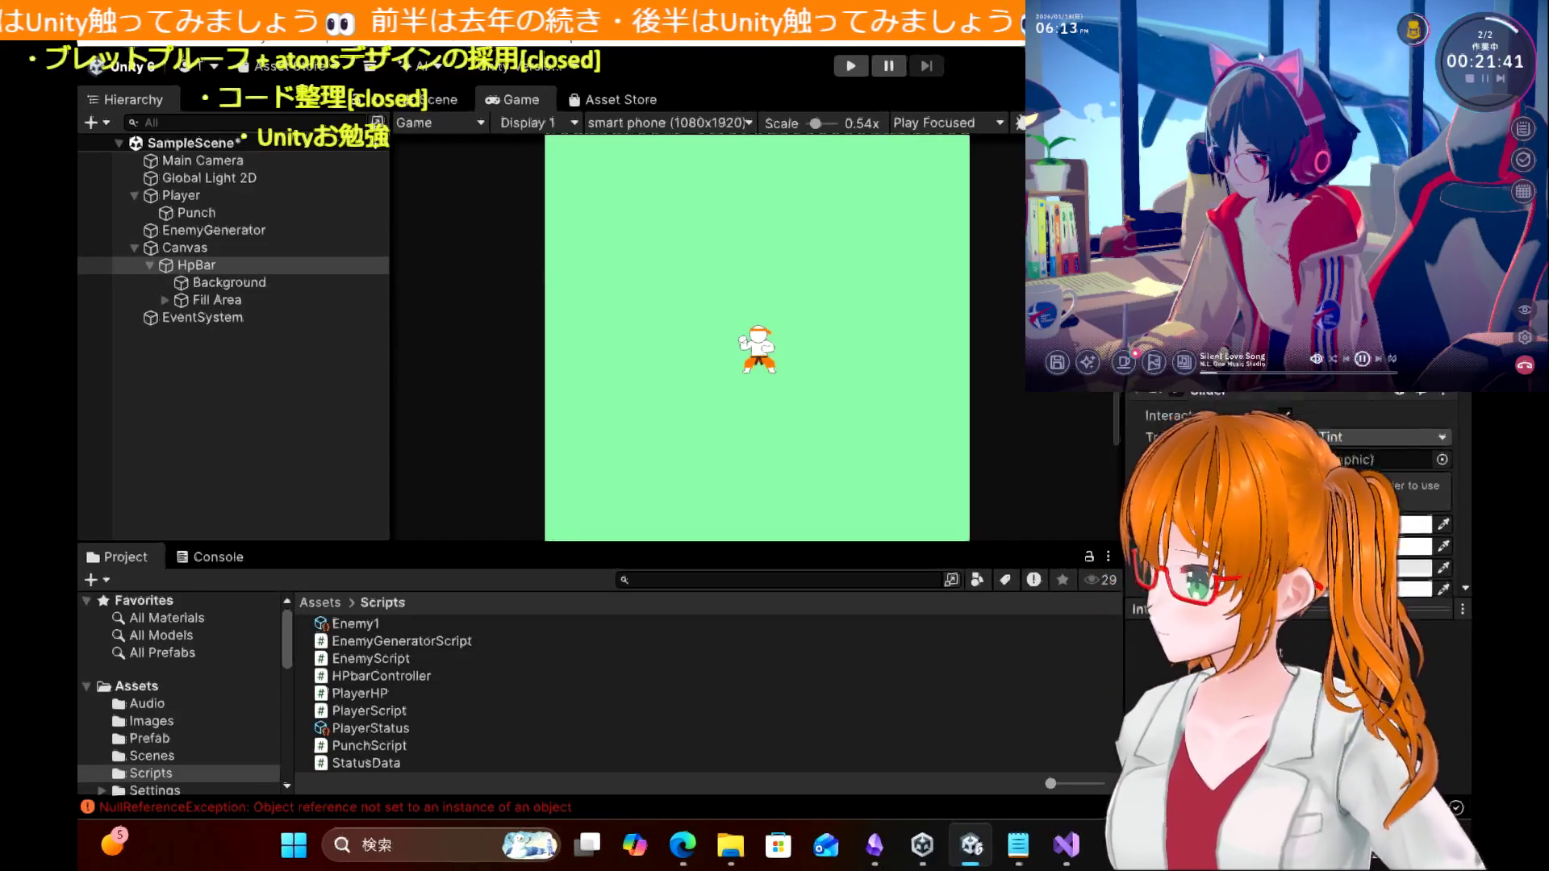
{"action": "scroll", "coordinate": [1290, 484], "scroll_direction": "down", "scroll_amount": 5}
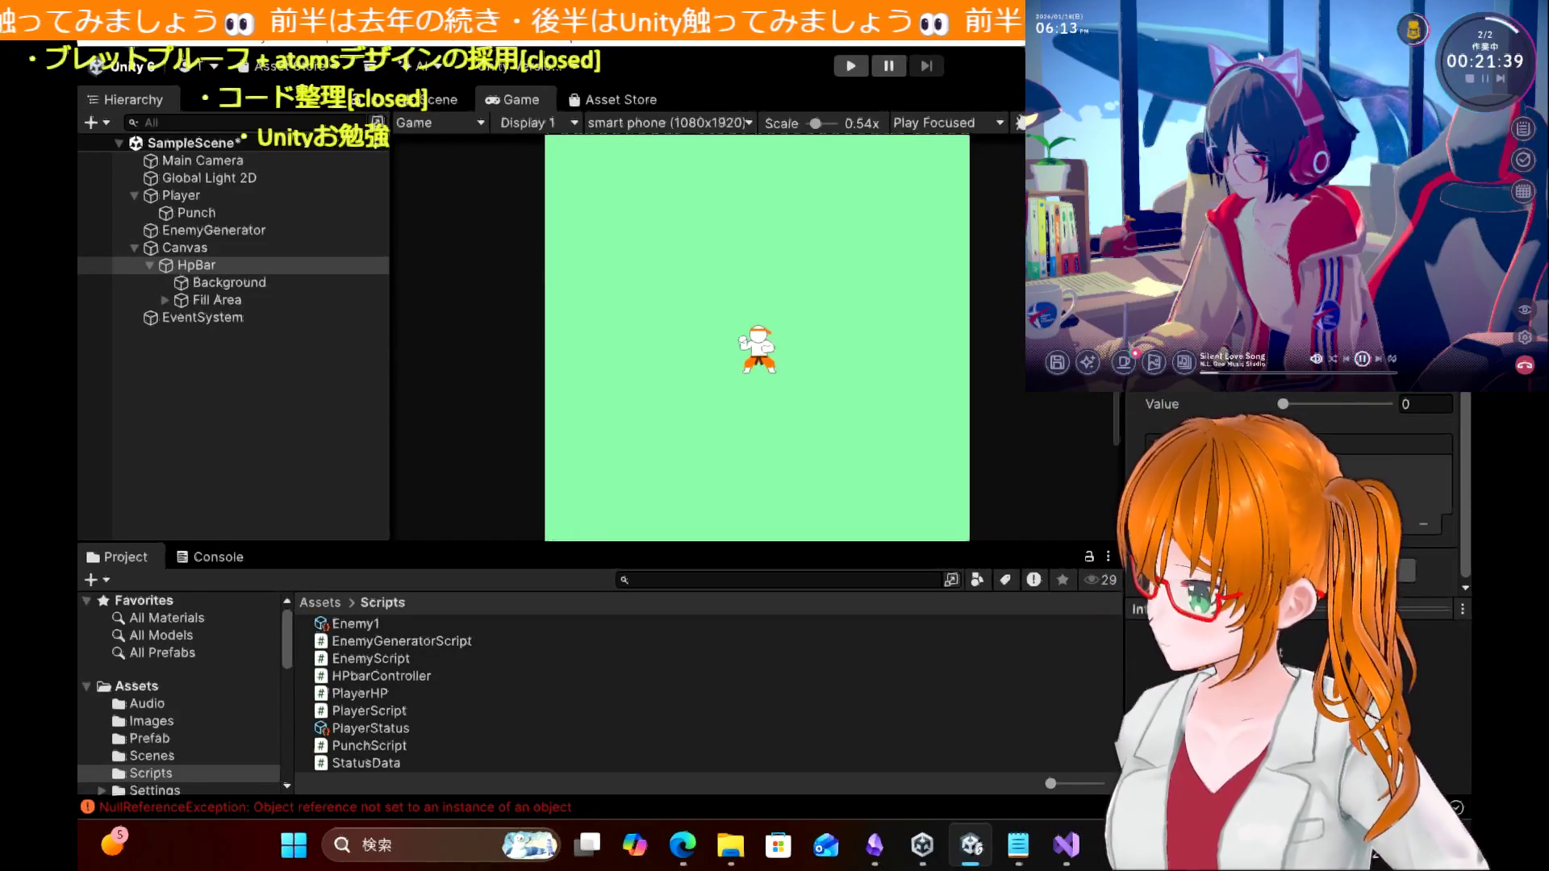
{"action": "left_click", "coordinate": [229, 282]}
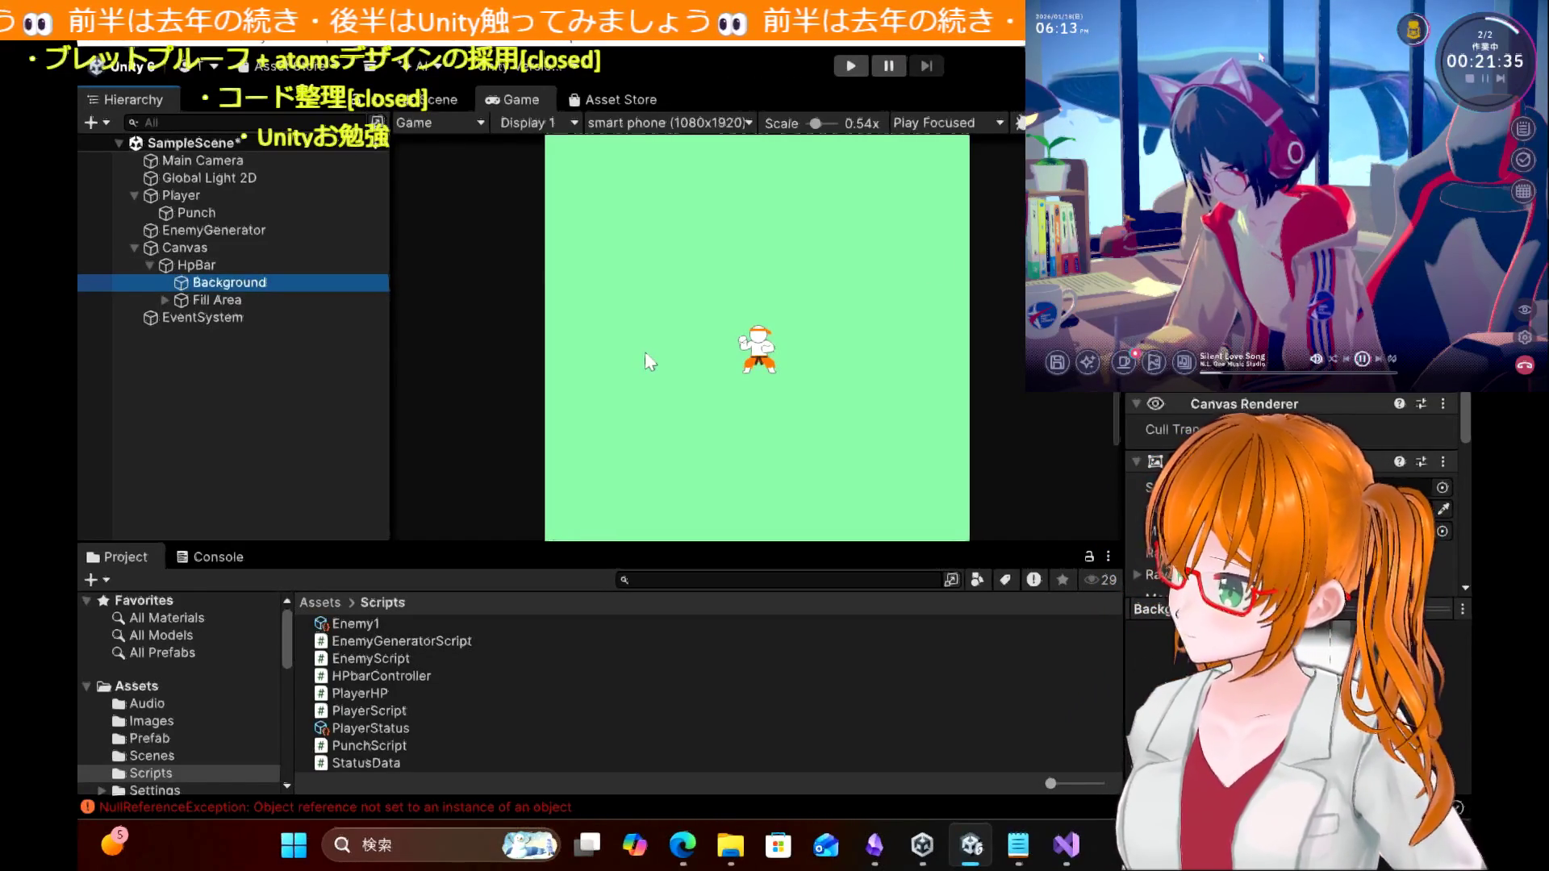
{"action": "scroll", "coordinate": [646, 355], "scroll_direction": "down", "scroll_amount": 3}
{"action": "scroll", "coordinate": [645, 355], "scroll_direction": "down", "scroll_amount": 2}
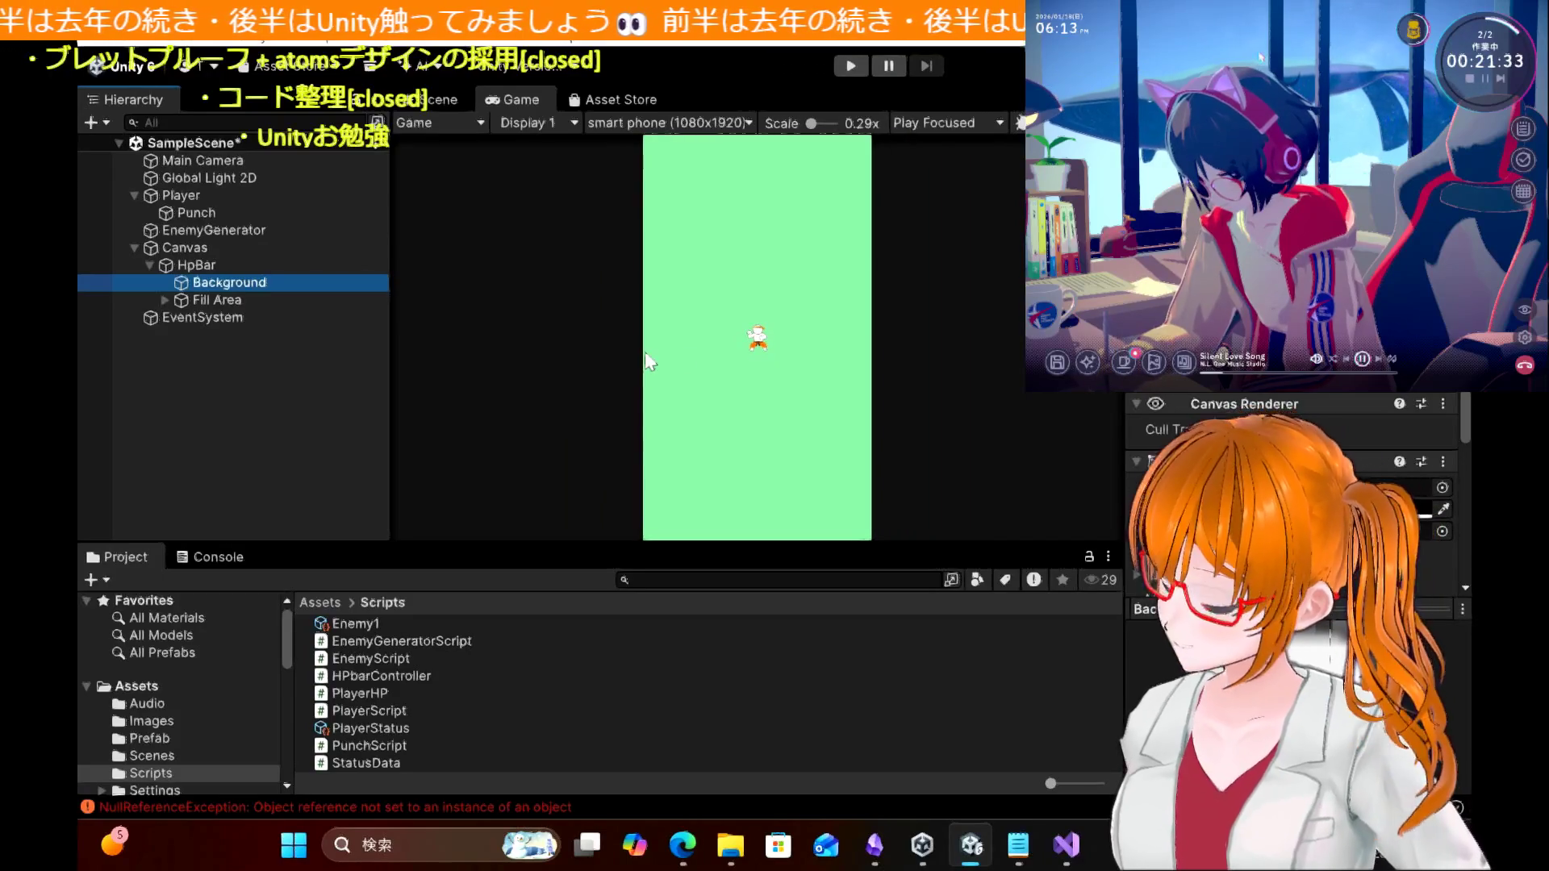
{"action": "scroll", "coordinate": [1277, 397], "scroll_direction": "down", "scroll_amount": 3}
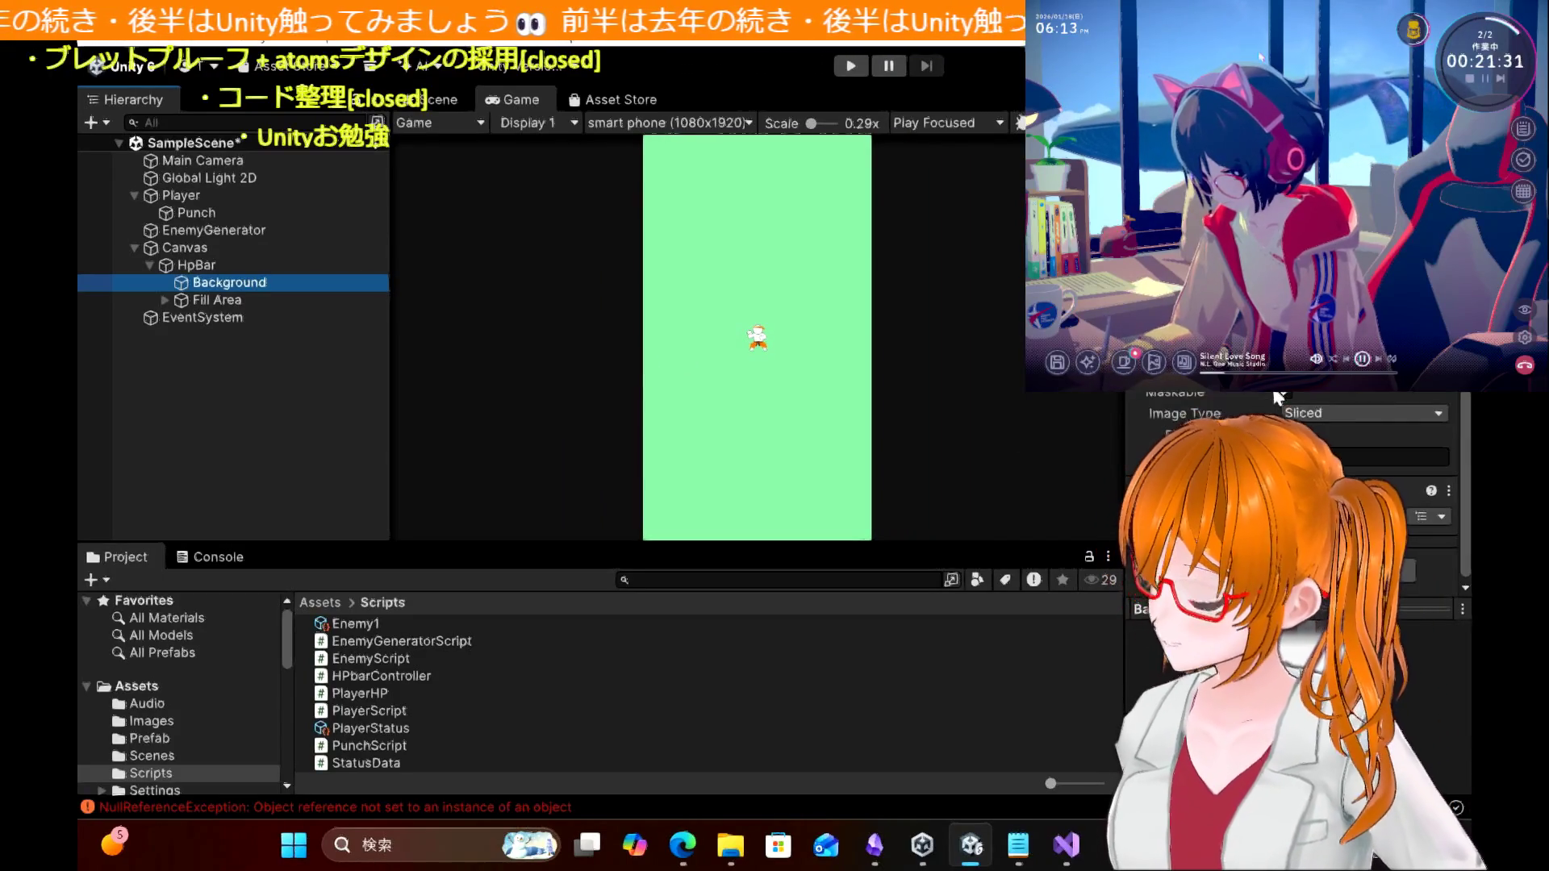
{"action": "left_click", "coordinate": [264, 264]}
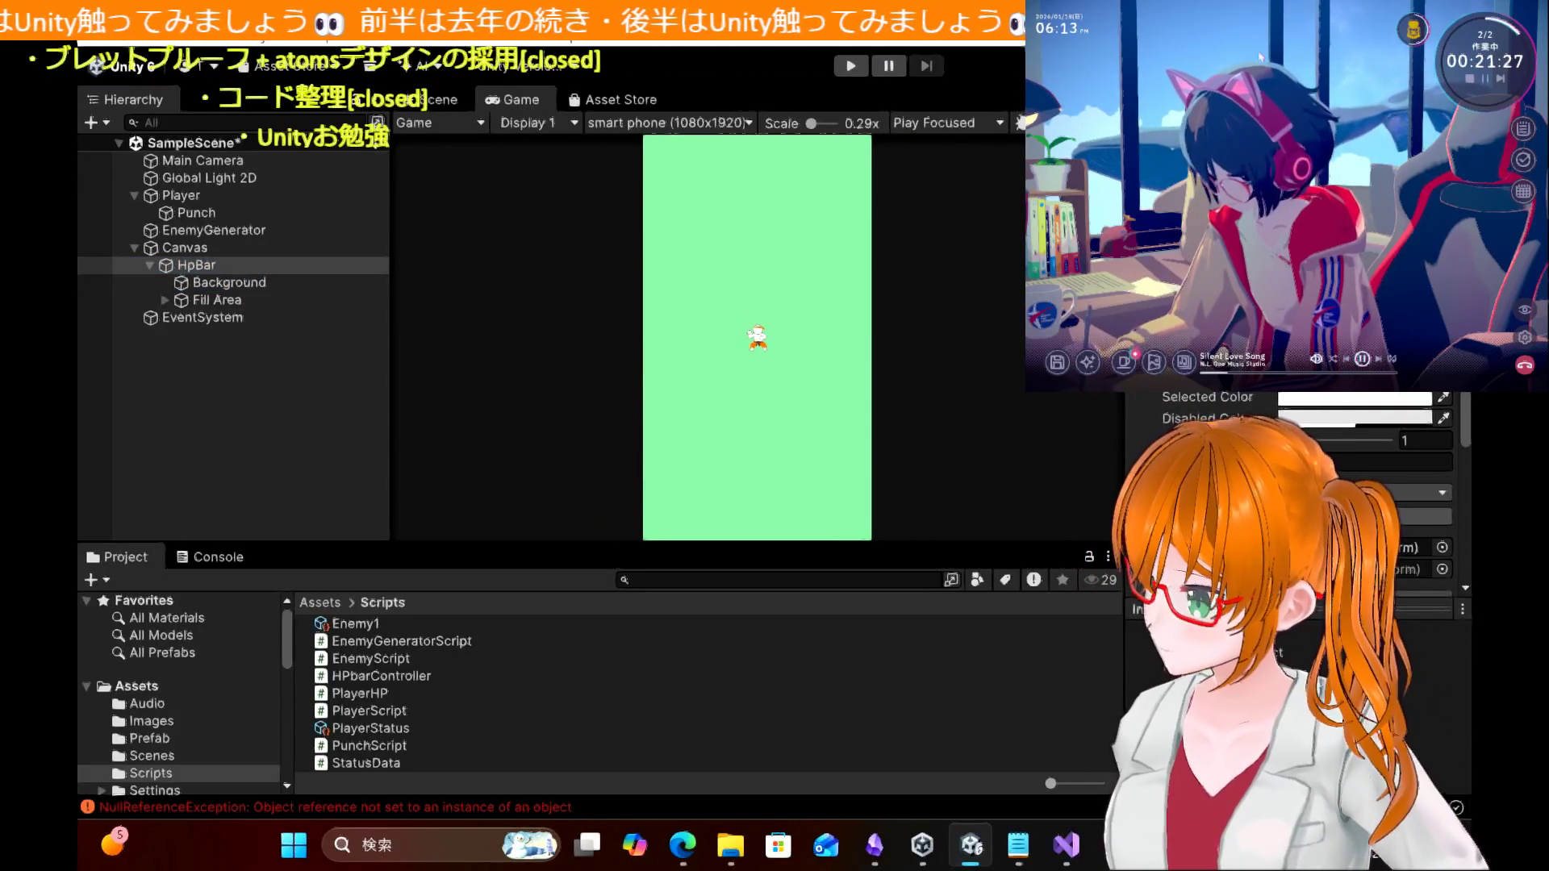
{"action": "scroll", "coordinate": [1291, 500], "scroll_direction": "up", "scroll_amount": 5}
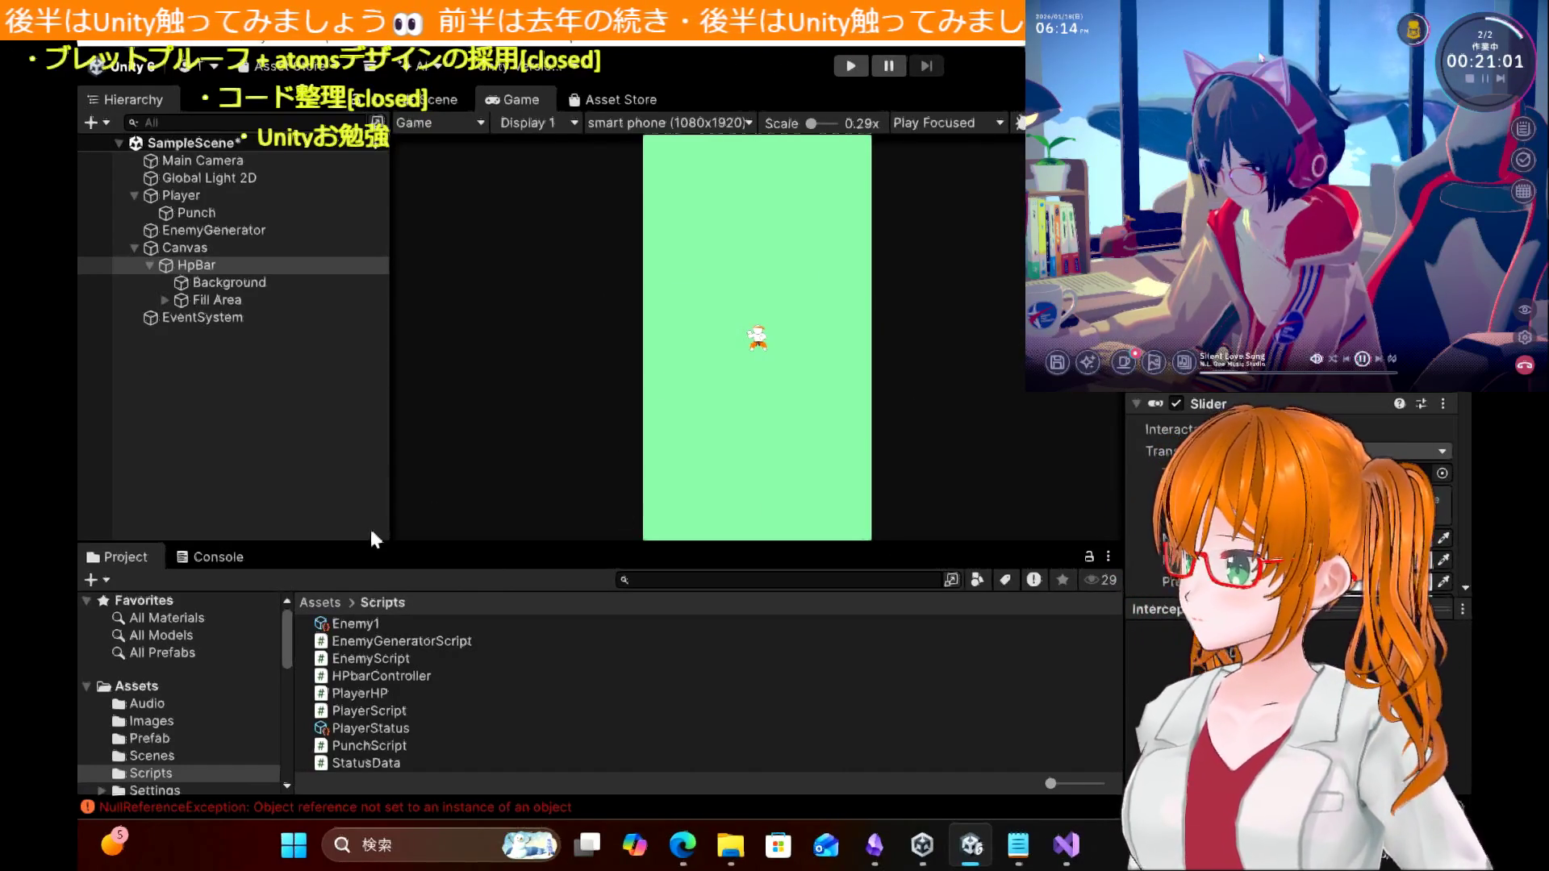
{"action": "left_click", "coordinate": [229, 284]}
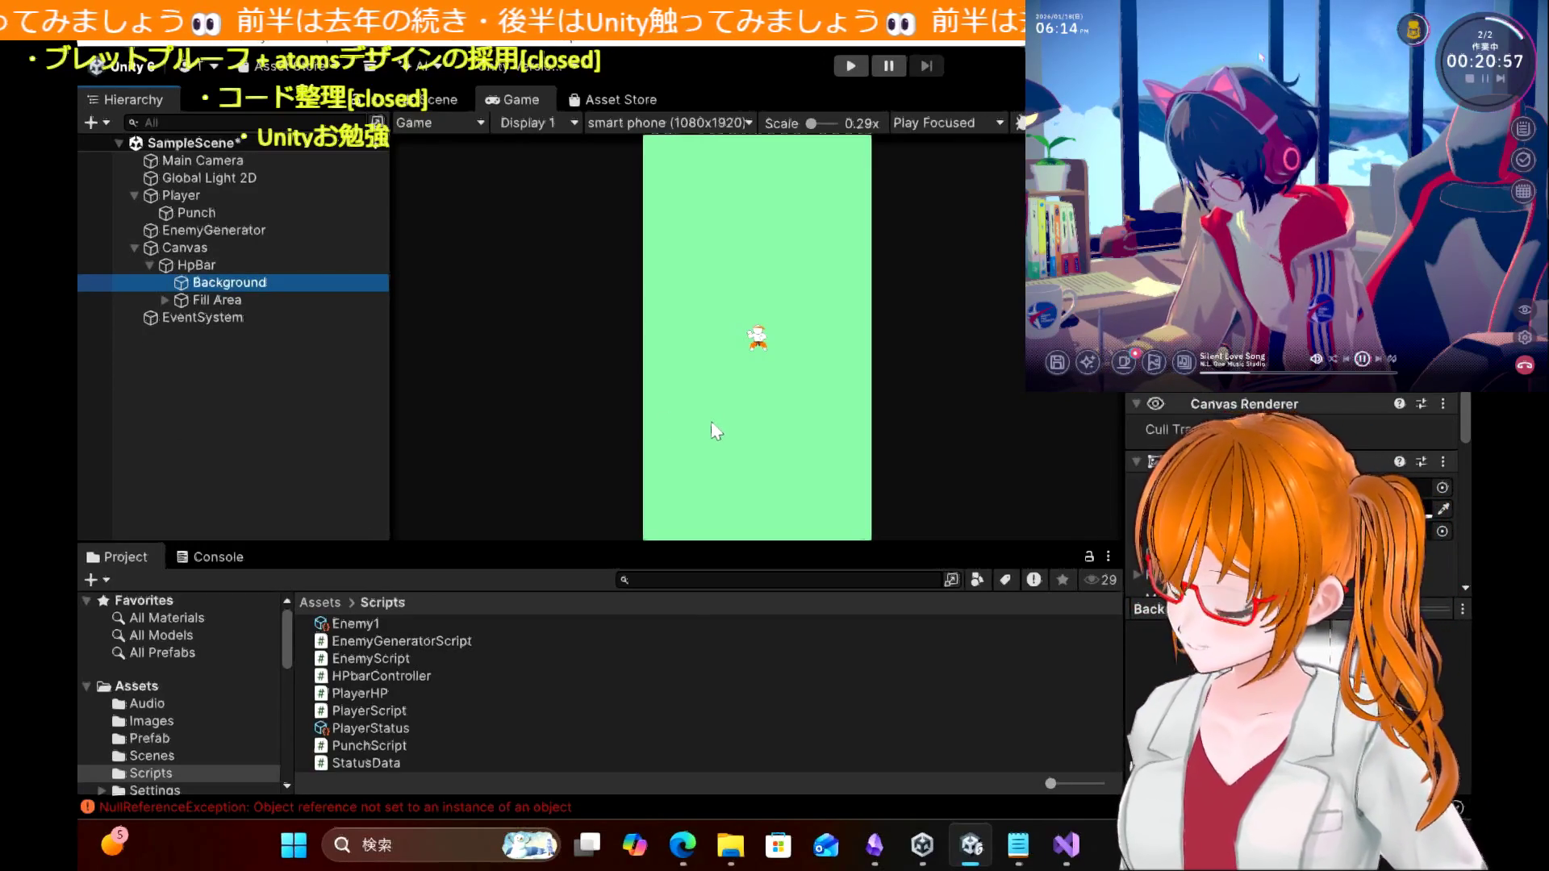
{"action": "scroll", "coordinate": [709, 421], "scroll_direction": "up", "scroll_amount": 1}
{"action": "scroll", "coordinate": [712, 423], "scroll_direction": "up", "scroll_amount": 3}
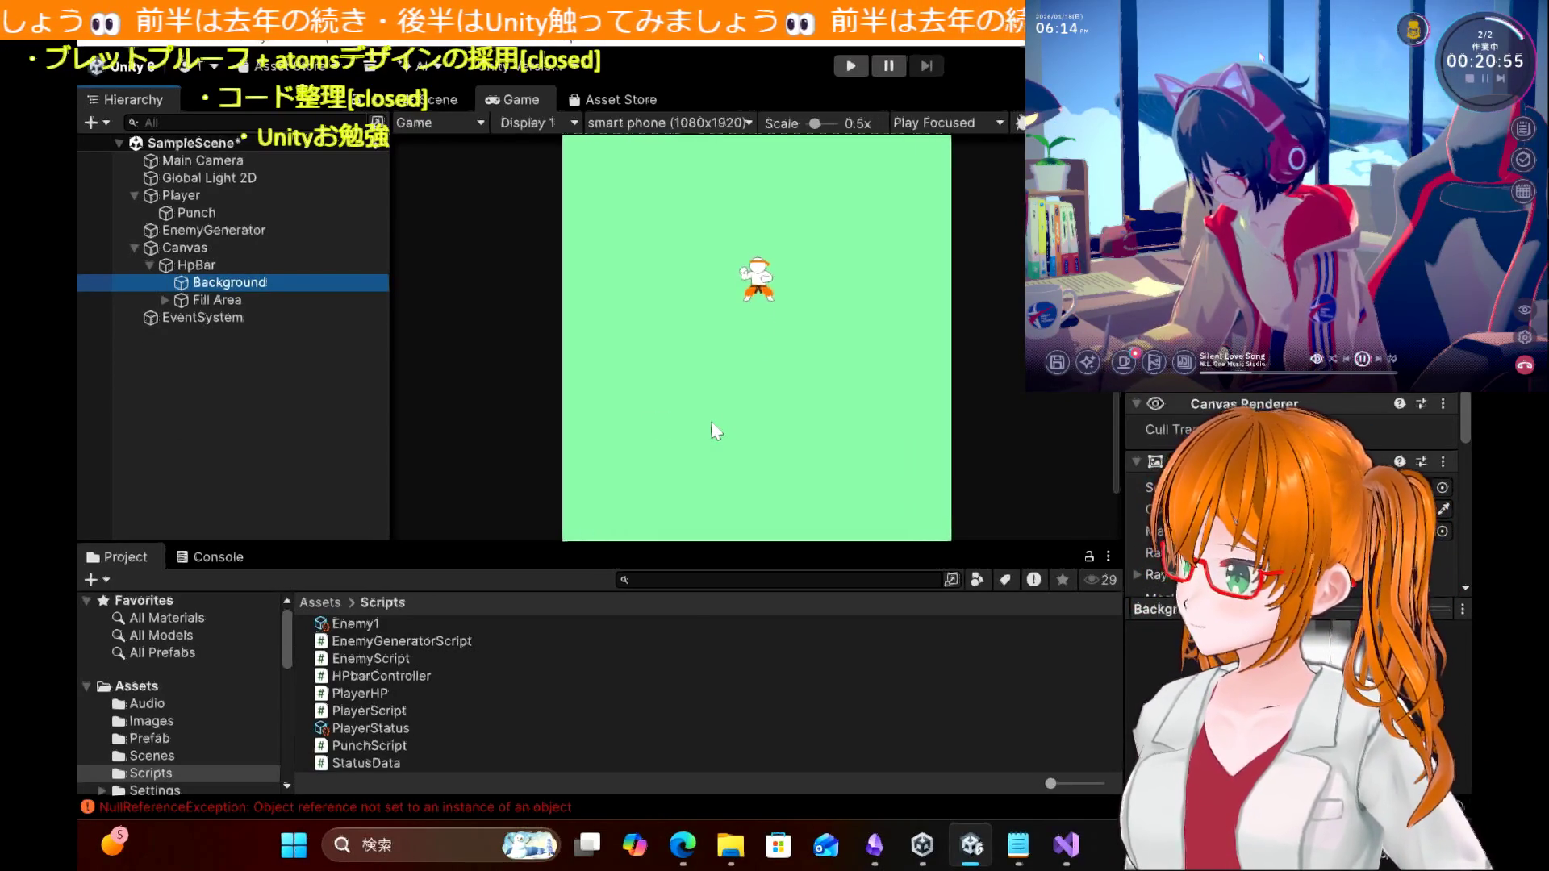
{"action": "scroll", "coordinate": [710, 421], "scroll_direction": "up", "scroll_amount": 2}
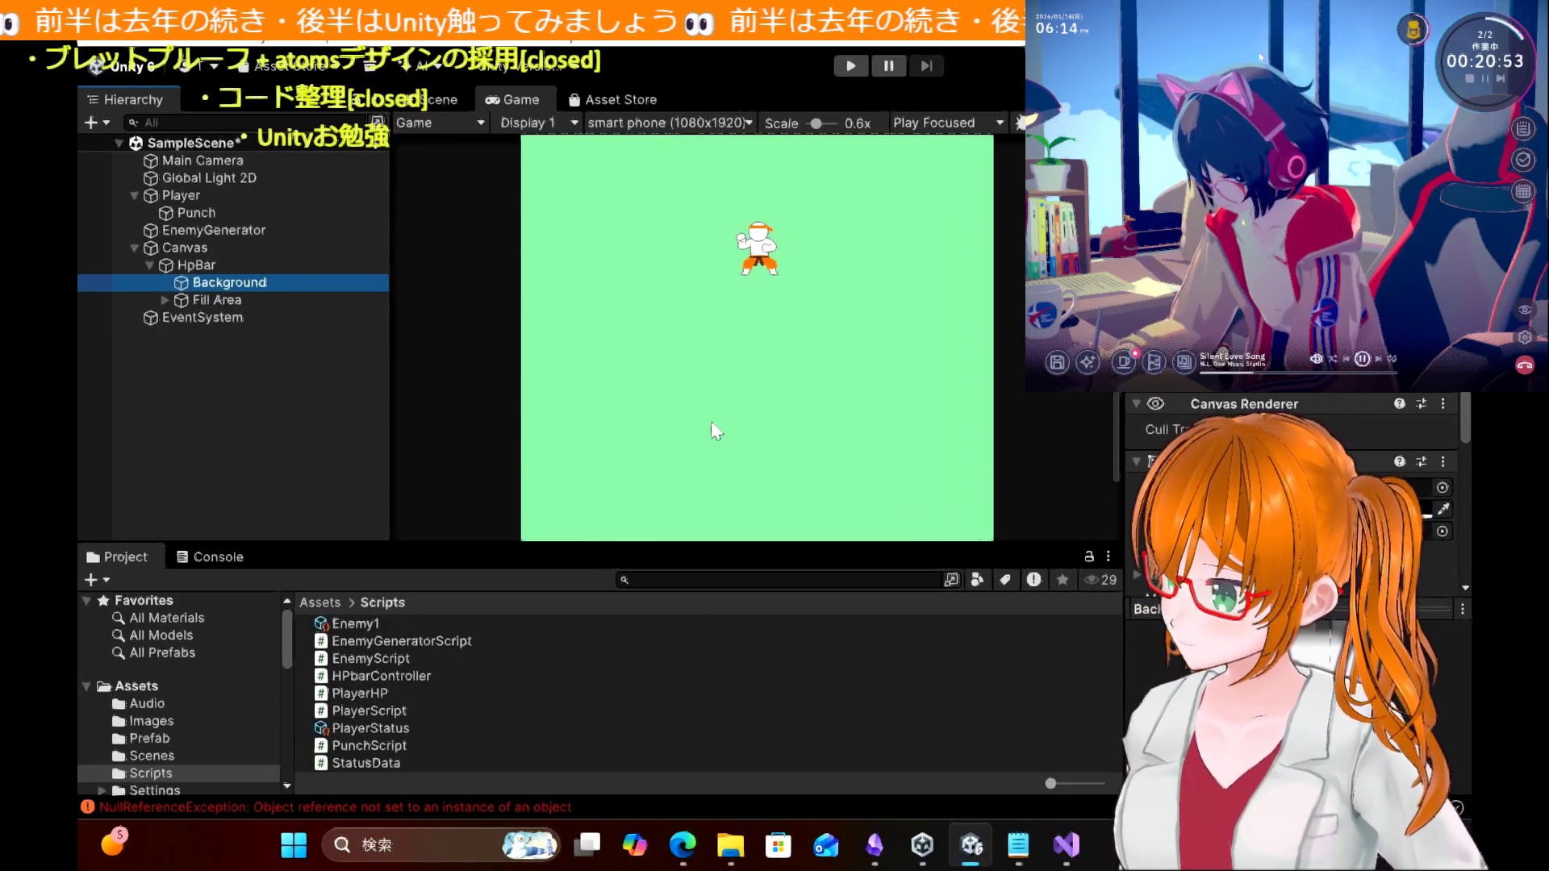
{"action": "scroll", "coordinate": [710, 421], "scroll_direction": "down", "scroll_amount": 1}
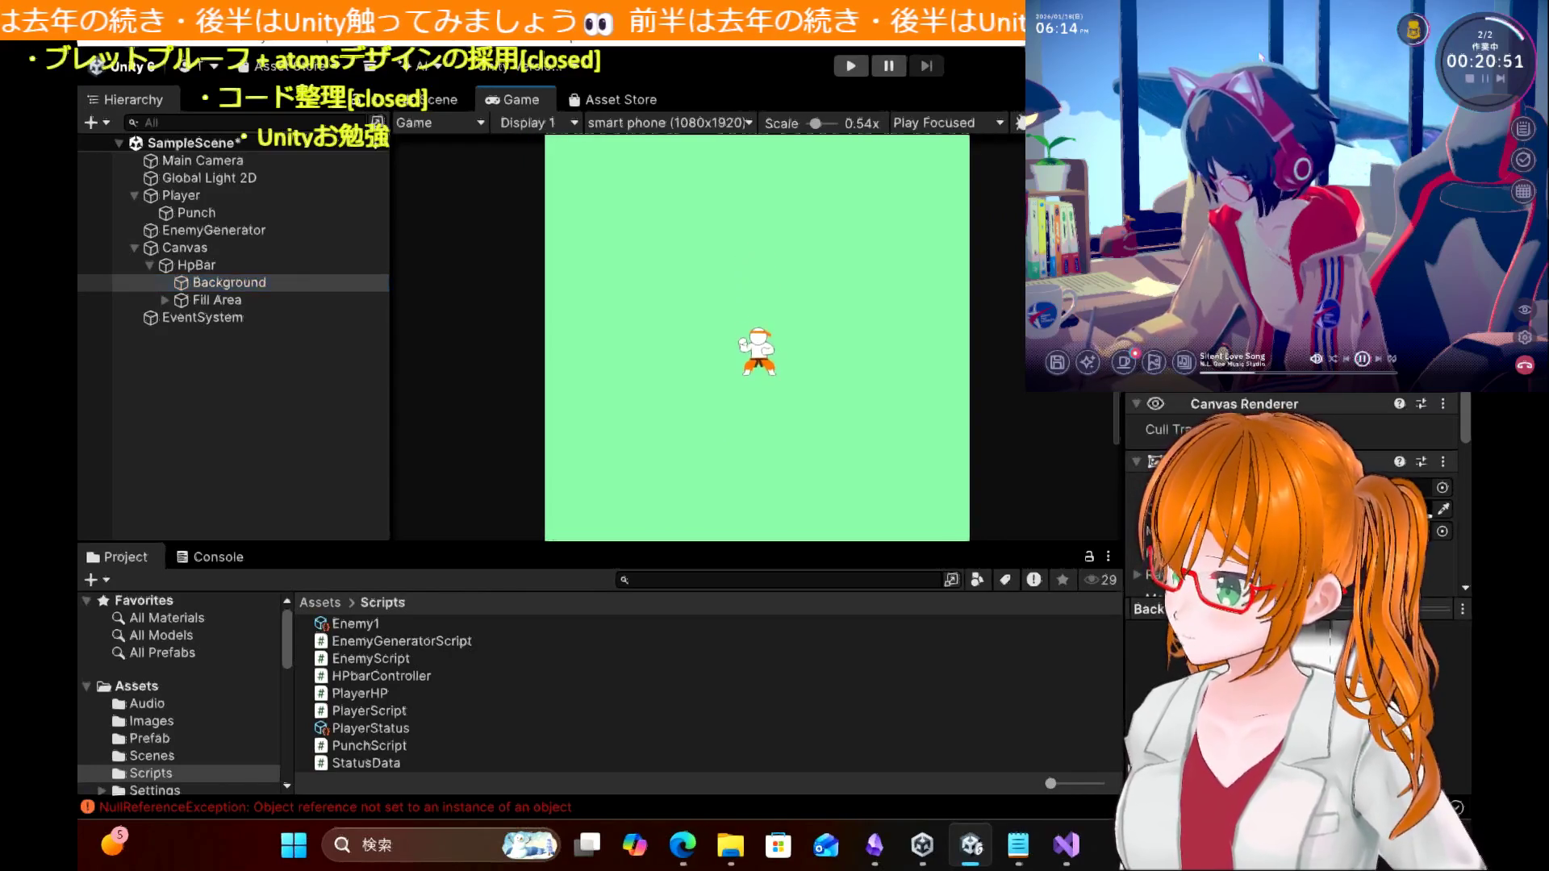
{"action": "left_click", "coordinate": [206, 268]}
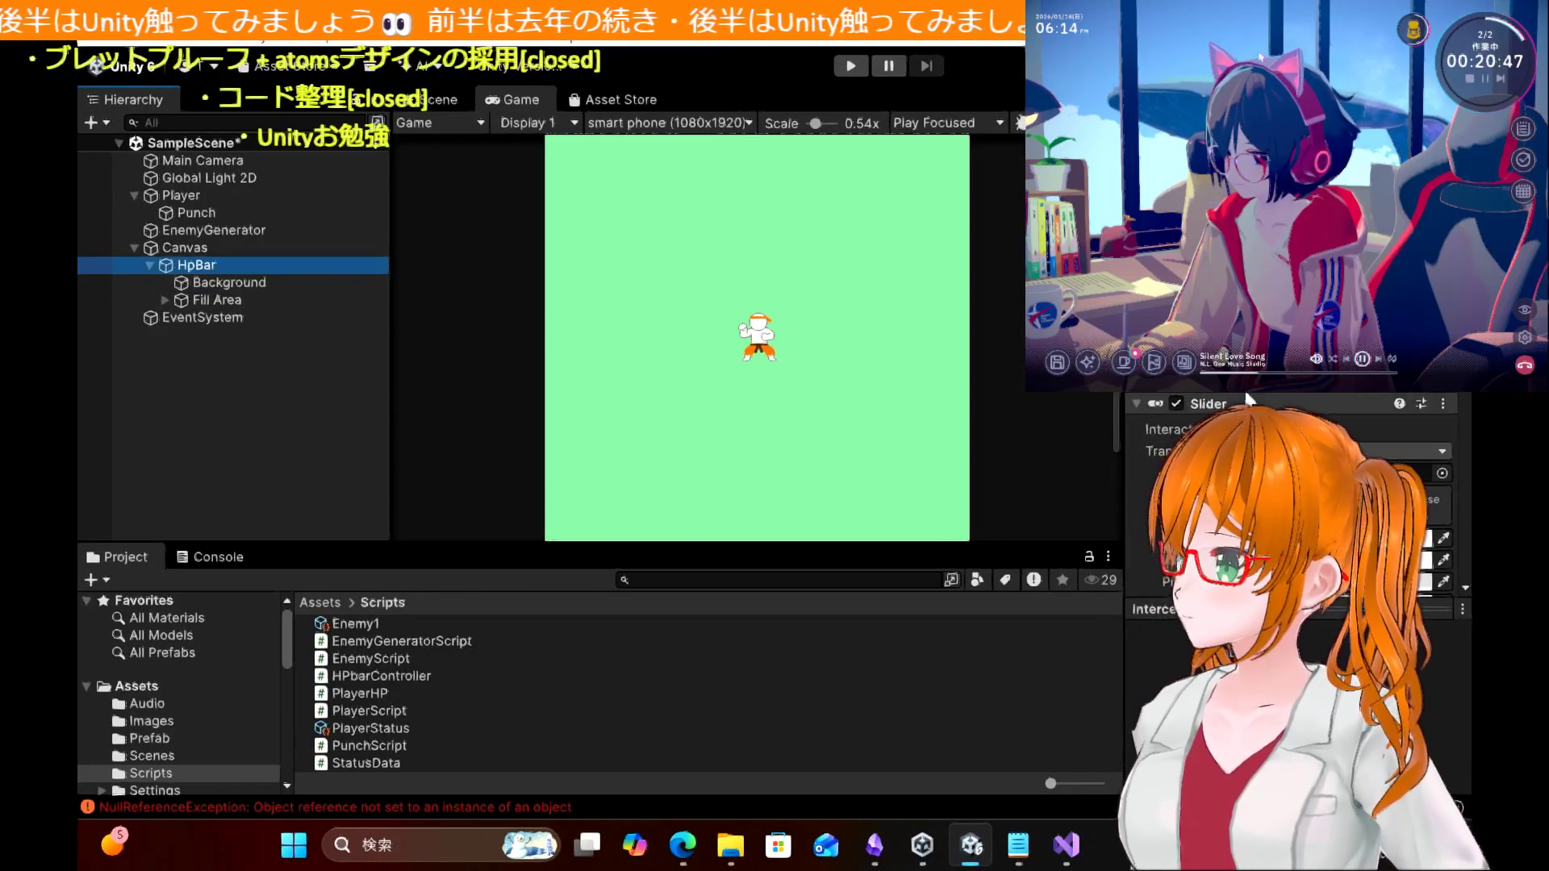
{"action": "scroll", "coordinate": [1246, 394], "scroll_direction": "down", "scroll_amount": 3}
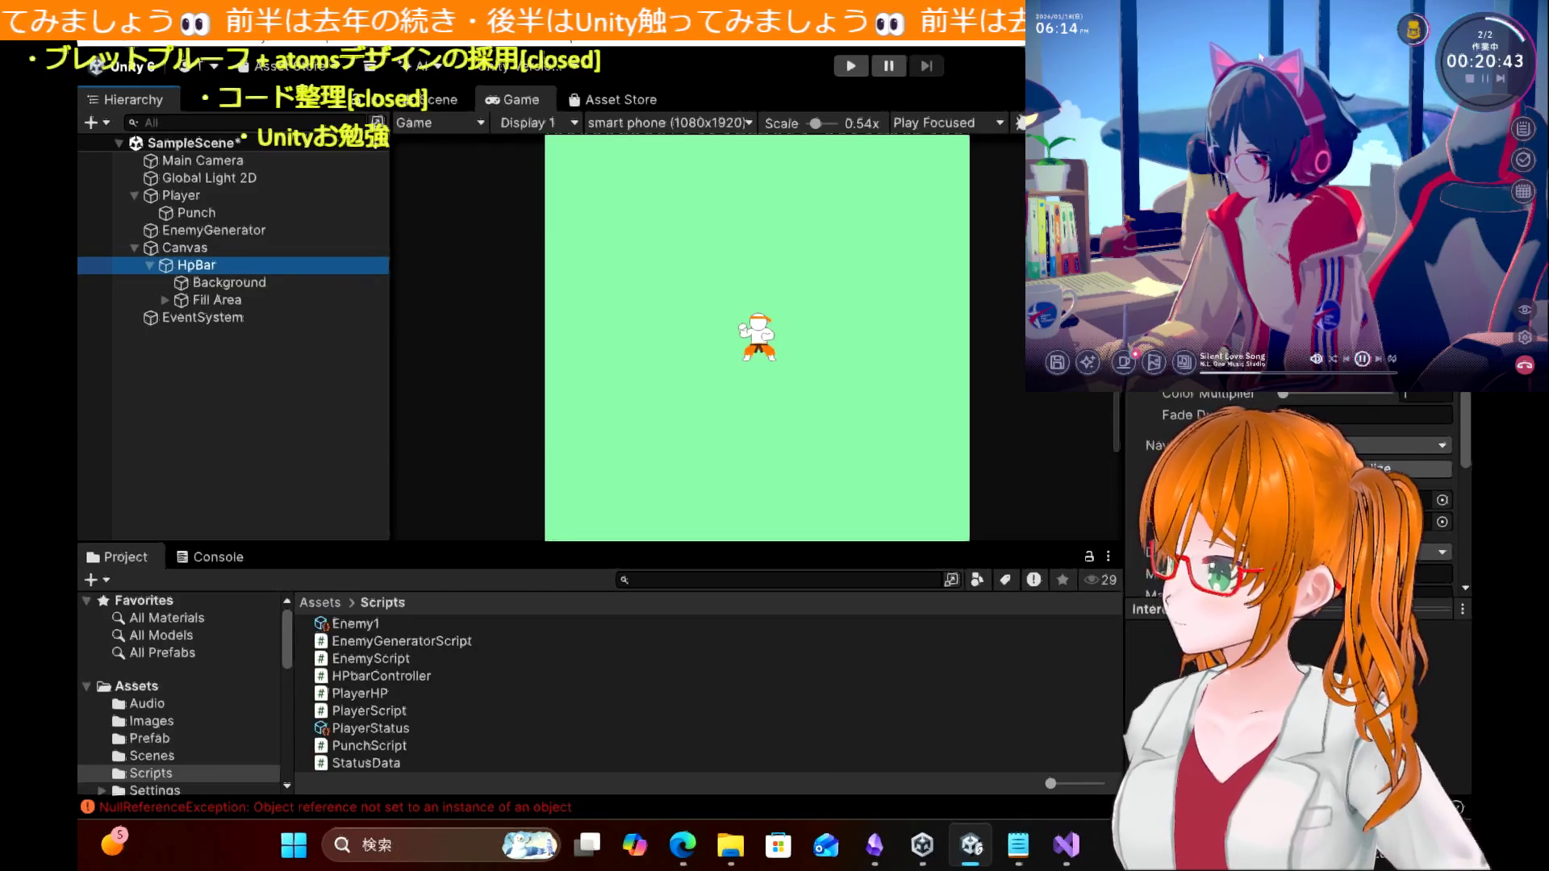
{"action": "scroll", "coordinate": [1291, 484], "scroll_direction": "down", "scroll_amount": 2}
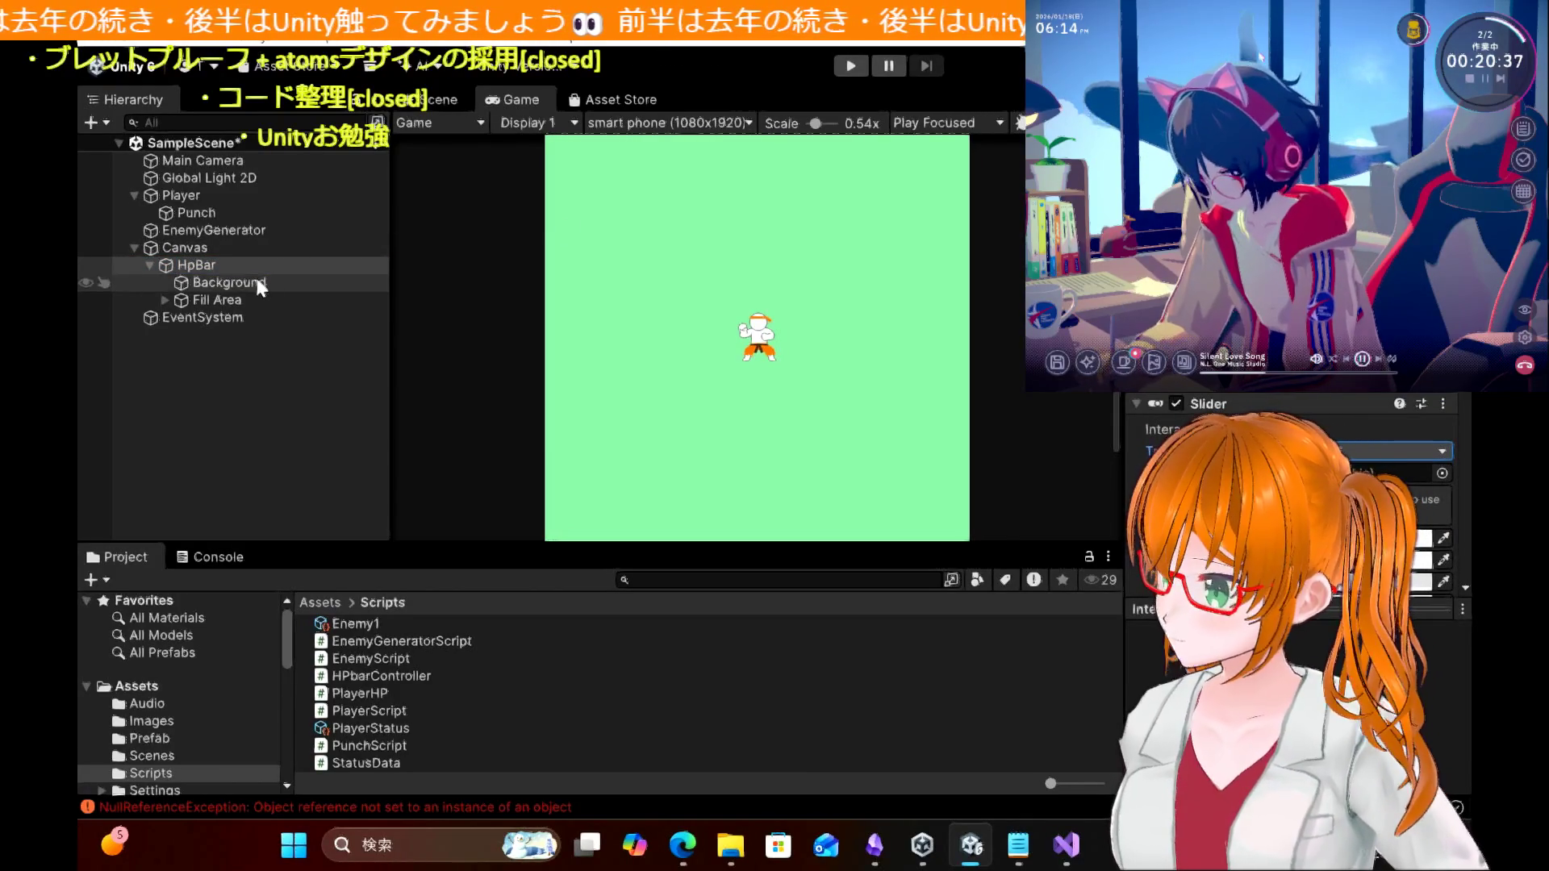
{"action": "left_click", "coordinate": [226, 249]}
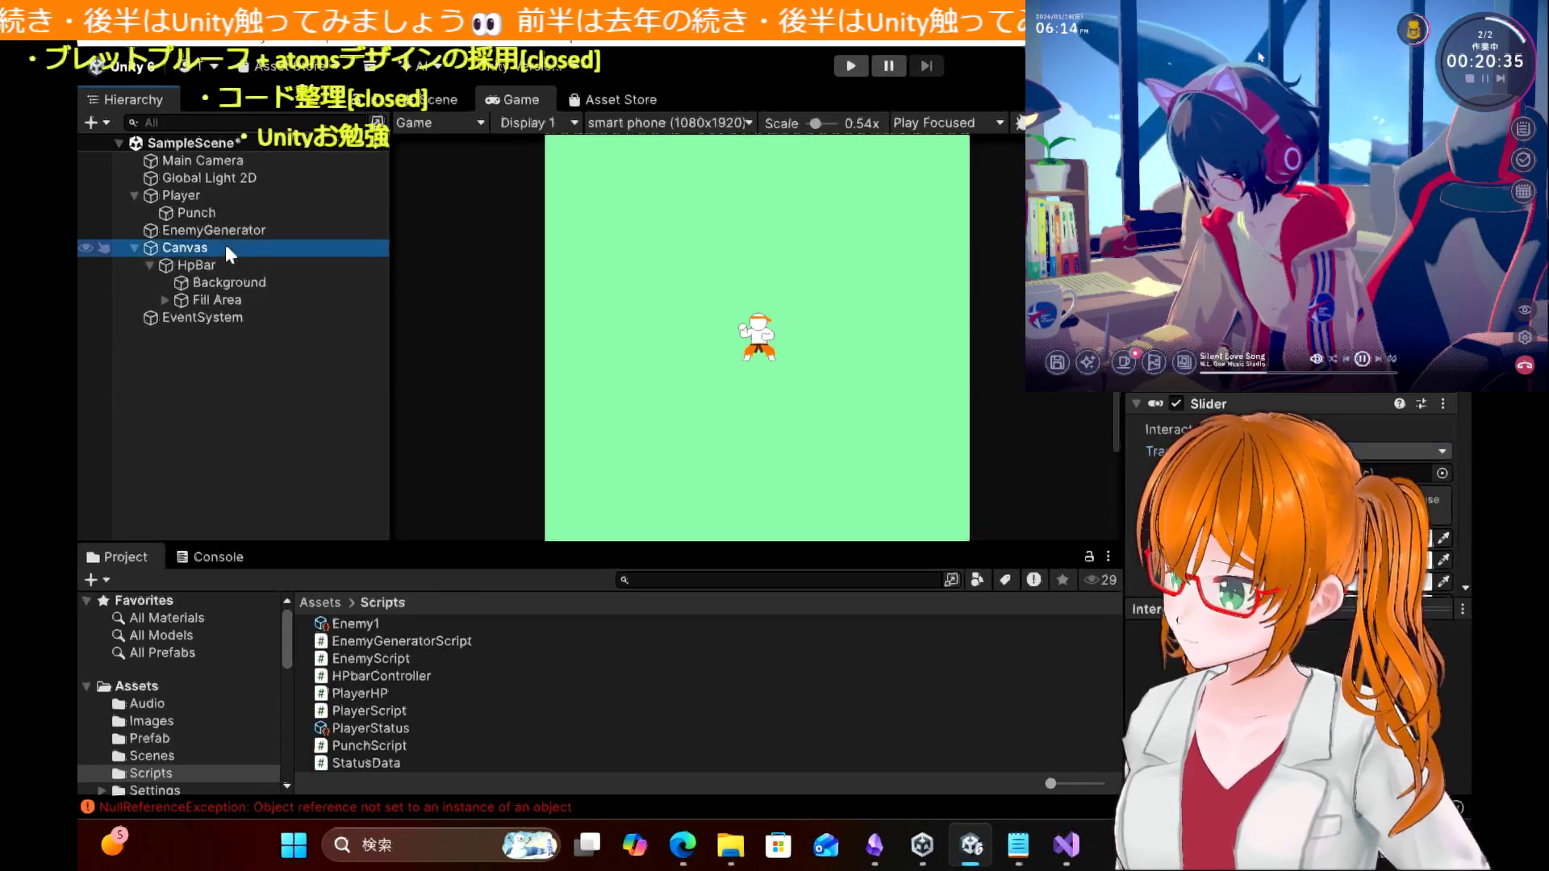
Step: Try the Canvas Render Modes, settle on World Space, and run the game
{"action": "scroll", "coordinate": [1291, 564], "scroll_direction": "down", "scroll_amount": 3}
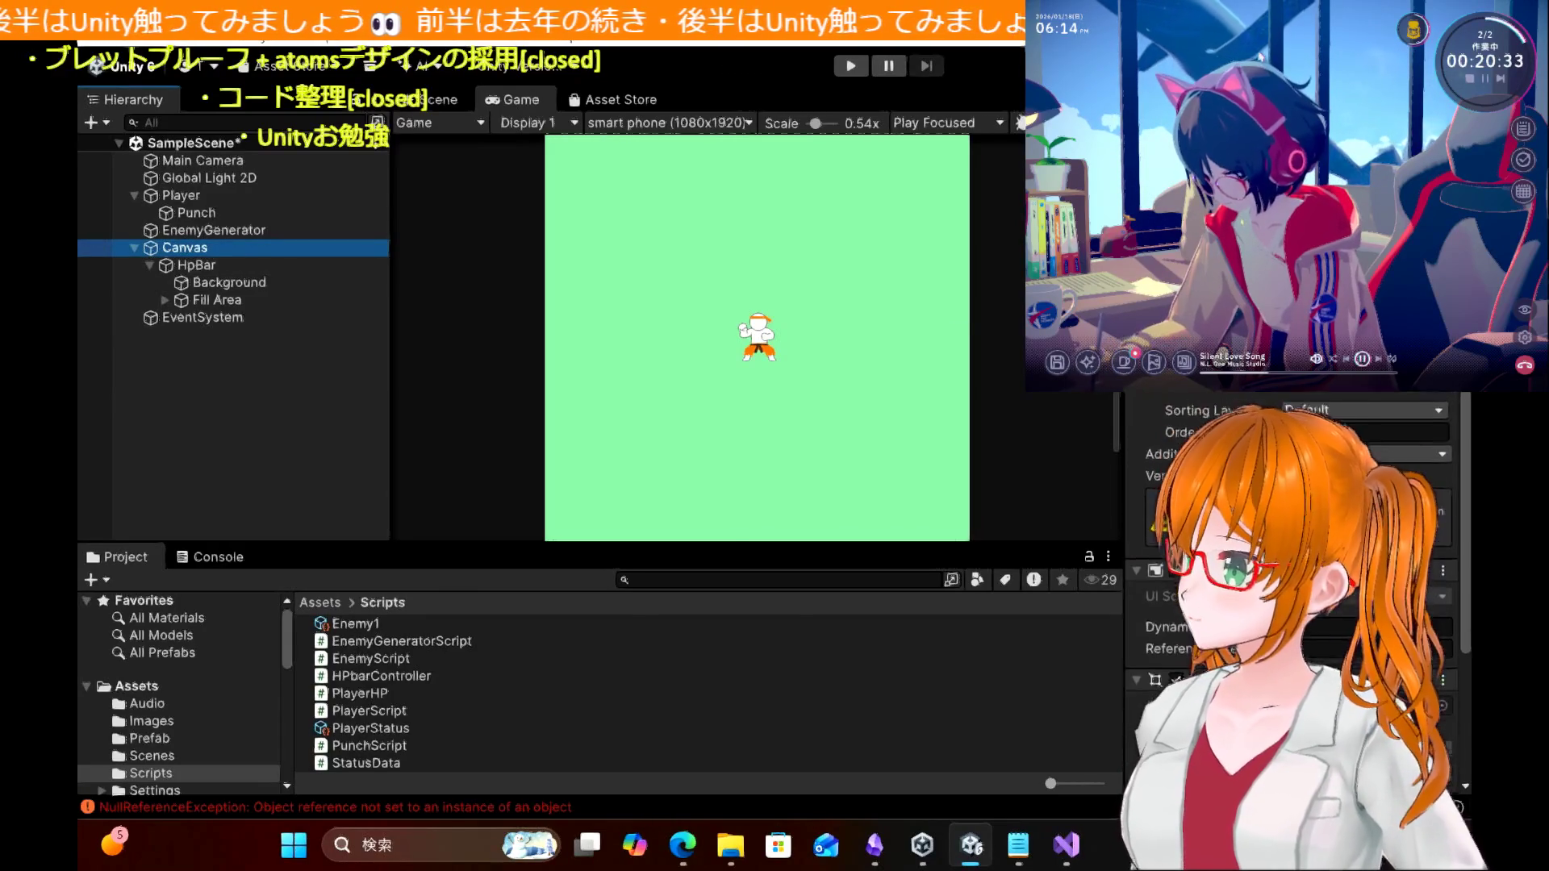
{"action": "scroll", "coordinate": [1291, 565], "scroll_direction": "up", "scroll_amount": 1}
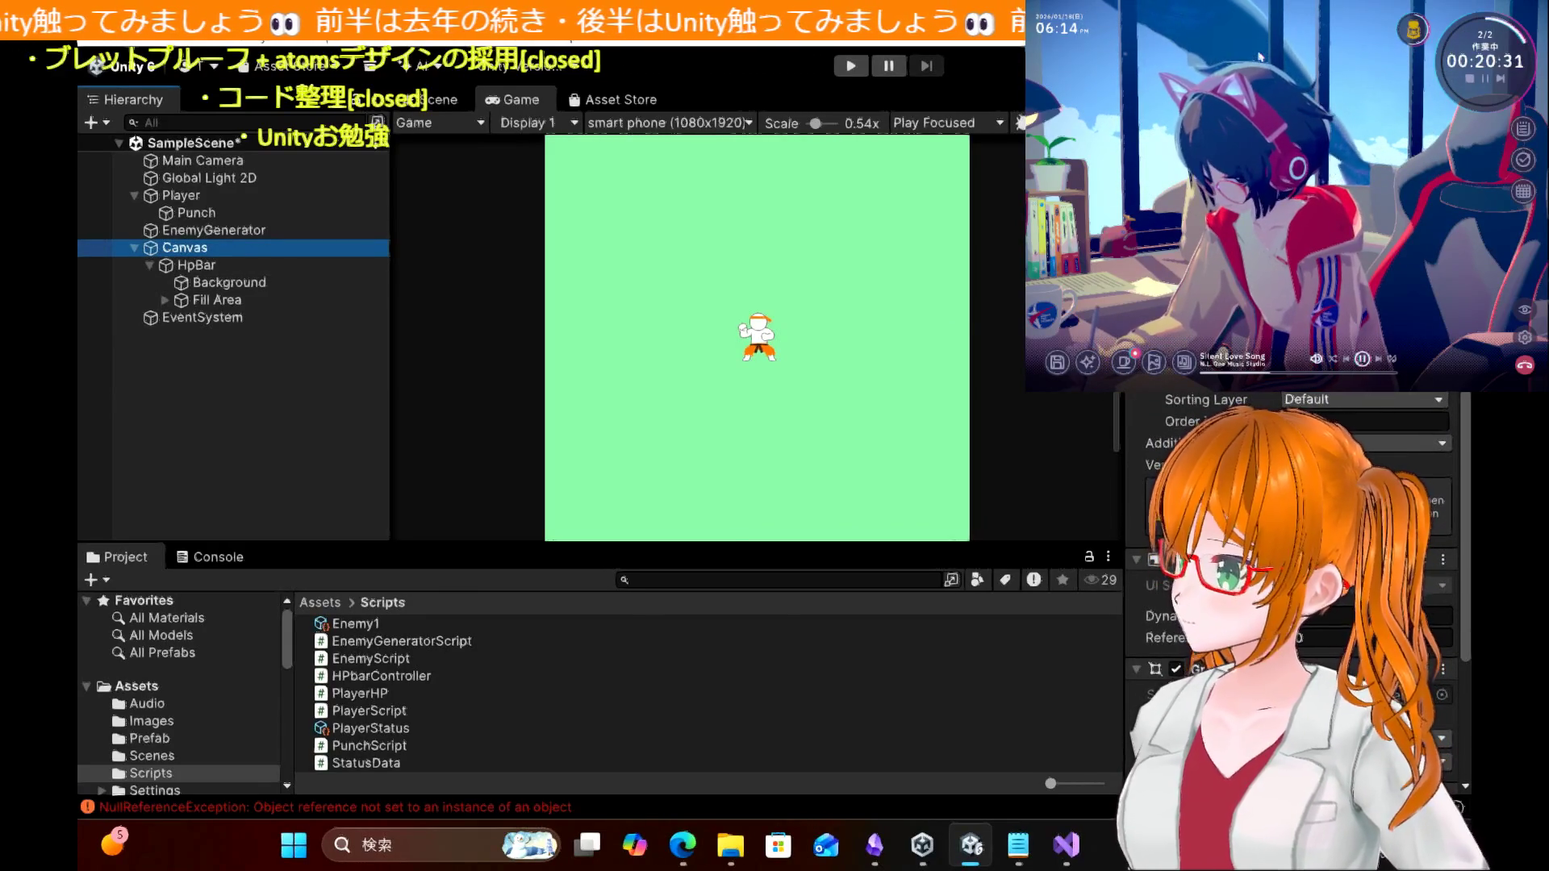
{"action": "left_click", "coordinate": [1364, 355]}
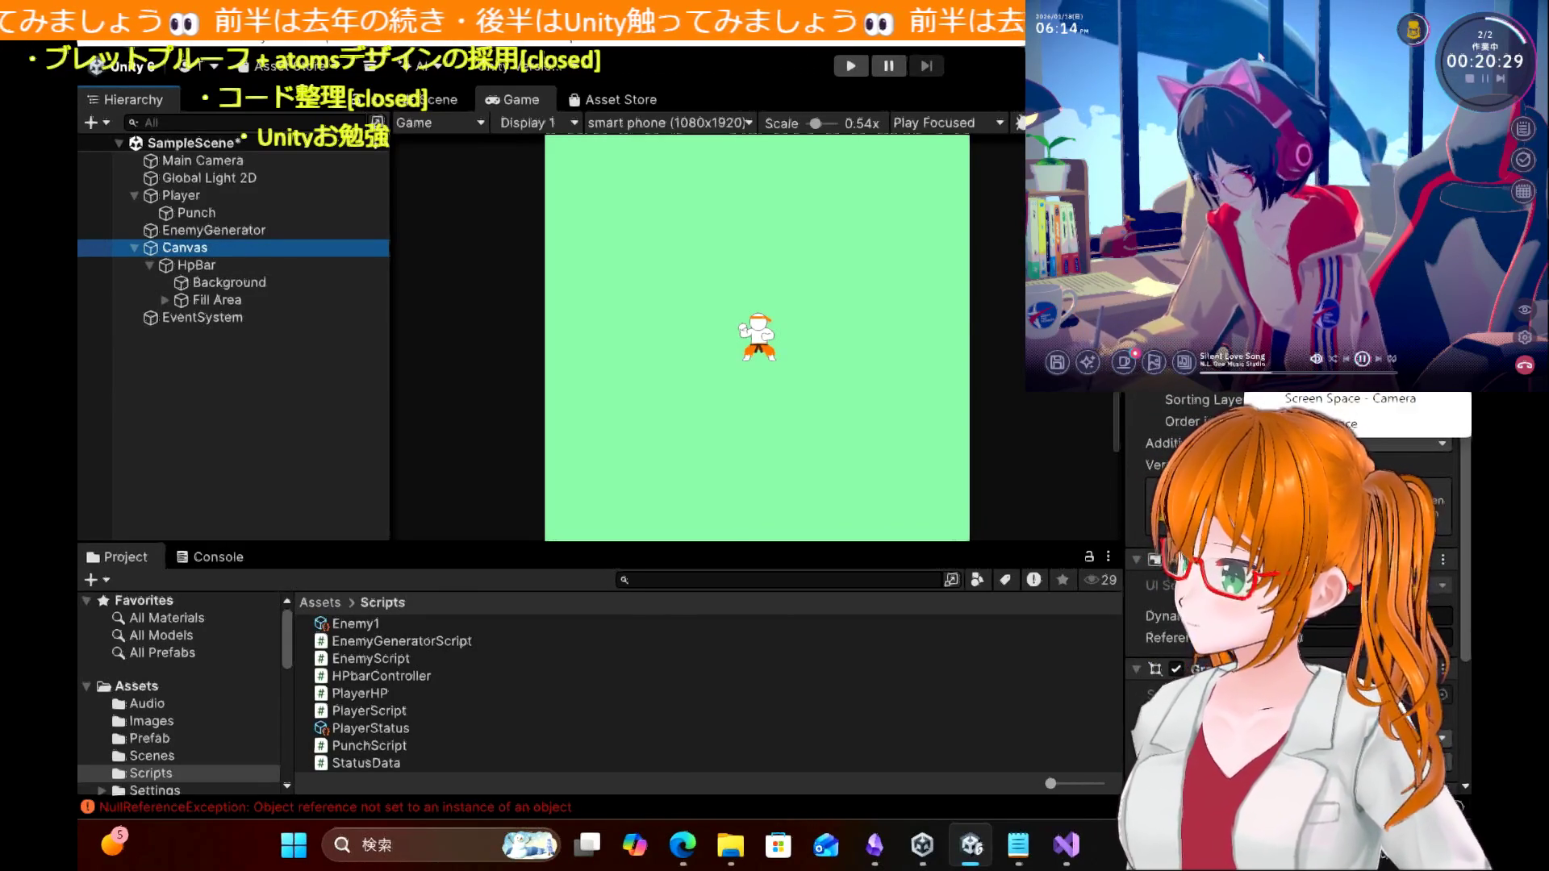
{"action": "left_click", "coordinate": [1364, 375]}
{"action": "left_click", "coordinate": [1363, 396]}
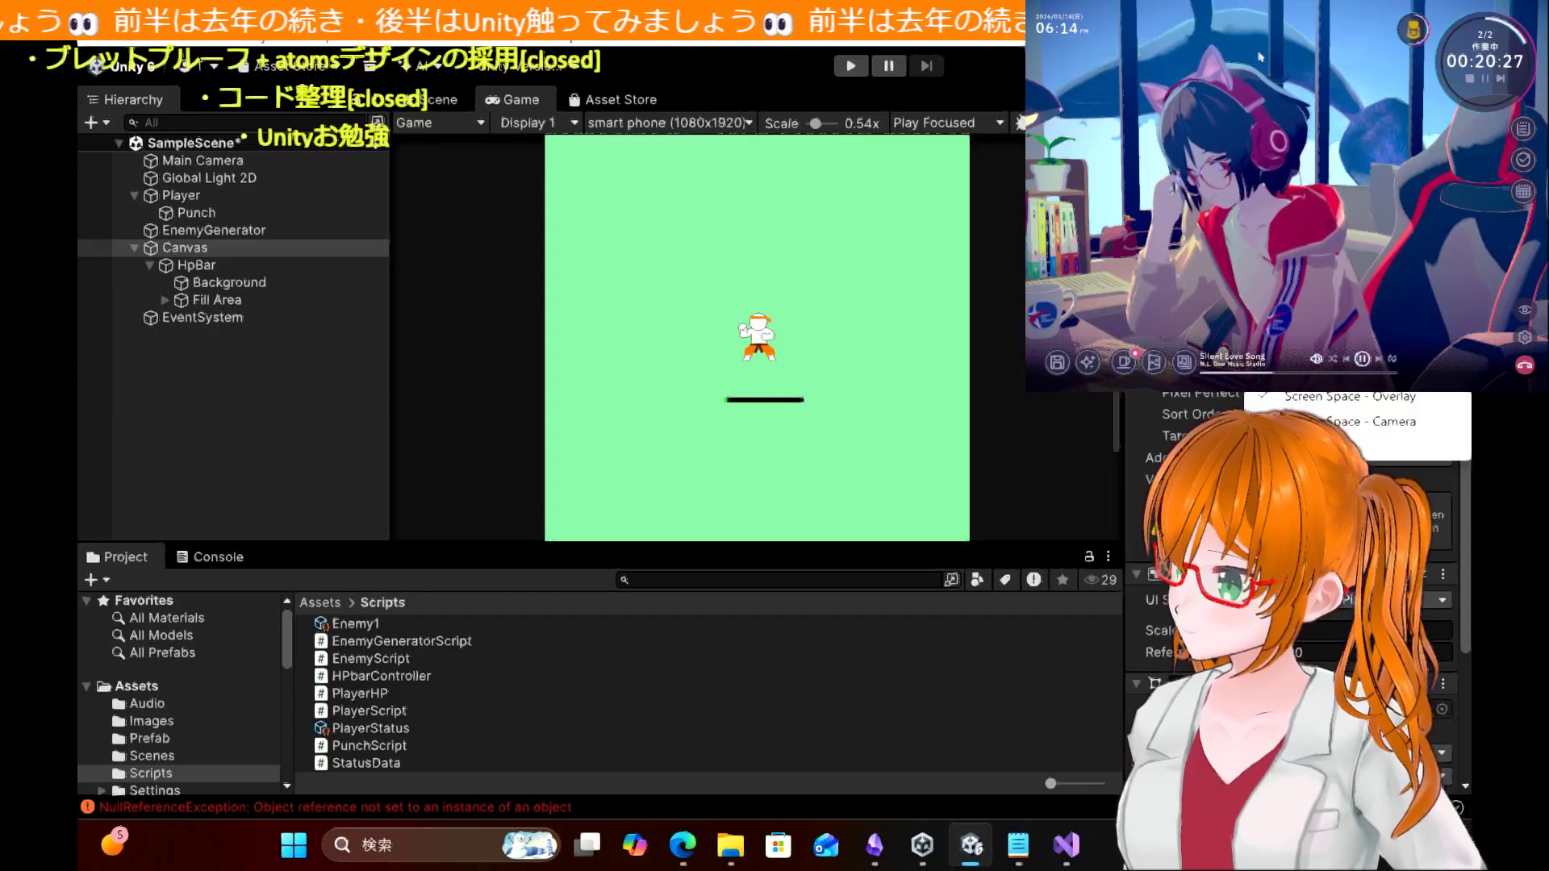
{"action": "left_click", "coordinate": [1371, 421]}
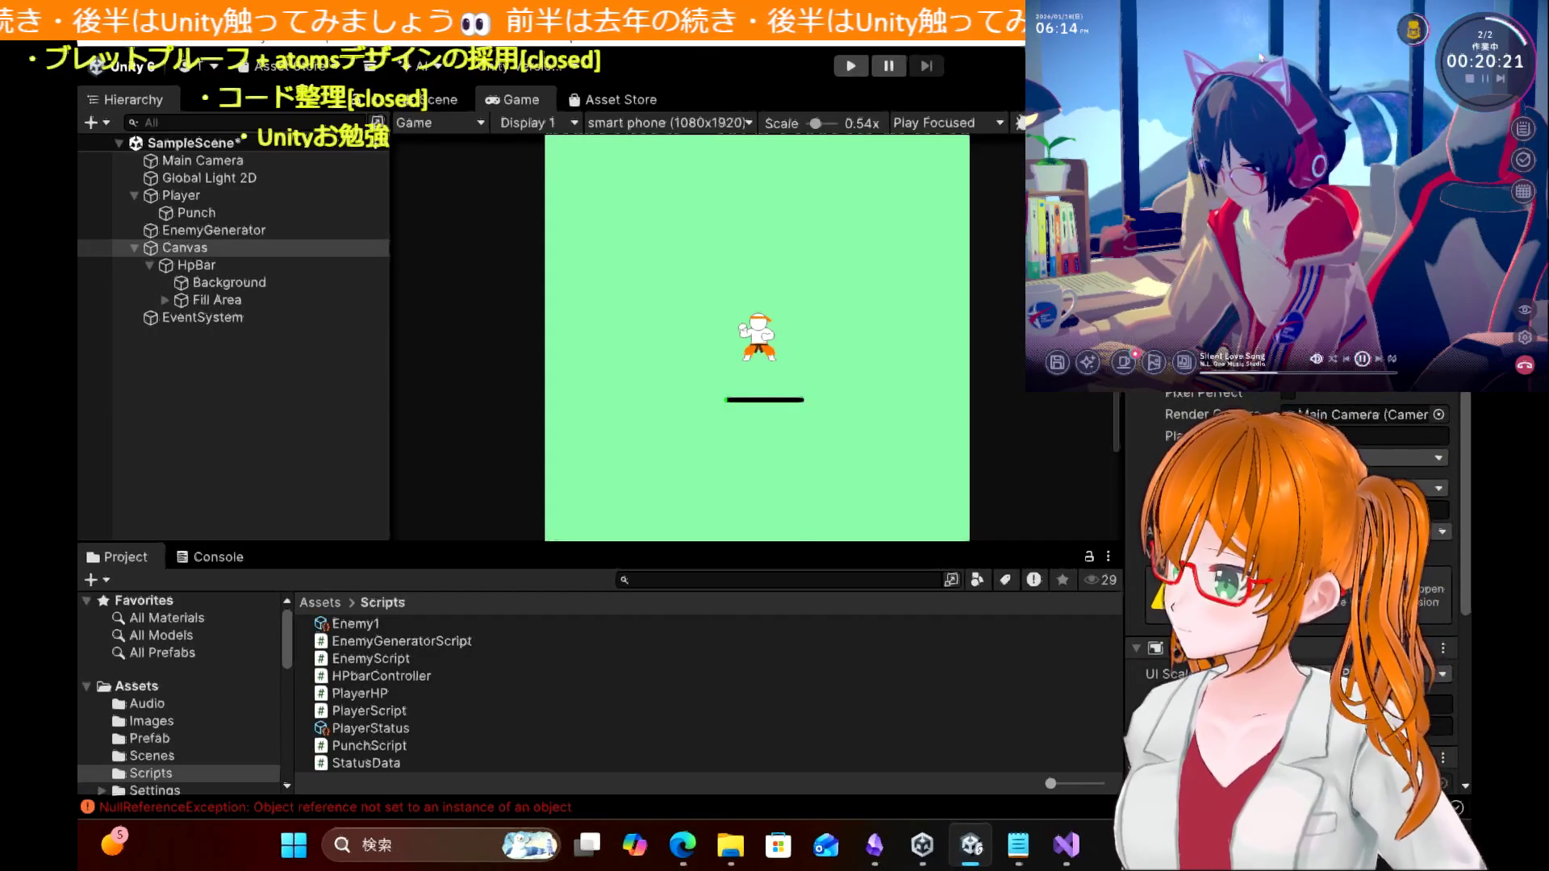
{"action": "left_click", "coordinate": [1363, 372]}
{"action": "left_click", "coordinate": [1371, 421]}
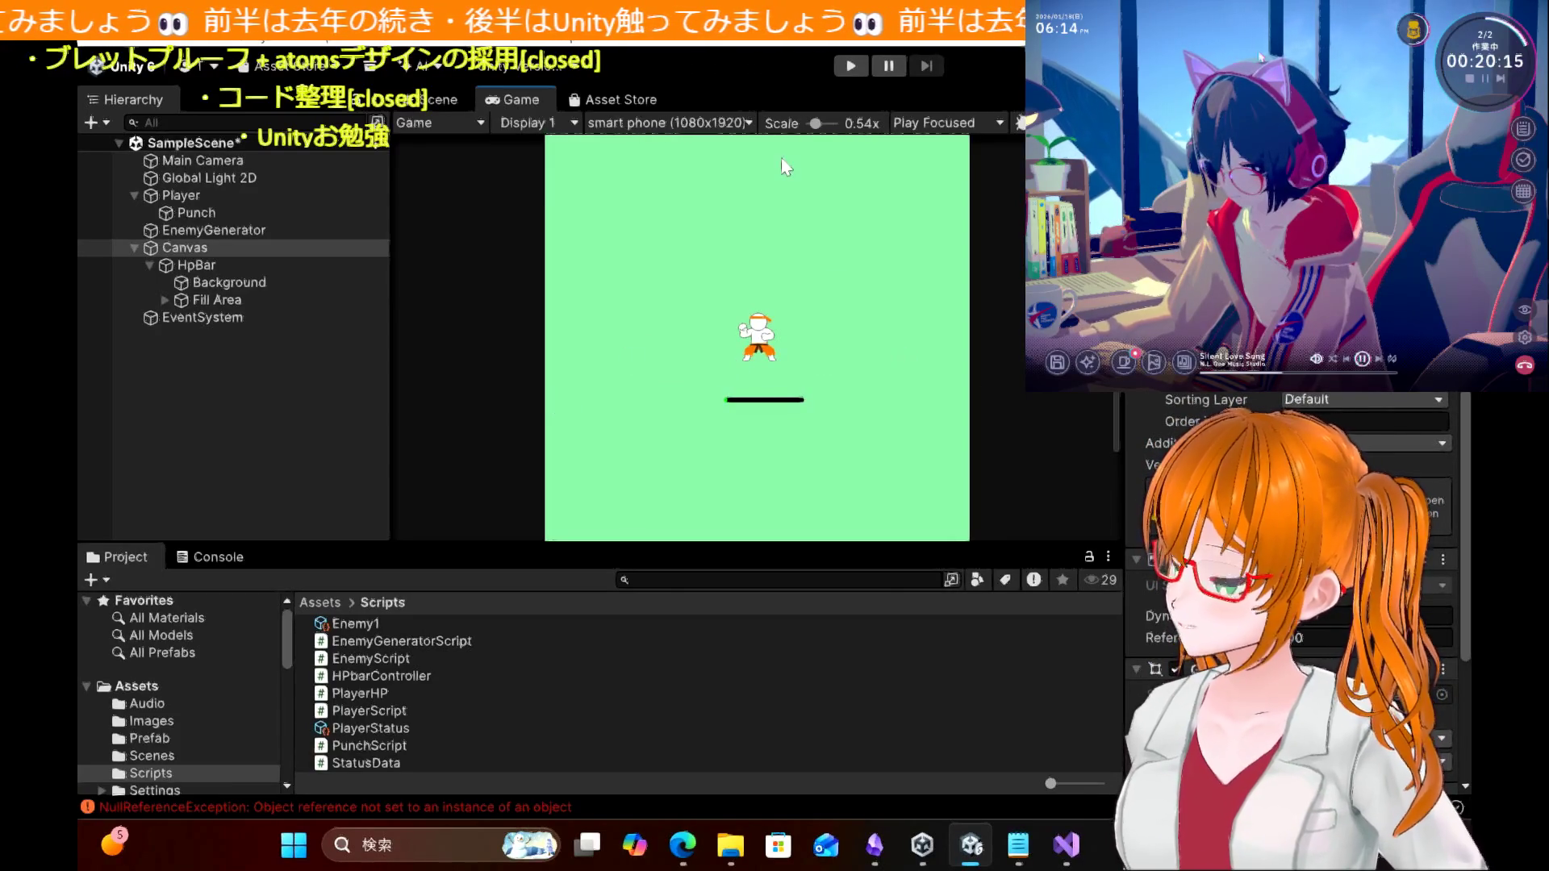
{"action": "left_click", "coordinate": [845, 71]}
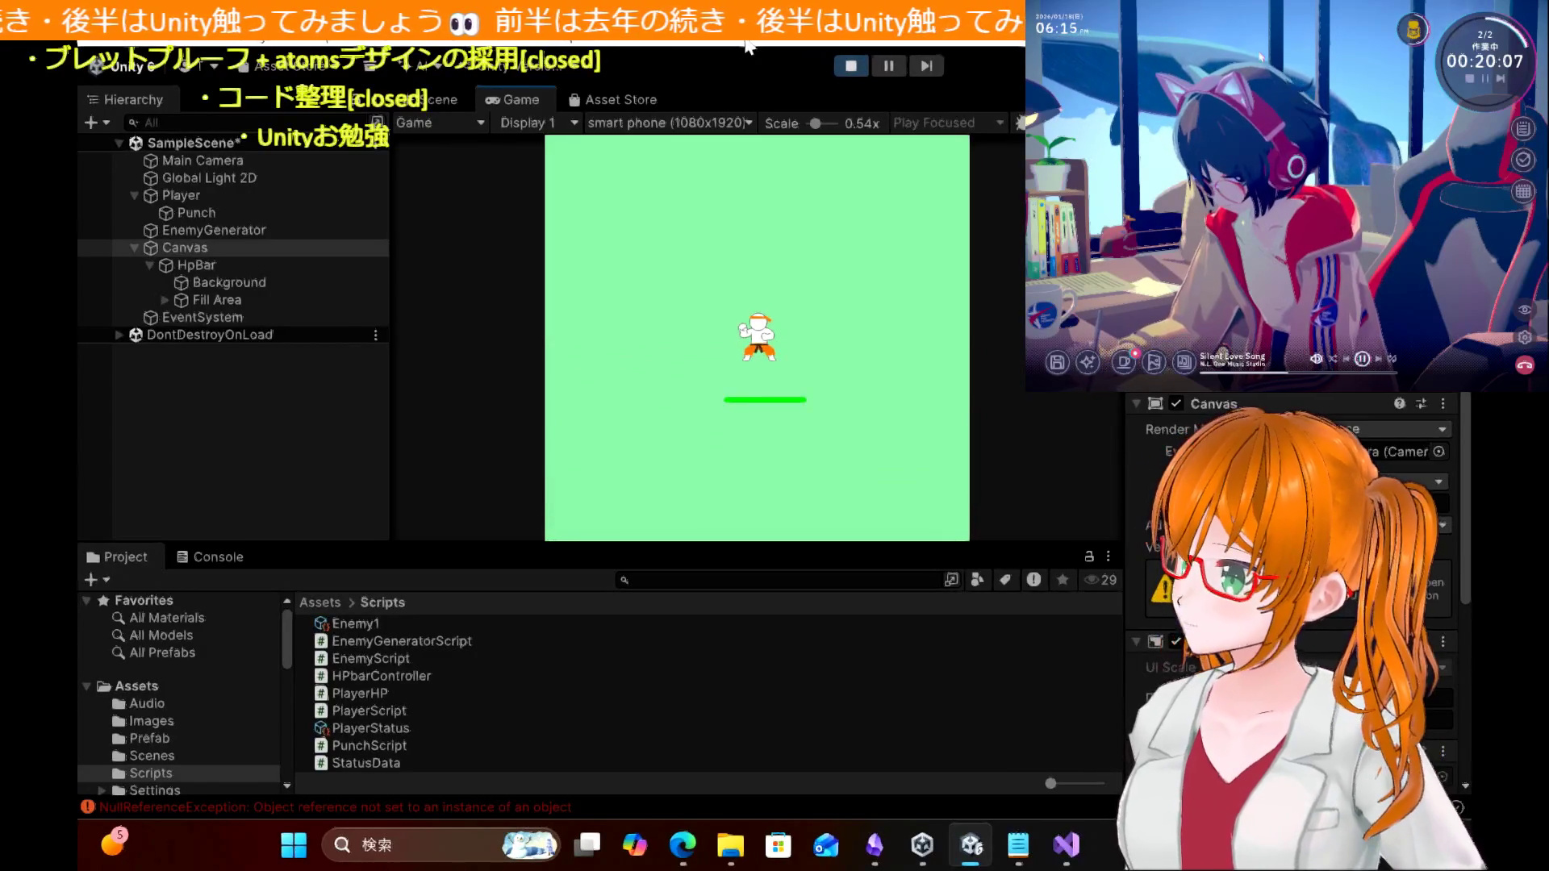
Step: Move the player left, right and up, then stop Play mode
{"action": "key", "text": "Left"}
{"action": "key", "text": "Left"}
{"action": "key", "text": "Right"}
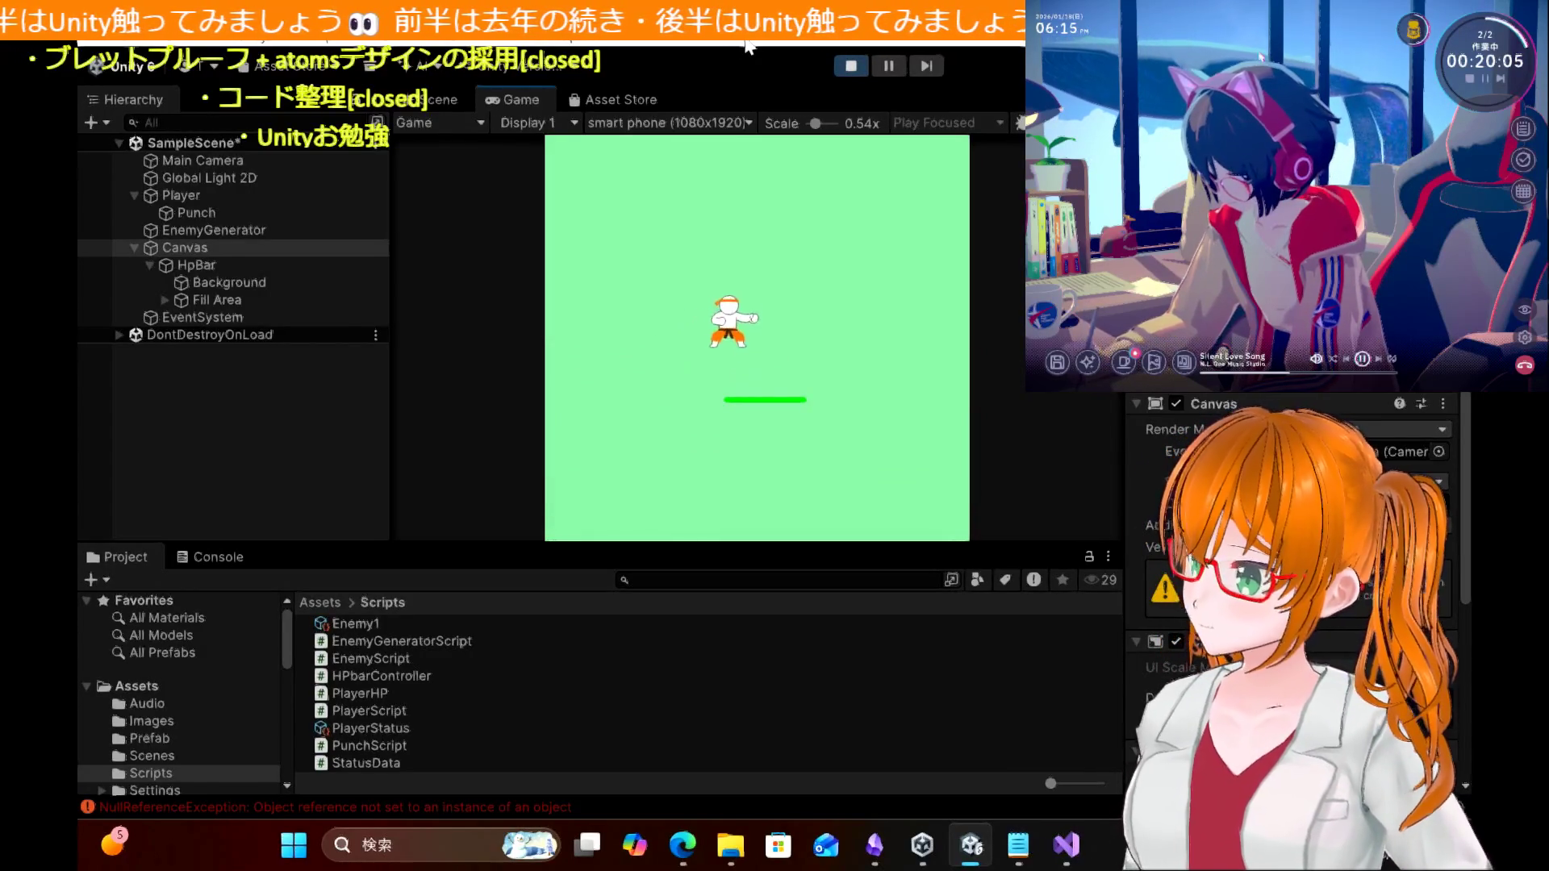
{"action": "key", "text": "Left"}
{"action": "key", "text": "Up"}
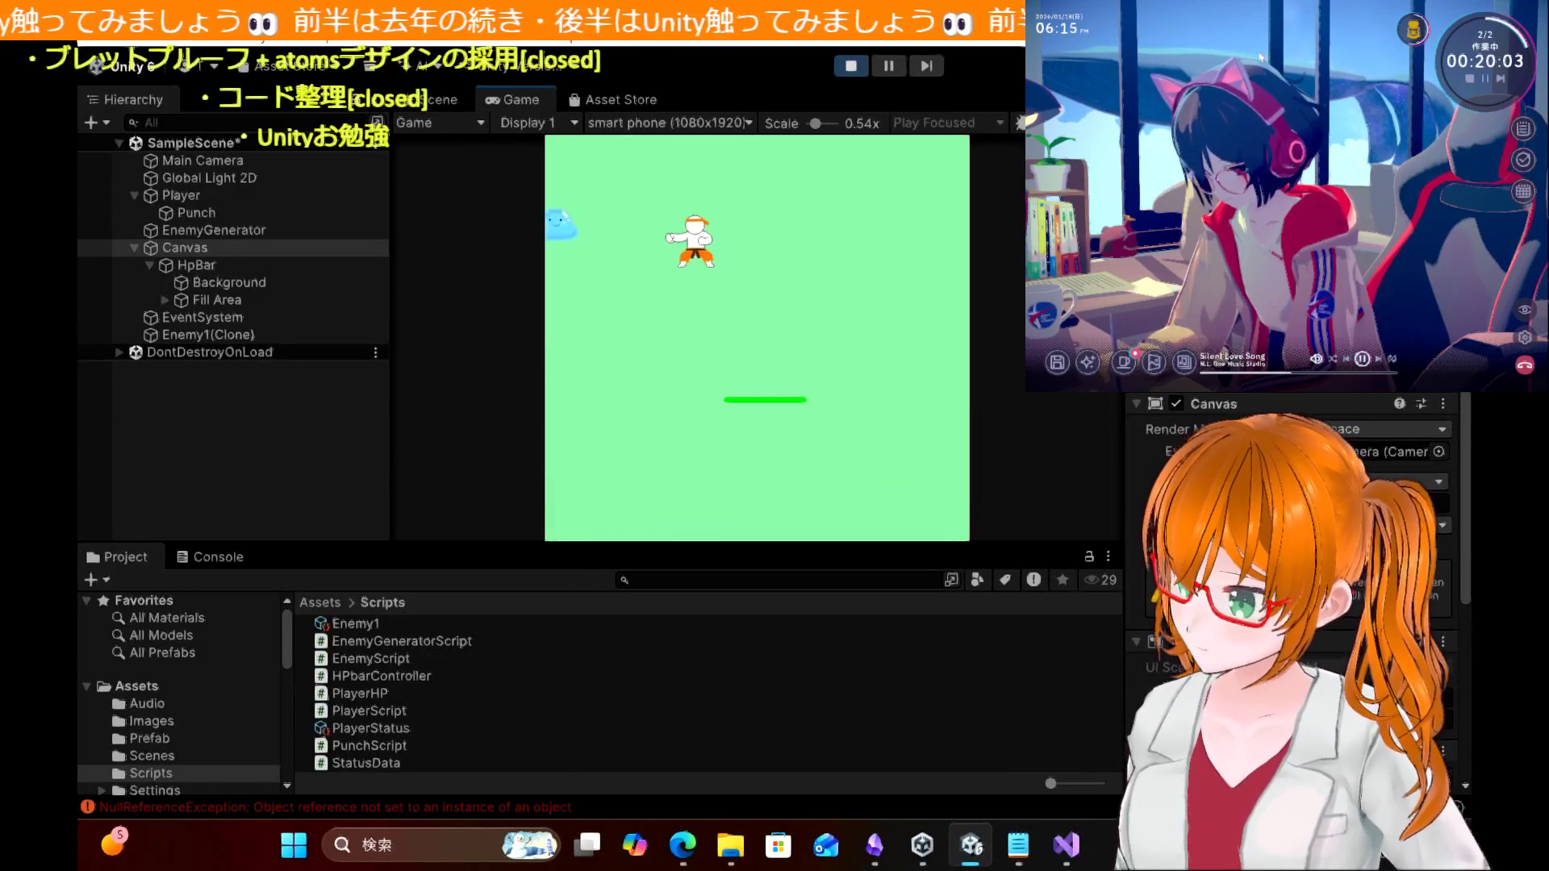
{"action": "left_click", "coordinate": [852, 67]}
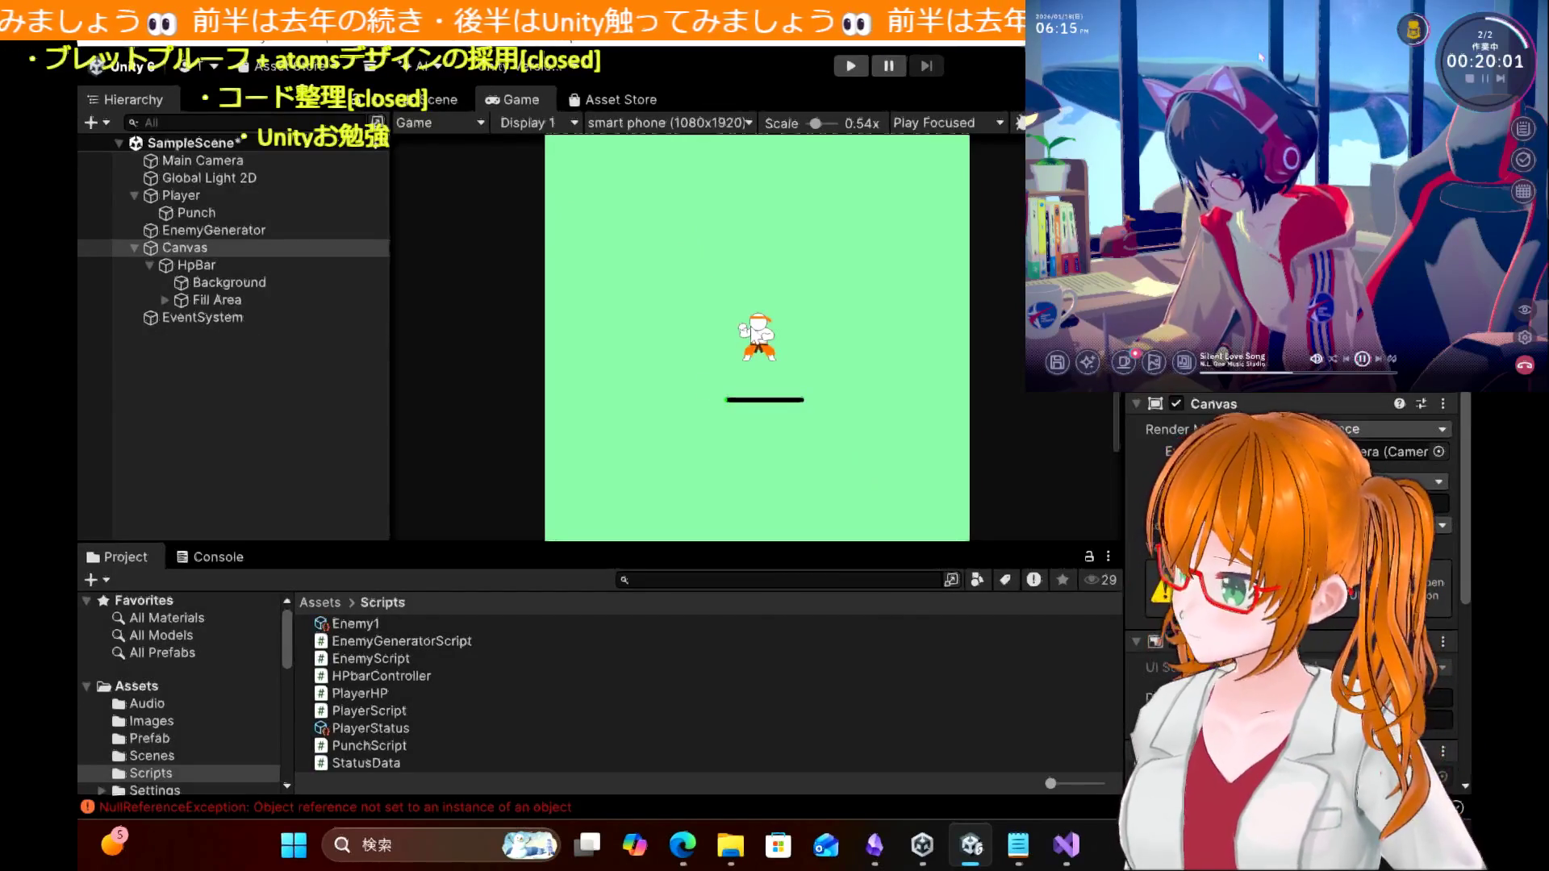
Step: Open the Console and jump to the NullReferenceException at HPbarController.cs line 30
{"action": "left_click", "coordinate": [222, 555]}
{"action": "scroll", "coordinate": [395, 666], "scroll_direction": "down", "scroll_amount": 2}
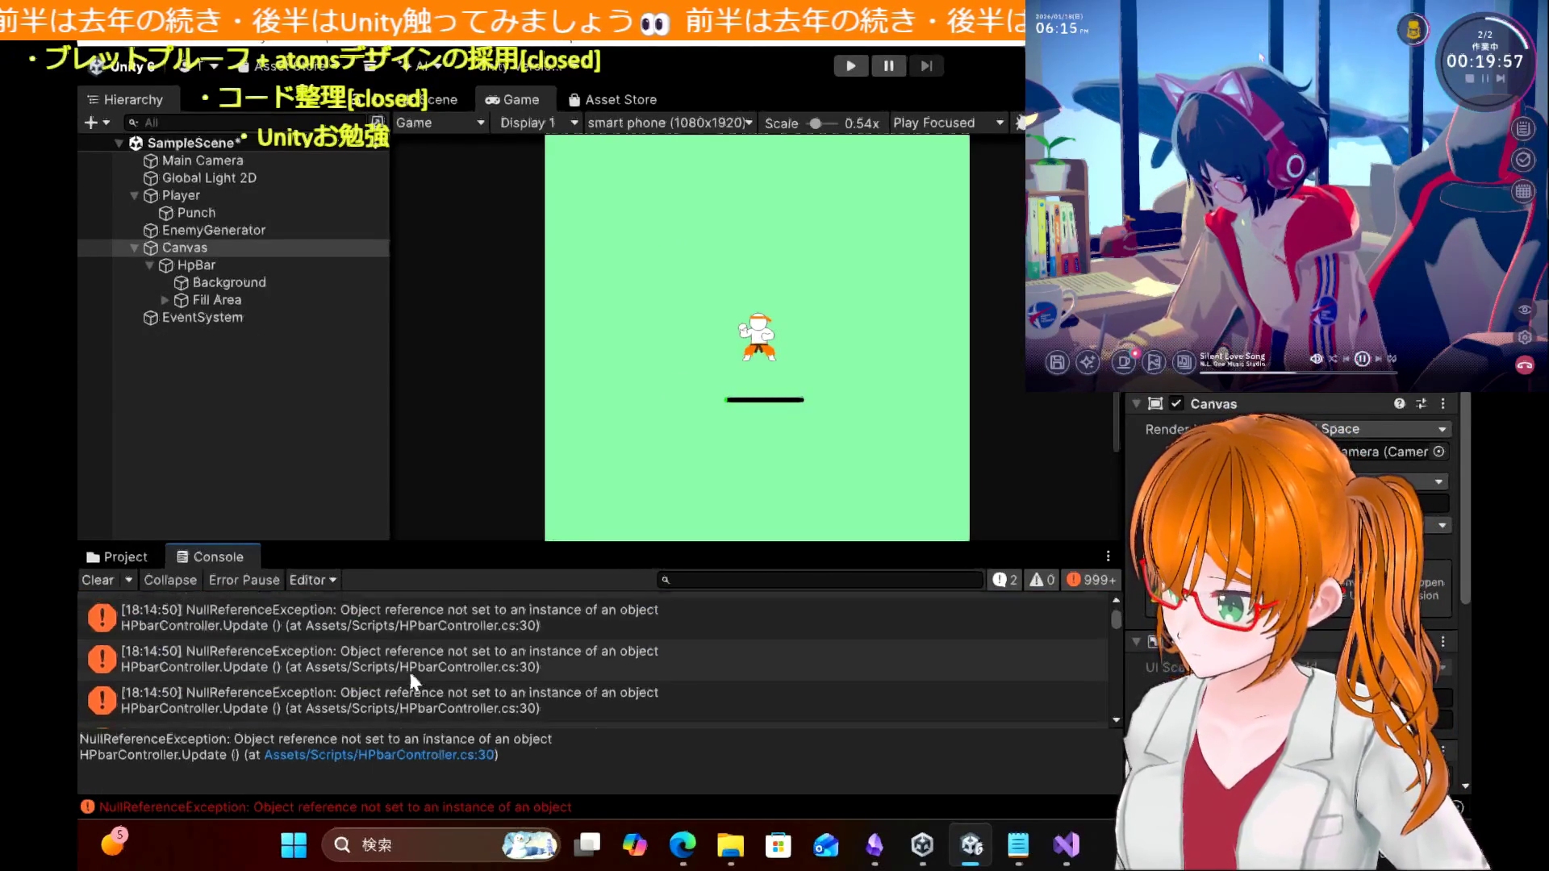
{"action": "double_click", "coordinate": [412, 680]}
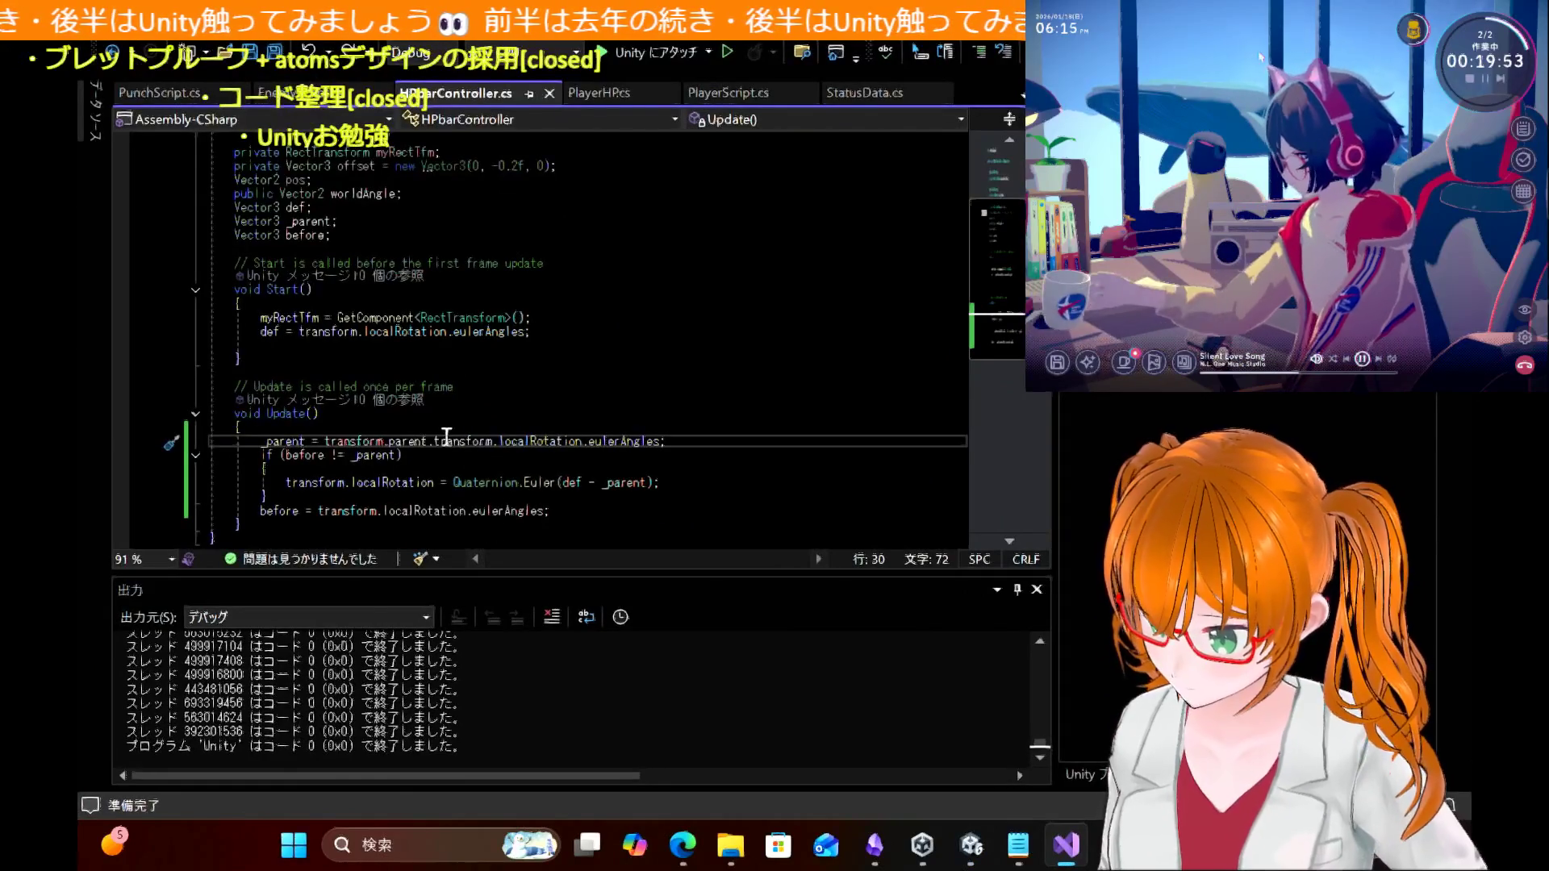
Step: Drop 'transform.parent.' from line 30 so _parent uses transform.localRotation.eulerAngles, then save the script
{"action": "left_click_drag", "start_coordinate": [320, 511], "coordinate": [546, 516]}
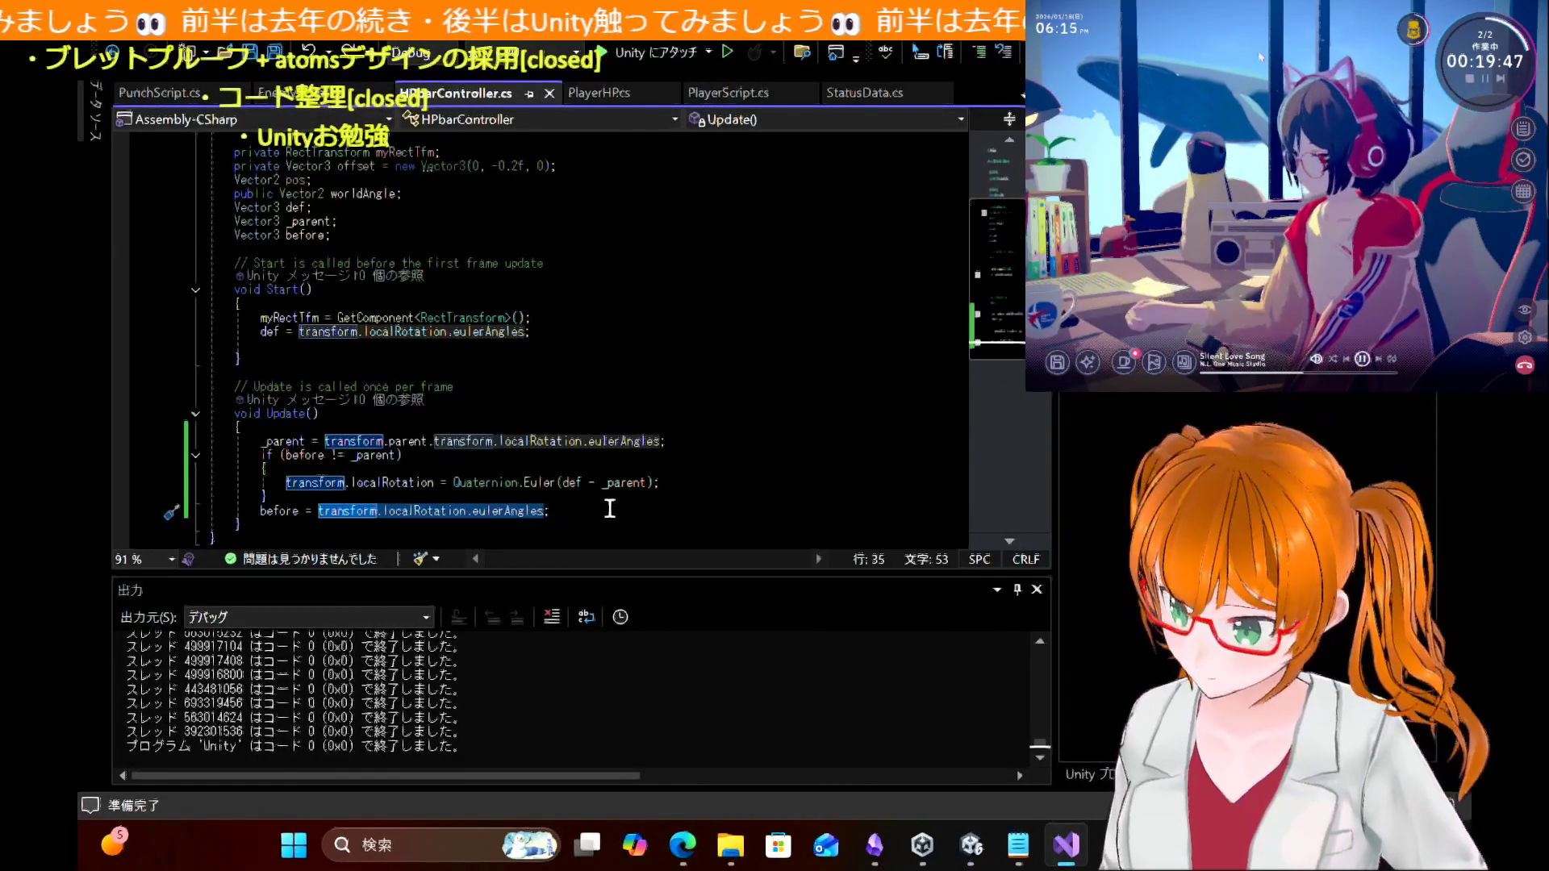
{"action": "left_click", "coordinate": [480, 468]}
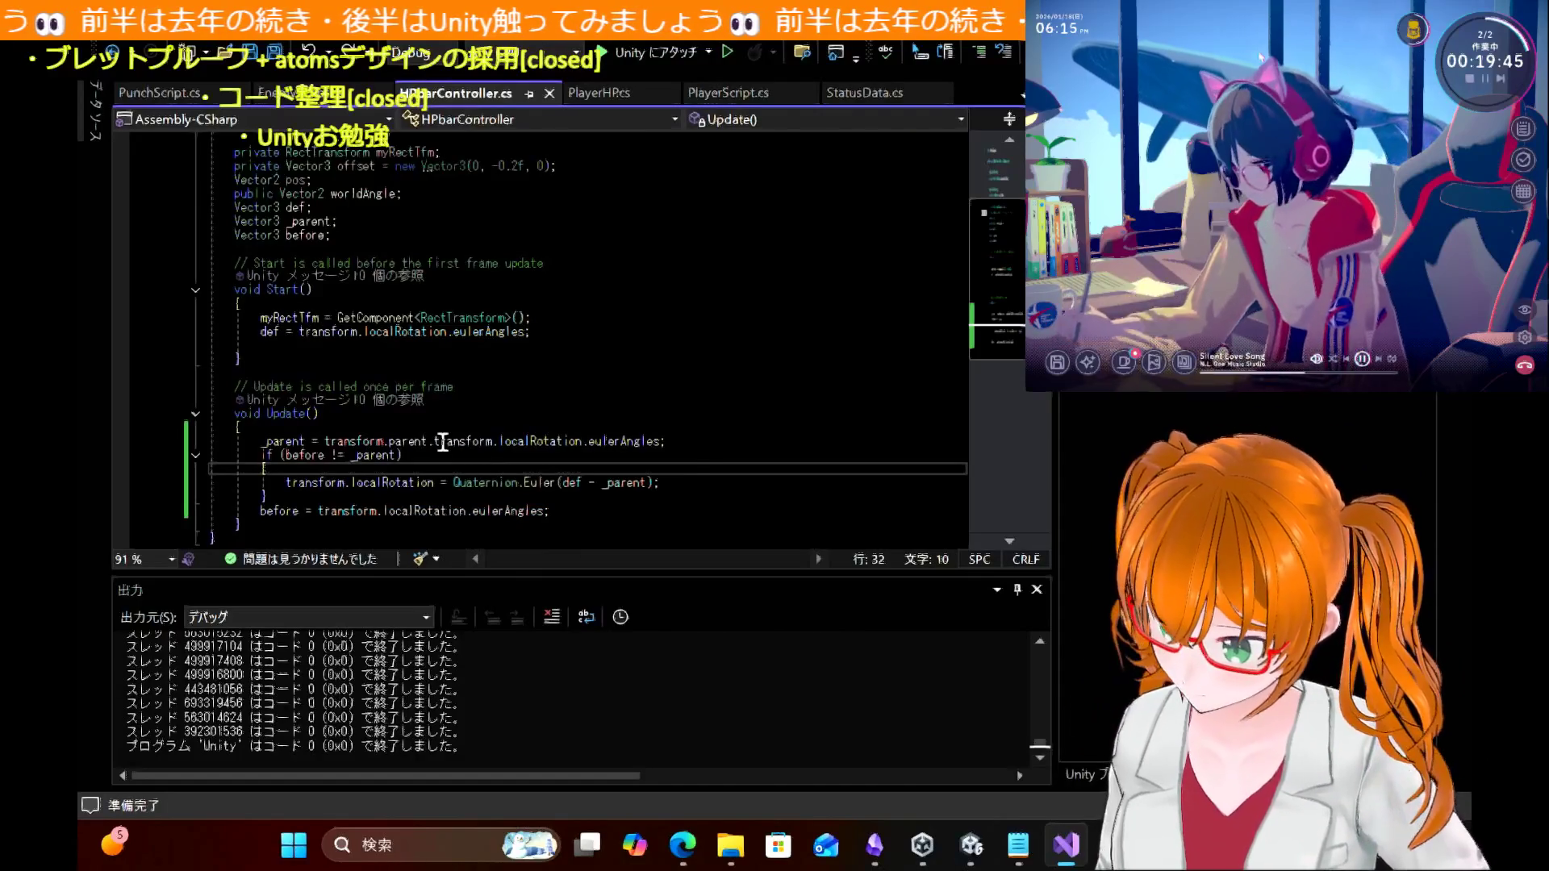
{"action": "left_click", "coordinate": [437, 442]}
{"action": "key", "text": "BackSpace"}
{"action": "key", "text": "BackSpace"}
{"action": "key", "text": "BackSpace"}
{"action": "key", "text": "BackSpace"}
{"action": "key", "text": "ctrl+s"}
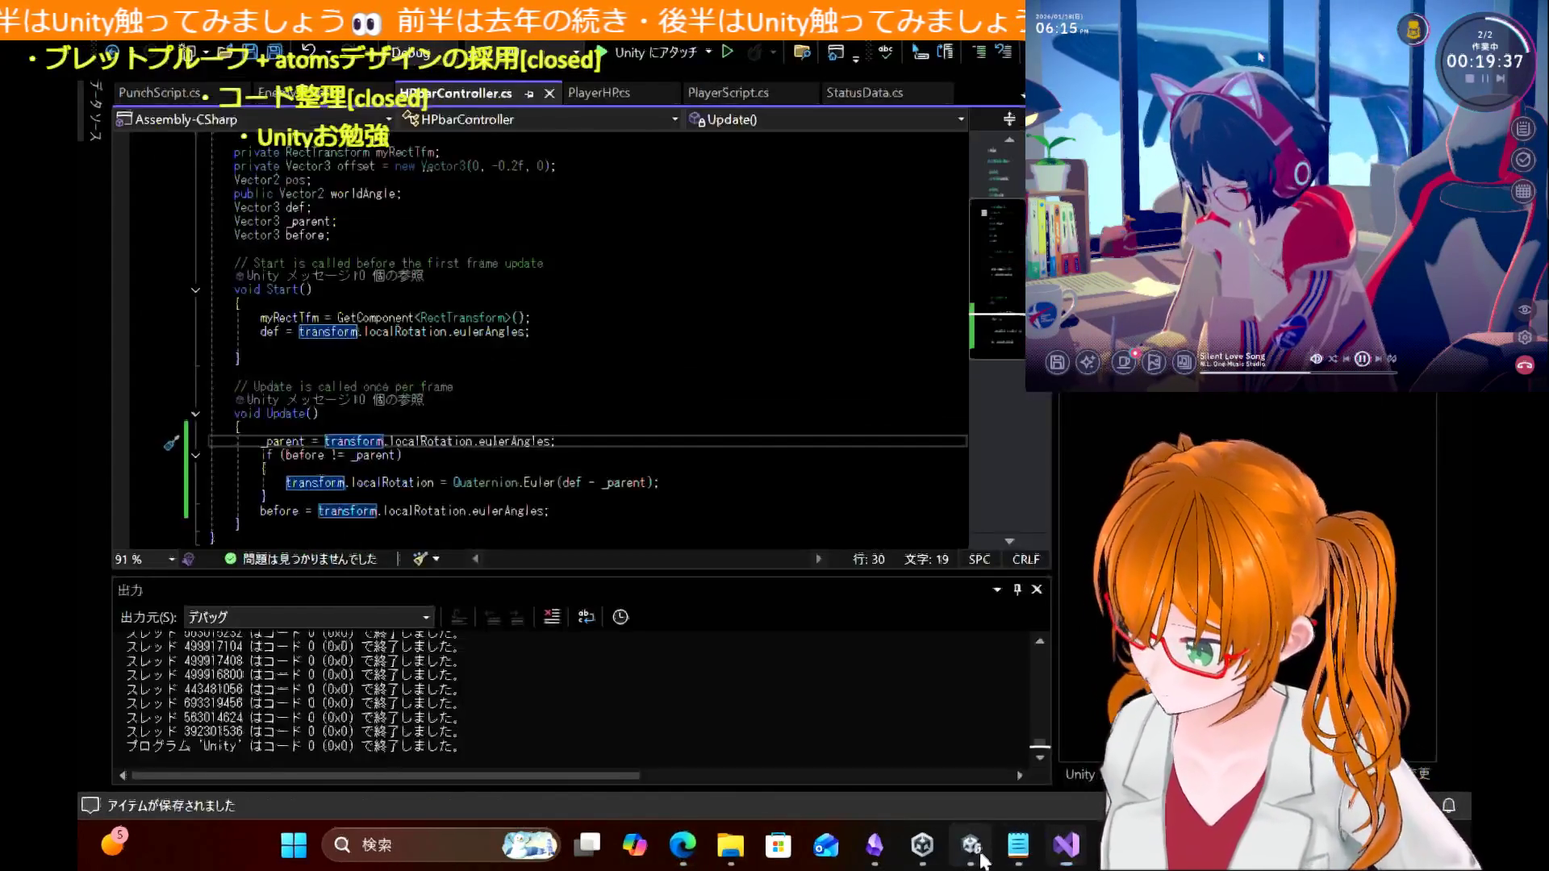
{"action": "left_click", "coordinate": [972, 844]}
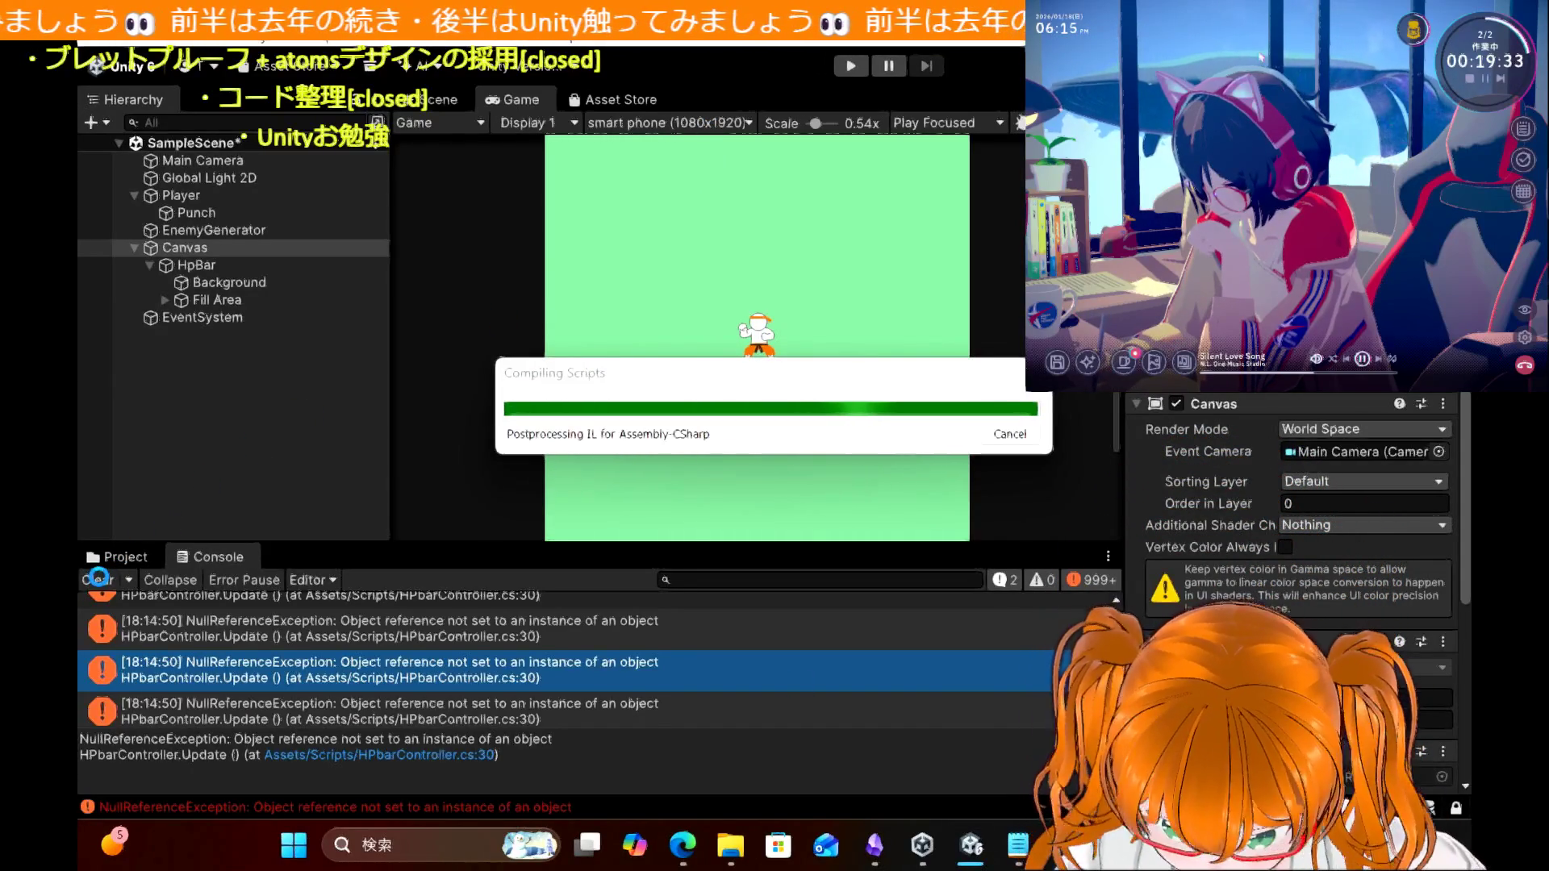
Step: Clear the Console errors, then play-test moving the player around with WASD and stop the game
{"action": "left_click", "coordinate": [98, 579]}
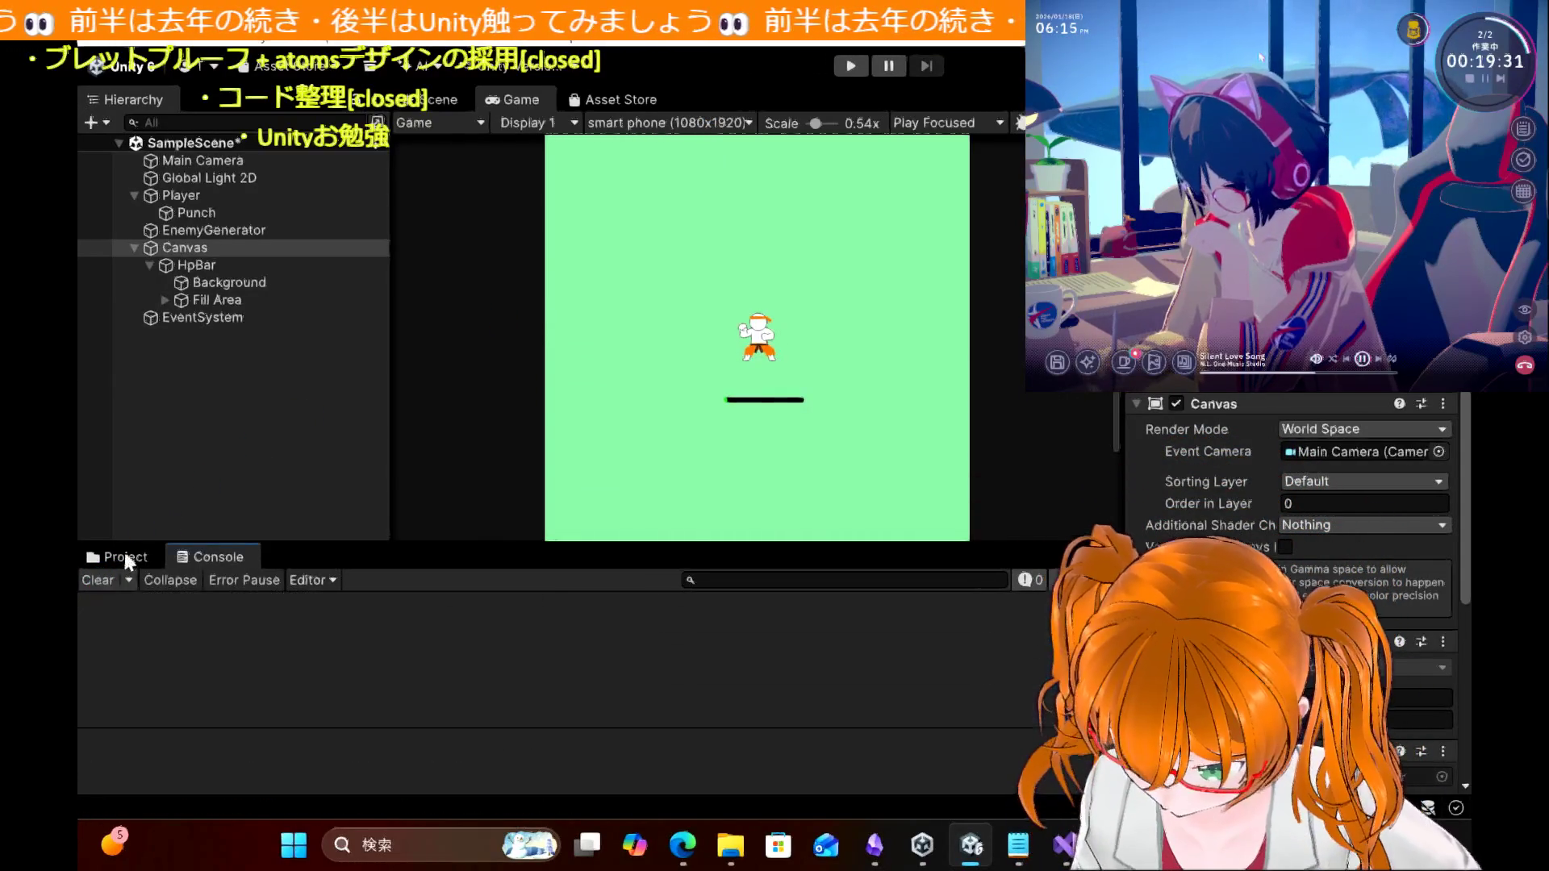
{"action": "left_click", "coordinate": [848, 64]}
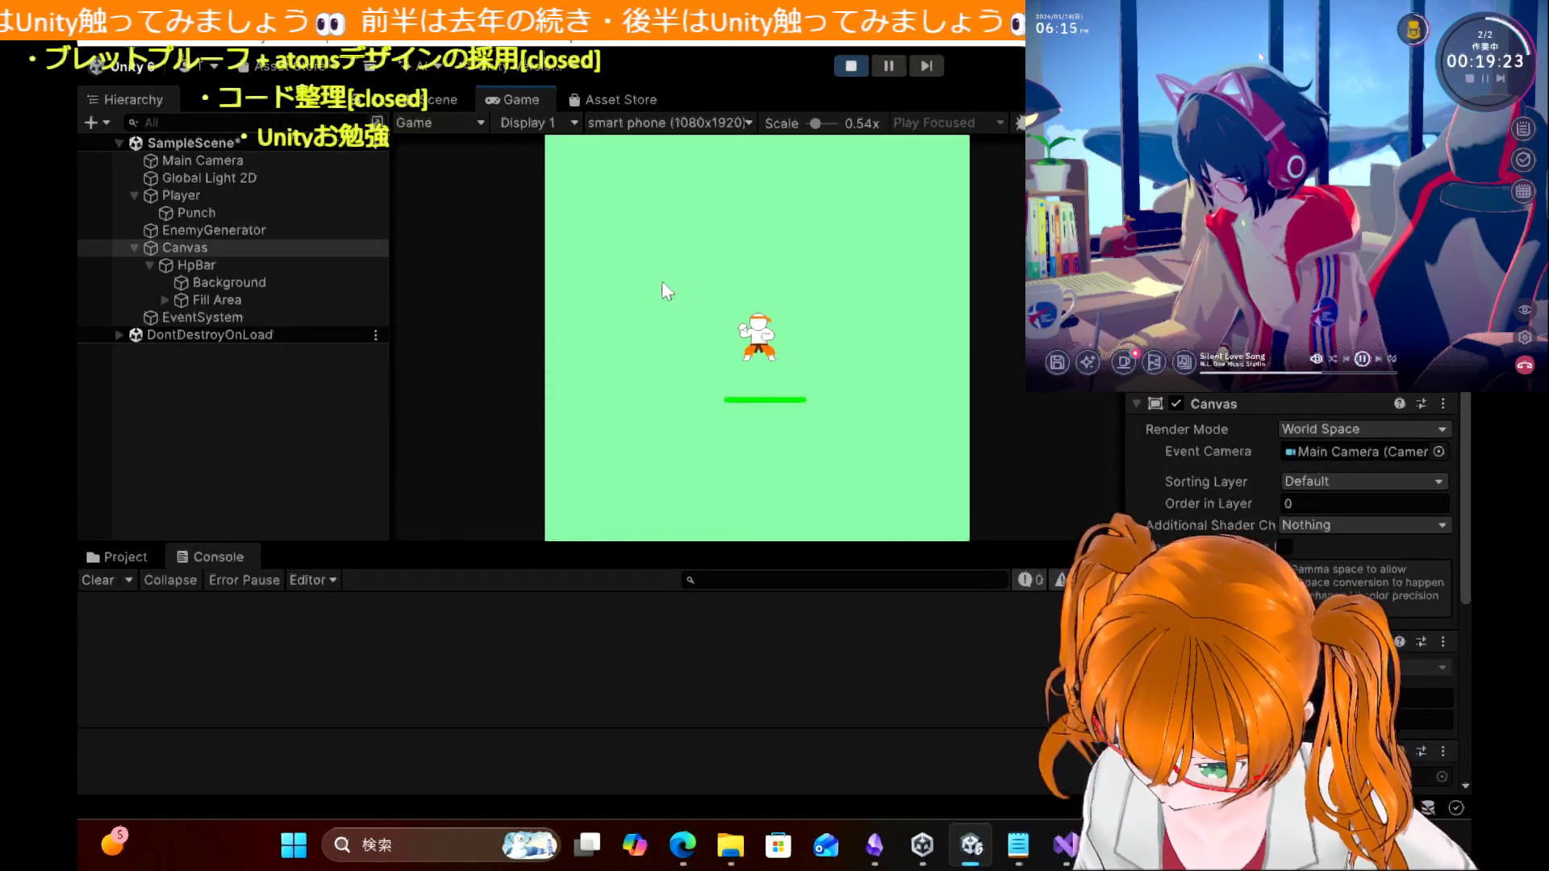
{"action": "key", "text": "w"}
{"action": "key", "text": "a"}
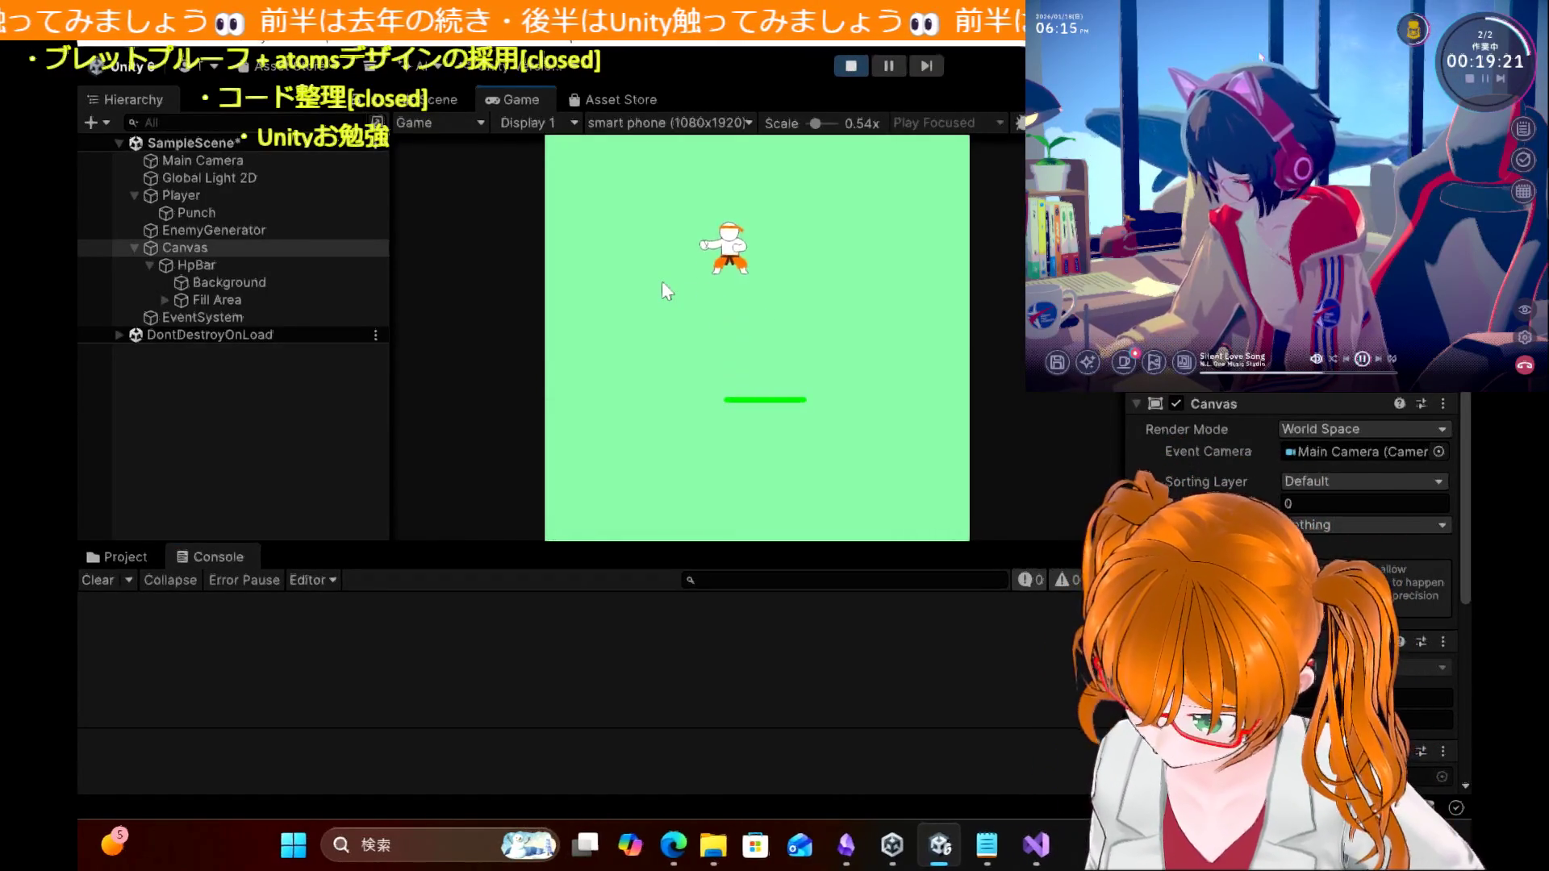
{"action": "key", "text": "s"}
{"action": "key", "text": "d"}
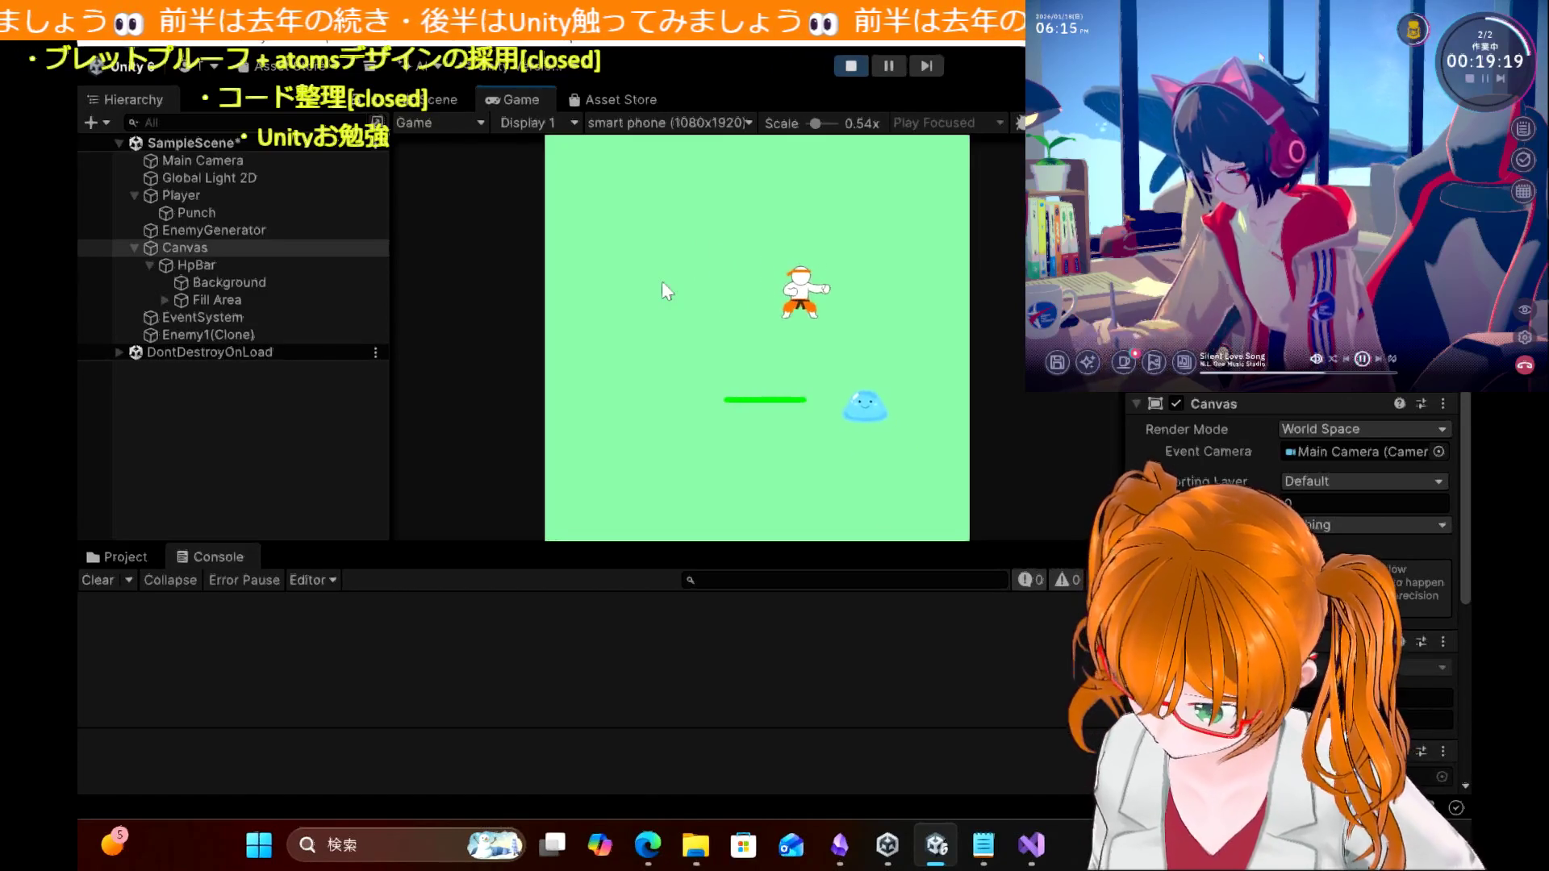
{"action": "key", "text": "s"}
{"action": "key", "text": "a"}
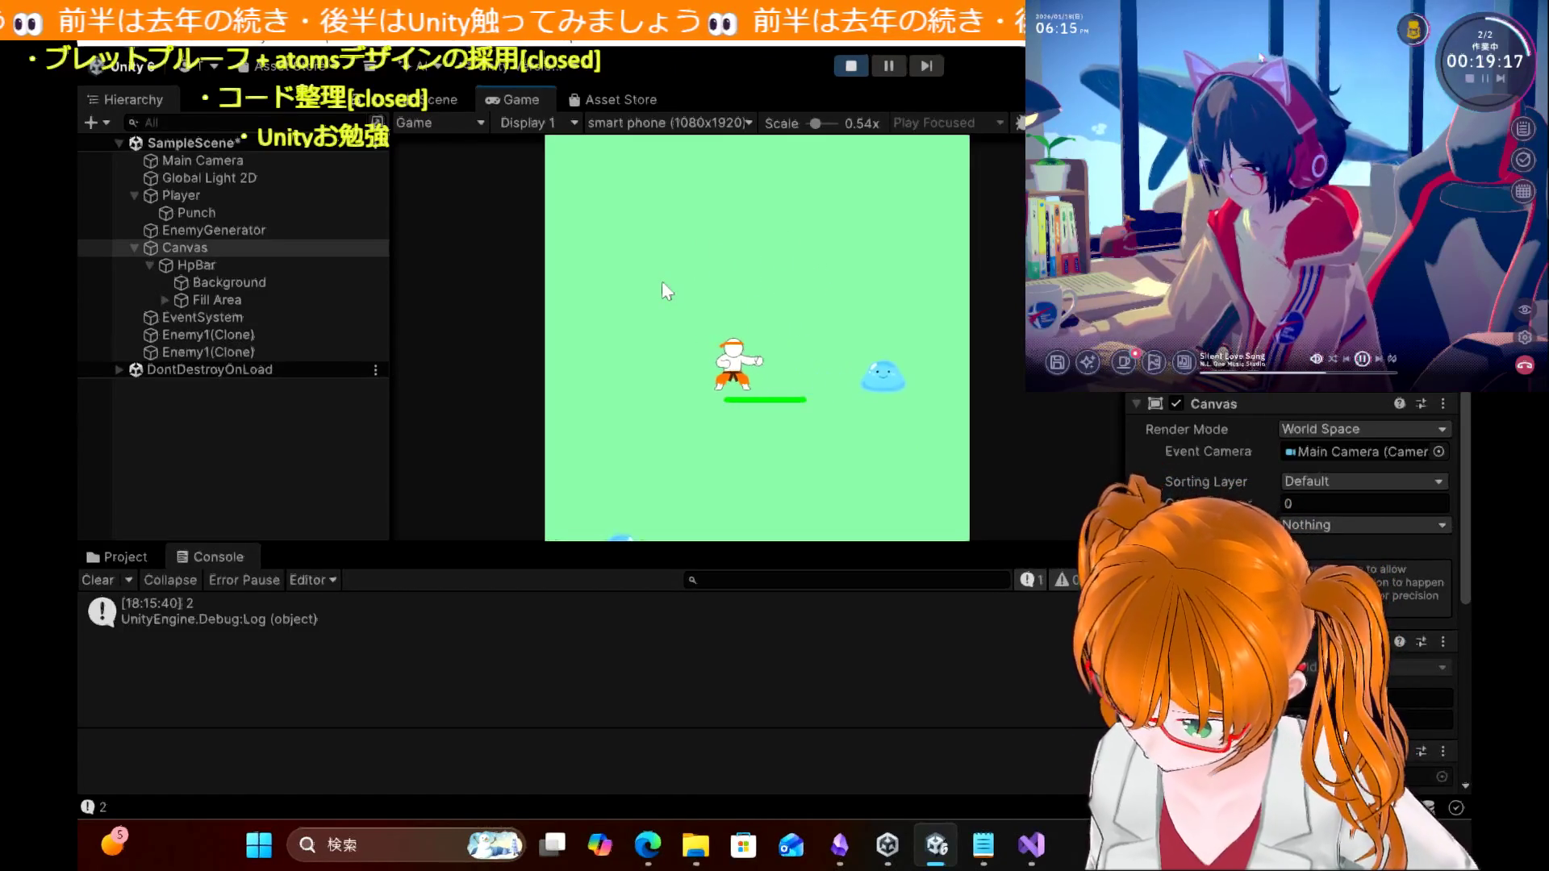
{"action": "key", "text": "a"}
{"action": "key", "text": "d"}
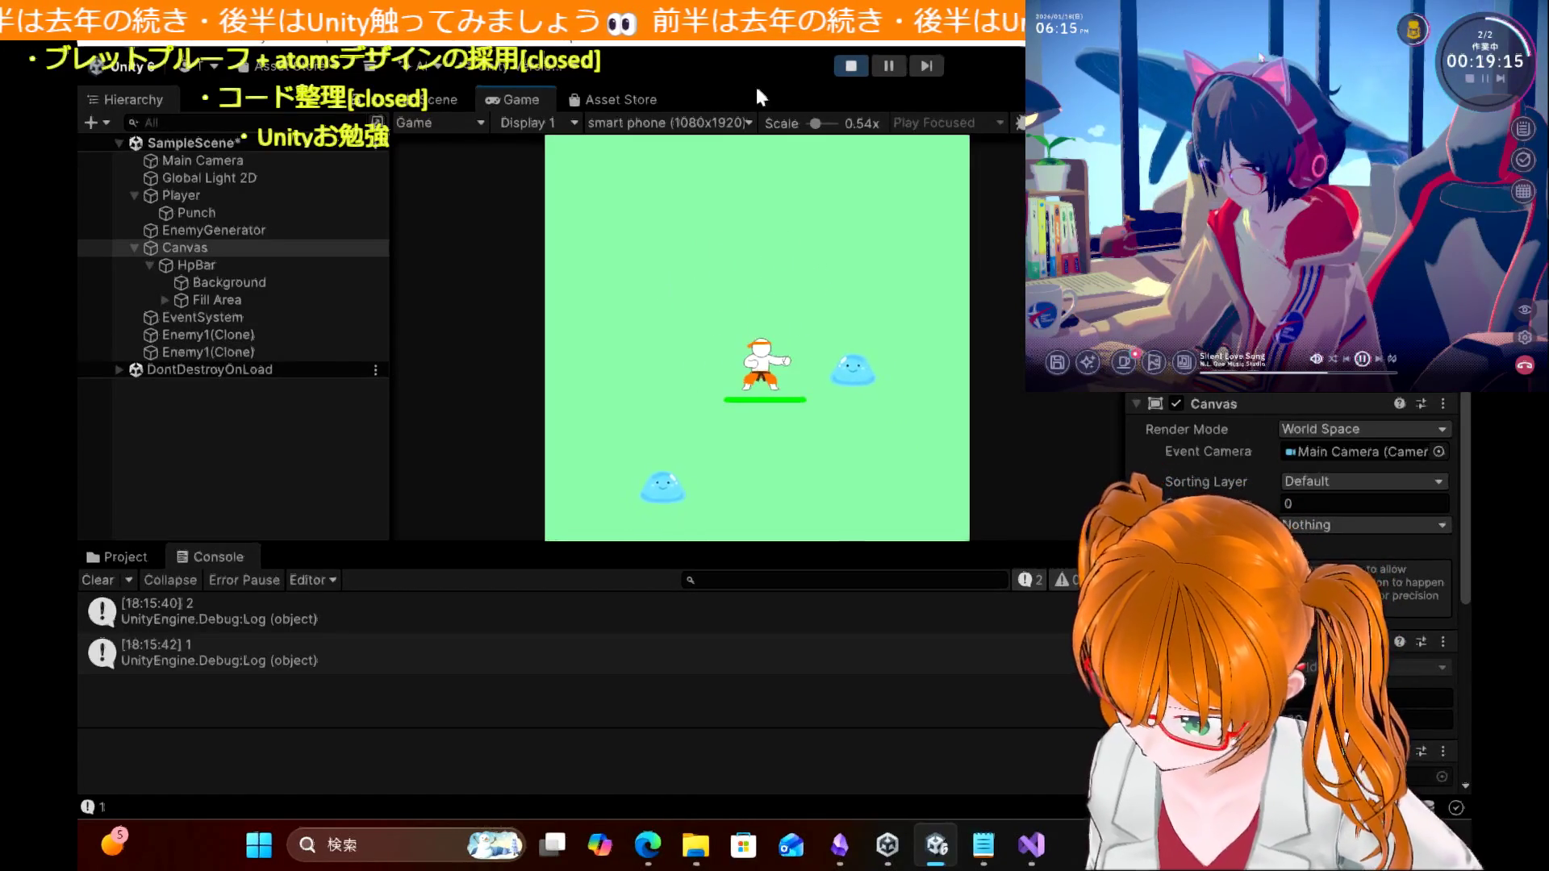
{"action": "left_click", "coordinate": [850, 66]}
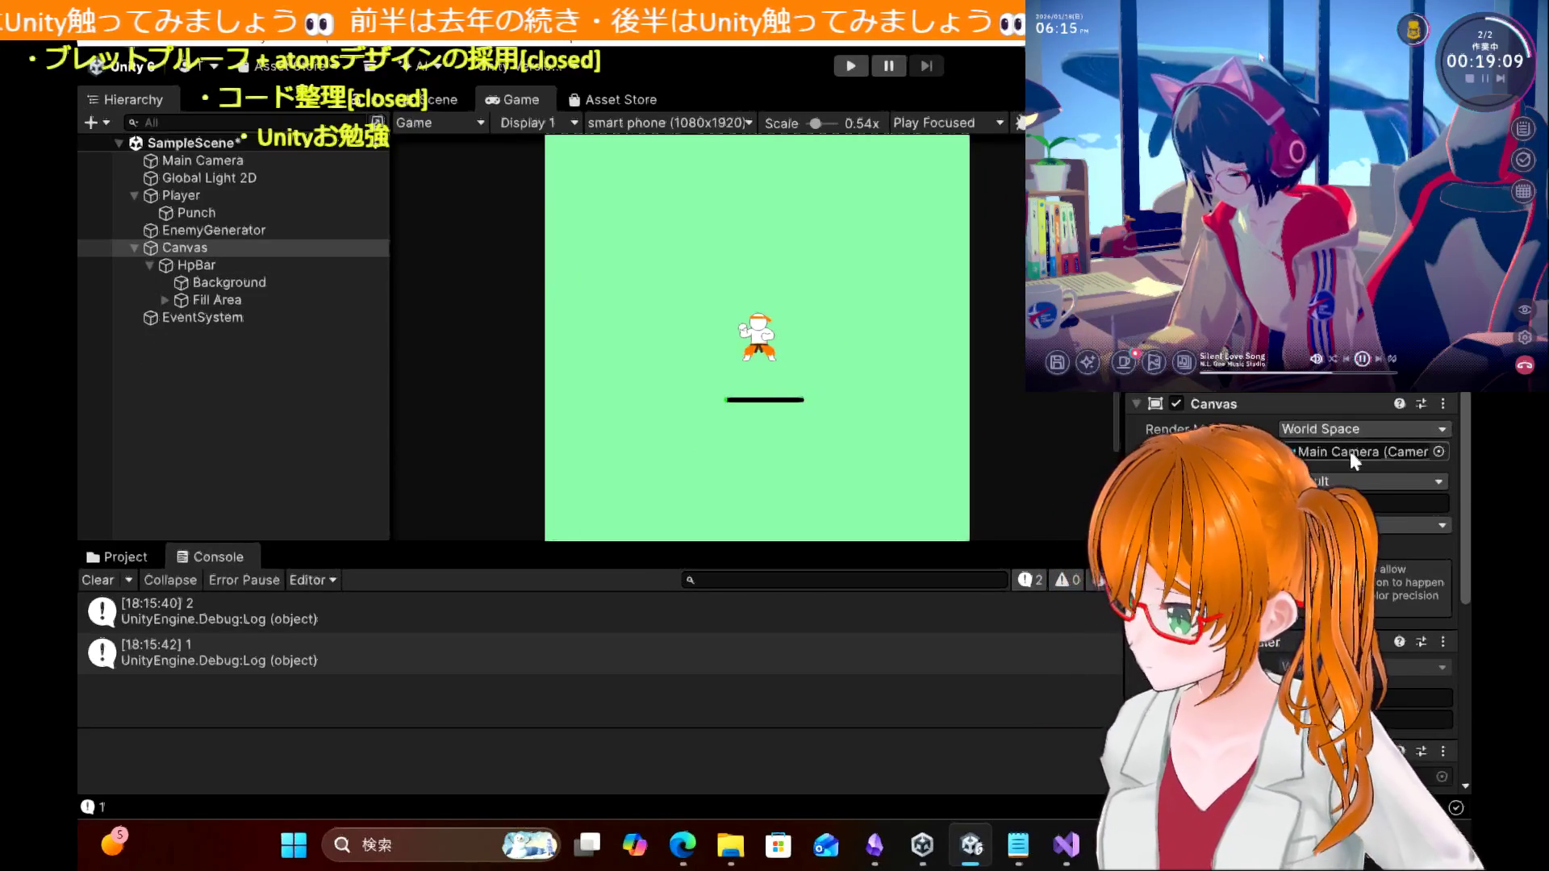
Step: Reread the blog's PlayerHp section in Edge on parenting the HP slider under Player, then return to the code
{"action": "mouse_move", "coordinate": [683, 845]}
{"action": "left_click", "coordinate": [688, 688]}
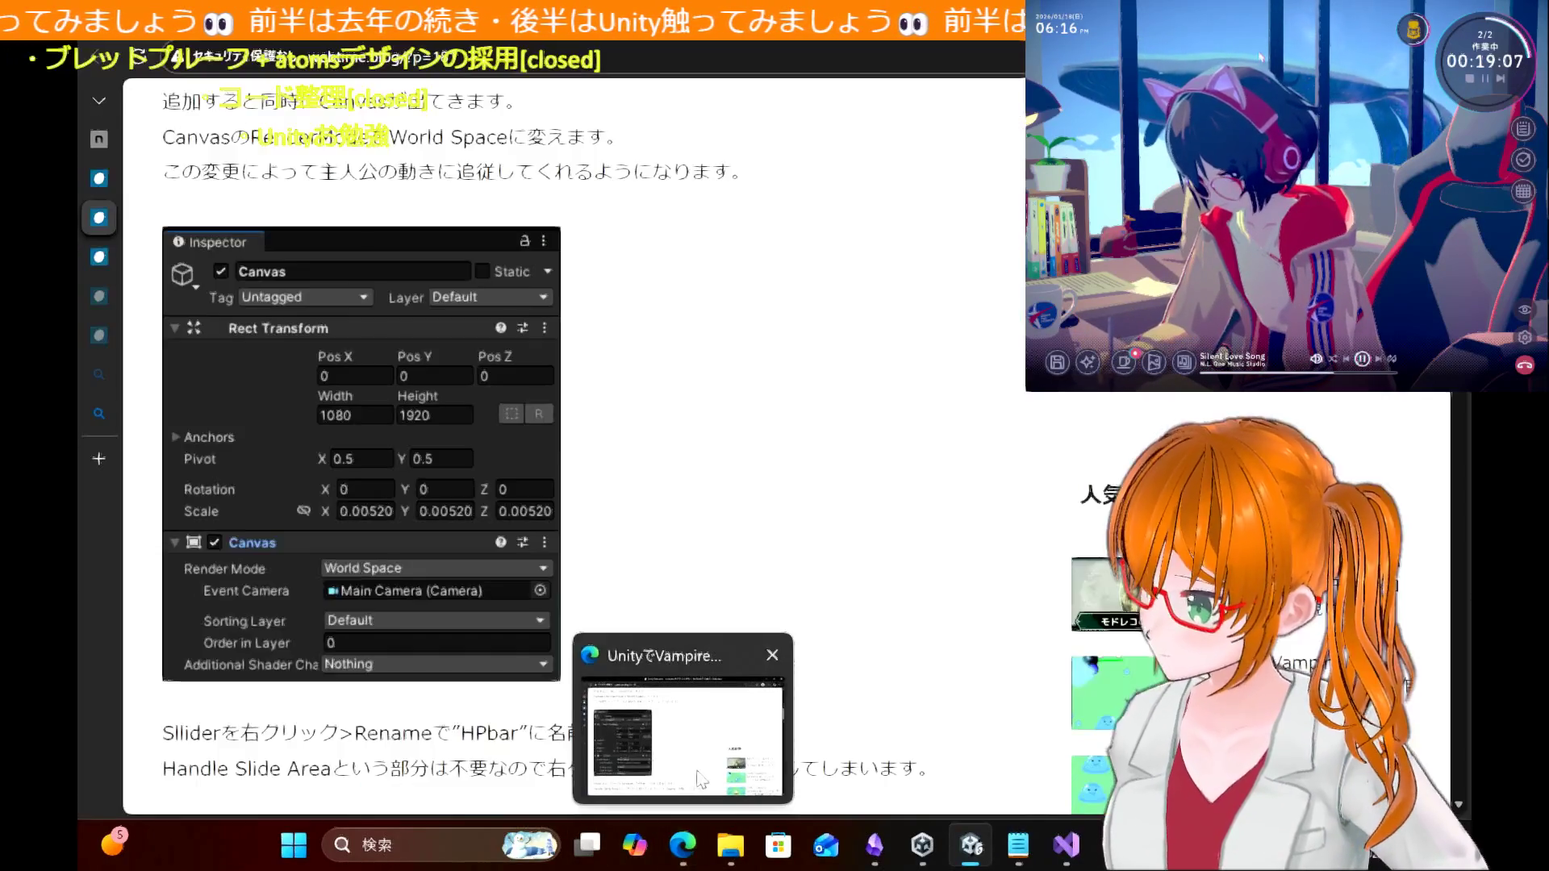
{"action": "scroll", "coordinate": [692, 458], "scroll_direction": "up", "scroll_amount": 1}
{"action": "scroll", "coordinate": [692, 458], "scroll_direction": "up", "scroll_amount": 2}
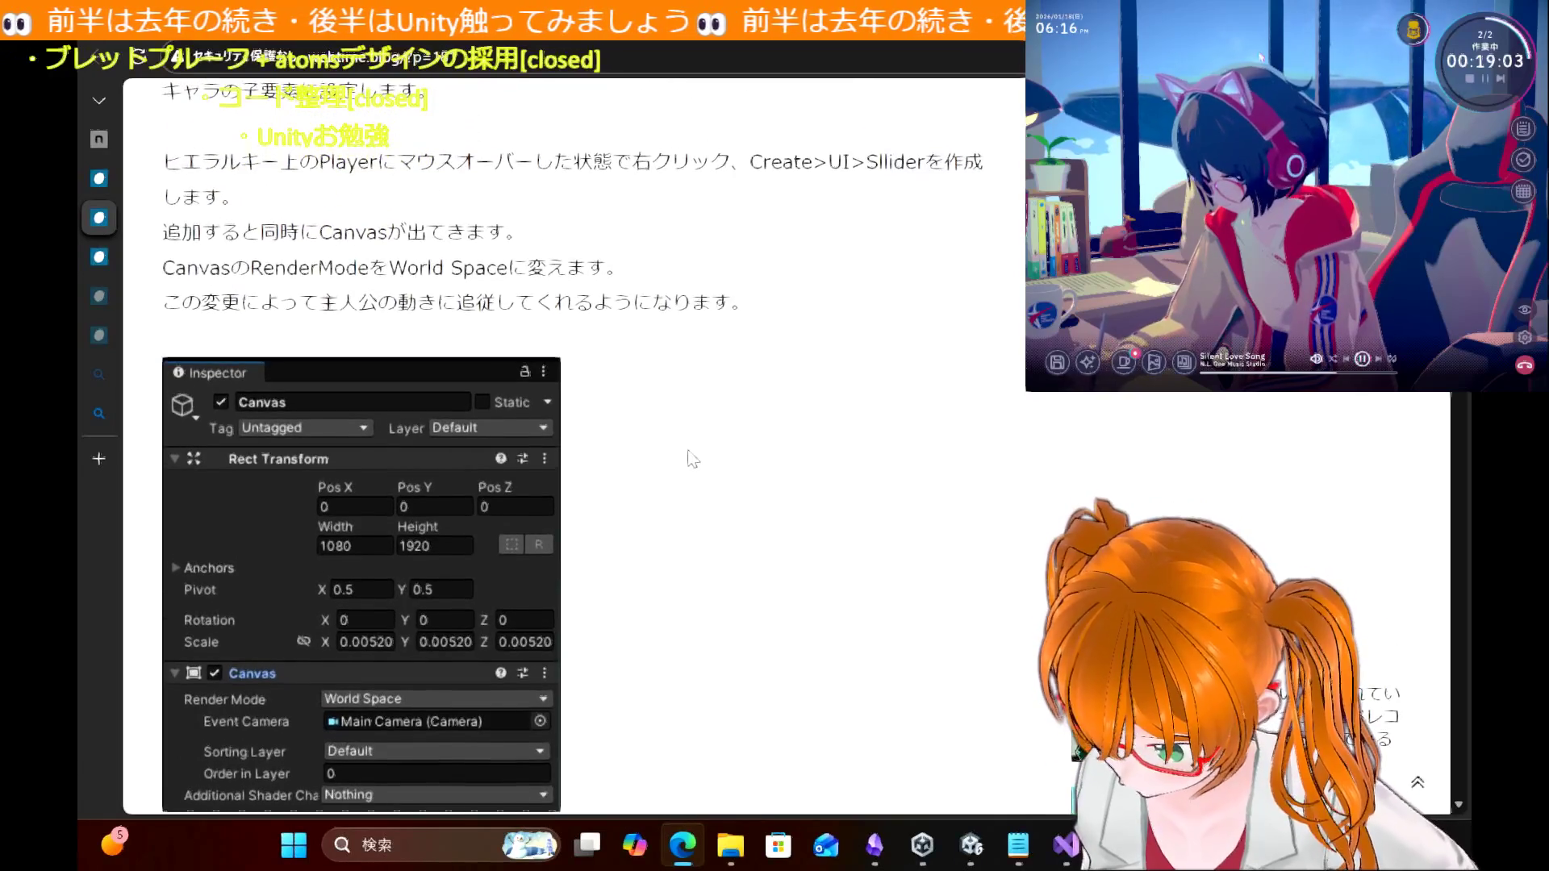
{"action": "scroll", "coordinate": [692, 458], "scroll_direction": "down", "scroll_amount": 1}
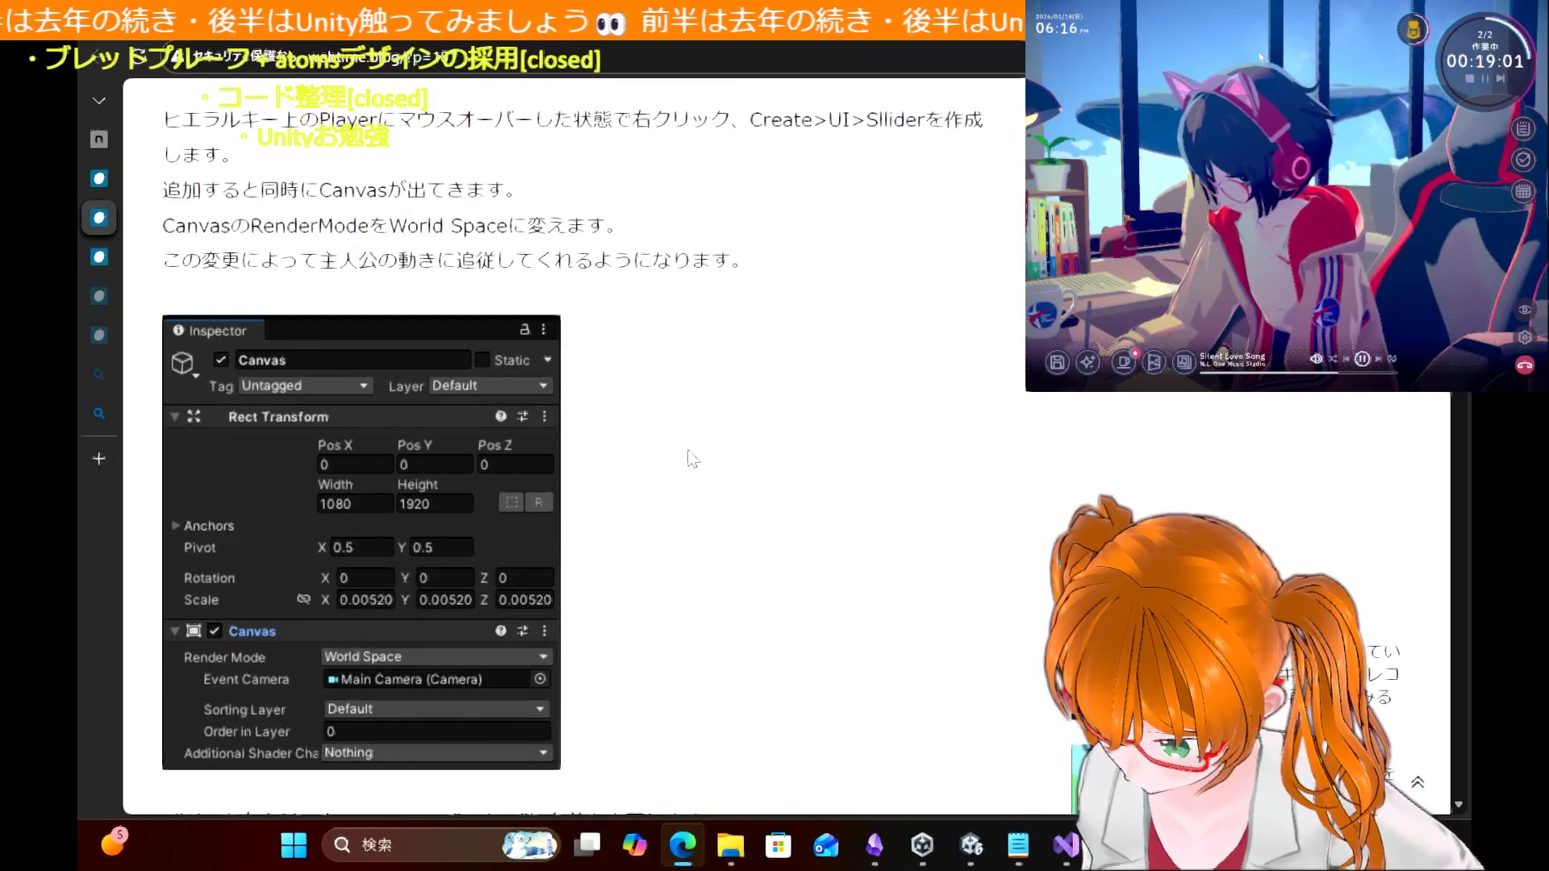
{"action": "scroll", "coordinate": [692, 458], "scroll_direction": "down", "scroll_amount": 2}
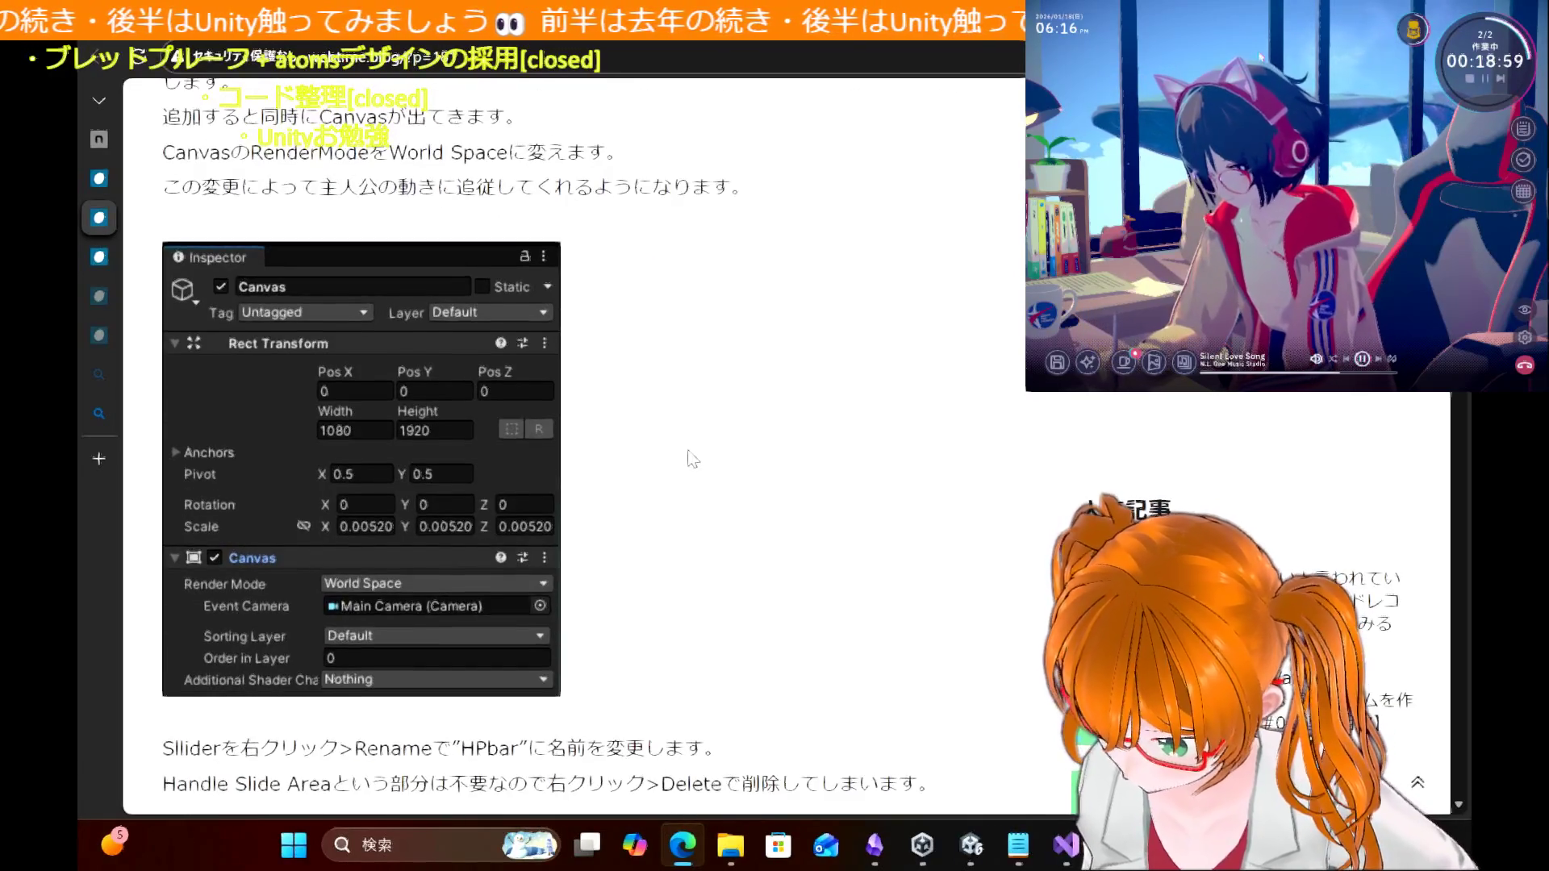
{"action": "scroll", "coordinate": [692, 458], "scroll_direction": "down", "scroll_amount": 1}
{"action": "scroll", "coordinate": [693, 456], "scroll_direction": "up", "scroll_amount": 5}
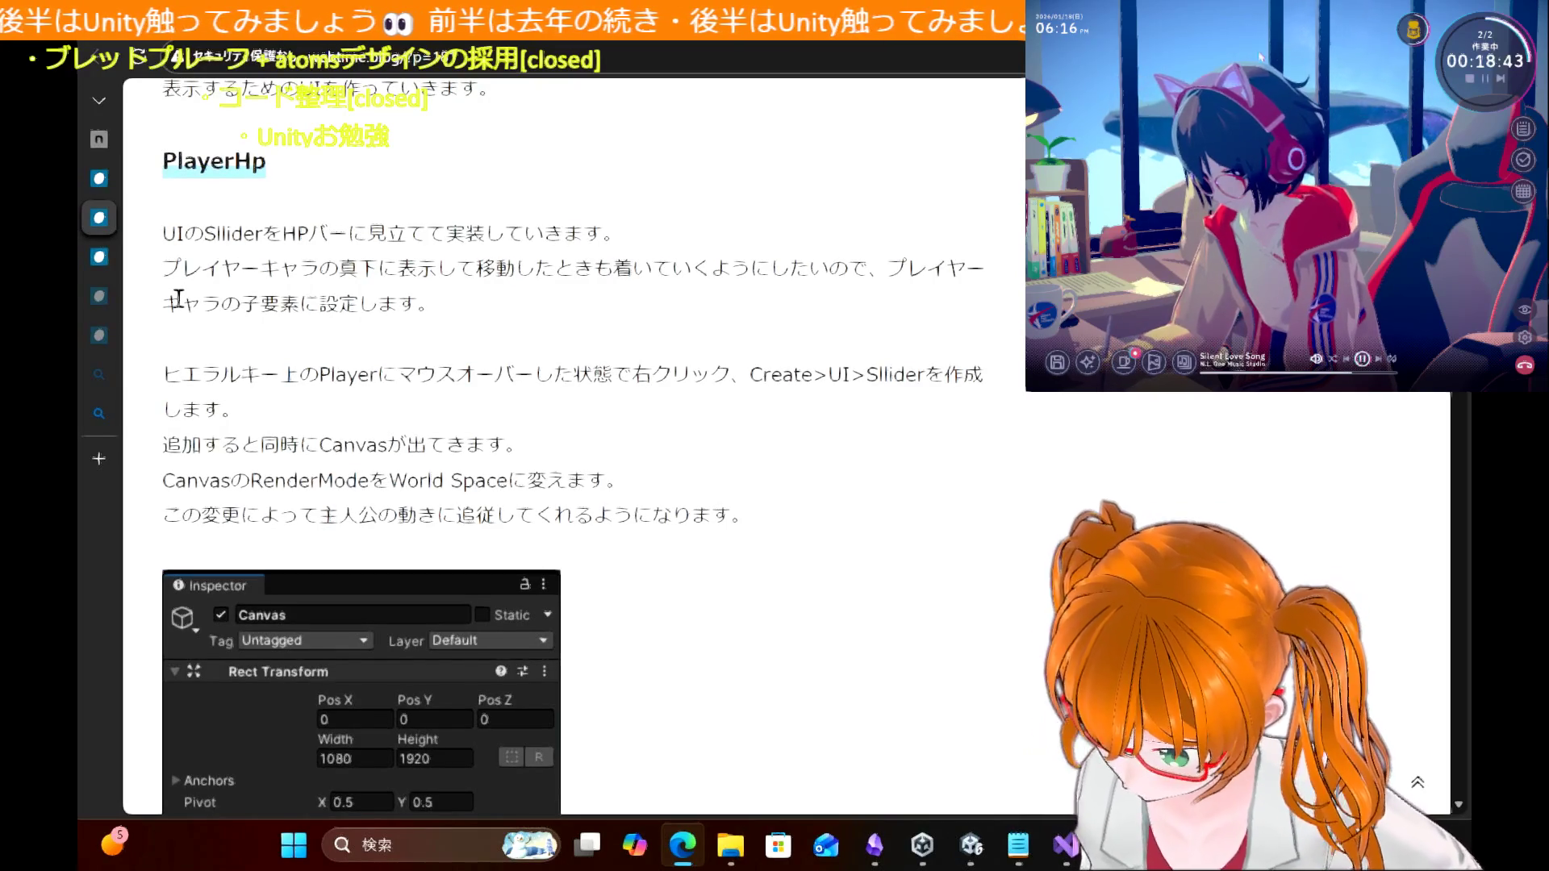
{"action": "scroll", "coordinate": [630, 446], "scroll_direction": "down", "scroll_amount": 4}
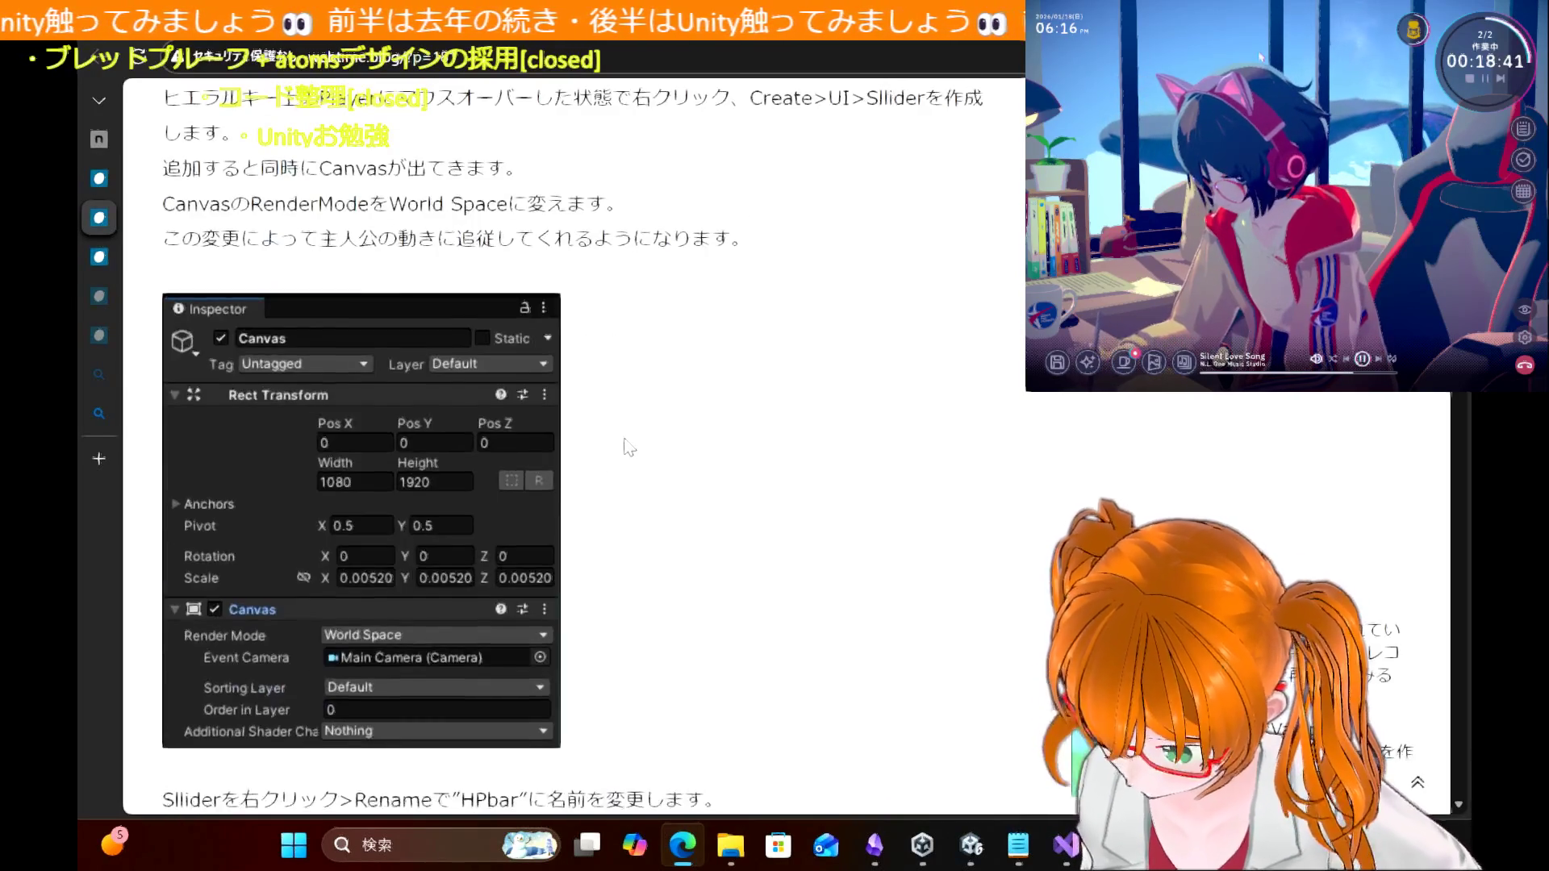
{"action": "scroll", "coordinate": [629, 446], "scroll_direction": "up", "scroll_amount": 9}
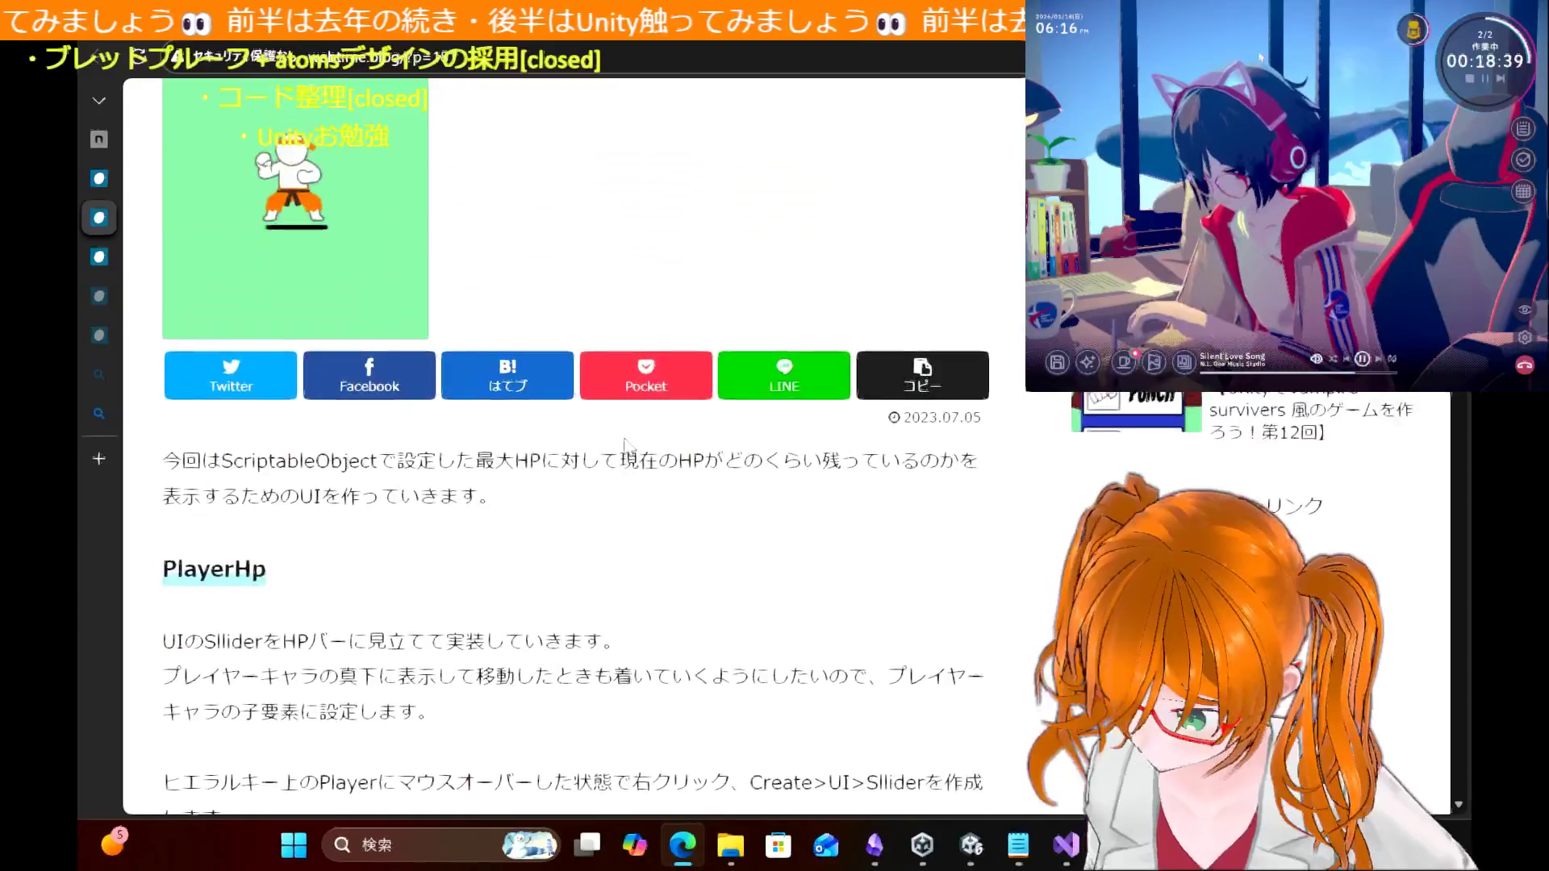
{"action": "scroll", "coordinate": [628, 442], "scroll_direction": "down", "scroll_amount": 5}
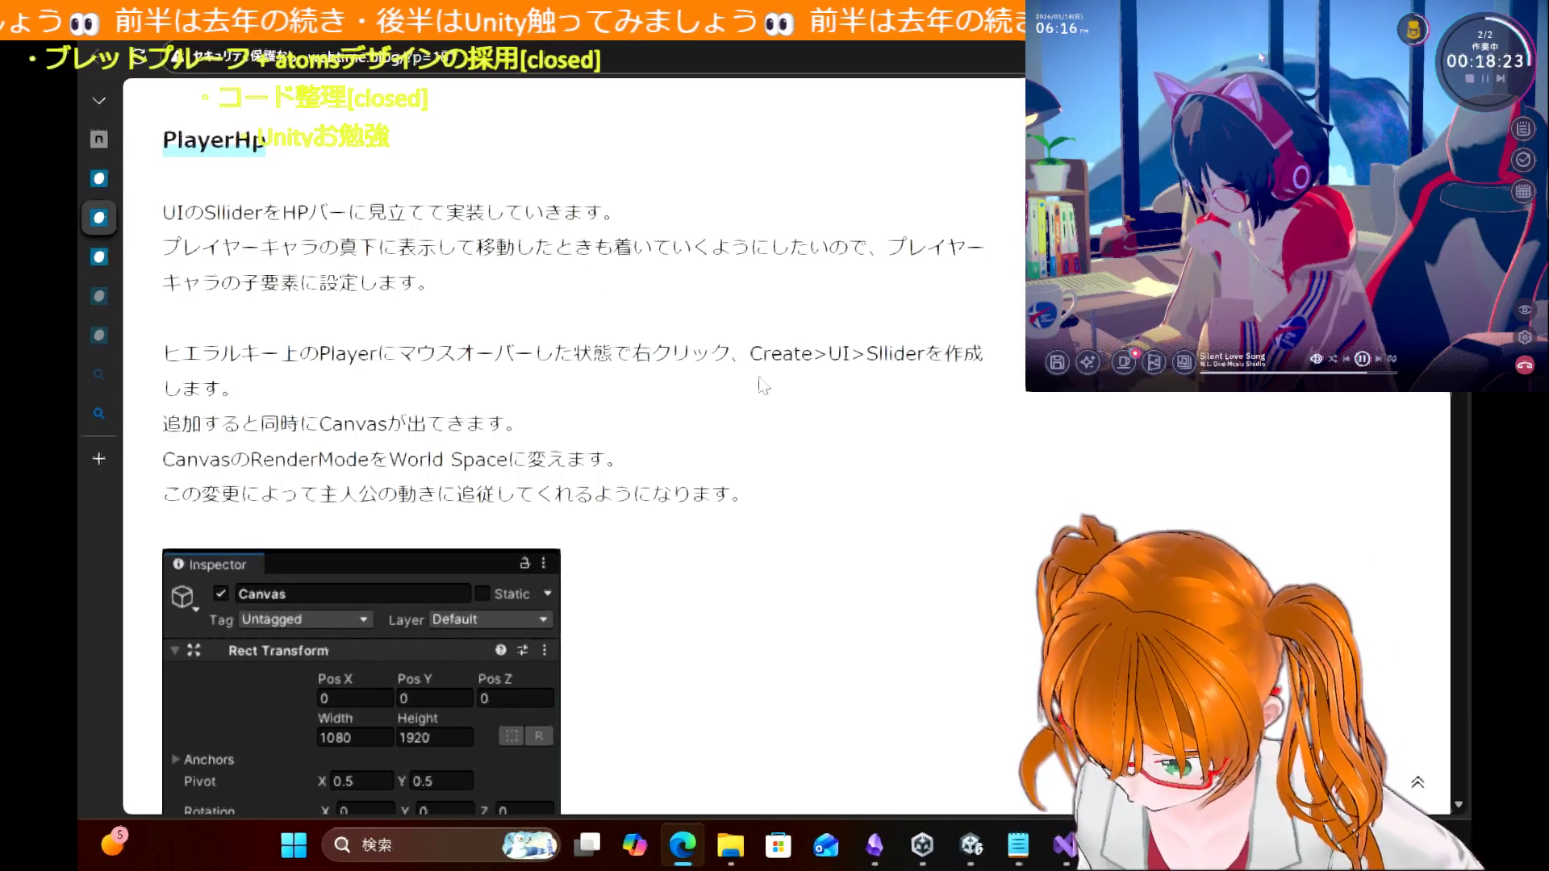
{"action": "scroll", "coordinate": [755, 384], "scroll_direction": "down", "scroll_amount": 5}
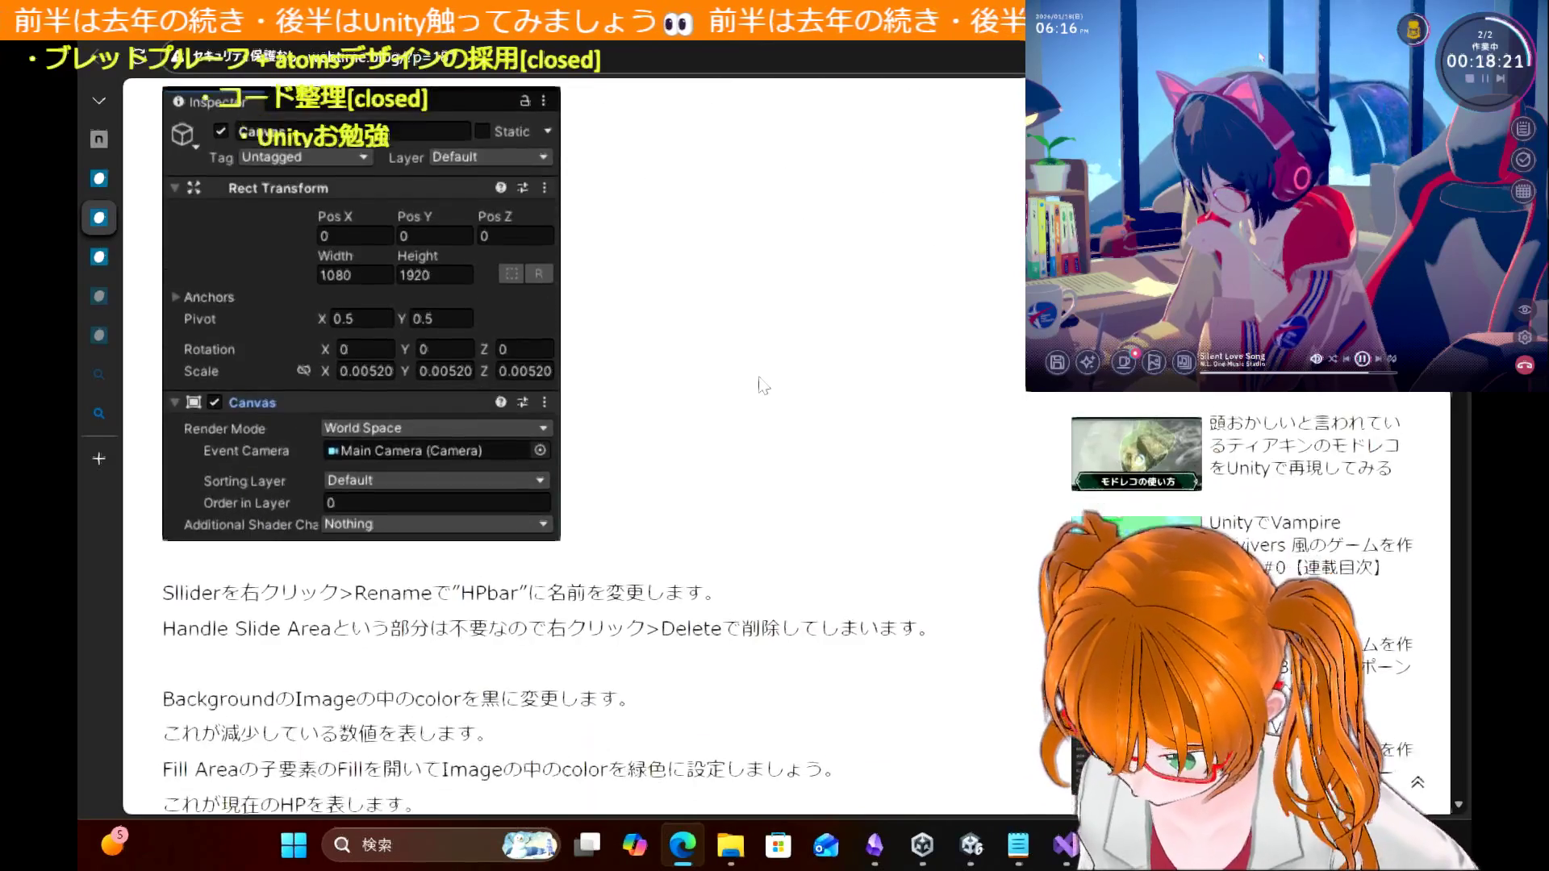
{"action": "scroll", "coordinate": [761, 380], "scroll_direction": "up", "scroll_amount": 8}
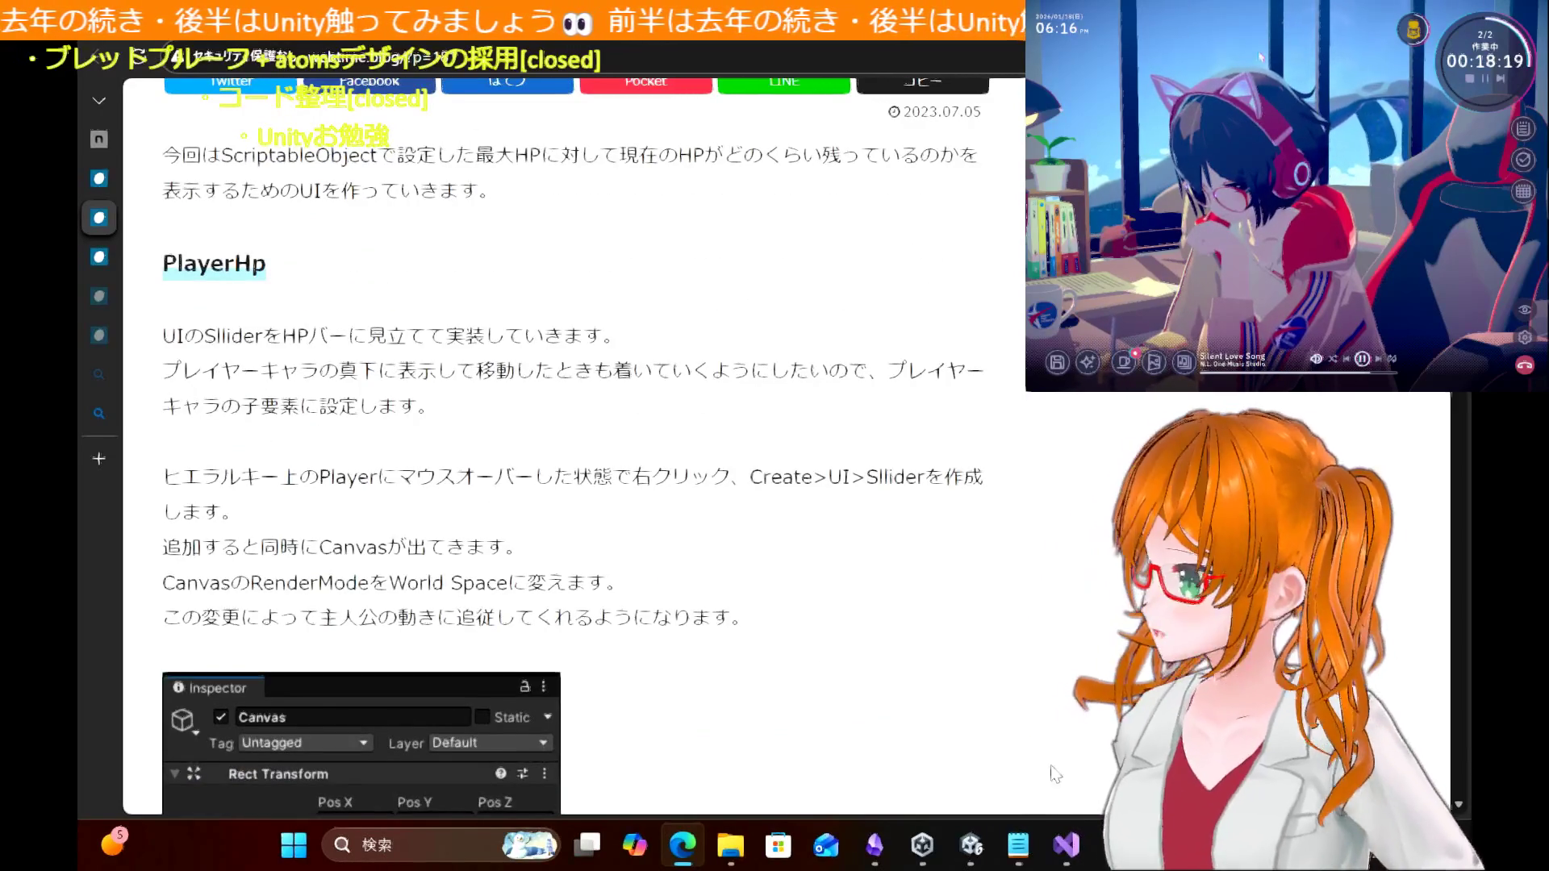
{"action": "key", "text": "alt+Tab"}
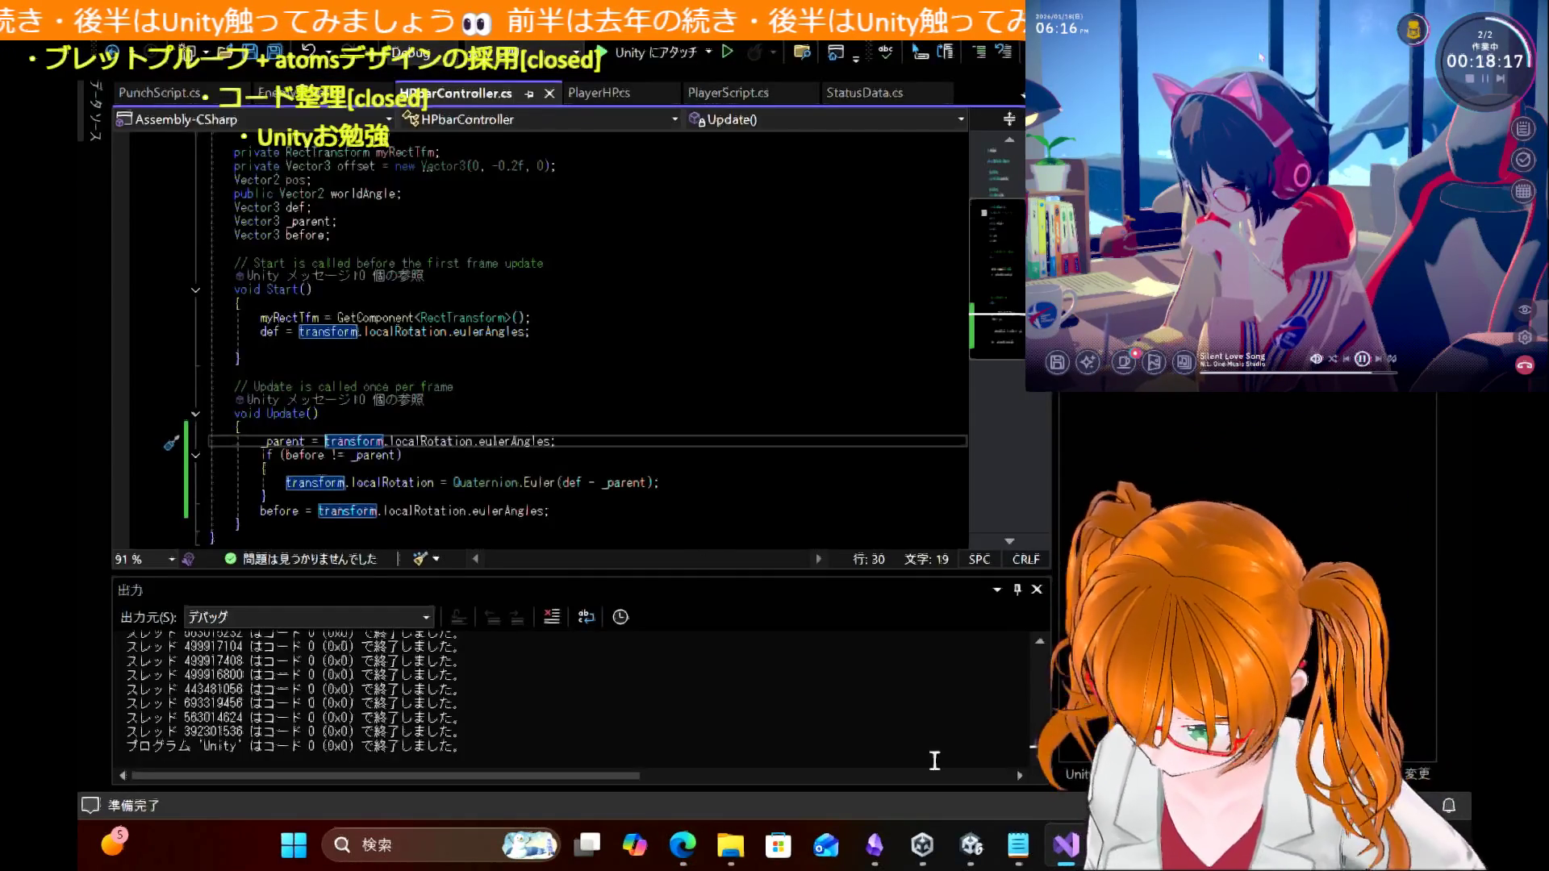
Step: Make Canvas a child of Player in the Hierarchy and run a quick play test
{"action": "left_click", "coordinate": [971, 845]}
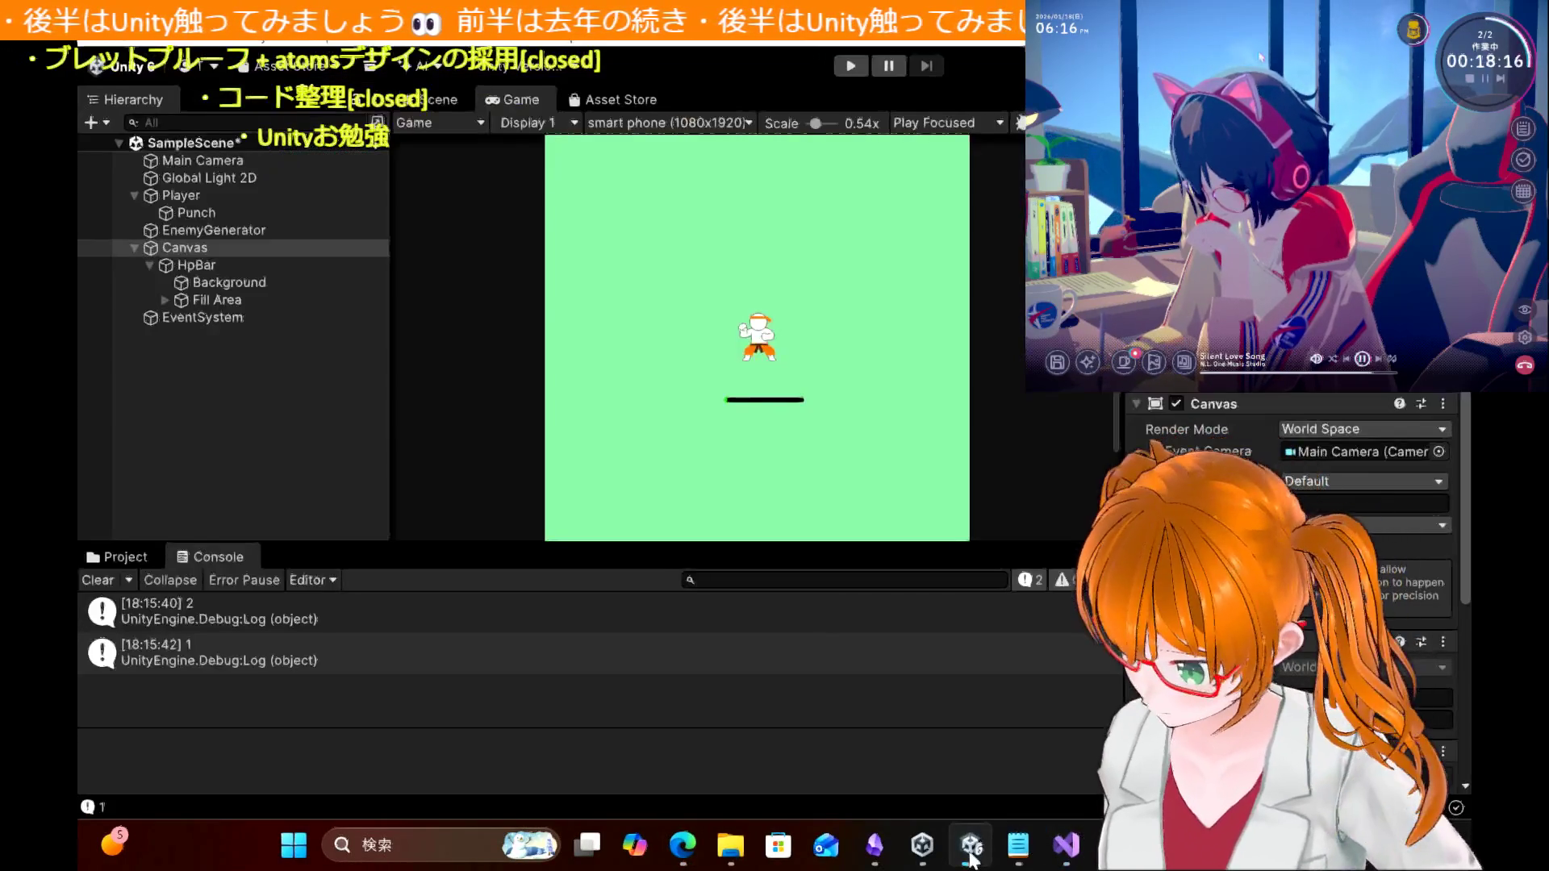
{"action": "left_click", "coordinate": [138, 248]}
{"action": "left_click", "coordinate": [138, 248]}
{"action": "left_click_drag", "start_coordinate": [157, 247], "coordinate": [201, 205]}
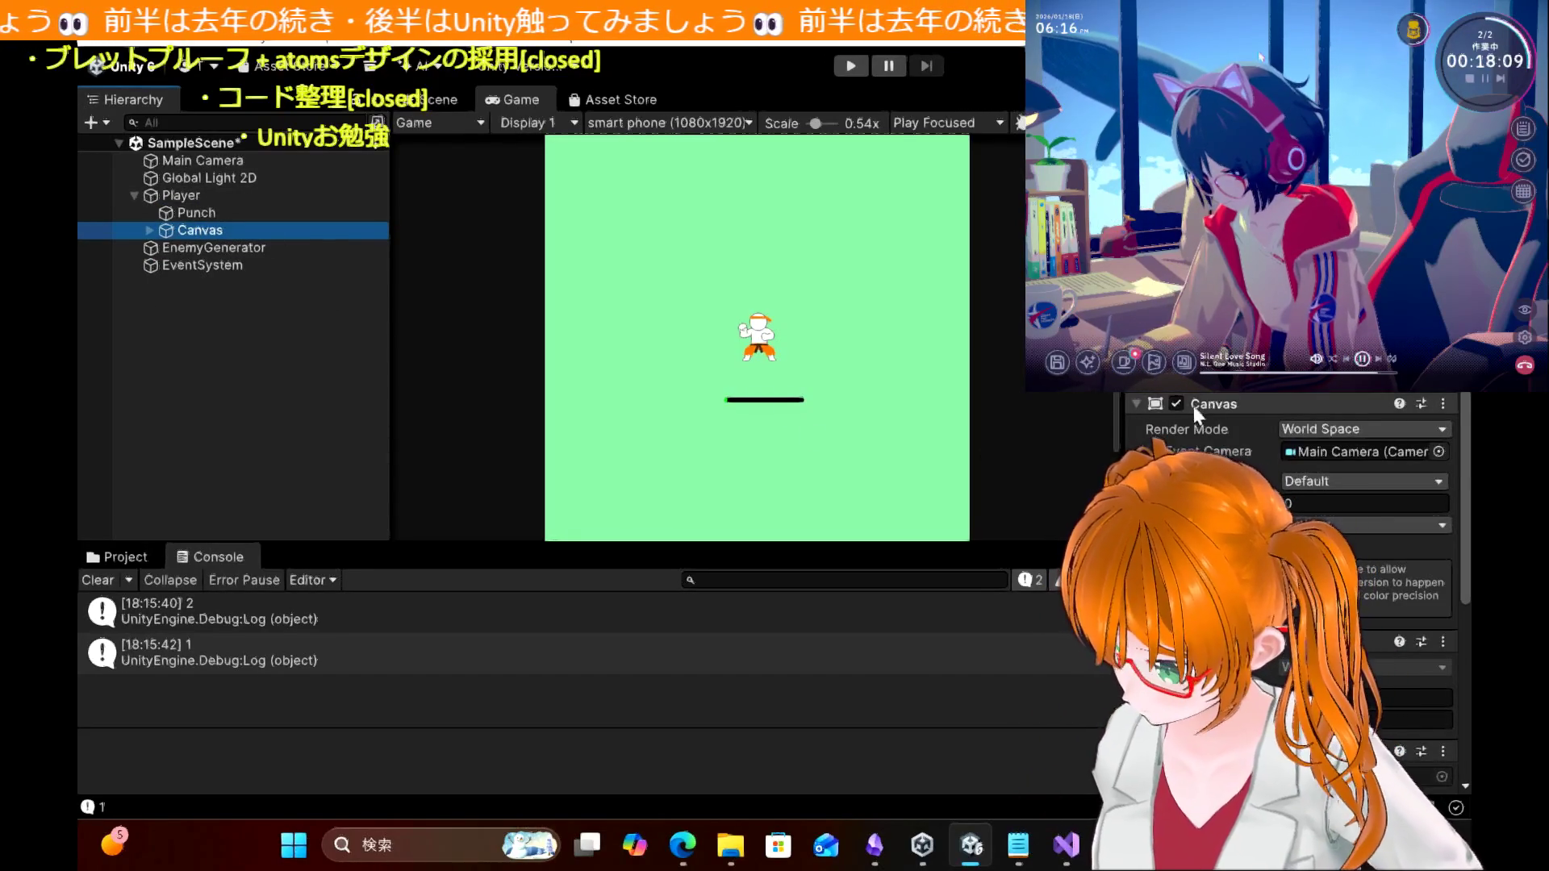
{"action": "left_click", "coordinate": [848, 70]}
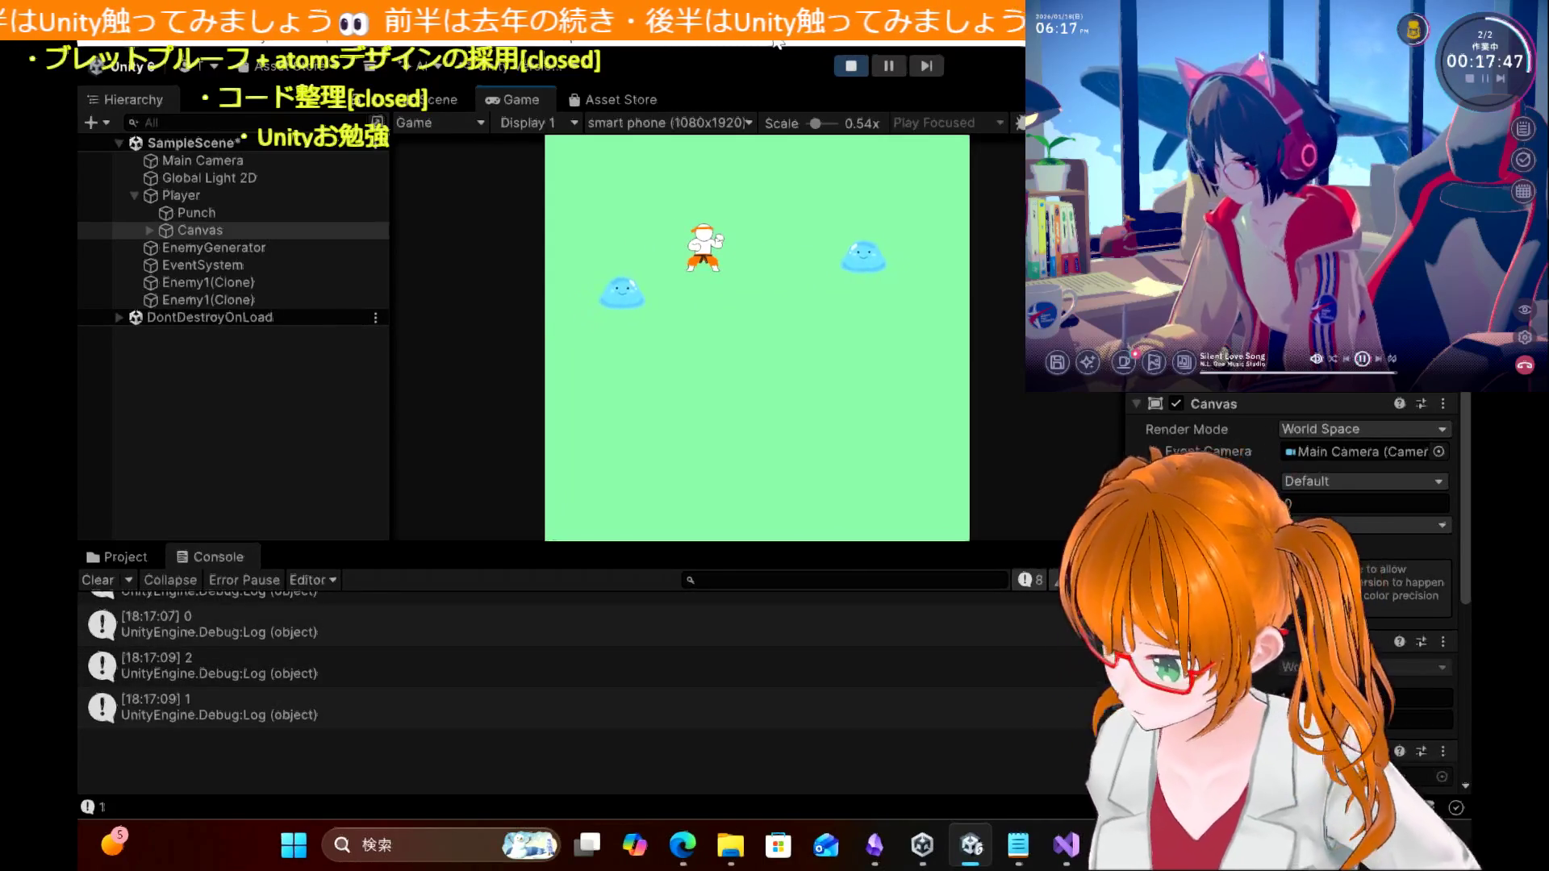
{"action": "left_click", "coordinate": [850, 65]}
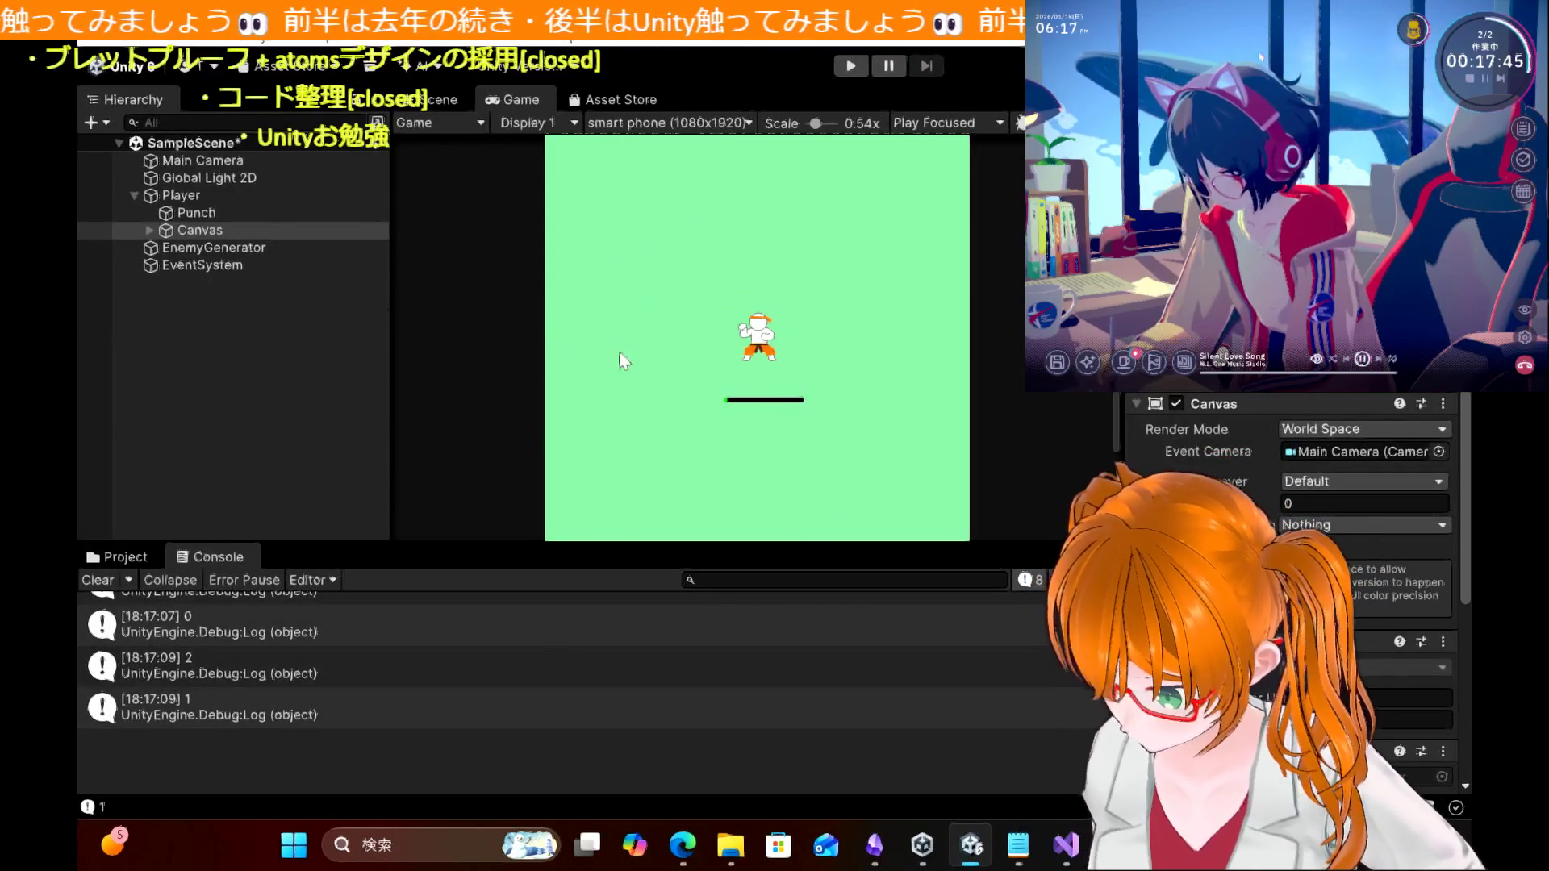
Step: Insert 'transform.parent.' before transform on the _parent line in Update() and save the script
{"action": "left_click", "coordinate": [1067, 862]}
{"action": "scroll", "coordinate": [541, 388], "scroll_direction": "down", "scroll_amount": 1}
{"action": "type", "text": "tr"}
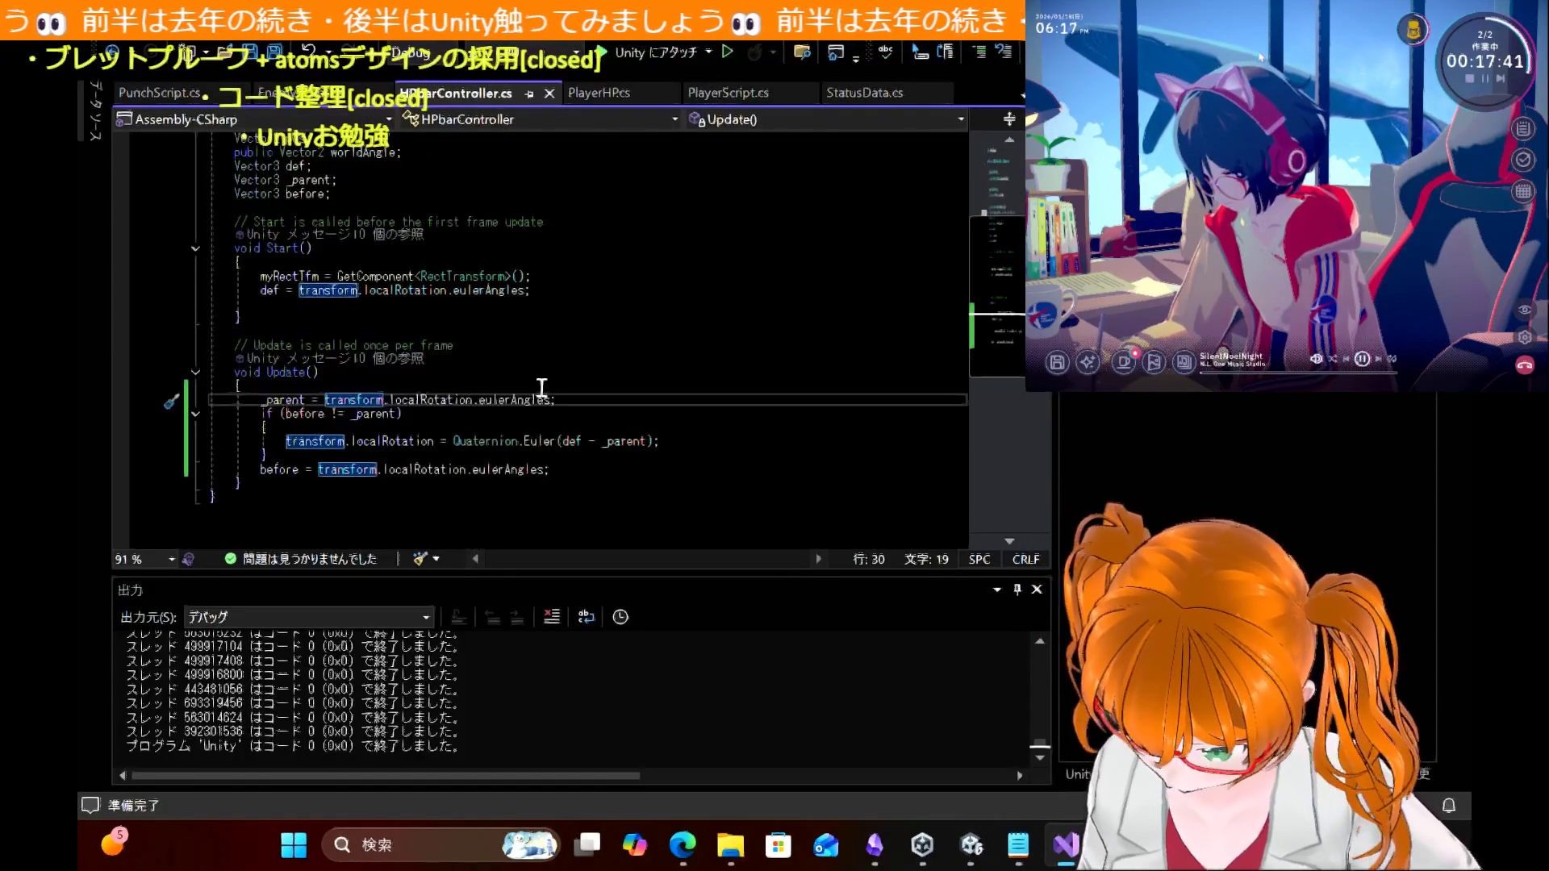
{"action": "type", "text": "ansform.p"}
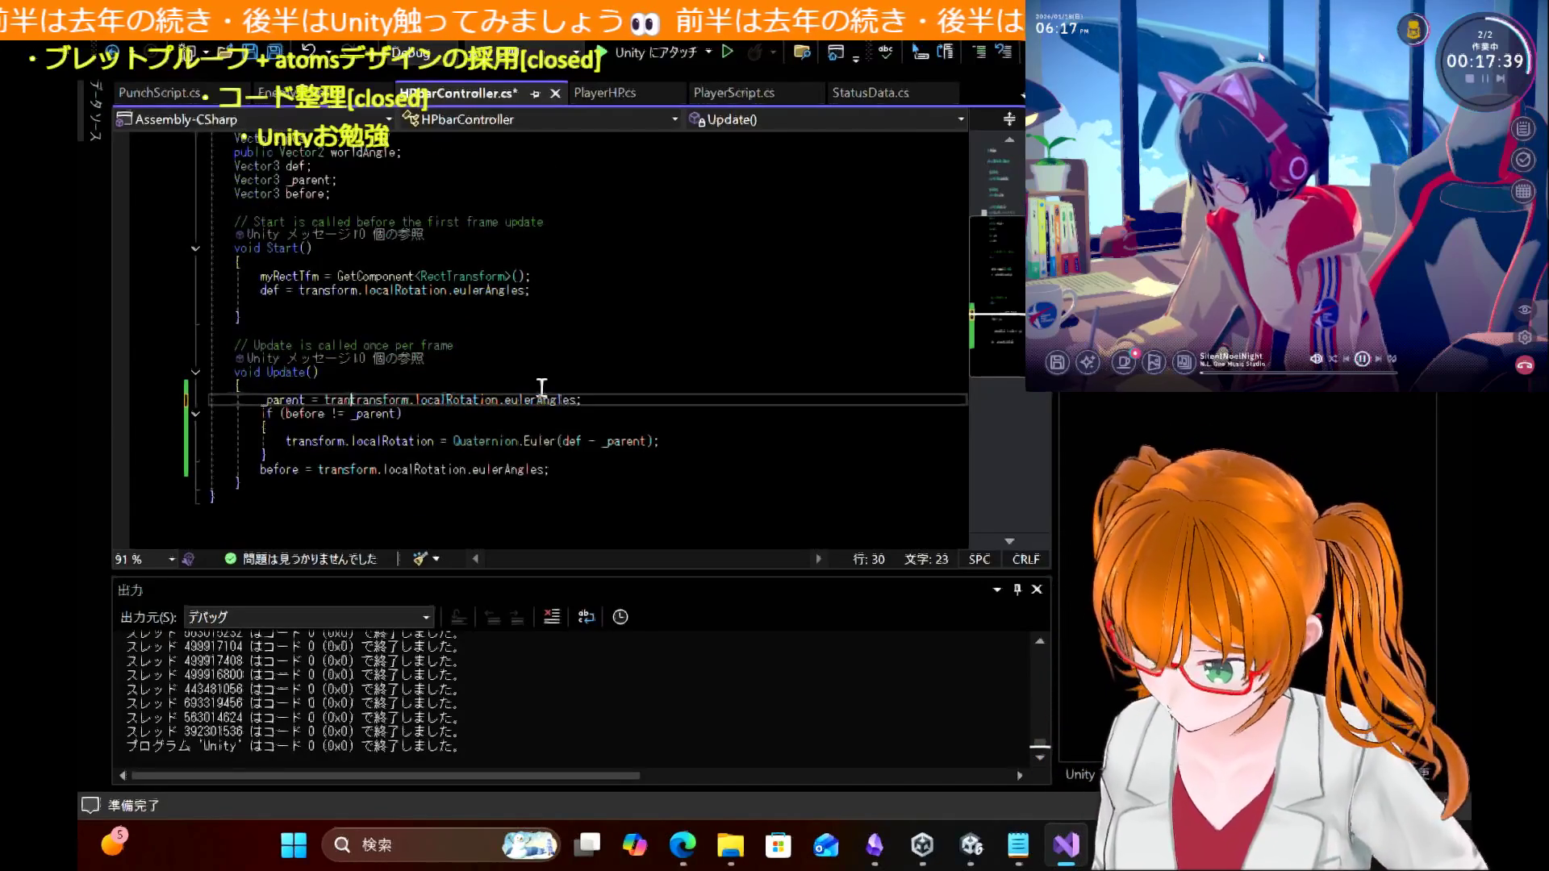
{"action": "type", "text": "arent."}
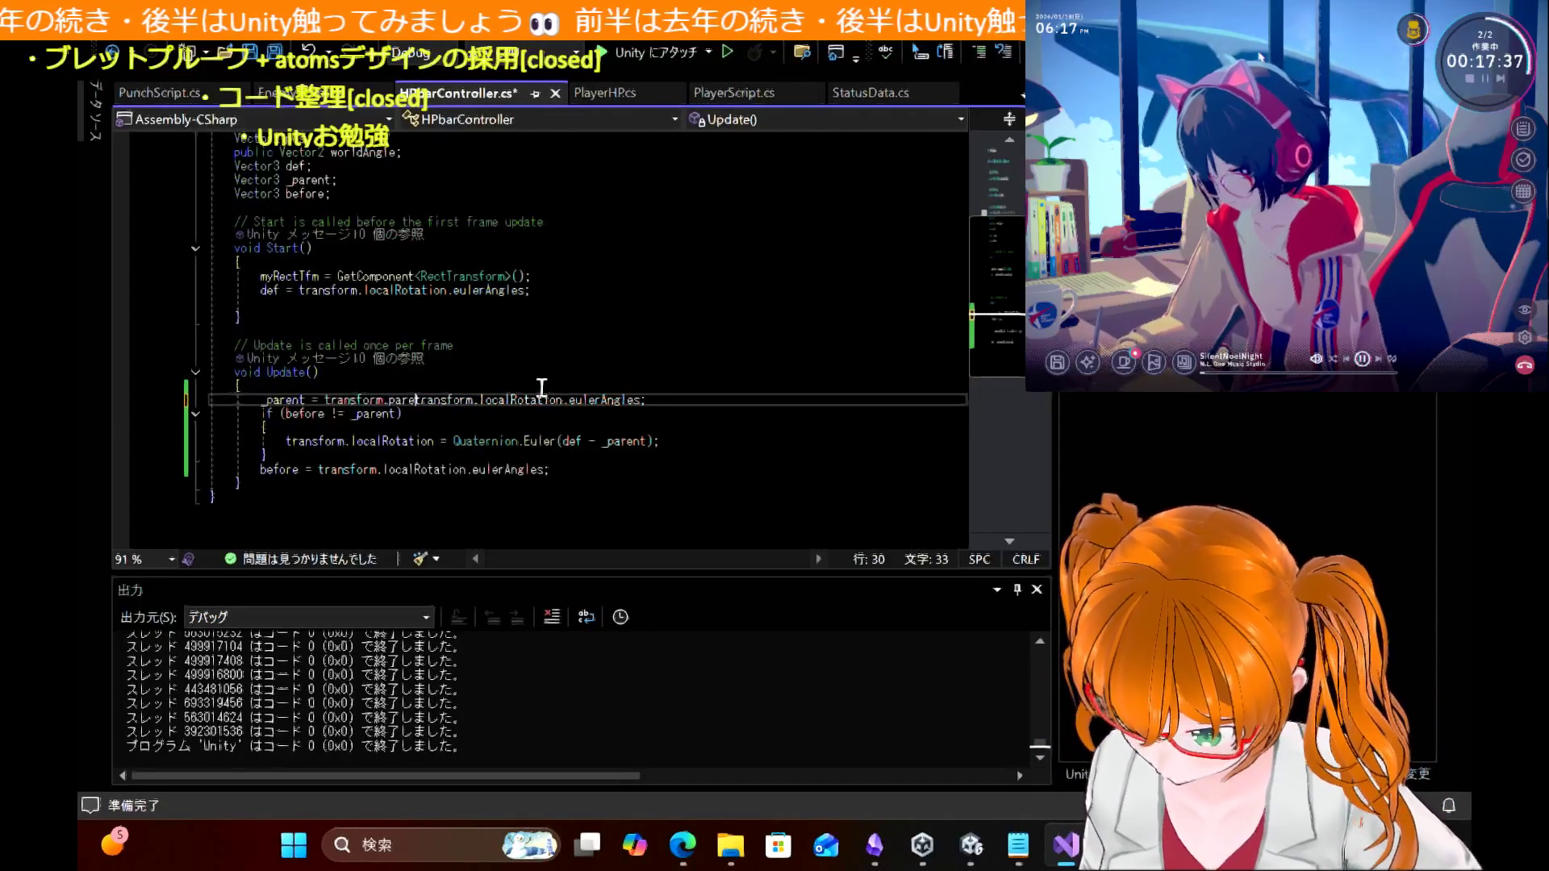
{"action": "key", "text": "ctrl+s"}
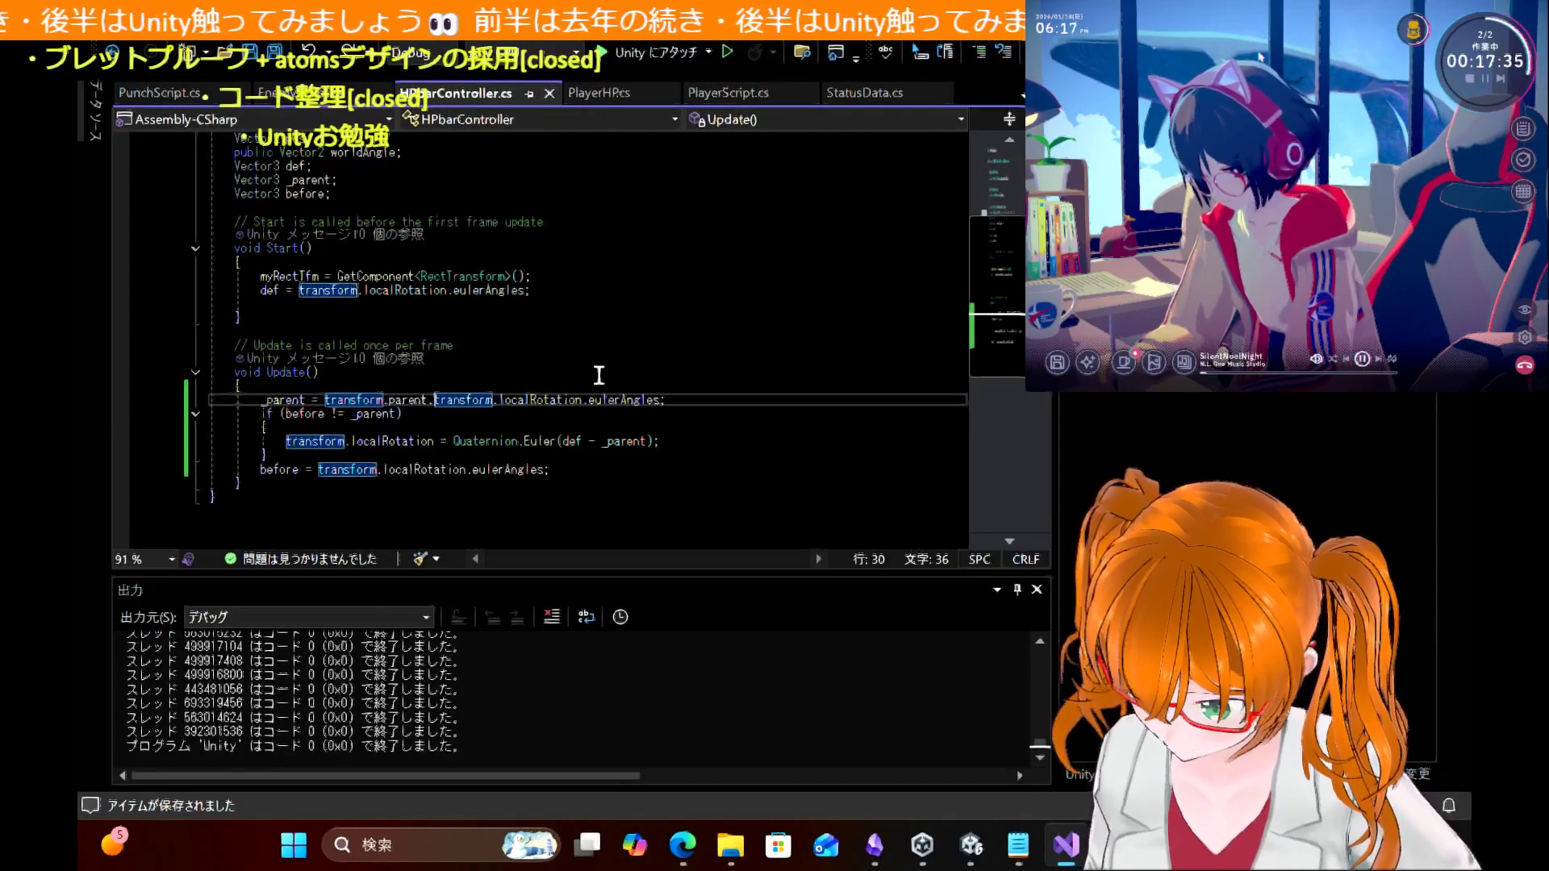
{"action": "left_click", "coordinate": [789, 372]}
{"action": "mouse_move", "coordinate": [971, 860]}
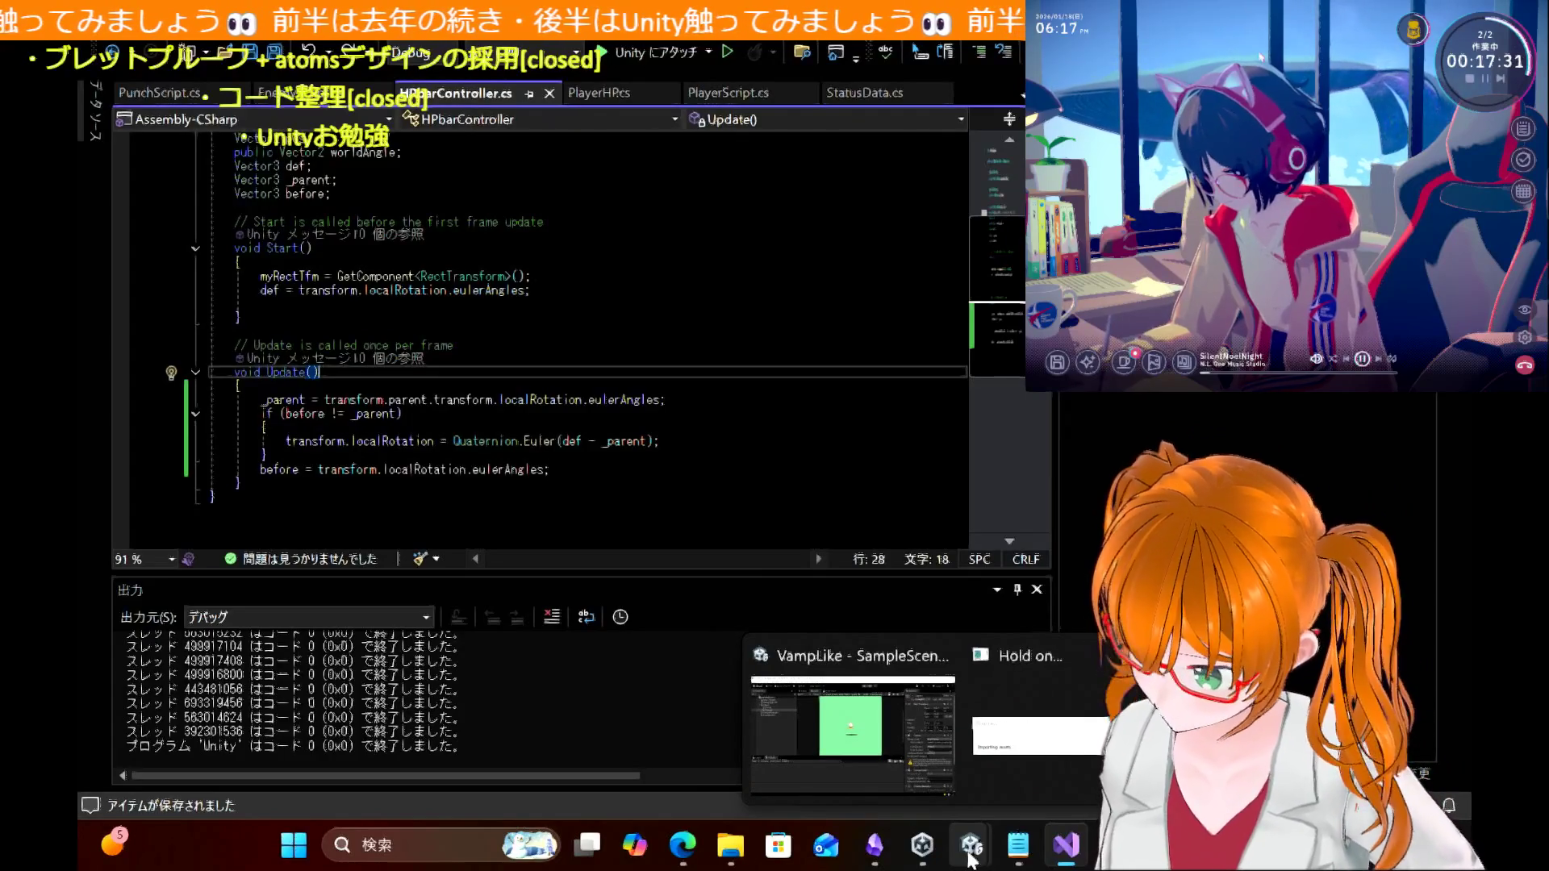
{"action": "left_click", "coordinate": [961, 767]}
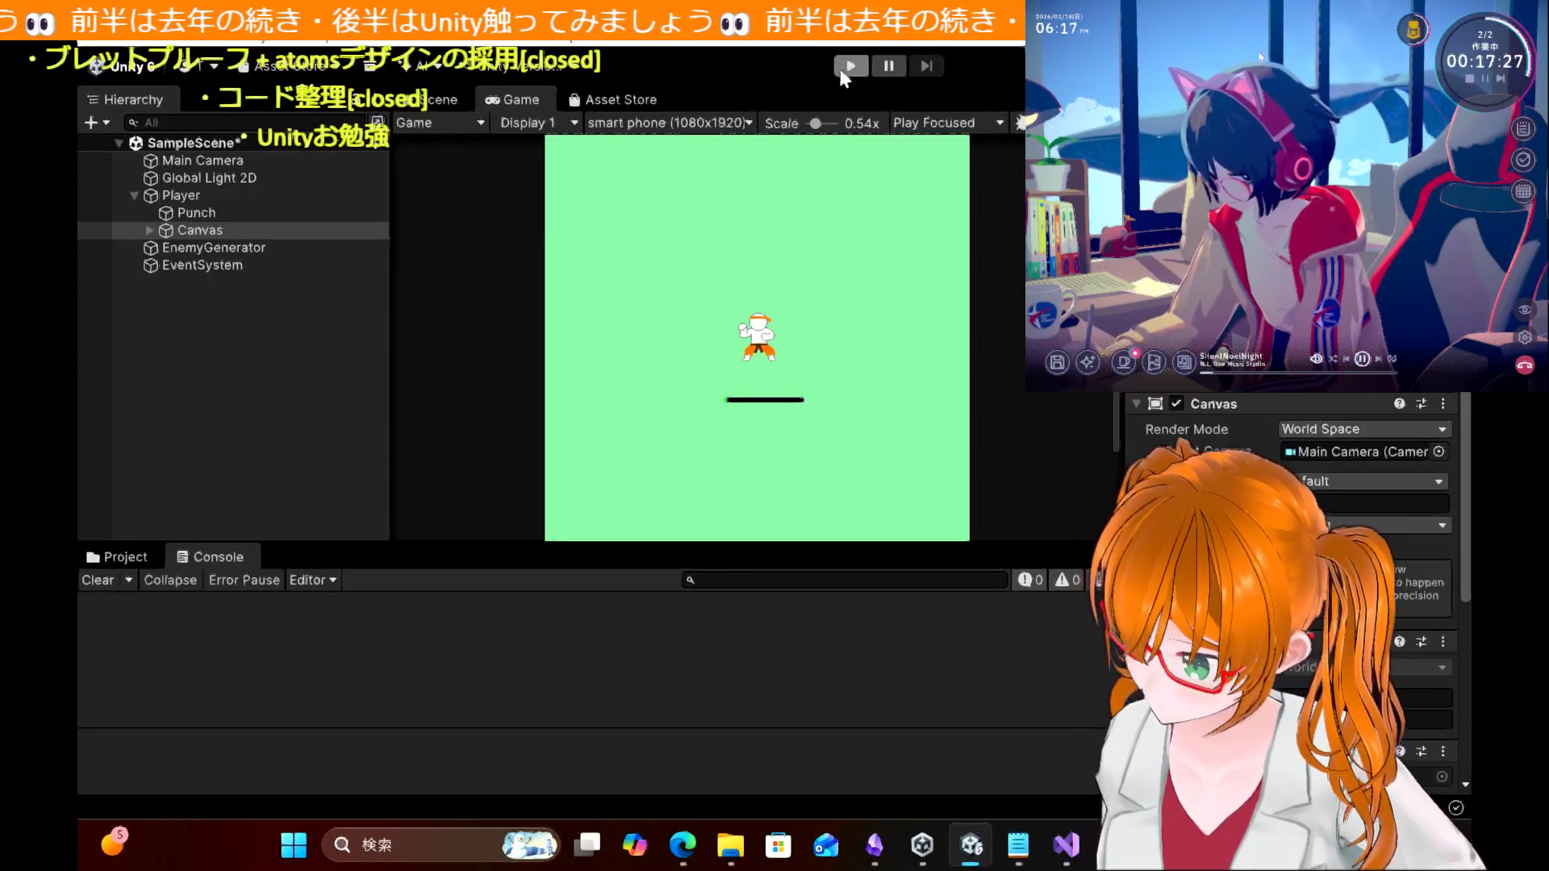
Step: Play-test moving the player with the arrow keys to confirm the HP bar stays underneath, then stop
{"action": "left_click", "coordinate": [845, 67]}
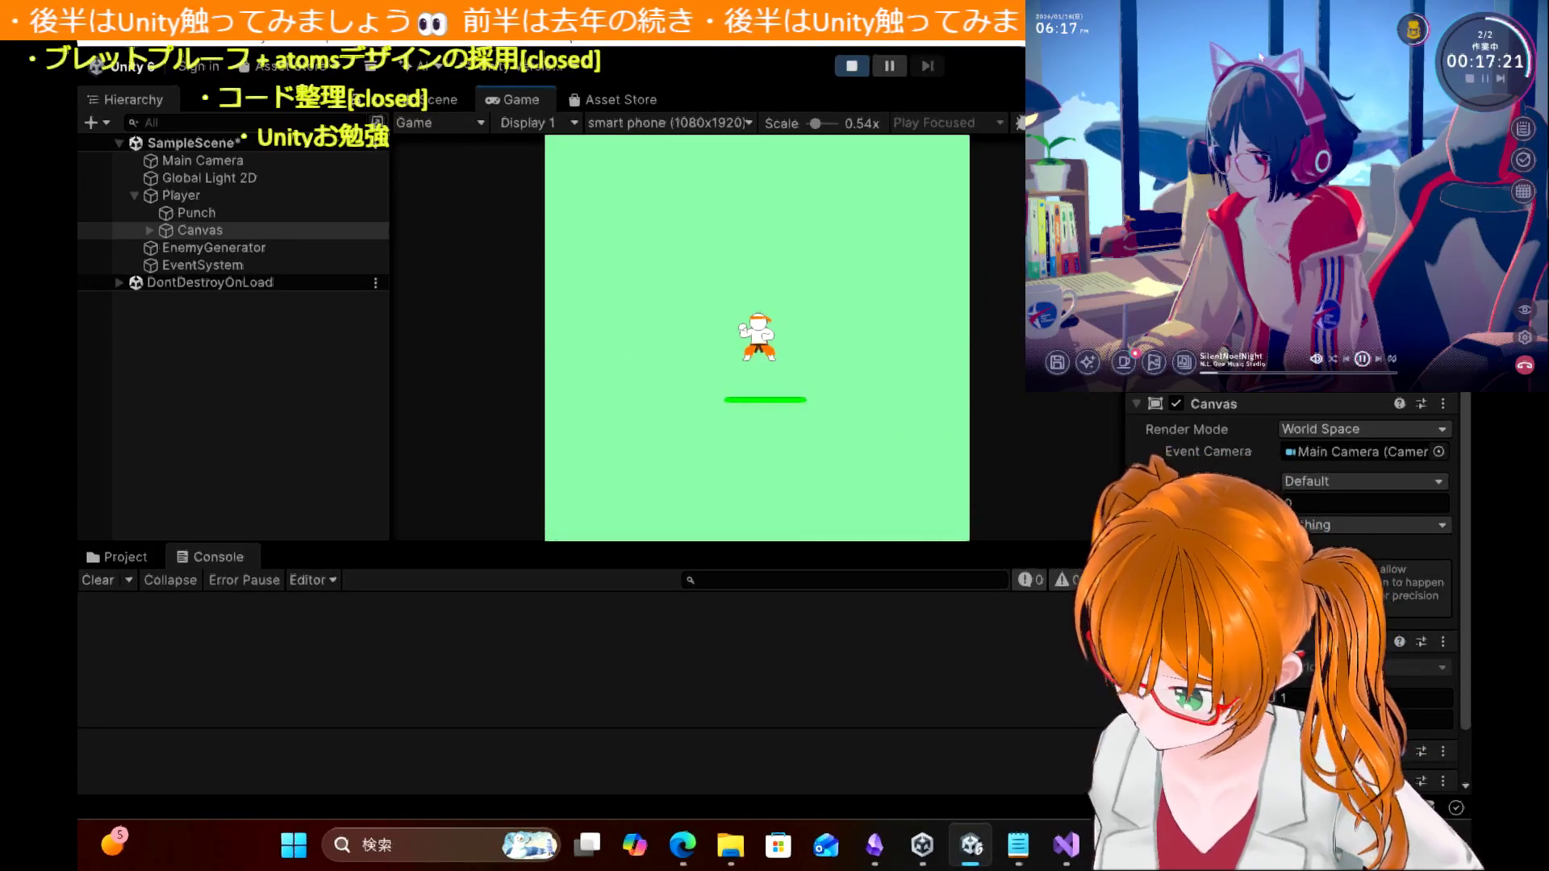
{"action": "key", "text": "Left"}
{"action": "key", "text": "Up"}
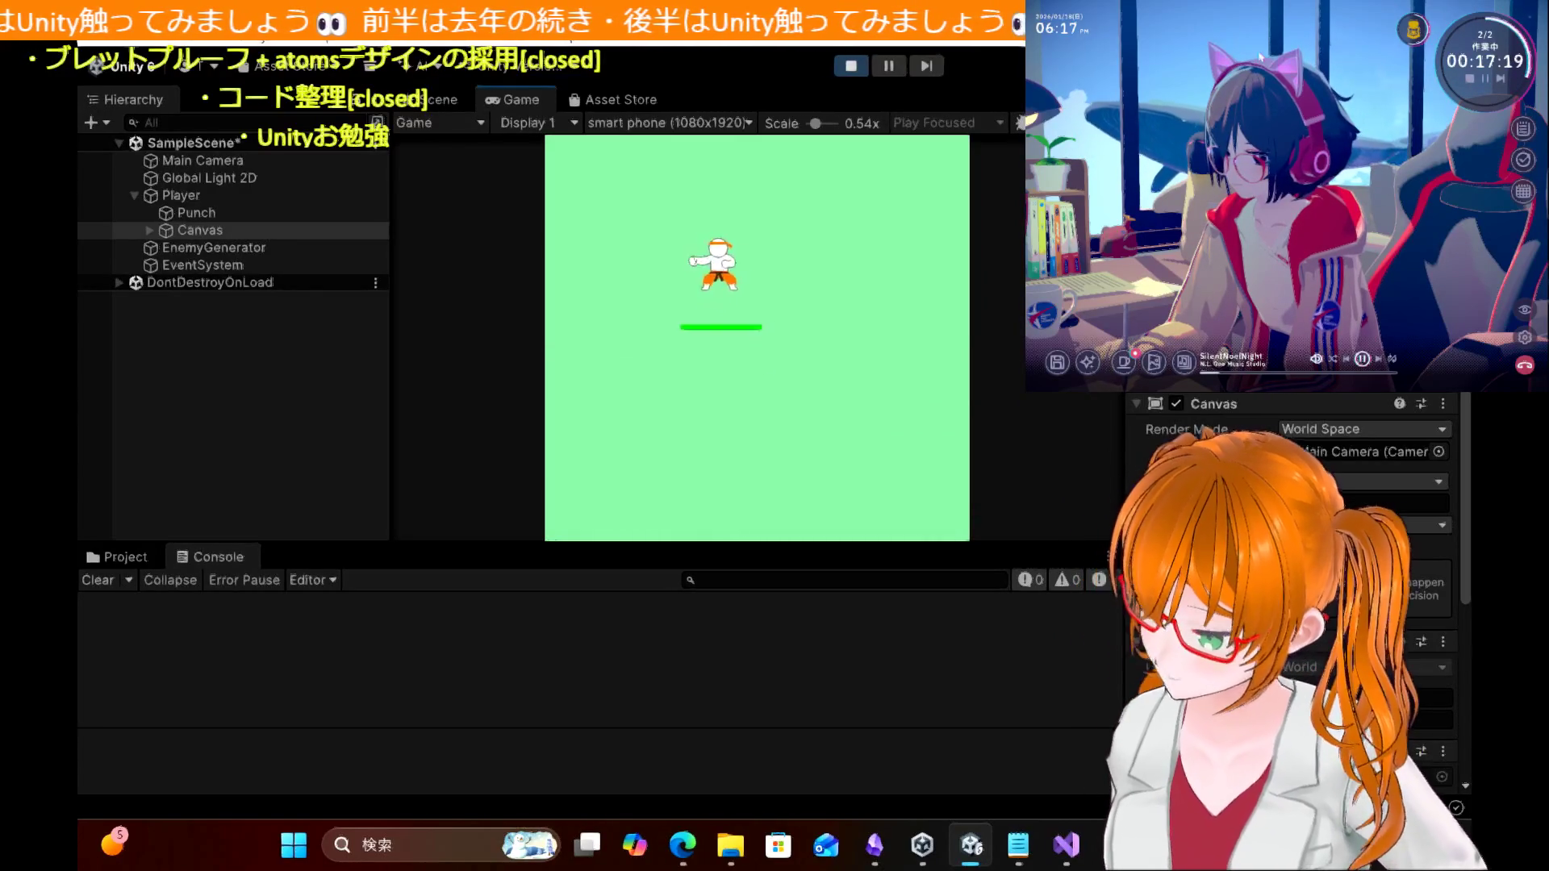
{"action": "key", "text": "Right"}
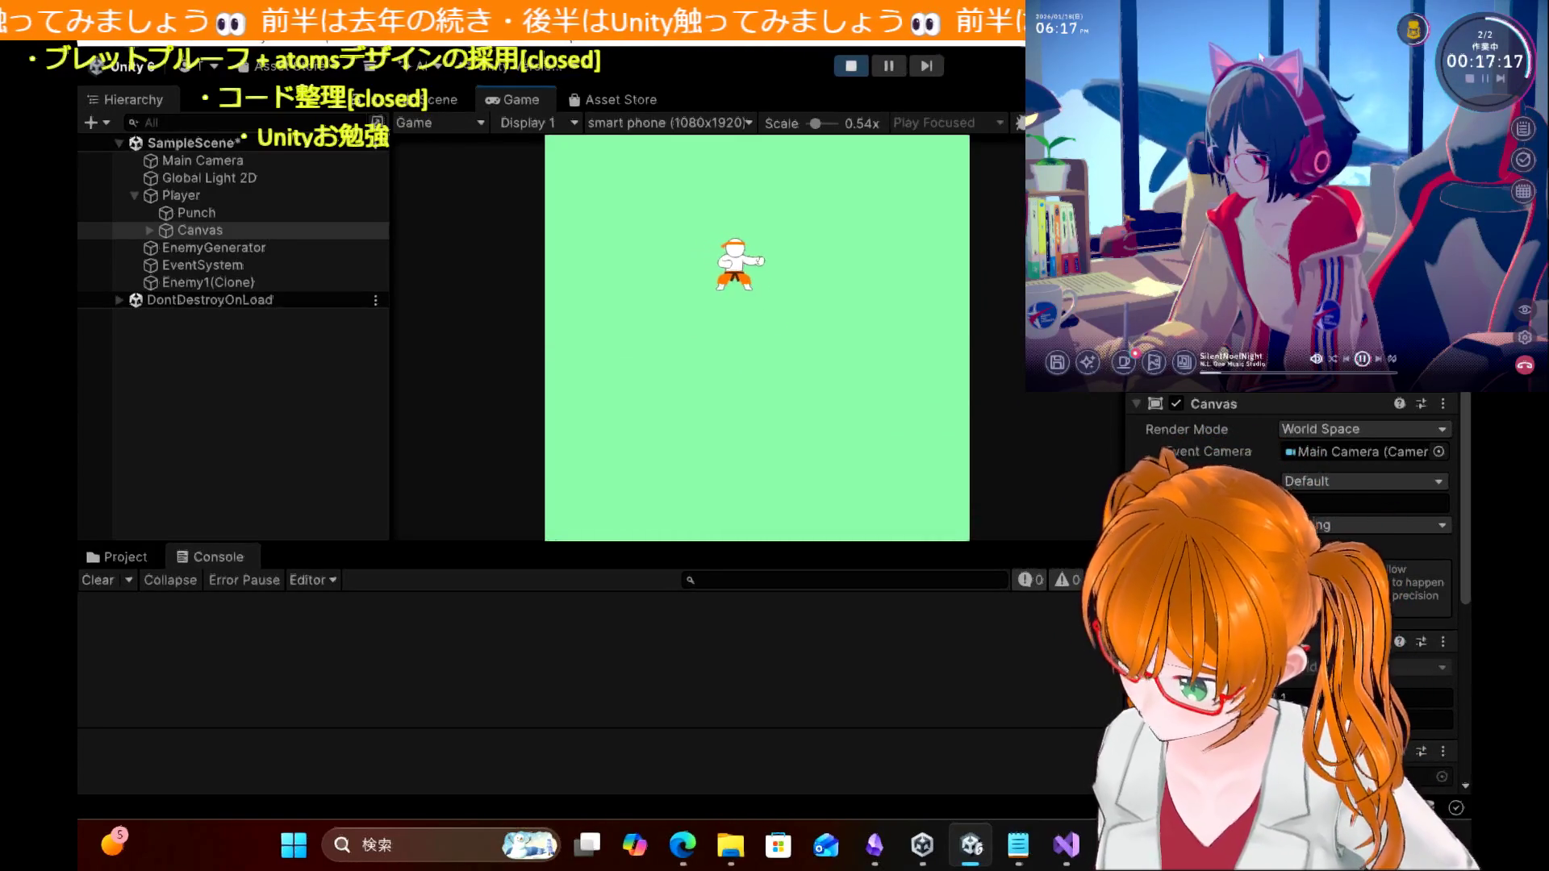
{"action": "key", "text": "Left"}
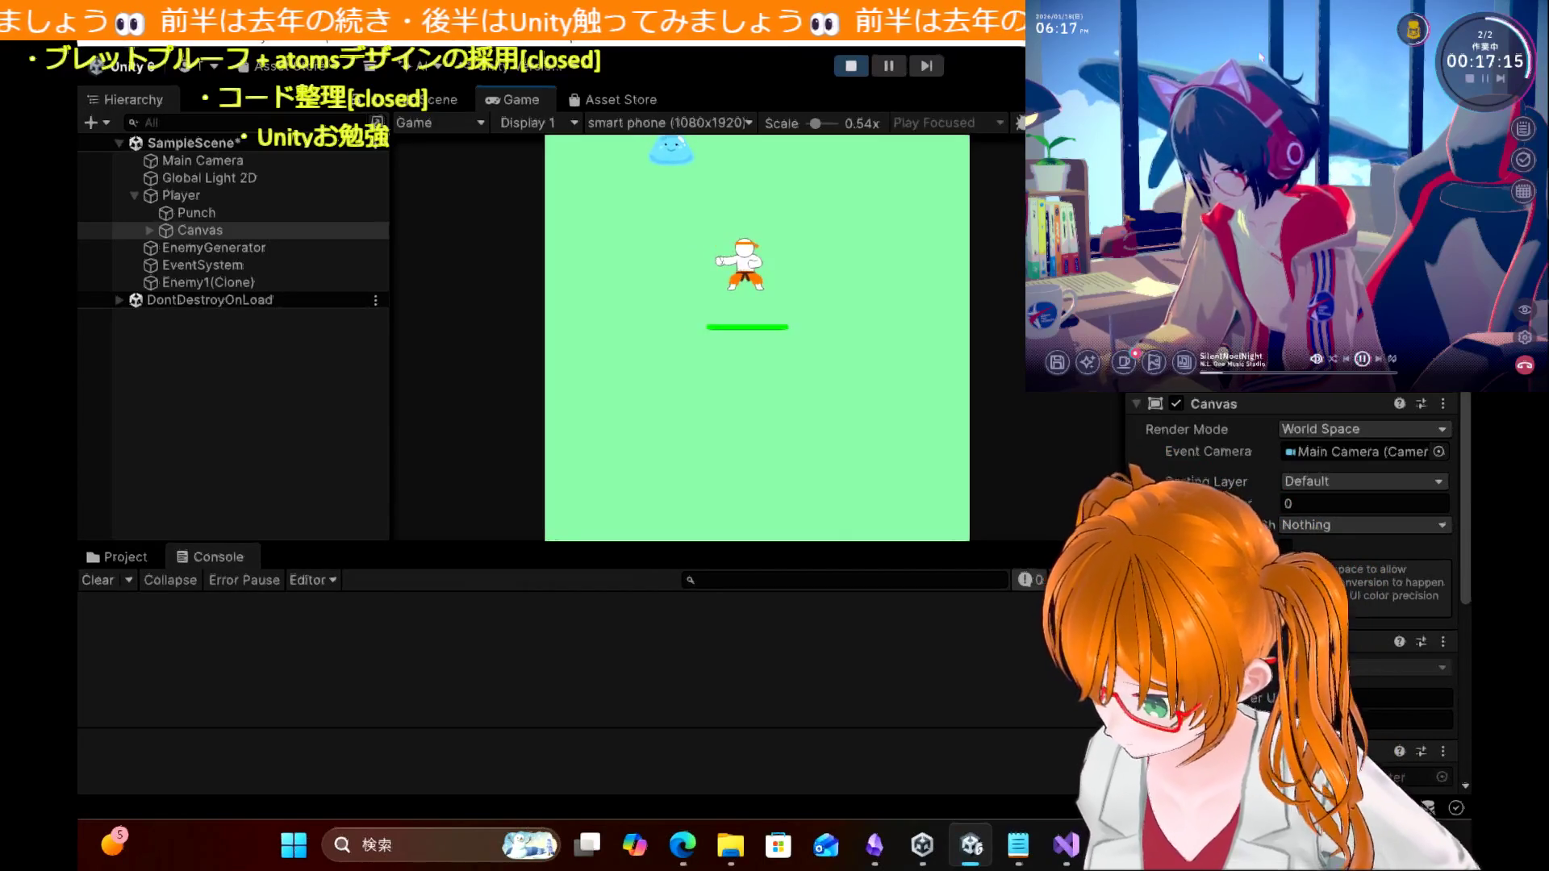
{"action": "key", "text": "Up"}
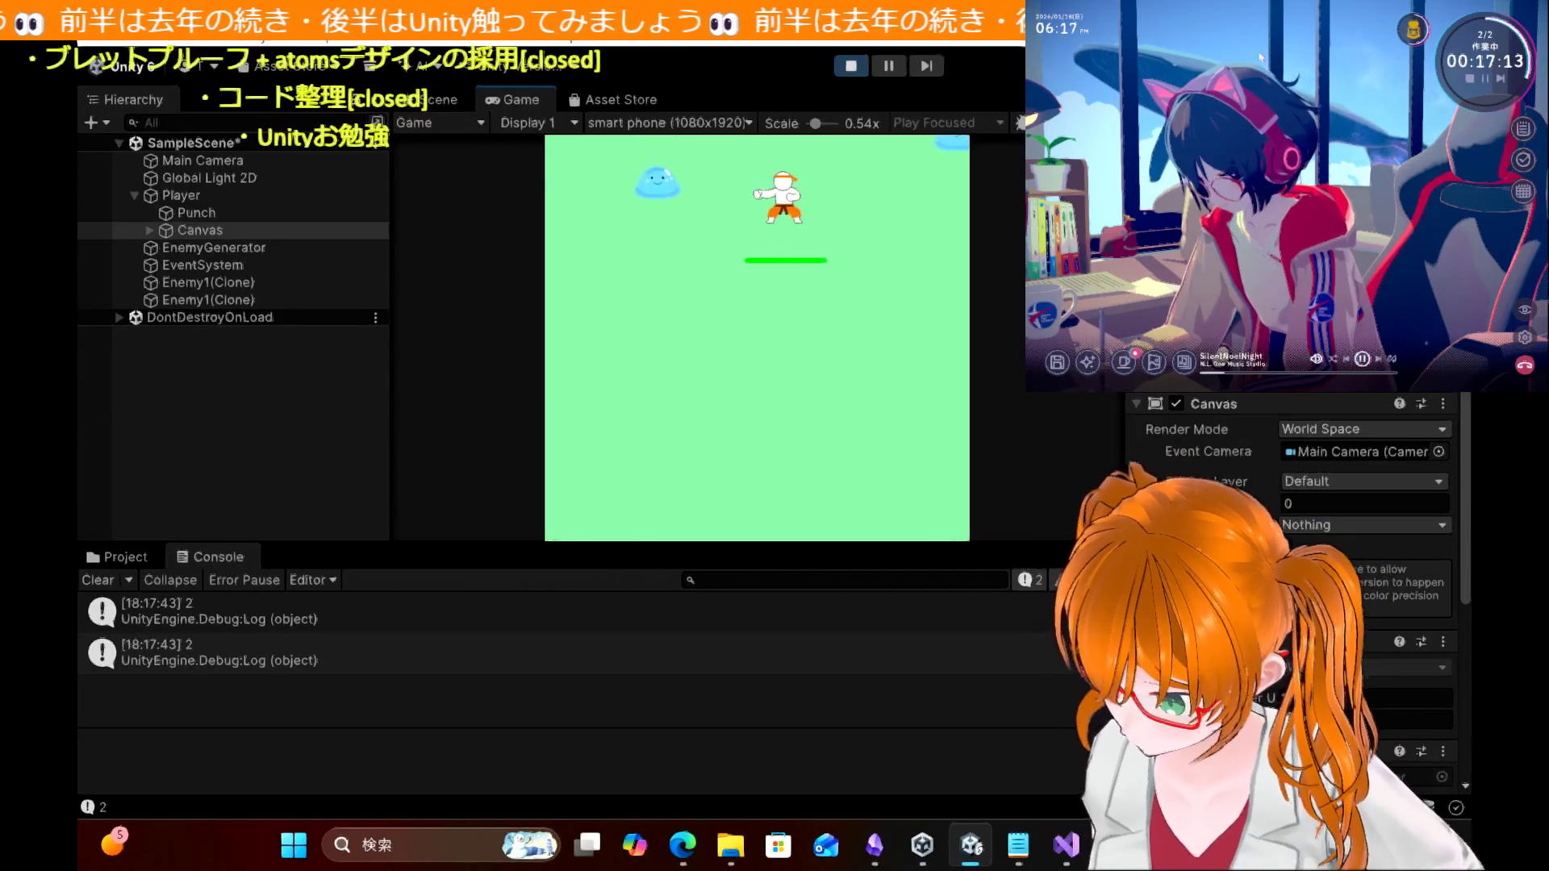
{"action": "key", "text": "Left"}
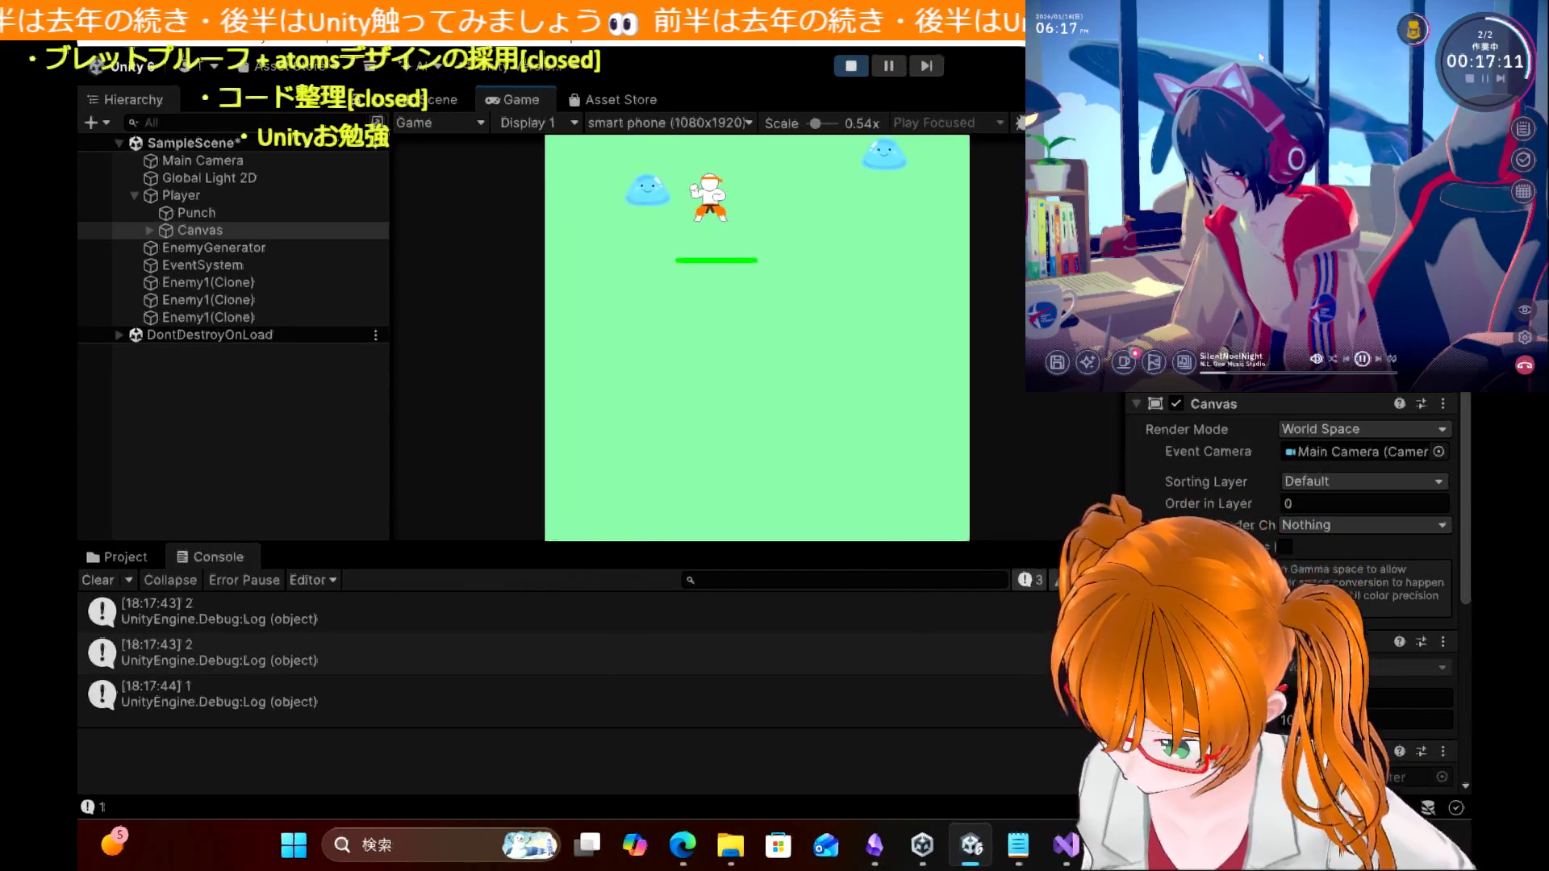
{"action": "key", "text": "Down"}
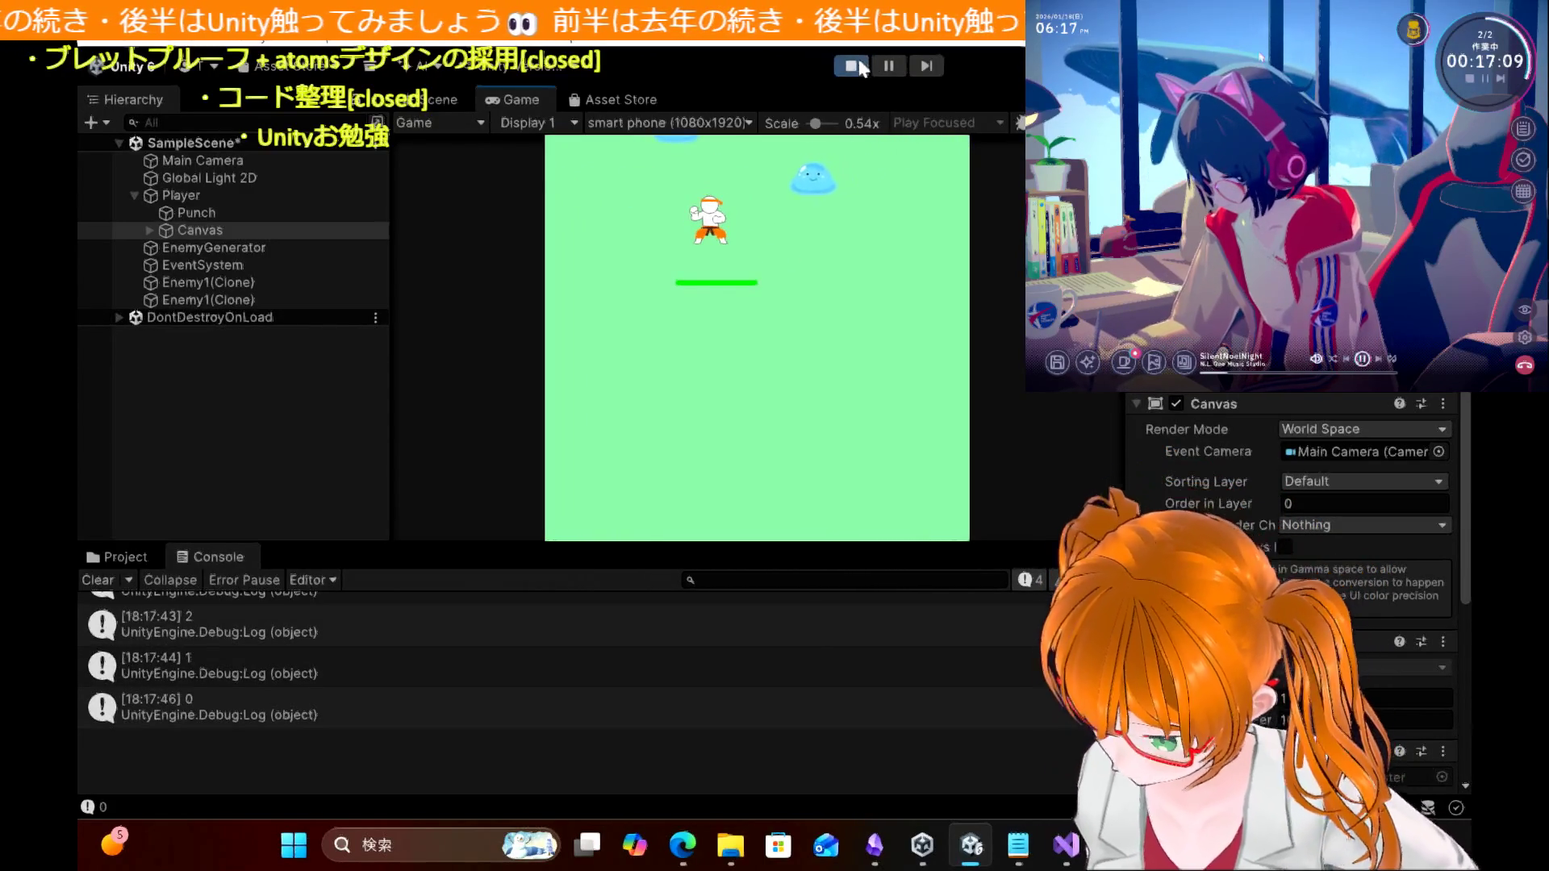
{"action": "left_click", "coordinate": [851, 65]}
Step: Bring the HP bar tutorial article in Edge back to the front
{"action": "left_click", "coordinate": [1066, 844]}
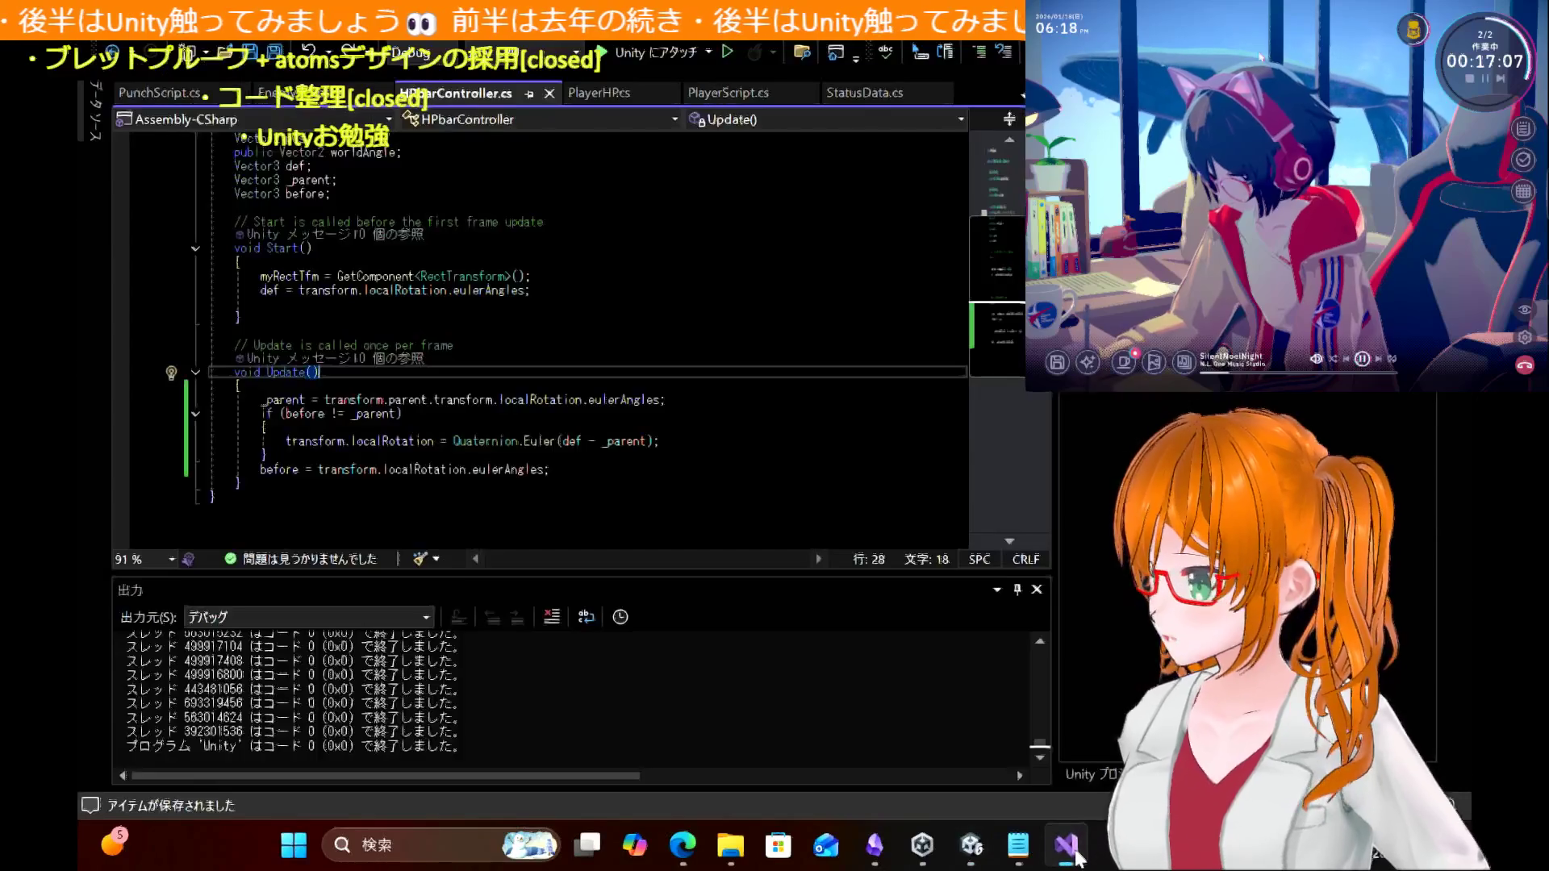
{"action": "mouse_move", "coordinate": [689, 842]}
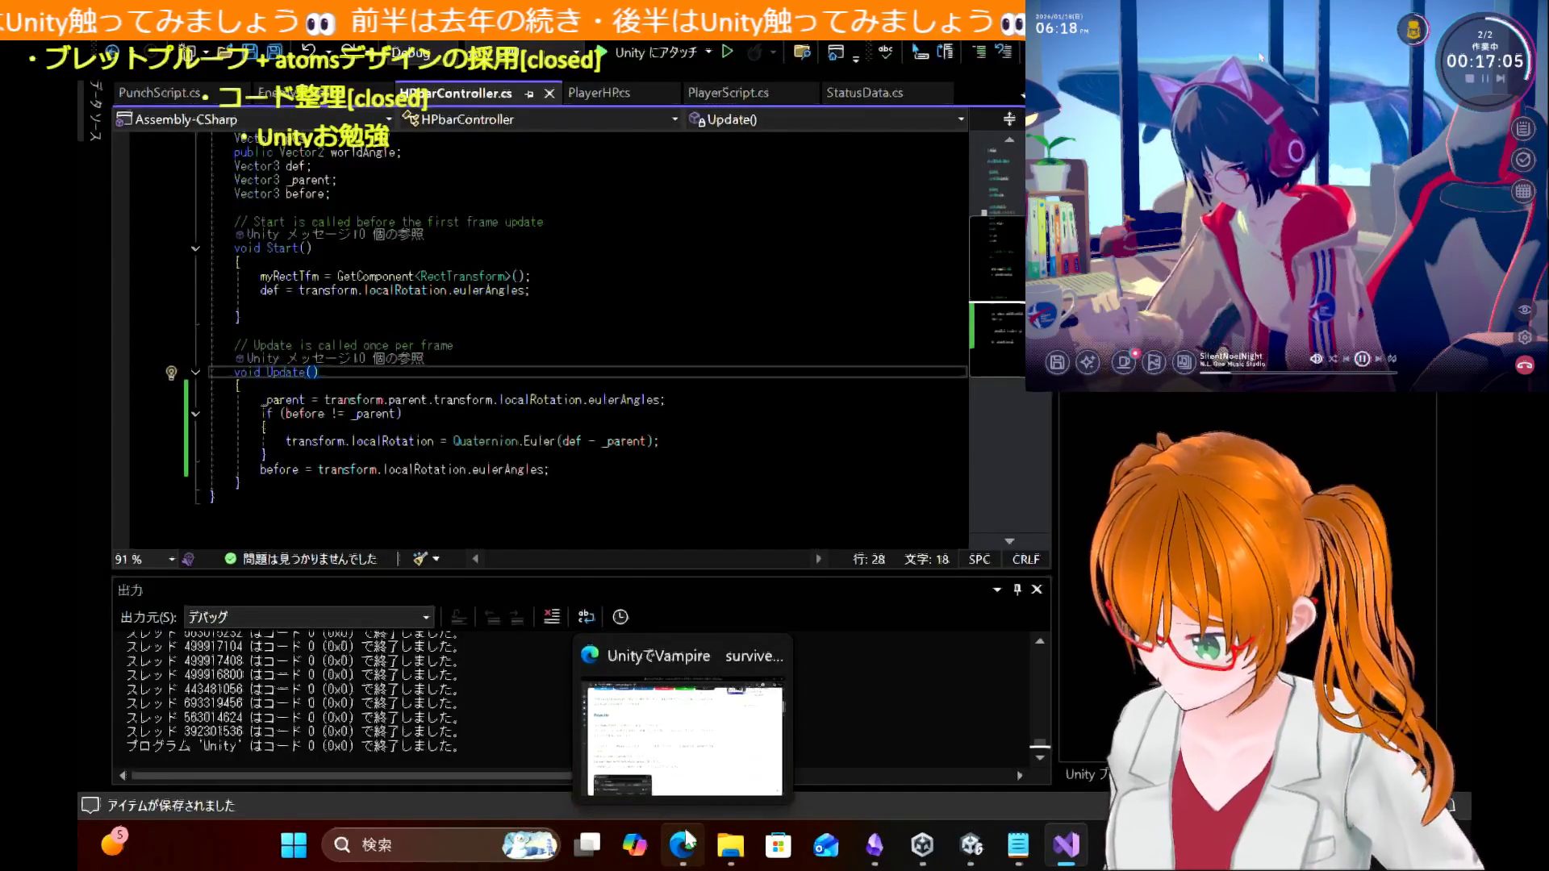
{"action": "left_click", "coordinate": [688, 842]}
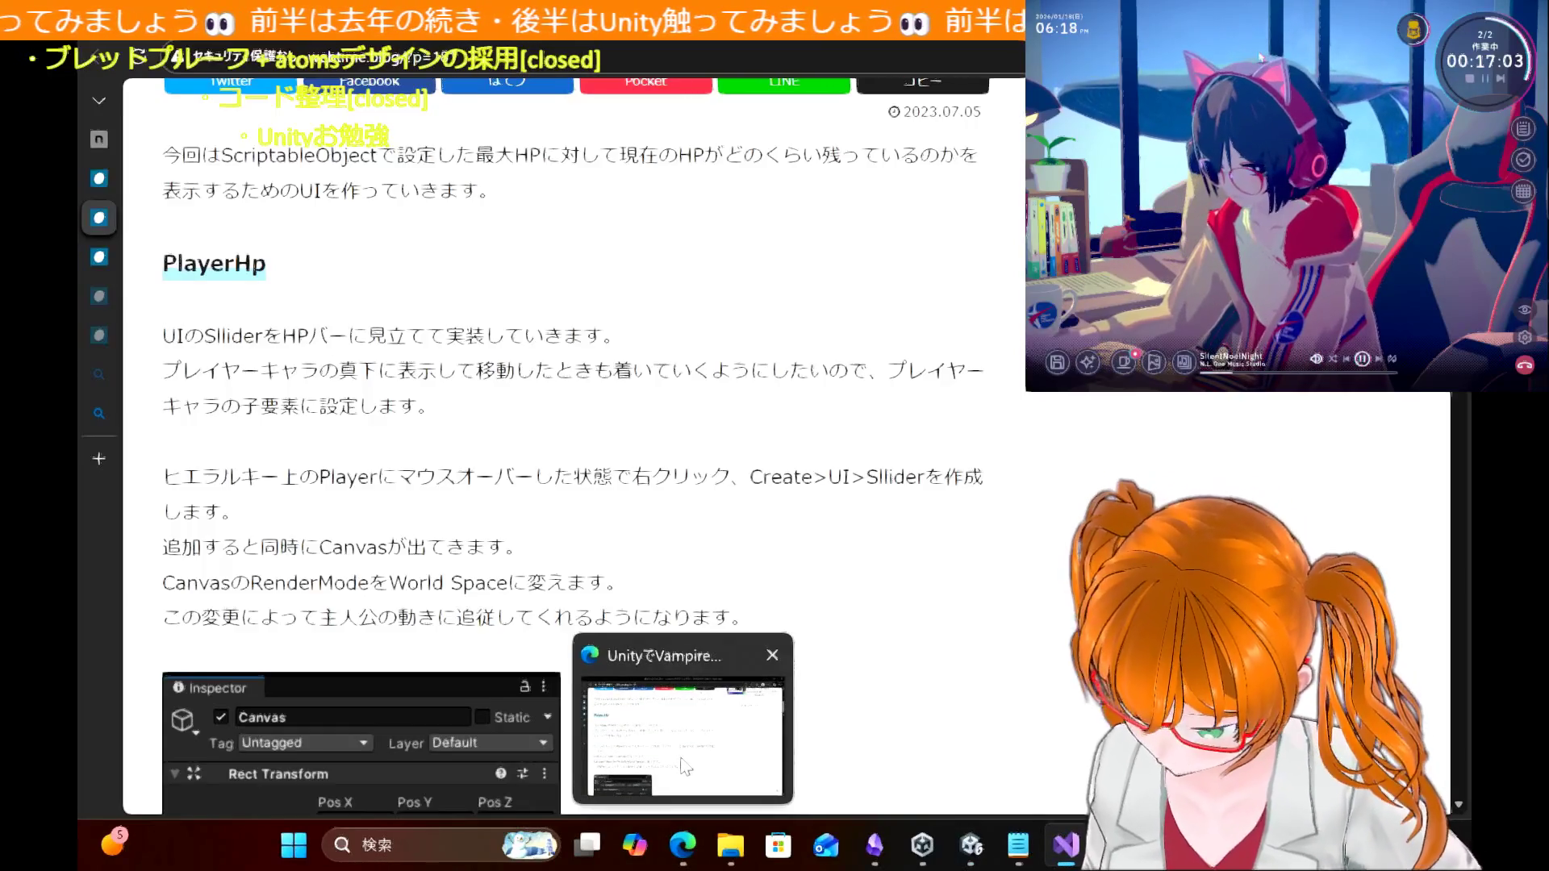
Step: Scroll through the webtime.blog HP bar article, ending at the PlayerHp introduction, then return to Unity
{"action": "scroll", "coordinate": [780, 551], "scroll_direction": "down", "scroll_amount": 1}
{"action": "scroll", "coordinate": [781, 552], "scroll_direction": "down", "scroll_amount": 8}
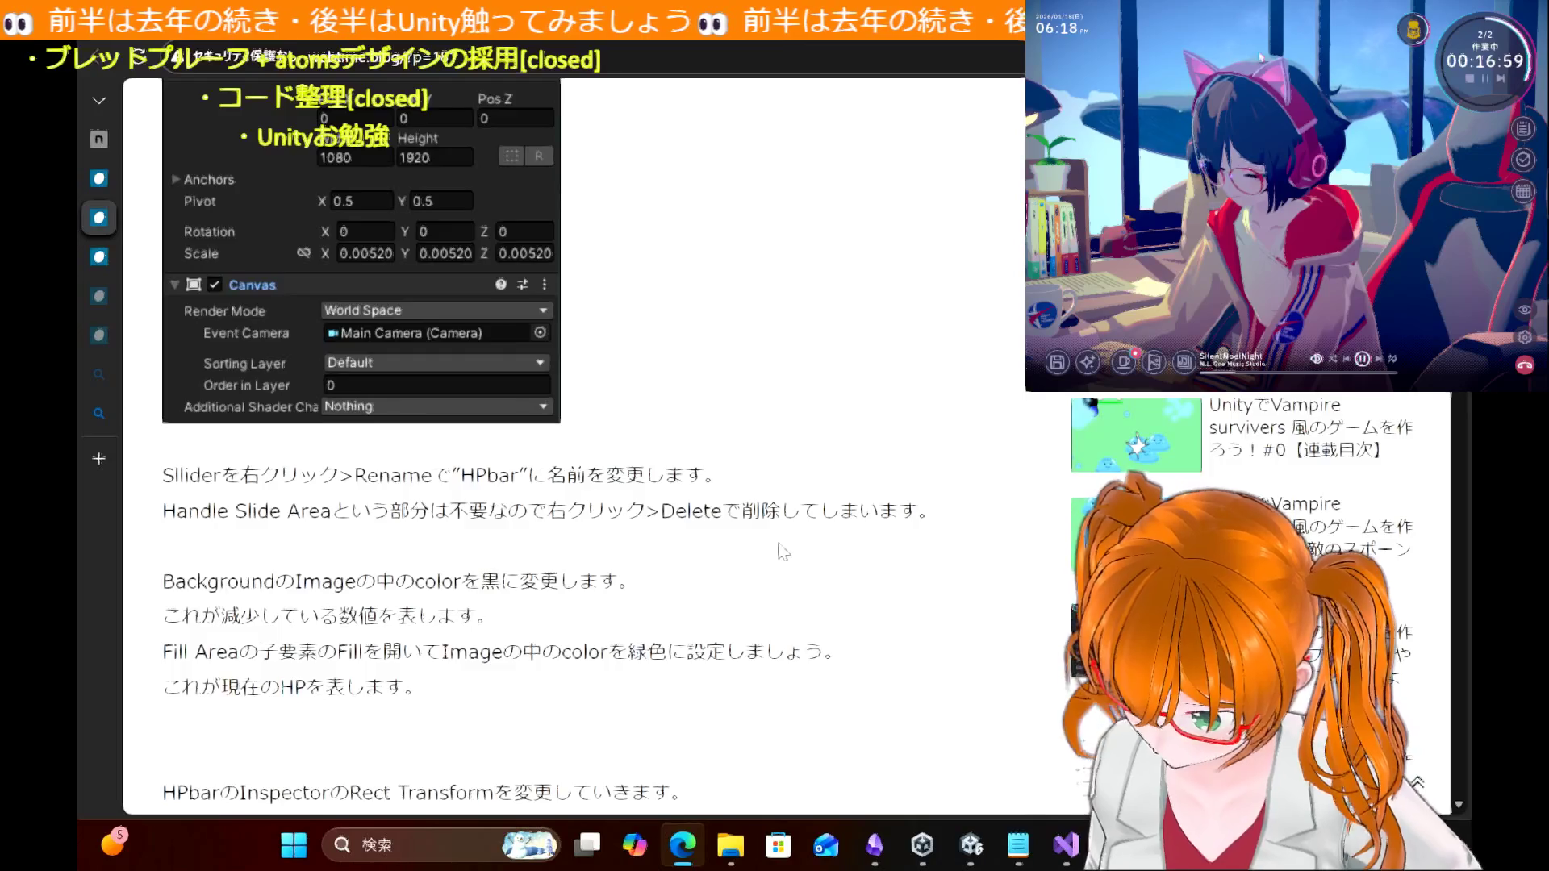
{"action": "scroll", "coordinate": [781, 551], "scroll_direction": "down", "scroll_amount": 2}
{"action": "scroll", "coordinate": [780, 552], "scroll_direction": "down", "scroll_amount": 4}
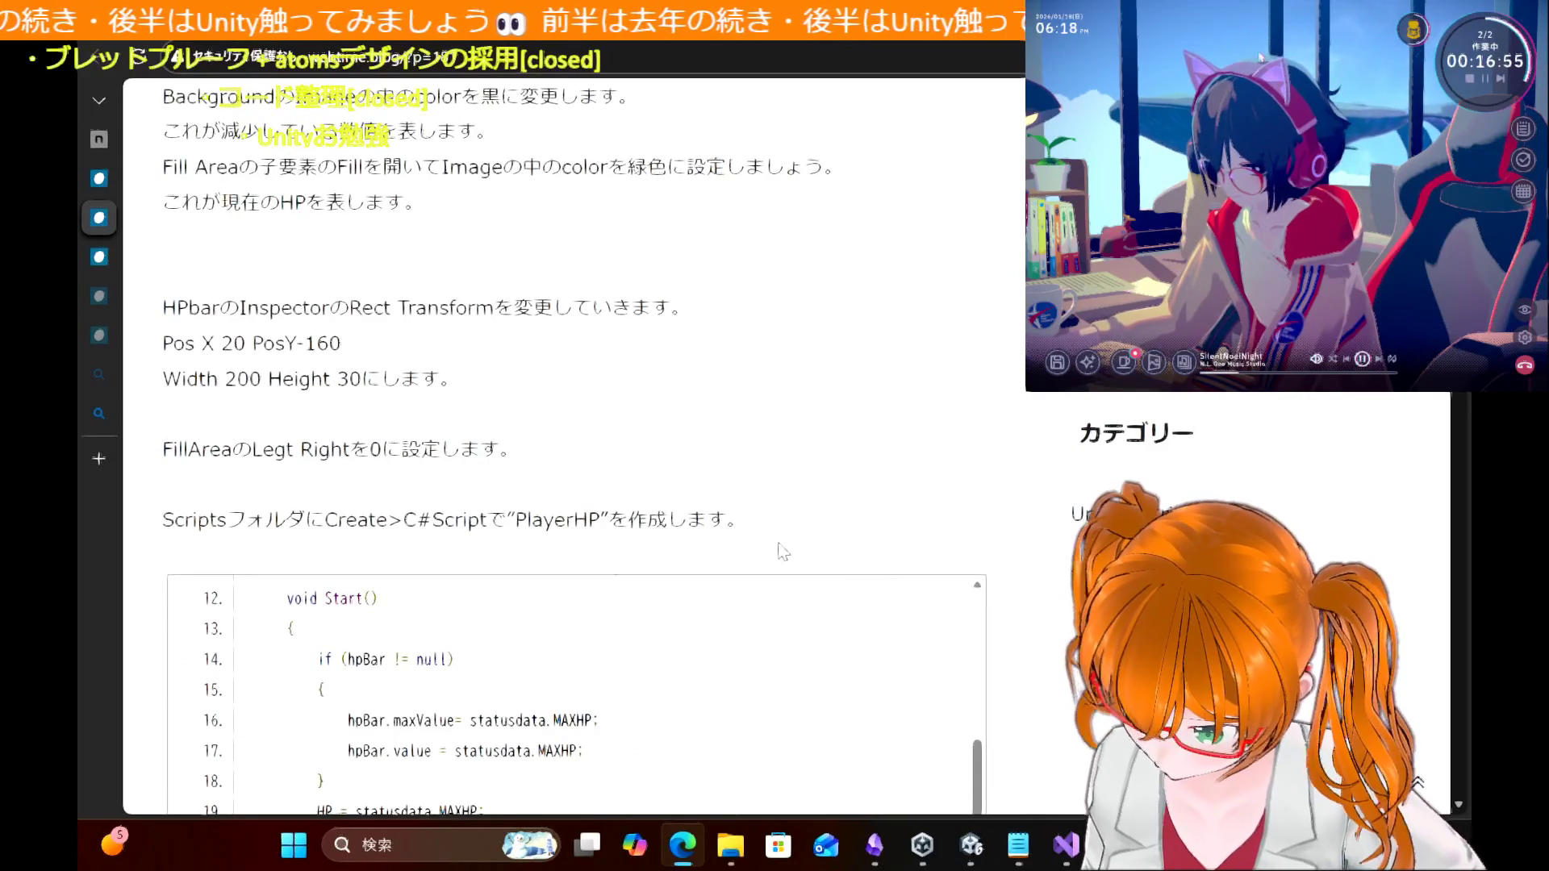
{"action": "scroll", "coordinate": [781, 552], "scroll_direction": "down", "scroll_amount": 2}
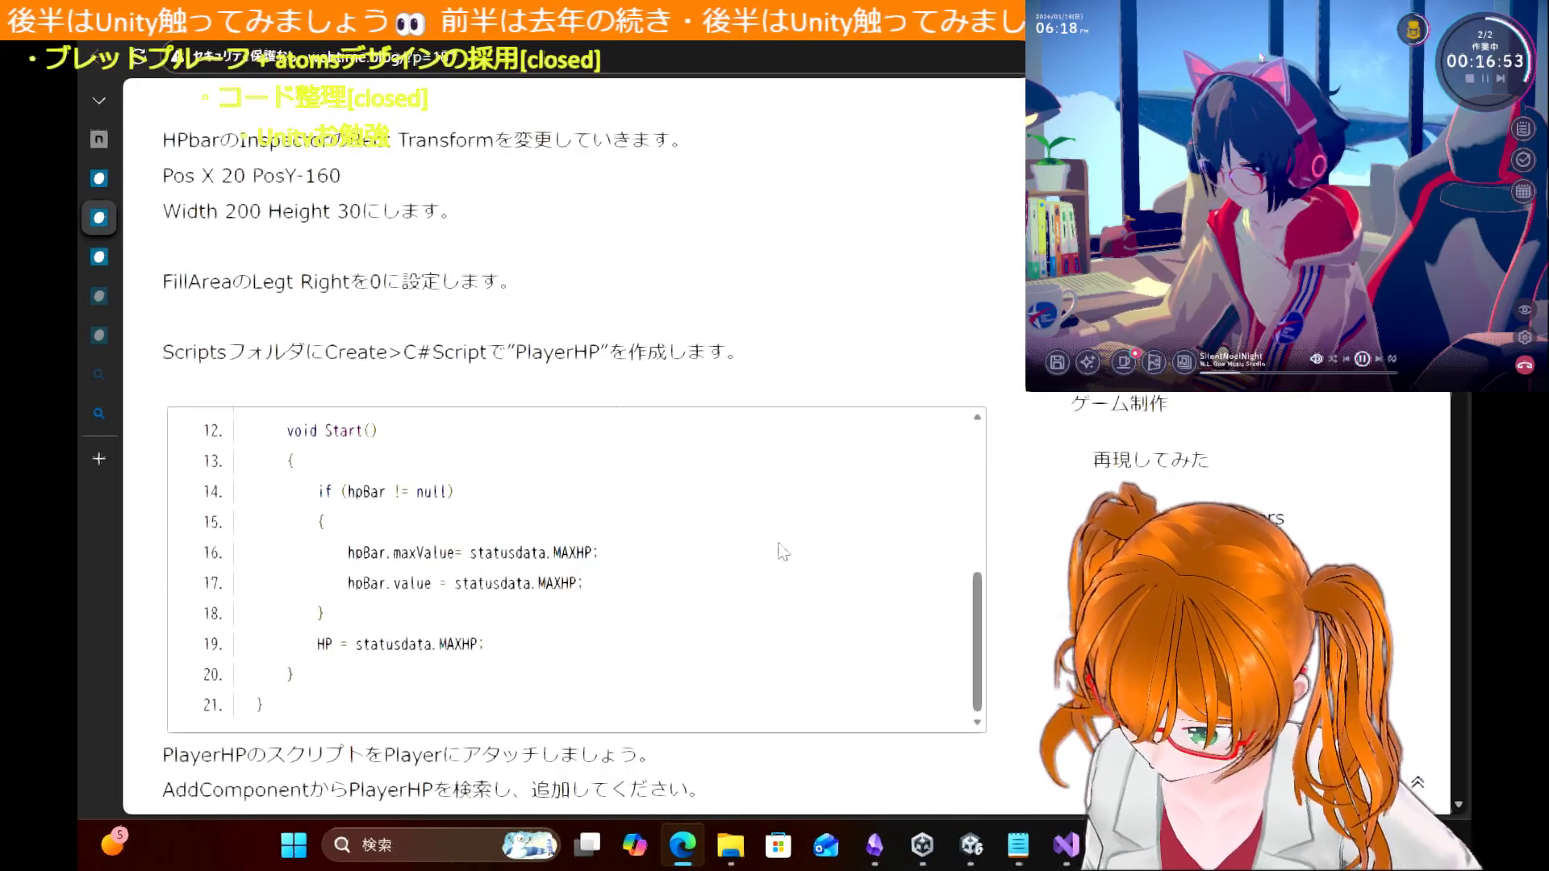
{"action": "scroll", "coordinate": [1026, 571], "scroll_direction": "down", "scroll_amount": 6}
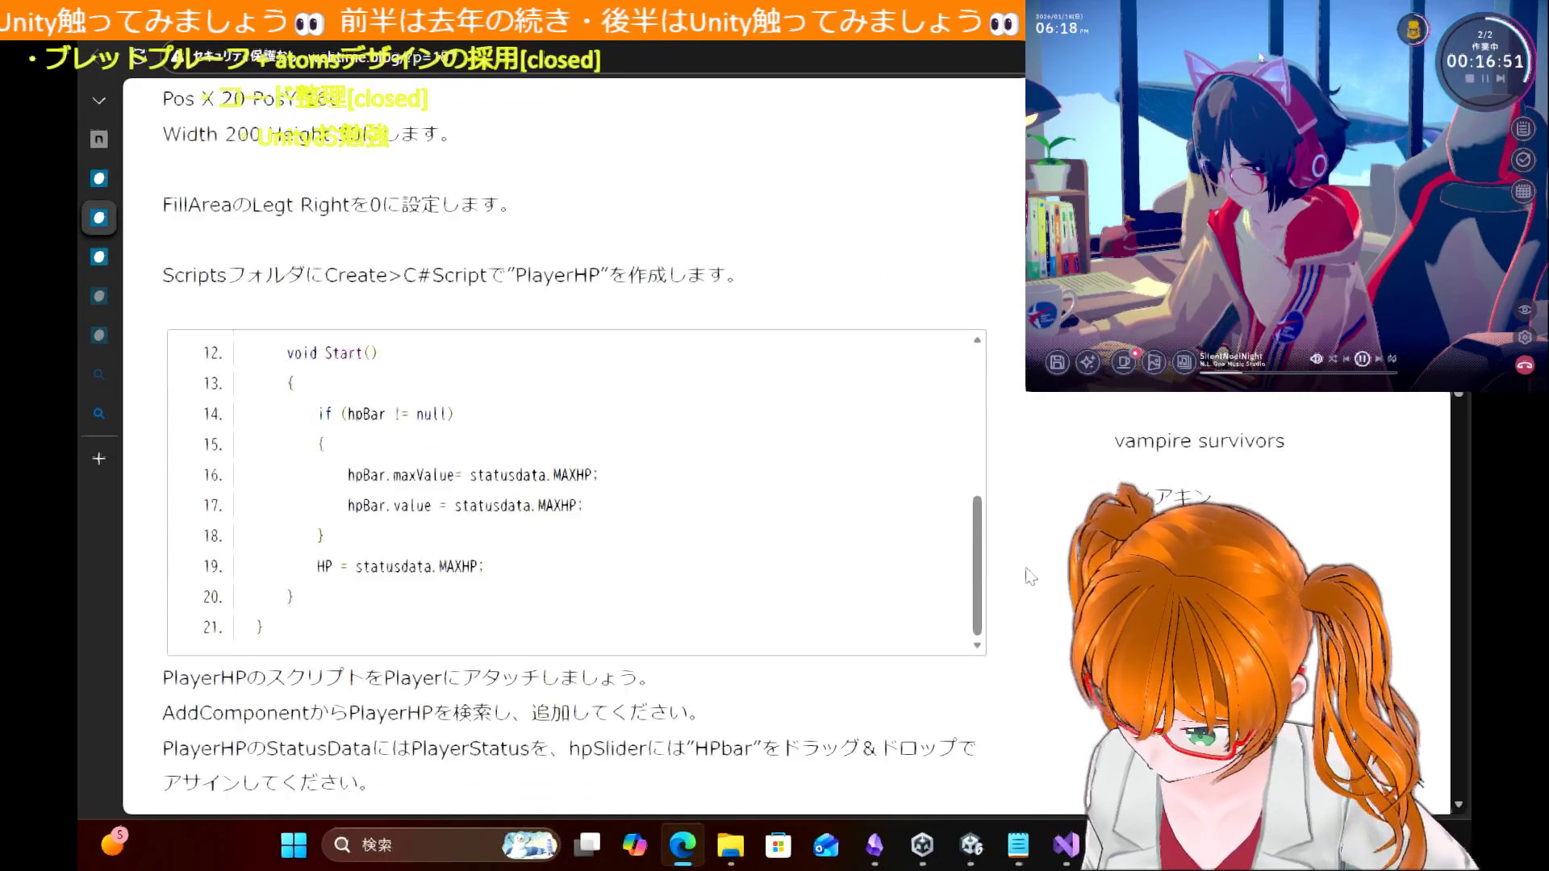
{"action": "scroll", "coordinate": [1029, 575], "scroll_direction": "down", "scroll_amount": 5}
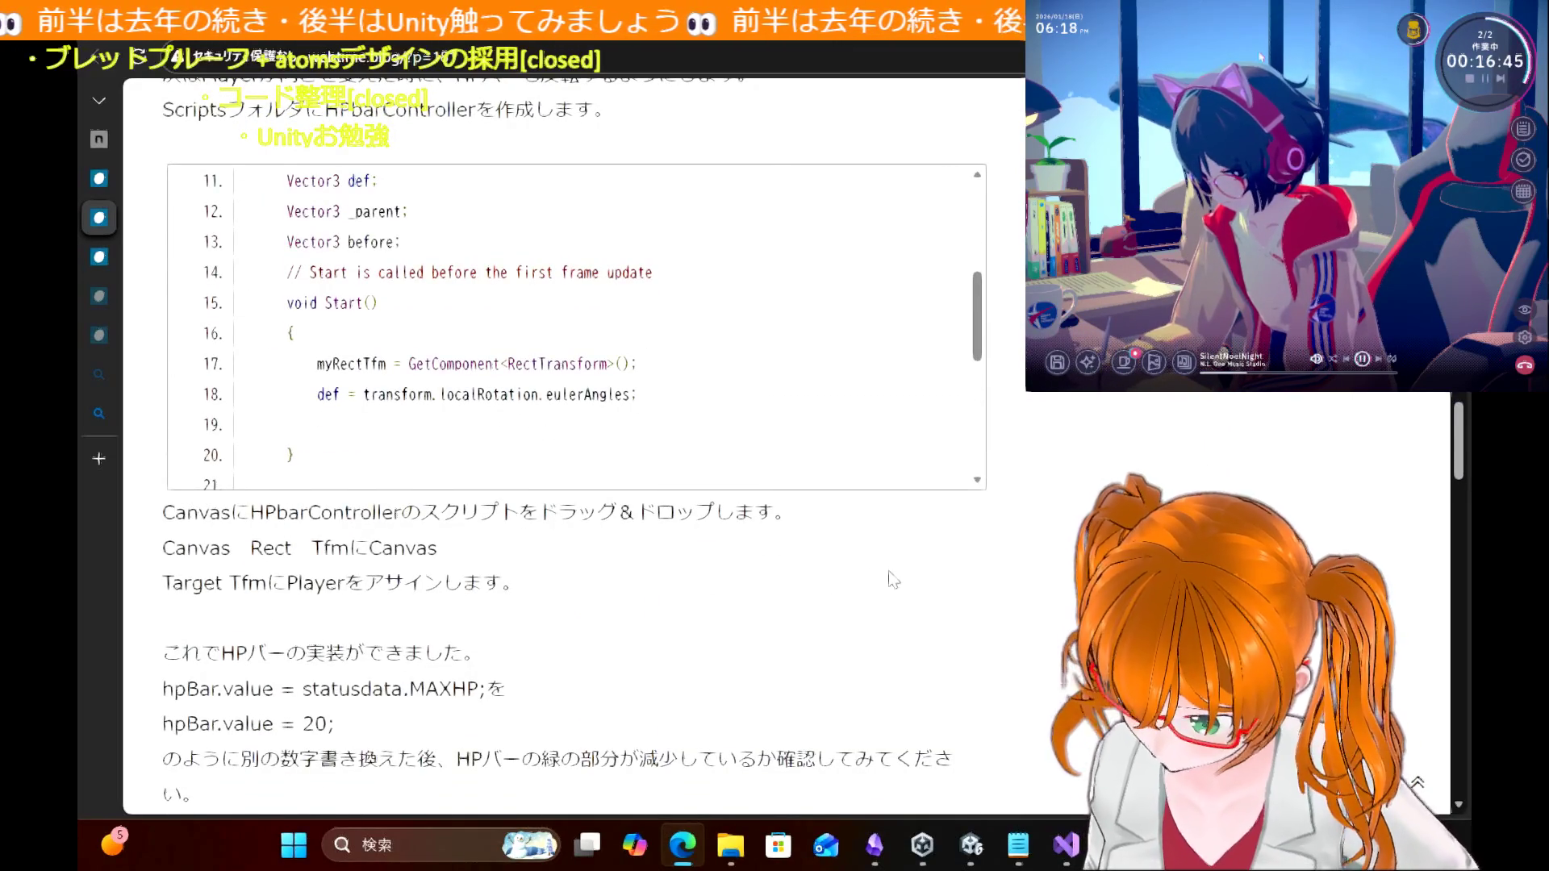
{"action": "scroll", "coordinate": [892, 579], "scroll_direction": "up", "scroll_amount": 1}
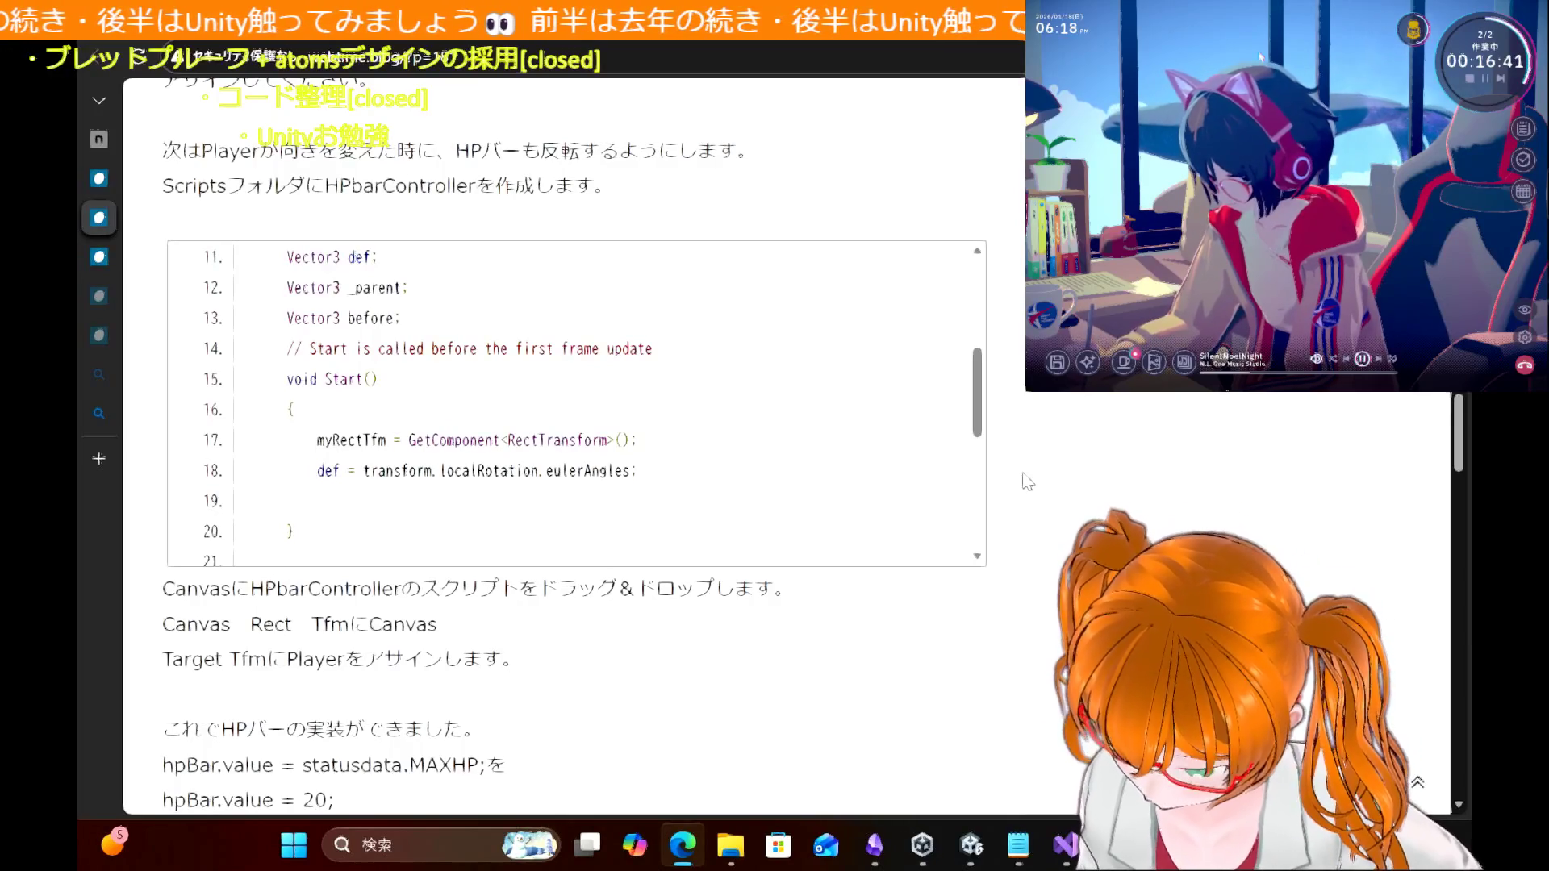
{"action": "scroll", "coordinate": [1027, 481], "scroll_direction": "down", "scroll_amount": 4}
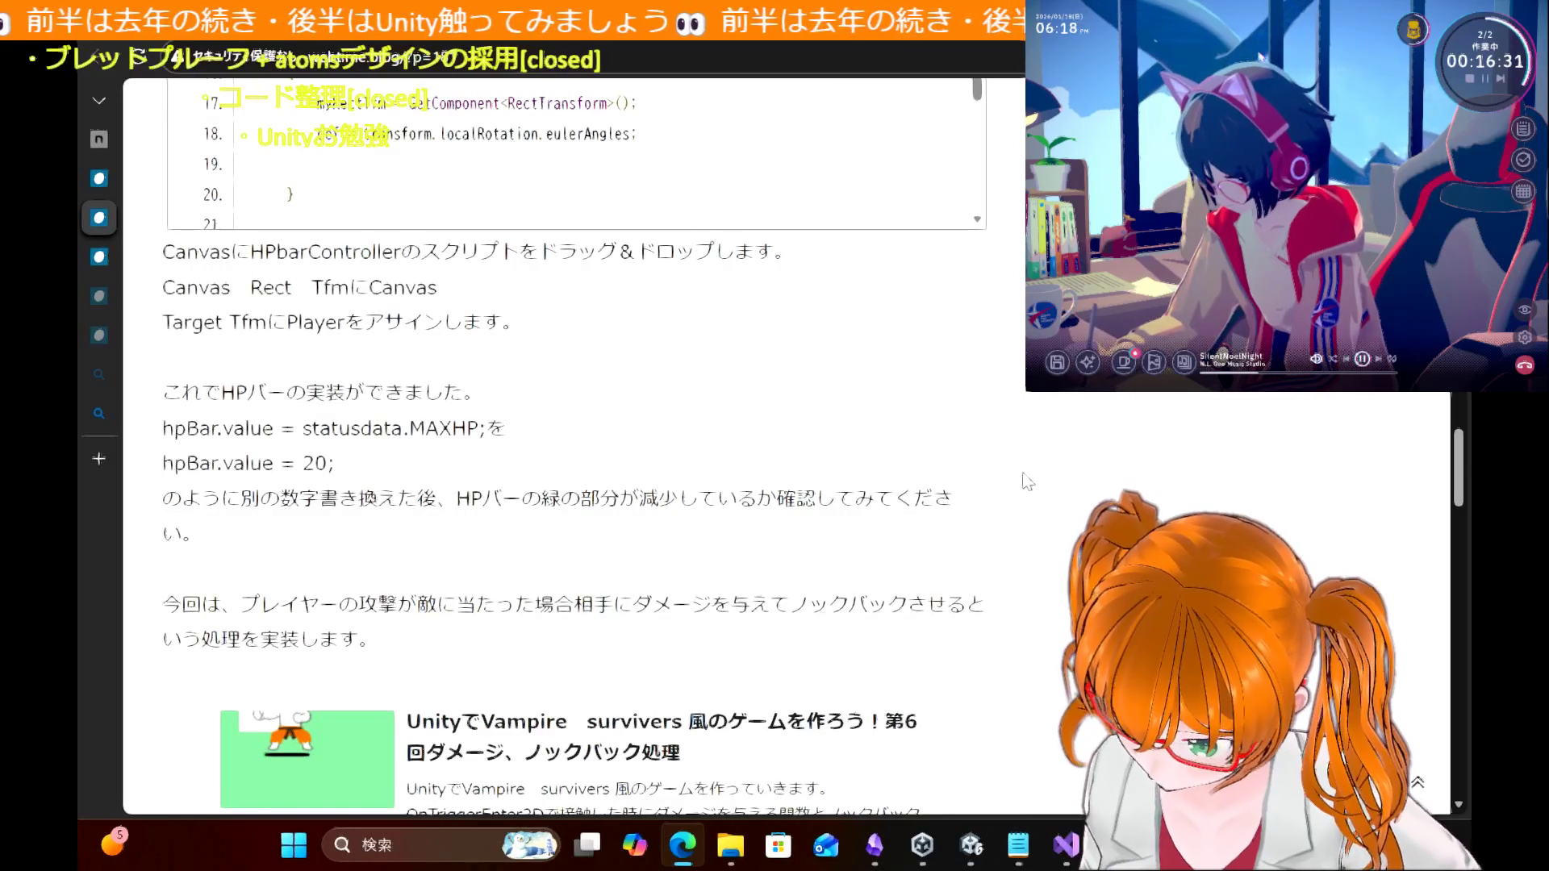
{"action": "scroll", "coordinate": [1027, 482], "scroll_direction": "up", "scroll_amount": 1}
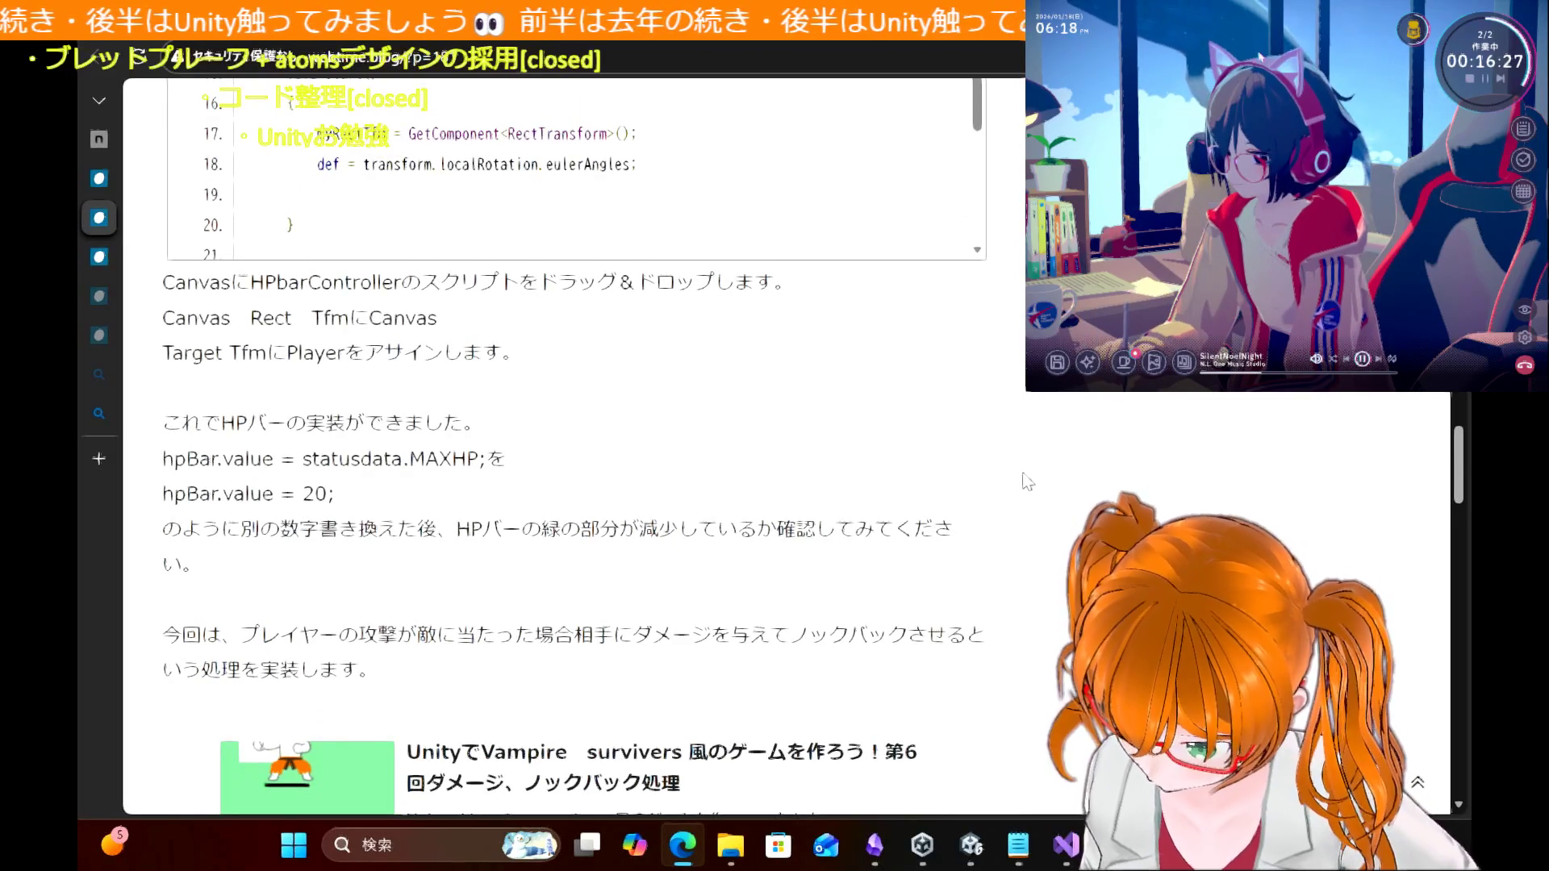
{"action": "scroll", "coordinate": [1027, 482], "scroll_direction": "down", "scroll_amount": 3}
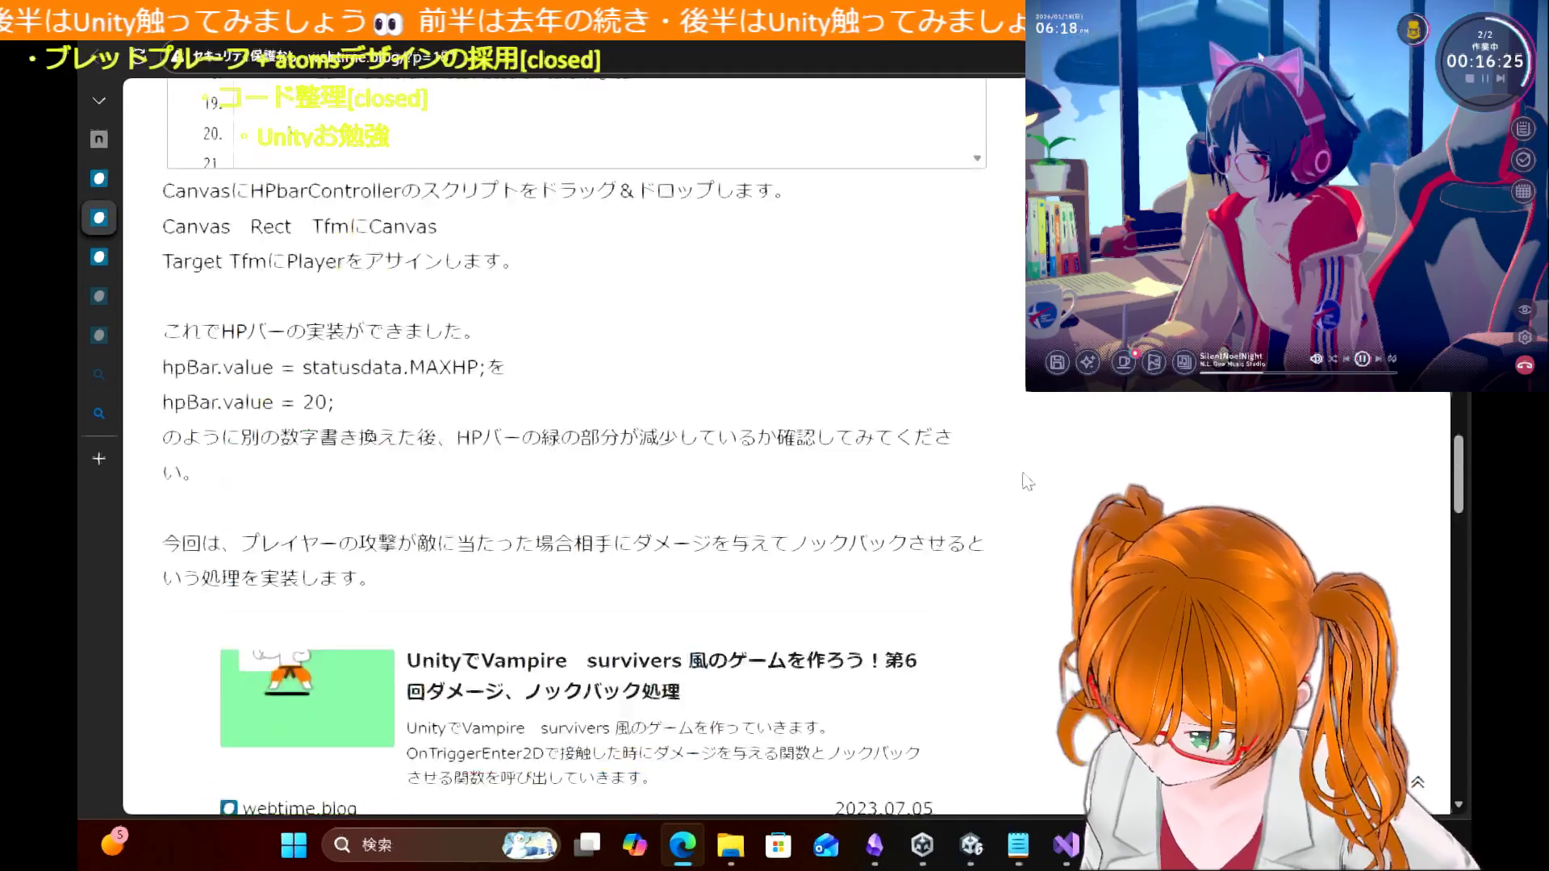
{"action": "scroll", "coordinate": [1027, 482], "scroll_direction": "up", "scroll_amount": 10}
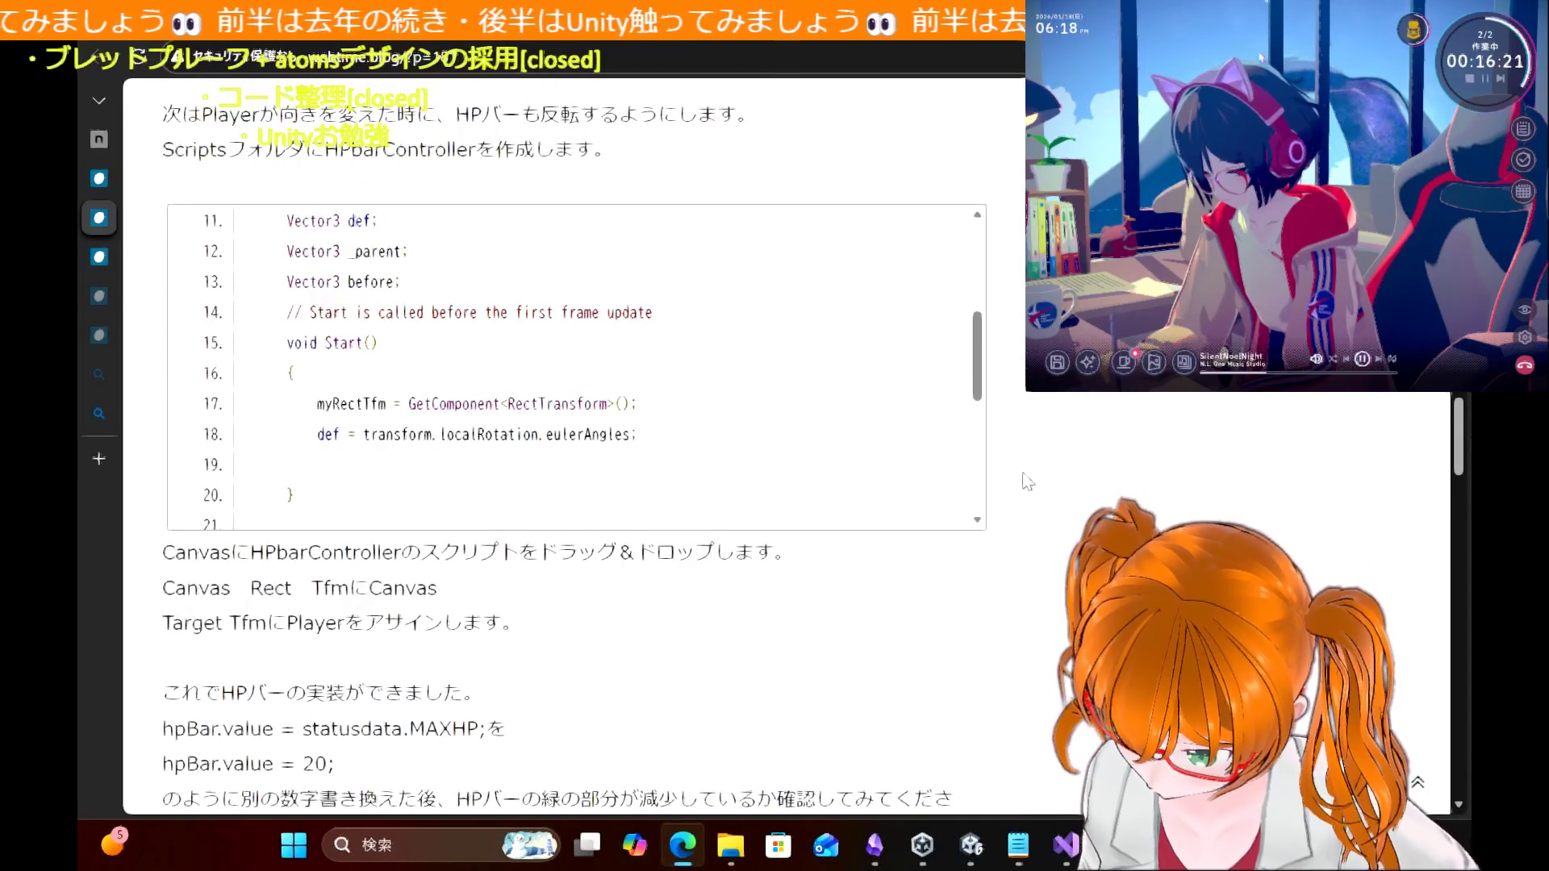
{"action": "scroll", "coordinate": [1027, 481], "scroll_direction": "up", "scroll_amount": 6}
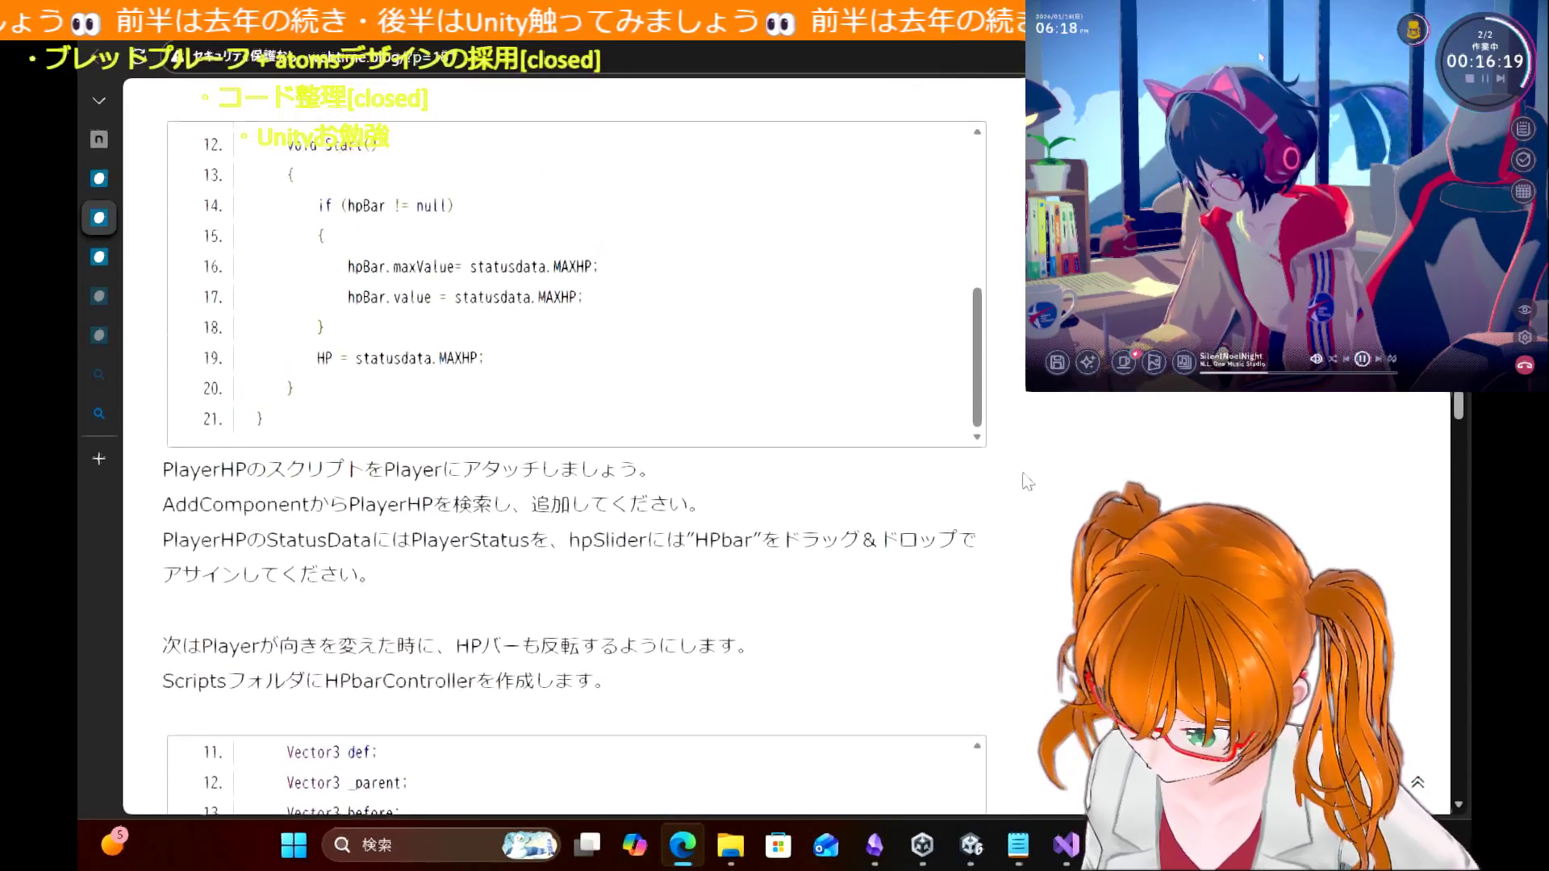
{"action": "scroll", "coordinate": [1027, 482], "scroll_direction": "up", "scroll_amount": 12}
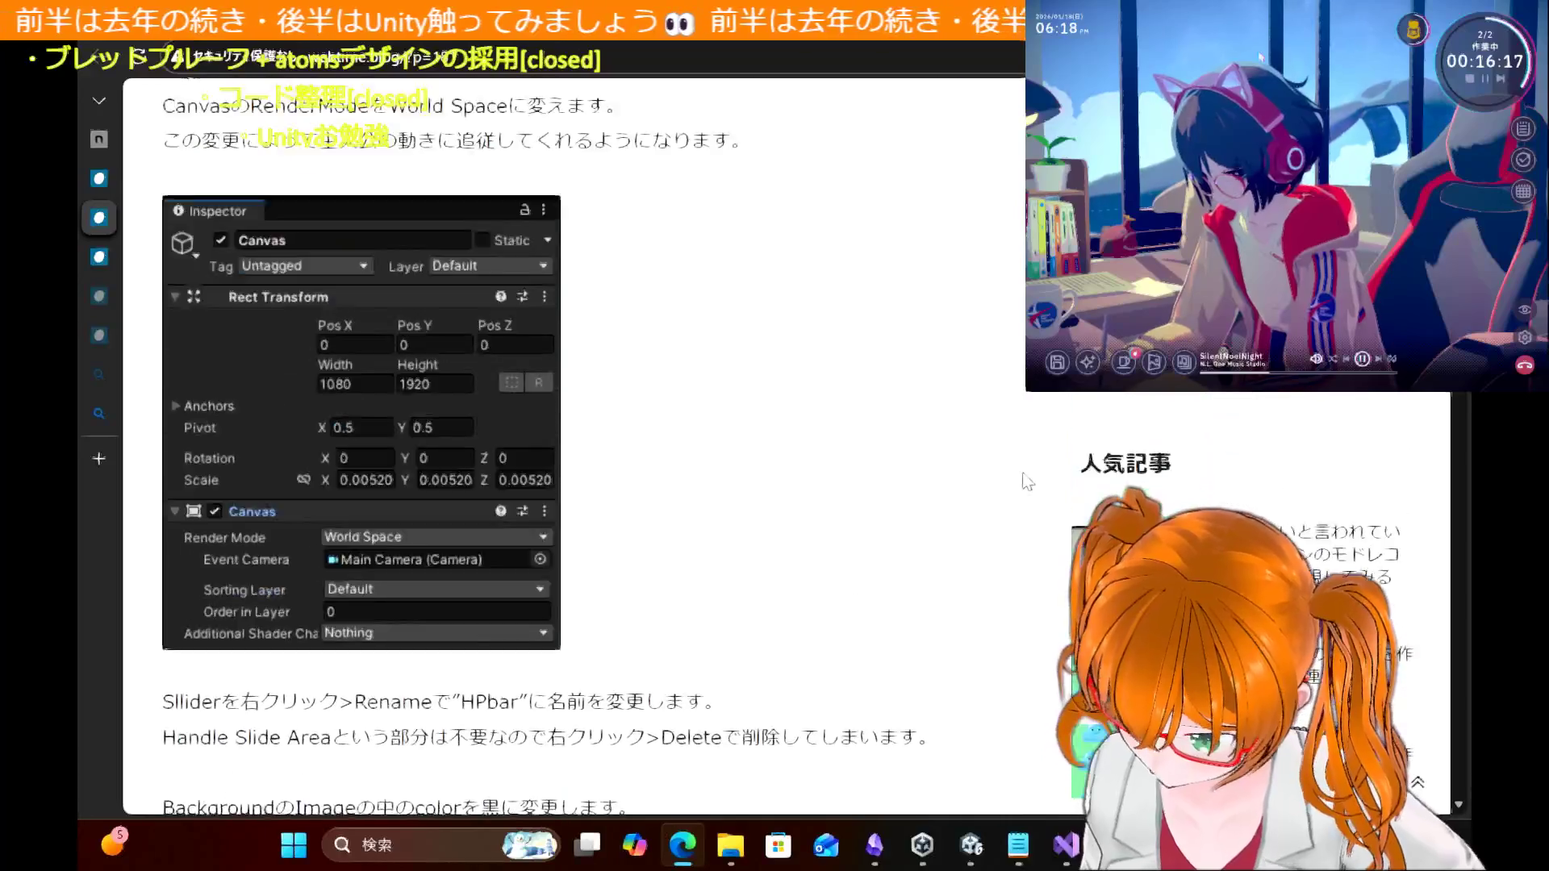
{"action": "scroll", "coordinate": [1026, 481], "scroll_direction": "up", "scroll_amount": 6}
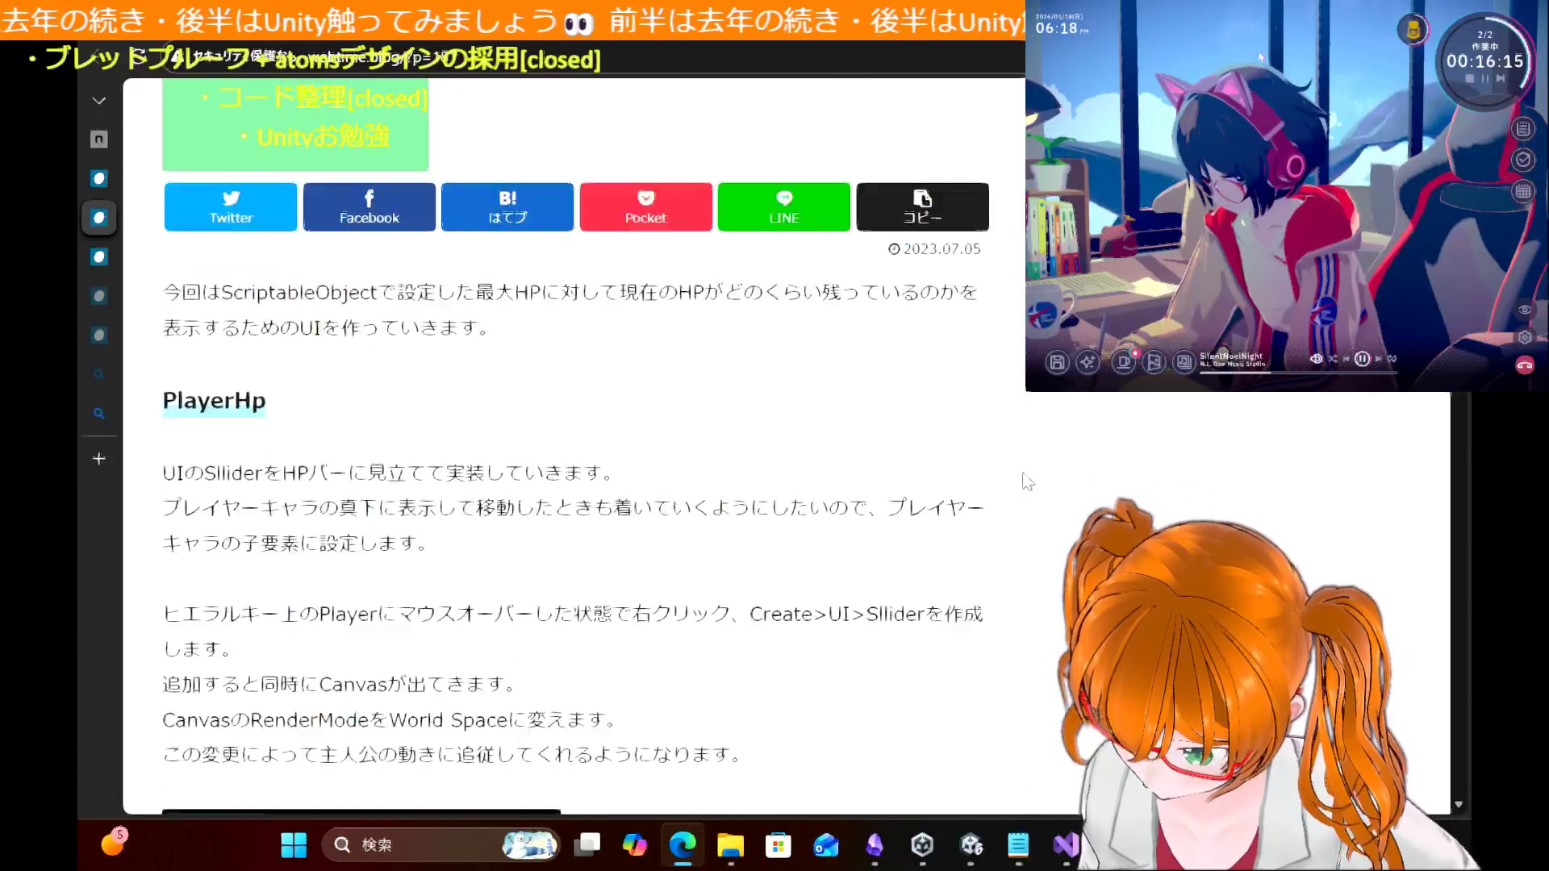
{"action": "scroll", "coordinate": [1027, 482], "scroll_direction": "down", "scroll_amount": 5}
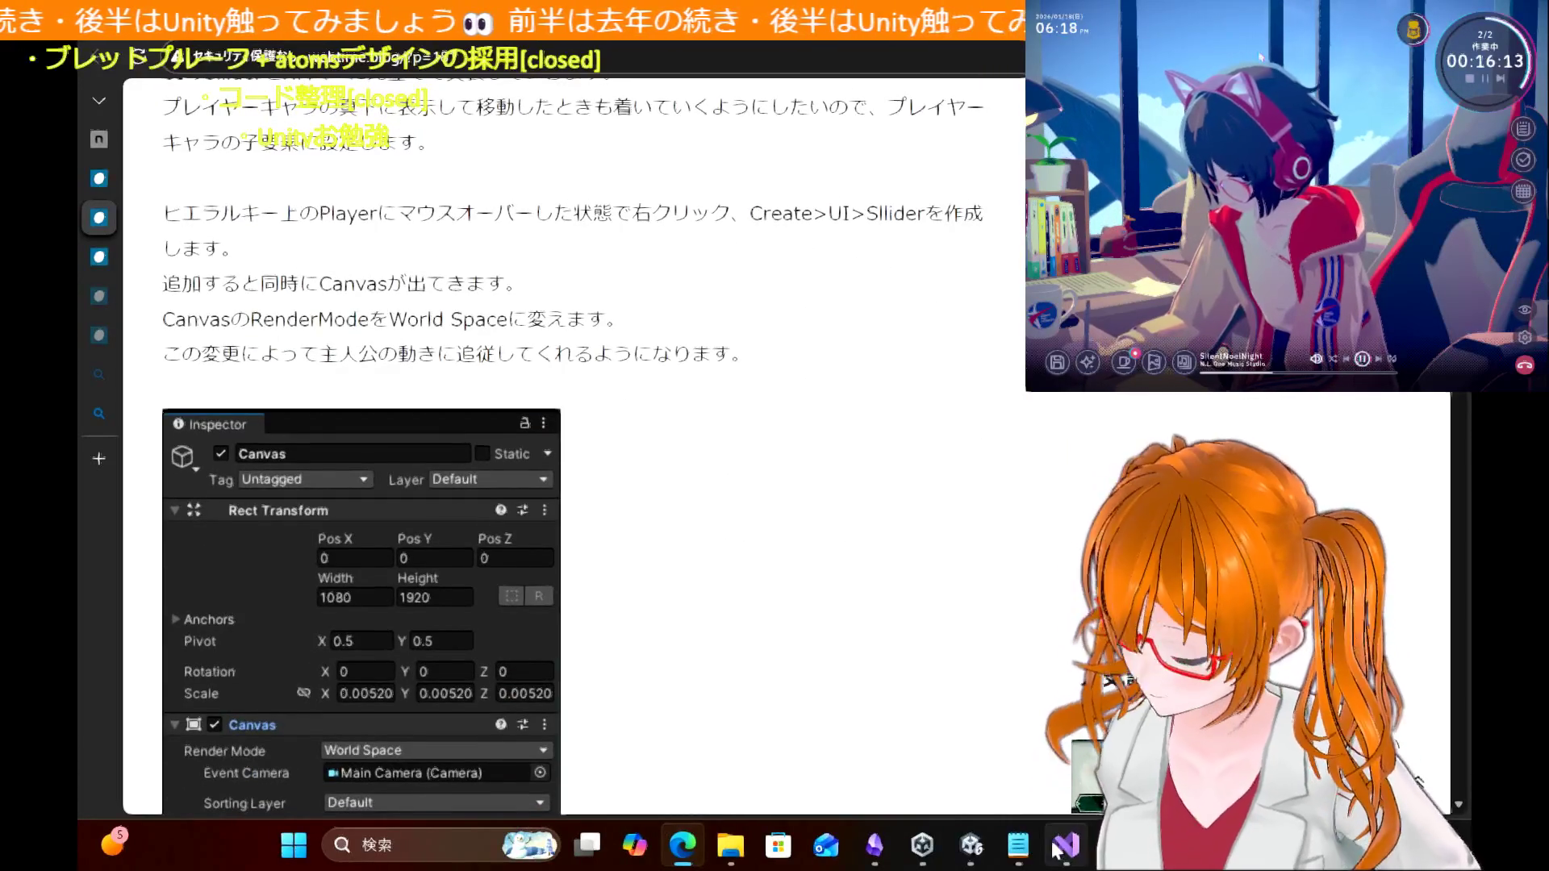
{"action": "left_click", "coordinate": [972, 845]}
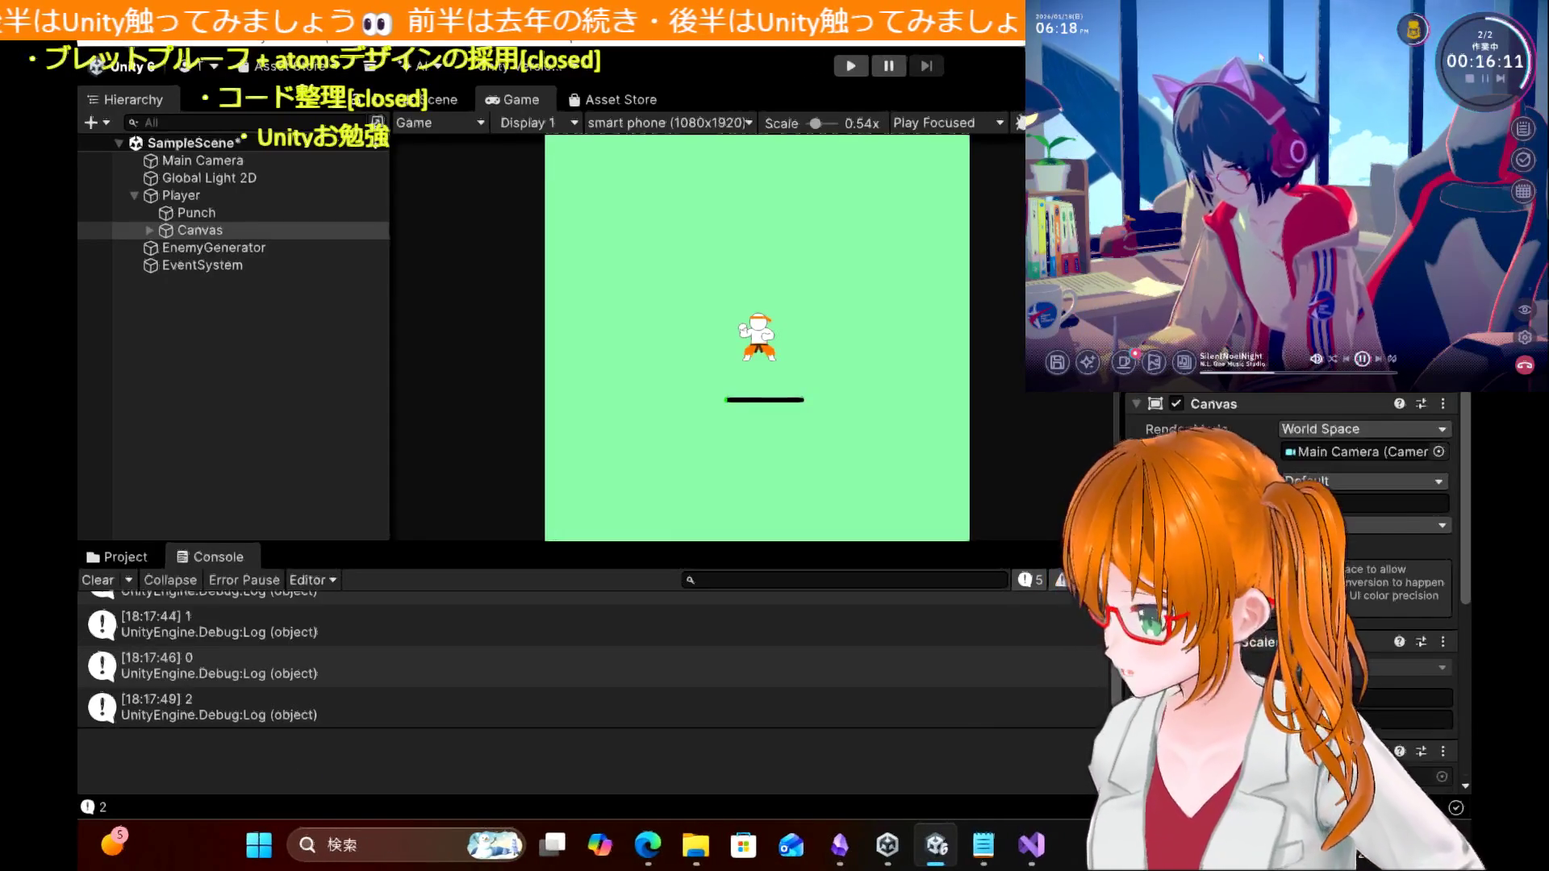
Step: Select the Player's Canvas, expand it, and inspect the HpBar slider settings
{"action": "scroll", "coordinate": [1371, 597], "scroll_direction": "down", "scroll_amount": 3}
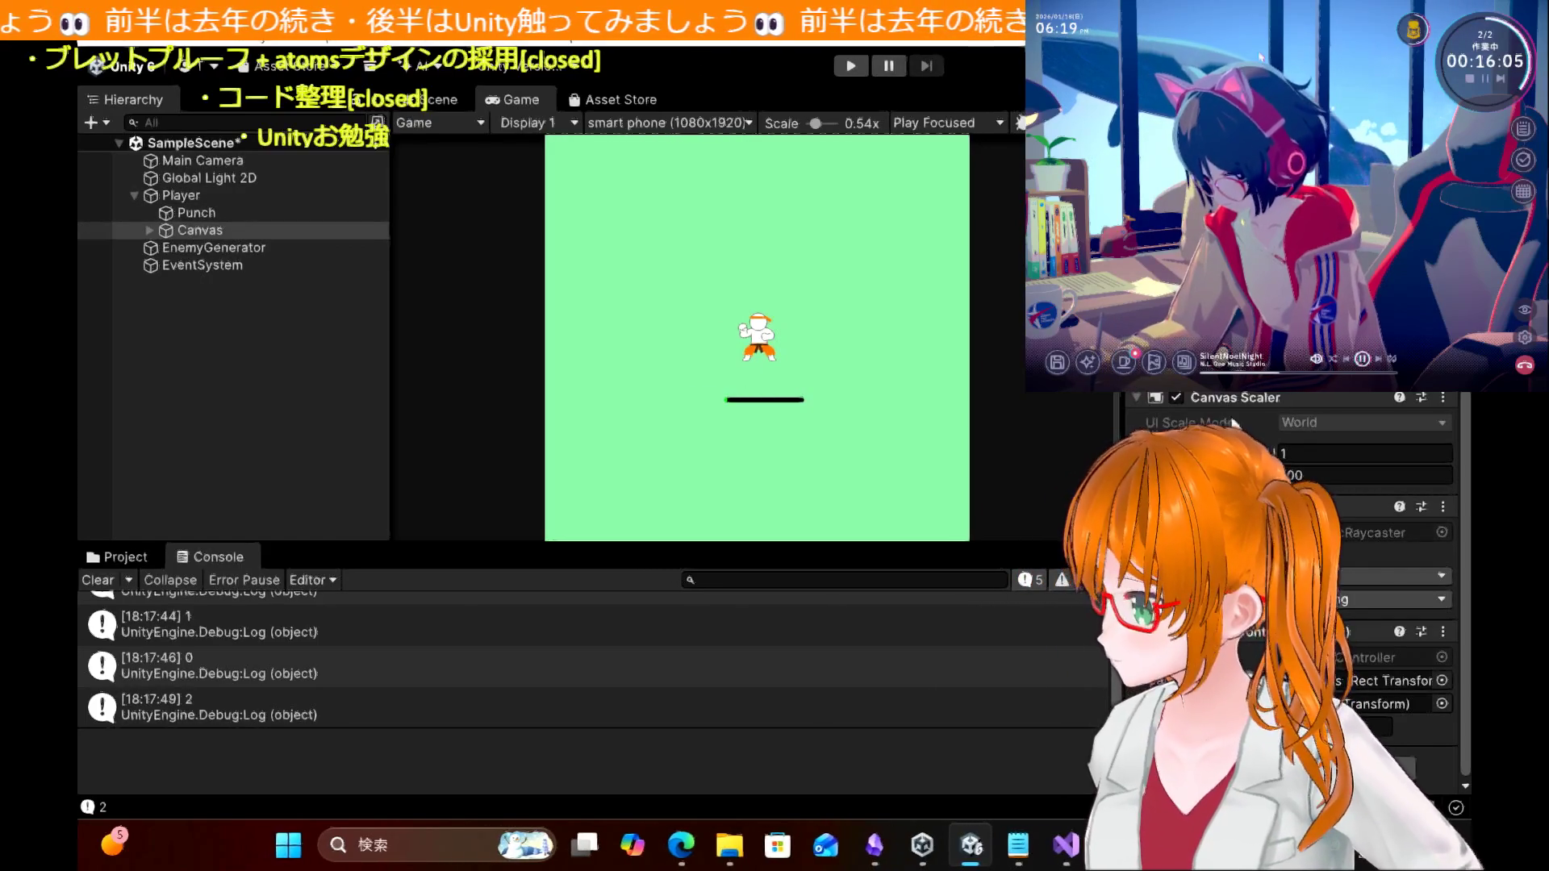
{"action": "scroll", "coordinate": [1371, 565], "scroll_direction": "up", "scroll_amount": 3}
{"action": "scroll", "coordinate": [1291, 501], "scroll_direction": "up", "scroll_amount": 1}
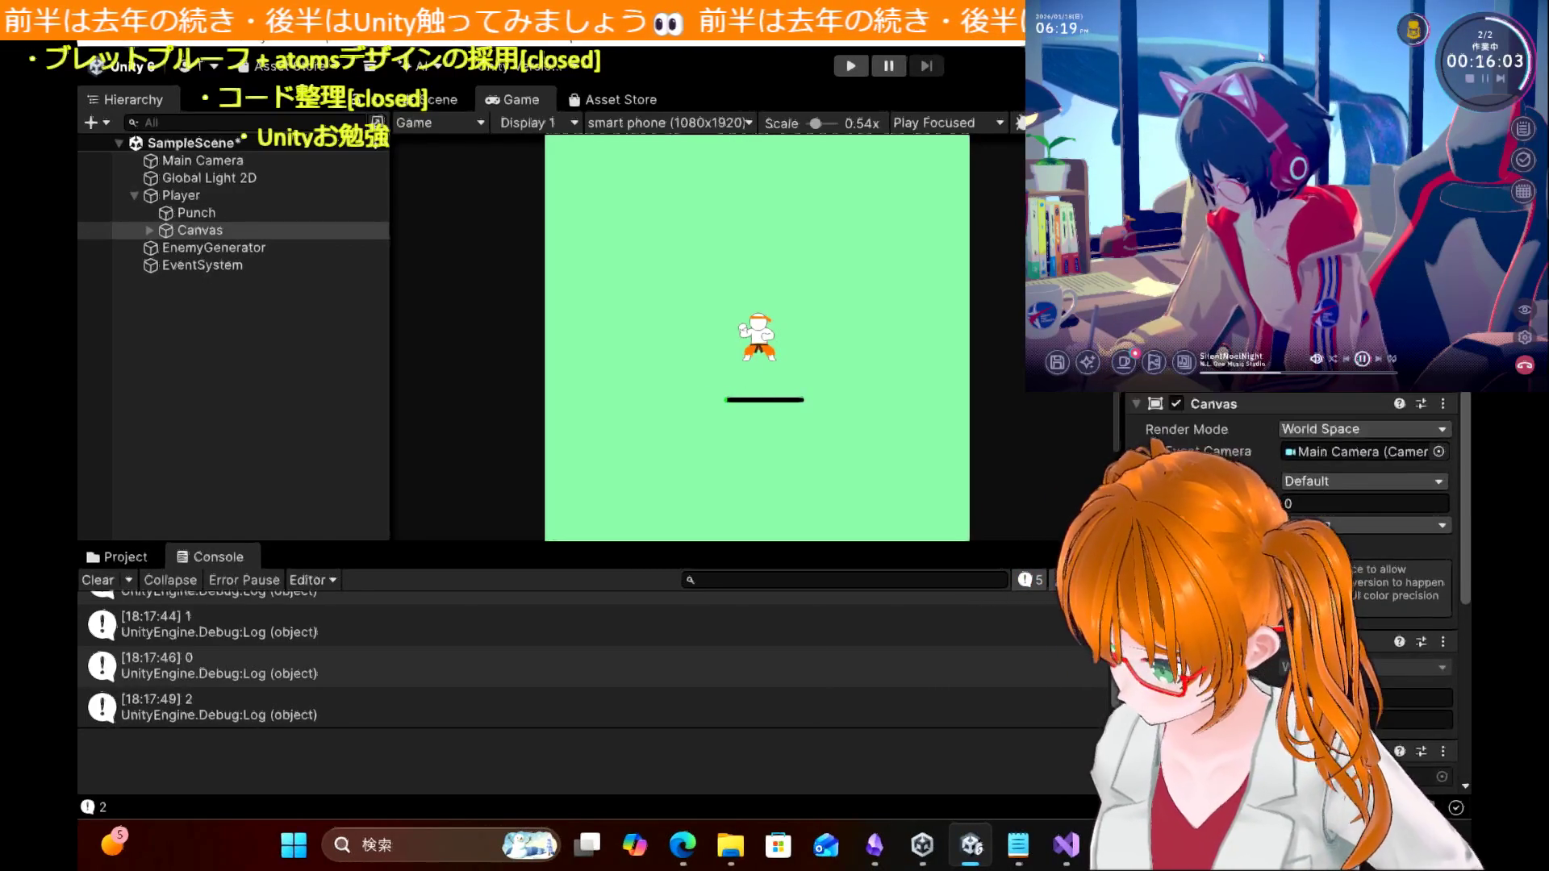
{"action": "left_click", "coordinate": [160, 233]}
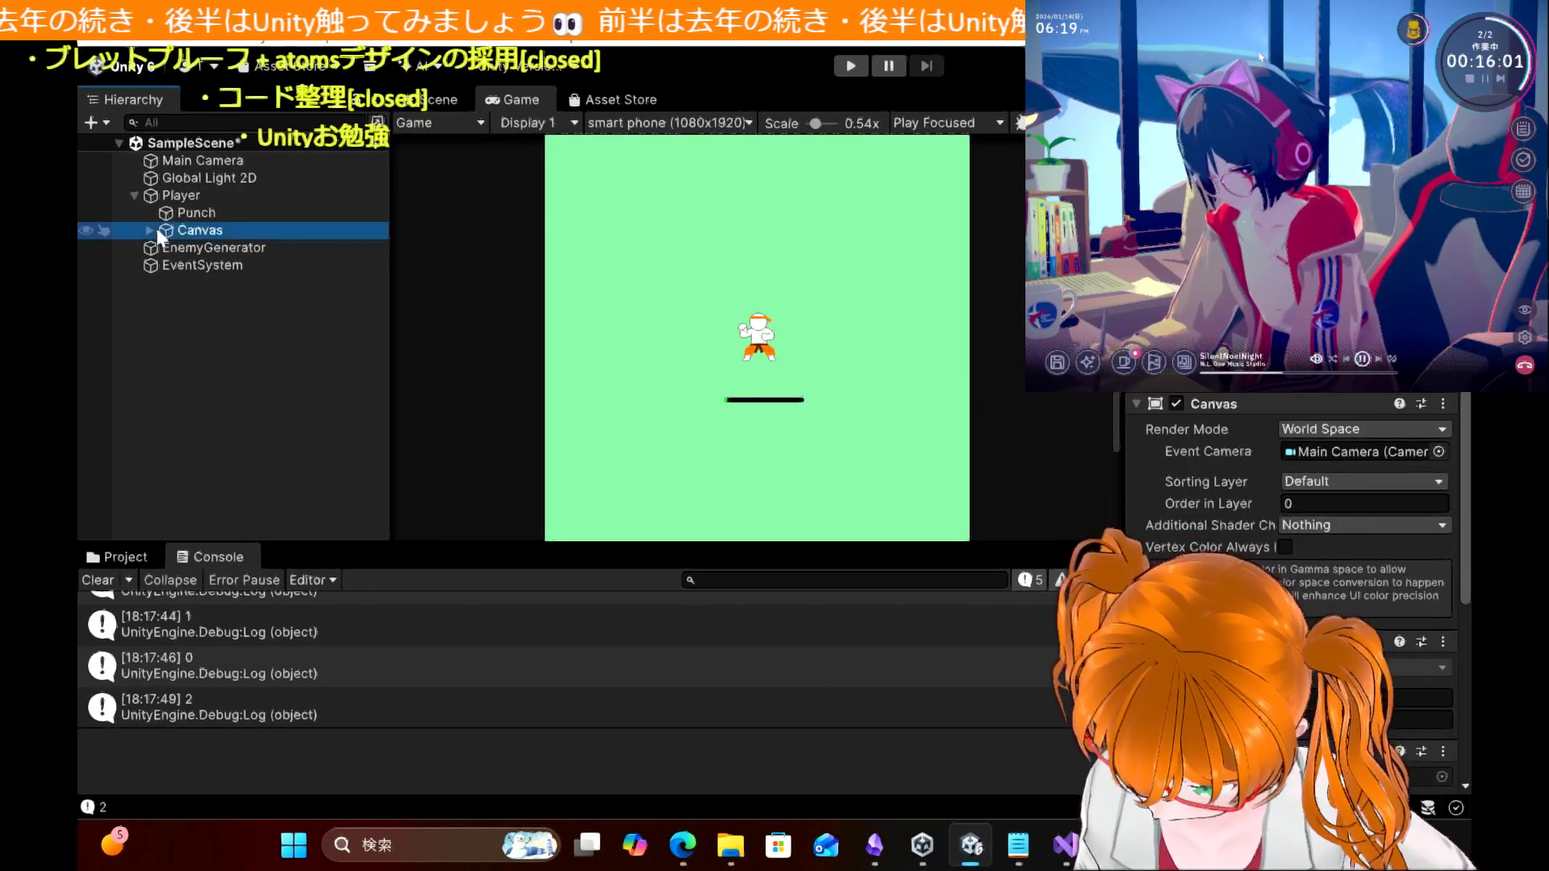
{"action": "left_click", "coordinate": [149, 230]}
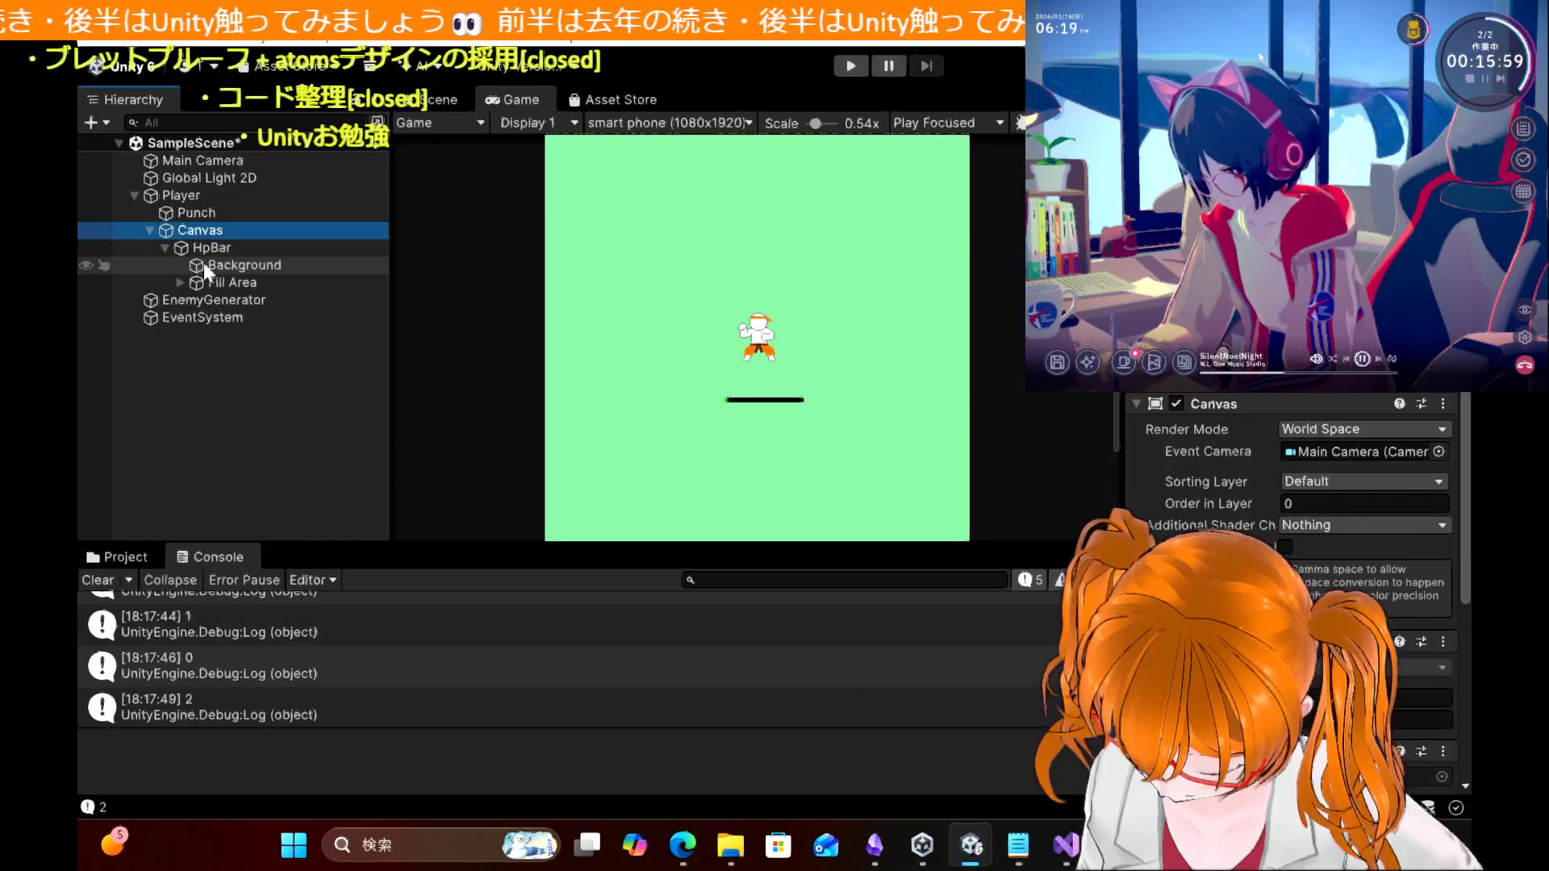
{"action": "left_click", "coordinate": [204, 253]}
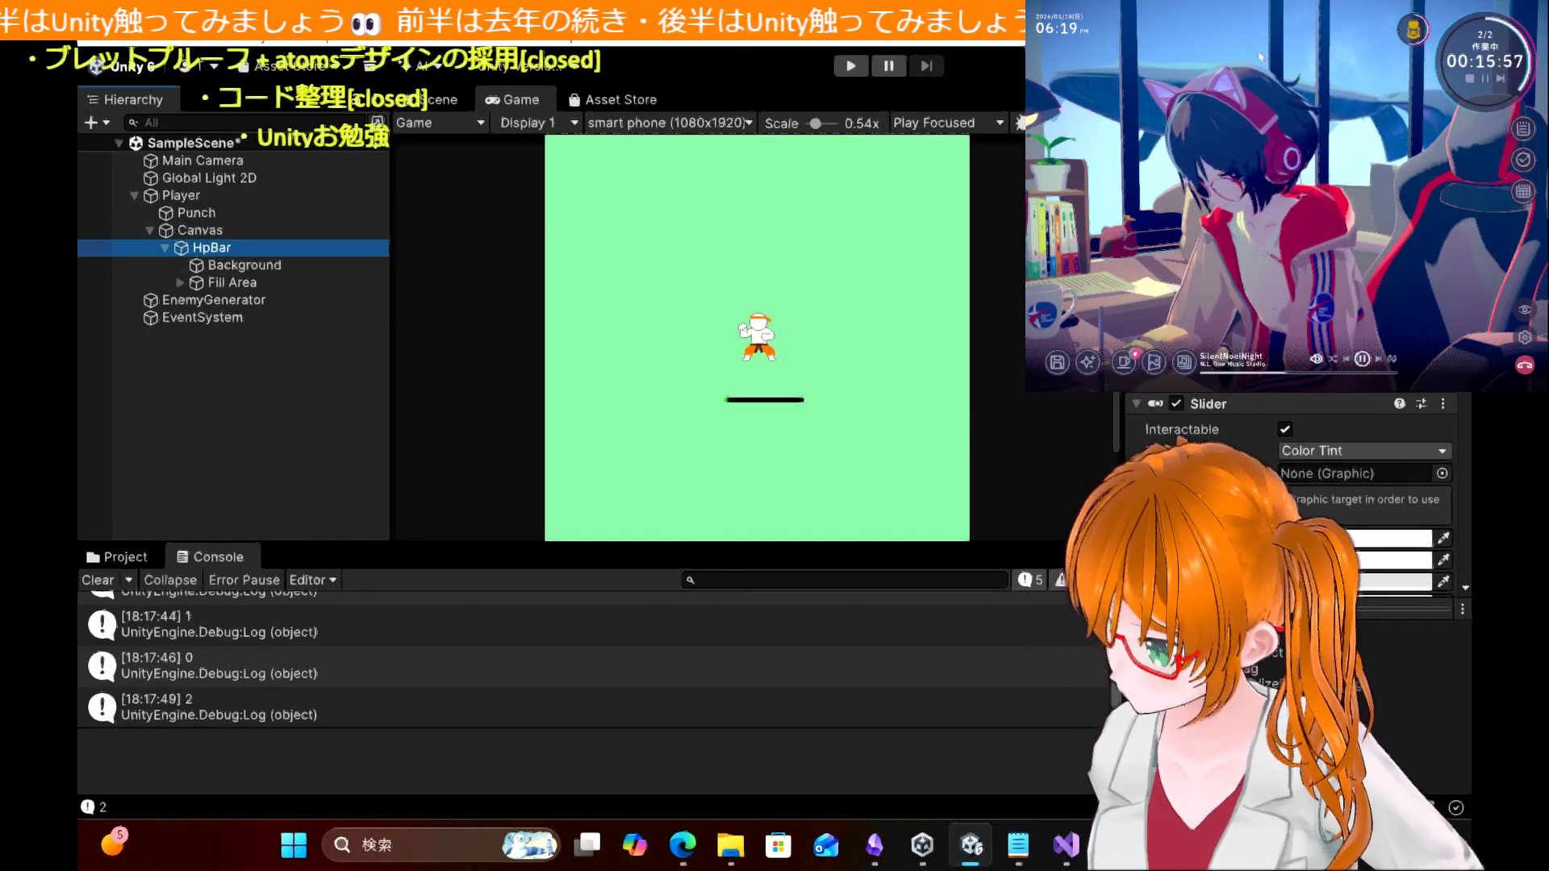
{"action": "scroll", "coordinate": [1210, 460], "scroll_direction": "down", "scroll_amount": 5}
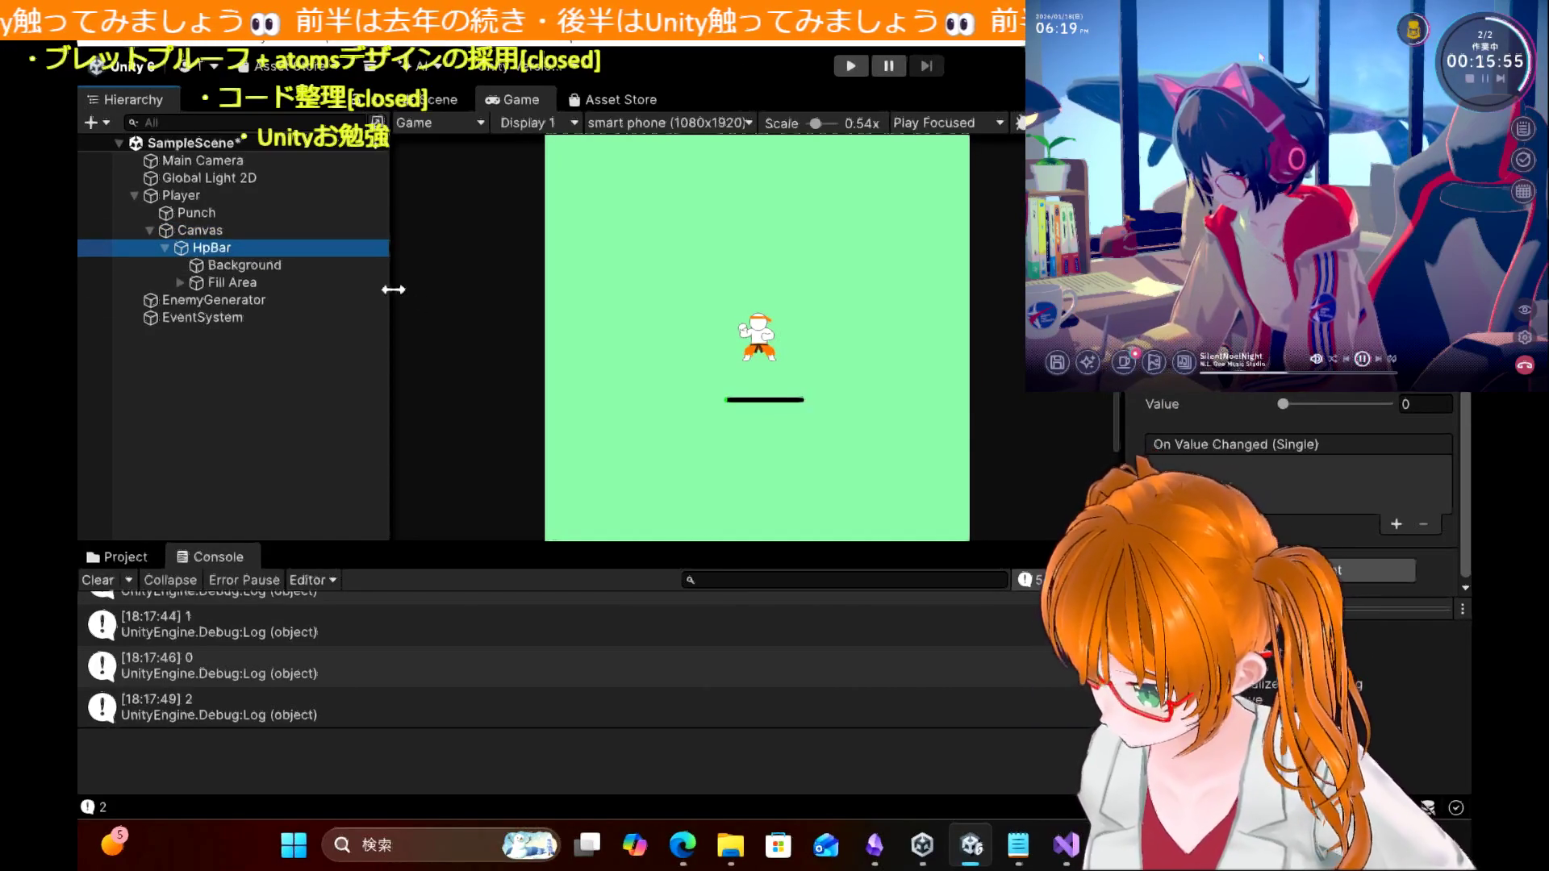
Step: Inspect the Background image settings and the Fill Area components, ending on Background
{"action": "left_click", "coordinate": [287, 268]}
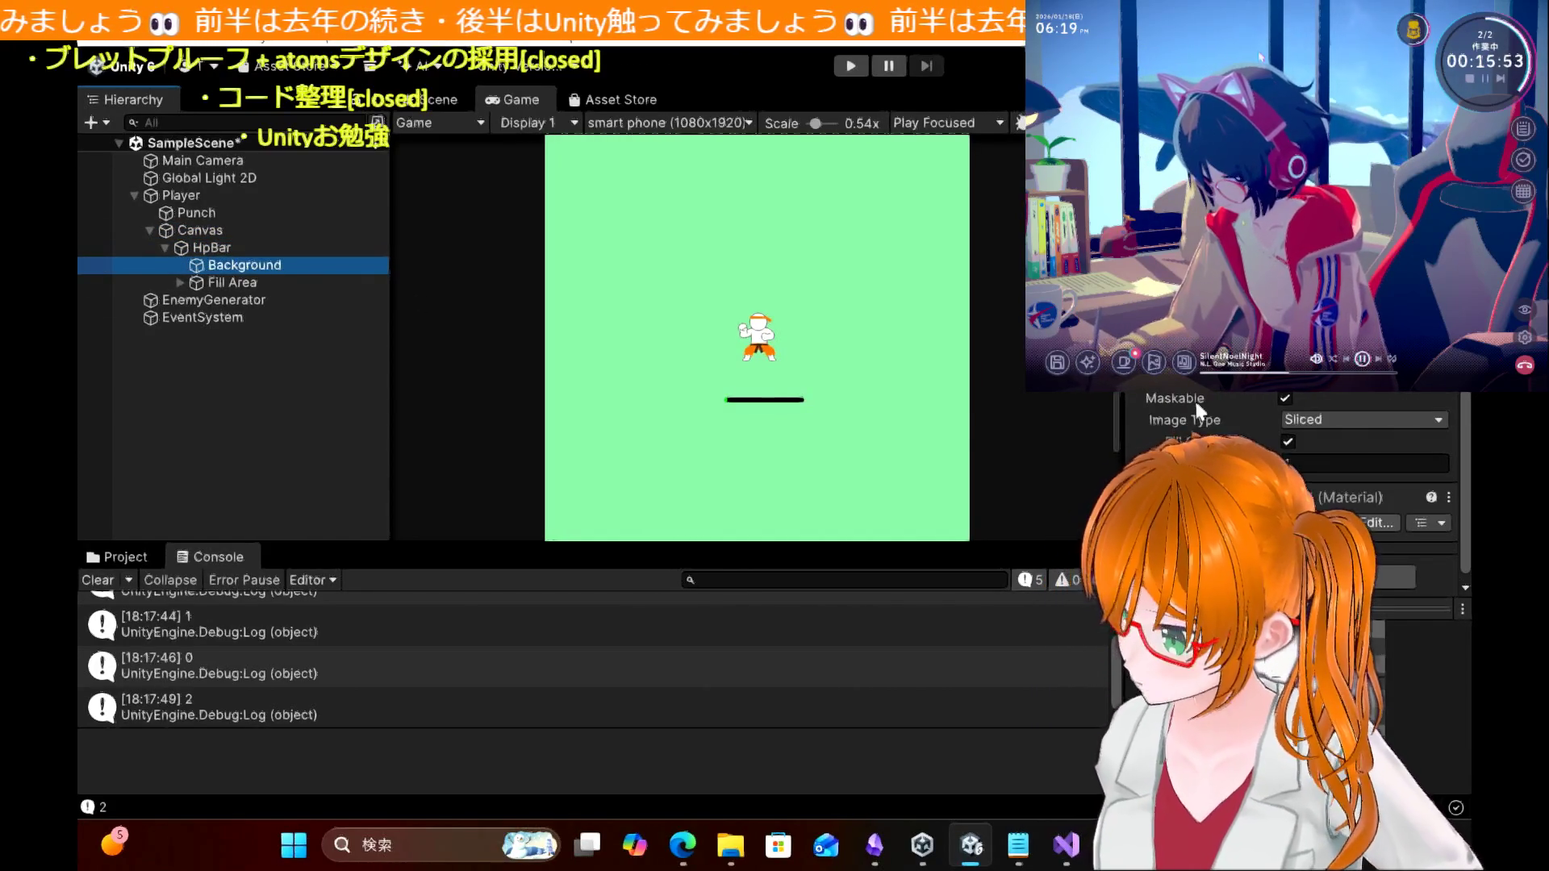
{"action": "scroll", "coordinate": [1197, 412], "scroll_direction": "up", "scroll_amount": 2}
{"action": "scroll", "coordinate": [1197, 411], "scroll_direction": "up", "scroll_amount": 4}
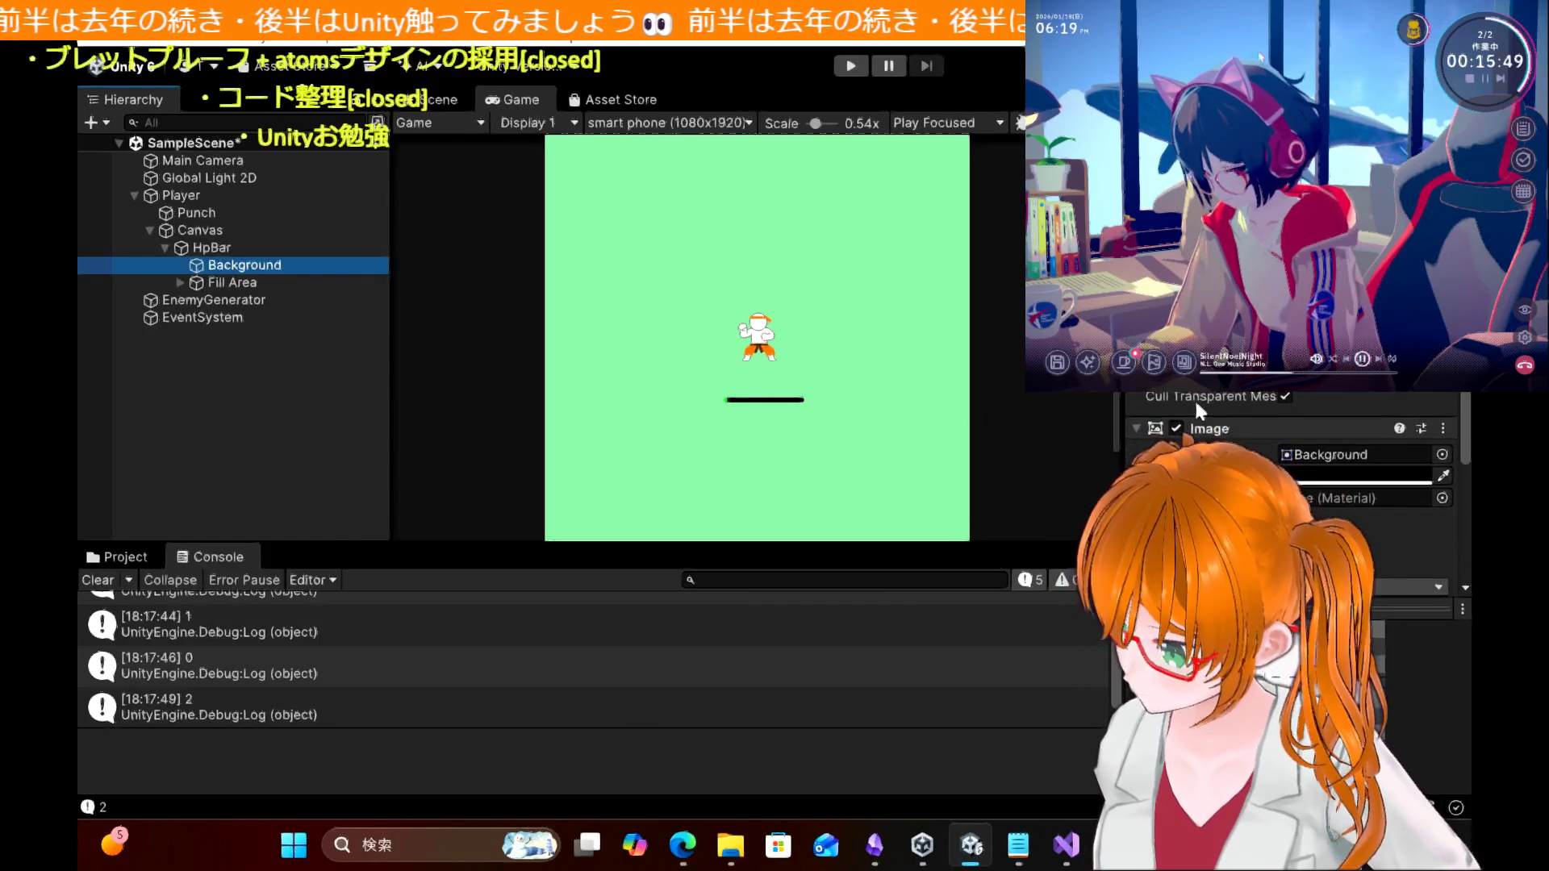
{"action": "scroll", "coordinate": [1210, 399], "scroll_direction": "down", "scroll_amount": 1}
{"action": "left_click", "coordinate": [1283, 394]}
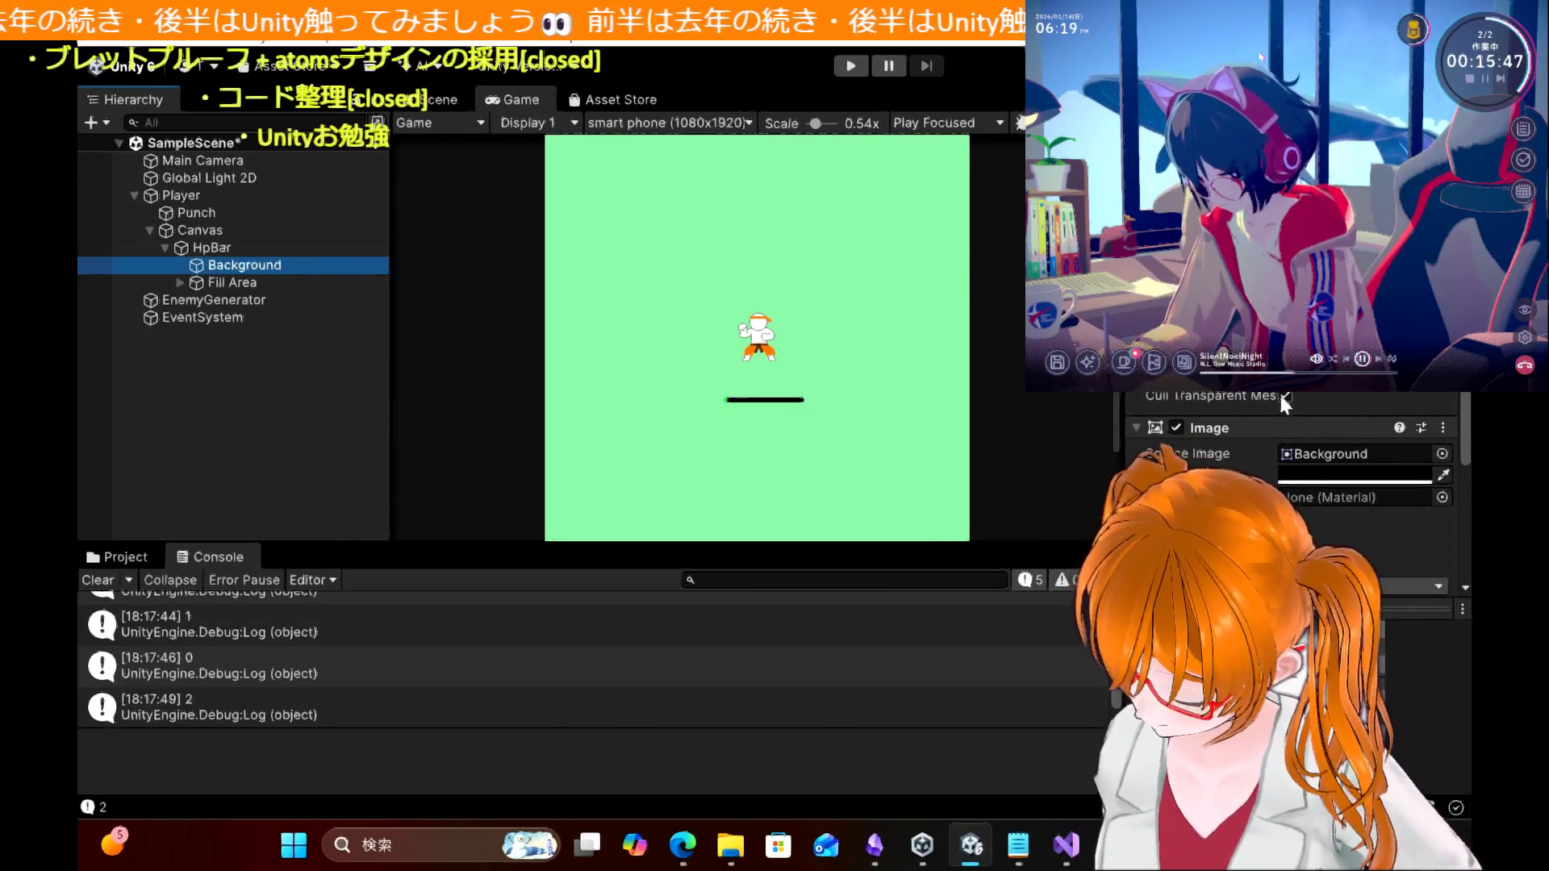
{"action": "scroll", "coordinate": [1279, 399], "scroll_direction": "up", "scroll_amount": 1}
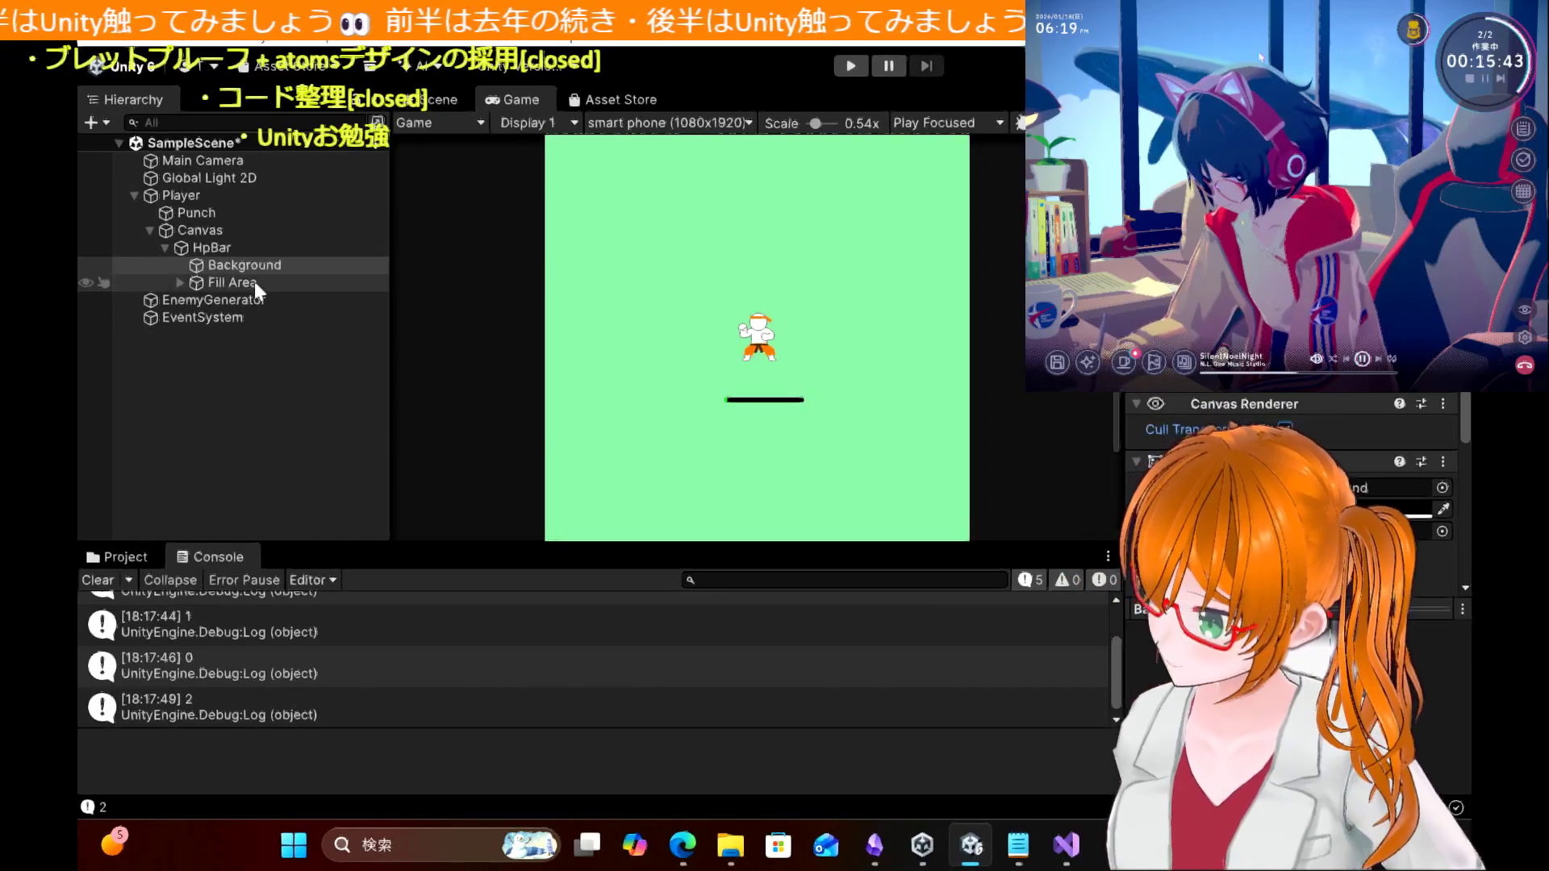
{"action": "left_click", "coordinate": [255, 282]}
{"action": "left_click", "coordinate": [247, 267]}
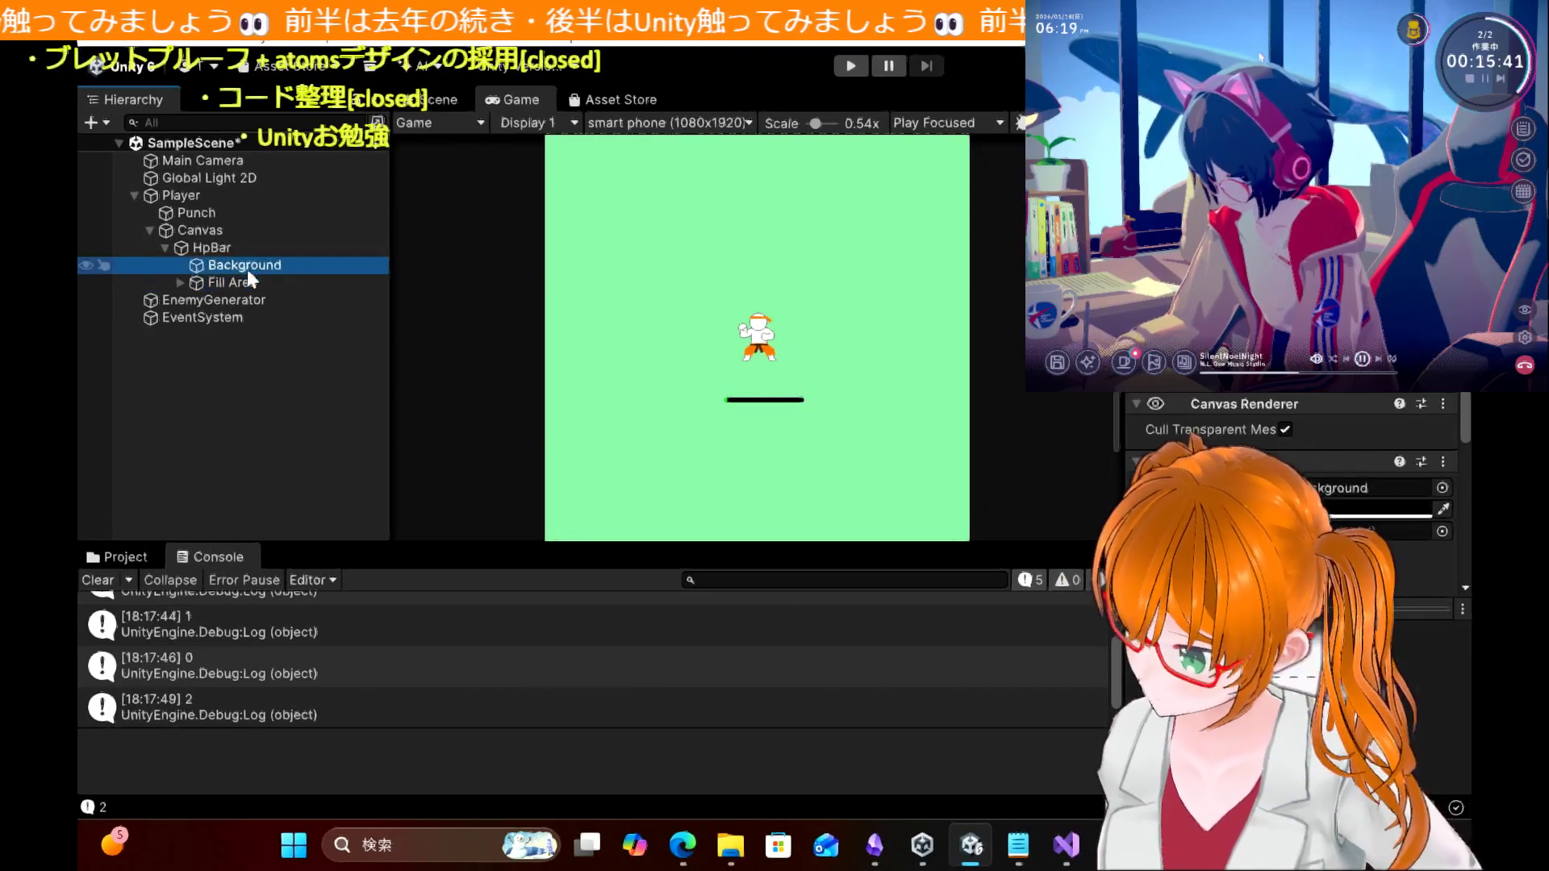
Step: Run the game, move the player with the arrow keys toward a slime, and check HpBar's slider values
{"action": "left_click", "coordinate": [847, 67]}
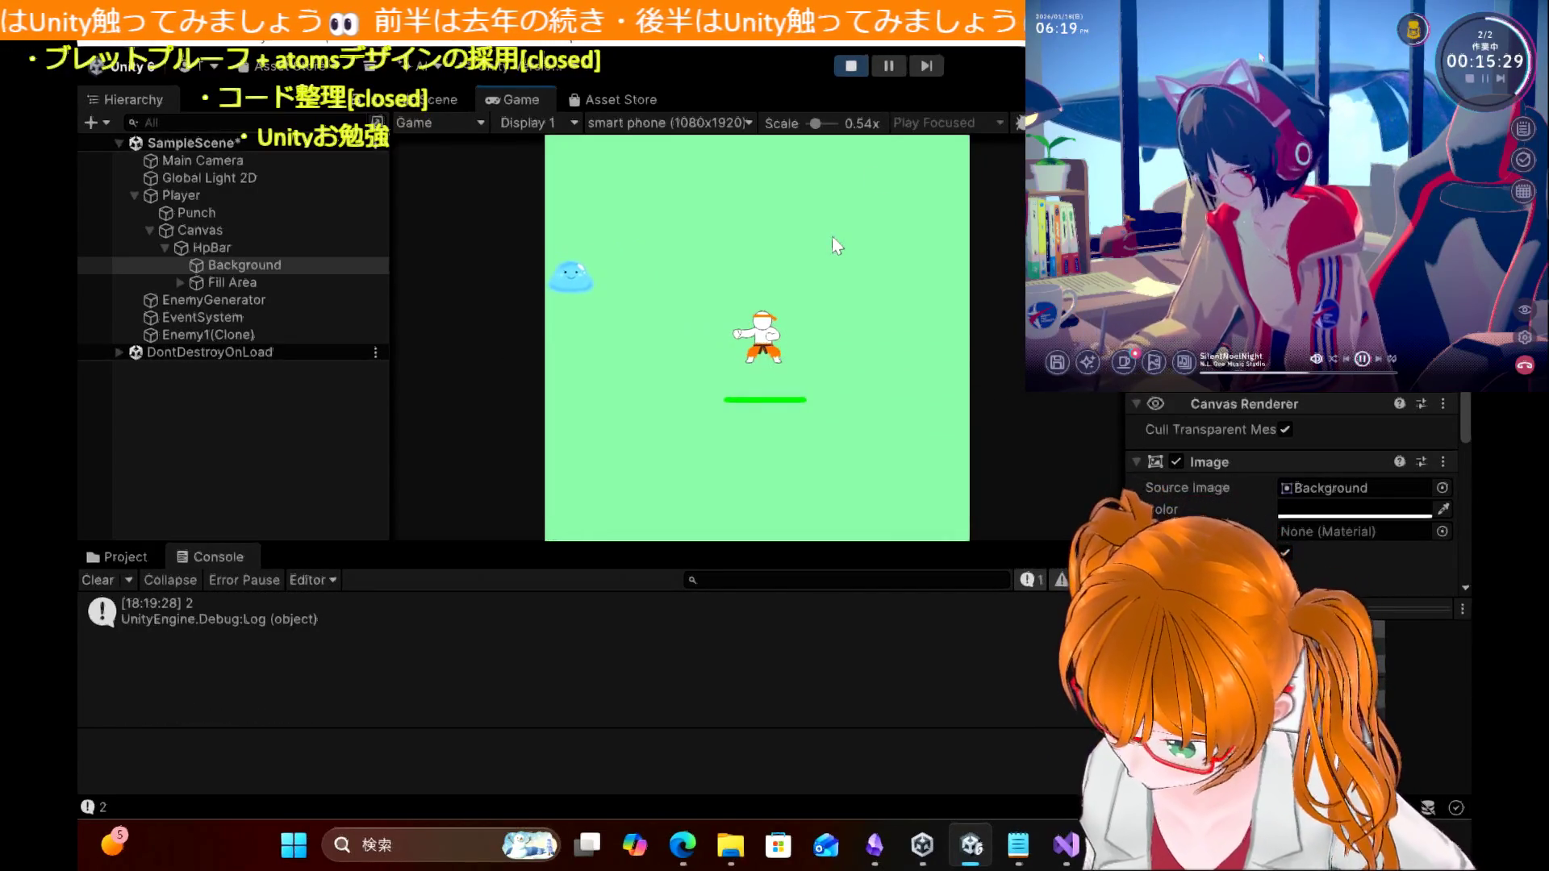
{"action": "key", "text": "Up"}
{"action": "key", "text": "Right"}
{"action": "key", "text": "Left"}
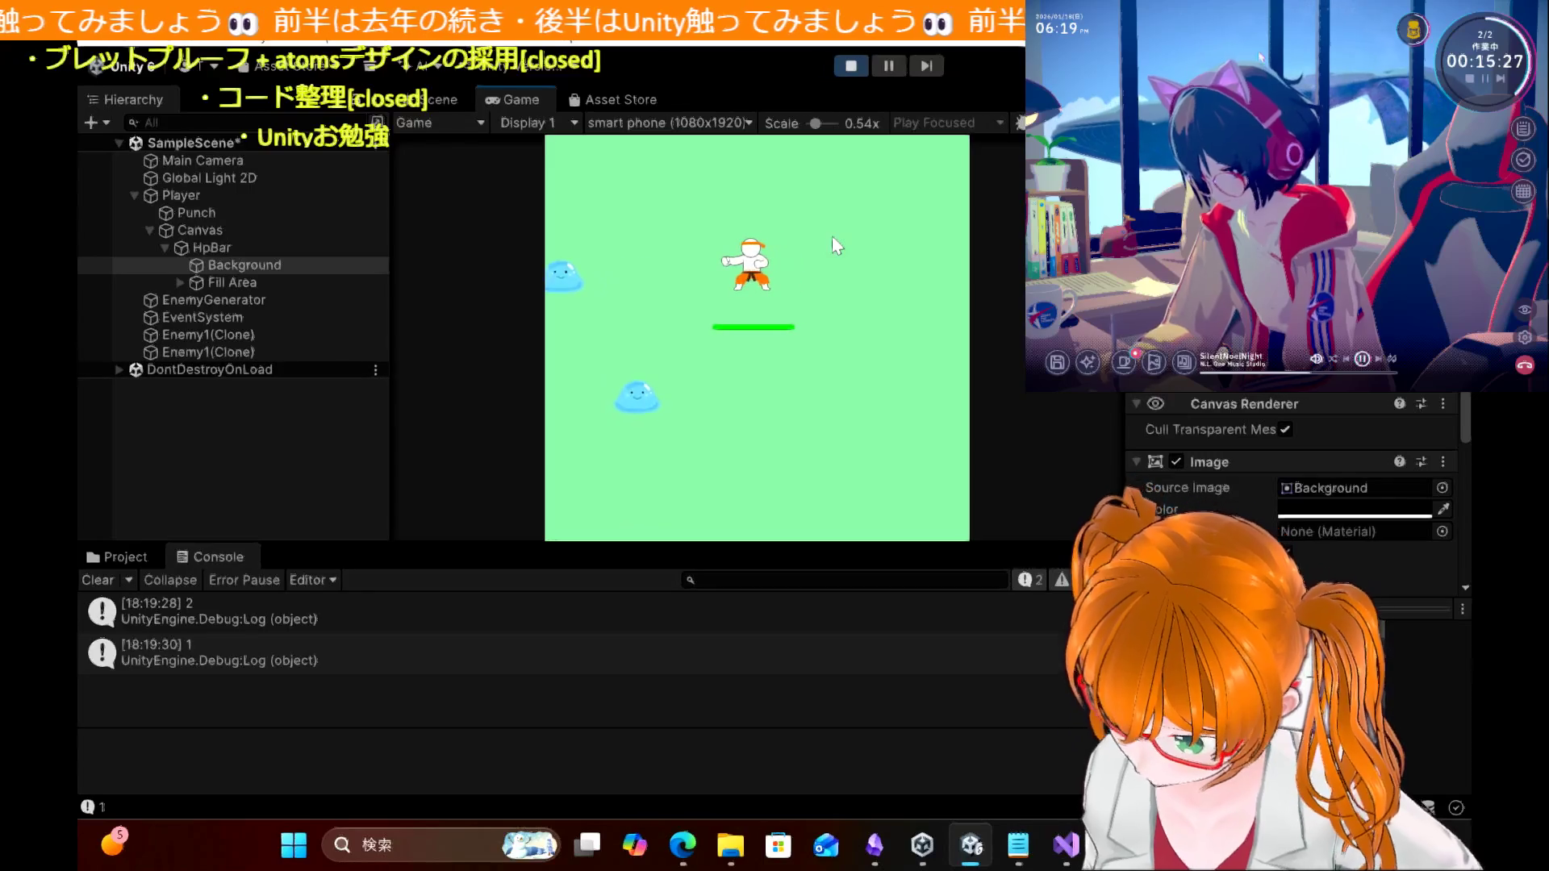
{"action": "key", "text": "Down"}
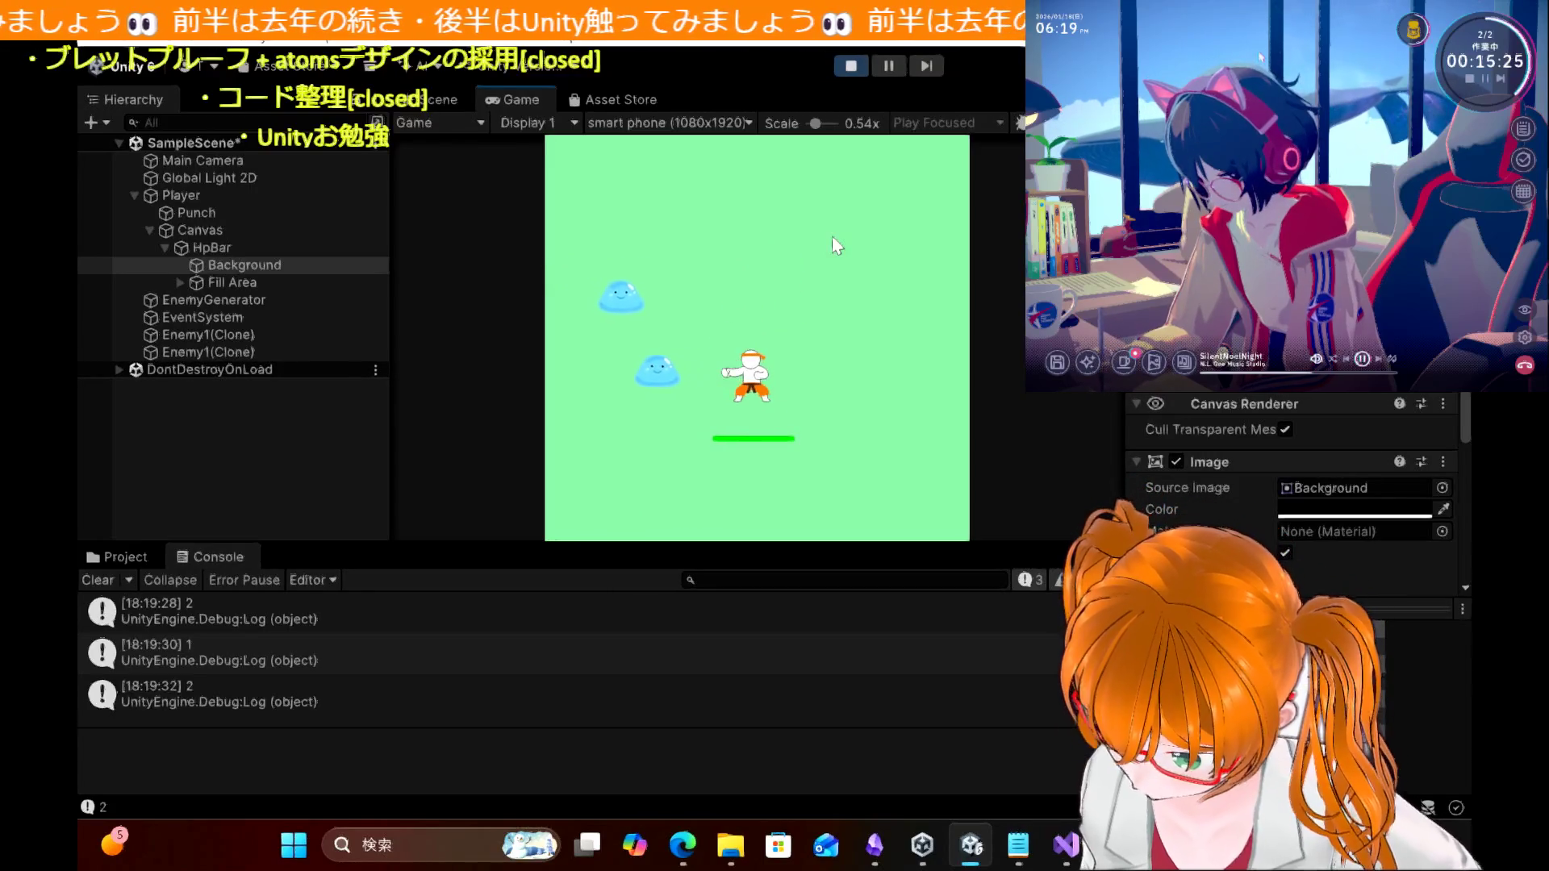
{"action": "key", "text": "Right"}
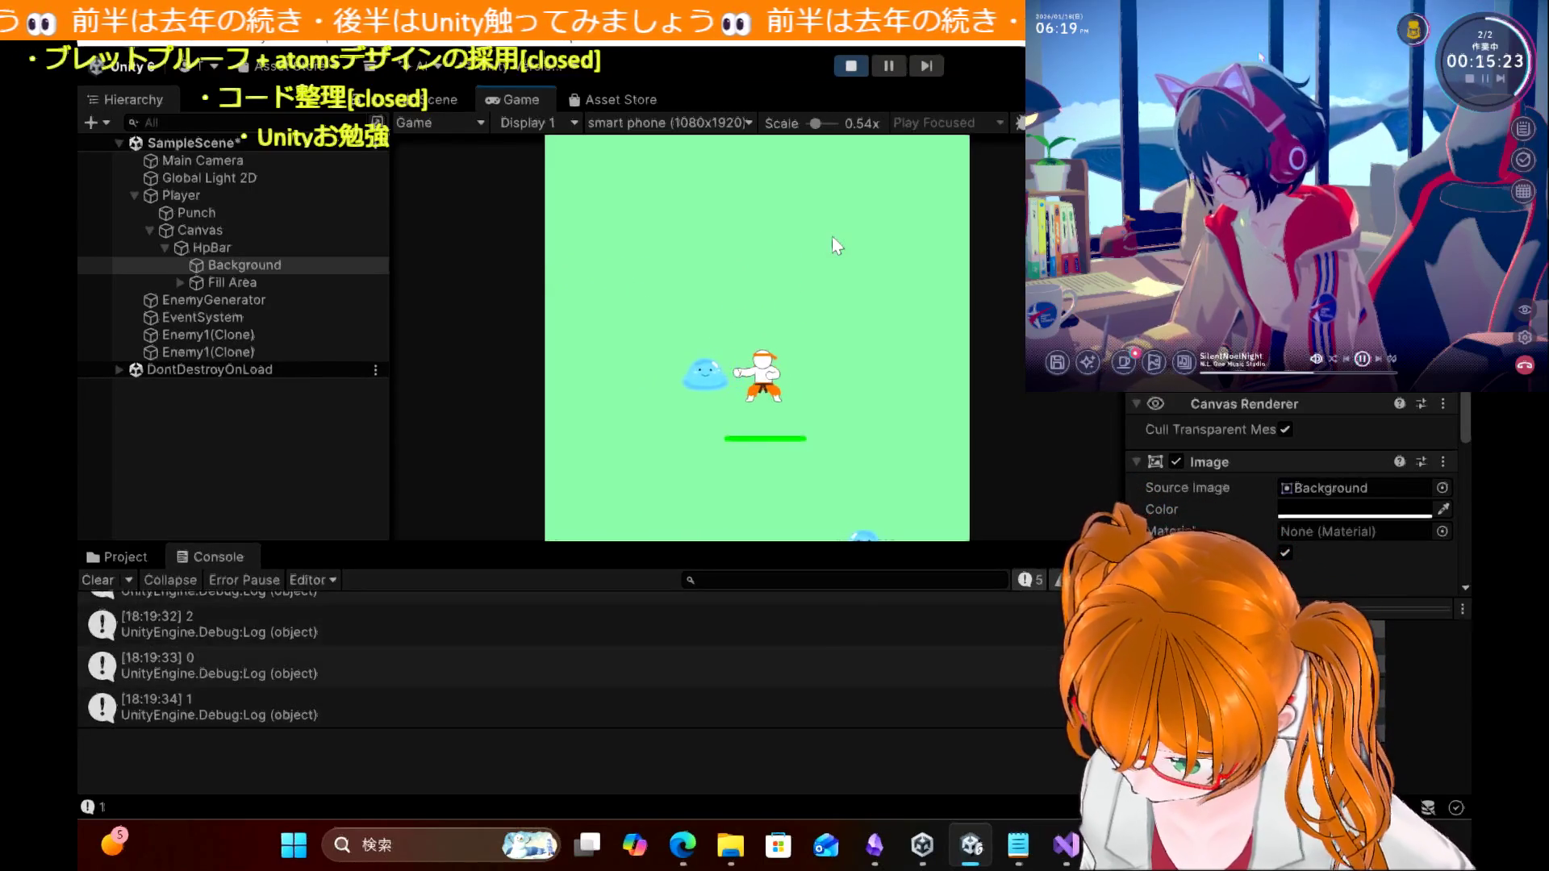
{"action": "key", "text": "Right"}
{"action": "key", "text": "space"}
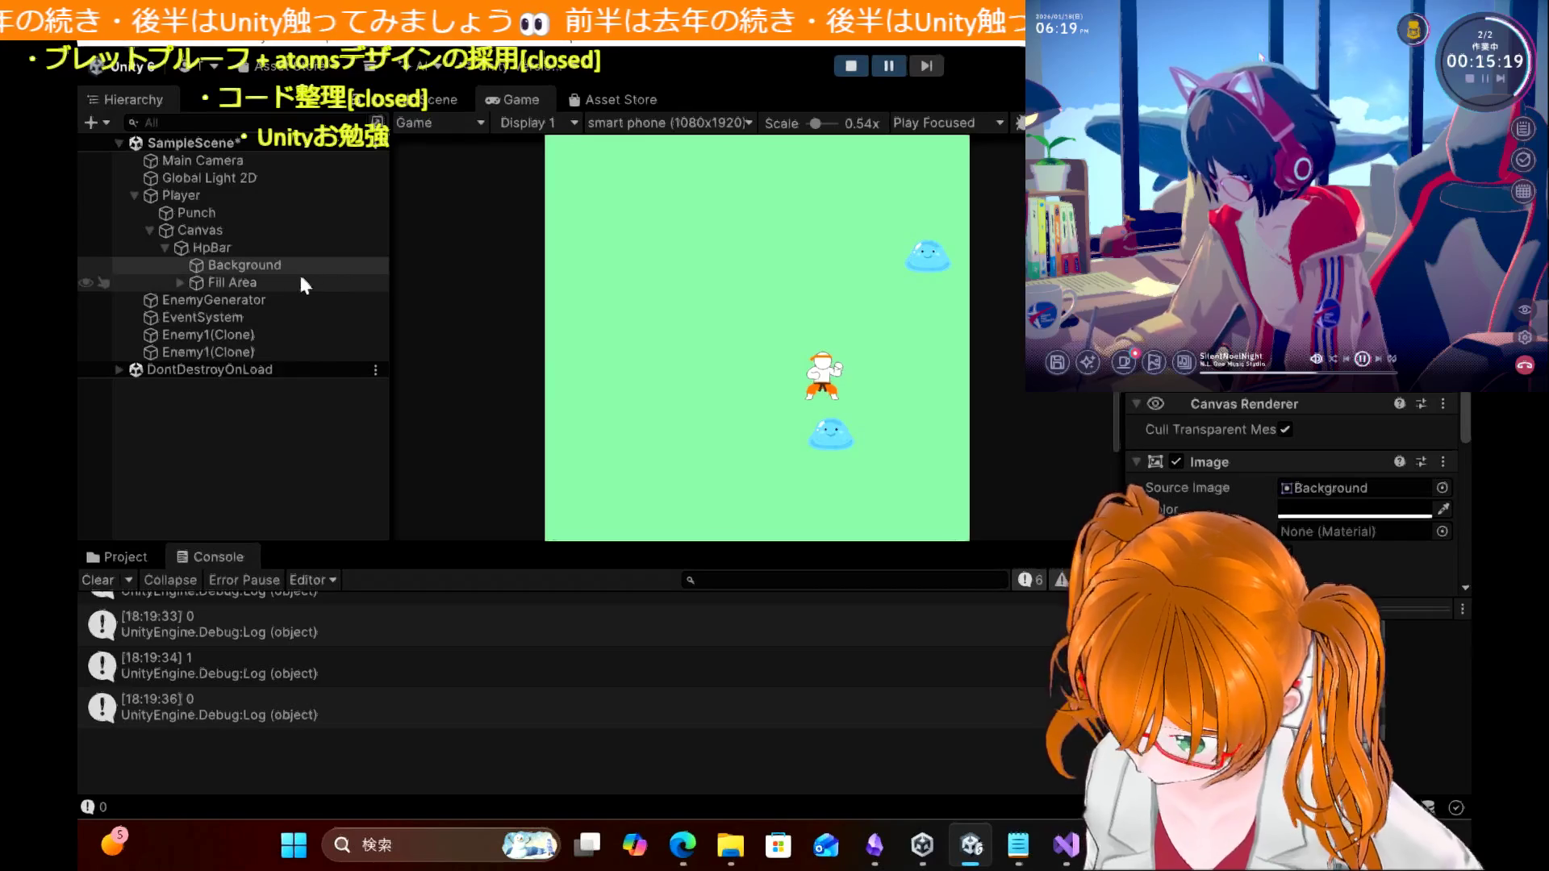
{"action": "left_click", "coordinate": [235, 252]}
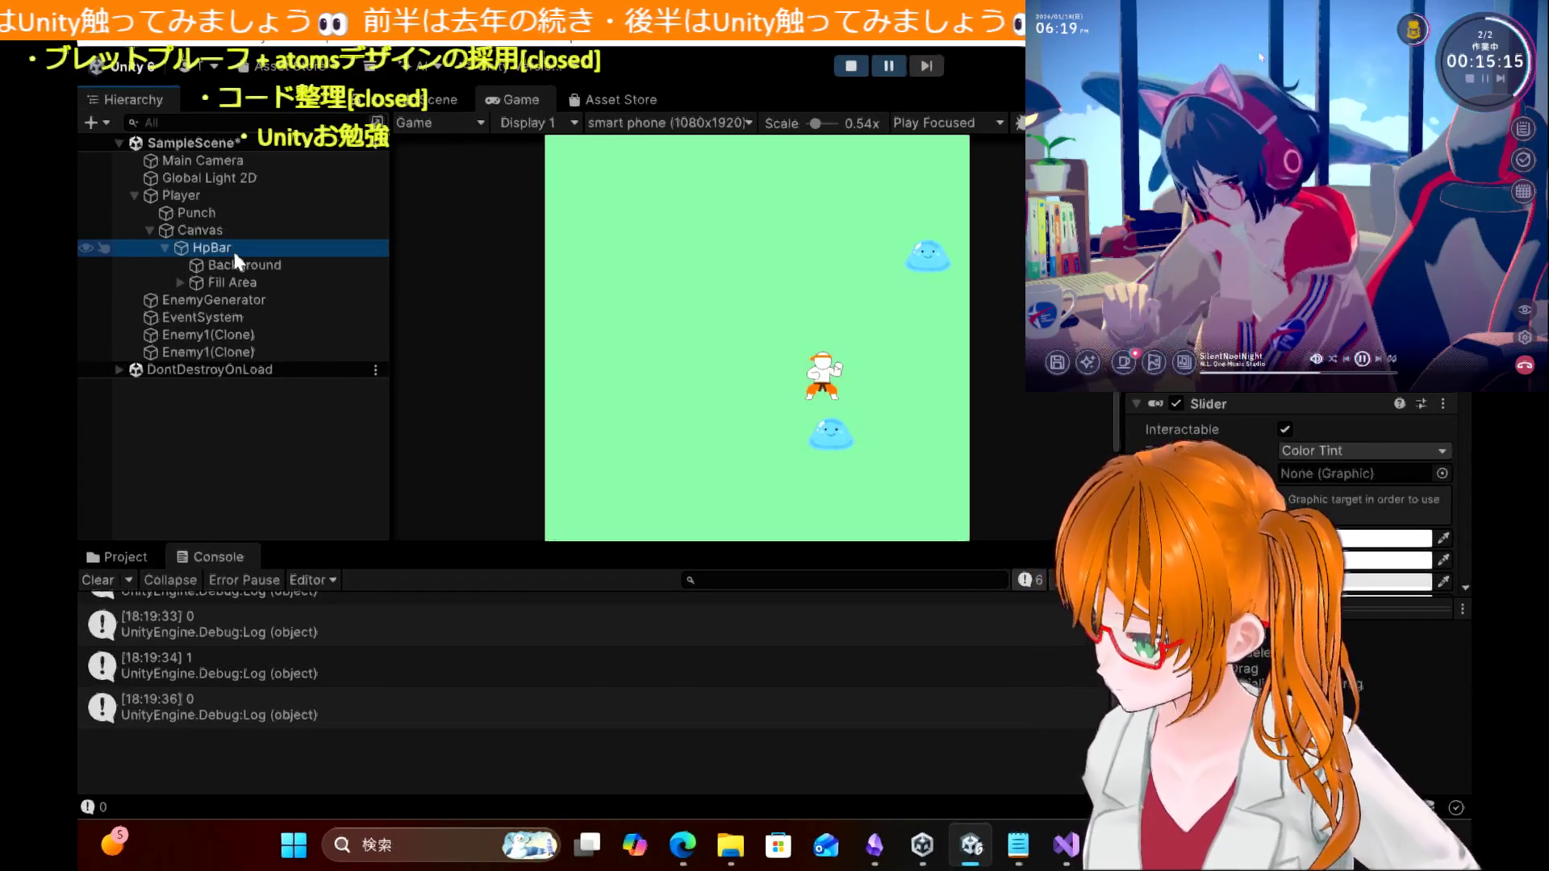
{"action": "left_click", "coordinate": [216, 231]}
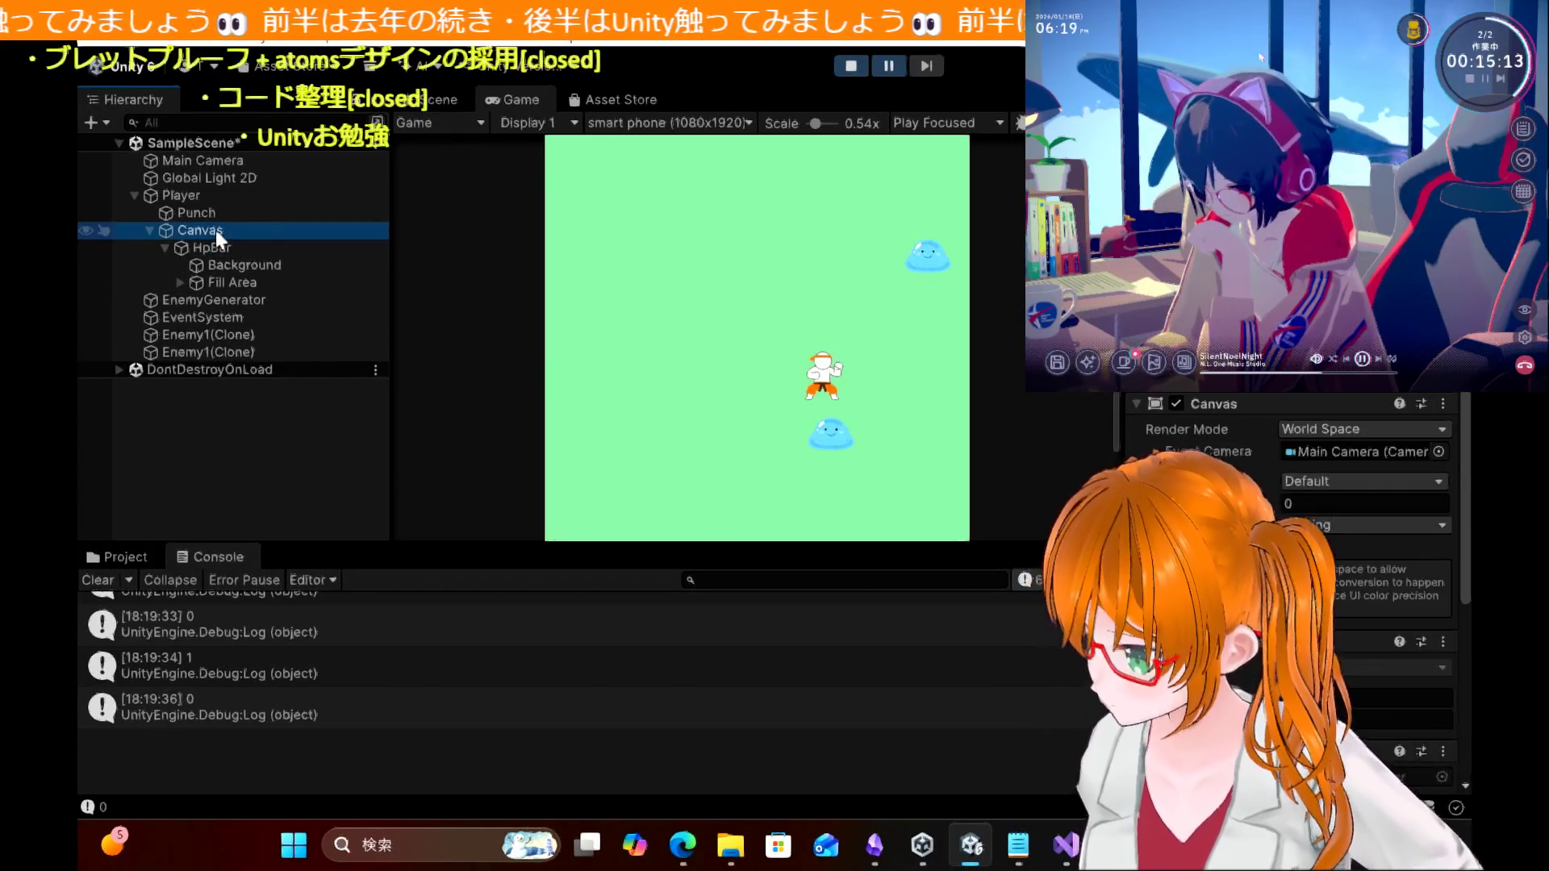
{"action": "left_click", "coordinate": [212, 248]}
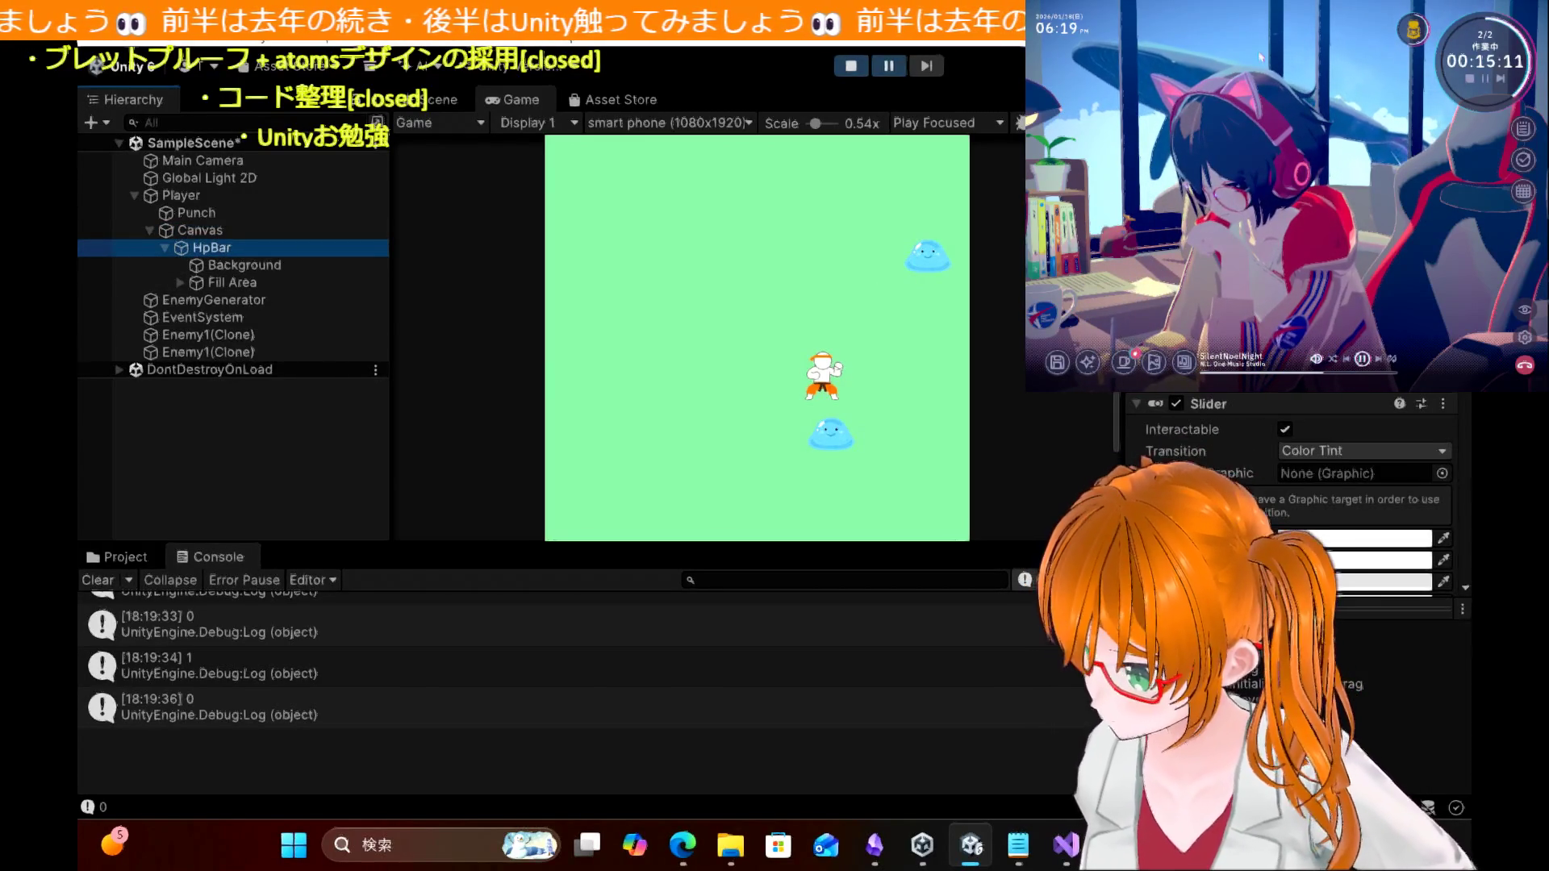
{"action": "scroll", "coordinate": [1291, 500], "scroll_direction": "down", "scroll_amount": 5}
{"action": "scroll", "coordinate": [1291, 500], "scroll_direction": "up", "scroll_amount": 3}
{"action": "scroll", "coordinate": [1290, 484], "scroll_direction": "up", "scroll_amount": 2}
{"action": "scroll", "coordinate": [1291, 484], "scroll_direction": "down", "scroll_amount": 4}
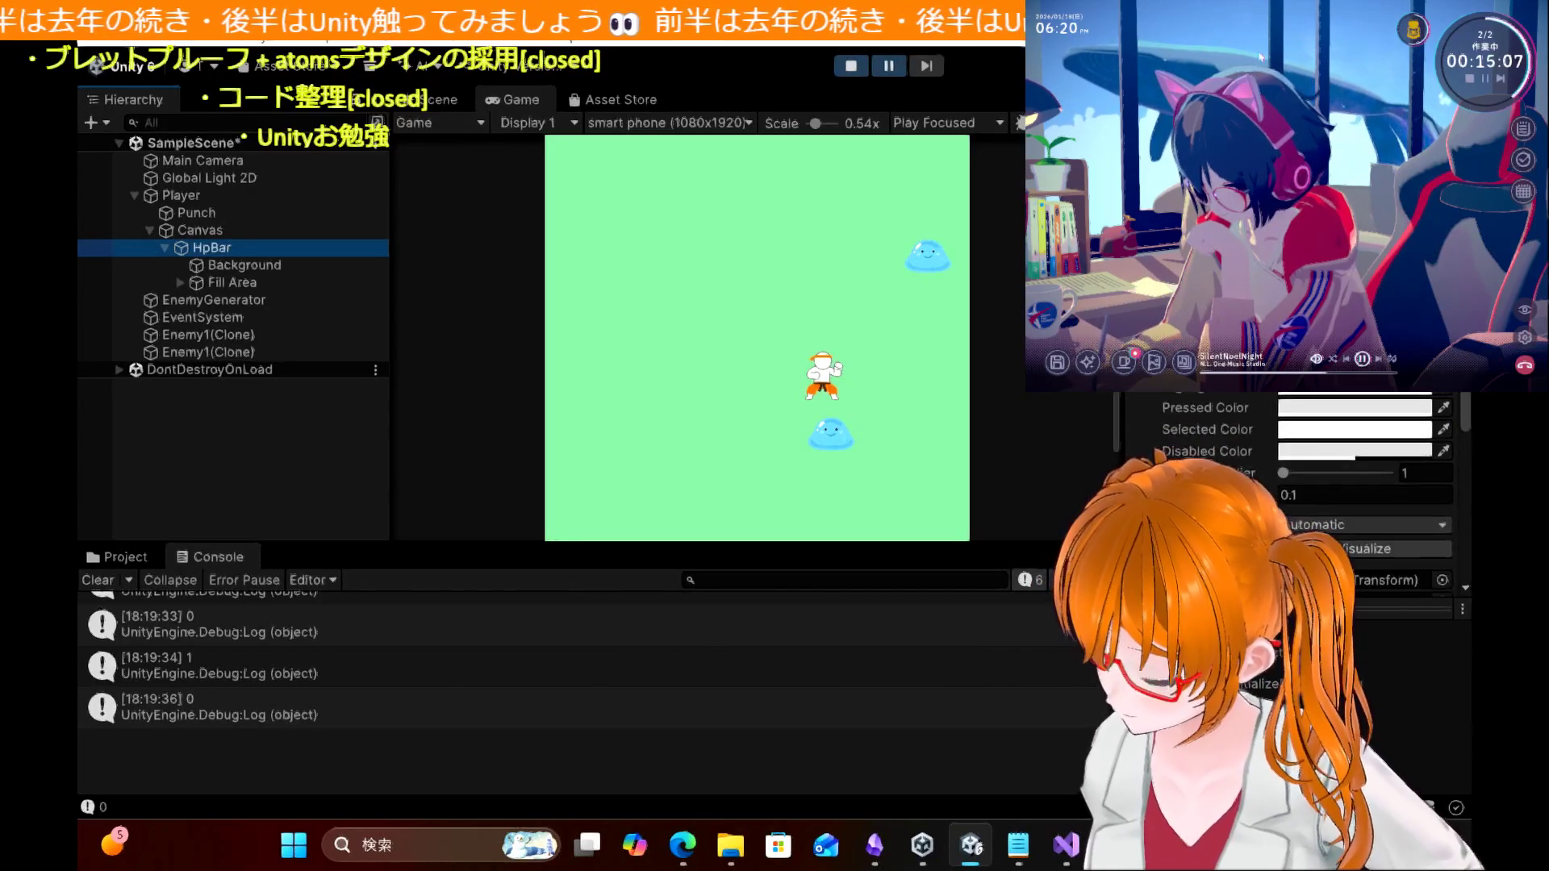
{"action": "scroll", "coordinate": [1291, 484], "scroll_direction": "down", "scroll_amount": 5}
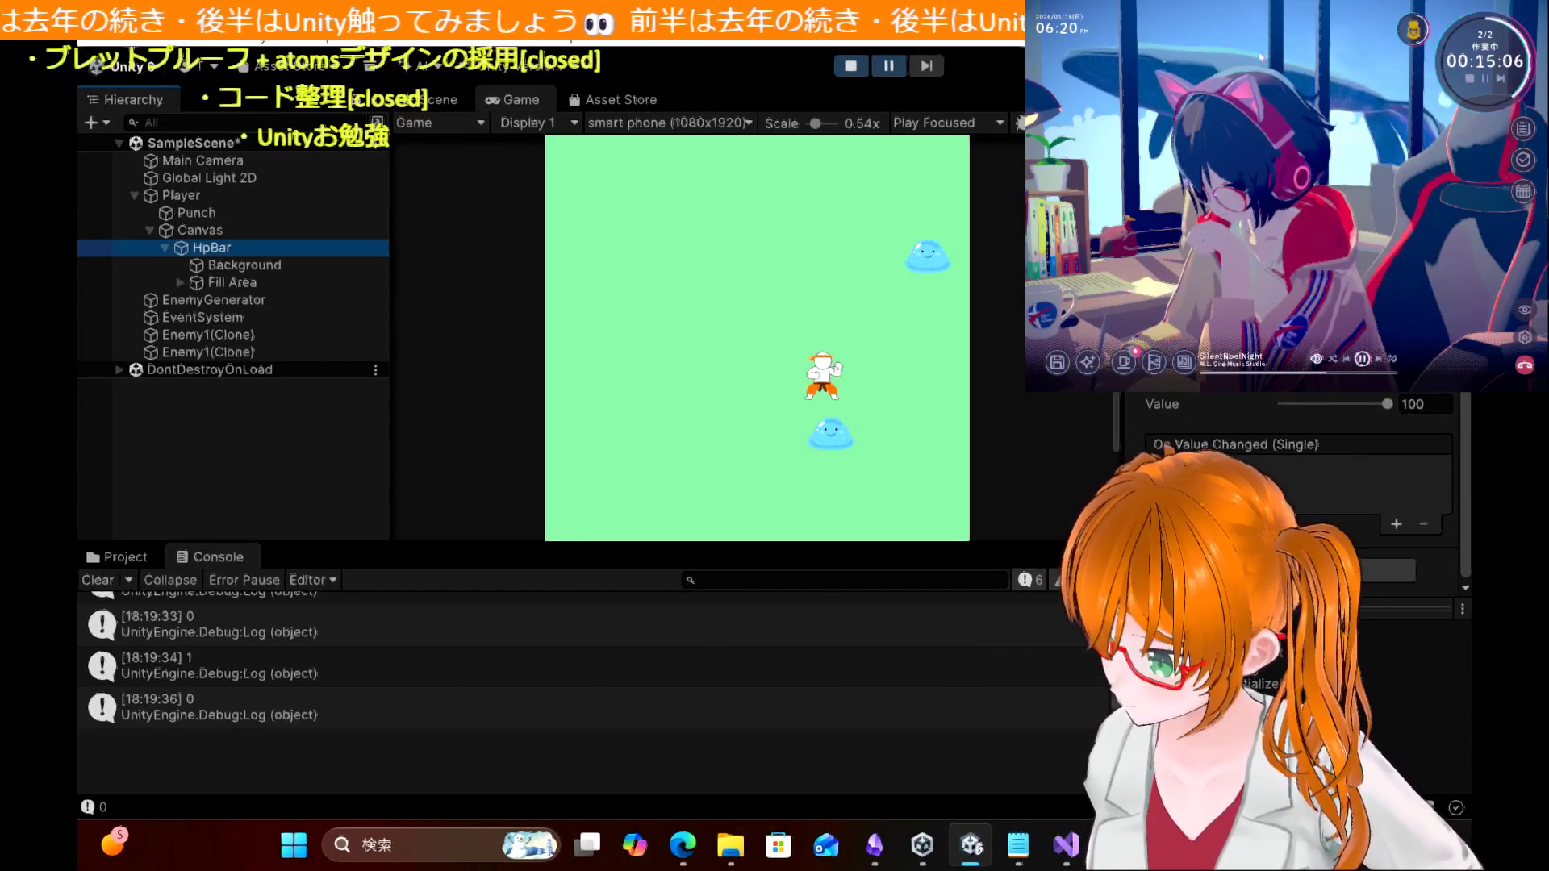
{"action": "left_click", "coordinate": [271, 263]}
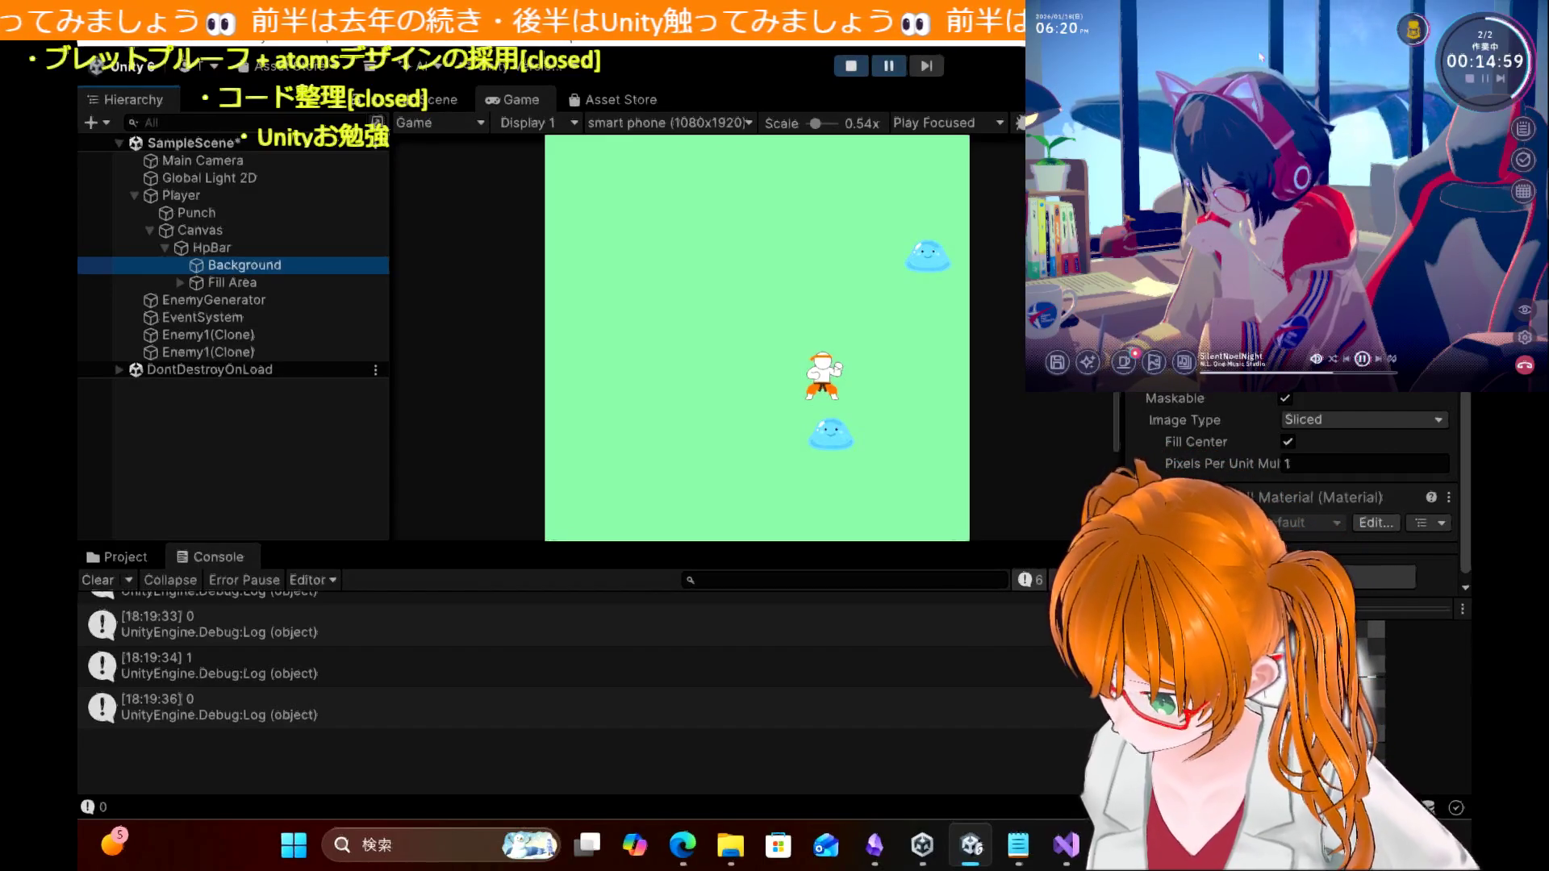
{"action": "scroll", "coordinate": [1291, 484], "scroll_direction": "down", "scroll_amount": 1}
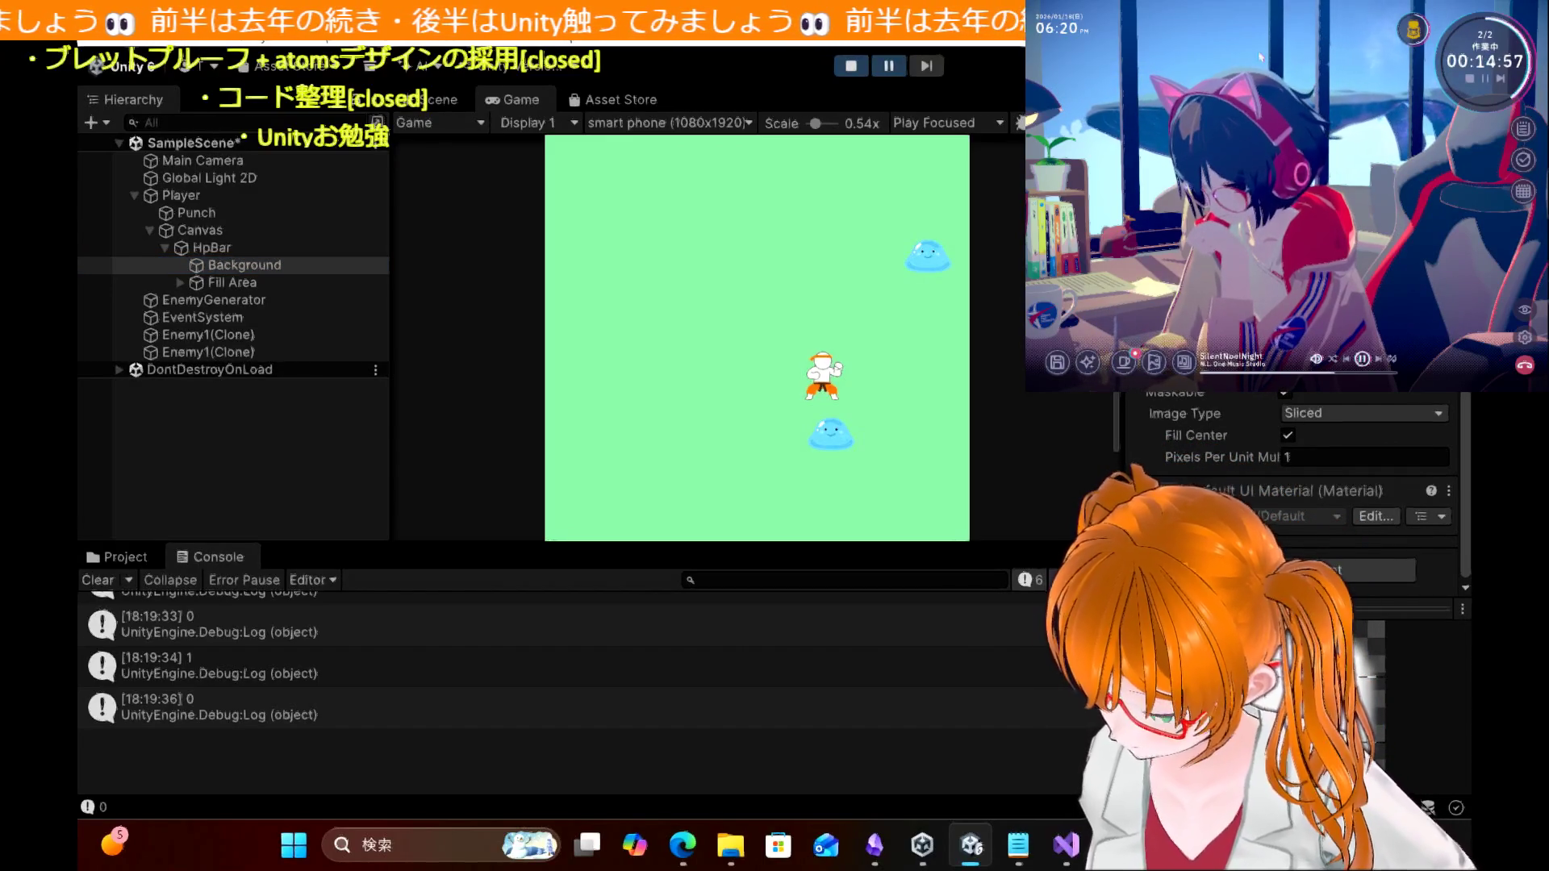
{"action": "scroll", "coordinate": [1291, 484], "scroll_direction": "up", "scroll_amount": 4}
{"action": "scroll", "coordinate": [1291, 484], "scroll_direction": "down", "scroll_amount": 2}
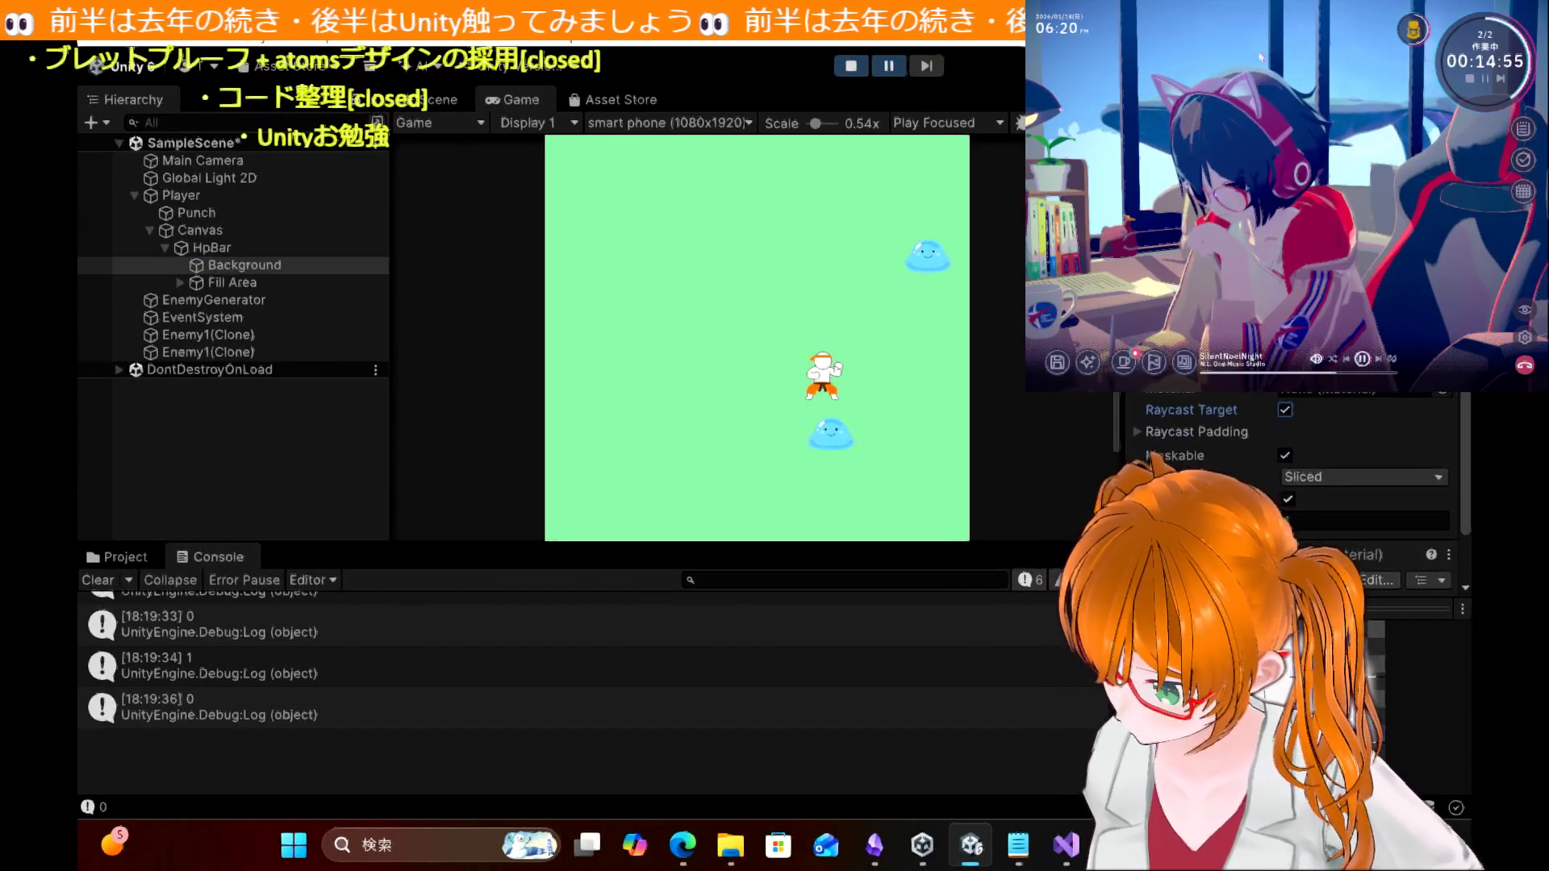
{"action": "scroll", "coordinate": [1291, 484], "scroll_direction": "up", "scroll_amount": 3}
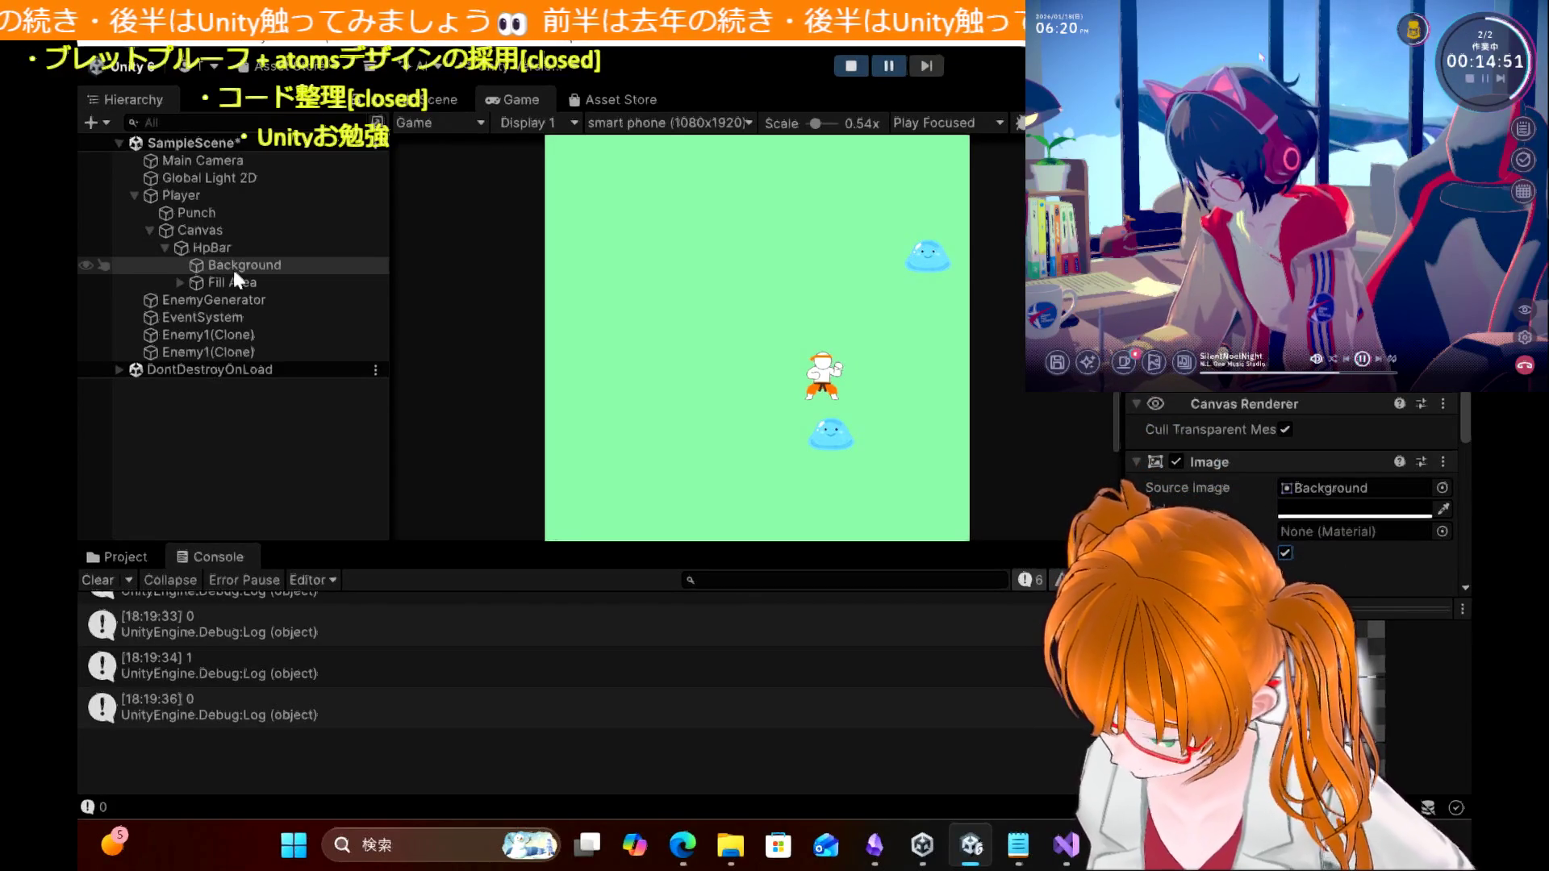
{"action": "scroll", "coordinate": [1291, 484], "scroll_direction": "down", "scroll_amount": 4}
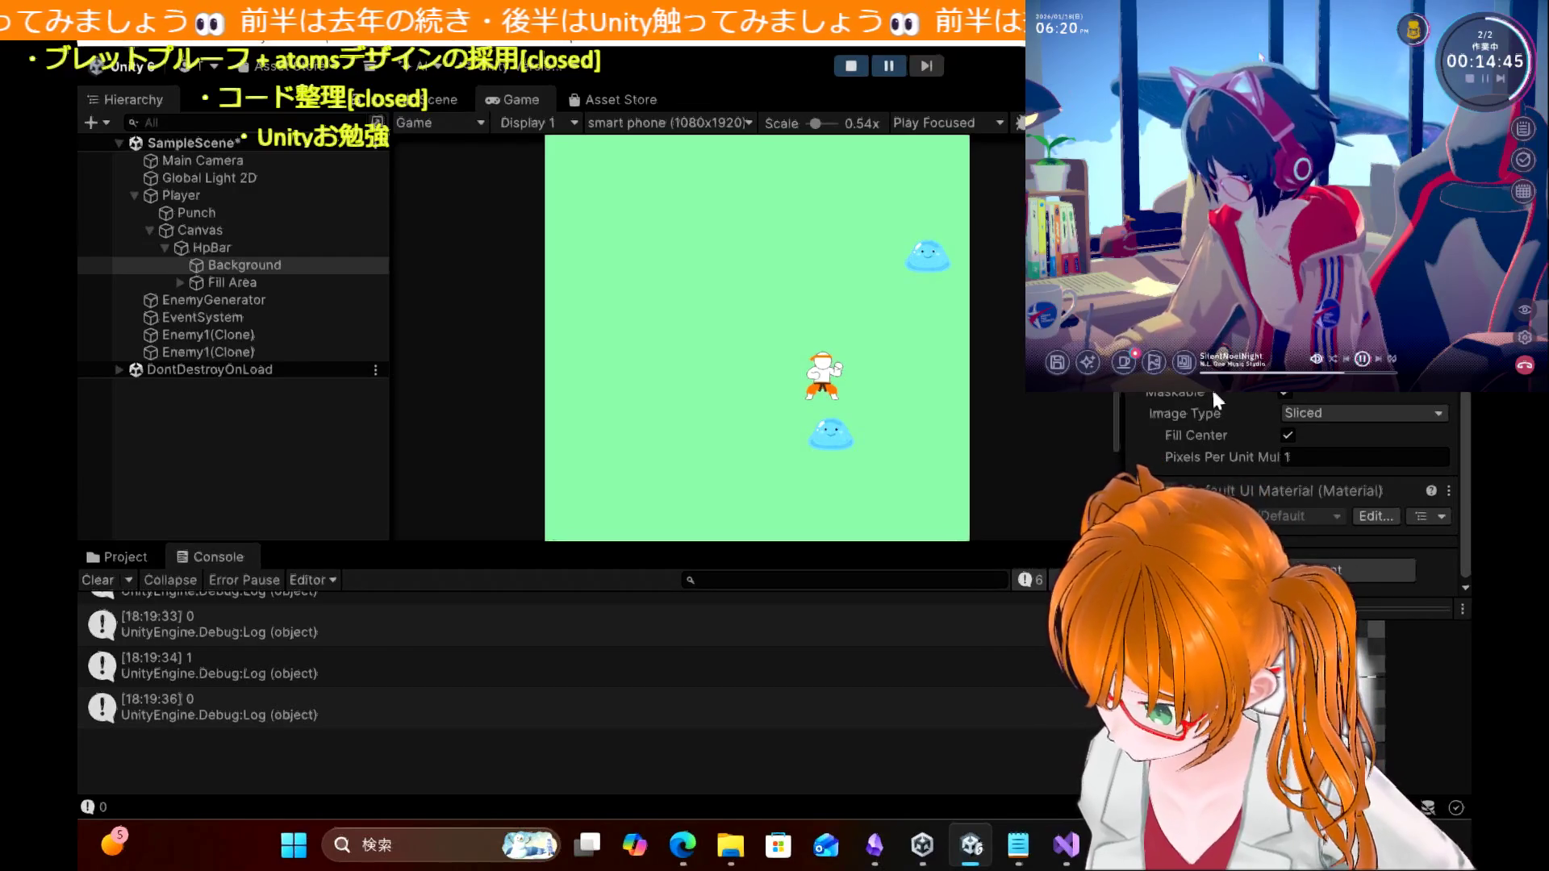
{"action": "left_click", "coordinate": [1328, 415]}
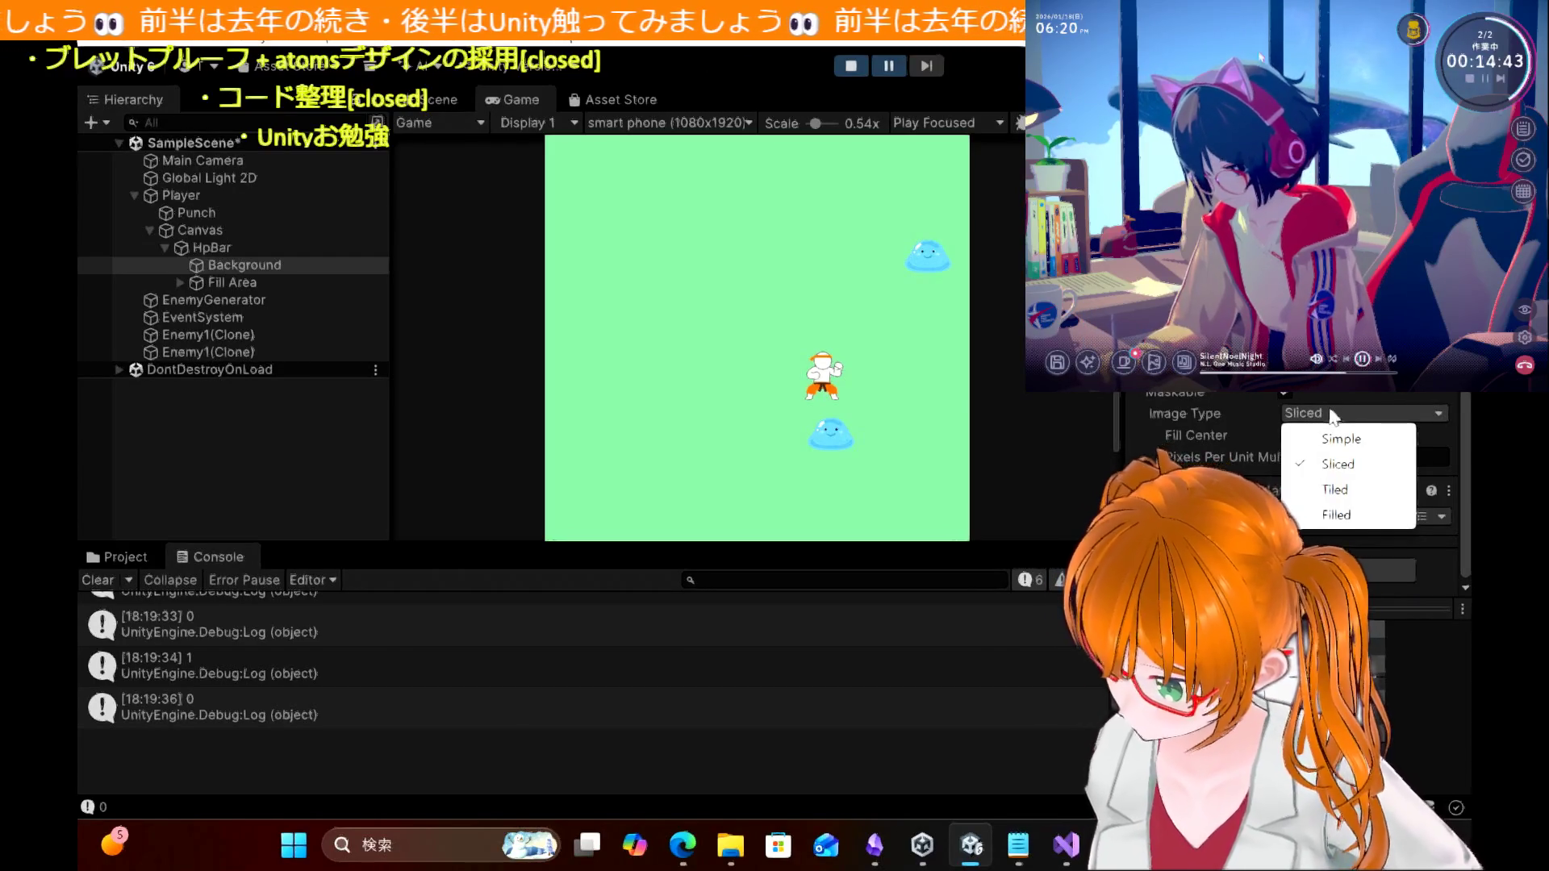
{"action": "left_click", "coordinate": [1332, 438]}
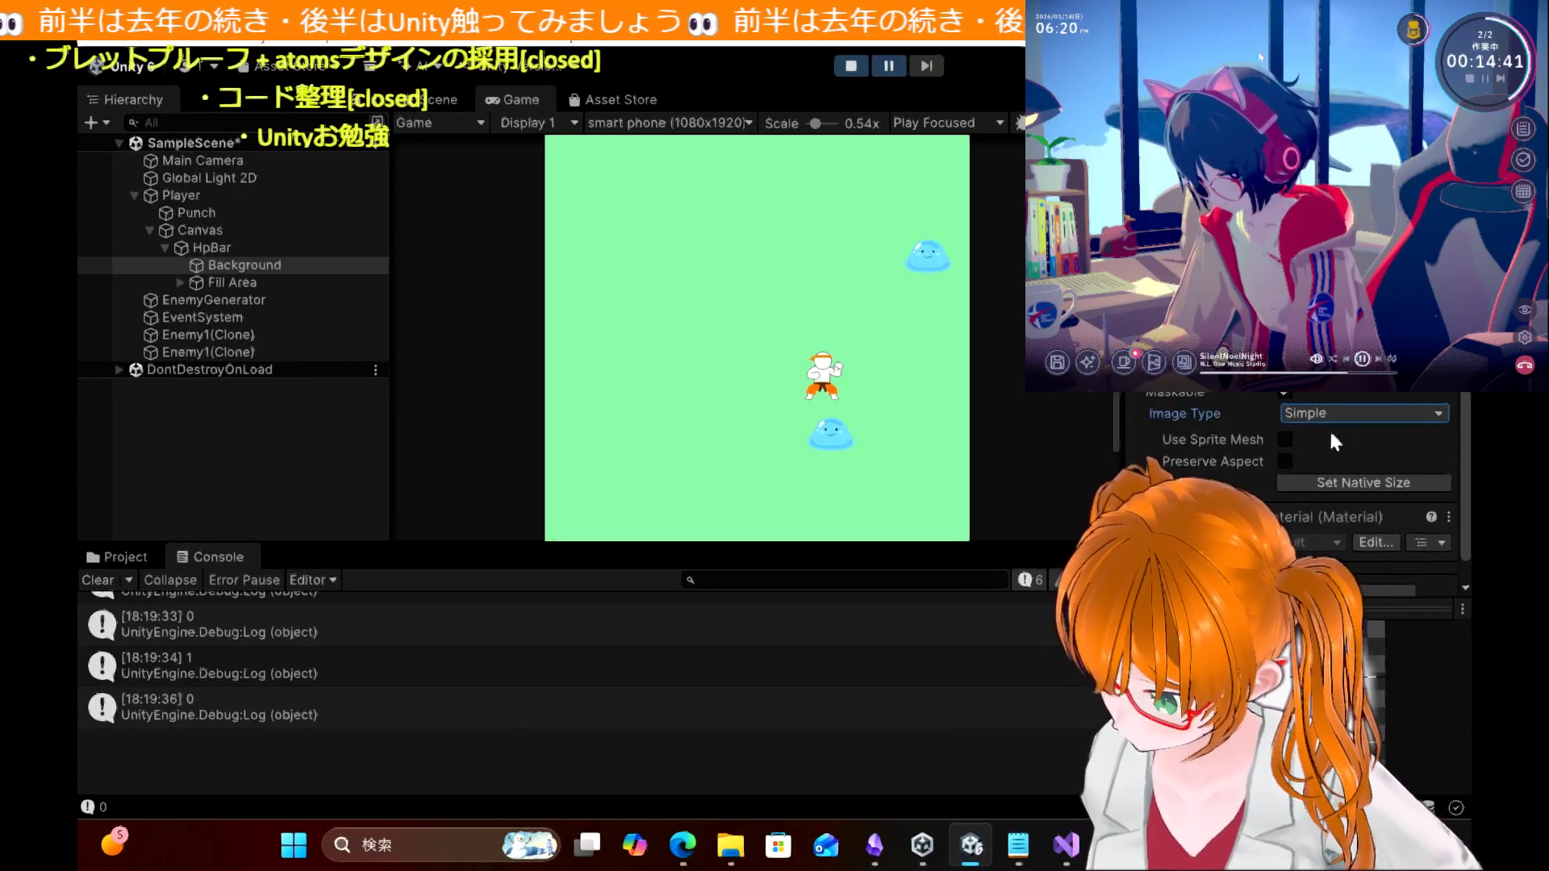
{"action": "left_click", "coordinate": [1348, 415]}
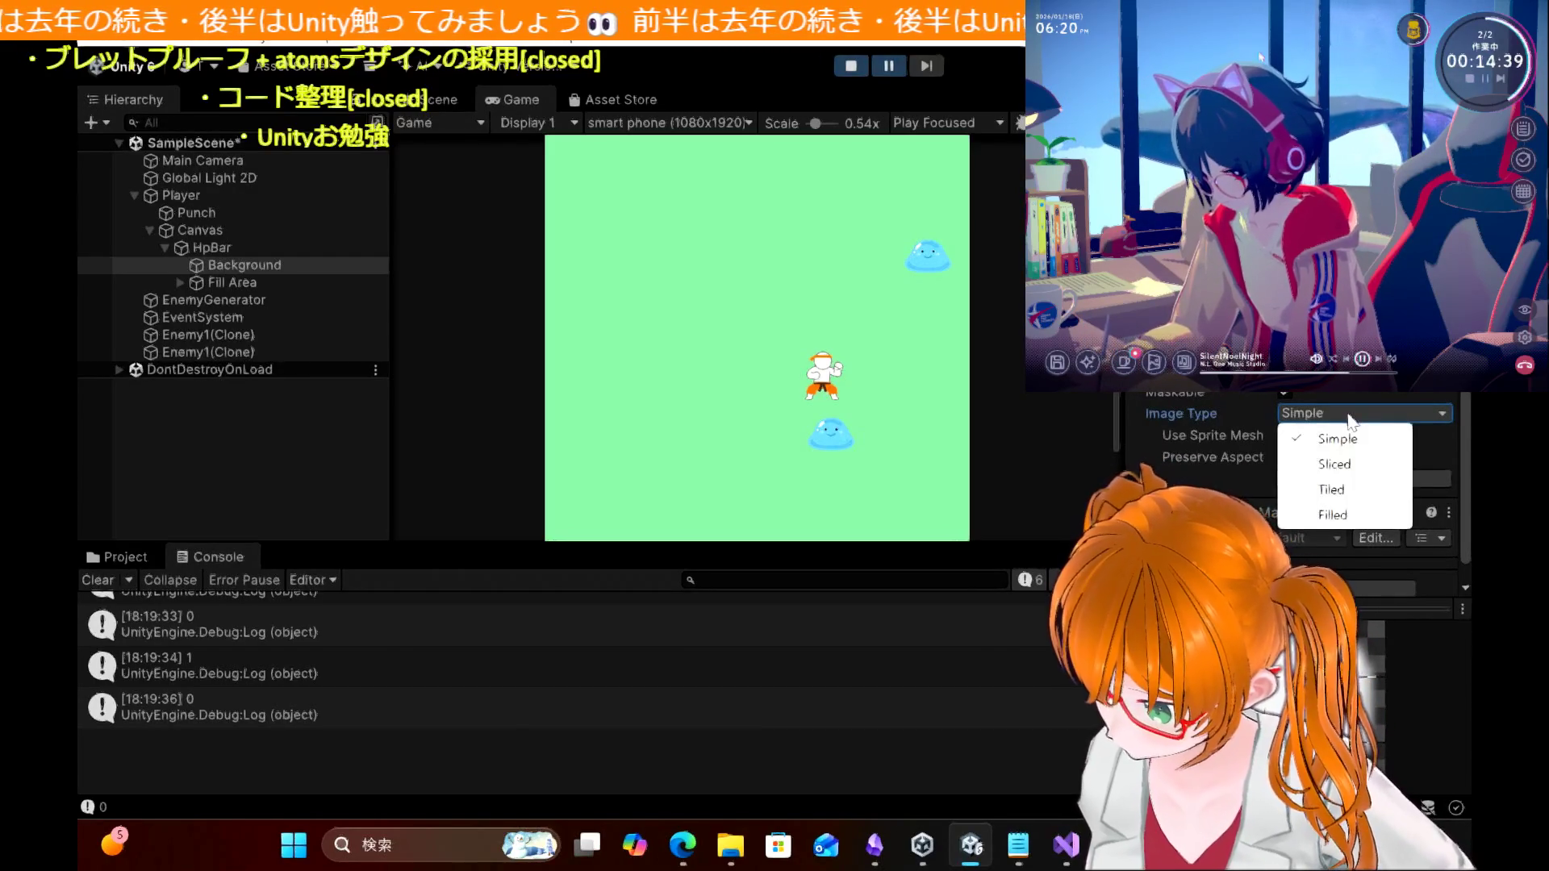
{"action": "left_click", "coordinate": [1331, 459]}
{"action": "left_click", "coordinate": [262, 286]}
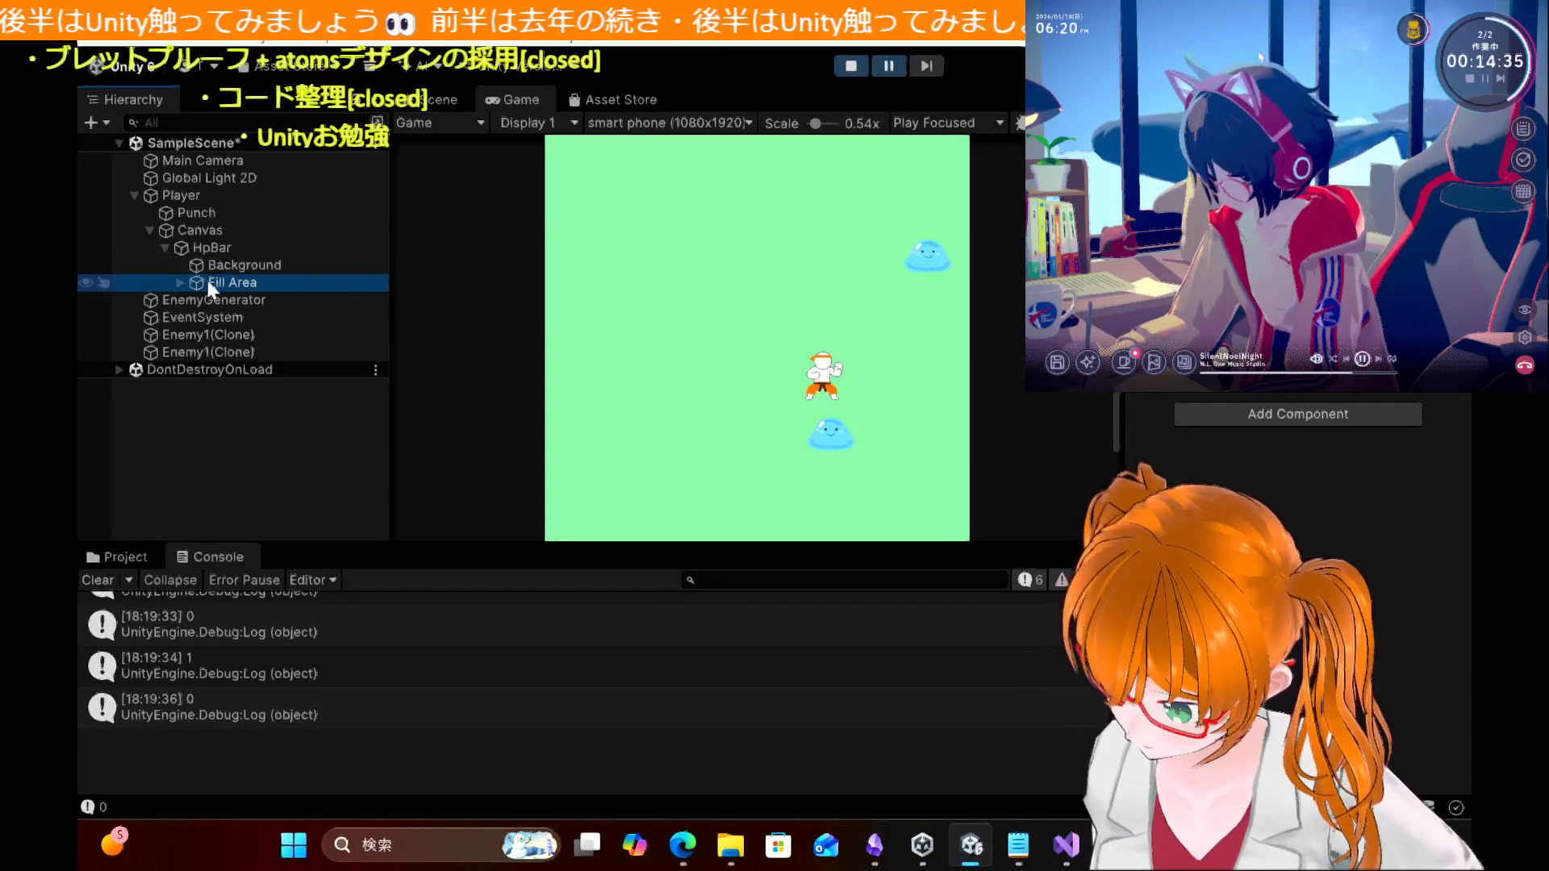
{"action": "left_click", "coordinate": [179, 283]}
{"action": "left_click", "coordinate": [218, 300]}
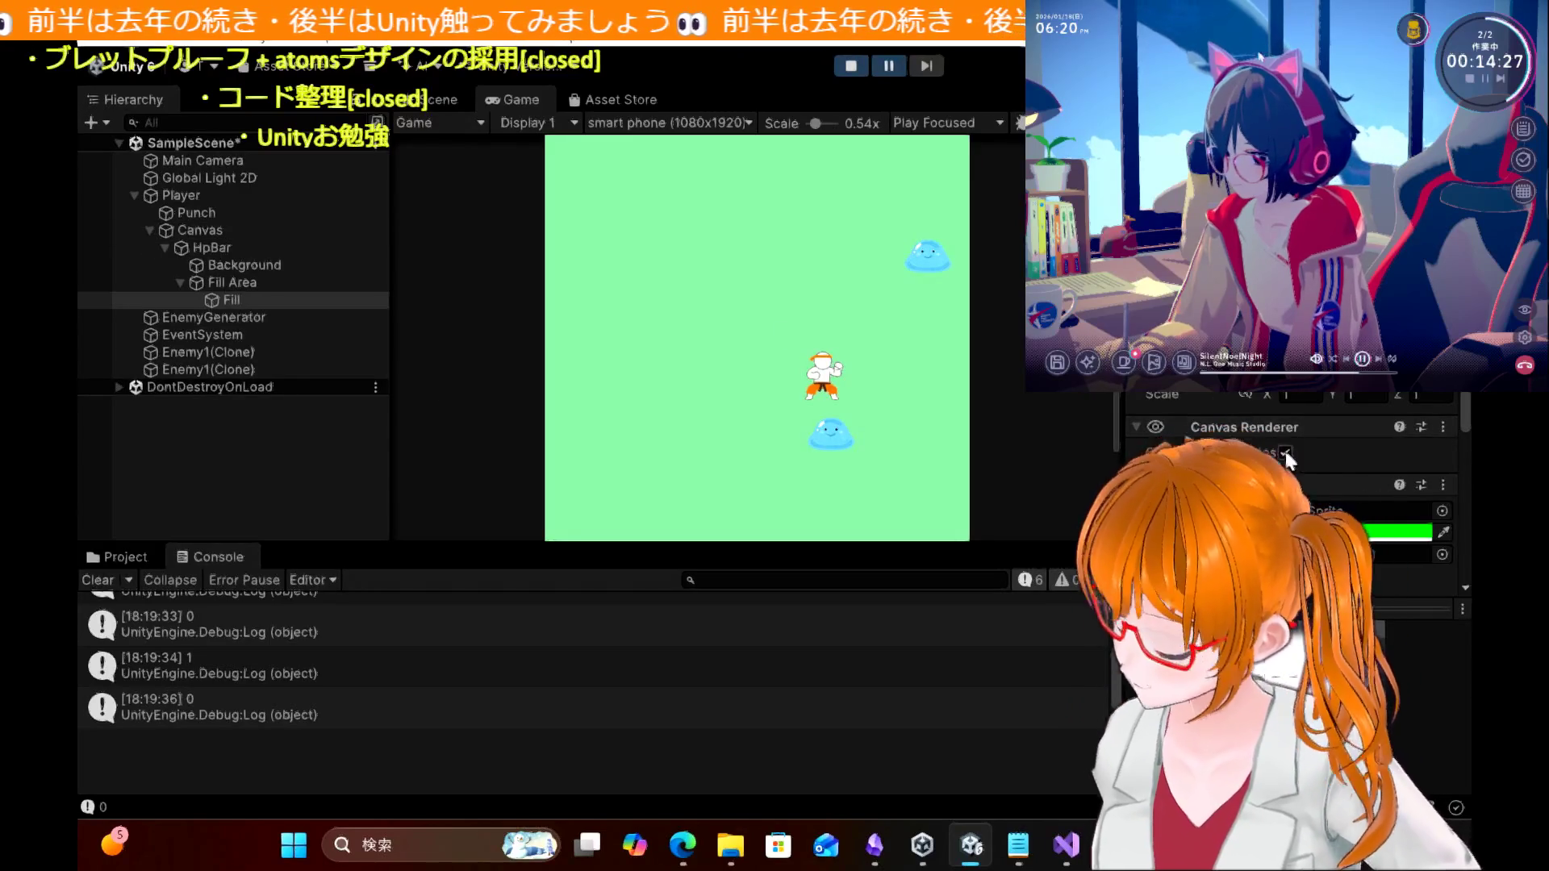
{"action": "scroll", "coordinate": [1299, 444], "scroll_direction": "down", "scroll_amount": 5}
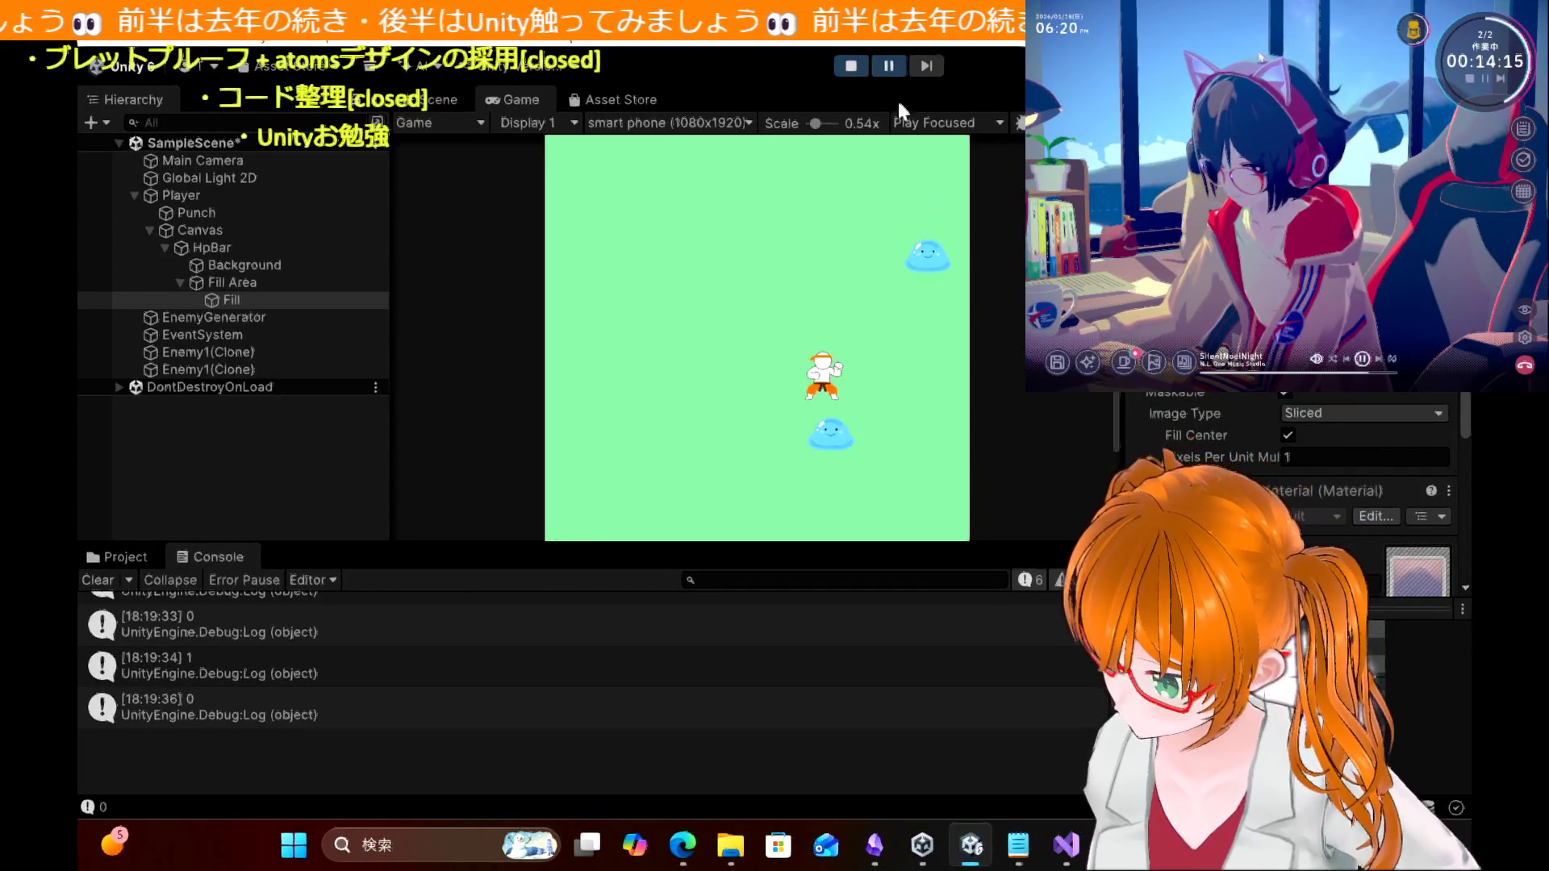
{"action": "left_click", "coordinate": [888, 66]}
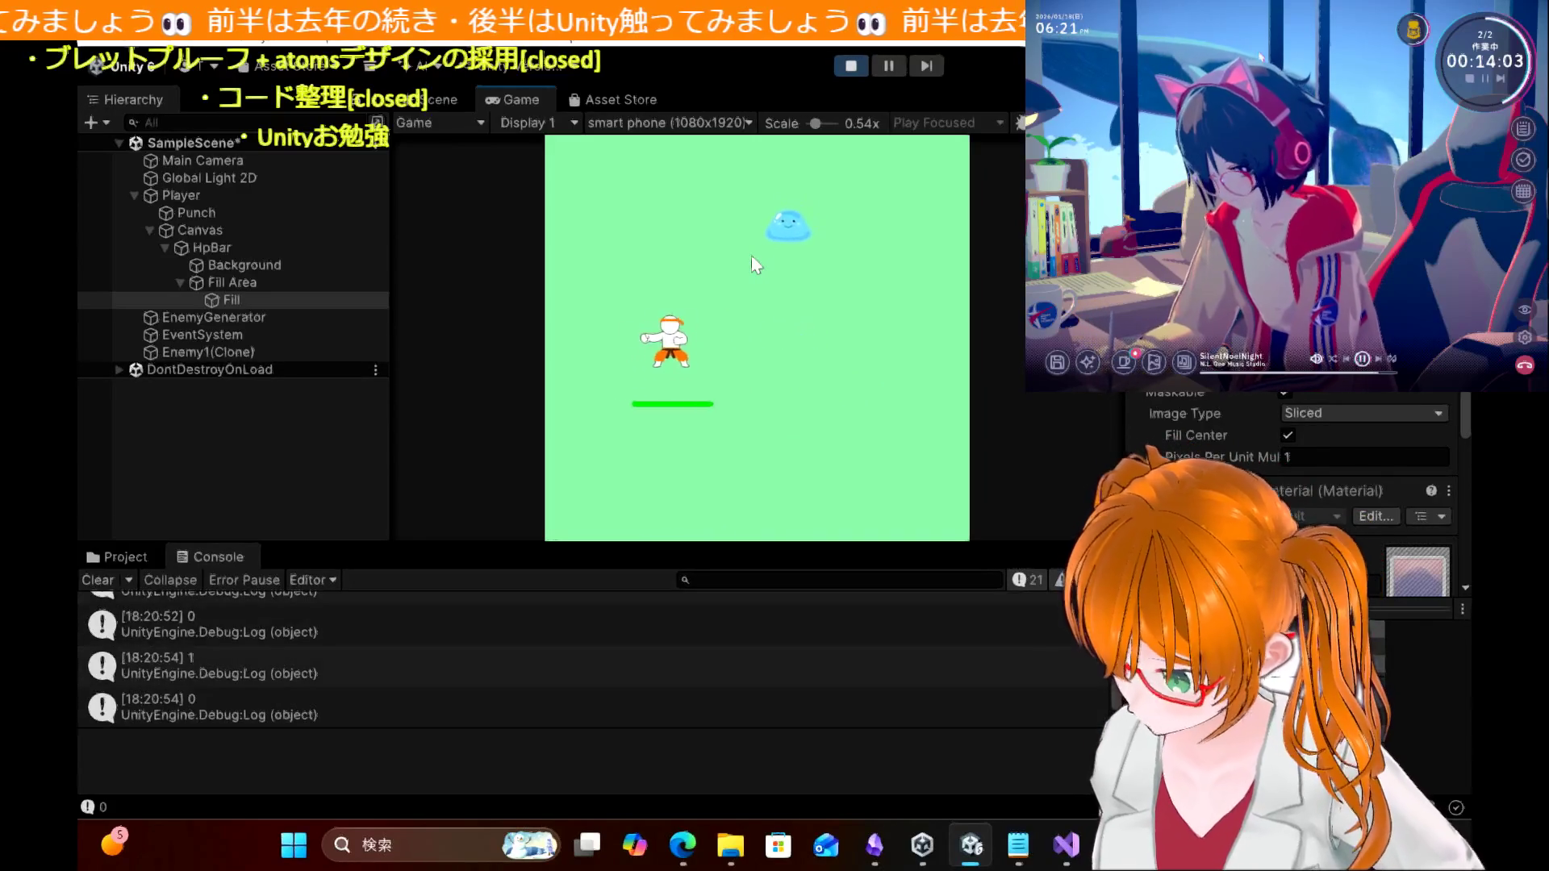
Step: Stop the running game and bring up the HPbarController script in Visual Studio
{"action": "left_click", "coordinate": [851, 66]}
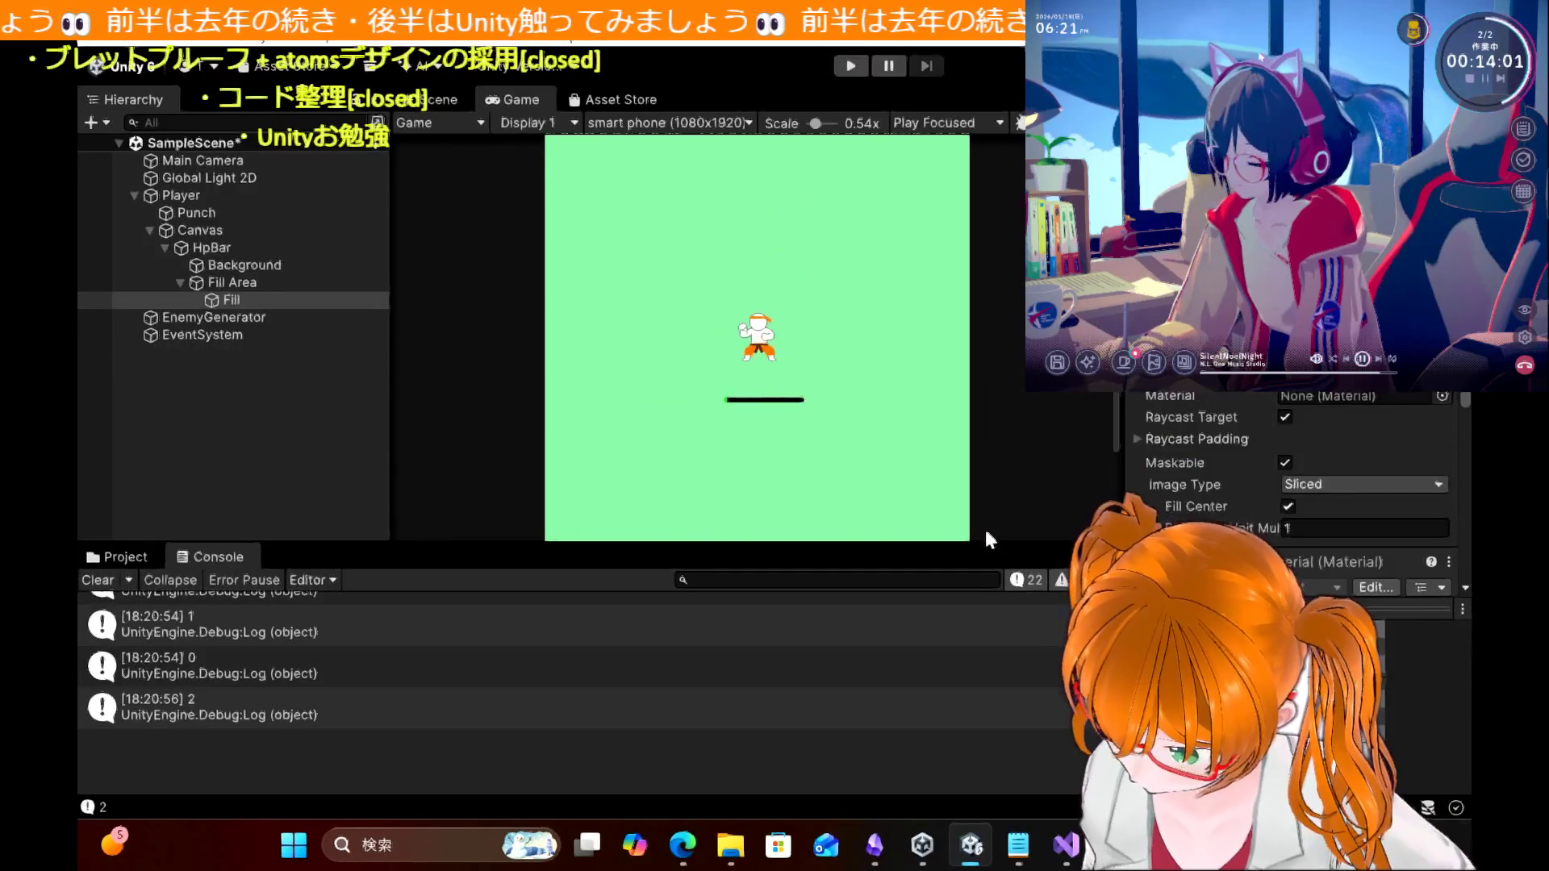
{"action": "left_click", "coordinate": [1064, 862]}
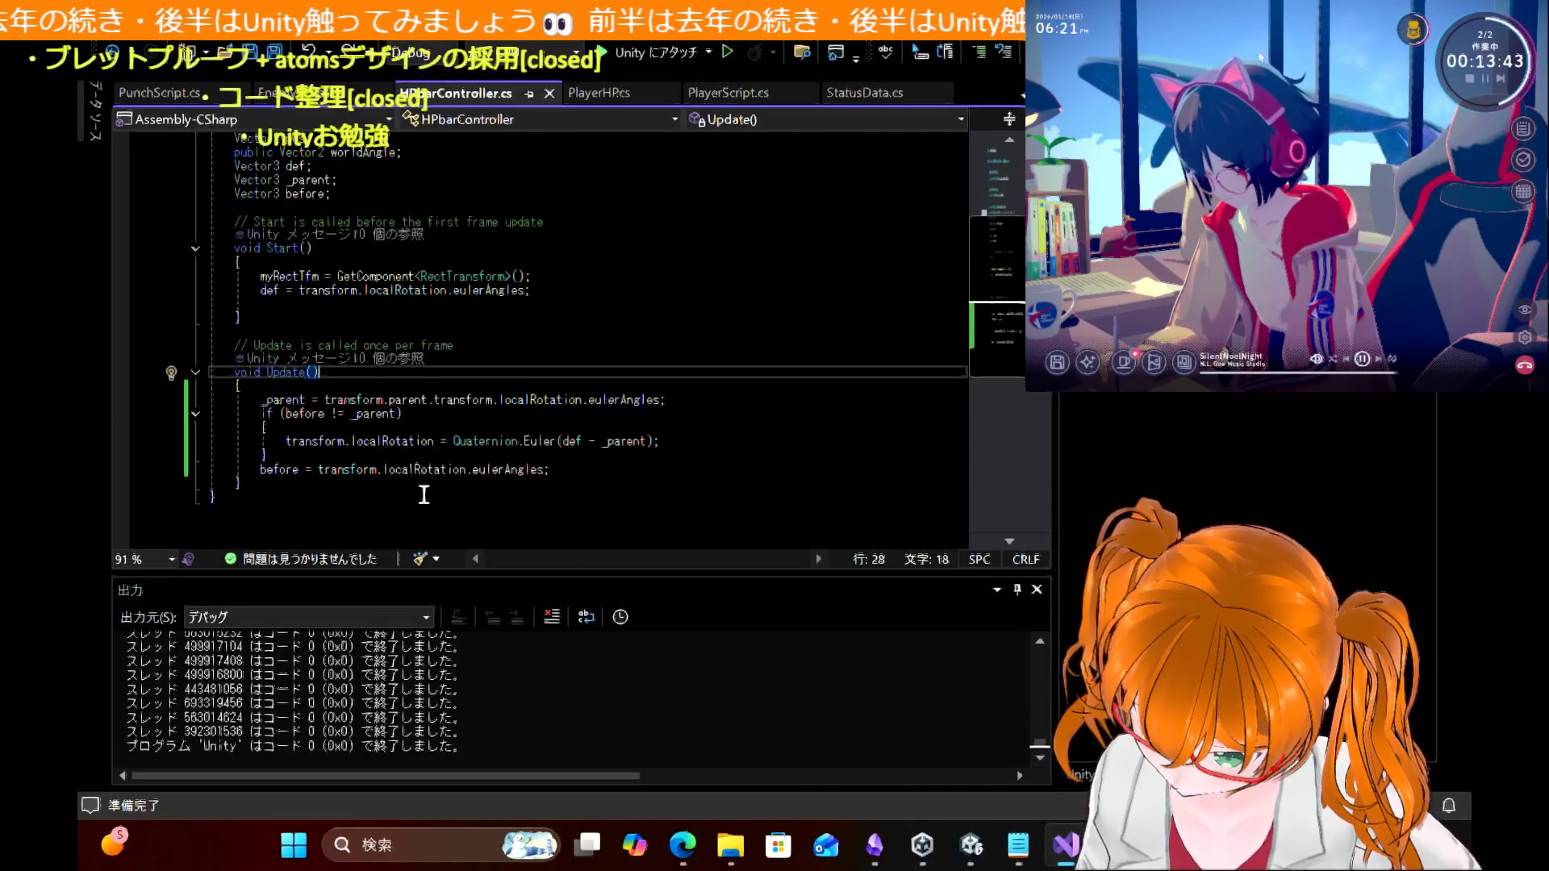
Step: Review the HPbarController.cs code in Visual Studio, then bring the tutorial blog back in front
{"action": "scroll", "coordinate": [605, 321], "scroll_direction": "up", "scroll_amount": 2}
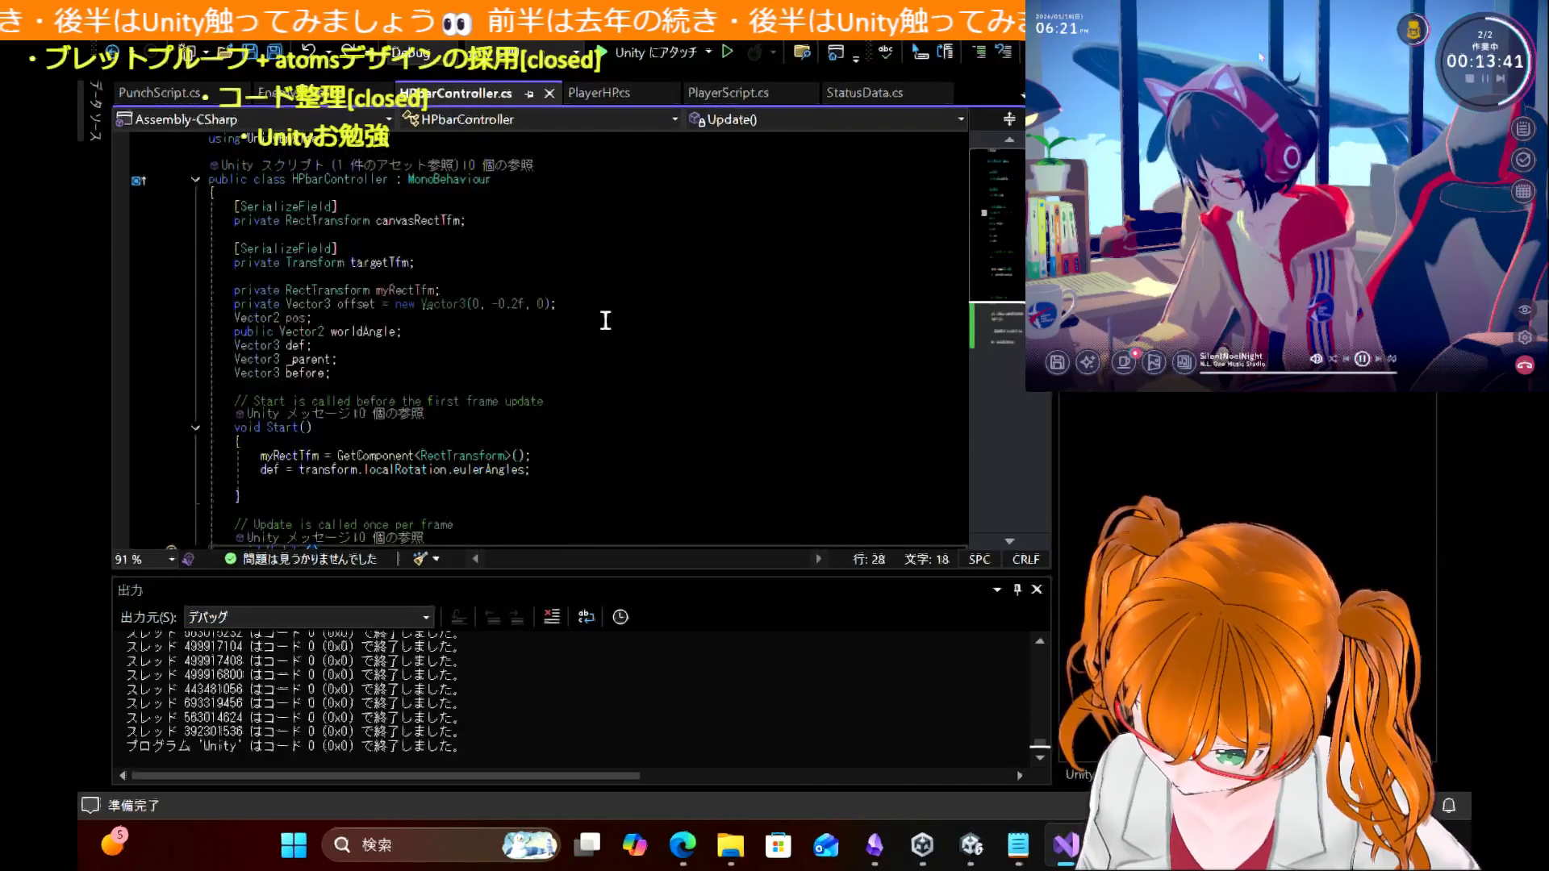
{"action": "scroll", "coordinate": [605, 320], "scroll_direction": "down", "scroll_amount": 2}
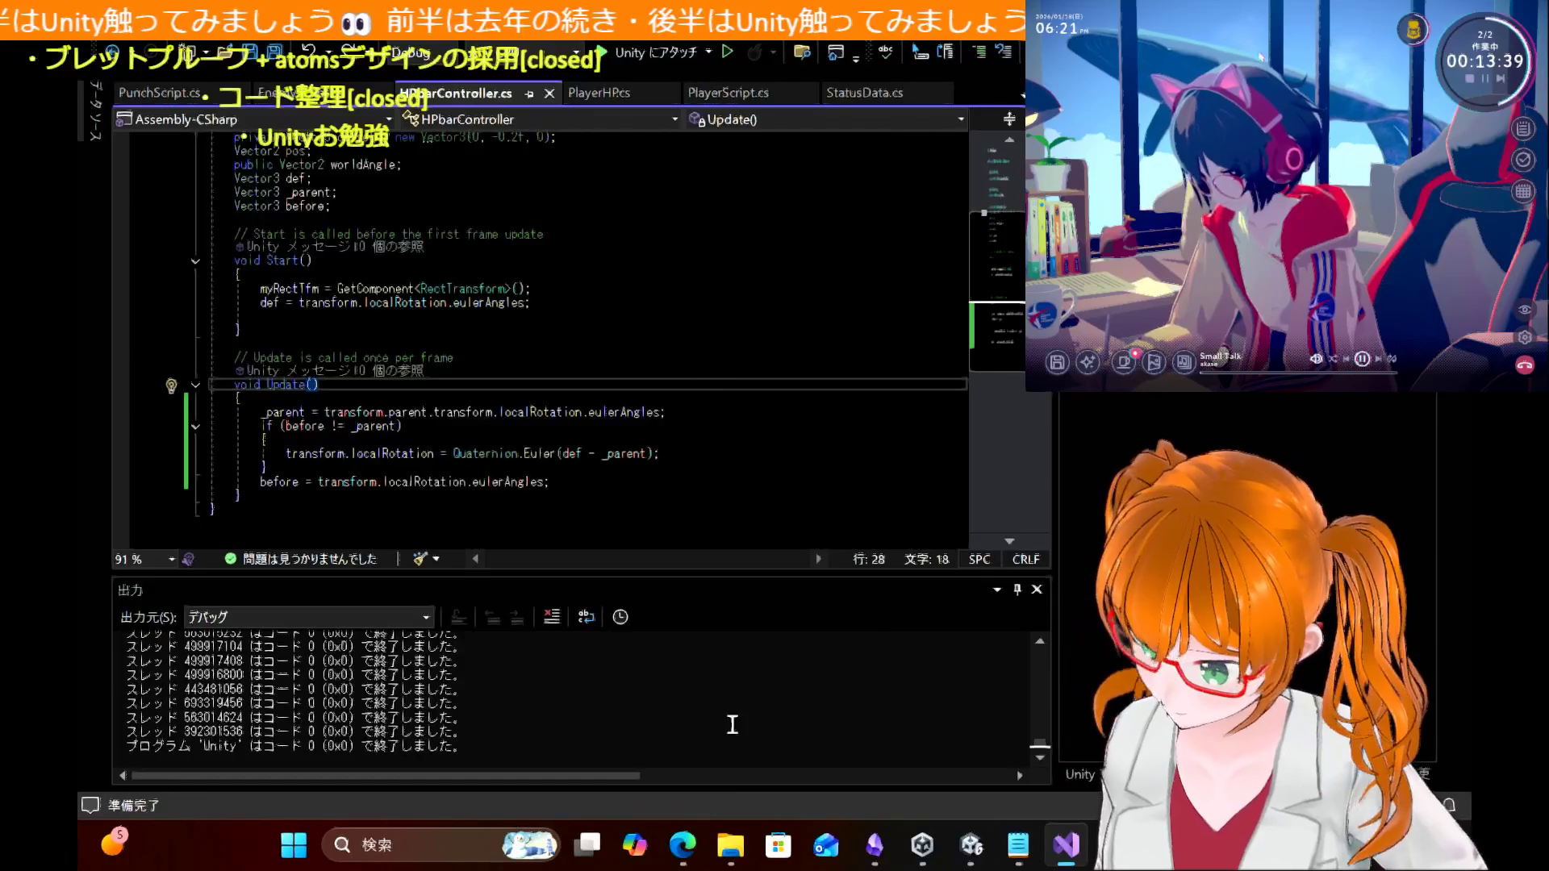
{"action": "left_click", "coordinate": [699, 845]}
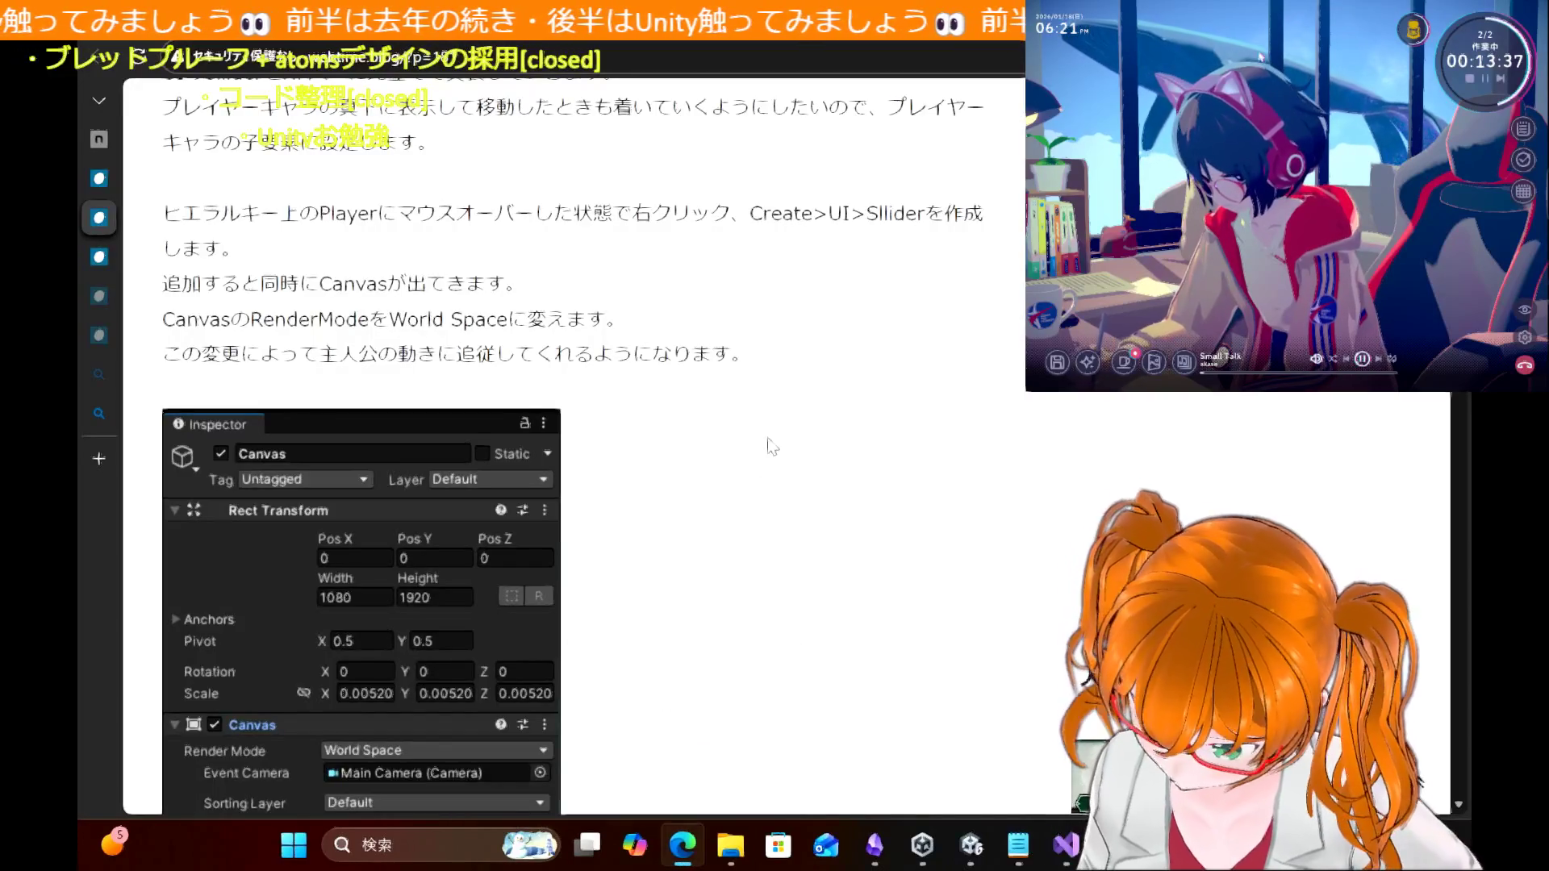
Step: Scroll the tutorial's HPbarController code to the PlayerHp section on the World Space Slider
{"action": "scroll", "coordinate": [777, 453], "scroll_direction": "down", "scroll_amount": 6}
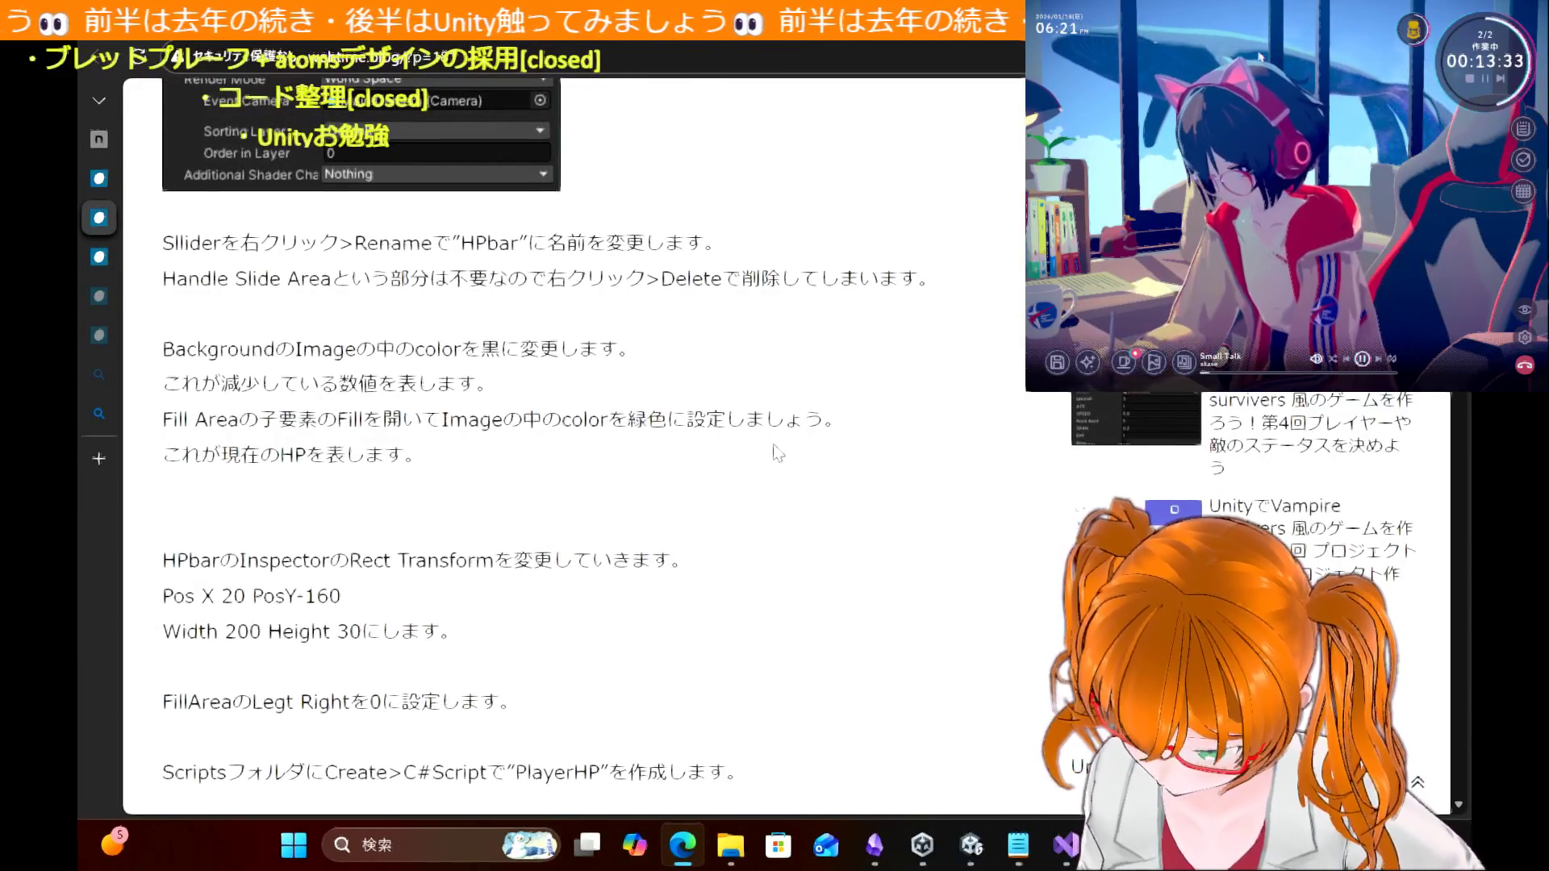
{"action": "scroll", "coordinate": [777, 453], "scroll_direction": "down", "scroll_amount": 2}
{"action": "scroll", "coordinate": [777, 453], "scroll_direction": "up", "scroll_amount": 10}
{"action": "scroll", "coordinate": [777, 453], "scroll_direction": "up", "scroll_amount": 2}
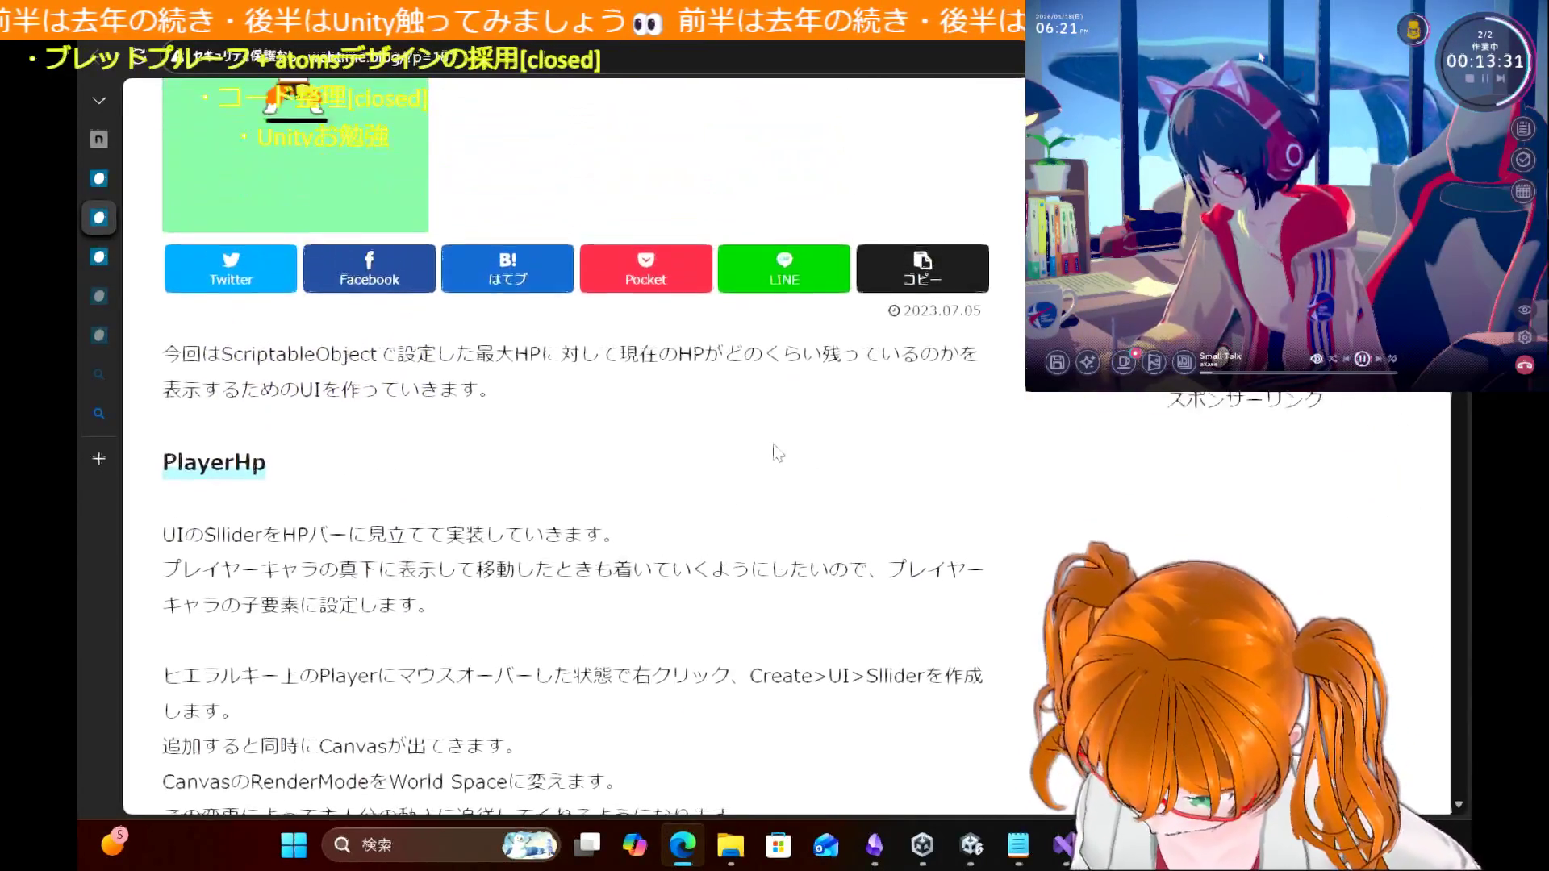
{"action": "scroll", "coordinate": [777, 452], "scroll_direction": "down", "scroll_amount": 15}
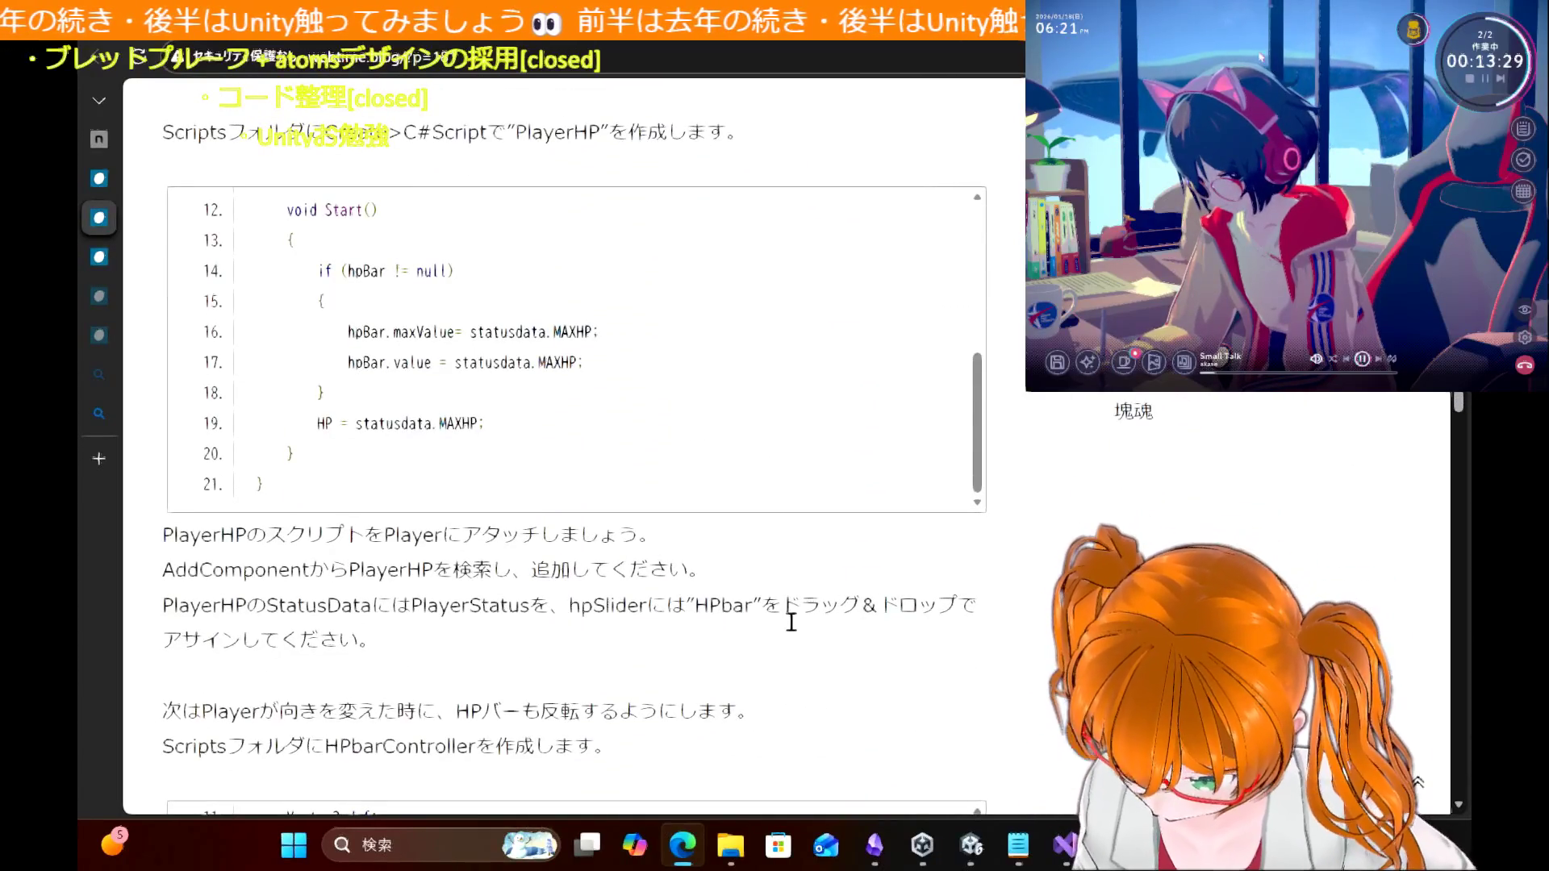
{"action": "scroll", "coordinate": [791, 622], "scroll_direction": "up", "scroll_amount": 1}
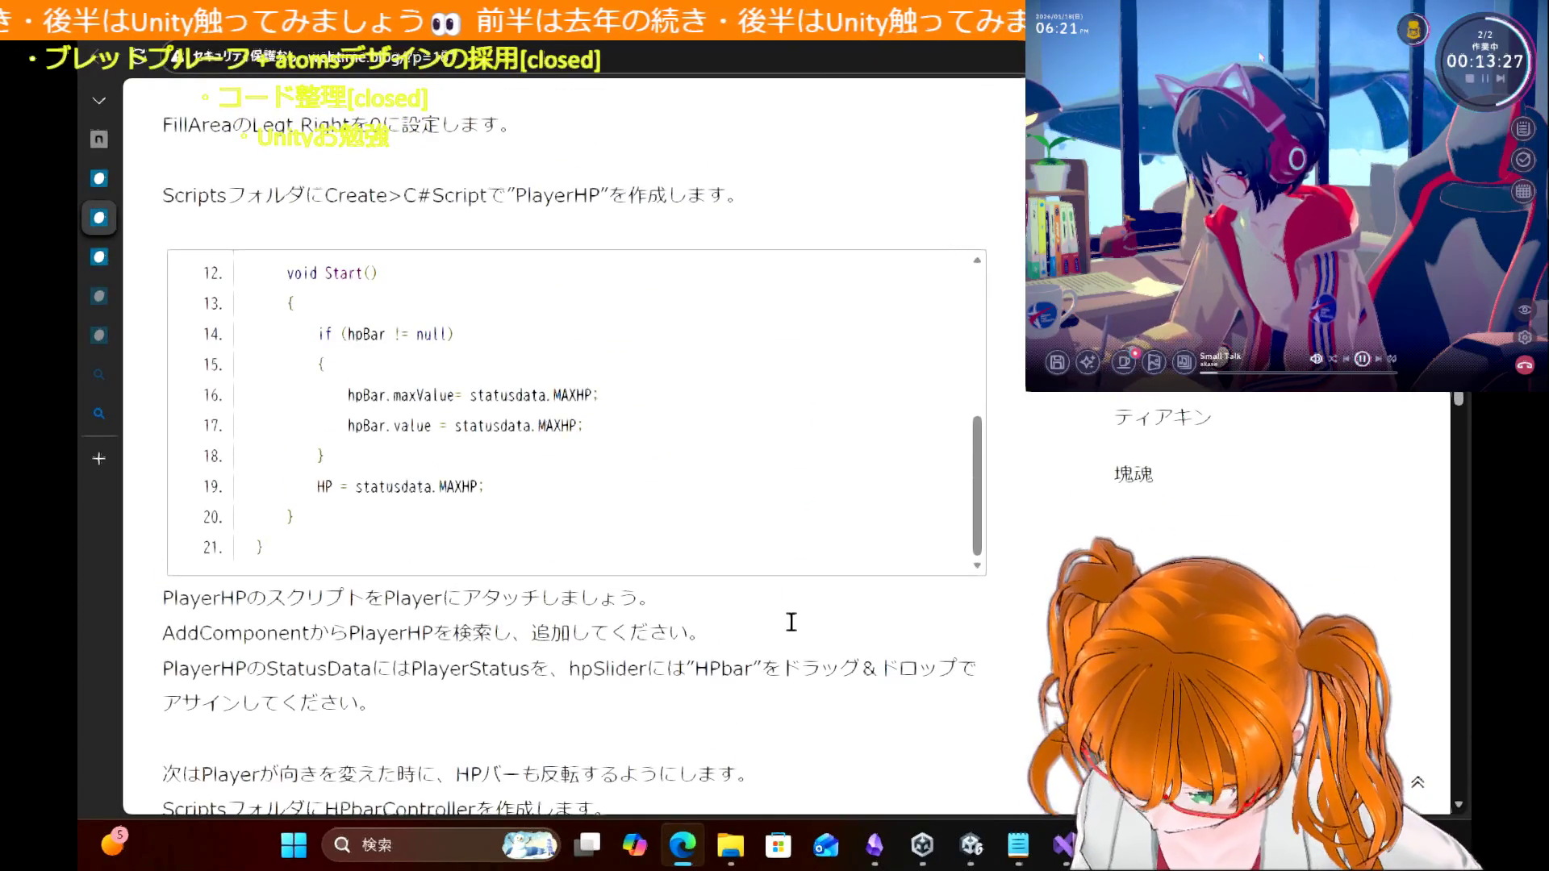
{"action": "scroll", "coordinate": [791, 622], "scroll_direction": "down", "scroll_amount": 10}
{"action": "scroll", "coordinate": [791, 622], "scroll_direction": "up", "scroll_amount": 1}
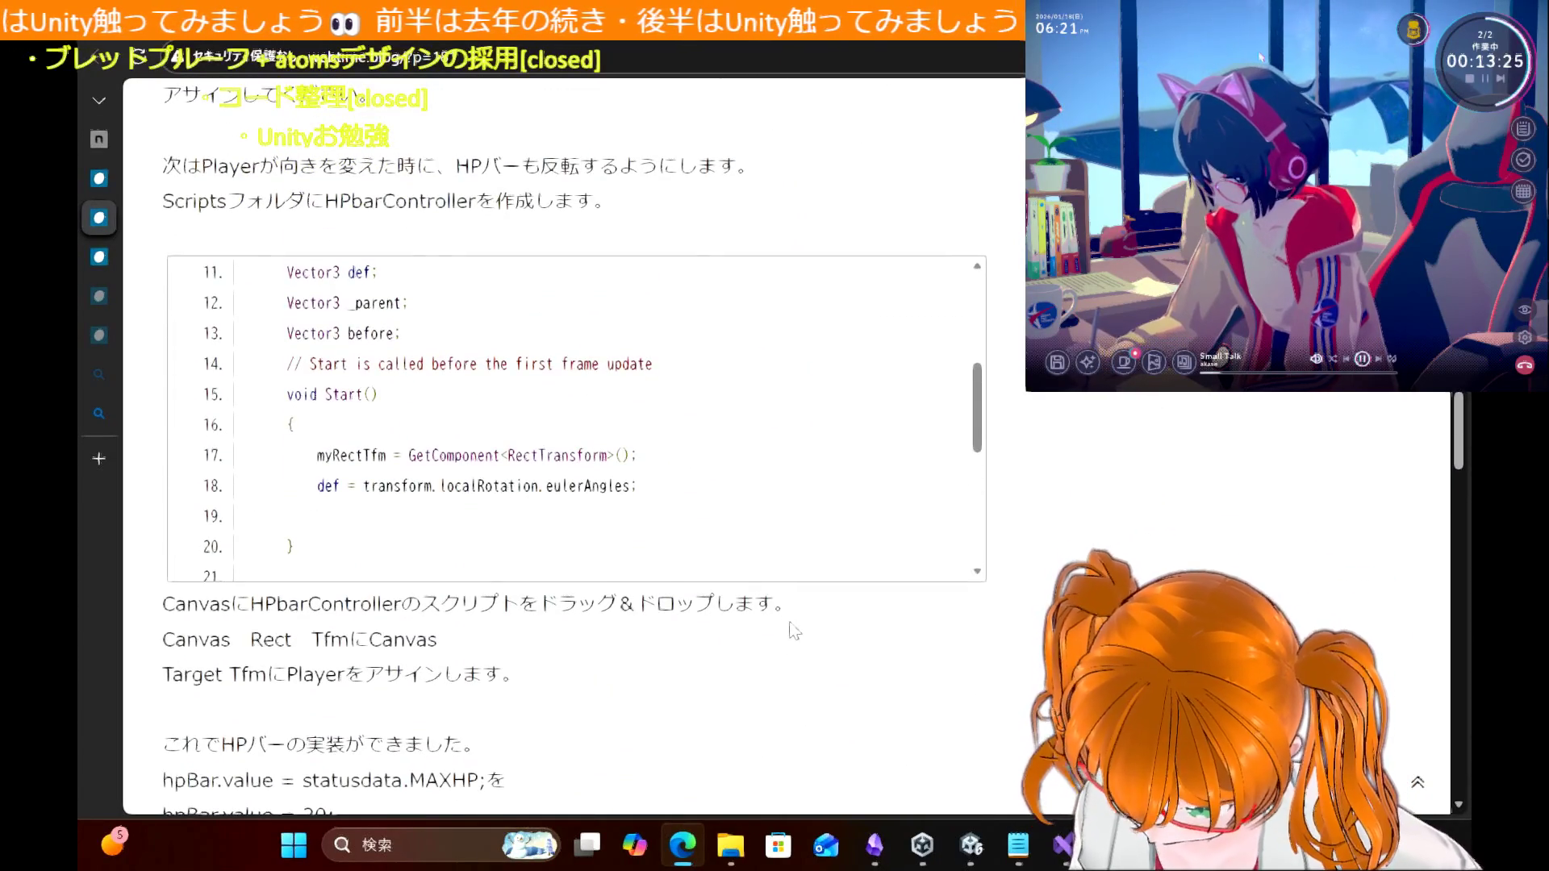
{"action": "scroll", "coordinate": [793, 632], "scroll_direction": "down", "scroll_amount": 4}
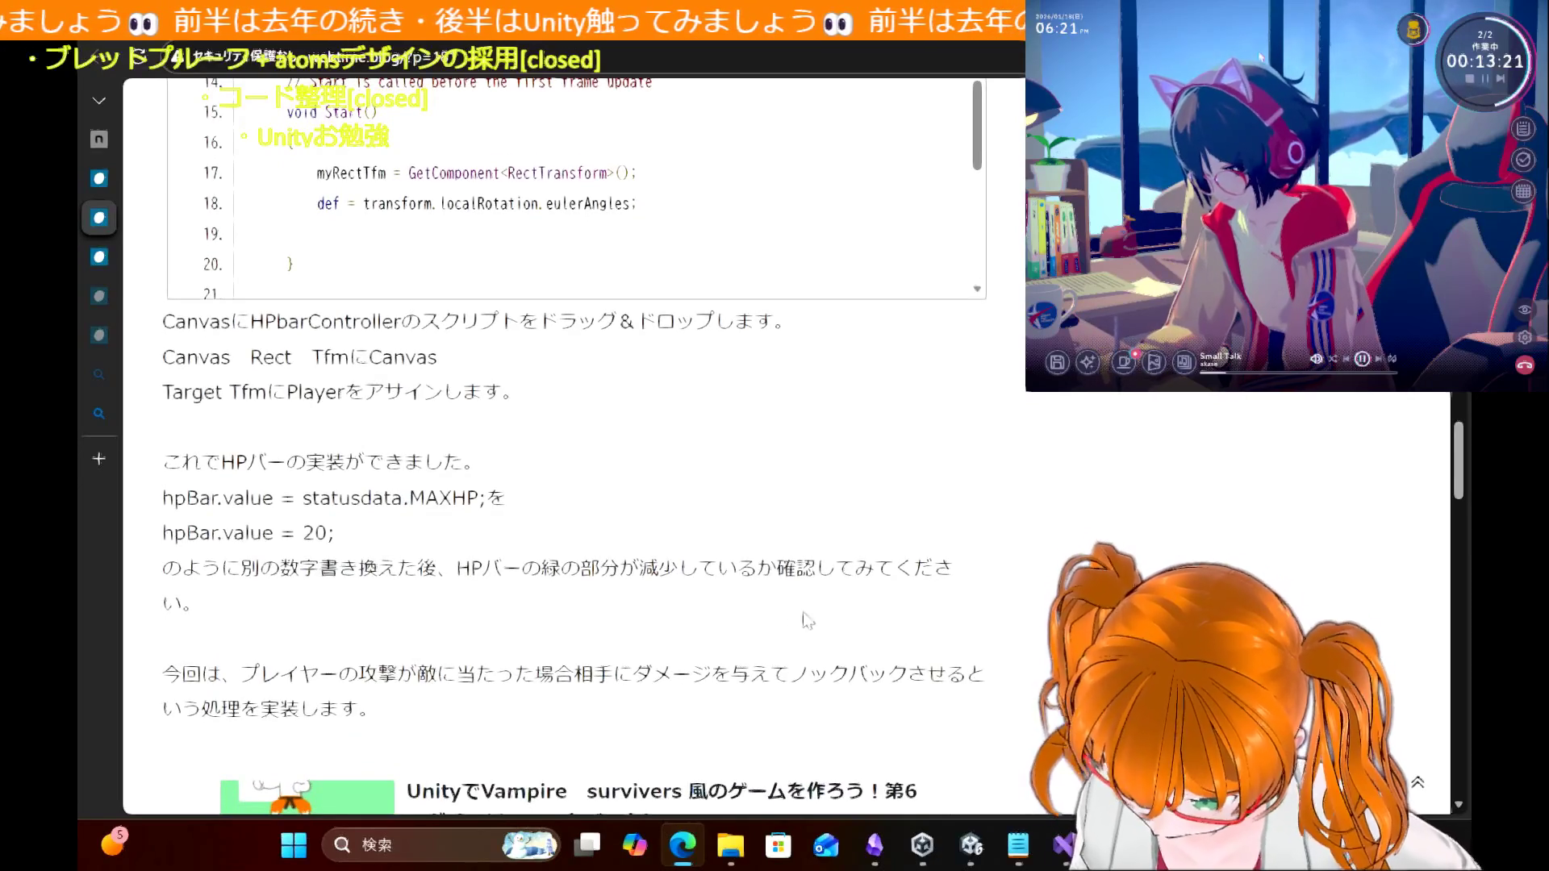
{"action": "scroll", "coordinate": [847, 525], "scroll_direction": "up", "scroll_amount": 4}
{"action": "scroll", "coordinate": [769, 304], "scroll_direction": "down", "scroll_amount": 4}
{"action": "scroll", "coordinate": [769, 303], "scroll_direction": "down", "scroll_amount": 1}
{"action": "scroll", "coordinate": [768, 304], "scroll_direction": "down", "scroll_amount": 1}
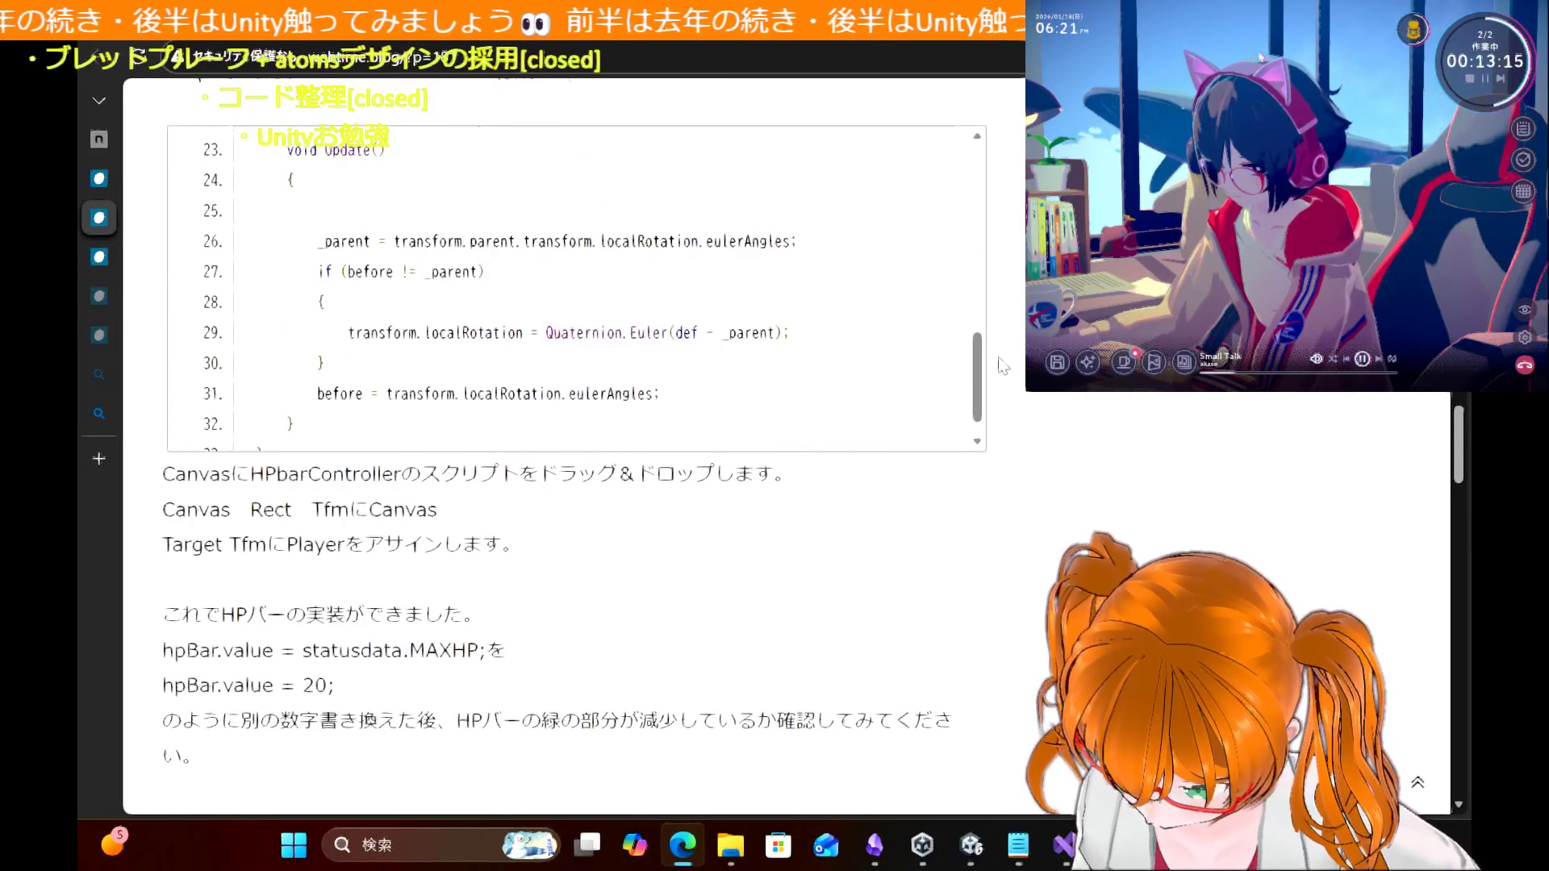
{"action": "scroll", "coordinate": [1003, 365], "scroll_direction": "up", "scroll_amount": 4}
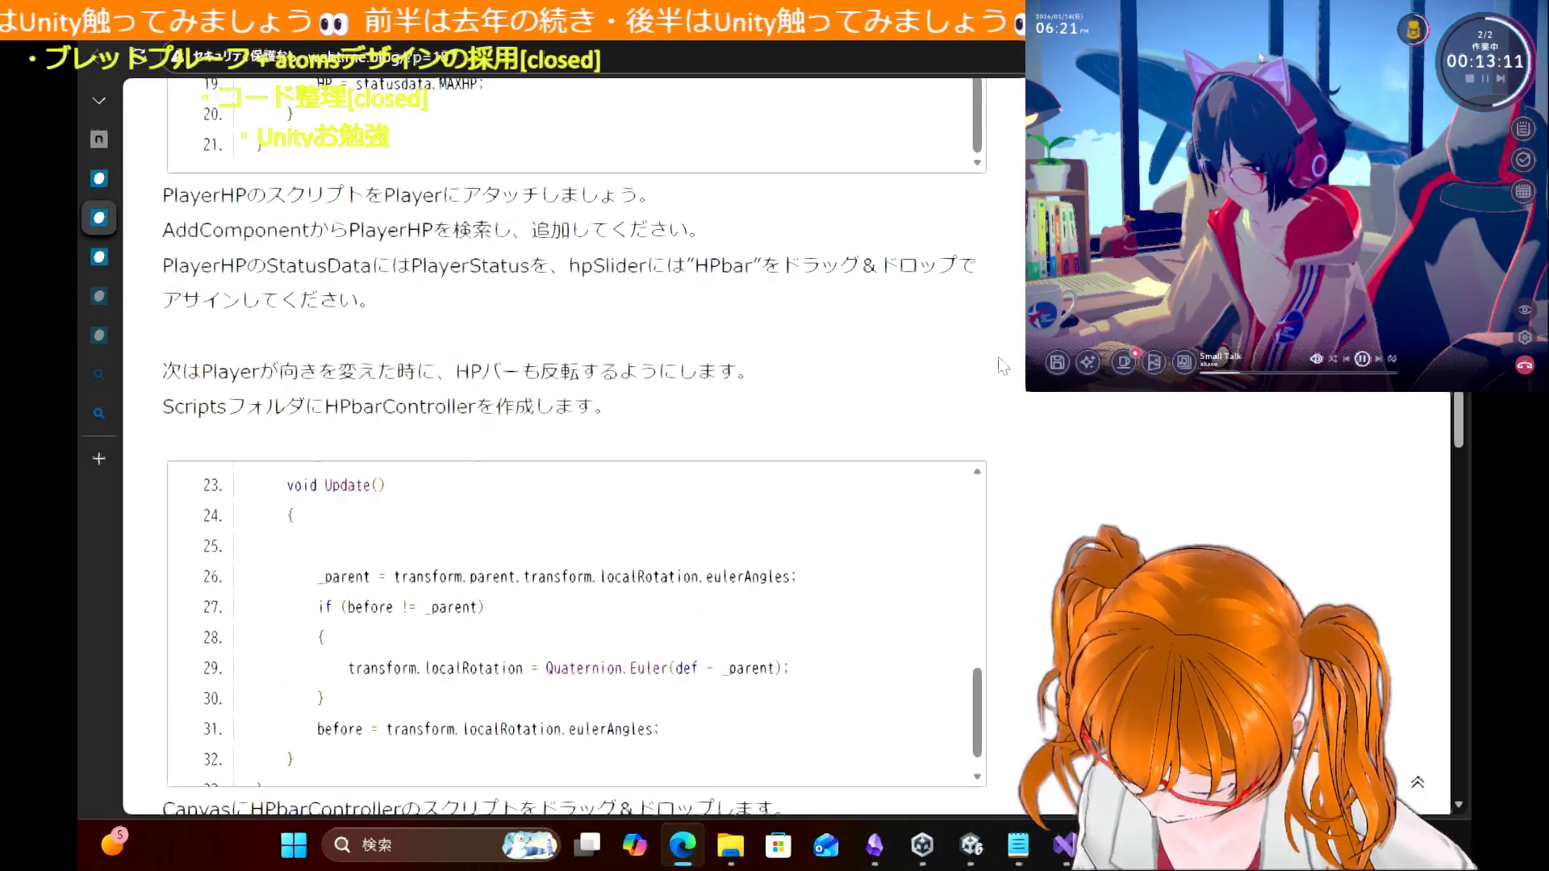
{"action": "scroll", "coordinate": [1003, 366], "scroll_direction": "down", "scroll_amount": 1}
{"action": "scroll", "coordinate": [1003, 366], "scroll_direction": "down", "scroll_amount": 1}
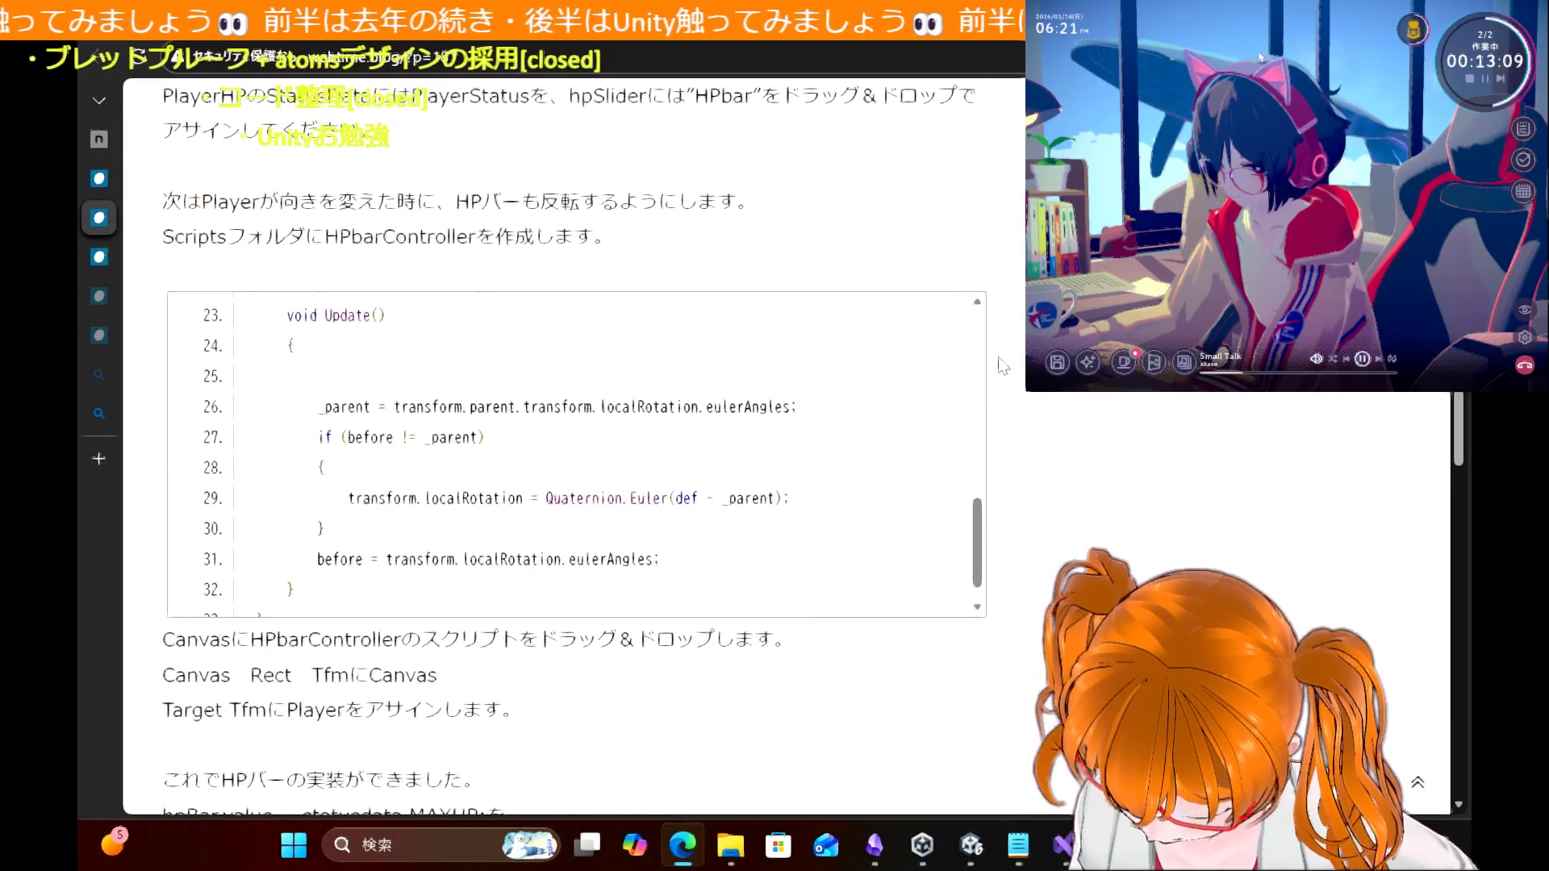
{"action": "scroll", "coordinate": [667, 523], "scroll_direction": "down", "scroll_amount": 1}
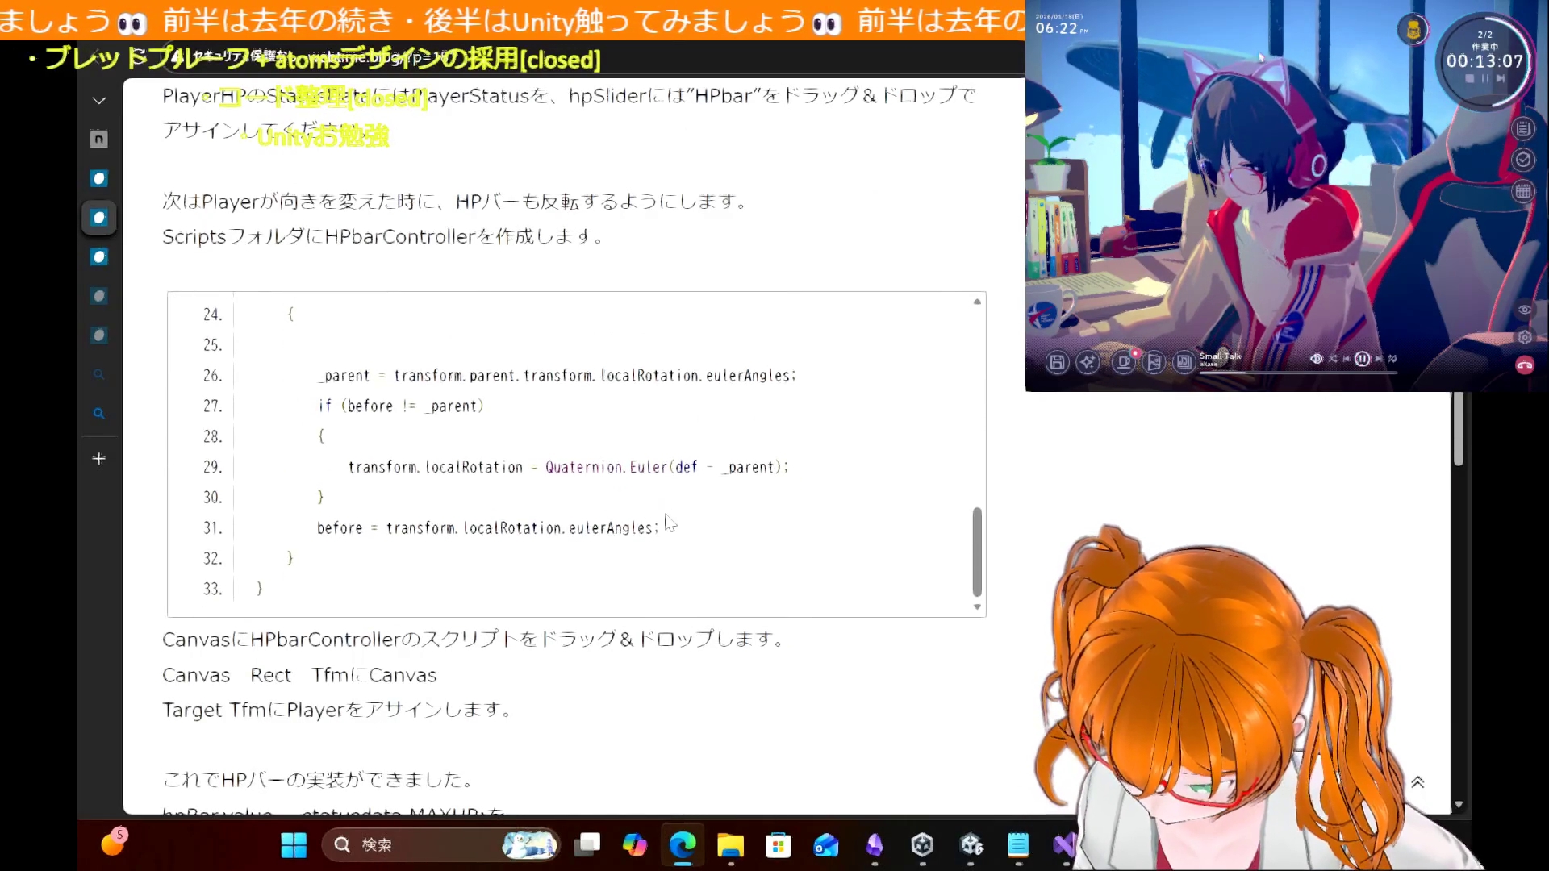
{"action": "scroll", "coordinate": [667, 523], "scroll_direction": "up", "scroll_amount": 4}
{"action": "scroll", "coordinate": [667, 523], "scroll_direction": "up", "scroll_amount": 4}
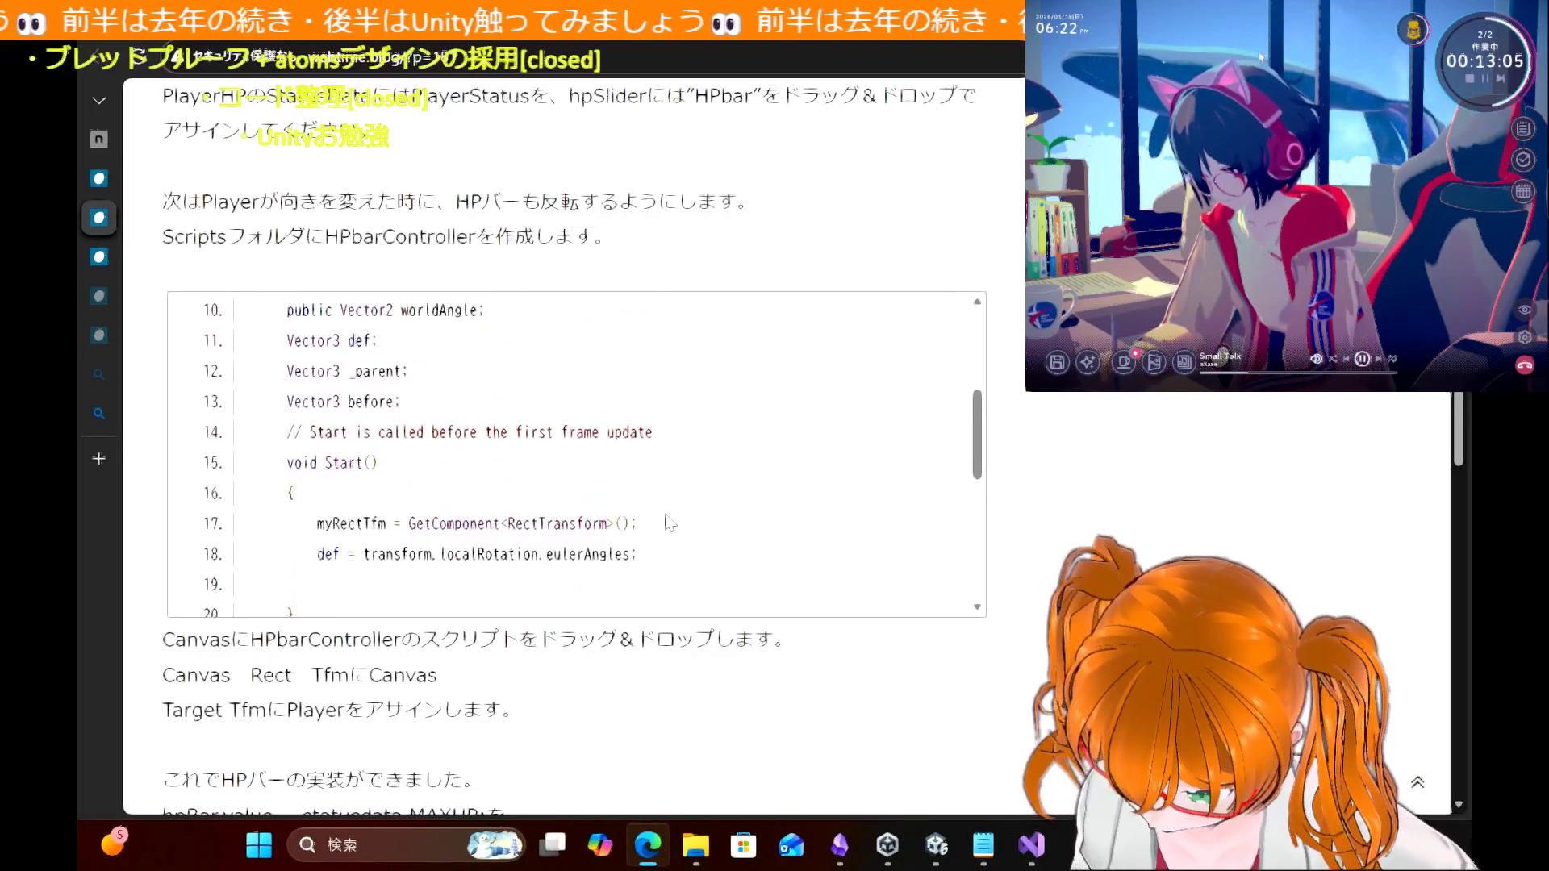
{"action": "scroll", "coordinate": [667, 522], "scroll_direction": "up", "scroll_amount": 2}
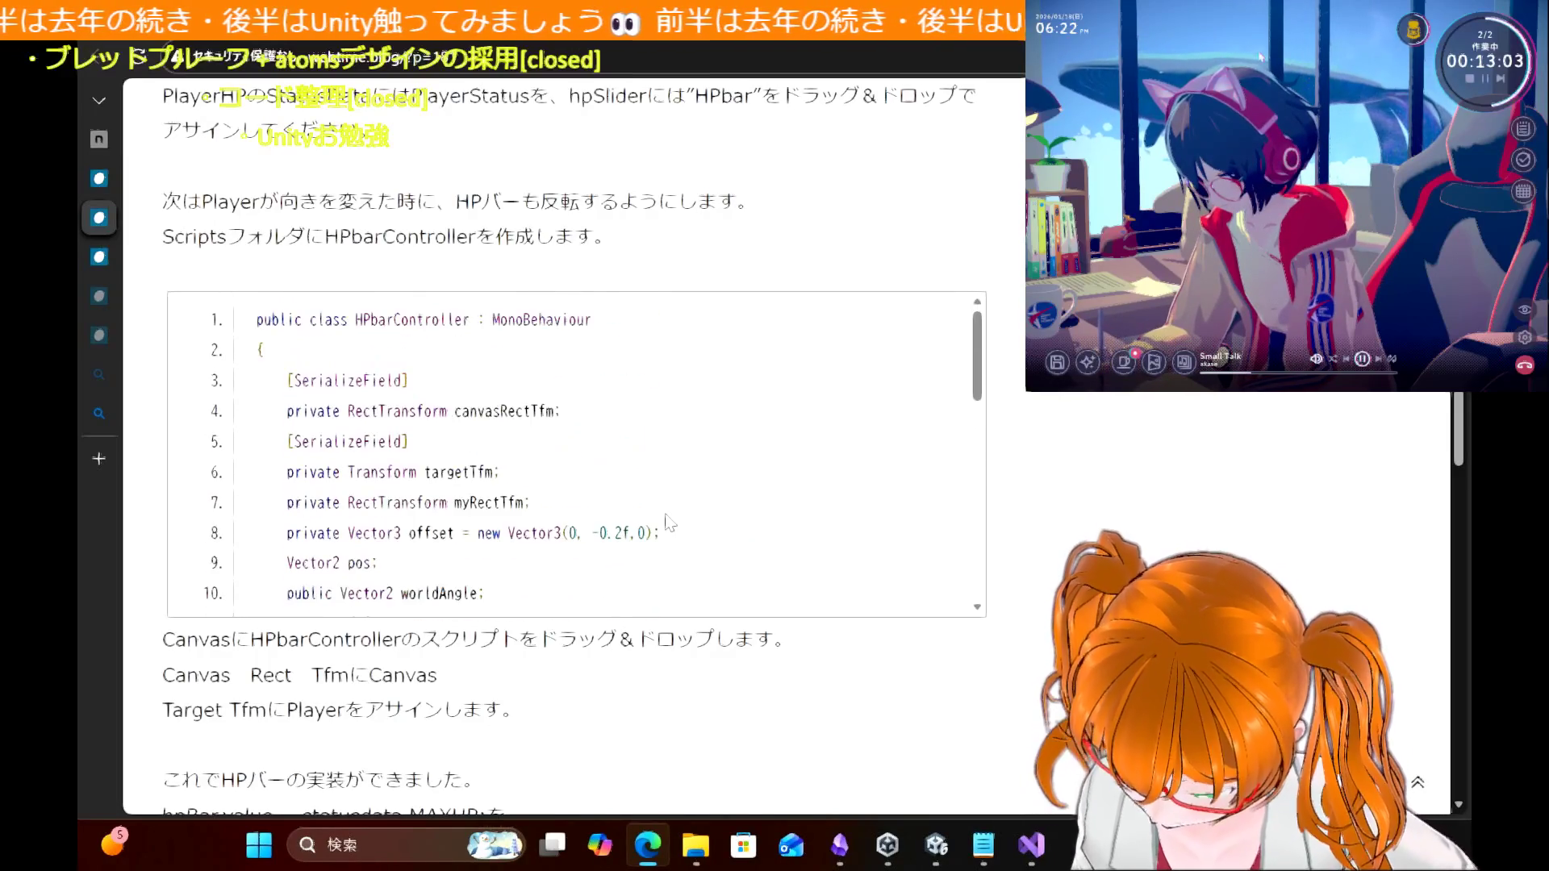
{"action": "scroll", "coordinate": [667, 523], "scroll_direction": "down", "scroll_amount": 10}
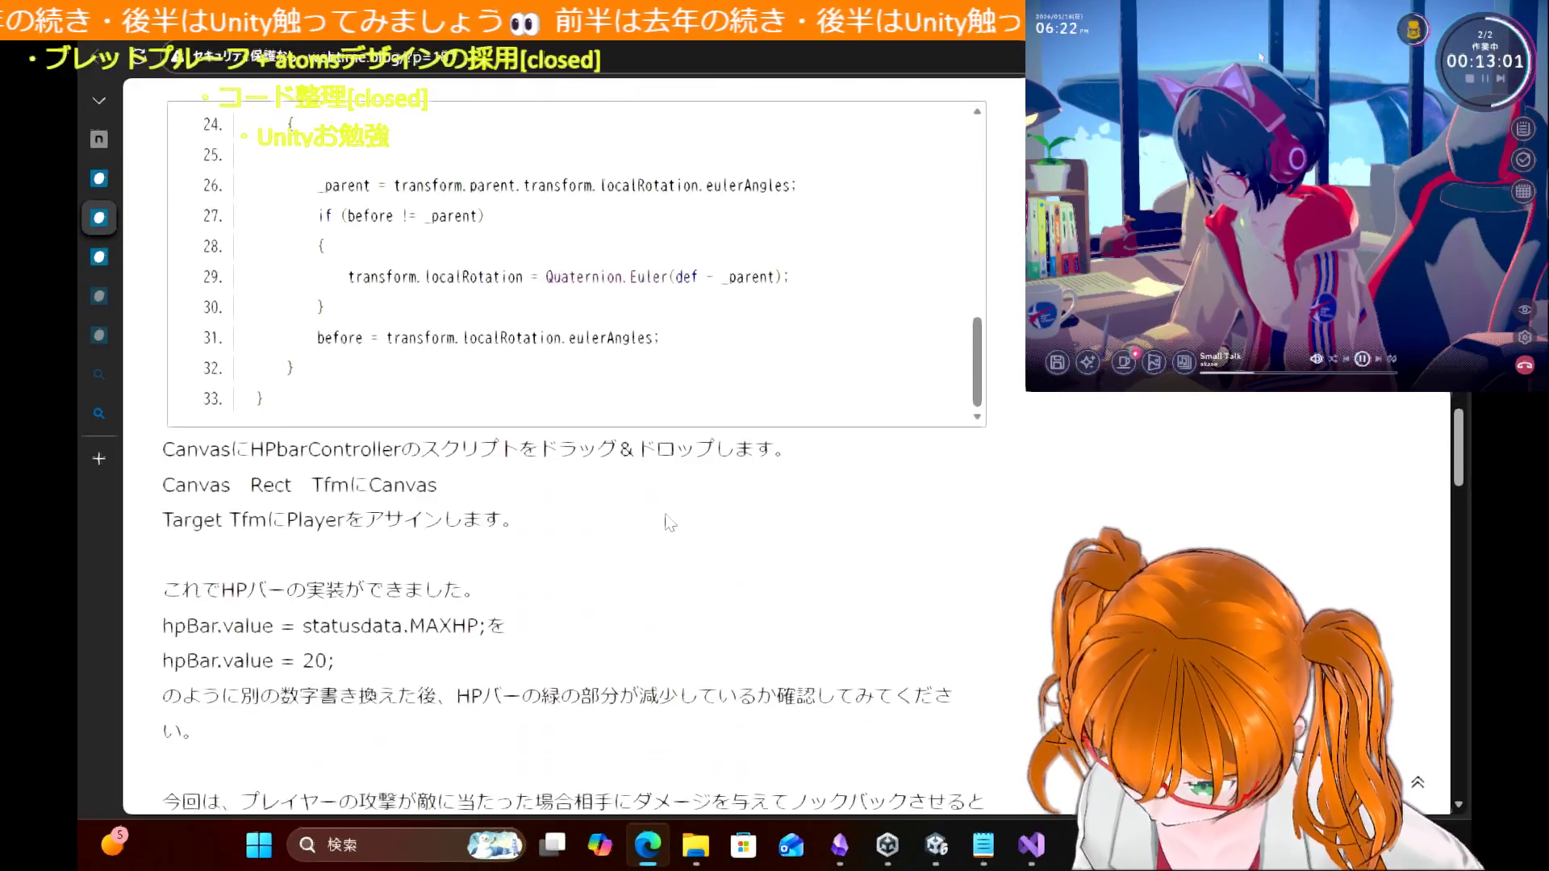
{"action": "scroll", "coordinate": [667, 523], "scroll_direction": "down", "scroll_amount": 3}
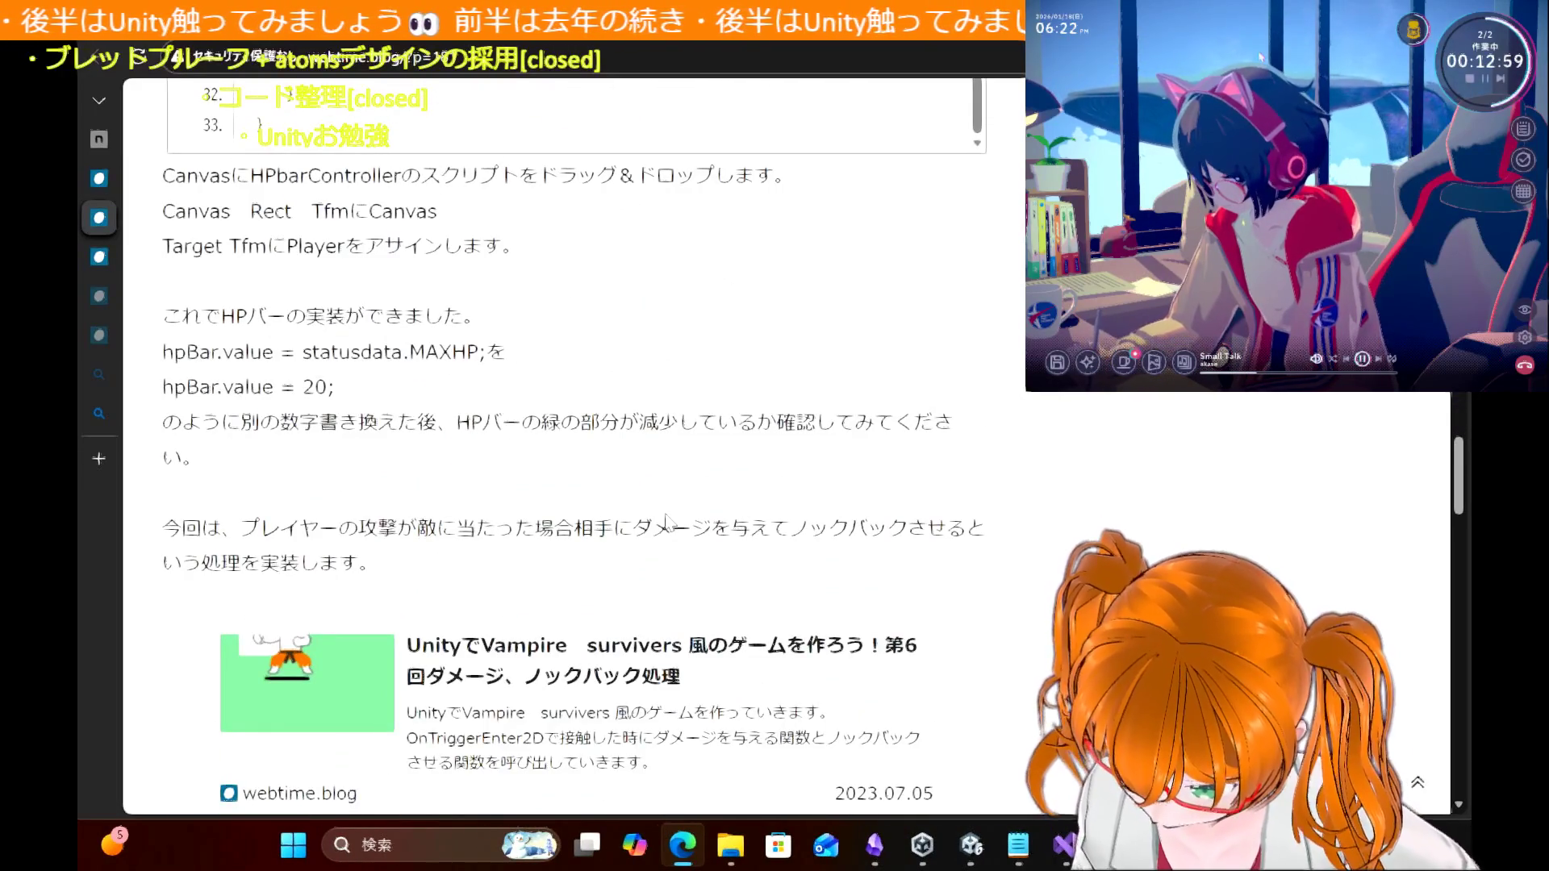
{"action": "scroll", "coordinate": [667, 523], "scroll_direction": "down", "scroll_amount": 8}
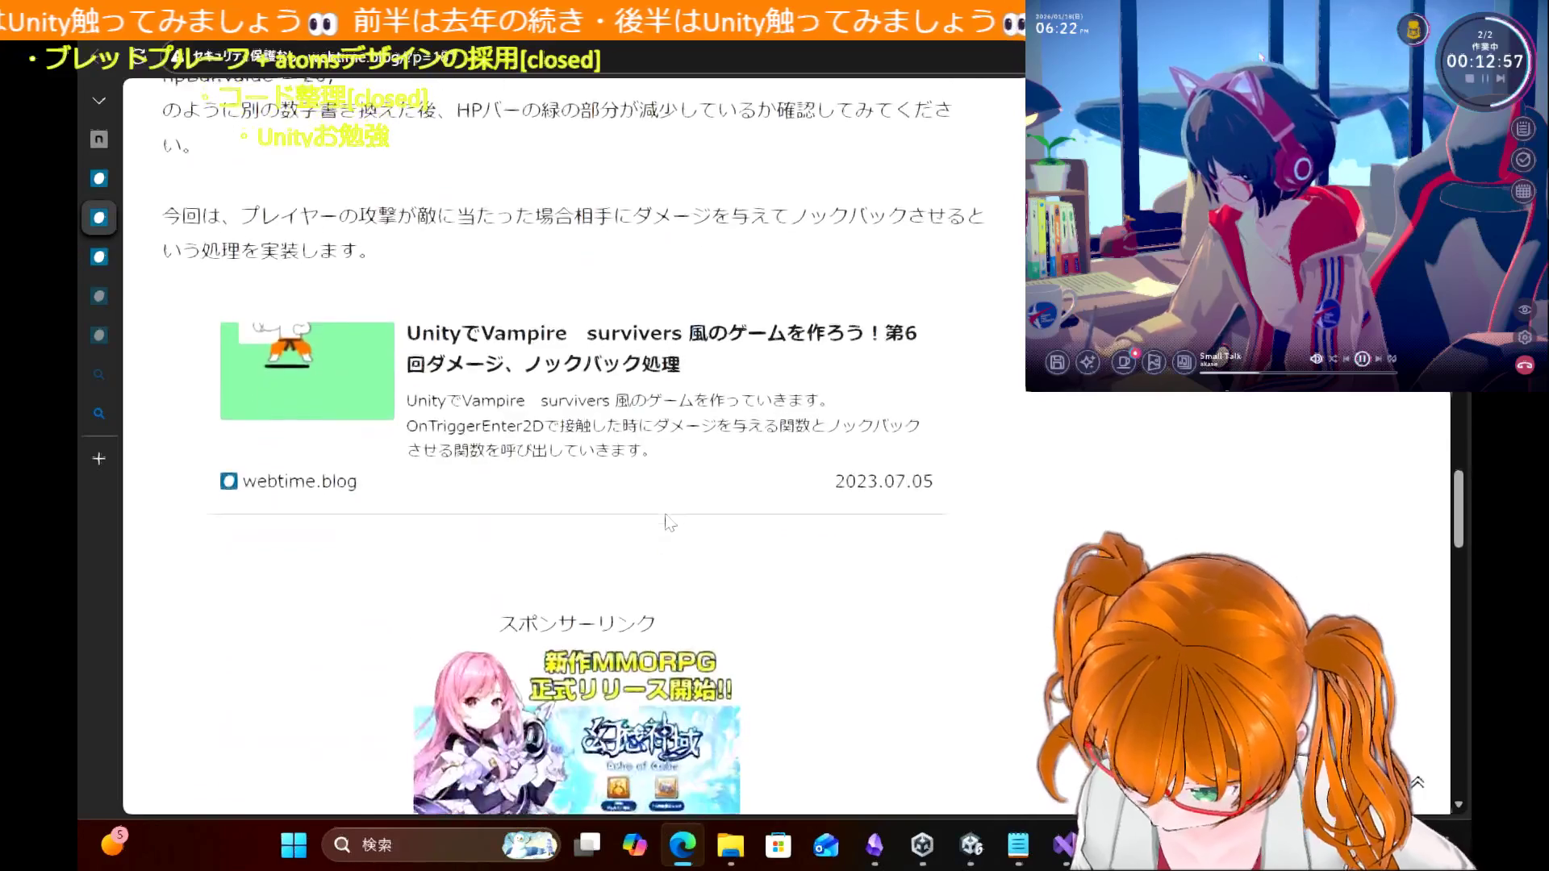
{"action": "scroll", "coordinate": [666, 523], "scroll_direction": "up", "scroll_amount": 9}
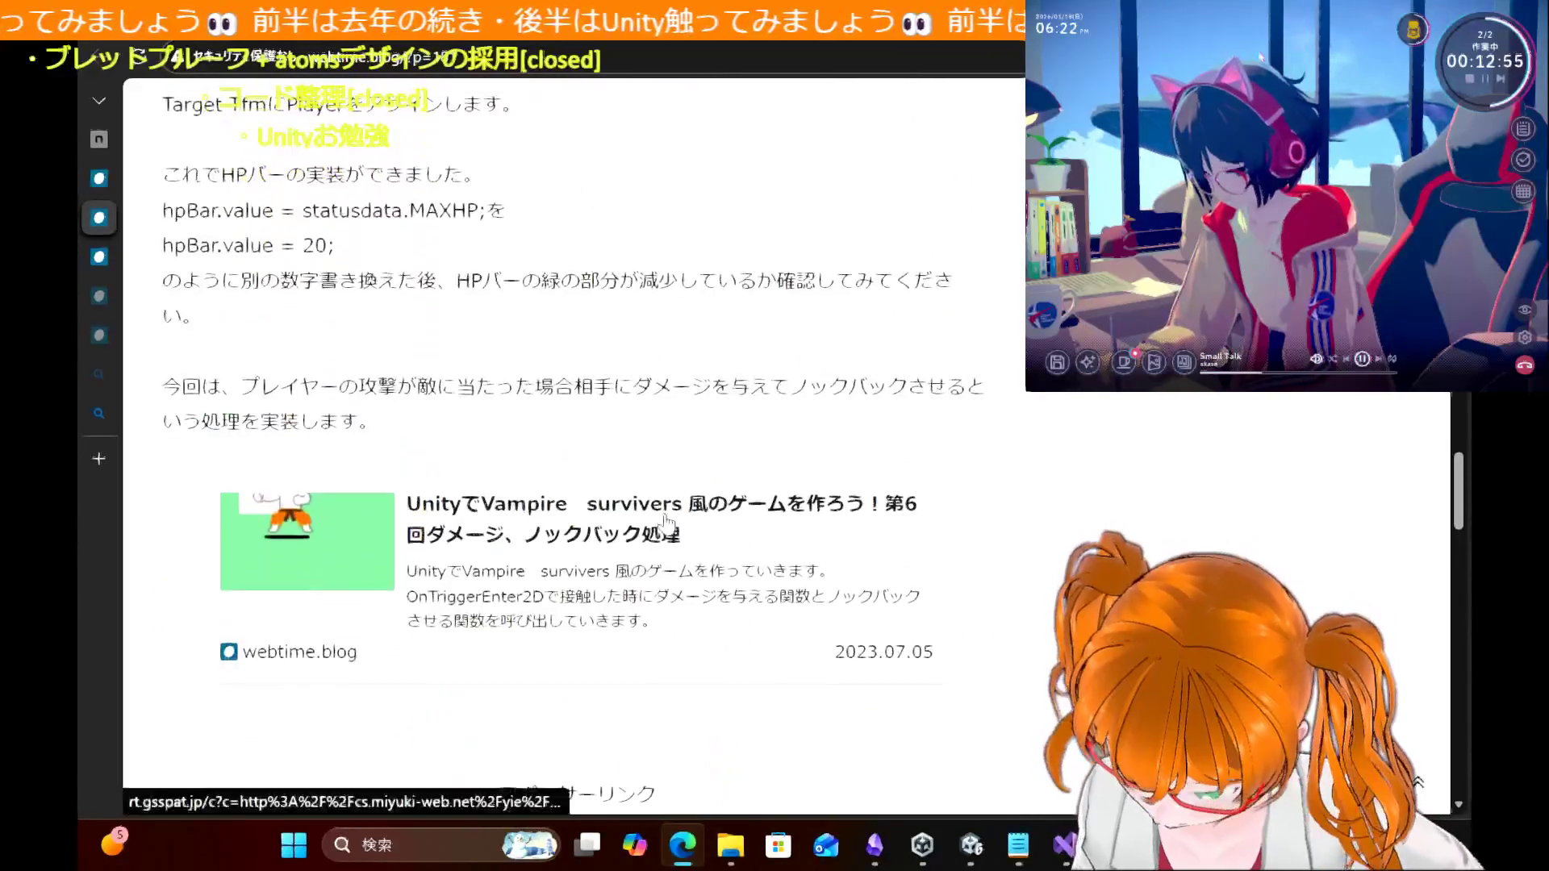
{"action": "scroll", "coordinate": [666, 520], "scroll_direction": "up", "scroll_amount": 2}
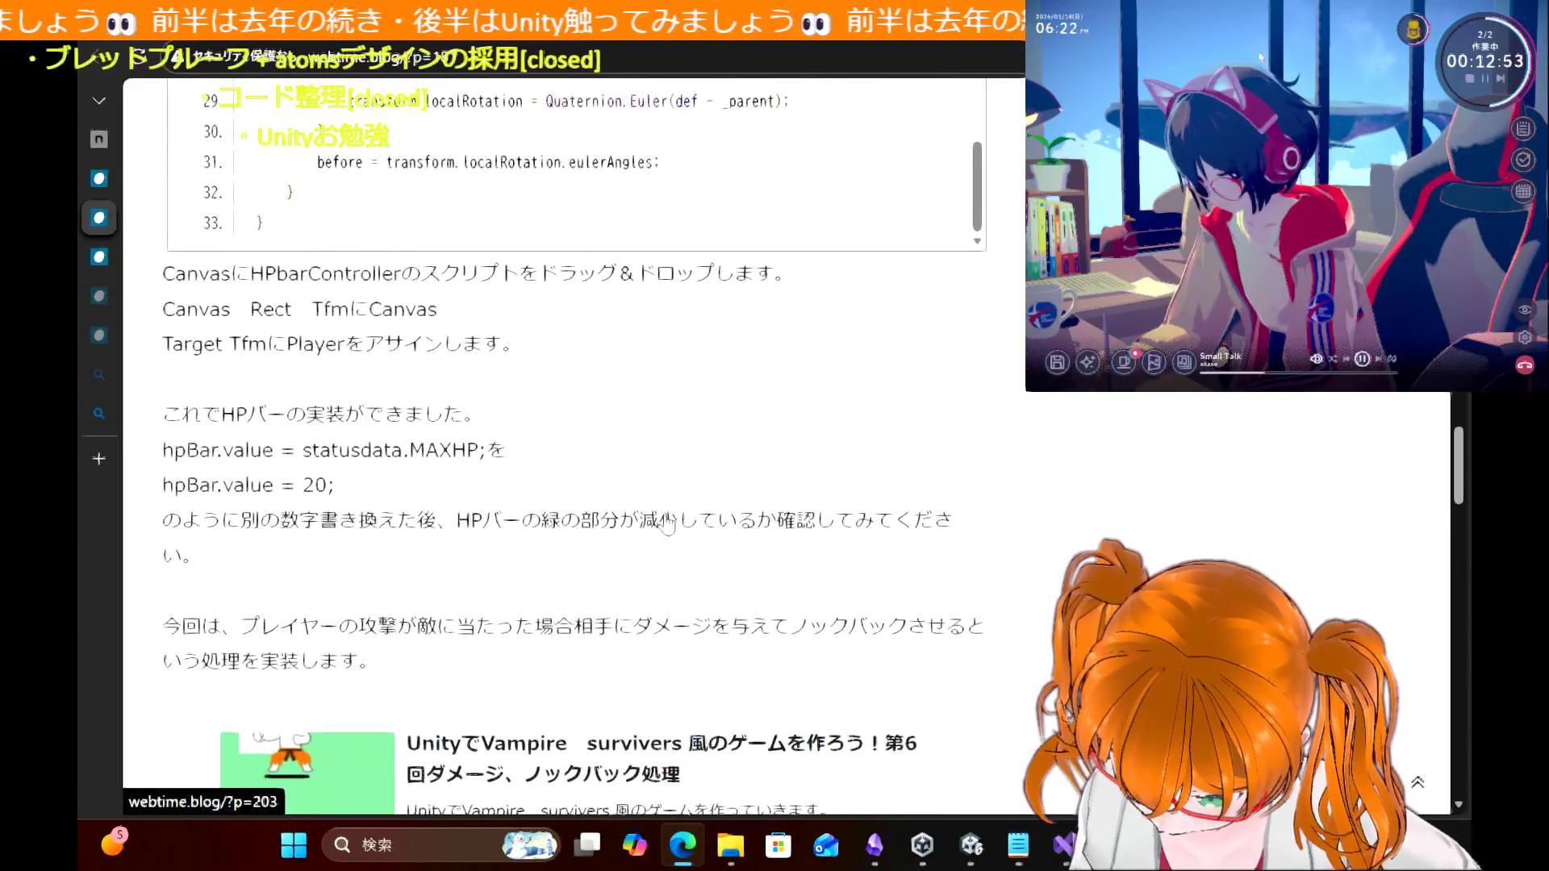
{"action": "scroll", "coordinate": [667, 521], "scroll_direction": "up", "scroll_amount": 1}
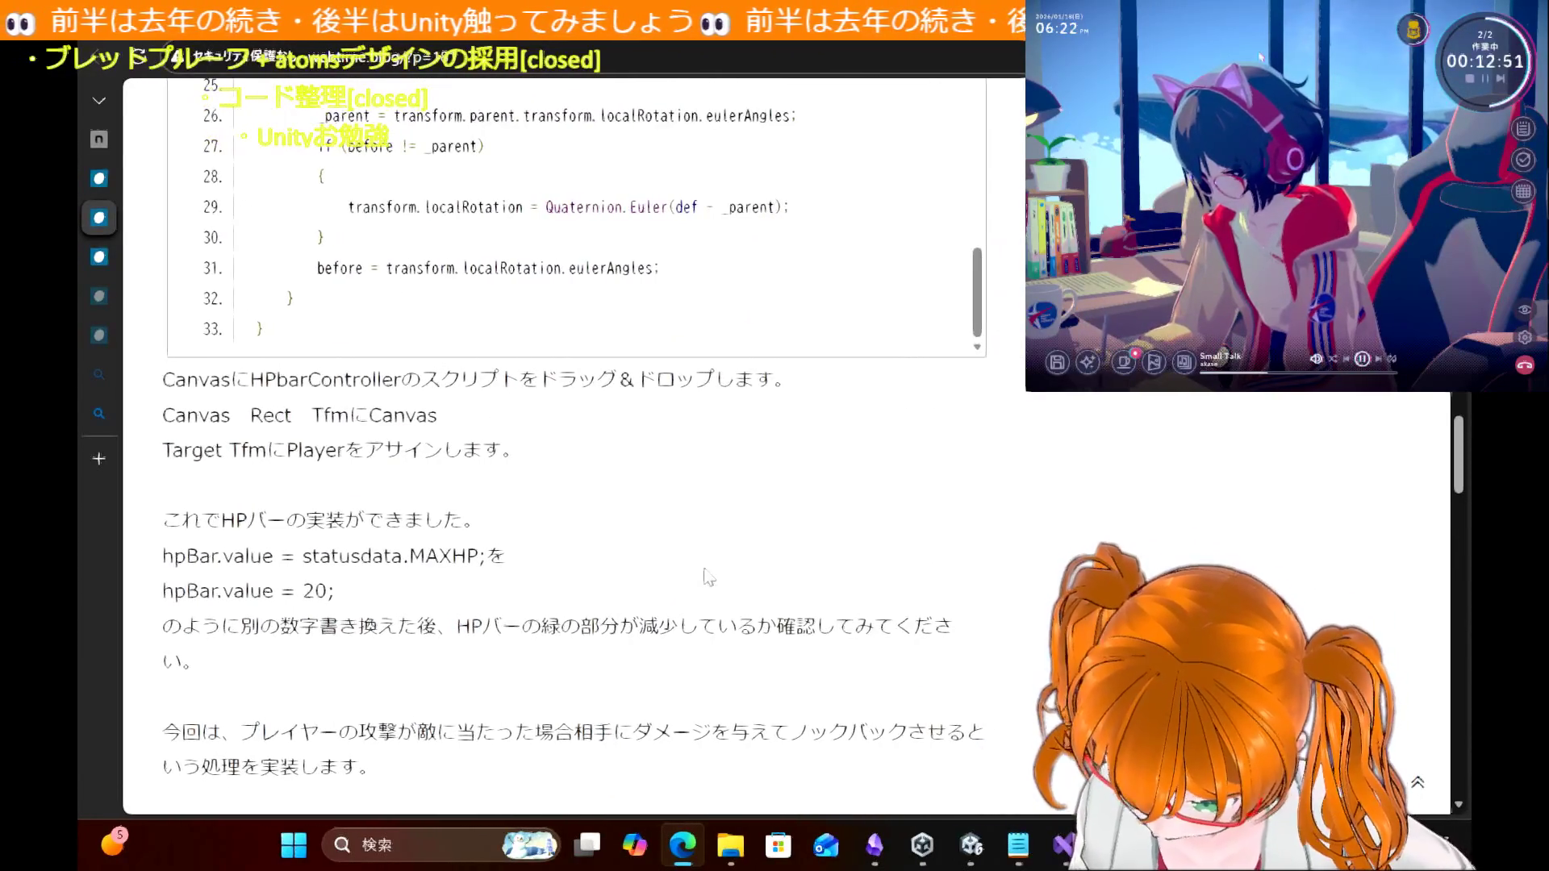
{"action": "scroll", "coordinate": [470, 510], "scroll_direction": "up", "scroll_amount": 1}
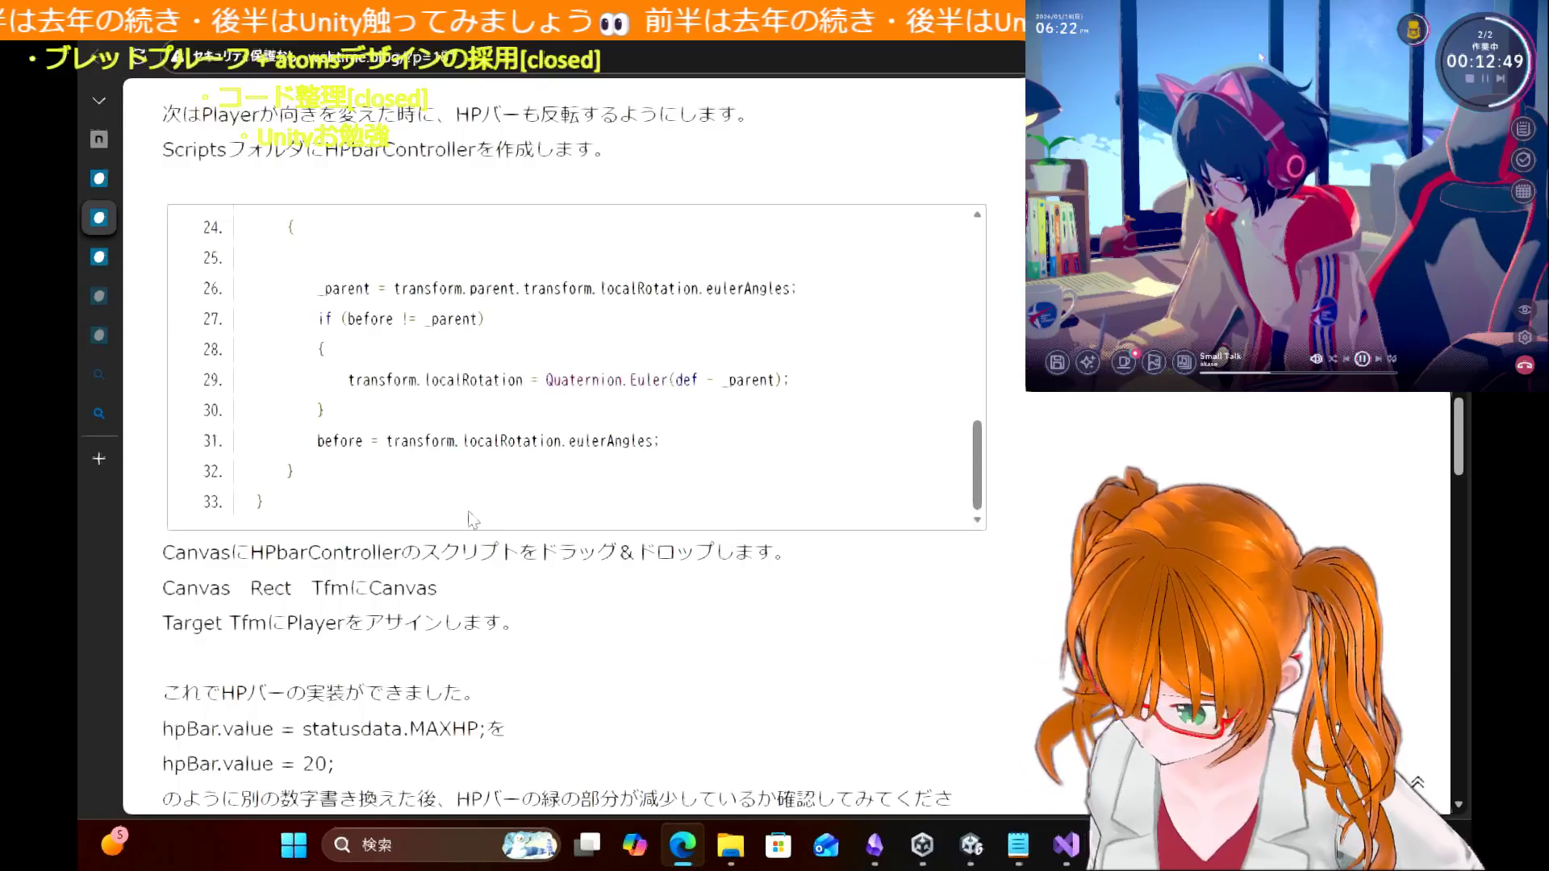
{"action": "scroll", "coordinate": [764, 286], "scroll_direction": "up", "scroll_amount": 5}
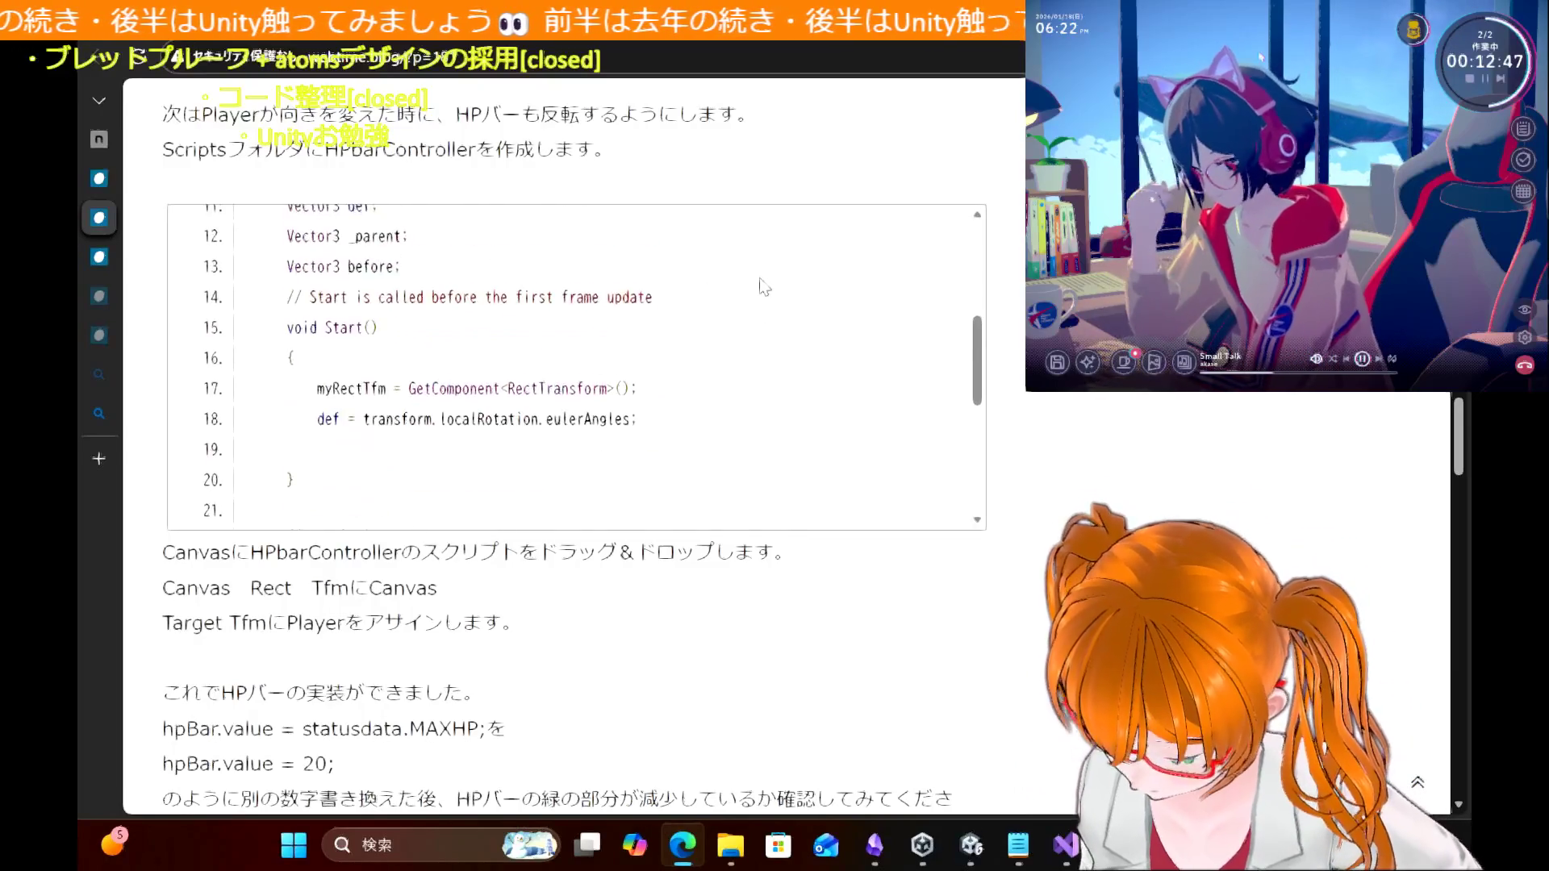
{"action": "scroll", "coordinate": [764, 286], "scroll_direction": "up", "scroll_amount": 3}
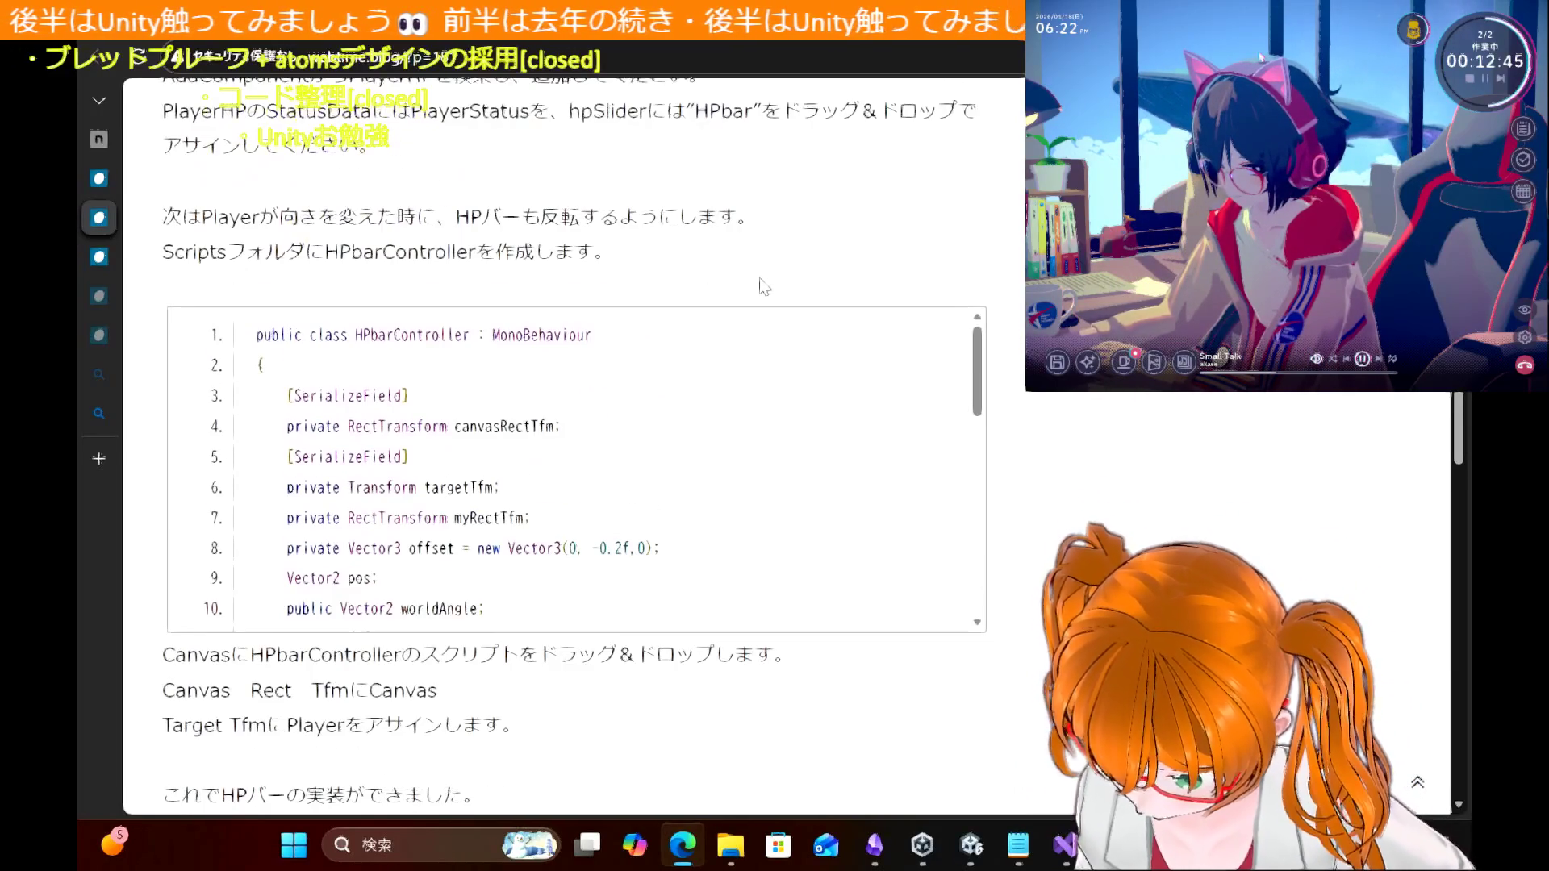
{"action": "scroll", "coordinate": [587, 211], "scroll_direction": "up", "scroll_amount": 4}
{"action": "scroll", "coordinate": [587, 211], "scroll_direction": "up", "scroll_amount": 15}
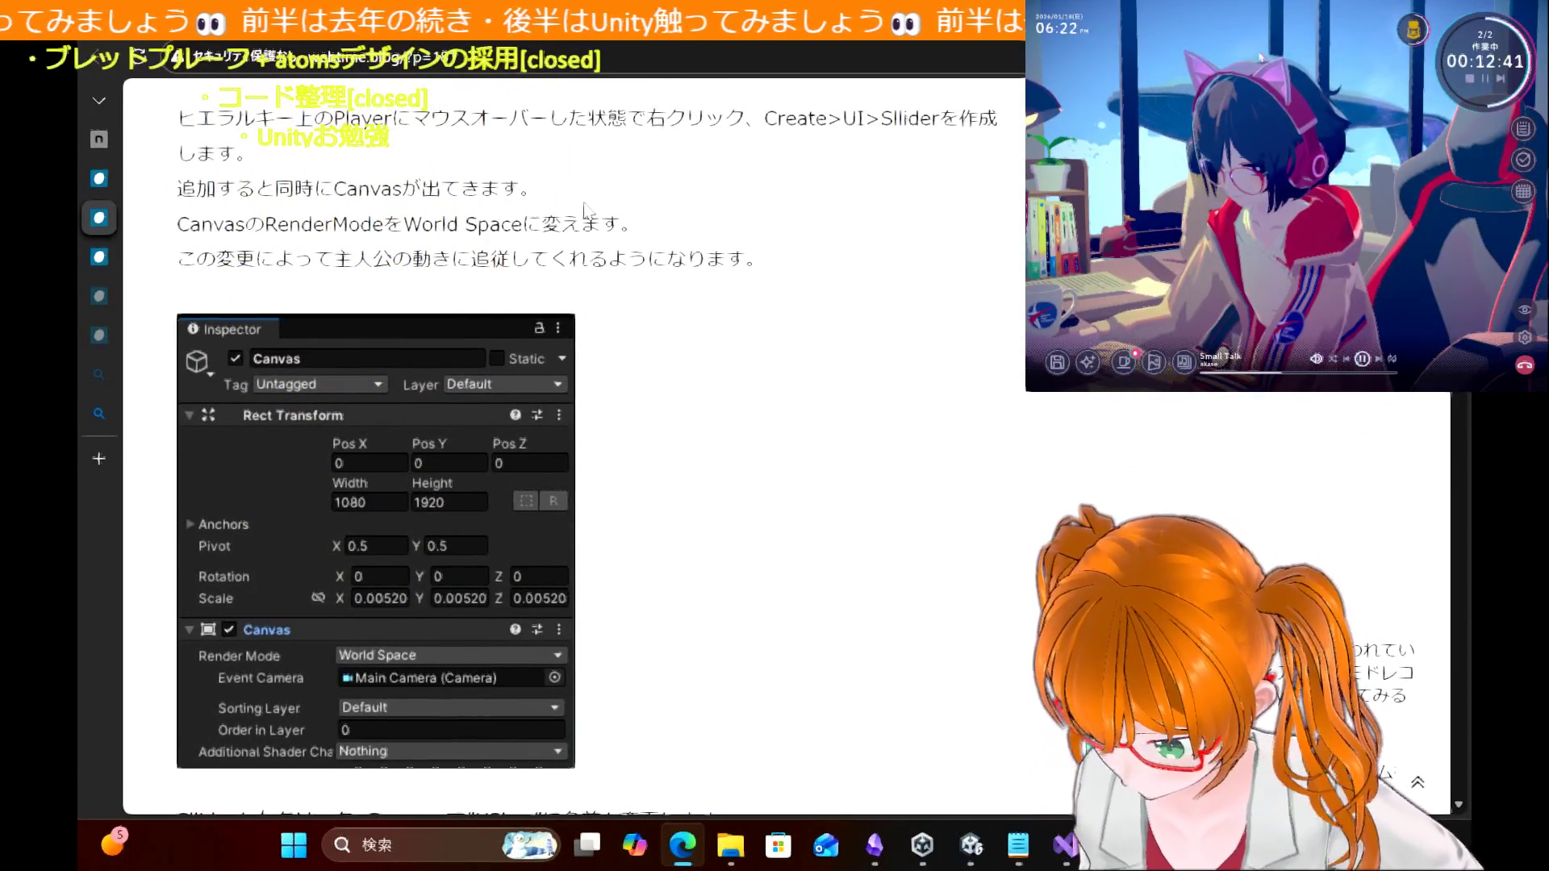
{"action": "scroll", "coordinate": [587, 211], "scroll_direction": "up", "scroll_amount": 3}
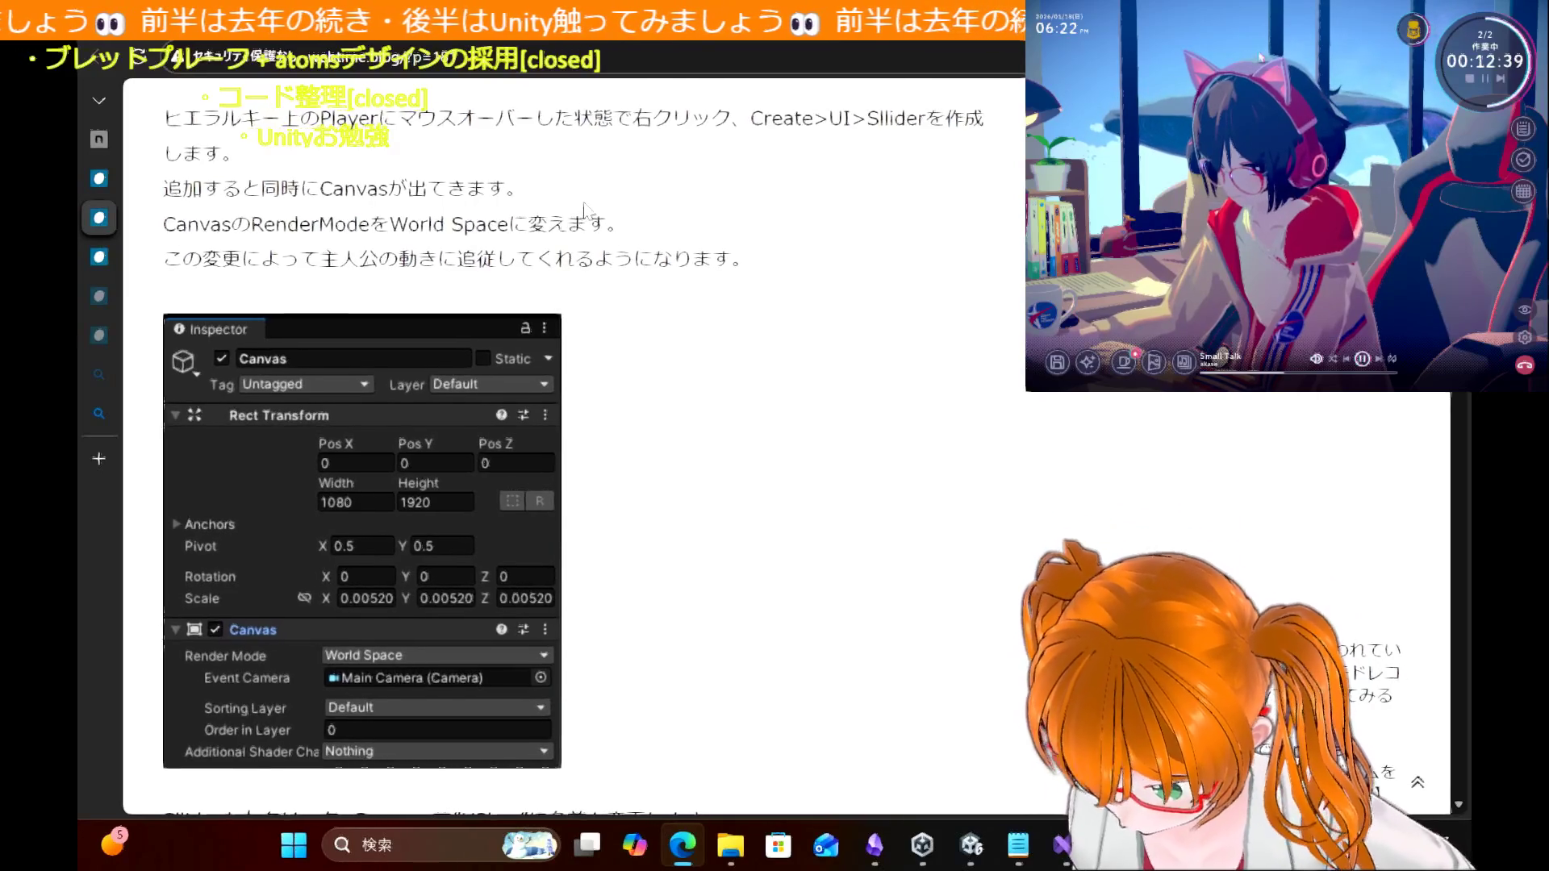
{"action": "scroll", "coordinate": [587, 211], "scroll_direction": "up", "scroll_amount": 1}
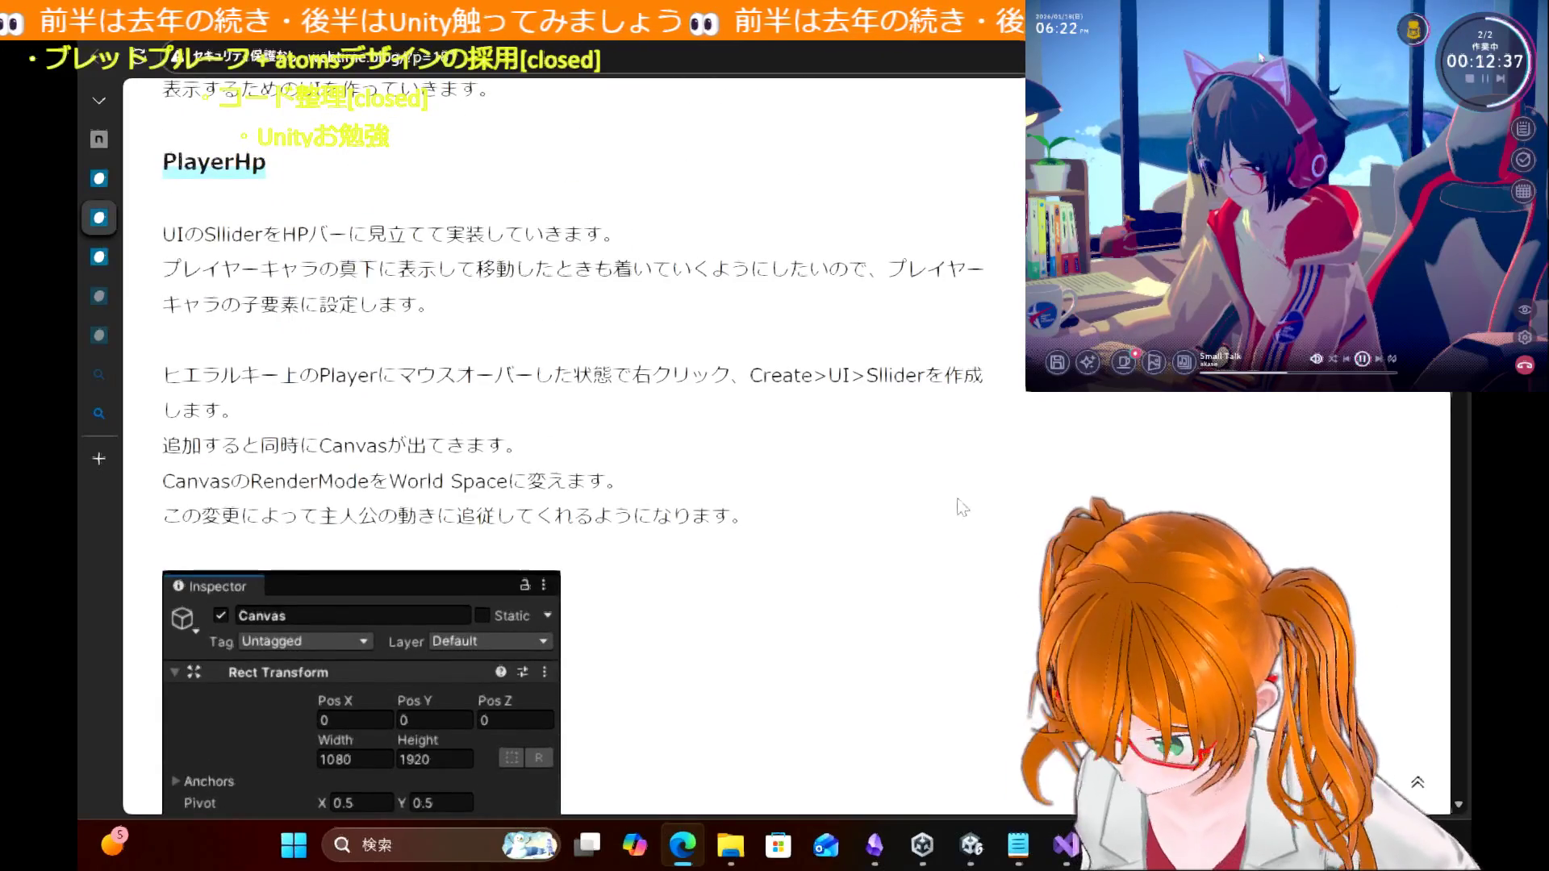
Step: Comment out the transform.localRotation = Quaternion.Euler(def - _parent) line and save the script
{"action": "mouse_move", "coordinate": [1079, 849]}
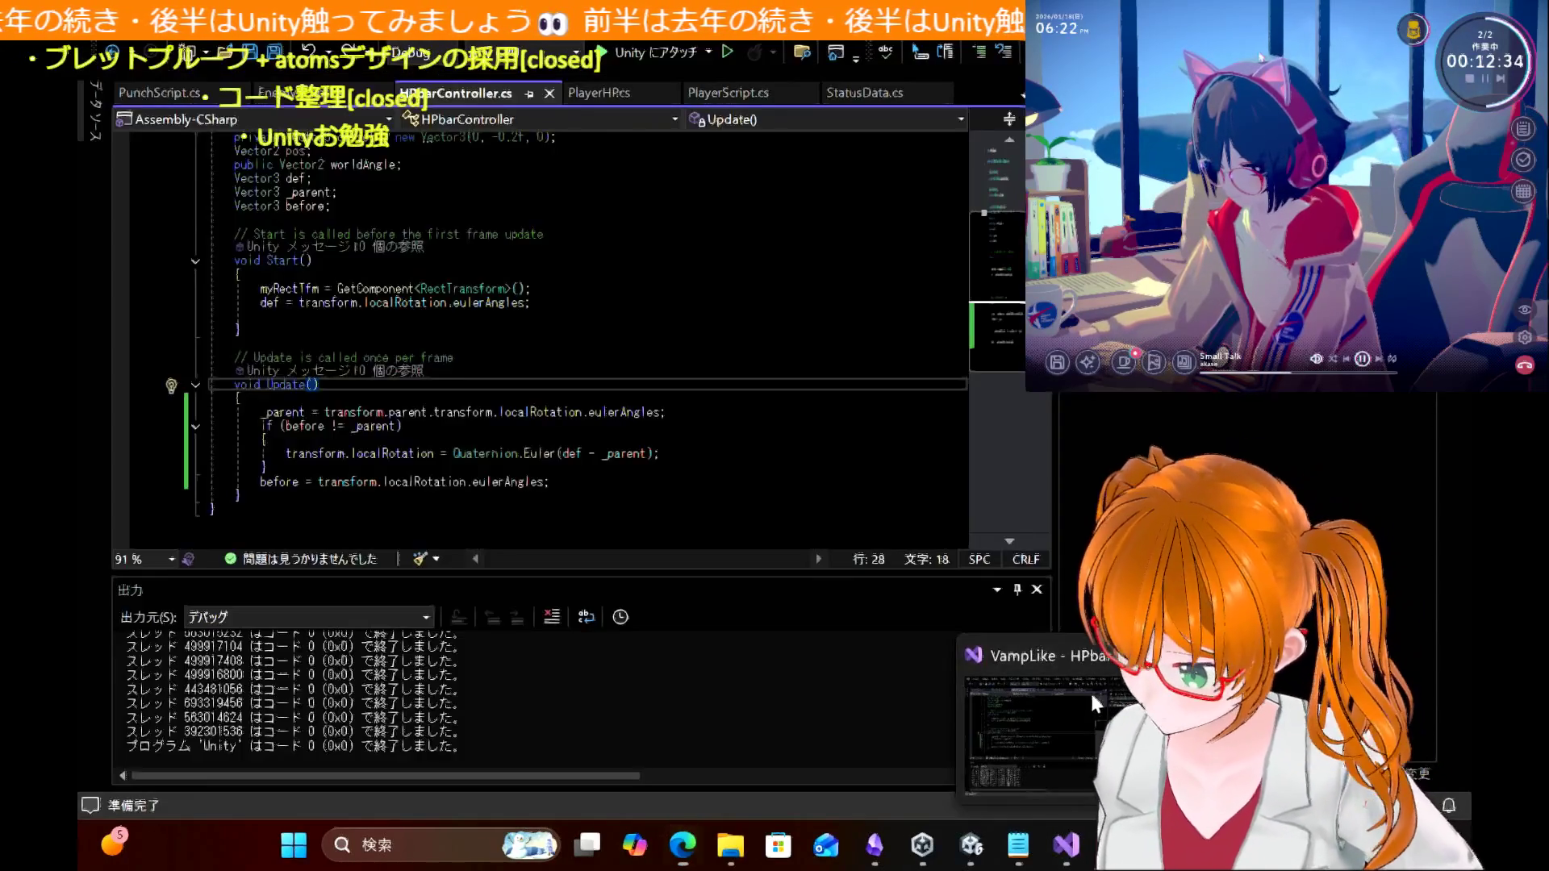
{"action": "left_click", "coordinate": [1091, 690]}
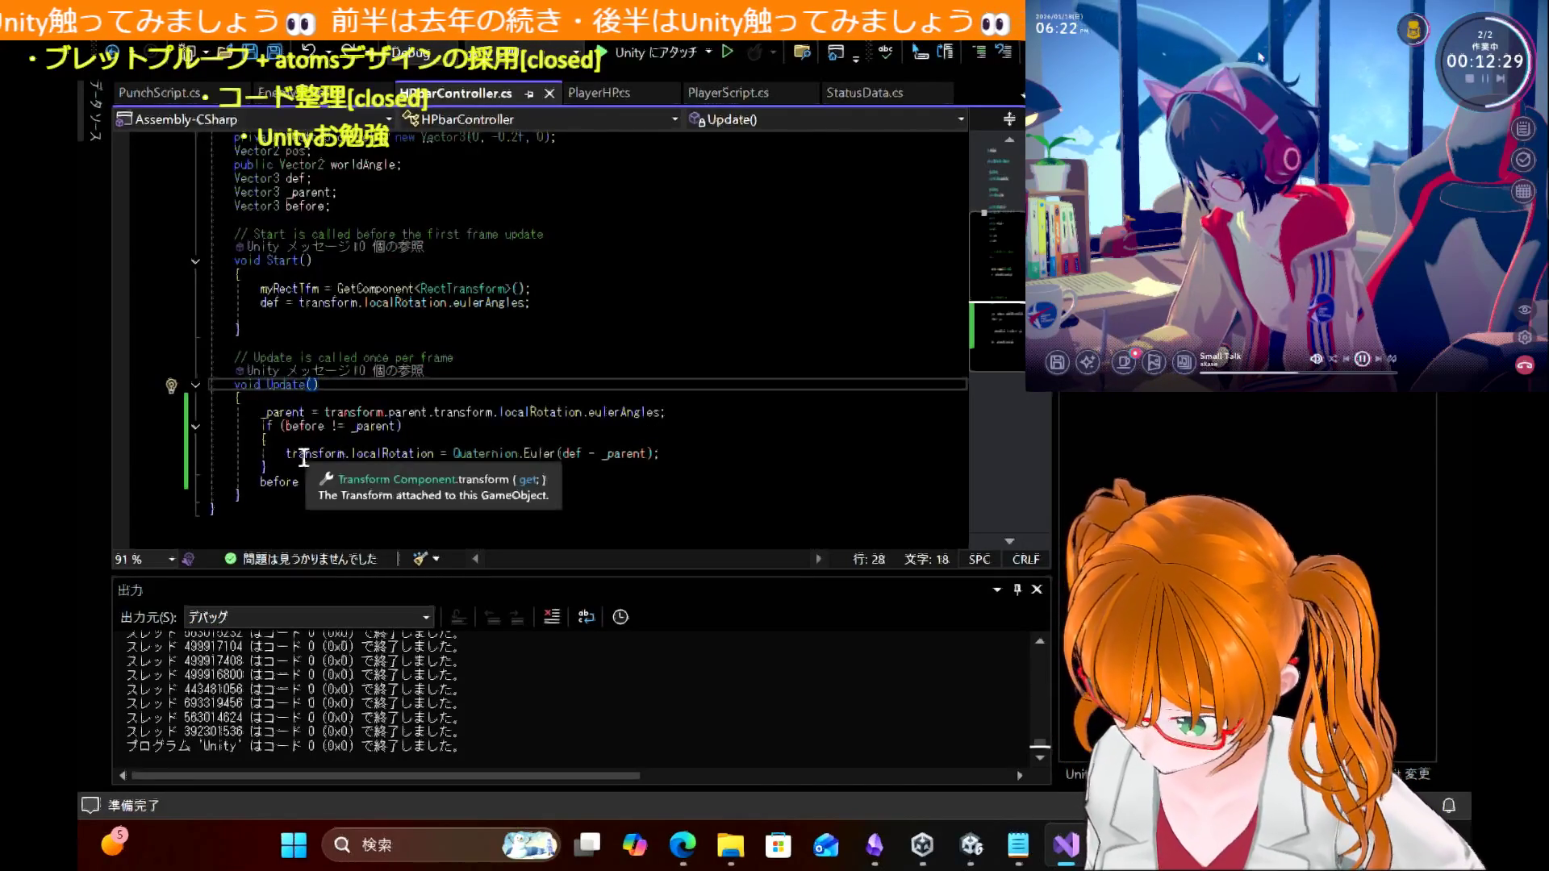
{"action": "double_click", "coordinate": [371, 453]}
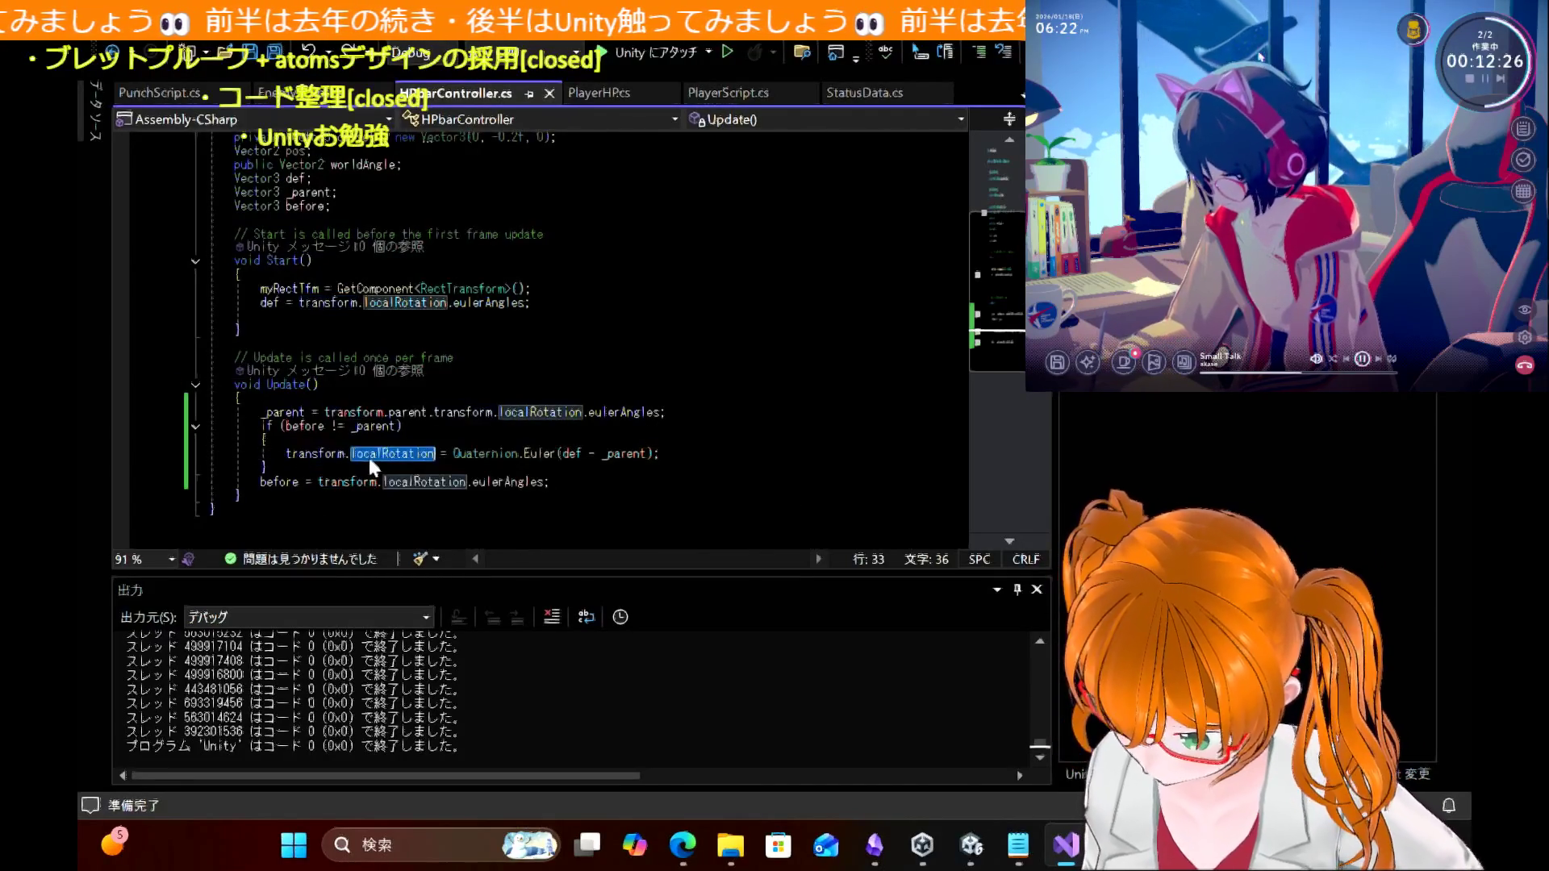
{"action": "left_click", "coordinate": [280, 453]}
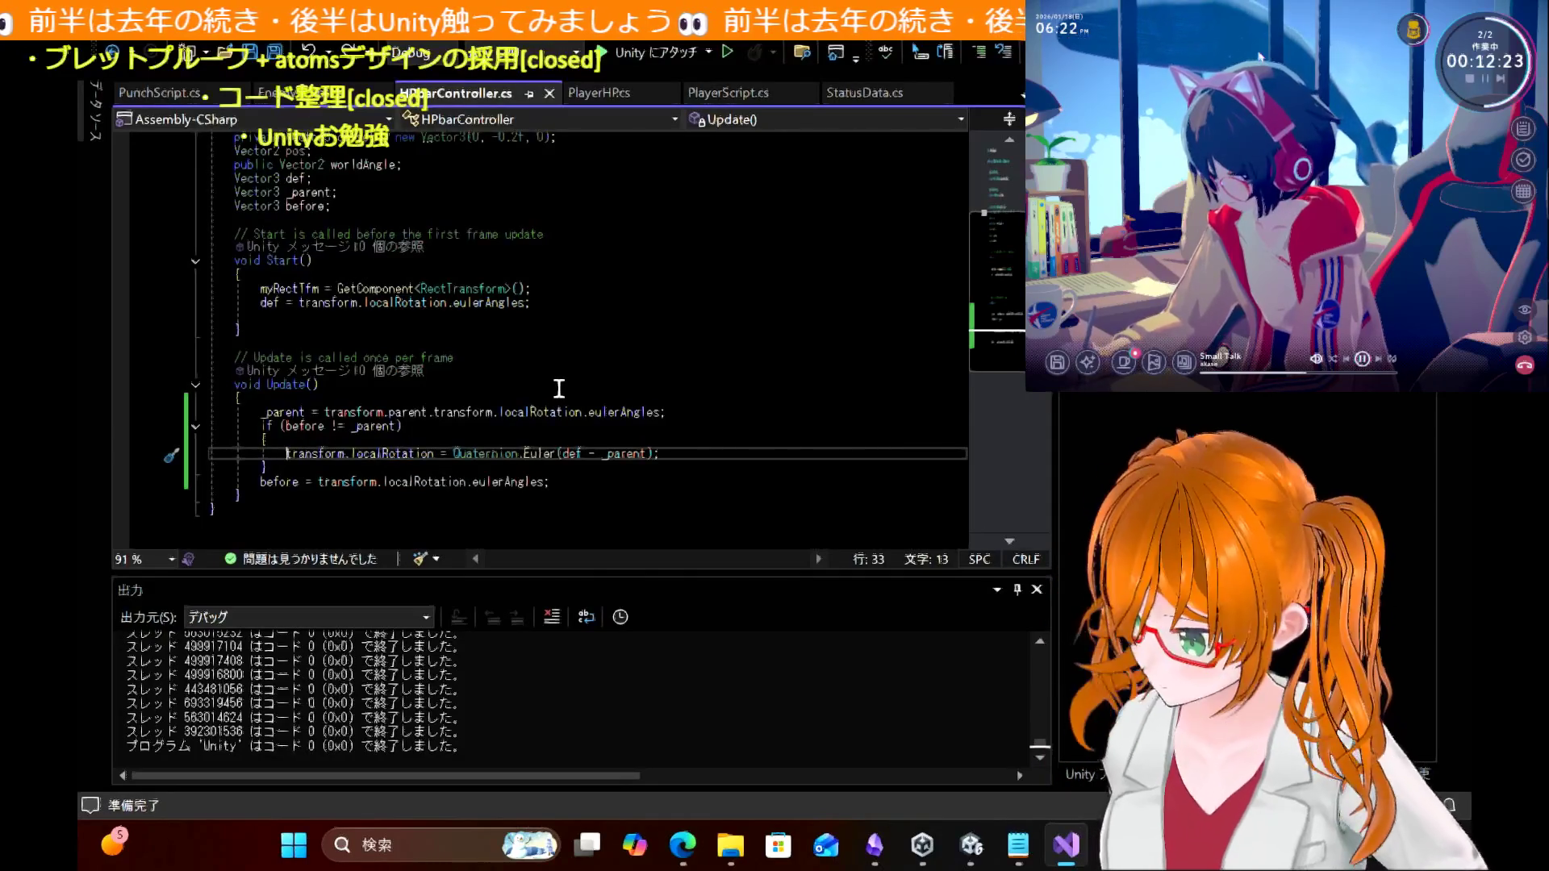
{"action": "type", "text": "//"}
{"action": "key", "text": "ctrl+s"}
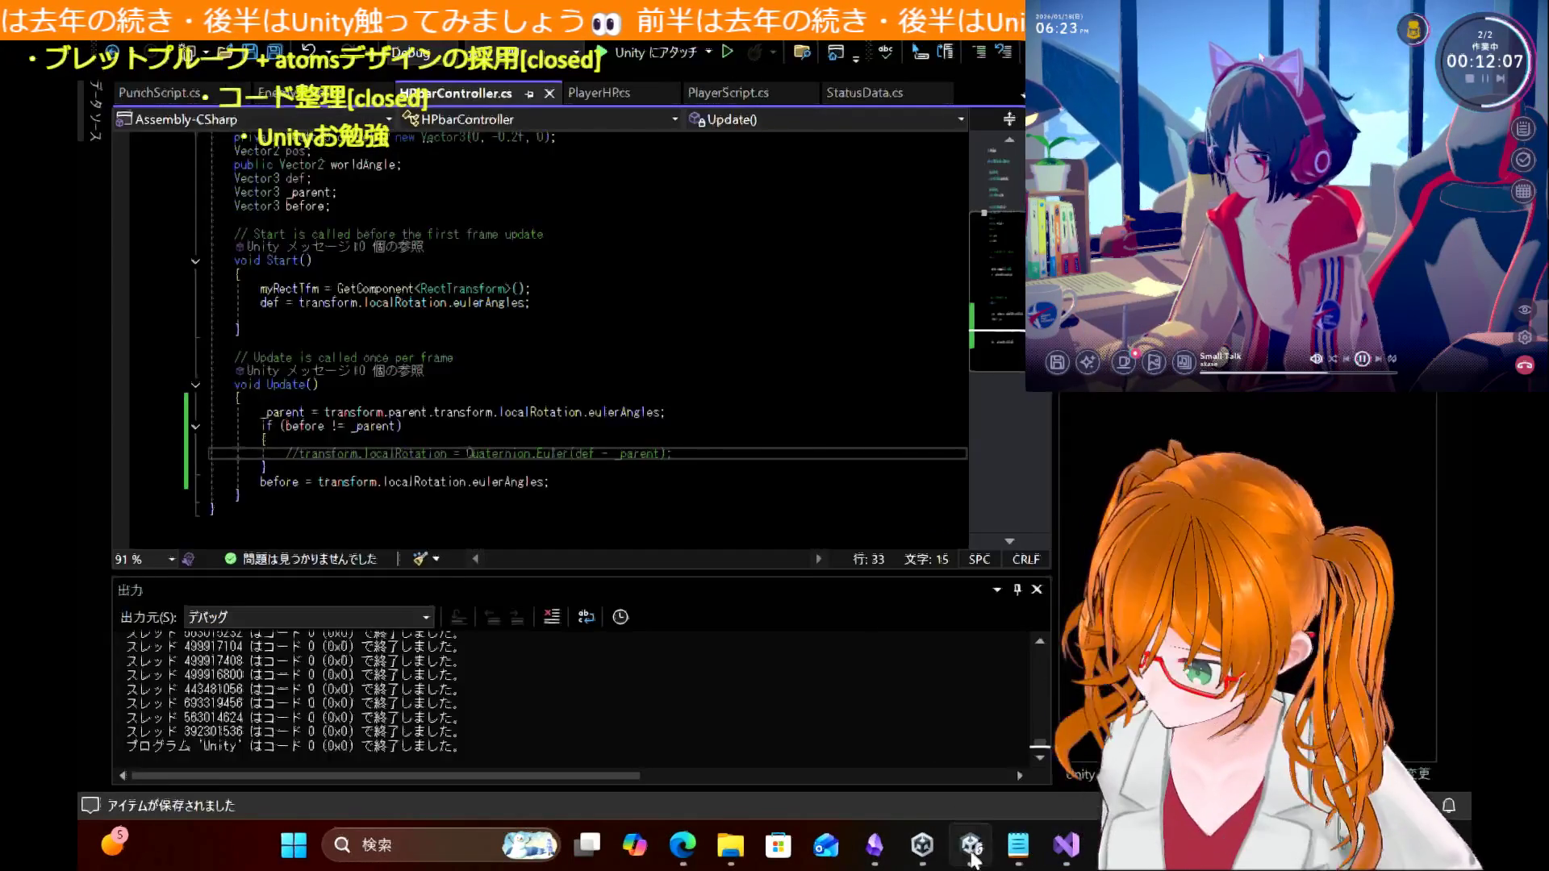
Step: Play-test the HP bar moving the player right and left, then uncomment the localRotation line
{"action": "left_click", "coordinate": [971, 844]}
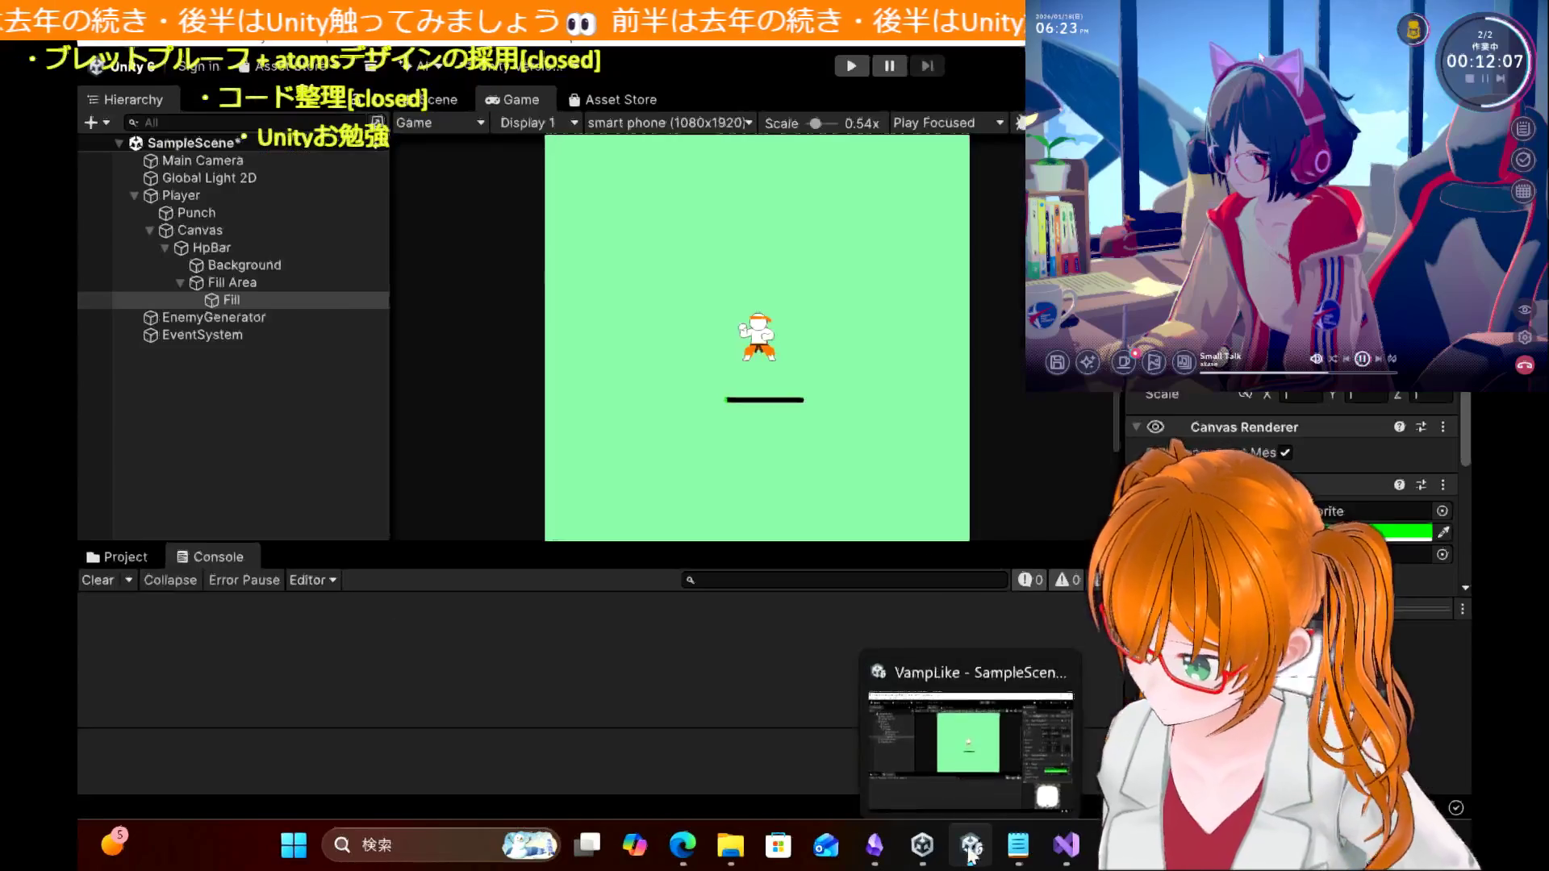
{"action": "left_click", "coordinate": [850, 67]}
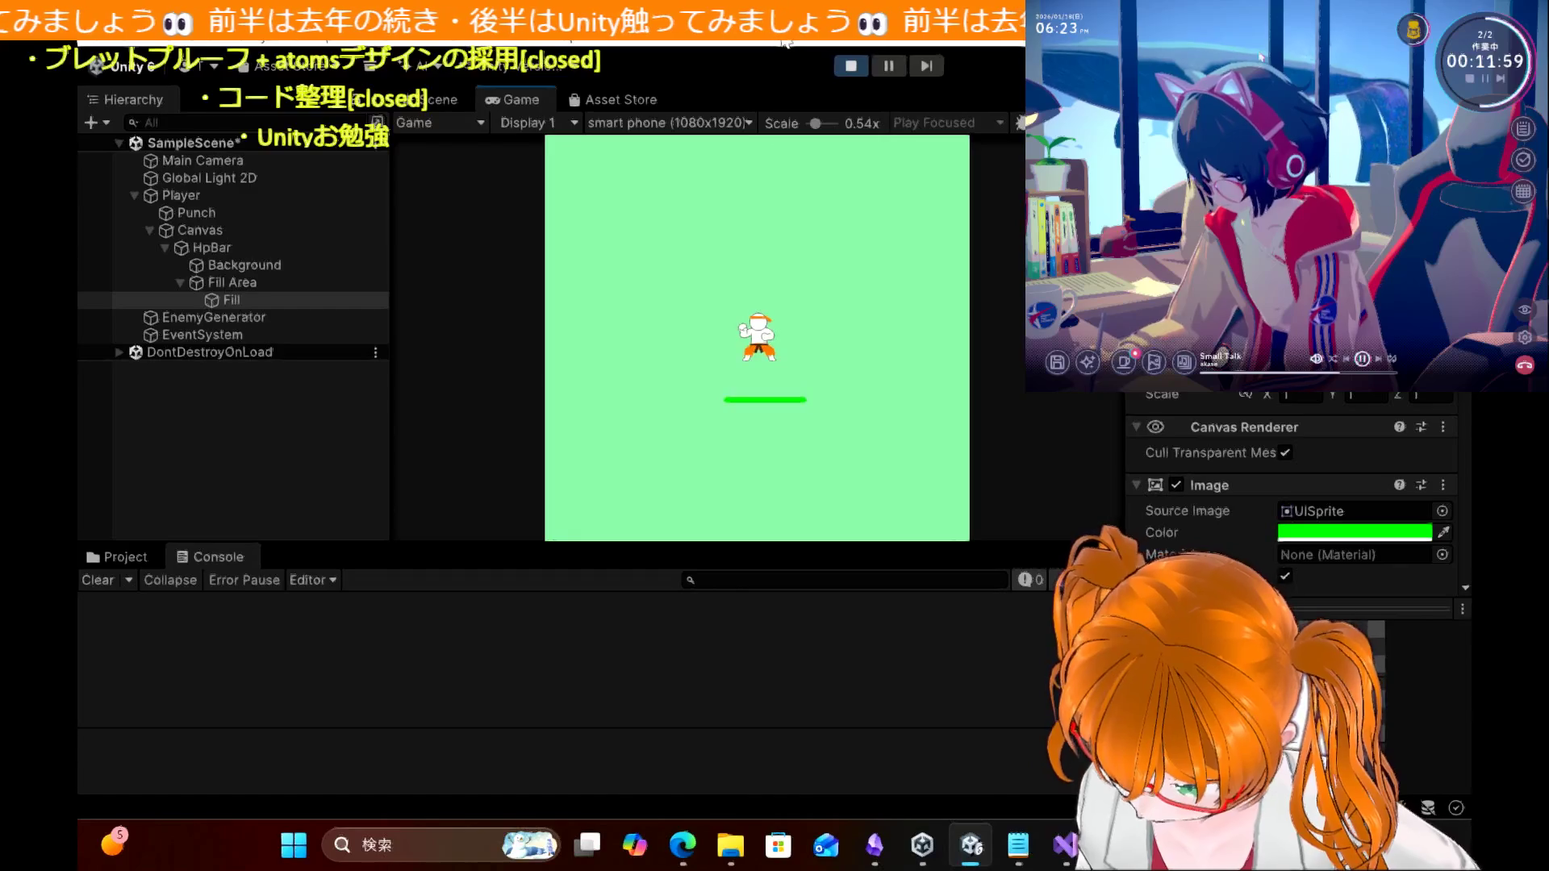
{"action": "key", "text": "d"}
{"action": "key", "text": "a"}
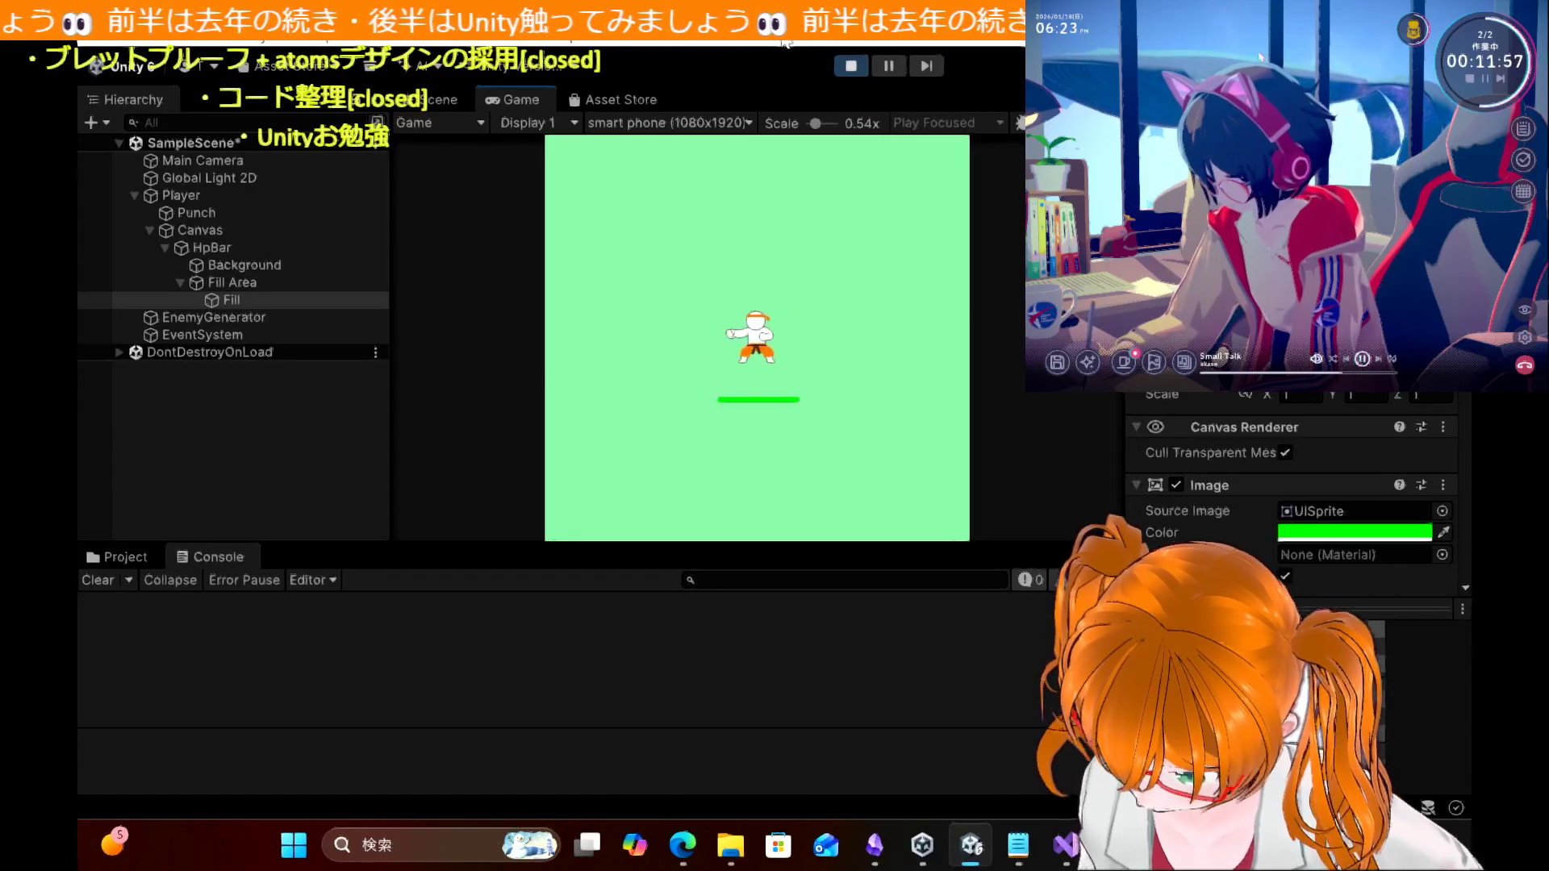
{"action": "left_click", "coordinate": [845, 68]}
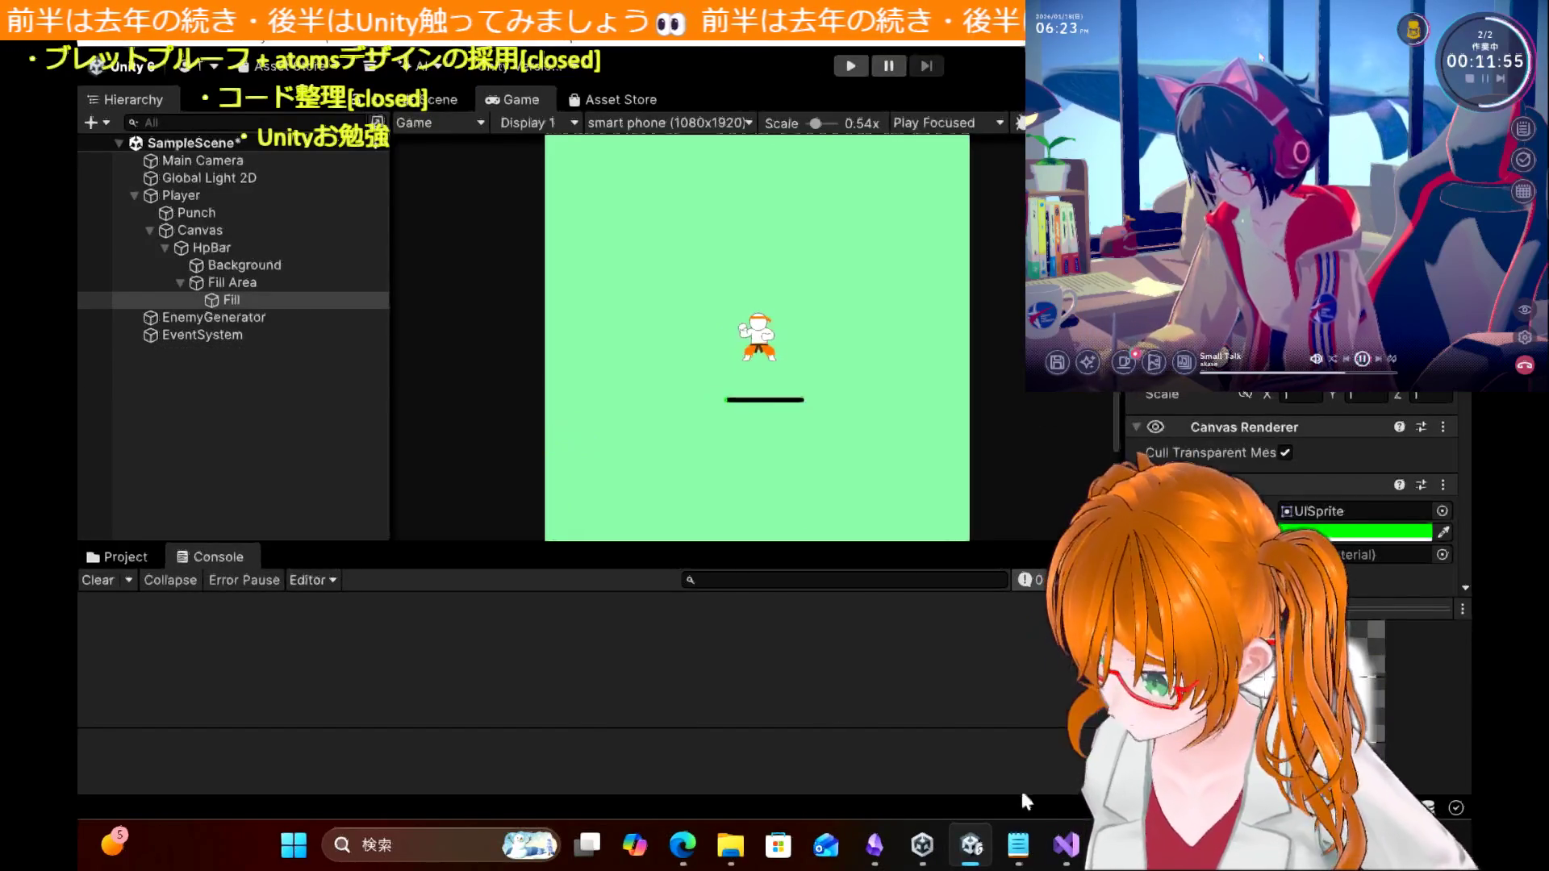
{"action": "left_click", "coordinate": [1065, 845]}
{"action": "key", "text": "BackSpace"}
{"action": "key", "text": "BackSpace"}
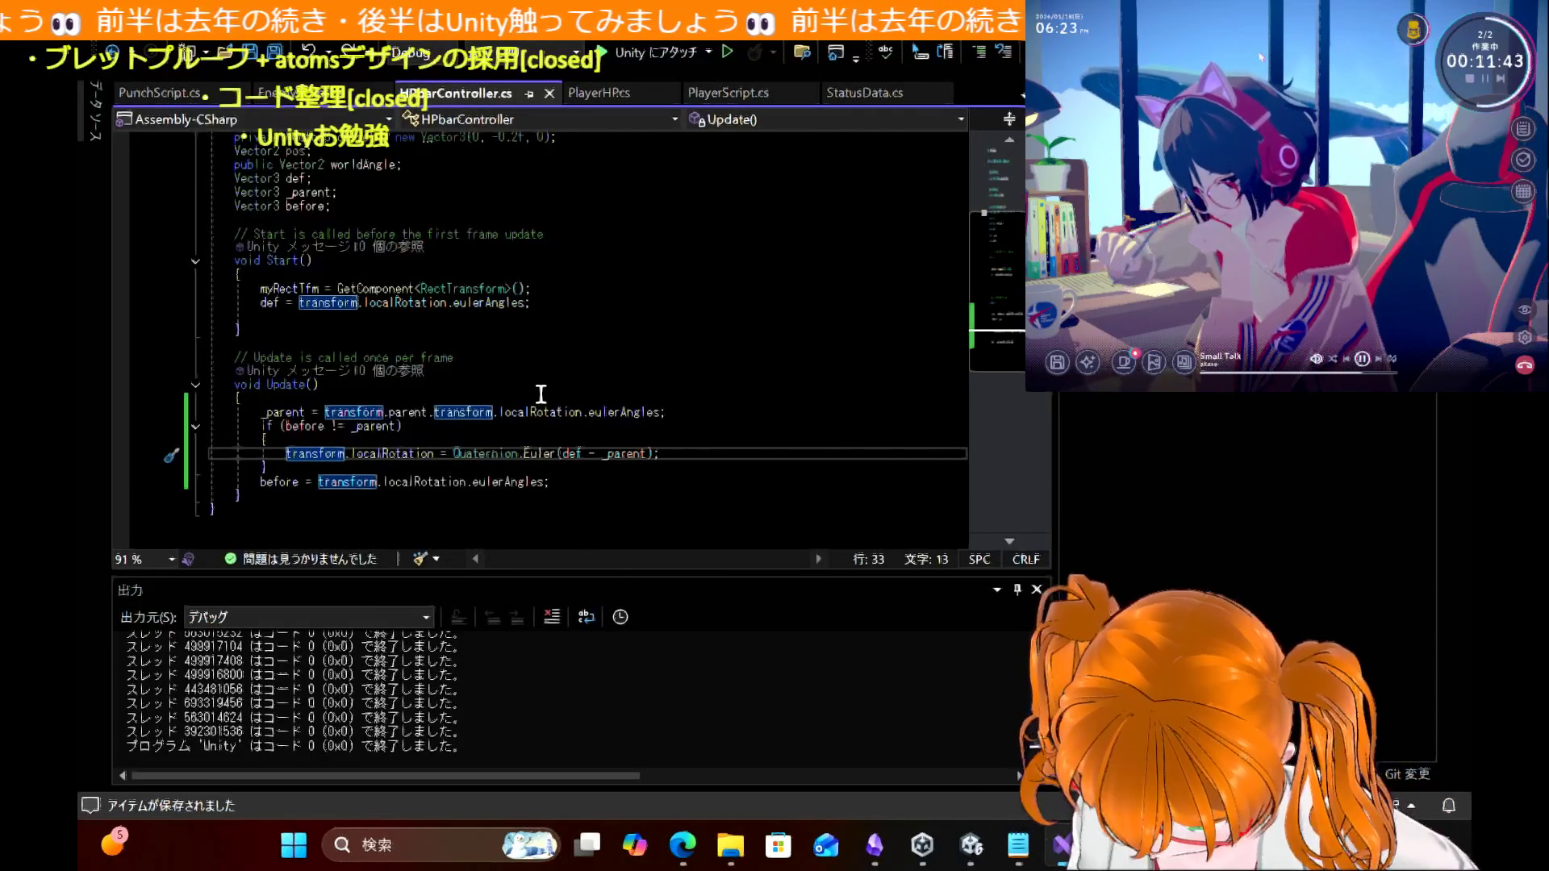
Step: Comment out every line in the Update() body with Ctrl+K, Ctrl+C
{"action": "mouse_move", "coordinate": [579, 482]}
{"action": "left_mouse_down"}
{"action": "mouse_move", "coordinate": [363, 415]}
{"action": "mouse_move", "coordinate": [180, 414]}
{"action": "left_mouse_up"}
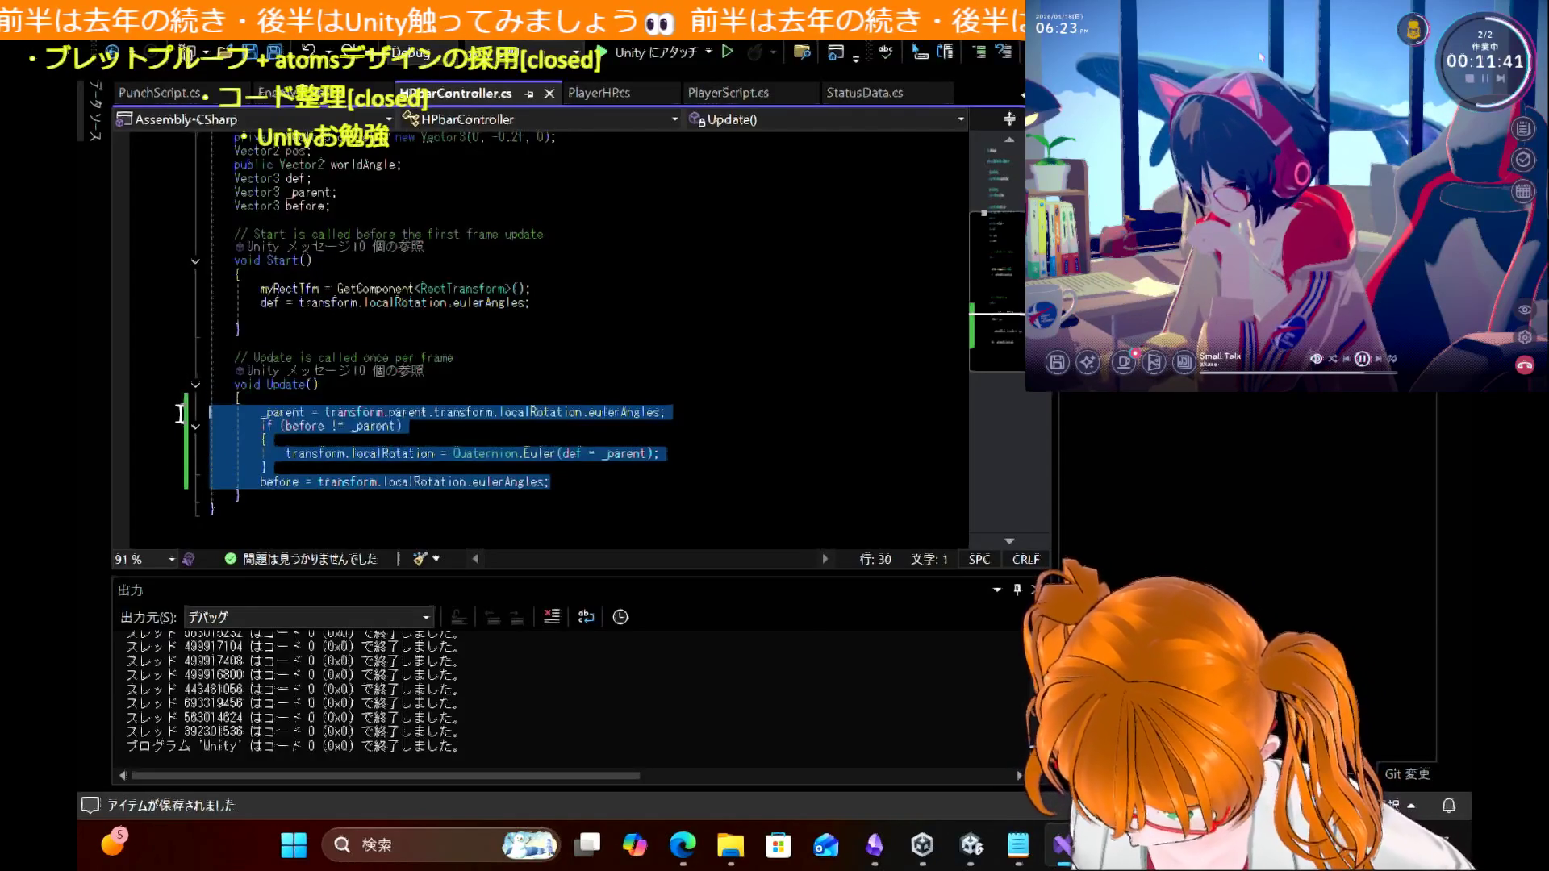
{"action": "key", "text": "ctrl+k"}
{"action": "key", "text": "ctrl+c"}
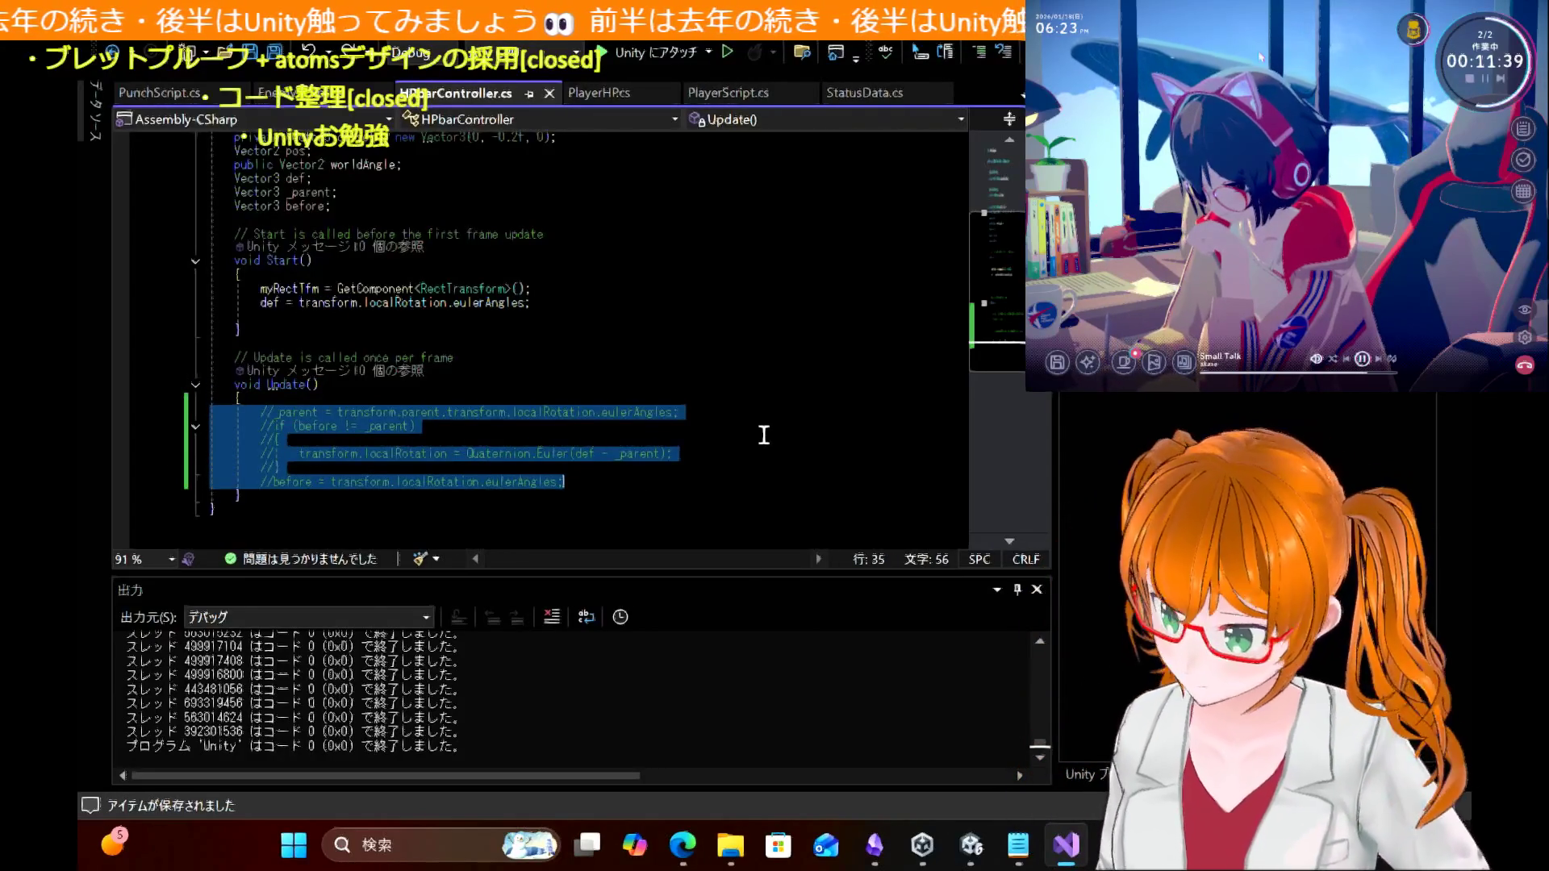
Step: Run the game in Unity with the Update() rotation code disabled
{"action": "mouse_move", "coordinate": [972, 845]}
{"action": "left_click", "coordinate": [887, 737]}
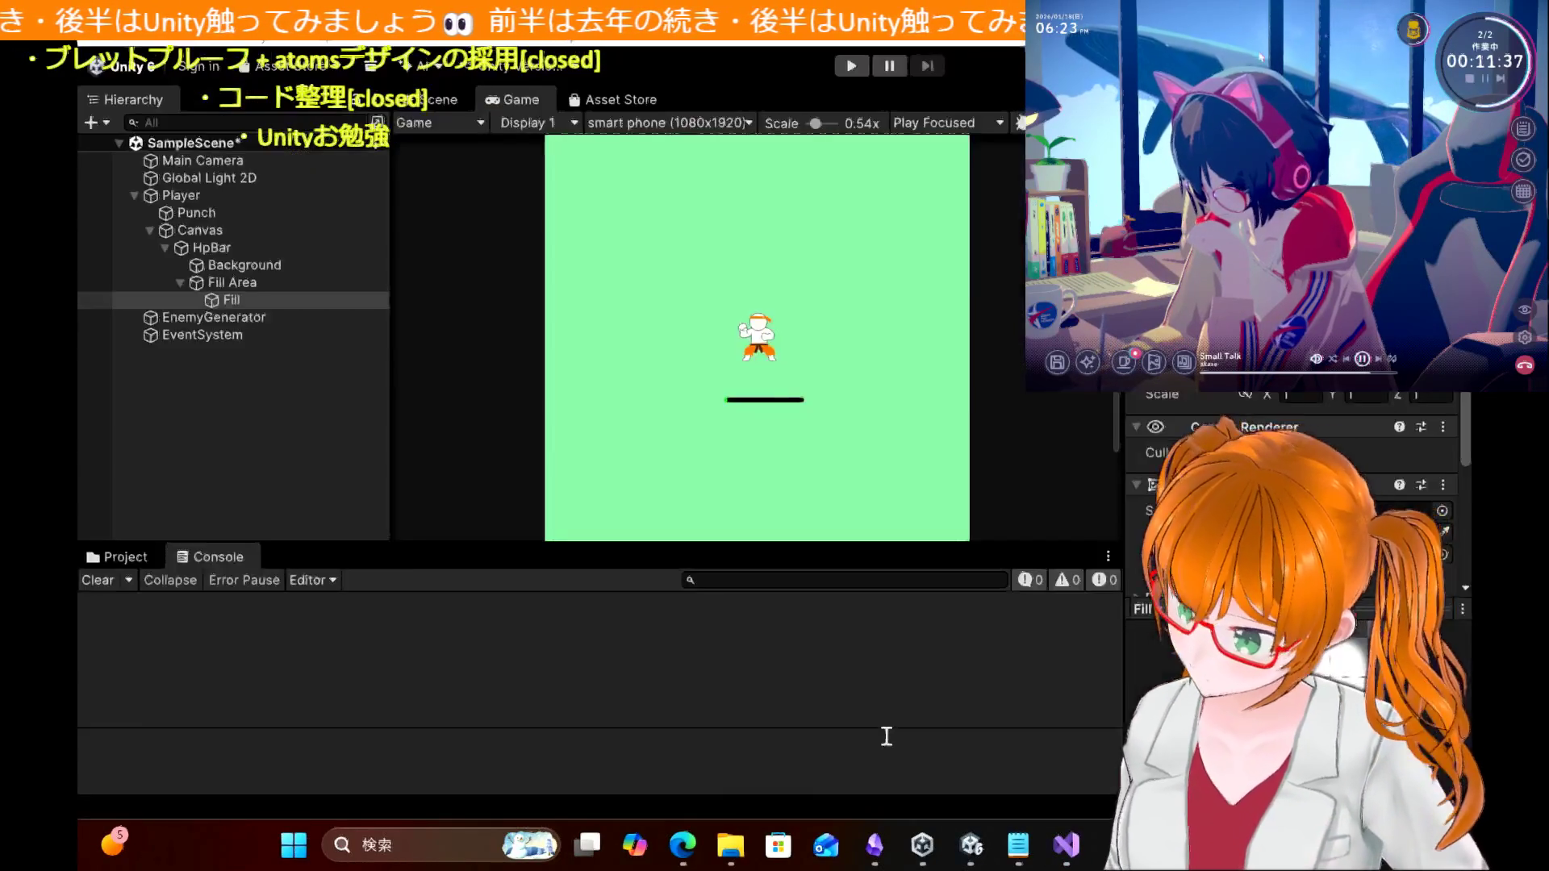
{"action": "key", "text": "alt+Tab"}
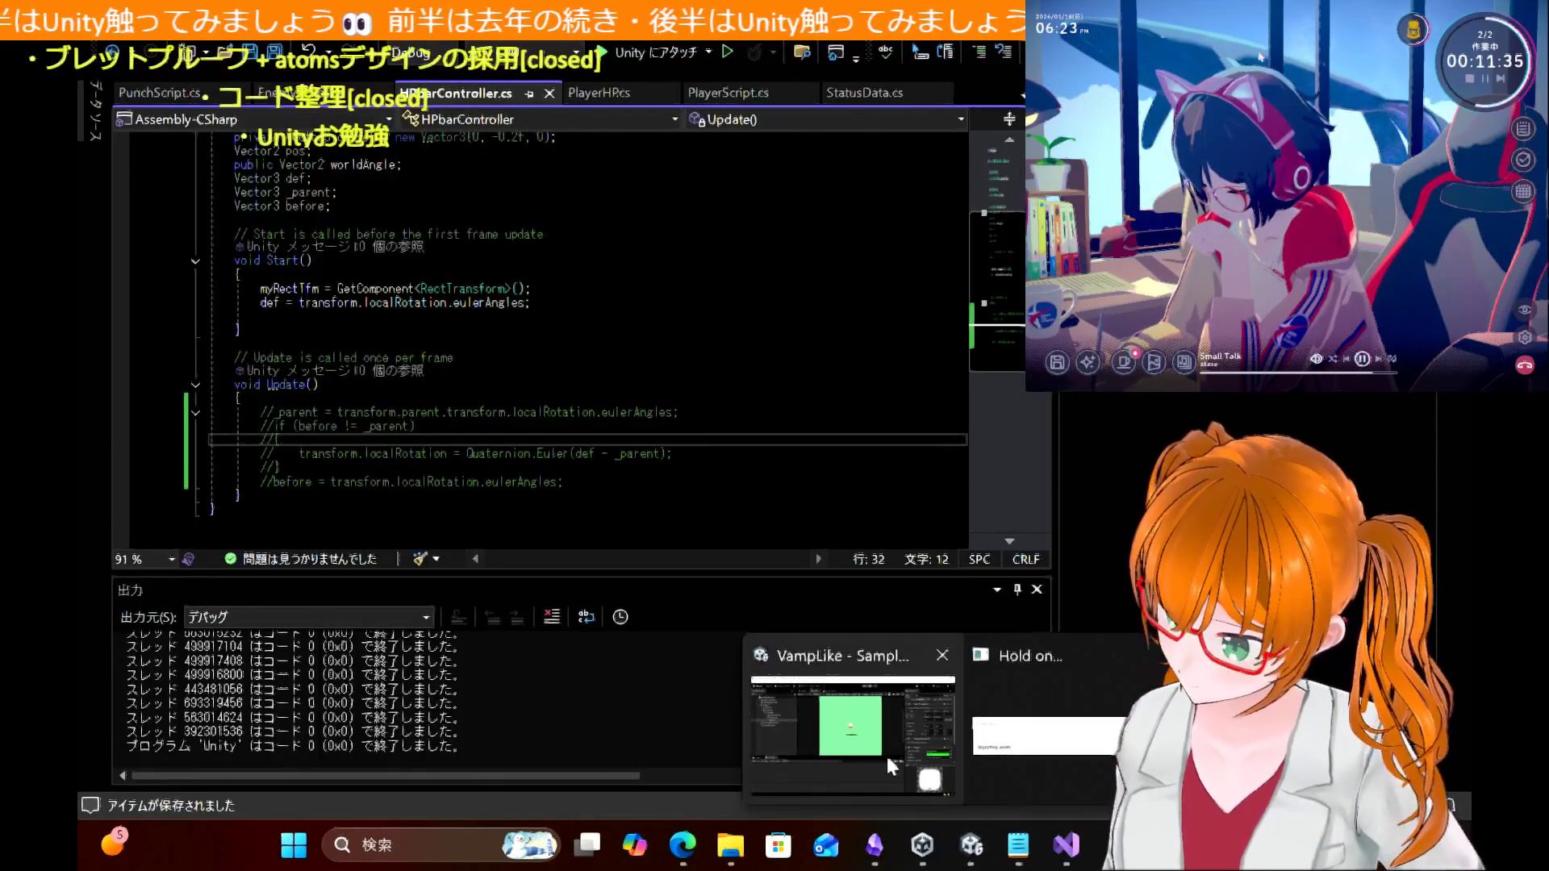
{"action": "left_click", "coordinate": [886, 752]}
{"action": "key", "text": "alt+Tab"}
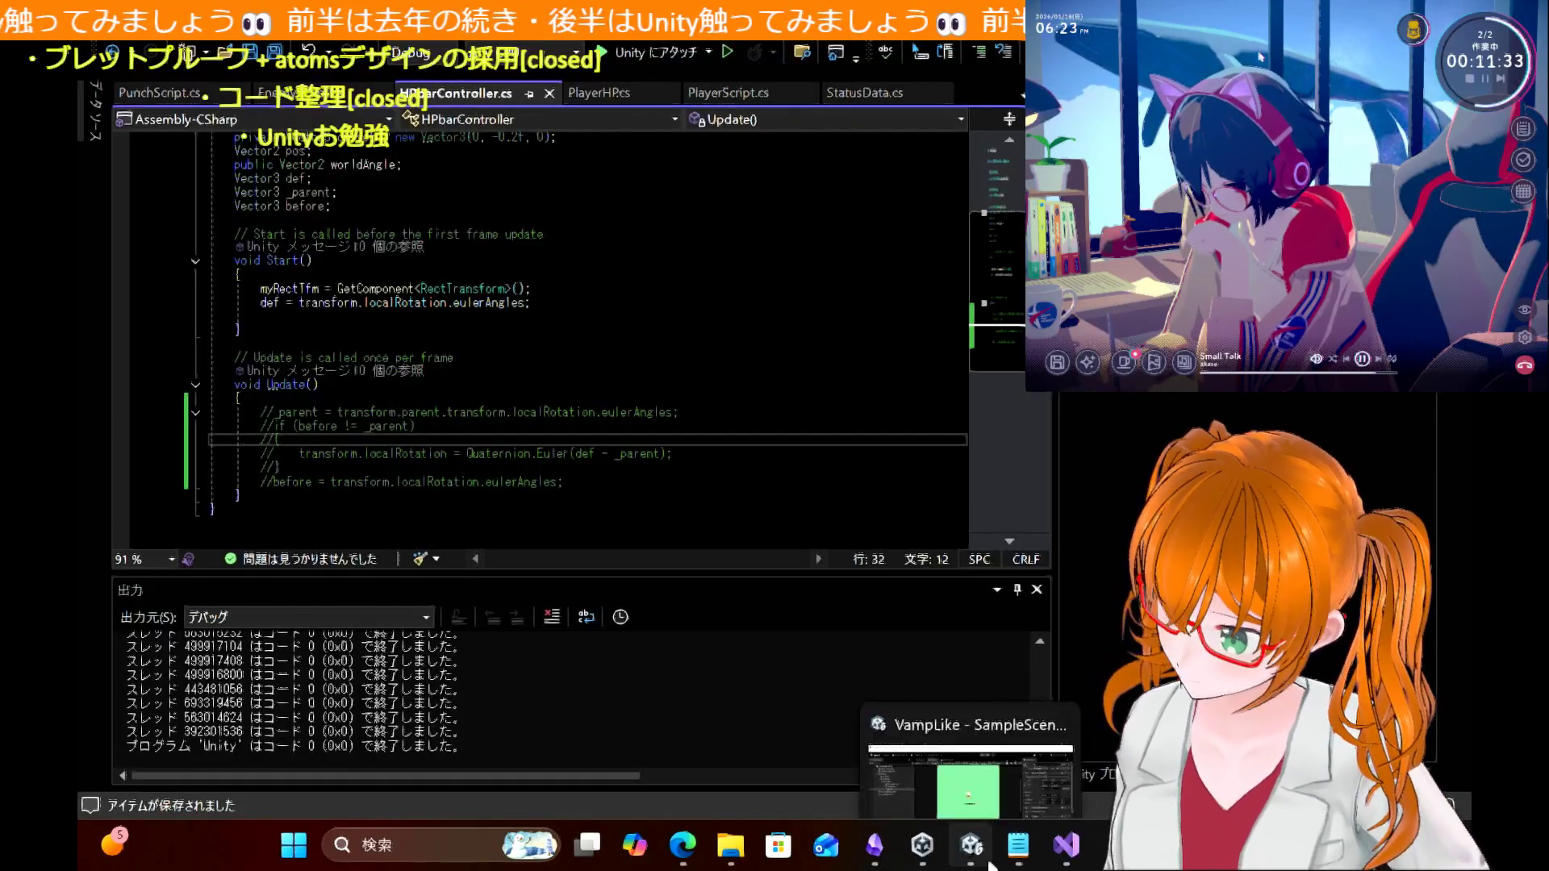
{"action": "left_click", "coordinate": [964, 770]}
{"action": "left_click", "coordinate": [852, 66]}
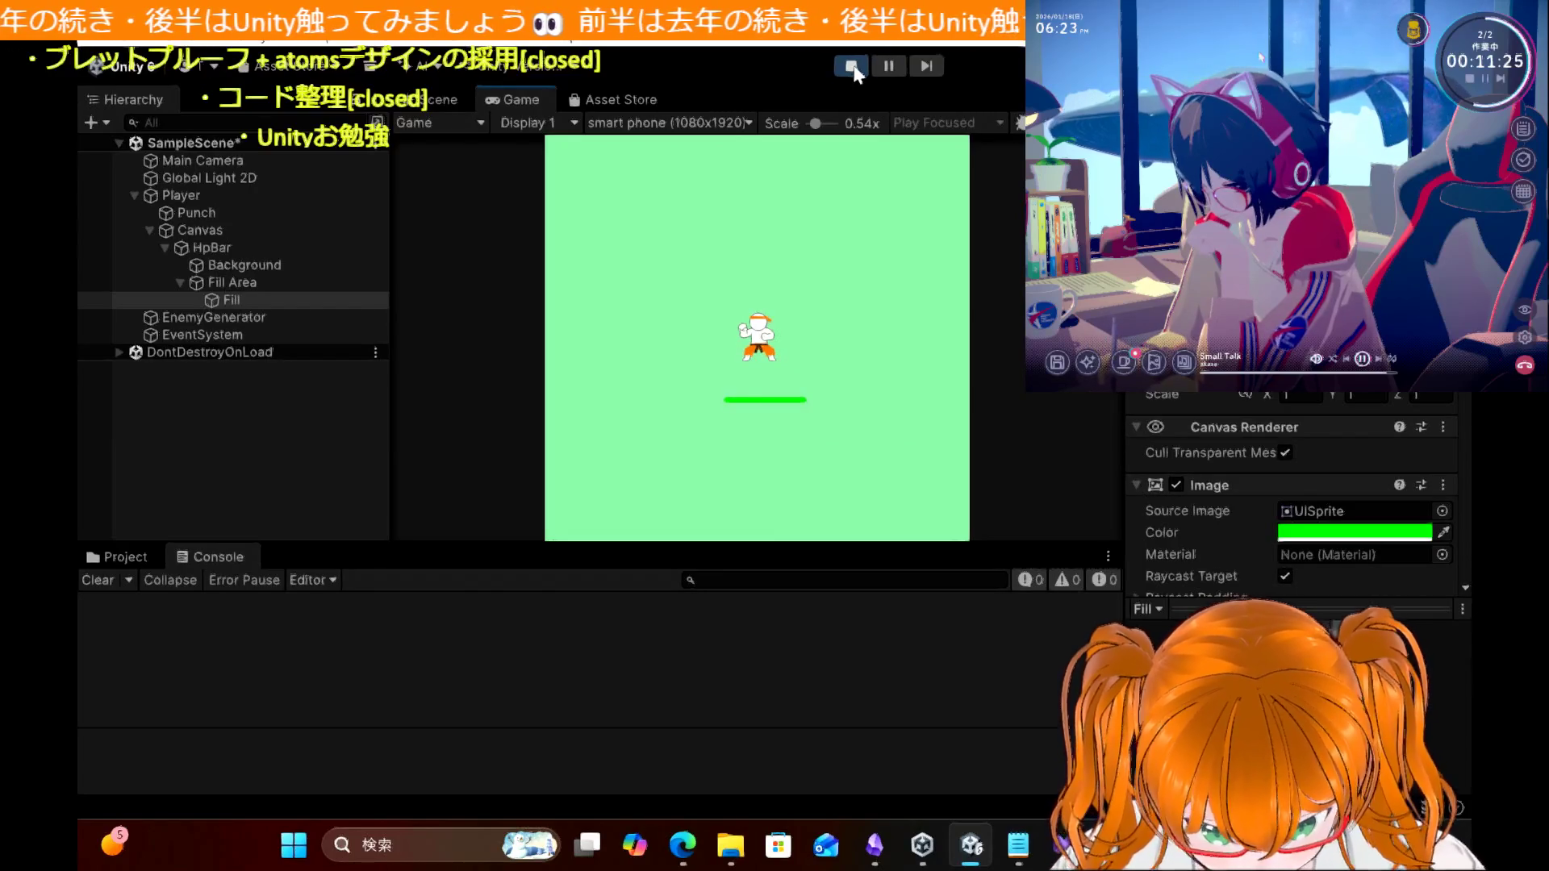
Step: Move the player left, down and right to check the HP bar follows, then stop play mode
{"action": "key", "text": "Left"}
{"action": "key", "text": "Down"}
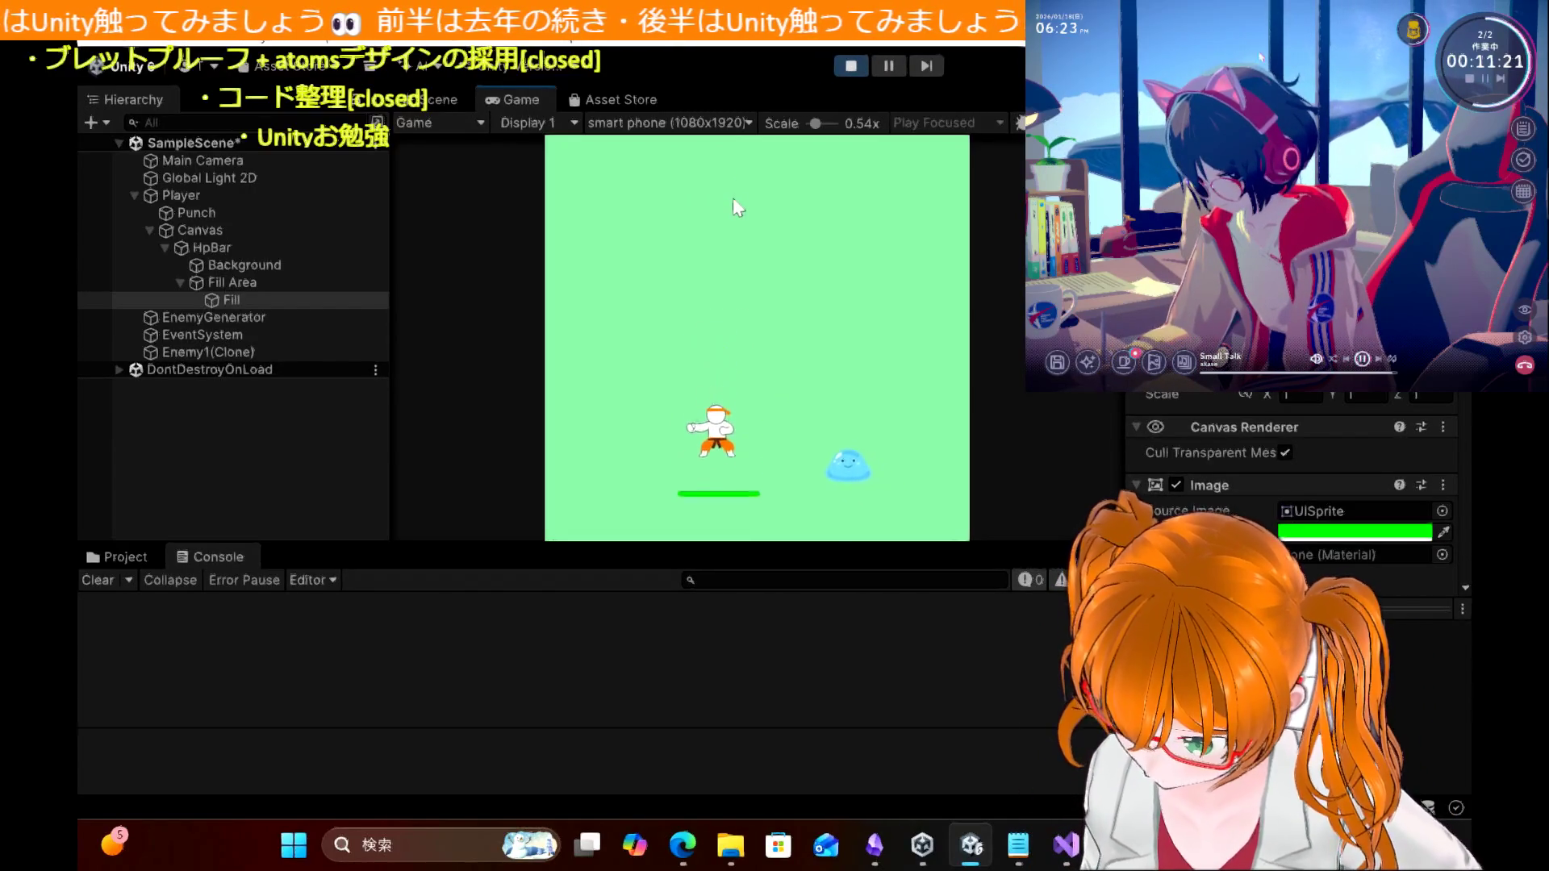
{"action": "key", "text": "Right"}
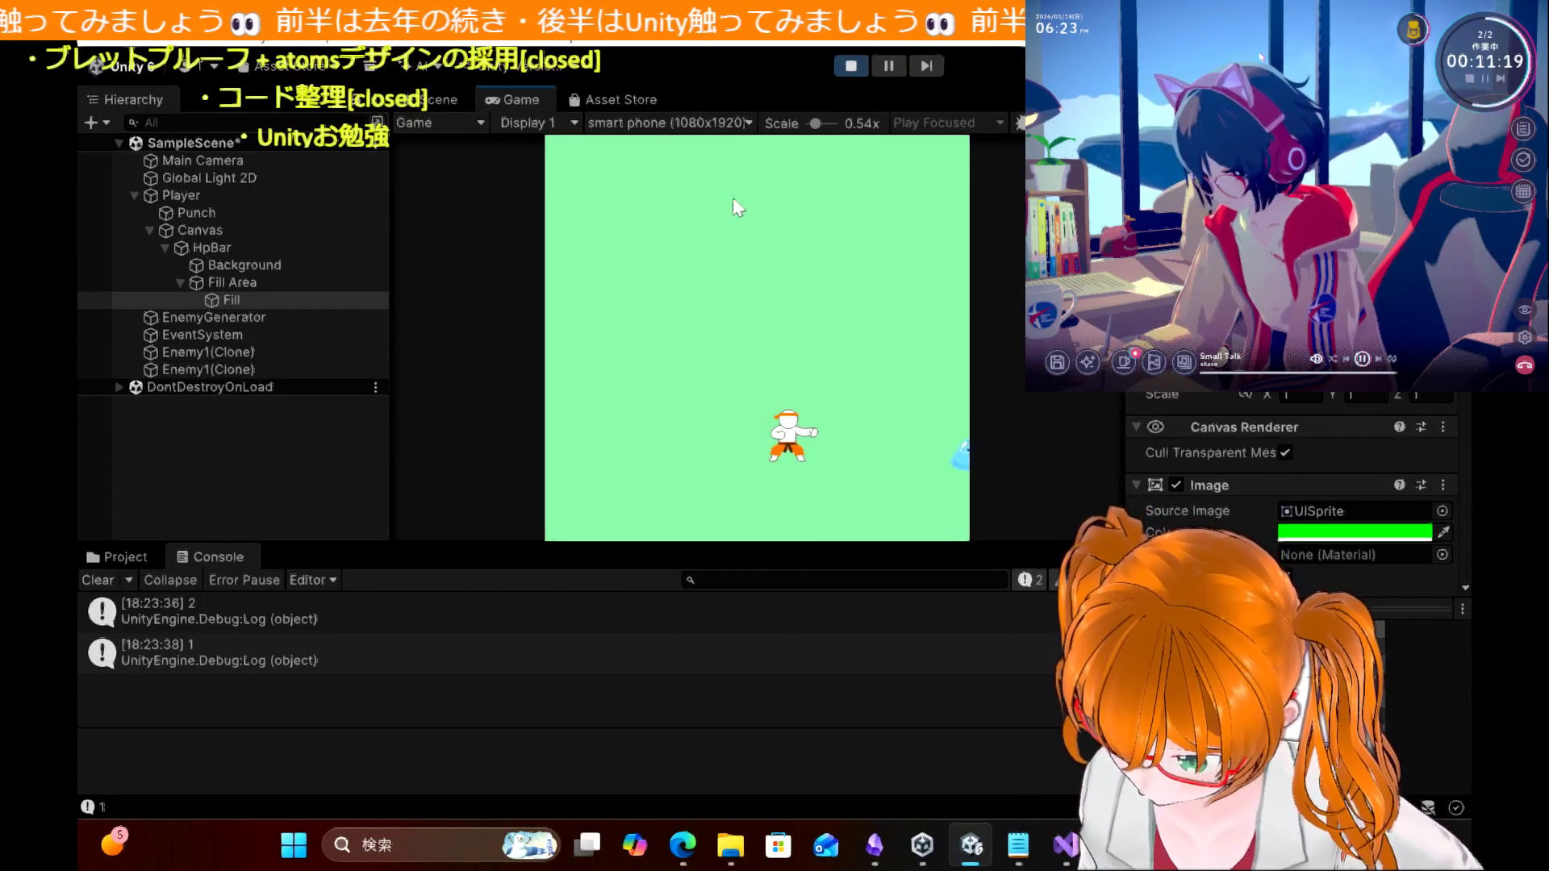
{"action": "left_click", "coordinate": [849, 67]}
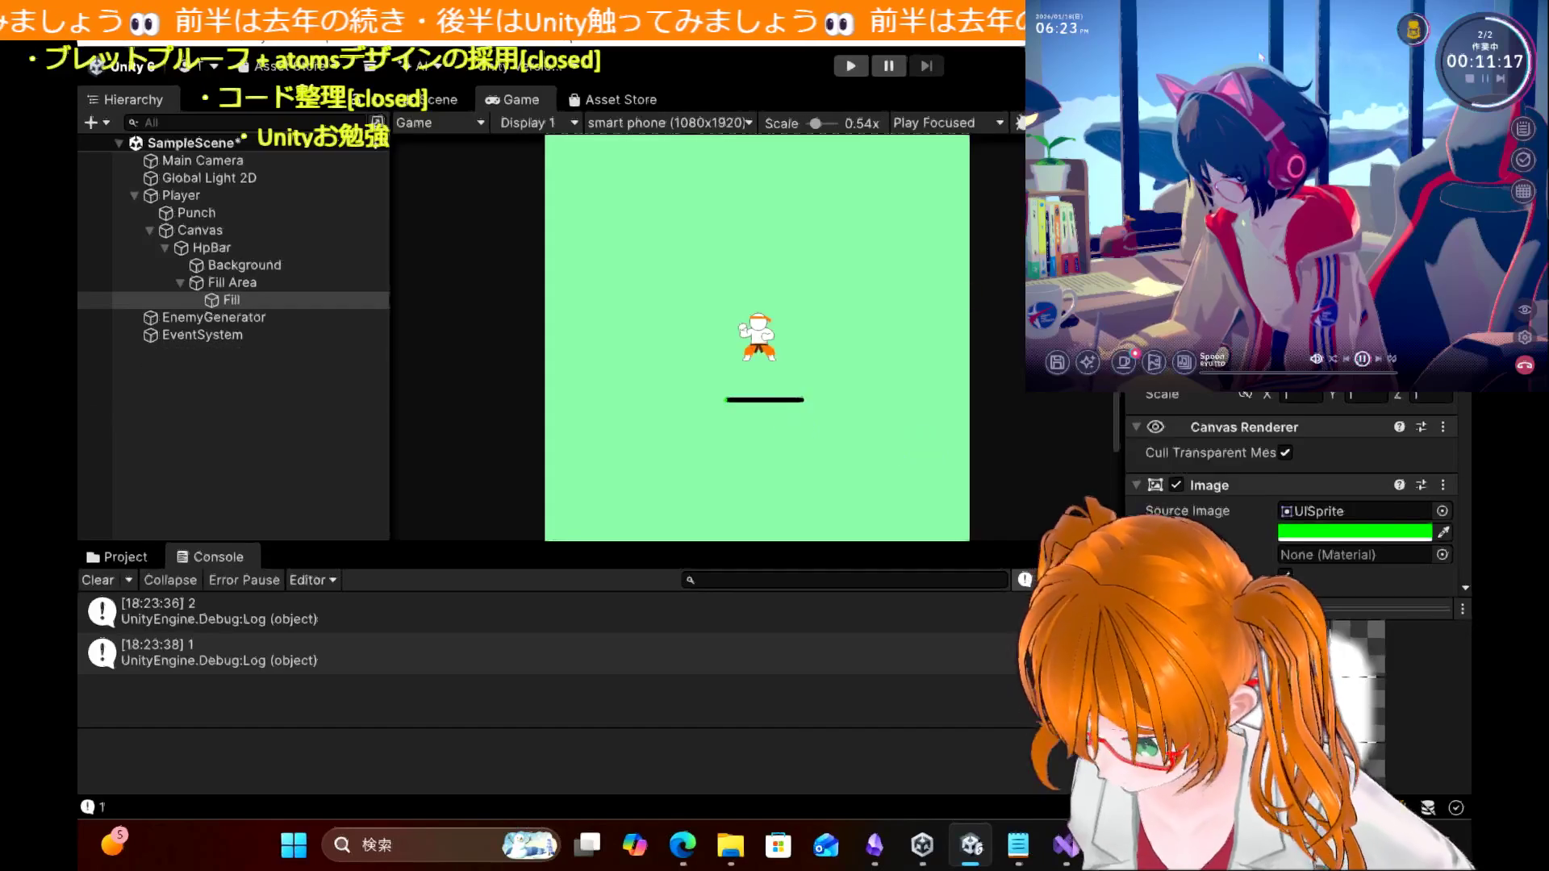
{"action": "left_click", "coordinate": [1067, 845]}
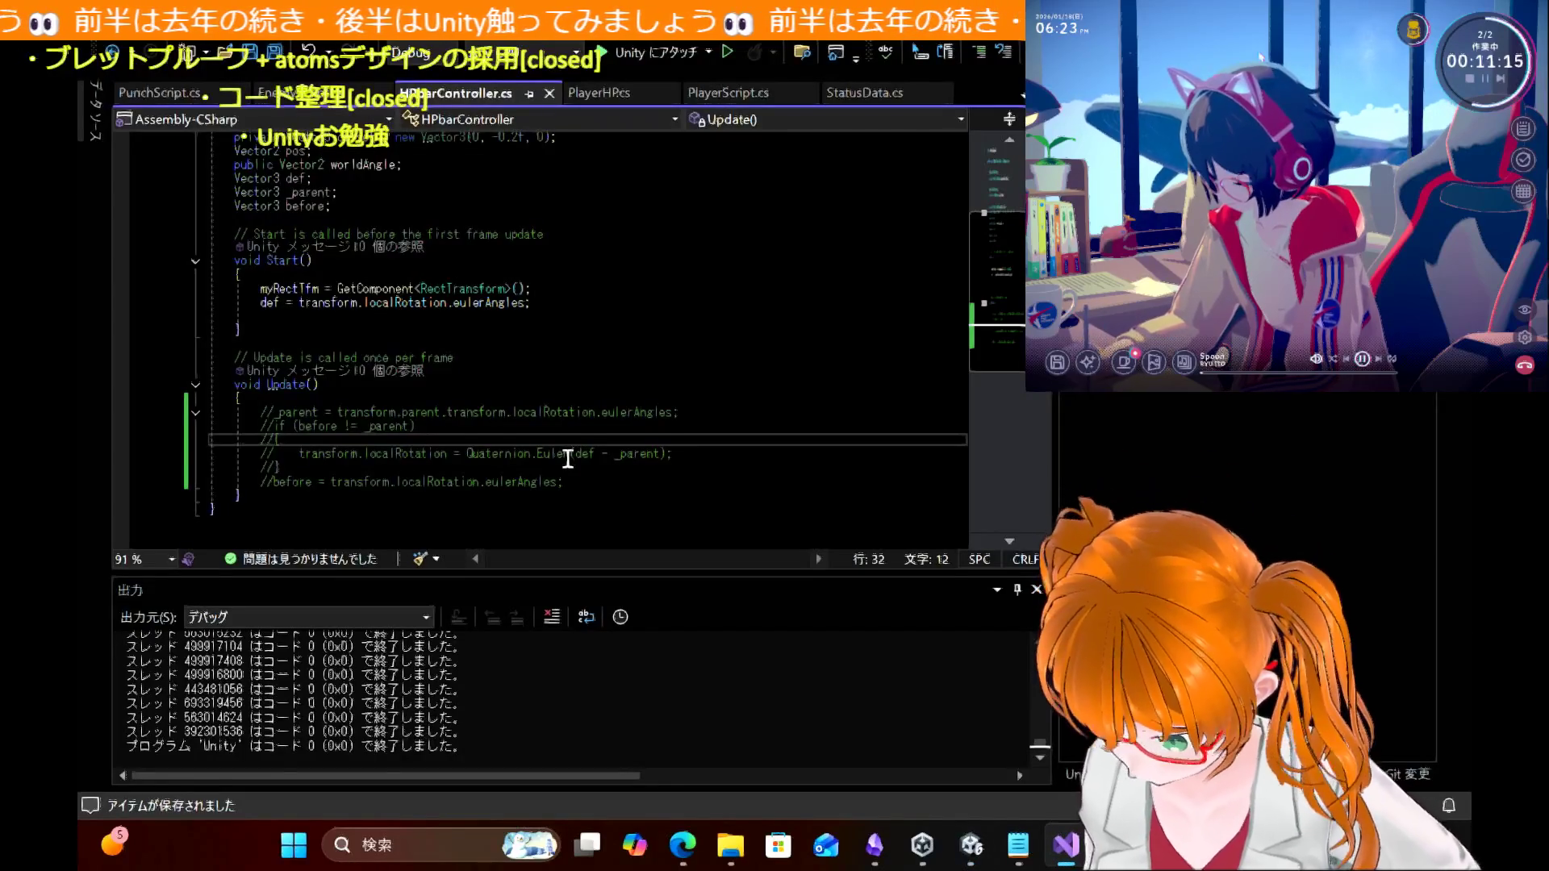
Step: Restore the Update() body lines and inspect the if (before != _parent) line
{"action": "key", "text": "ctrl+z"}
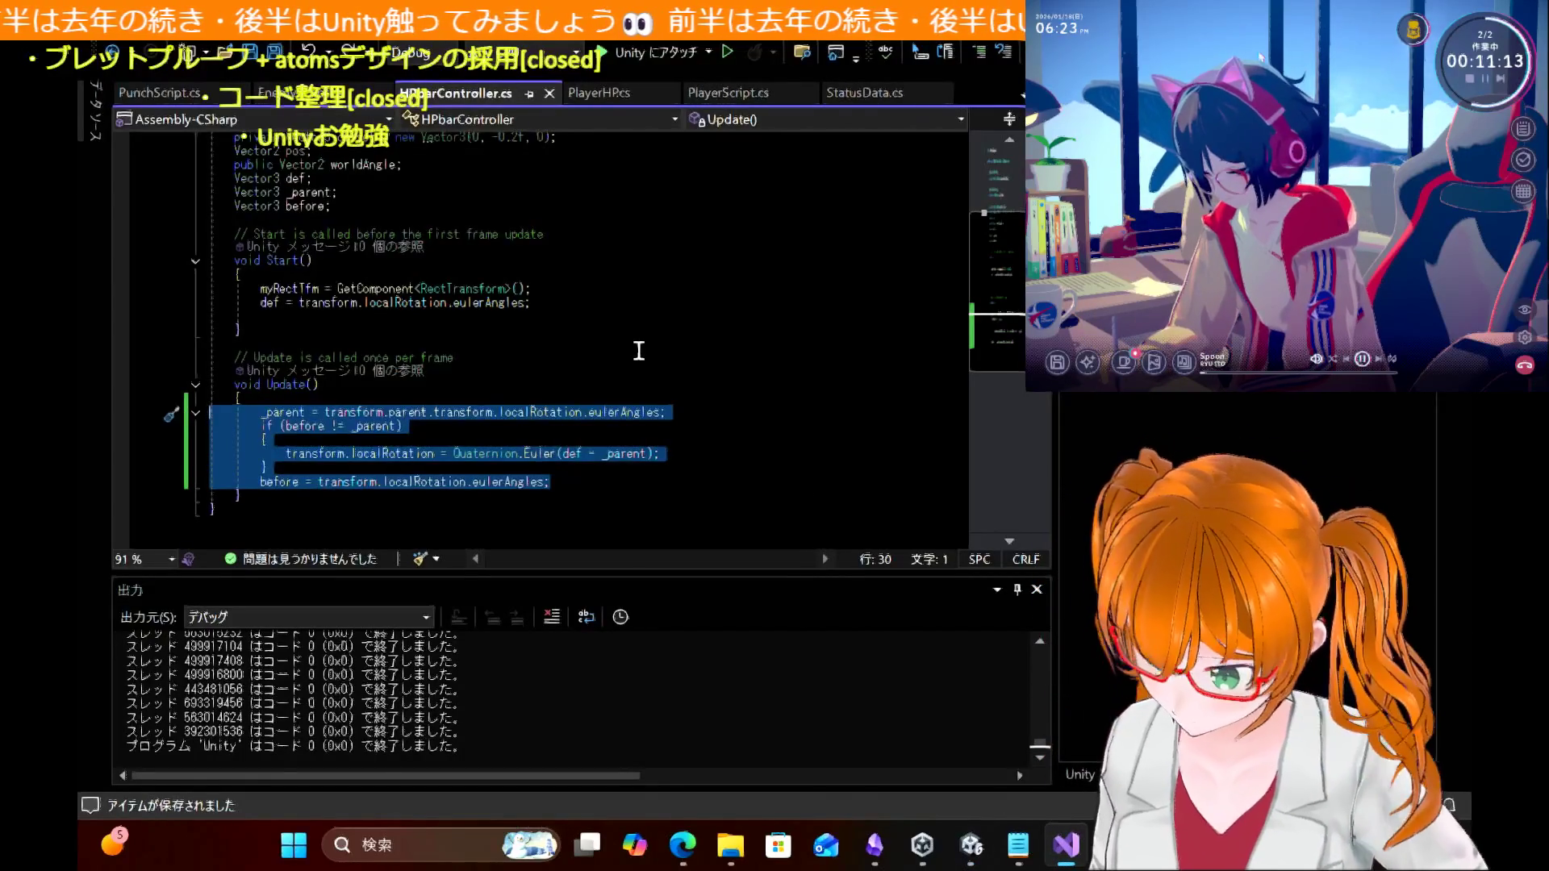
{"action": "left_click", "coordinate": [639, 351]}
{"action": "scroll", "coordinate": [638, 350], "scroll_direction": "down", "scroll_amount": 2}
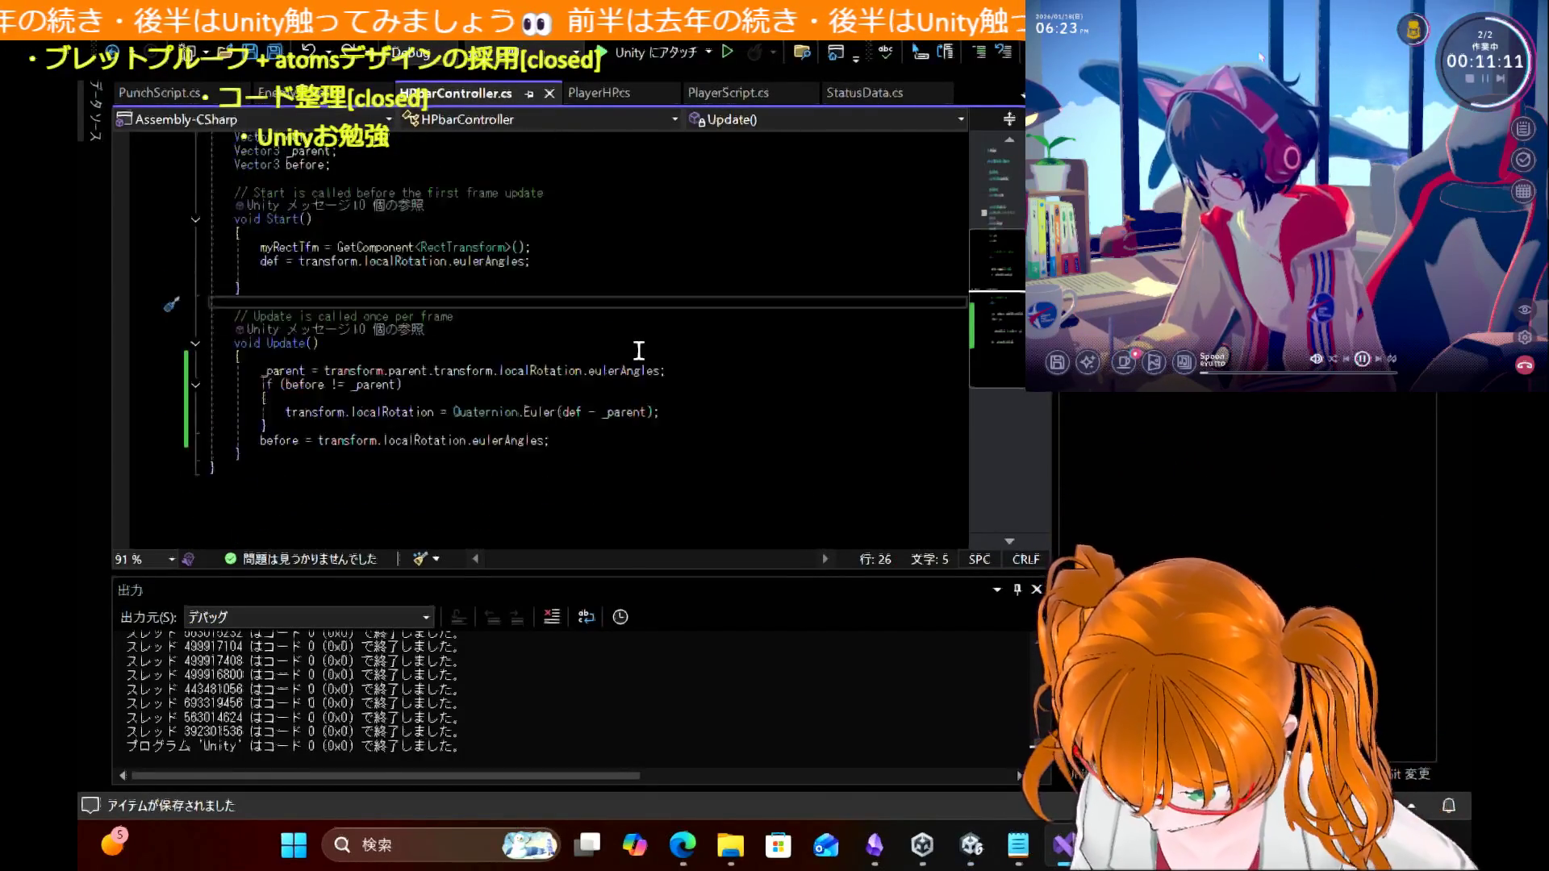
{"action": "left_click", "coordinate": [638, 350]}
{"action": "right_click", "coordinate": [638, 355]}
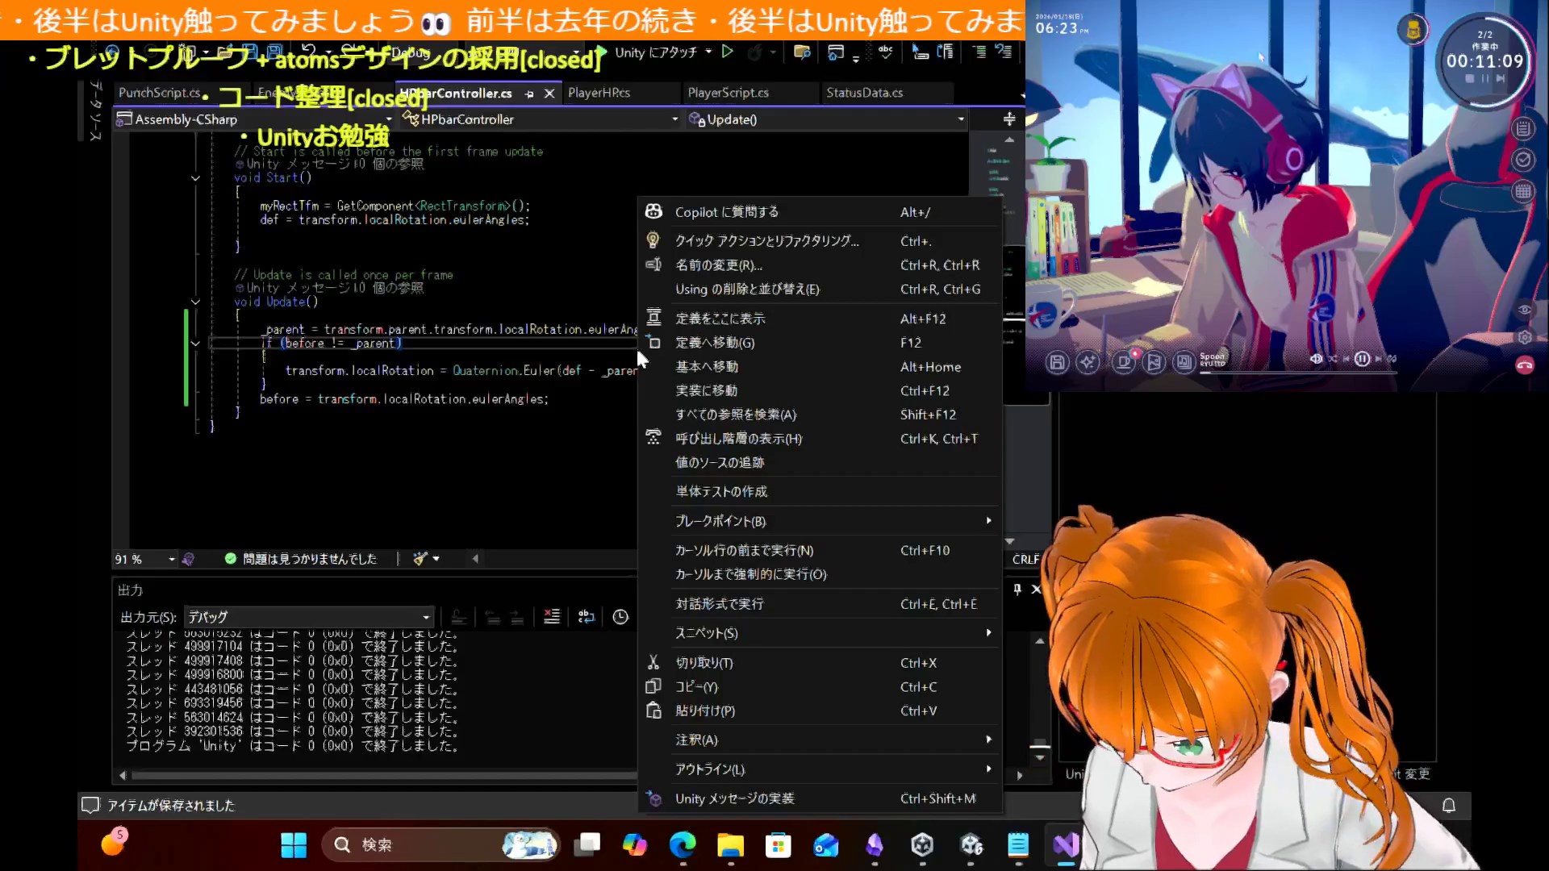
{"action": "left_click", "coordinate": [442, 329]}
Step: Inspect the offset field declaration, then bring the tutorial blog back in front
{"action": "scroll", "coordinate": [454, 337], "scroll_direction": "up", "scroll_amount": 5}
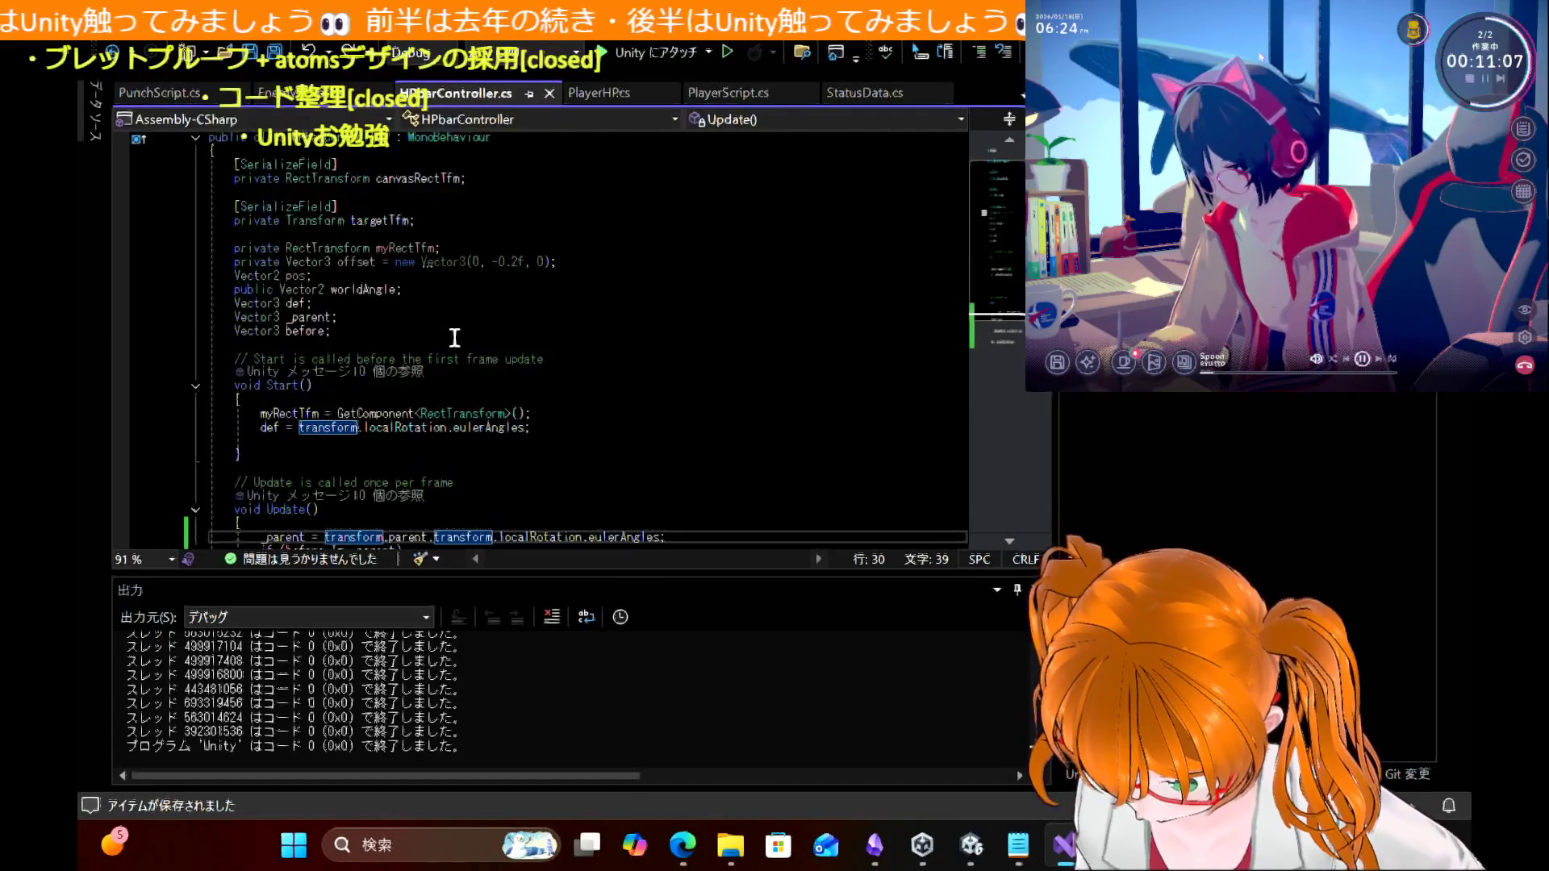
{"action": "scroll", "coordinate": [454, 337], "scroll_direction": "up", "scroll_amount": 1}
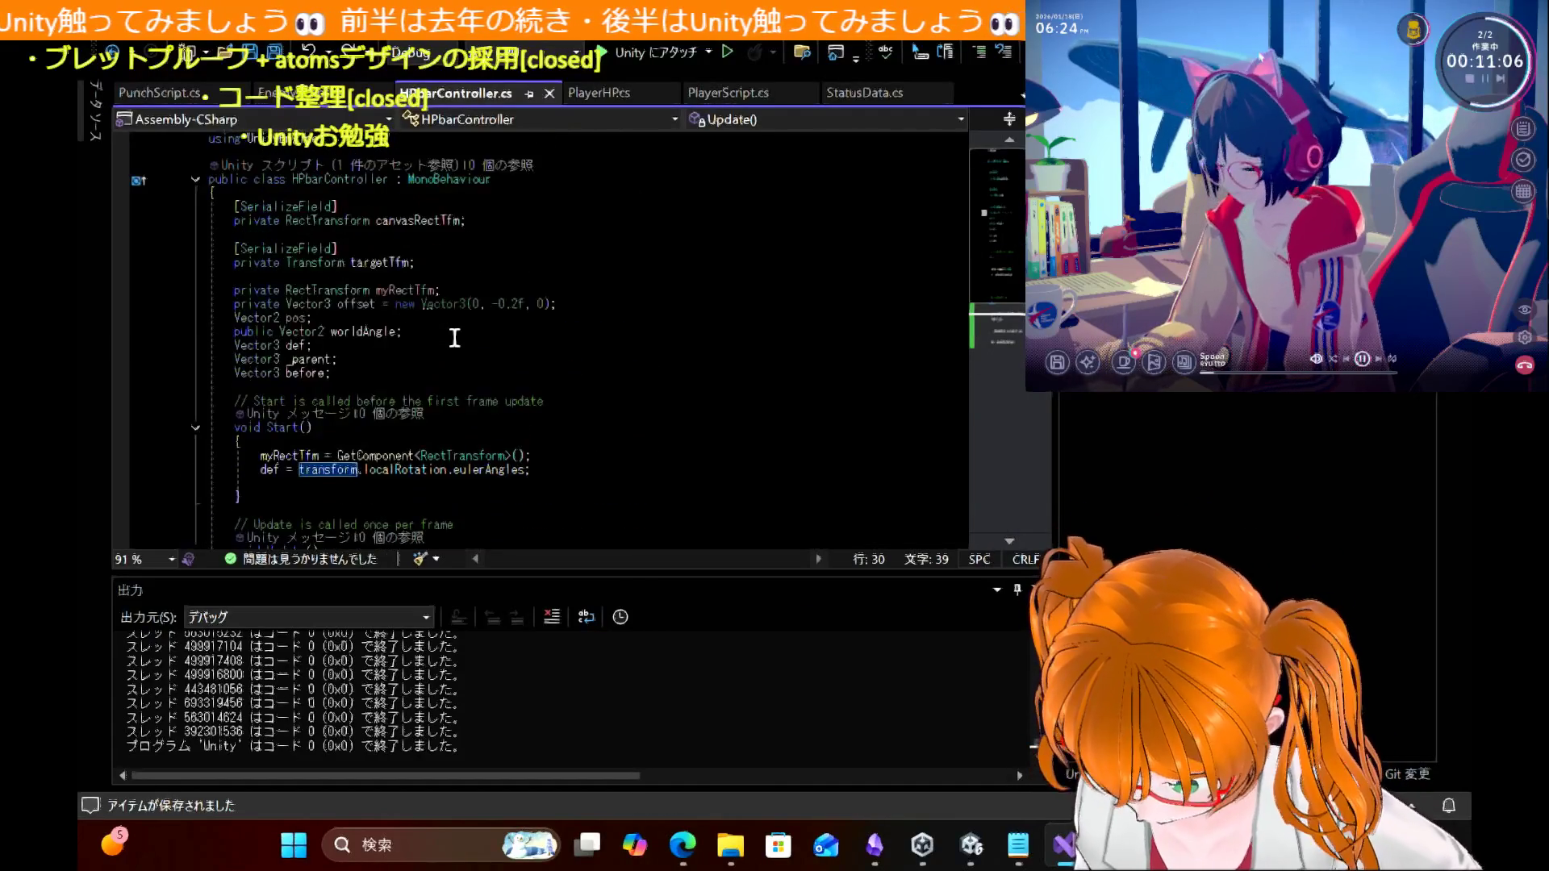
{"action": "double_click", "coordinate": [363, 313]}
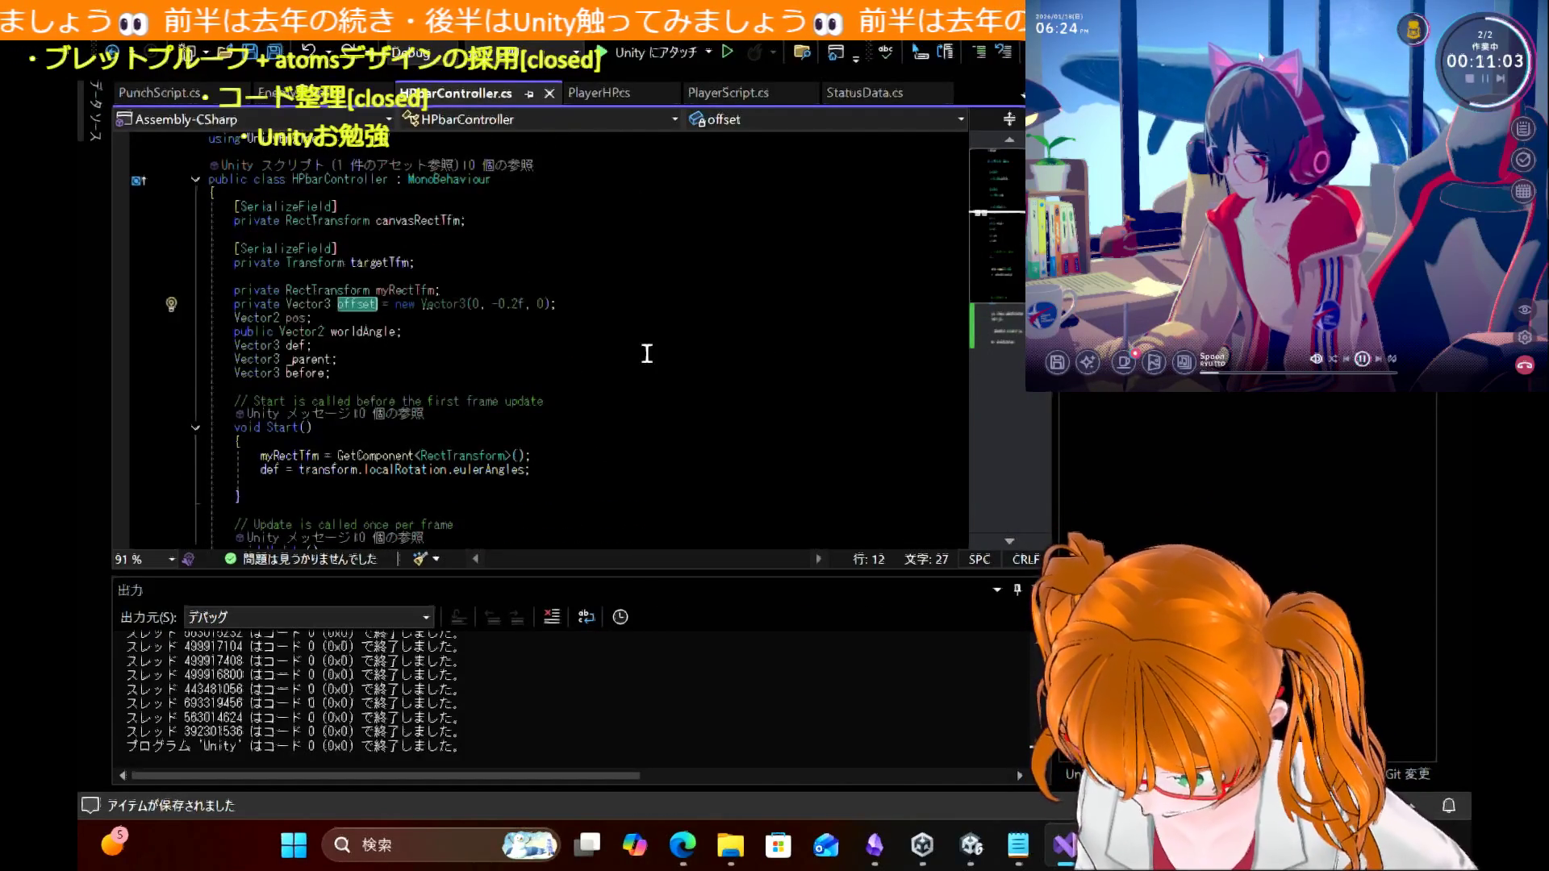
{"action": "scroll", "coordinate": [647, 354], "scroll_direction": "down", "scroll_amount": 5}
{"action": "left_click", "coordinate": [679, 843]}
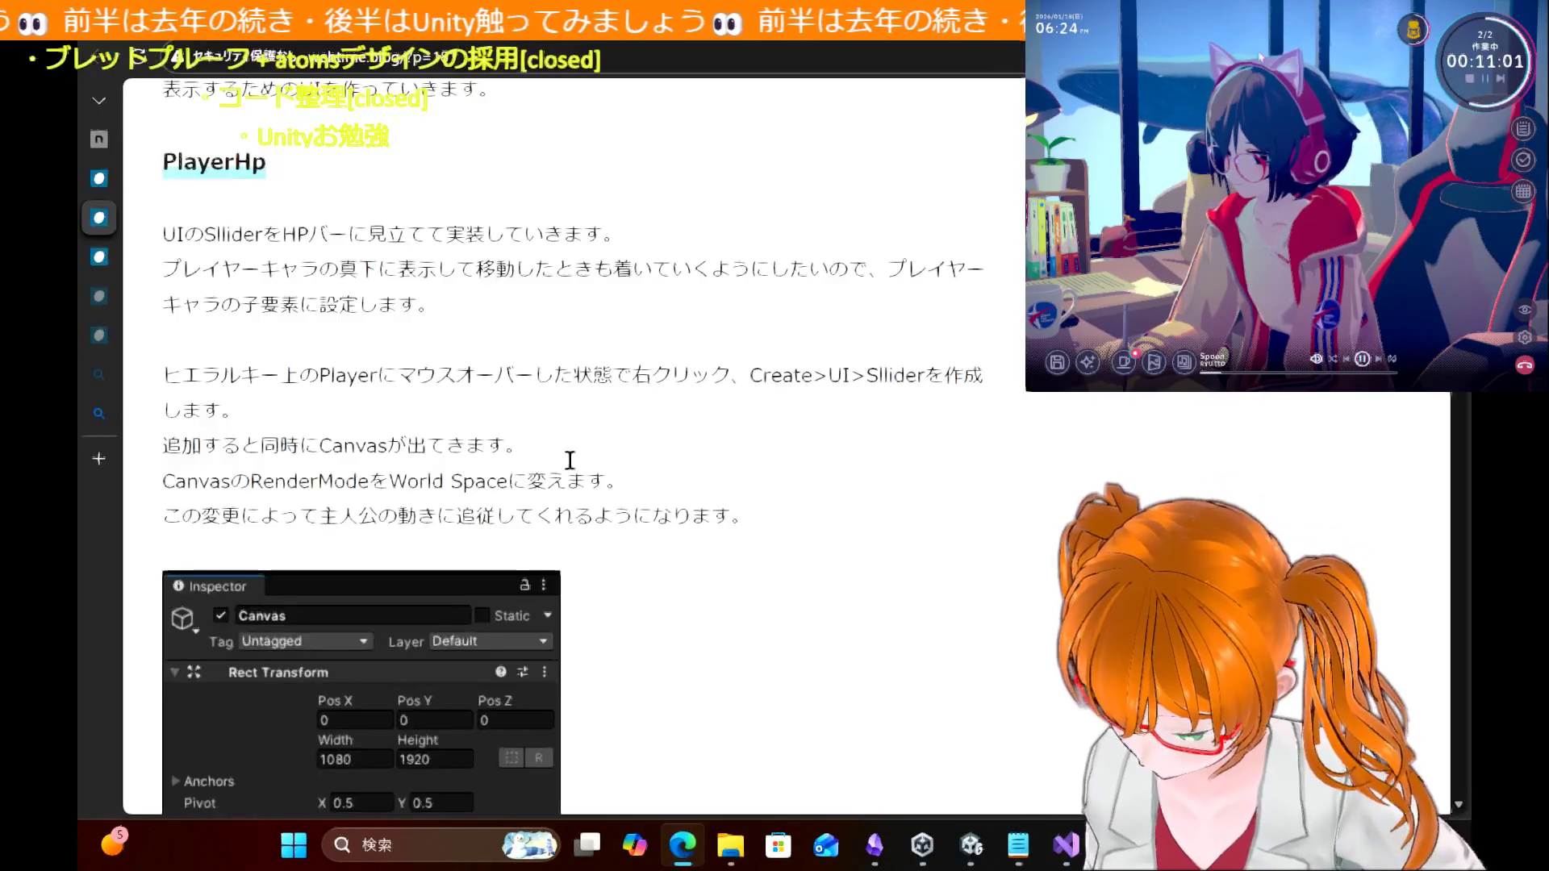
Step: Read through the tutorial's HP bar steps and HPbarController code further down
{"action": "scroll", "coordinate": [692, 476], "scroll_direction": "down", "scroll_amount": 7}
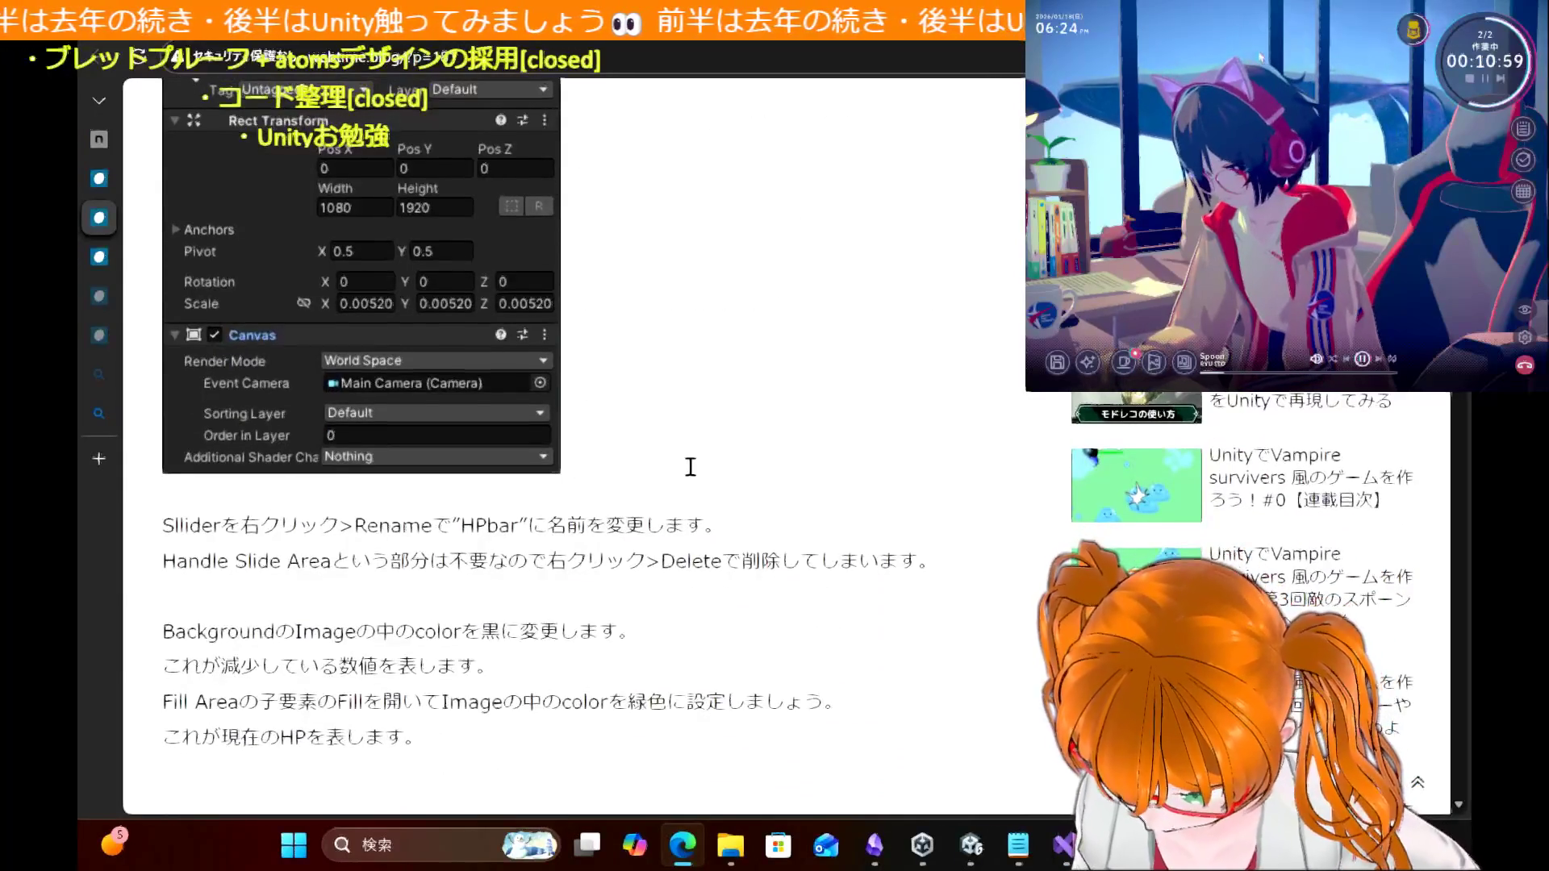
{"action": "scroll", "coordinate": [693, 472], "scroll_direction": "down", "scroll_amount": 5}
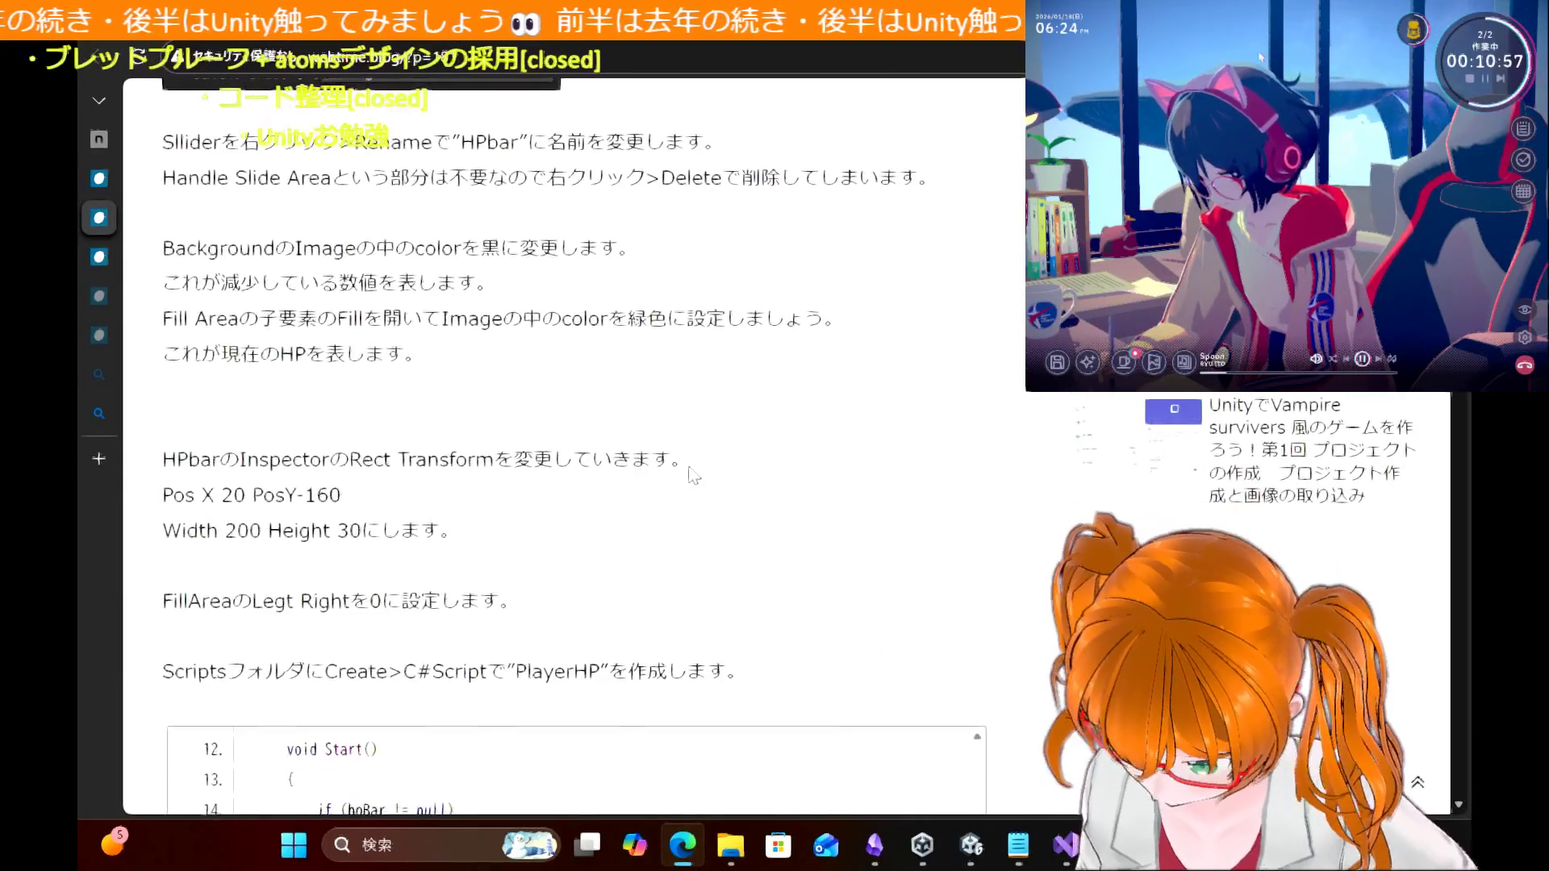
{"action": "scroll", "coordinate": [692, 474], "scroll_direction": "down", "scroll_amount": 2}
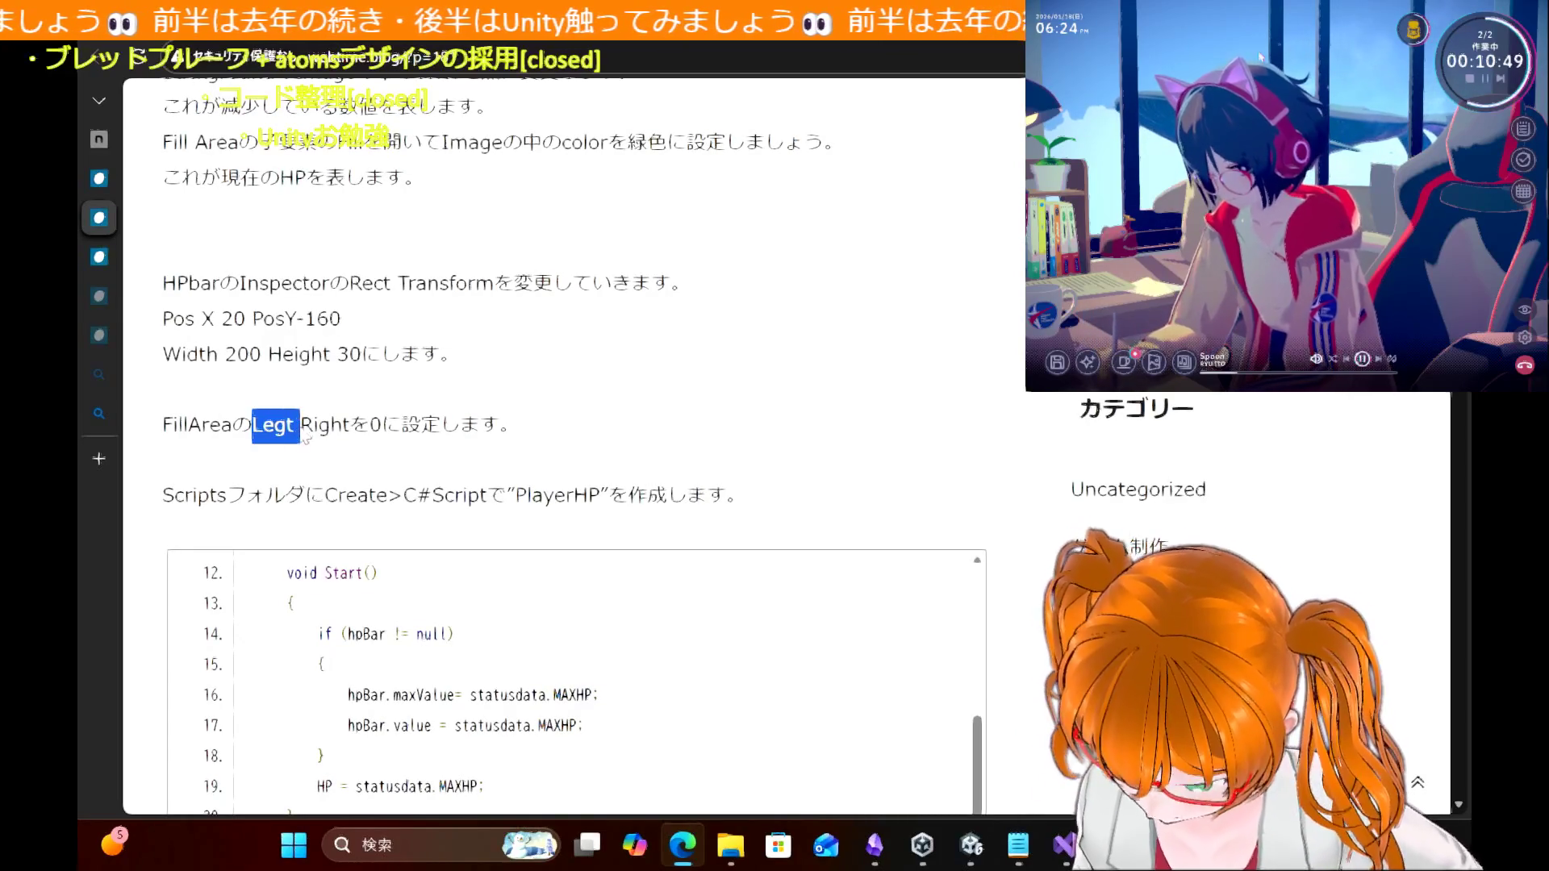
{"action": "left_click", "coordinate": [691, 381]}
{"action": "scroll", "coordinate": [571, 405], "scroll_direction": "down", "scroll_amount": 2}
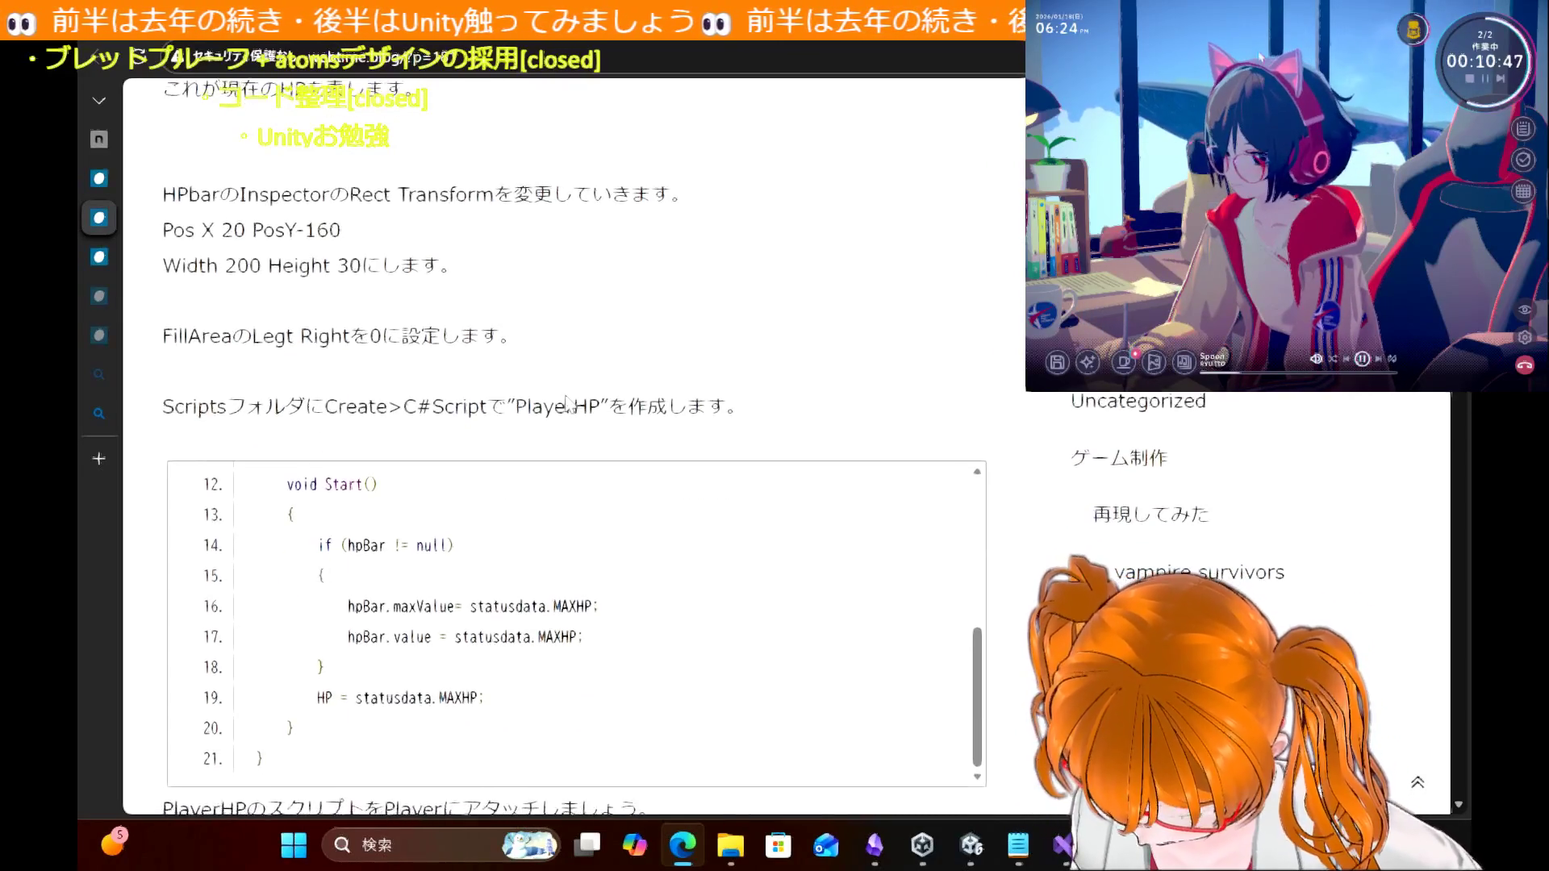
{"action": "scroll", "coordinate": [569, 399], "scroll_direction": "down", "scroll_amount": 6}
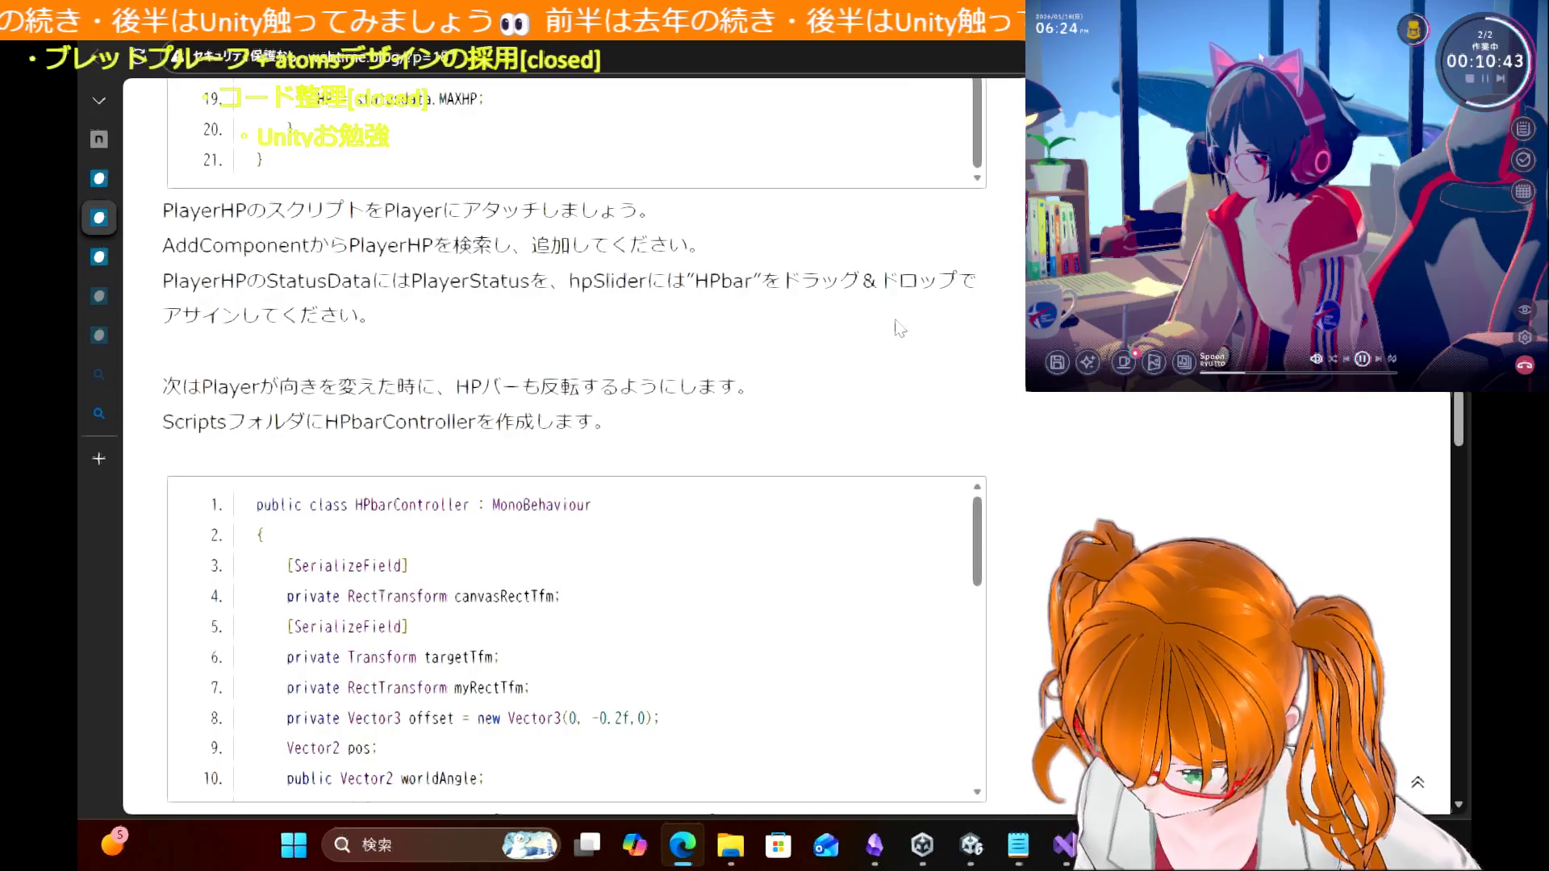
{"action": "scroll", "coordinate": [900, 328], "scroll_direction": "down", "scroll_amount": 1}
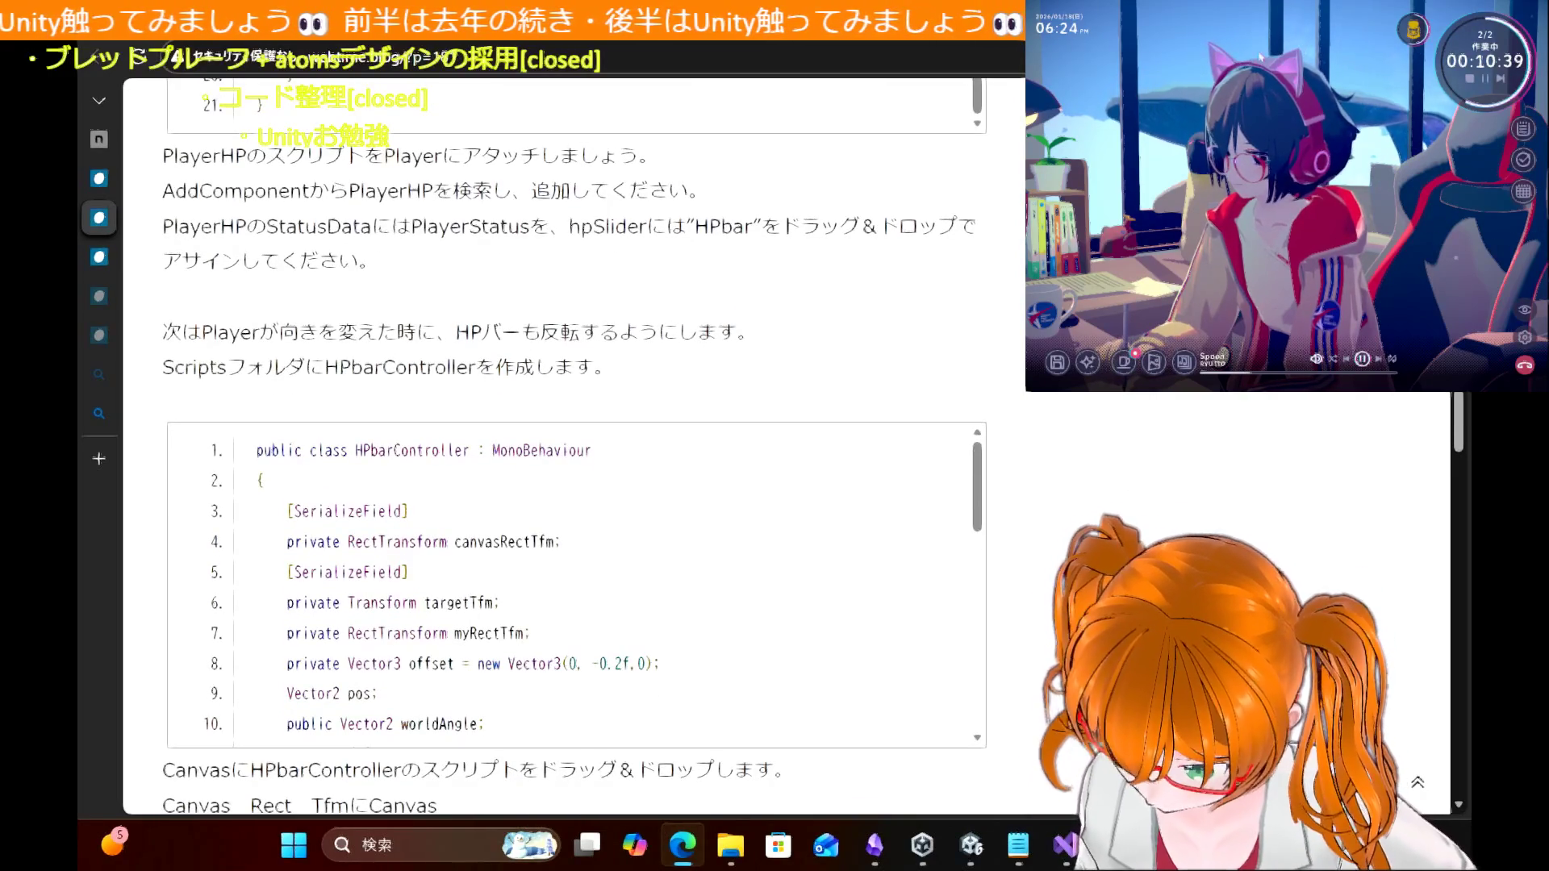
{"action": "scroll", "coordinate": [1101, 420], "scroll_direction": "down", "scroll_amount": 1}
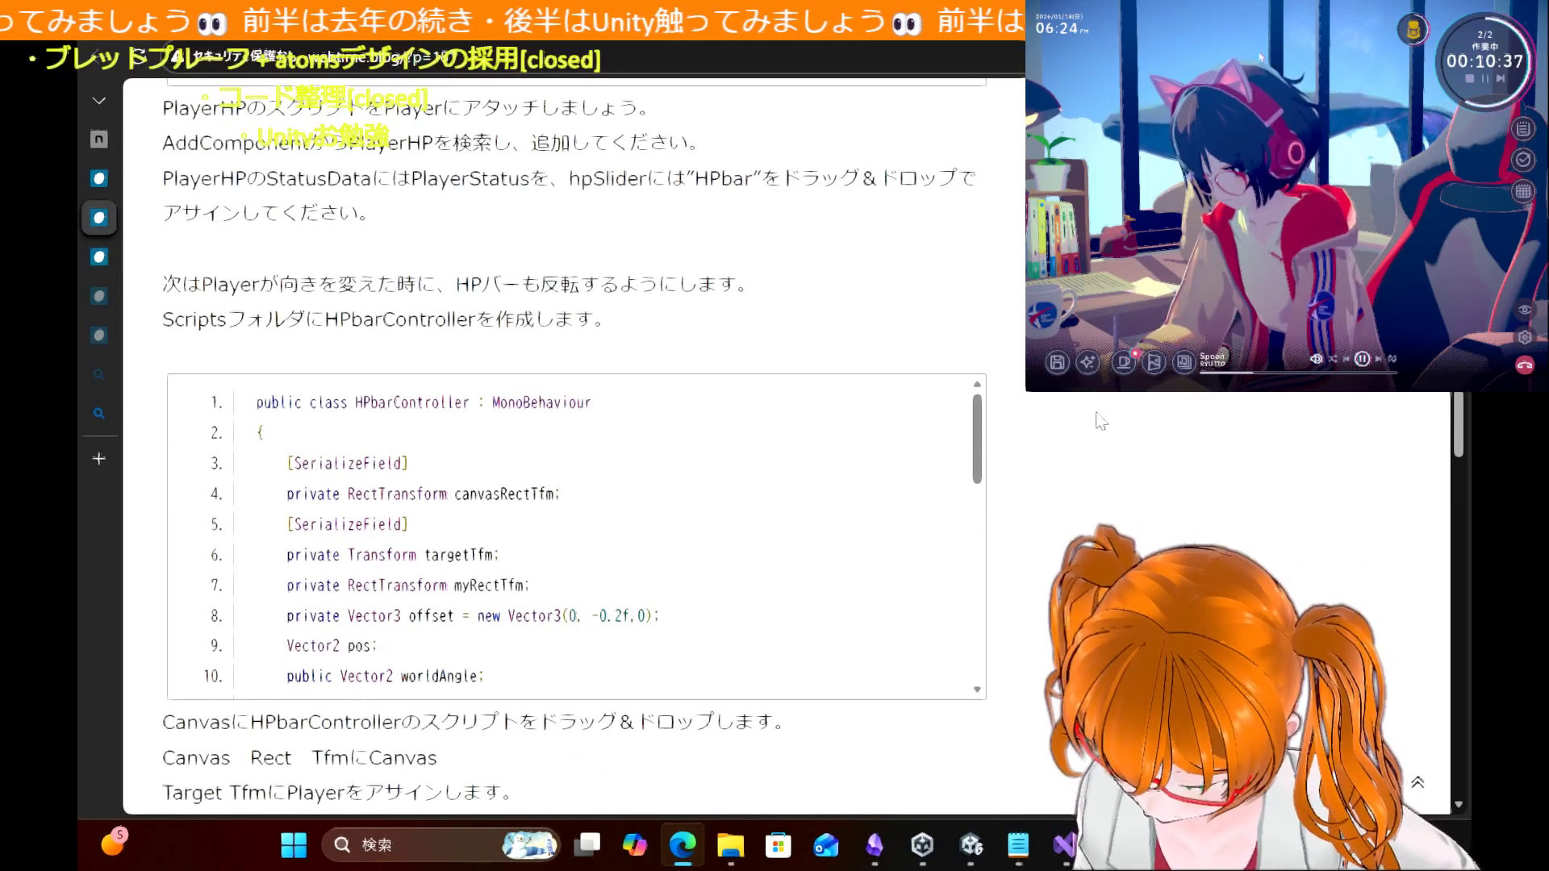
{"action": "scroll", "coordinate": [687, 547], "scroll_direction": "down", "scroll_amount": 5}
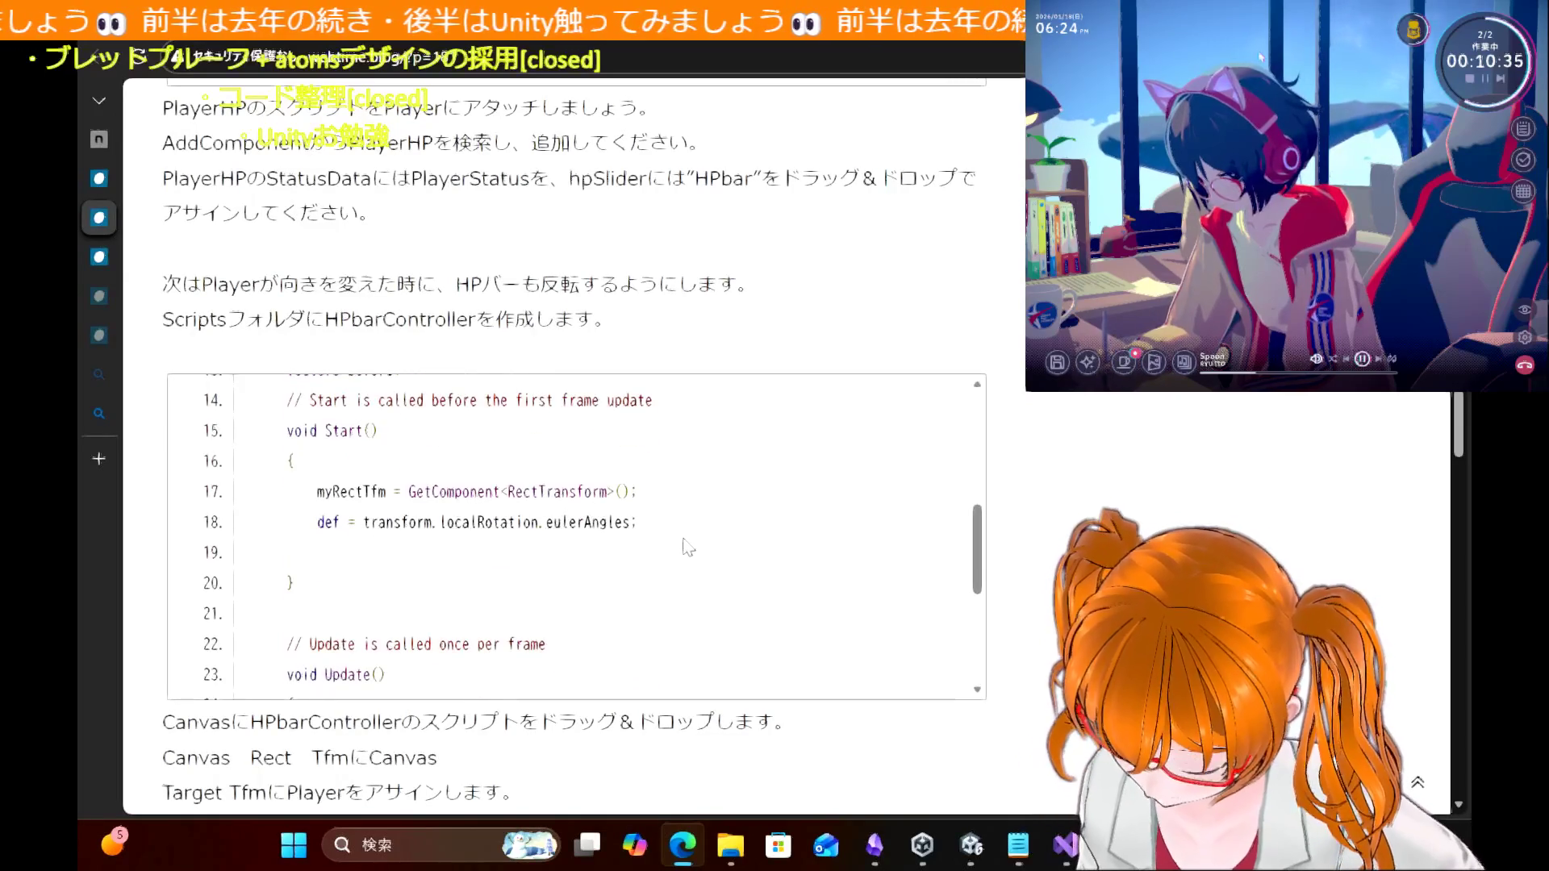
{"action": "scroll", "coordinate": [687, 547], "scroll_direction": "up", "scroll_amount": 2}
{"action": "scroll", "coordinate": [687, 547], "scroll_direction": "down", "scroll_amount": 1}
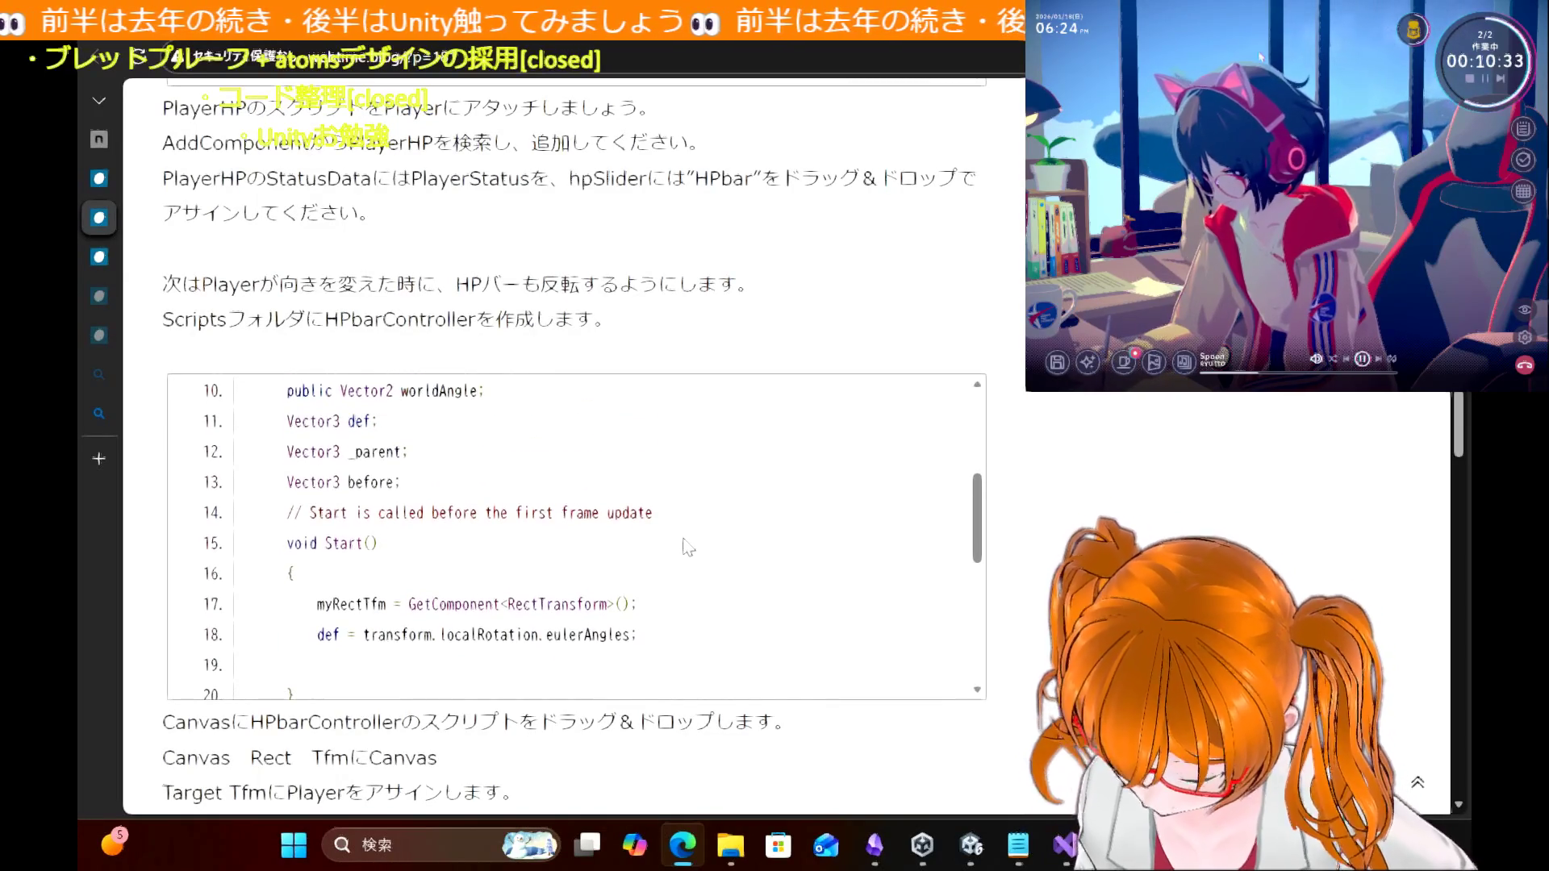
{"action": "scroll", "coordinate": [687, 547], "scroll_direction": "down", "scroll_amount": 3}
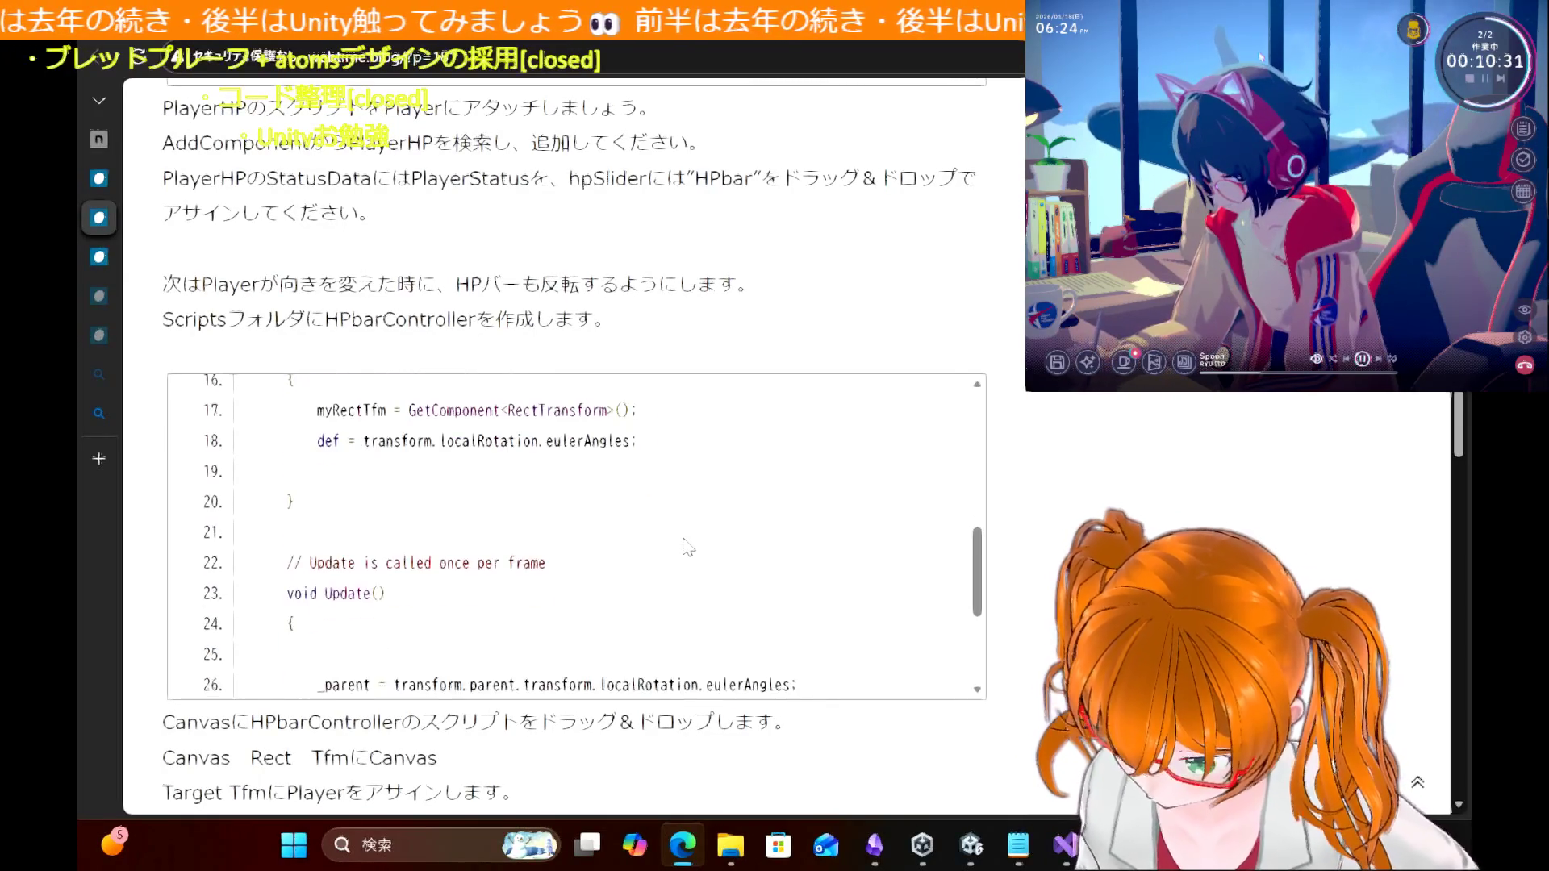
{"action": "scroll", "coordinate": [687, 547], "scroll_direction": "down", "scroll_amount": 4}
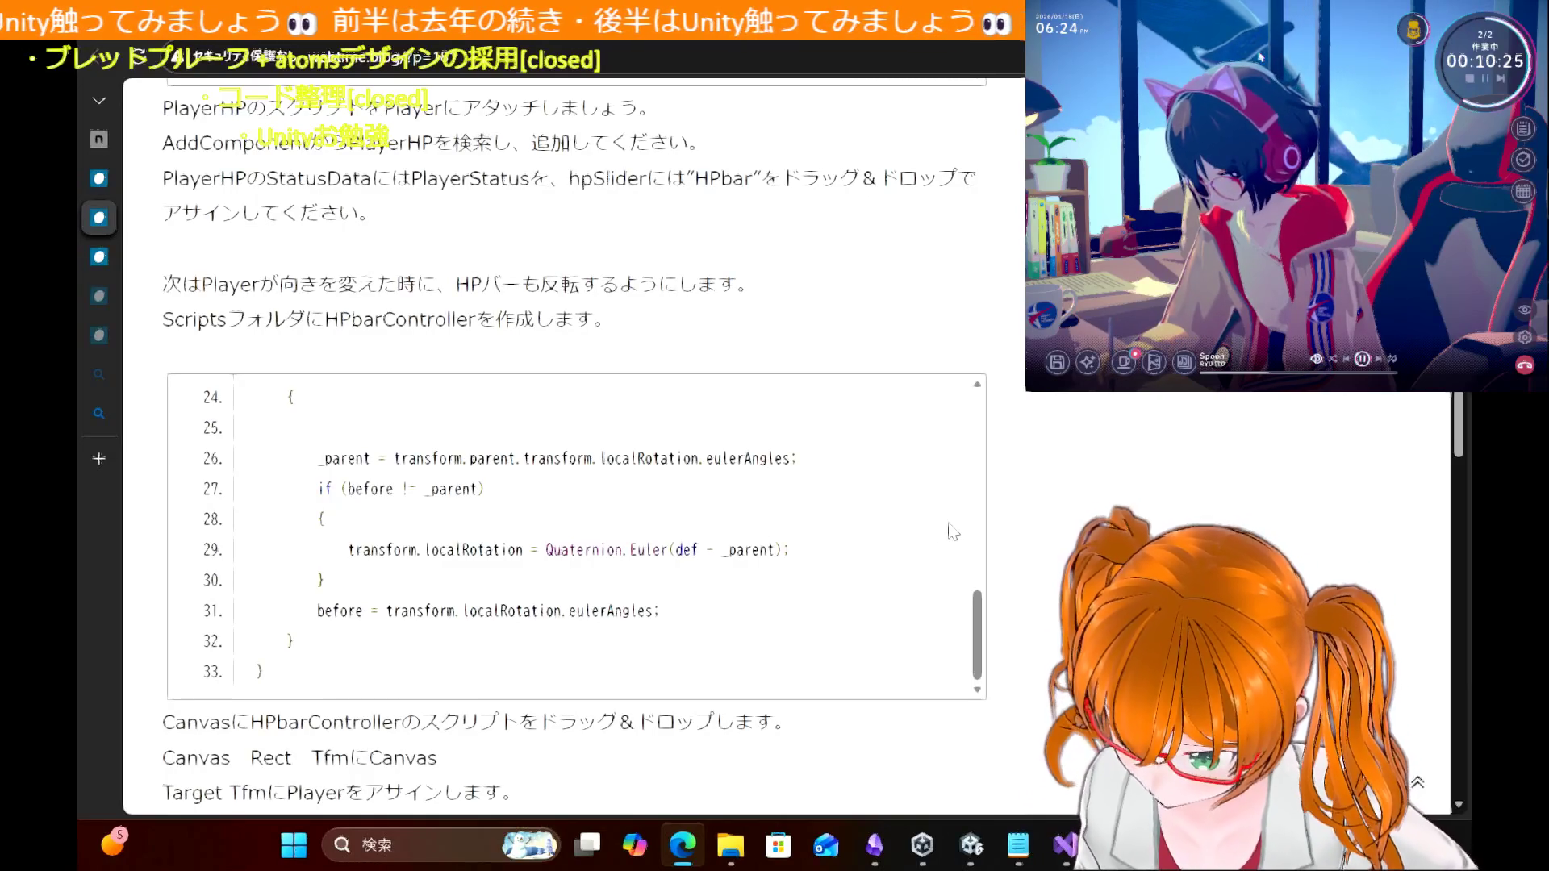
{"action": "scroll", "coordinate": [807, 555], "scroll_direction": "down", "scroll_amount": 1}
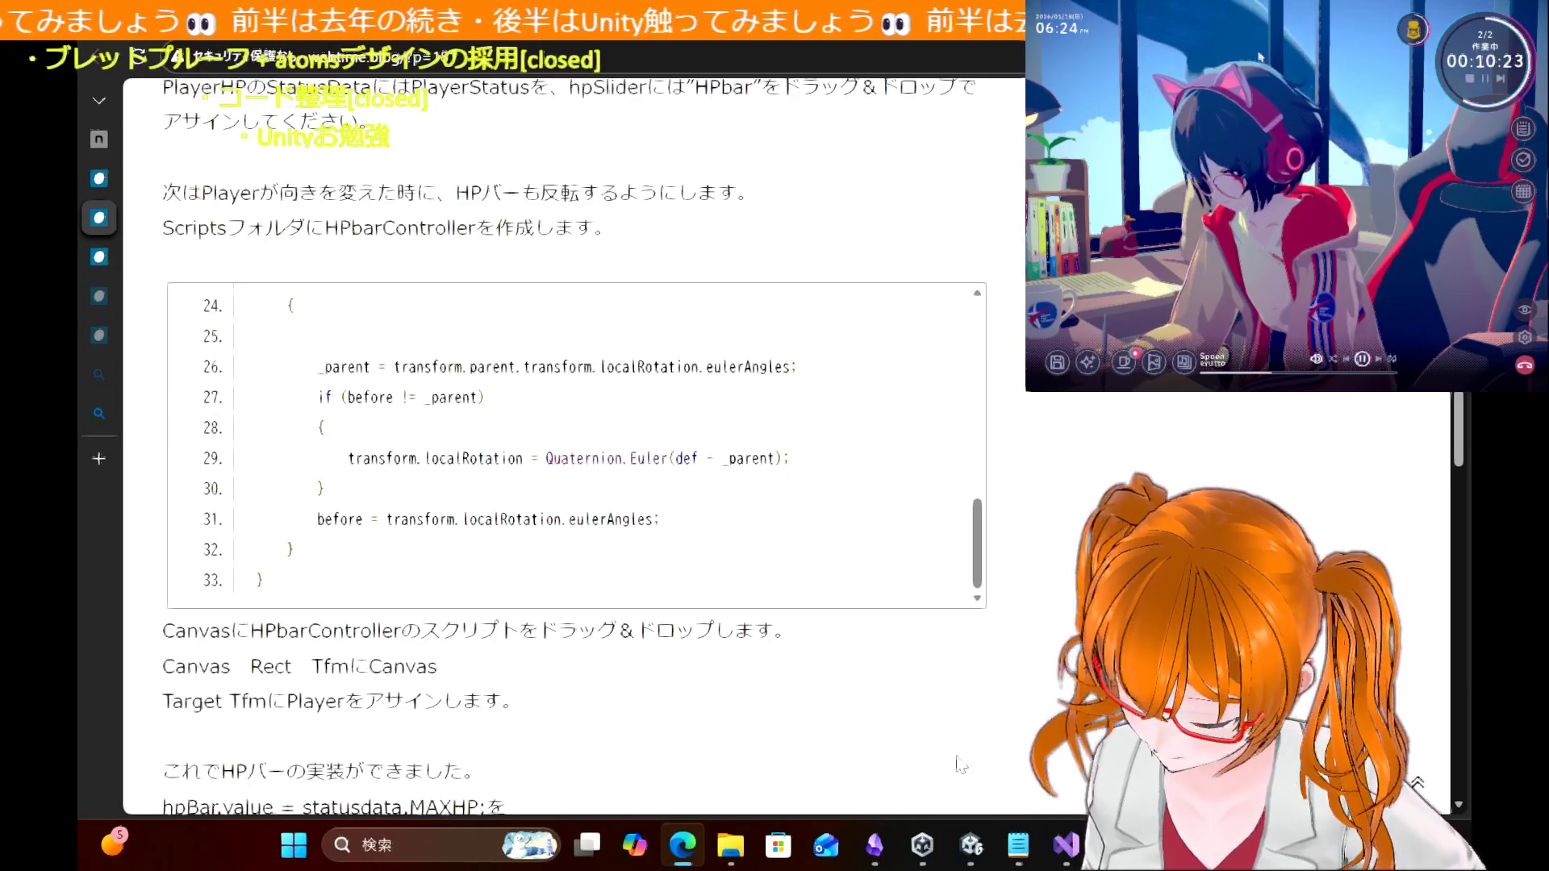
Step: Return to Unity and select the Canvas in the Hierarchy to view its settings
{"action": "left_click", "coordinate": [1065, 845]}
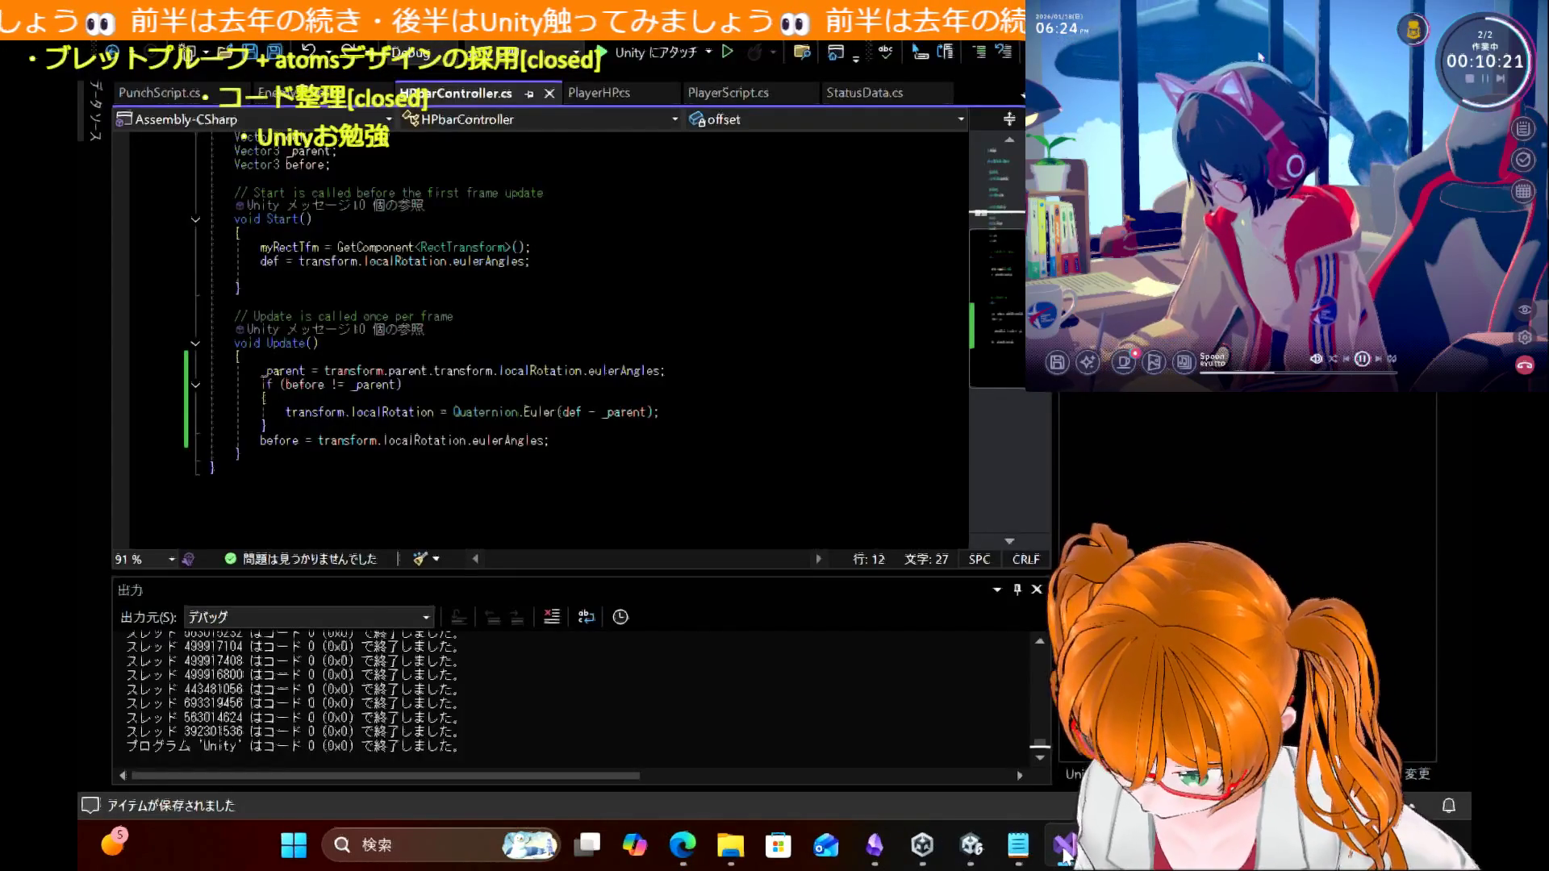
{"action": "left_click", "coordinate": [1064, 852]}
{"action": "scroll", "coordinate": [676, 690], "scroll_direction": "down", "scroll_amount": 4}
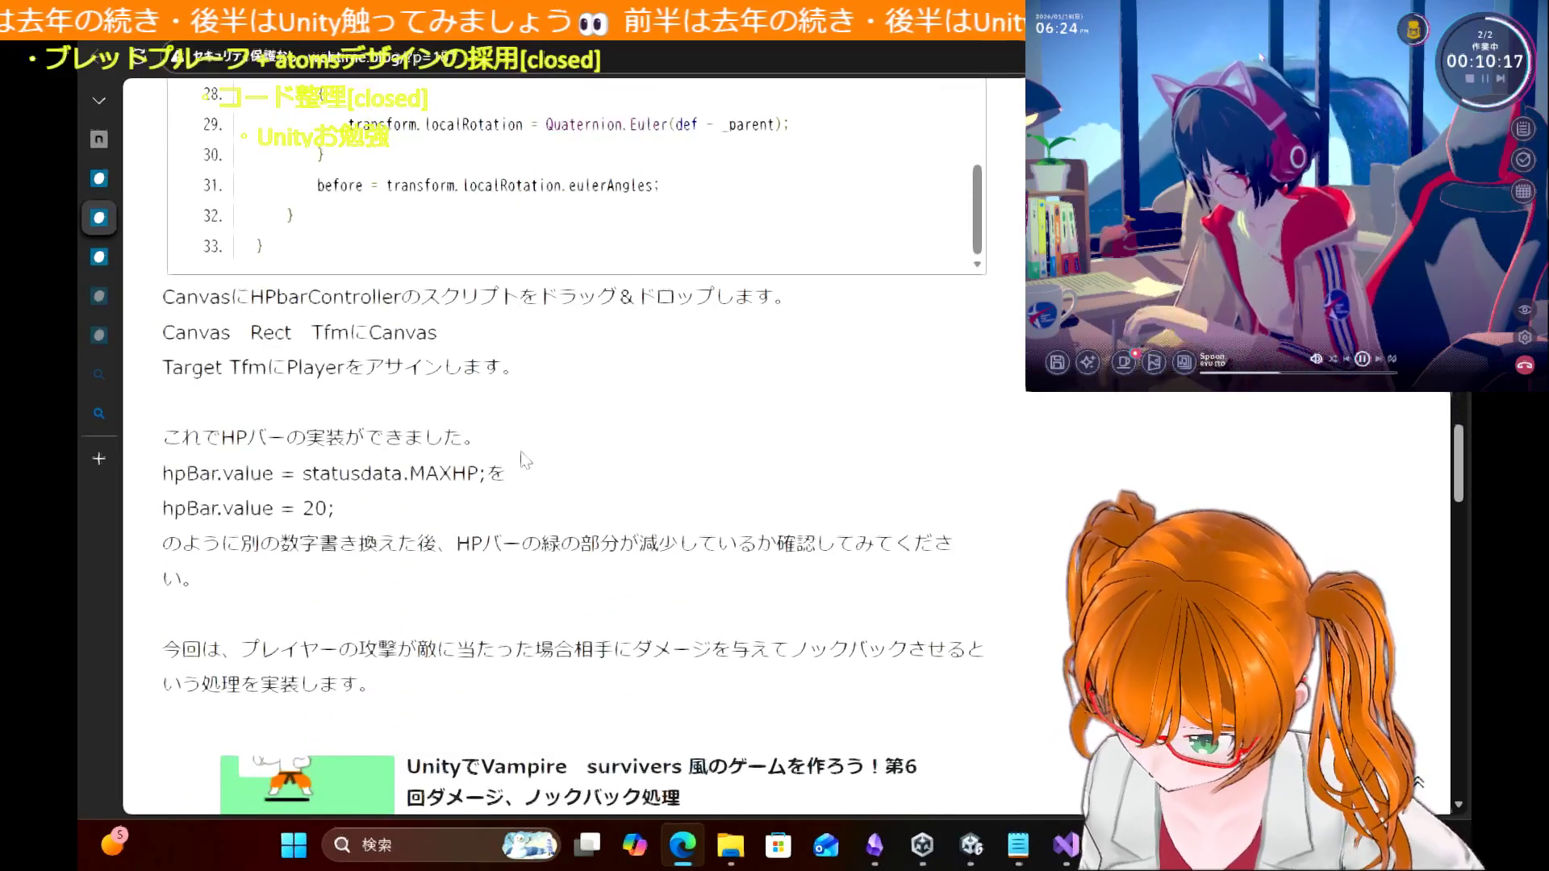
{"action": "scroll", "coordinate": [953, 441], "scroll_direction": "up", "scroll_amount": 20}
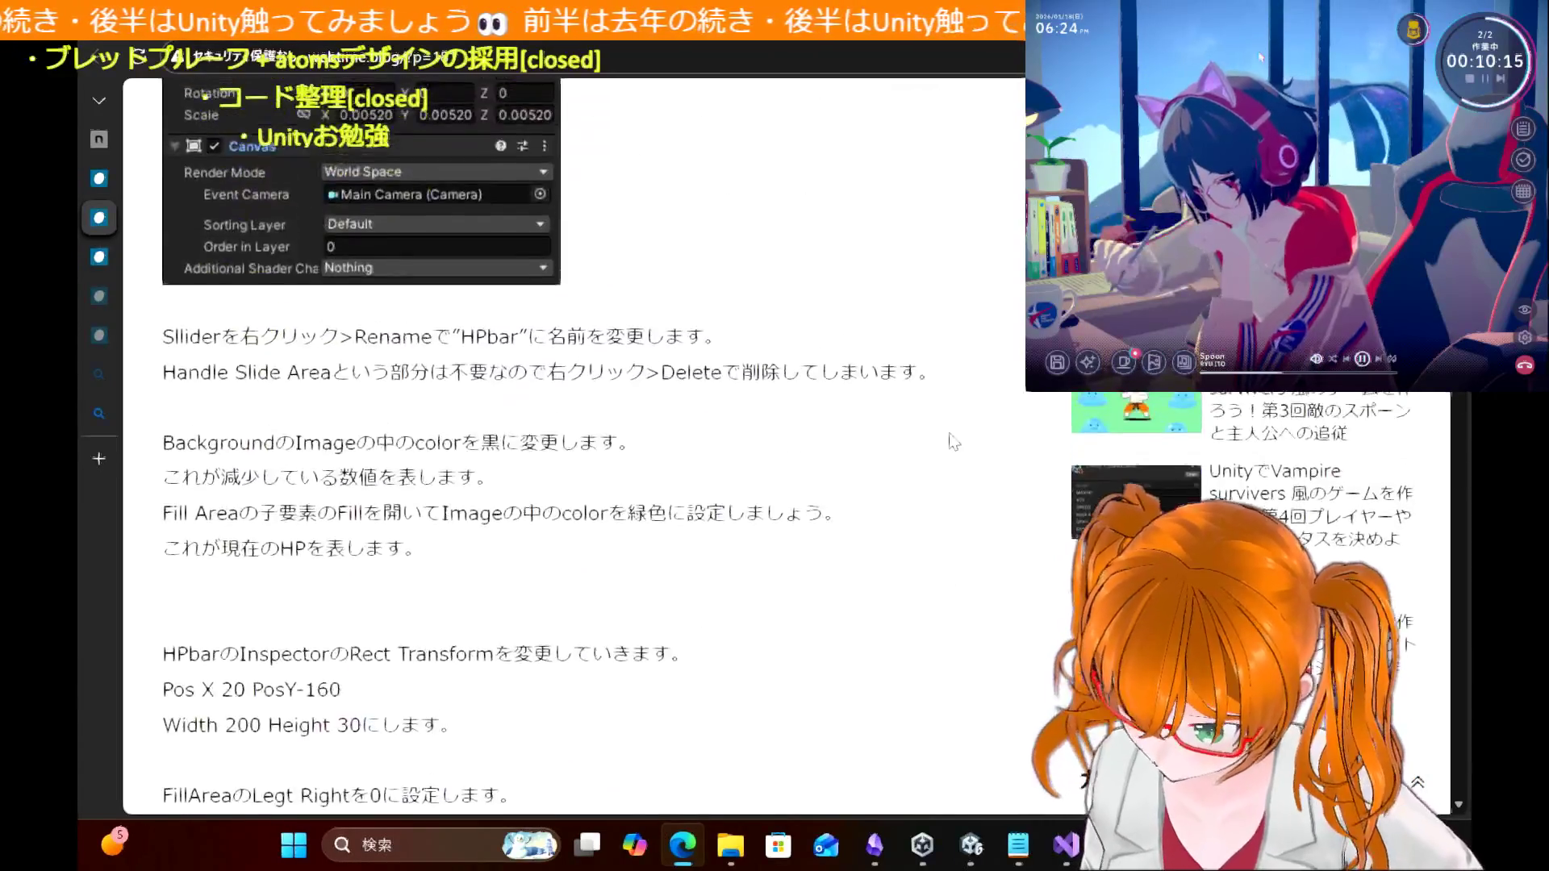
{"action": "left_click", "coordinate": [972, 844]}
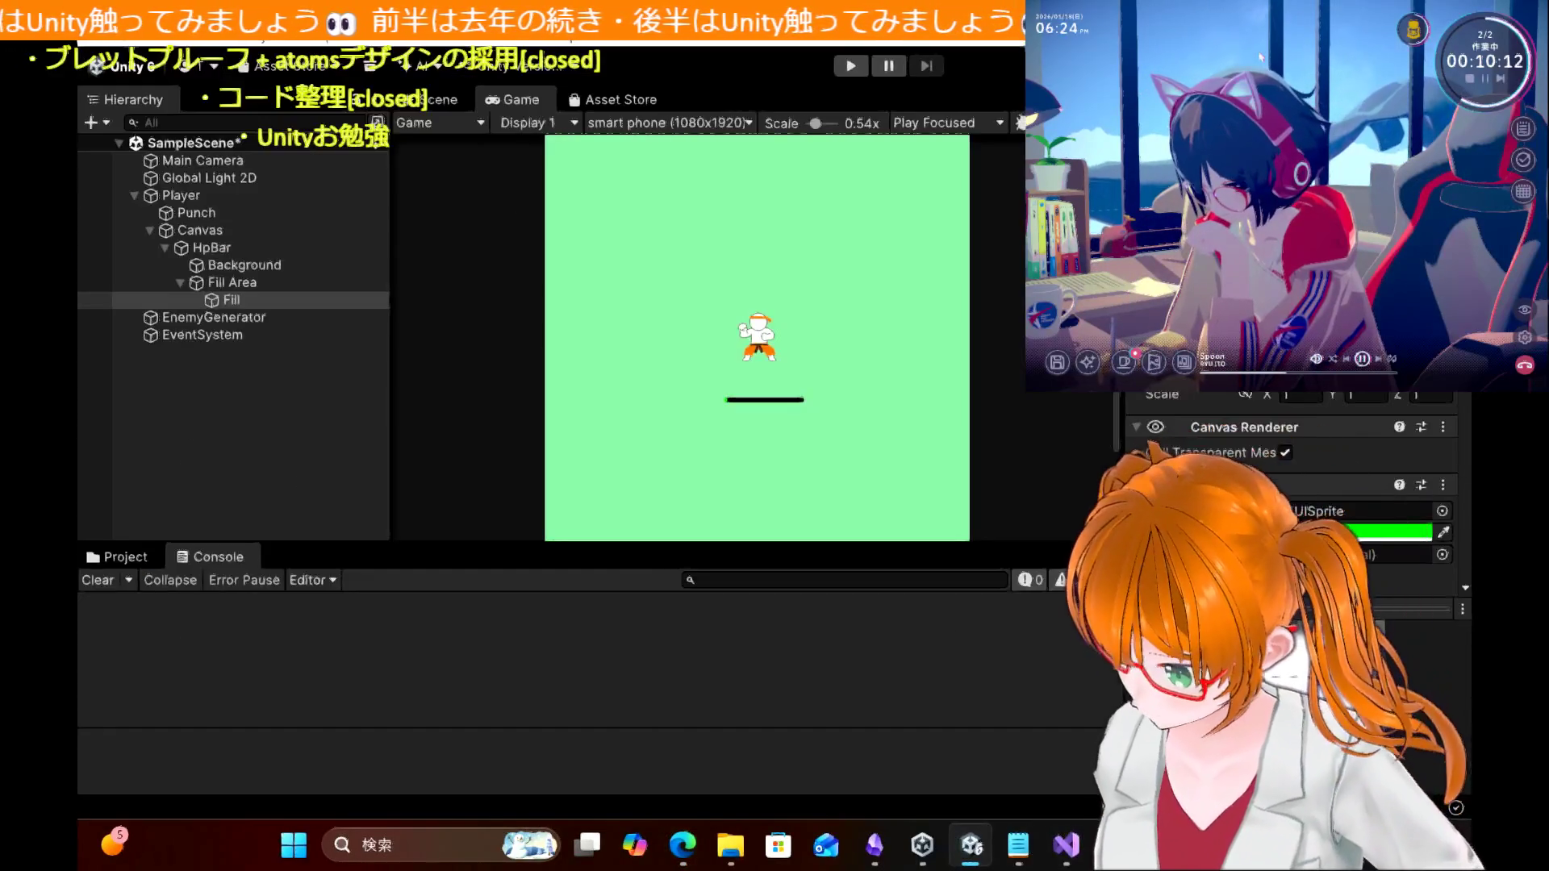
{"action": "left_click", "coordinate": [229, 227]}
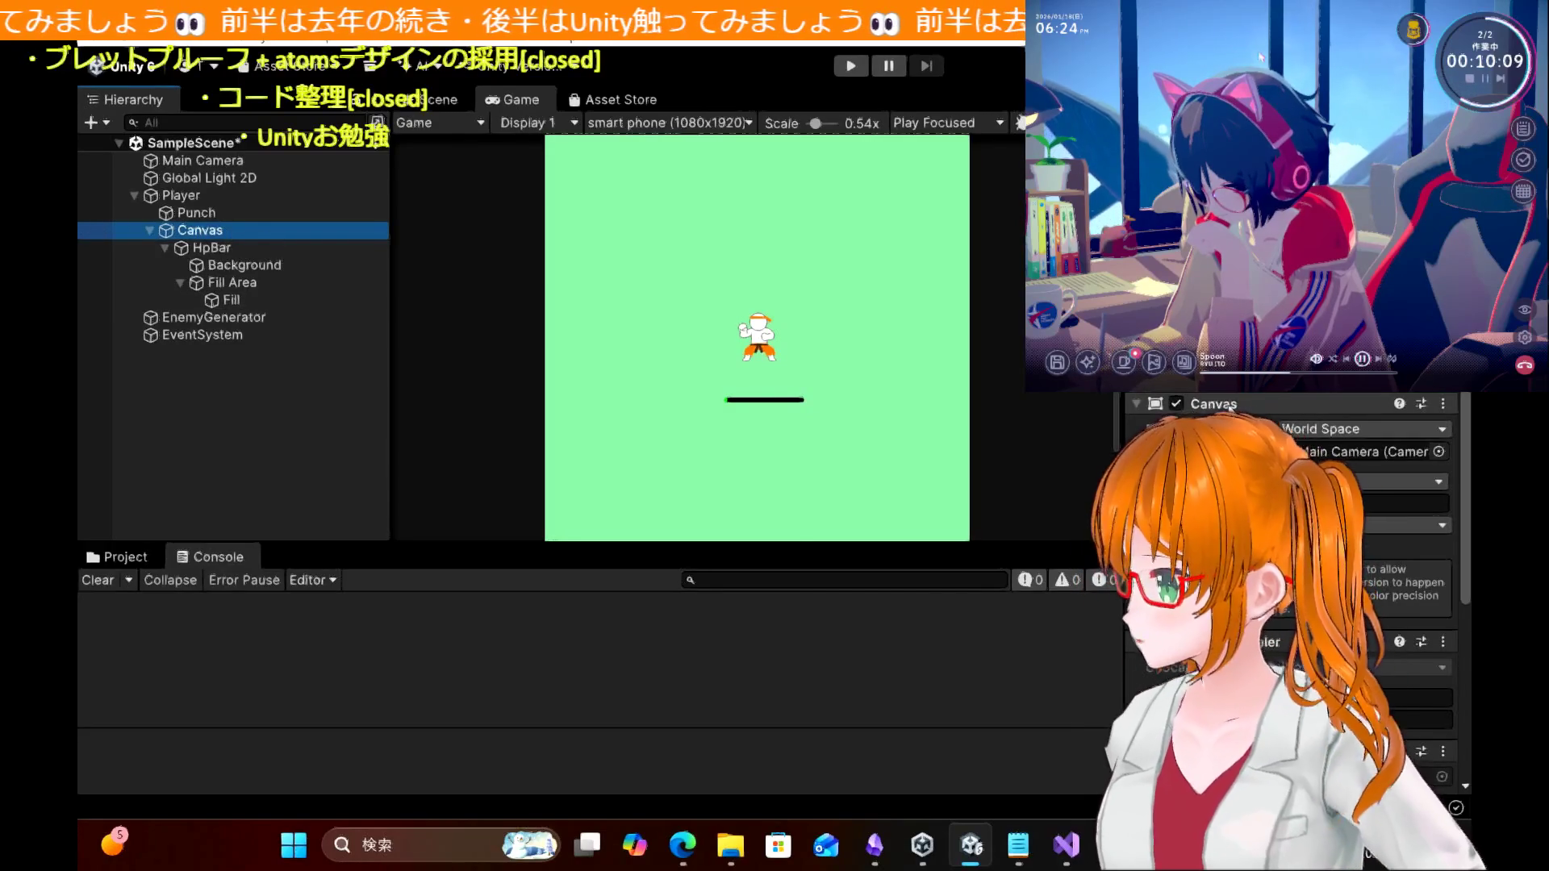
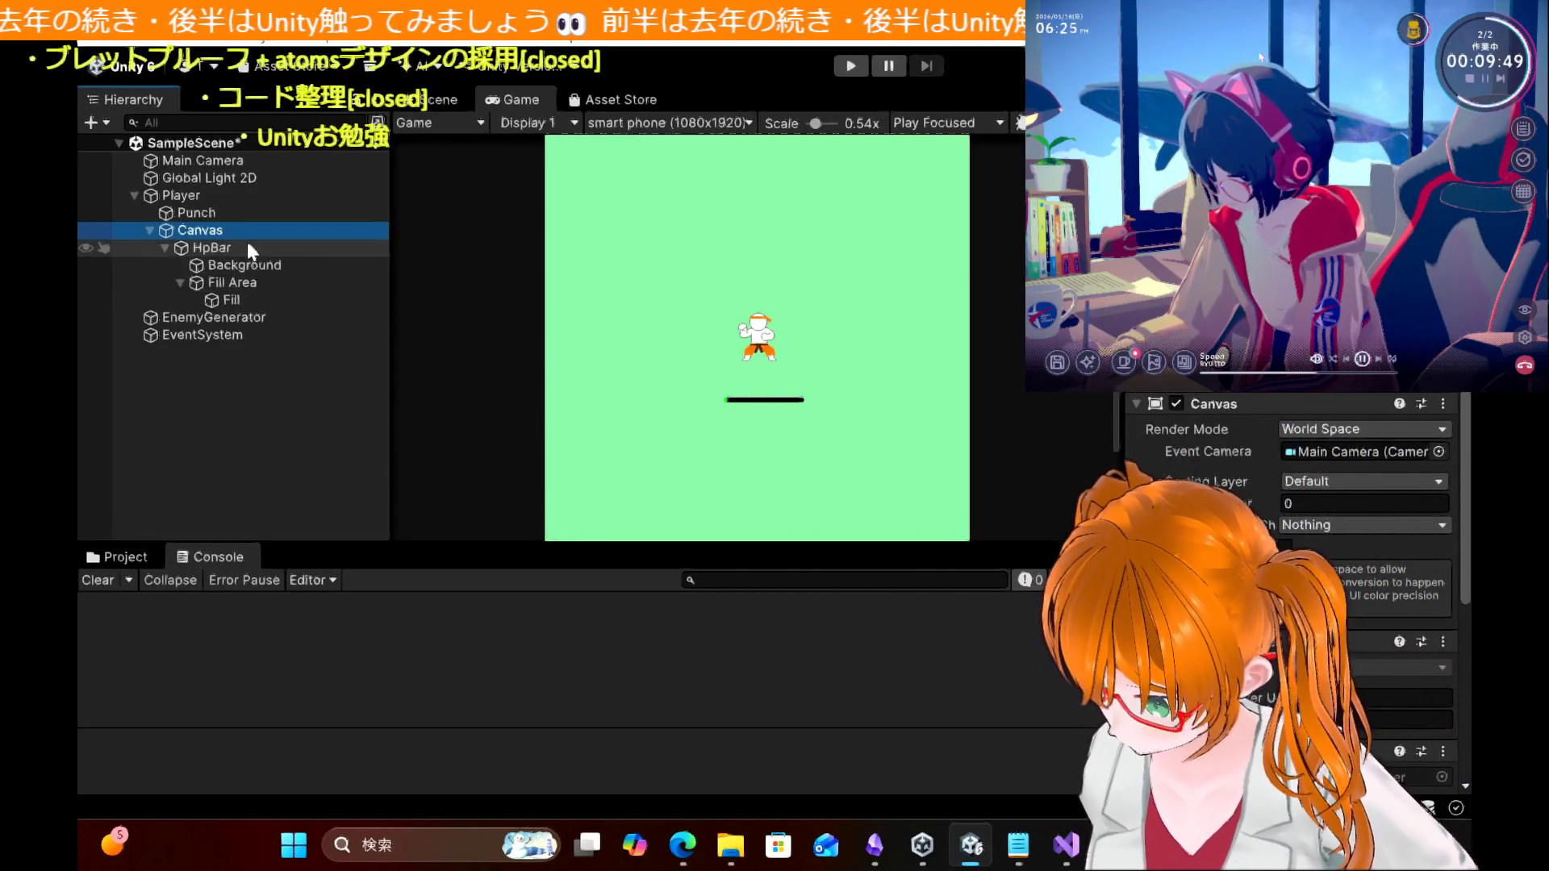
Step: Inspect the HpBar slider's Background, Fill Area and Fill objects, then bring the browser tutorial back
{"action": "left_click", "coordinate": [211, 247]}
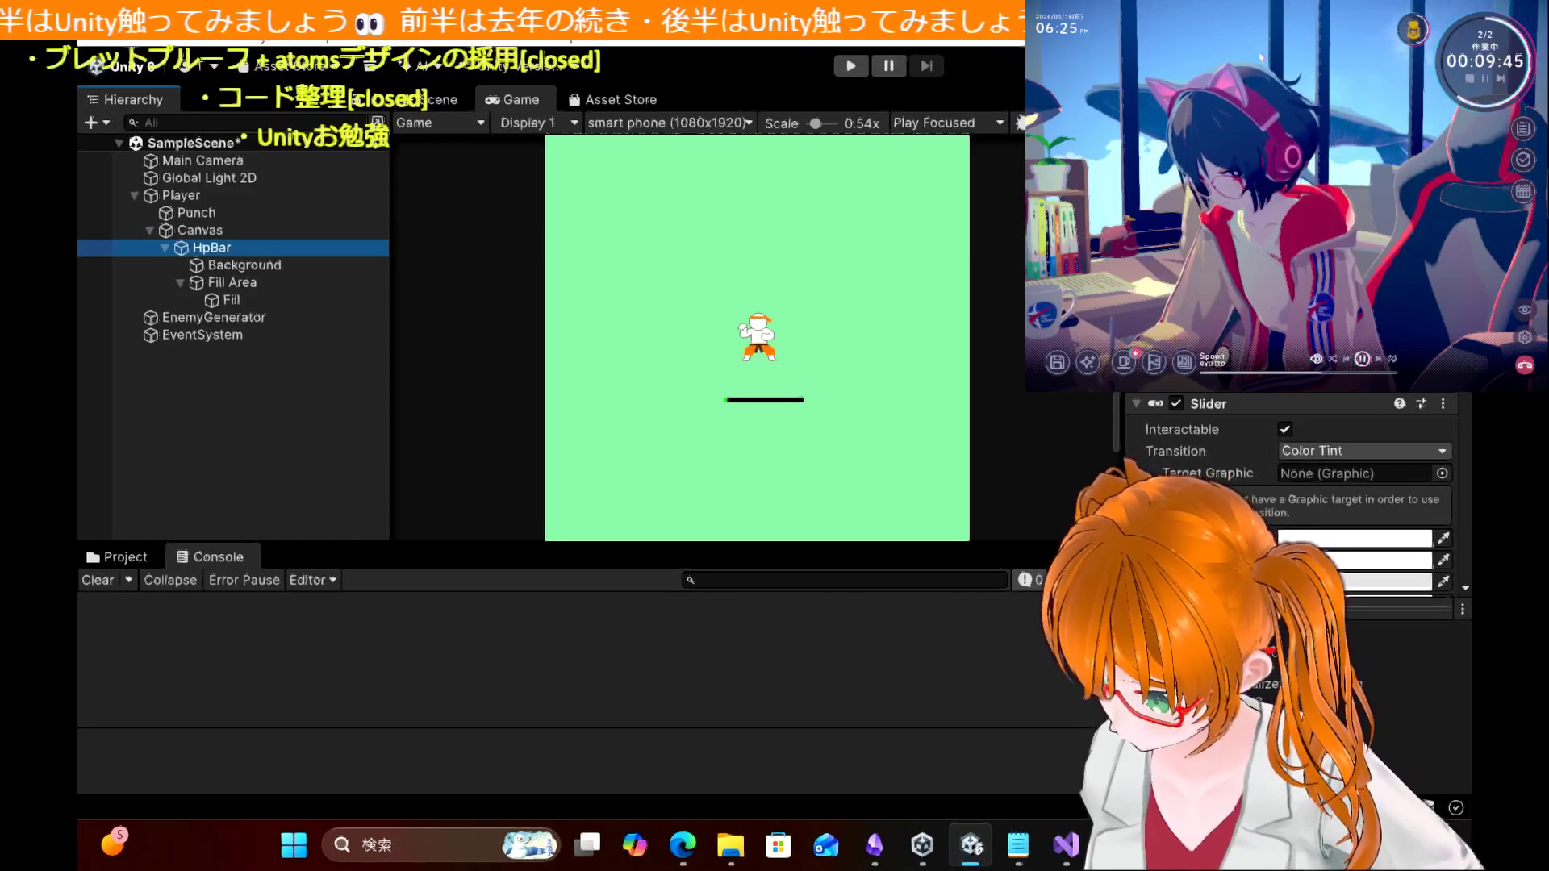
{"action": "left_click", "coordinate": [268, 267]}
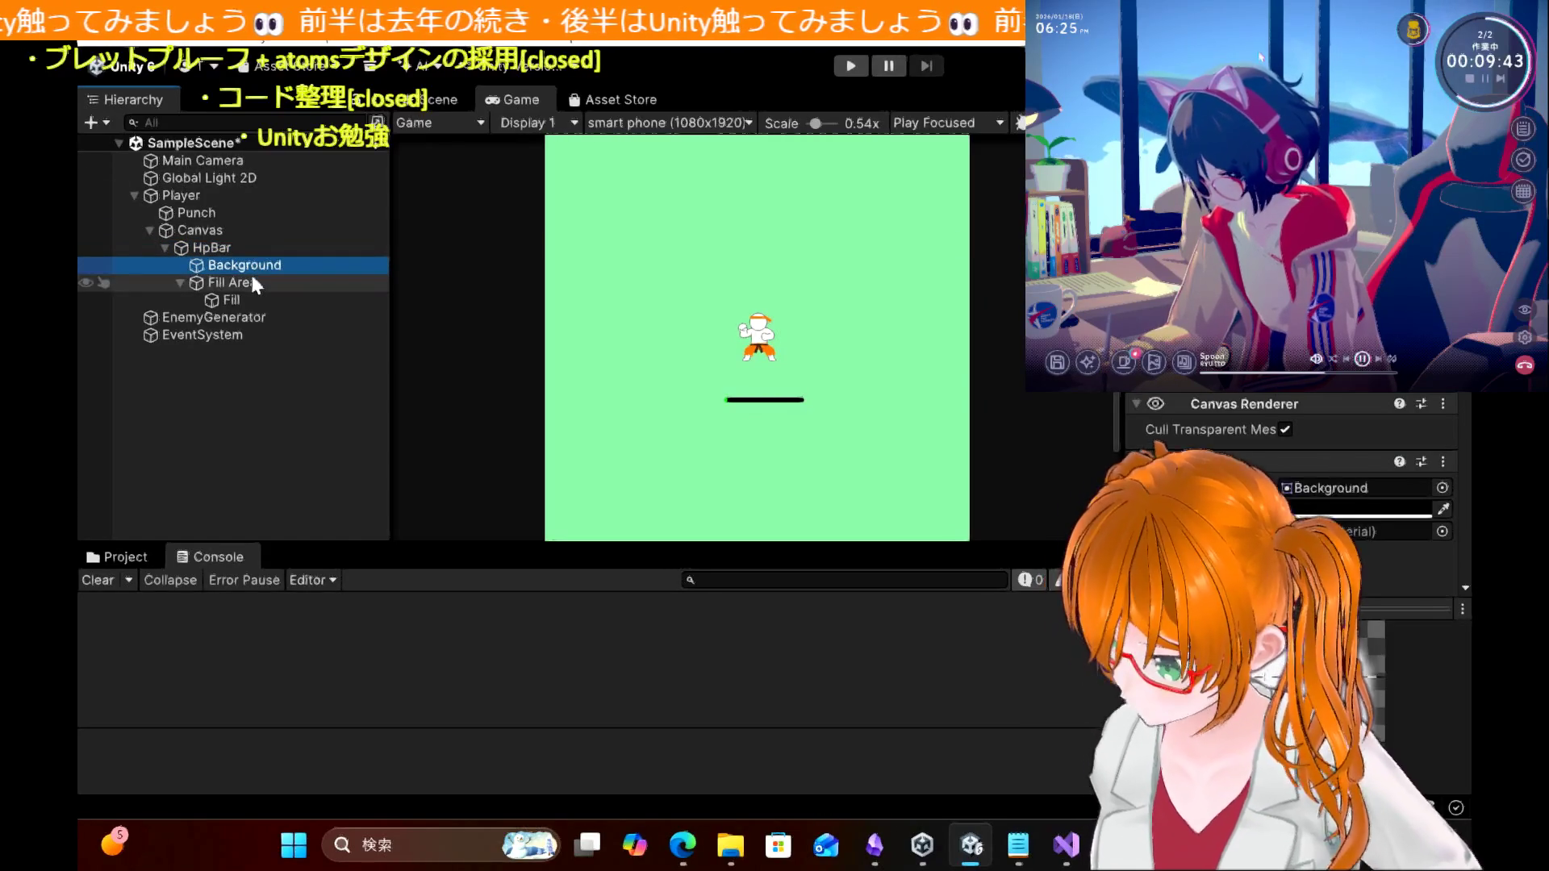
{"action": "left_click", "coordinate": [250, 280]}
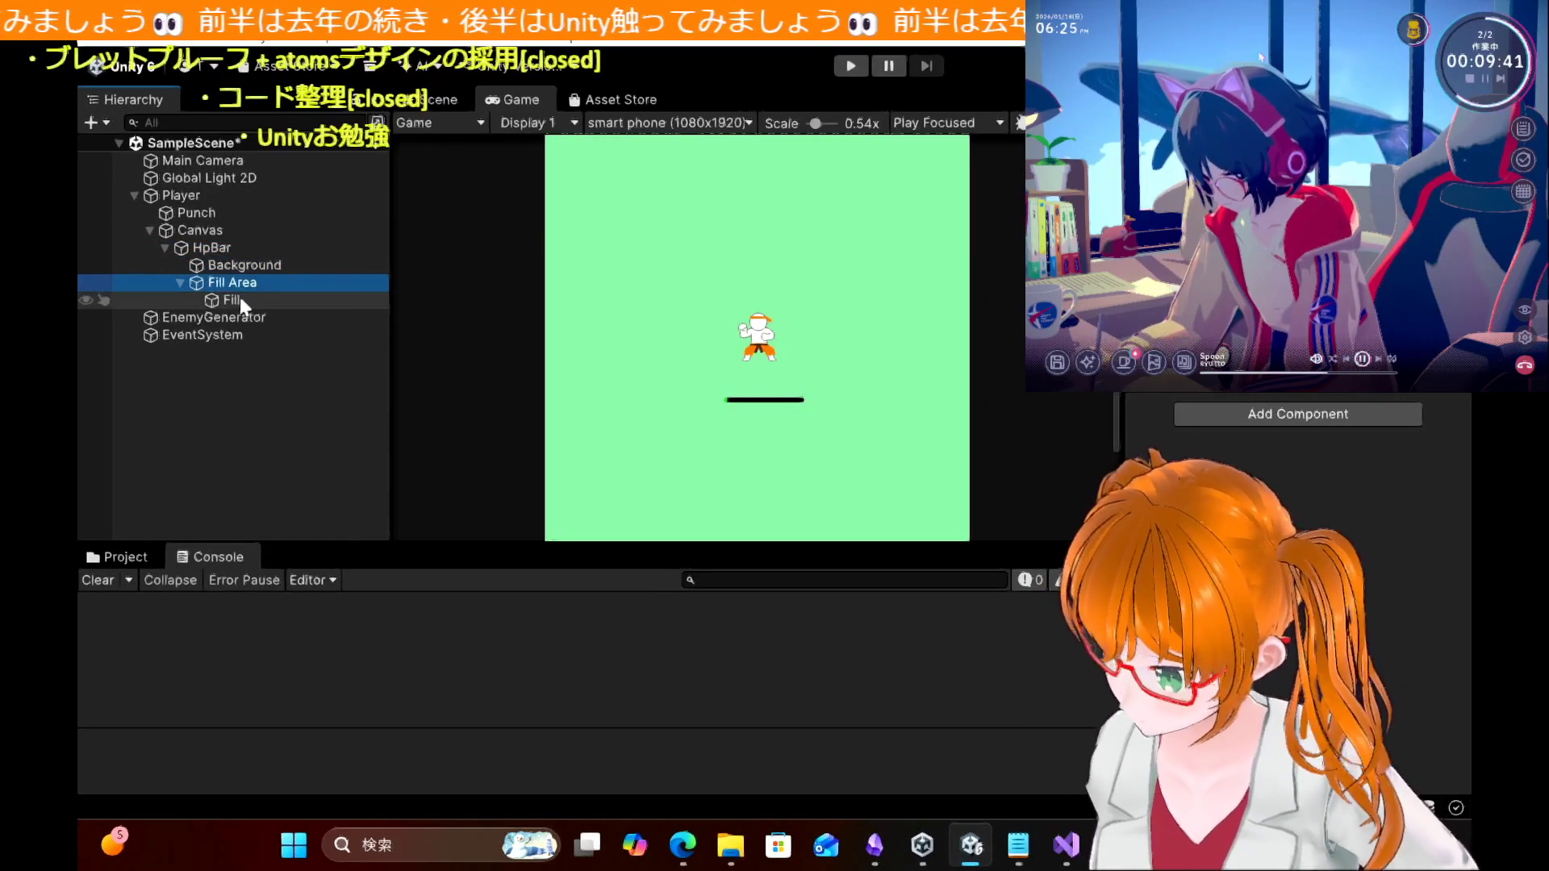
{"action": "left_click", "coordinate": [240, 297]}
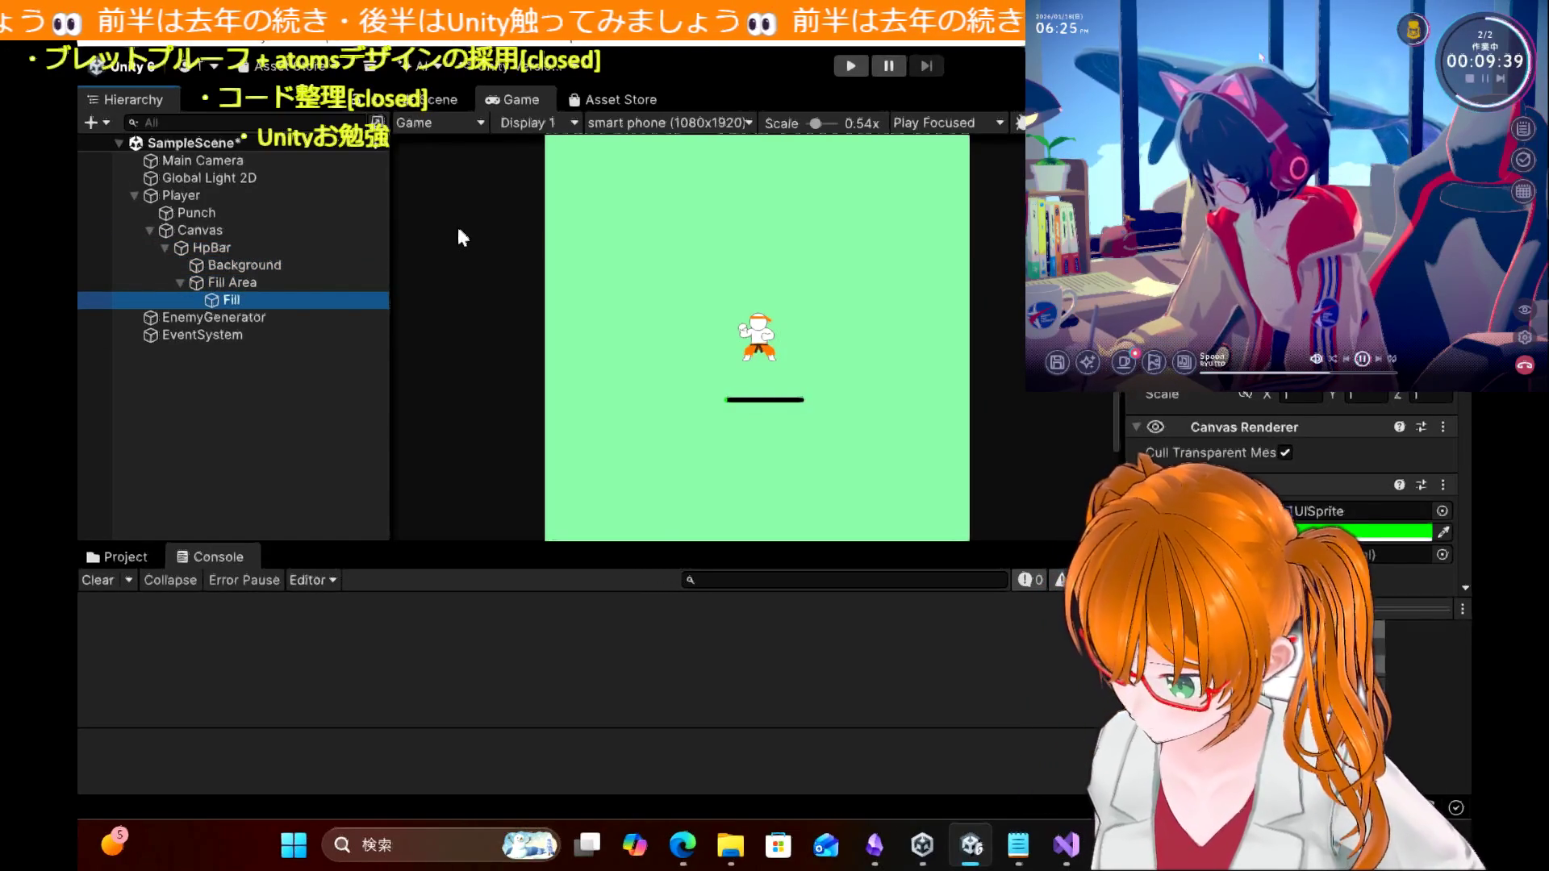
{"action": "left_click", "coordinate": [691, 842]}
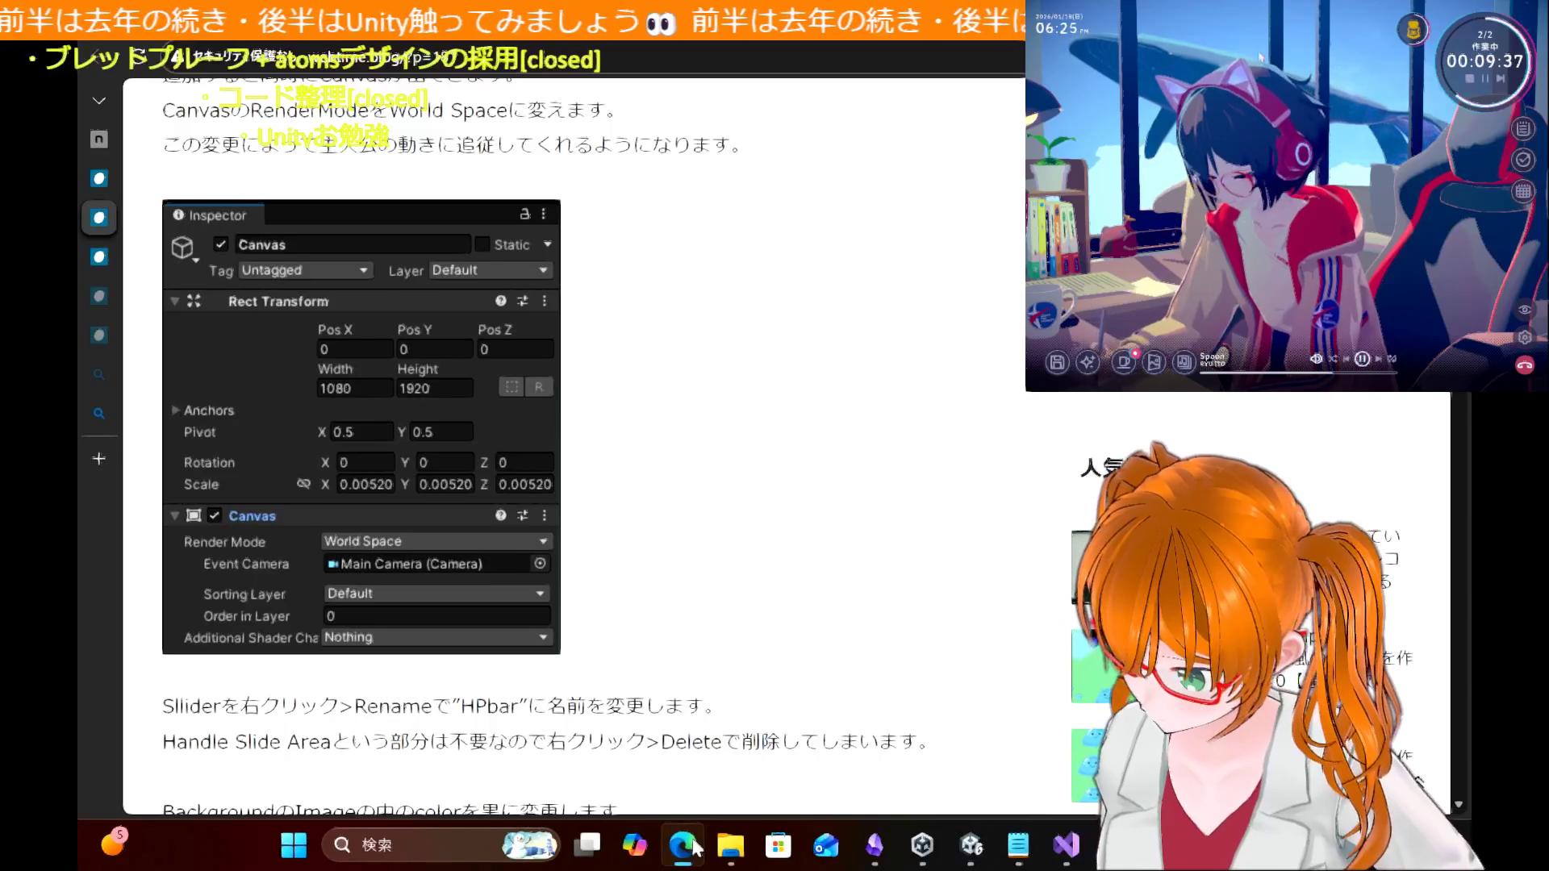
Step: Close the duplicate Vampire Survivors tutorial tab and scroll through the remaining page
{"action": "scroll", "coordinate": [801, 533], "scroll_direction": "down", "scroll_amount": 20}
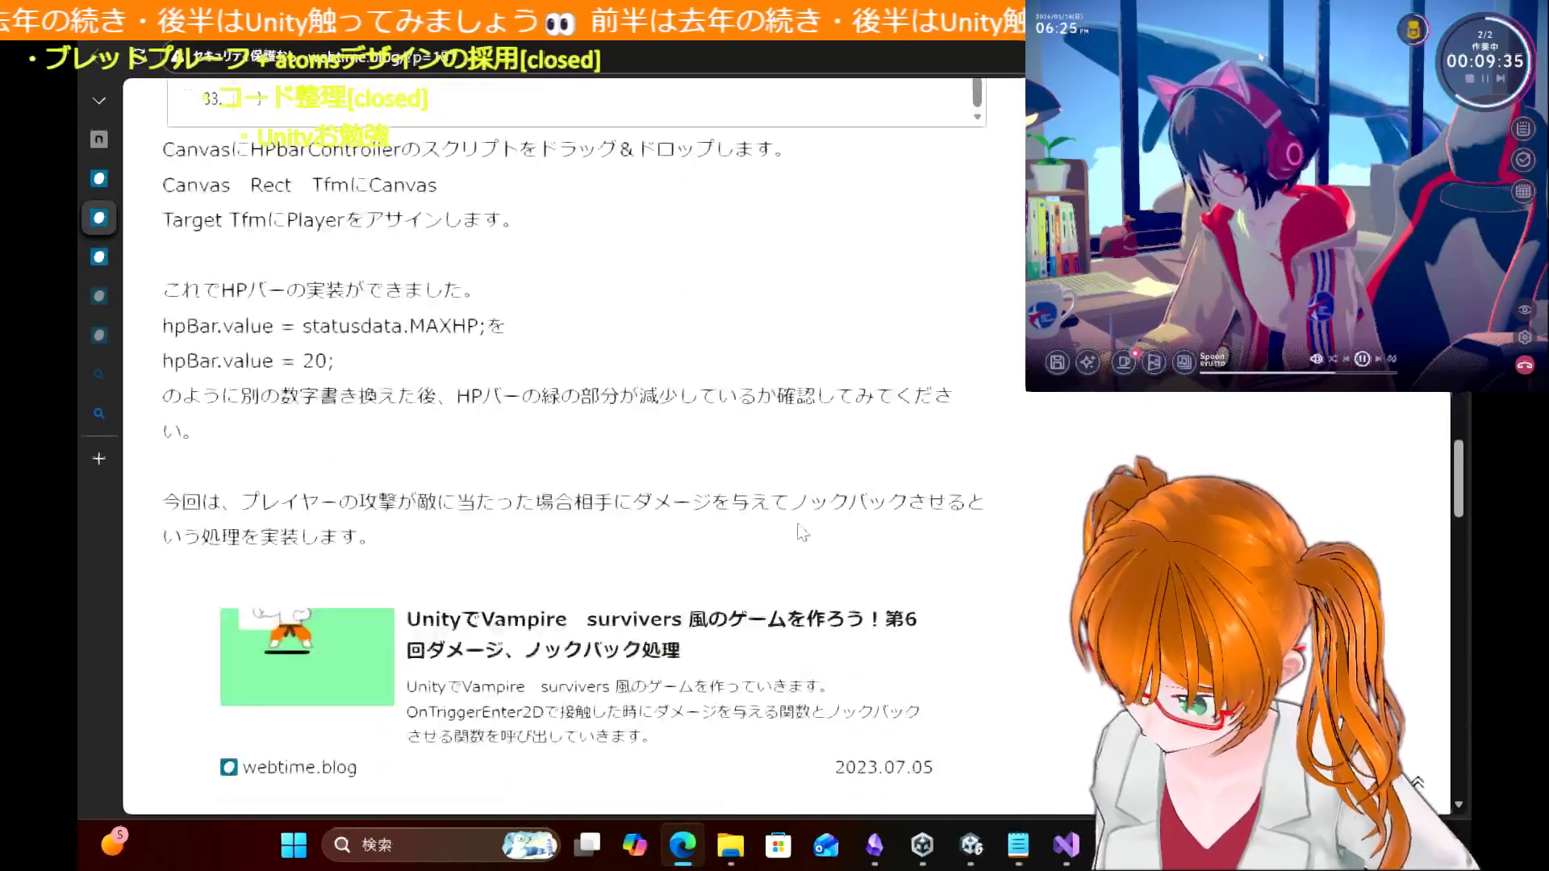
{"action": "mouse_move", "coordinate": [98, 234]}
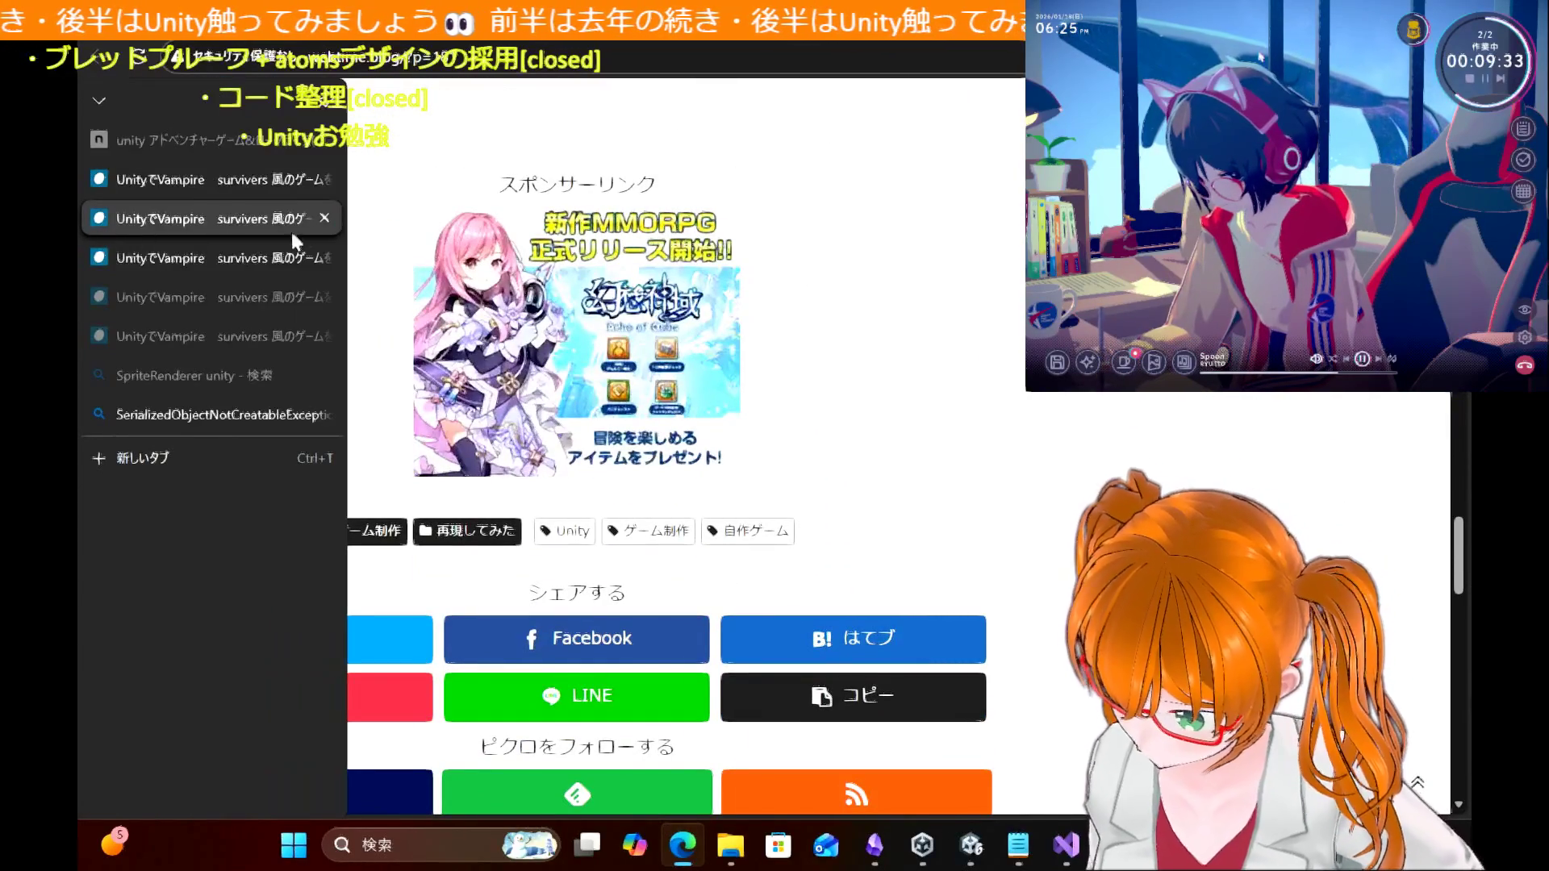
{"action": "left_click", "coordinate": [326, 219]}
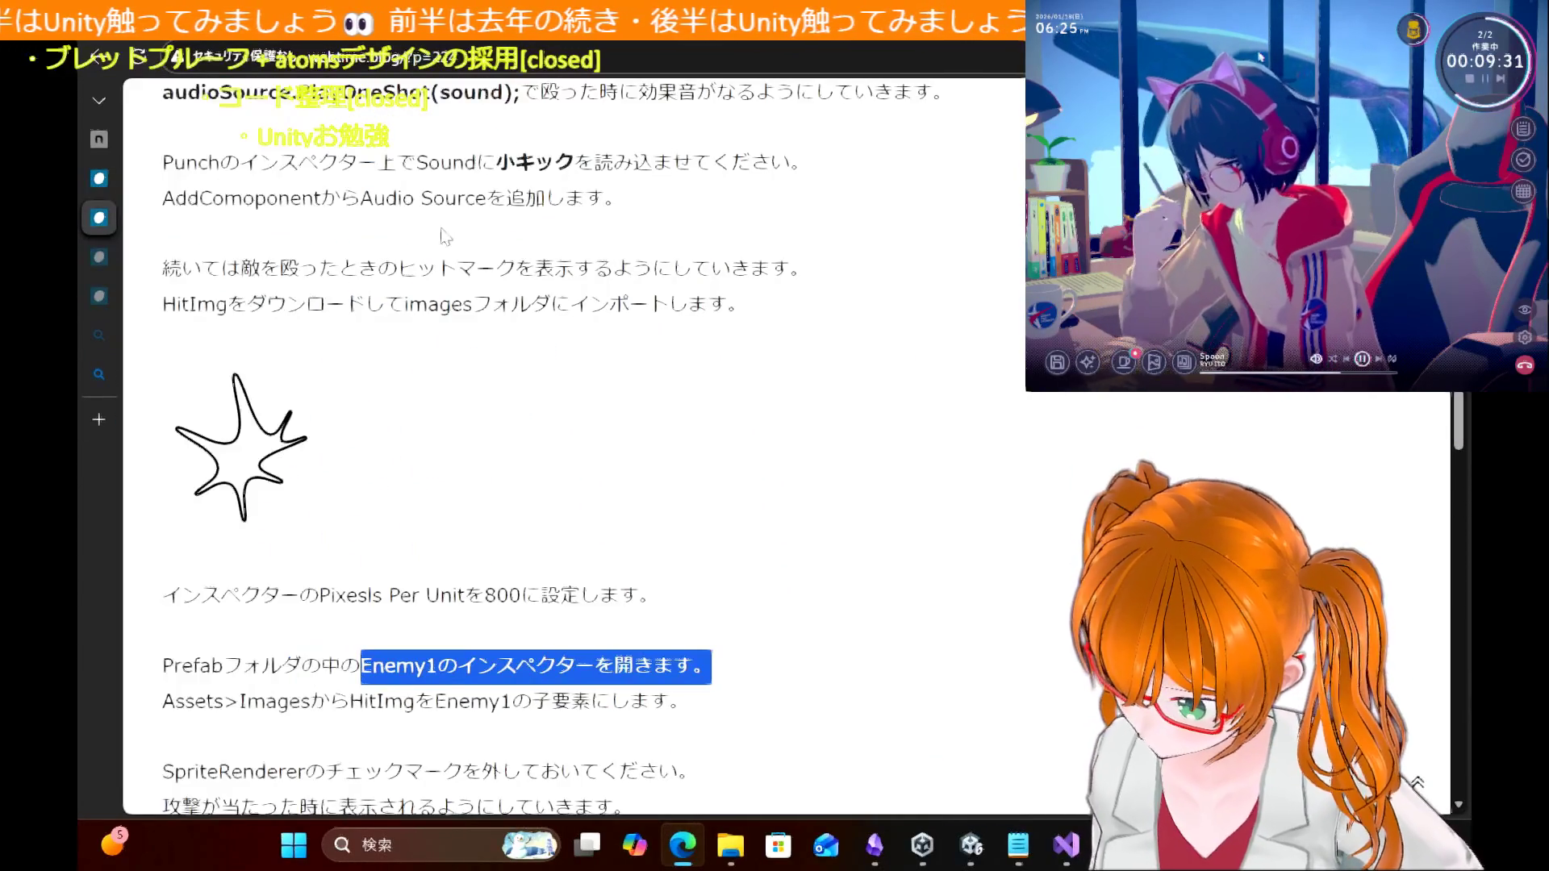
{"action": "scroll", "coordinate": [590, 371], "scroll_direction": "down", "scroll_amount": 7}
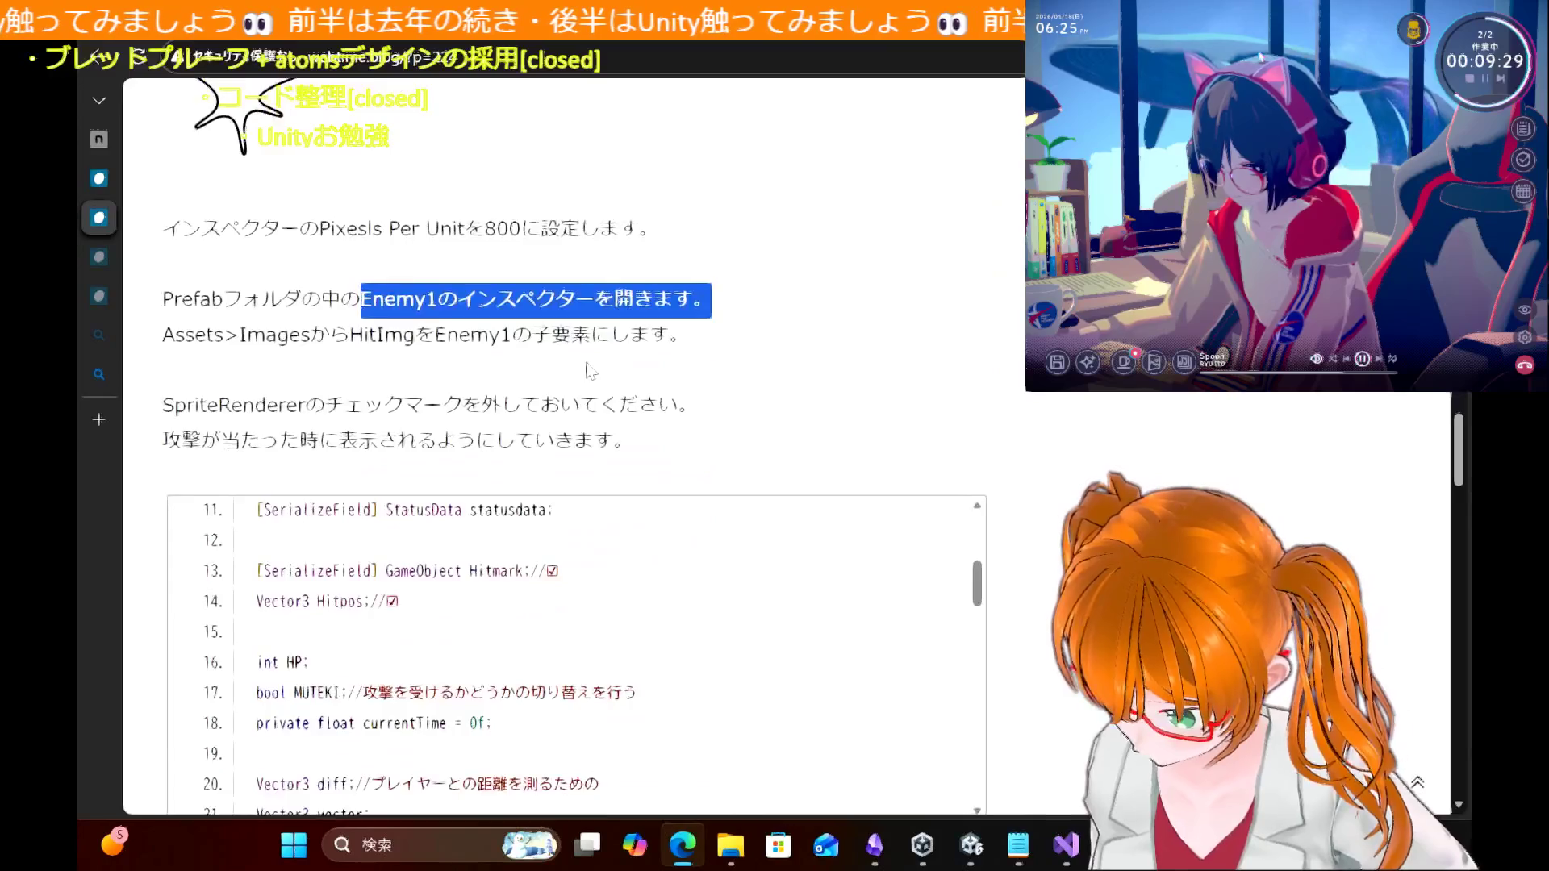
{"action": "scroll", "coordinate": [623, 219], "scroll_direction": "up", "scroll_amount": 20}
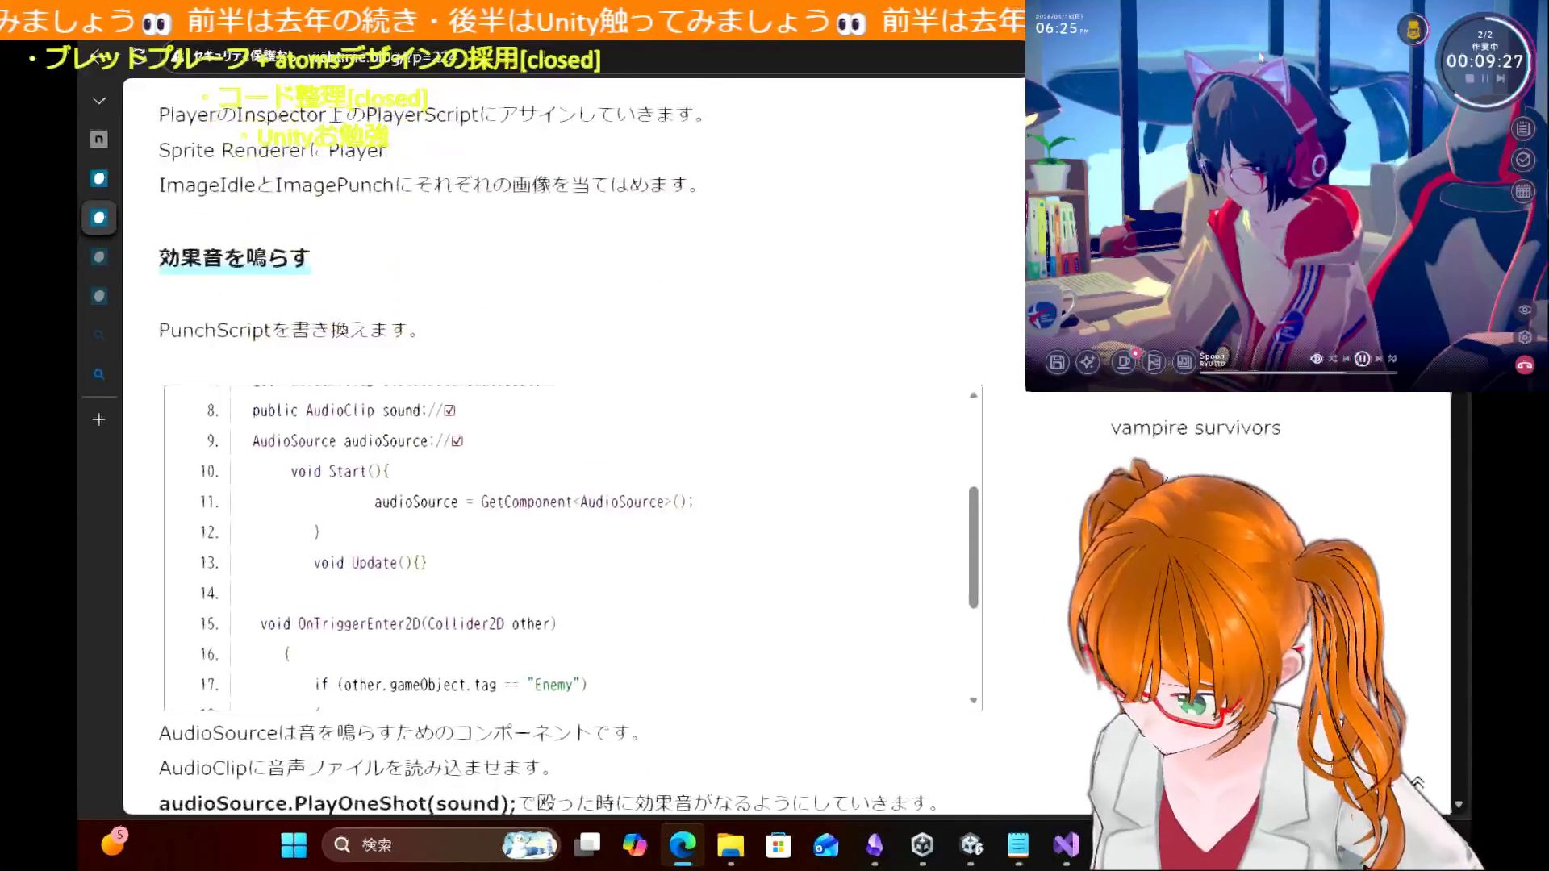
{"action": "scroll", "coordinate": [624, 219], "scroll_direction": "up", "scroll_amount": 15}
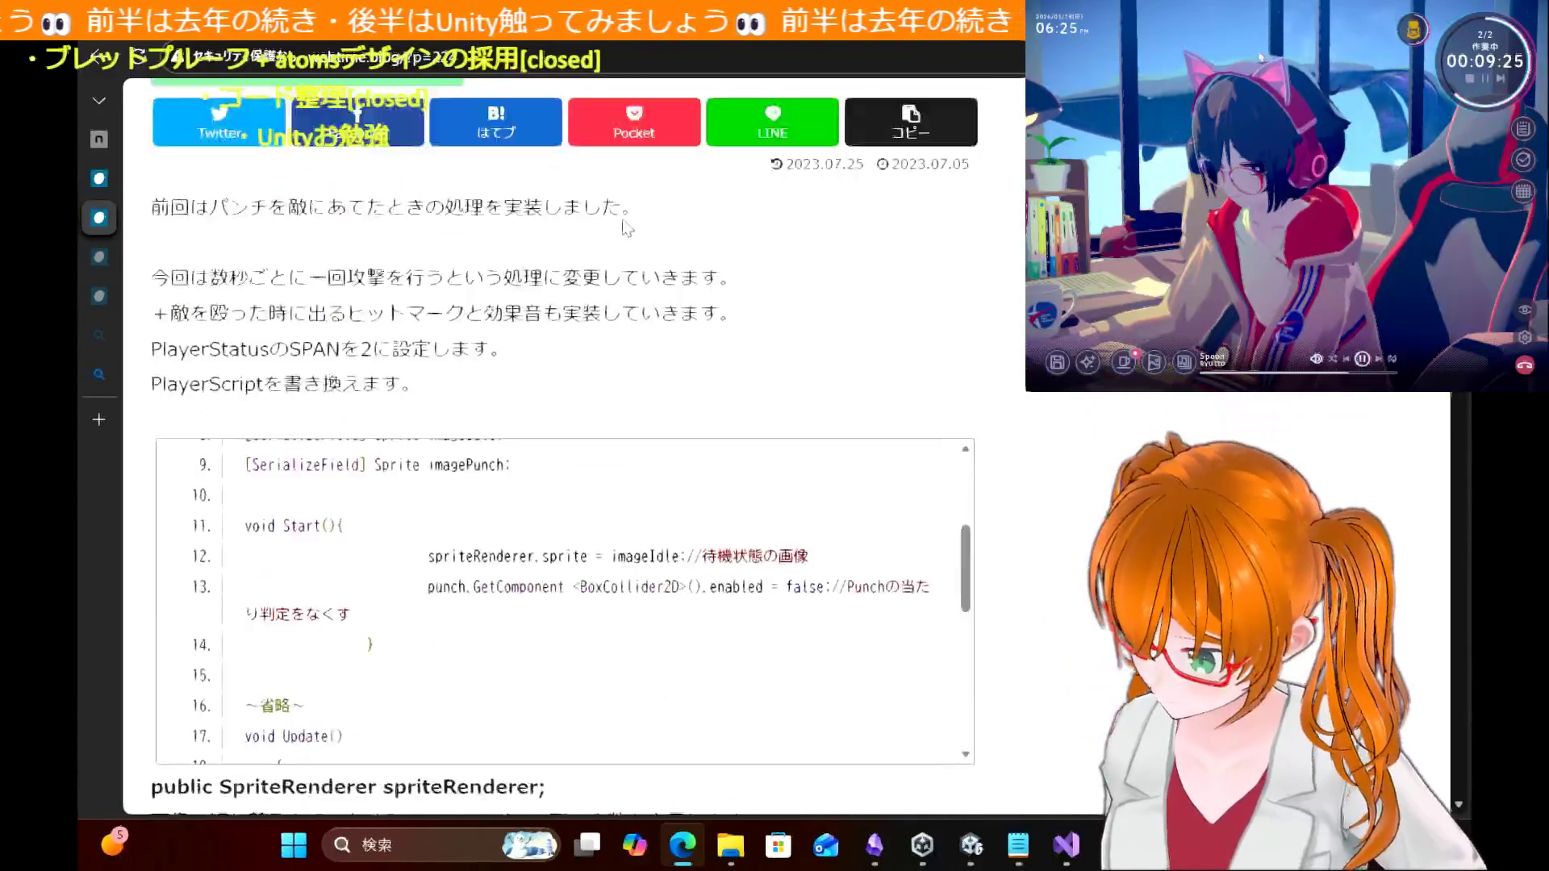
{"action": "scroll", "coordinate": [624, 228], "scroll_direction": "down", "scroll_amount": 3}
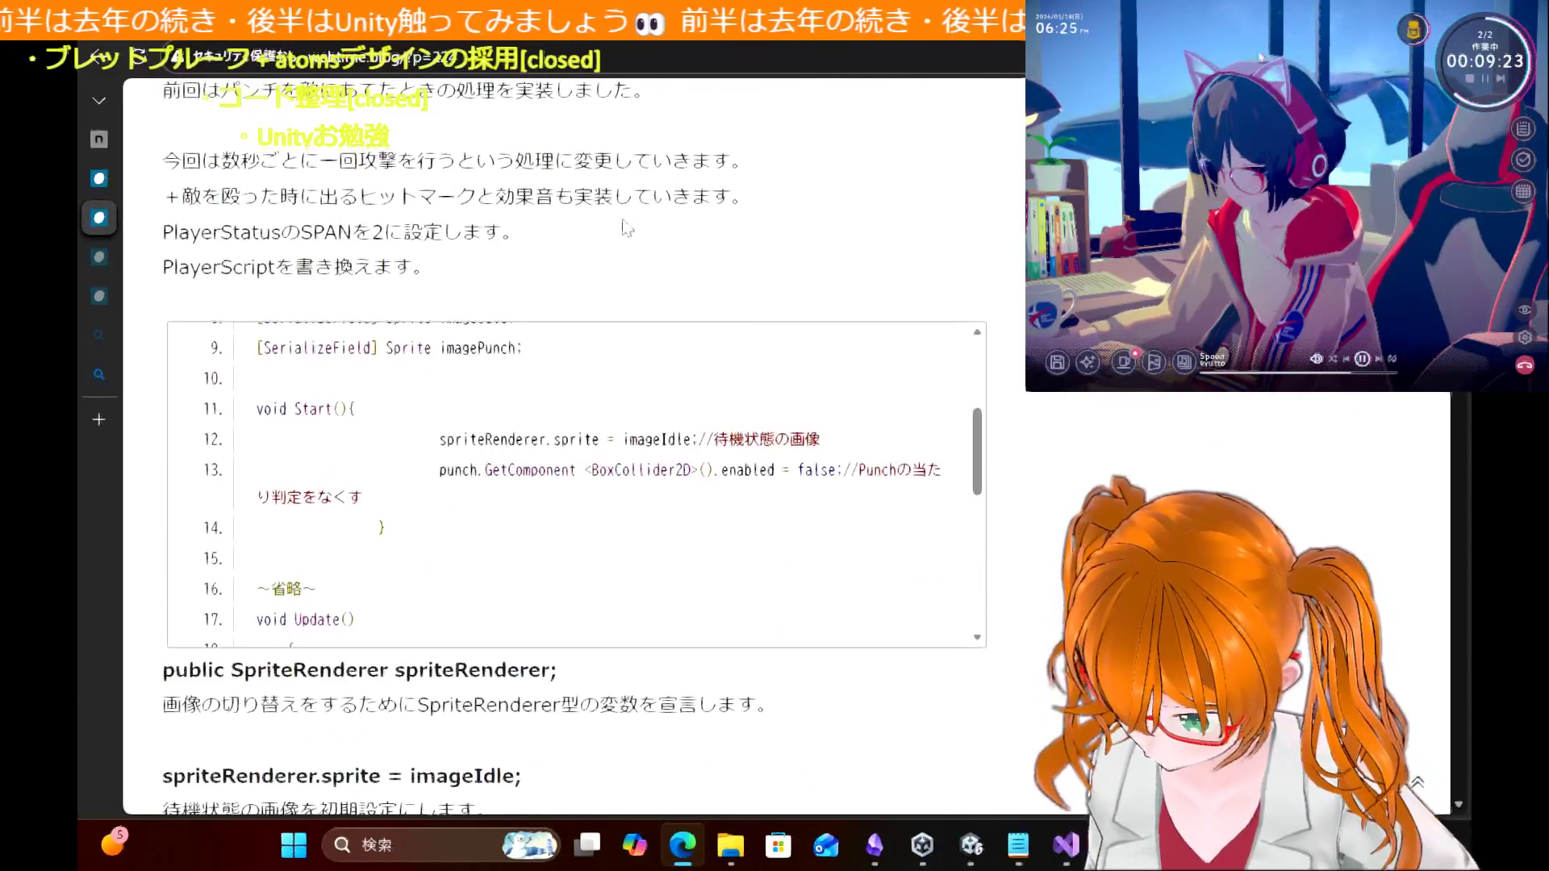
{"action": "scroll", "coordinate": [744, 514], "scroll_direction": "down", "scroll_amount": 3}
{"action": "scroll", "coordinate": [749, 514], "scroll_direction": "up", "scroll_amount": 5}
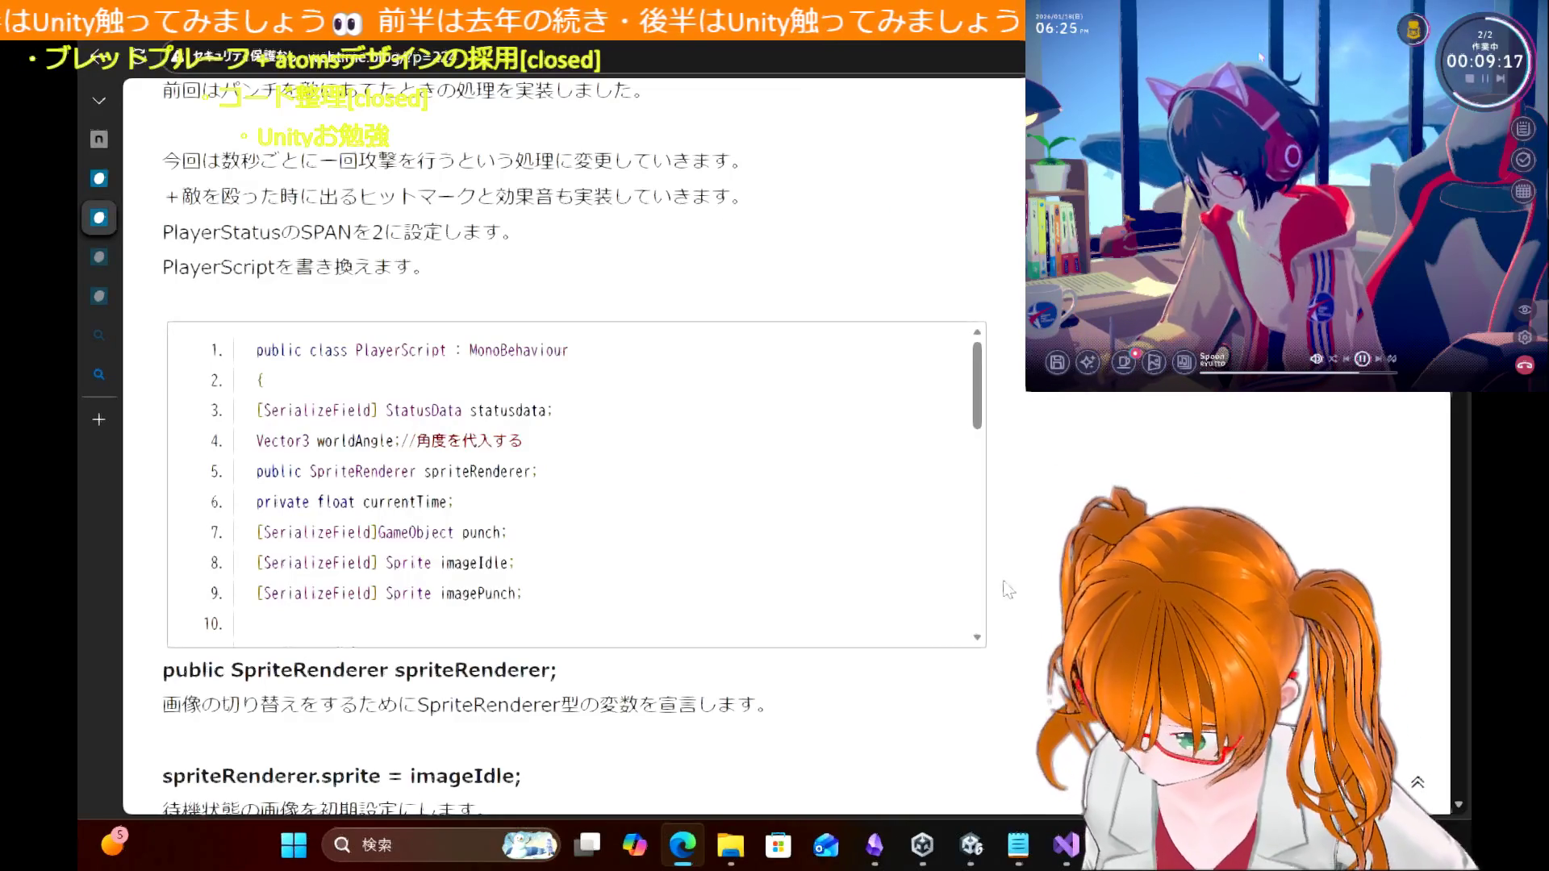
{"action": "scroll", "coordinate": [1041, 589], "scroll_direction": "down", "scroll_amount": 1}
{"action": "scroll", "coordinate": [891, 563], "scroll_direction": "down", "scroll_amount": 3}
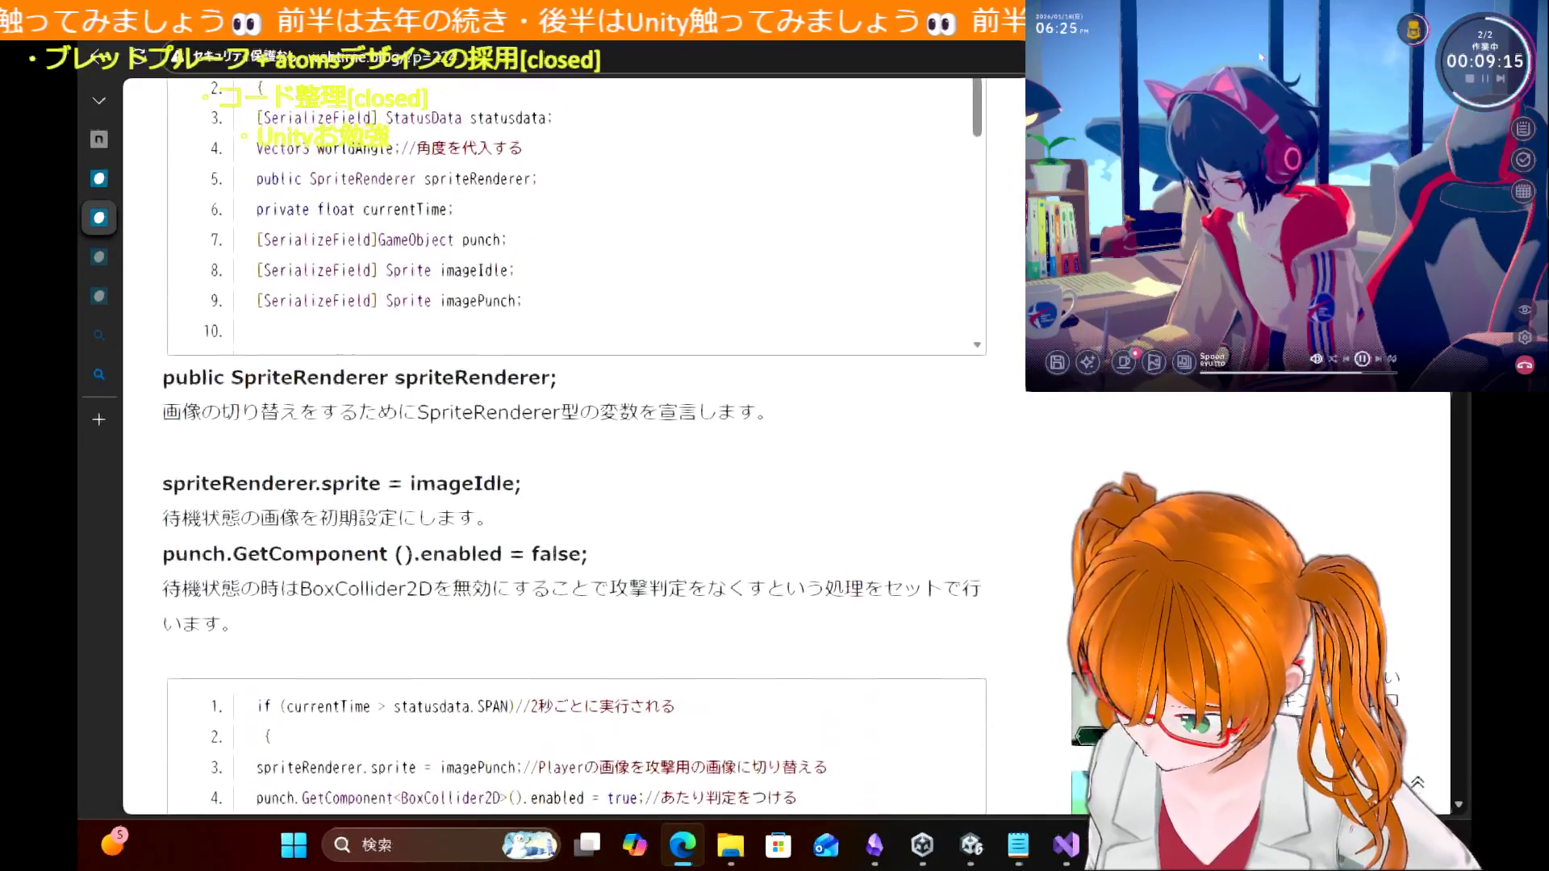
{"action": "scroll", "coordinate": [891, 562], "scroll_direction": "down", "scroll_amount": 4}
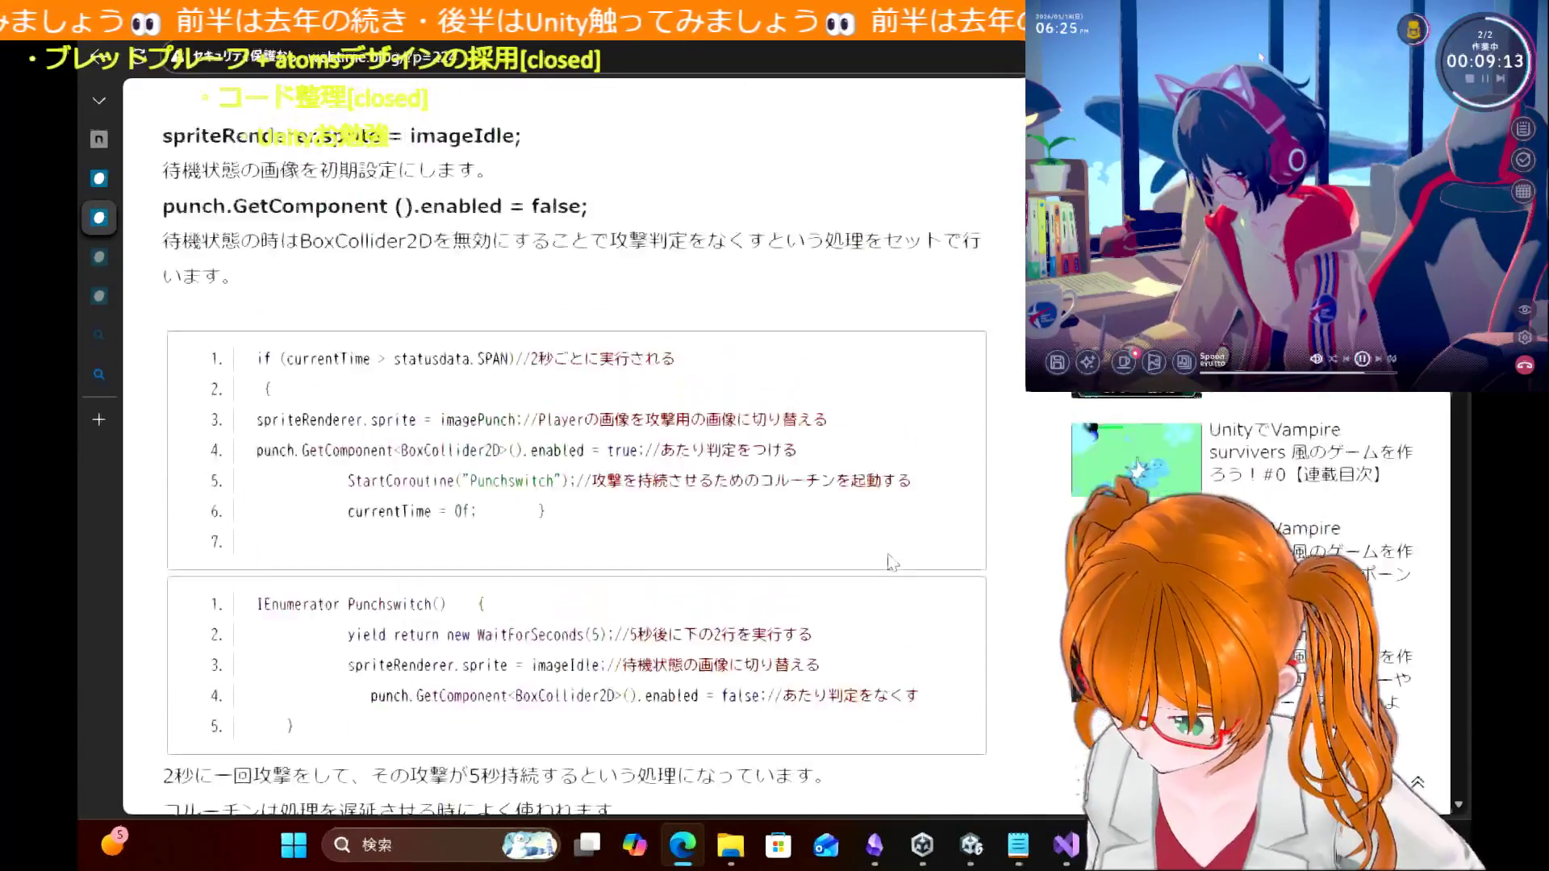
{"action": "scroll", "coordinate": [892, 562], "scroll_direction": "up", "scroll_amount": 9}
{"action": "scroll", "coordinate": [891, 562], "scroll_direction": "up", "scroll_amount": 3}
{"action": "scroll", "coordinate": [891, 562], "scroll_direction": "down", "scroll_amount": 1}
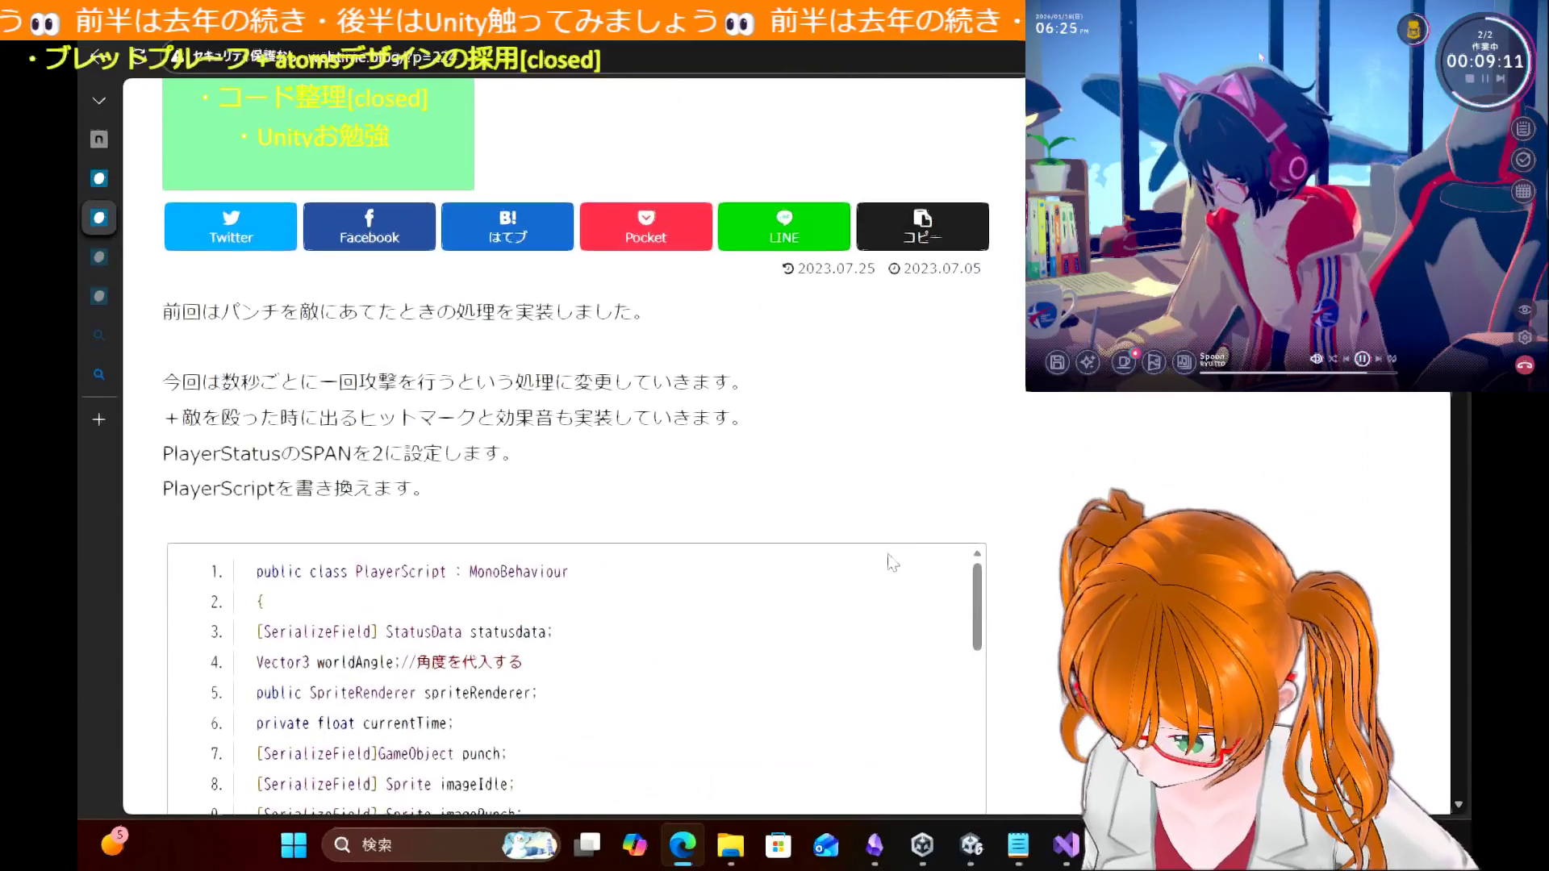
{"action": "scroll", "coordinate": [891, 562], "scroll_direction": "up", "scroll_amount": 4}
{"action": "scroll", "coordinate": [891, 562], "scroll_direction": "down", "scroll_amount": 2}
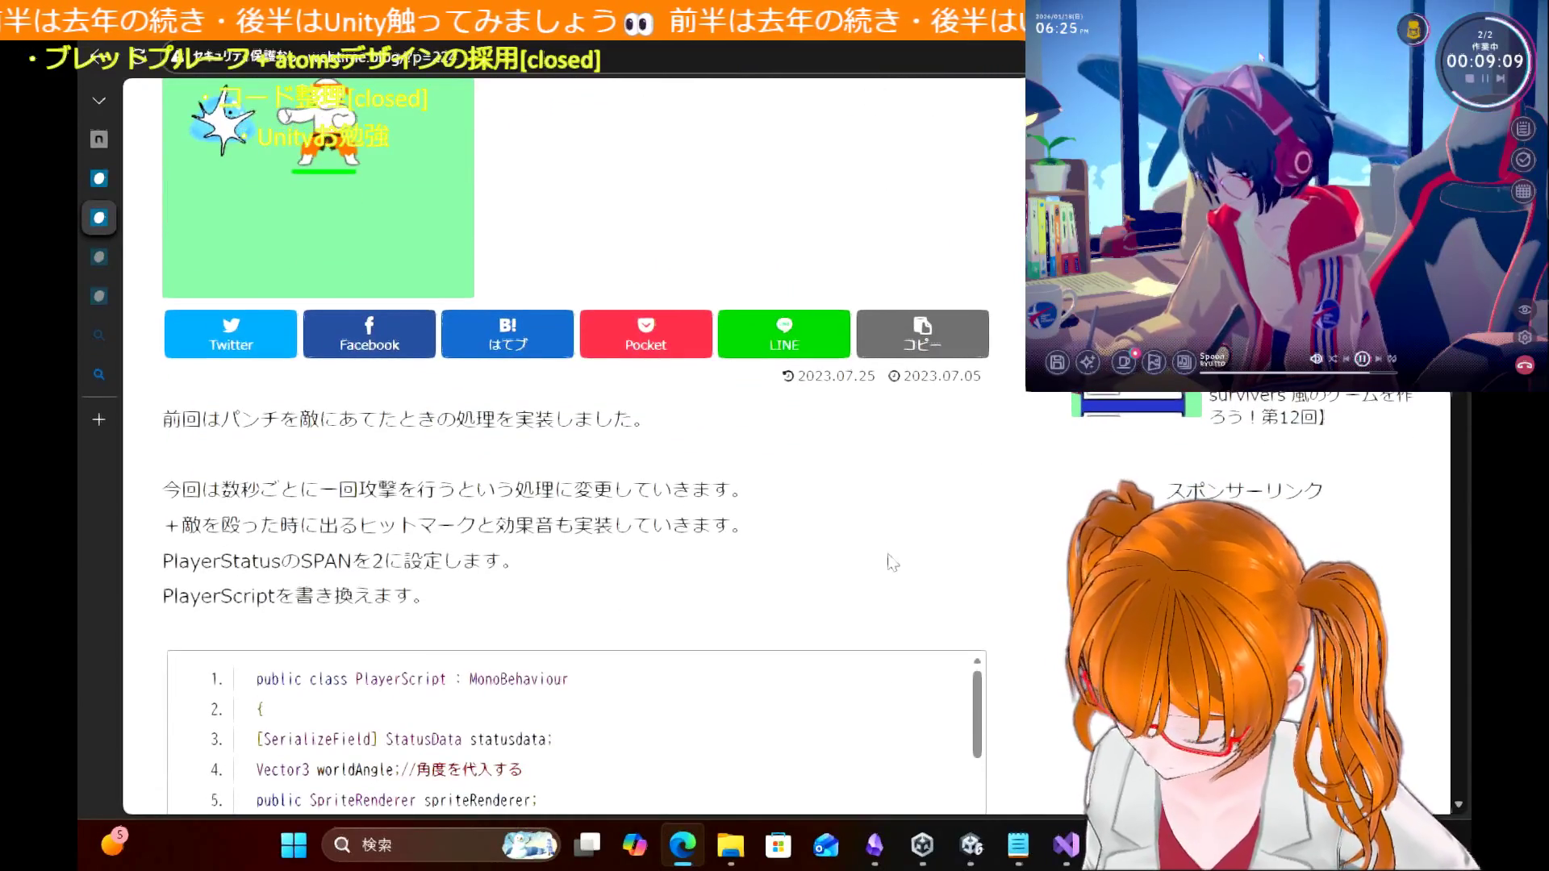
{"action": "scroll", "coordinate": [891, 562], "scroll_direction": "up", "scroll_amount": 1}
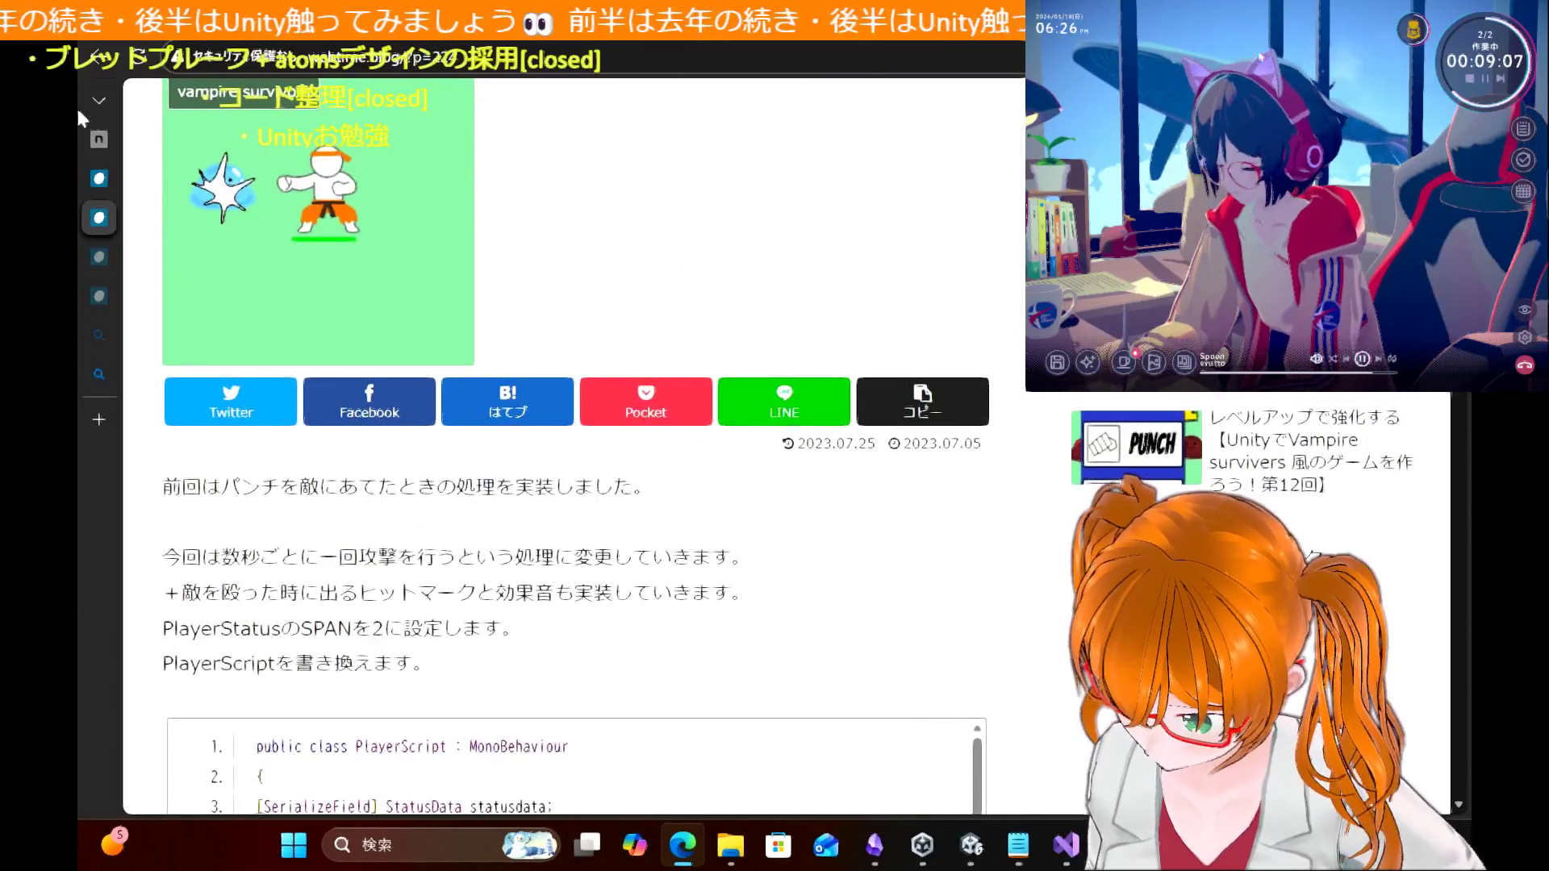
Step: From the series table of contents, open the '攻撃の間隔を空ける＆ヒットマークの表示' article, then return to the contents
{"action": "mouse_move", "coordinate": [145, 178]}
{"action": "left_click", "coordinate": [218, 181]}
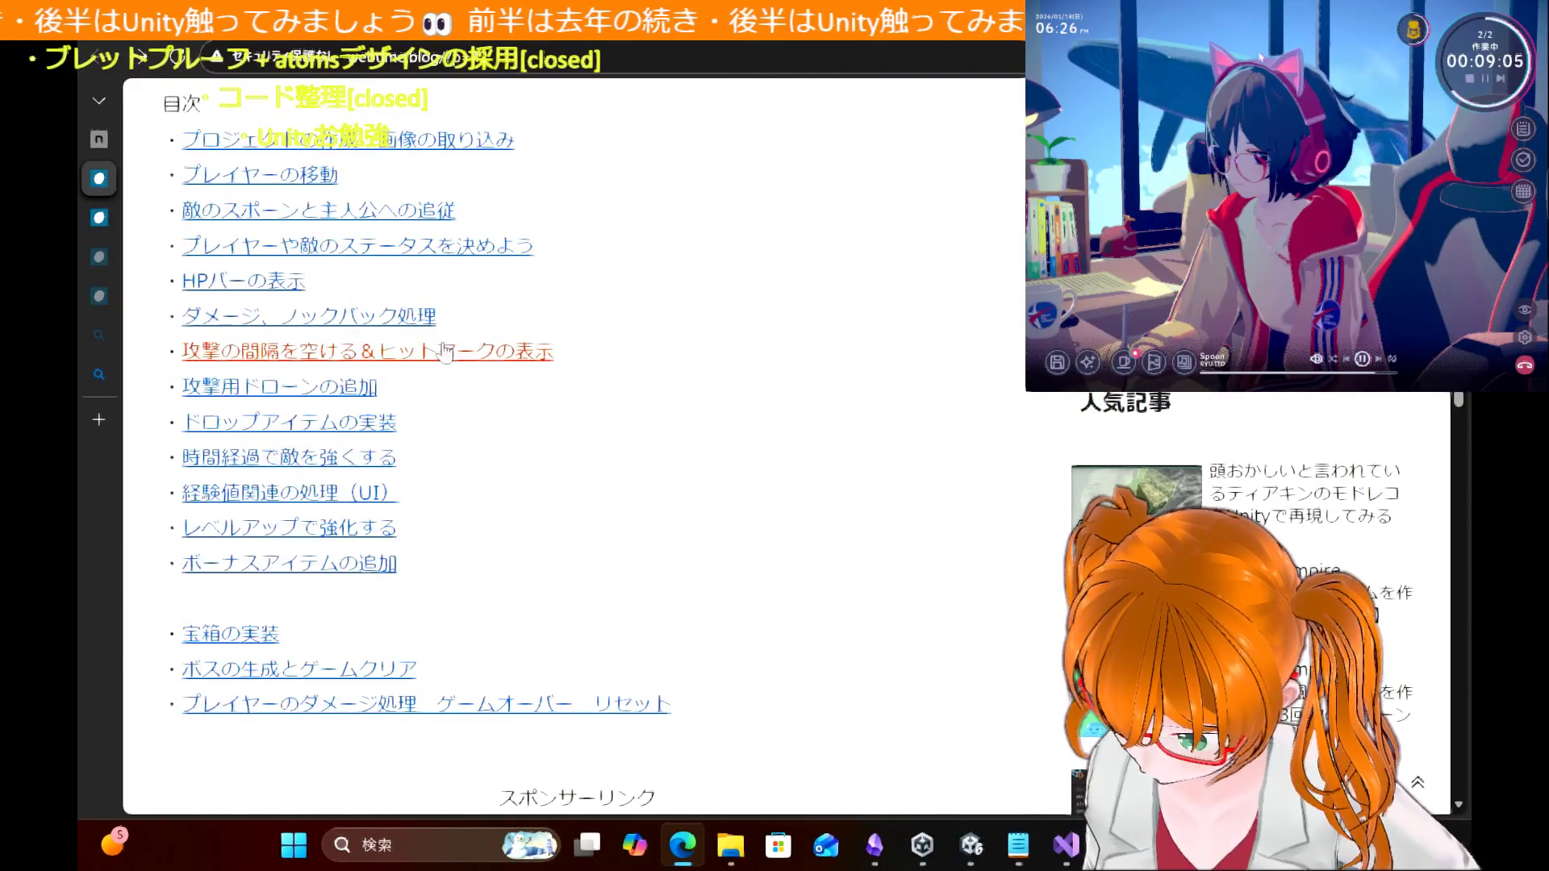
{"action": "left_click", "coordinate": [459, 353]}
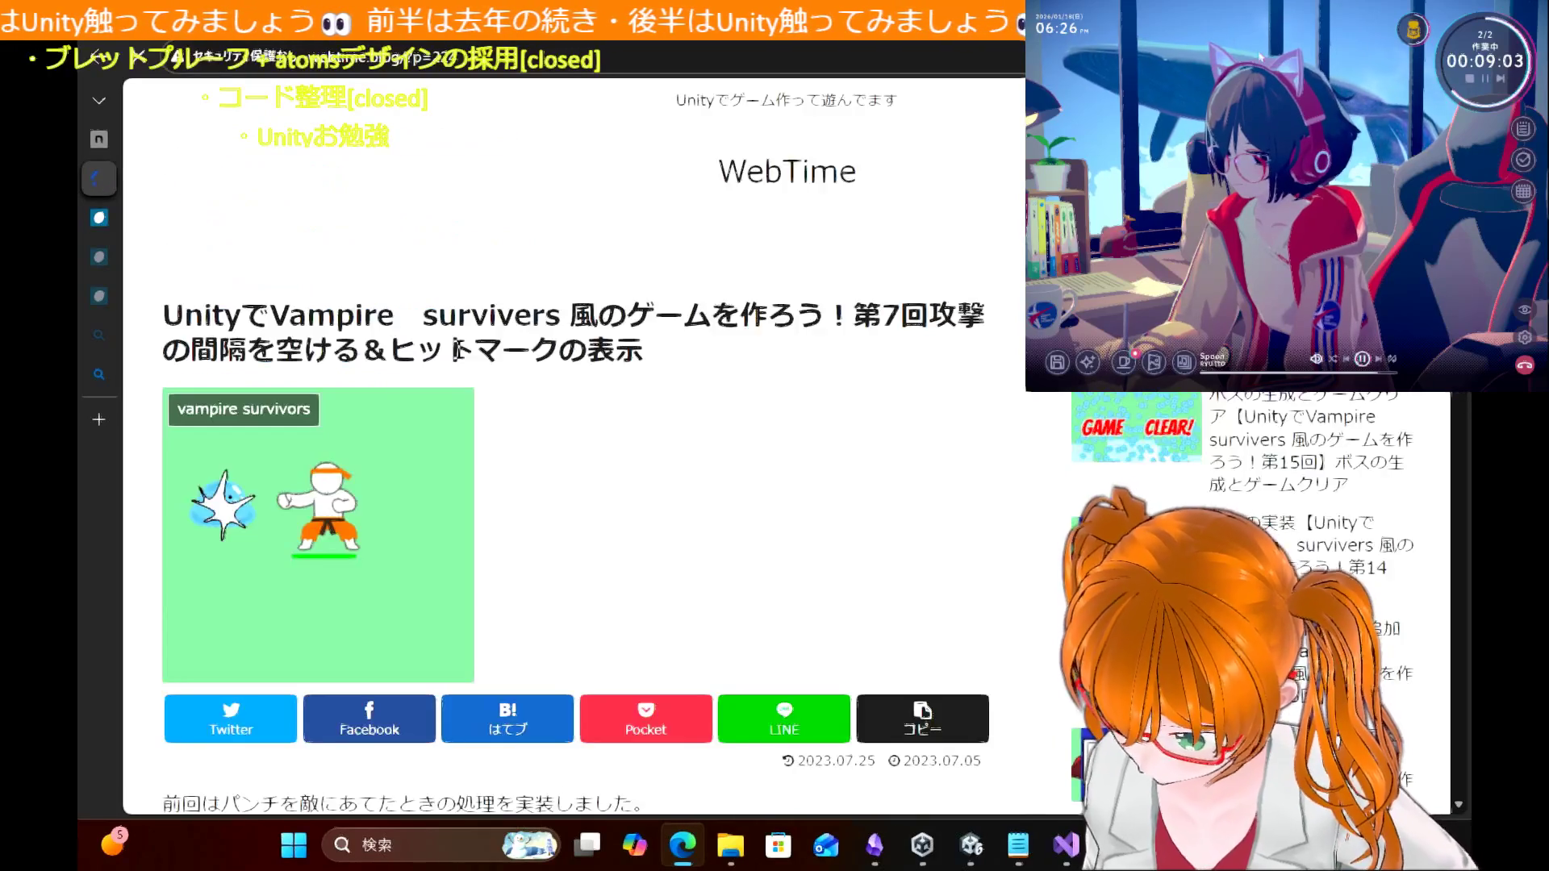
{"action": "scroll", "coordinate": [731, 526], "scroll_direction": "down", "scroll_amount": 5}
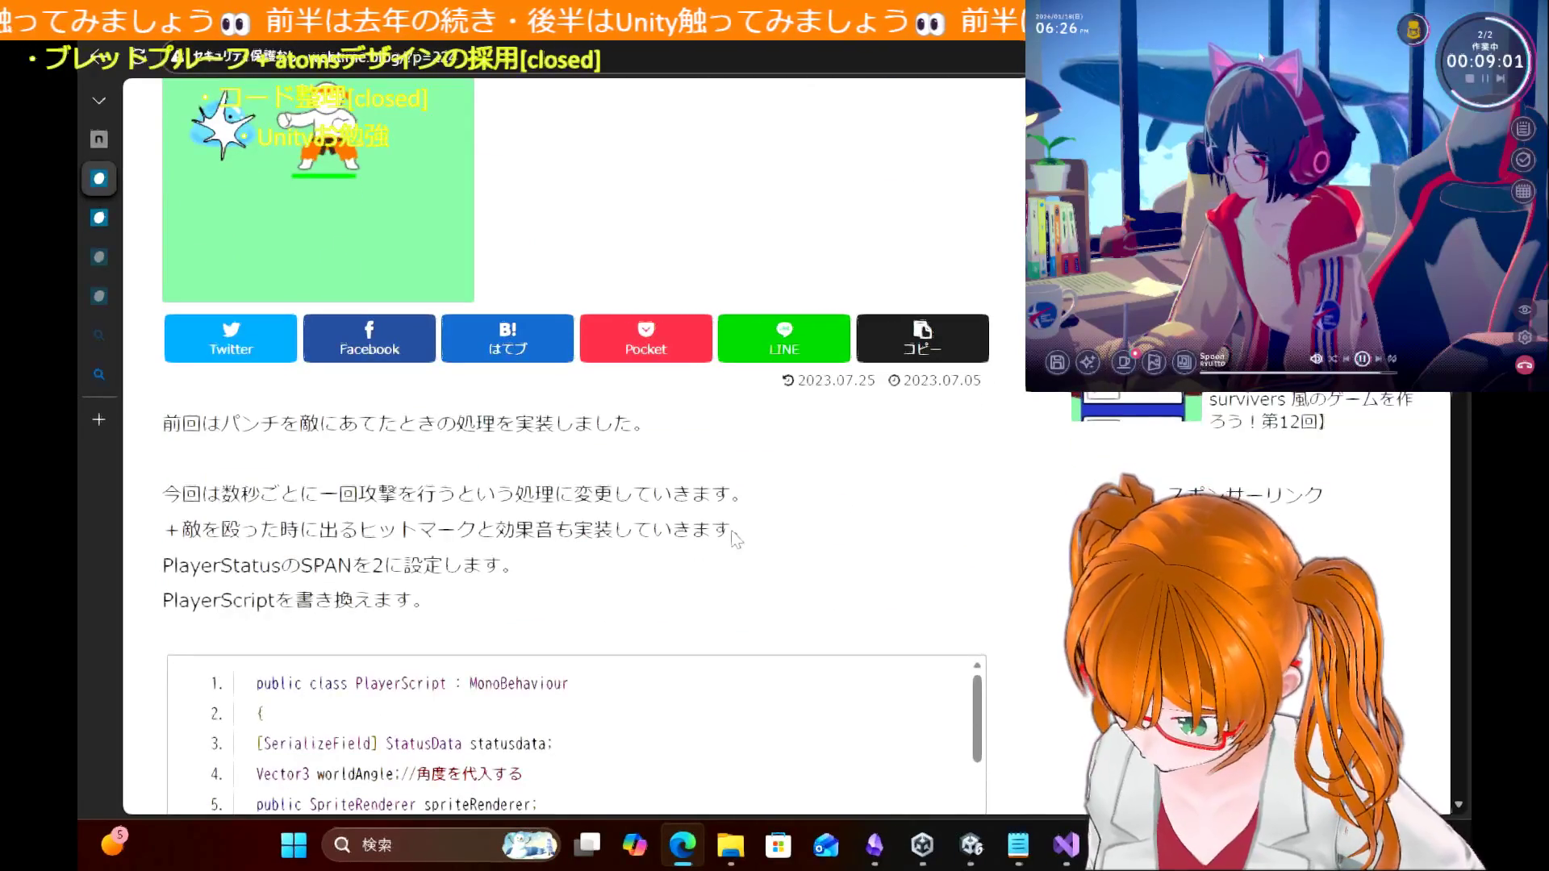
{"action": "mouse_move", "coordinate": [105, 181]}
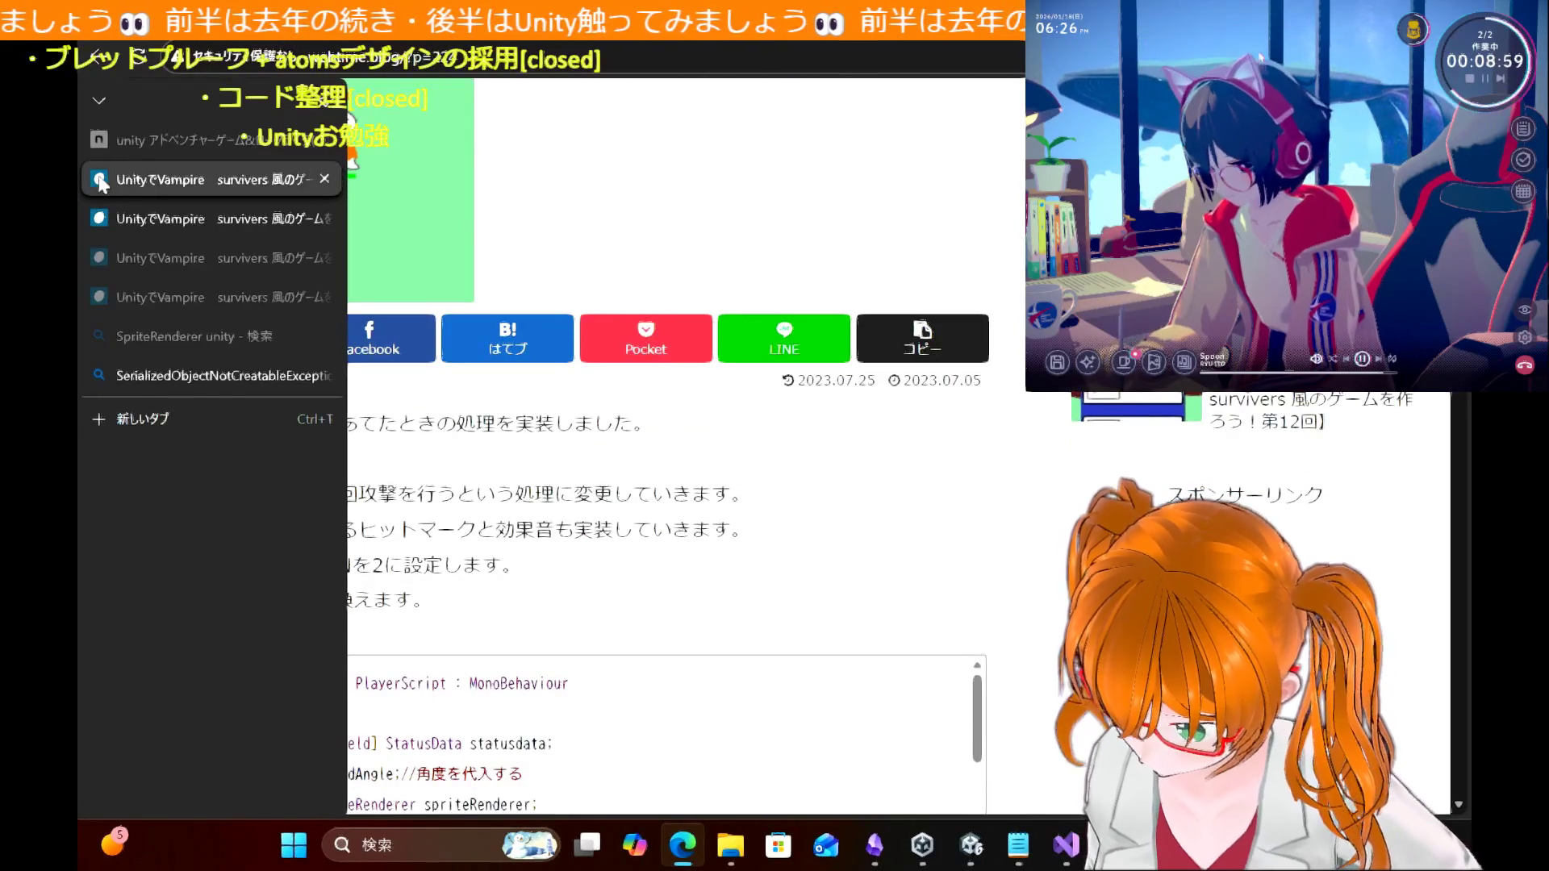
{"action": "left_click", "coordinate": [109, 177]}
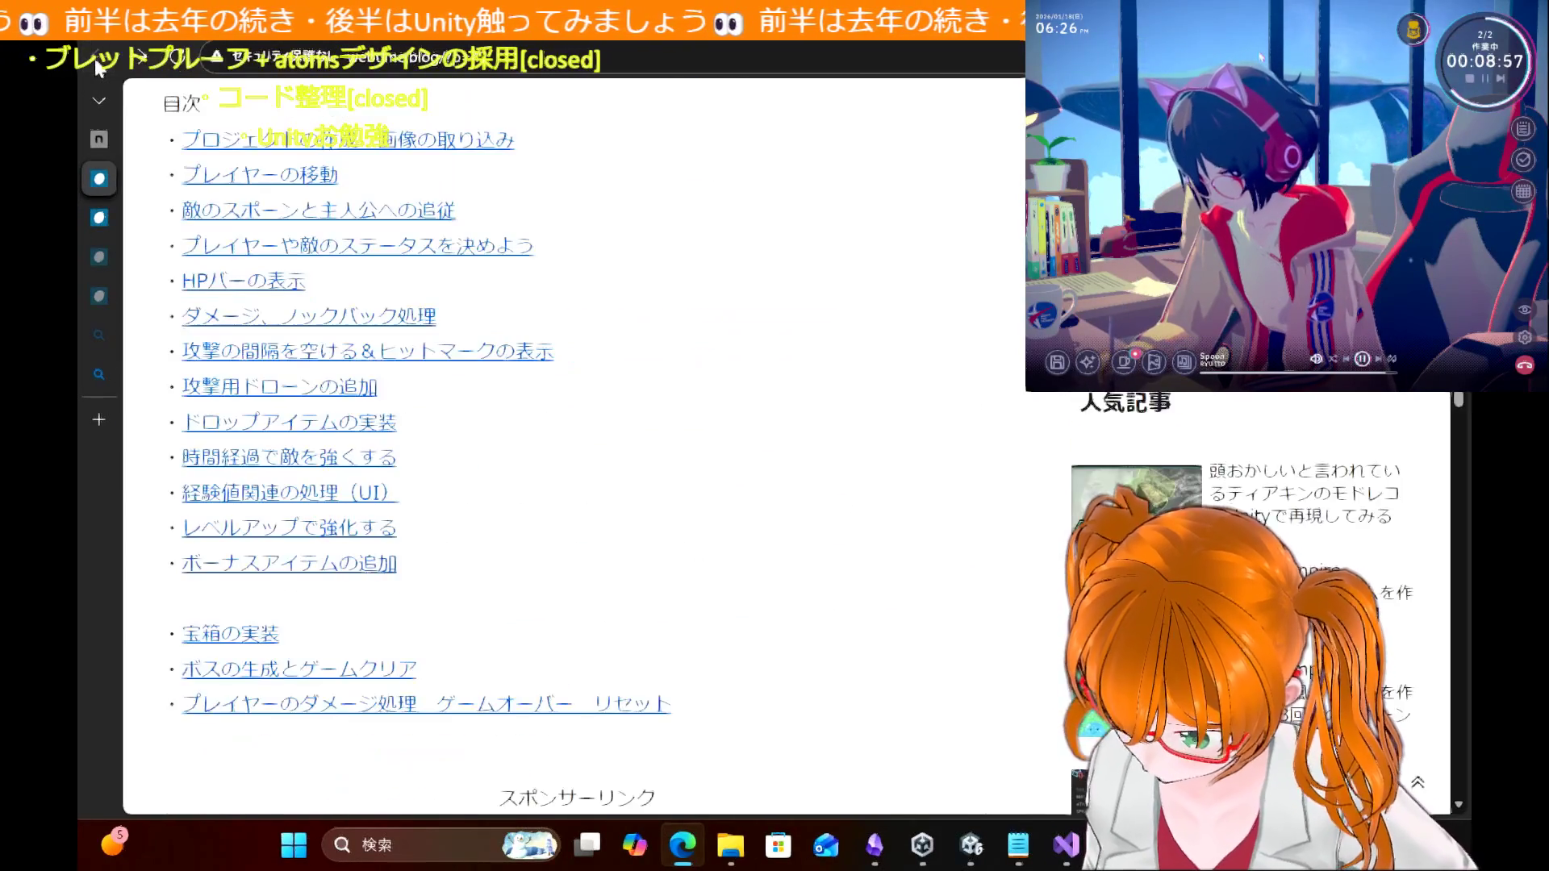
{"action": "left_click", "coordinate": [415, 317]}
{"action": "scroll", "coordinate": [628, 432], "scroll_direction": "down", "scroll_amount": 10}
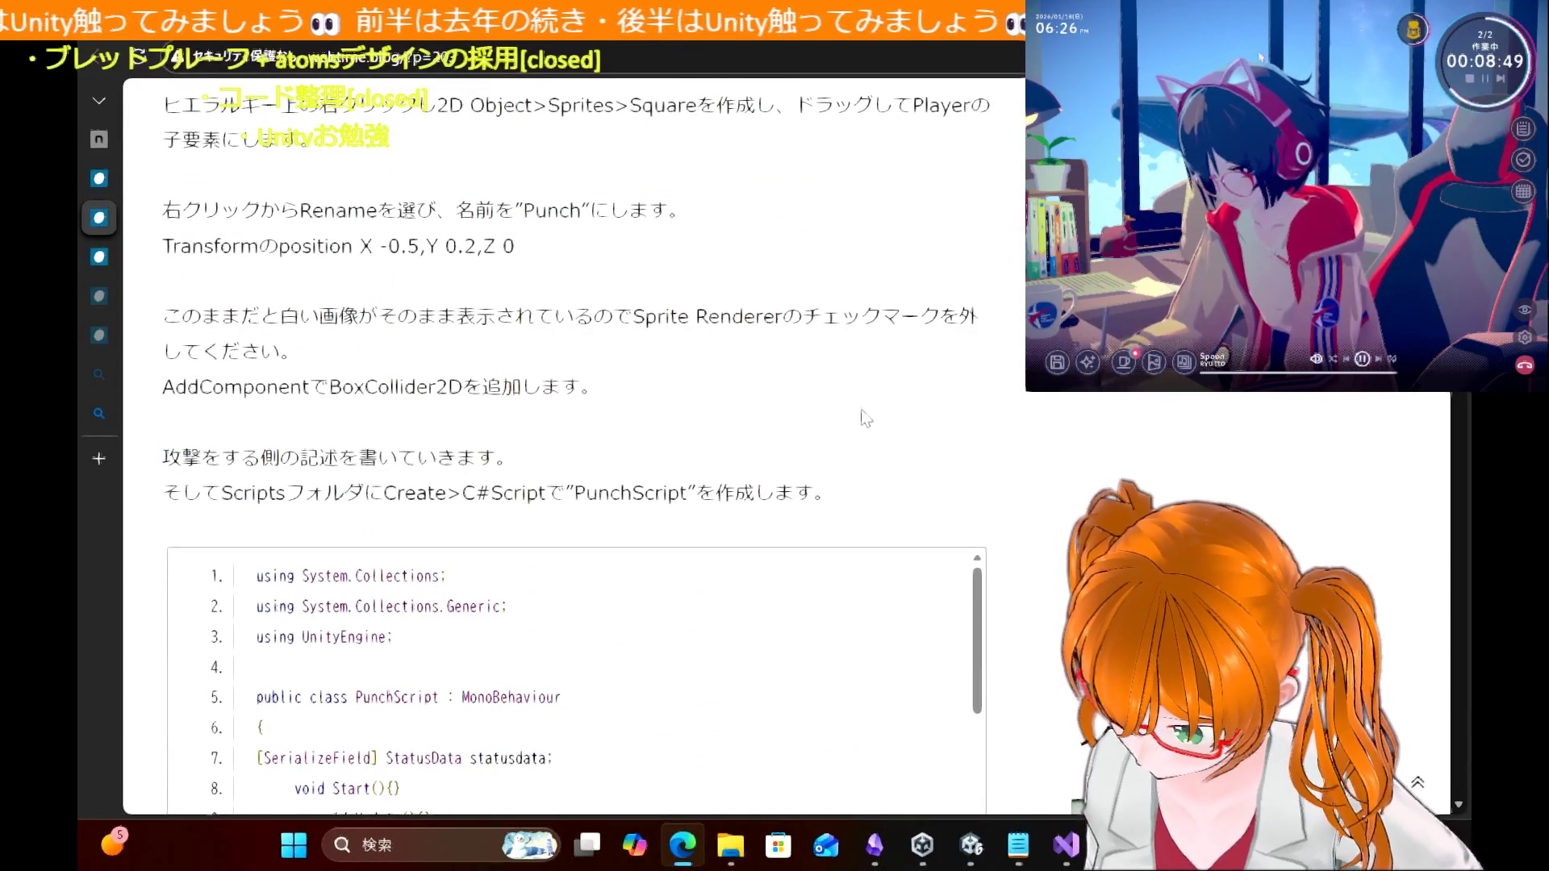
{"action": "scroll", "coordinate": [1000, 409], "scroll_direction": "down", "scroll_amount": 1}
{"action": "scroll", "coordinate": [1000, 409], "scroll_direction": "down", "scroll_amount": 5}
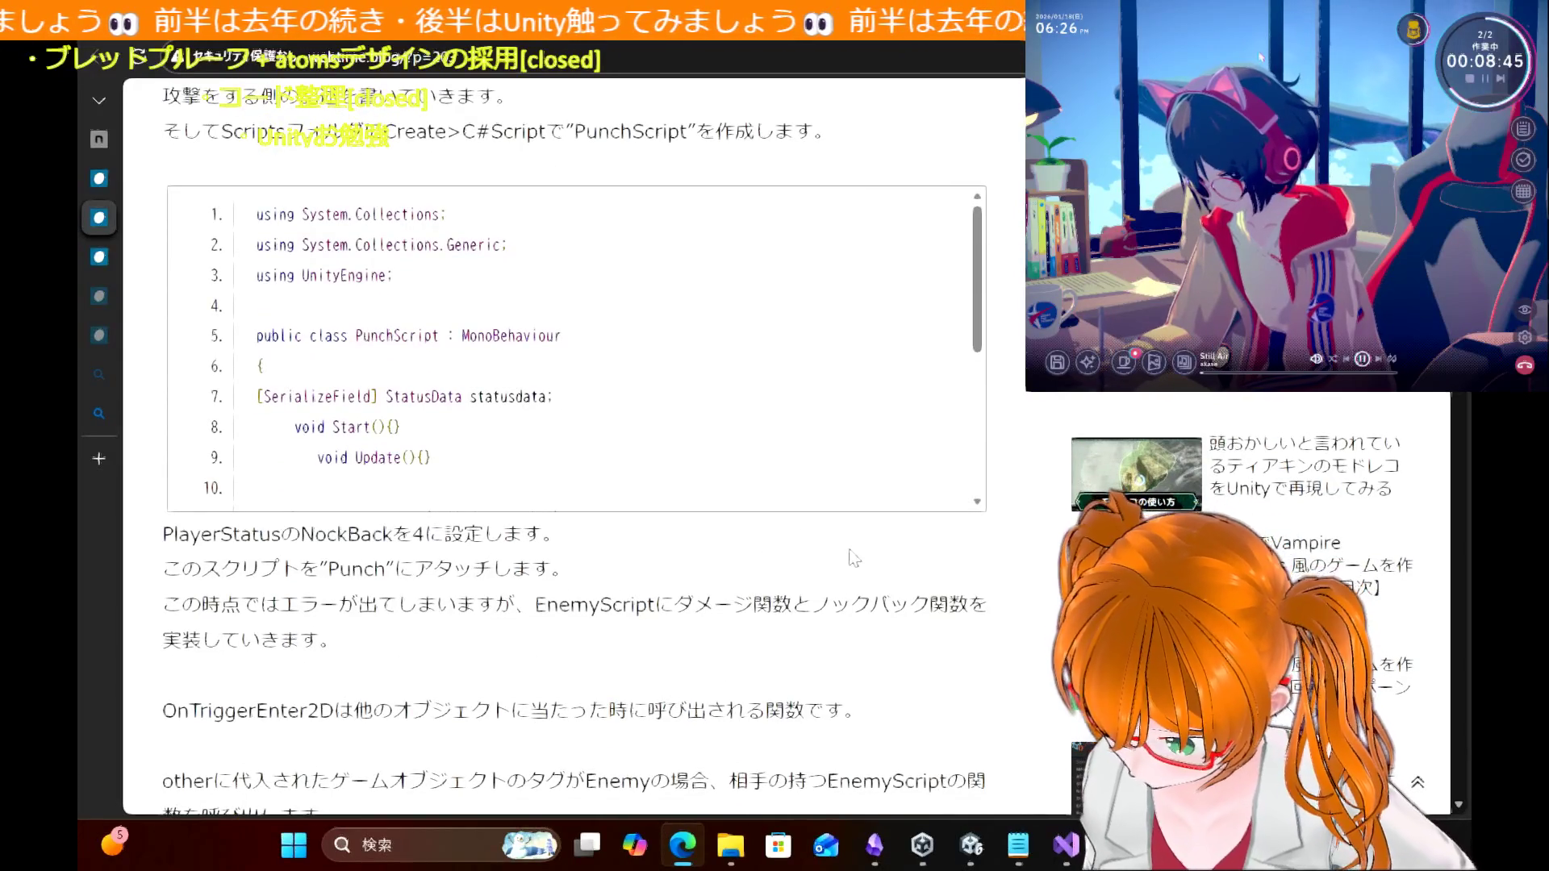
{"action": "scroll", "coordinate": [1018, 481], "scroll_direction": "up", "scroll_amount": 3}
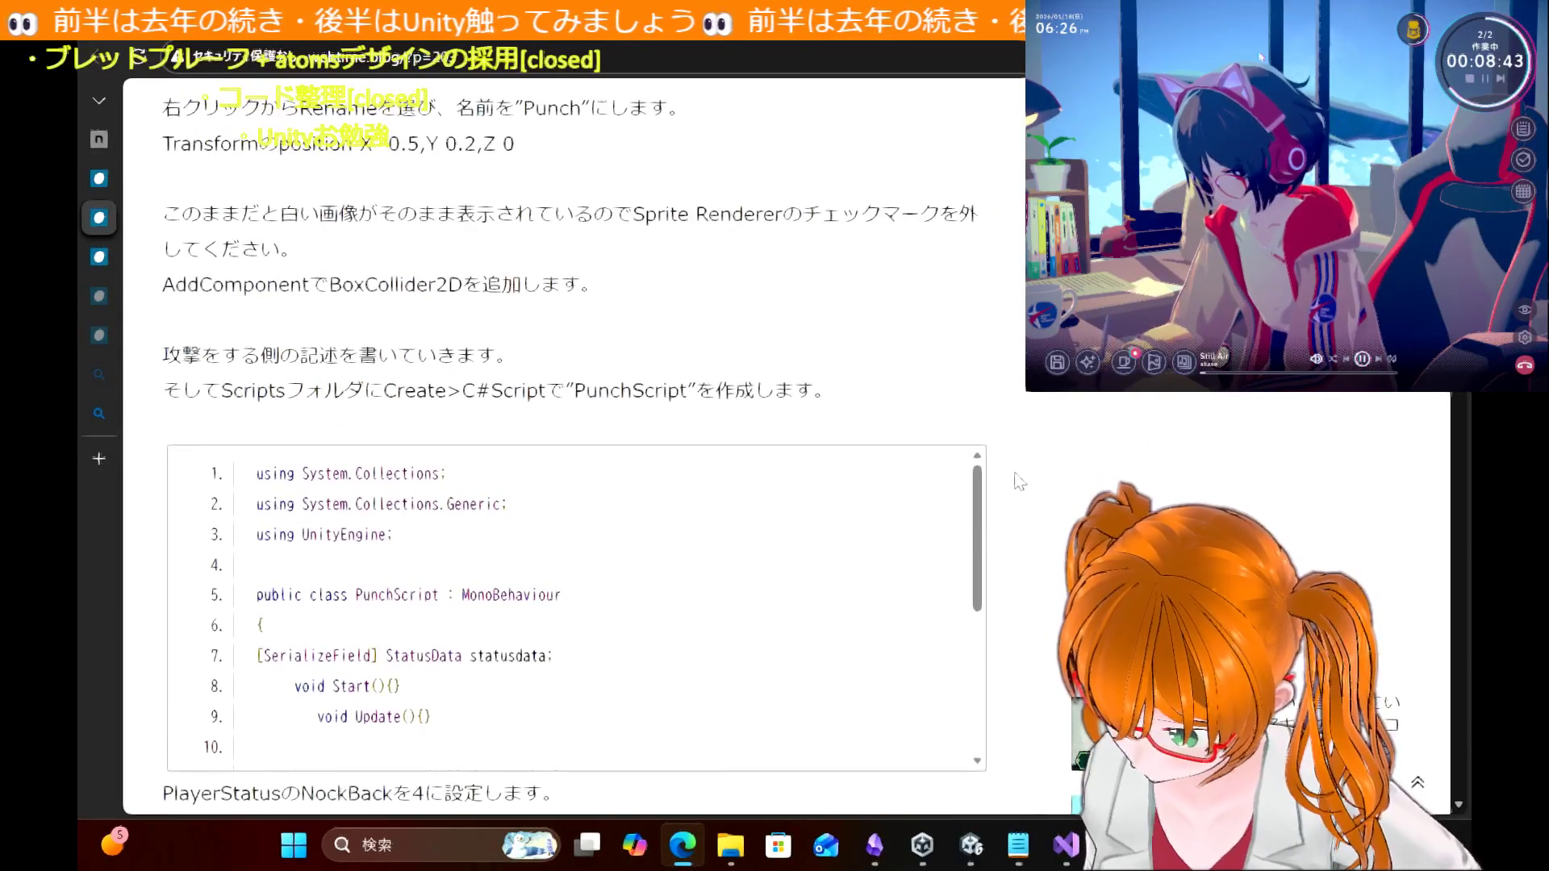
{"action": "scroll", "coordinate": [1018, 482], "scroll_direction": "up", "scroll_amount": 1}
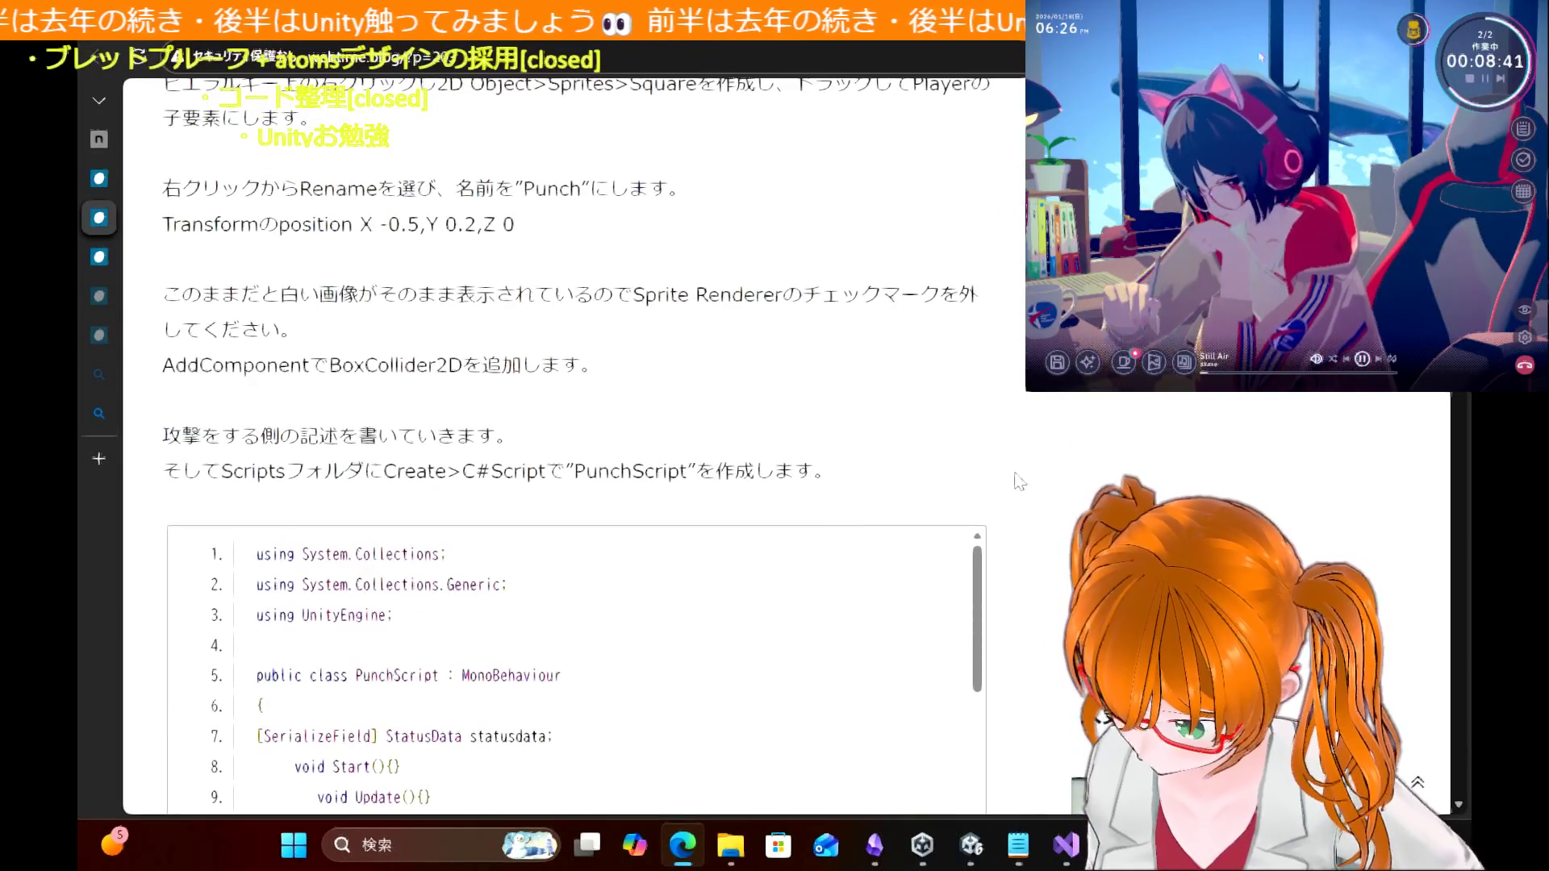
{"action": "scroll", "coordinate": [1018, 482], "scroll_direction": "down", "scroll_amount": 5}
{"action": "scroll", "coordinate": [1018, 482], "scroll_direction": "down", "scroll_amount": 3}
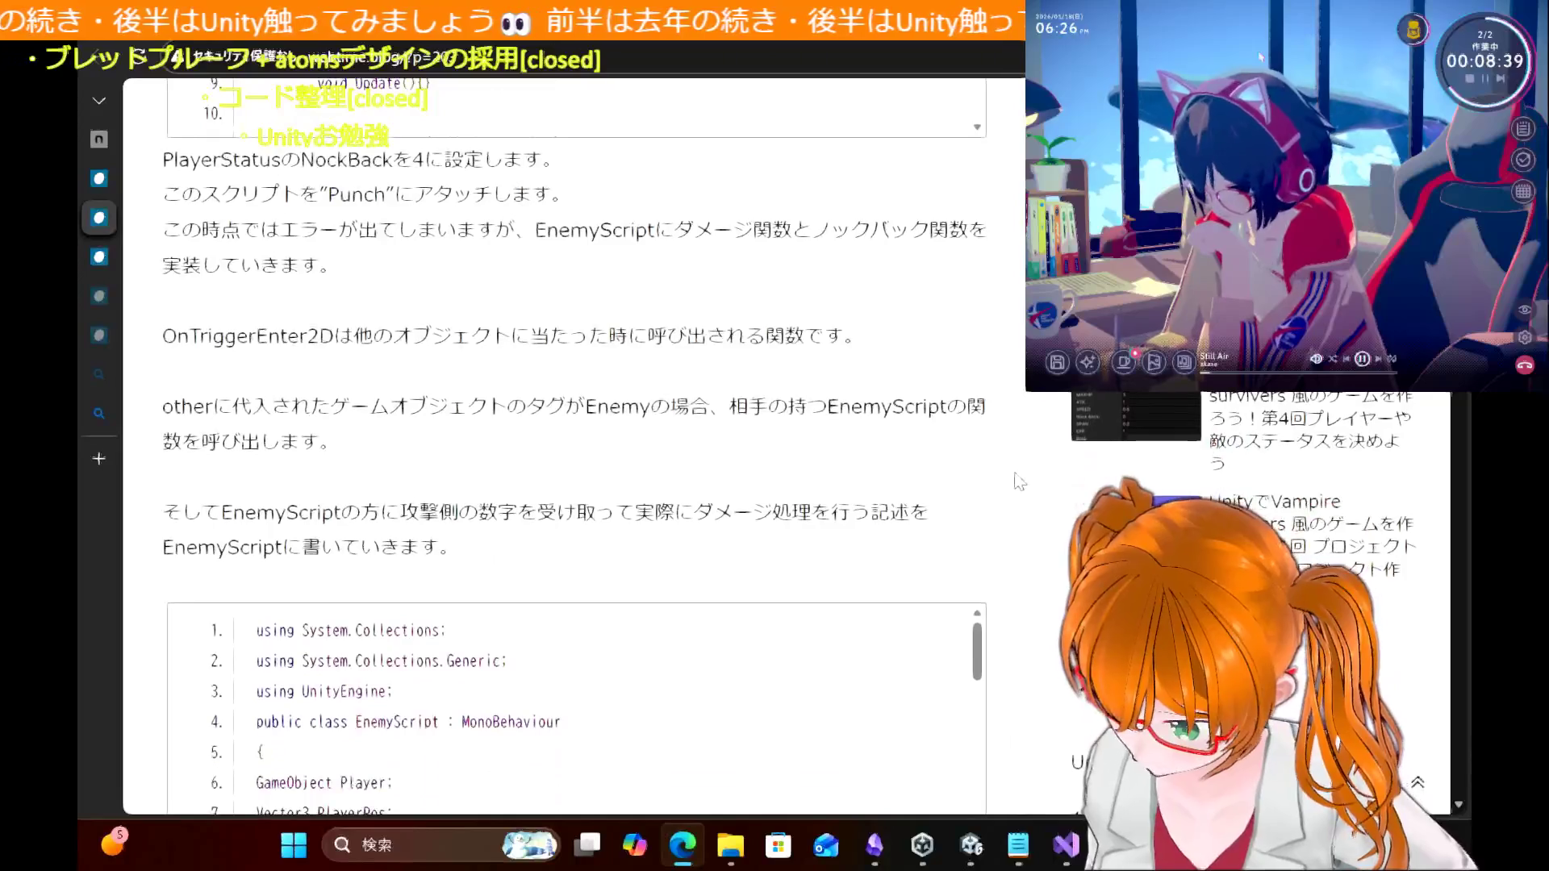
{"action": "scroll", "coordinate": [1018, 481], "scroll_direction": "down", "scroll_amount": 3}
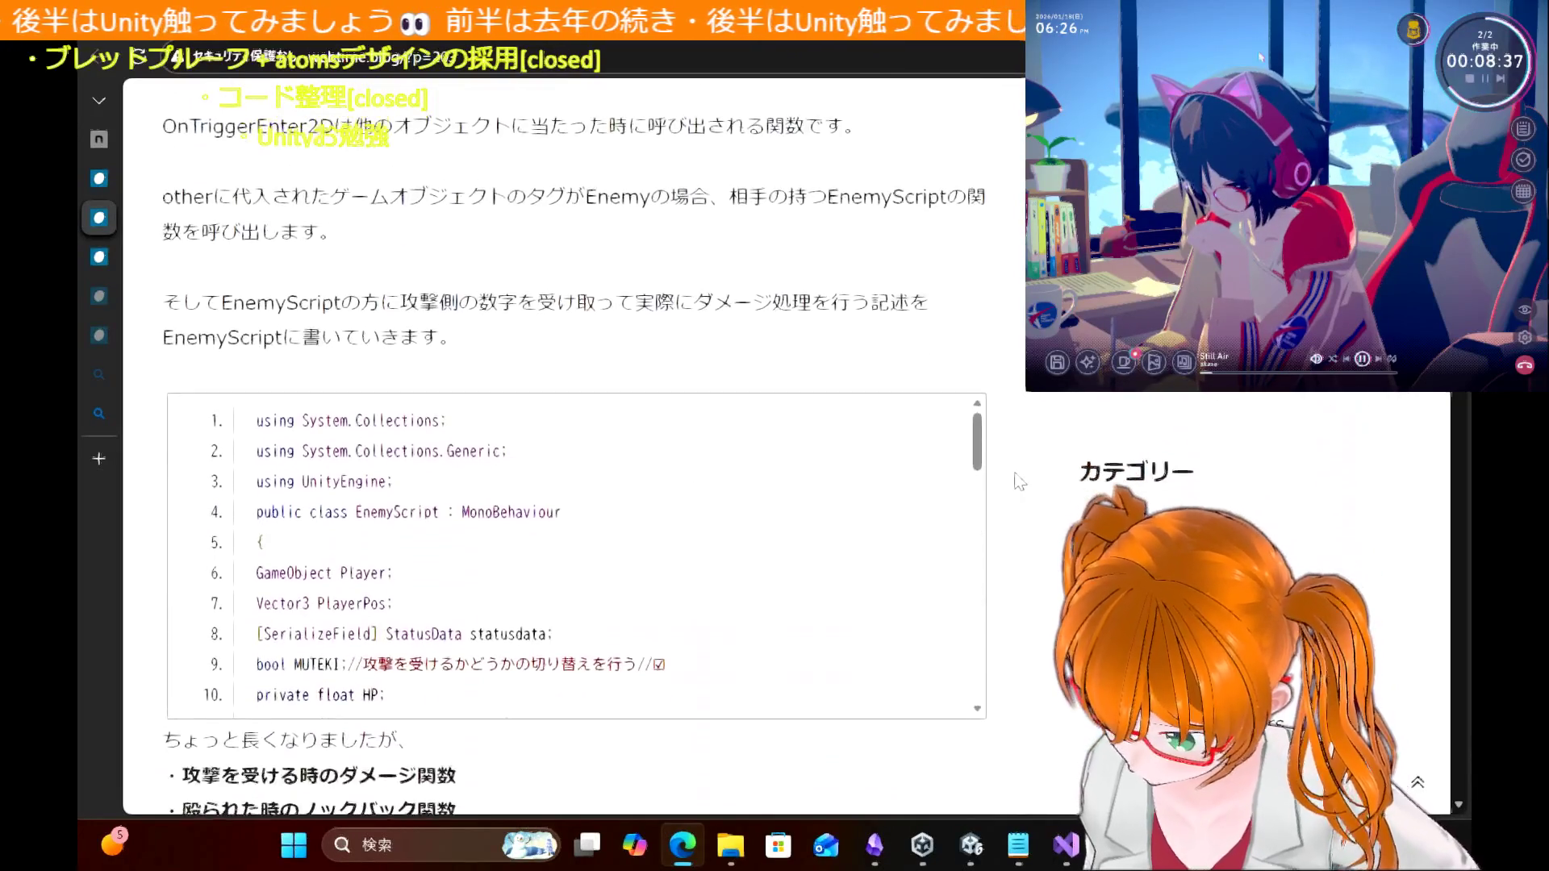
{"action": "scroll", "coordinate": [1018, 481], "scroll_direction": "down", "scroll_amount": 1}
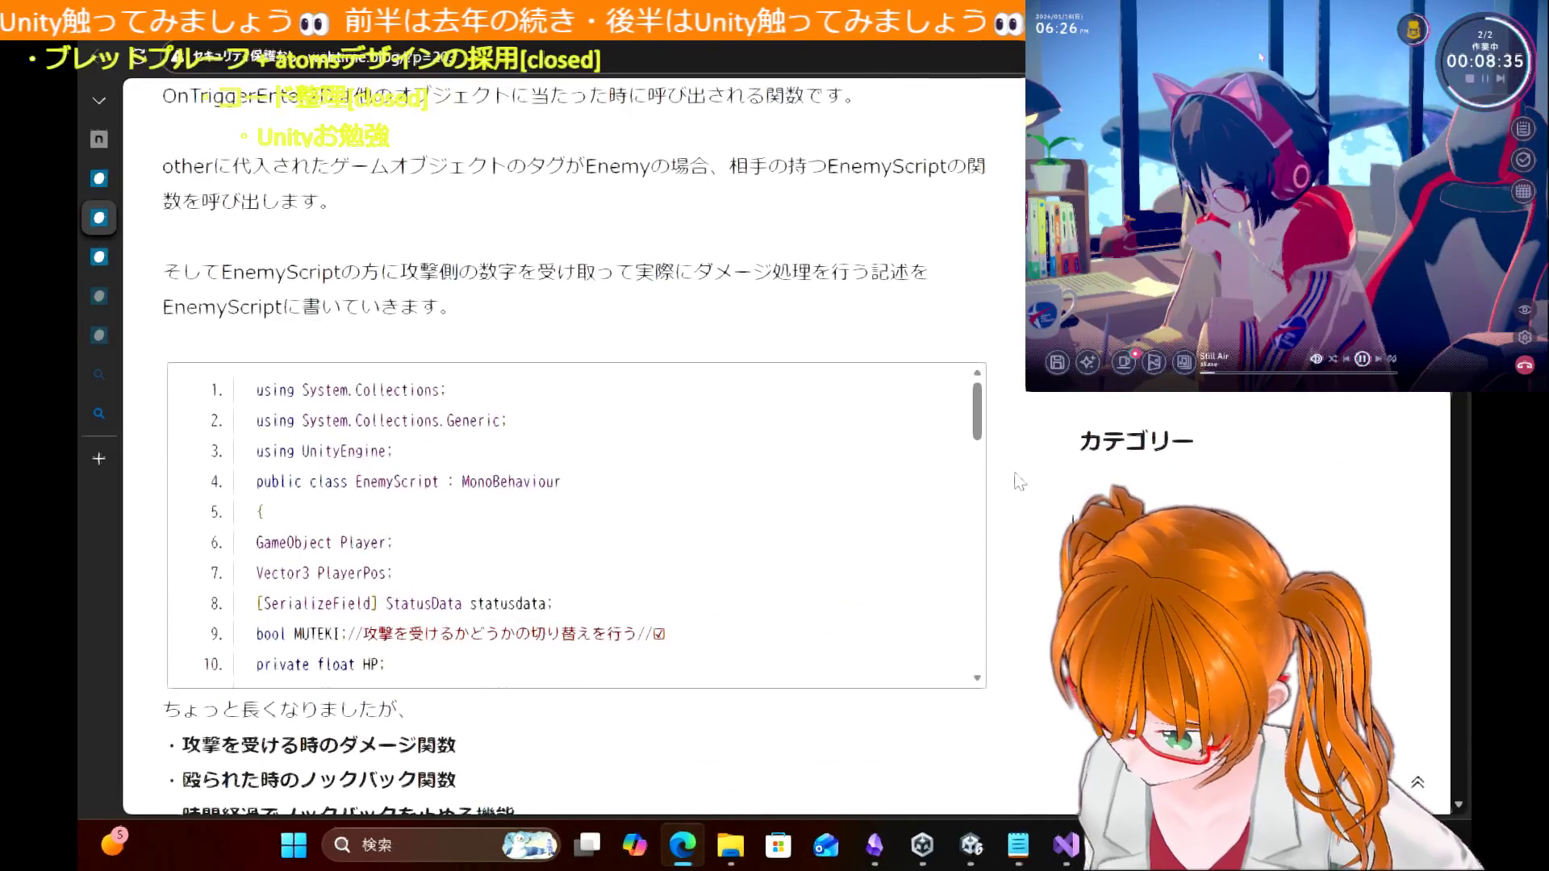
{"action": "scroll", "coordinate": [1019, 482], "scroll_direction": "down", "scroll_amount": 1}
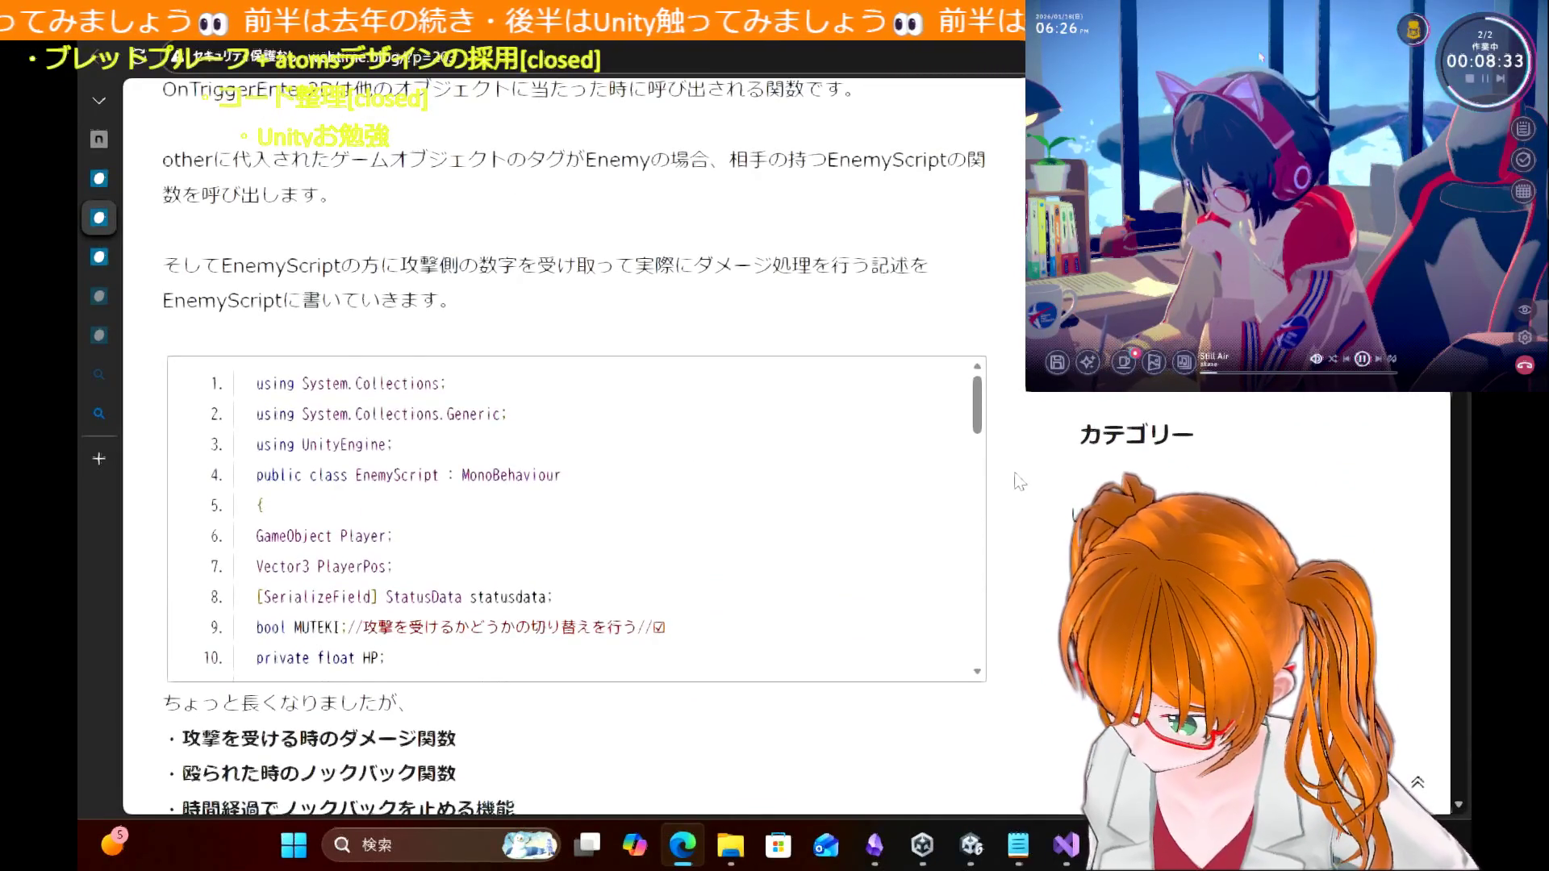
{"action": "scroll", "coordinate": [1018, 482], "scroll_direction": "down", "scroll_amount": 6}
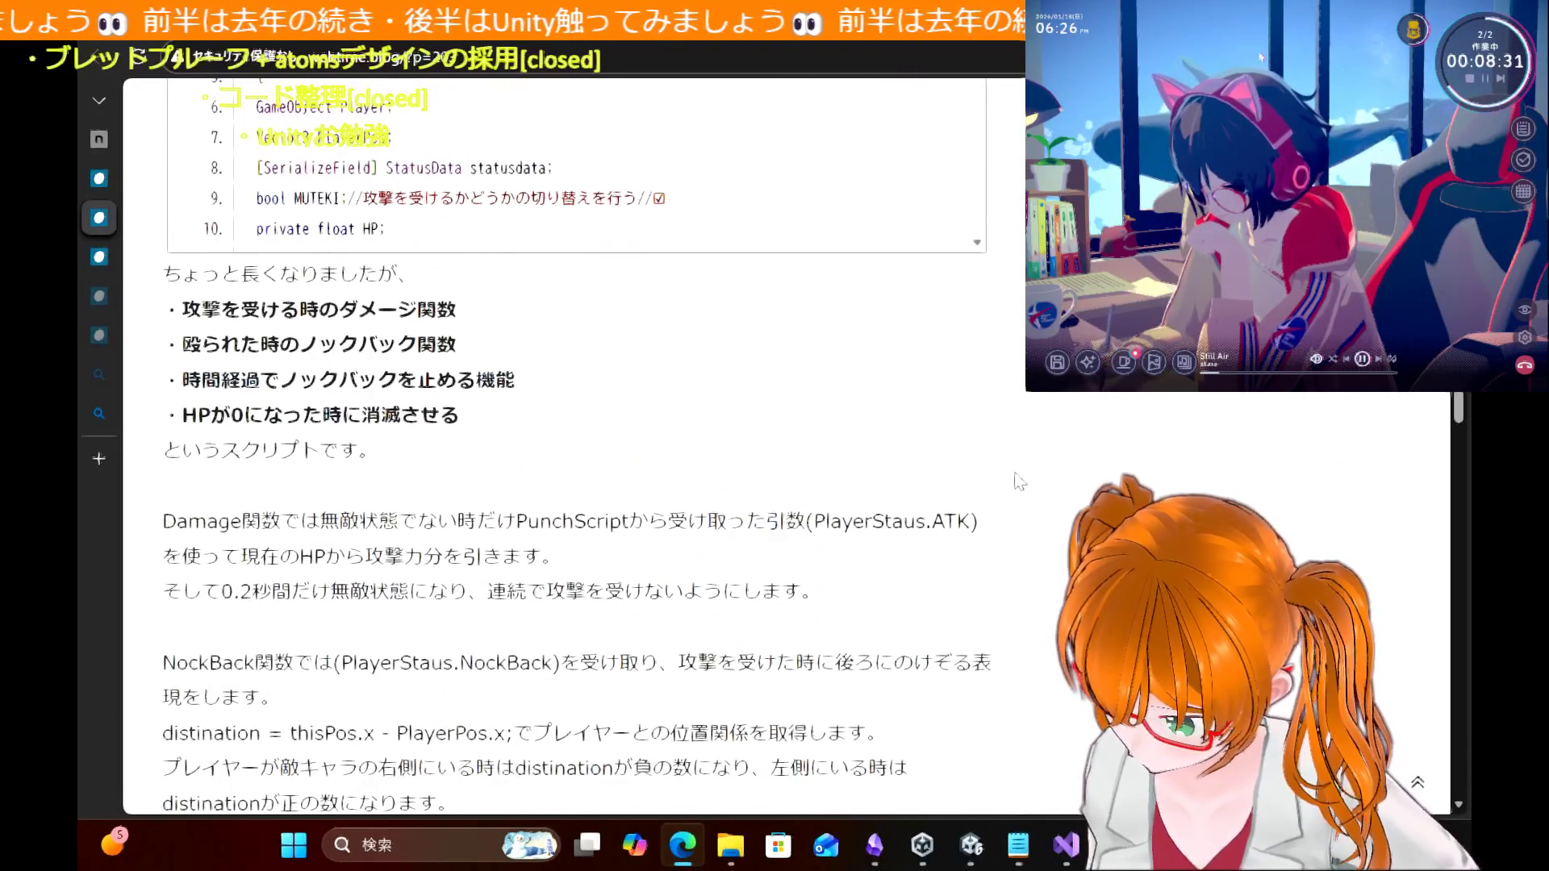
{"action": "scroll", "coordinate": [1018, 482], "scroll_direction": "down", "scroll_amount": 2}
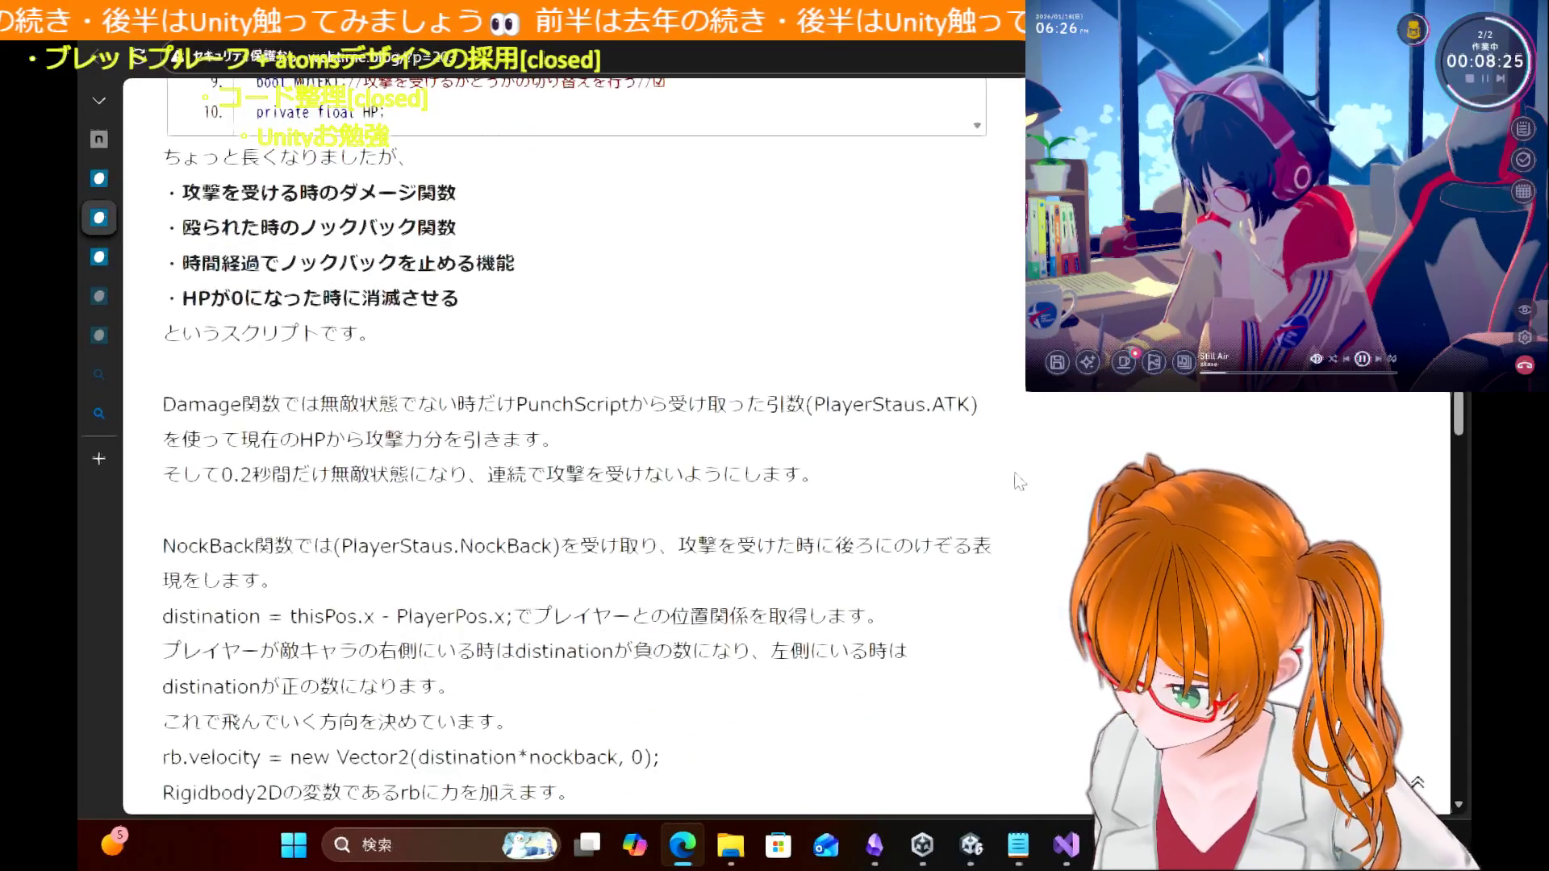
{"action": "scroll", "coordinate": [1018, 481], "scroll_direction": "down", "scroll_amount": 3}
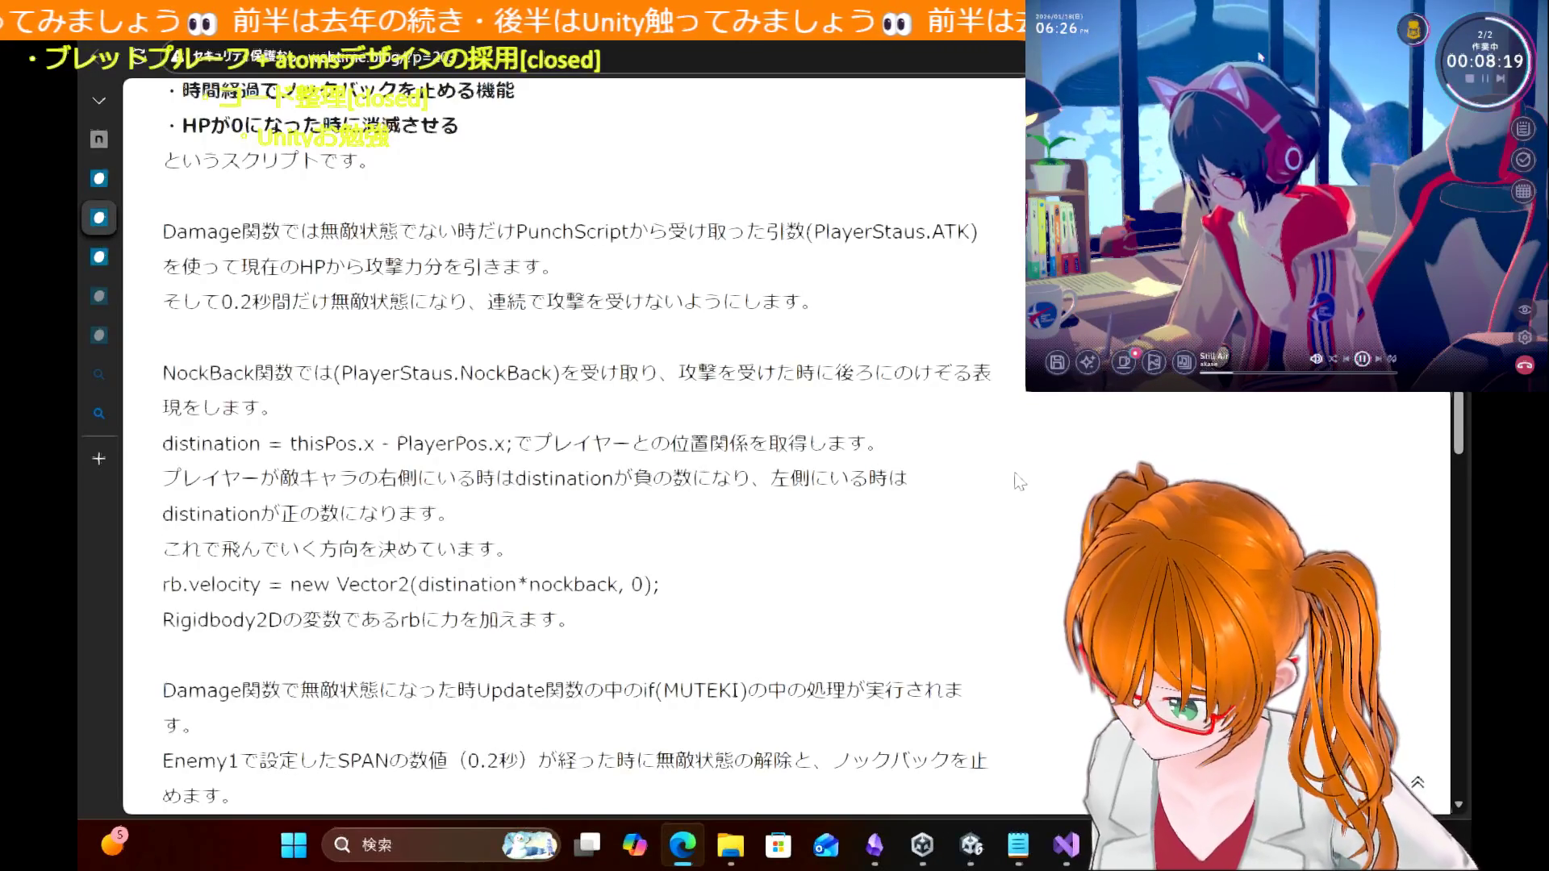
{"action": "scroll", "coordinate": [1018, 482], "scroll_direction": "down", "scroll_amount": 2}
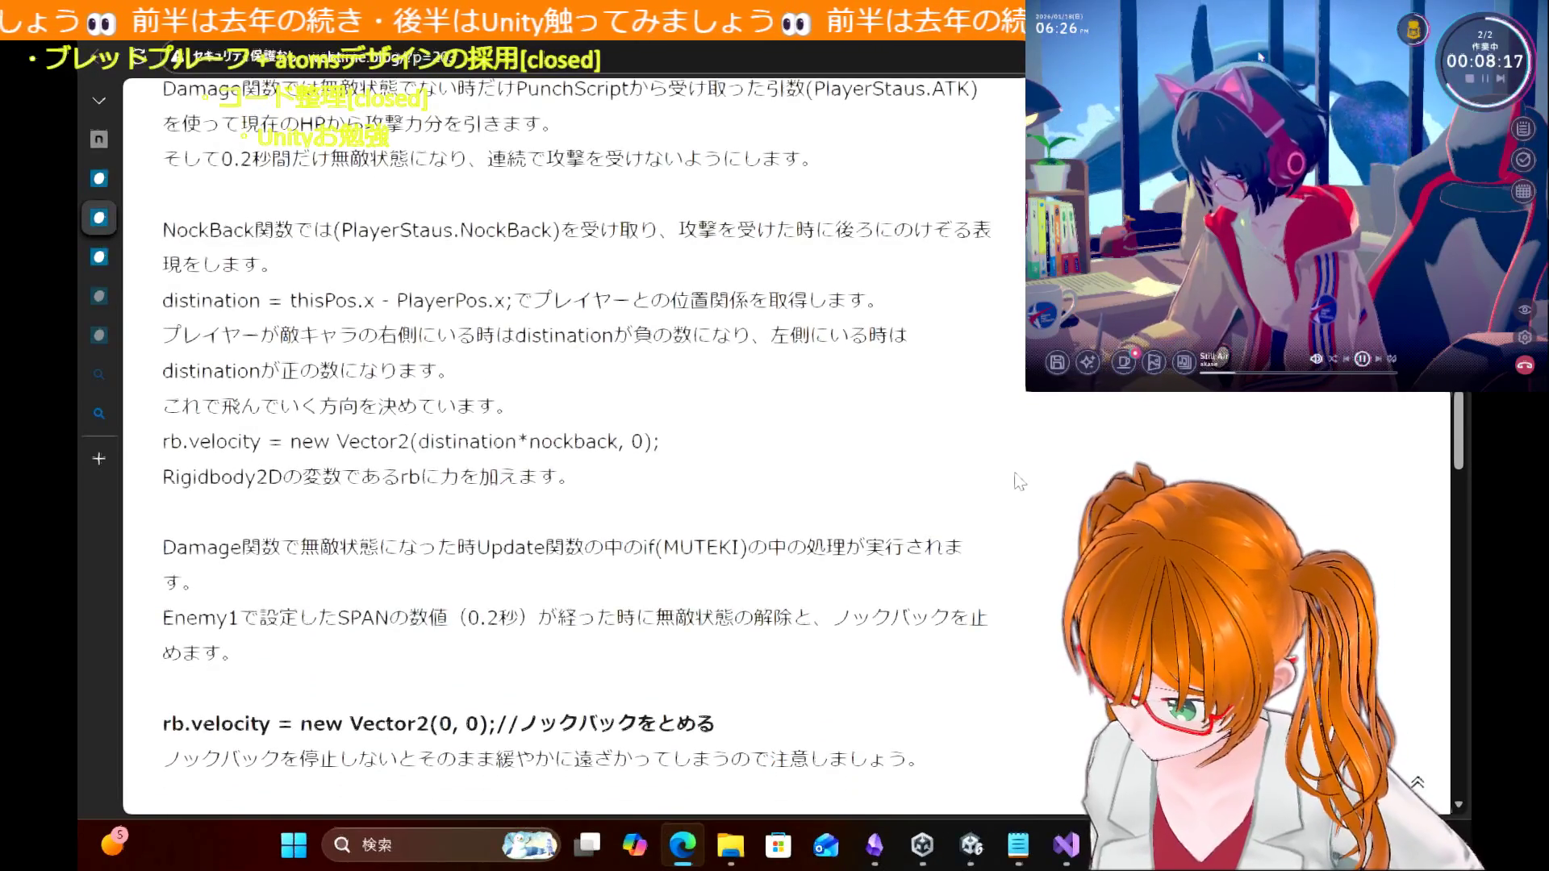
{"action": "scroll", "coordinate": [1018, 482], "scroll_direction": "down", "scroll_amount": 3}
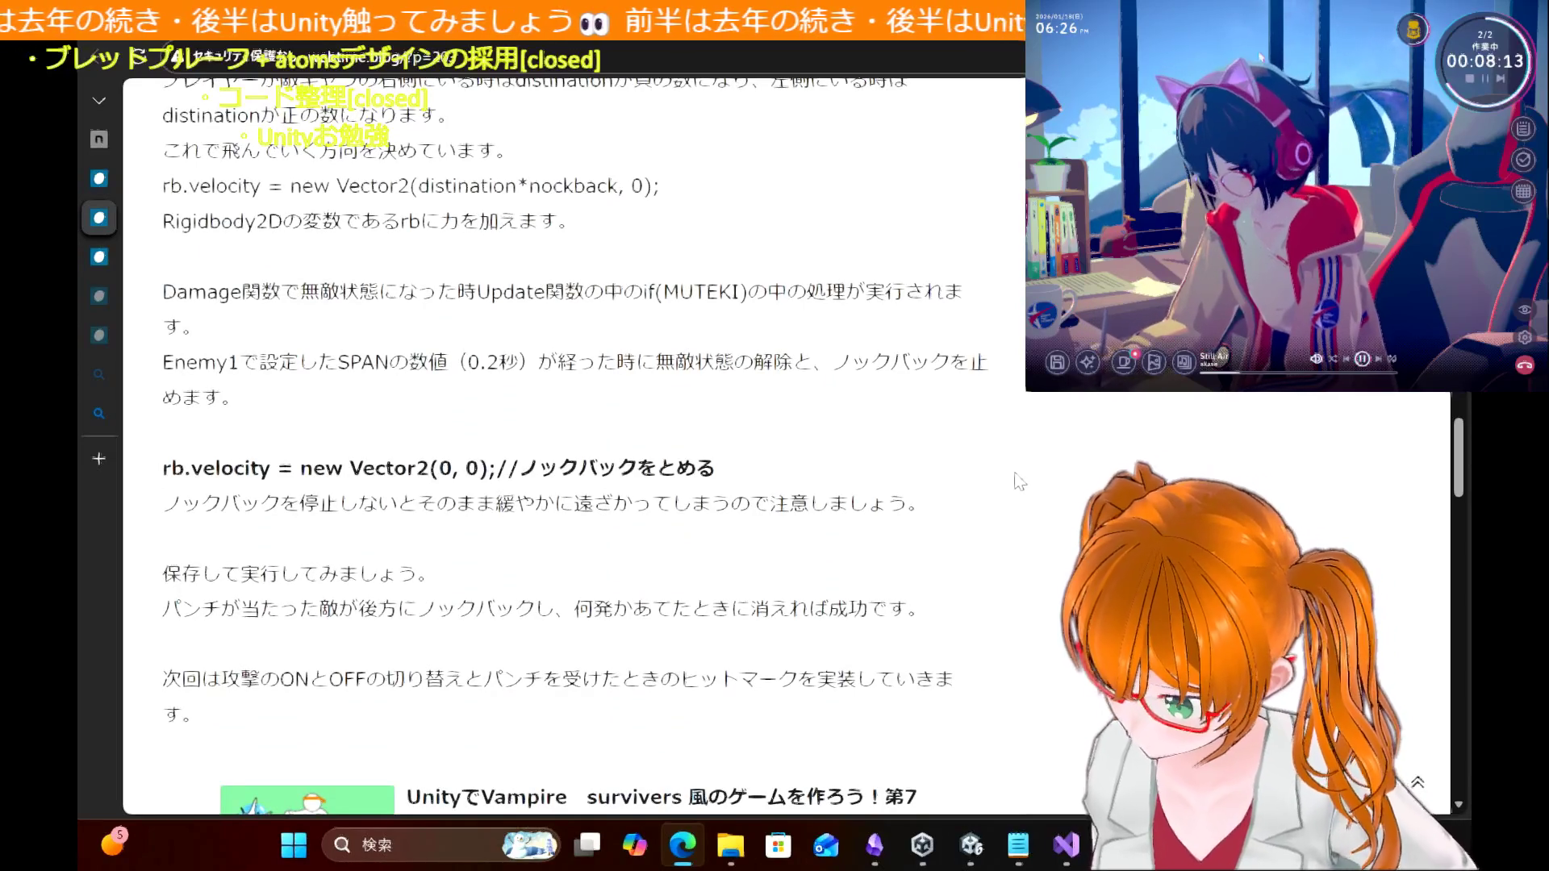
{"action": "scroll", "coordinate": [1018, 481], "scroll_direction": "up", "scroll_amount": 15}
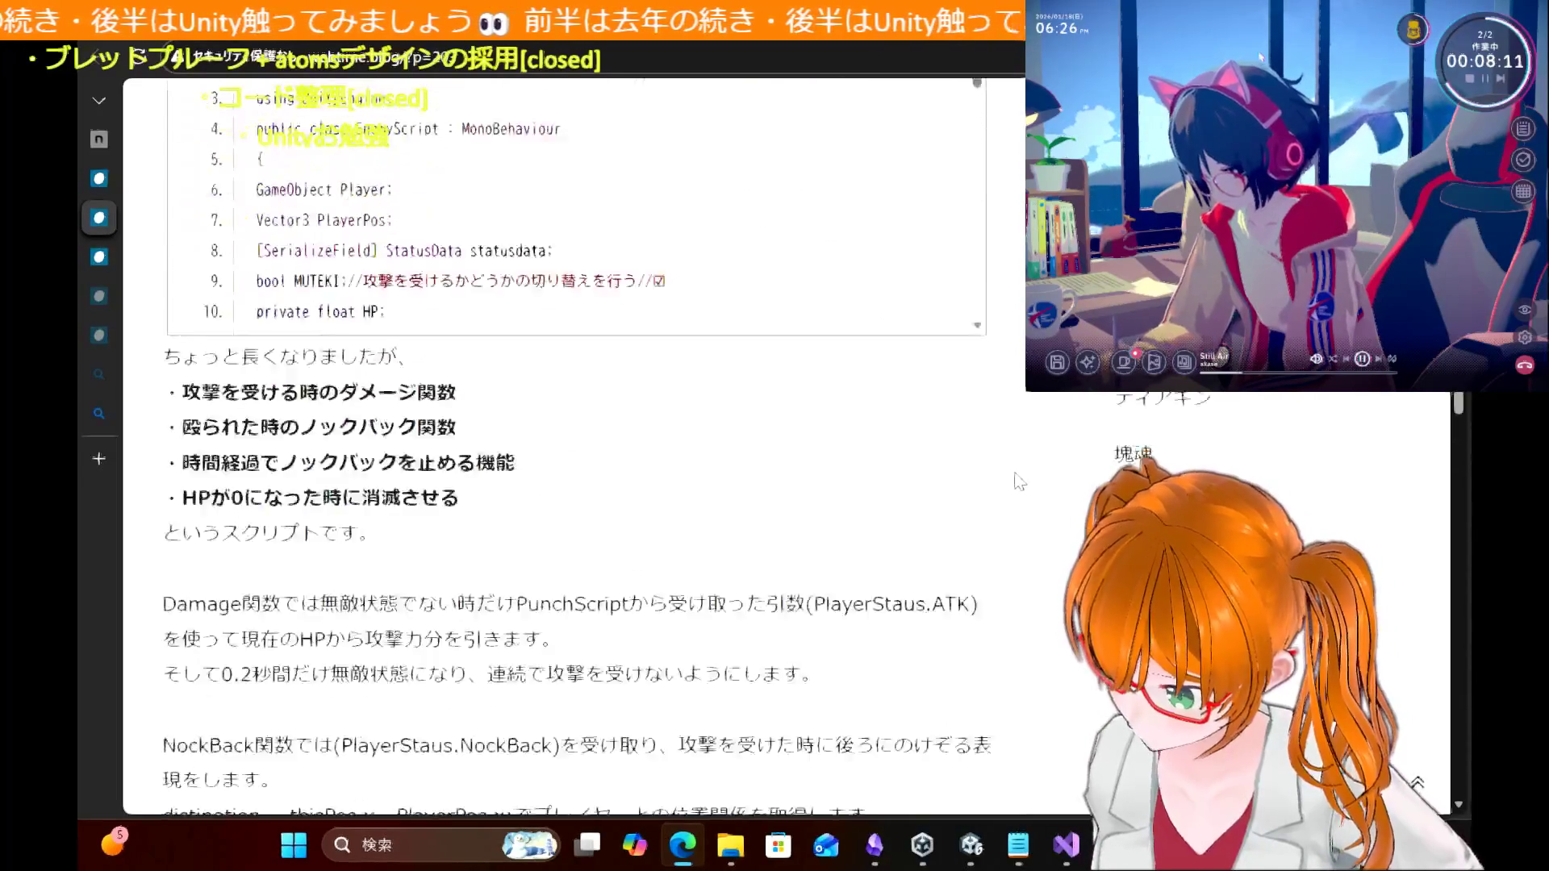
{"action": "scroll", "coordinate": [1019, 481], "scroll_direction": "up", "scroll_amount": 8}
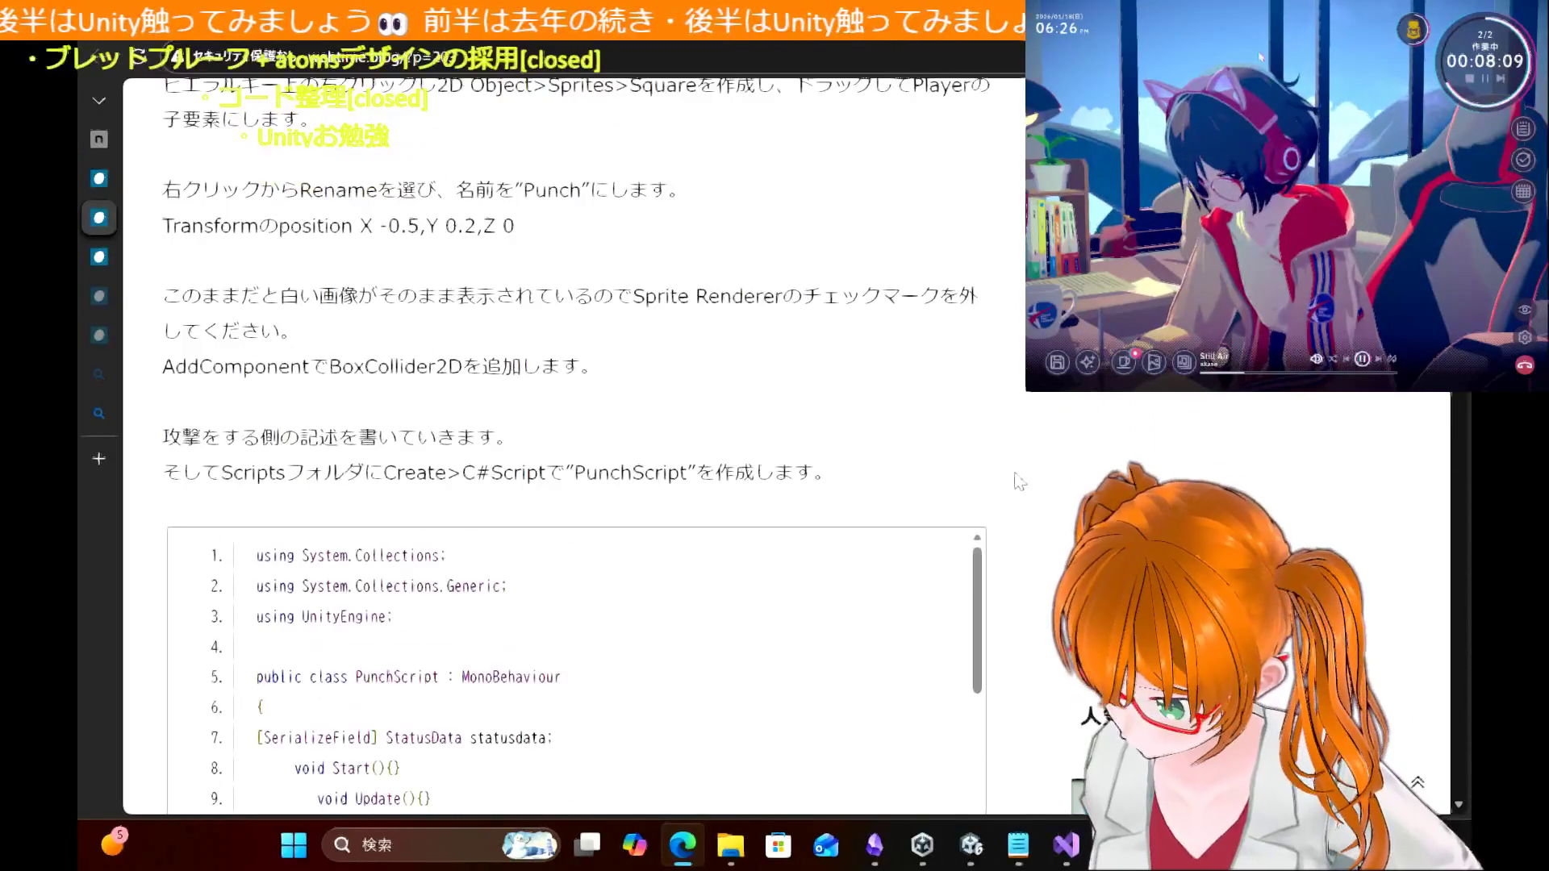
{"action": "scroll", "coordinate": [1019, 481], "scroll_direction": "up", "scroll_amount": 2}
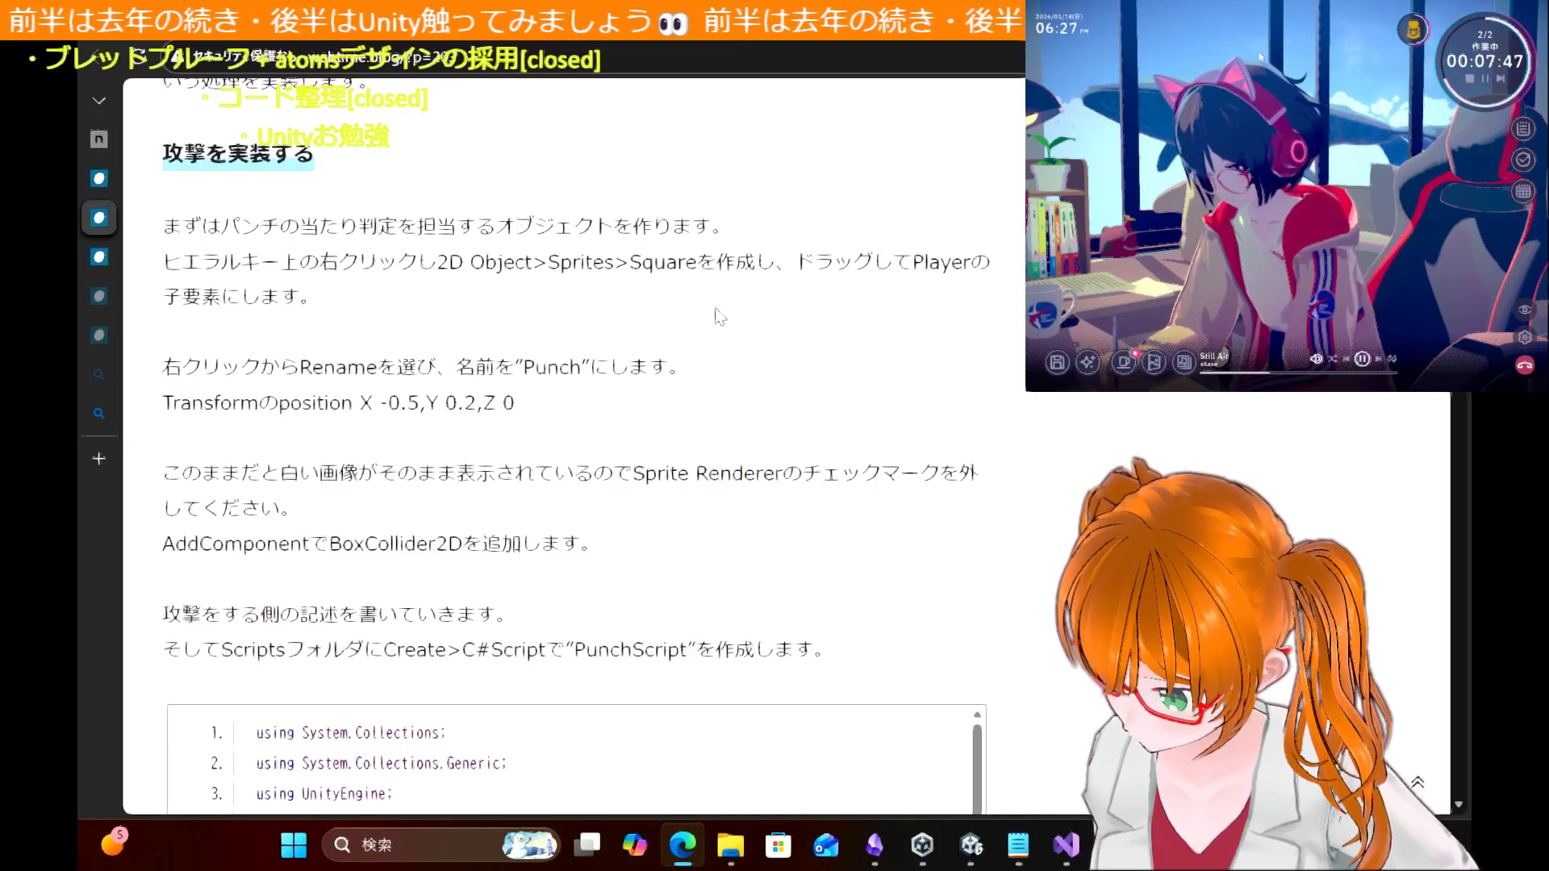
{"action": "scroll", "coordinate": [718, 314], "scroll_direction": "down", "scroll_amount": 2}
{"action": "scroll", "coordinate": [926, 398], "scroll_direction": "down", "scroll_amount": 3}
{"action": "scroll", "coordinate": [1014, 474], "scroll_direction": "down", "scroll_amount": 6}
{"action": "scroll", "coordinate": [1015, 474], "scroll_direction": "down", "scroll_amount": 2}
{"action": "scroll", "coordinate": [1015, 474], "scroll_direction": "up", "scroll_amount": 3}
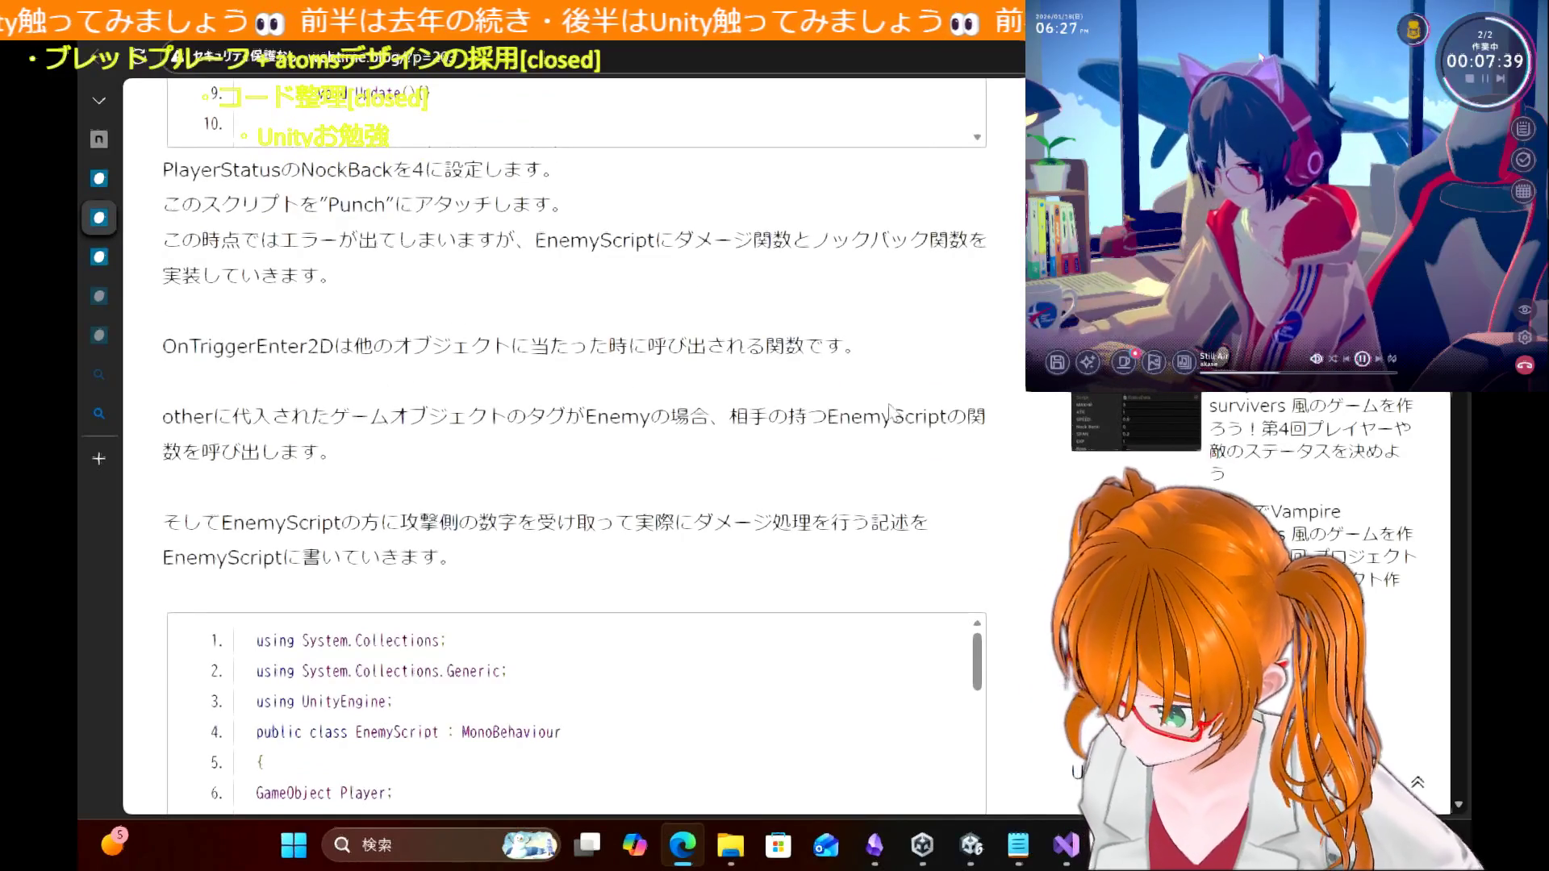
{"action": "scroll", "coordinate": [978, 466], "scroll_direction": "down", "scroll_amount": 5}
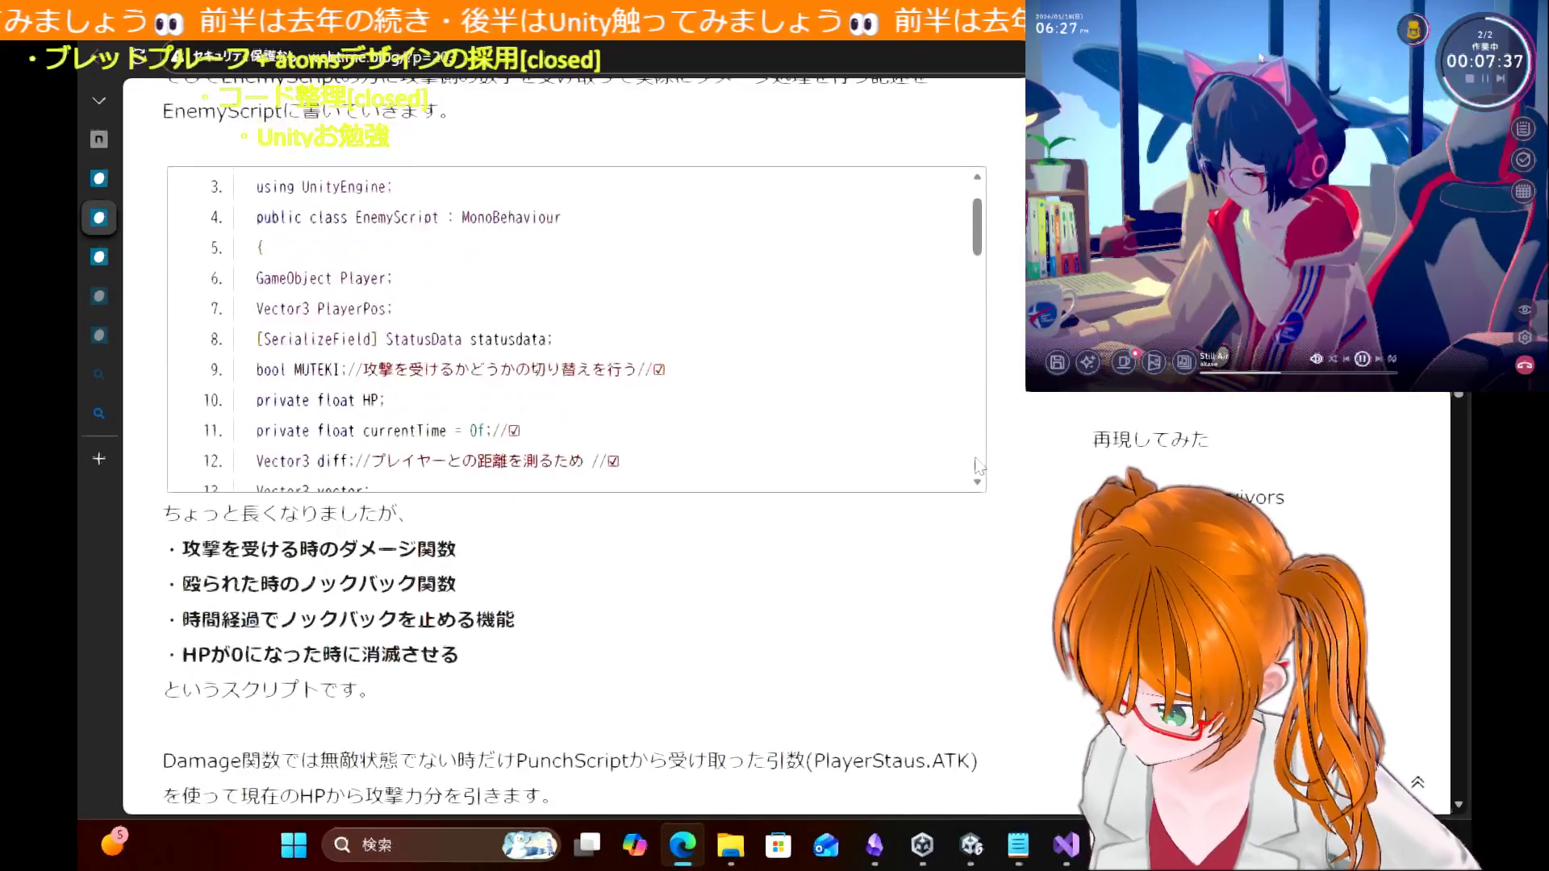
{"action": "scroll", "coordinate": [973, 545], "scroll_direction": "down", "scroll_amount": 4}
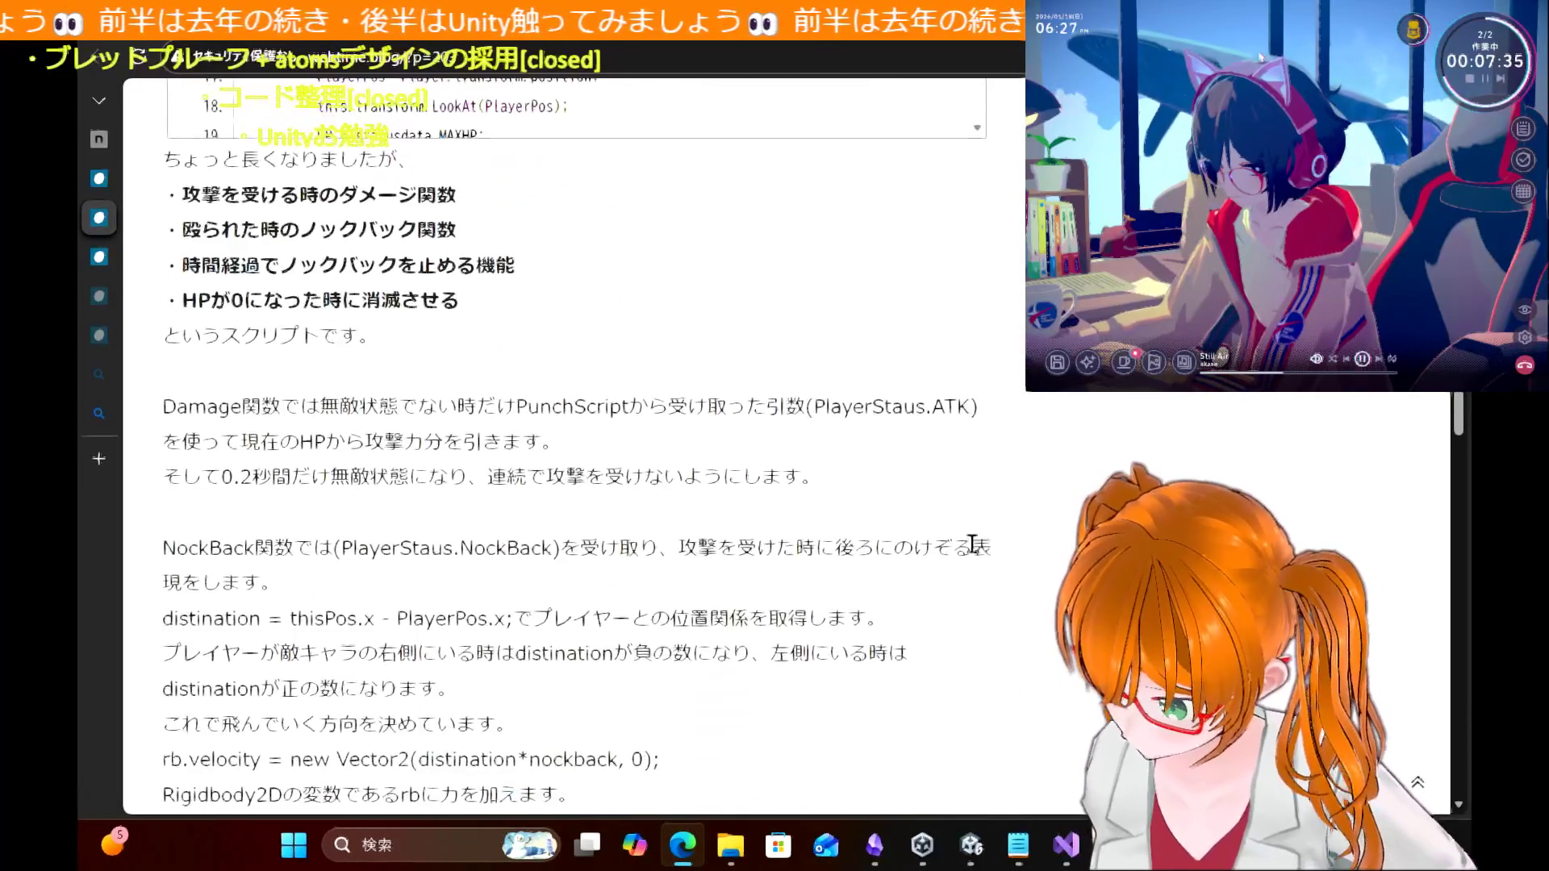
{"action": "scroll", "coordinate": [973, 544], "scroll_direction": "down", "scroll_amount": 10}
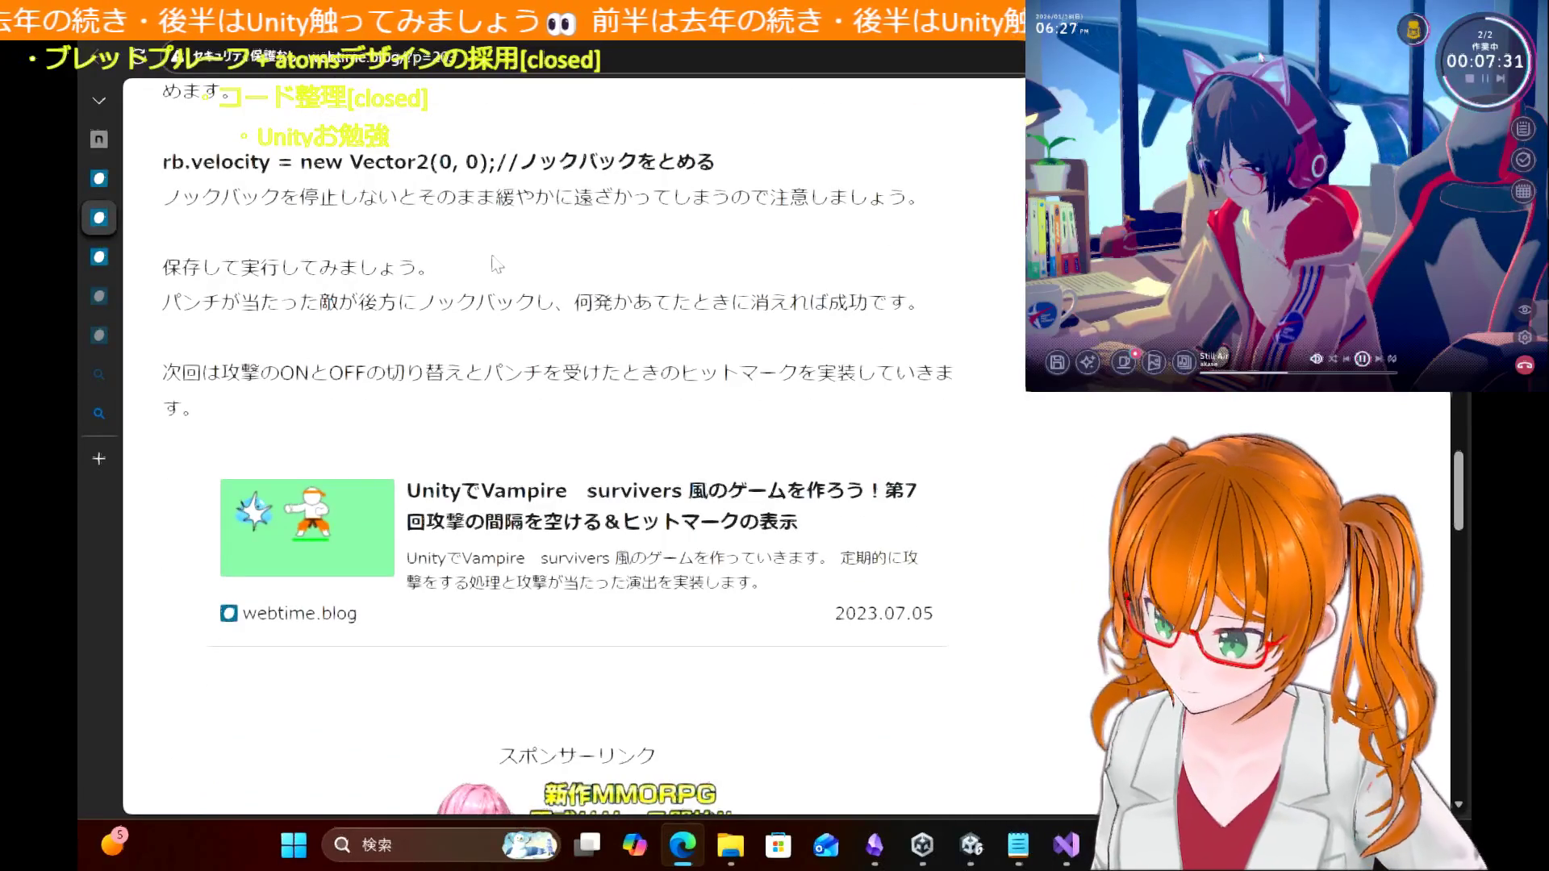
{"action": "scroll", "coordinate": [508, 252], "scroll_direction": "up", "scroll_amount": 2}
Step: Open the part 7 article on attack intervals and hit marks and begin reading it
{"action": "left_click", "coordinate": [488, 676]}
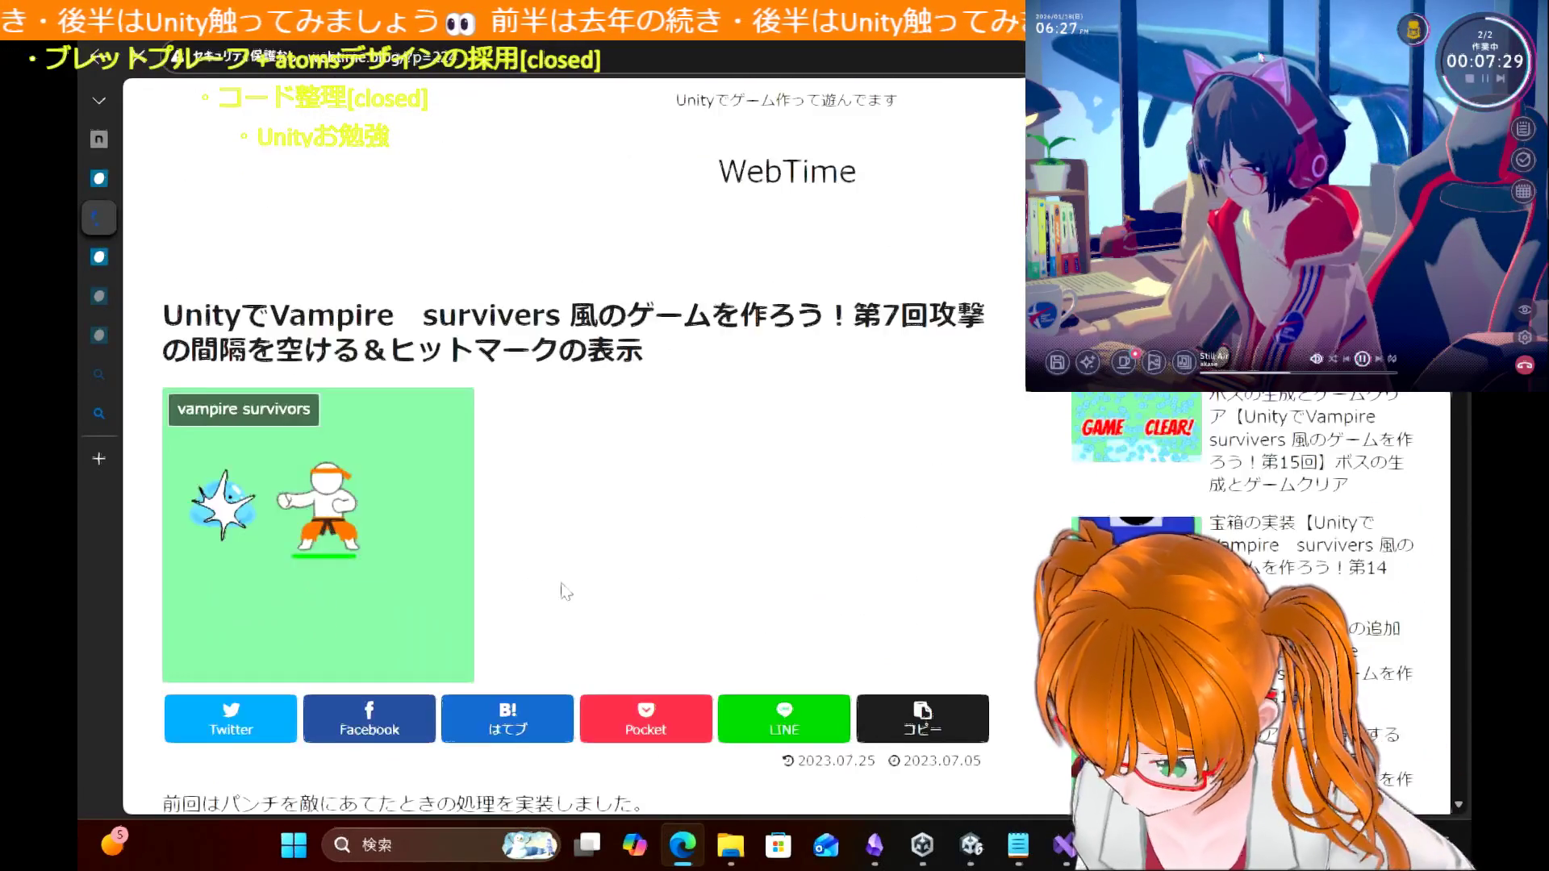
{"action": "scroll", "coordinate": [809, 433], "scroll_direction": "down", "scroll_amount": 5}
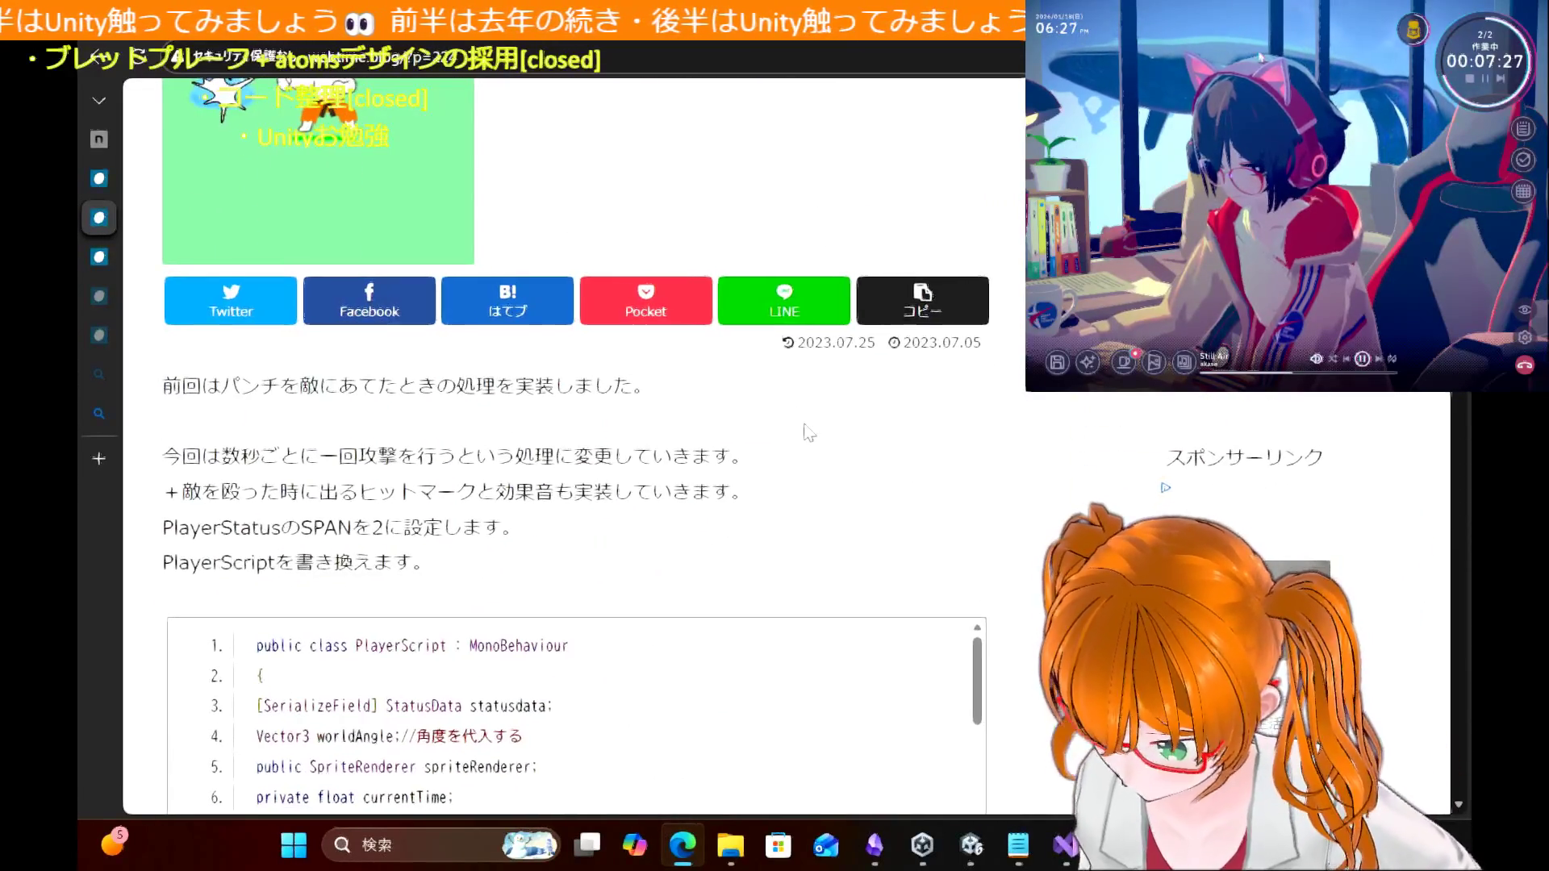
{"action": "scroll", "coordinate": [1044, 496], "scroll_direction": "down", "scroll_amount": 5}
{"action": "scroll", "coordinate": [1044, 496], "scroll_direction": "up", "scroll_amount": 2}
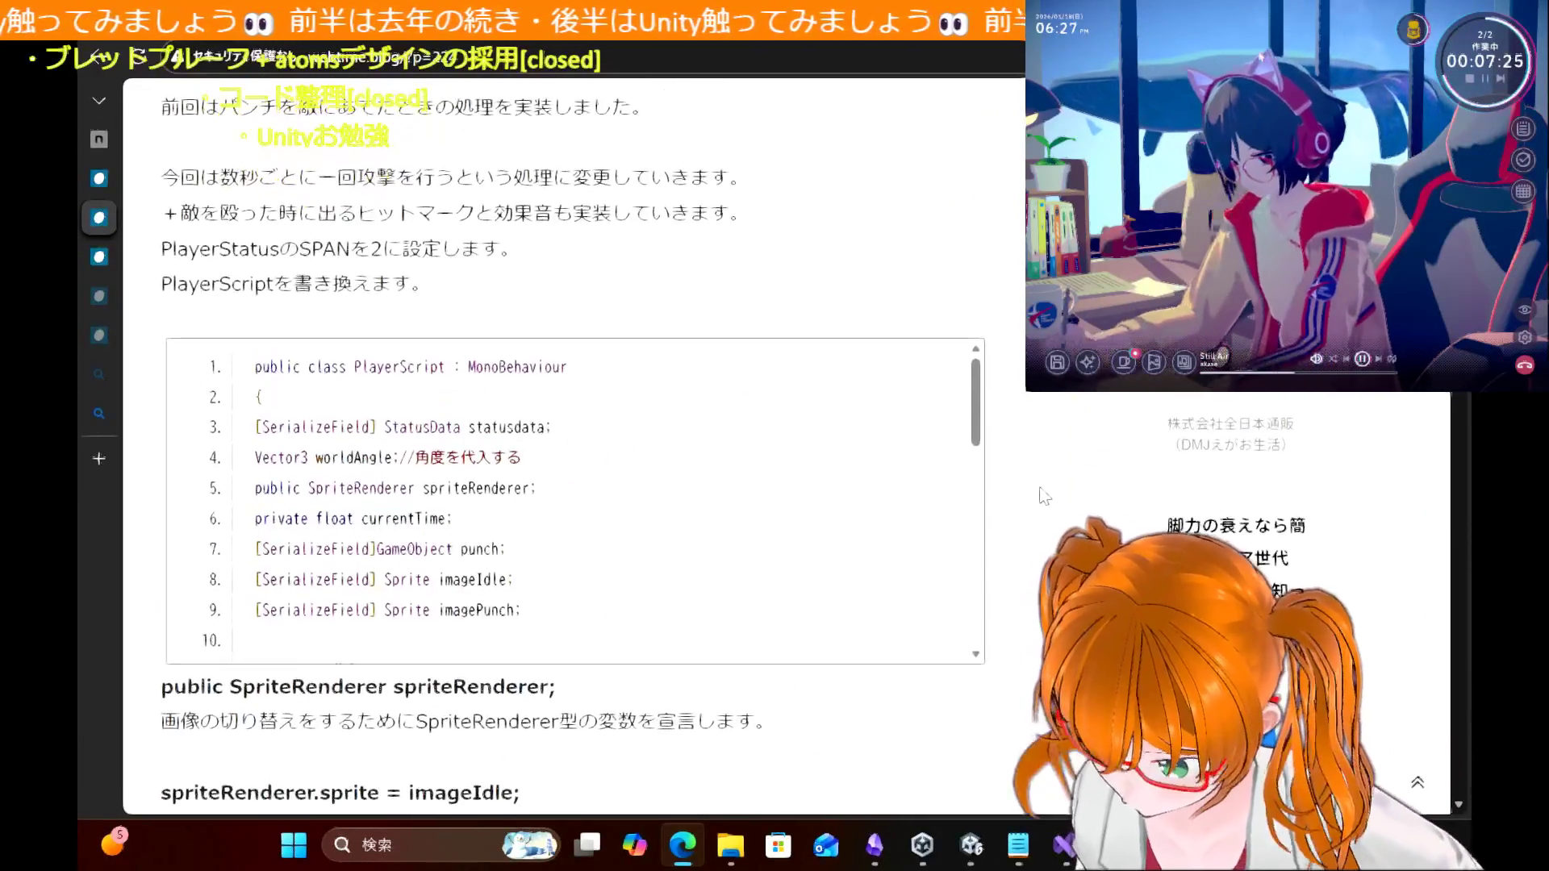
{"action": "scroll", "coordinate": [1044, 496], "scroll_direction": "down", "scroll_amount": 1}
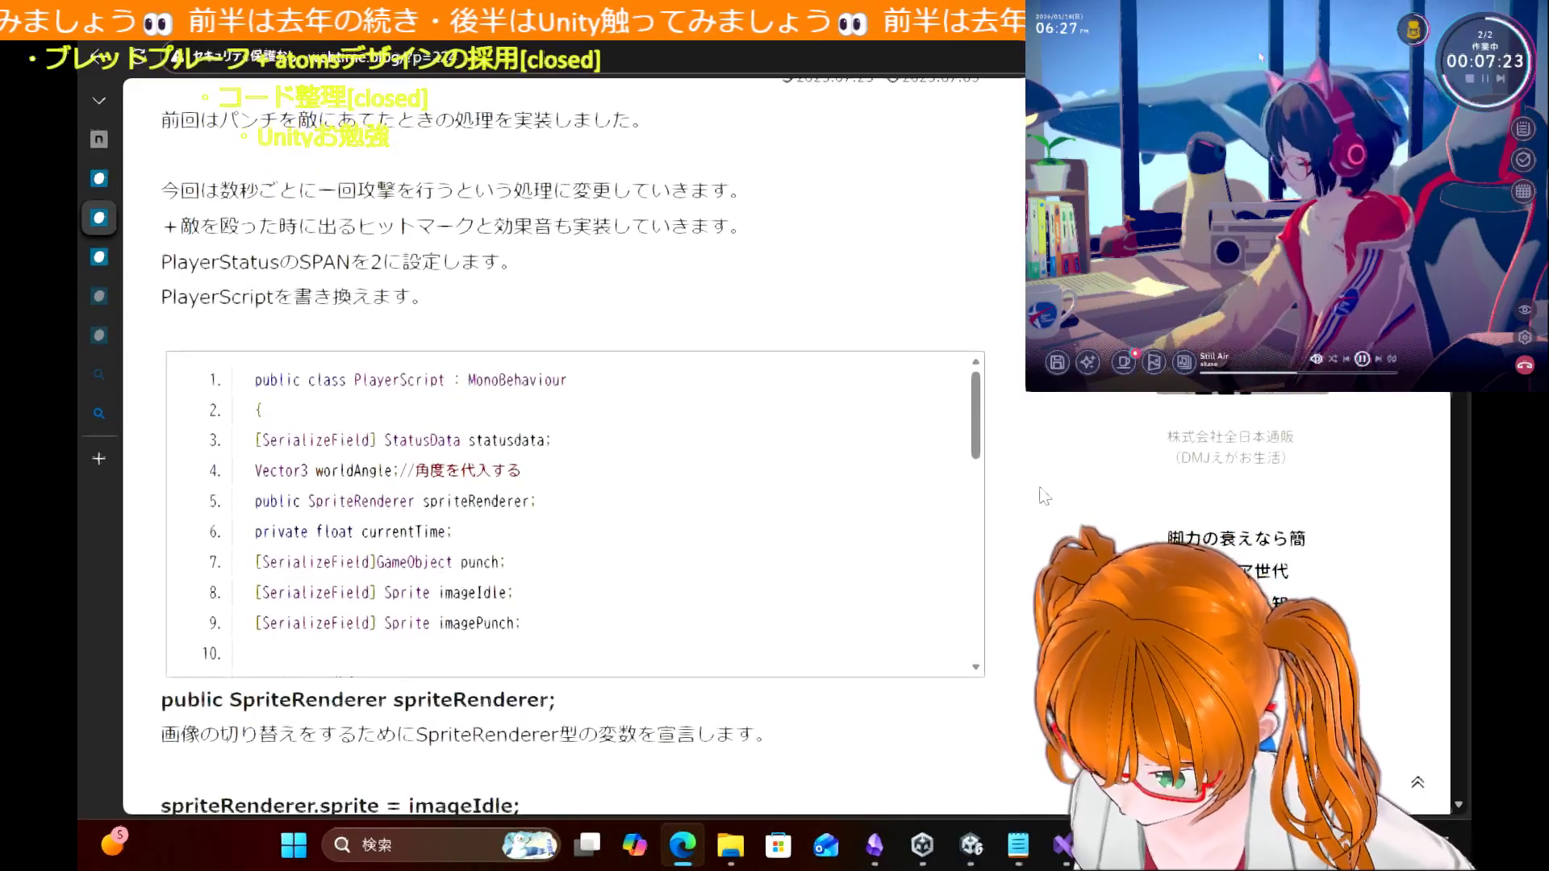
{"action": "scroll", "coordinate": [1040, 491], "scroll_direction": "down", "scroll_amount": 1}
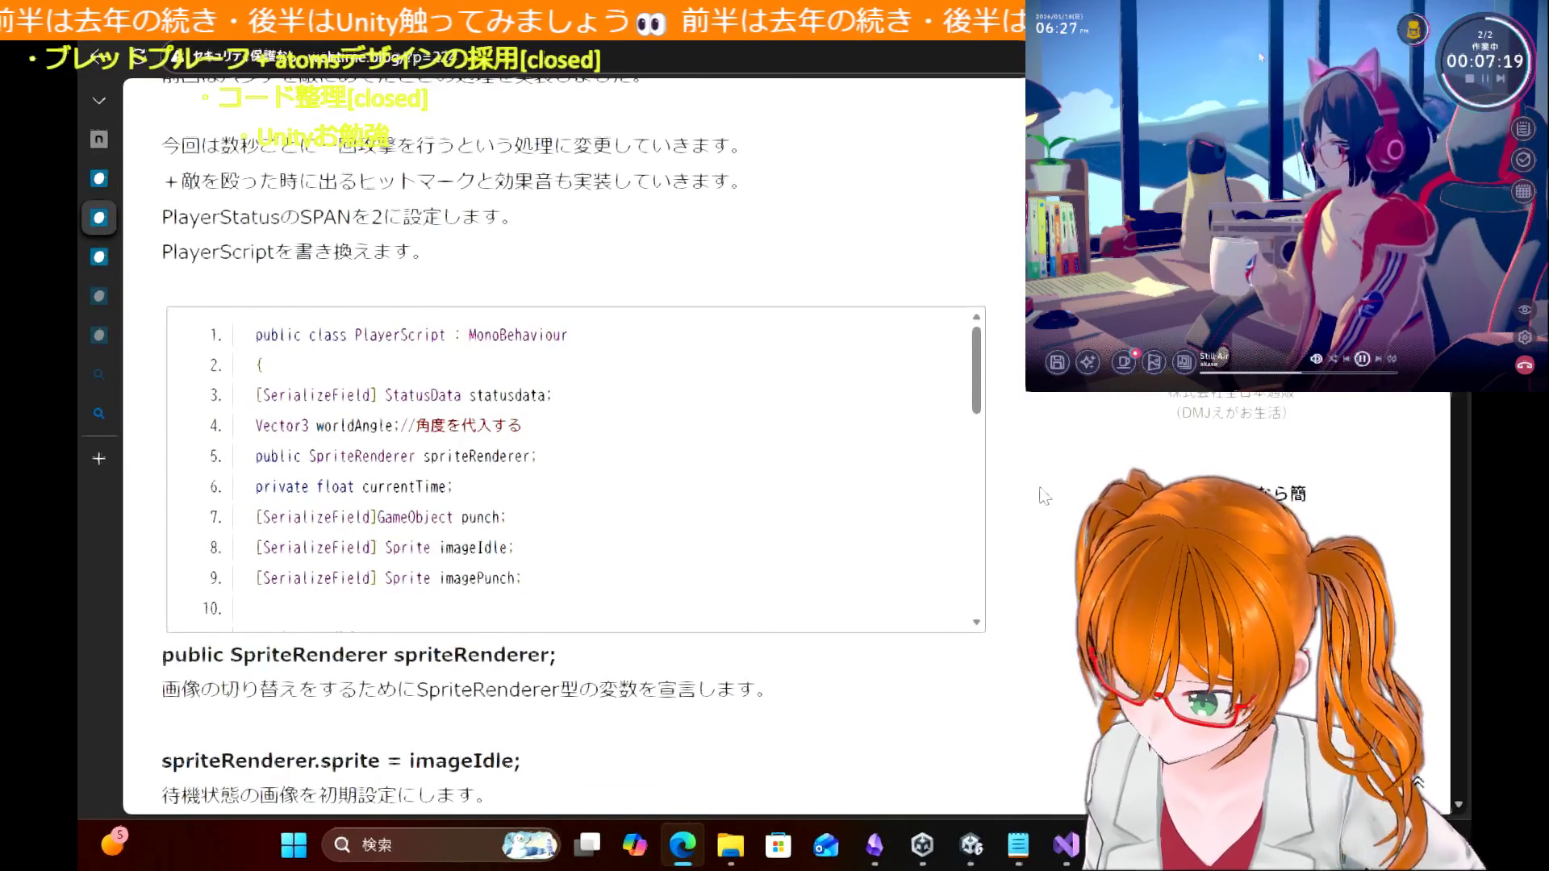
{"action": "scroll", "coordinate": [1040, 490], "scroll_direction": "down", "scroll_amount": 2}
{"action": "scroll", "coordinate": [1043, 495], "scroll_direction": "down", "scroll_amount": 2}
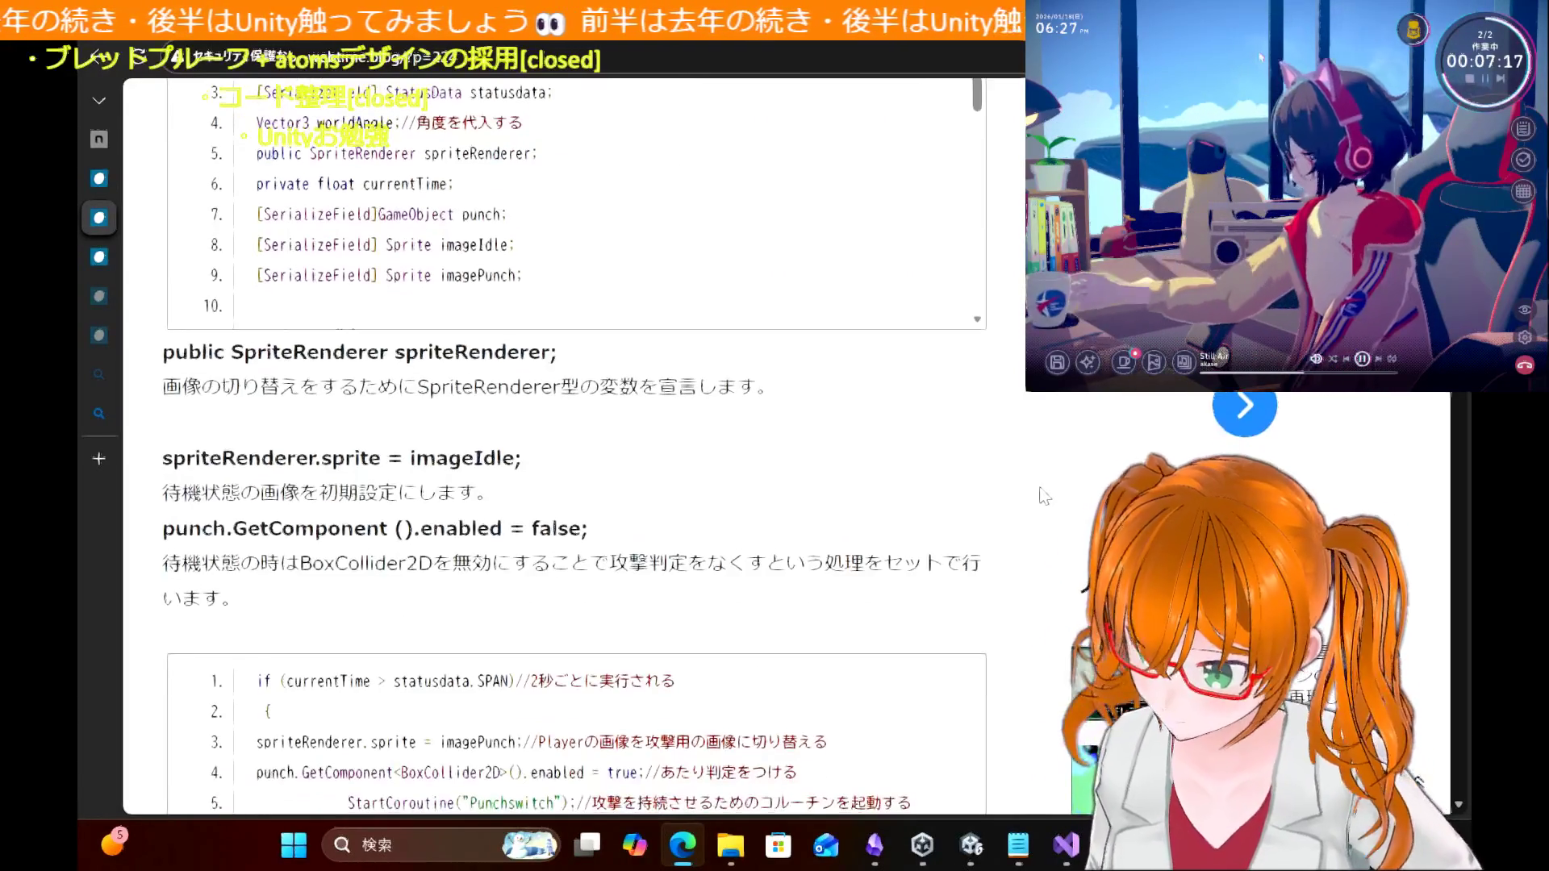
{"action": "scroll", "coordinate": [1042, 495], "scroll_direction": "down", "scroll_amount": 5}
{"action": "scroll", "coordinate": [1042, 495], "scroll_direction": "down", "scroll_amount": 2}
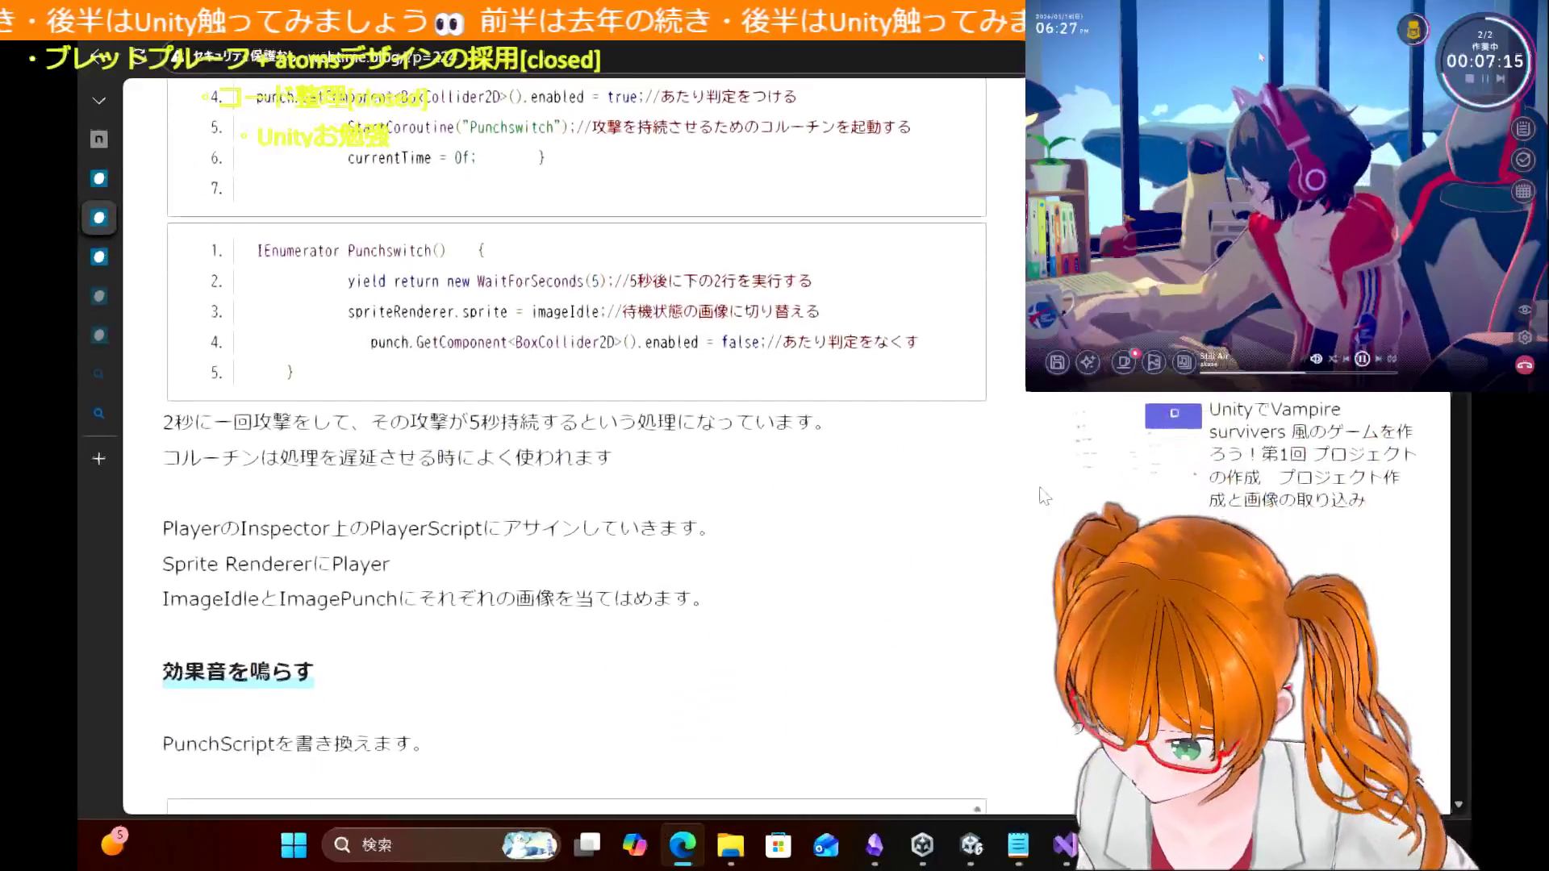
{"action": "scroll", "coordinate": [1042, 496], "scroll_direction": "down", "scroll_amount": 5}
Step: Read the rest of the hit-mark article to its end, then switch back to Unity
{"action": "scroll", "coordinate": [1042, 495], "scroll_direction": "up", "scroll_amount": 4}
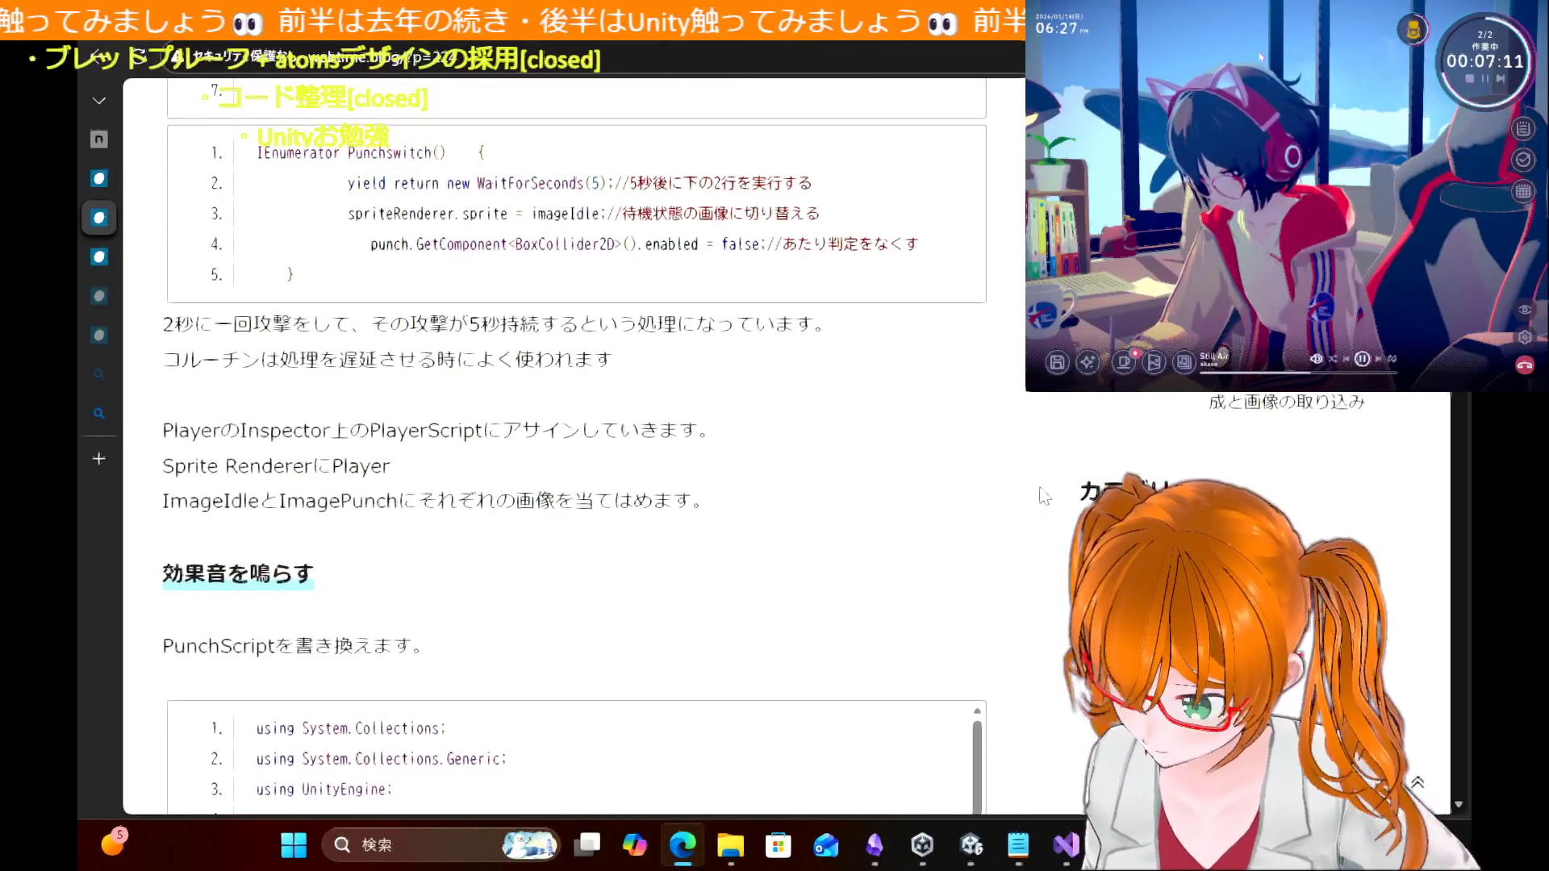
{"action": "scroll", "coordinate": [1042, 496], "scroll_direction": "down", "scroll_amount": 3}
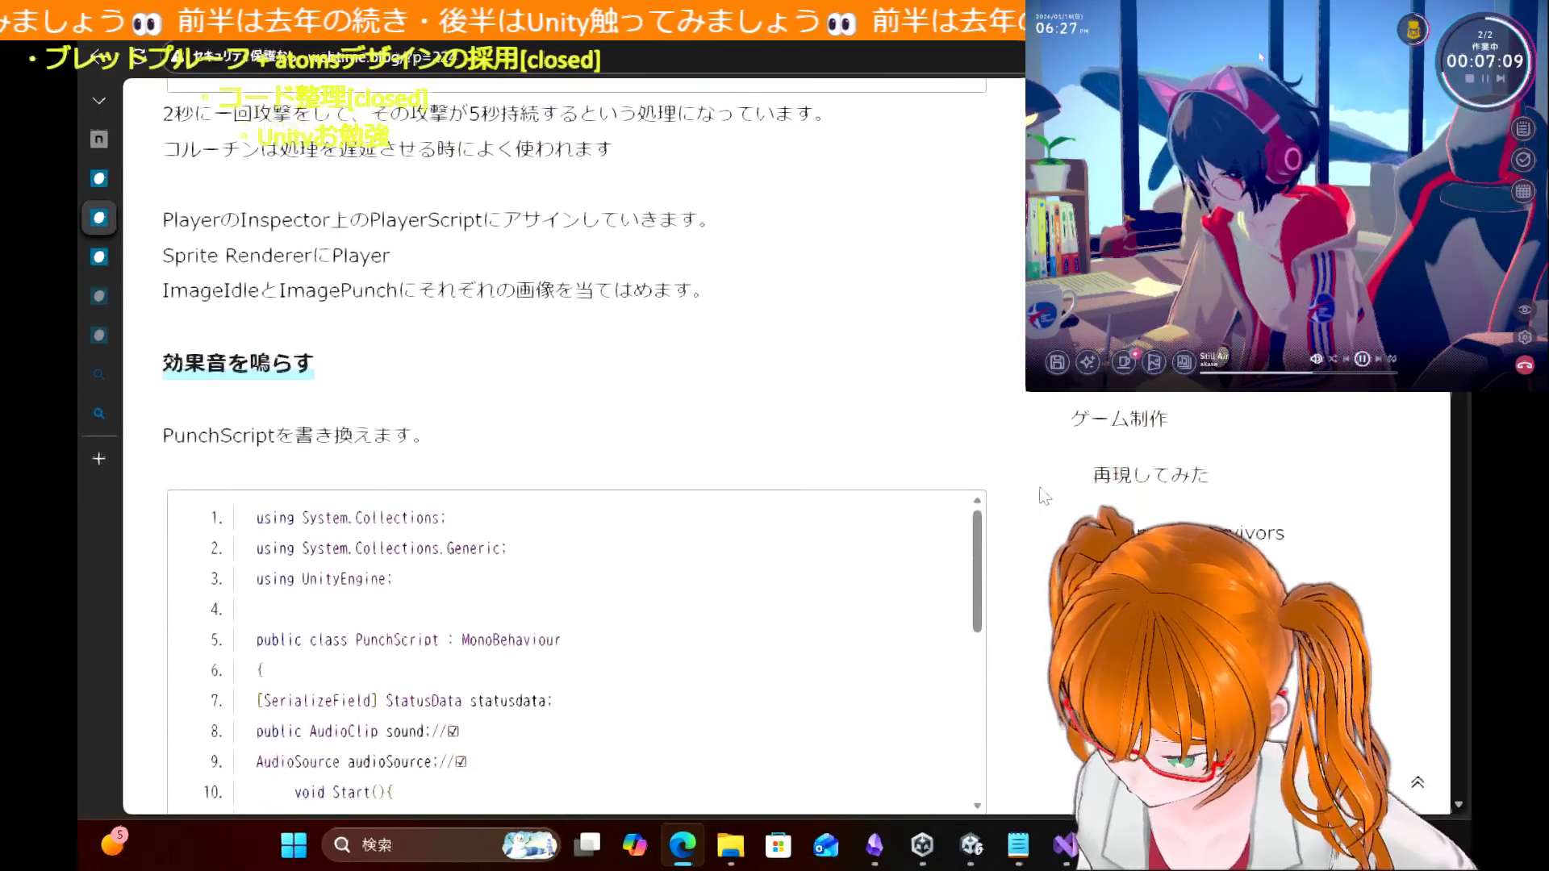
{"action": "scroll", "coordinate": [1042, 496], "scroll_direction": "down", "scroll_amount": 2}
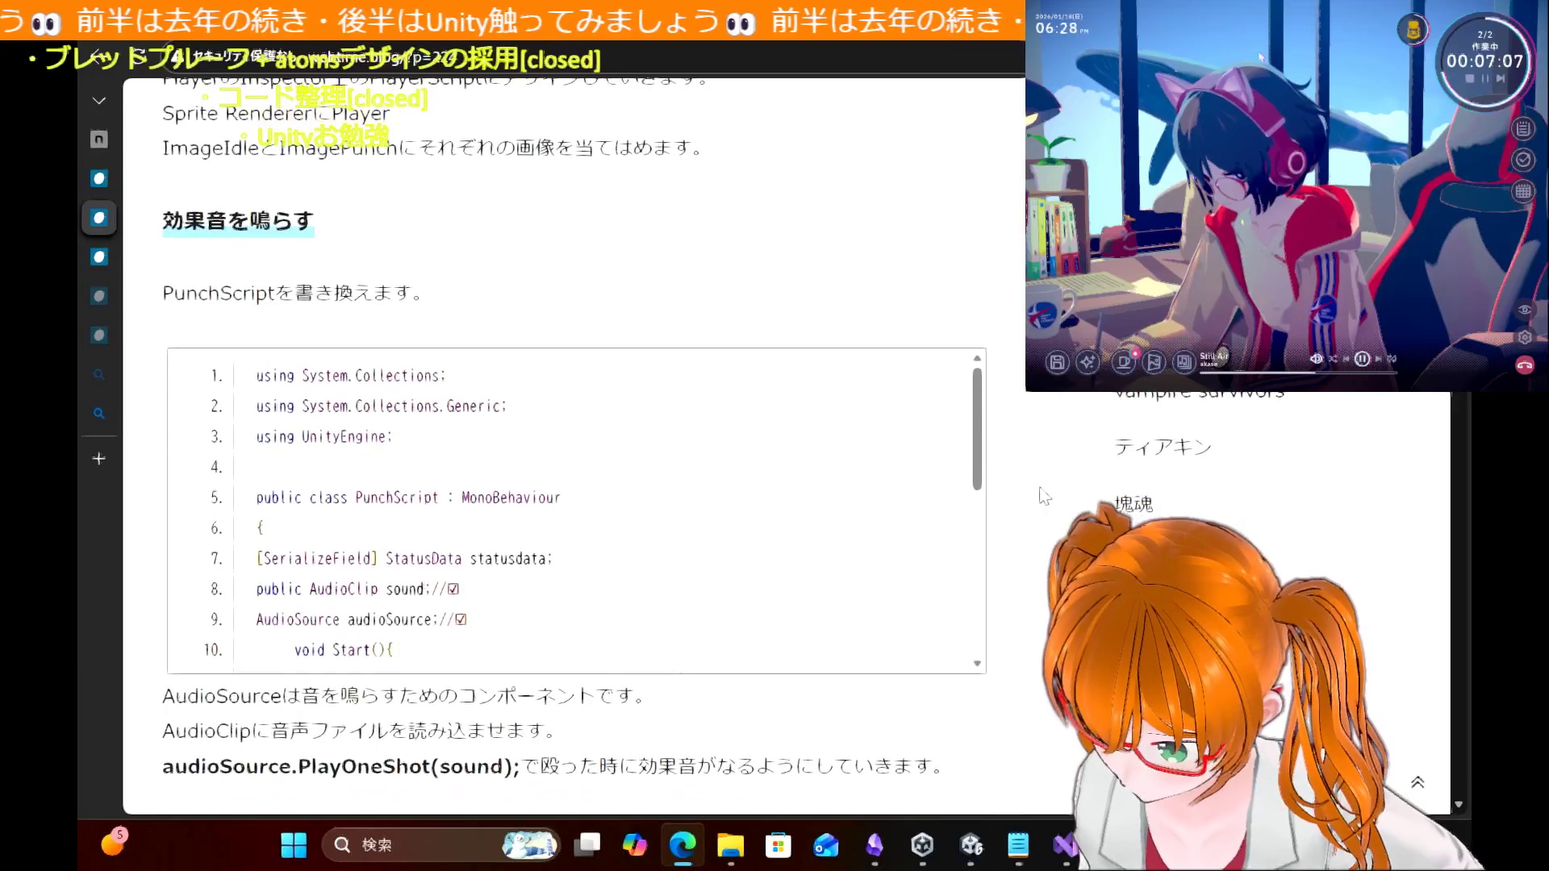
{"action": "scroll", "coordinate": [1043, 496], "scroll_direction": "down", "scroll_amount": 6}
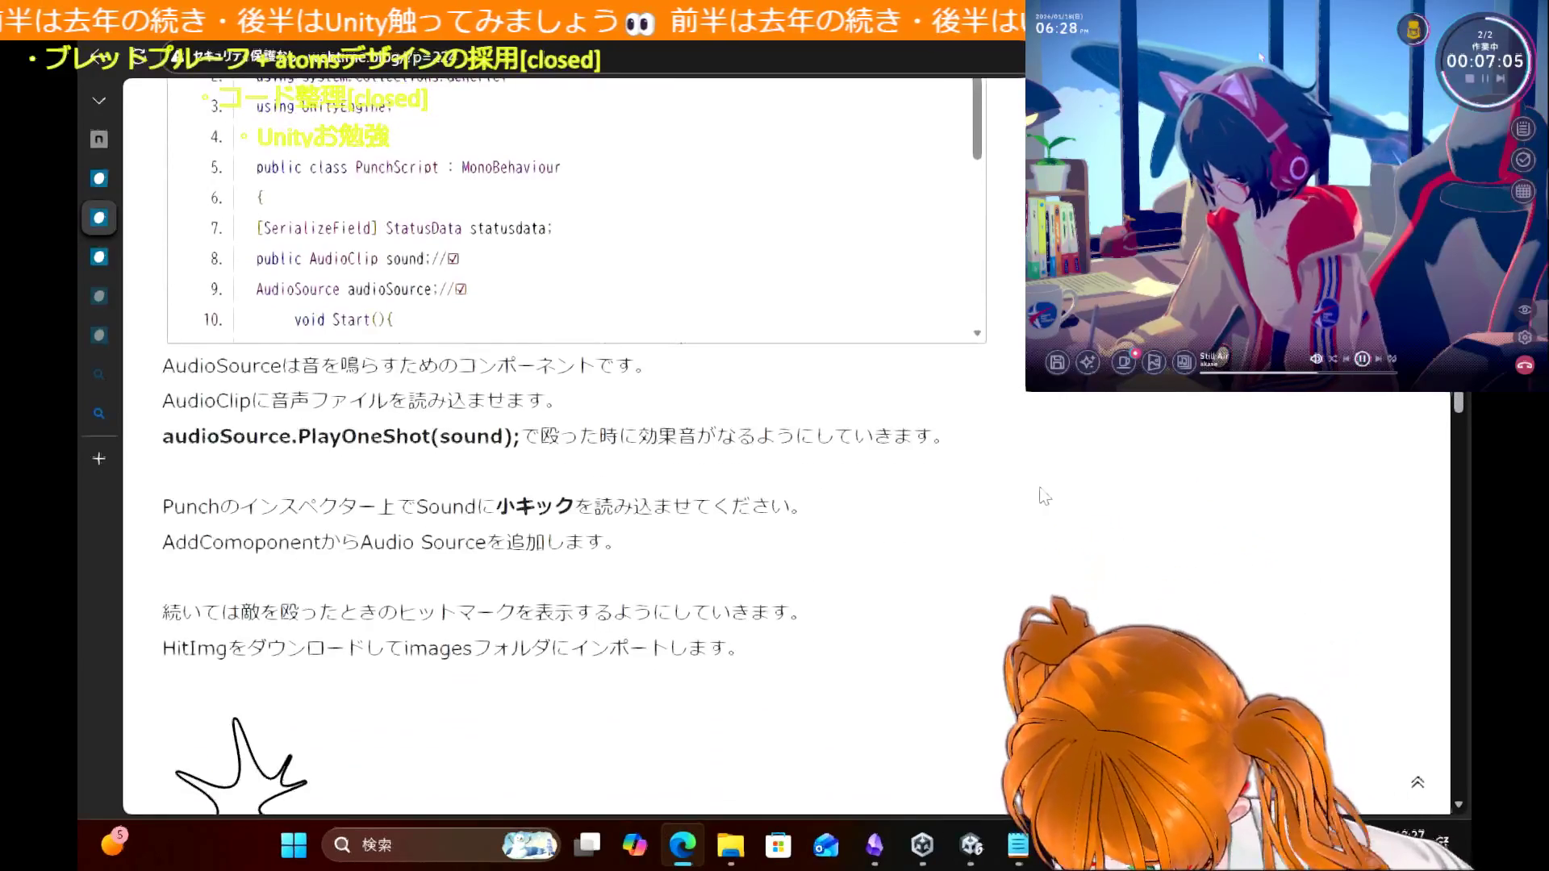
{"action": "scroll", "coordinate": [1044, 495], "scroll_direction": "down", "scroll_amount": 1}
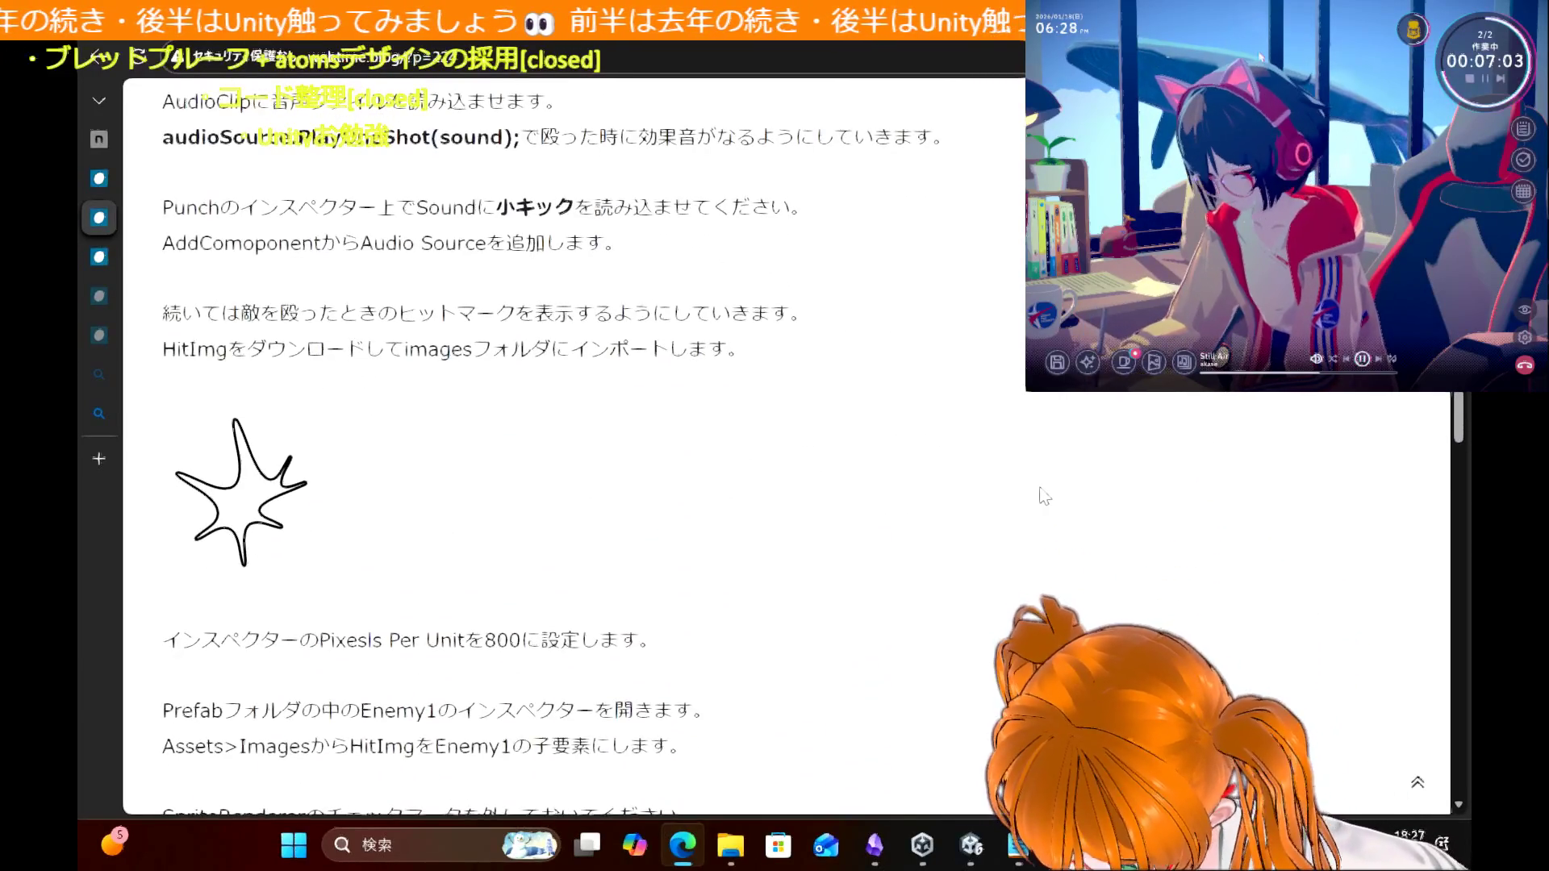
{"action": "scroll", "coordinate": [1044, 496], "scroll_direction": "down", "scroll_amount": 2}
{"action": "scroll", "coordinate": [1043, 495], "scroll_direction": "up", "scroll_amount": 2}
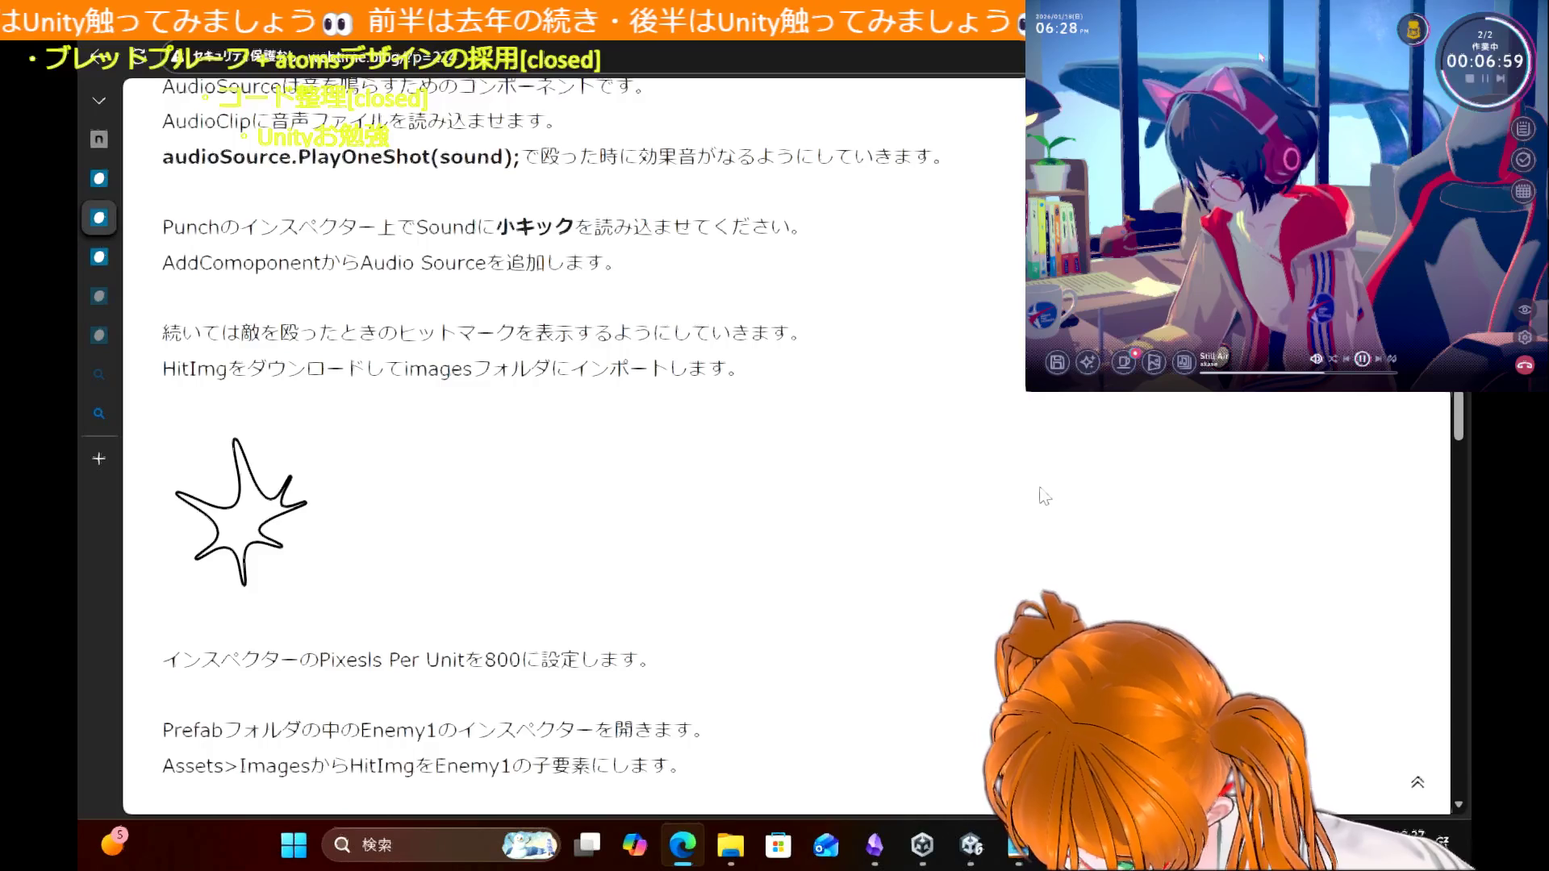
{"action": "scroll", "coordinate": [1044, 495], "scroll_direction": "down", "scroll_amount": 1}
{"action": "scroll", "coordinate": [1044, 496], "scroll_direction": "down", "scroll_amount": 3}
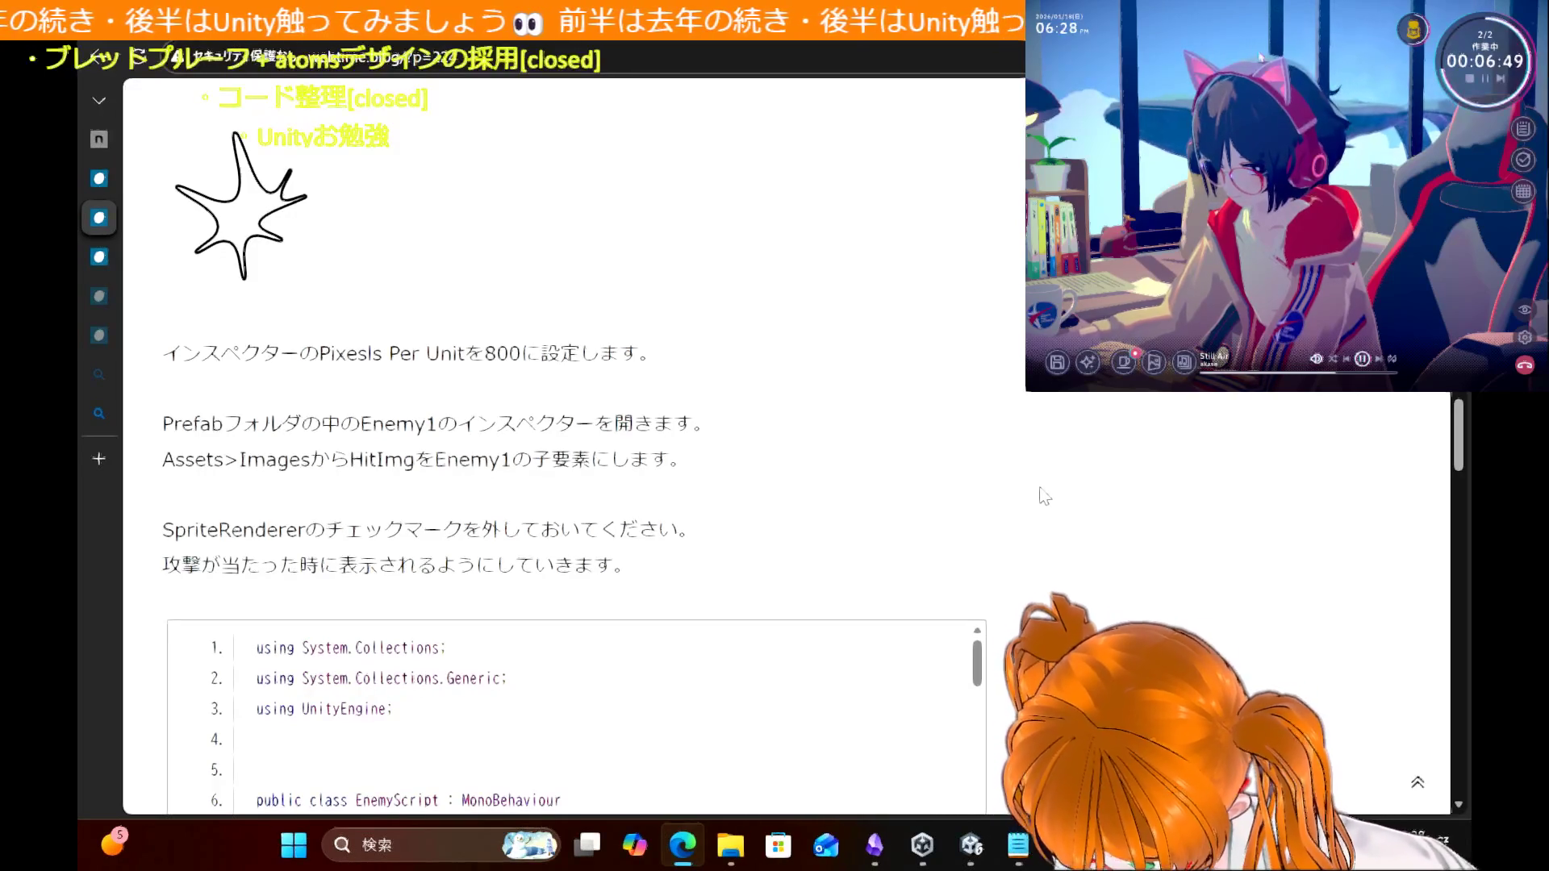
{"action": "scroll", "coordinate": [1044, 496], "scroll_direction": "up", "scroll_amount": 3}
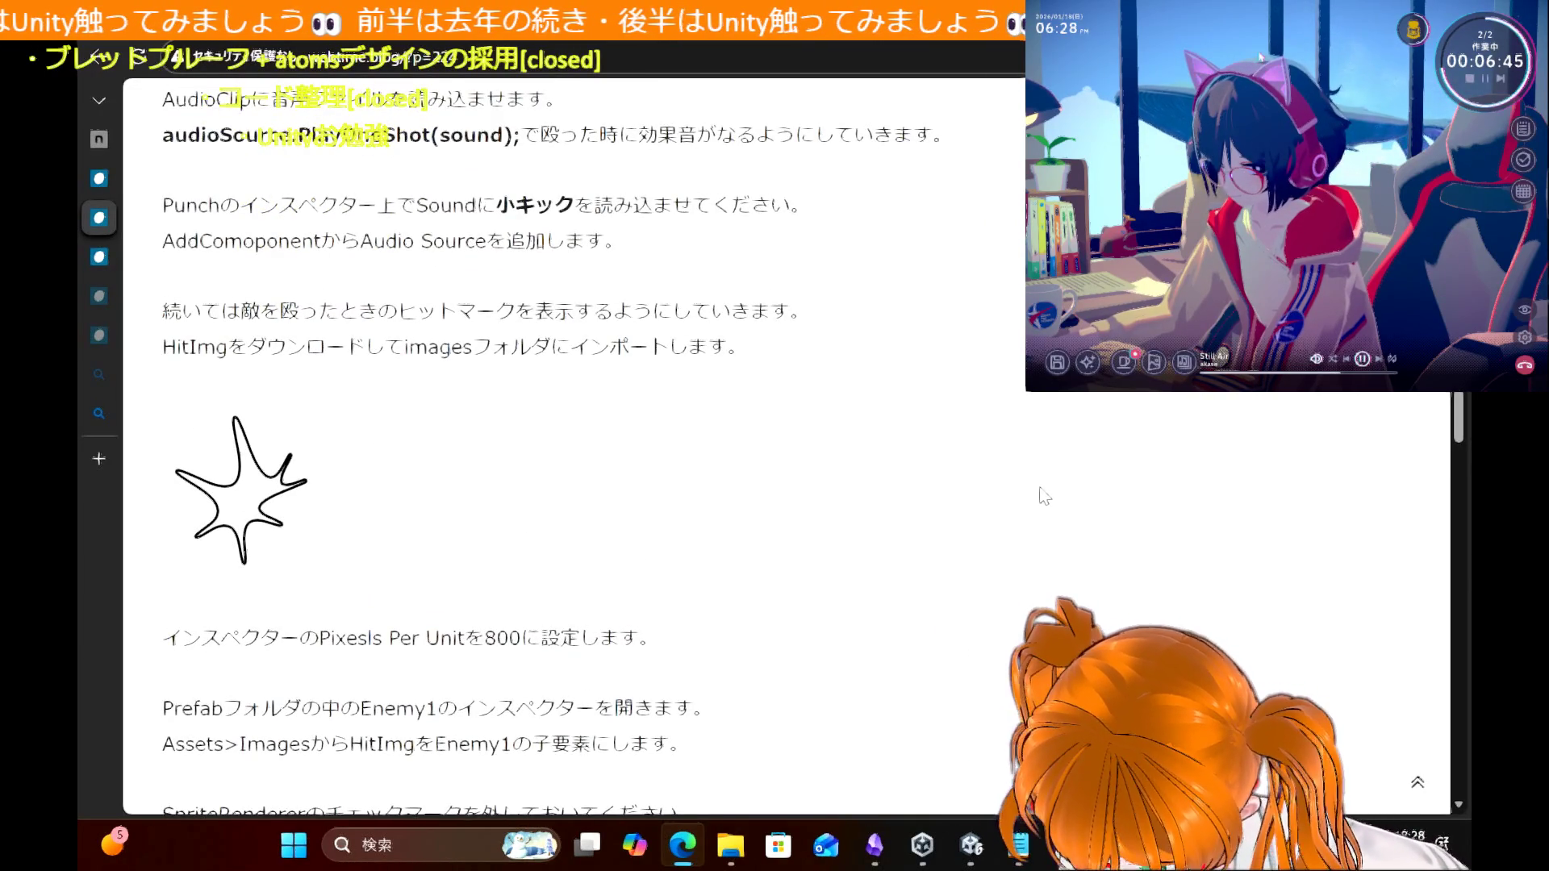
{"action": "scroll", "coordinate": [1044, 495], "scroll_direction": "up", "scroll_amount": 1}
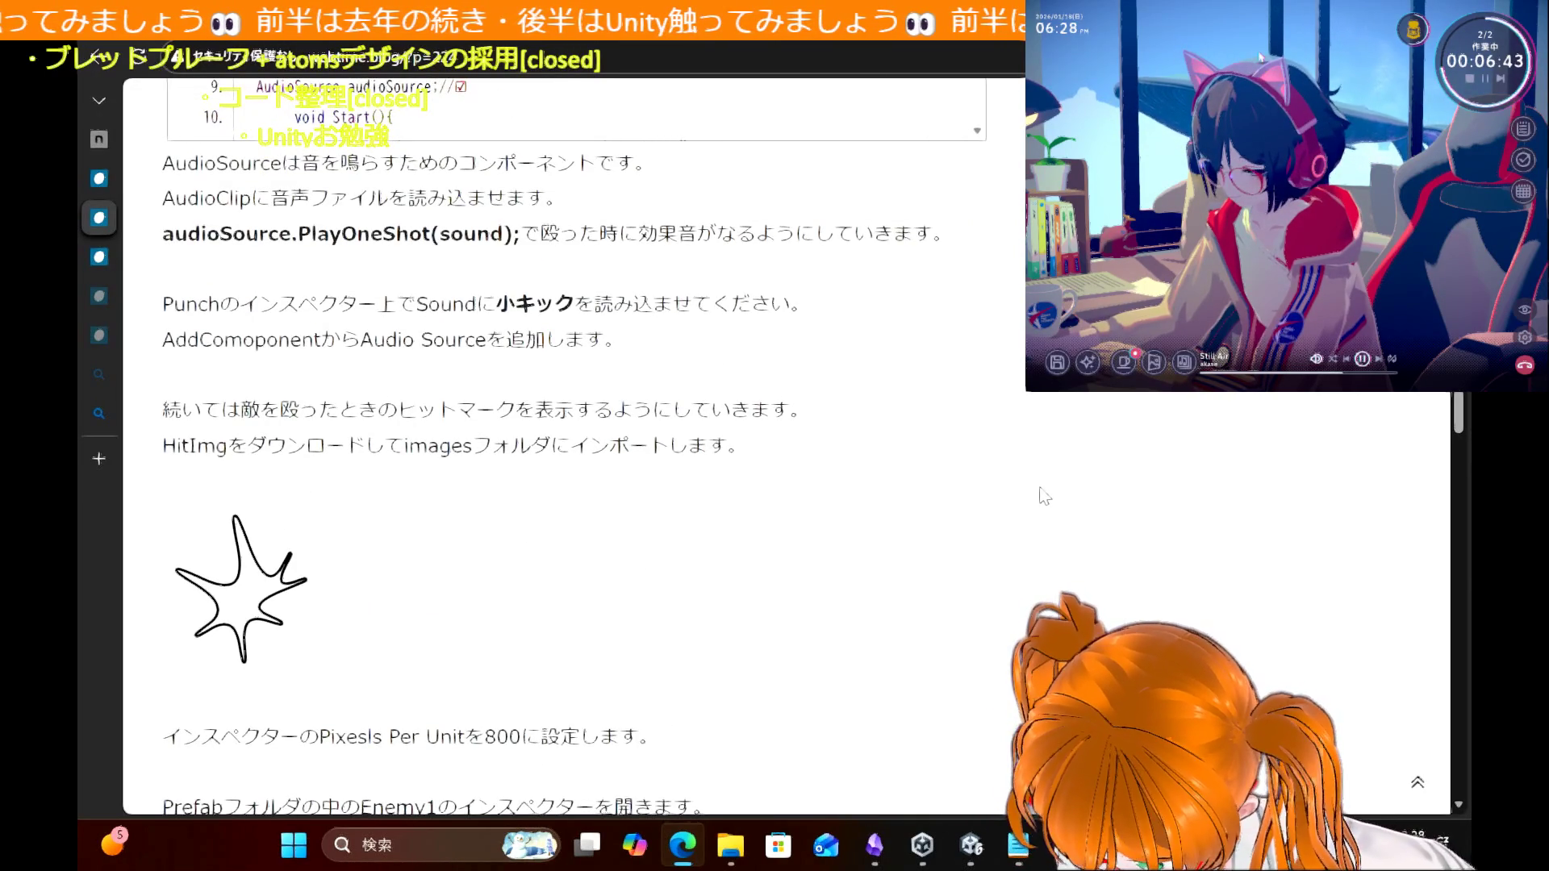
{"action": "scroll", "coordinate": [1044, 495], "scroll_direction": "down", "scroll_amount": 5}
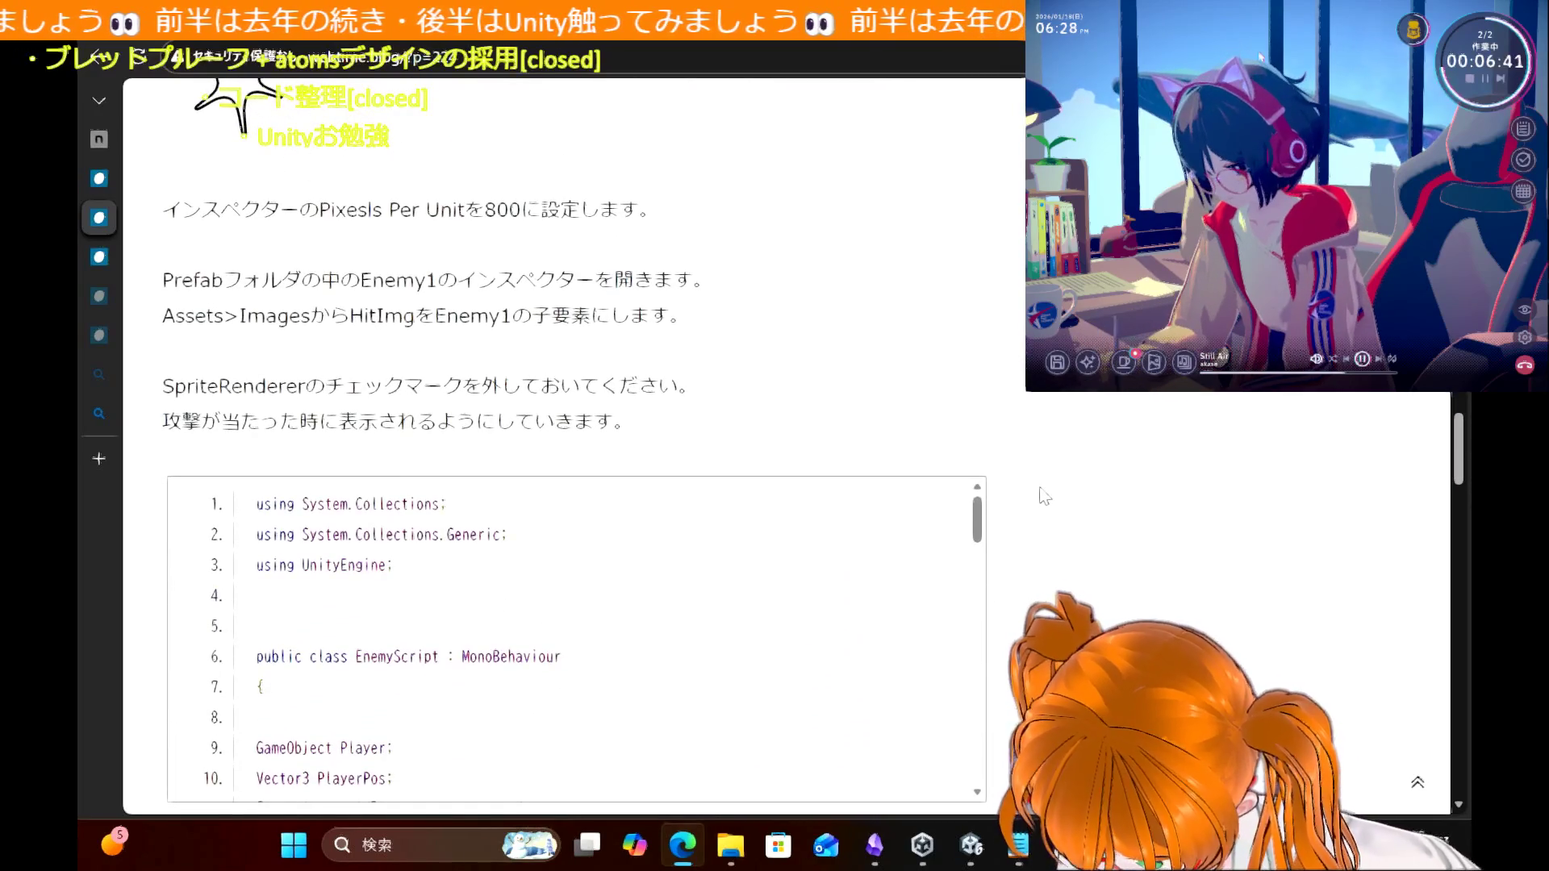
{"action": "scroll", "coordinate": [1044, 495], "scroll_direction": "down", "scroll_amount": 1}
{"action": "scroll", "coordinate": [1044, 495], "scroll_direction": "down", "scroll_amount": 5}
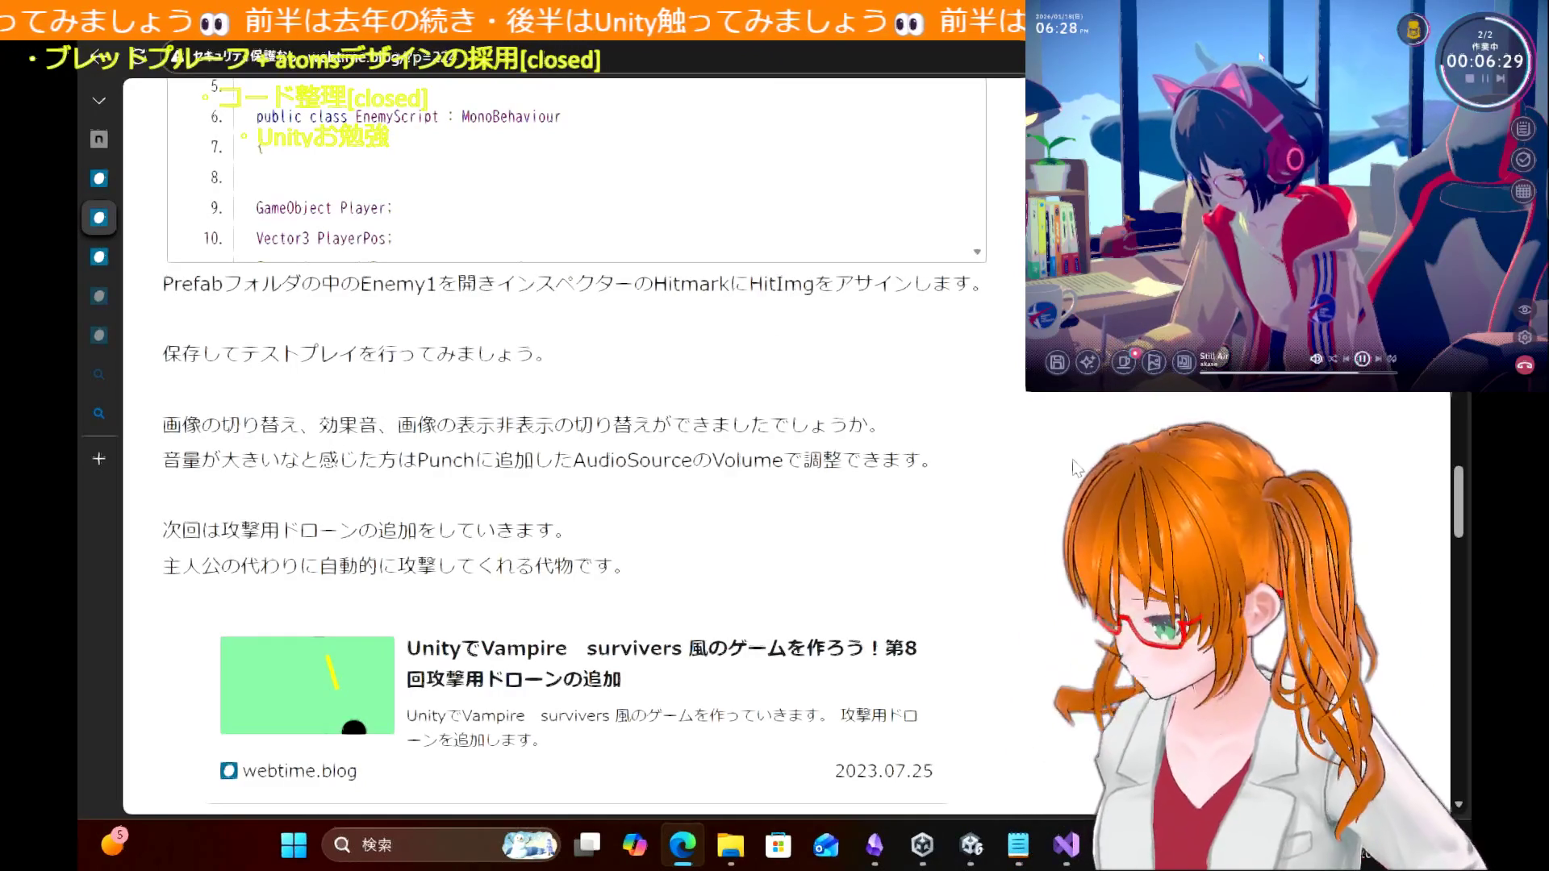
{"action": "left_click", "coordinate": [971, 844]}
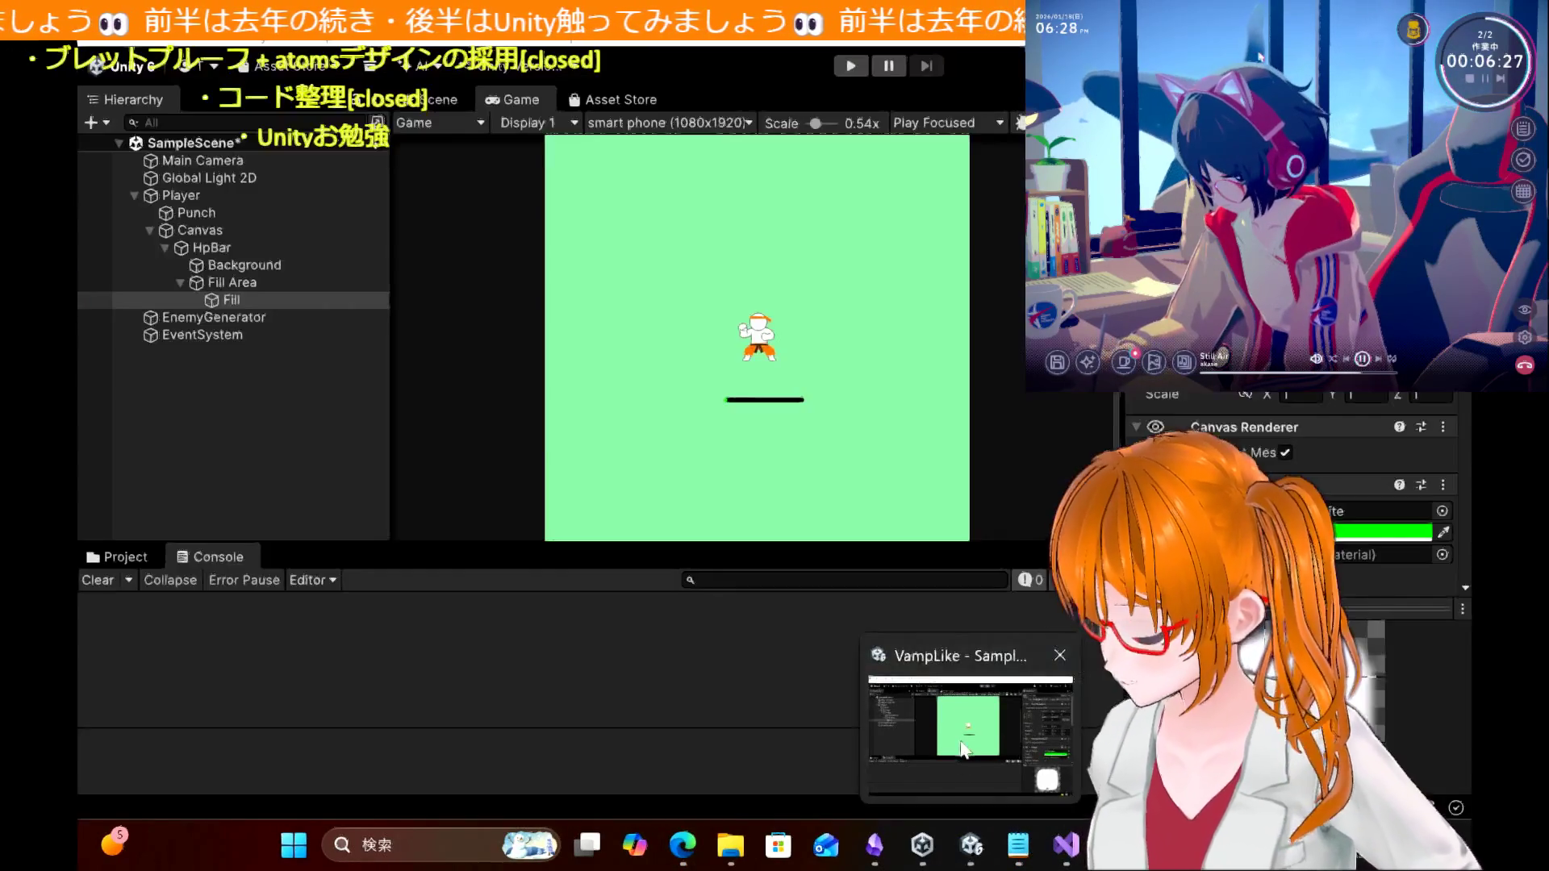
Step: Drag the Enemy1 prefab from Assets > Prefab into the Hierarchy, then return to the blog
{"action": "left_click", "coordinate": [181, 418]}
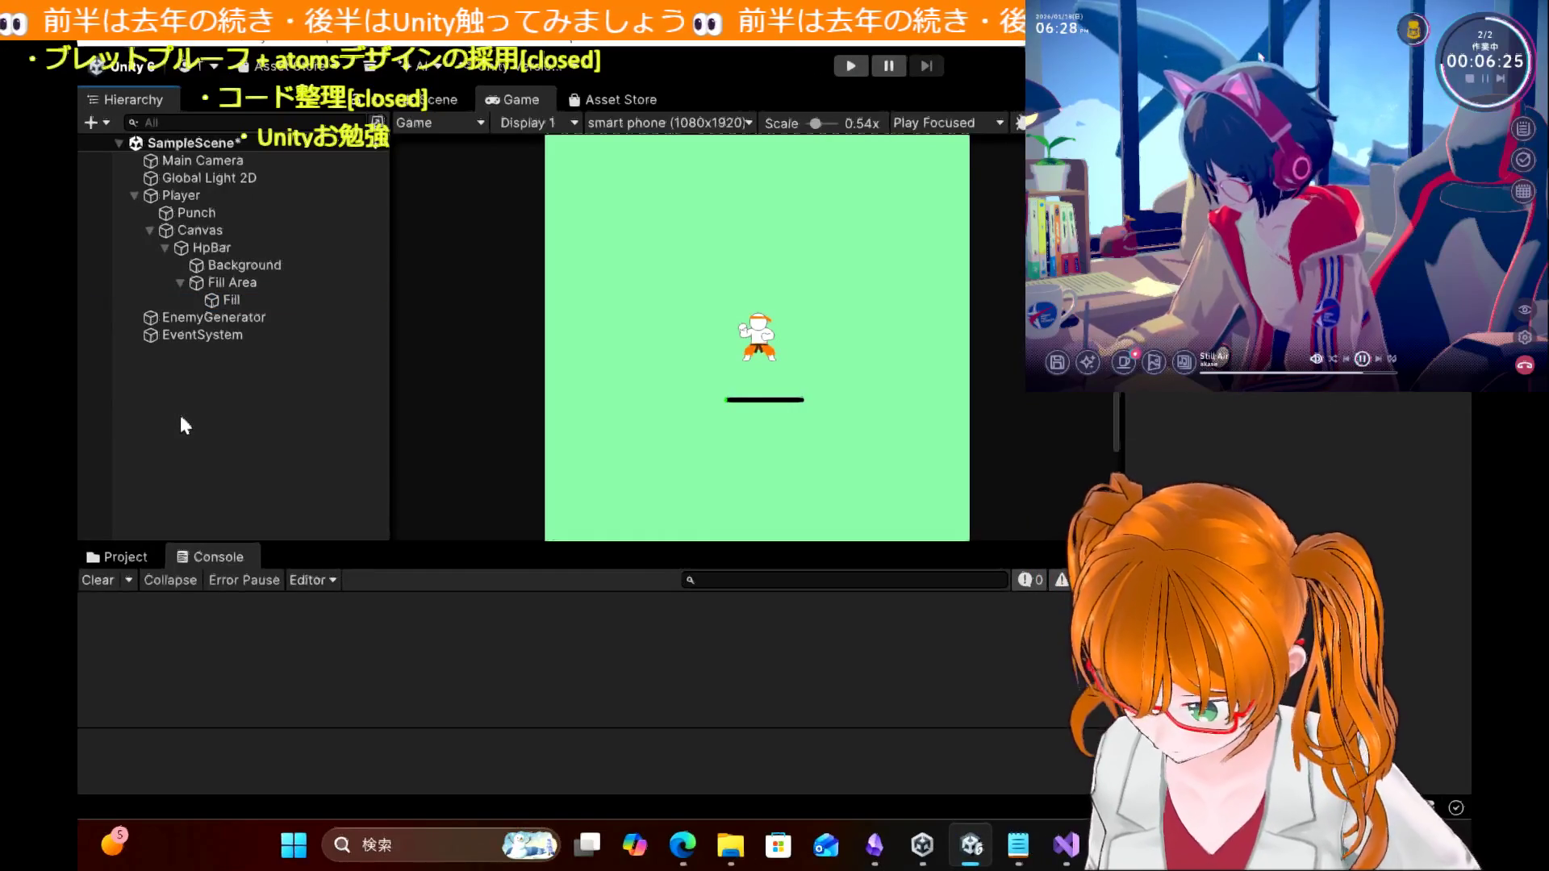
{"action": "left_click", "coordinate": [136, 560]}
{"action": "left_click", "coordinate": [161, 740]}
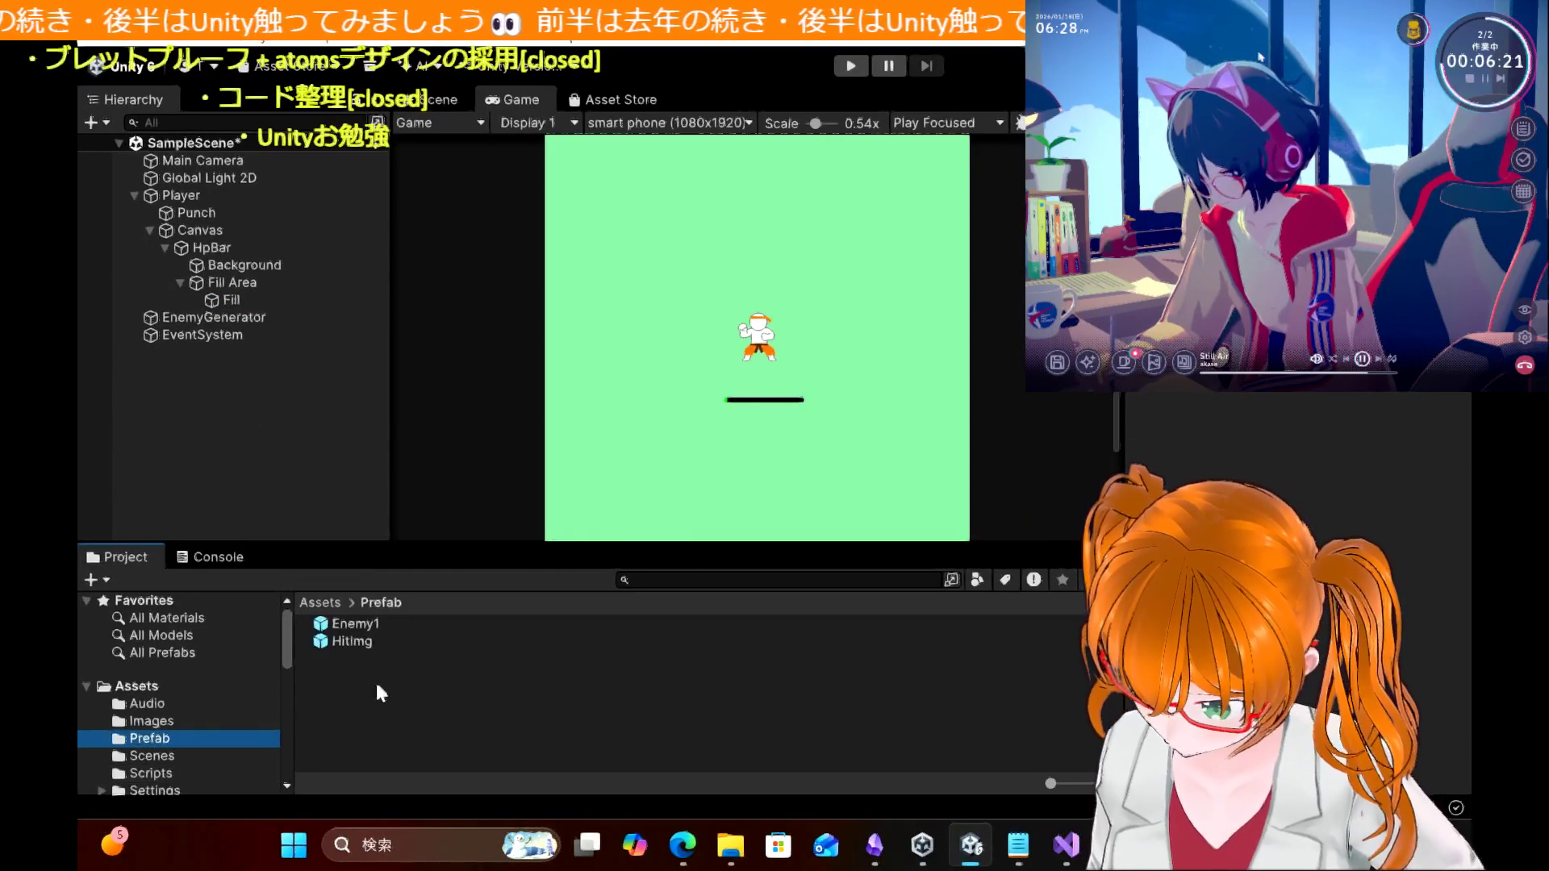
{"action": "left_click", "coordinate": [355, 624]}
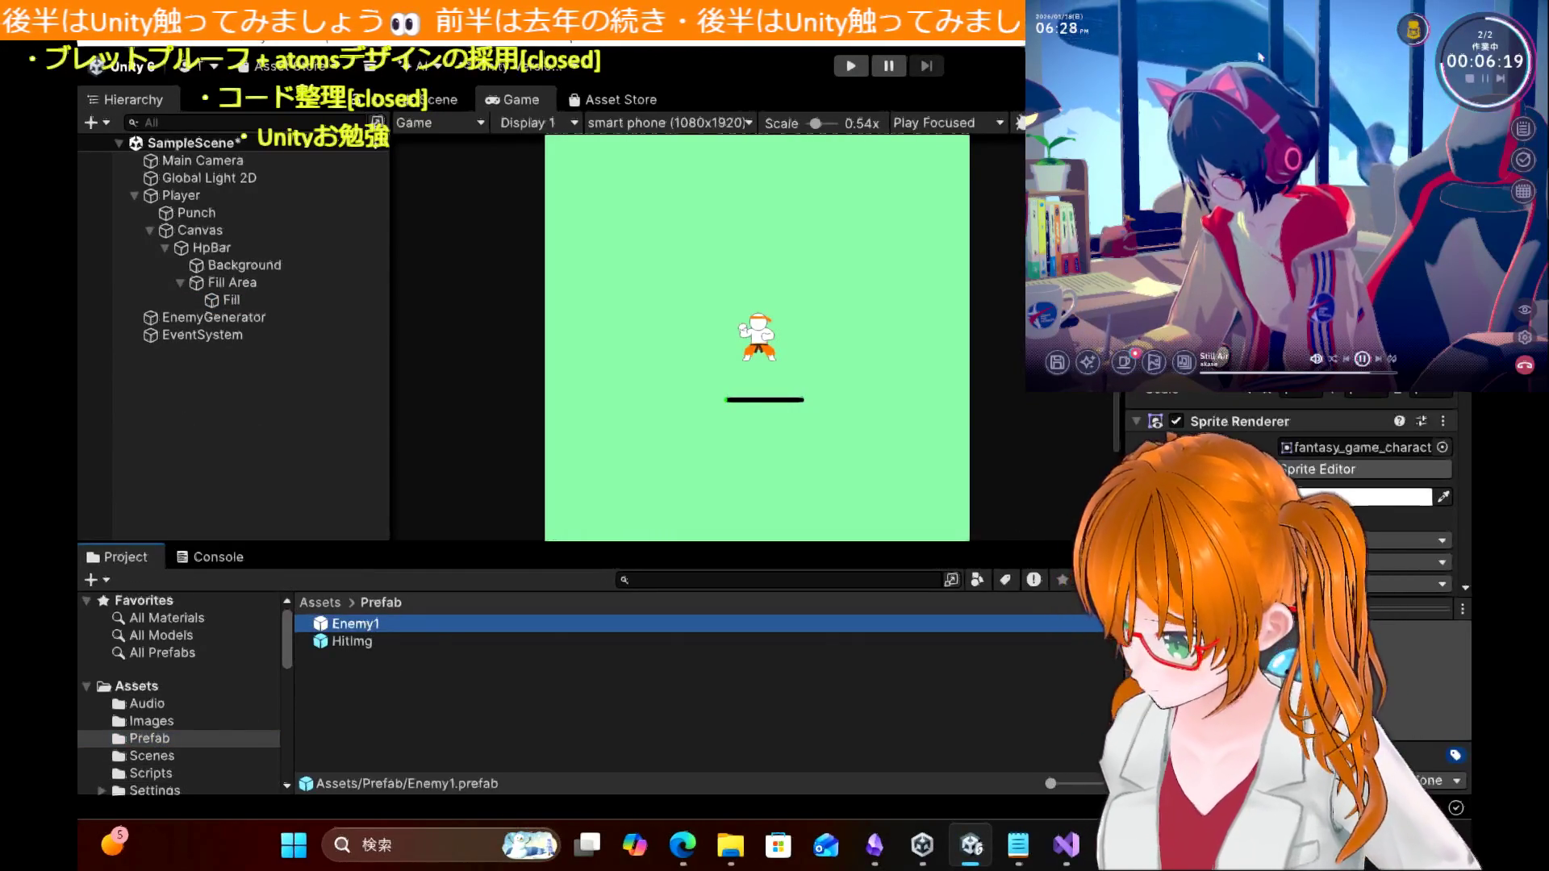
{"action": "left_click_drag", "start_coordinate": [353, 628], "coordinate": [223, 400]}
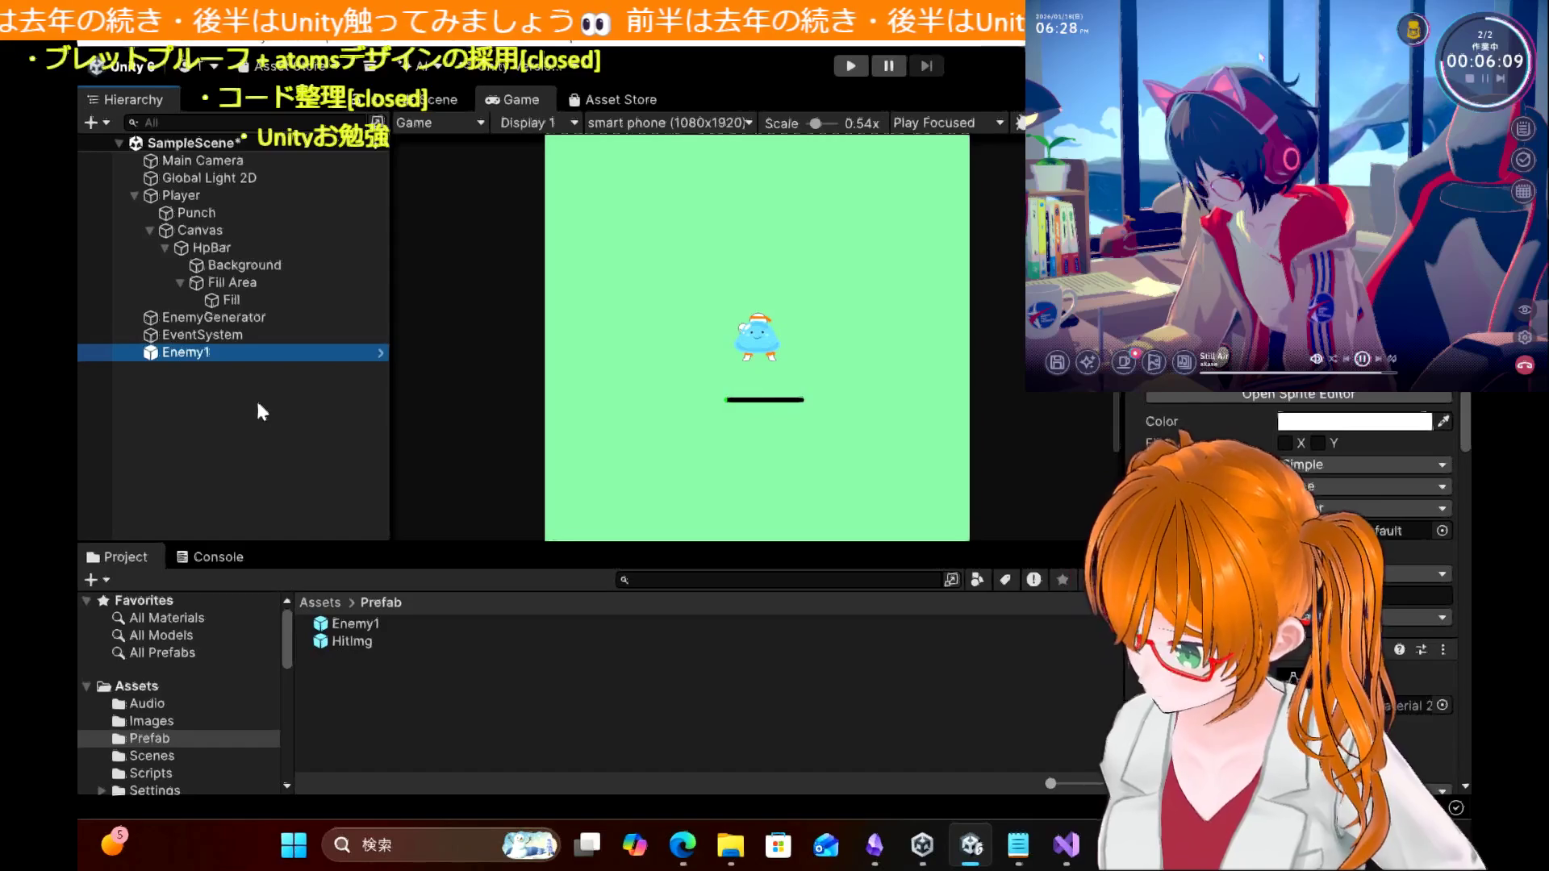
{"action": "left_click", "coordinate": [704, 853]}
{"action": "scroll", "coordinate": [934, 469], "scroll_direction": "up", "scroll_amount": 10}
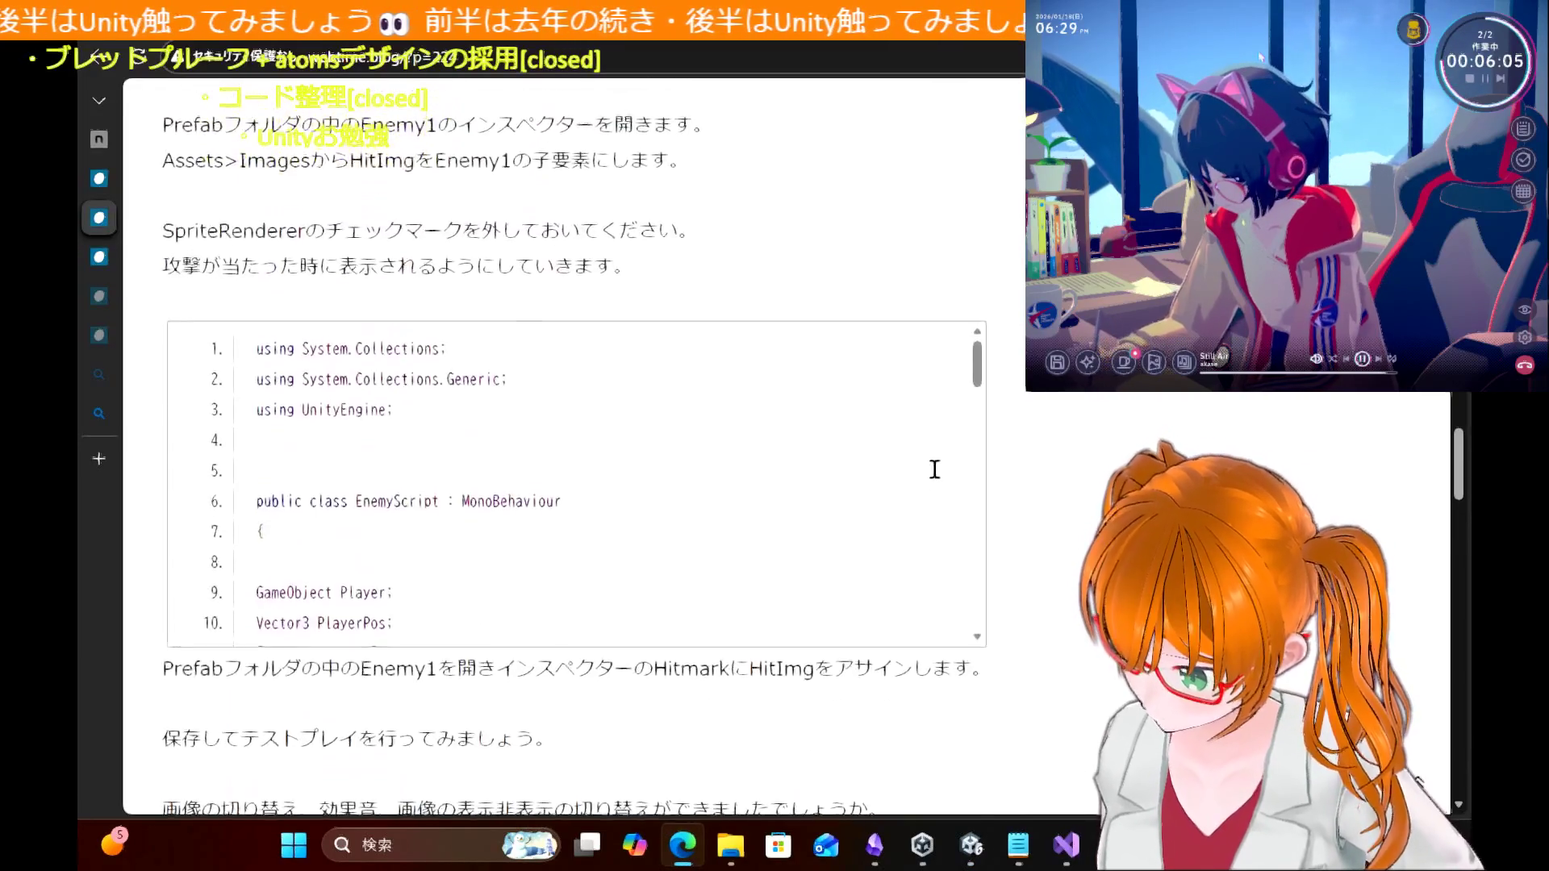
{"action": "scroll", "coordinate": [935, 476], "scroll_direction": "up", "scroll_amount": 1}
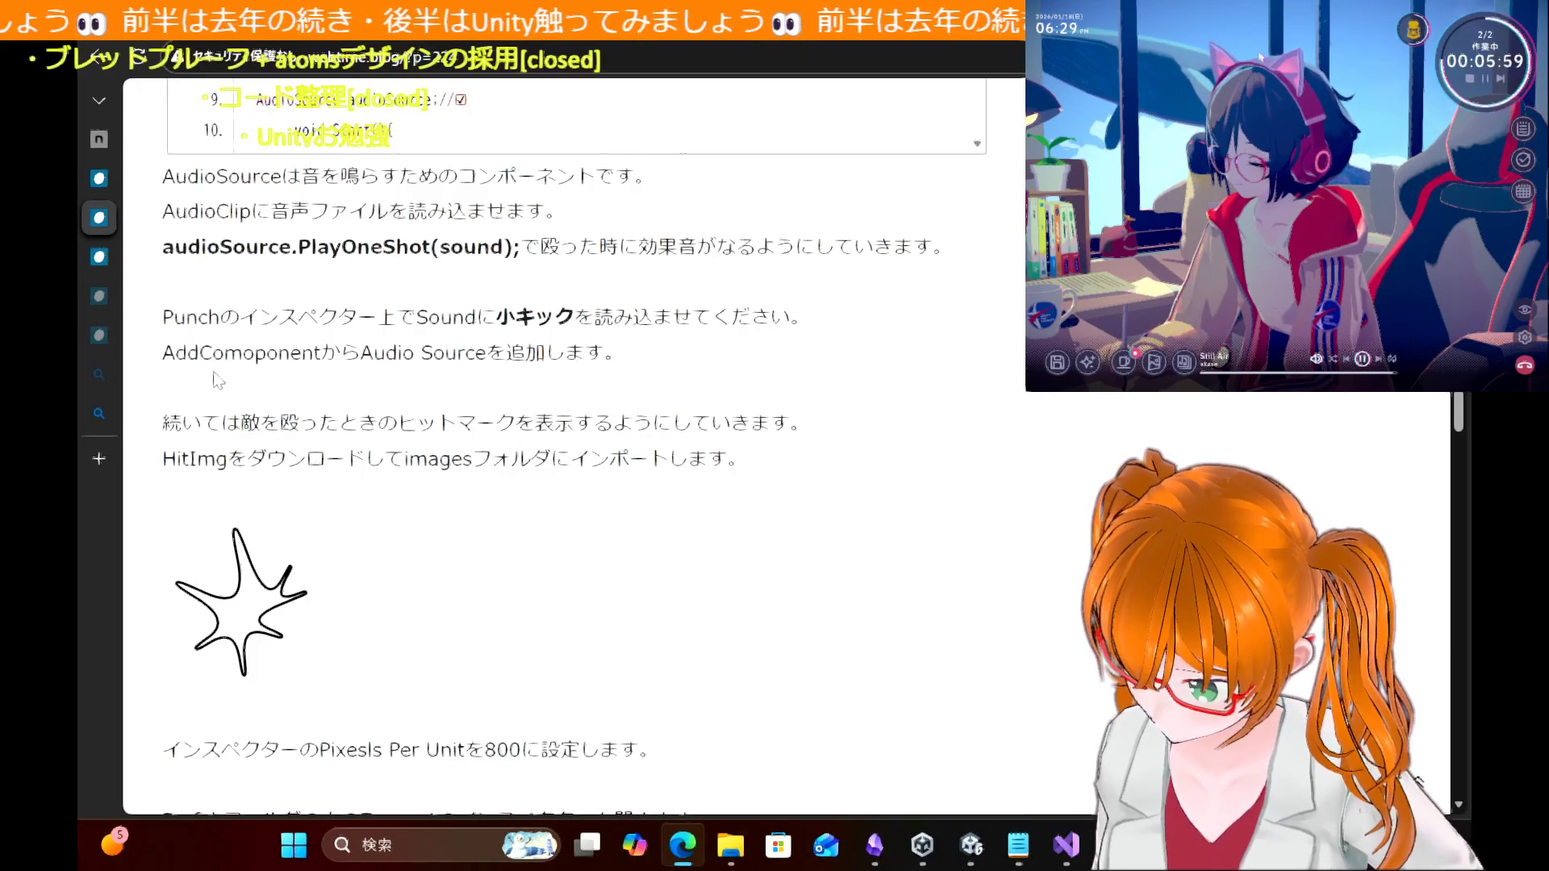
{"action": "scroll", "coordinate": [216, 379], "scroll_direction": "down", "scroll_amount": 1}
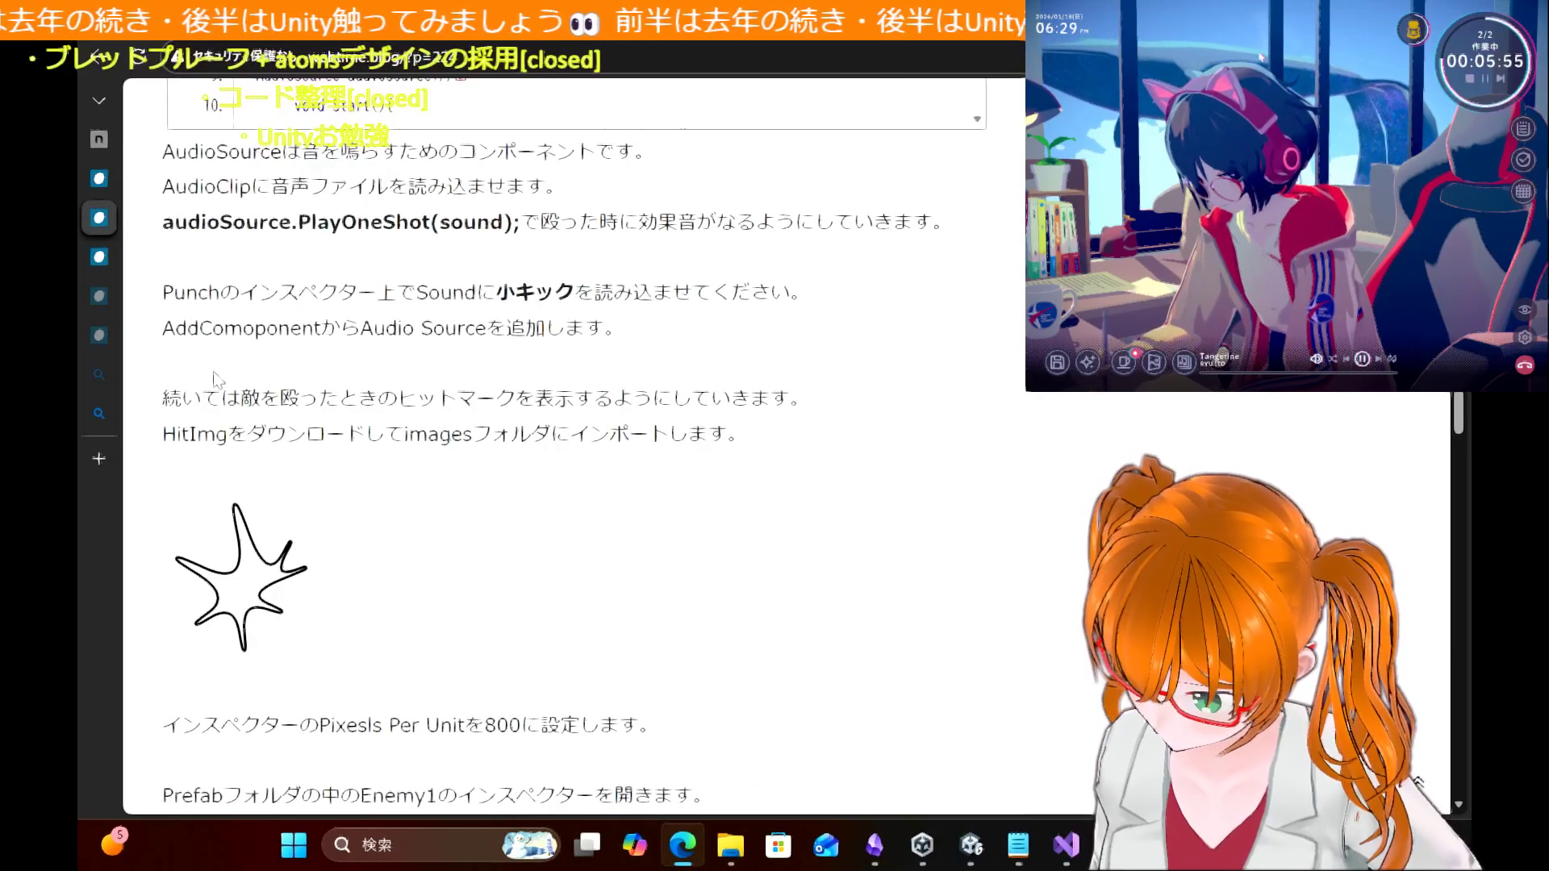
{"action": "scroll", "coordinate": [216, 379], "scroll_direction": "up", "scroll_amount": 3}
{"action": "scroll", "coordinate": [217, 379], "scroll_direction": "down", "scroll_amount": 6}
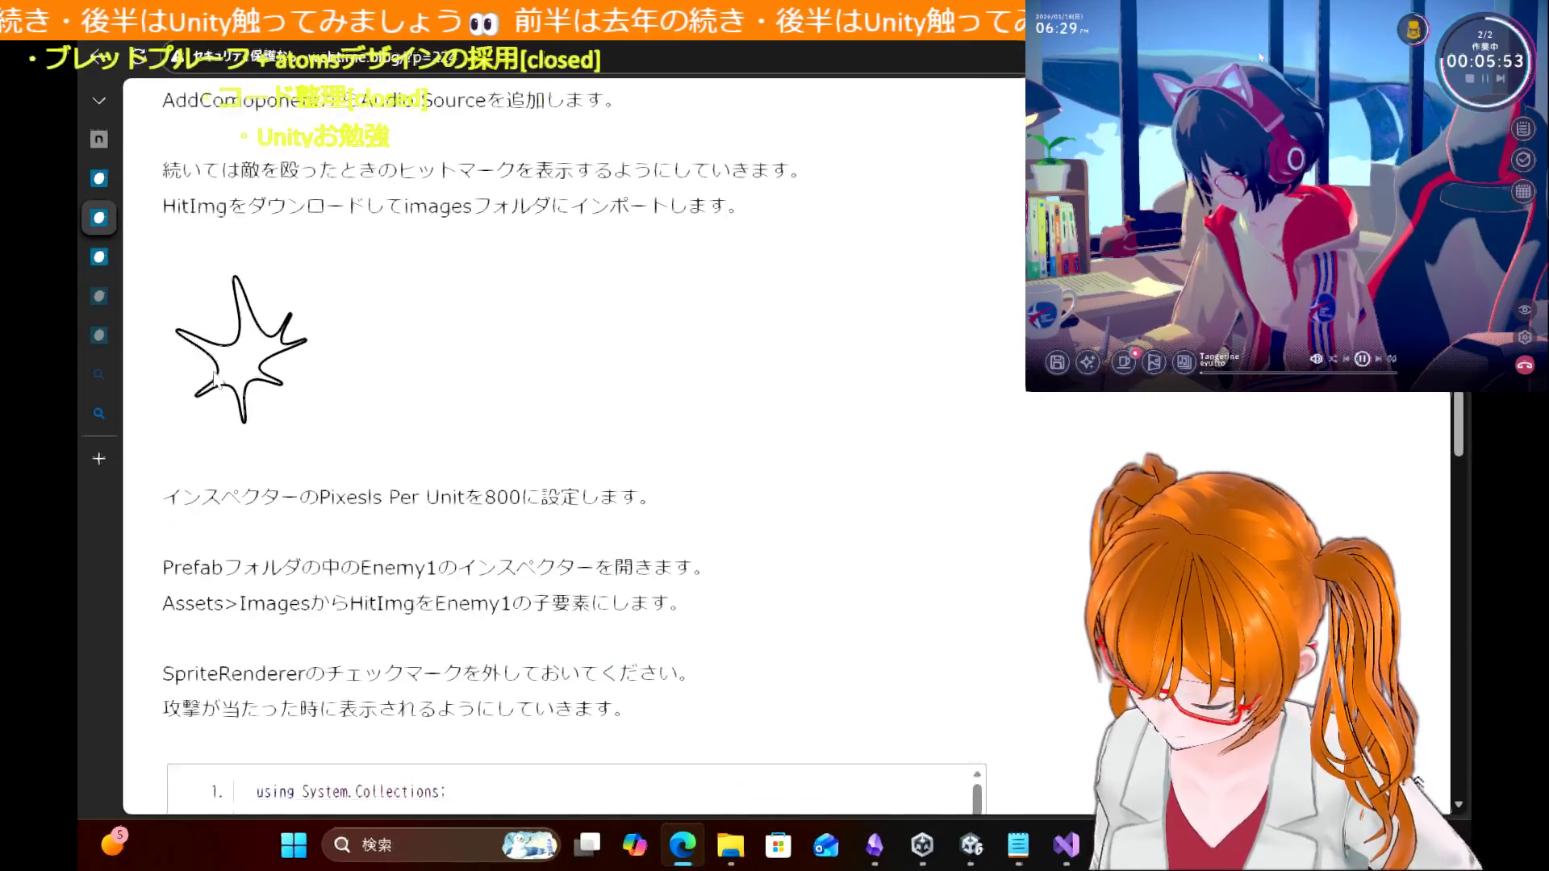
{"action": "scroll", "coordinate": [697, 397], "scroll_direction": "down", "scroll_amount": 1}
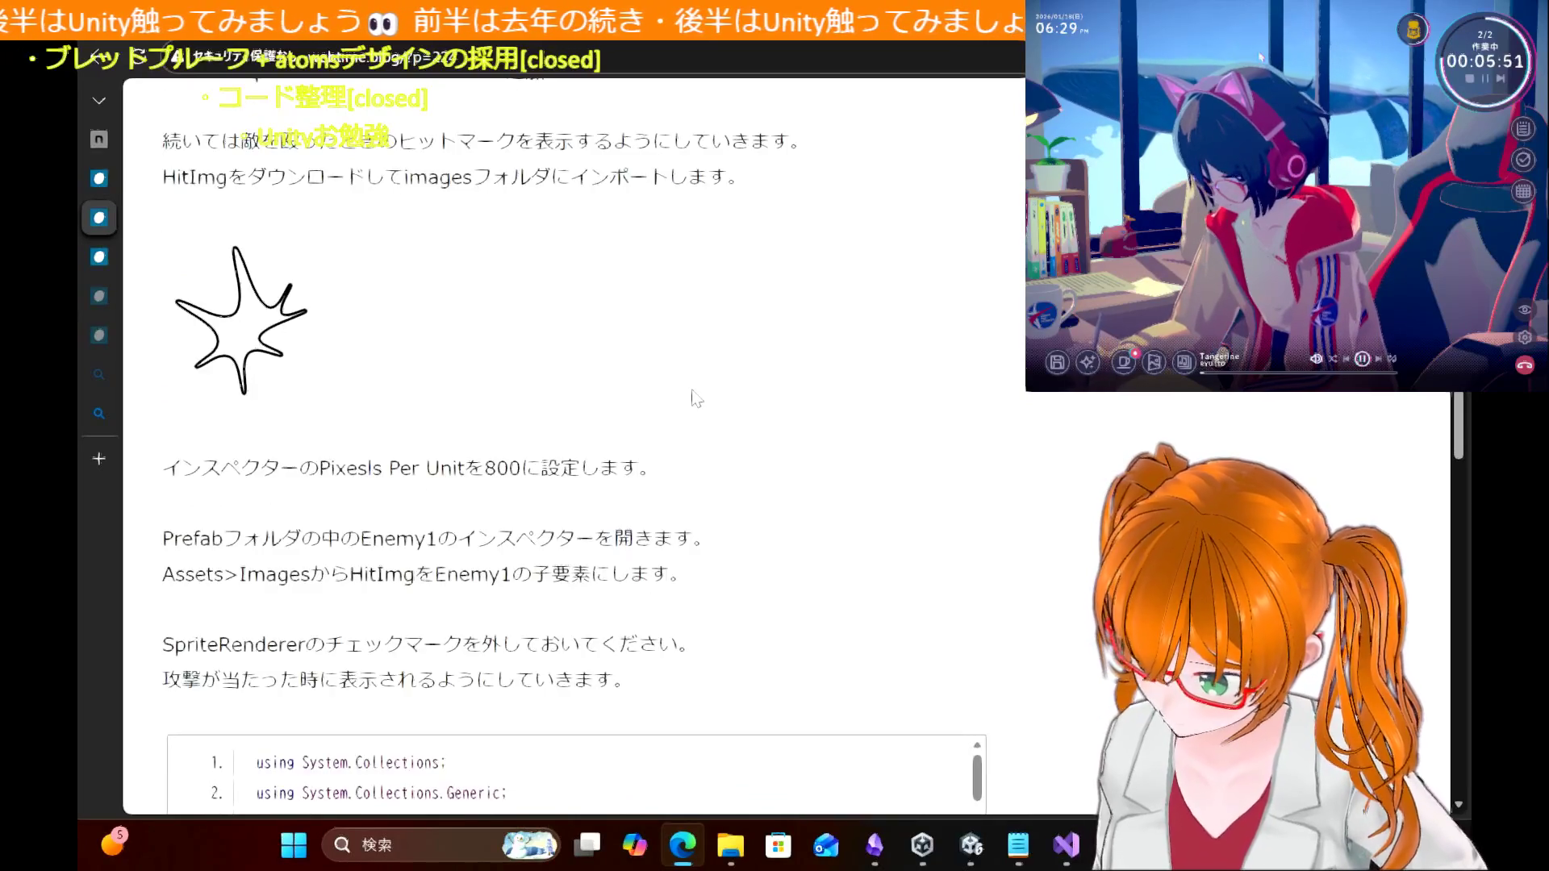
{"action": "scroll", "coordinate": [696, 397], "scroll_direction": "up", "scroll_amount": 2}
{"action": "mouse_move", "coordinate": [234, 209]}
{"action": "left_mouse_down"}
{"action": "mouse_move", "coordinate": [799, 211]}
{"action": "mouse_move", "coordinate": [791, 274]}
{"action": "left_mouse_up"}
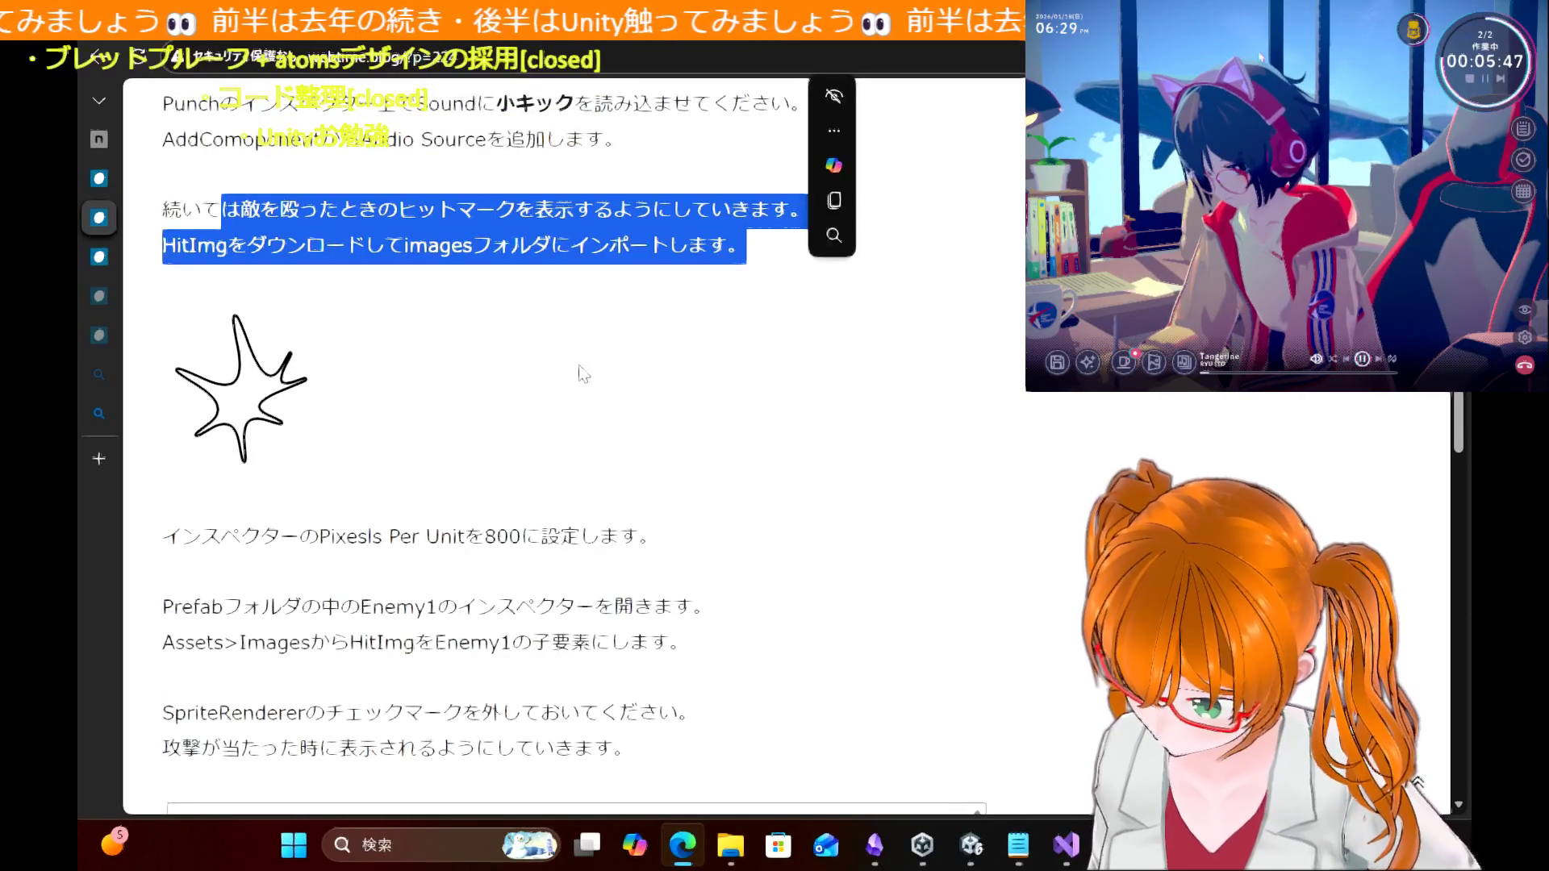
{"action": "left_click", "coordinate": [581, 373]}
{"action": "left_click_drag", "start_coordinate": [228, 245], "coordinate": [894, 265]}
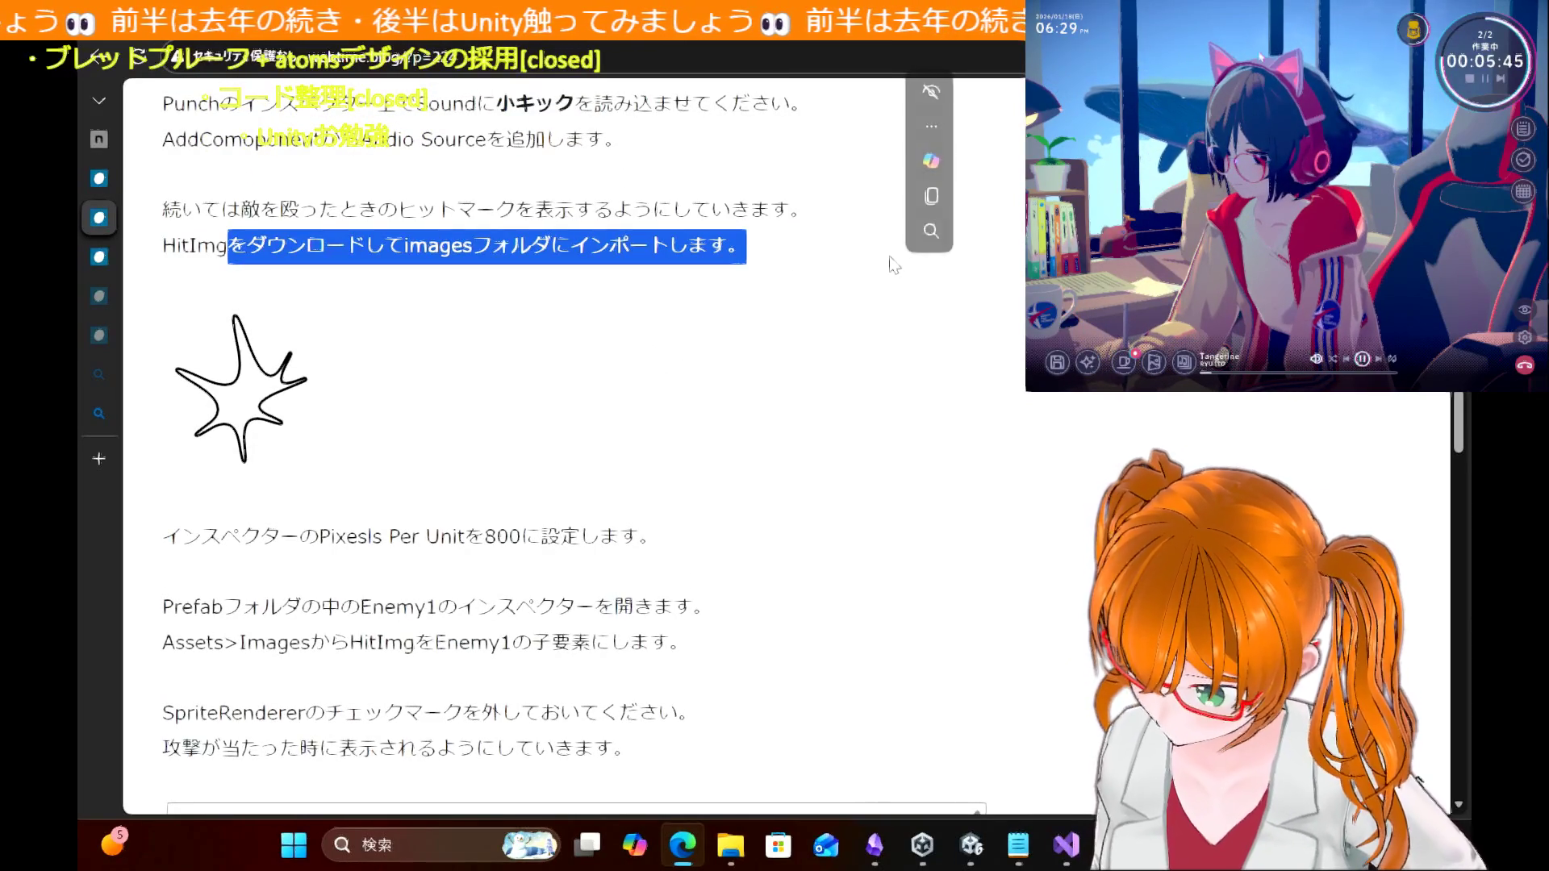
{"action": "left_click", "coordinate": [554, 403]}
{"action": "scroll", "coordinate": [573, 501], "scroll_direction": "down", "scroll_amount": 2}
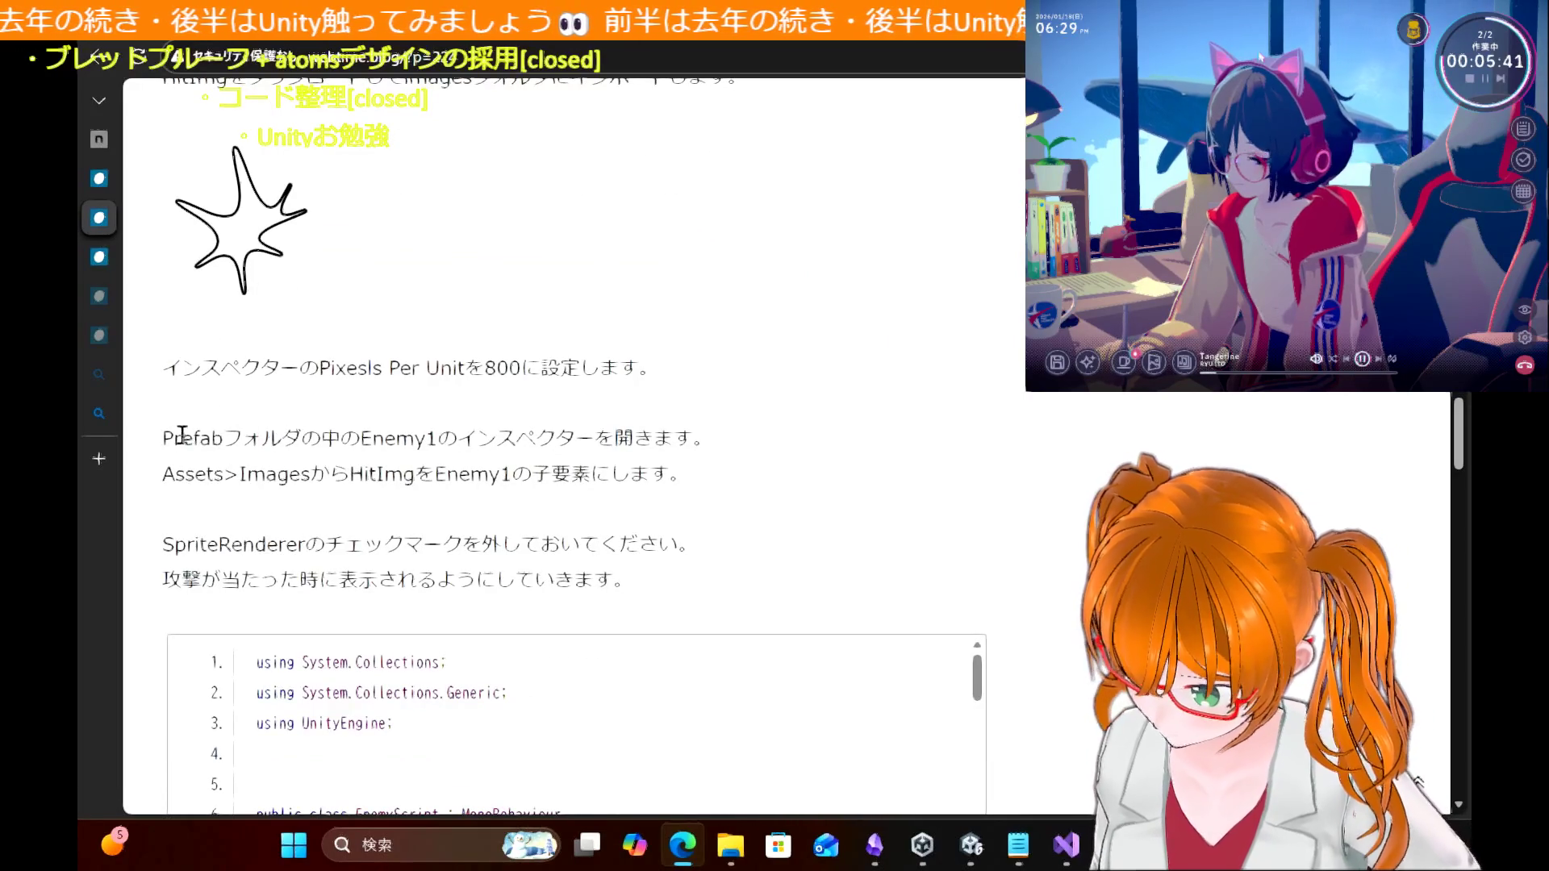
{"action": "left_click_drag", "start_coordinate": [182, 437], "coordinate": [571, 428]}
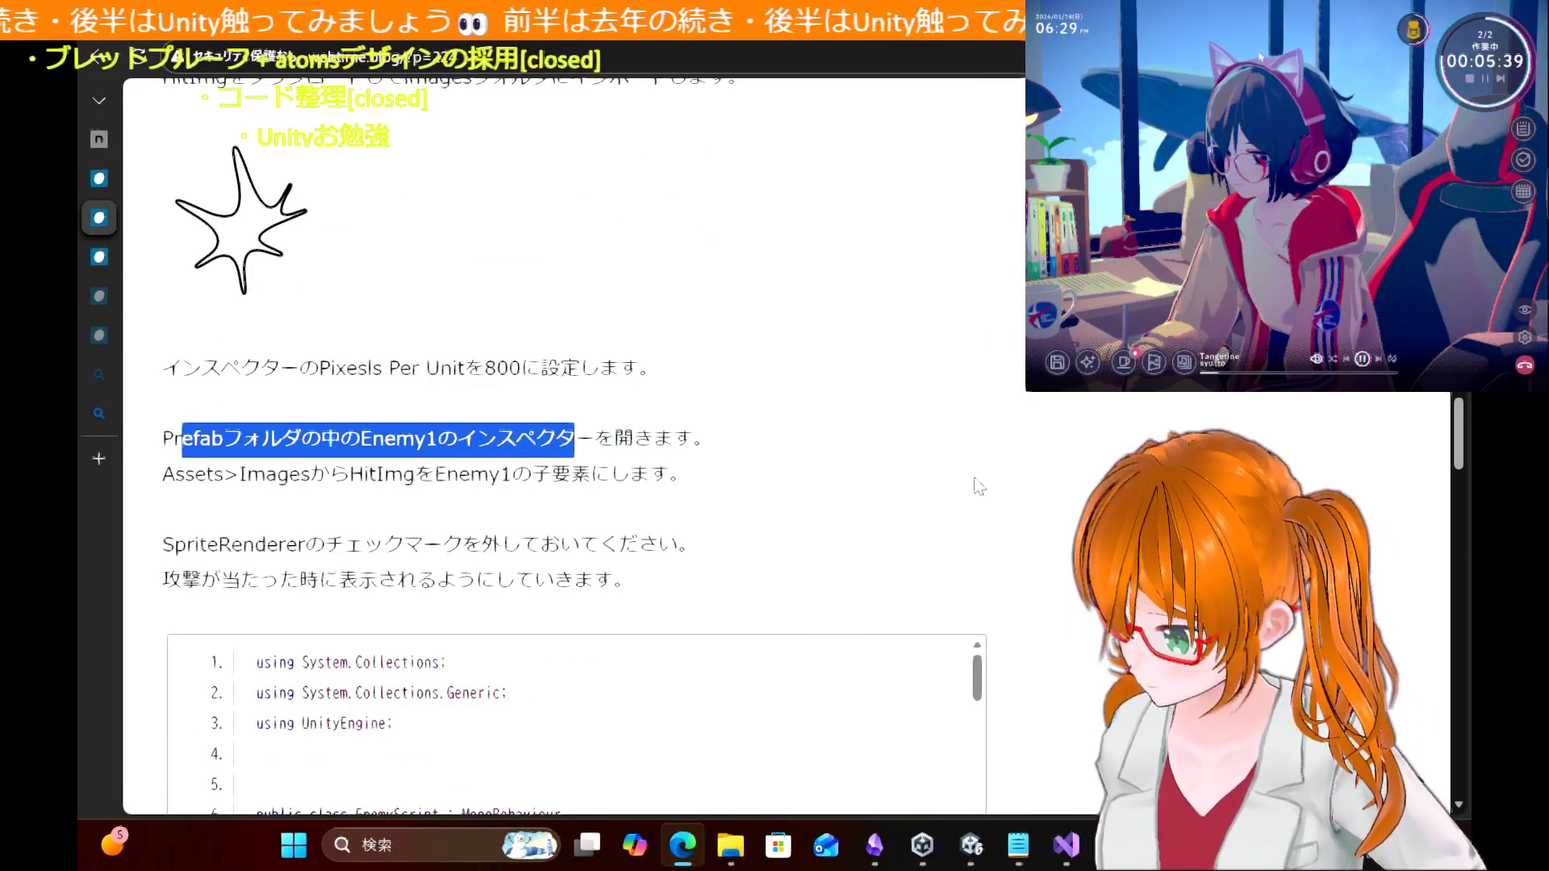
{"action": "left_click", "coordinate": [980, 508]}
{"action": "mouse_move", "coordinate": [971, 845]}
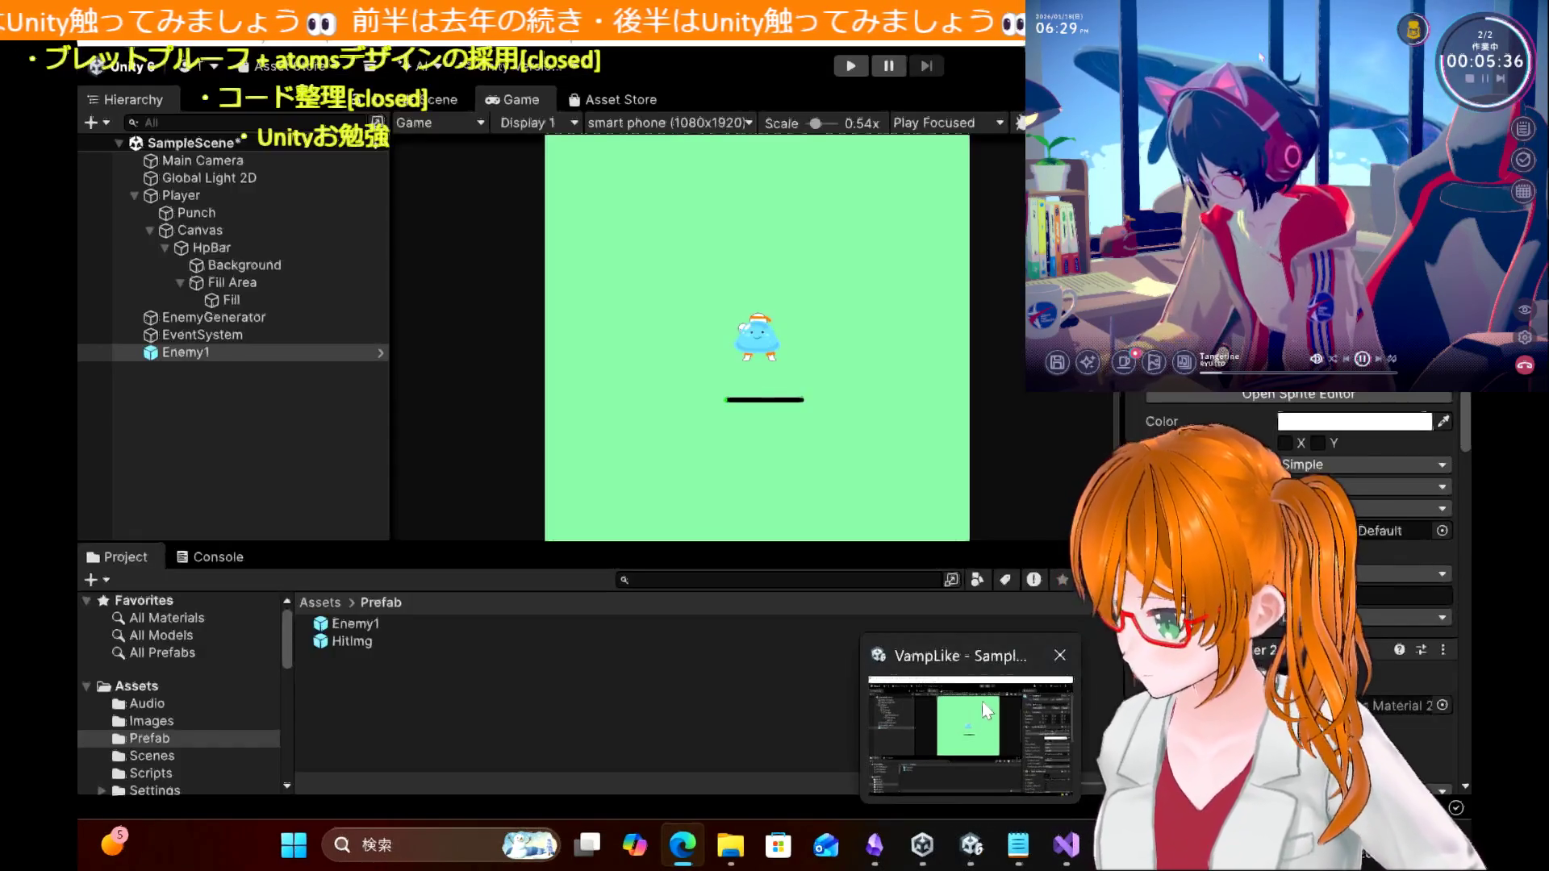
Step: Delete the Enemy1 instance from the scene Hierarchy
{"action": "left_click", "coordinate": [981, 701]}
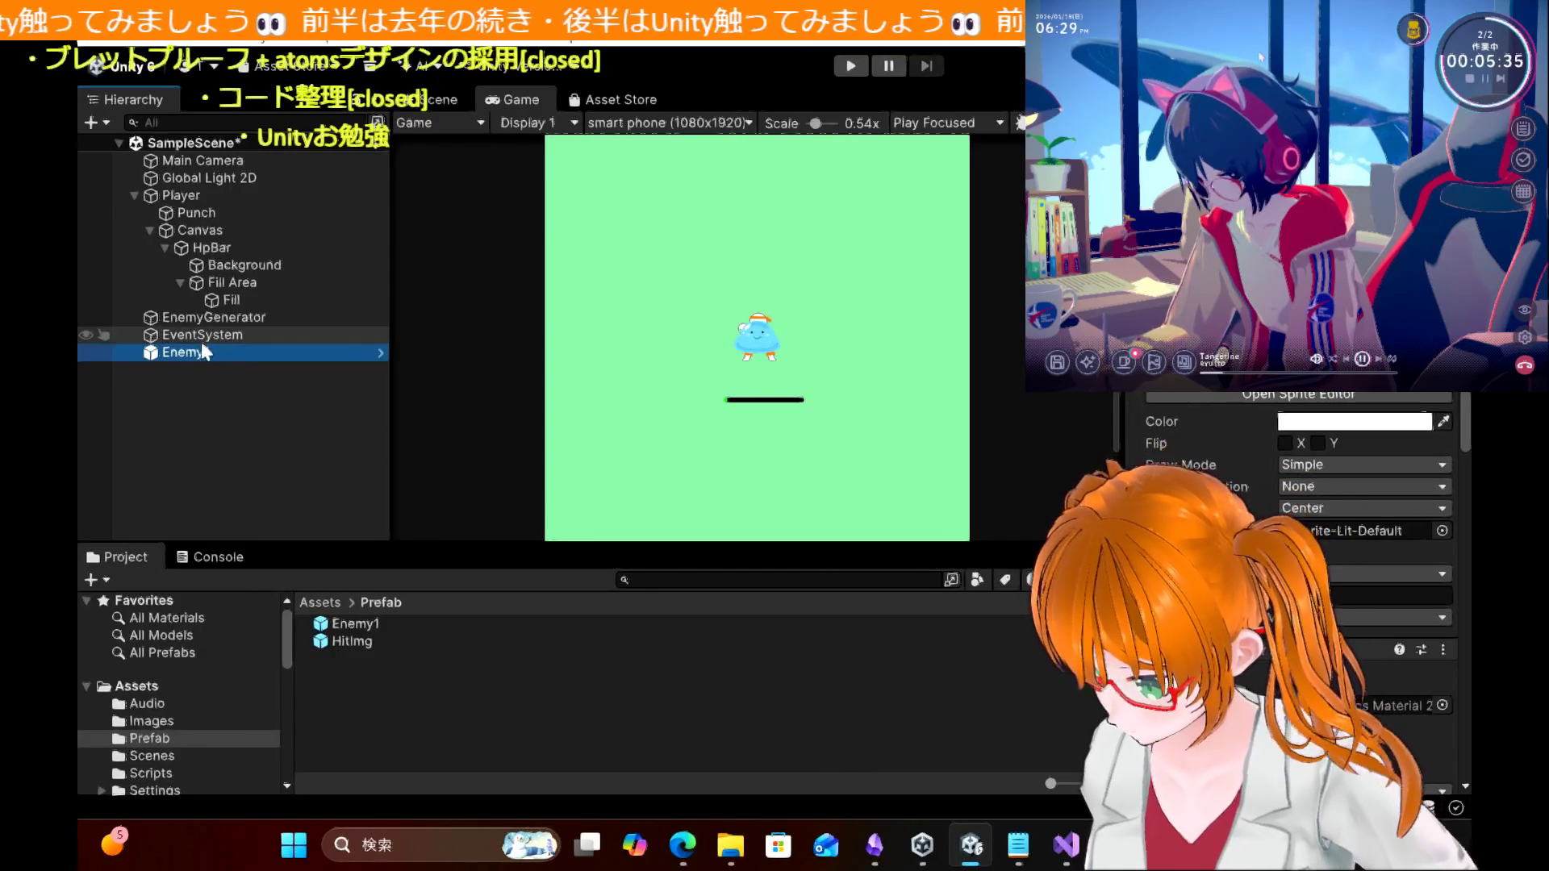
{"action": "left_click", "coordinate": [205, 376]}
{"action": "left_click", "coordinate": [201, 355]}
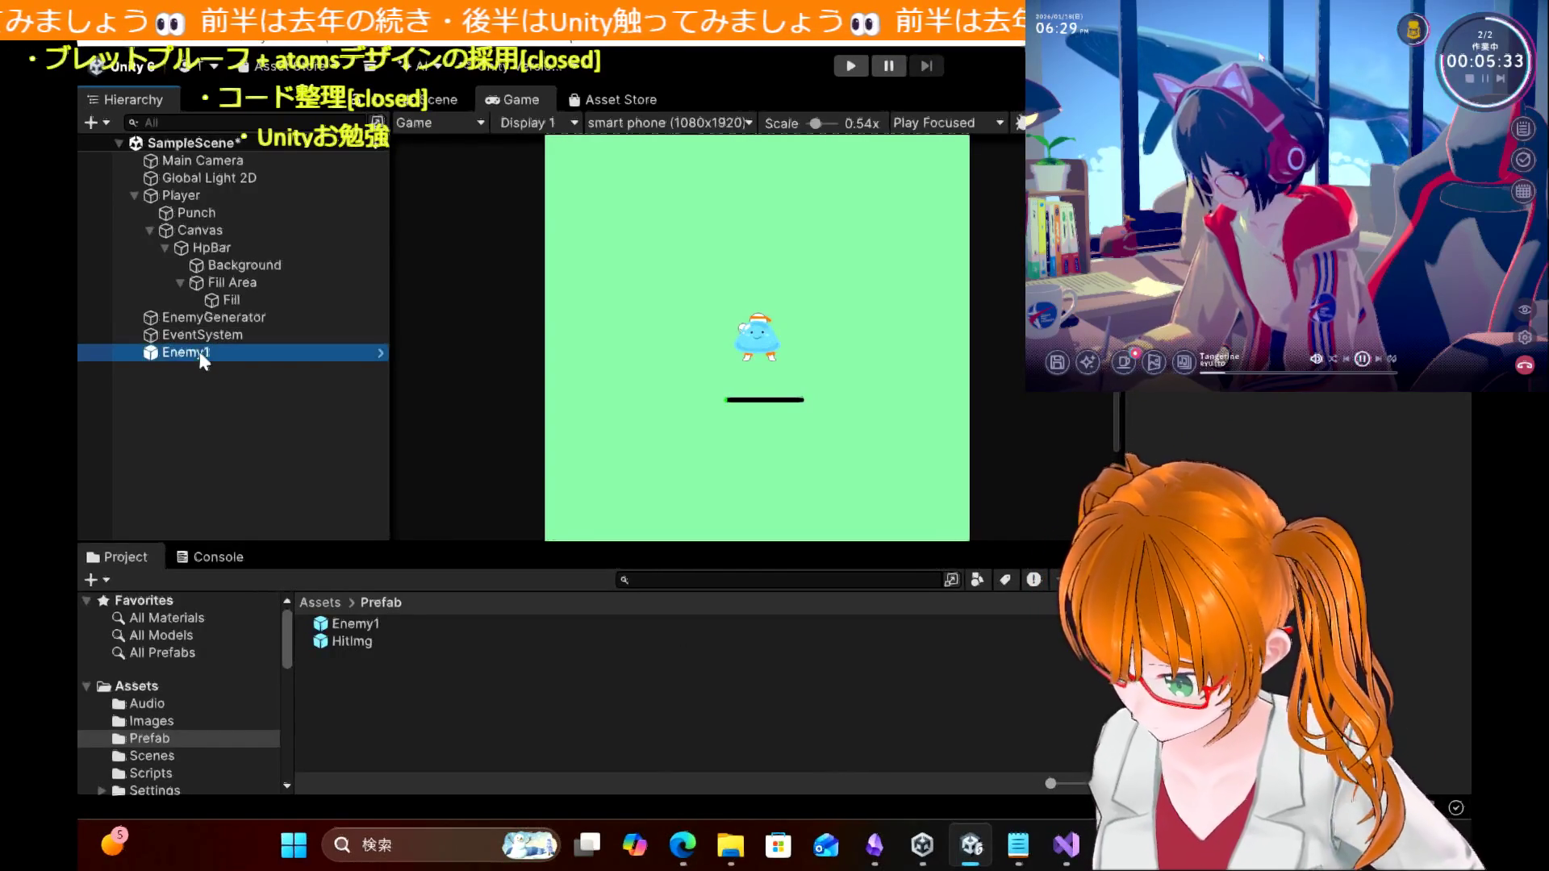
{"action": "key", "text": "Delete"}
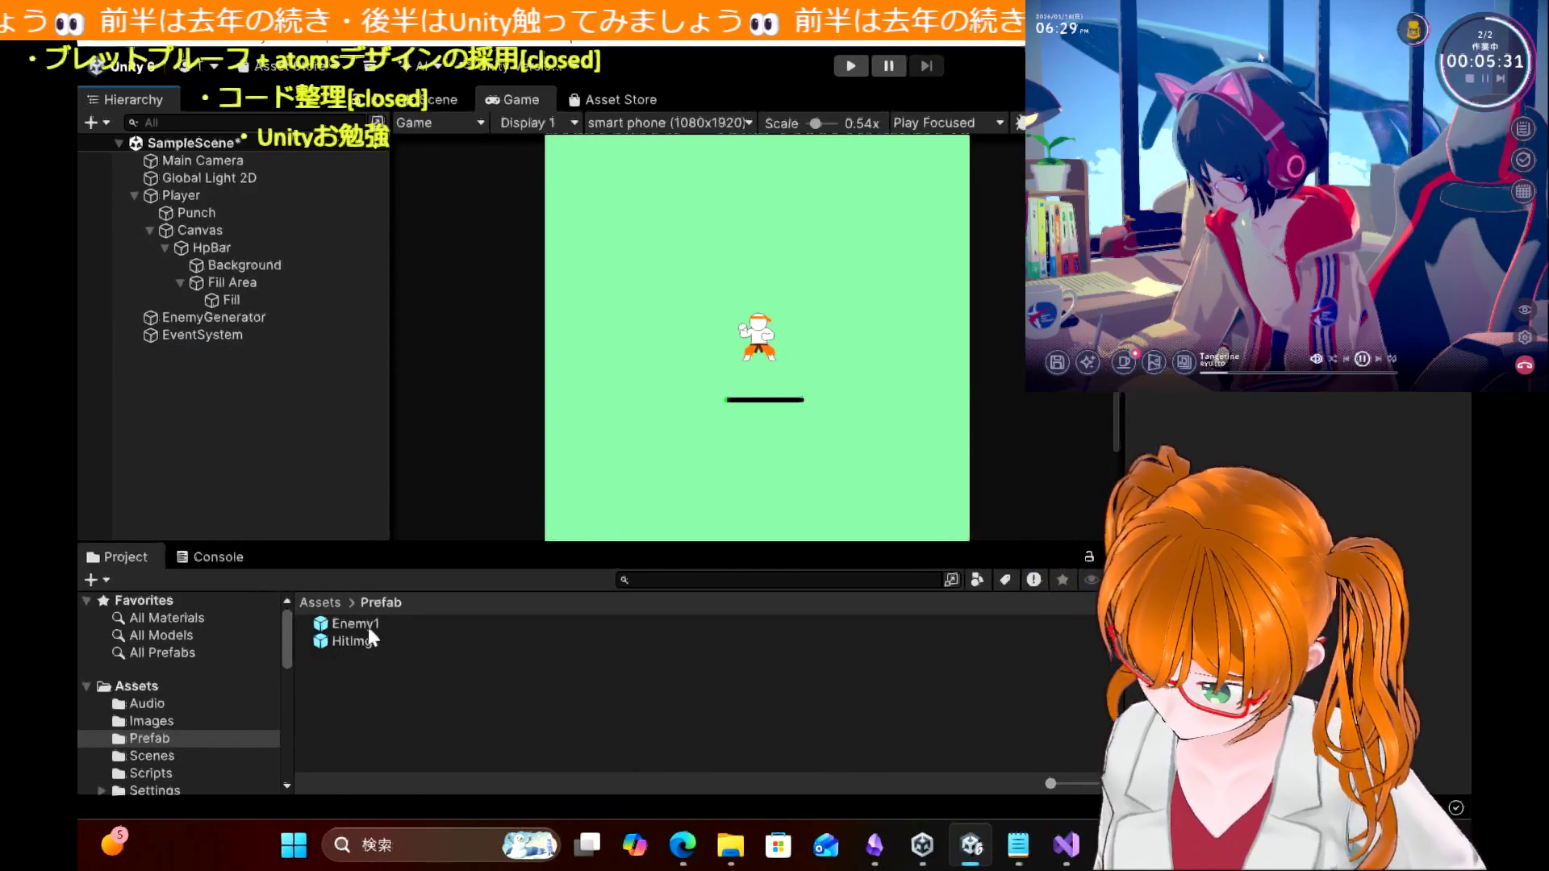
Step: Select the Enemy1 prefab and confirm its EnemyScript Hitmark field references HitImg
{"action": "left_click", "coordinate": [368, 628]}
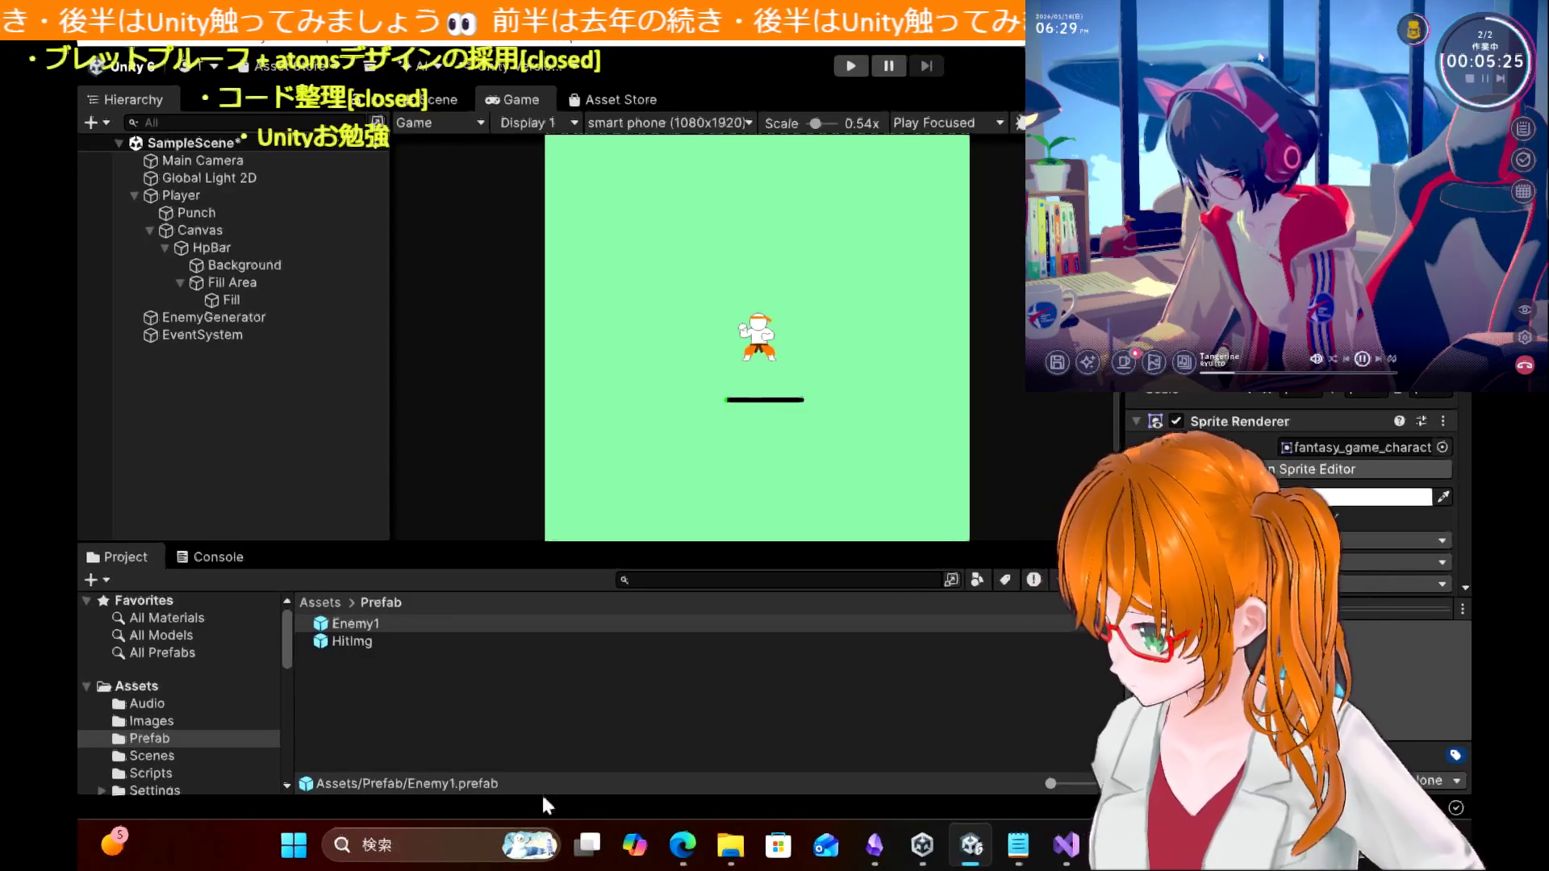
{"action": "left_click", "coordinate": [676, 849]}
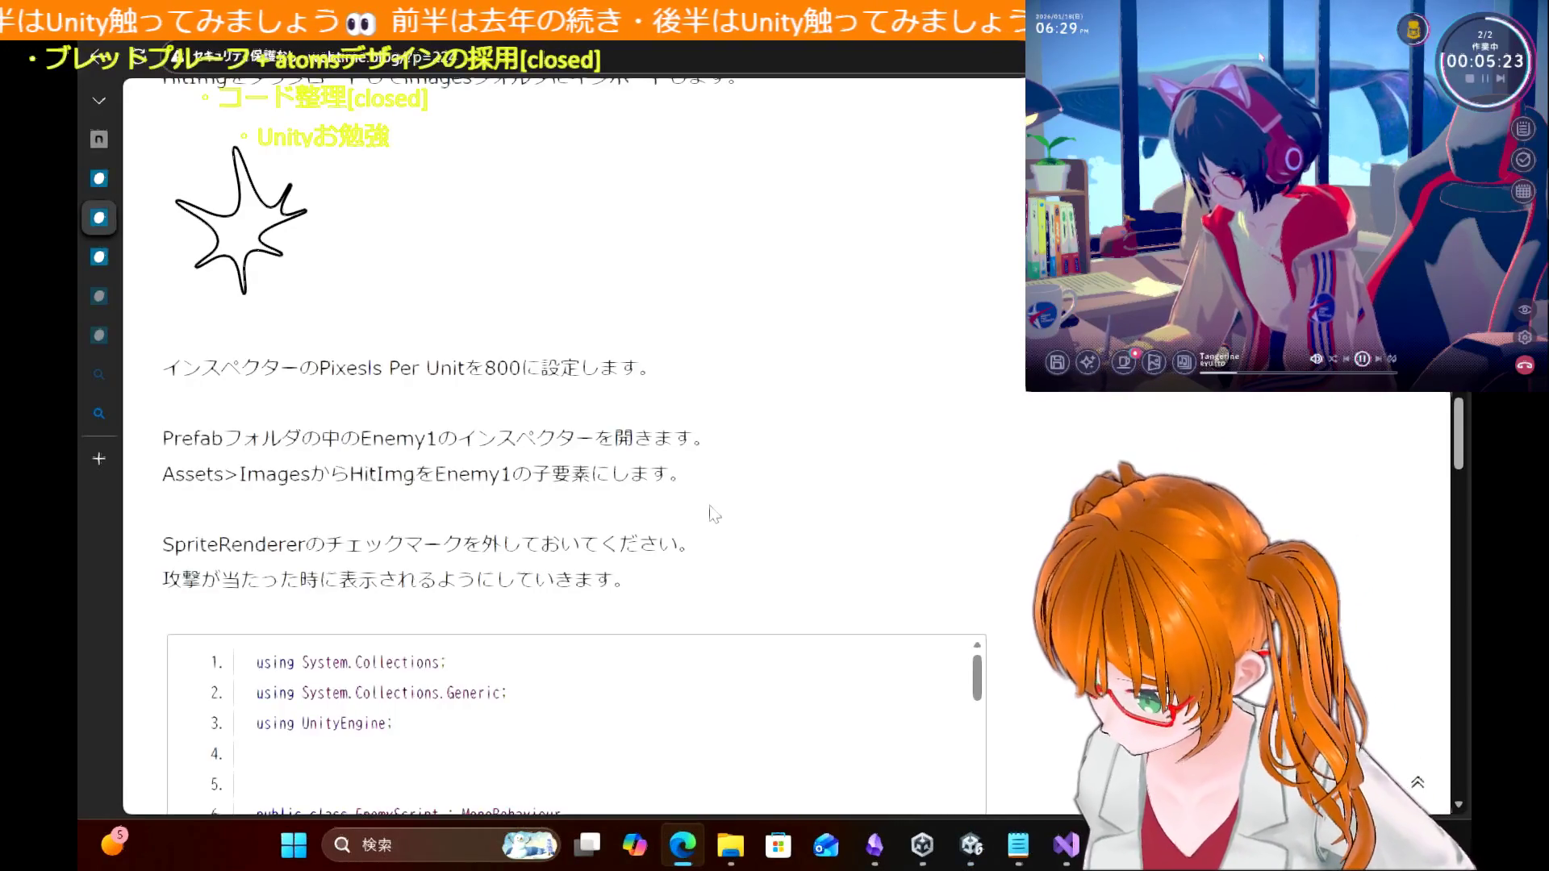
{"action": "scroll", "coordinate": [713, 514], "scroll_direction": "down", "scroll_amount": 1}
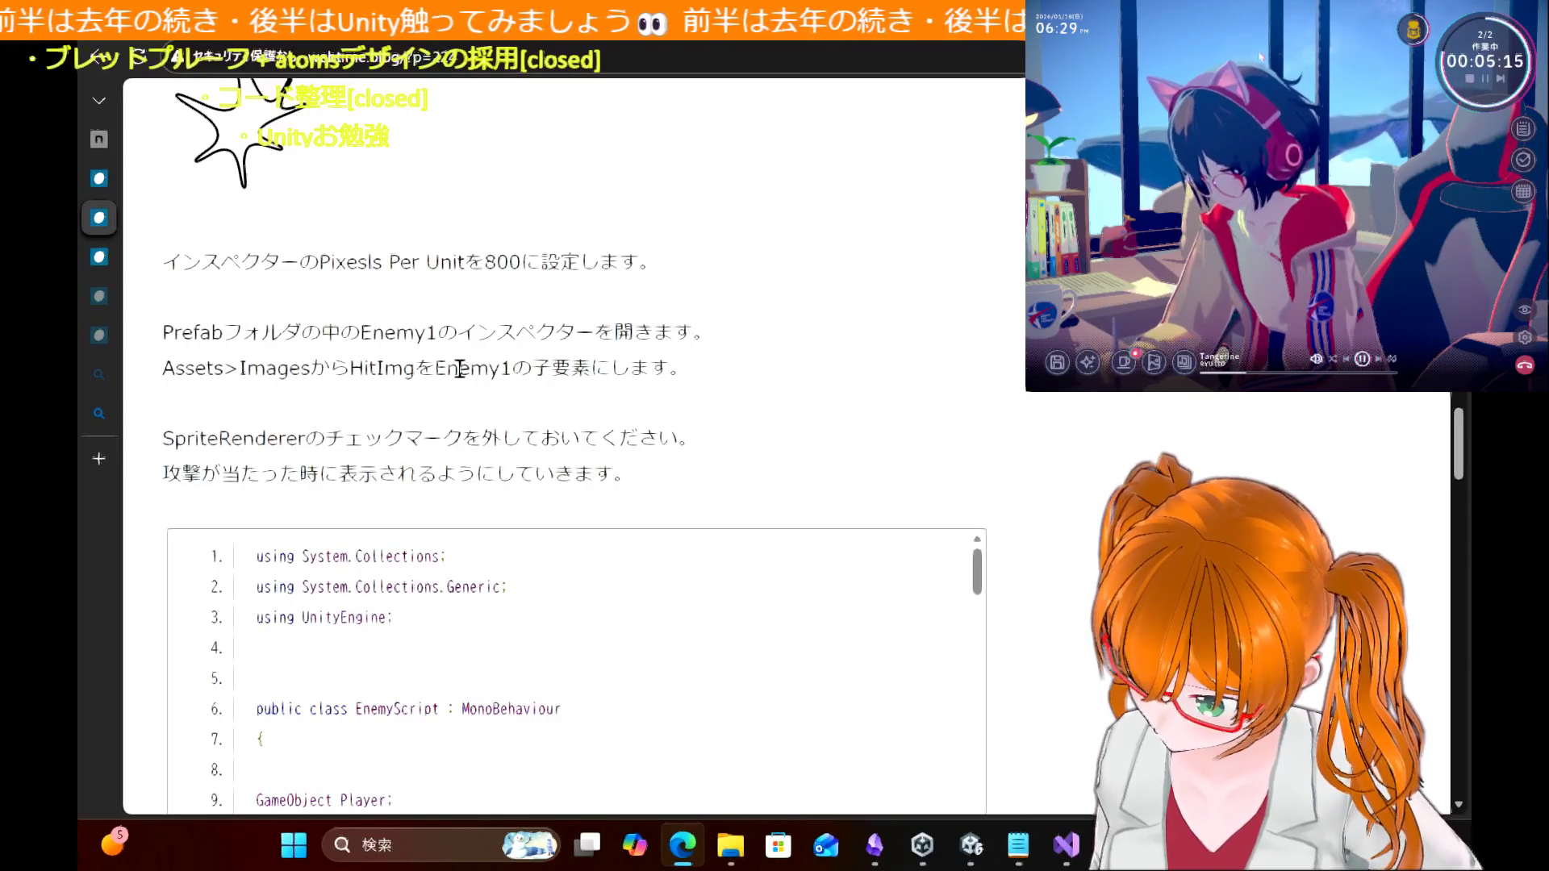
{"action": "key", "text": "alt+Tab"}
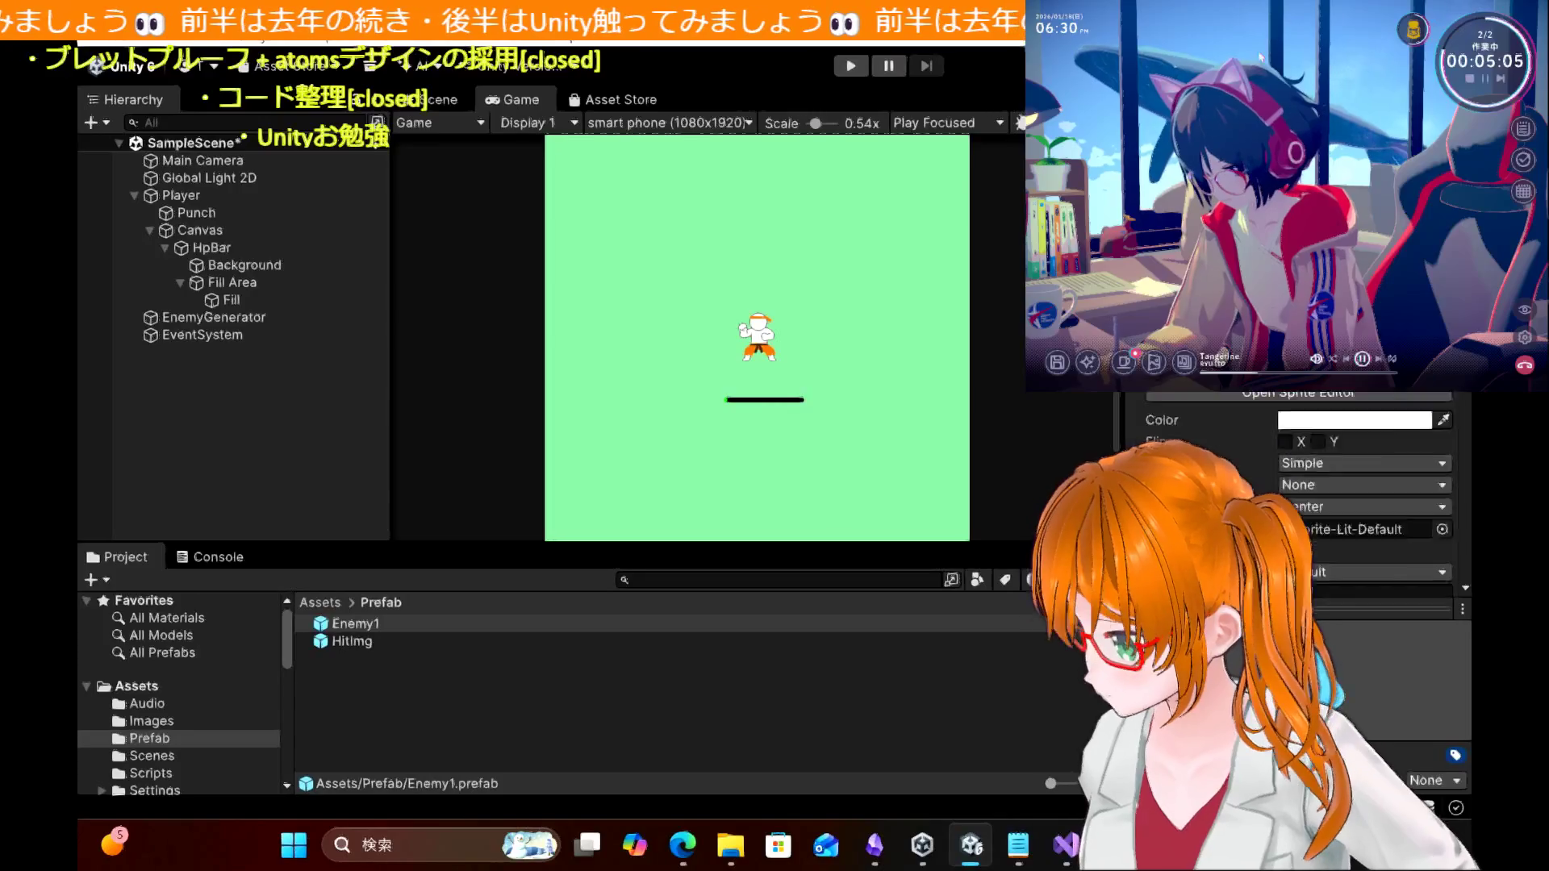
{"action": "scroll", "coordinate": [1364, 484], "scroll_direction": "down", "scroll_amount": 1}
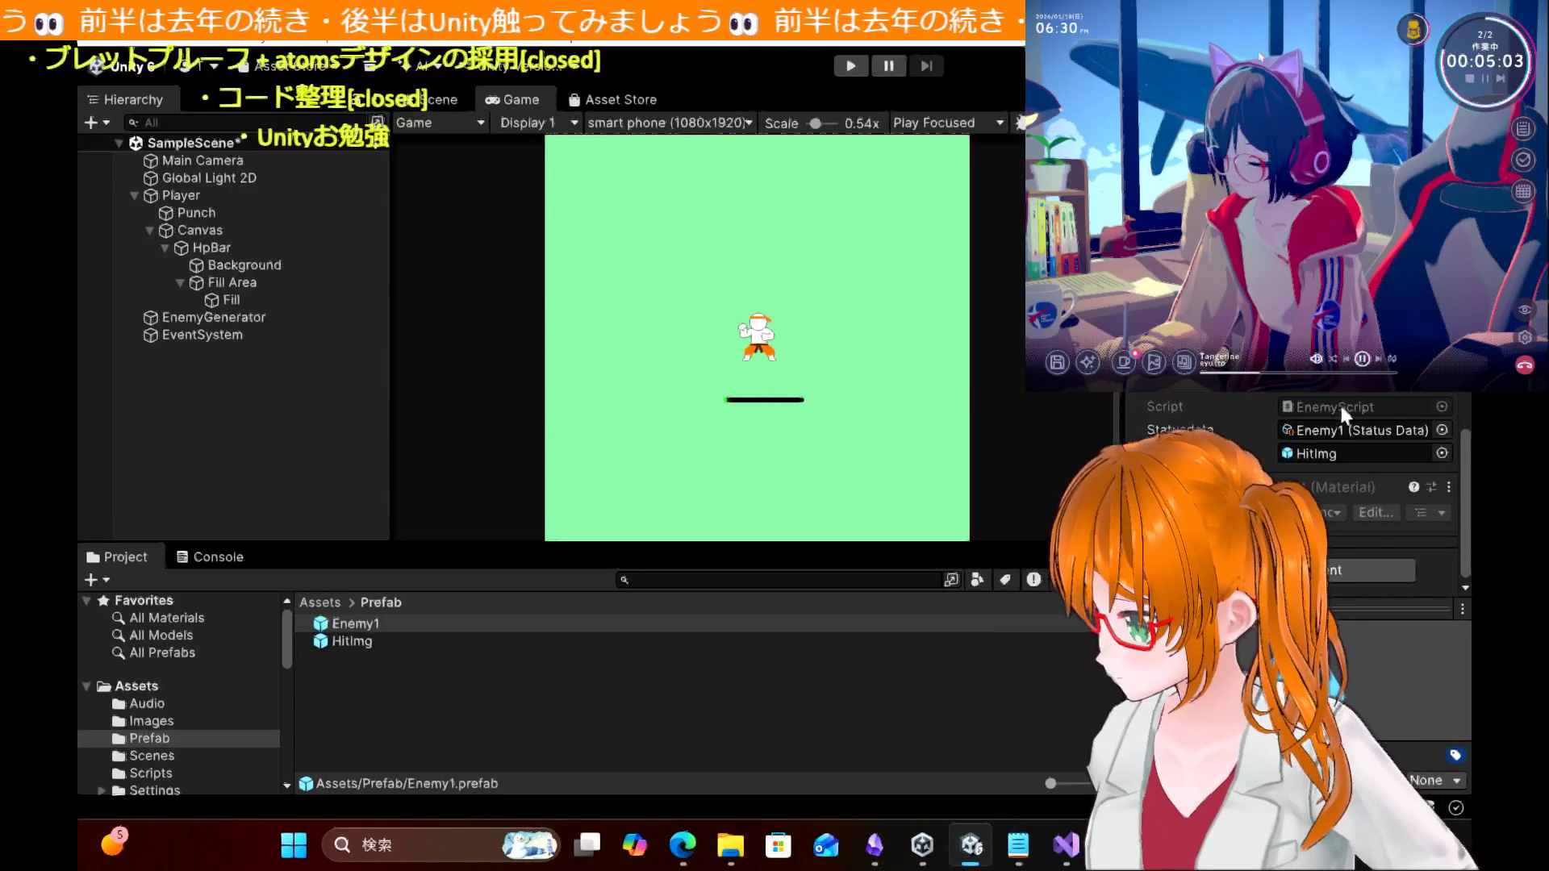
{"action": "left_click", "coordinate": [1366, 453]}
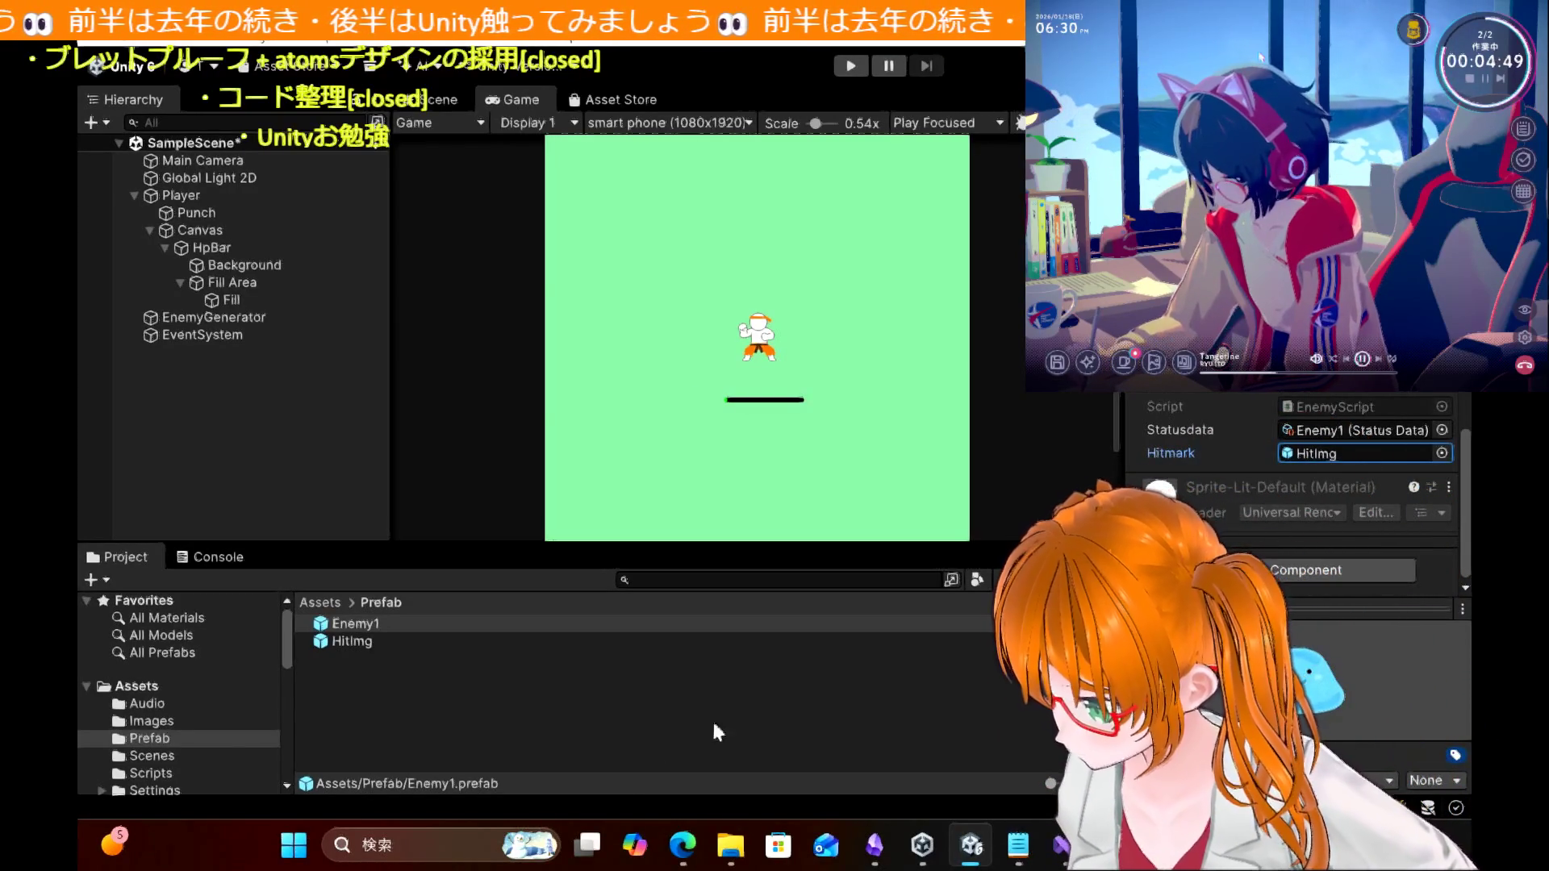
{"action": "left_click", "coordinate": [682, 845]}
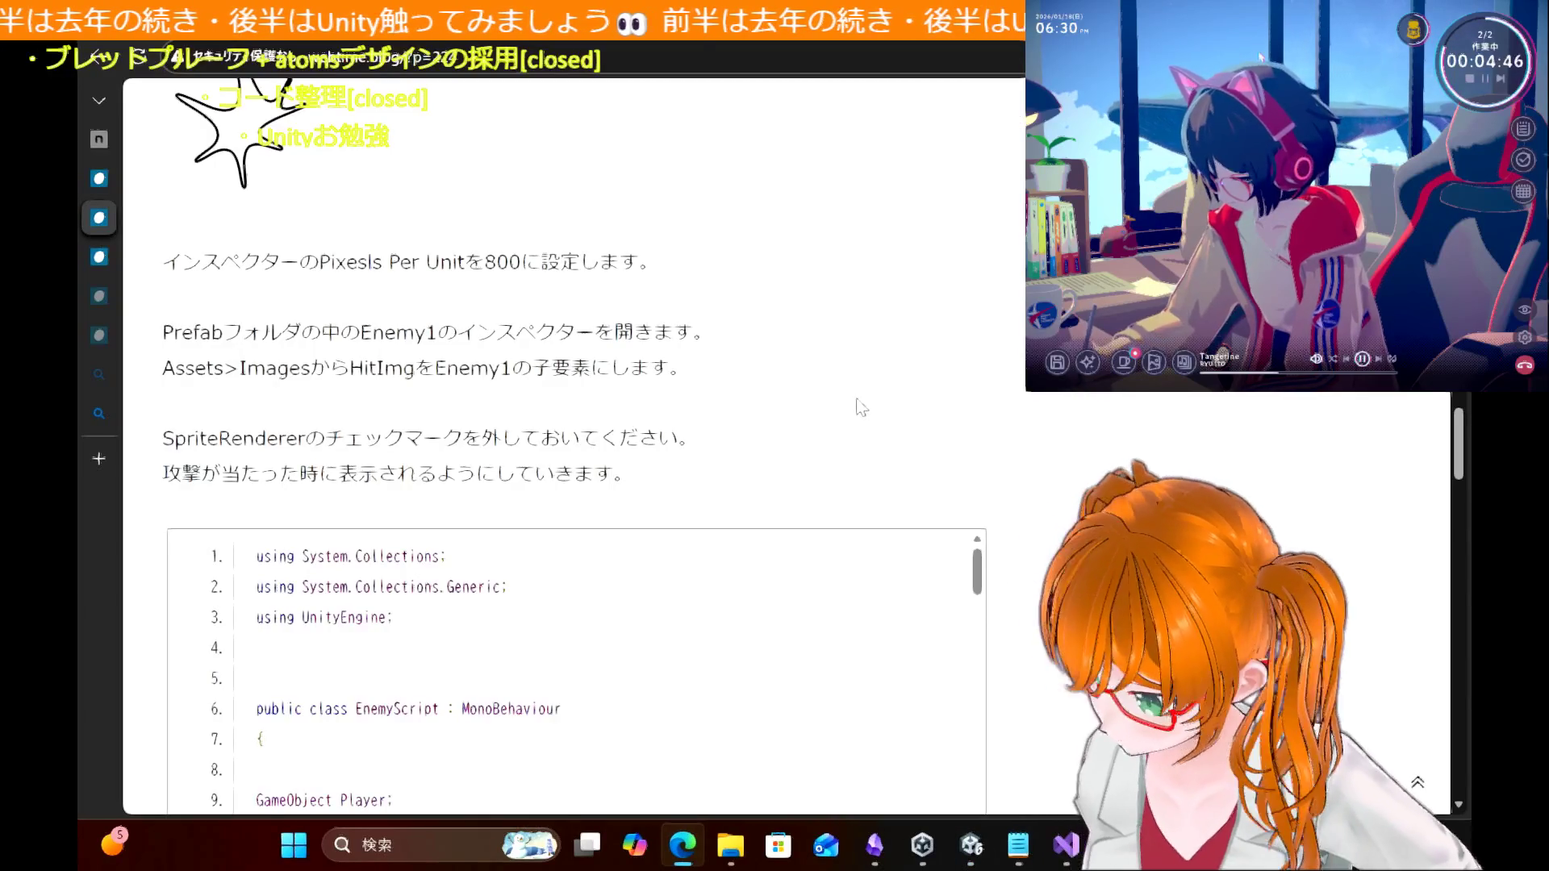
Step: Reread the blog's HitImg download and Pixels Per Unit instructions
{"action": "scroll", "coordinate": [861, 407], "scroll_direction": "up", "scroll_amount": 5}
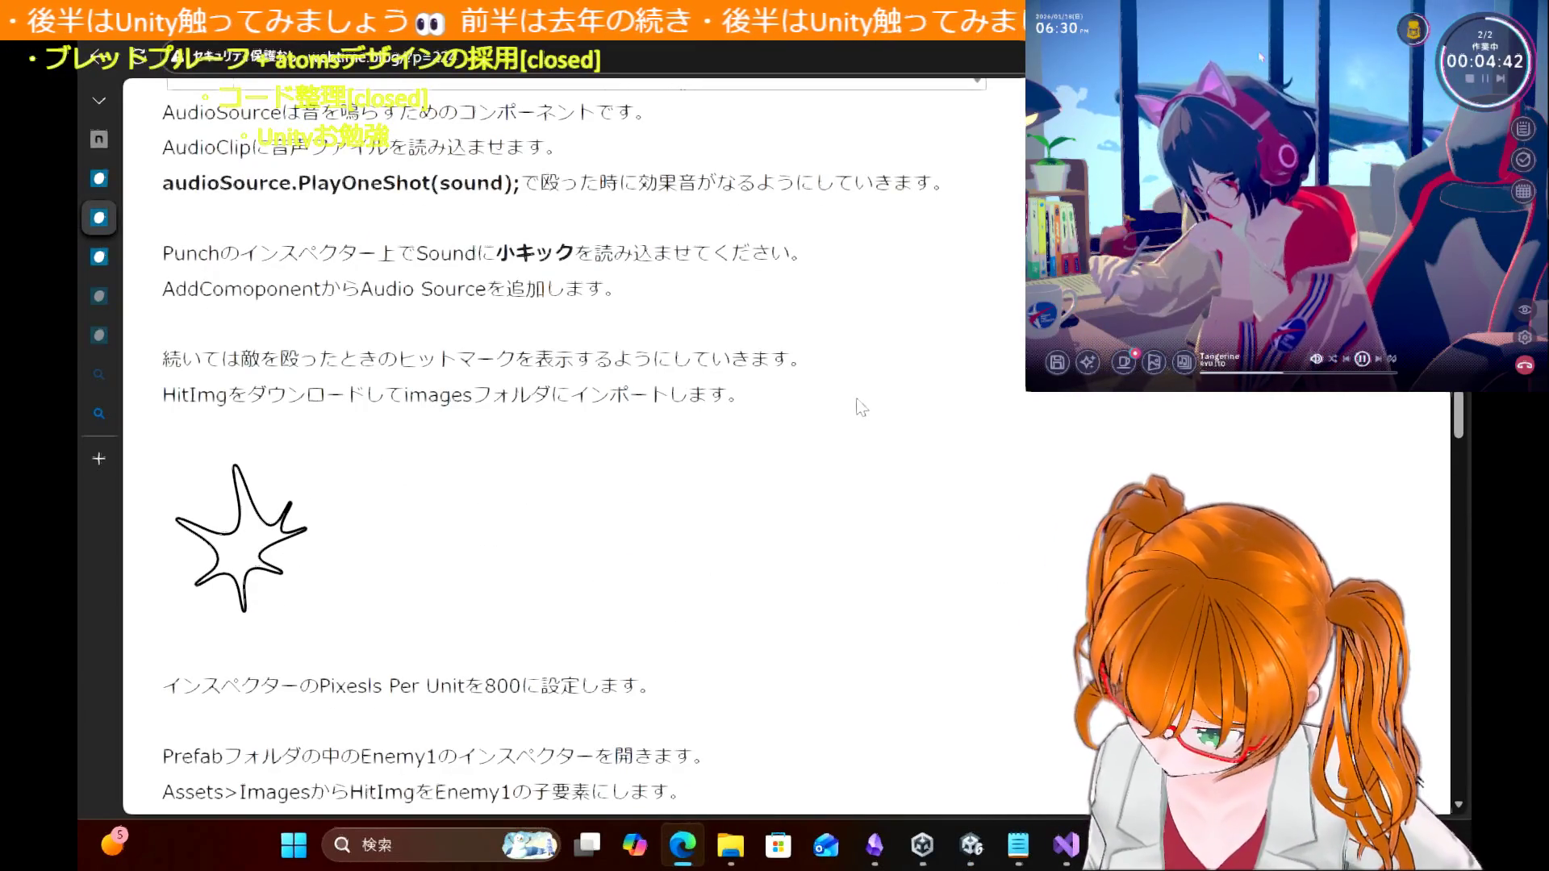
{"action": "left_click_drag", "start_coordinate": [182, 401], "coordinate": [923, 401]}
{"action": "left_click", "coordinate": [521, 339]}
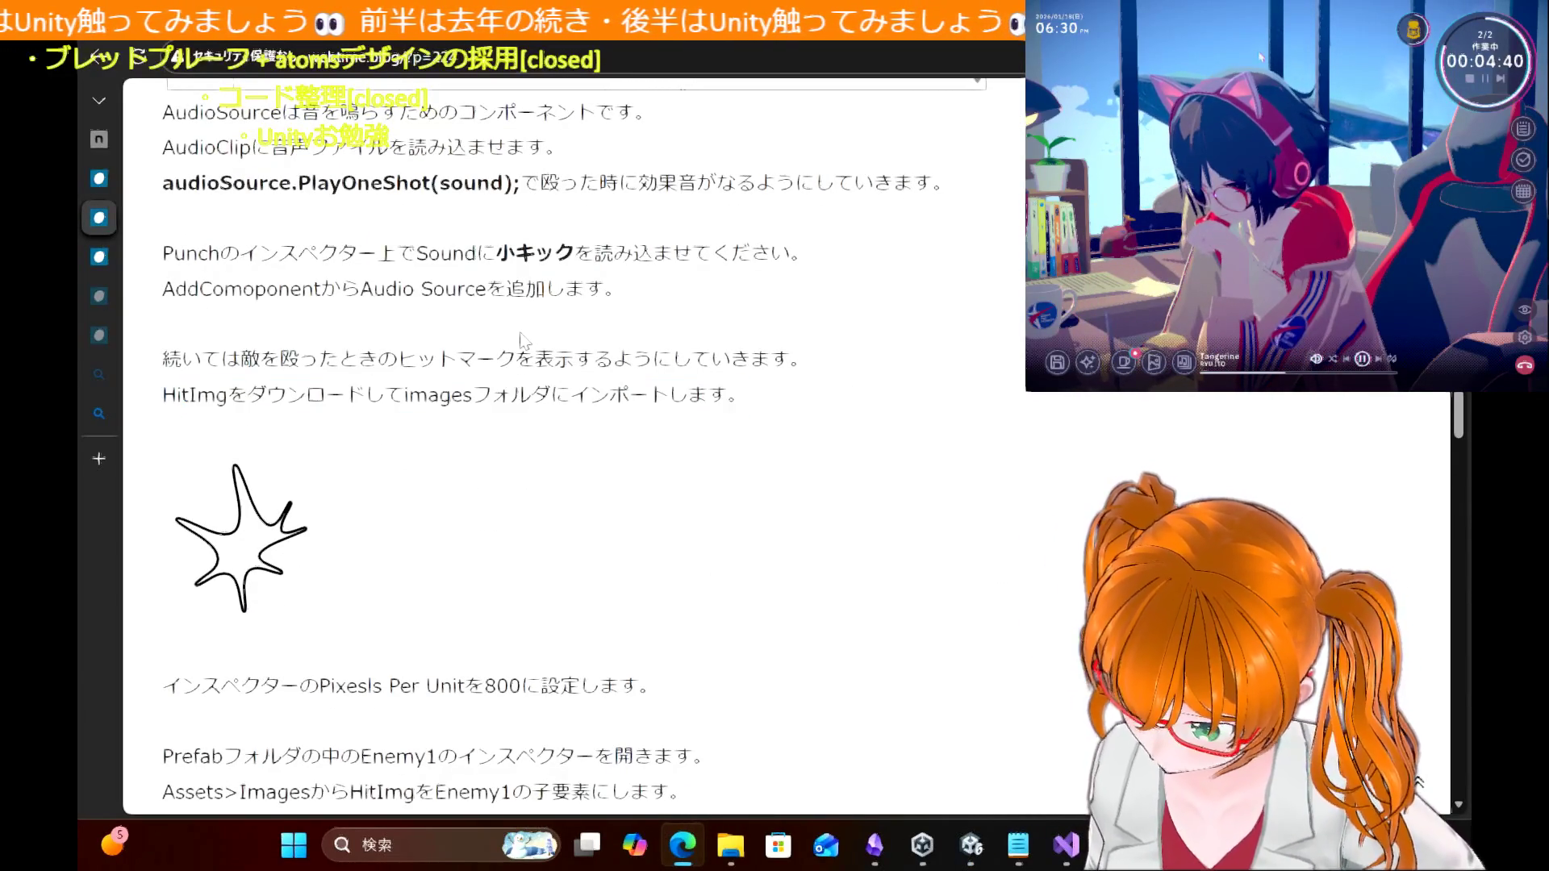
{"action": "scroll", "coordinate": [597, 462], "scroll_direction": "down", "scroll_amount": 3}
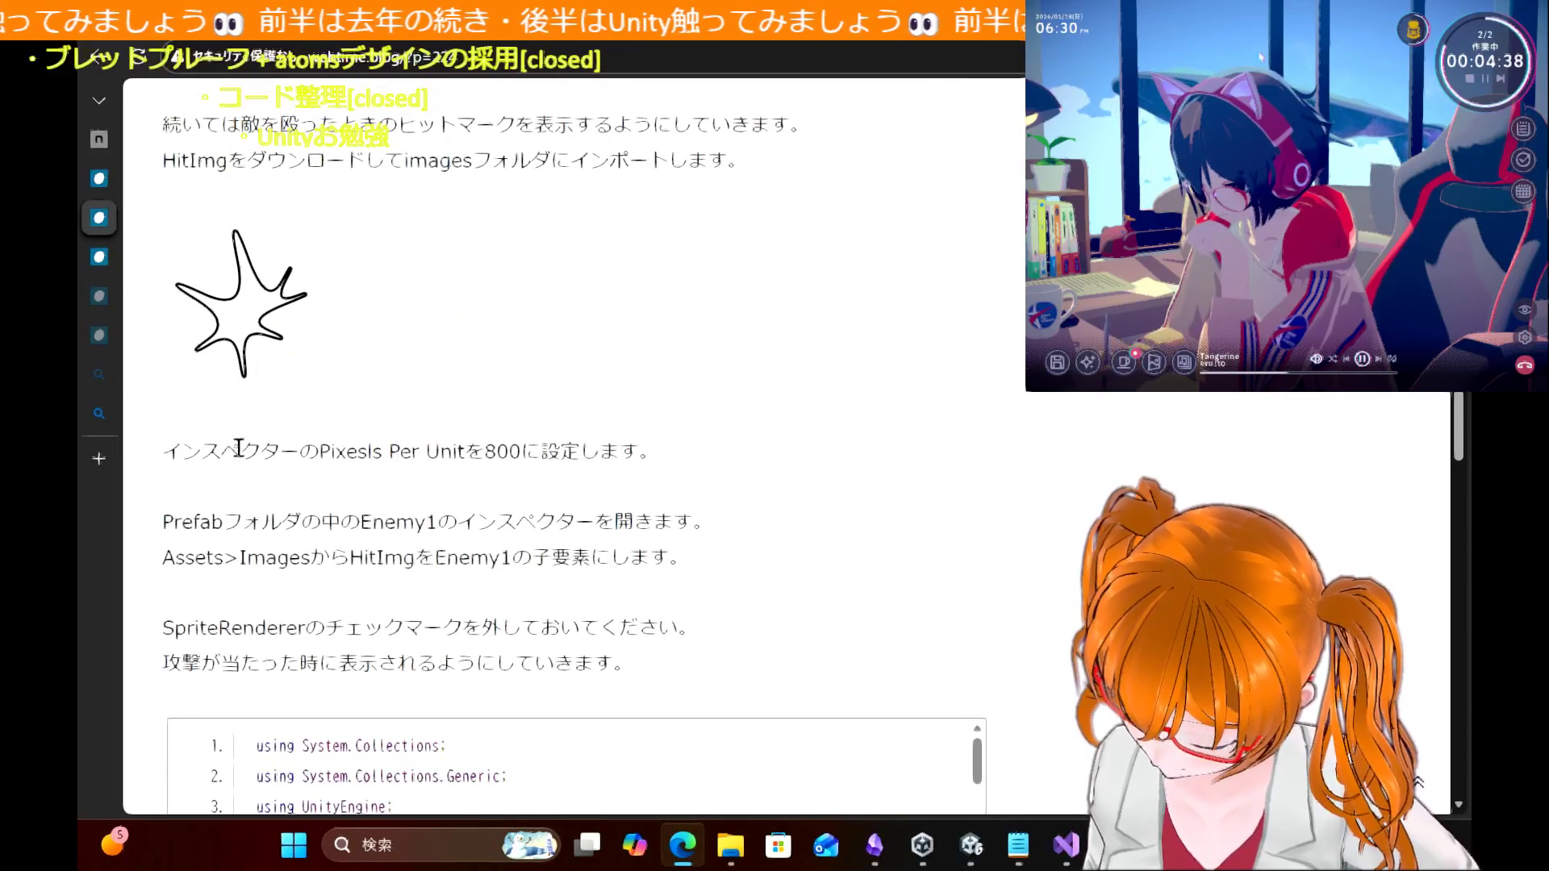
{"action": "left_click_drag", "start_coordinate": [169, 446], "coordinate": [879, 429]}
{"action": "left_click", "coordinate": [403, 539]}
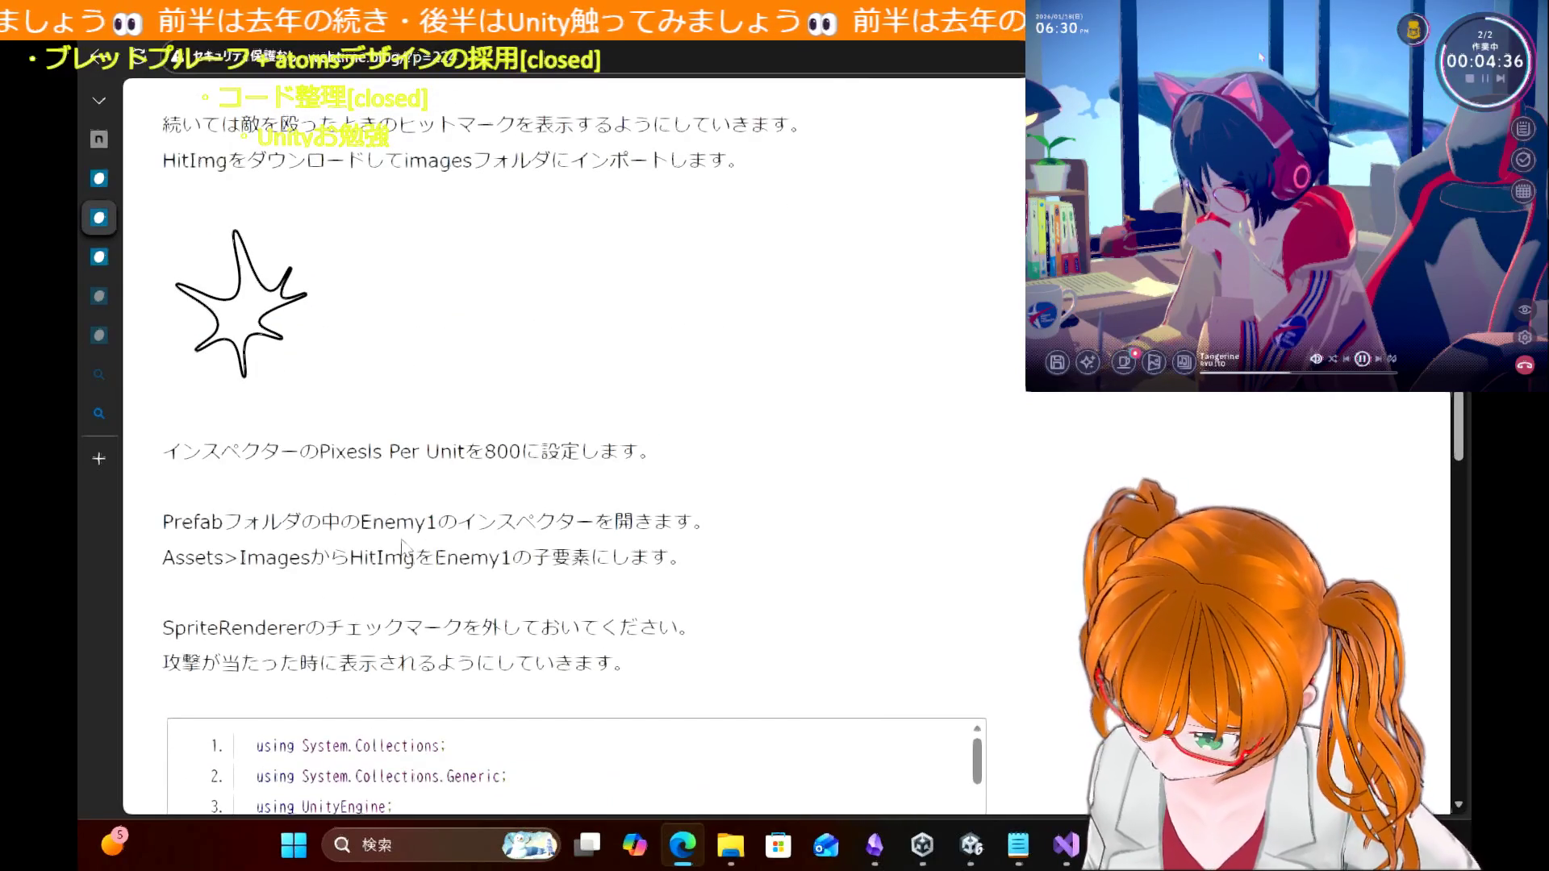
{"action": "scroll", "coordinate": [403, 539], "scroll_direction": "down", "scroll_amount": 2}
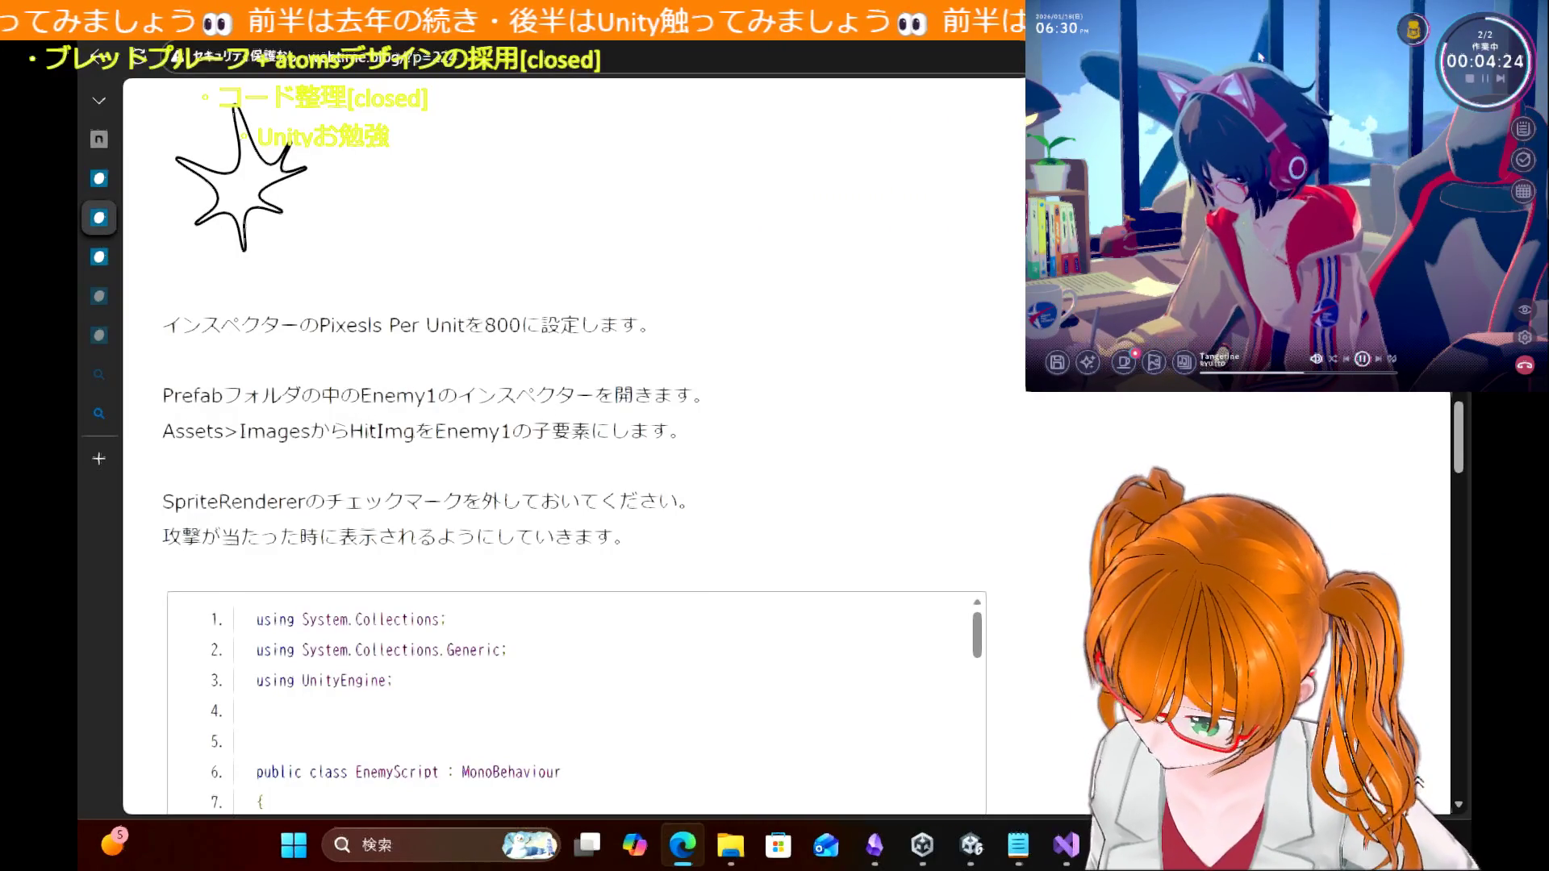
{"action": "scroll", "coordinate": [983, 493], "scroll_direction": "down", "scroll_amount": 2}
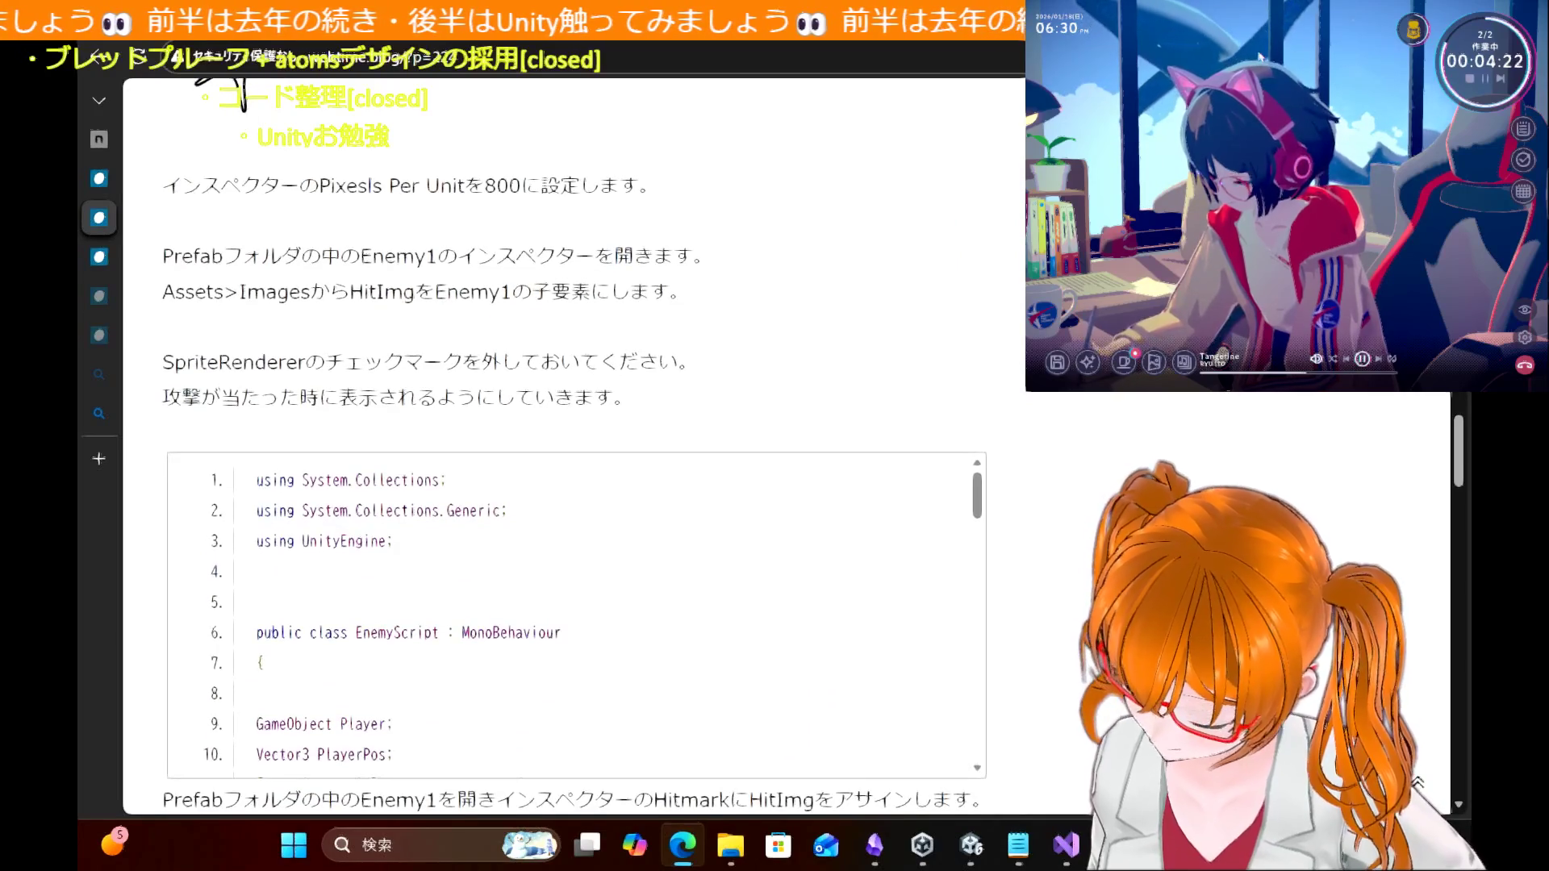
Step: In Unity, open Assets > Images and select the HitImage-1-264x300_0 sprite
{"action": "mouse_move", "coordinate": [1066, 848]}
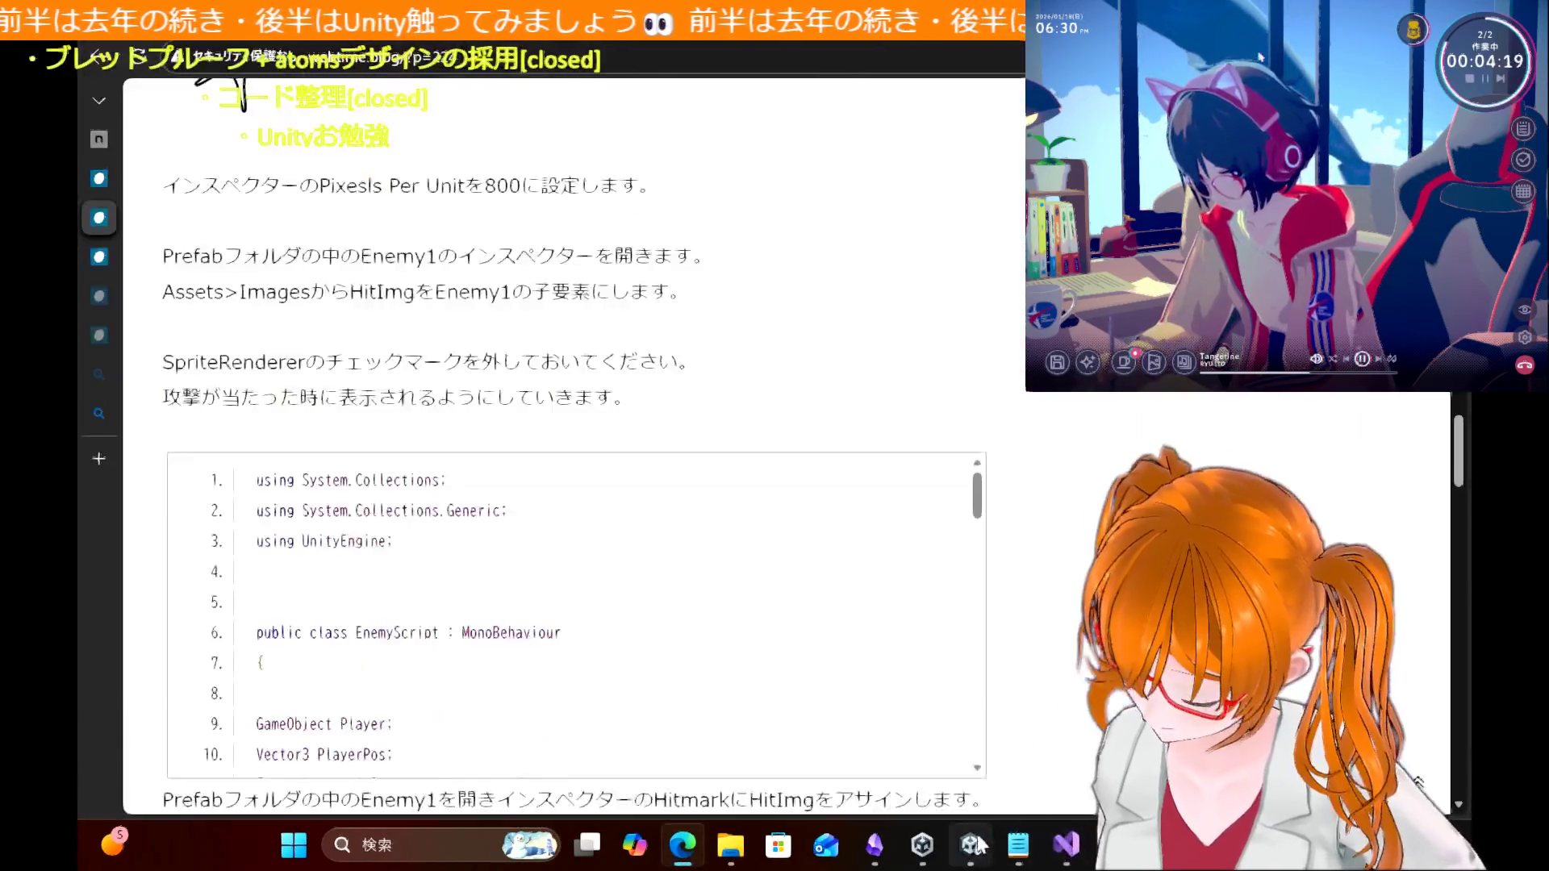
{"action": "left_click", "coordinate": [974, 845]}
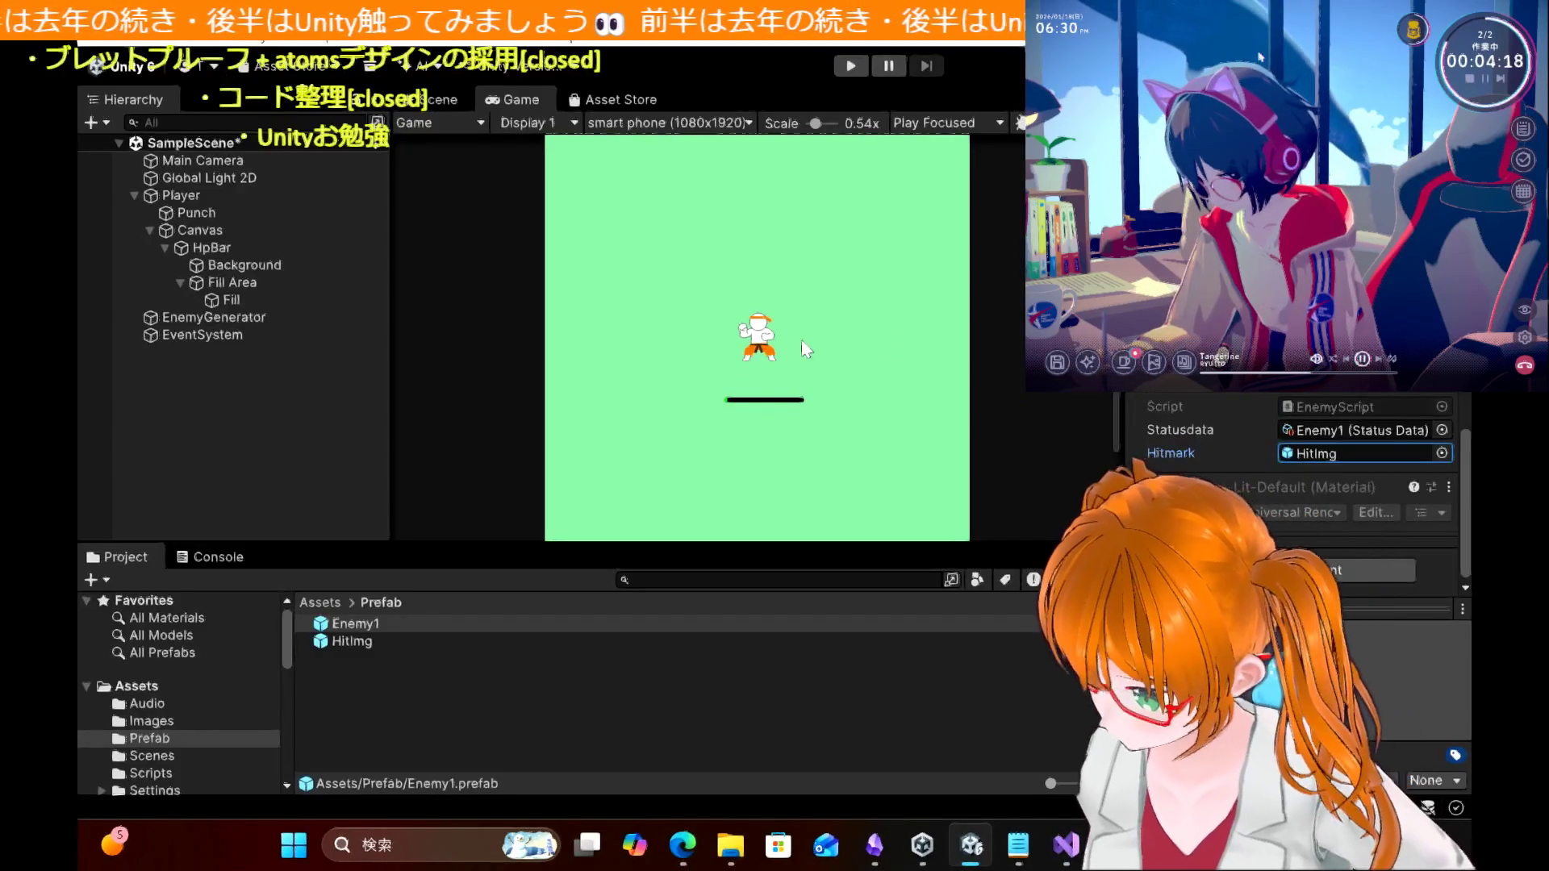
{"action": "left_click", "coordinate": [180, 719]}
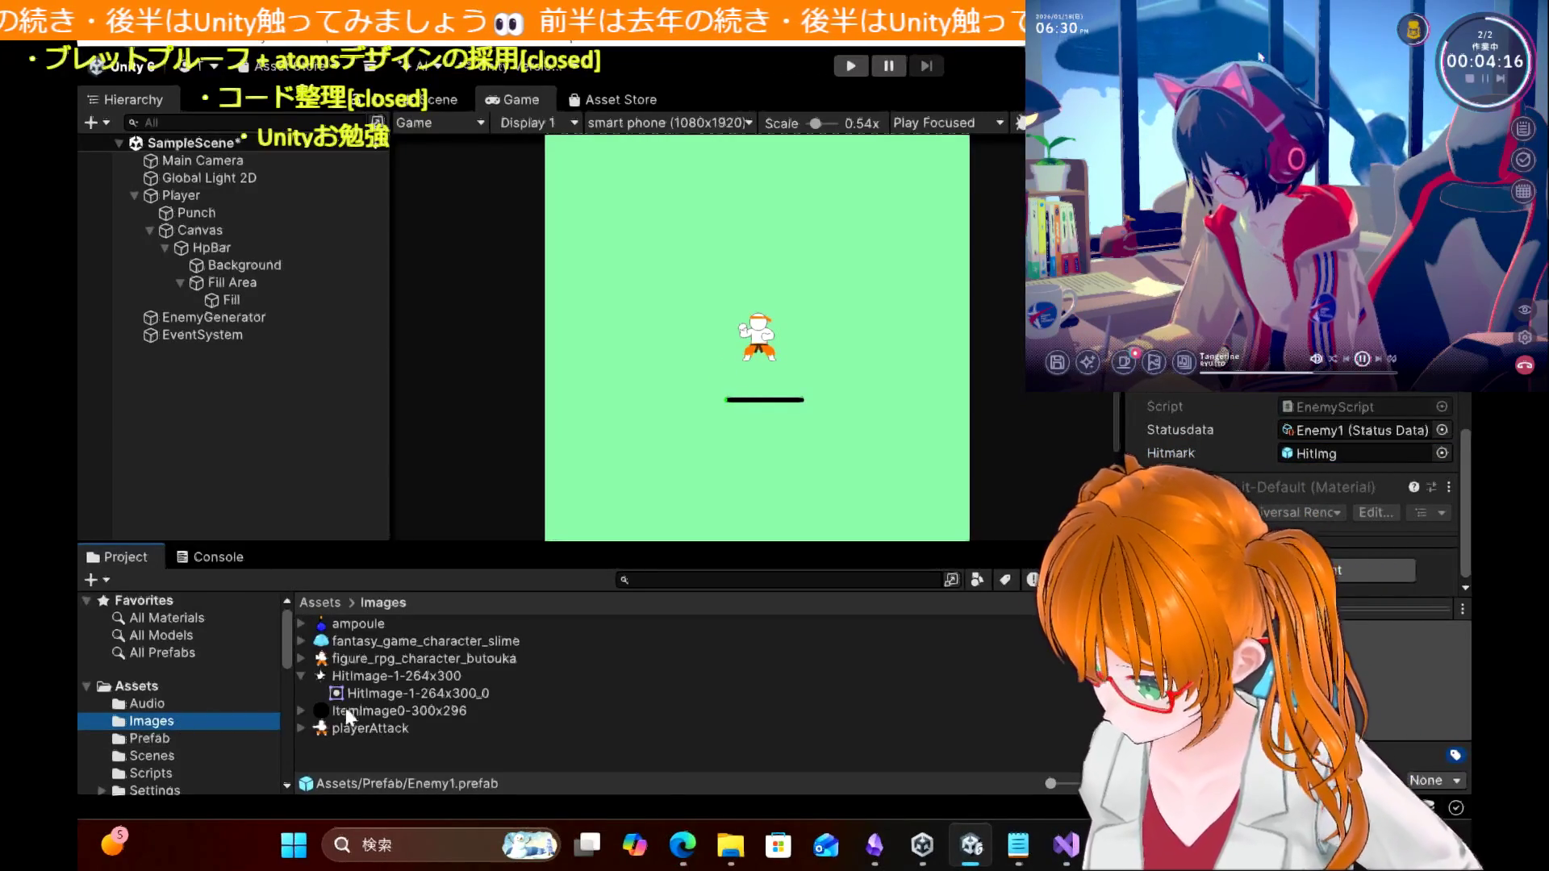
{"action": "left_click", "coordinate": [382, 691]}
Step: Drop HitImg onto the Enemy1 prefab and decline replacing it with Don't Replace
{"action": "mouse_move", "coordinate": [382, 690]}
{"action": "left_mouse_down"}
{"action": "mouse_move", "coordinate": [573, 691]}
{"action": "mouse_move", "coordinate": [839, 593]}
{"action": "mouse_move", "coordinate": [1329, 457]}
{"action": "left_mouse_up"}
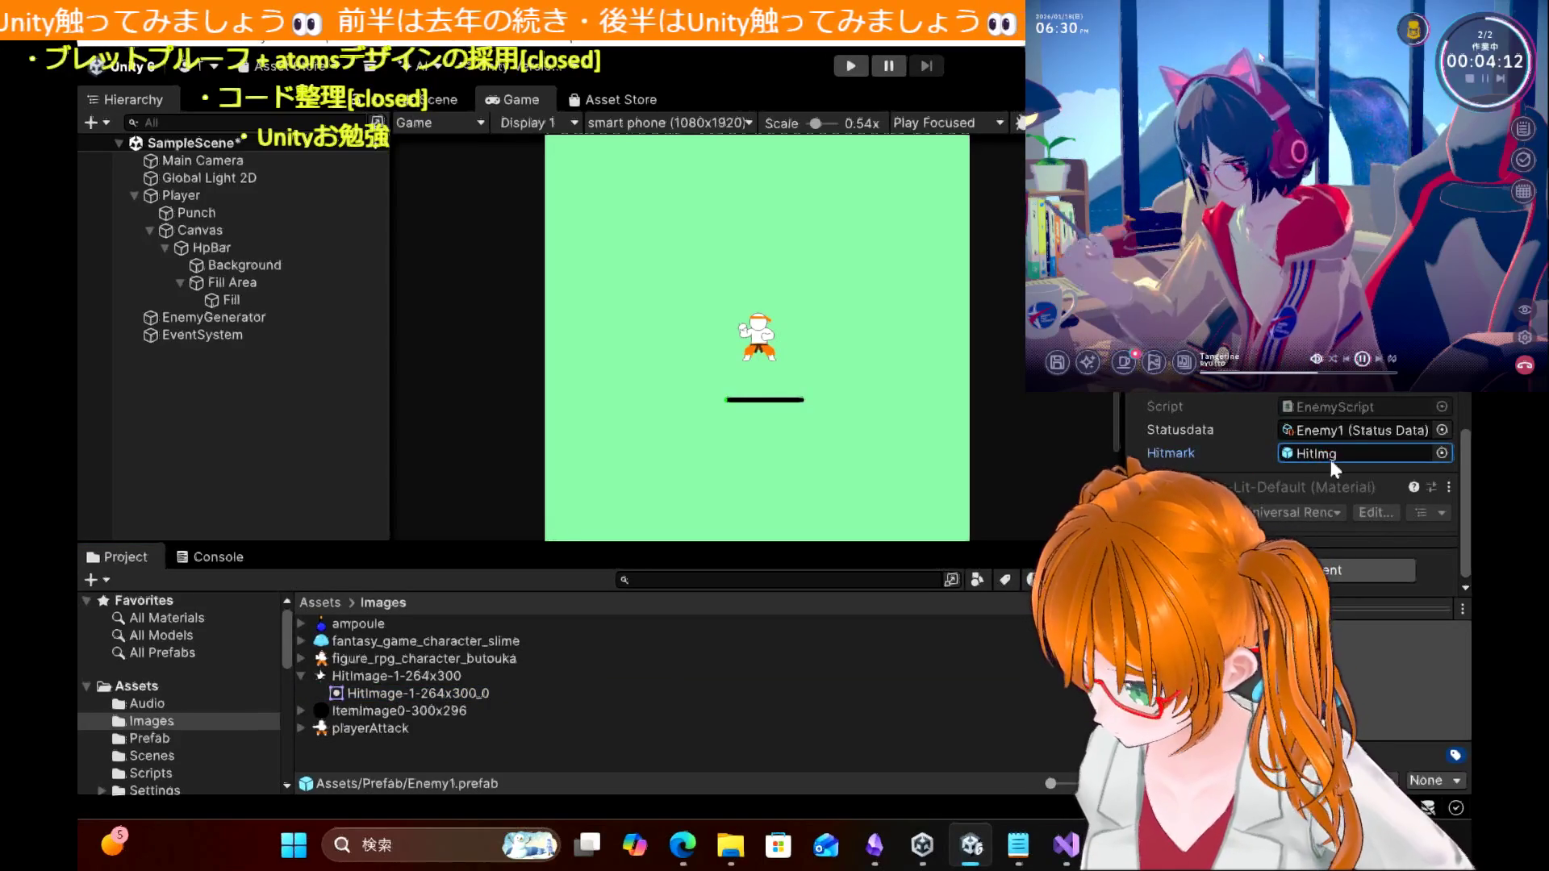
{"action": "left_click", "coordinate": [1329, 457]}
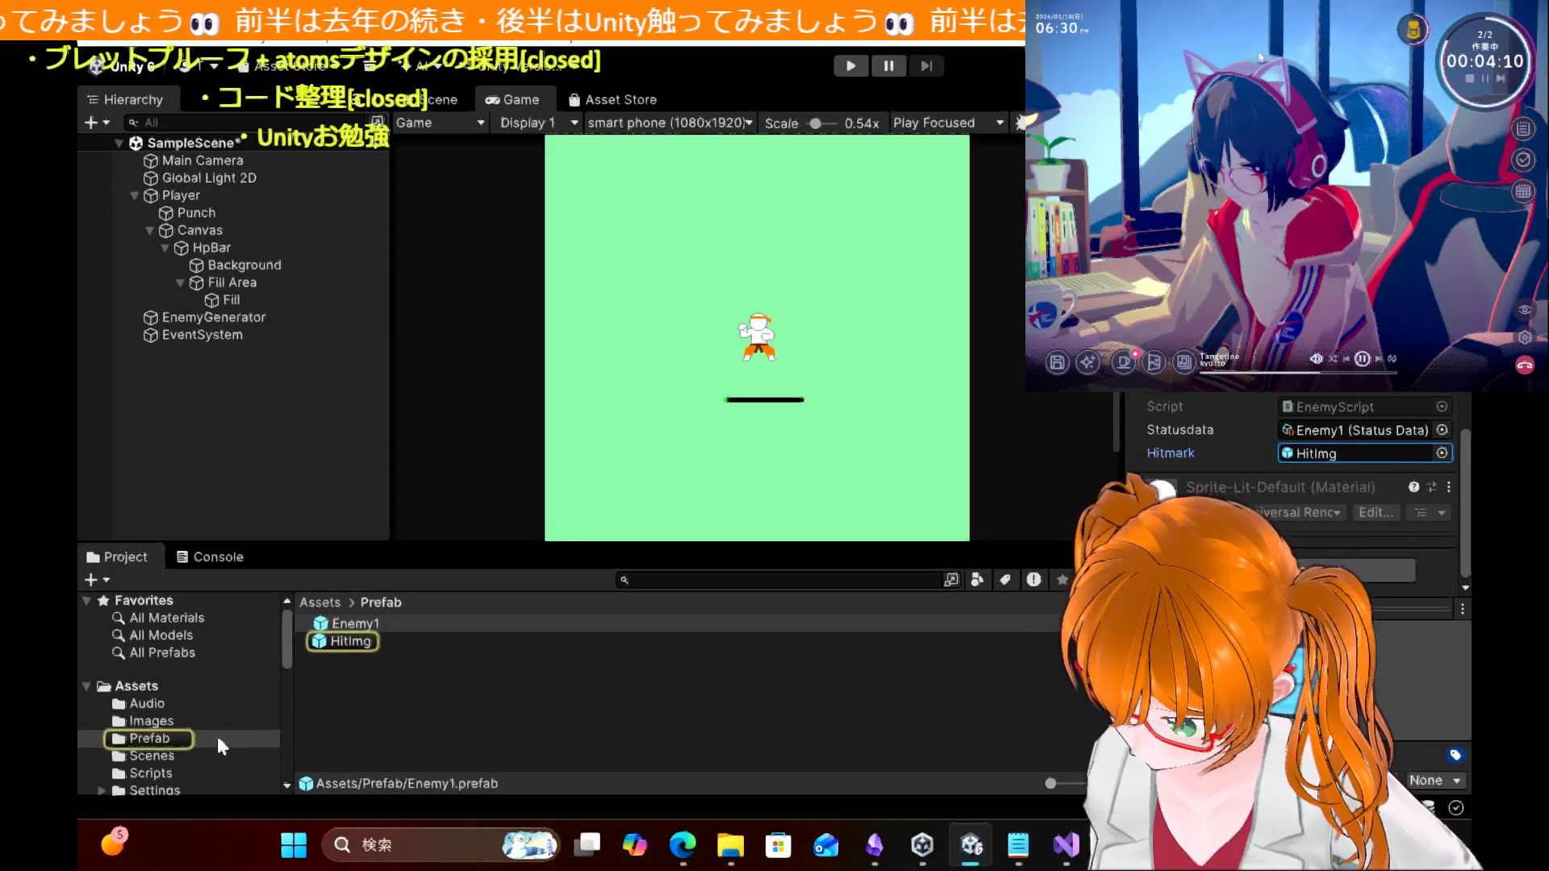
{"action": "left_click", "coordinate": [349, 622]}
{"action": "mouse_move", "coordinate": [348, 646]}
{"action": "left_mouse_down"}
{"action": "mouse_move", "coordinate": [386, 645]}
{"action": "mouse_move", "coordinate": [370, 626]}
{"action": "left_mouse_up"}
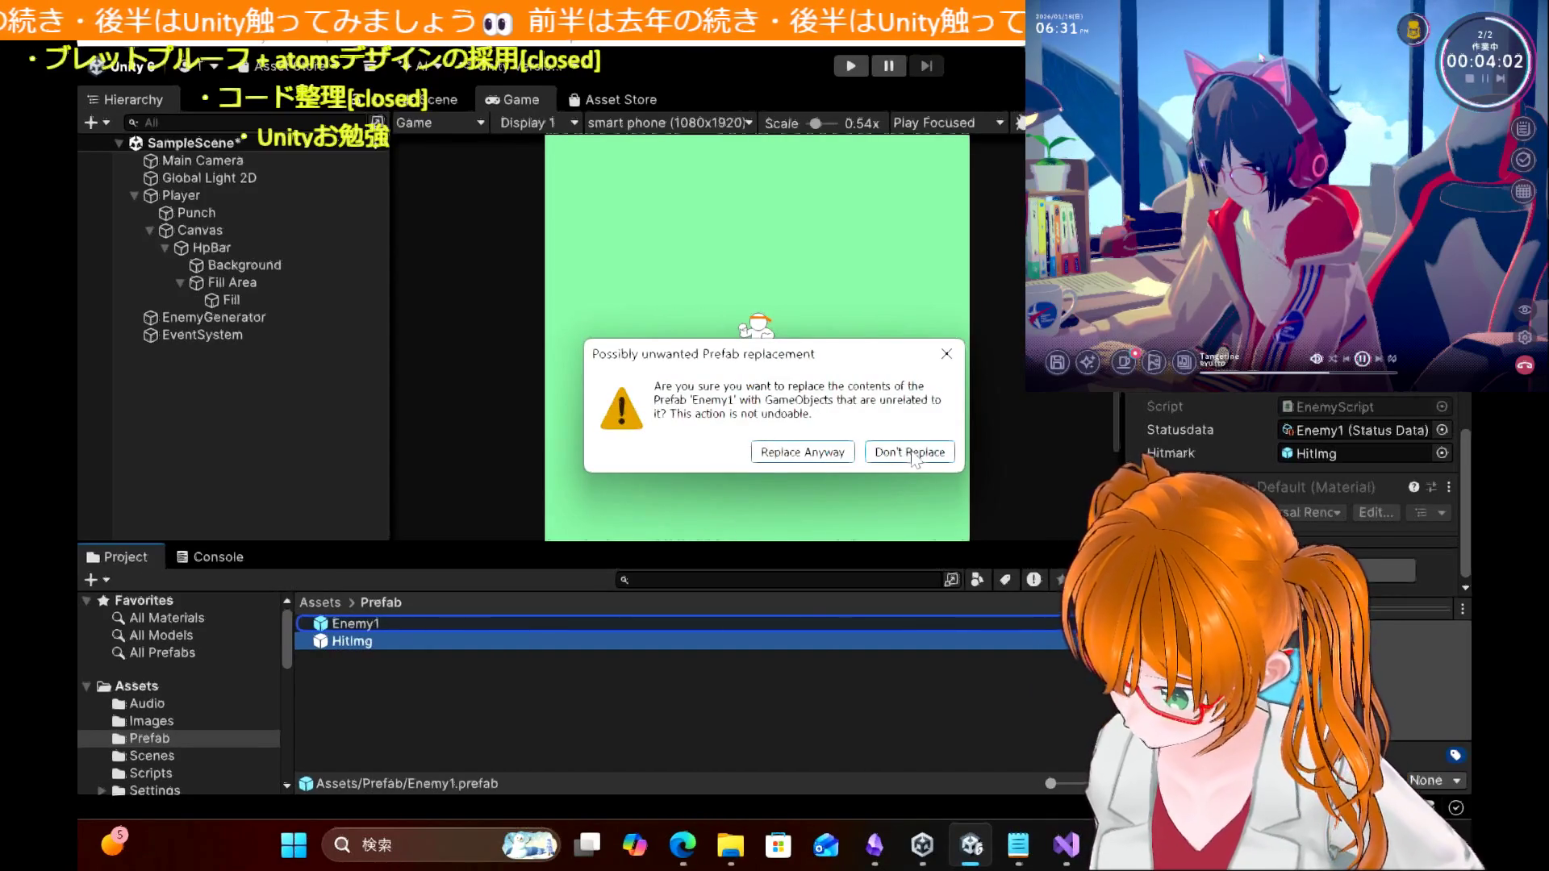
{"action": "left_click", "coordinate": [953, 350]}
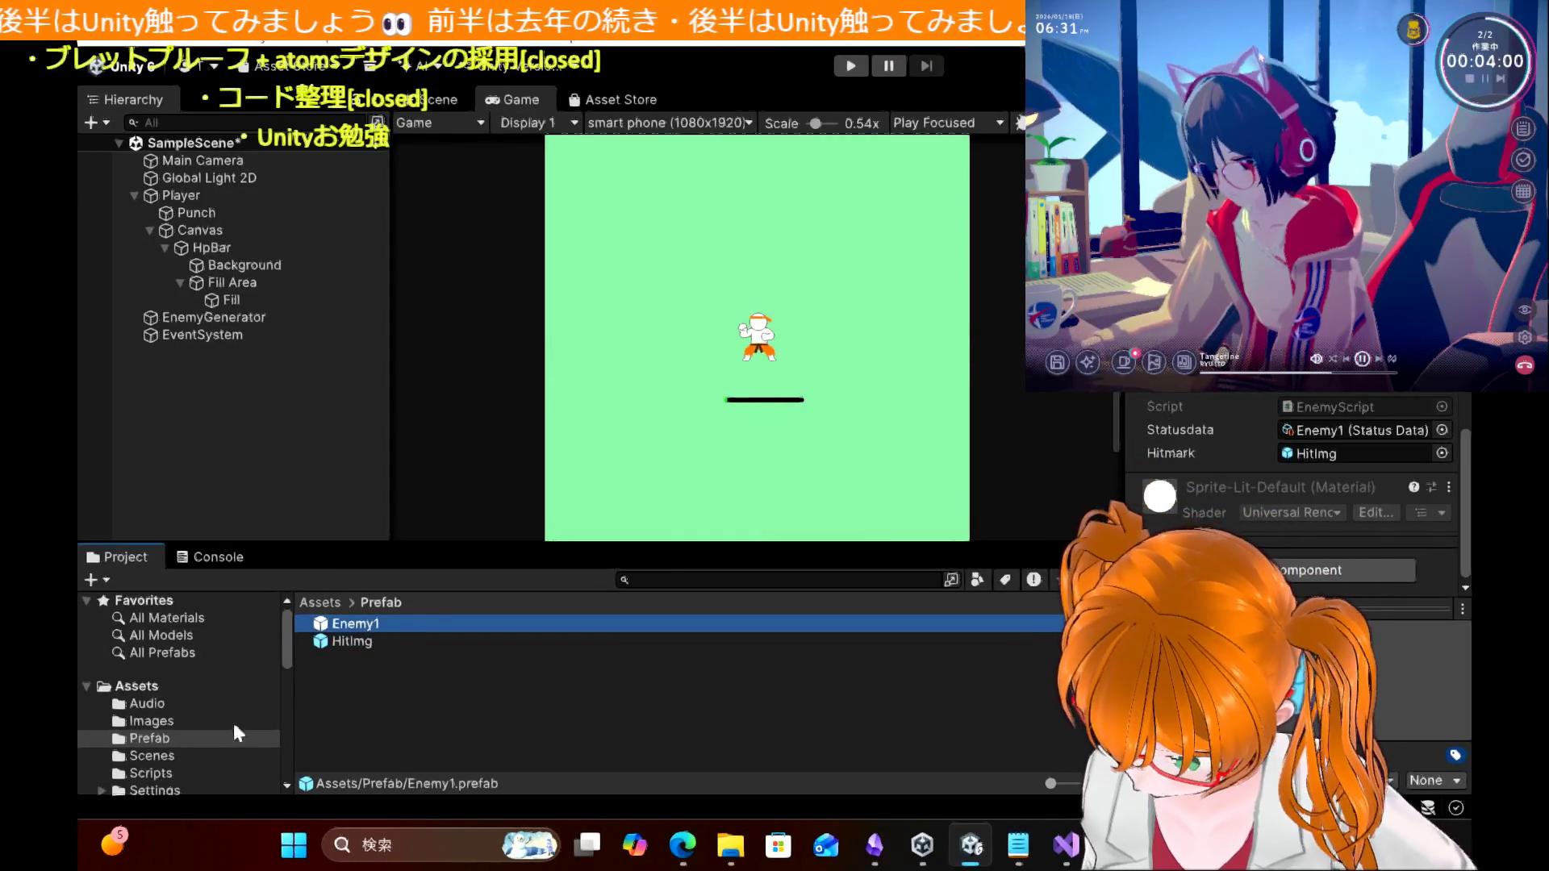
Step: Drag the HitImage sprite from the Images folder onto Enemy1's Hitmark field
{"action": "left_click", "coordinate": [165, 714]}
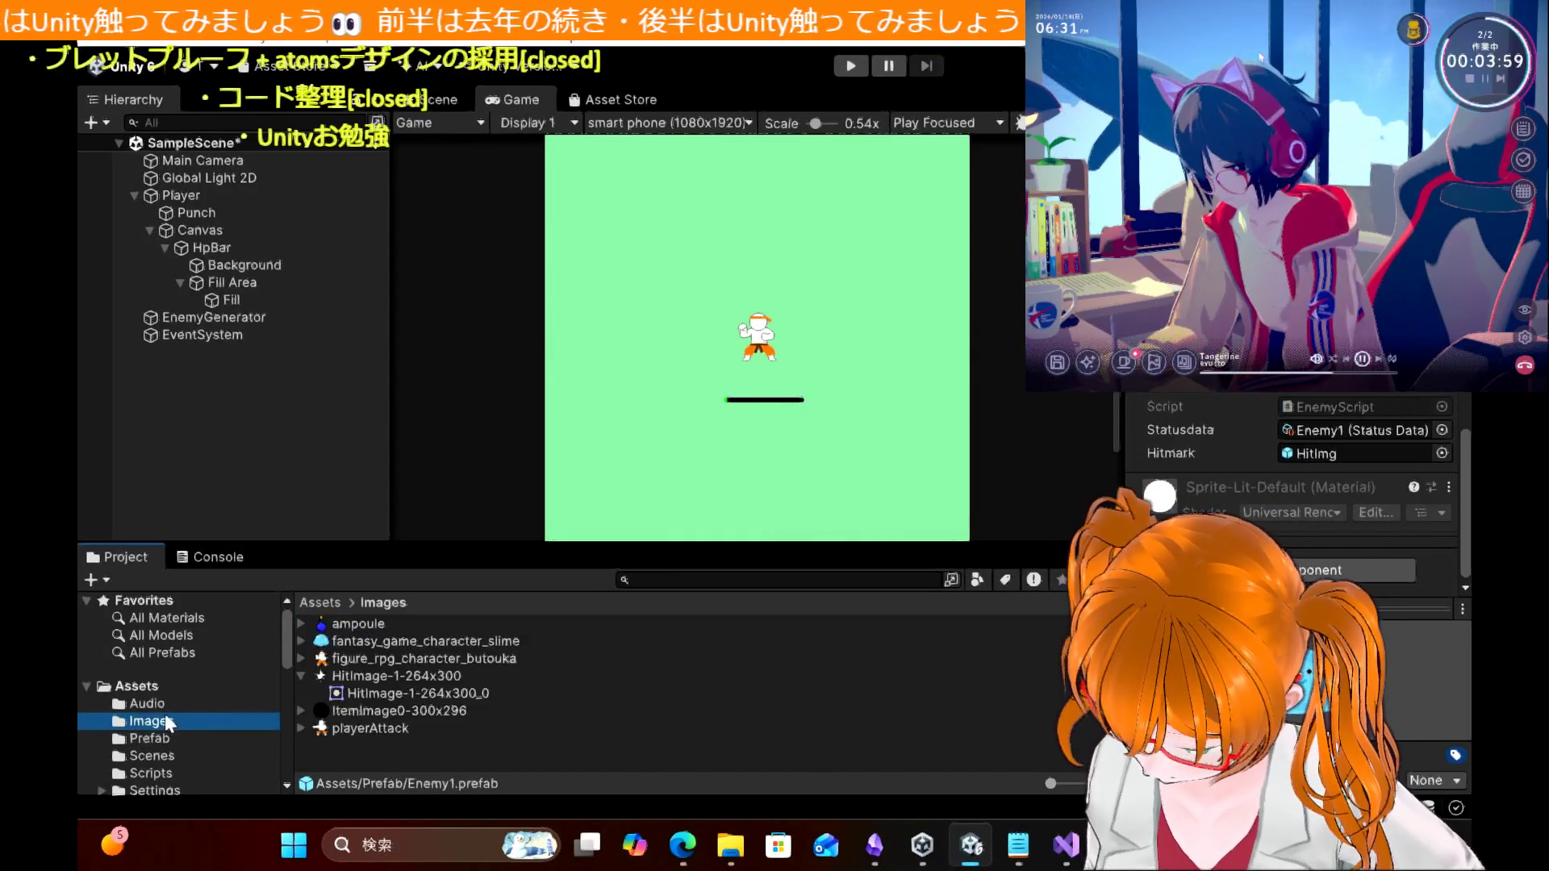
{"action": "left_click", "coordinate": [398, 678]}
{"action": "left_click_drag", "start_coordinate": [442, 676], "coordinate": [1324, 444]}
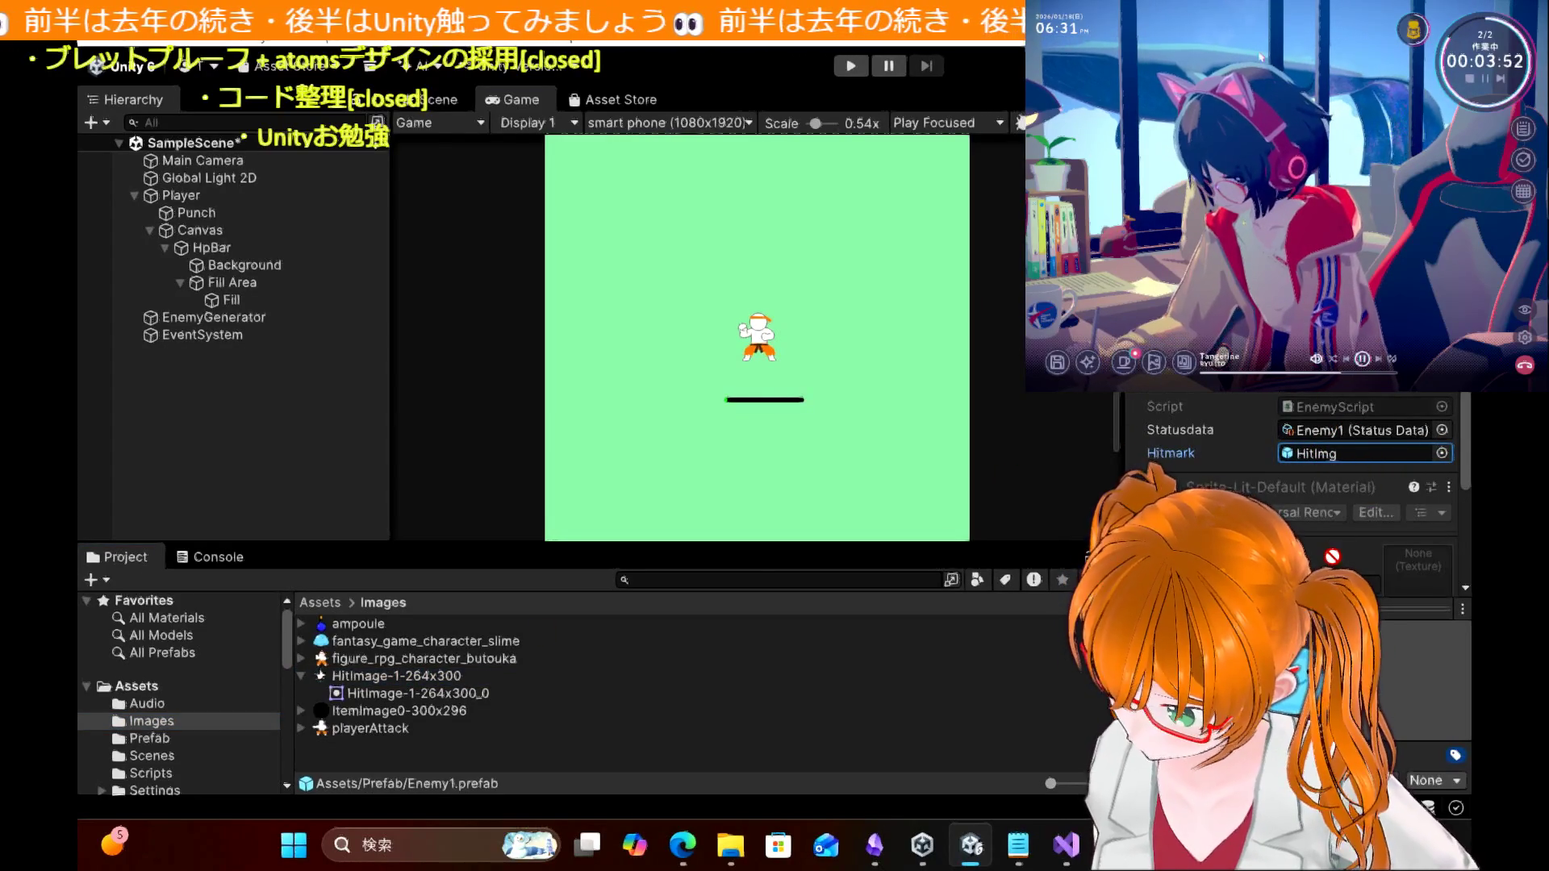
{"action": "scroll", "coordinate": [1291, 468], "scroll_direction": "down", "scroll_amount": 5}
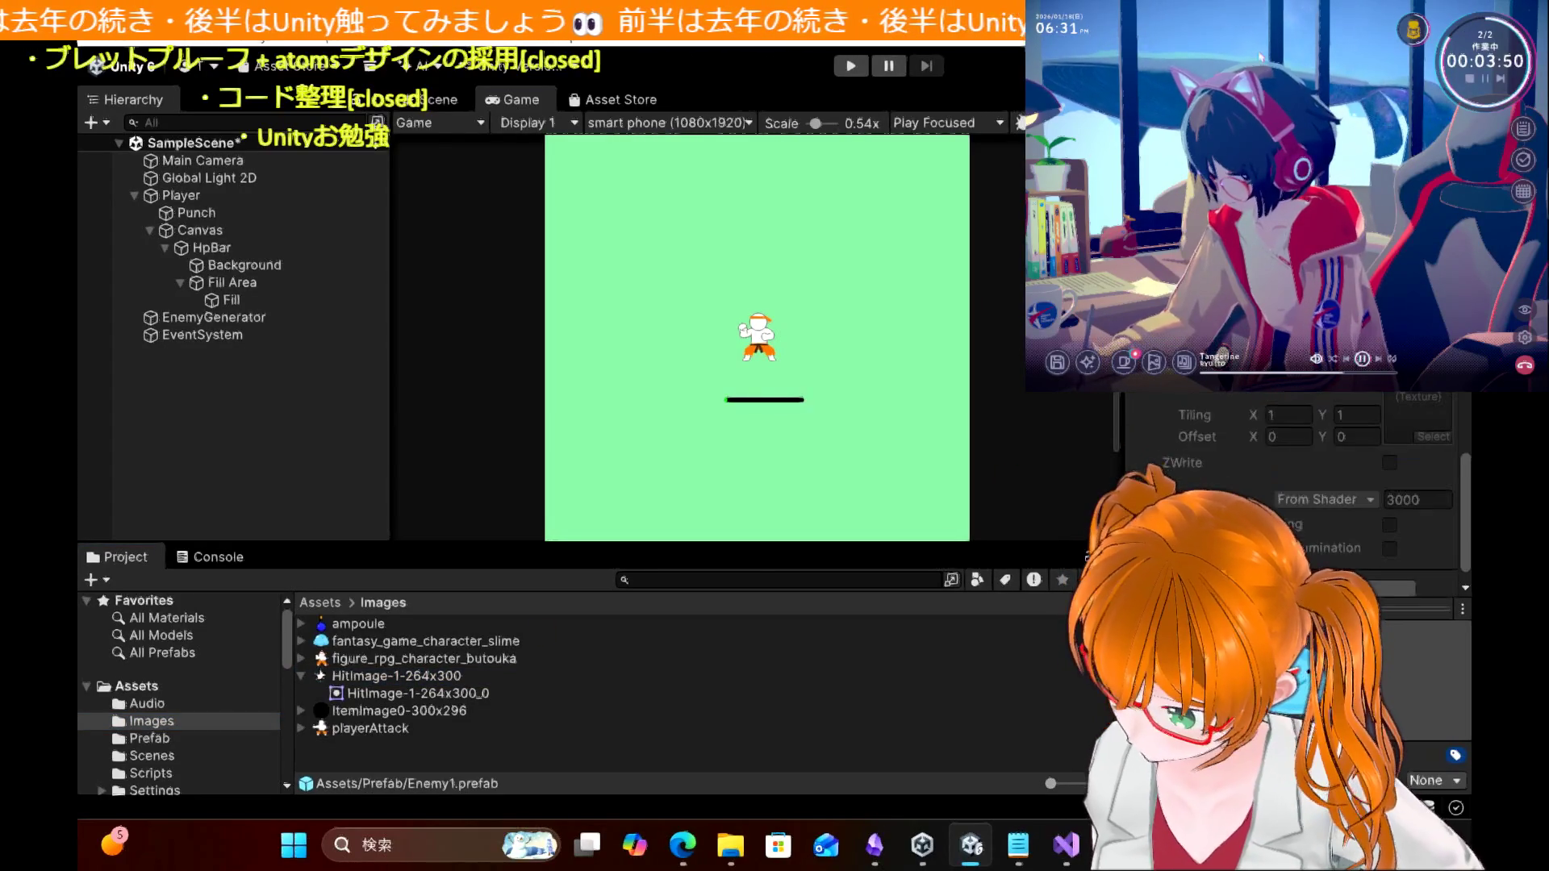
{"action": "scroll", "coordinate": [1240, 456], "scroll_direction": "up", "scroll_amount": 8}
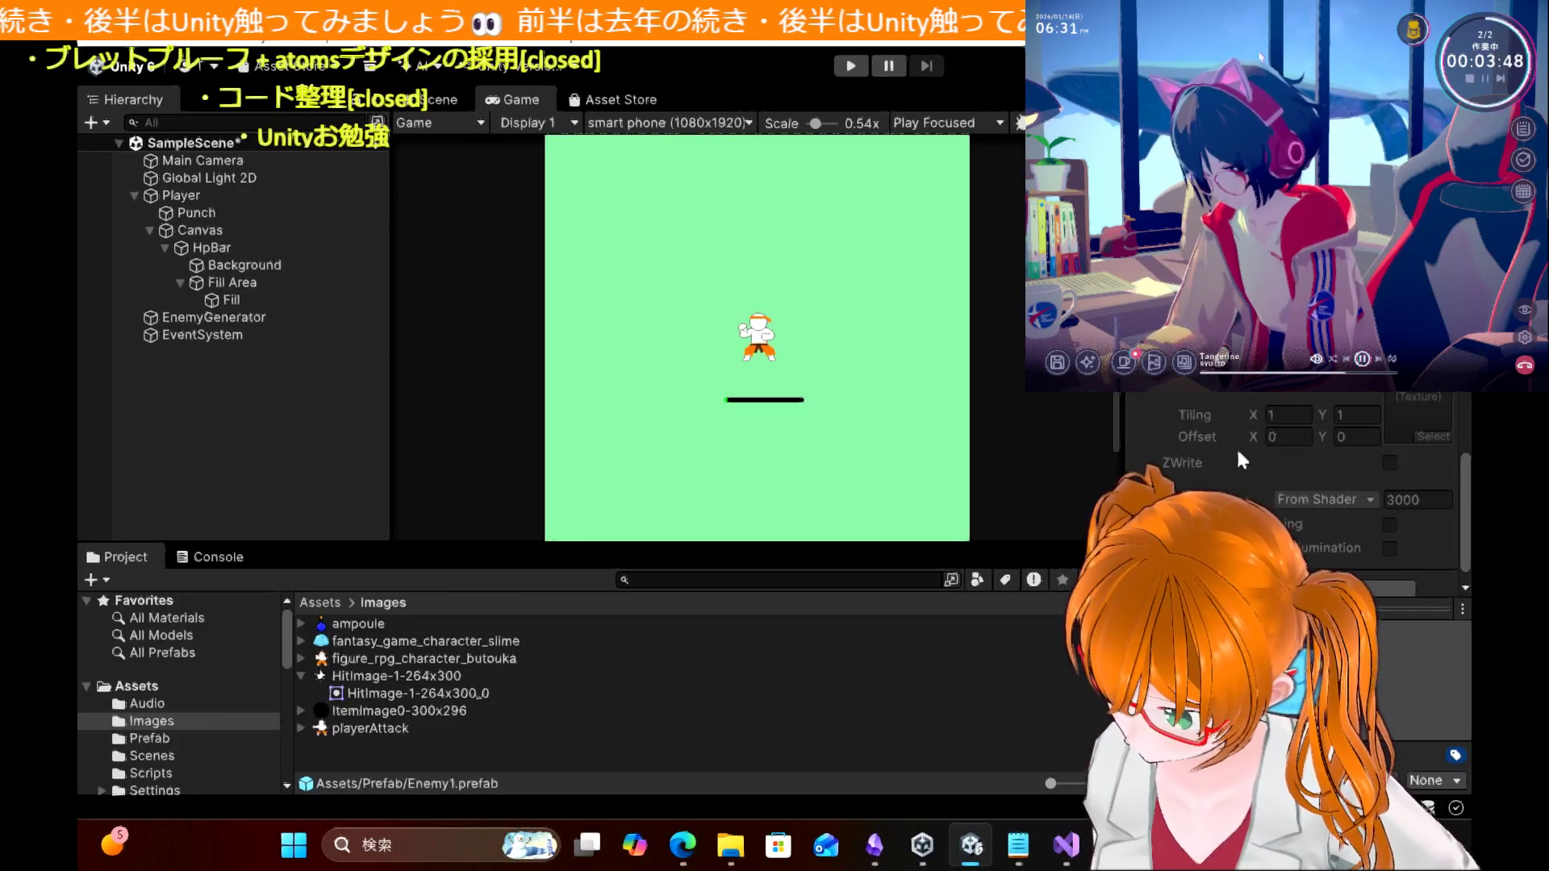
{"action": "scroll", "coordinate": [1240, 456], "scroll_direction": "up", "scroll_amount": 6}
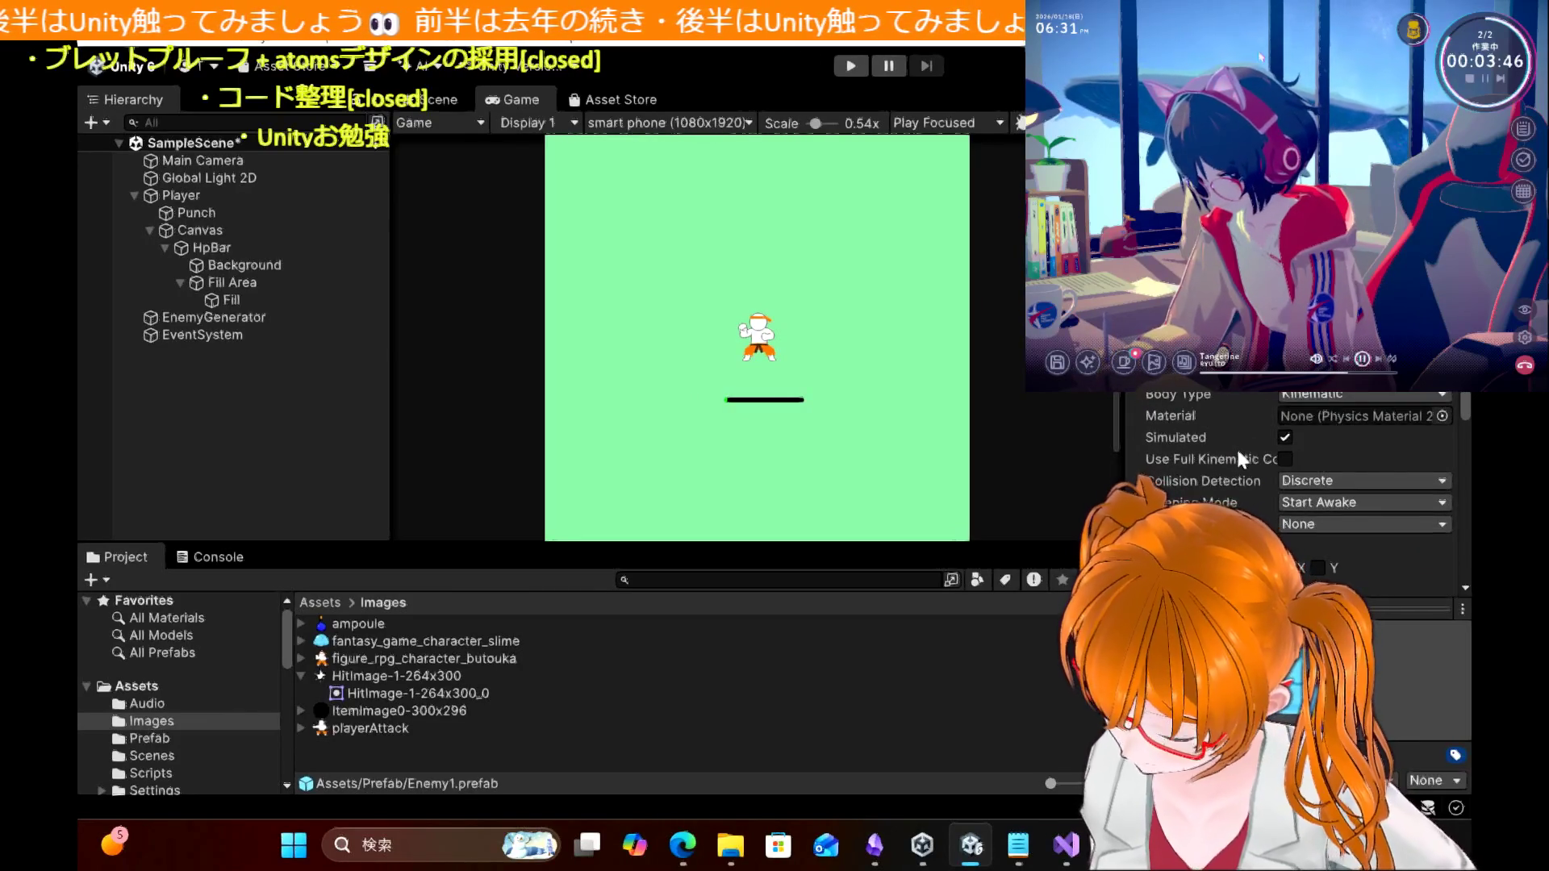
{"action": "scroll", "coordinate": [1240, 456], "scroll_direction": "up", "scroll_amount": 4}
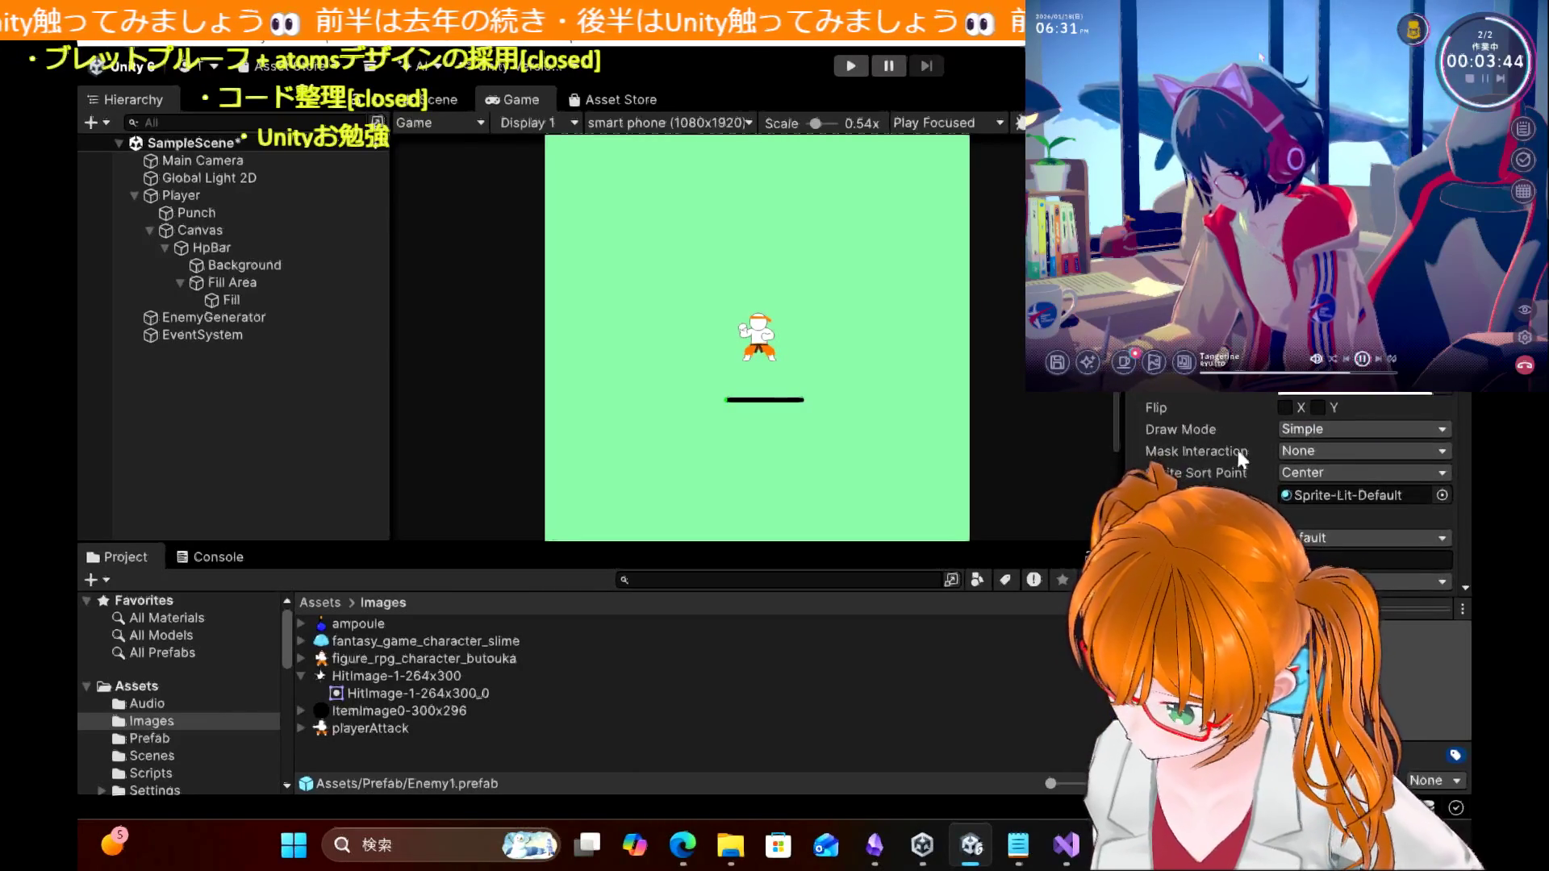
{"action": "scroll", "coordinate": [1237, 454], "scroll_direction": "up", "scroll_amount": 2}
{"action": "scroll", "coordinate": [1237, 453], "scroll_direction": "down", "scroll_amount": 5}
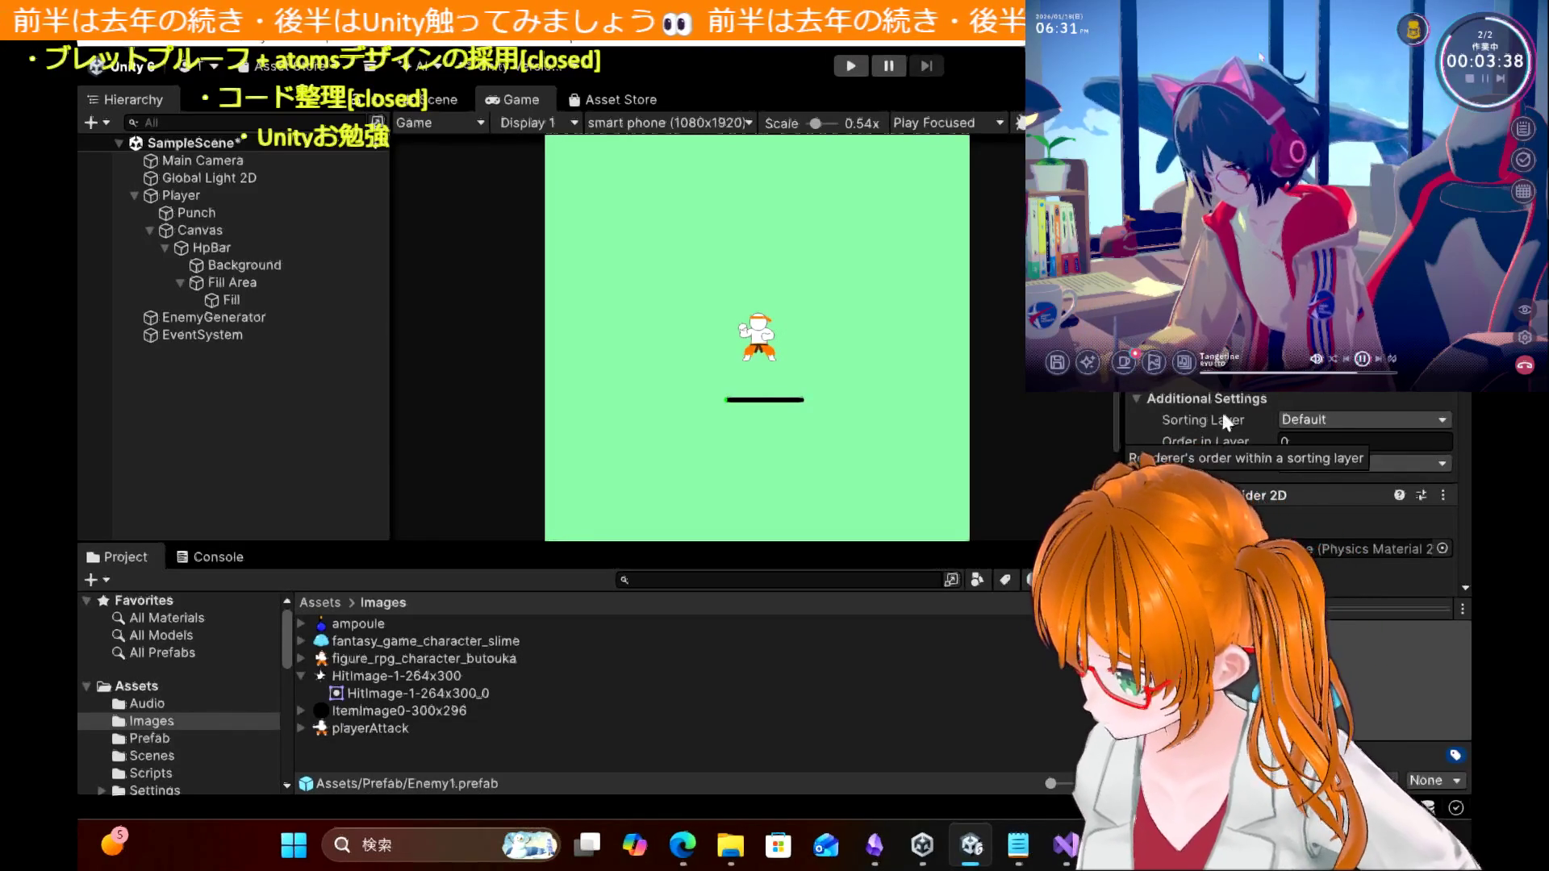
{"action": "scroll", "coordinate": [1291, 484], "scroll_direction": "up", "scroll_amount": 2}
{"action": "scroll", "coordinate": [1290, 484], "scroll_direction": "down", "scroll_amount": 1}
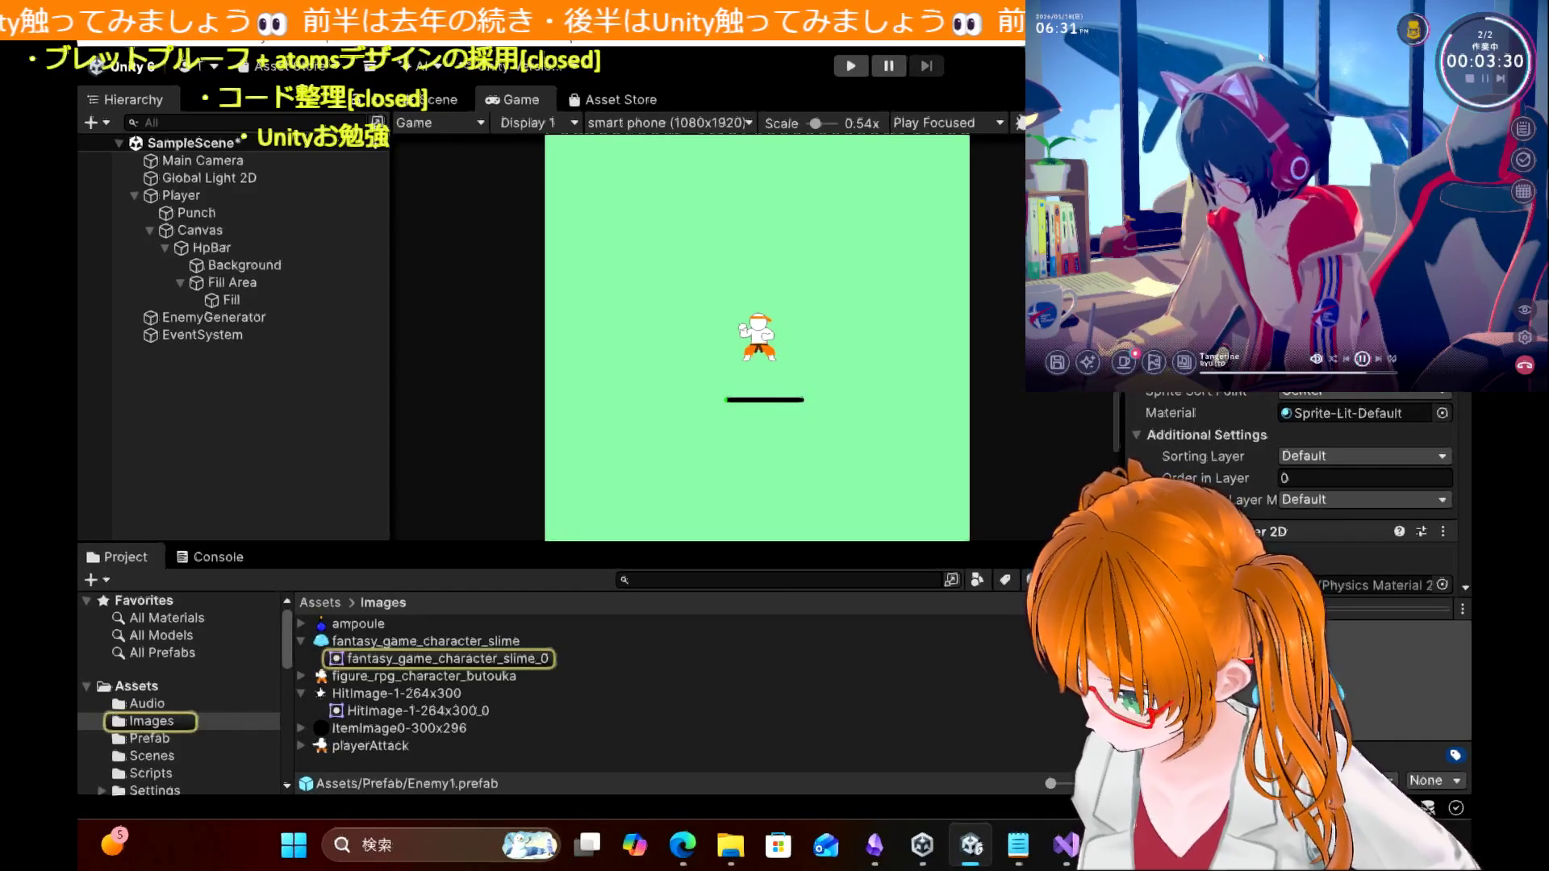
{"action": "scroll", "coordinate": [1291, 484], "scroll_direction": "down", "scroll_amount": 3}
{"action": "scroll", "coordinate": [1291, 484], "scroll_direction": "down", "scroll_amount": 2}
{"action": "scroll", "coordinate": [1291, 484], "scroll_direction": "up", "scroll_amount": 5}
{"action": "scroll", "coordinate": [1291, 484], "scroll_direction": "down", "scroll_amount": 10}
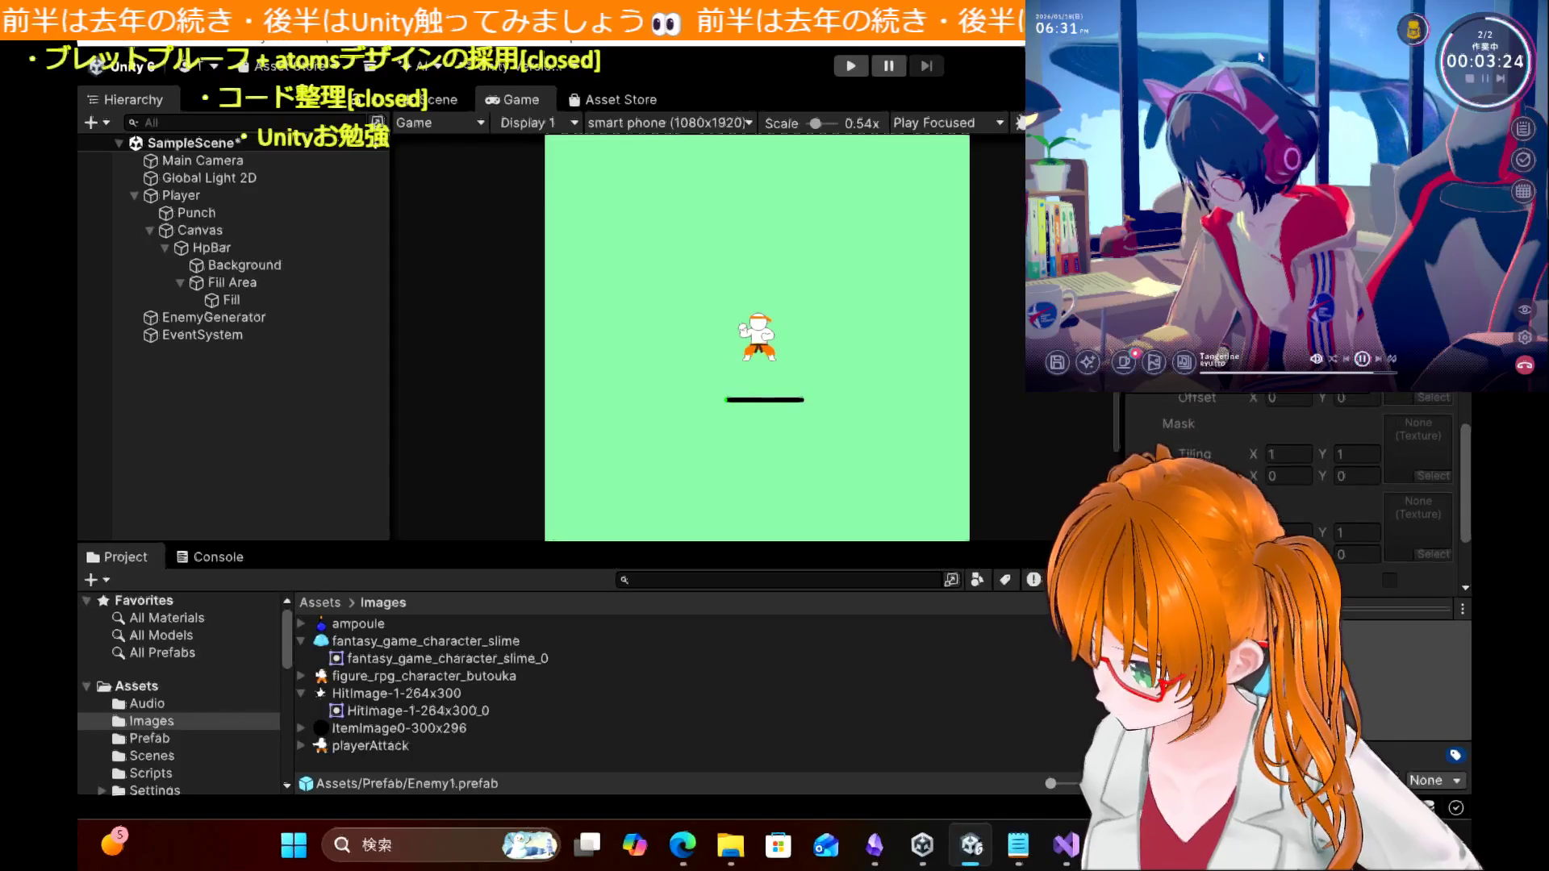
{"action": "scroll", "coordinate": [1291, 484], "scroll_direction": "up", "scroll_amount": 1}
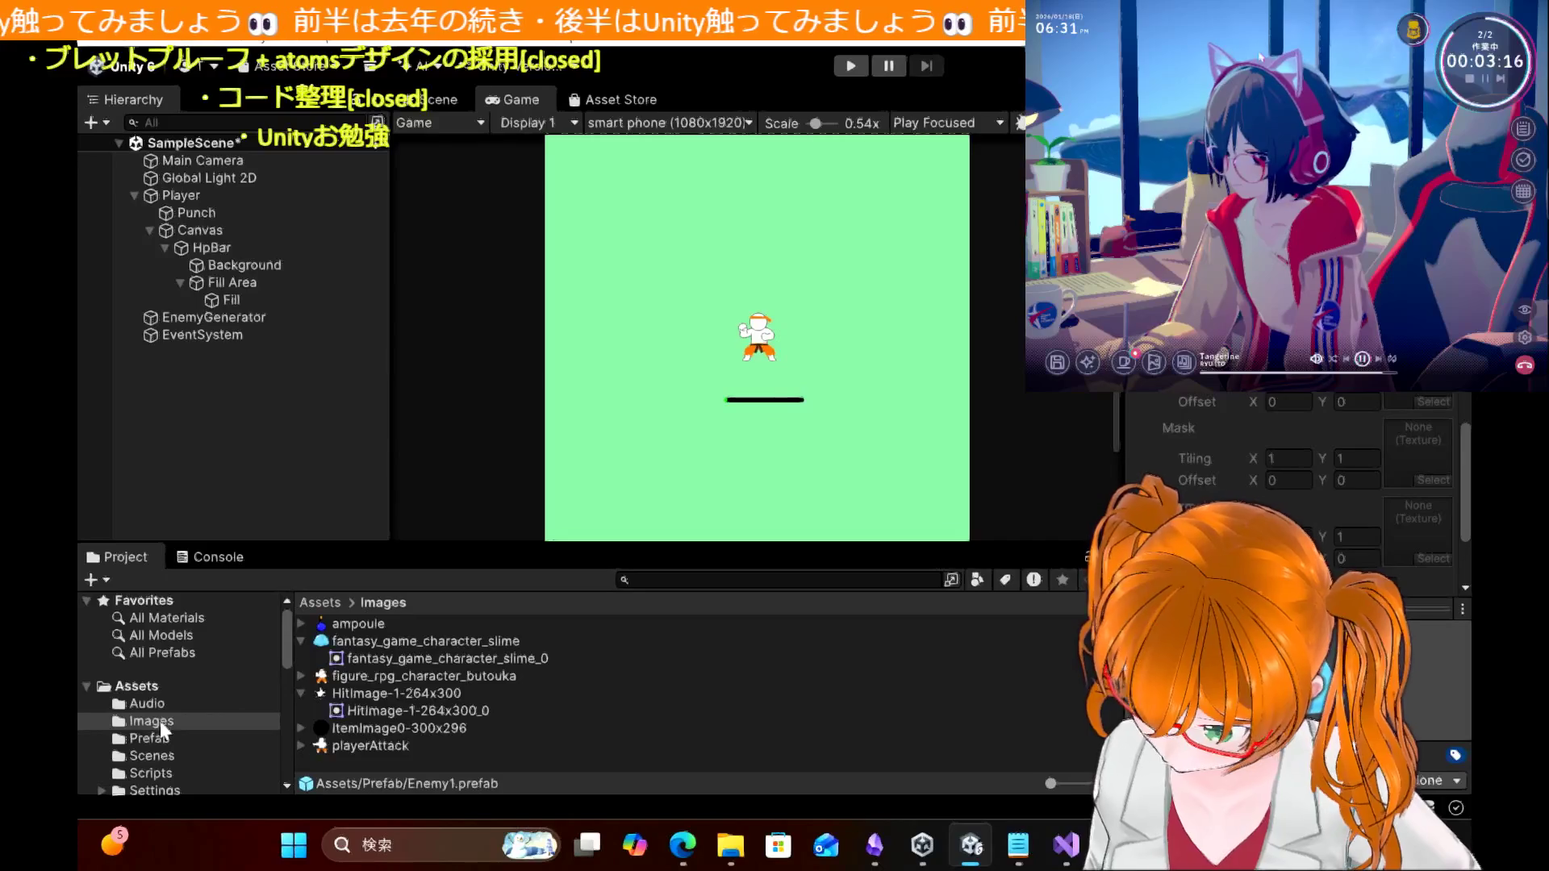
{"action": "left_click", "coordinate": [691, 637]}
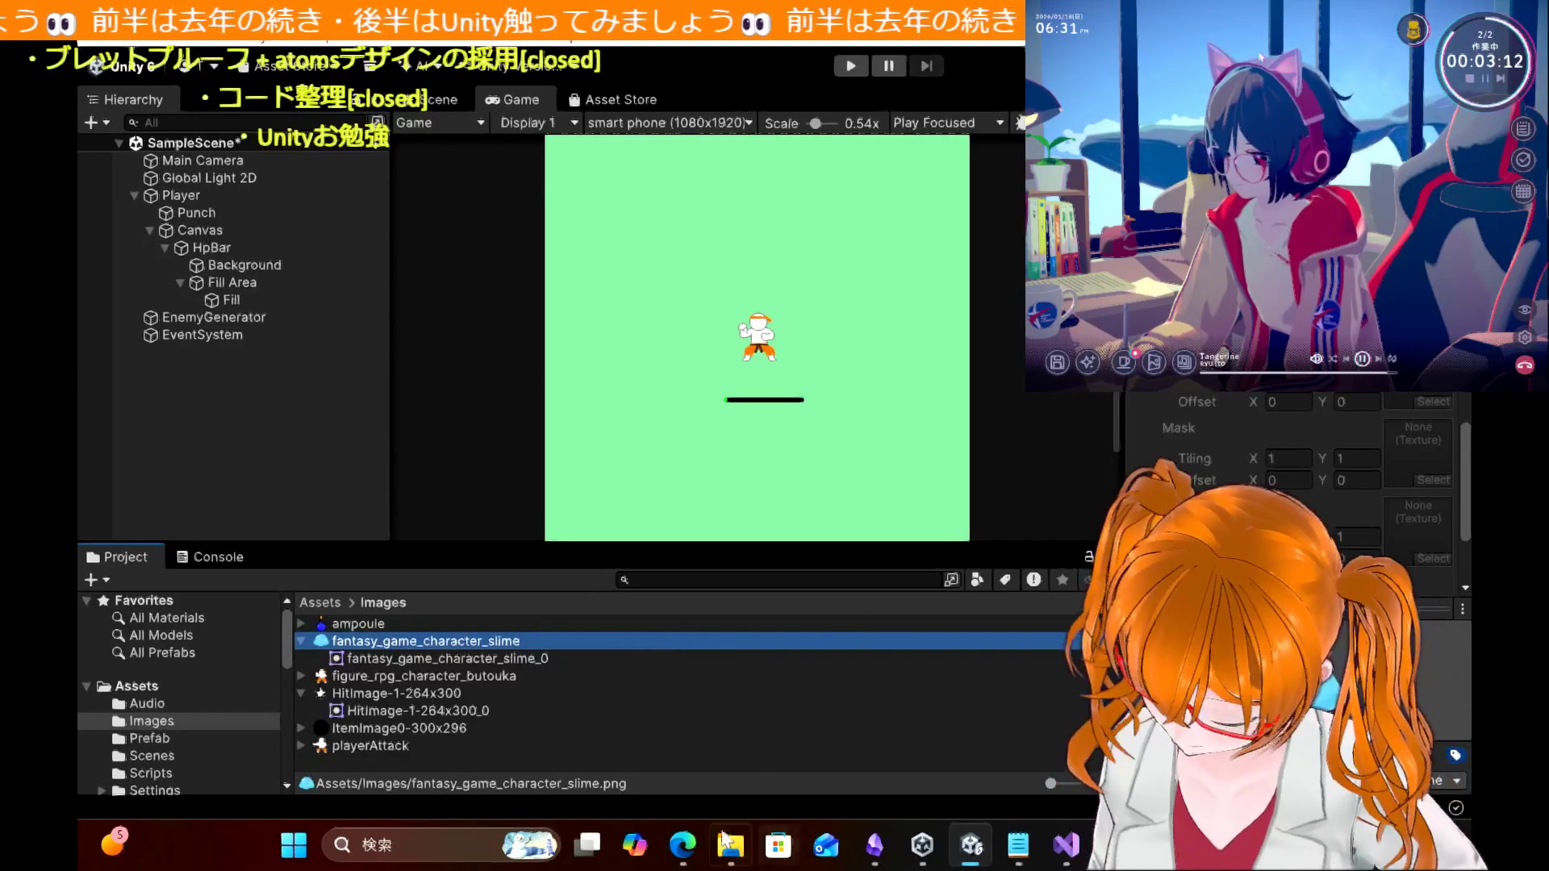
Step: Read the tutorial's EnemyScript code down to the HP-below-zero hit-mark block, lines 40–48
{"action": "left_click", "coordinate": [685, 847]}
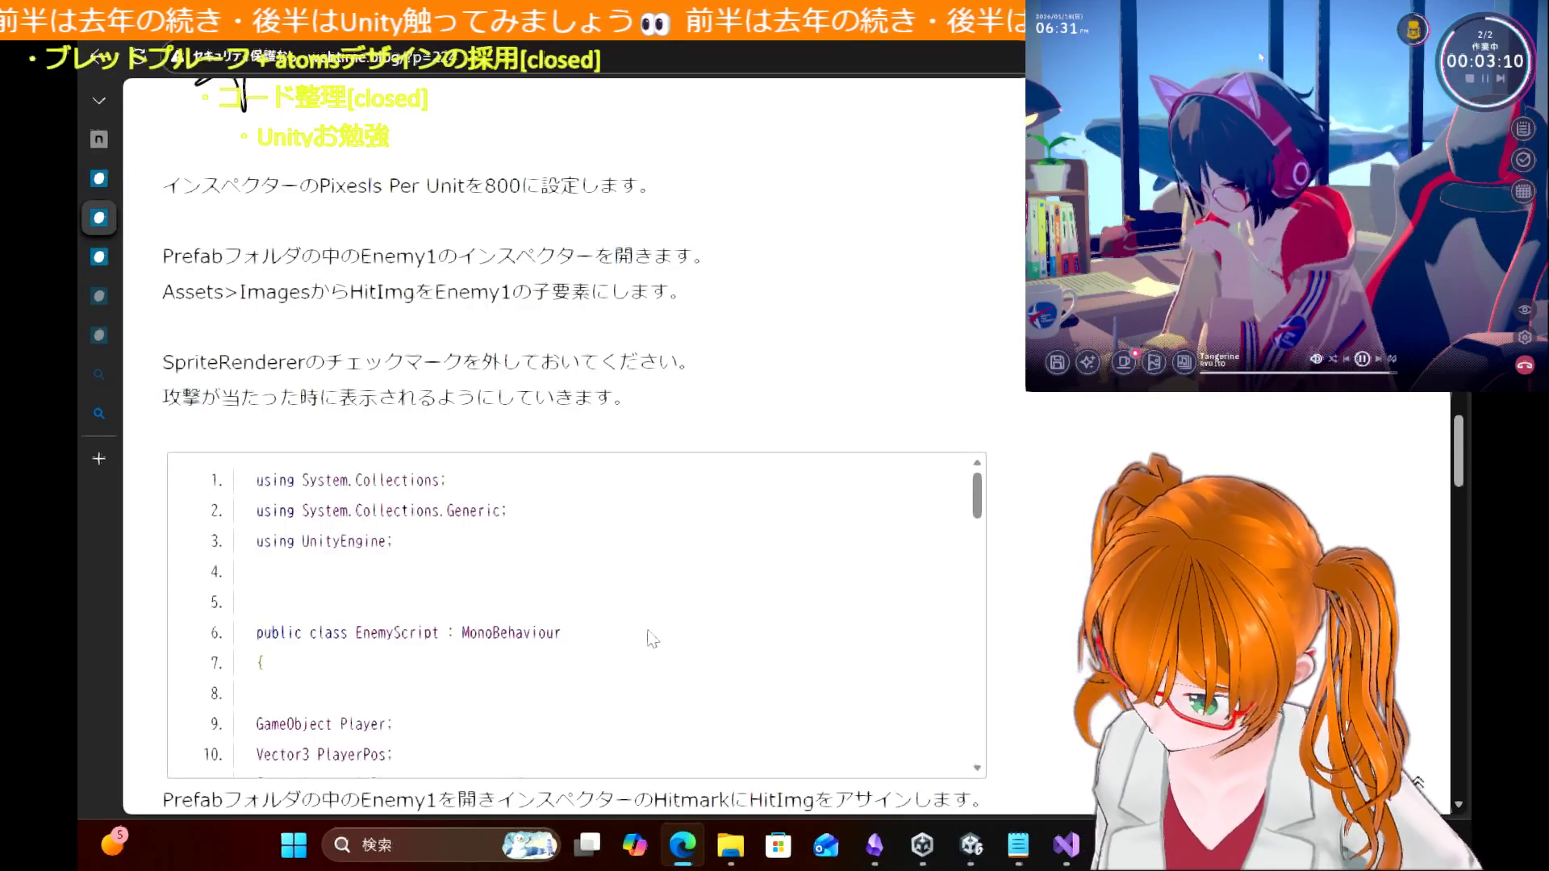
{"action": "scroll", "coordinate": [652, 639], "scroll_direction": "down", "scroll_amount": 8}
{"action": "scroll", "coordinate": [652, 639], "scroll_direction": "down", "scroll_amount": 6}
{"action": "scroll", "coordinate": [652, 639], "scroll_direction": "up", "scroll_amount": 6}
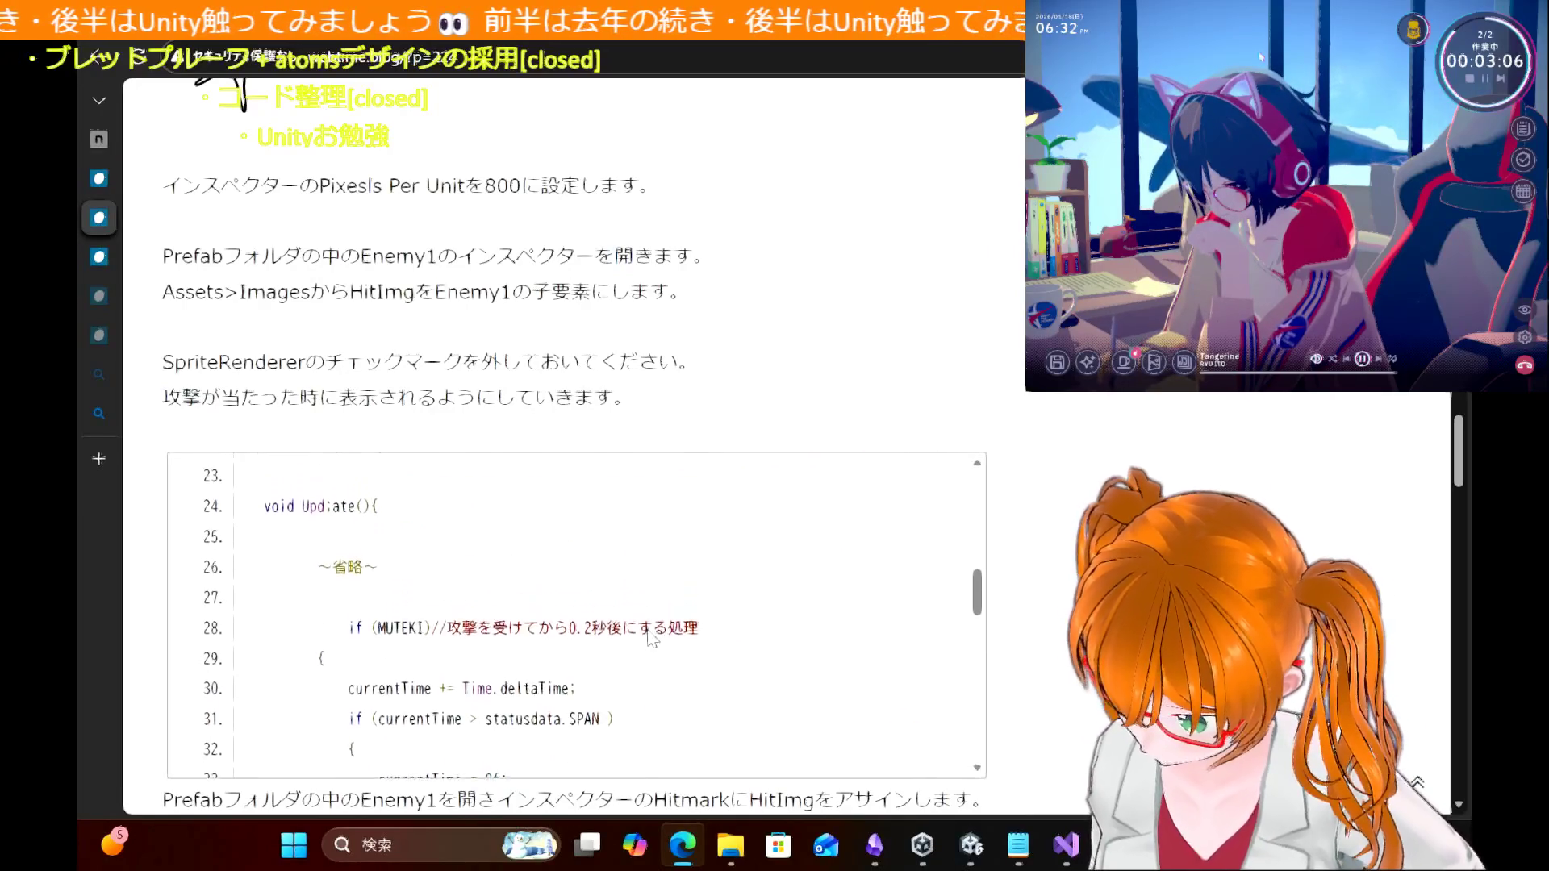
{"action": "scroll", "coordinate": [651, 639], "scroll_direction": "up", "scroll_amount": 2}
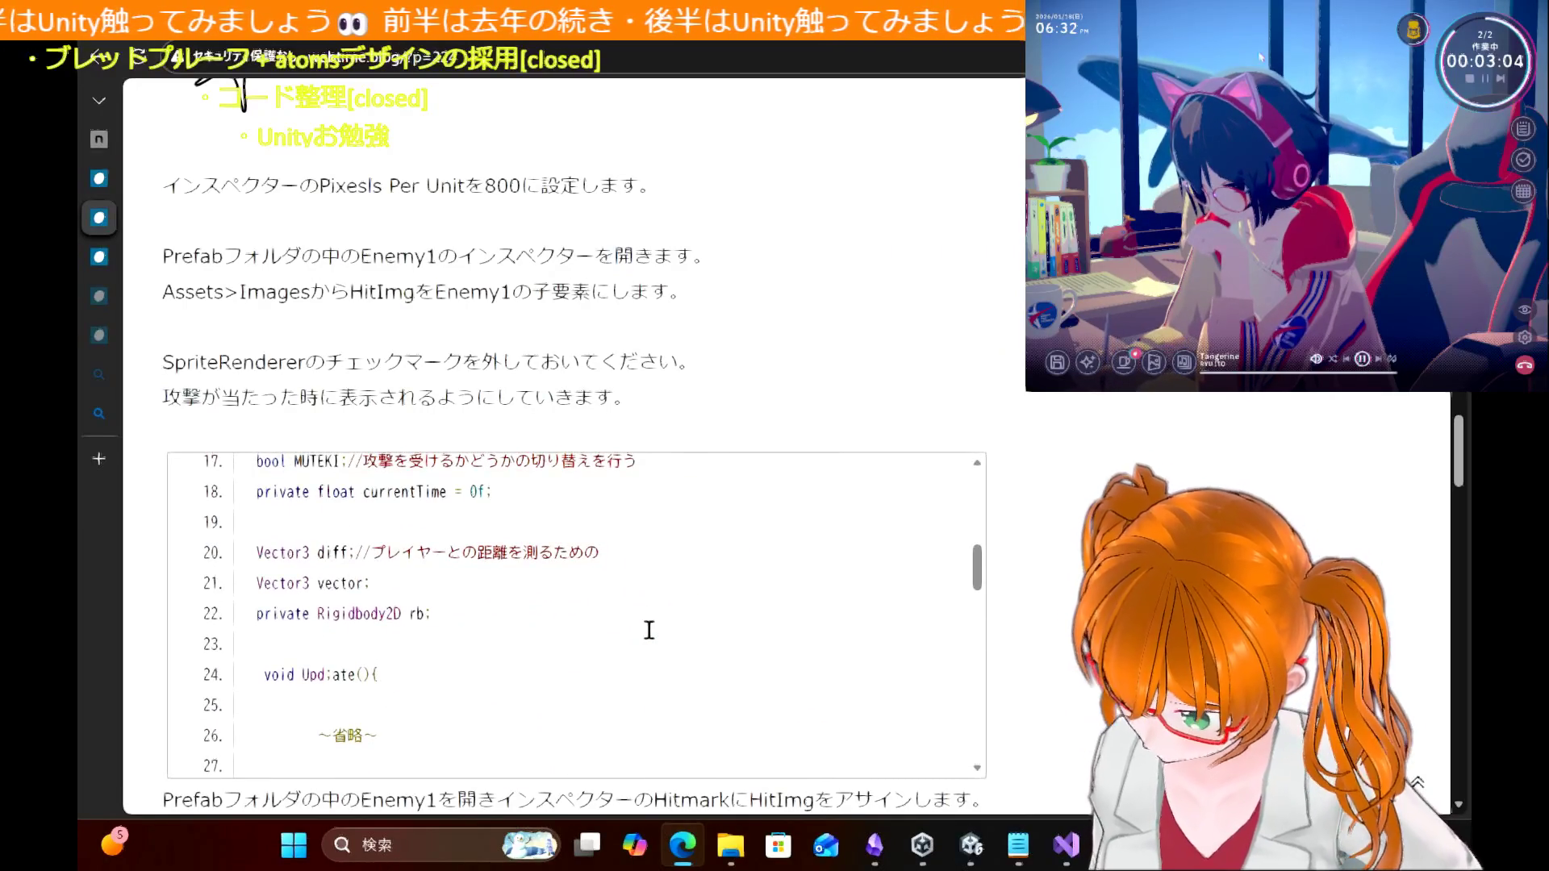
{"action": "scroll", "coordinate": [649, 630], "scroll_direction": "up", "scroll_amount": 3}
{"action": "scroll", "coordinate": [652, 639], "scroll_direction": "up", "scroll_amount": 2}
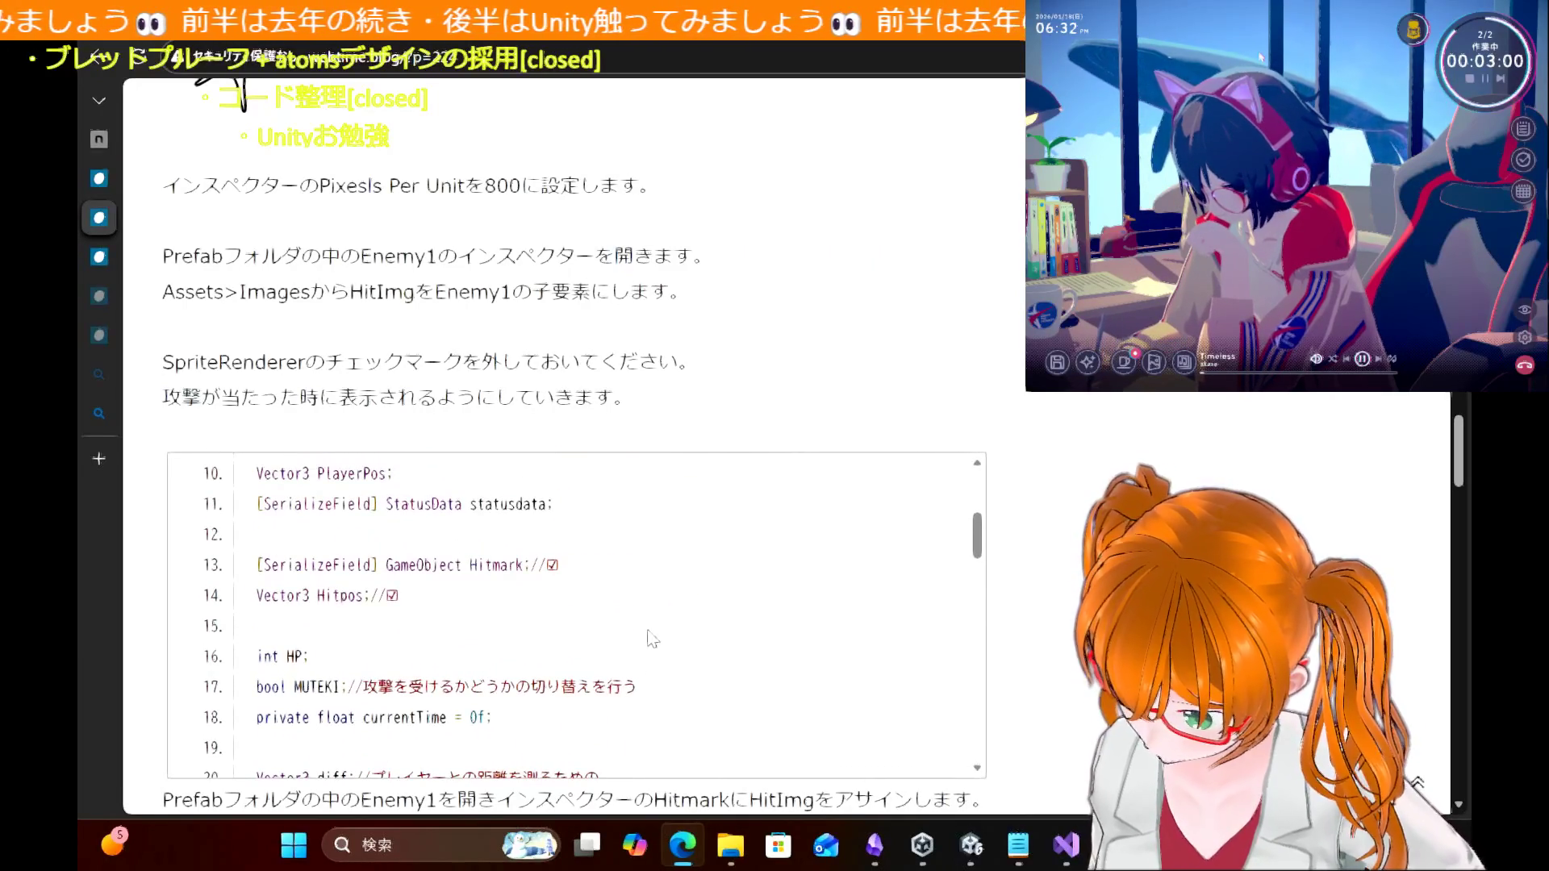
{"action": "scroll", "coordinate": [652, 639], "scroll_direction": "down", "scroll_amount": 8}
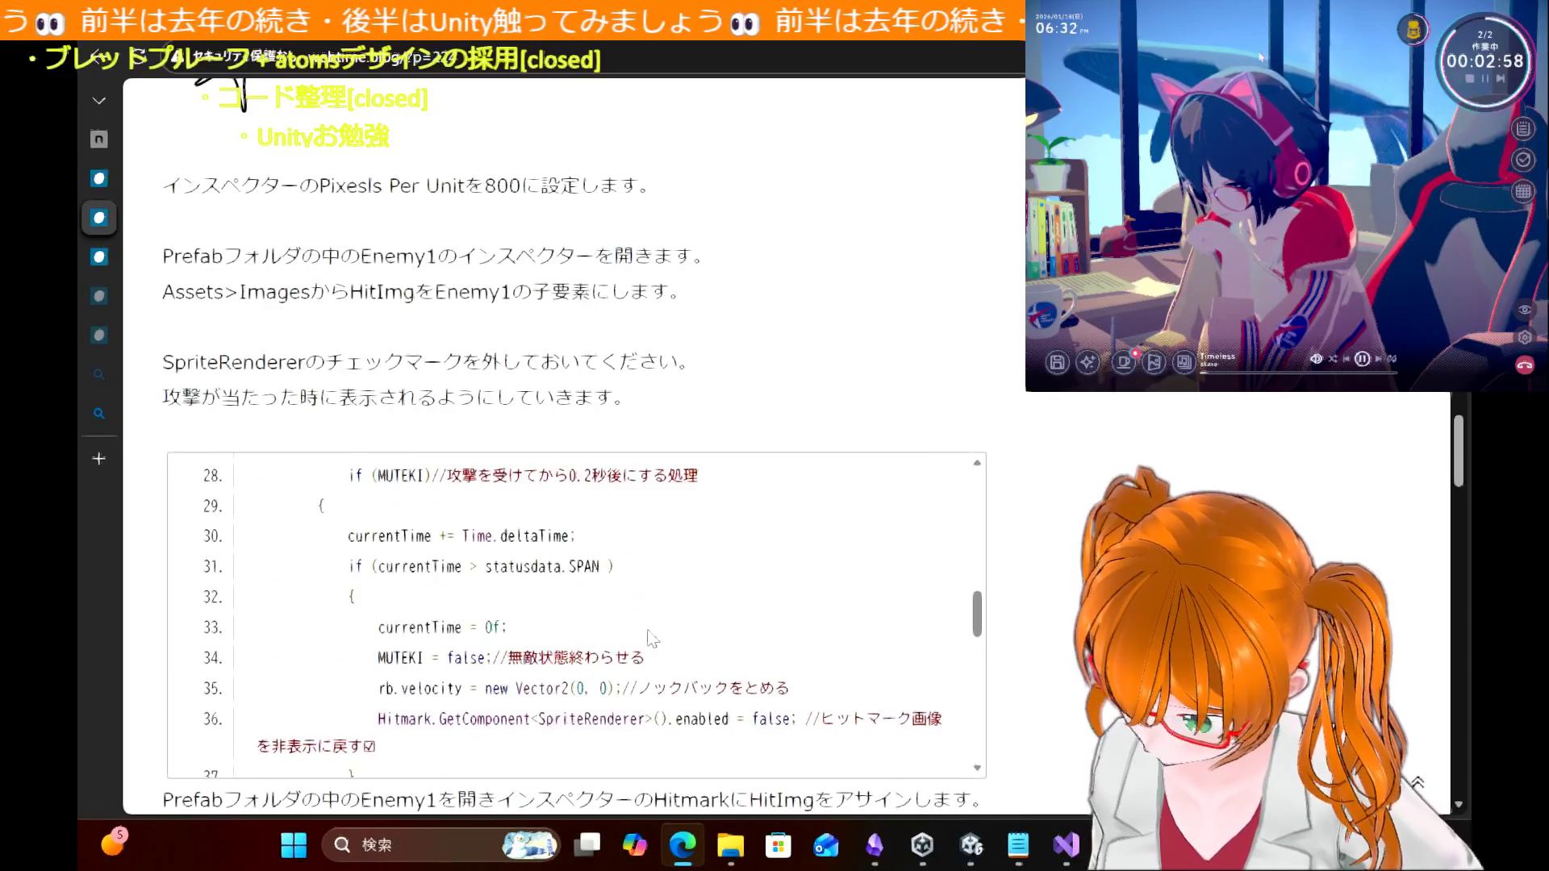
{"action": "scroll", "coordinate": [652, 639], "scroll_direction": "down", "scroll_amount": 3}
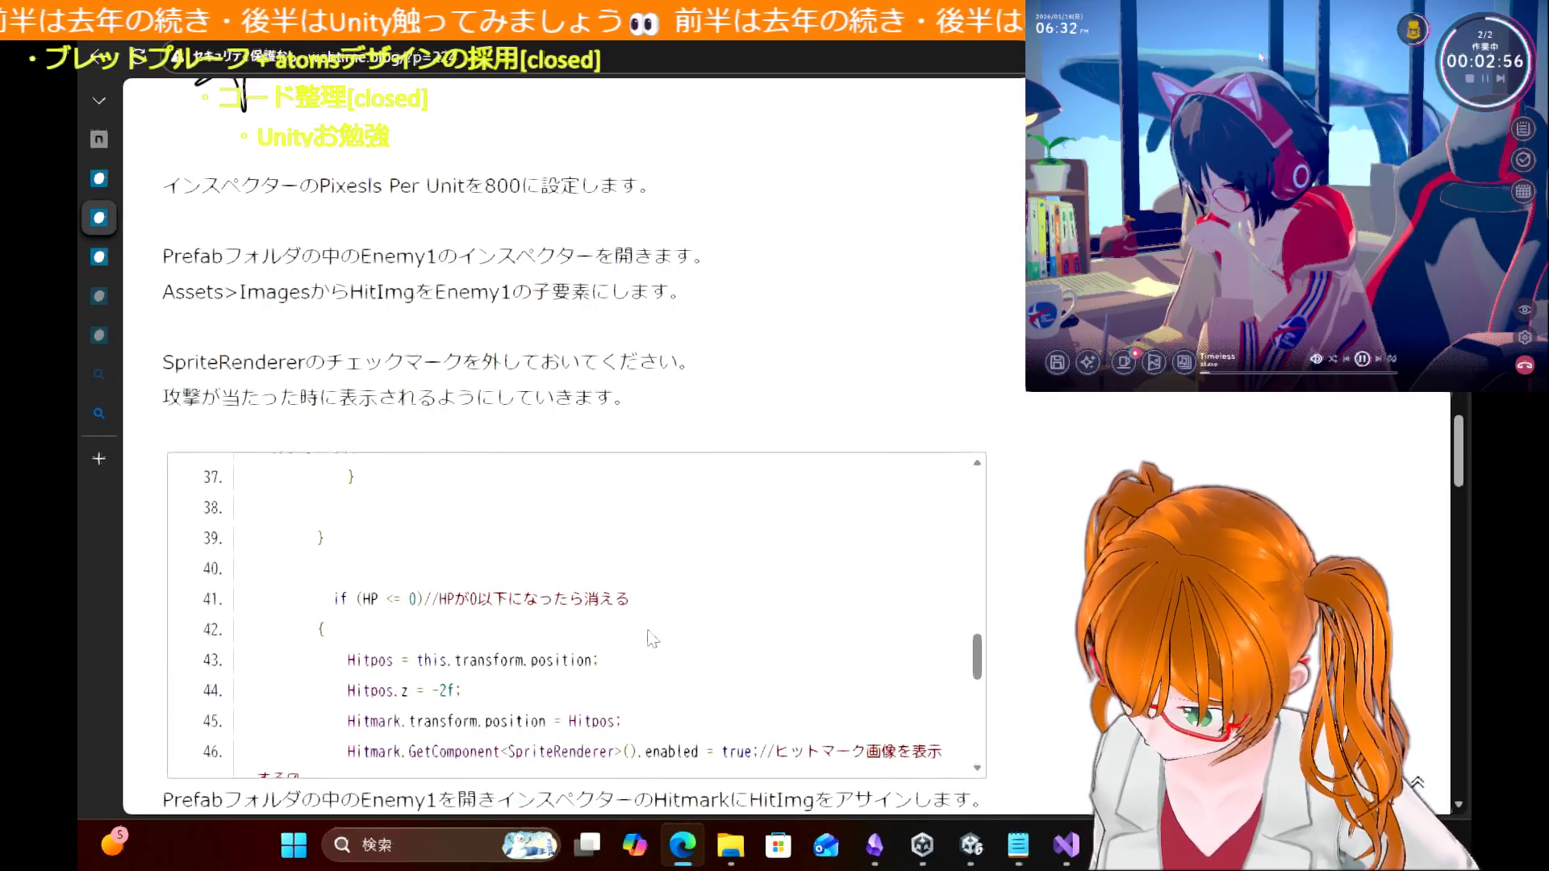
{"action": "scroll", "coordinate": [652, 639], "scroll_direction": "down", "scroll_amount": 1}
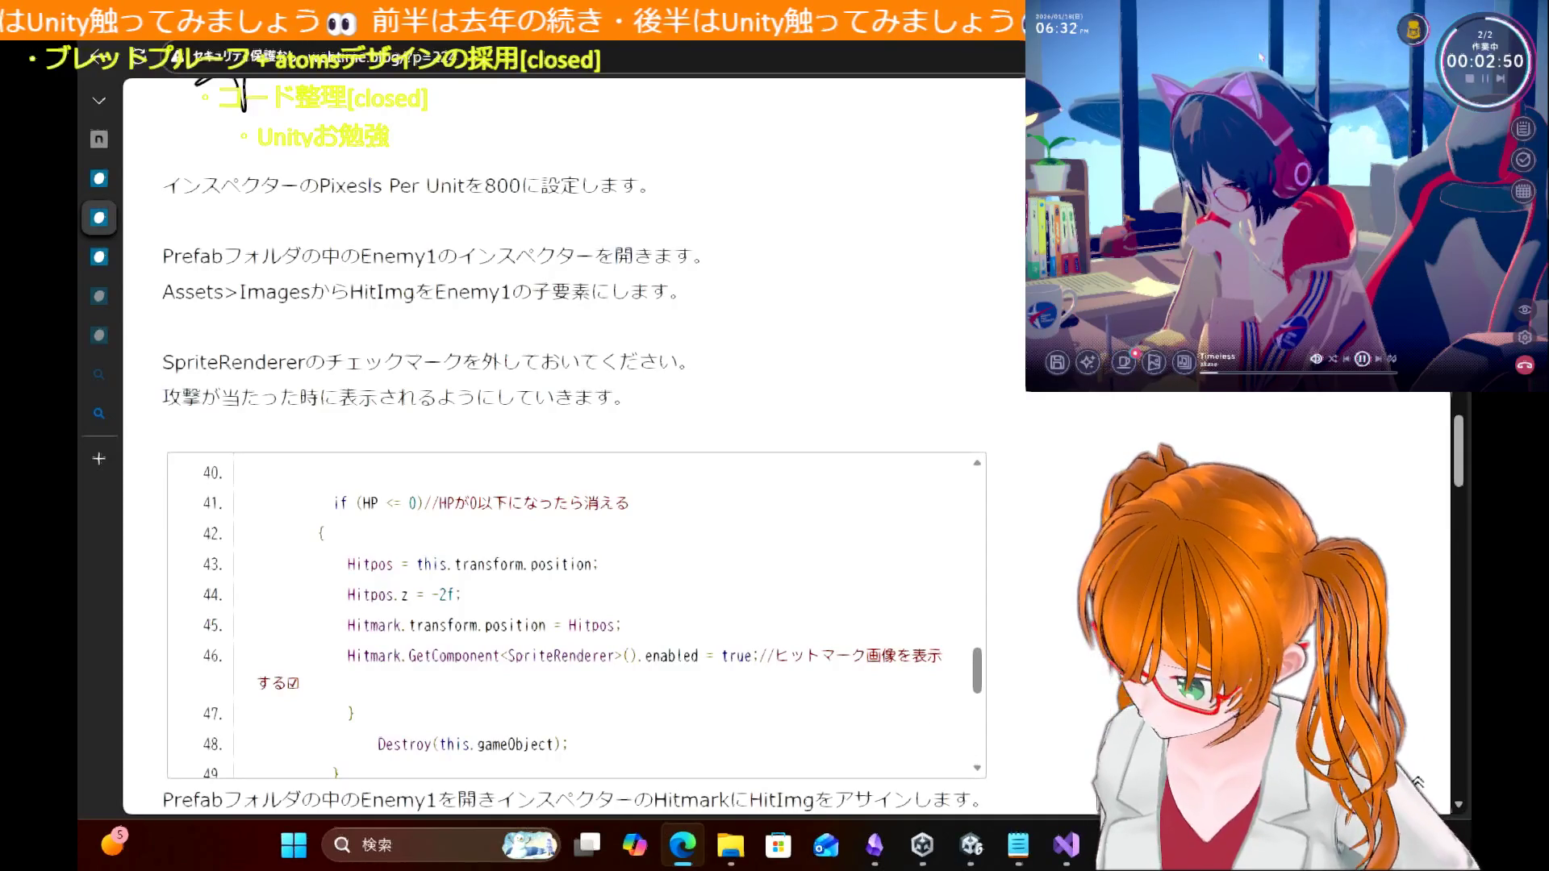
{"action": "key", "text": "alt+Tab"}
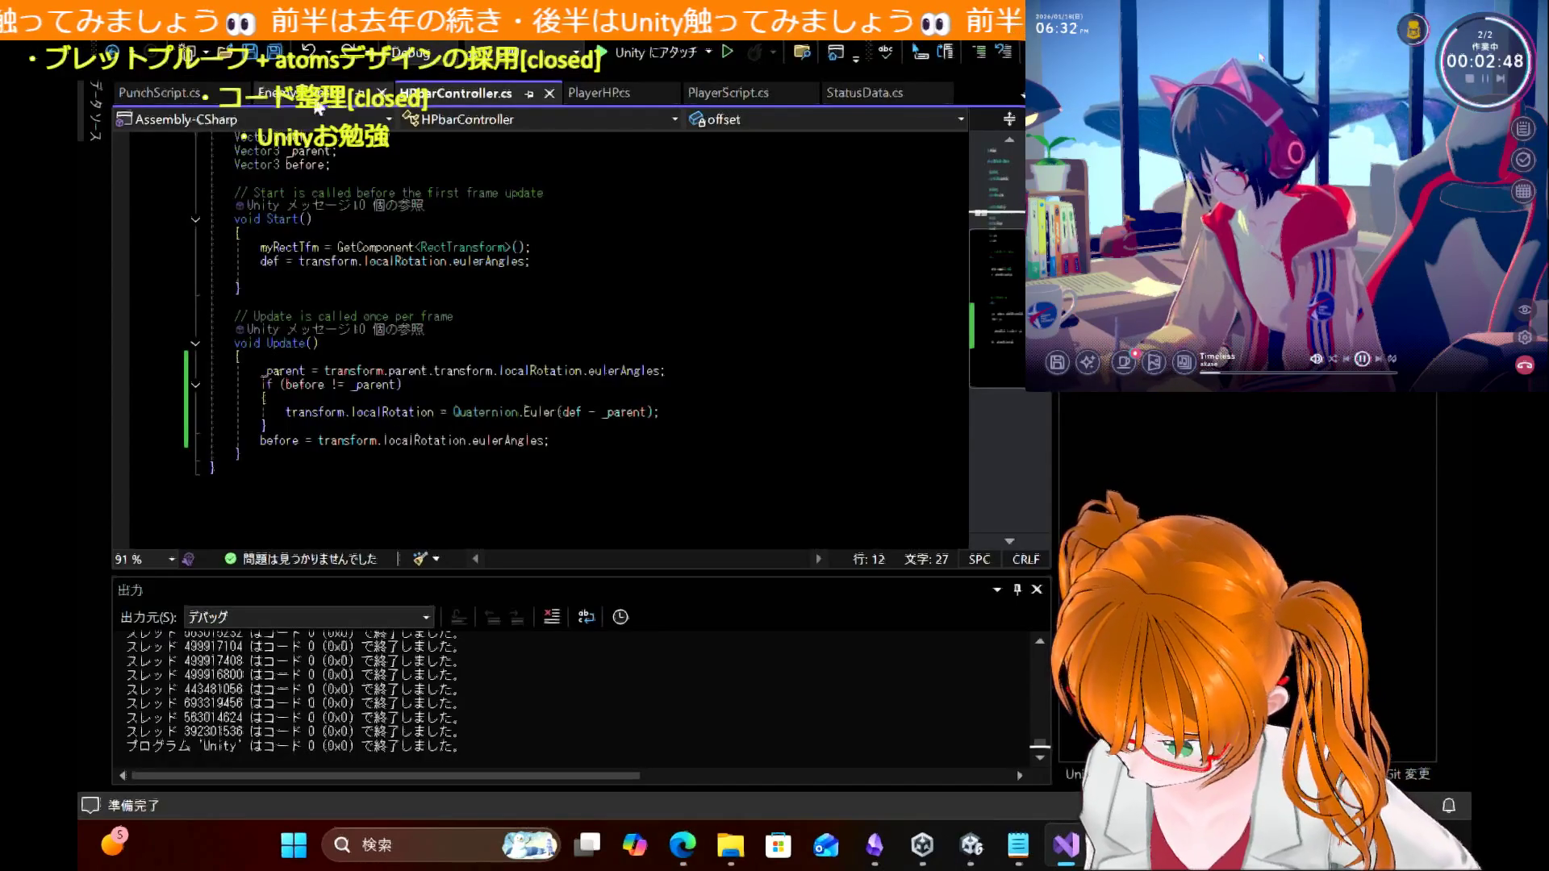
Step: Open EnemyScript in Visual Studio and scroll to its MUTEKI block
{"action": "left_click", "coordinate": [316, 99]}
{"action": "scroll", "coordinate": [528, 299], "scroll_direction": "down", "scroll_amount": 9}
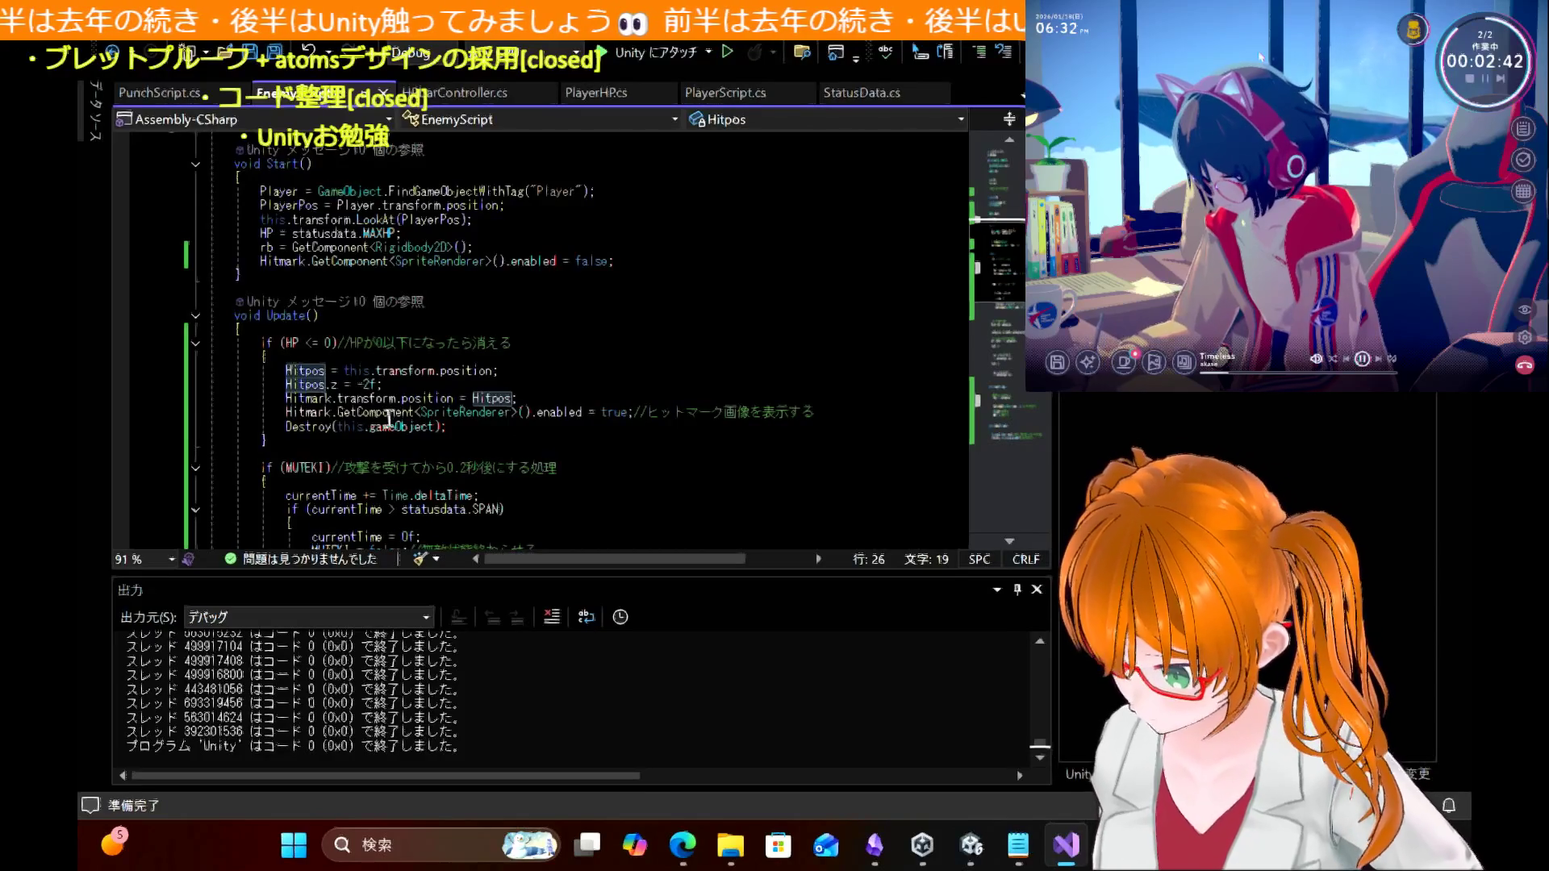
{"action": "scroll", "coordinate": [389, 419], "scroll_direction": "down", "scroll_amount": 4}
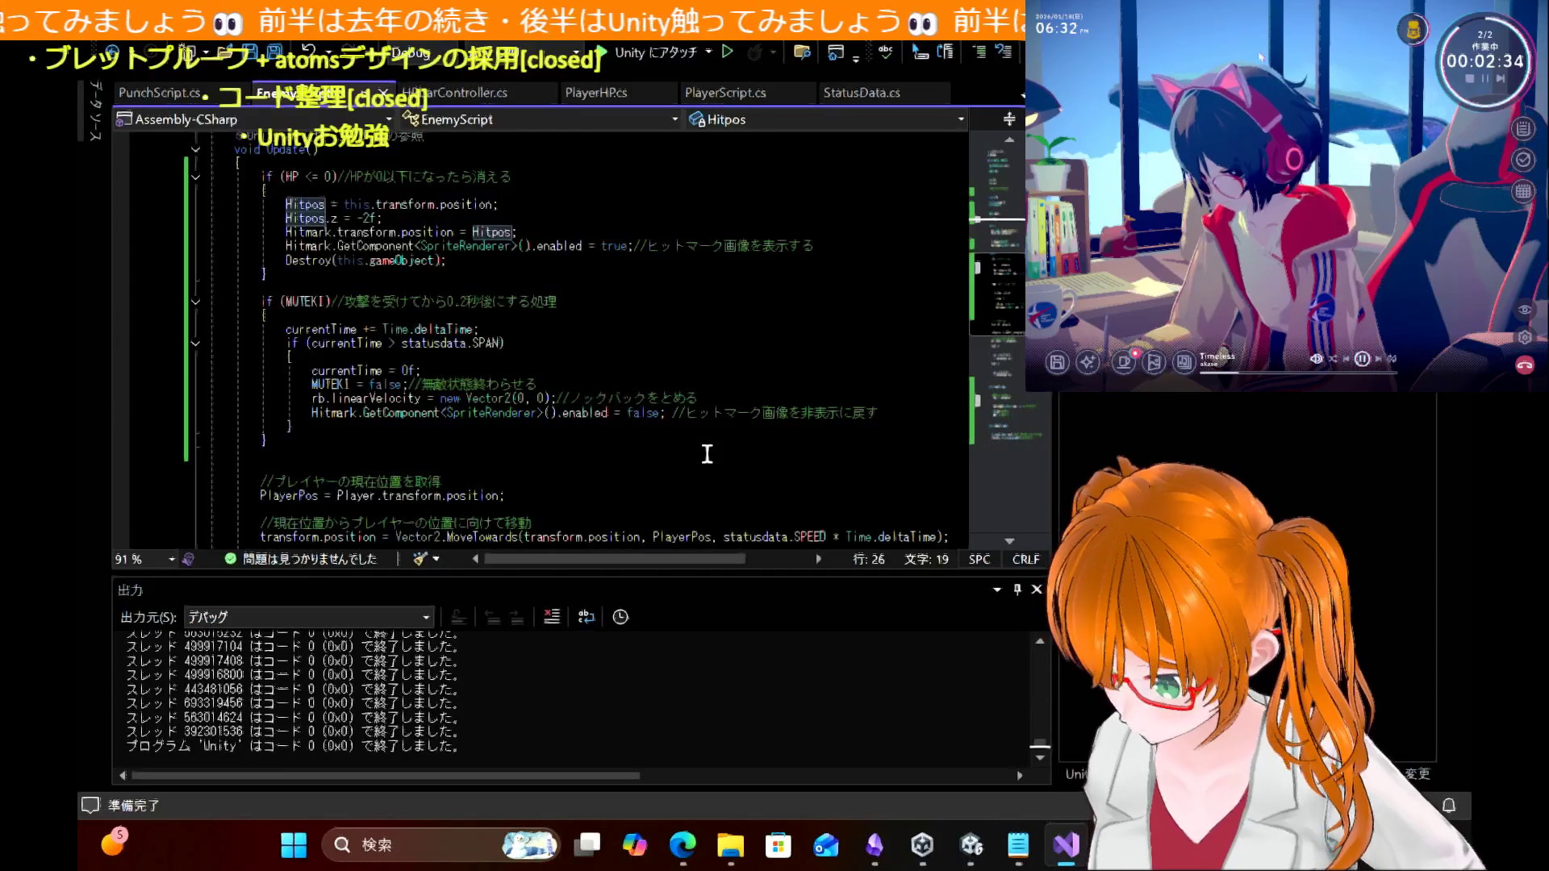
{"action": "scroll", "coordinate": [707, 454], "scroll_direction": "down", "scroll_amount": 10}
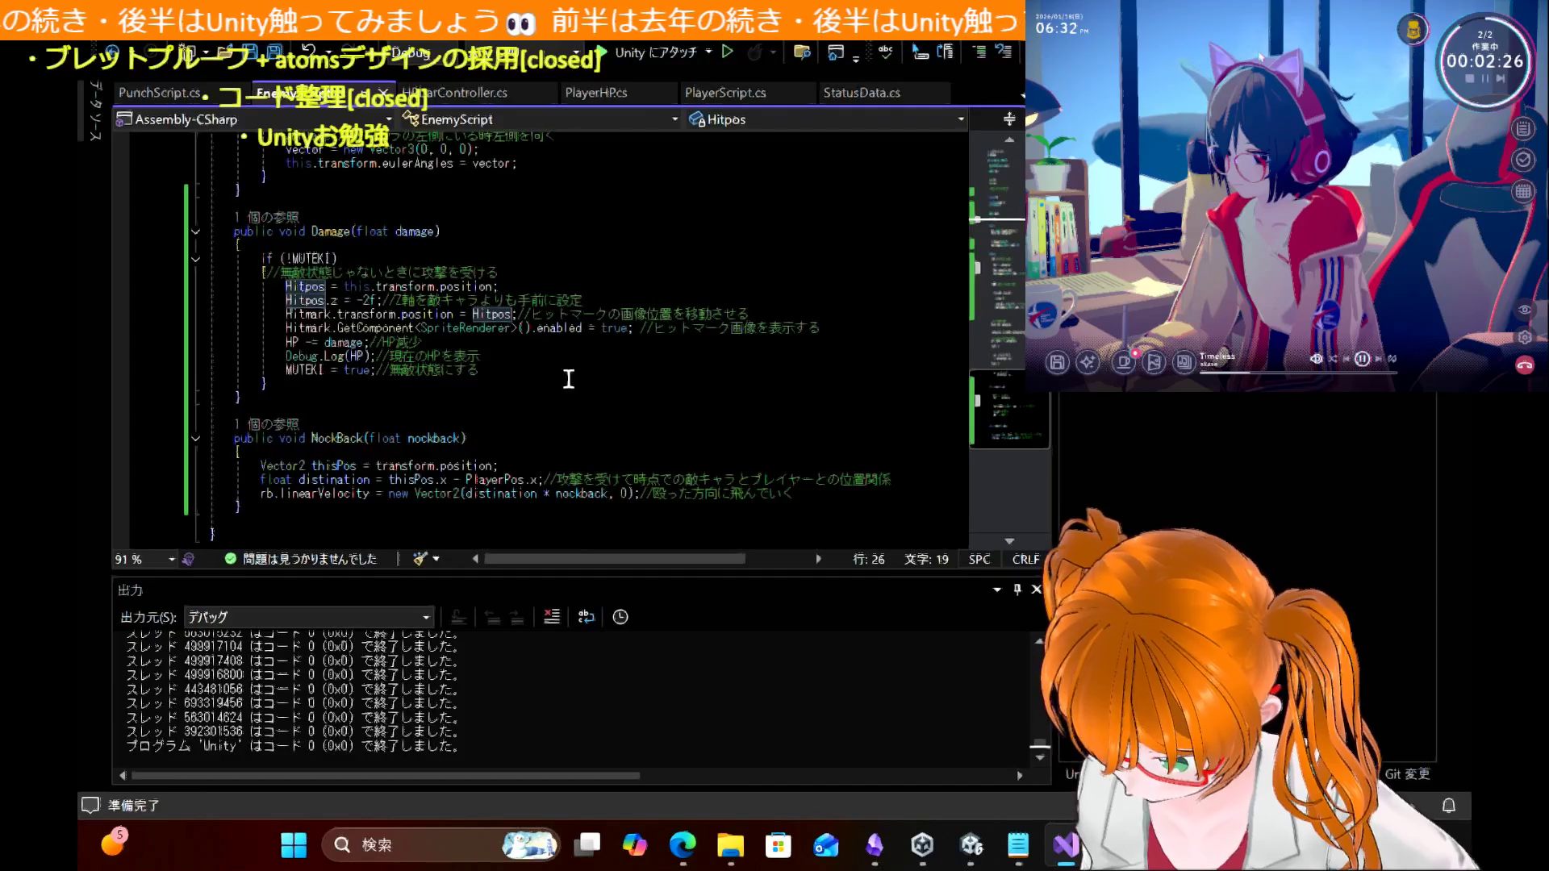
{"action": "scroll", "coordinate": [528, 358], "scroll_direction": "up", "scroll_amount": 2}
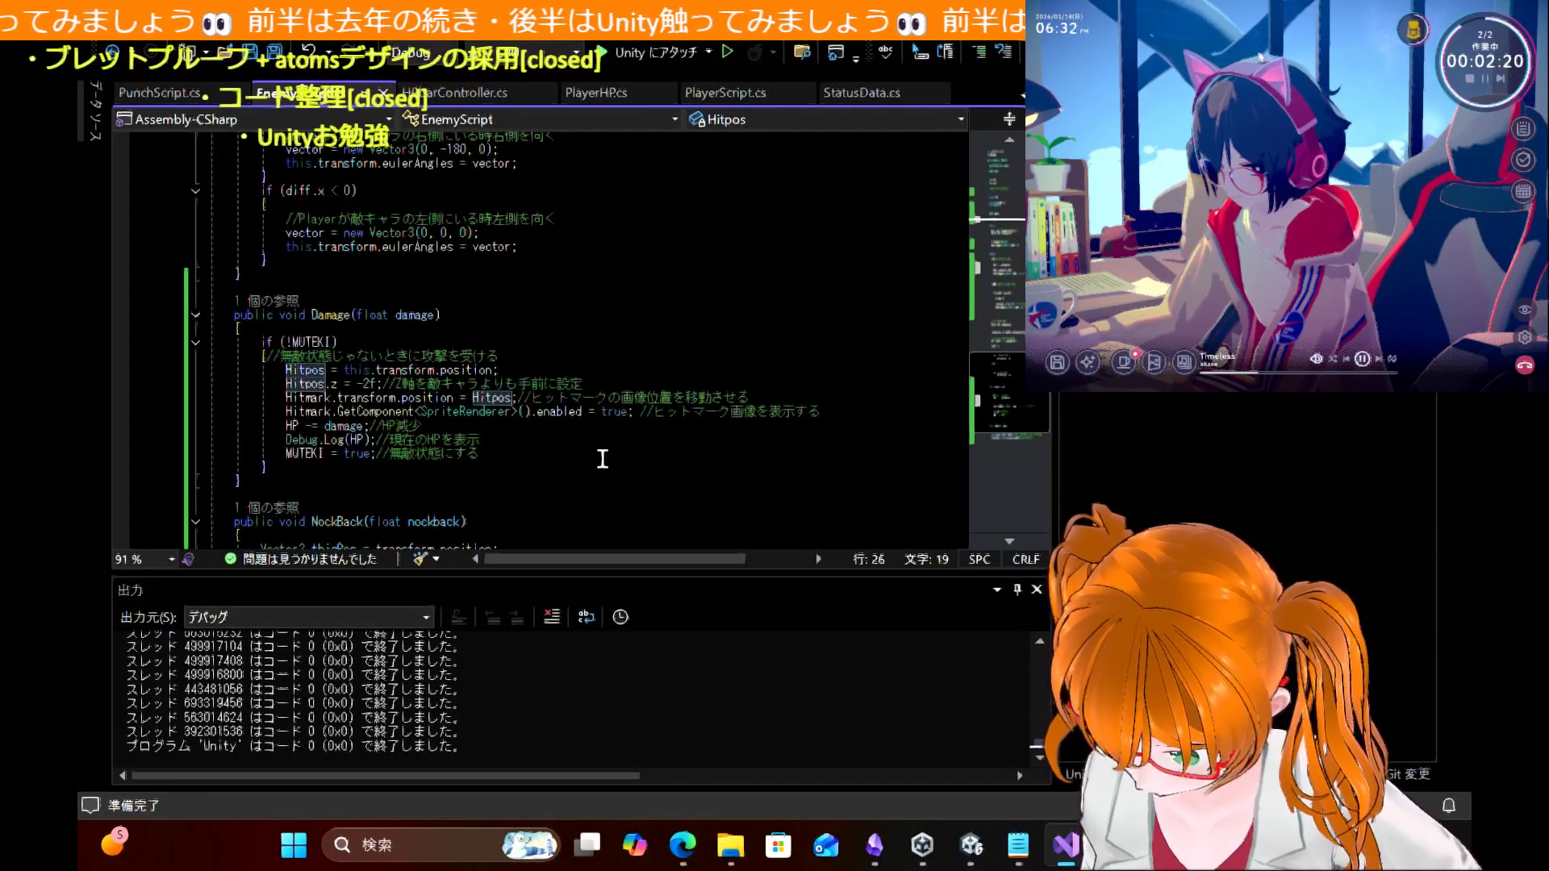
{"action": "scroll", "coordinate": [627, 299], "scroll_direction": "up", "scroll_amount": 10}
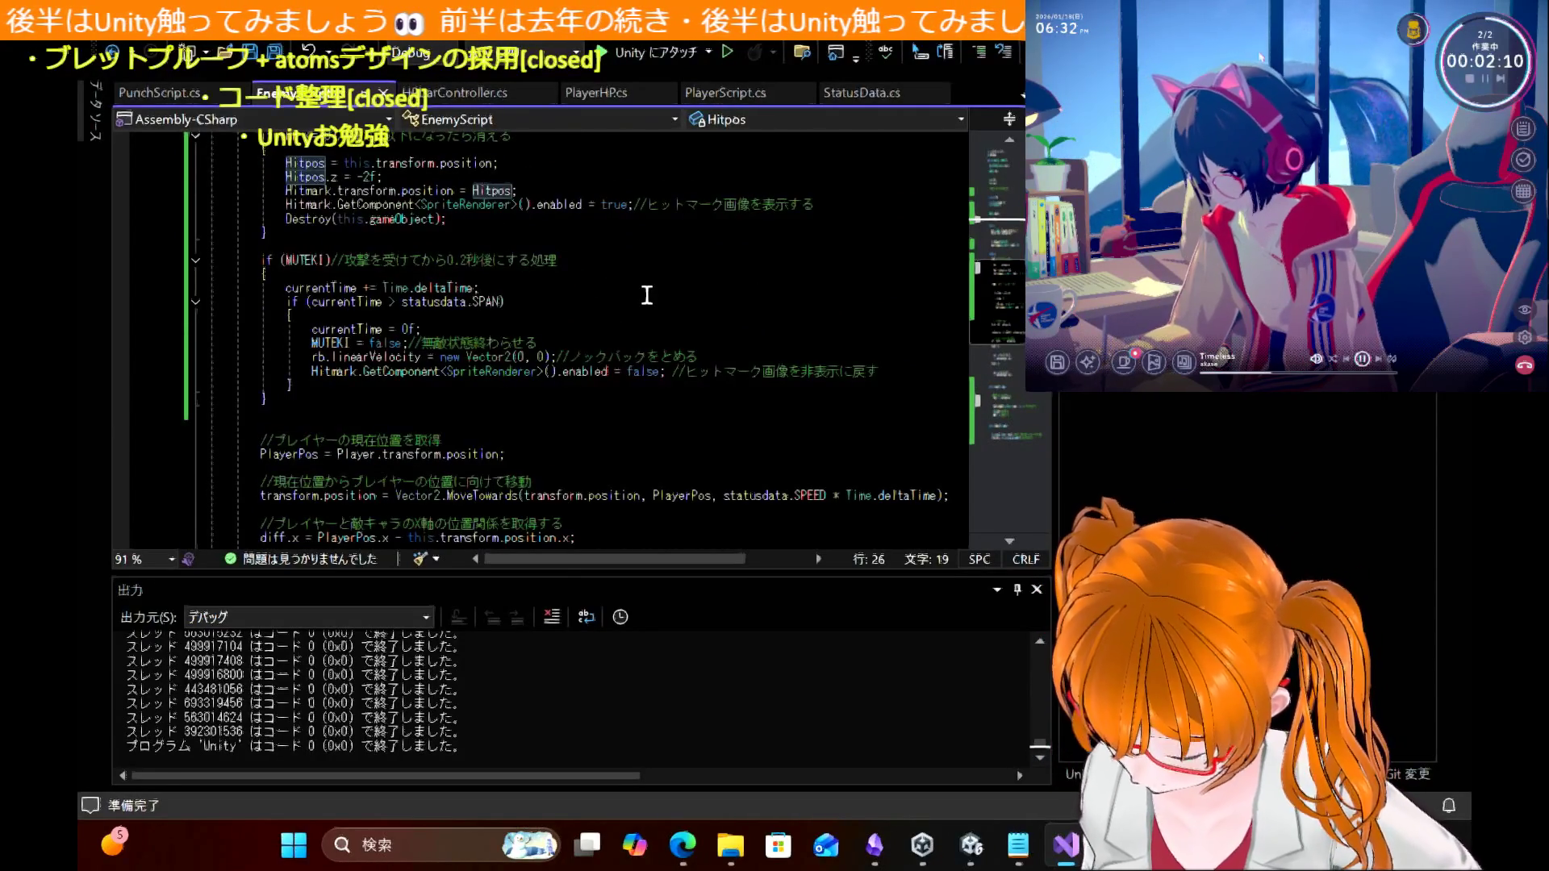
Step: Comment out the currentTime += Time.deltaTime line and save EnemyScript
{"action": "left_click", "coordinate": [287, 289]}
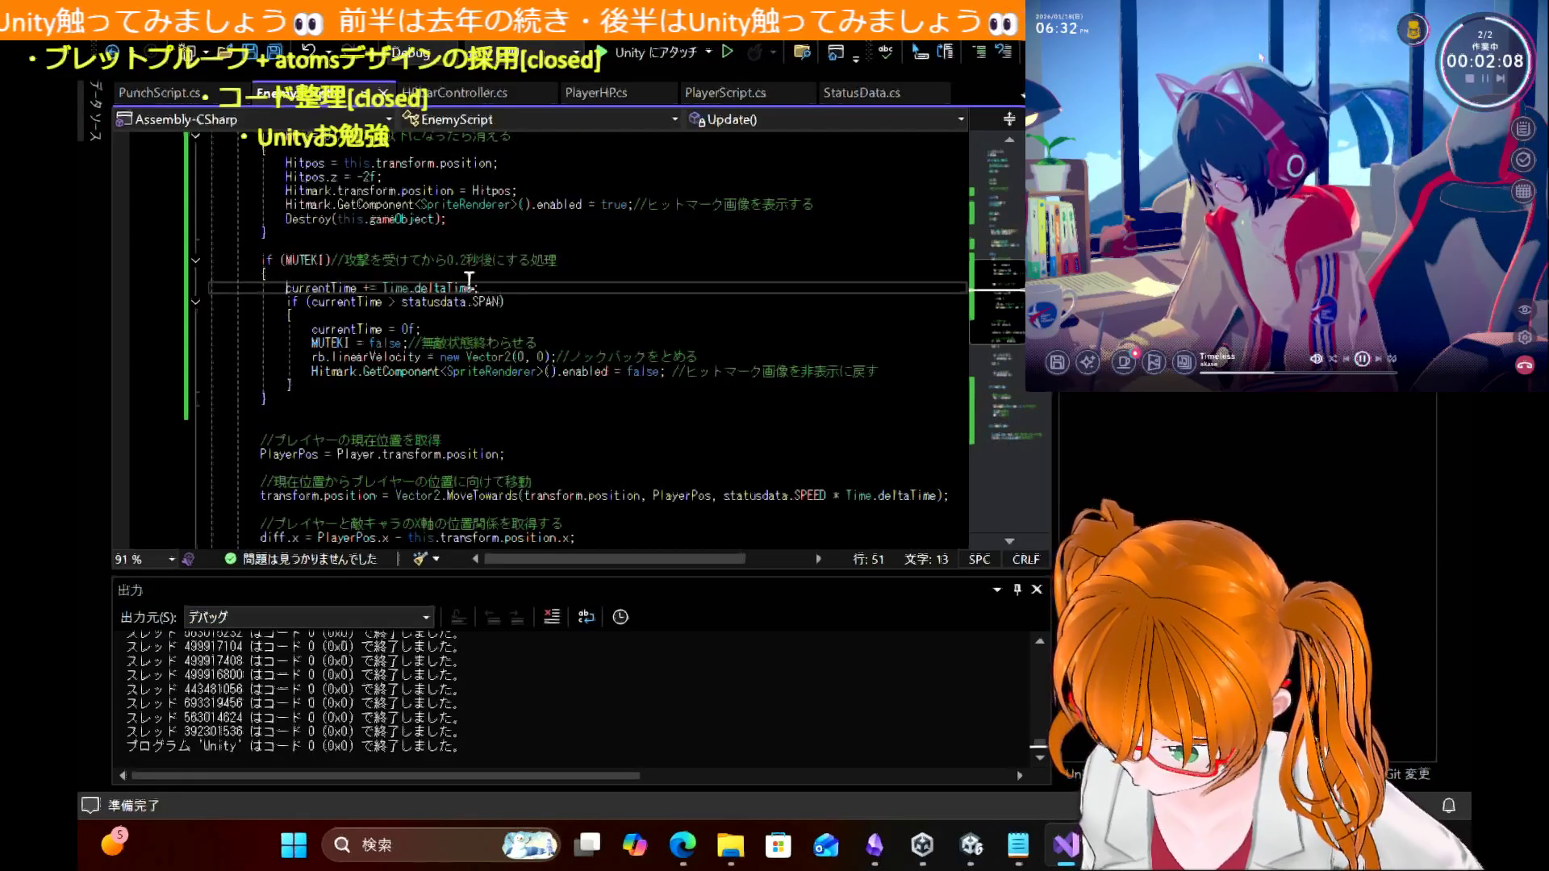
{"action": "key", "text": "ctrl+k"}
{"action": "key", "text": "ctrl+c"}
{"action": "key", "text": "ctrl+s"}
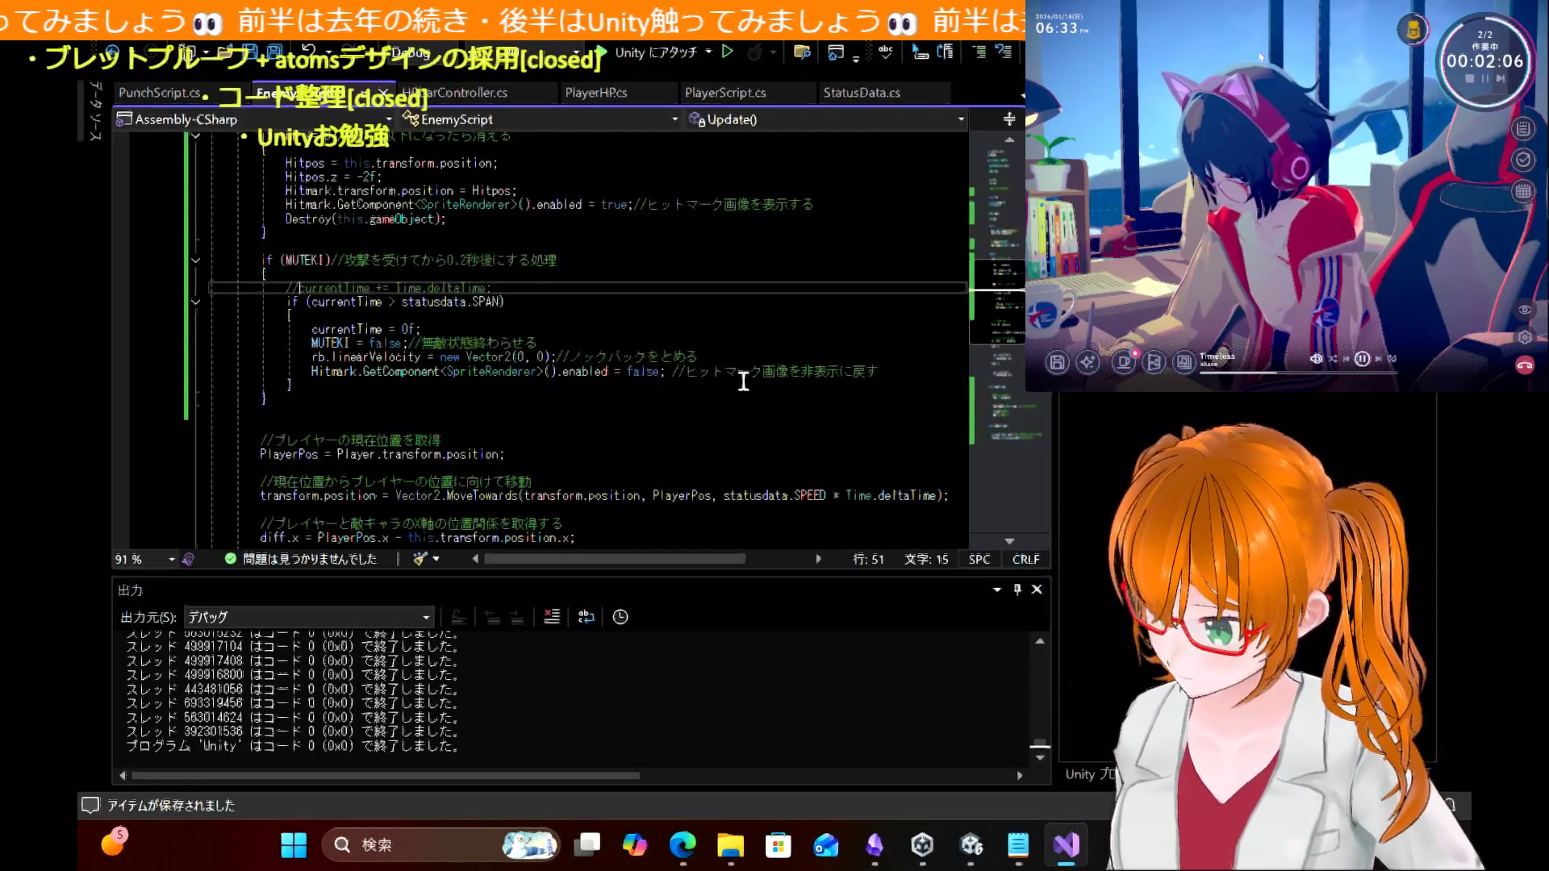
{"action": "left_click", "coordinate": [972, 847]}
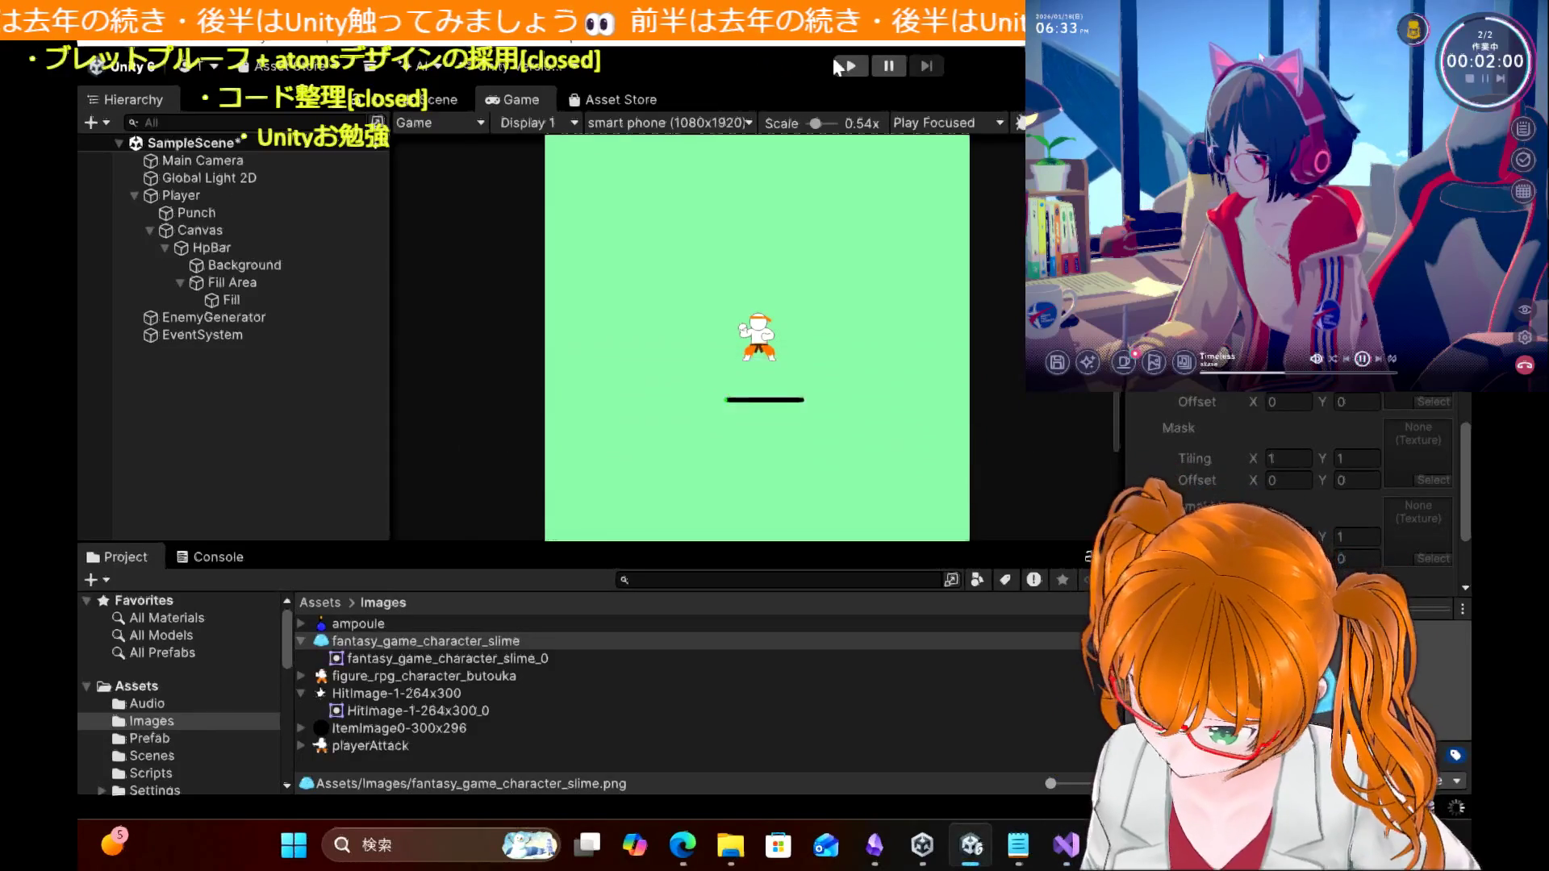
Step: Play the game and steer the player with the arrow keys while Enemy1 slimes spawn and chase
{"action": "left_click", "coordinate": [847, 65]}
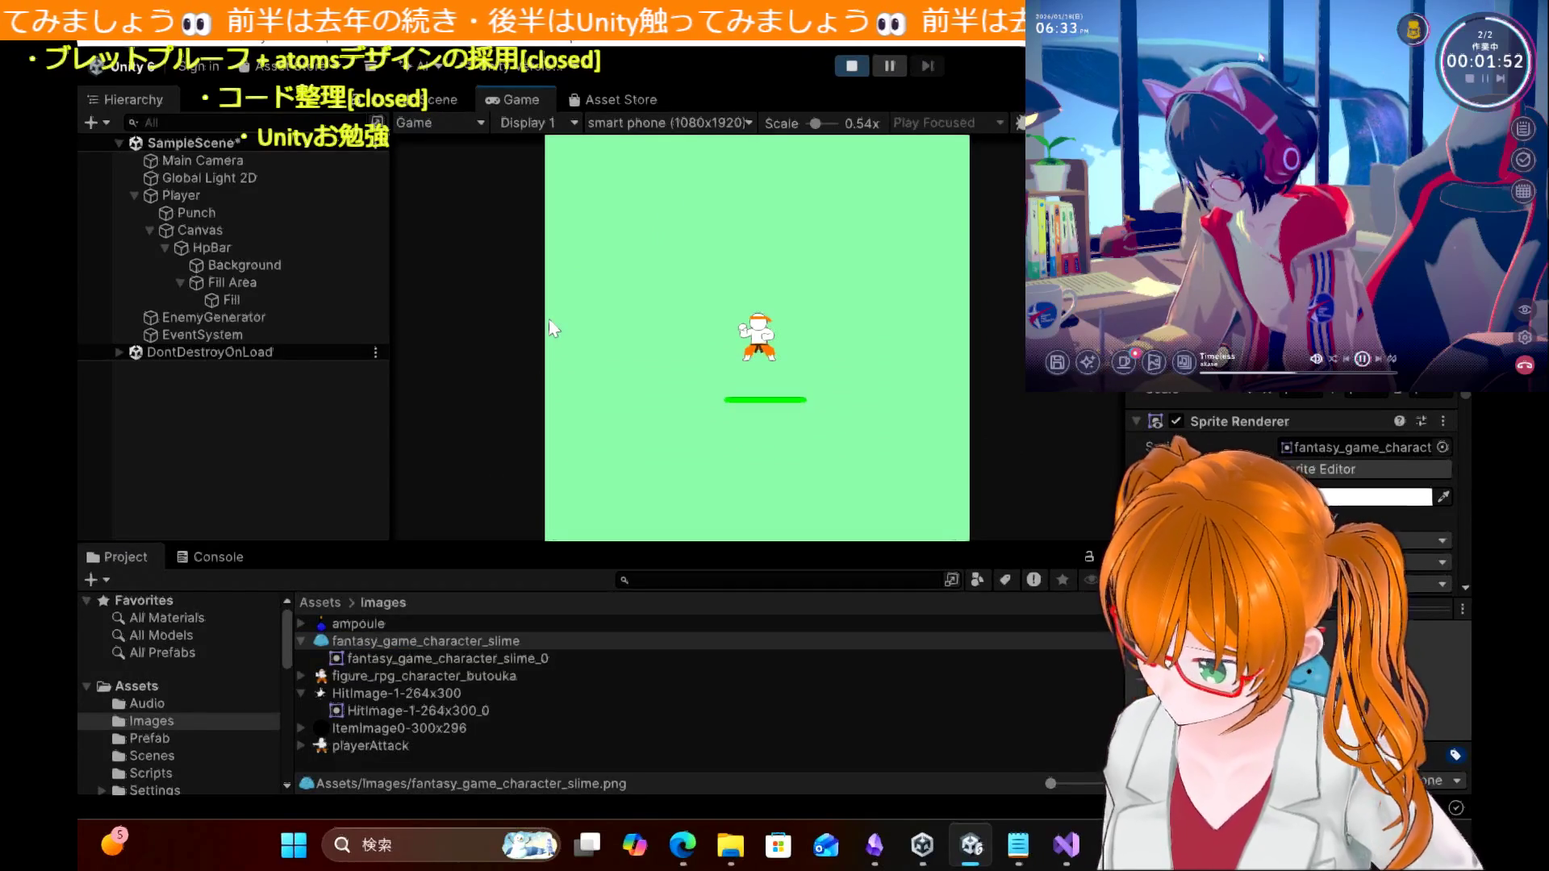
{"action": "key", "text": "Left"}
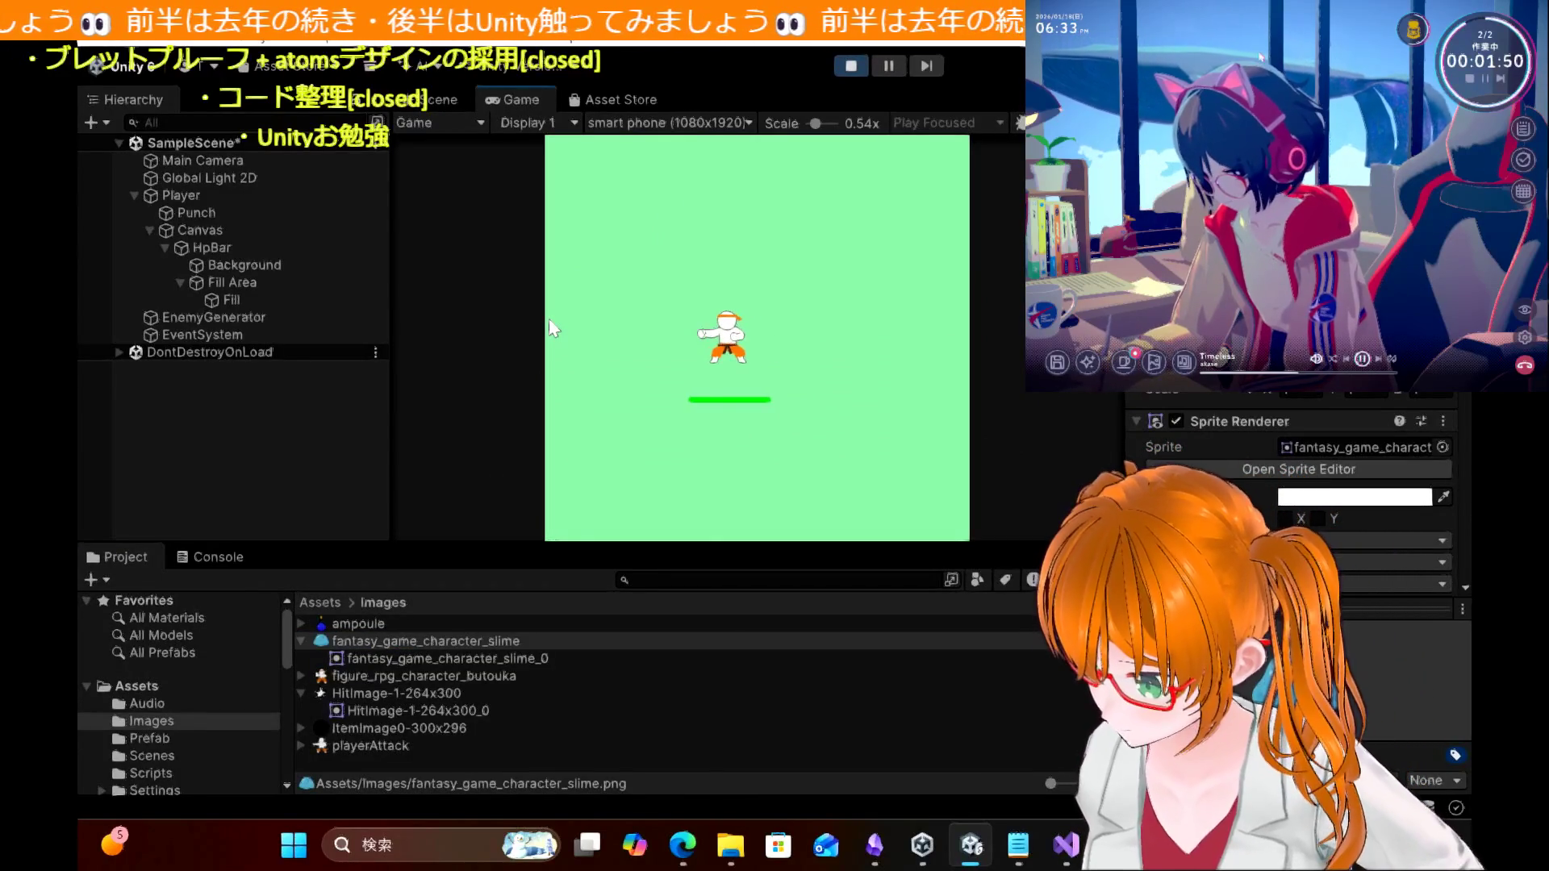
{"action": "key", "text": "Down"}
{"action": "key", "text": "Right"}
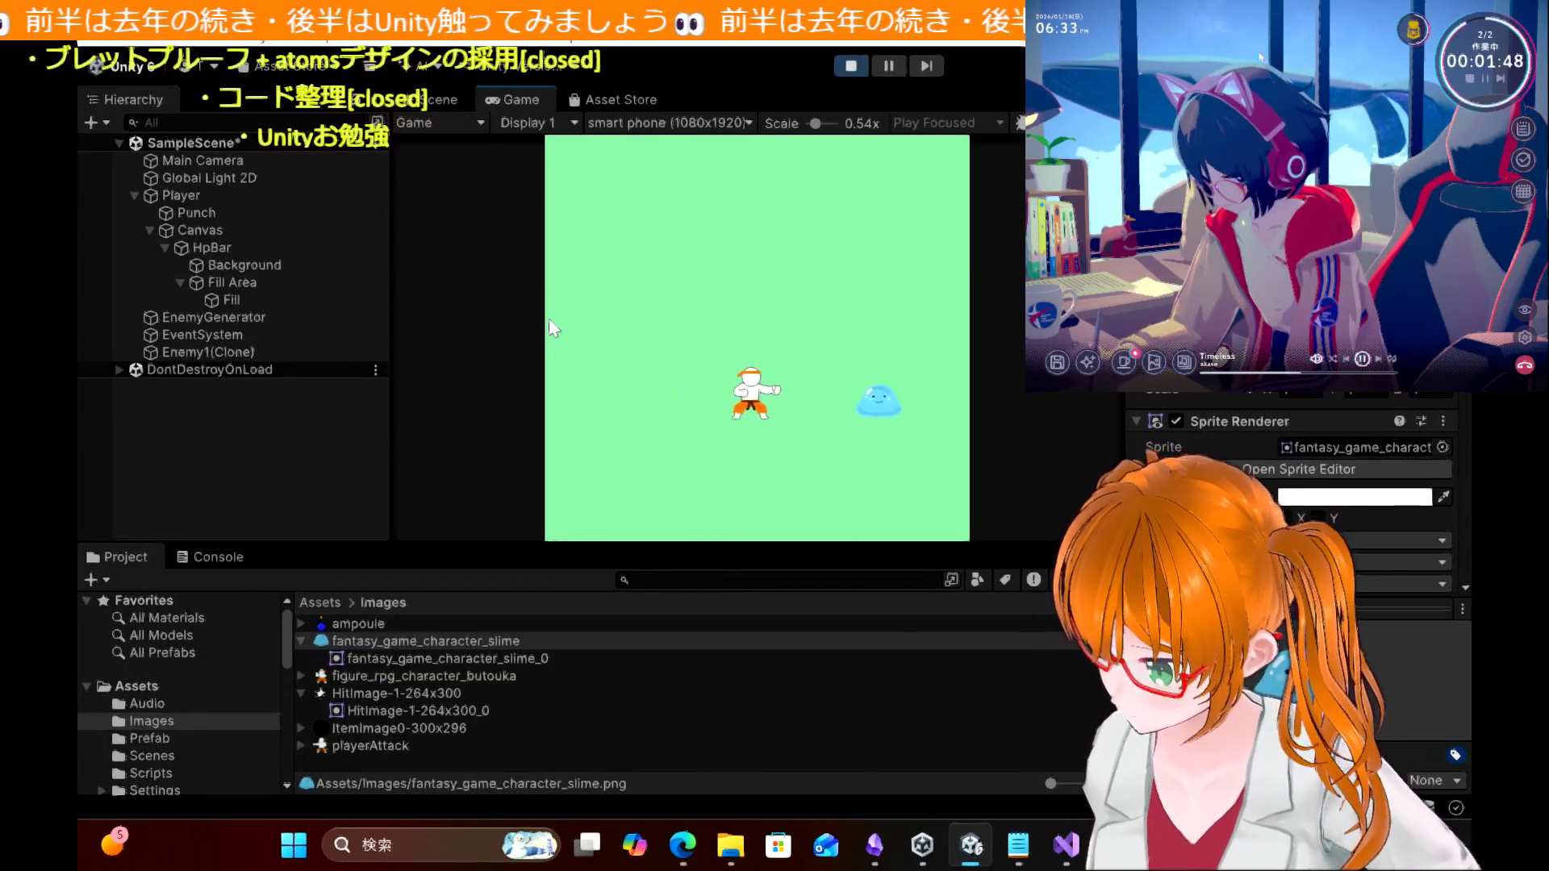
{"action": "key", "text": "Right"}
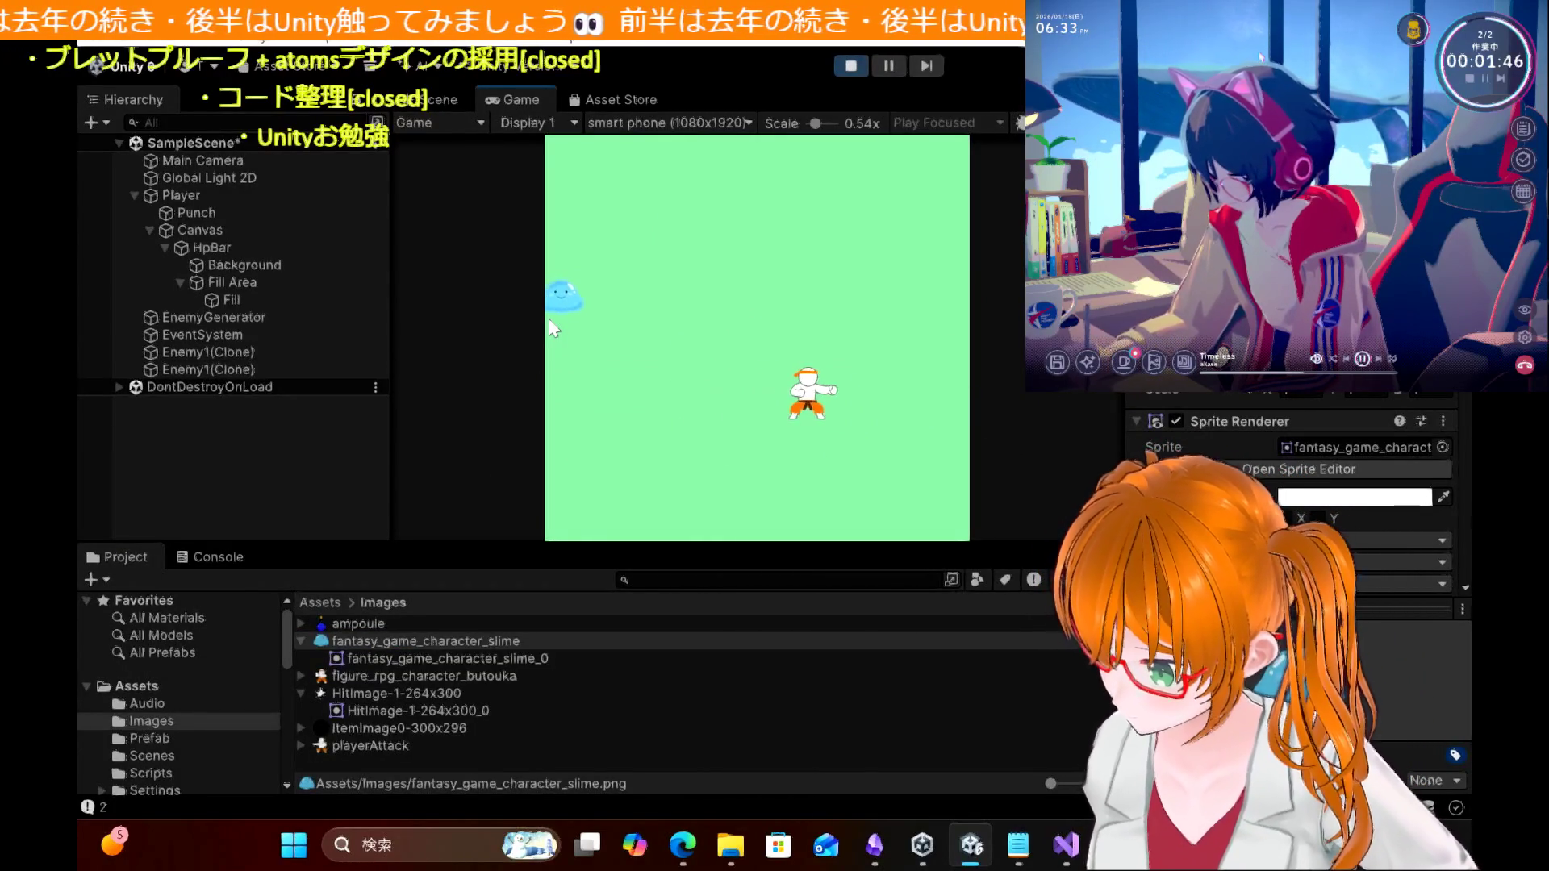
{"action": "key", "text": "Up"}
{"action": "key", "text": "Left"}
{"action": "key", "text": "Right"}
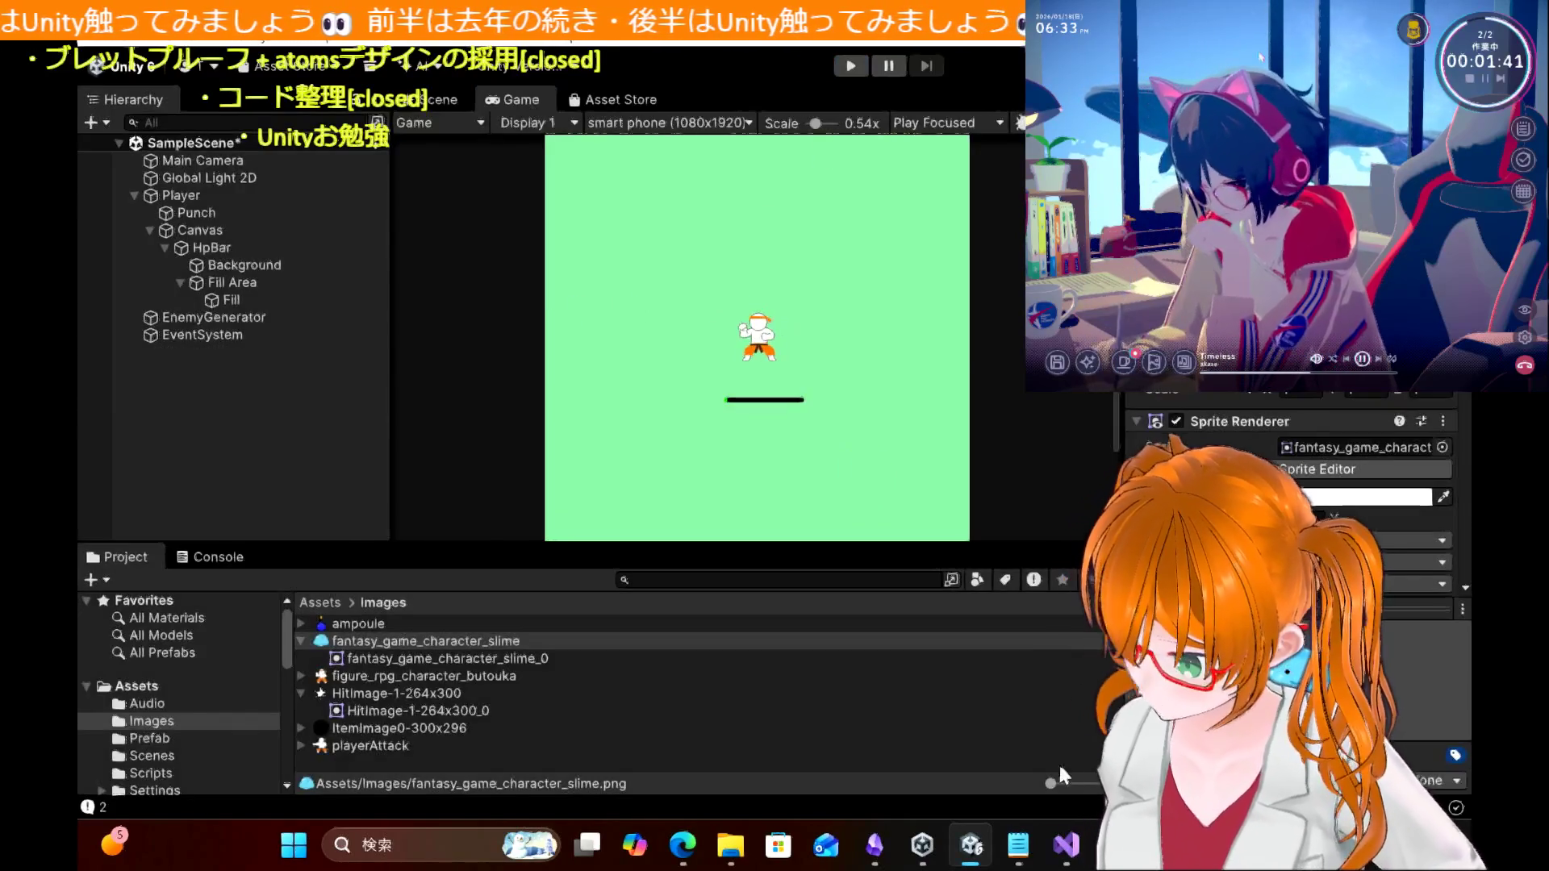
Step: Uncomment the currentTime += Time.deltaTime line in EnemyScript.cs
{"action": "left_click", "coordinate": [1065, 845]}
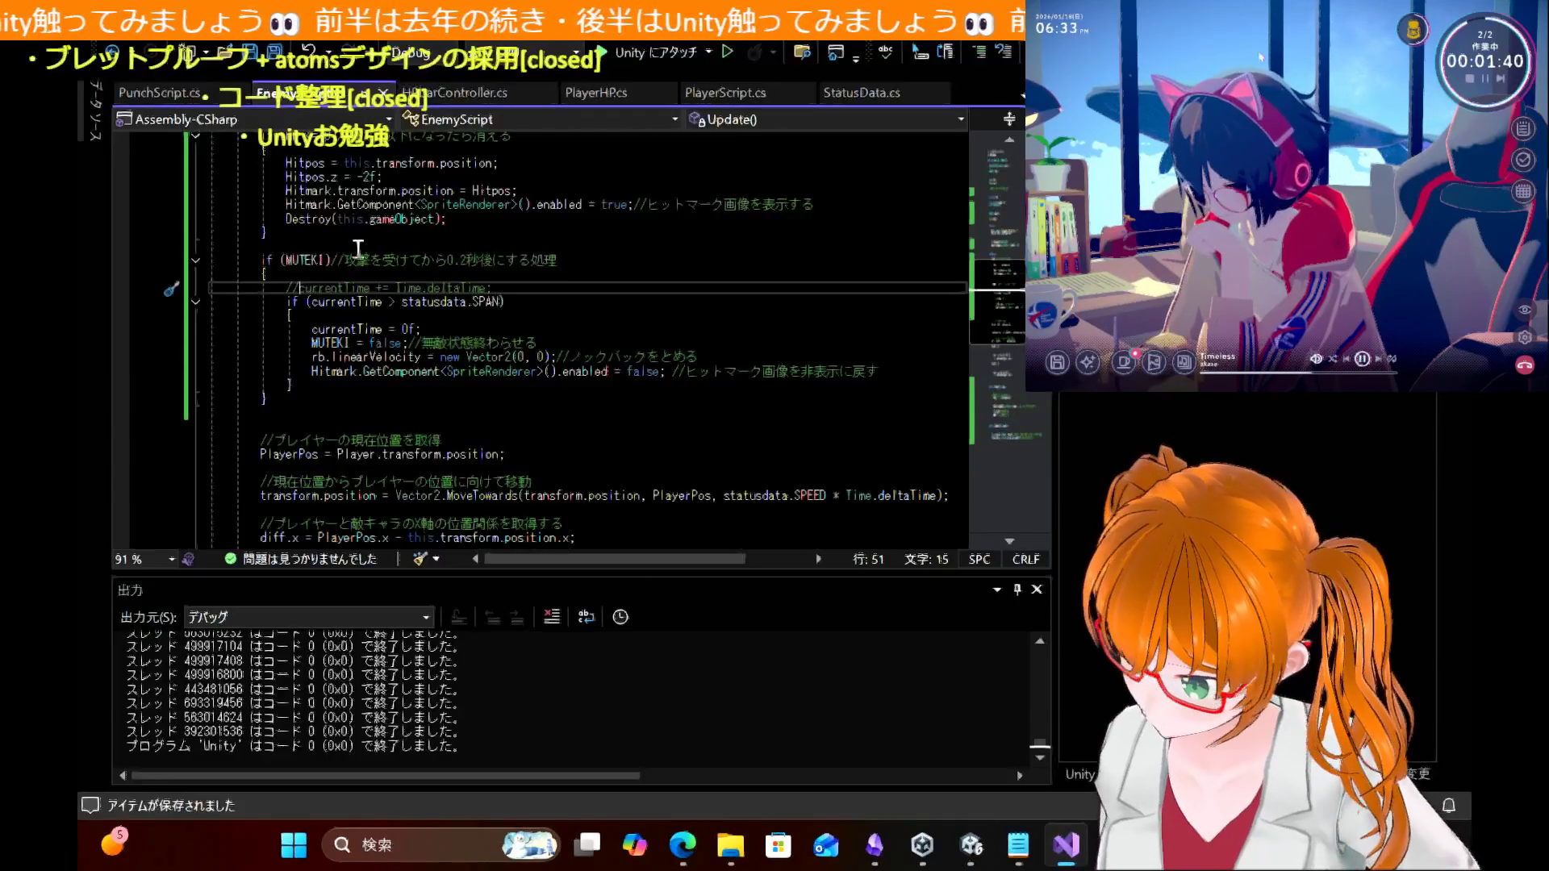
{"action": "key", "text": "BackSpace"}
{"action": "key", "text": "BackSpace"}
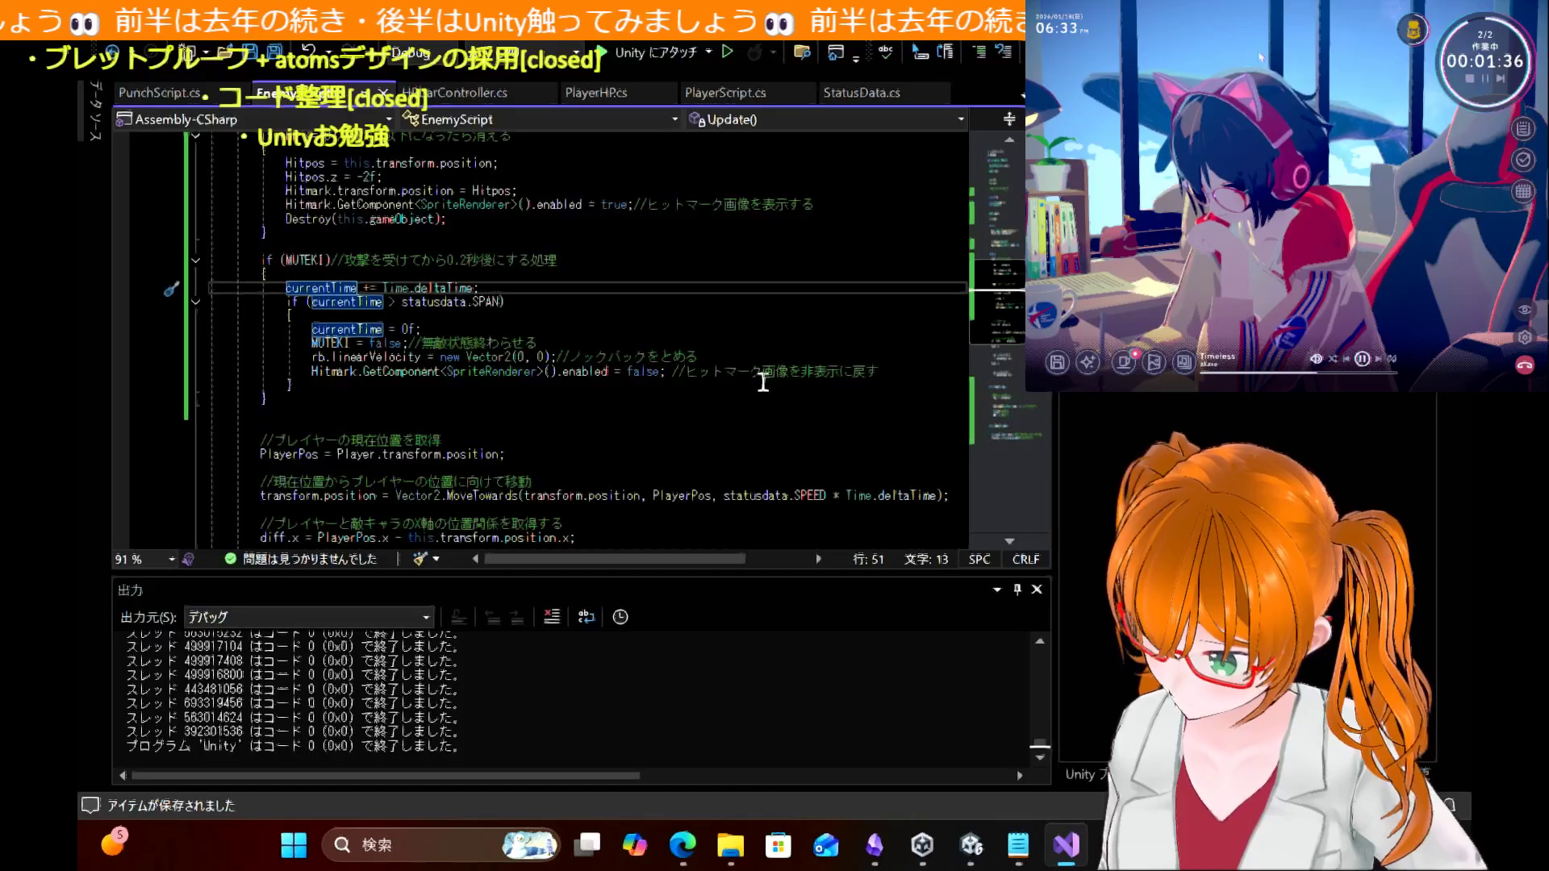
{"action": "mouse_move", "coordinate": [977, 847]}
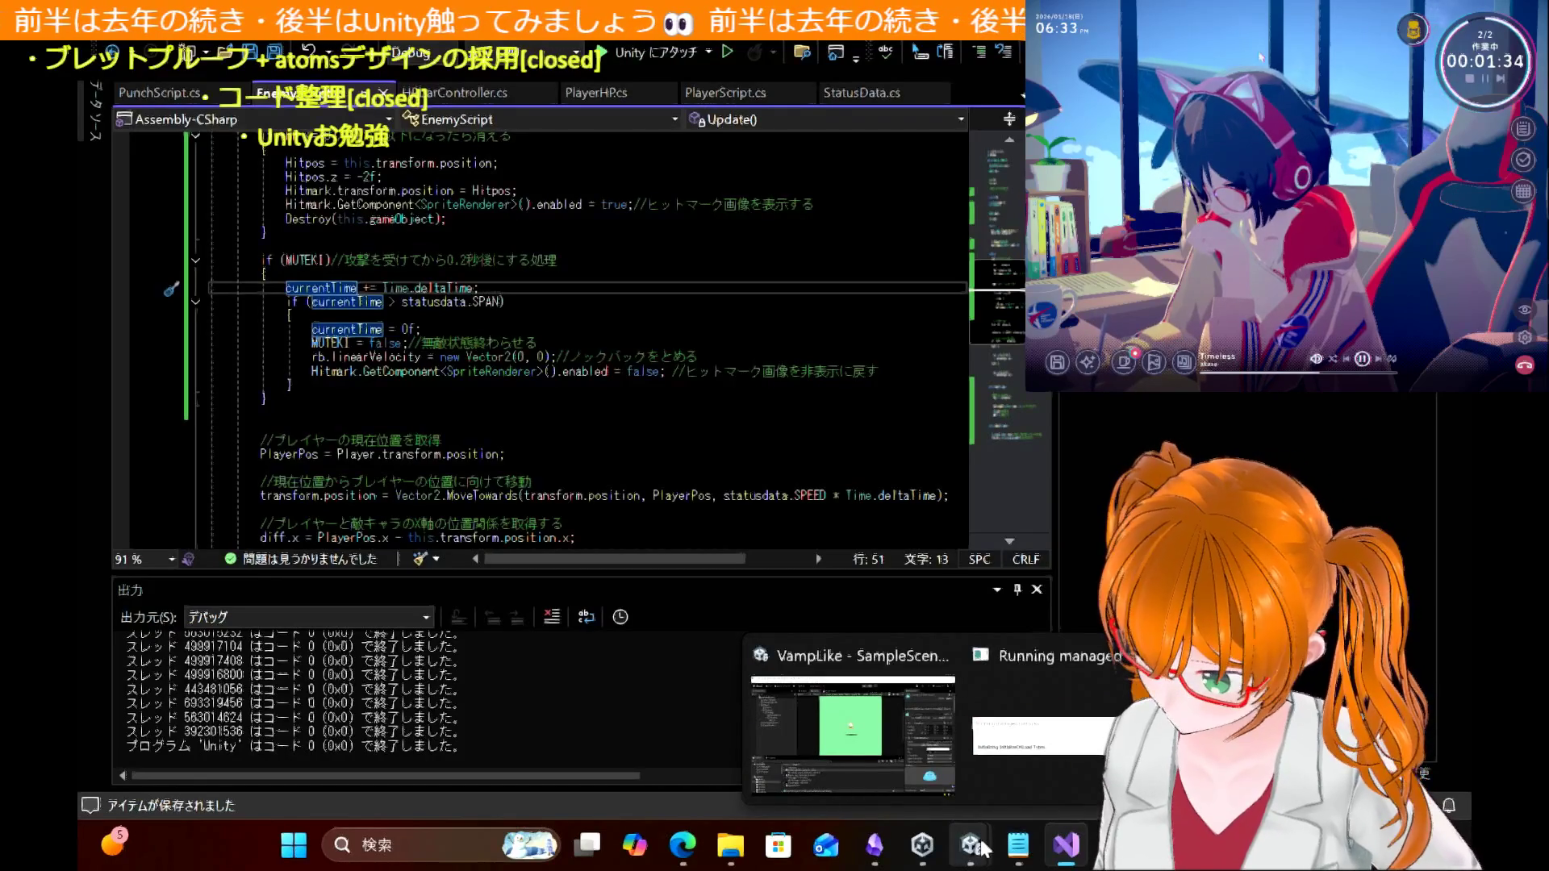
{"action": "left_click", "coordinate": [736, 274]}
{"action": "scroll", "coordinate": [622, 322], "scroll_direction": "up", "scroll_amount": 1}
{"action": "scroll", "coordinate": [622, 322], "scroll_direction": "down", "scroll_amount": 1}
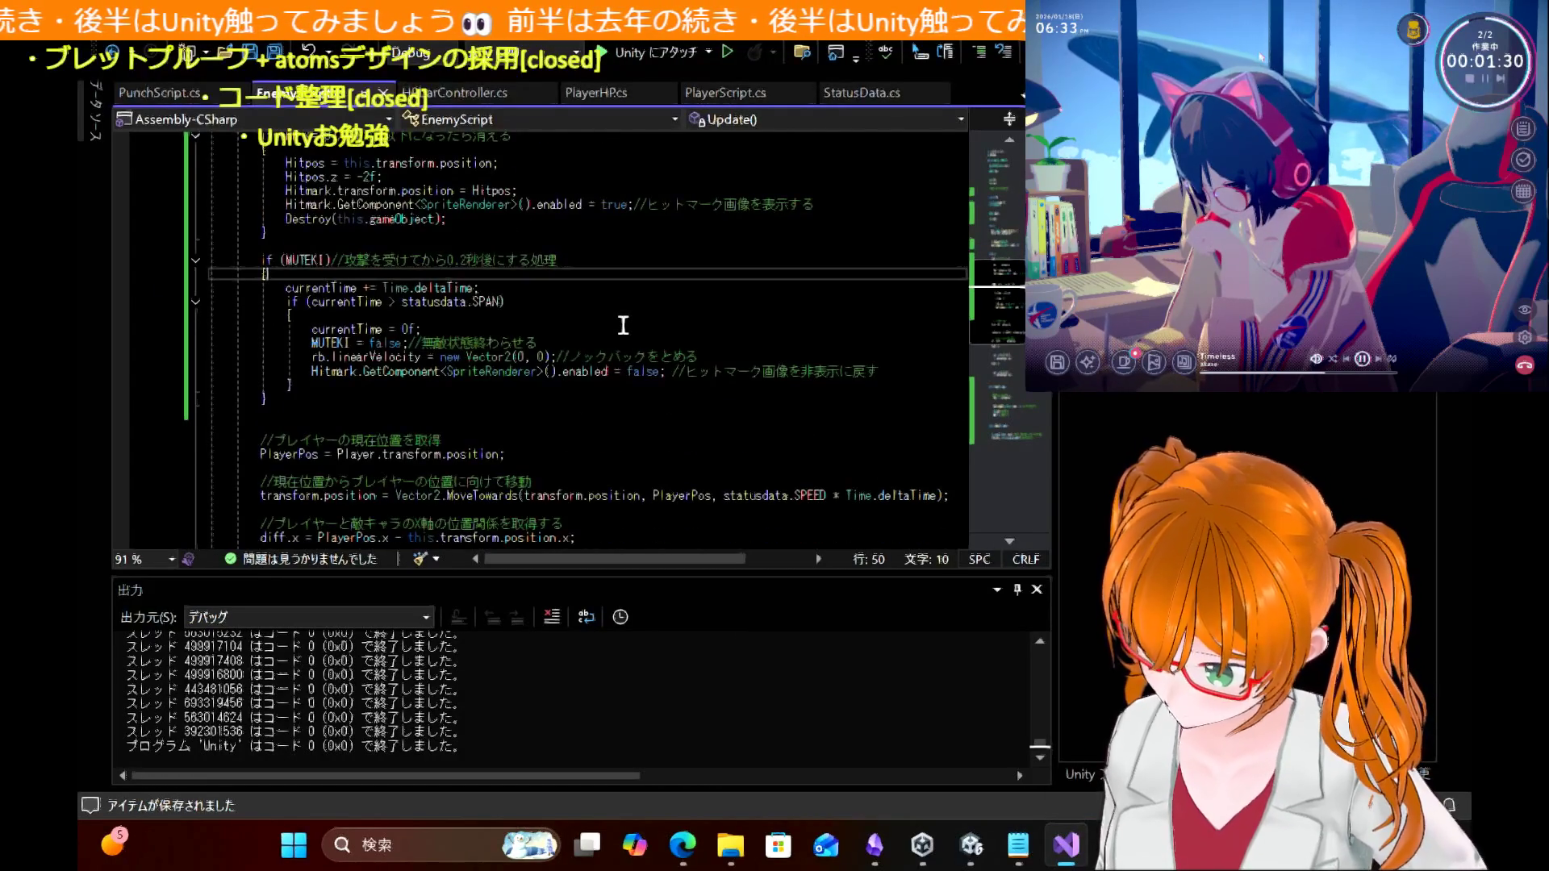
{"action": "scroll", "coordinate": [623, 326], "scroll_direction": "up", "scroll_amount": 1}
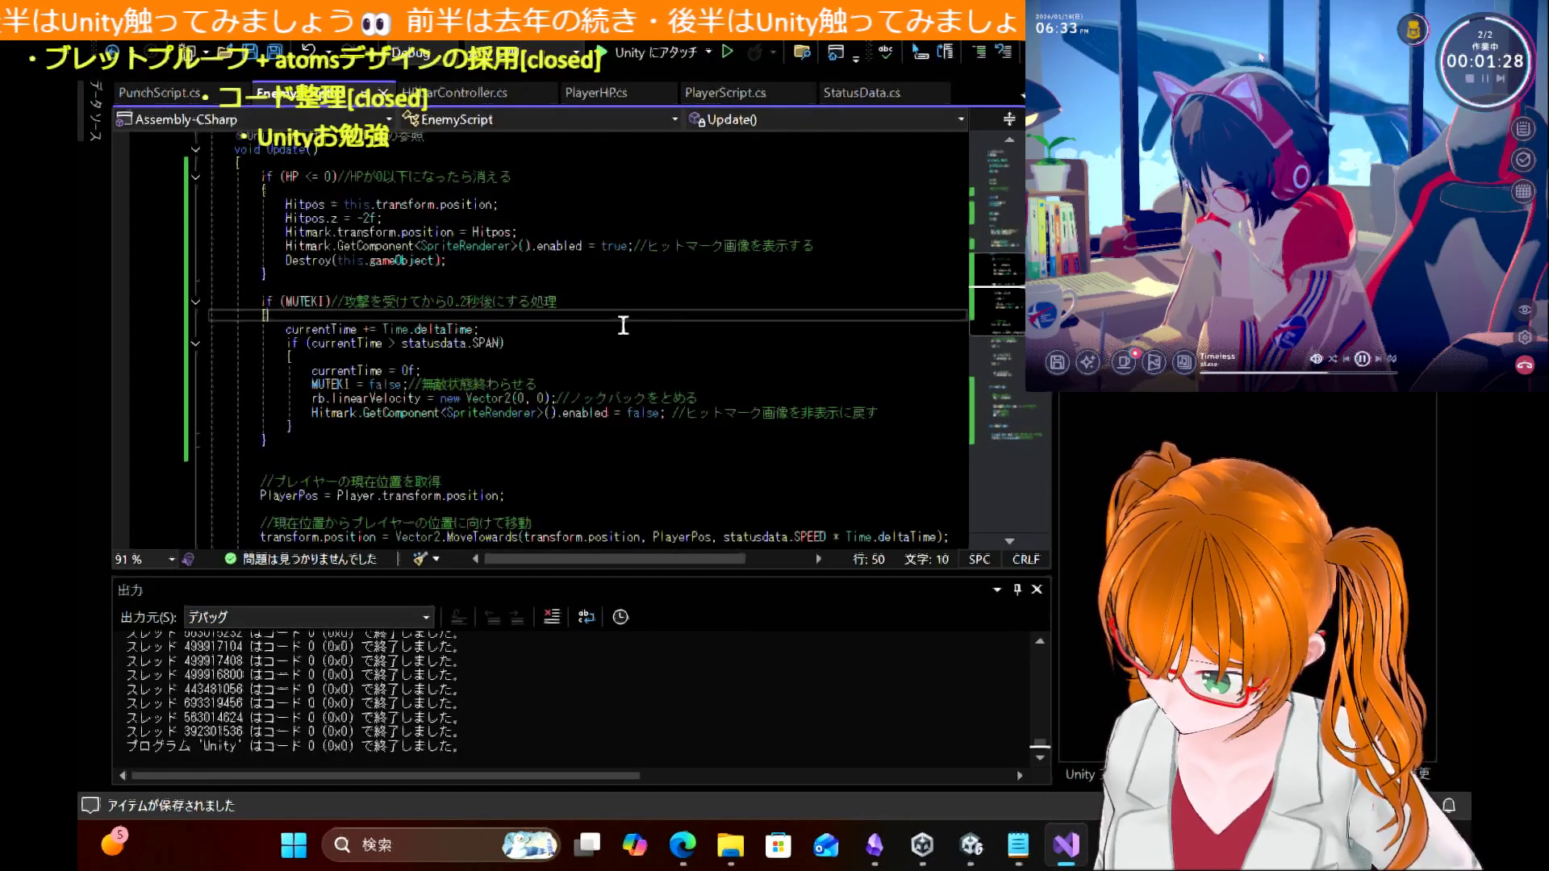
Step: Back in Unity, check the Console for errors, deselect the slime image and return to the tutorial blog
{"action": "left_click", "coordinate": [972, 845]}
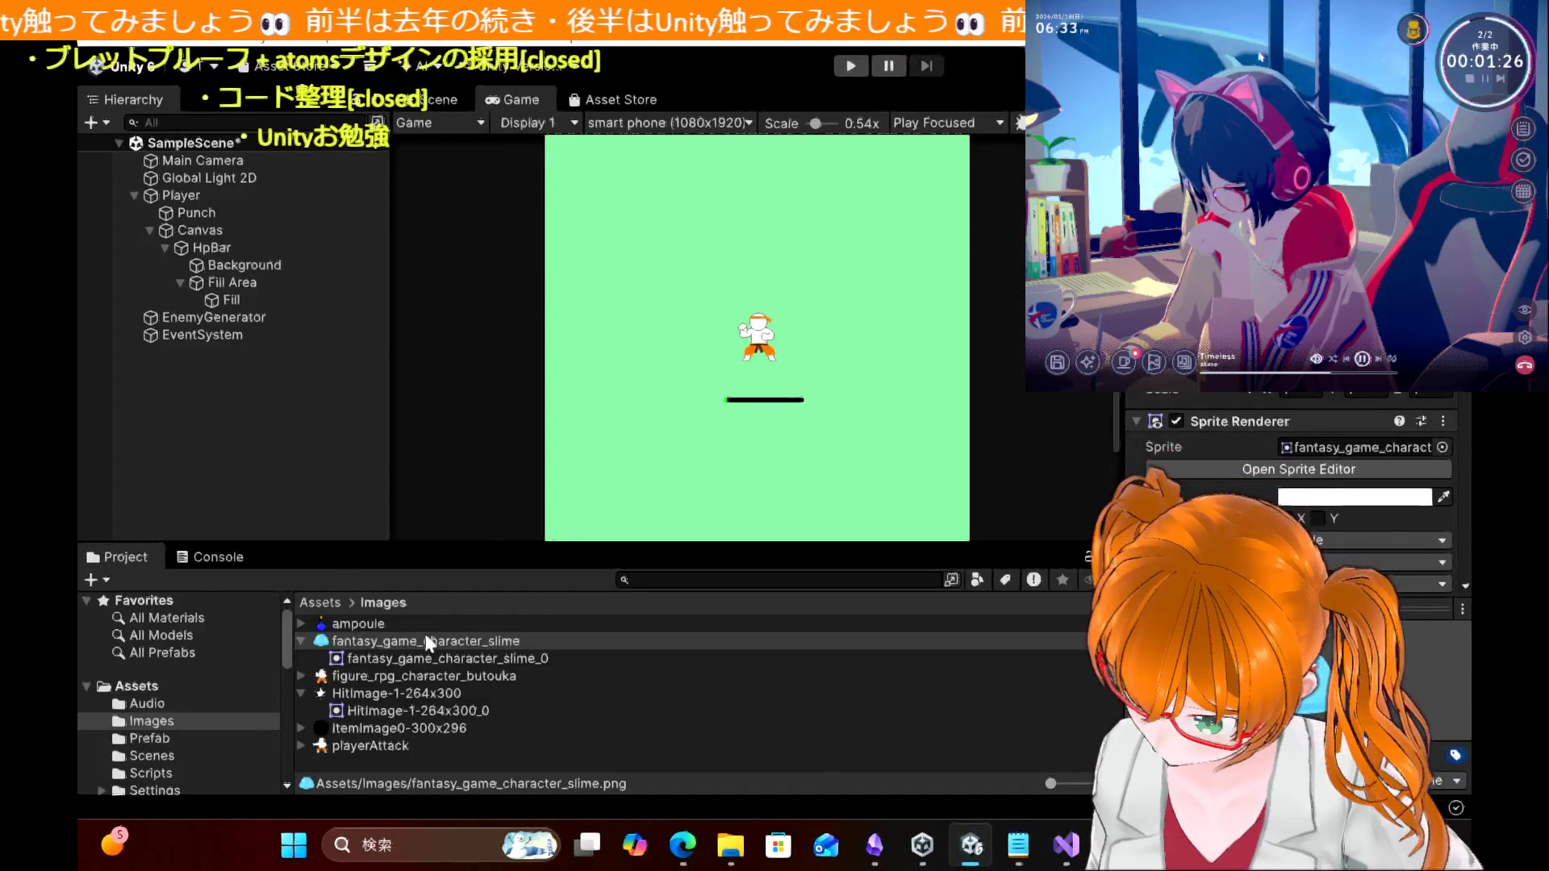
{"action": "left_click", "coordinate": [239, 559]}
{"action": "left_click", "coordinate": [143, 559]}
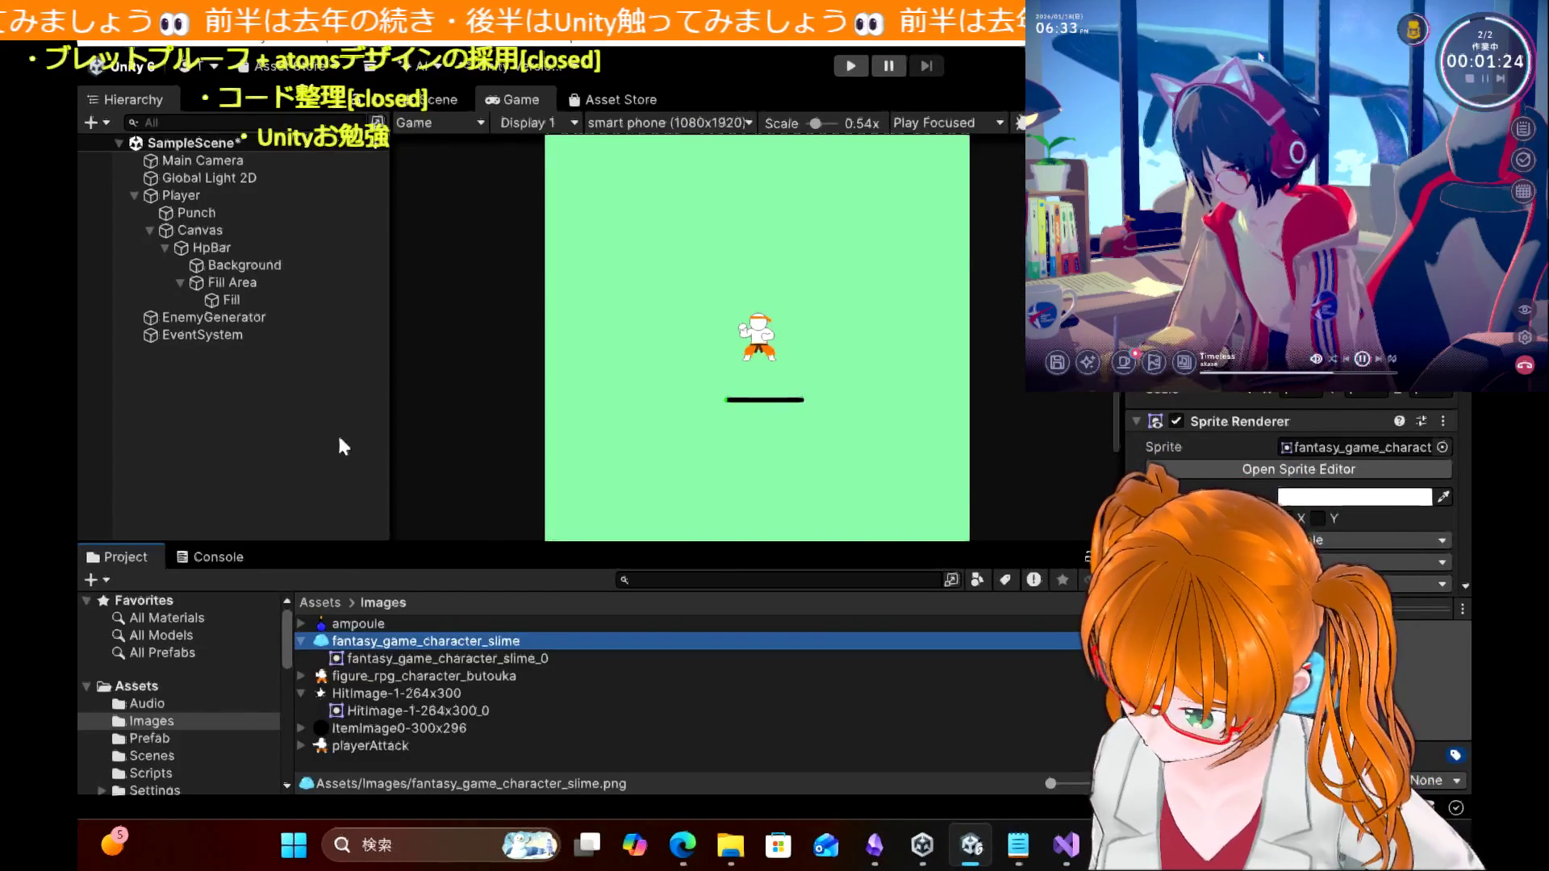
{"action": "left_click", "coordinate": [340, 439]}
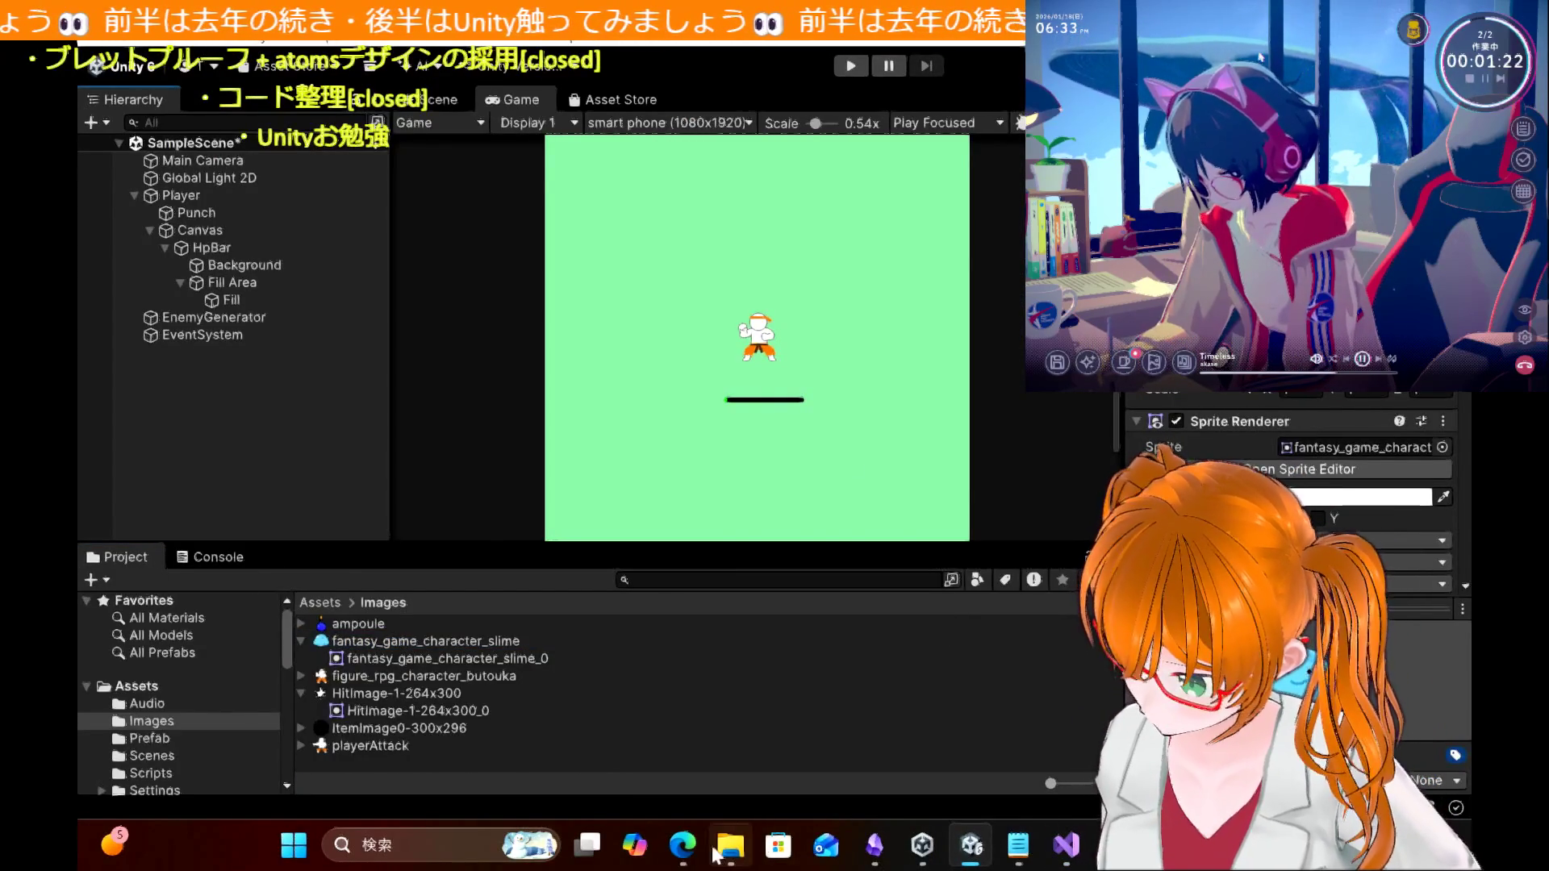
{"action": "left_click", "coordinate": [682, 854]}
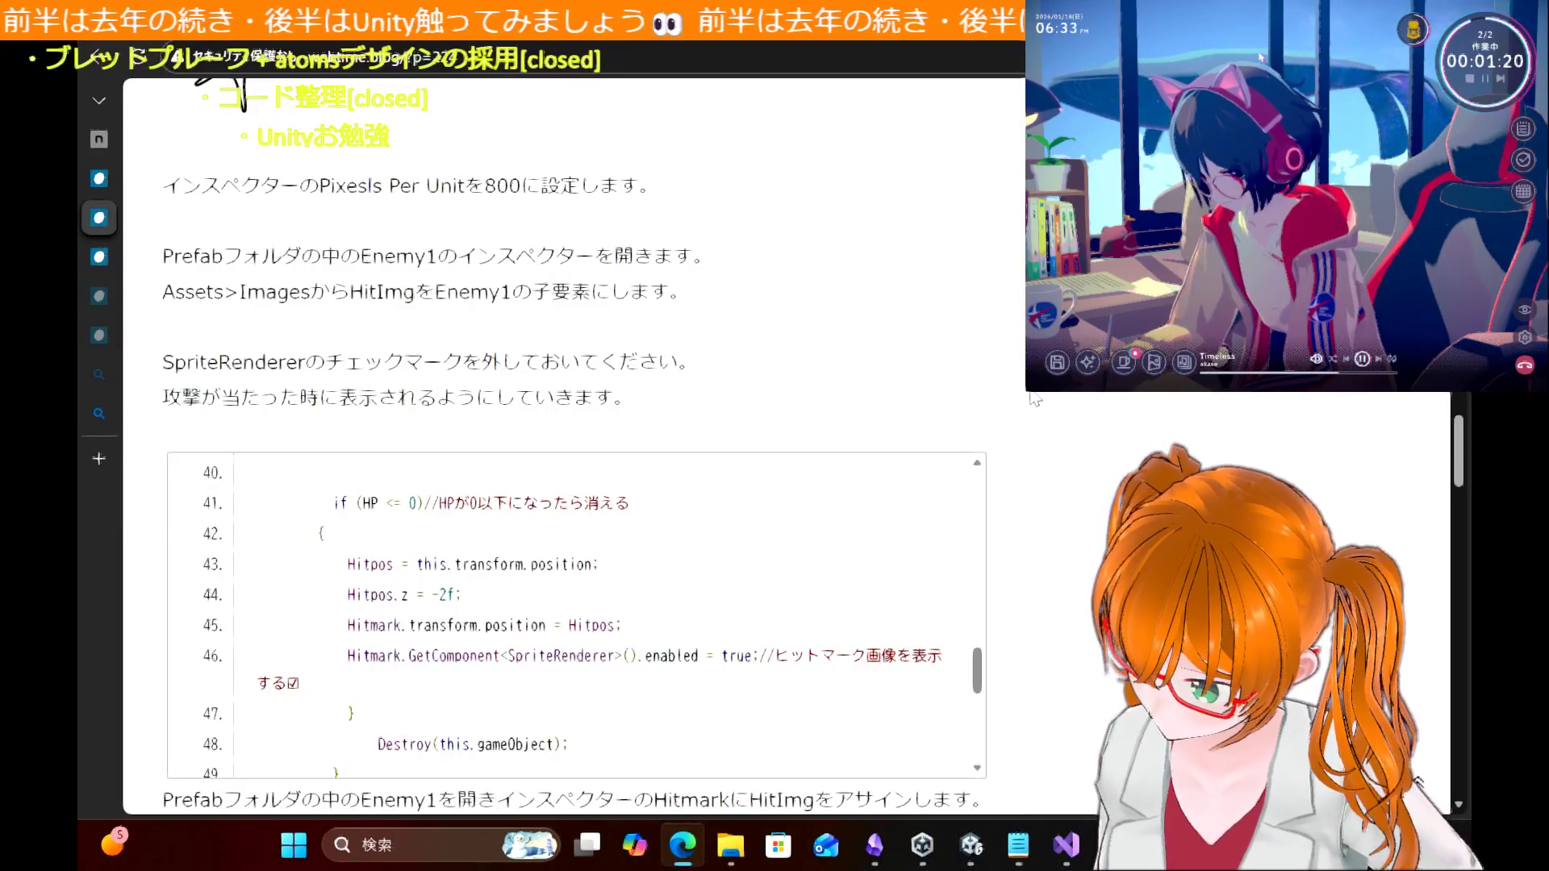
Step: Reread the tutorial's hit-mark section and closing notes, then go back to Unity
{"action": "scroll", "coordinate": [1034, 398], "scroll_direction": "down", "scroll_amount": 7}
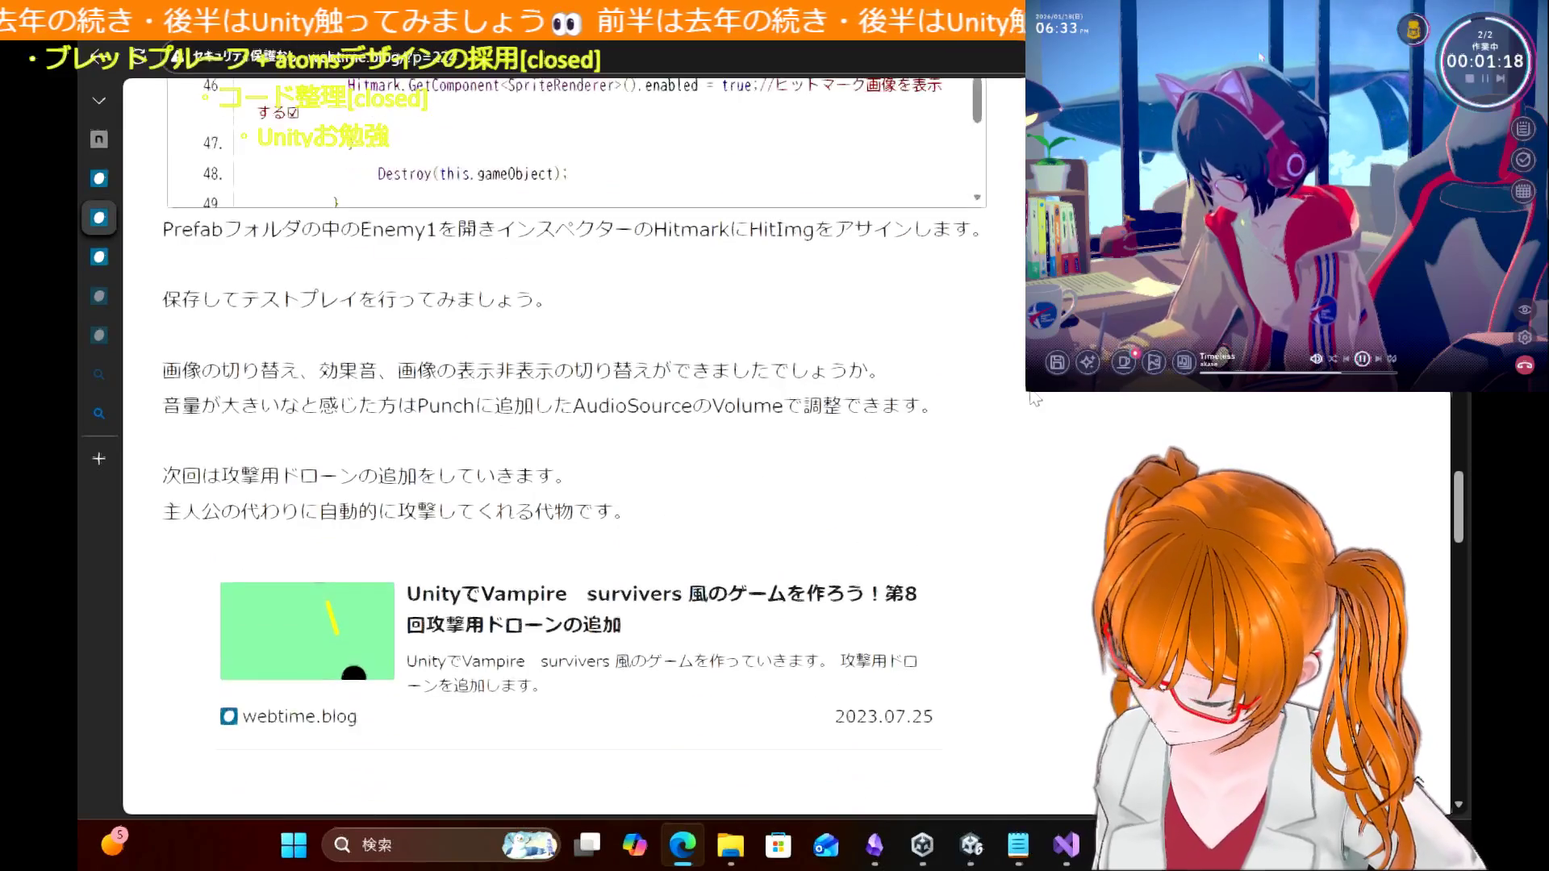
{"action": "scroll", "coordinate": [1035, 399], "scroll_direction": "down", "scroll_amount": 1}
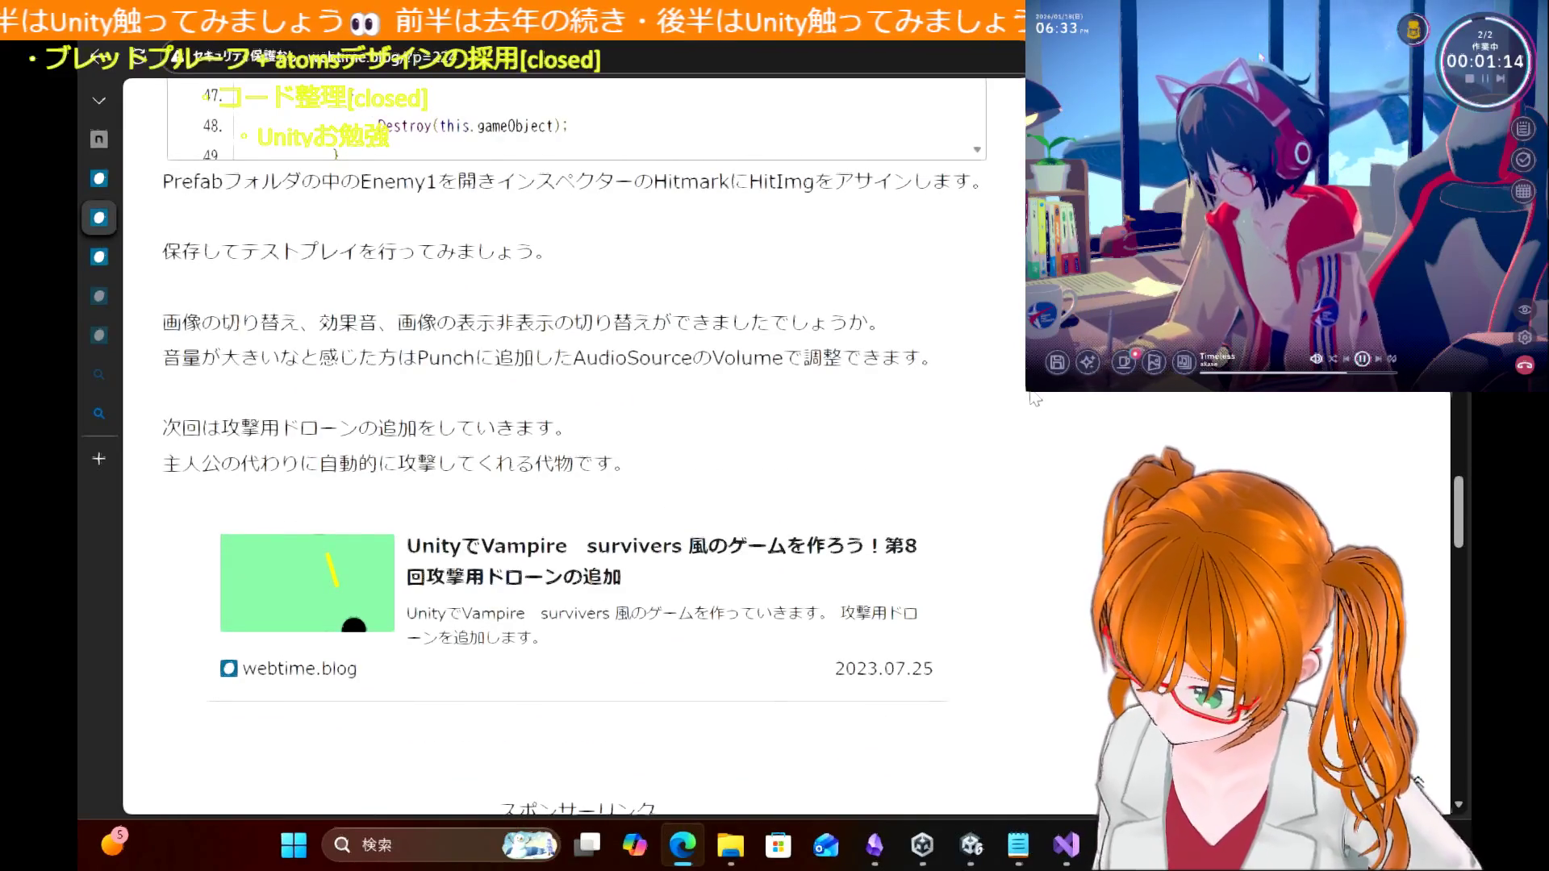
{"action": "scroll", "coordinate": [1035, 399], "scroll_direction": "up", "scroll_amount": 9}
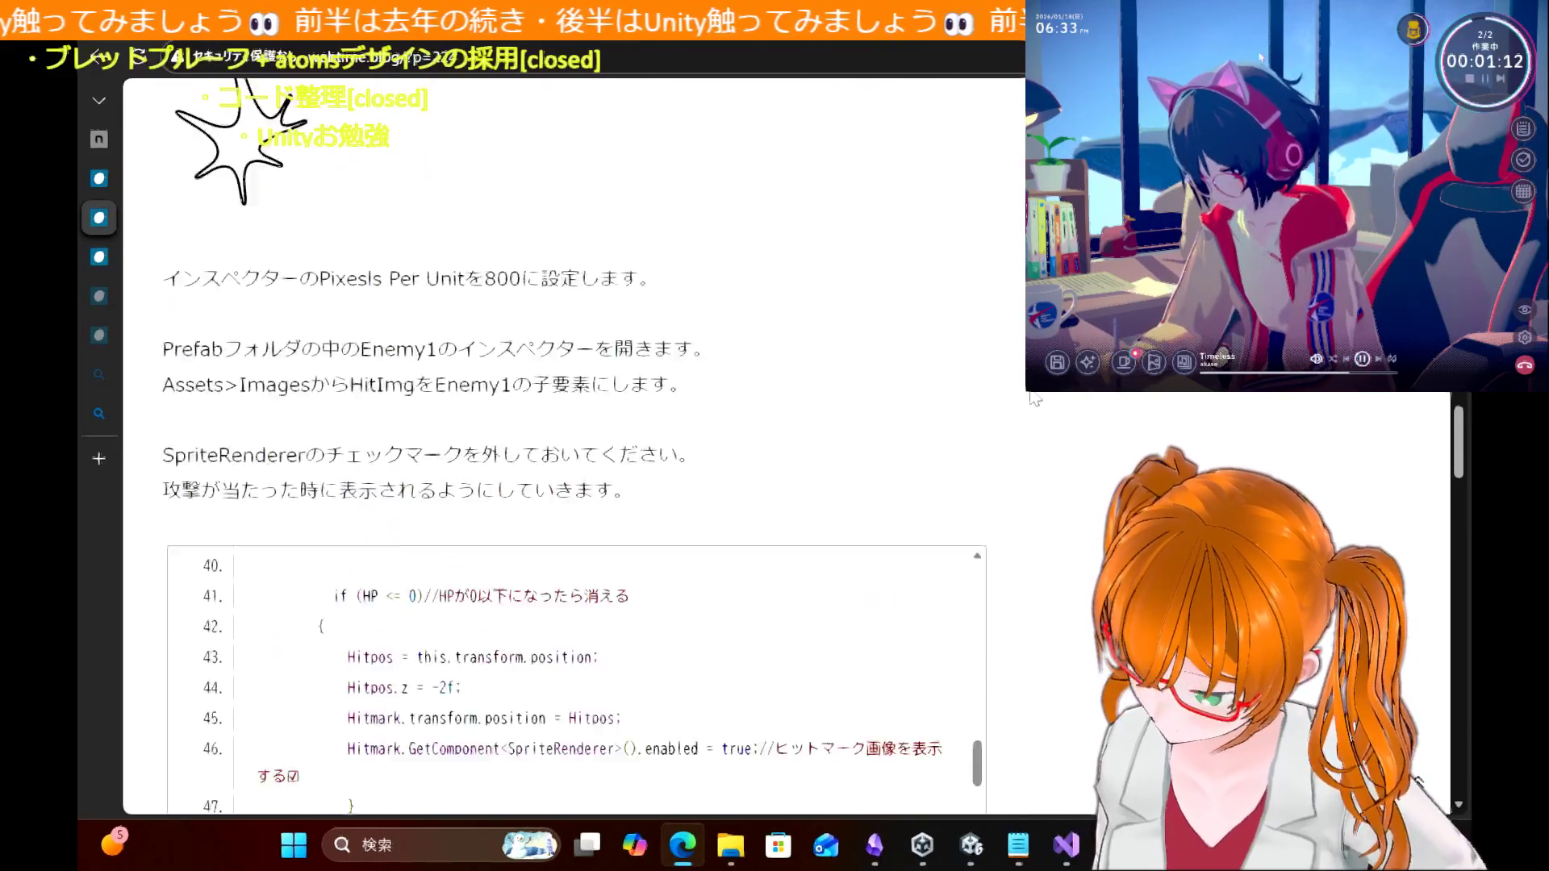
{"action": "scroll", "coordinate": [1035, 399], "scroll_direction": "up", "scroll_amount": 1}
{"action": "left_click", "coordinate": [970, 846]}
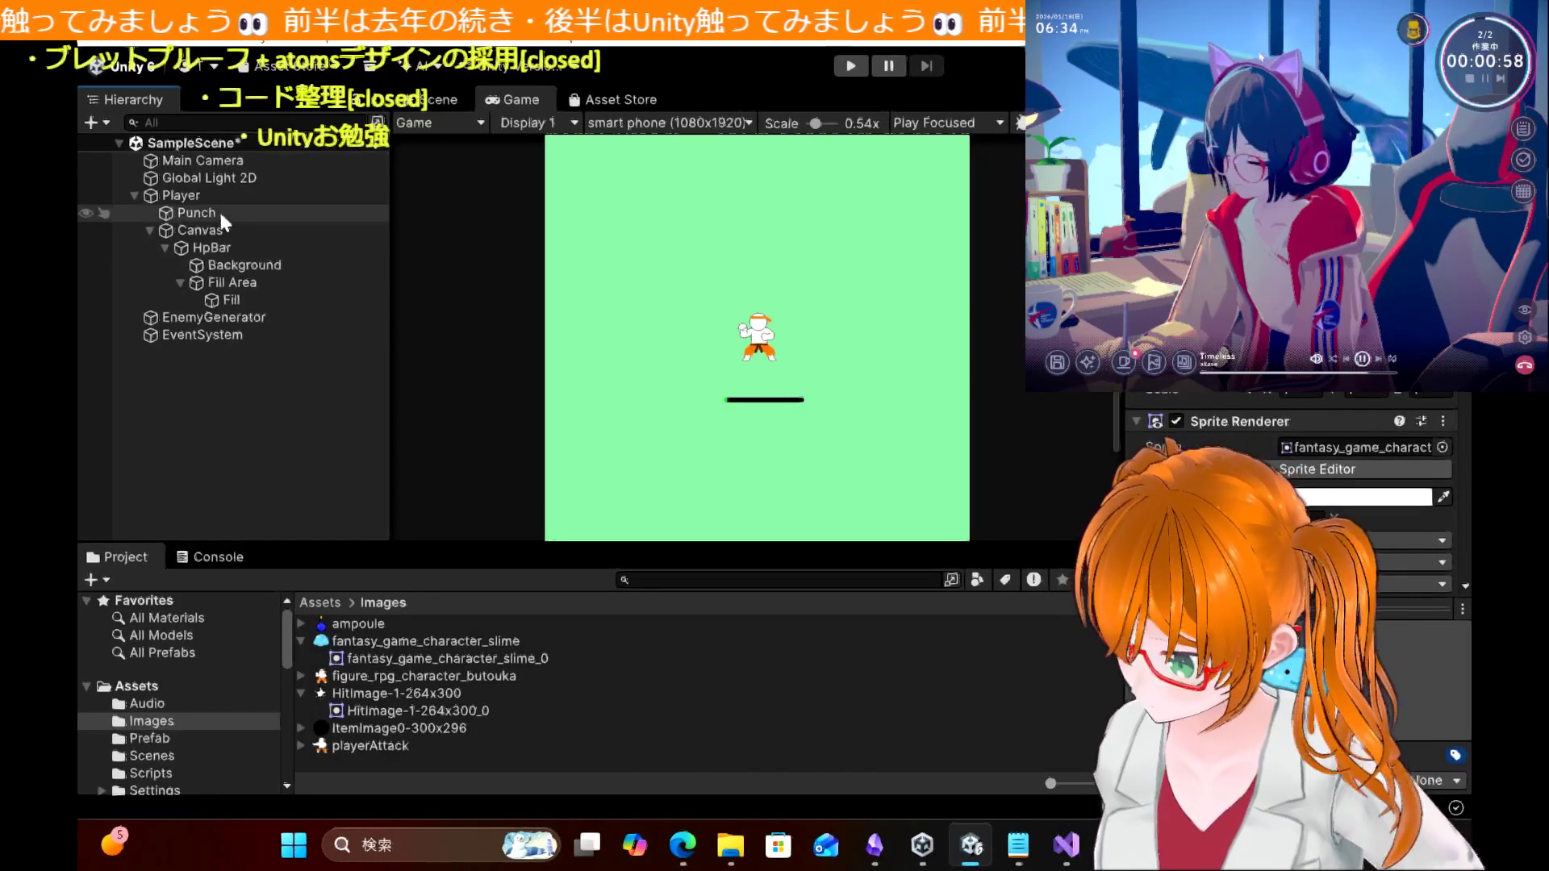
Step: Bring up the WebTime part 7 article on attack intervals and hit marks, scrolled to its top
{"action": "left_click", "coordinate": [696, 847]}
{"action": "scroll", "coordinate": [390, 347], "scroll_direction": "up", "scroll_amount": 15}
{"action": "scroll", "coordinate": [390, 347], "scroll_direction": "up", "scroll_amount": 2}
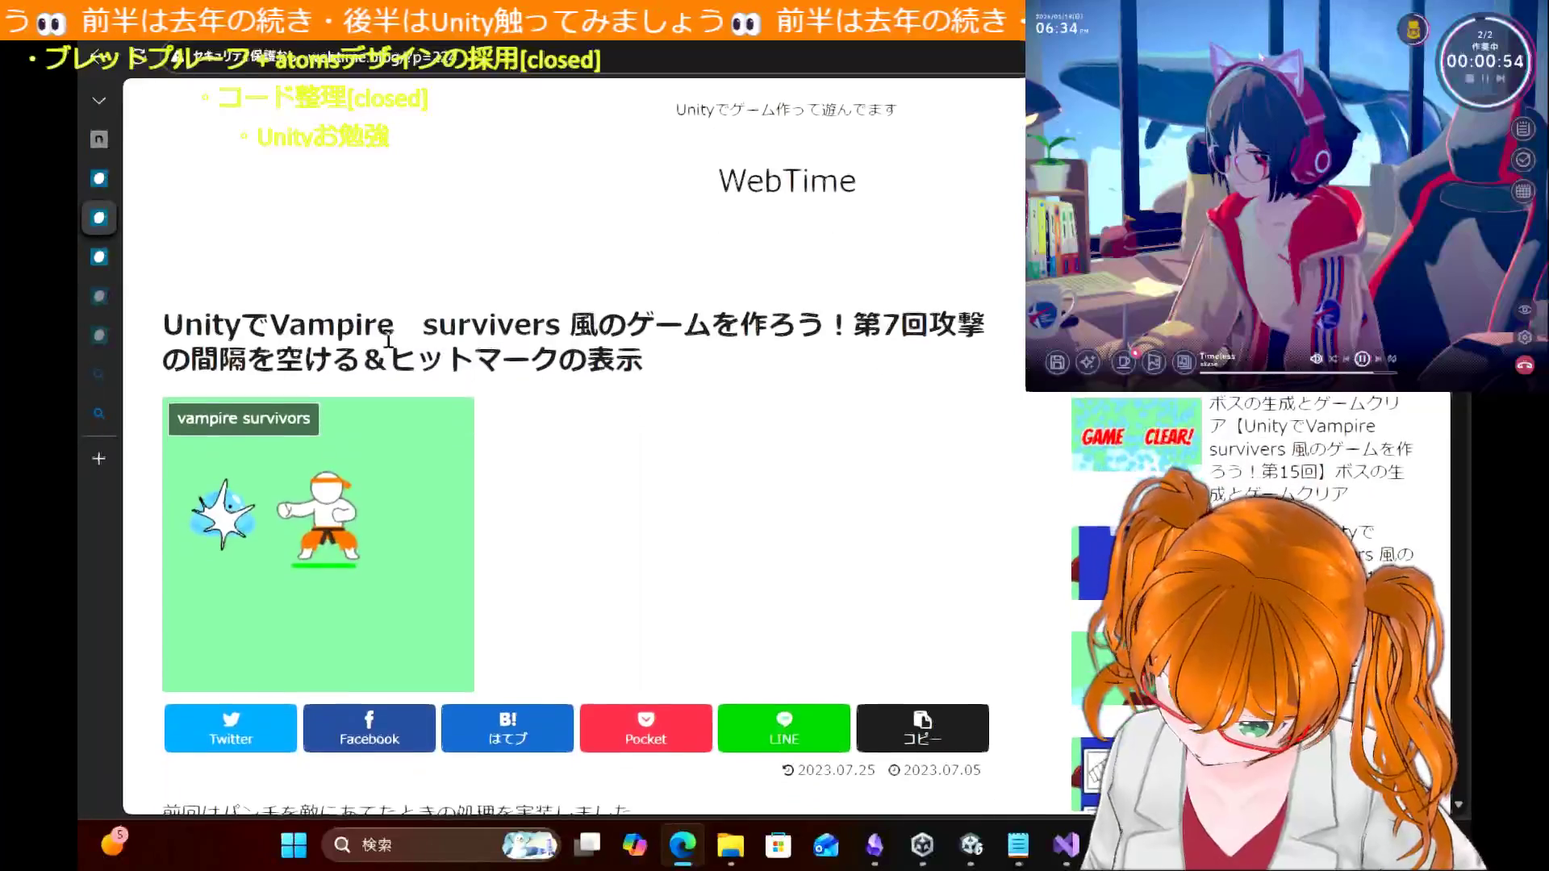
Step: Open the article on enemy spawning and chasing the player from the table of contents and skim it
{"action": "left_click", "coordinate": [100, 184]}
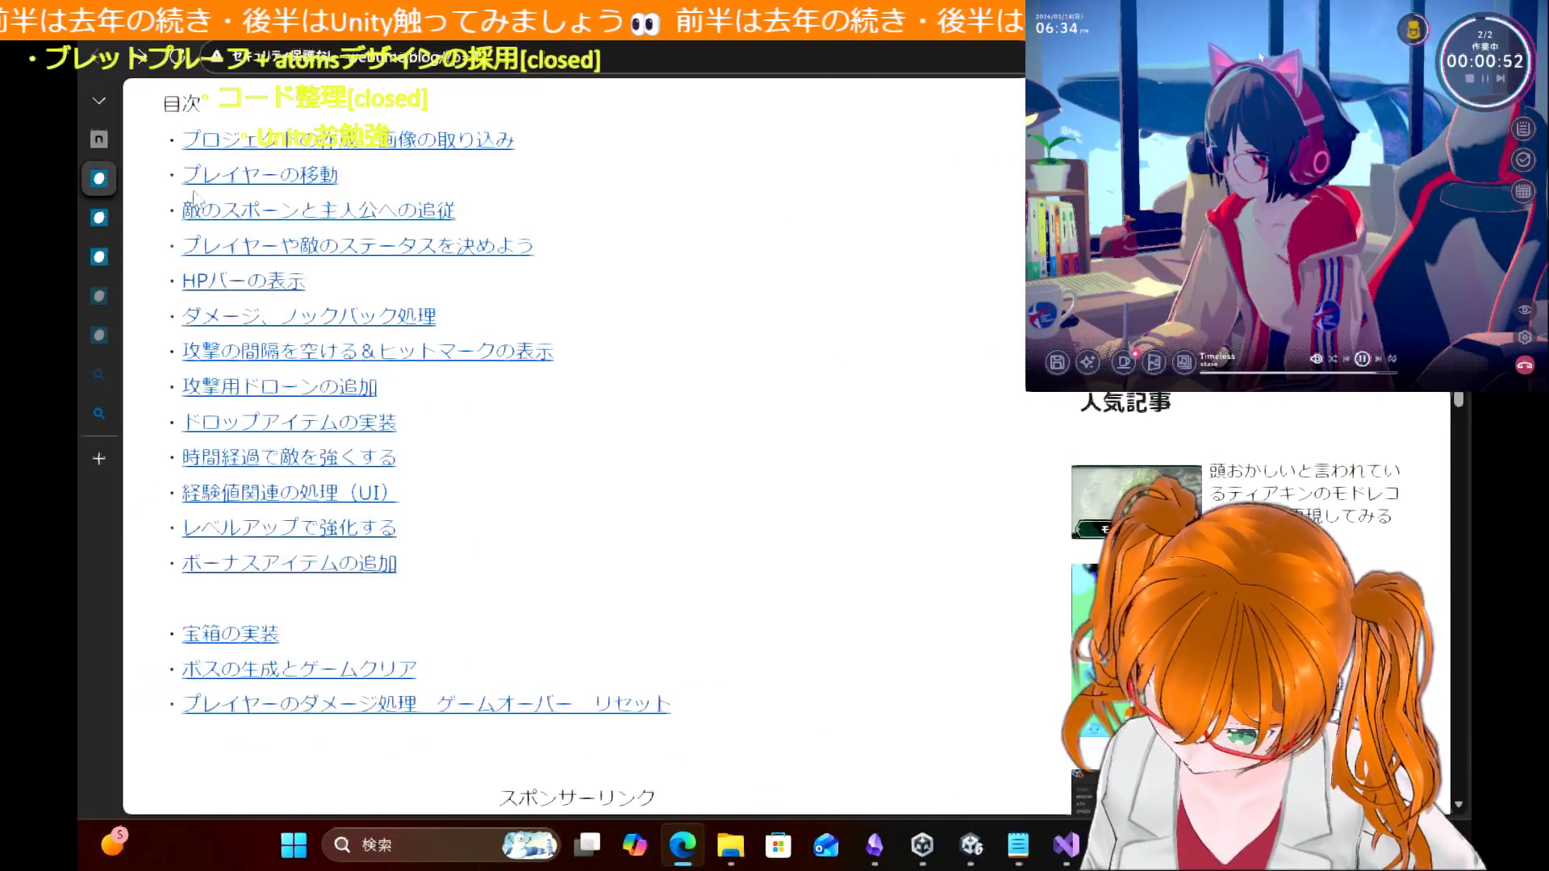
{"action": "left_click", "coordinate": [317, 211]}
{"action": "scroll", "coordinate": [589, 391], "scroll_direction": "down", "scroll_amount": 8}
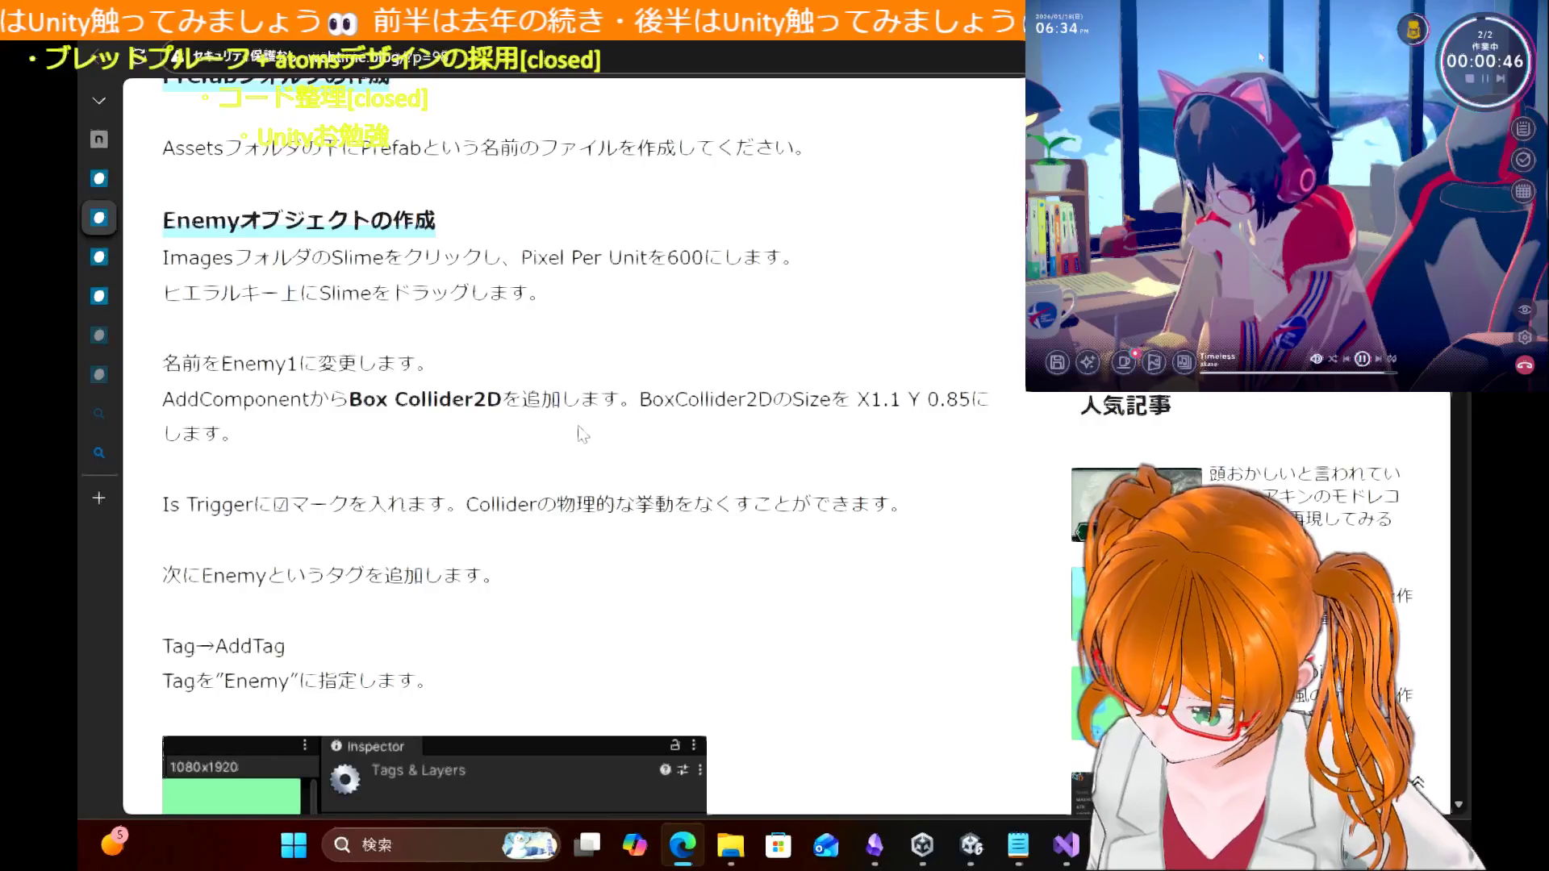
{"action": "scroll", "coordinate": [582, 434], "scroll_direction": "down", "scroll_amount": 4}
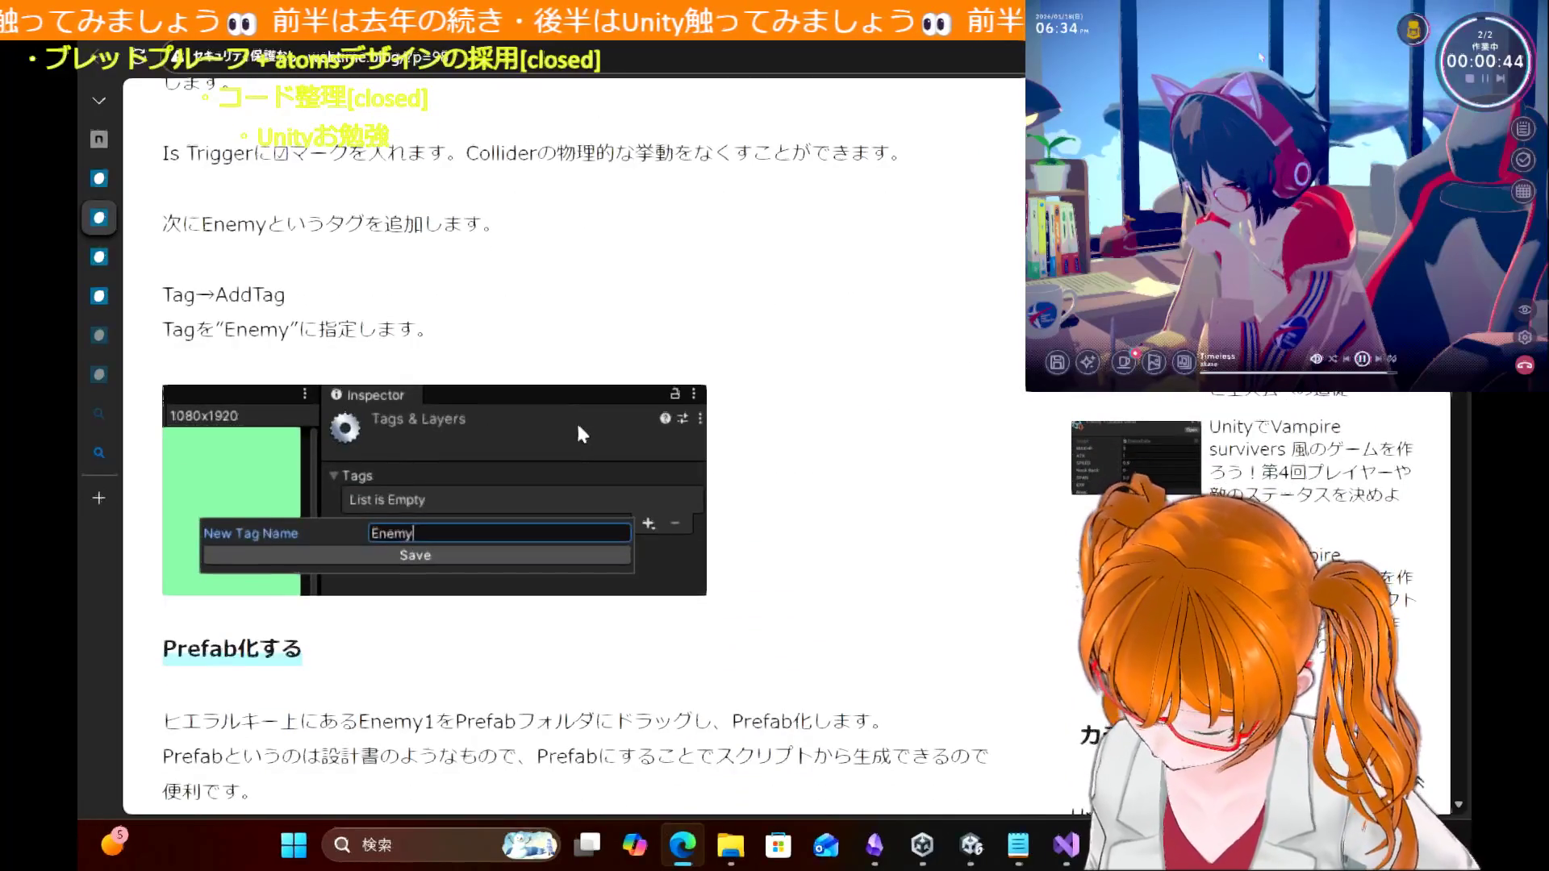
{"action": "scroll", "coordinate": [576, 420], "scroll_direction": "up", "scroll_amount": 4}
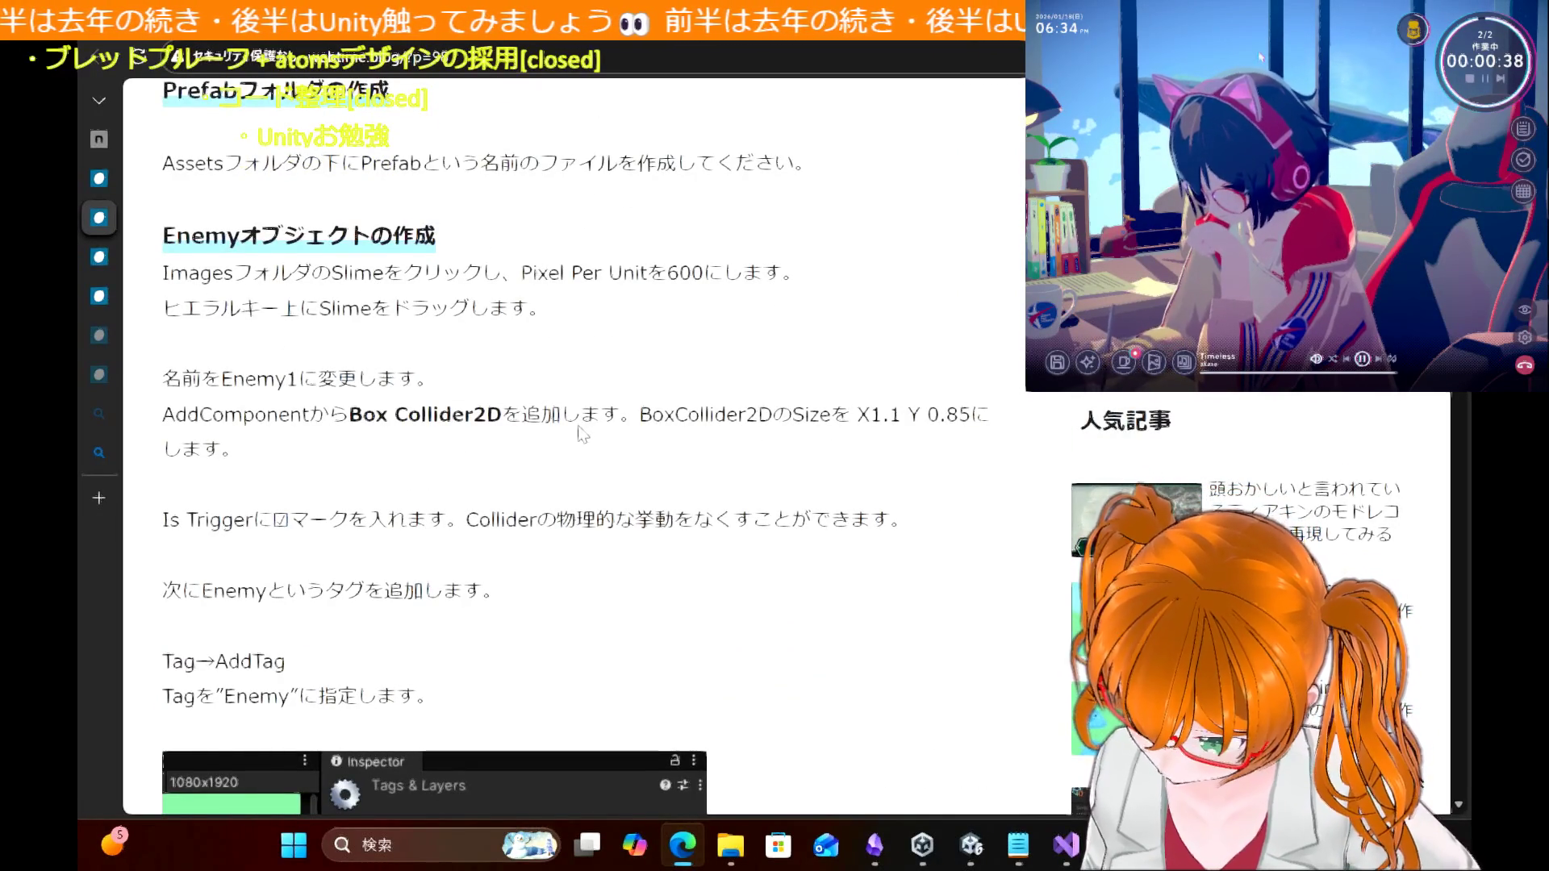
{"action": "scroll", "coordinate": [583, 434], "scroll_direction": "up", "scroll_amount": 4}
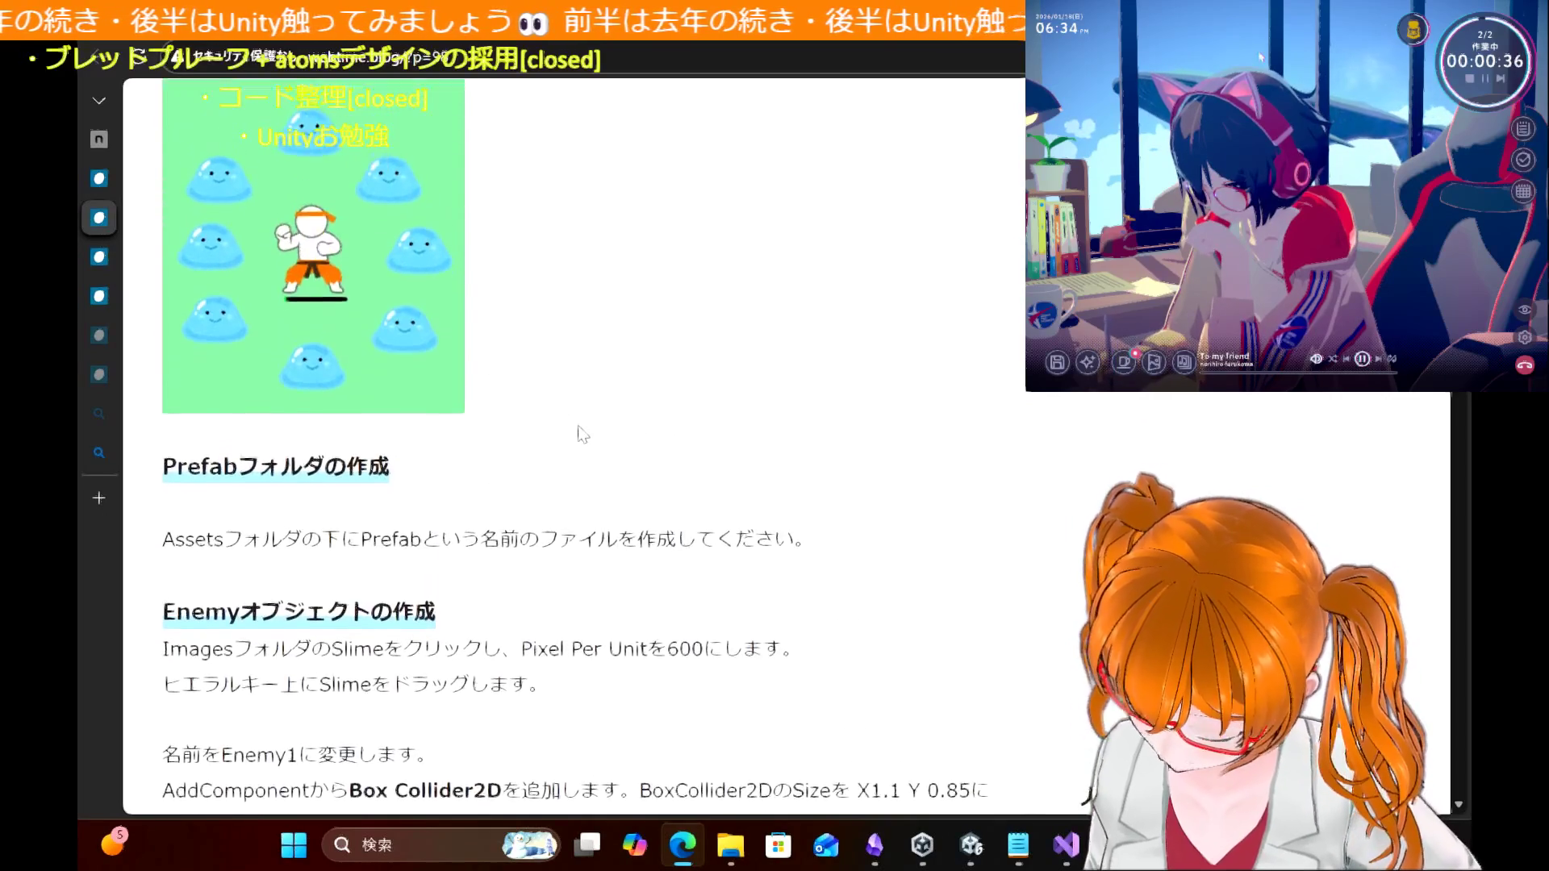
{"action": "scroll", "coordinate": [582, 434], "scroll_direction": "up", "scroll_amount": 2}
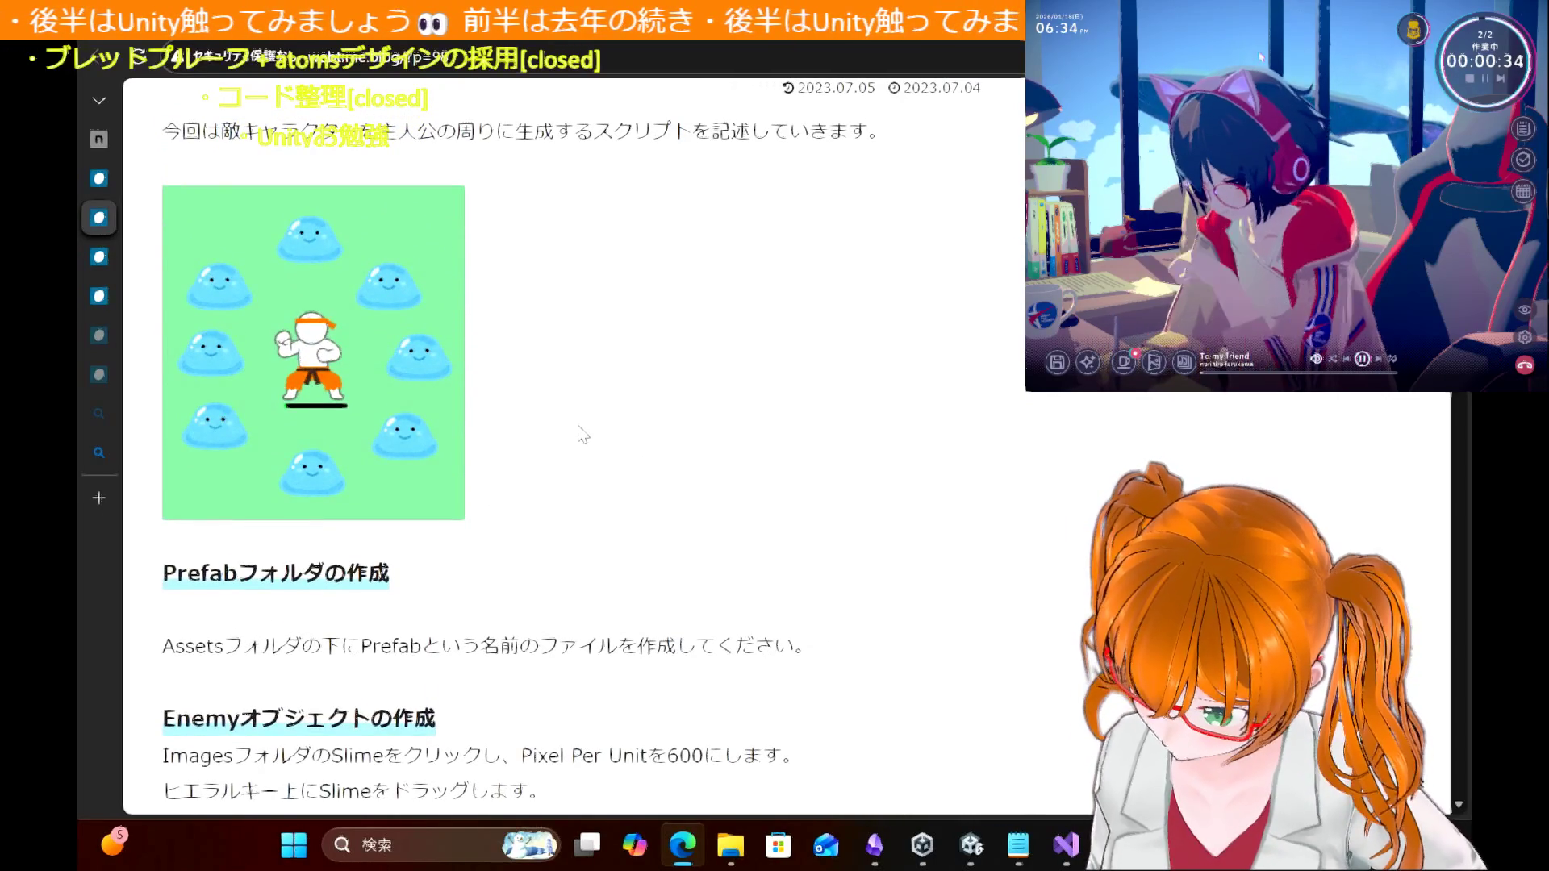
{"action": "scroll", "coordinate": [583, 434], "scroll_direction": "down", "scroll_amount": 2}
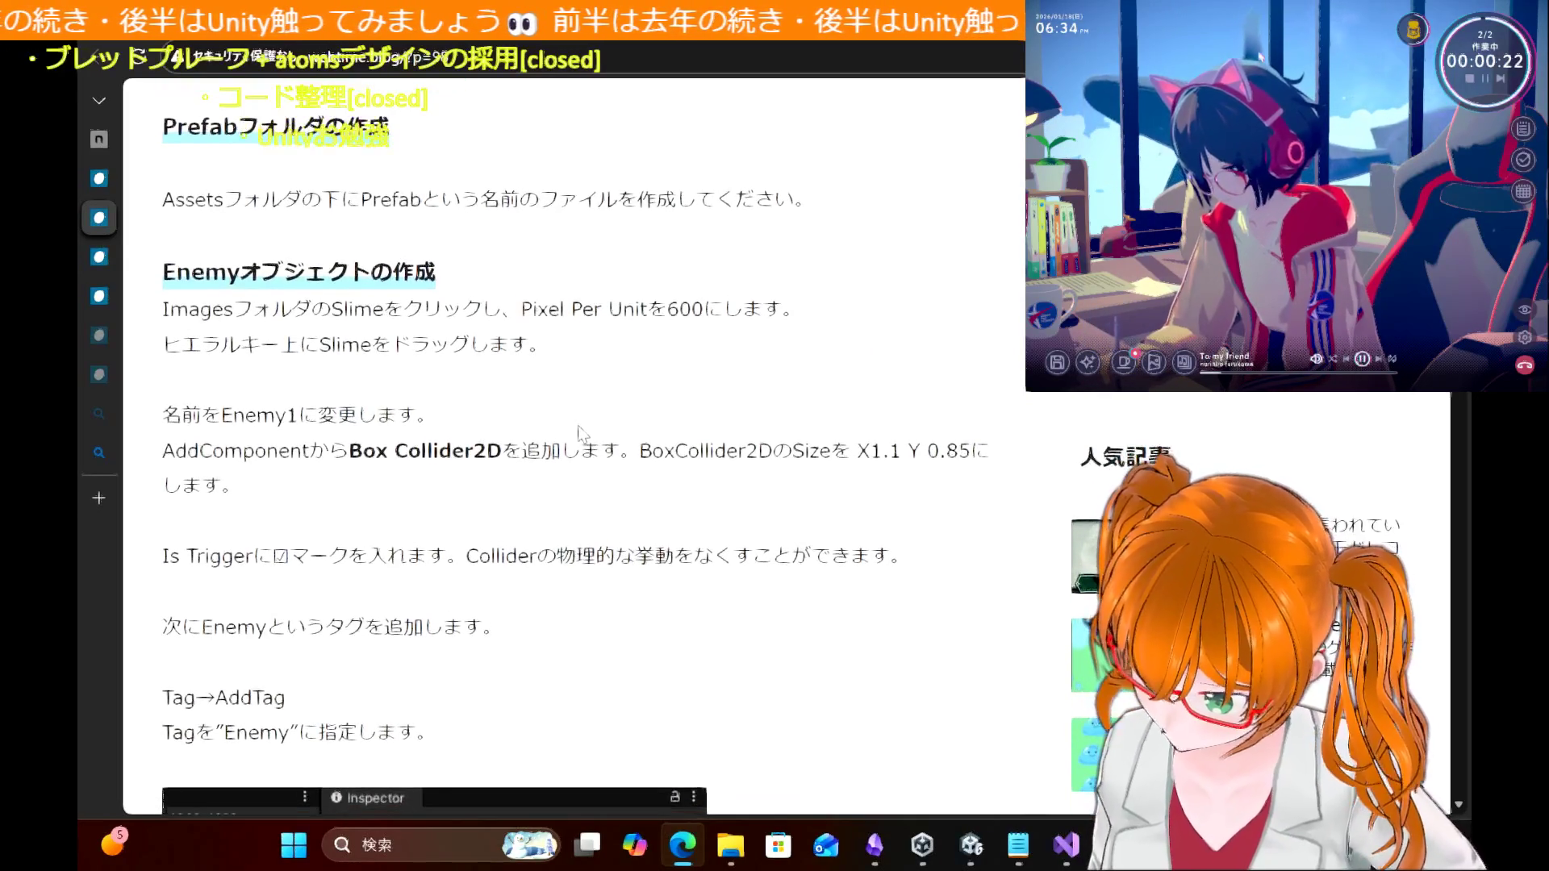
Step: Read further through the enemy-spawn article, scroll back to its top and return to the series table of contents
{"action": "scroll", "coordinate": [581, 434], "scroll_direction": "down", "scroll_amount": 5}
{"action": "scroll", "coordinate": [577, 428], "scroll_direction": "down", "scroll_amount": 2}
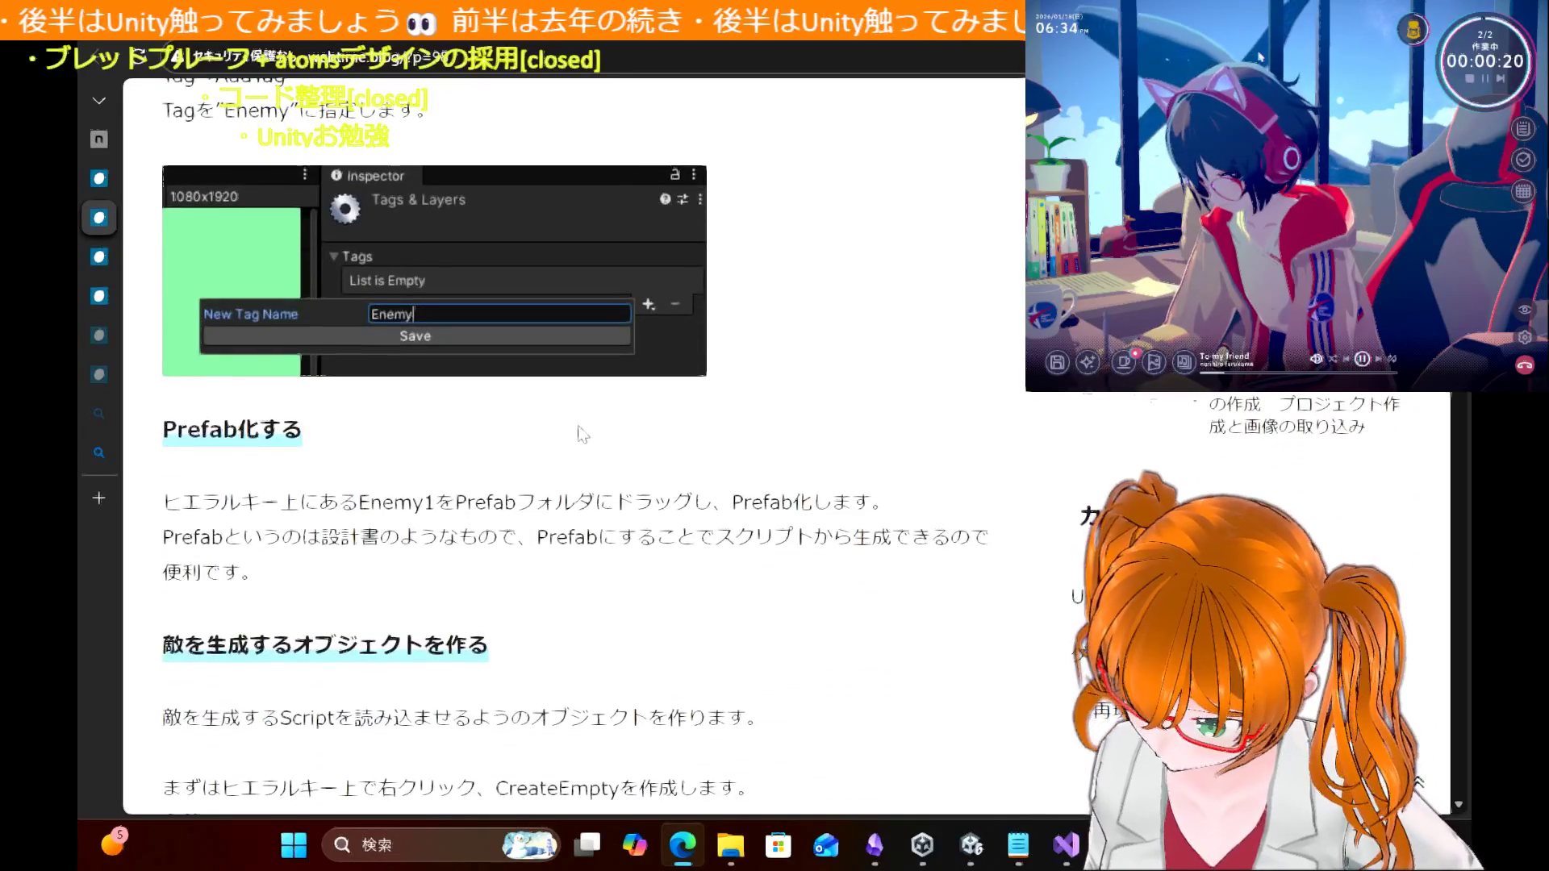
{"action": "scroll", "coordinate": [578, 428], "scroll_direction": "down", "scroll_amount": 2}
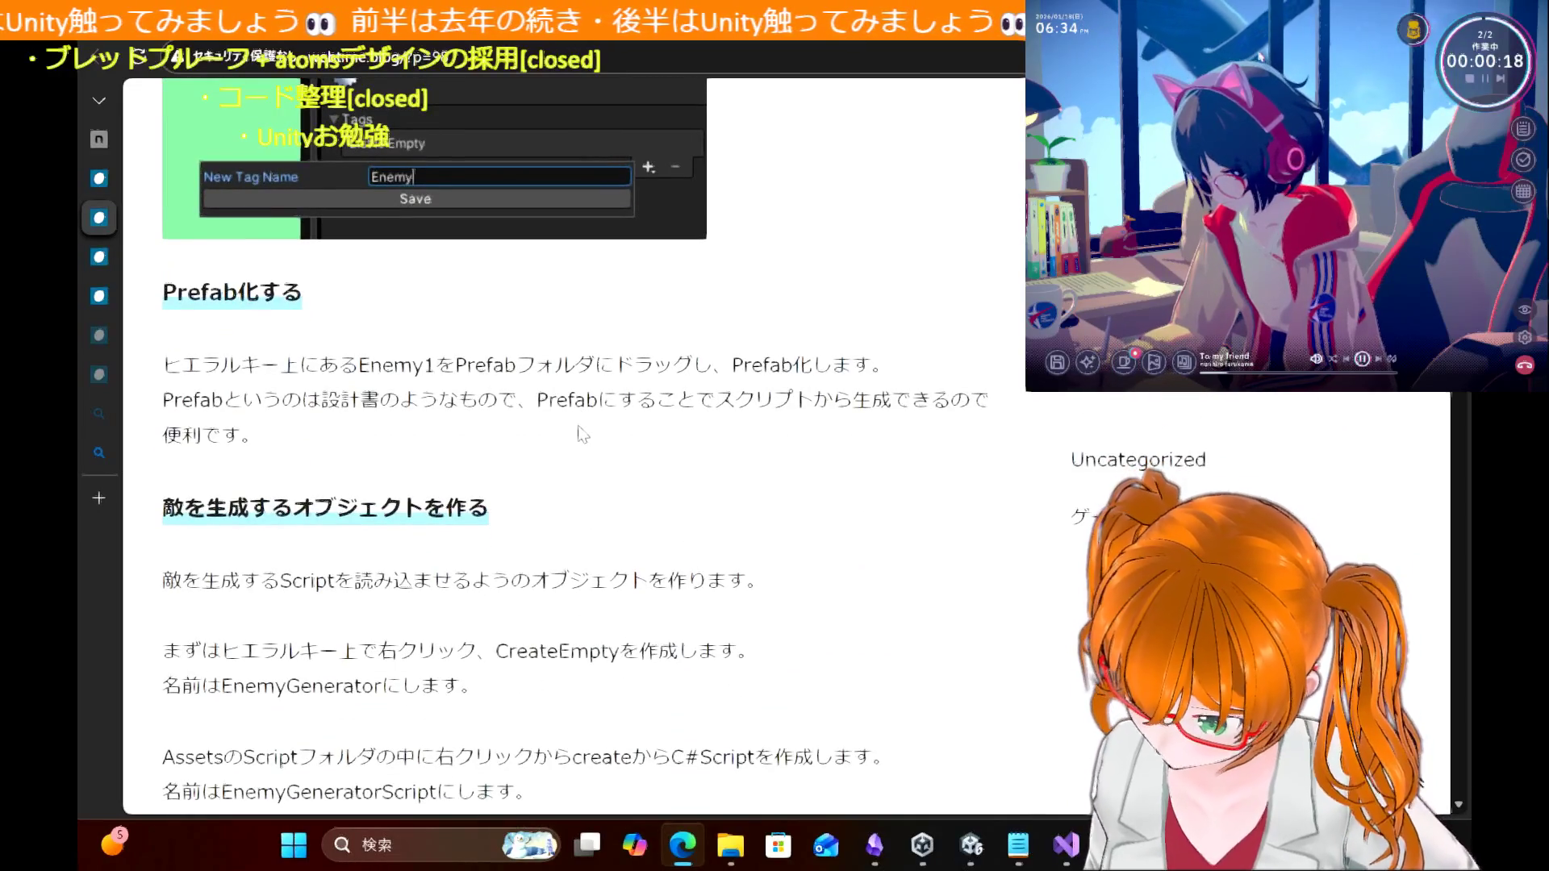
{"action": "scroll", "coordinate": [582, 434], "scroll_direction": "down", "scroll_amount": 4}
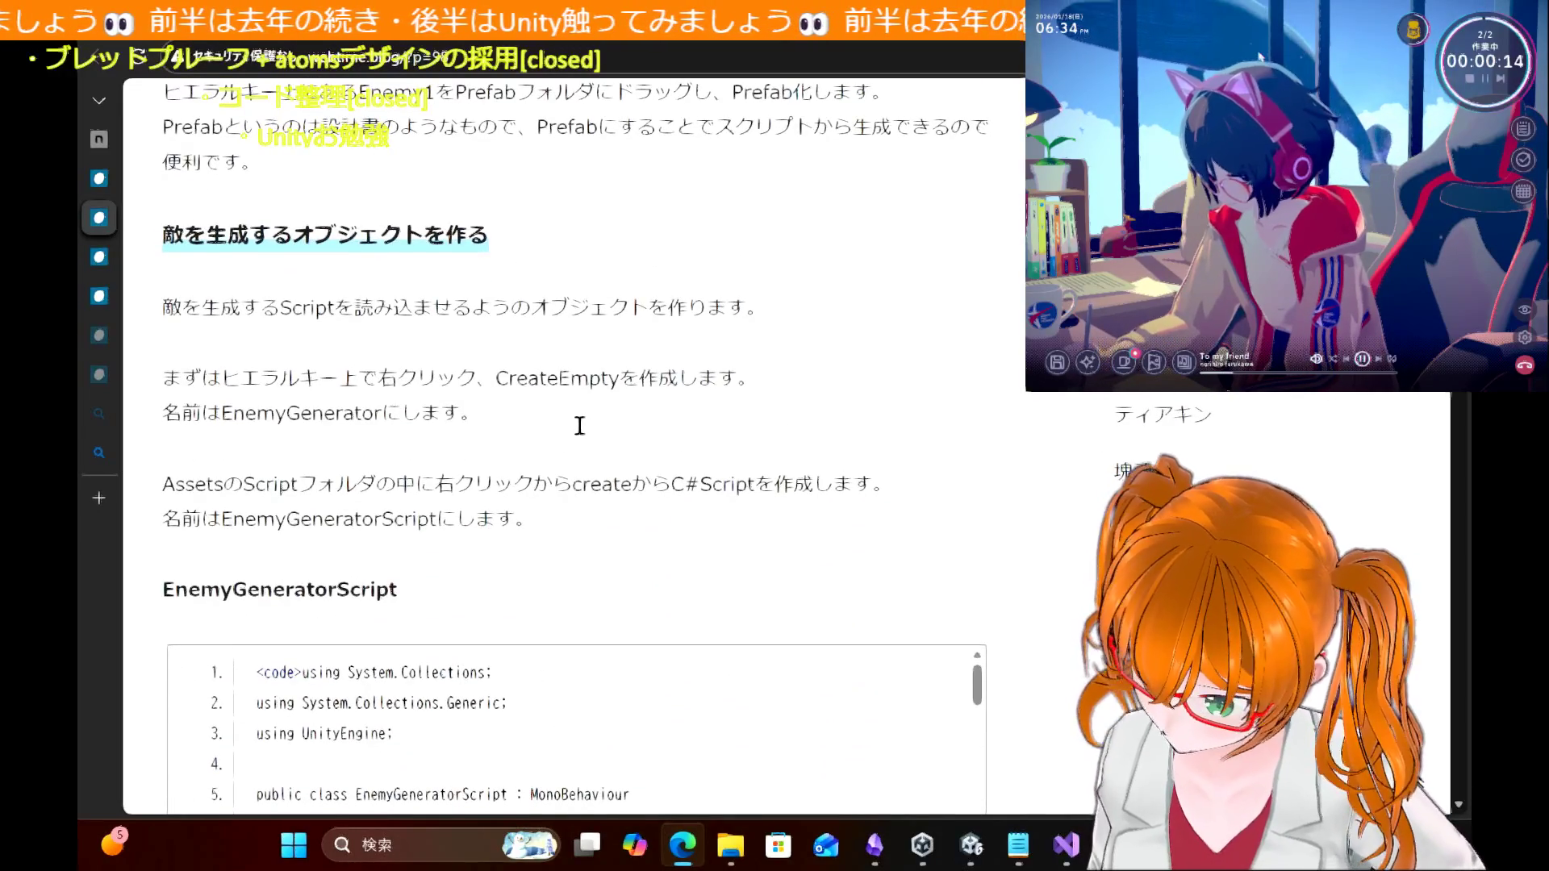
{"action": "scroll", "coordinate": [580, 428], "scroll_direction": "down", "scroll_amount": 8}
{"action": "scroll", "coordinate": [579, 433], "scroll_direction": "down", "scroll_amount": 10}
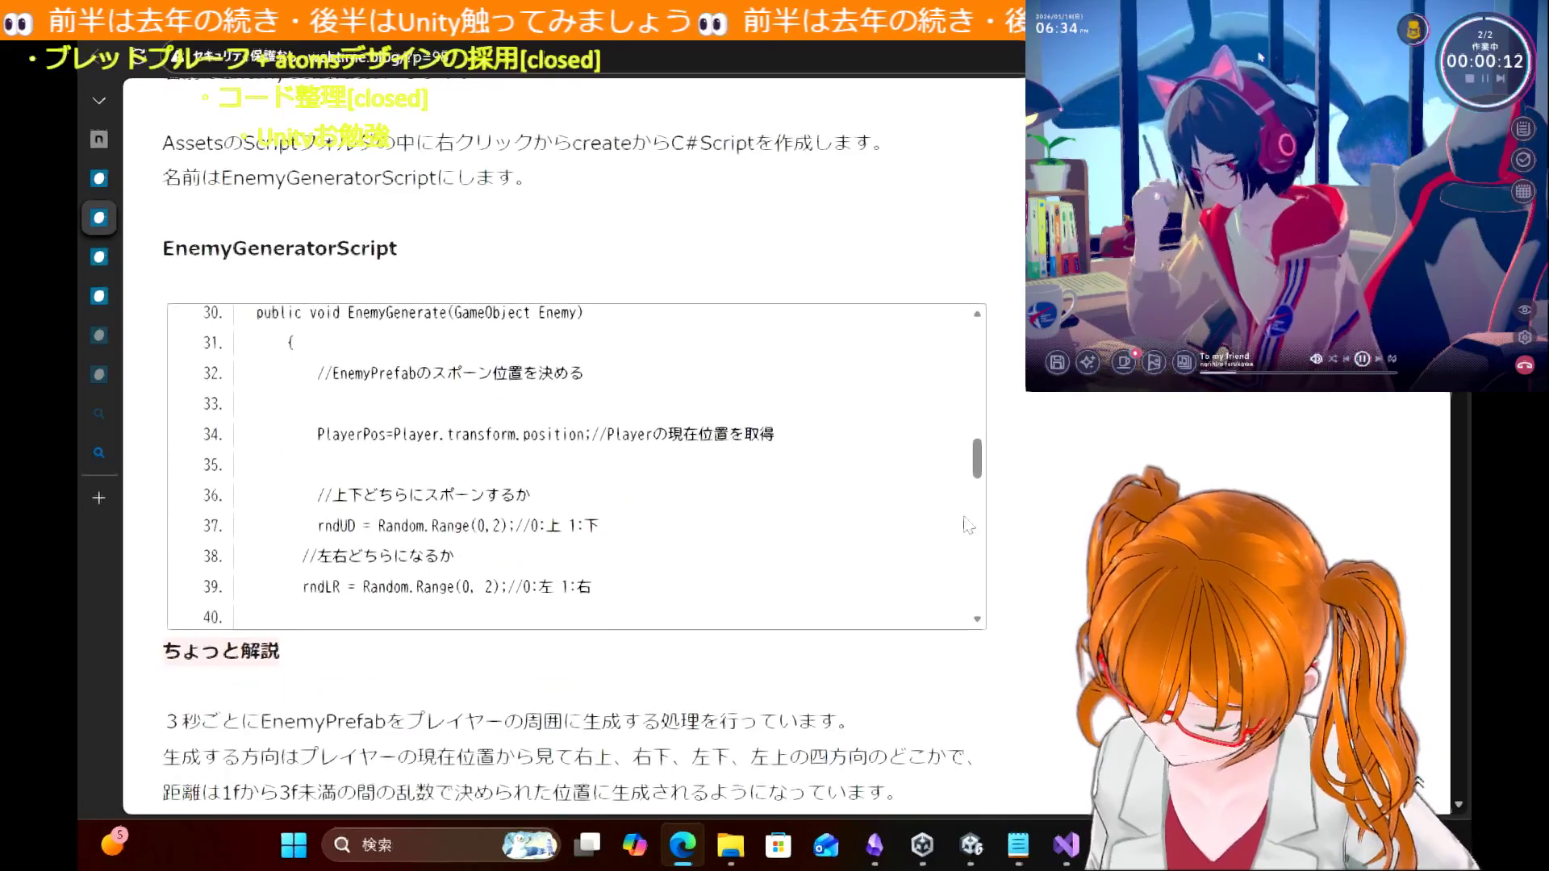
{"action": "scroll", "coordinate": [839, 359], "scroll_direction": "up", "scroll_amount": 10}
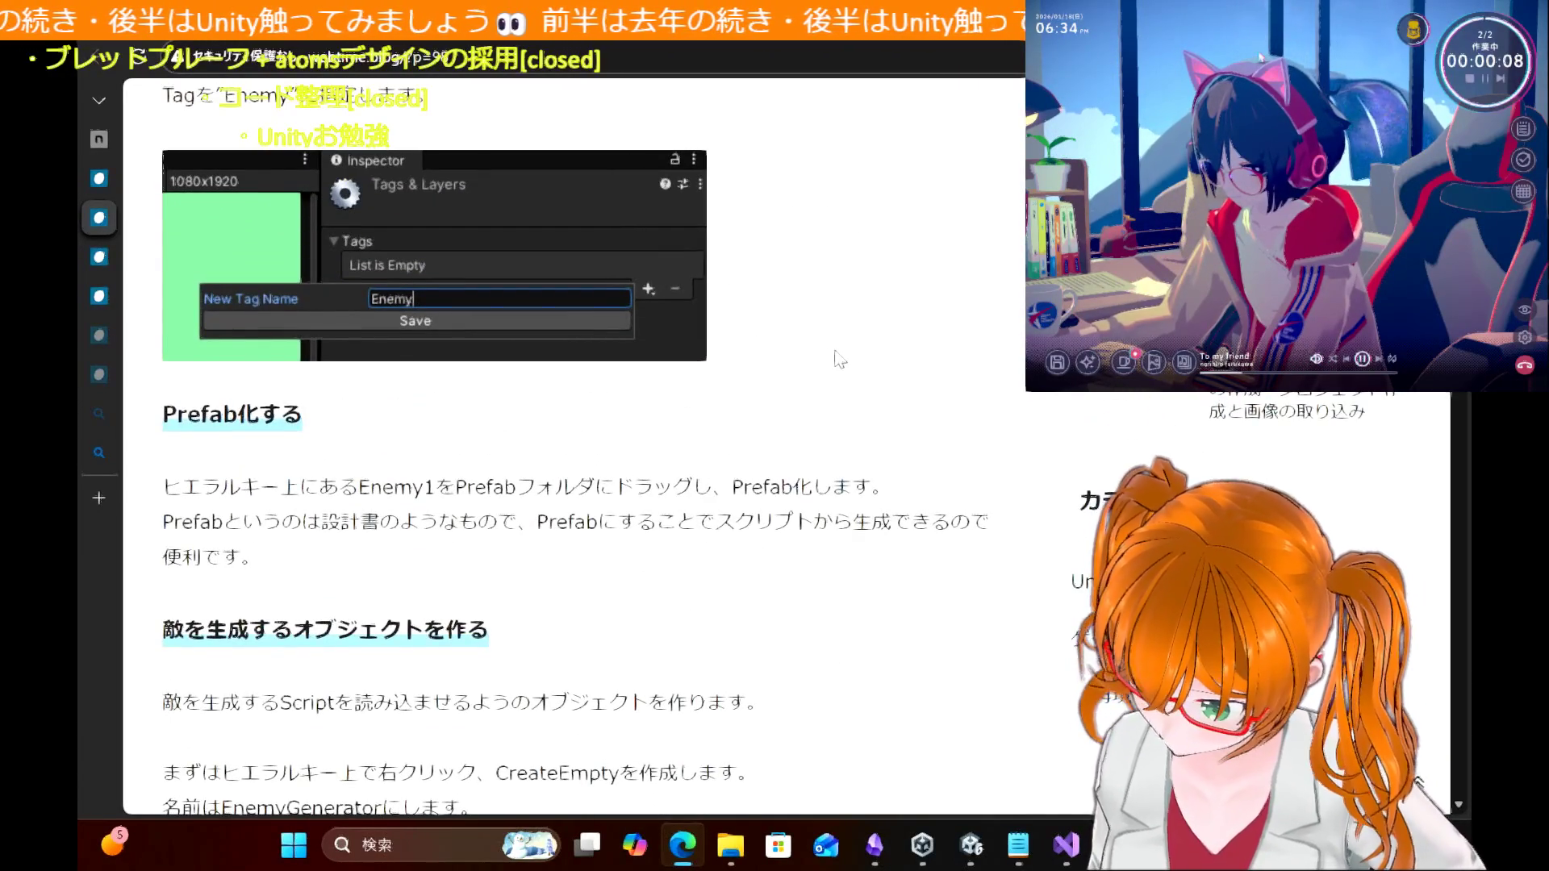
{"action": "scroll", "coordinate": [839, 359], "scroll_direction": "up", "scroll_amount": 5}
{"action": "scroll", "coordinate": [839, 359], "scroll_direction": "up", "scroll_amount": 2}
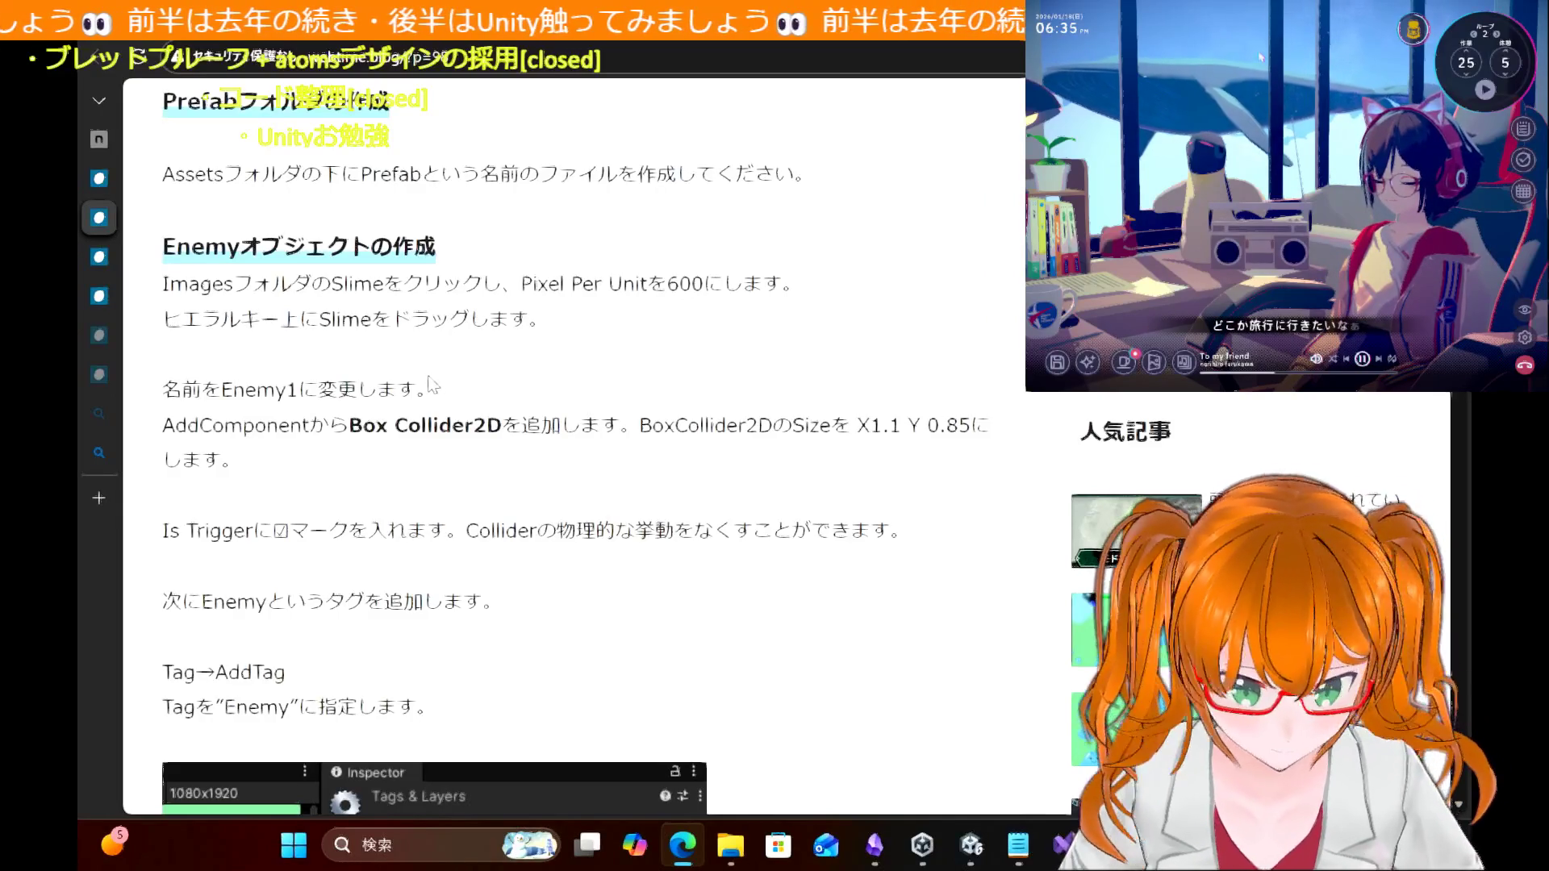
{"action": "scroll", "coordinate": [433, 386], "scroll_direction": "up", "scroll_amount": 1}
{"action": "scroll", "coordinate": [433, 380], "scroll_direction": "down", "scroll_amount": 3}
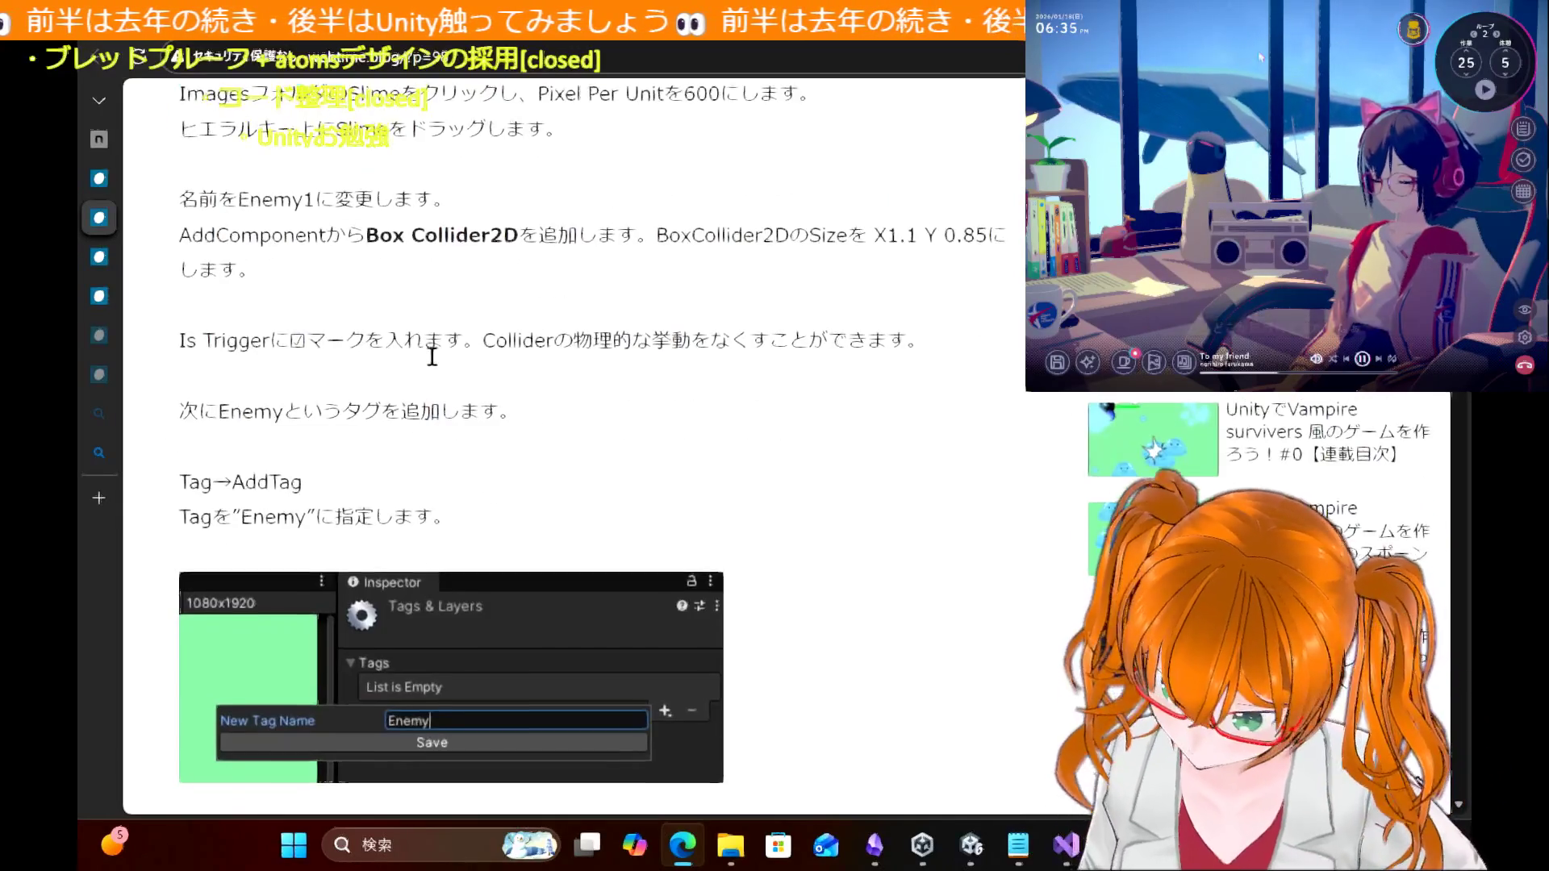
{"action": "scroll", "coordinate": [614, 327], "scroll_direction": "up", "scroll_amount": 1}
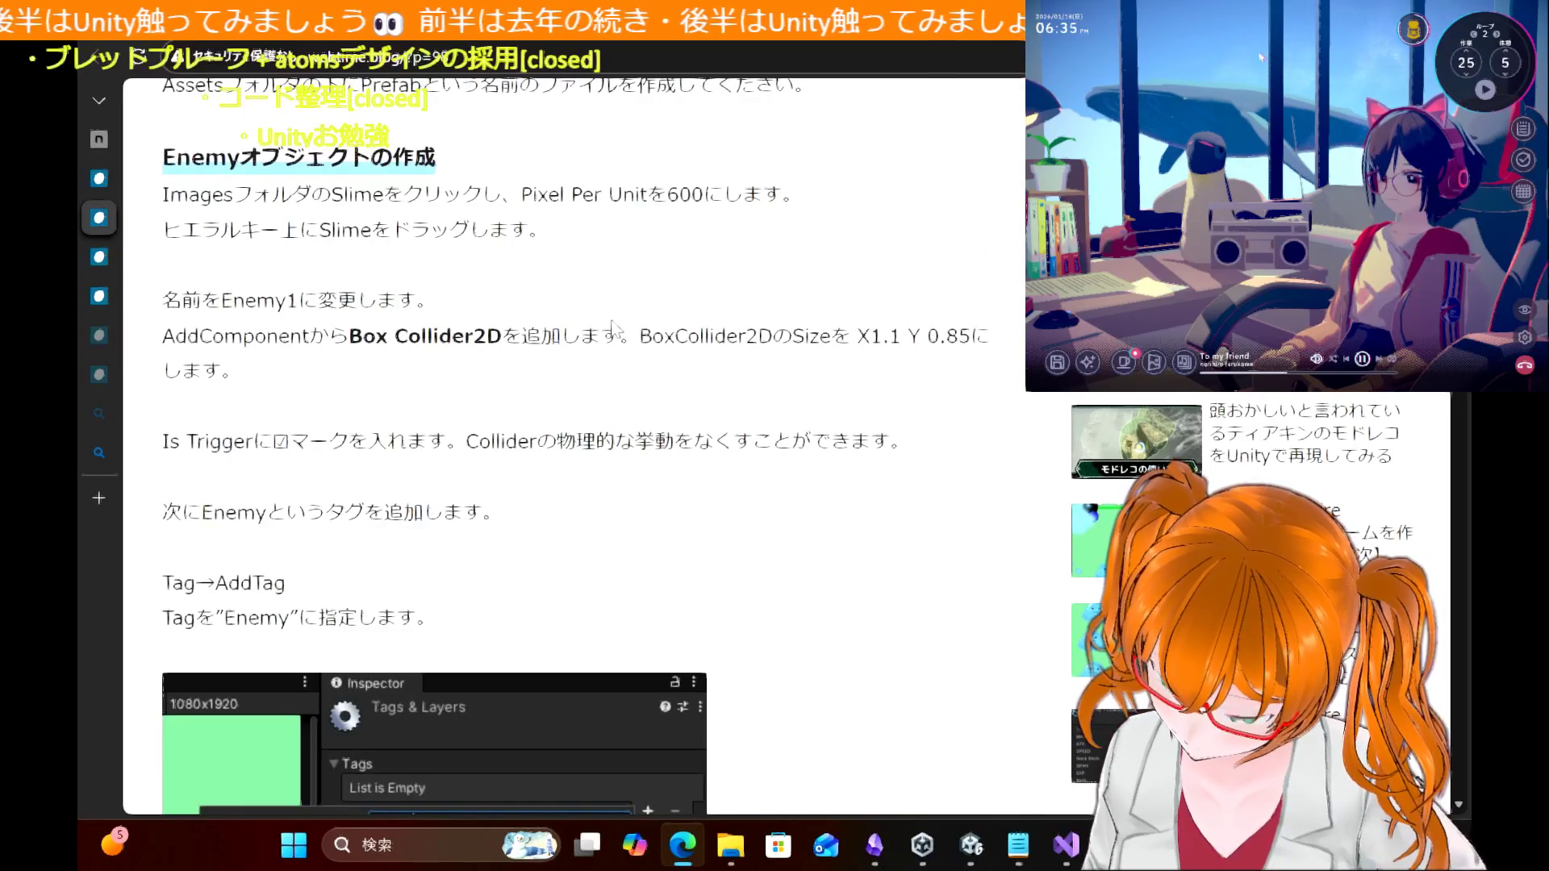
{"action": "scroll", "coordinate": [613, 326], "scroll_direction": "up", "scroll_amount": 2}
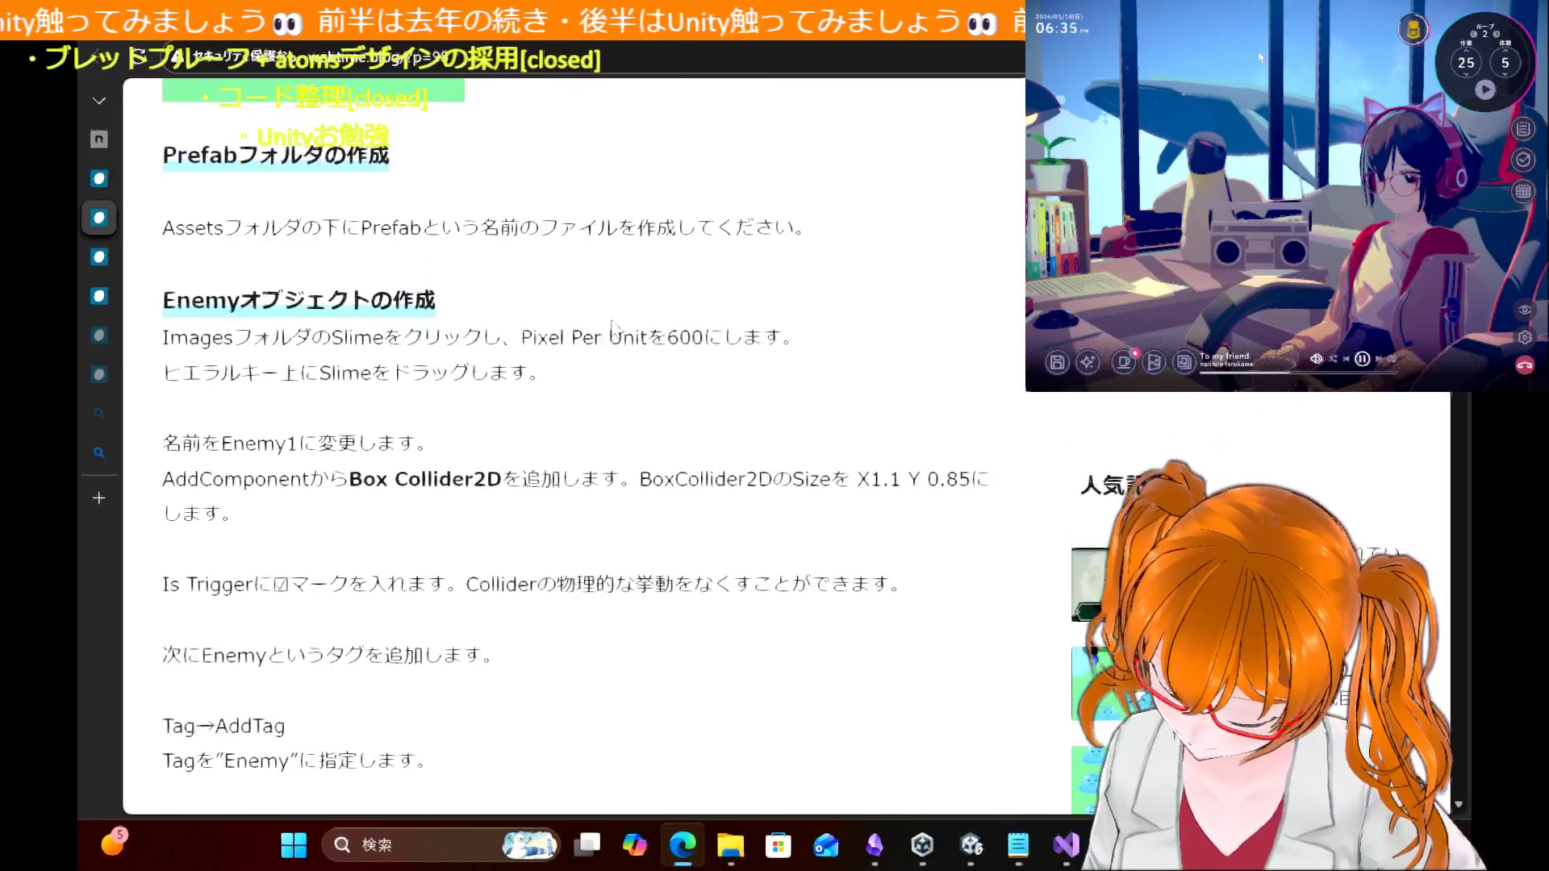
{"action": "scroll", "coordinate": [617, 330], "scroll_direction": "up", "scroll_amount": 6}
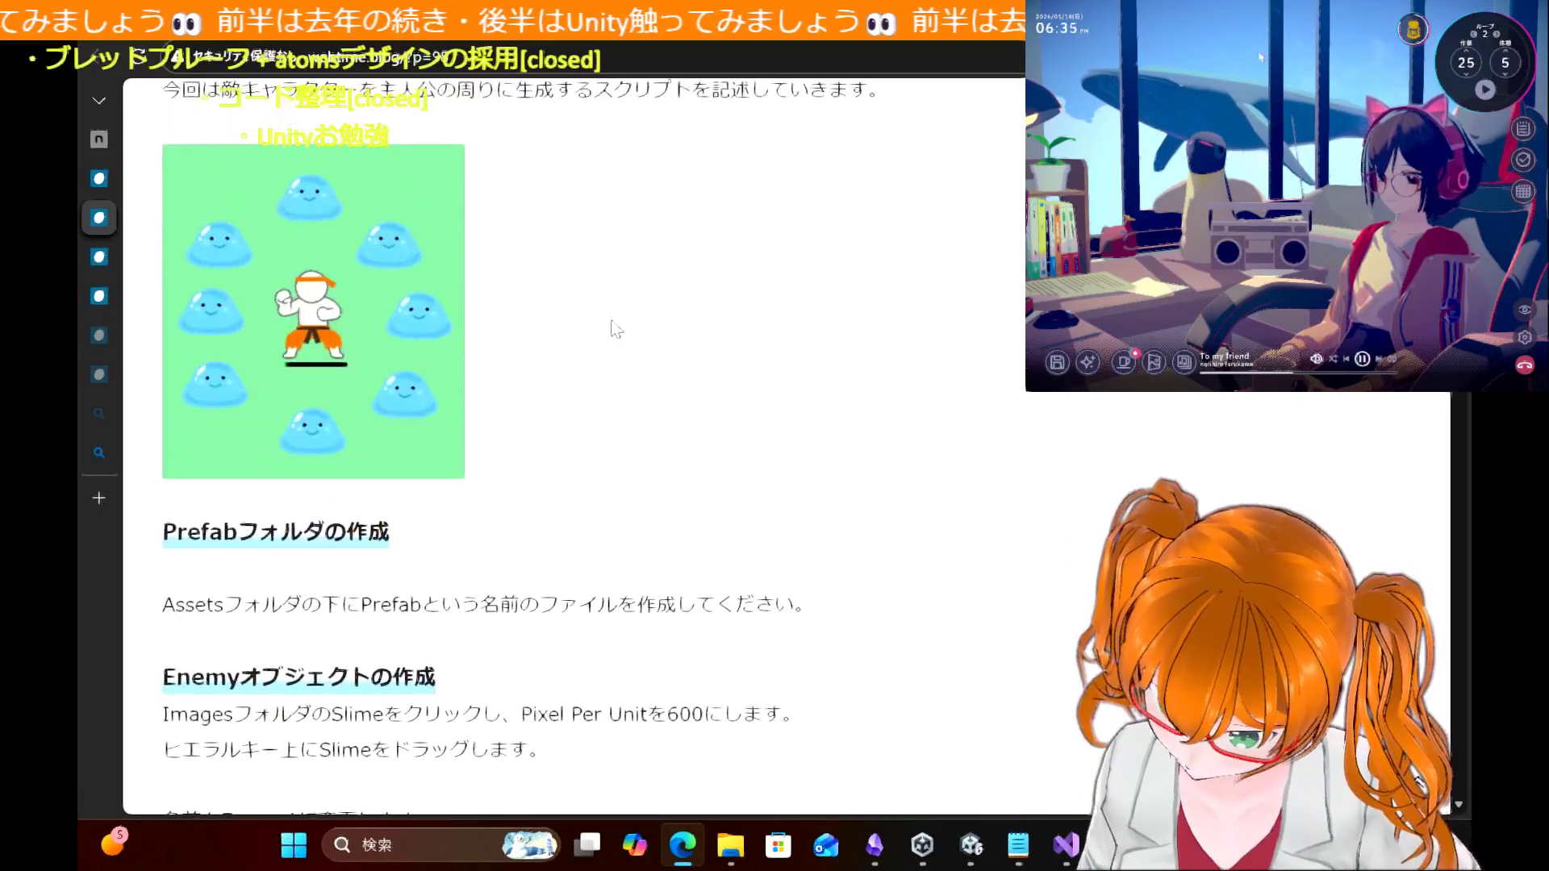
{"action": "scroll", "coordinate": [615, 325], "scroll_direction": "up", "scroll_amount": 1}
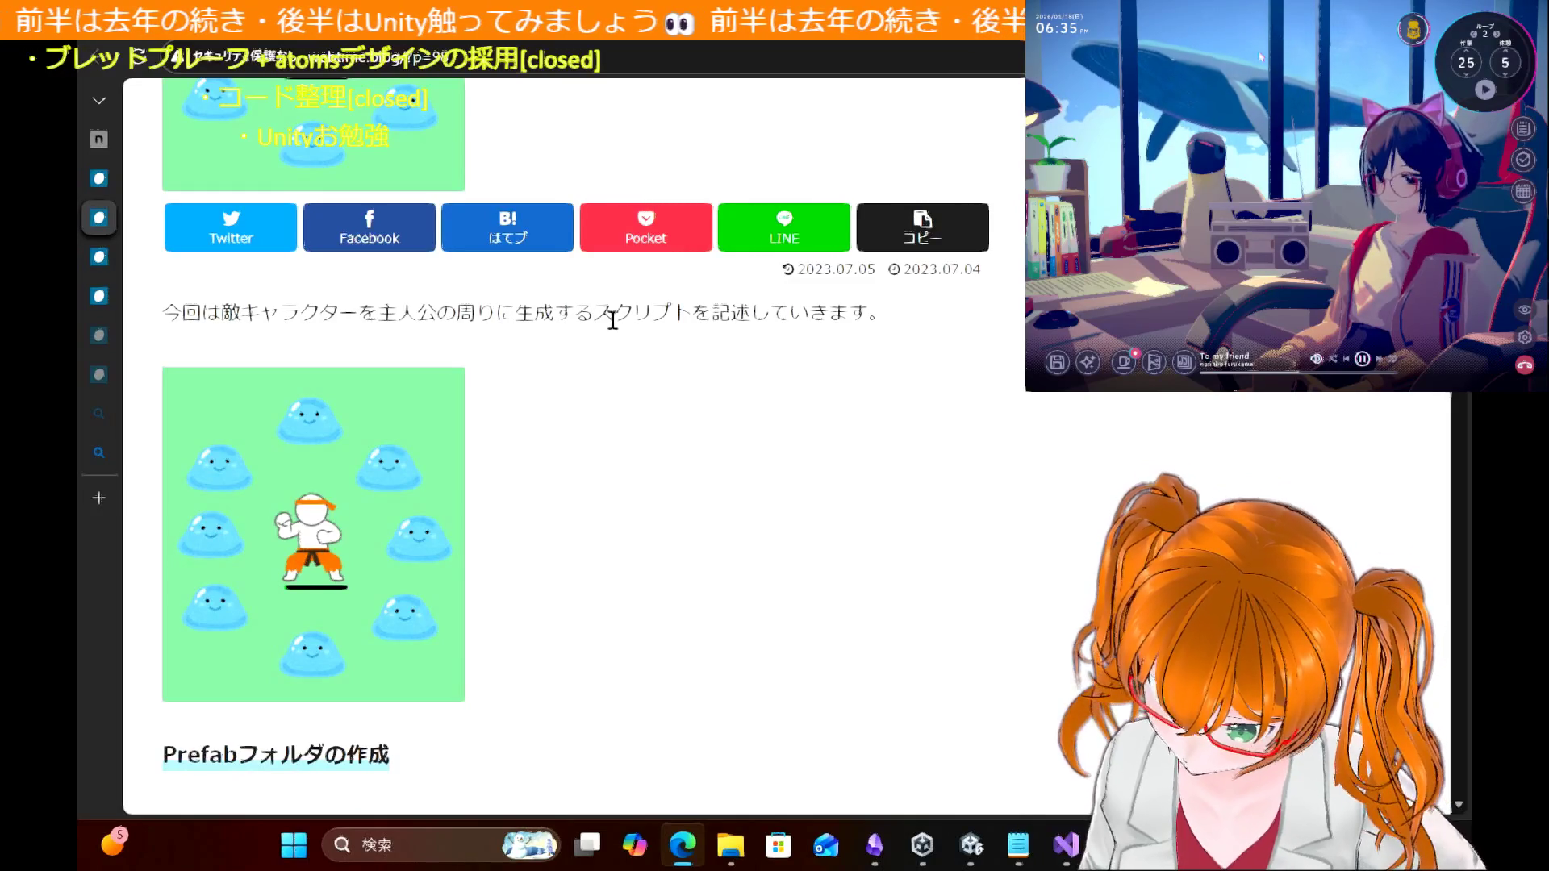
{"action": "left_click", "coordinate": [107, 178]}
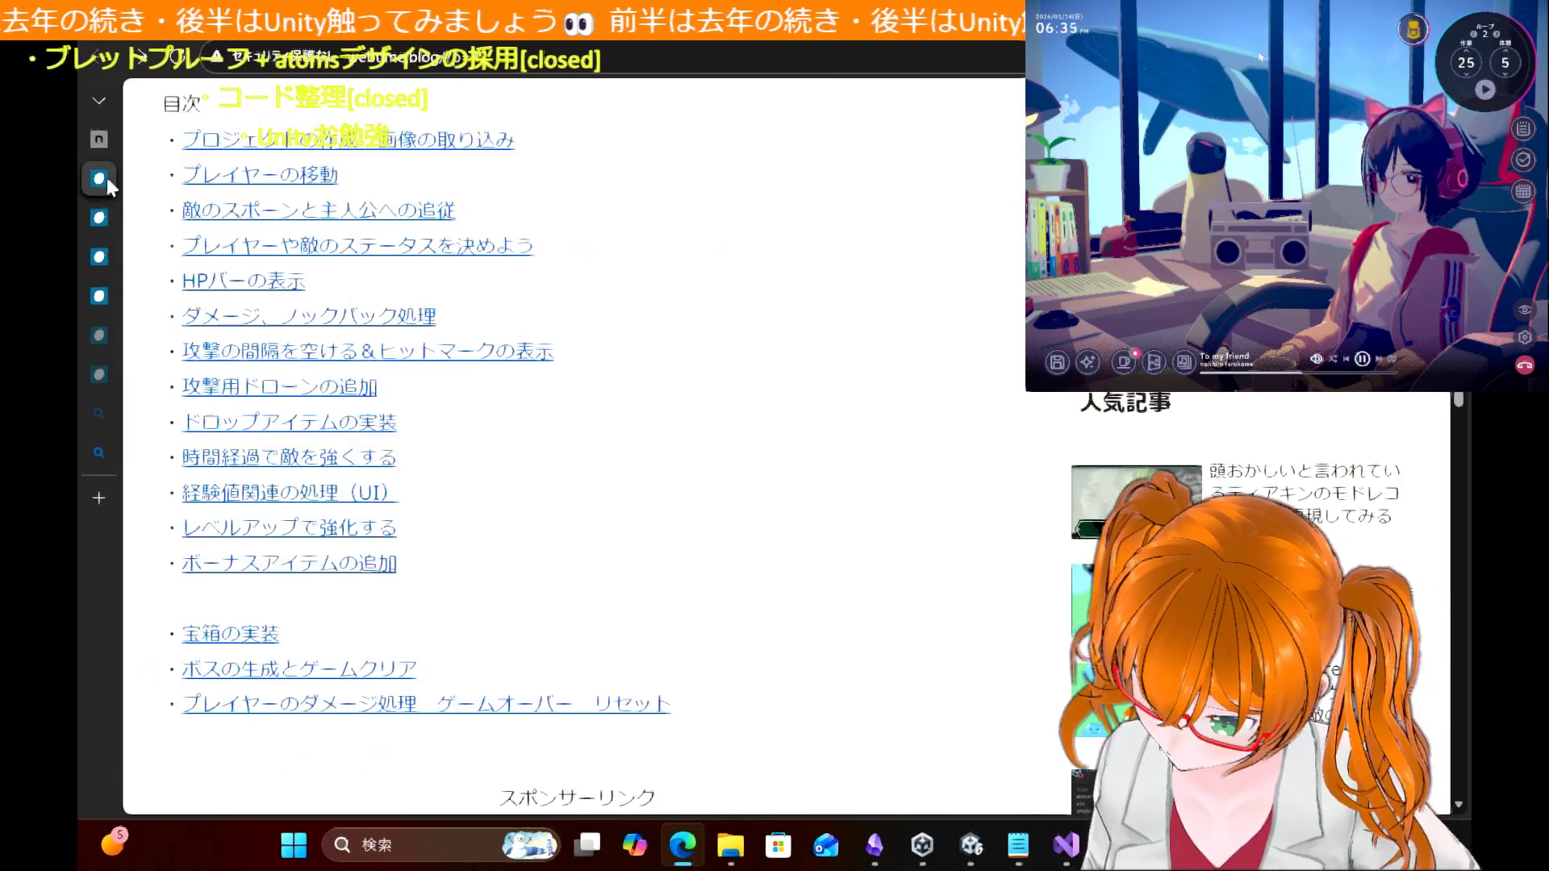
Step: Open the 攻撃の間隔を空ける＆ヒットマークの表示 article and skim down through it
{"action": "left_click", "coordinate": [363, 355]}
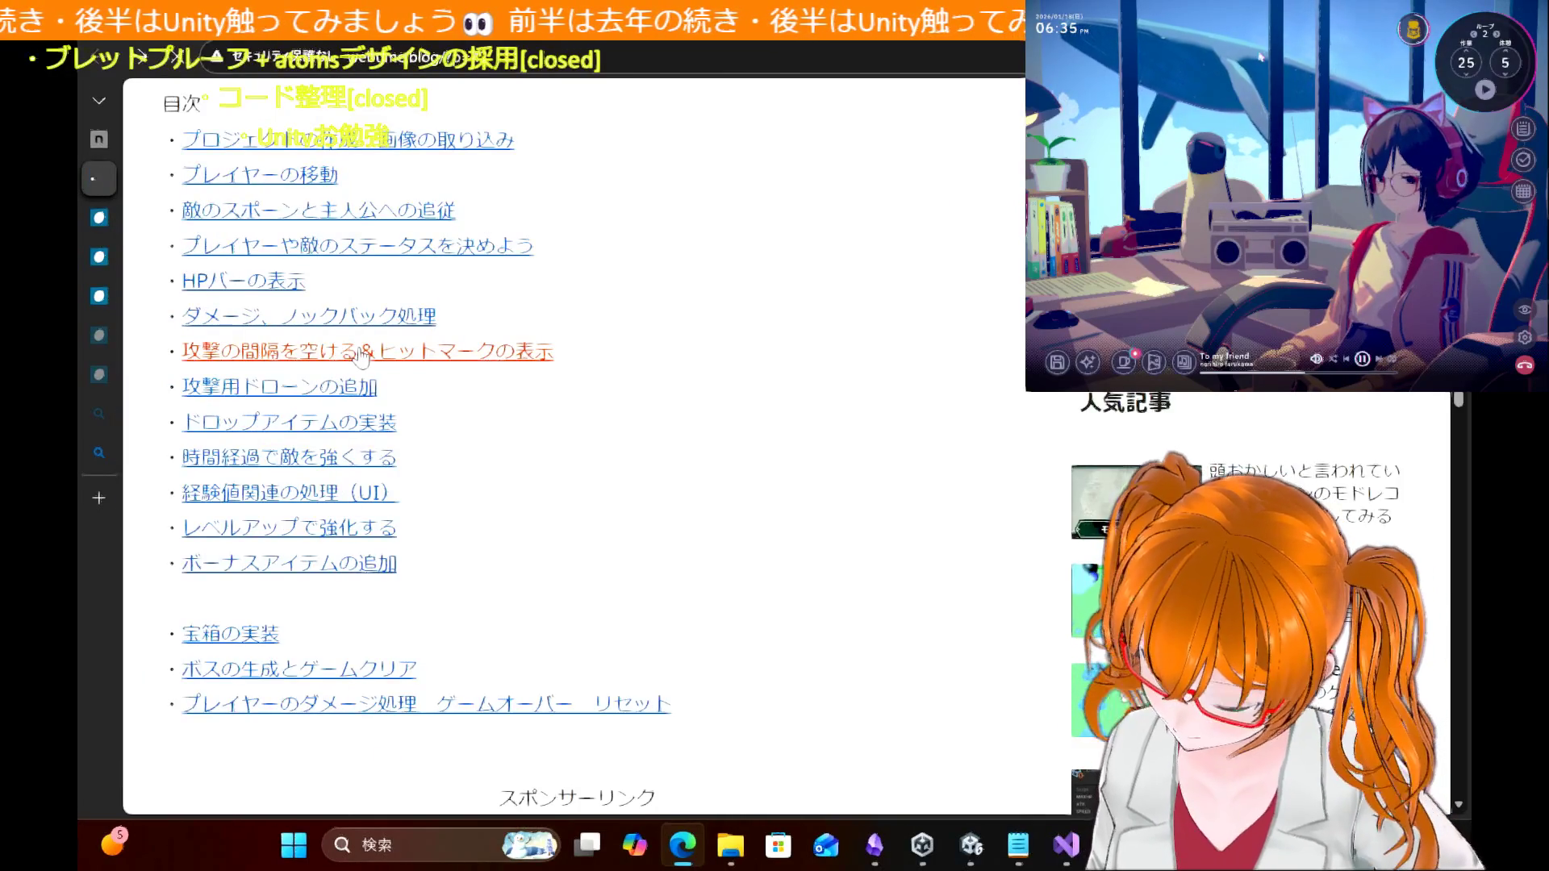
{"action": "scroll", "coordinate": [666, 434], "scroll_direction": "down", "scroll_amount": 15}
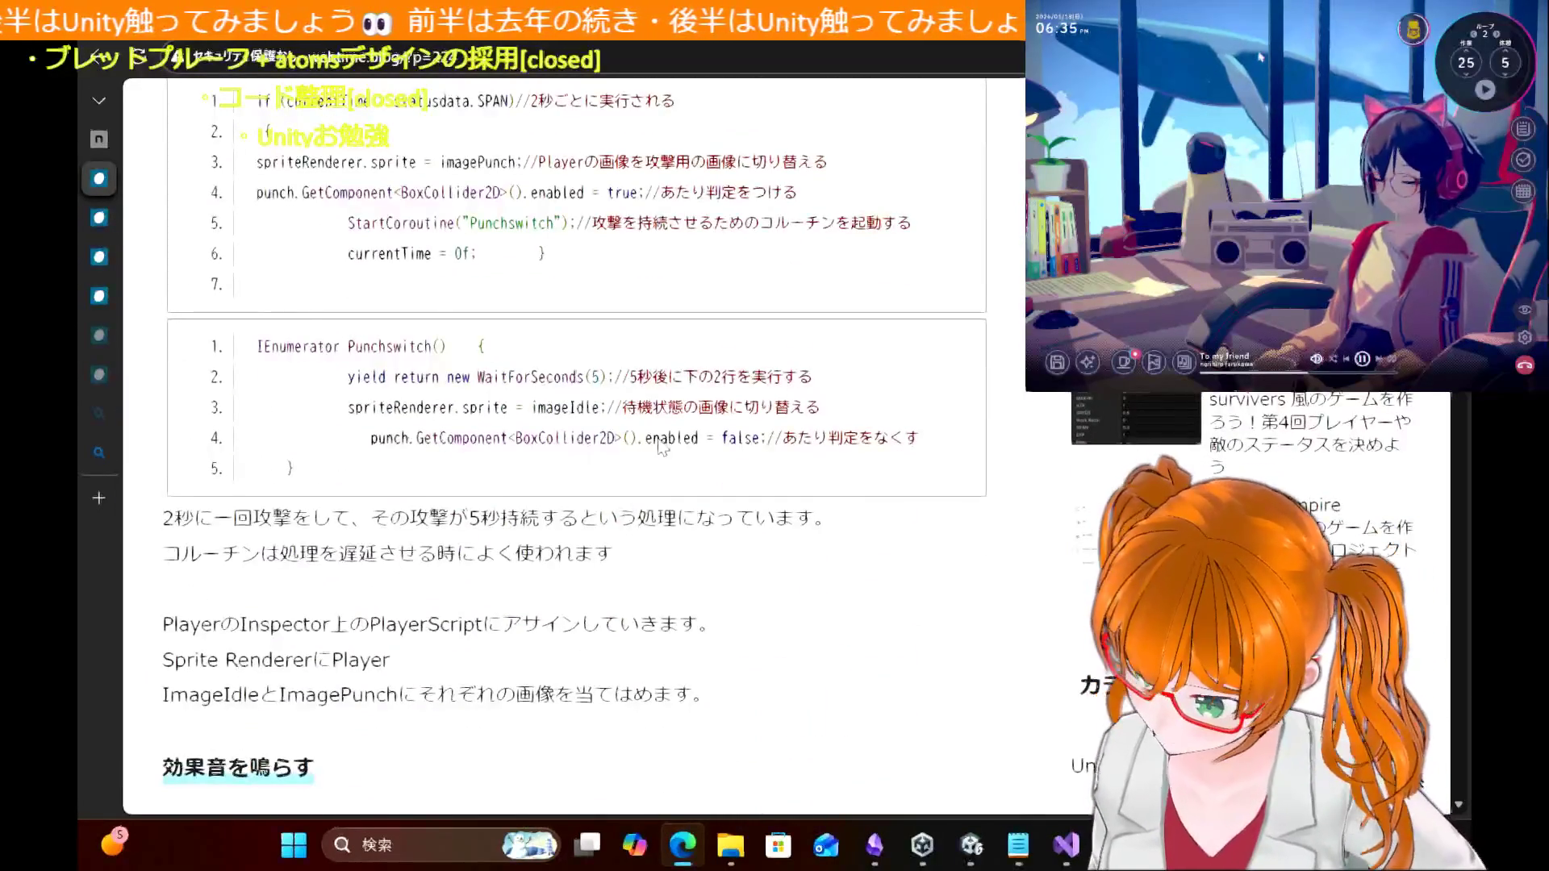
{"action": "scroll", "coordinate": [799, 633], "scroll_direction": "down", "scroll_amount": 2}
{"action": "scroll", "coordinate": [847, 649], "scroll_direction": "up", "scroll_amount": 1}
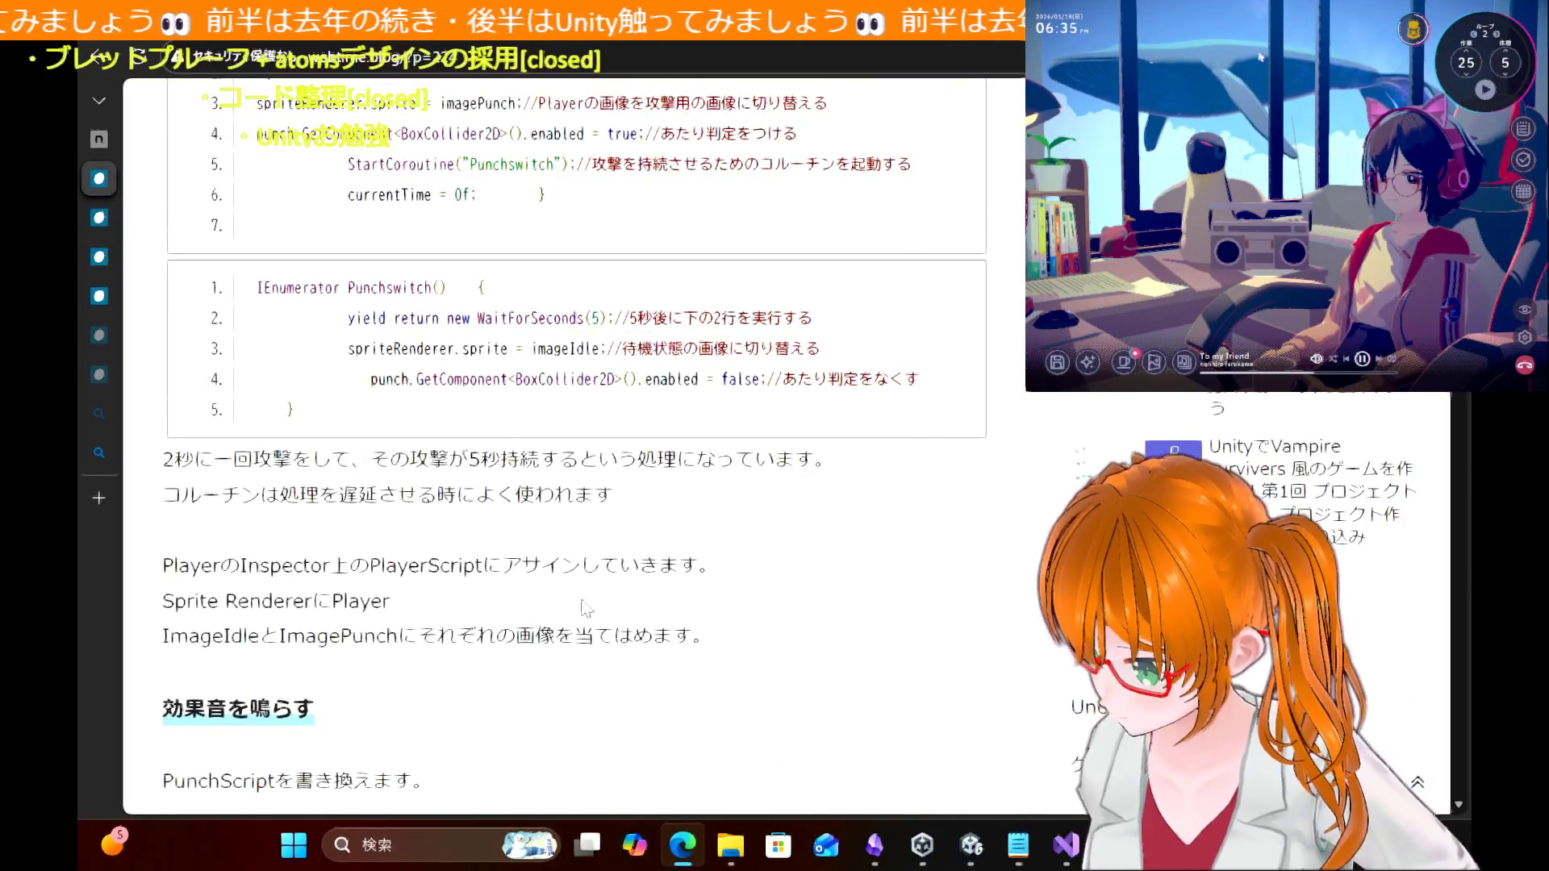
{"action": "scroll", "coordinate": [587, 608], "scroll_direction": "down", "scroll_amount": 10}
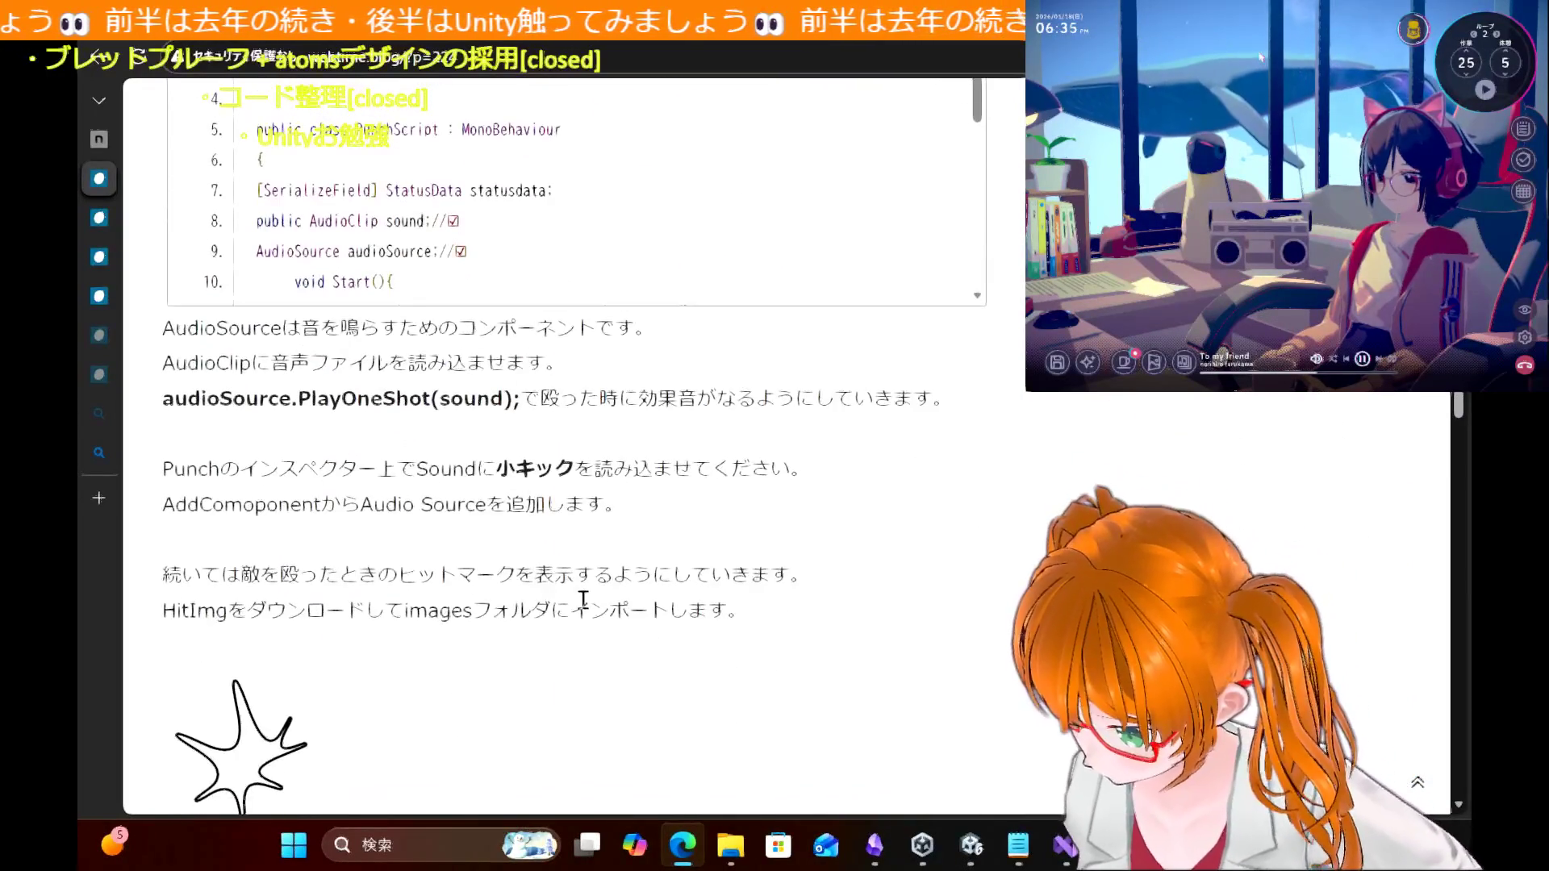
{"action": "scroll", "coordinate": [583, 604], "scroll_direction": "down", "scroll_amount": 7}
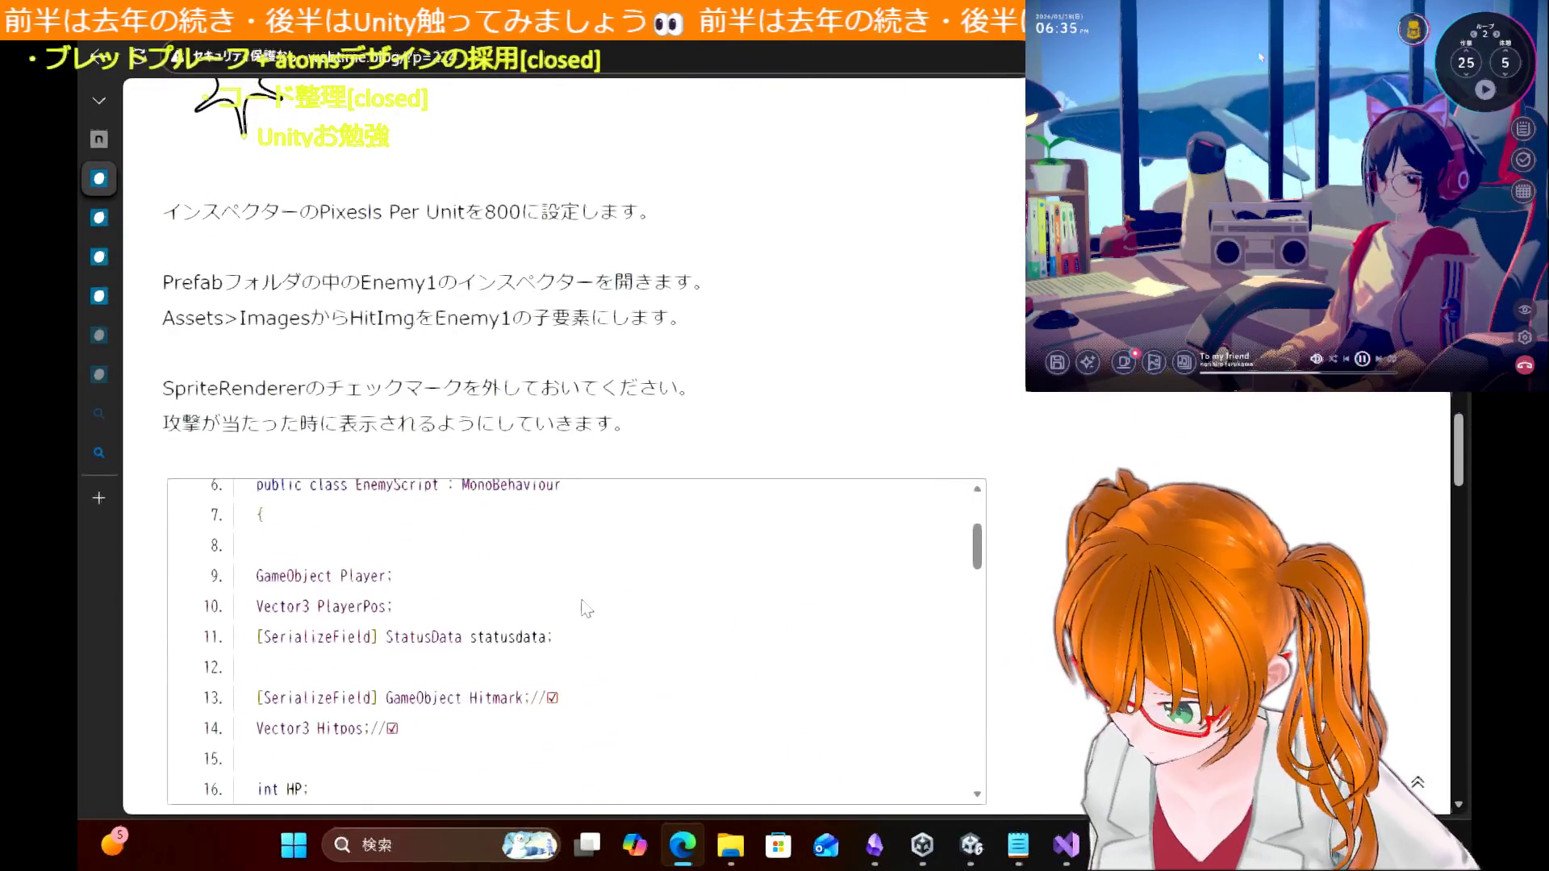
{"action": "scroll", "coordinate": [586, 609], "scroll_direction": "up", "scroll_amount": 2}
{"action": "scroll", "coordinate": [587, 608], "scroll_direction": "down", "scroll_amount": 4}
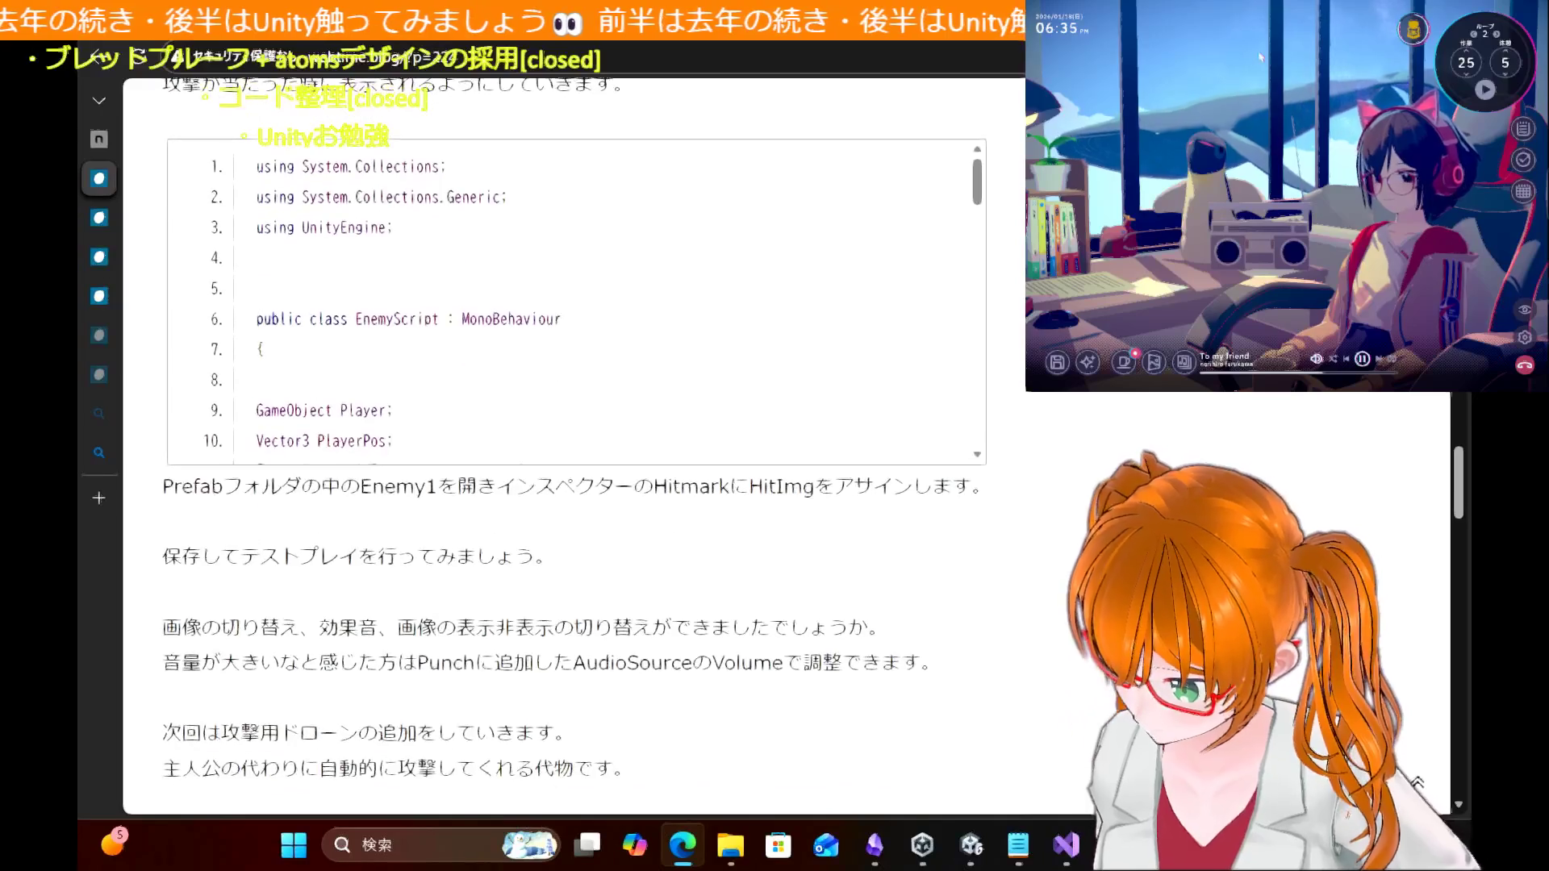
{"action": "scroll", "coordinate": [520, 474], "scroll_direction": "down", "scroll_amount": 2}
{"action": "scroll", "coordinate": [529, 357], "scroll_direction": "up", "scroll_amount": 2}
{"action": "scroll", "coordinate": [530, 353], "scroll_direction": "down", "scroll_amount": 1}
{"action": "scroll", "coordinate": [533, 352], "scroll_direction": "up", "scroll_amount": 1}
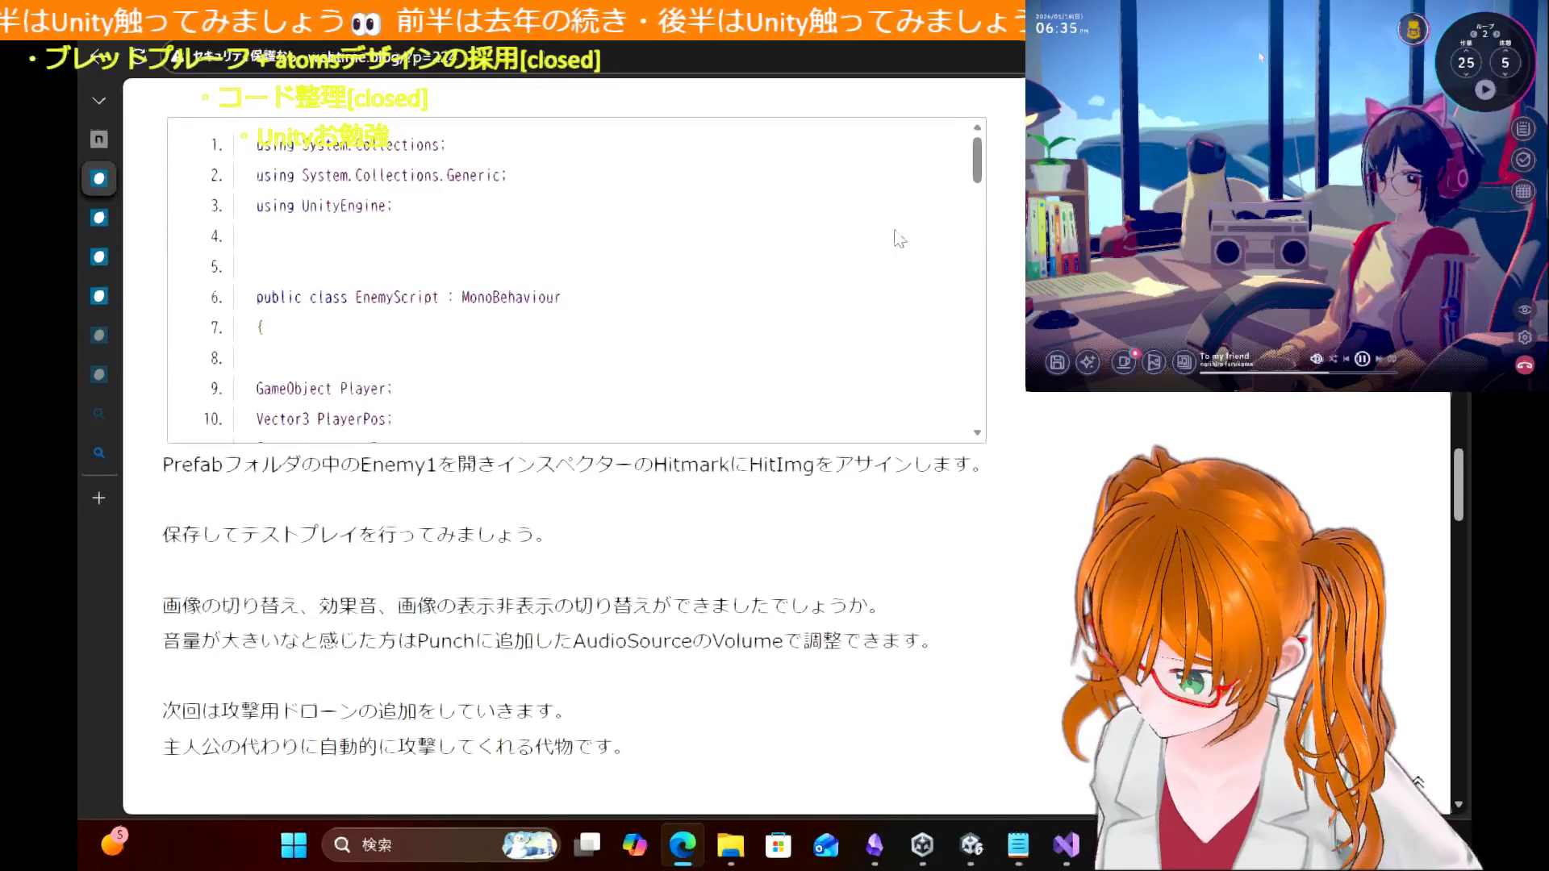
Step: Scroll to the hit-mark steps covering Pixels Per Unit 800 and HitImg under Enemy1
{"action": "left_click_drag", "start_coordinate": [979, 172], "coordinate": [975, 202]}
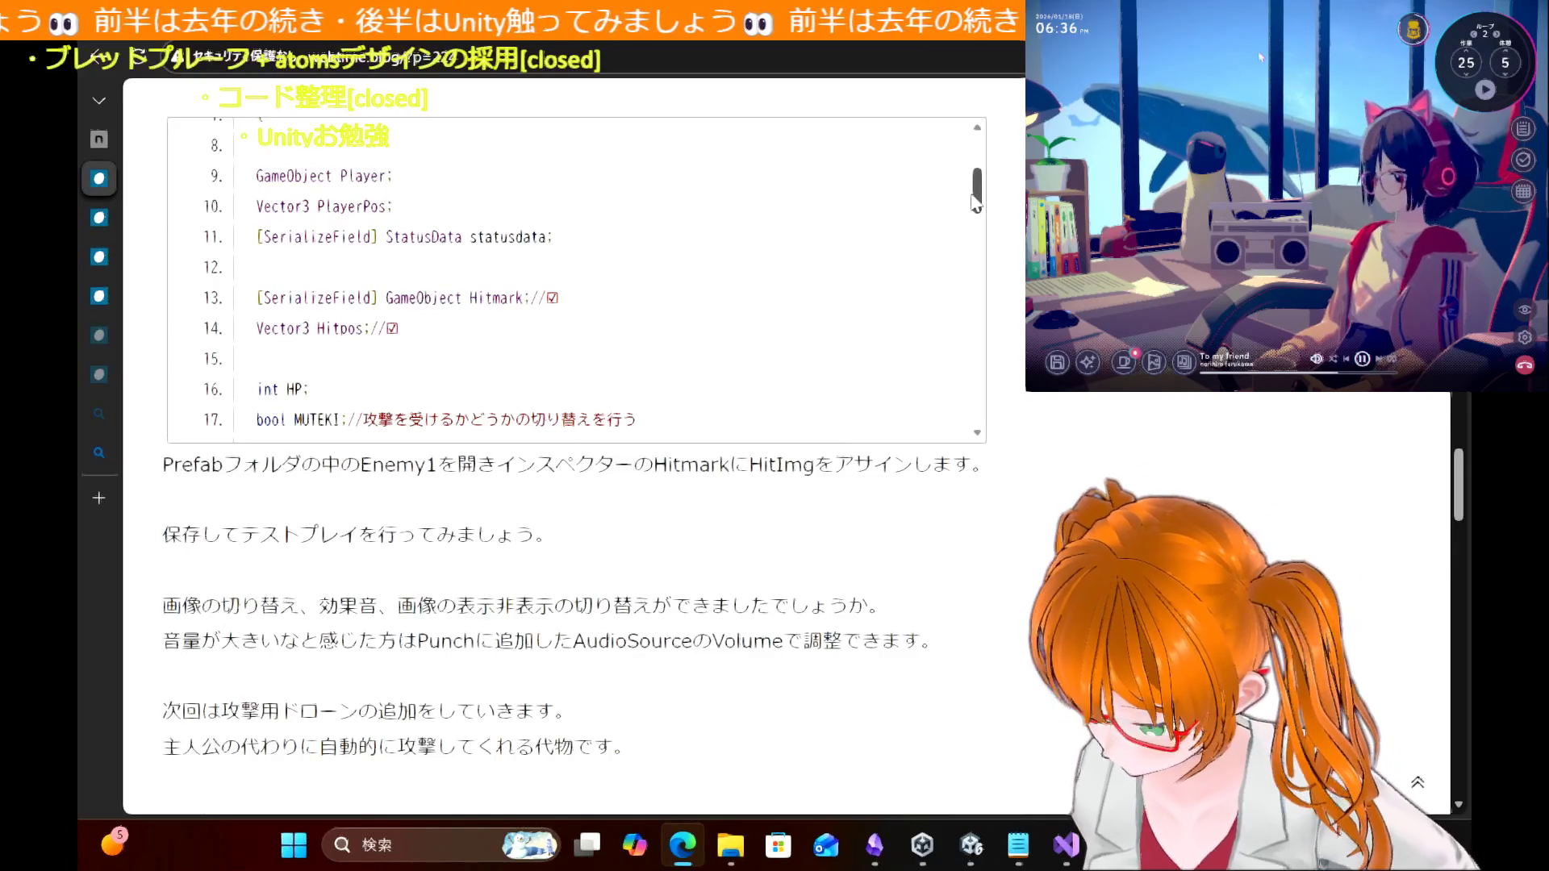
{"action": "left_click_drag", "start_coordinate": [973, 196], "coordinate": [979, 187]}
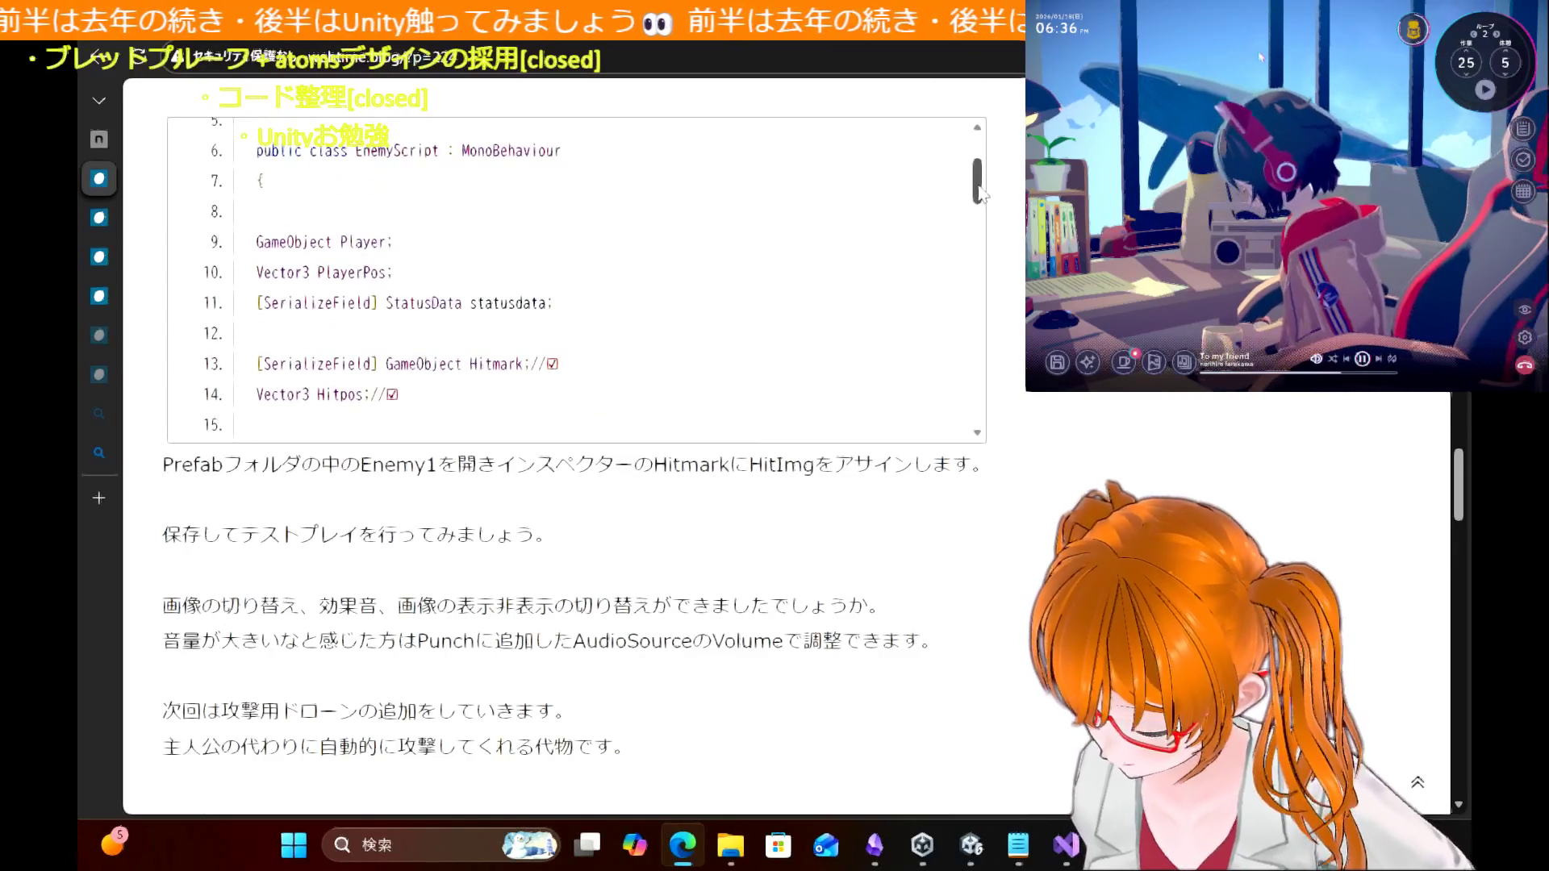
{"action": "scroll", "coordinate": [1009, 266], "scroll_direction": "up", "scroll_amount": 5}
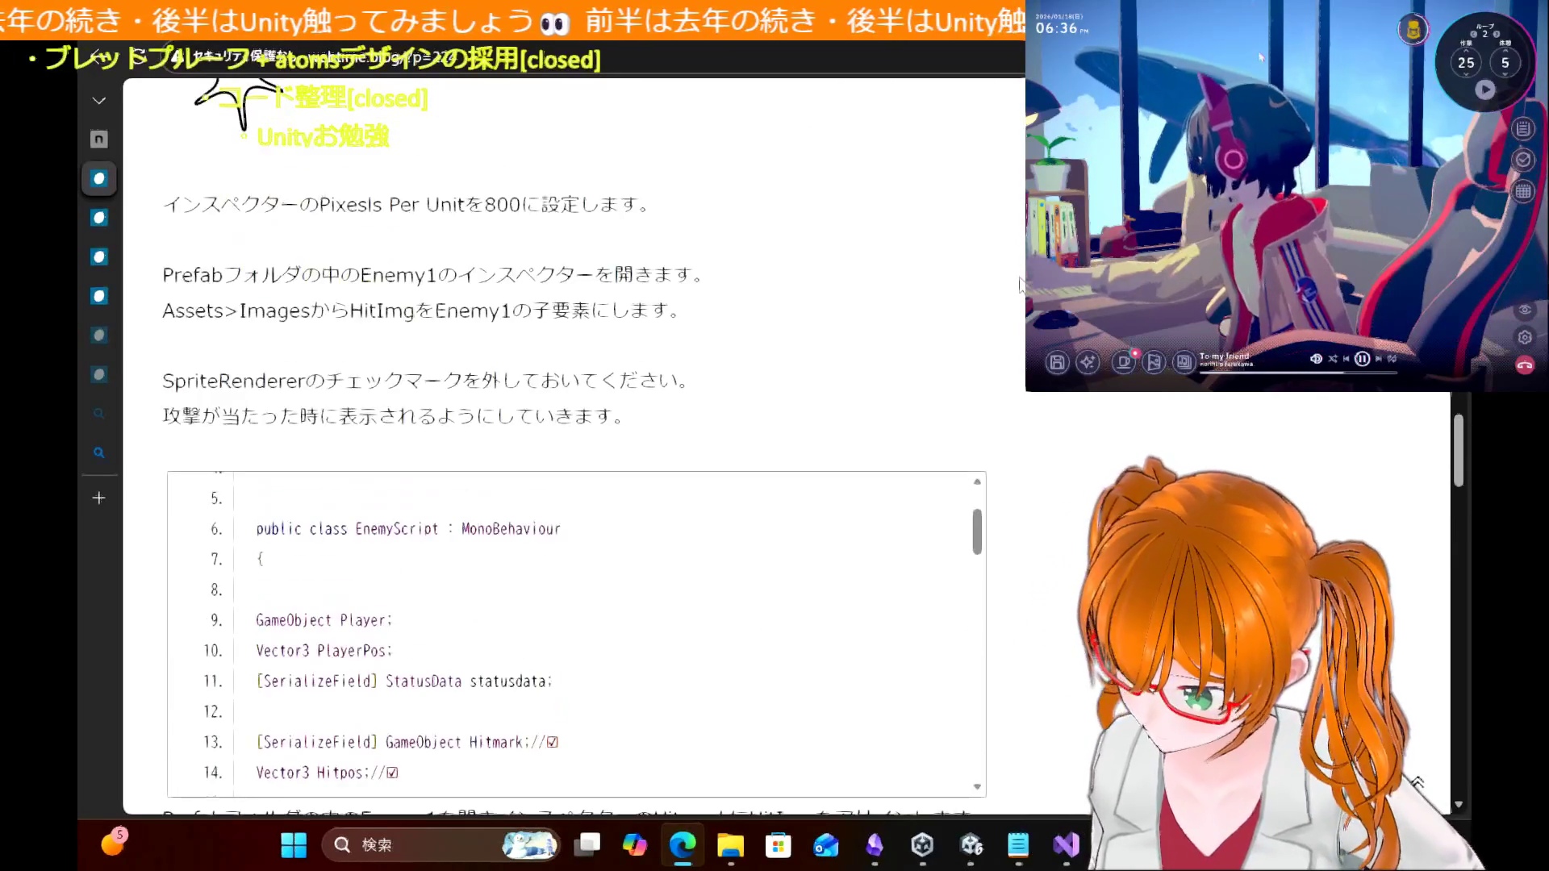
{"action": "scroll", "coordinate": [1021, 284], "scroll_direction": "up", "scroll_amount": 1}
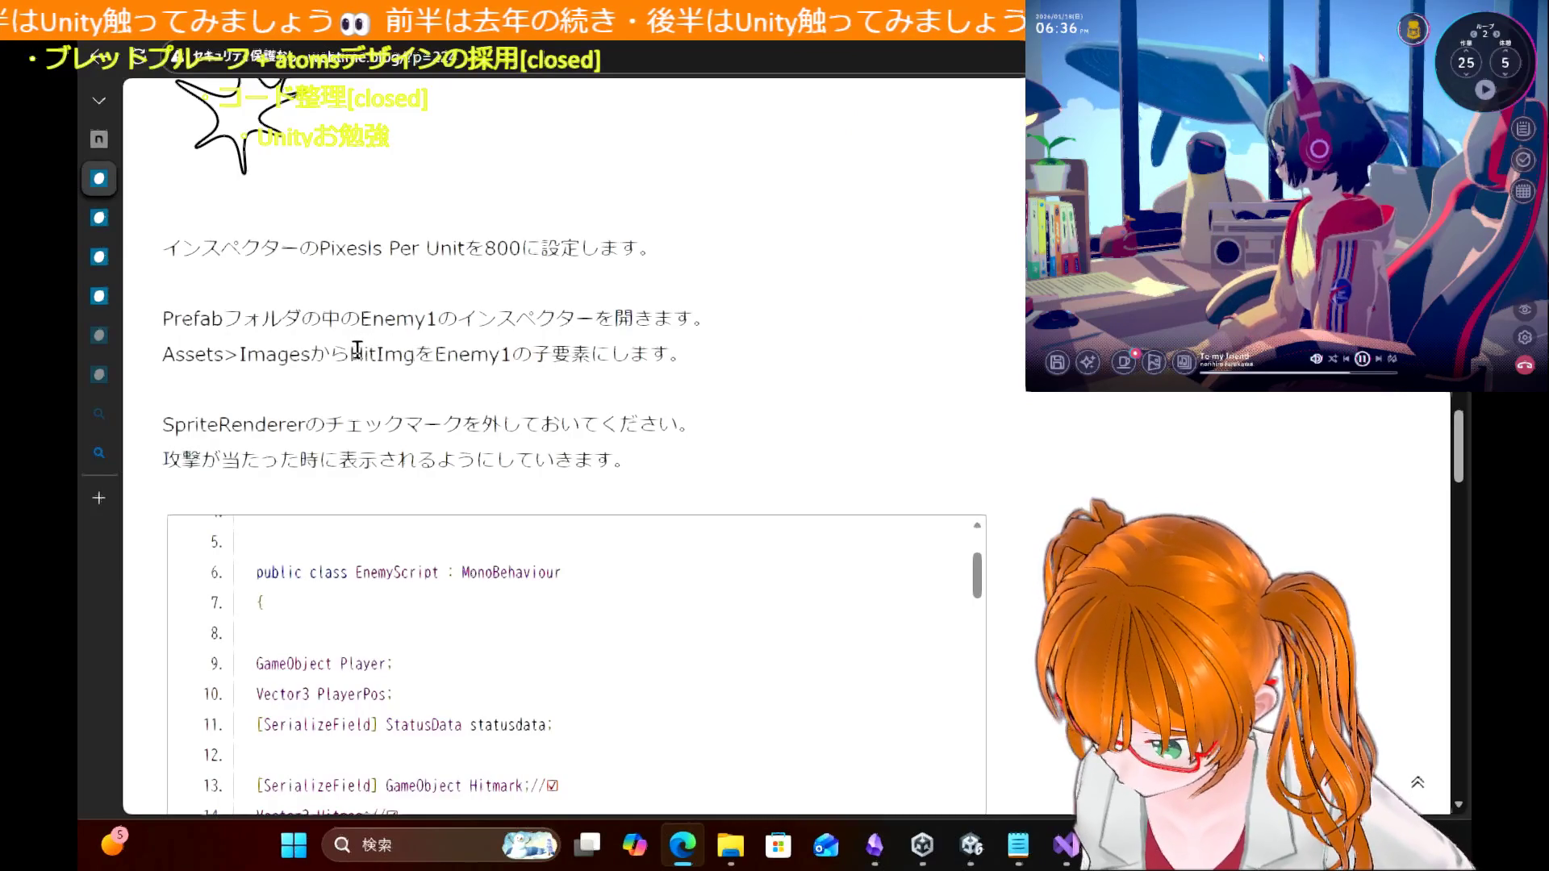
{"action": "scroll", "coordinate": [684, 342], "scroll_direction": "up", "scroll_amount": 6}
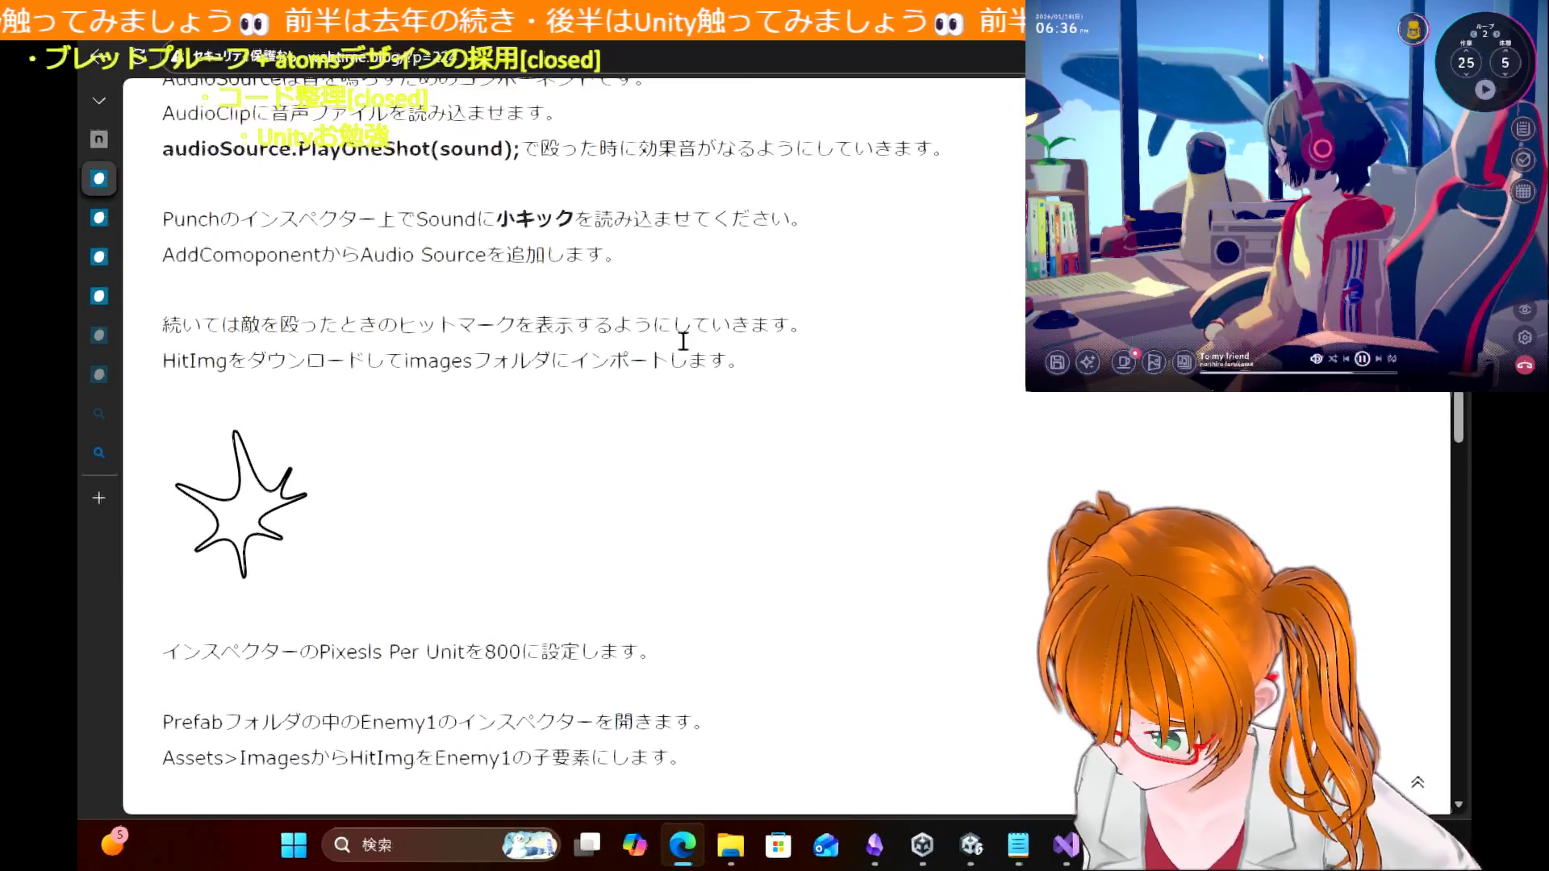
{"action": "scroll", "coordinate": [684, 342], "scroll_direction": "down", "scroll_amount": 1}
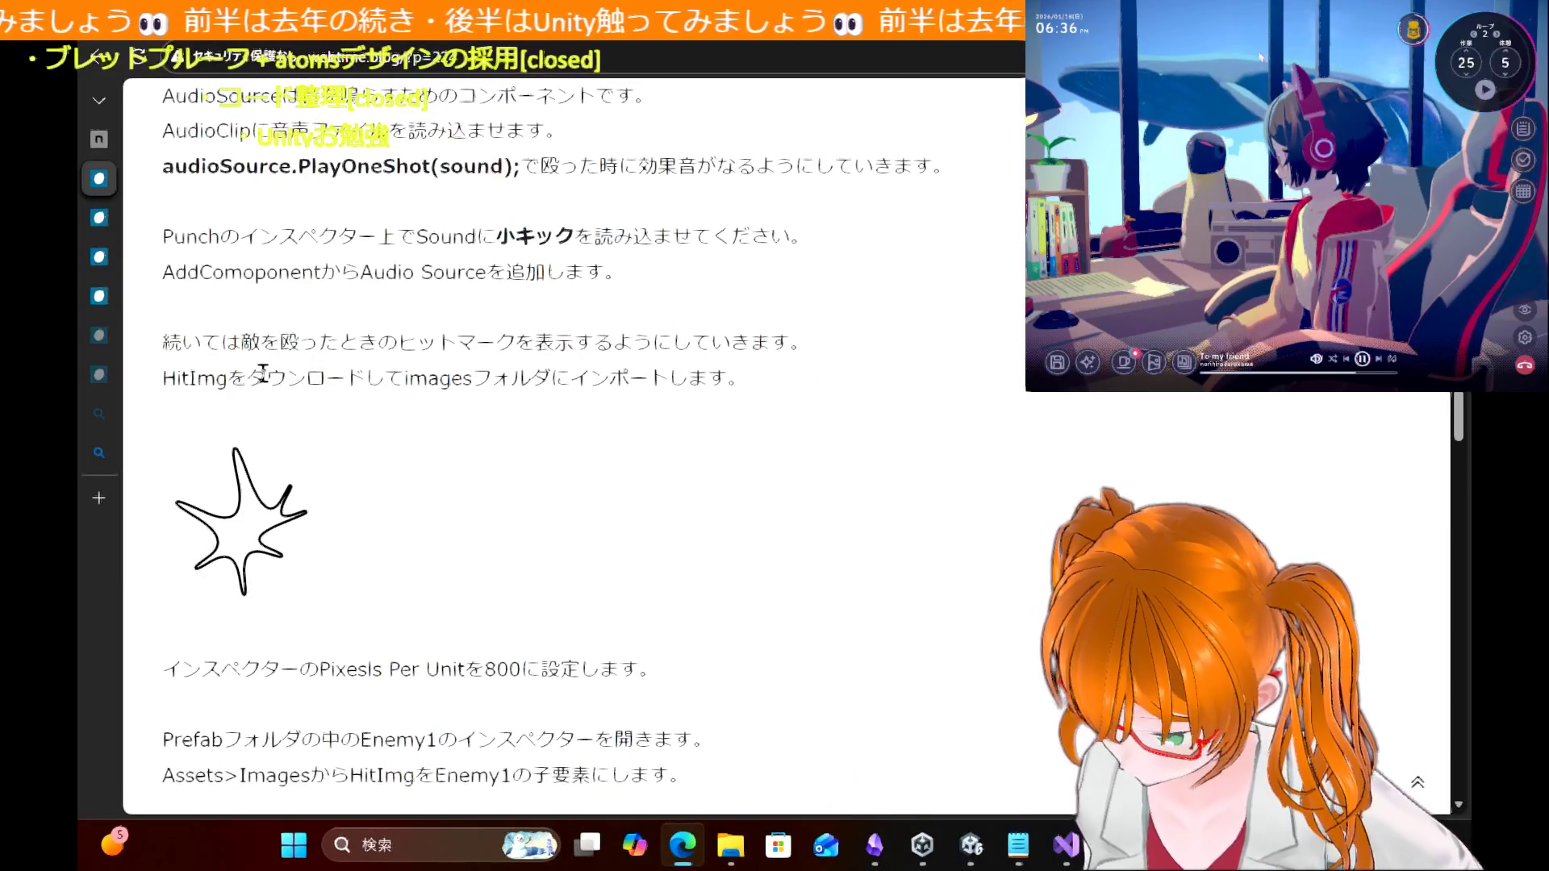
{"action": "scroll", "coordinate": [661, 474], "scroll_direction": "down", "scroll_amount": 2}
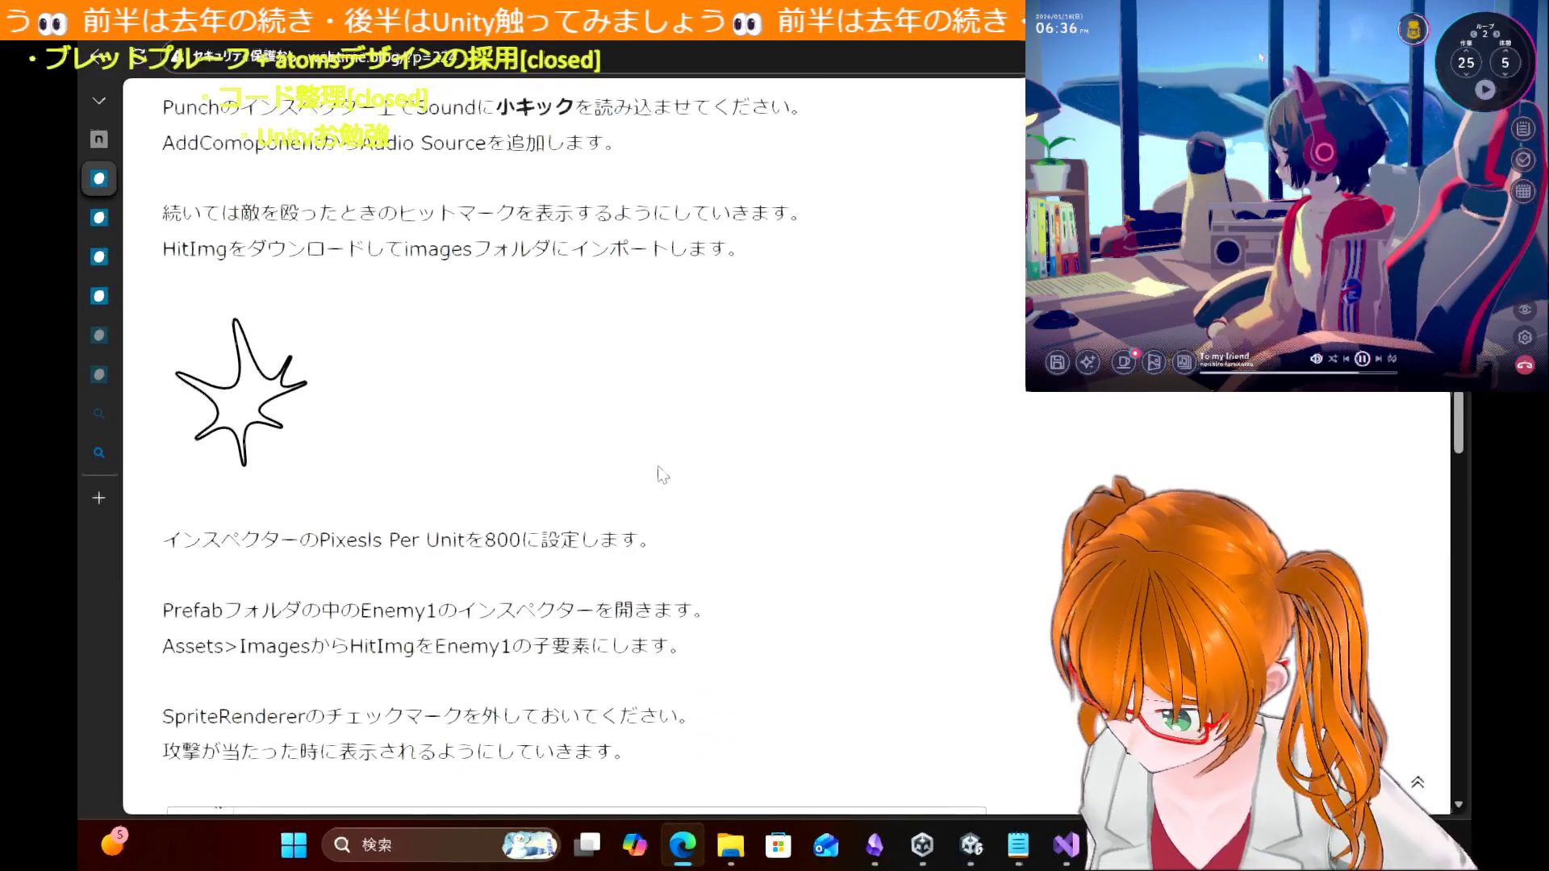
{"action": "scroll", "coordinate": [662, 474], "scroll_direction": "down", "scroll_amount": 2}
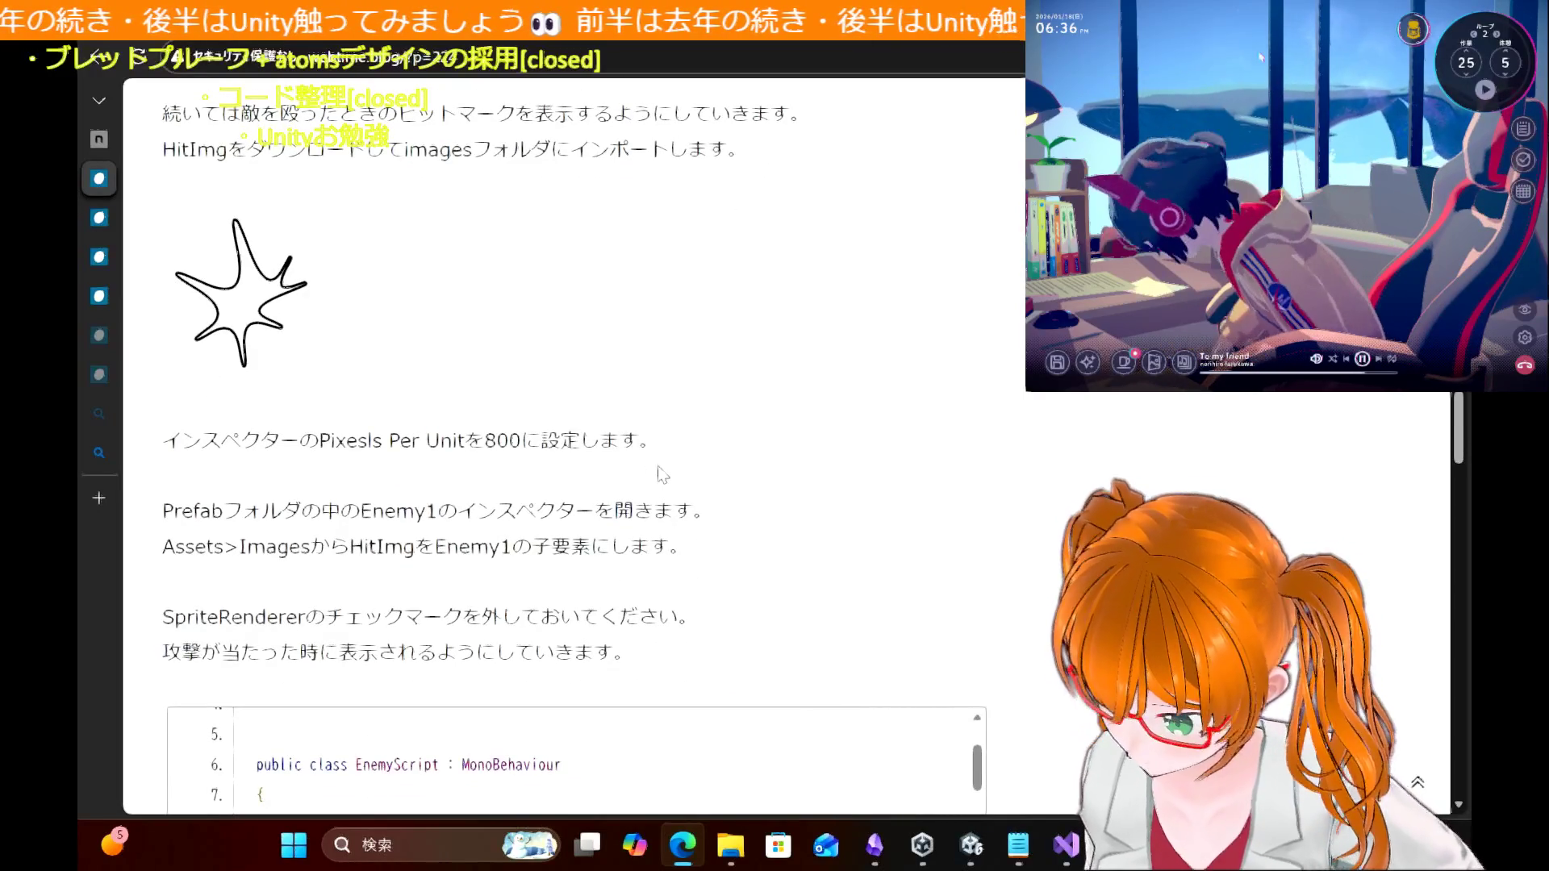
Step: Delete the HitImg prefab from the Prefab folder
{"action": "left_click", "coordinate": [972, 845]}
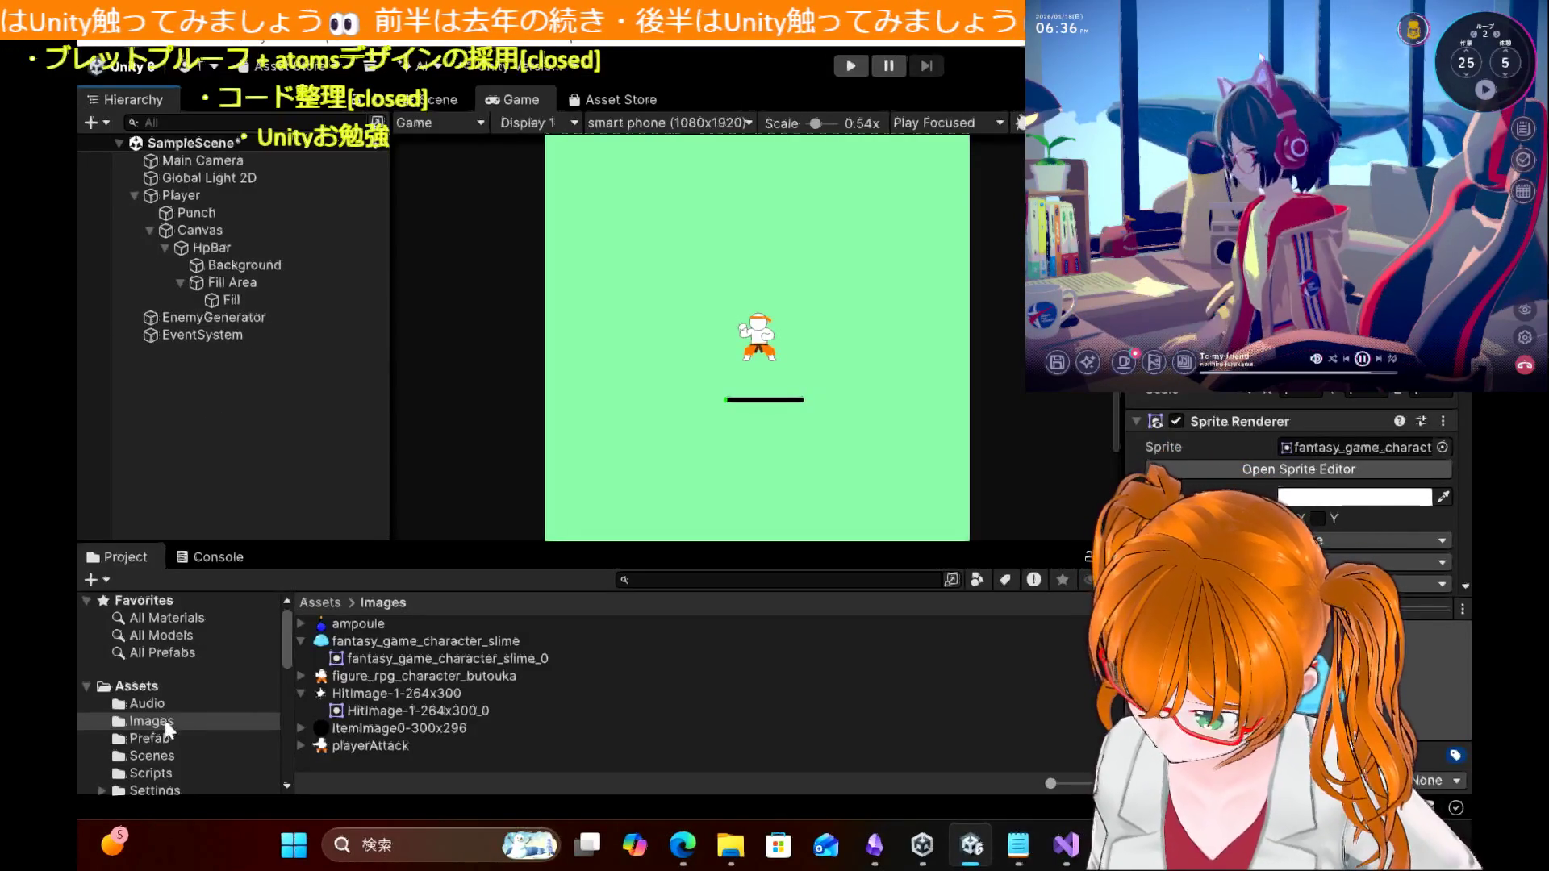
{"action": "left_click", "coordinate": [166, 740]}
{"action": "left_click", "coordinate": [348, 643]}
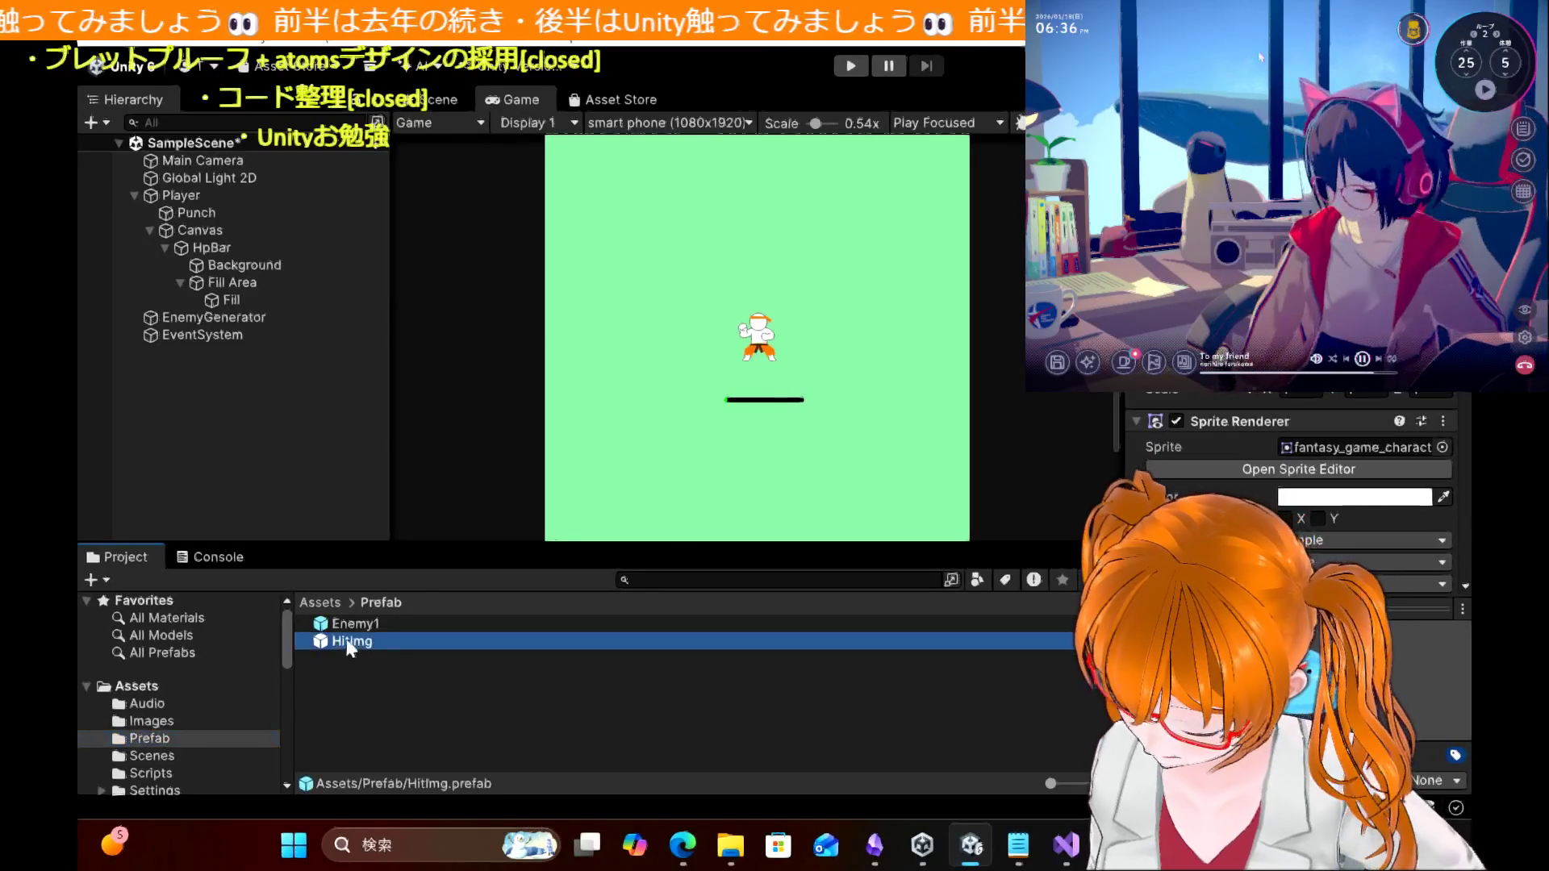
{"action": "key", "text": "Delete"}
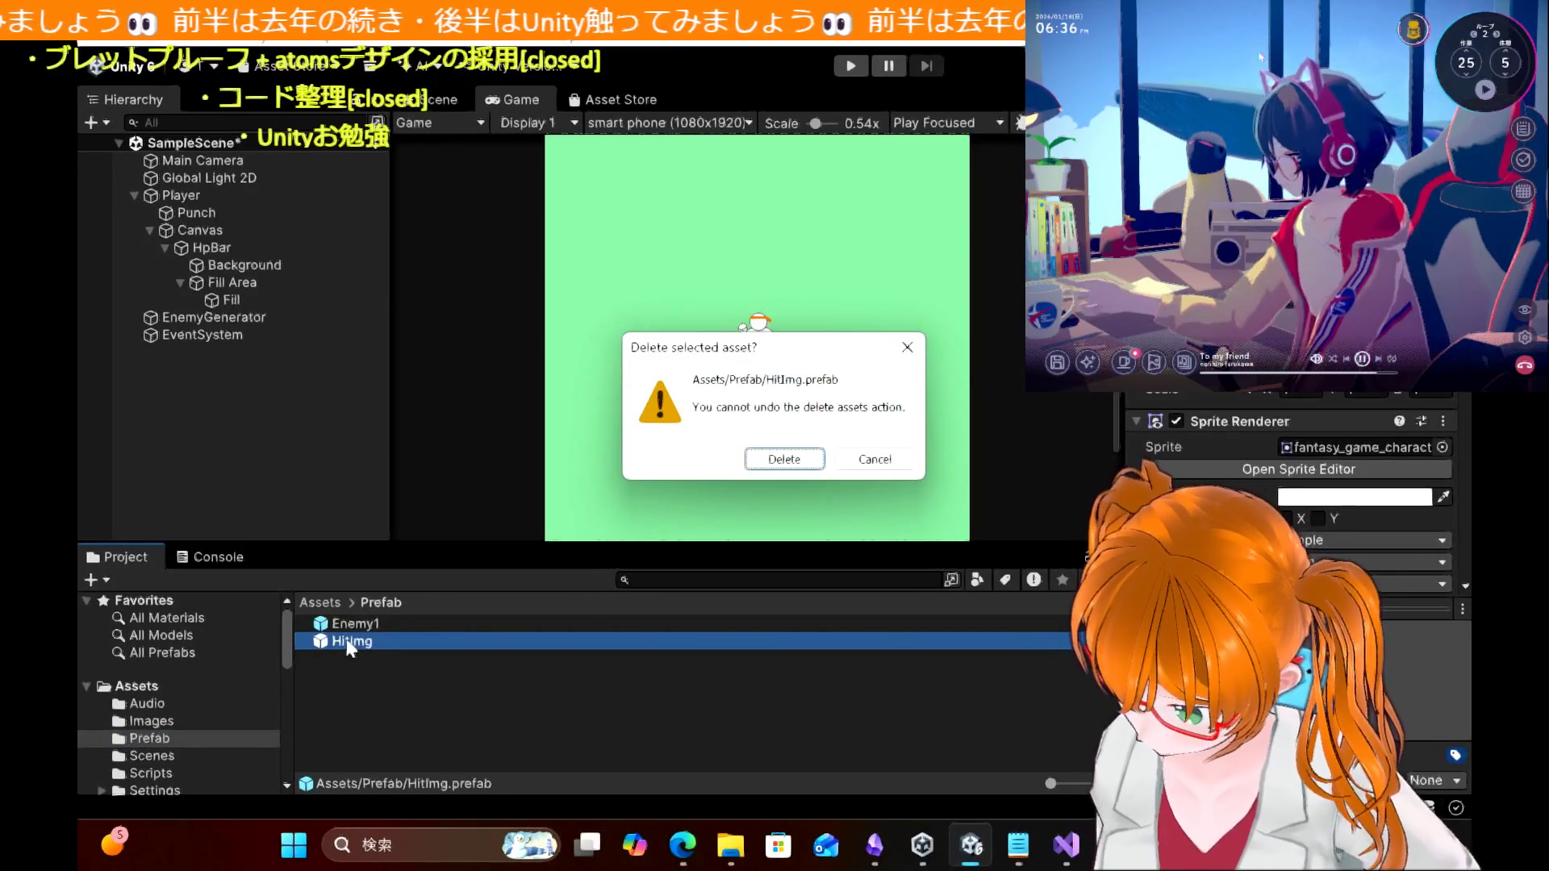
{"action": "key", "text": "Return"}
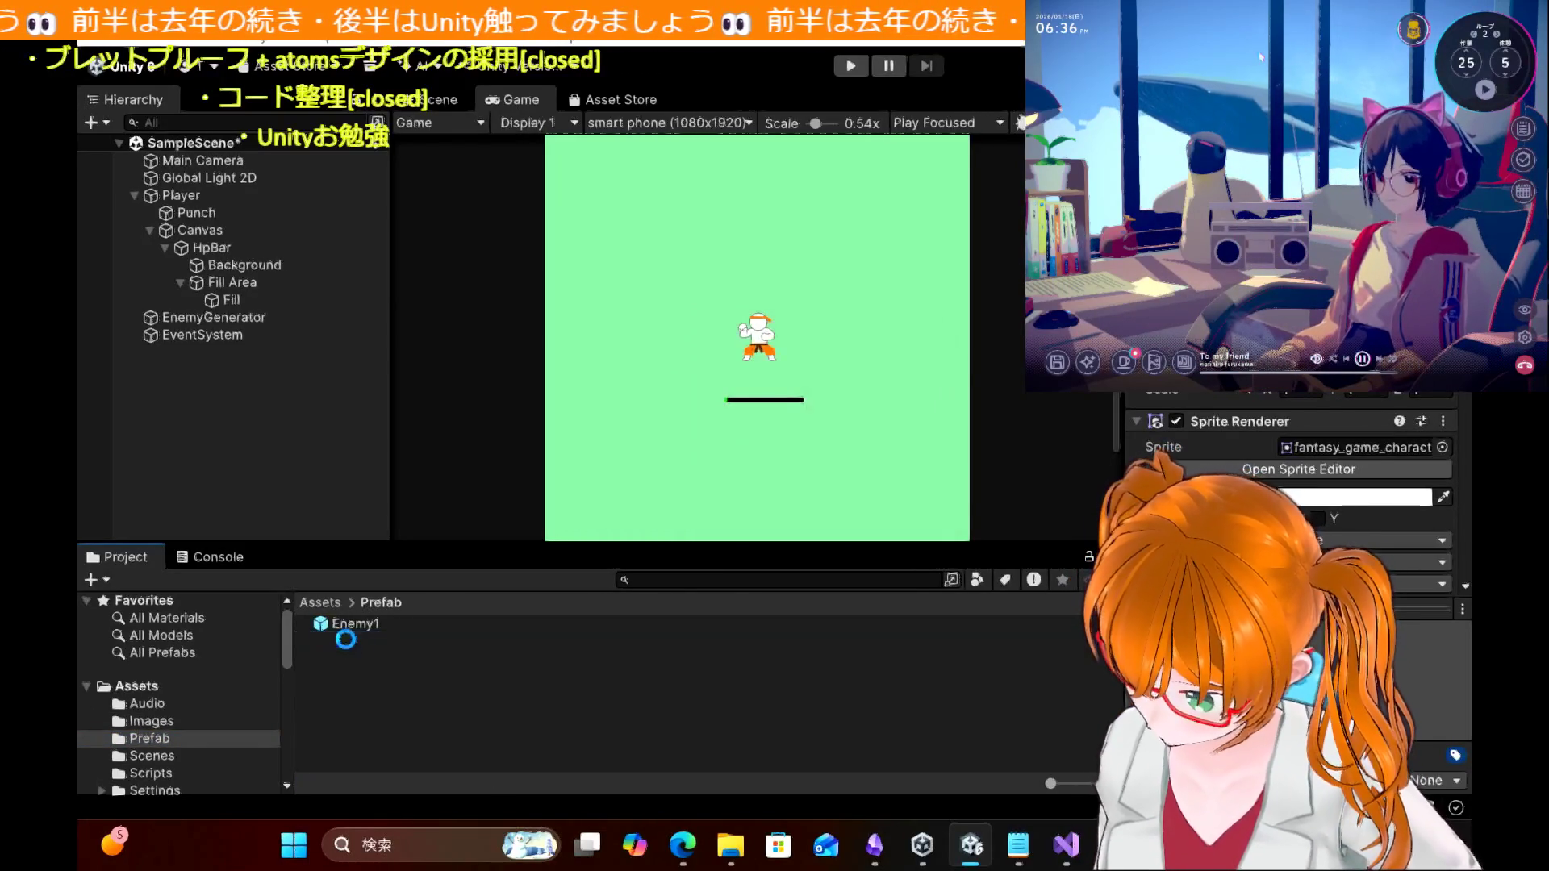
{"action": "left_click", "coordinate": [158, 722]}
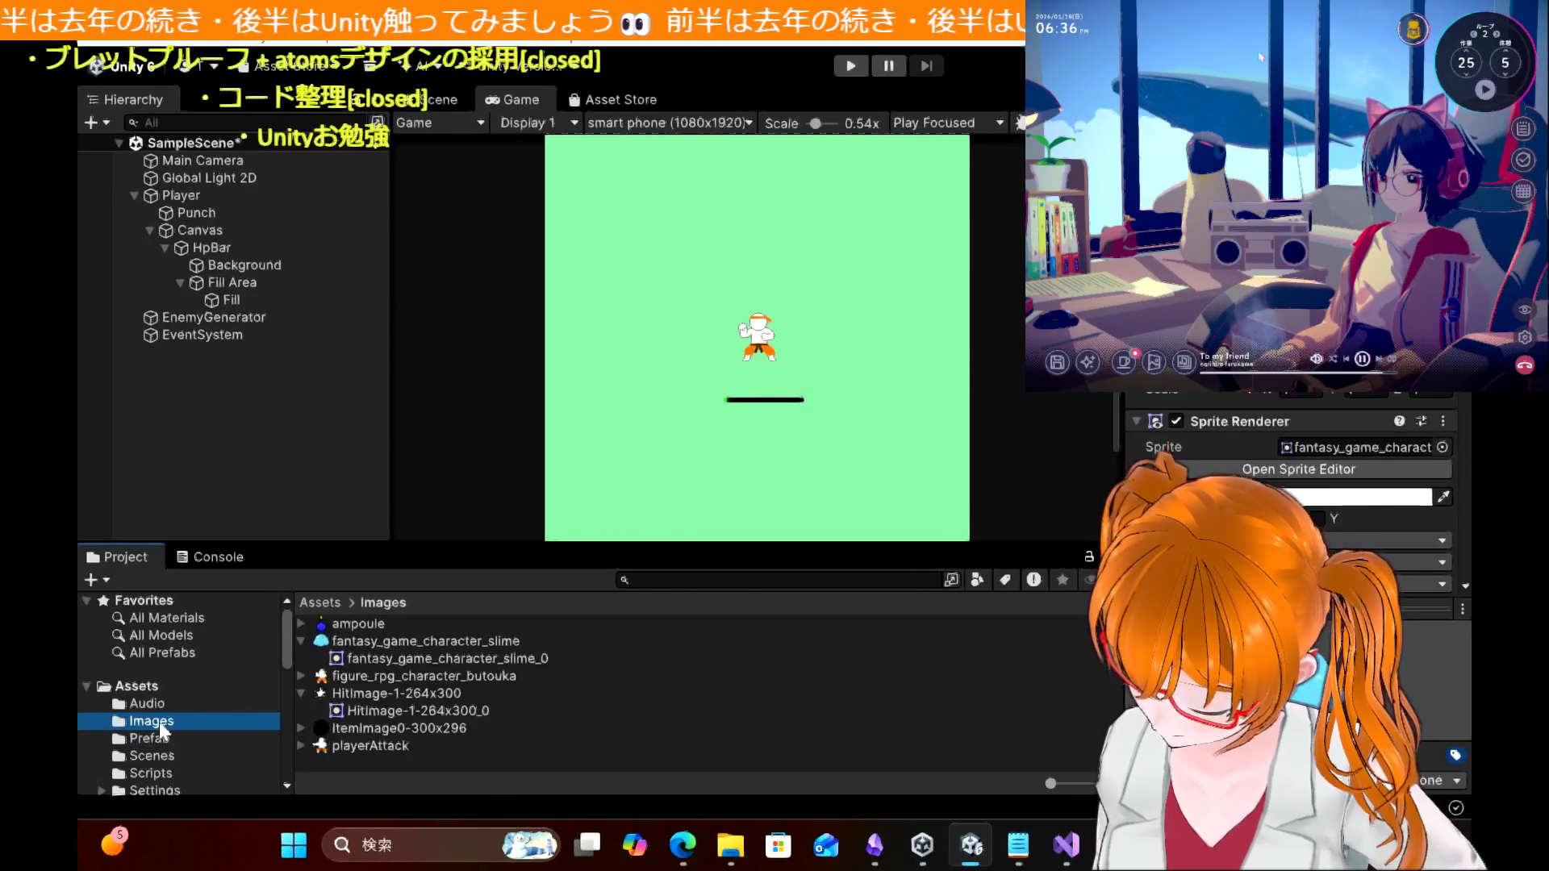
{"action": "left_click", "coordinate": [159, 740]}
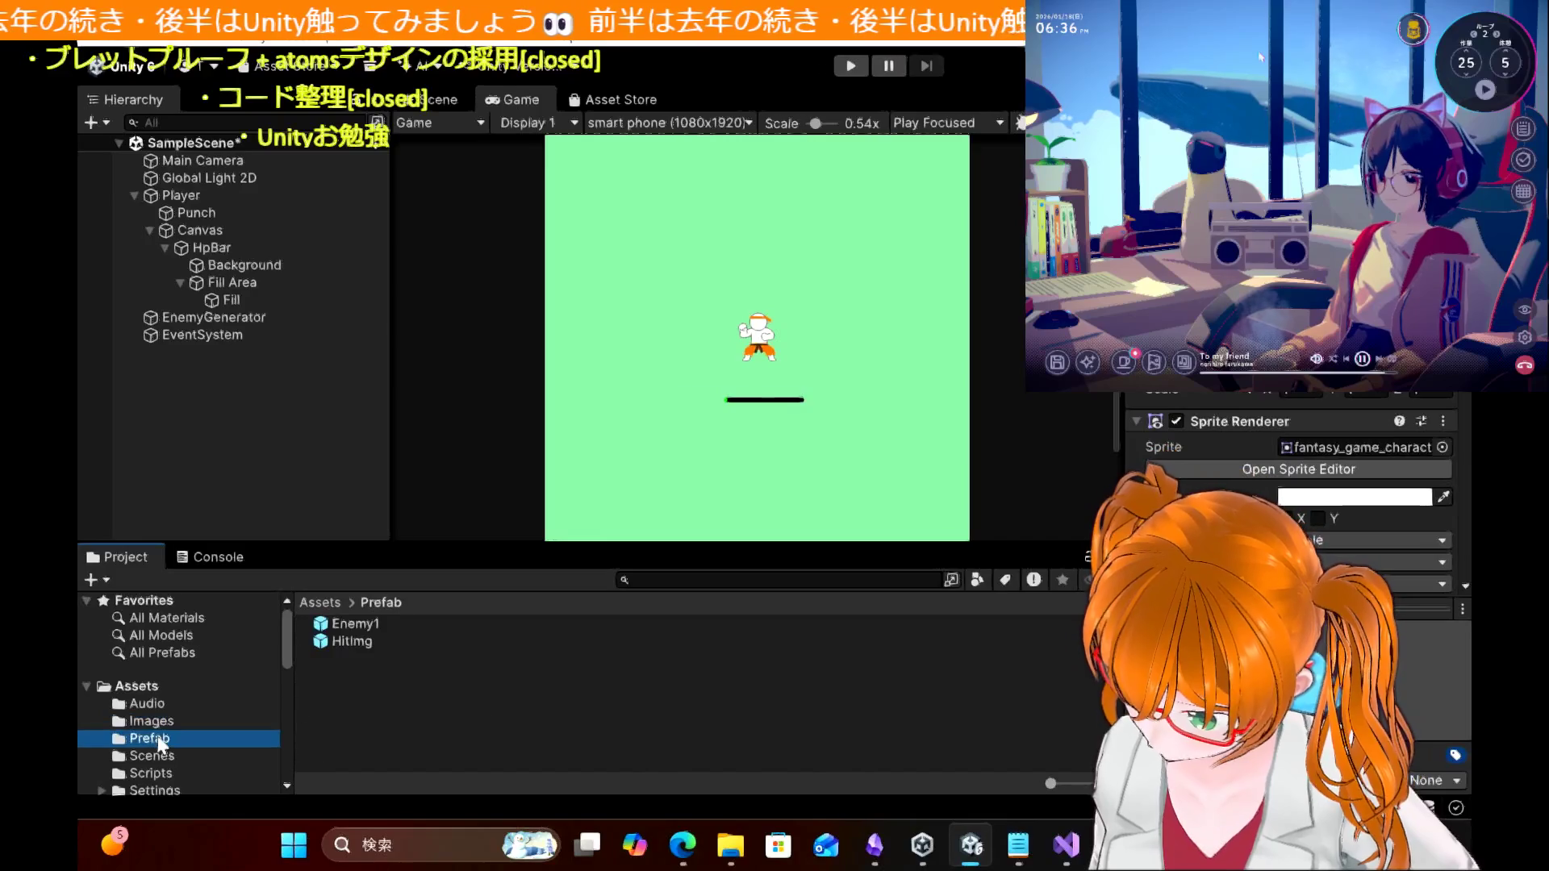
{"action": "left_click", "coordinate": [352, 641]}
{"action": "key", "text": "Delete"}
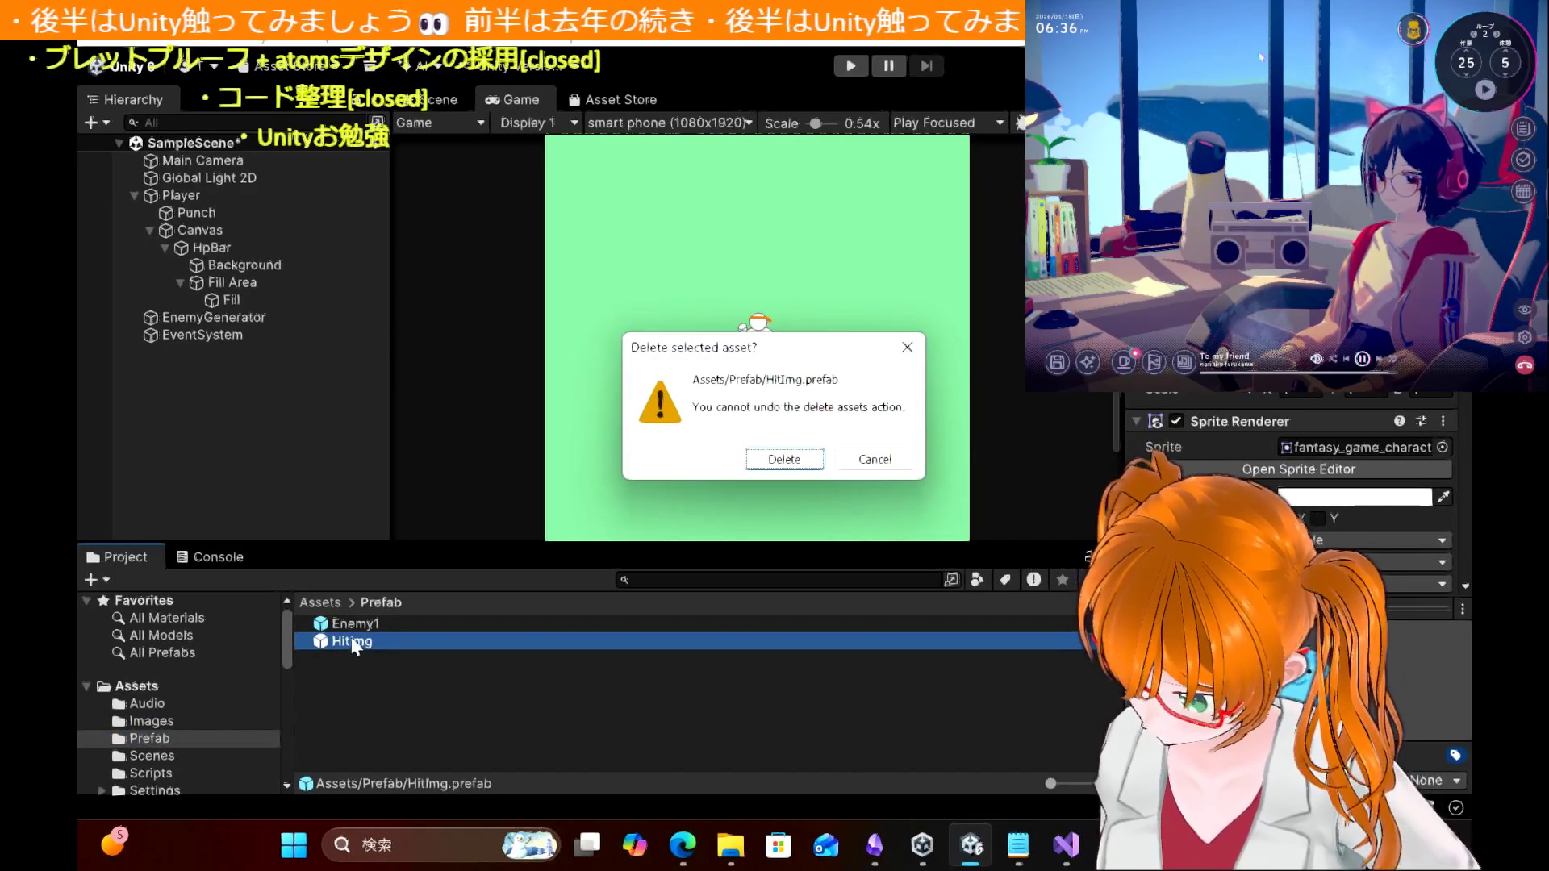
{"action": "left_click", "coordinate": [803, 464]}
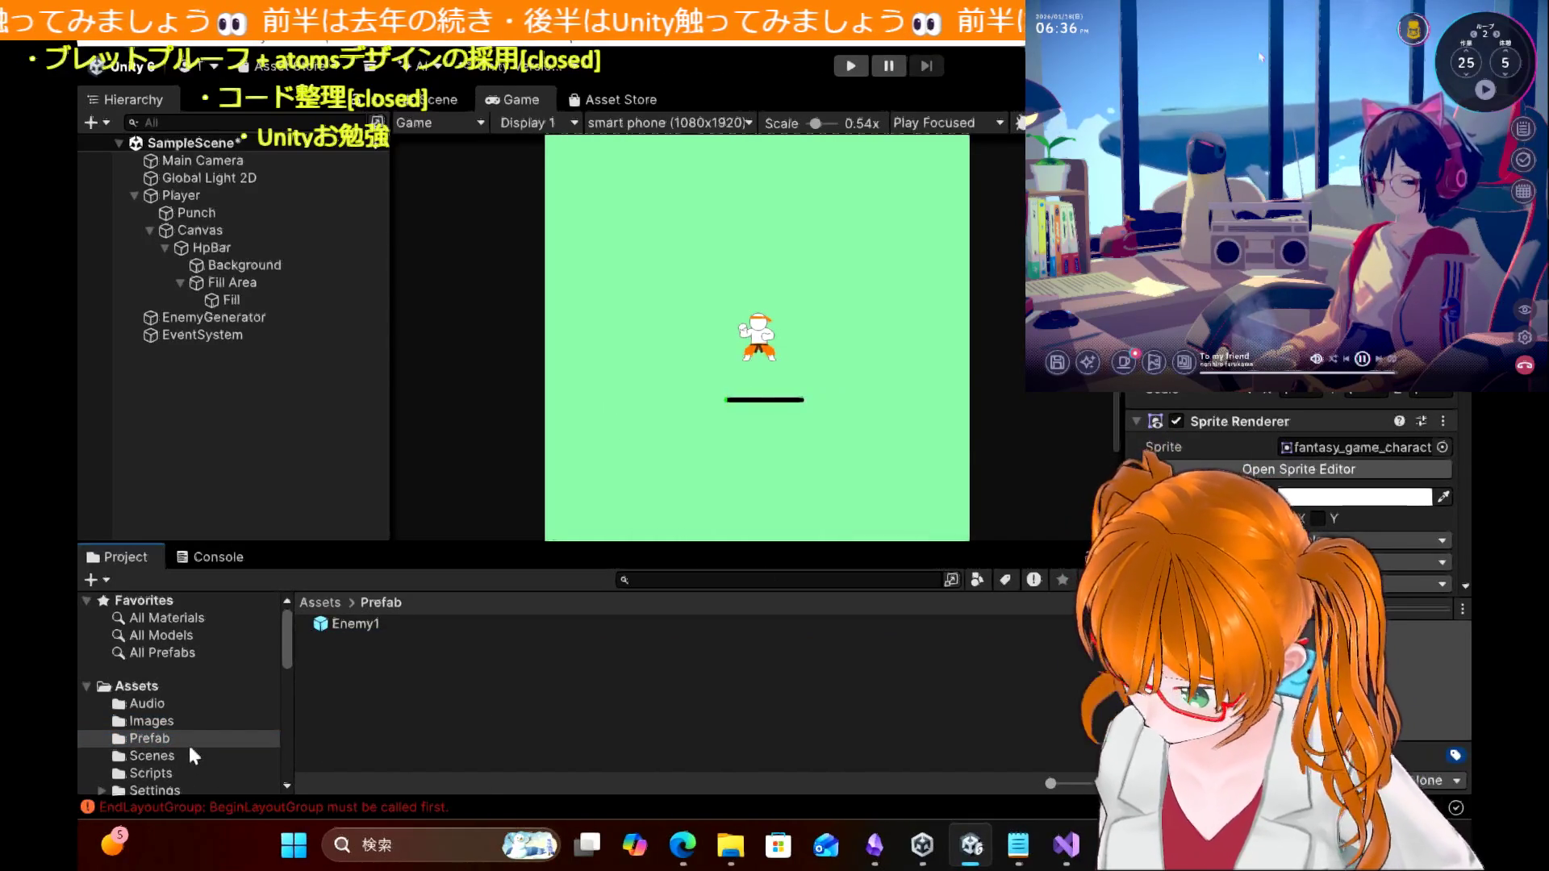
Step: Inspect the Enemy1 prefab's components and try dropping the hit image onto it
{"action": "left_click", "coordinate": [168, 720]}
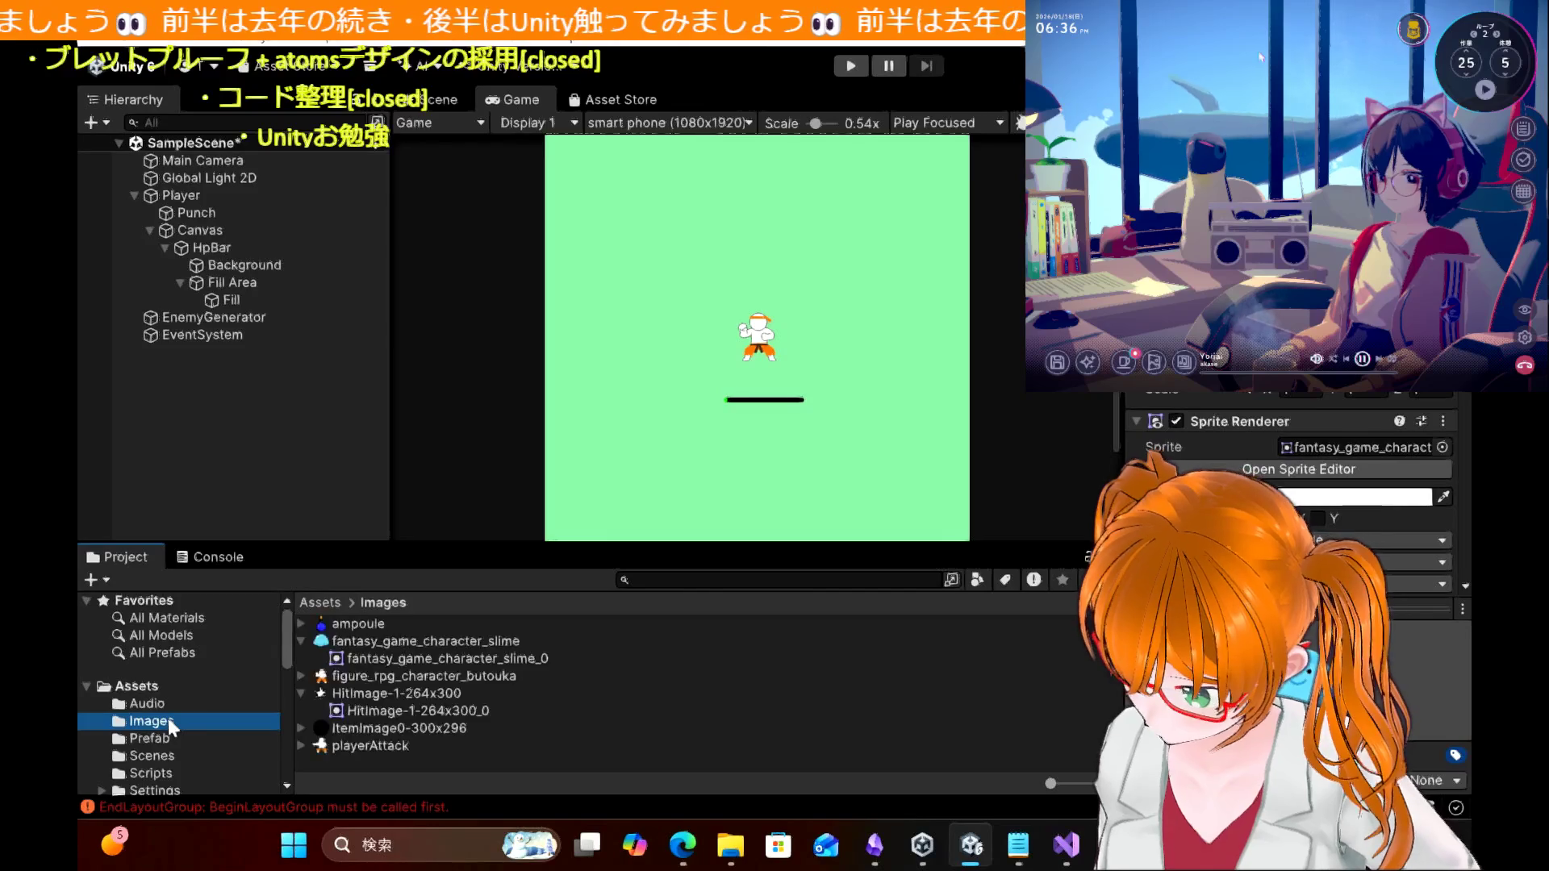
{"action": "left_click", "coordinate": [162, 738]}
{"action": "left_click", "coordinate": [355, 622]}
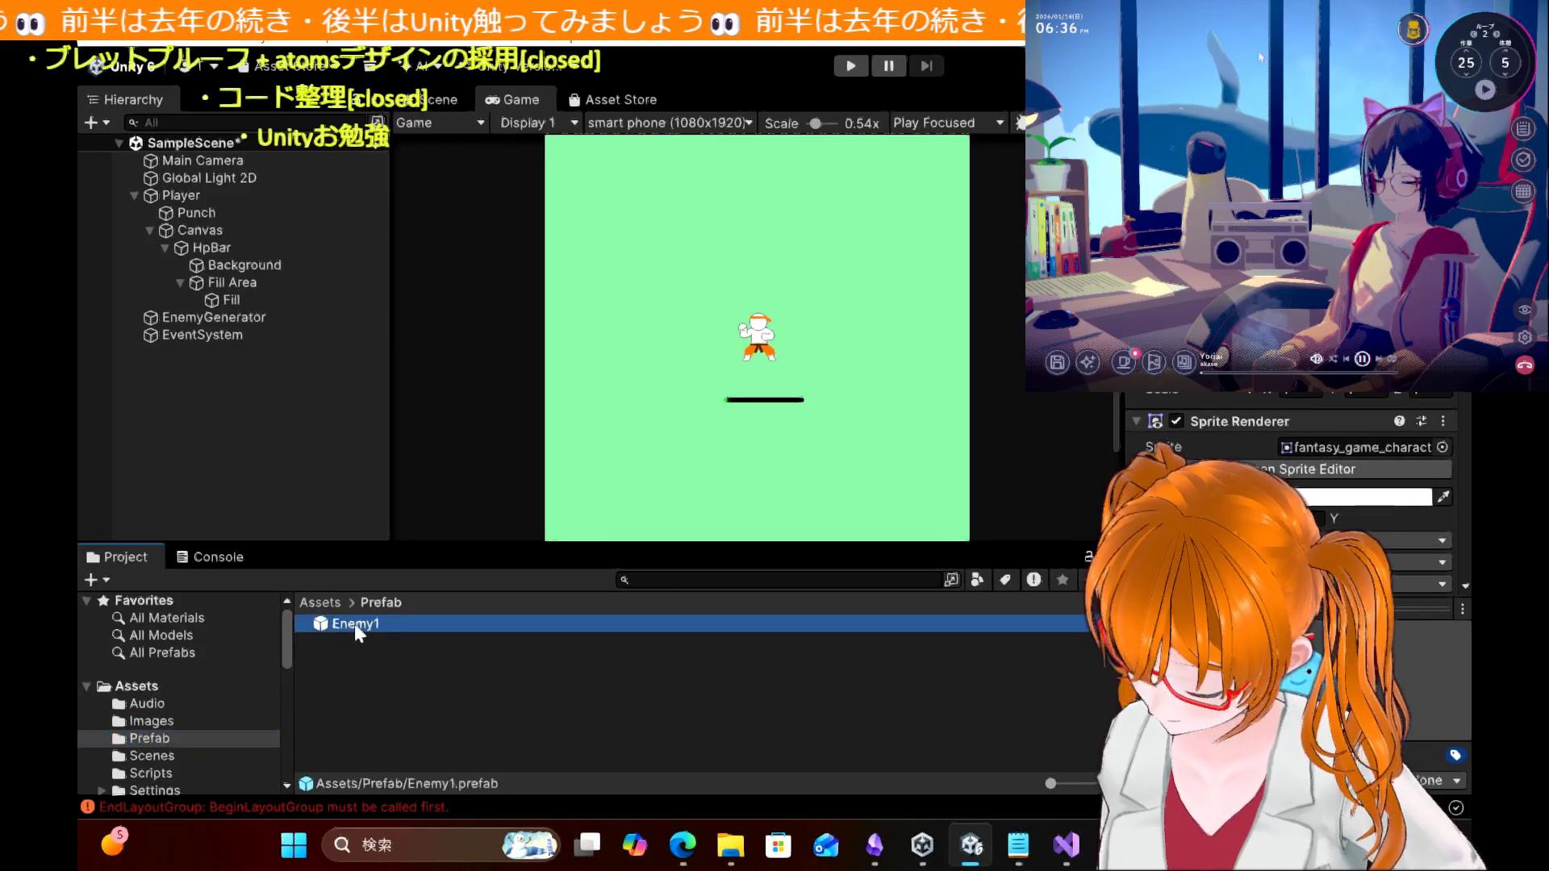
{"action": "scroll", "coordinate": [1188, 427], "scroll_direction": "down", "scroll_amount": 3}
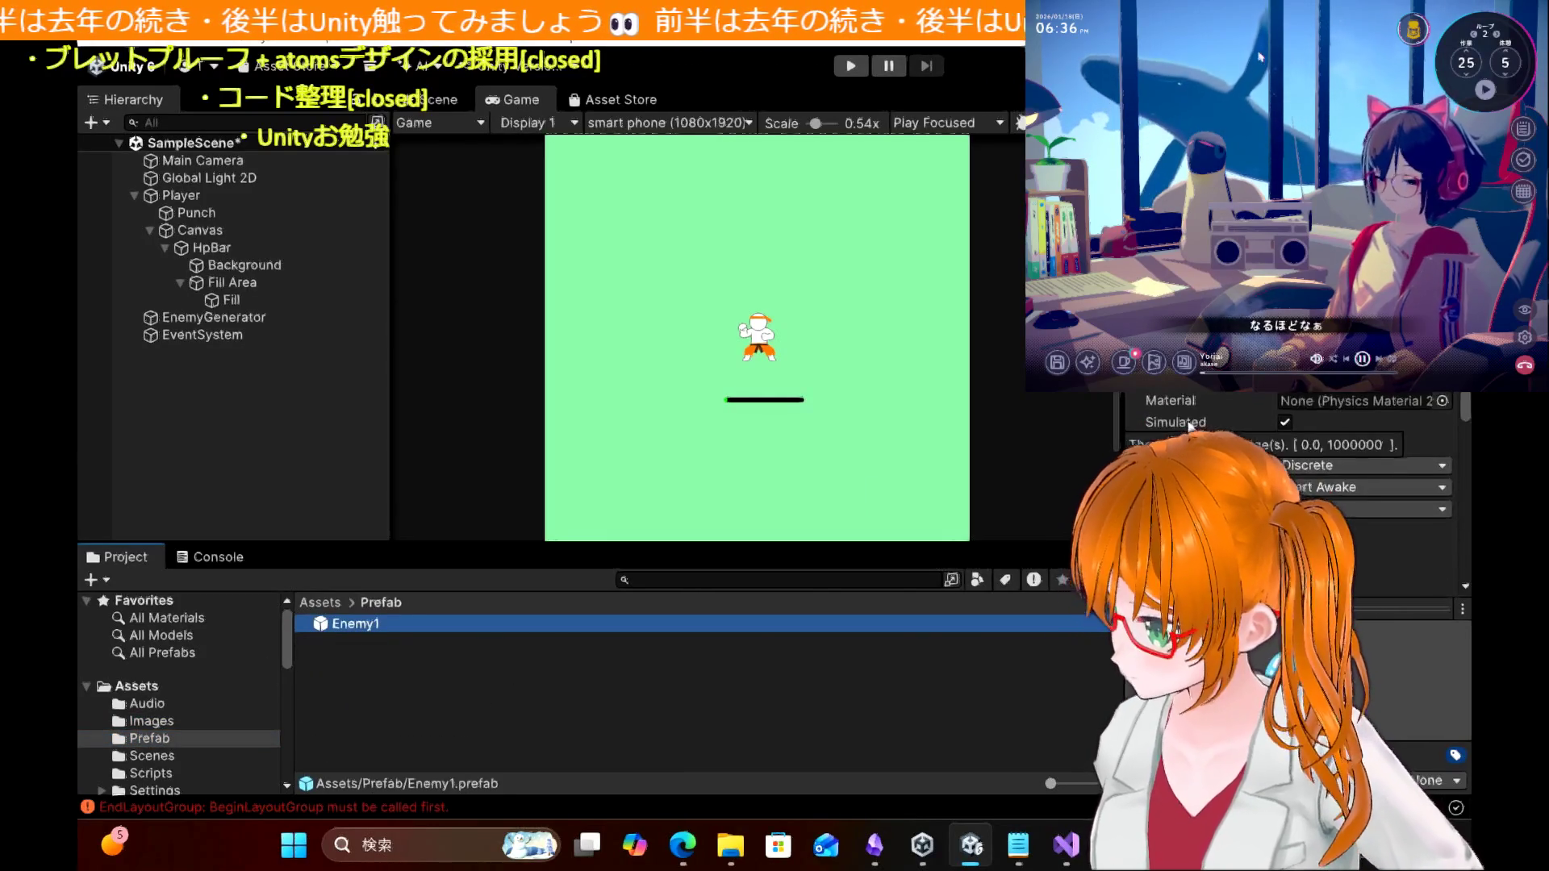
{"action": "scroll", "coordinate": [1315, 399], "scroll_direction": "down", "scroll_amount": 3}
{"action": "scroll", "coordinate": [1316, 411], "scroll_direction": "down", "scroll_amount": 3}
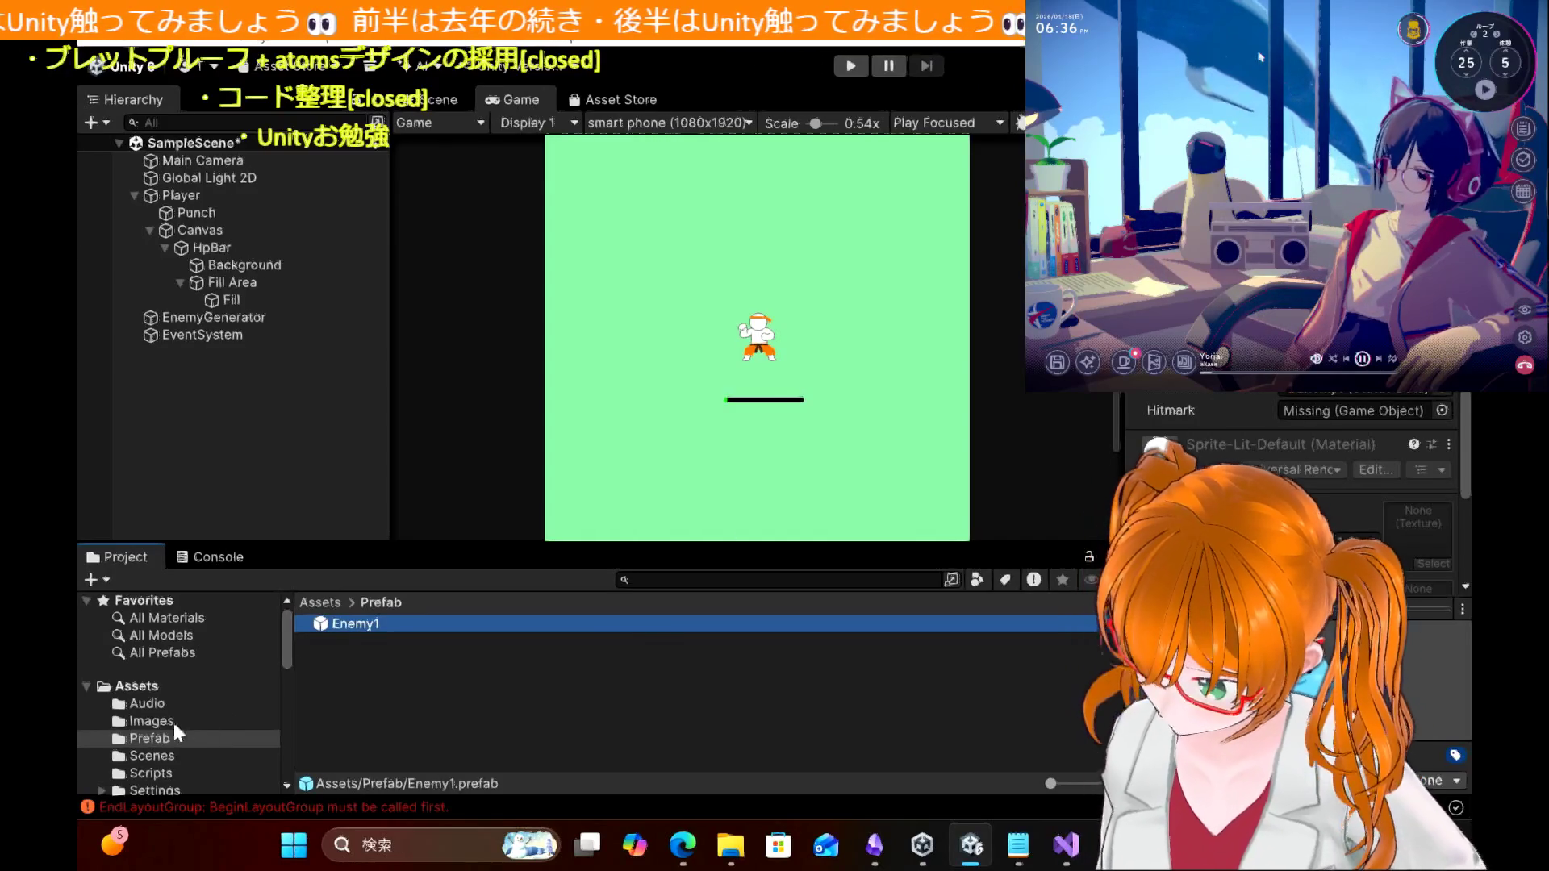
{"action": "left_click", "coordinate": [170, 722]}
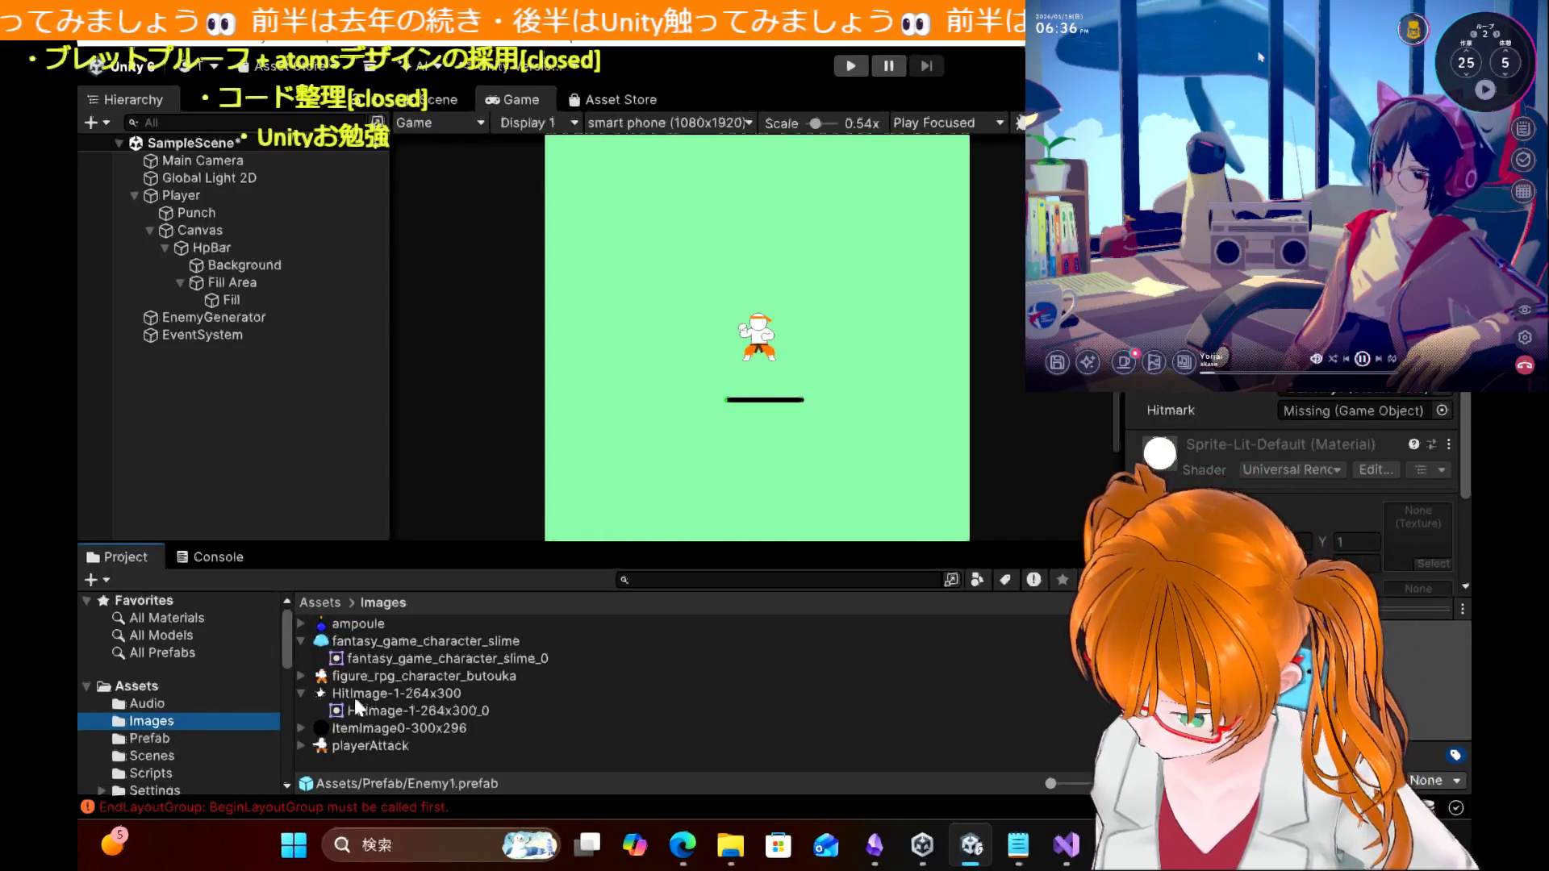
{"action": "mouse_move", "coordinate": [360, 694]}
{"action": "left_mouse_down"}
{"action": "mouse_move", "coordinate": [792, 622]}
{"action": "mouse_move", "coordinate": [1384, 416]}
{"action": "mouse_move", "coordinate": [1348, 440]}
{"action": "left_mouse_up"}
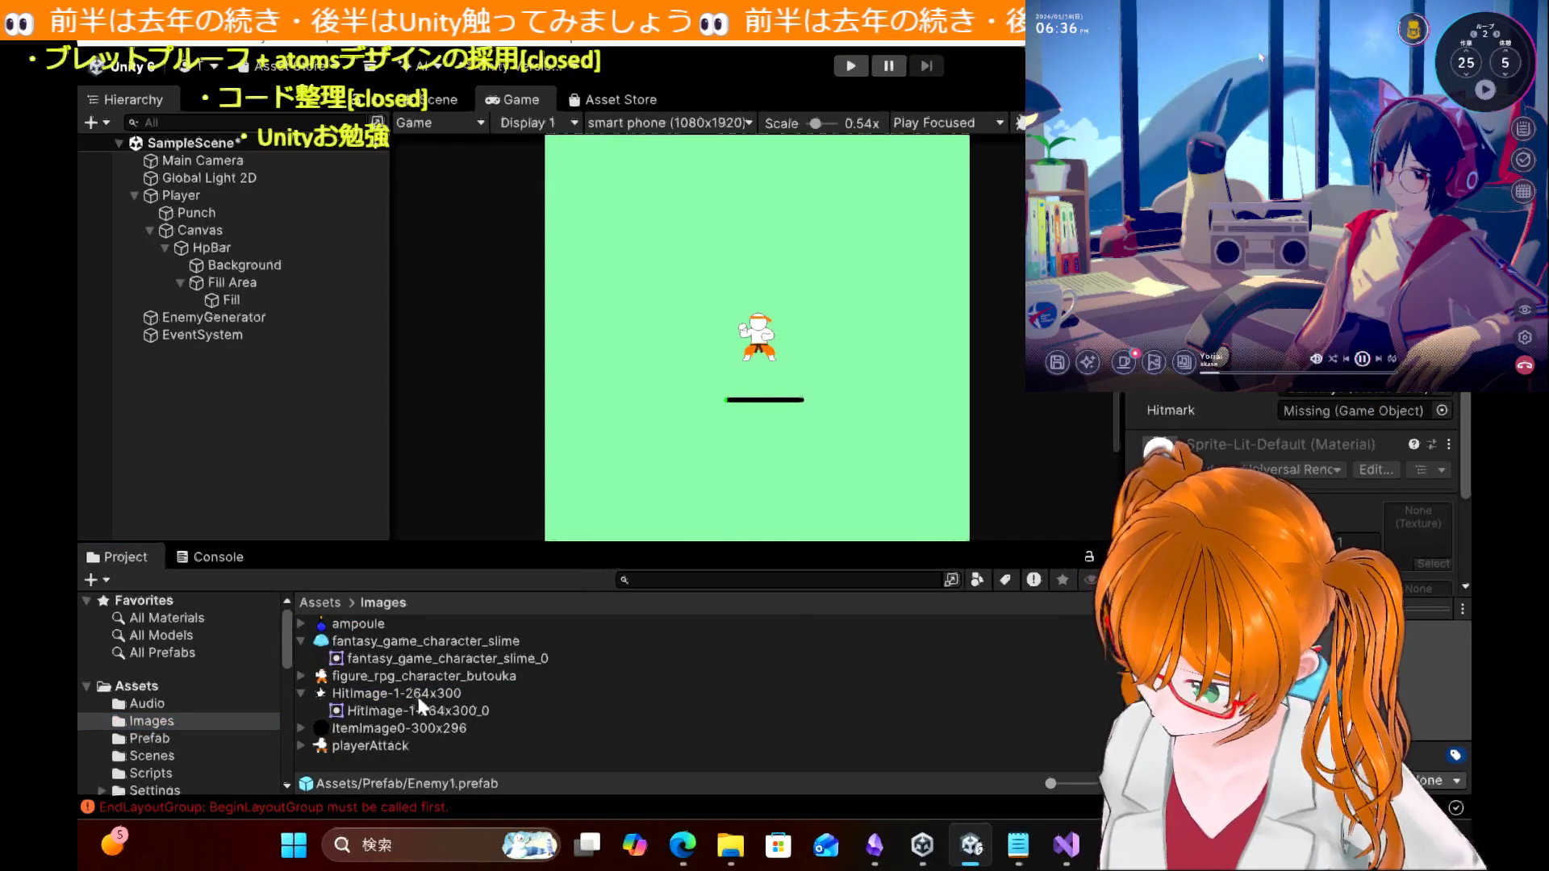
Step: Try adding an Image component to Enemy1, then open Enemy1 in Prefab Mode
{"action": "scroll", "coordinate": [1290, 452], "scroll_direction": "down", "scroll_amount": 5}
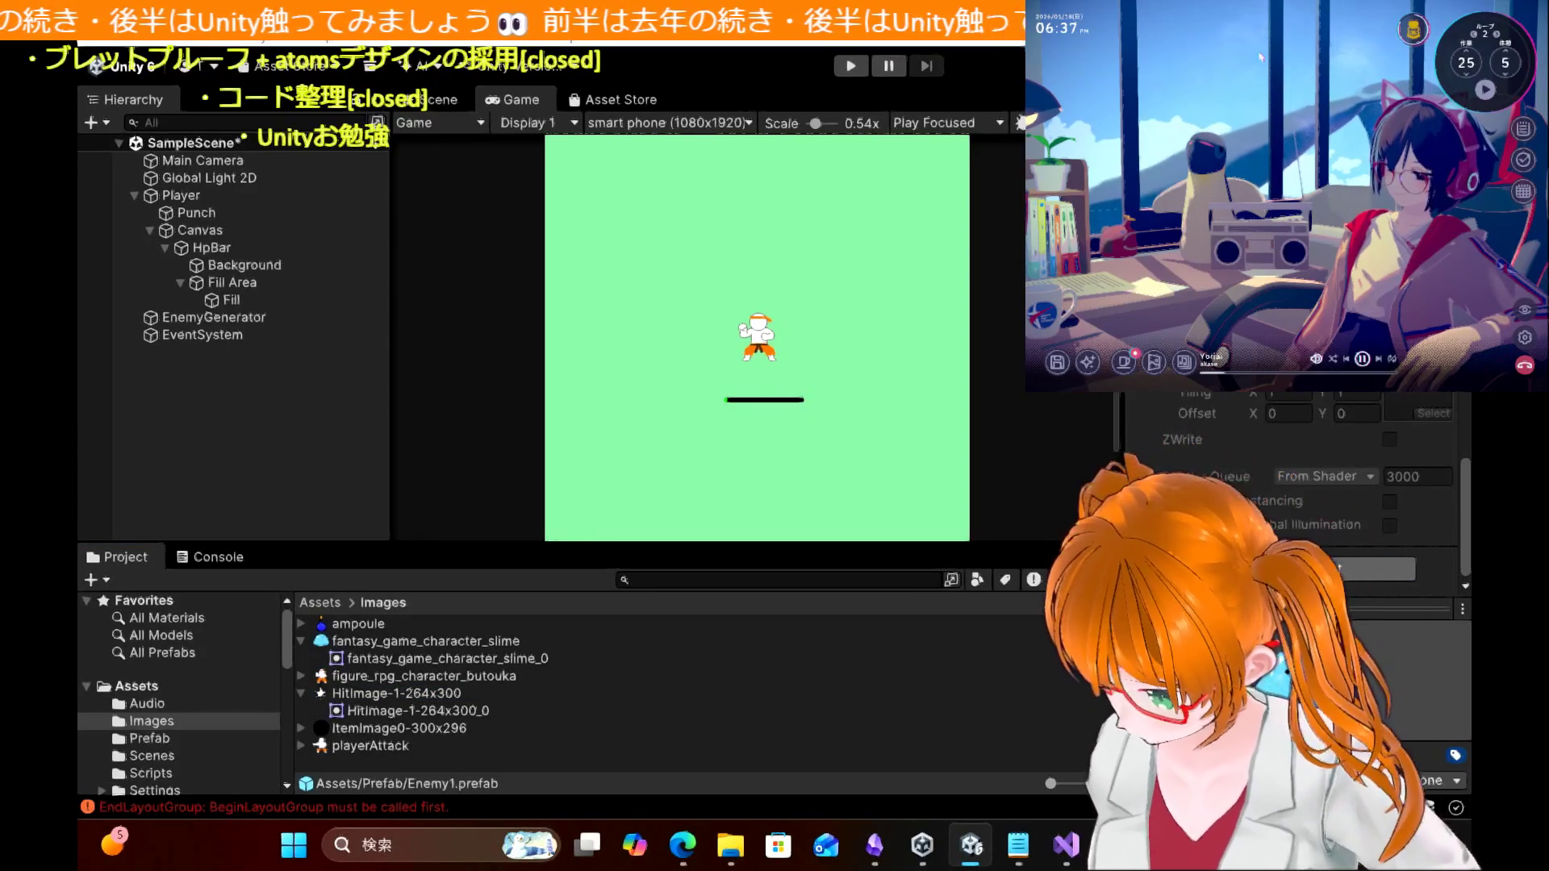
{"action": "left_click", "coordinate": [1339, 570]}
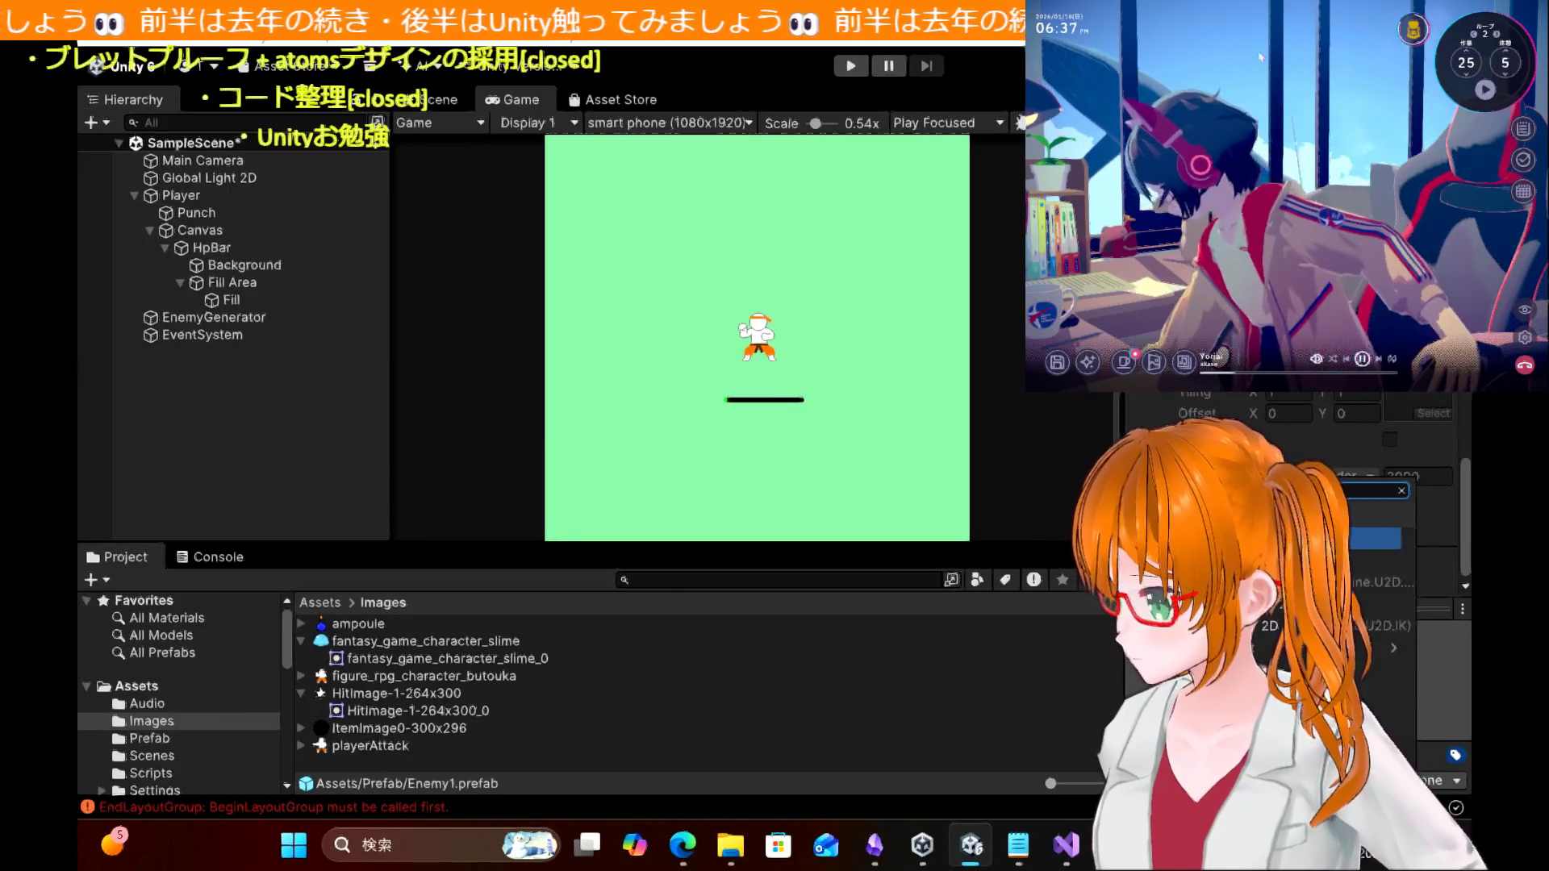
{"action": "key", "text": "BackSpace"}
{"action": "key", "text": "BackSpace"}
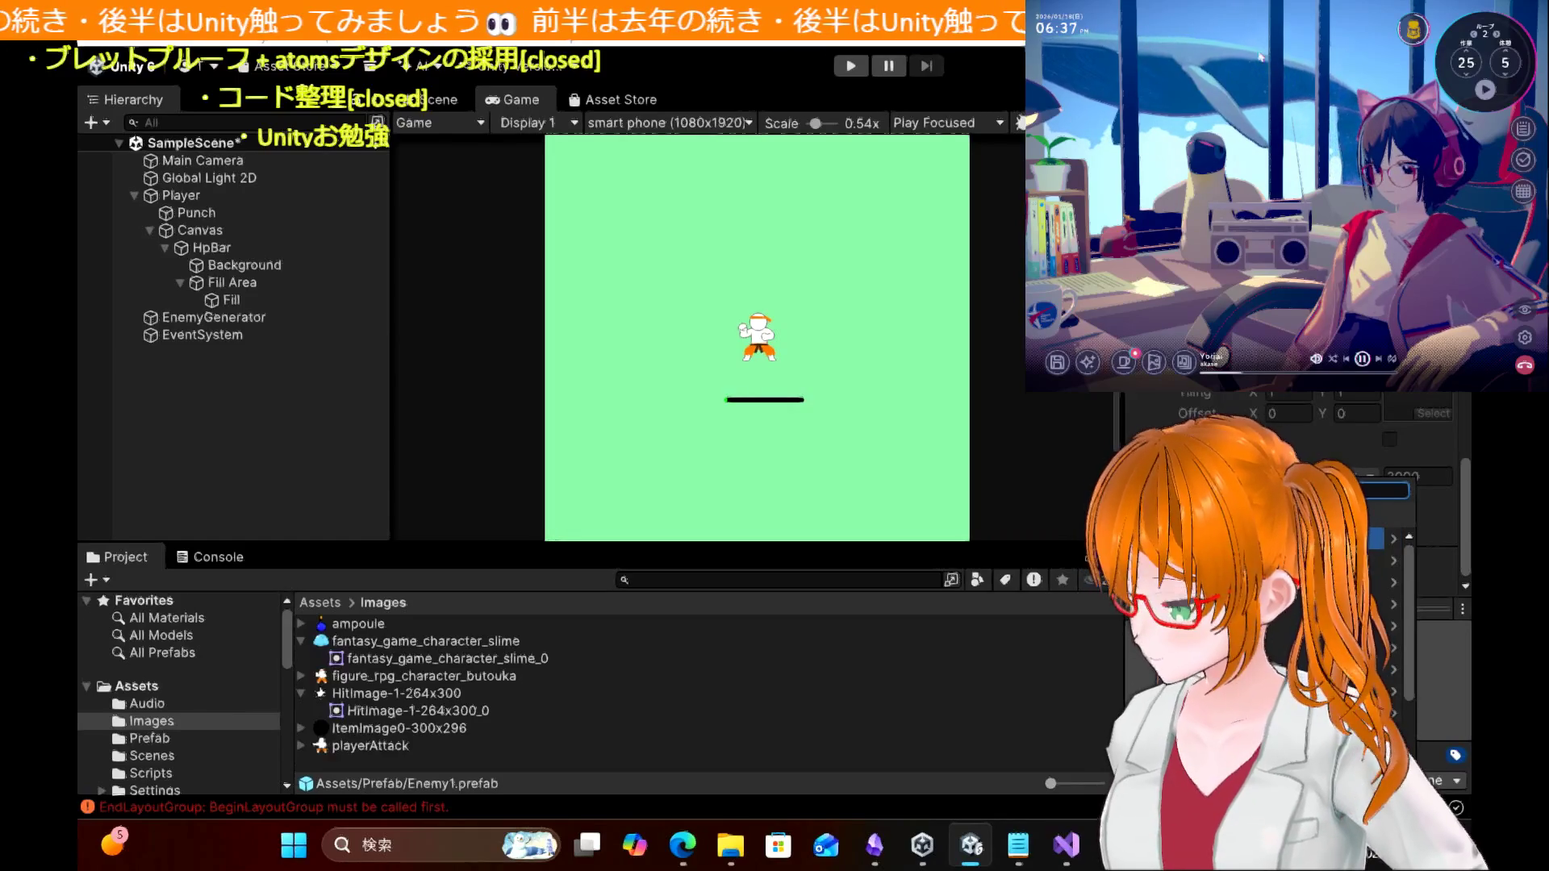
{"action": "key", "text": "Return"}
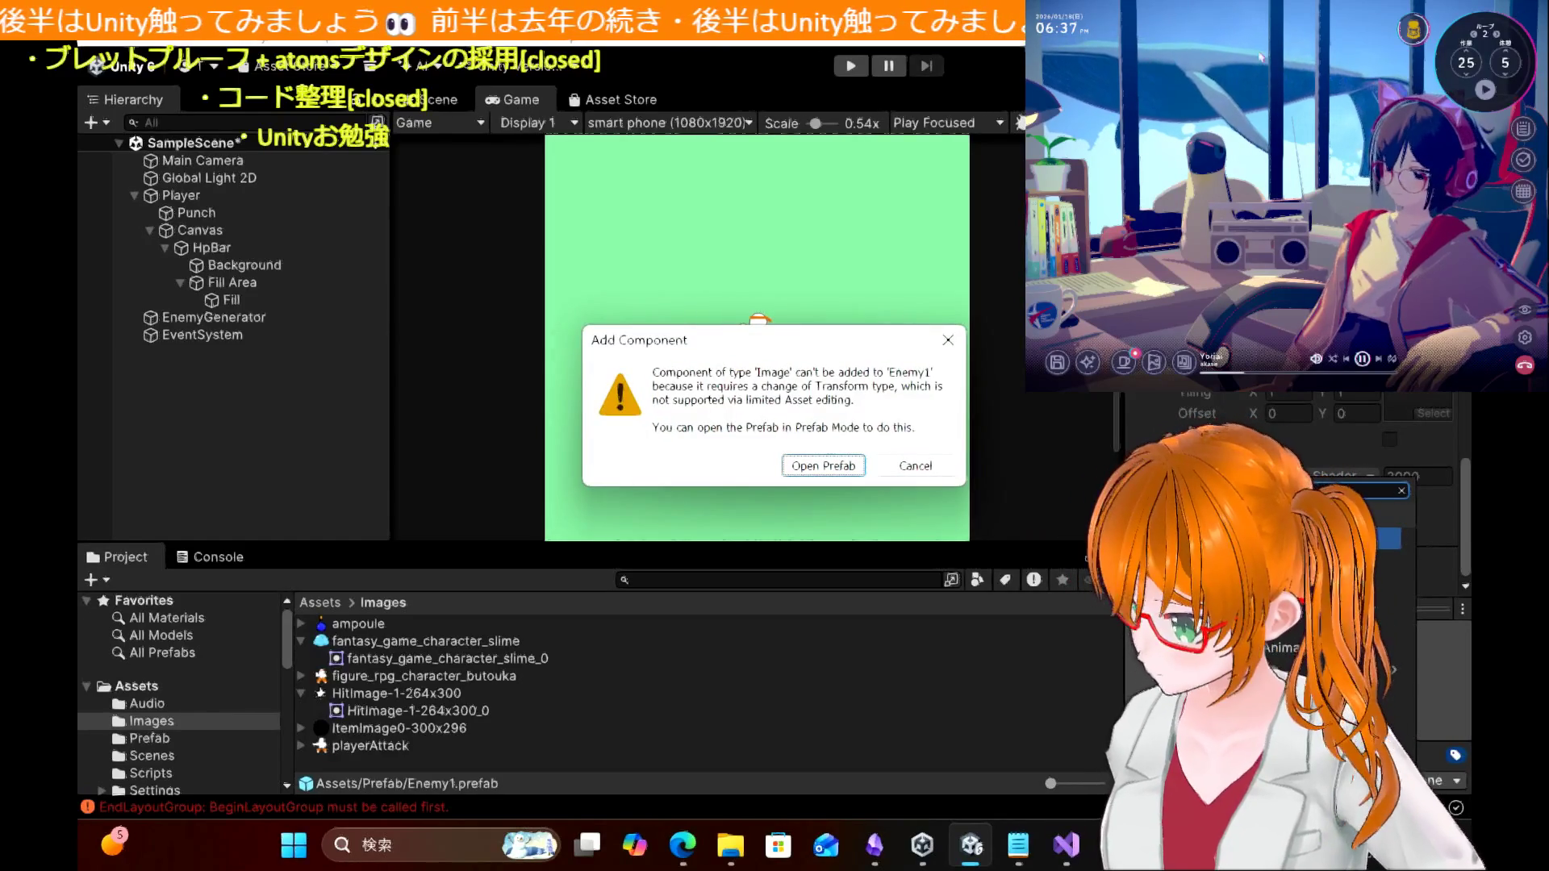
{"action": "left_click", "coordinate": [911, 465]}
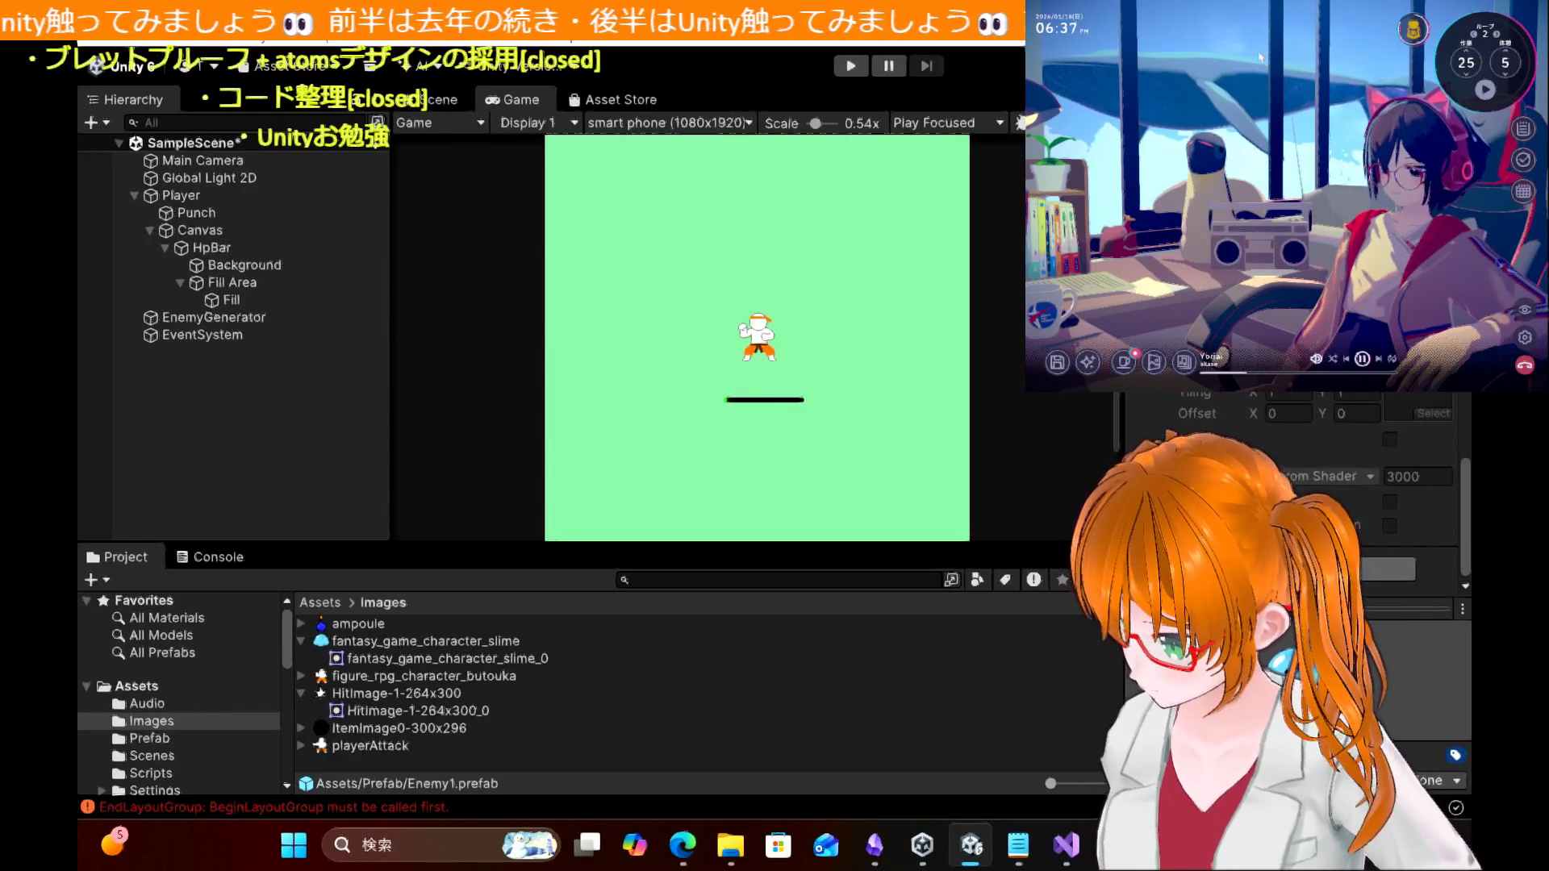
{"action": "key", "text": "Return"}
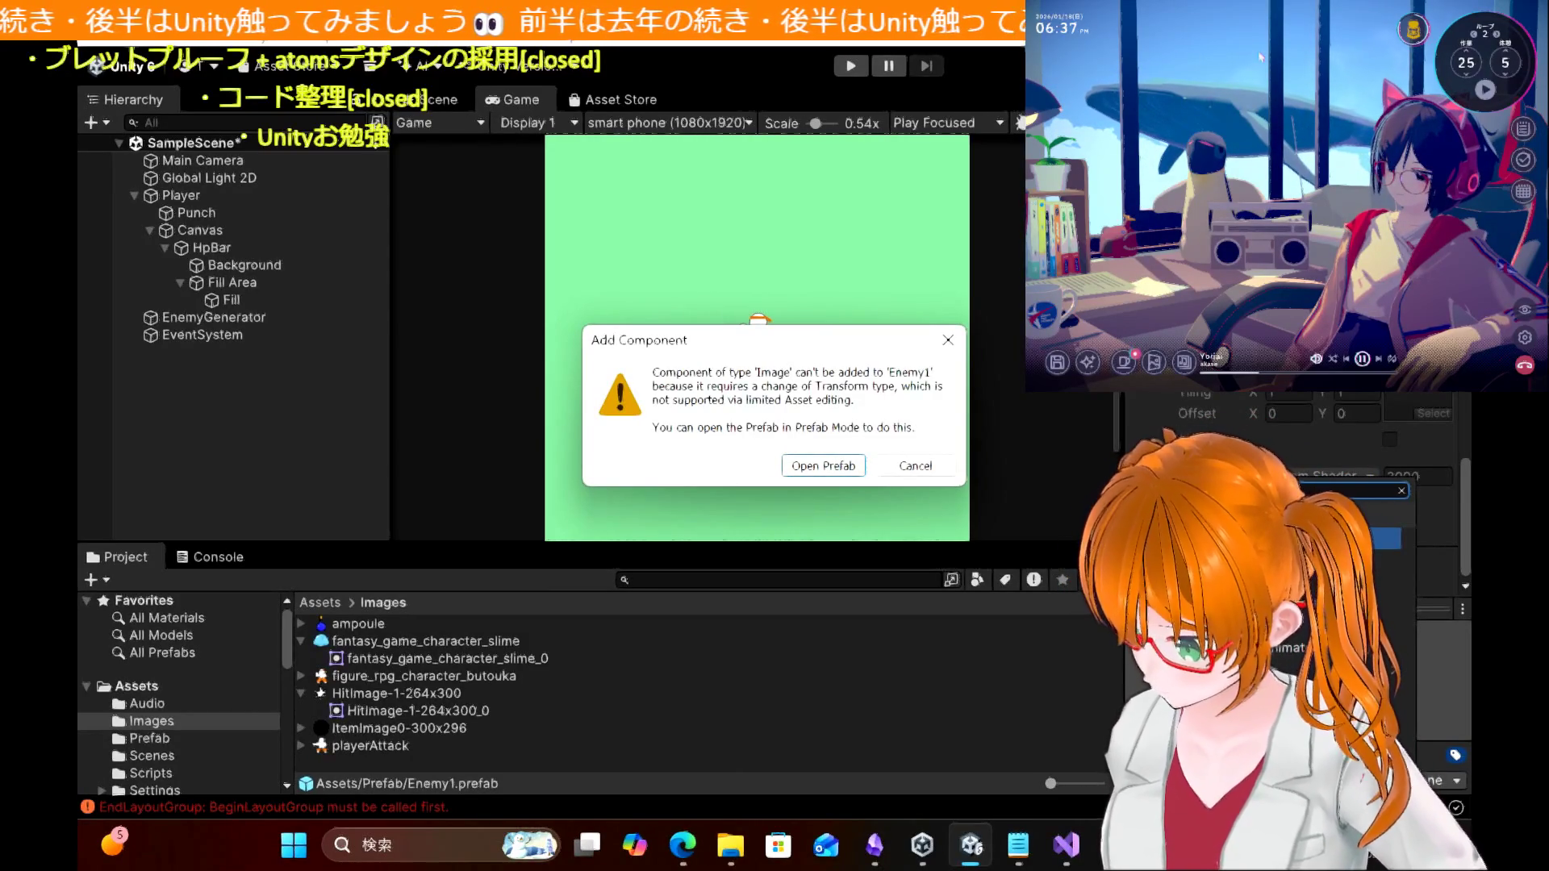
{"action": "left_click", "coordinate": [839, 465]}
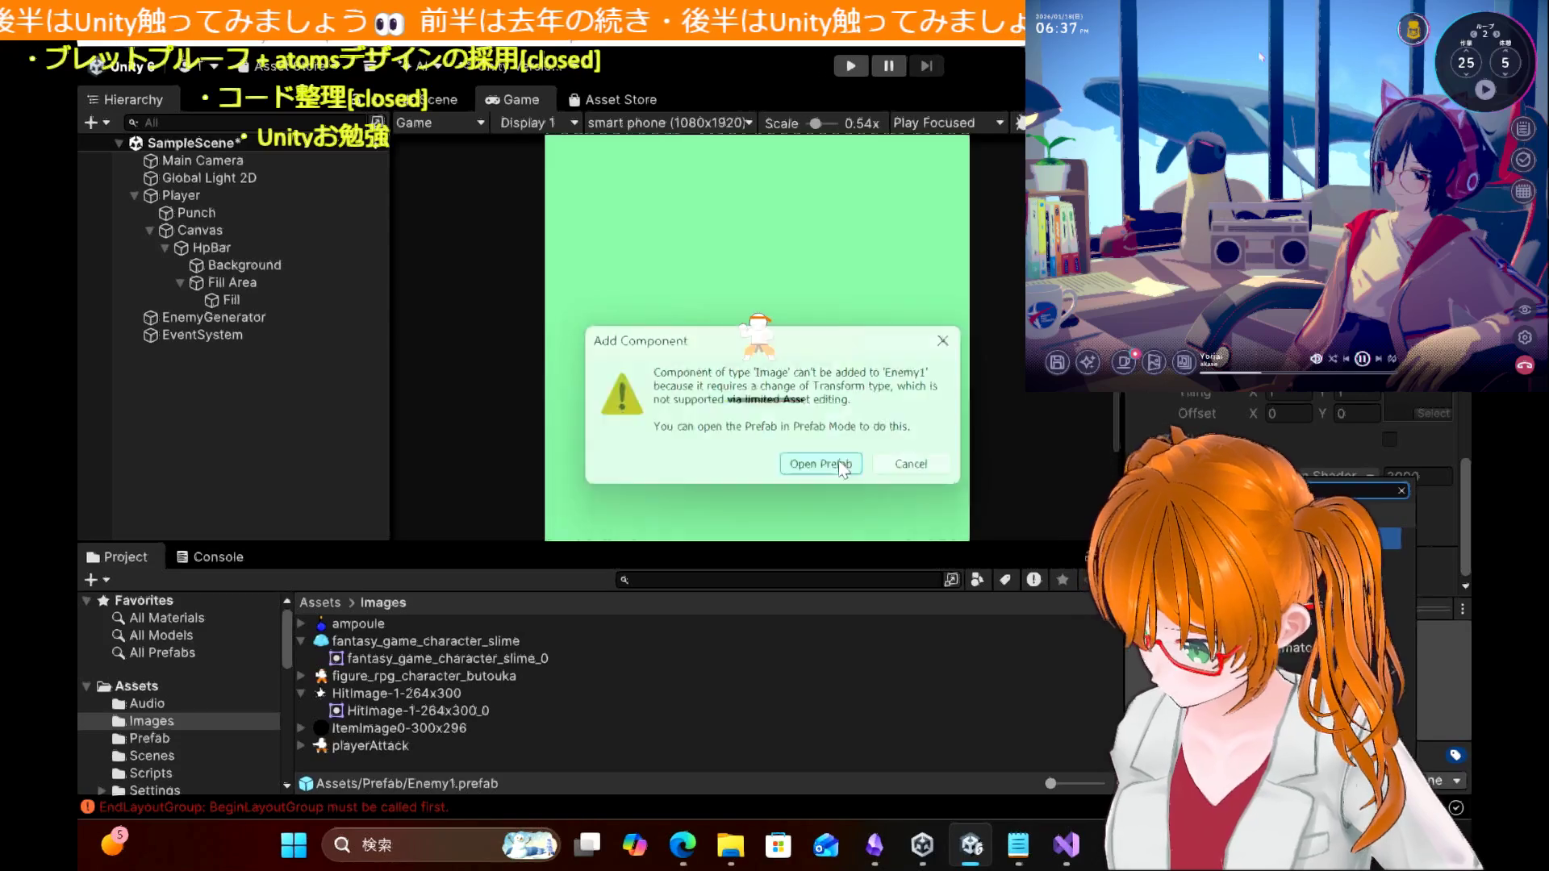
Step: Add the HitImage-1-264x300_0 sprite as a child of Enemy1 and rename it HitImg
{"action": "left_click", "coordinate": [201, 171]}
{"action": "left_click_drag", "start_coordinate": [384, 694], "coordinate": [197, 178]}
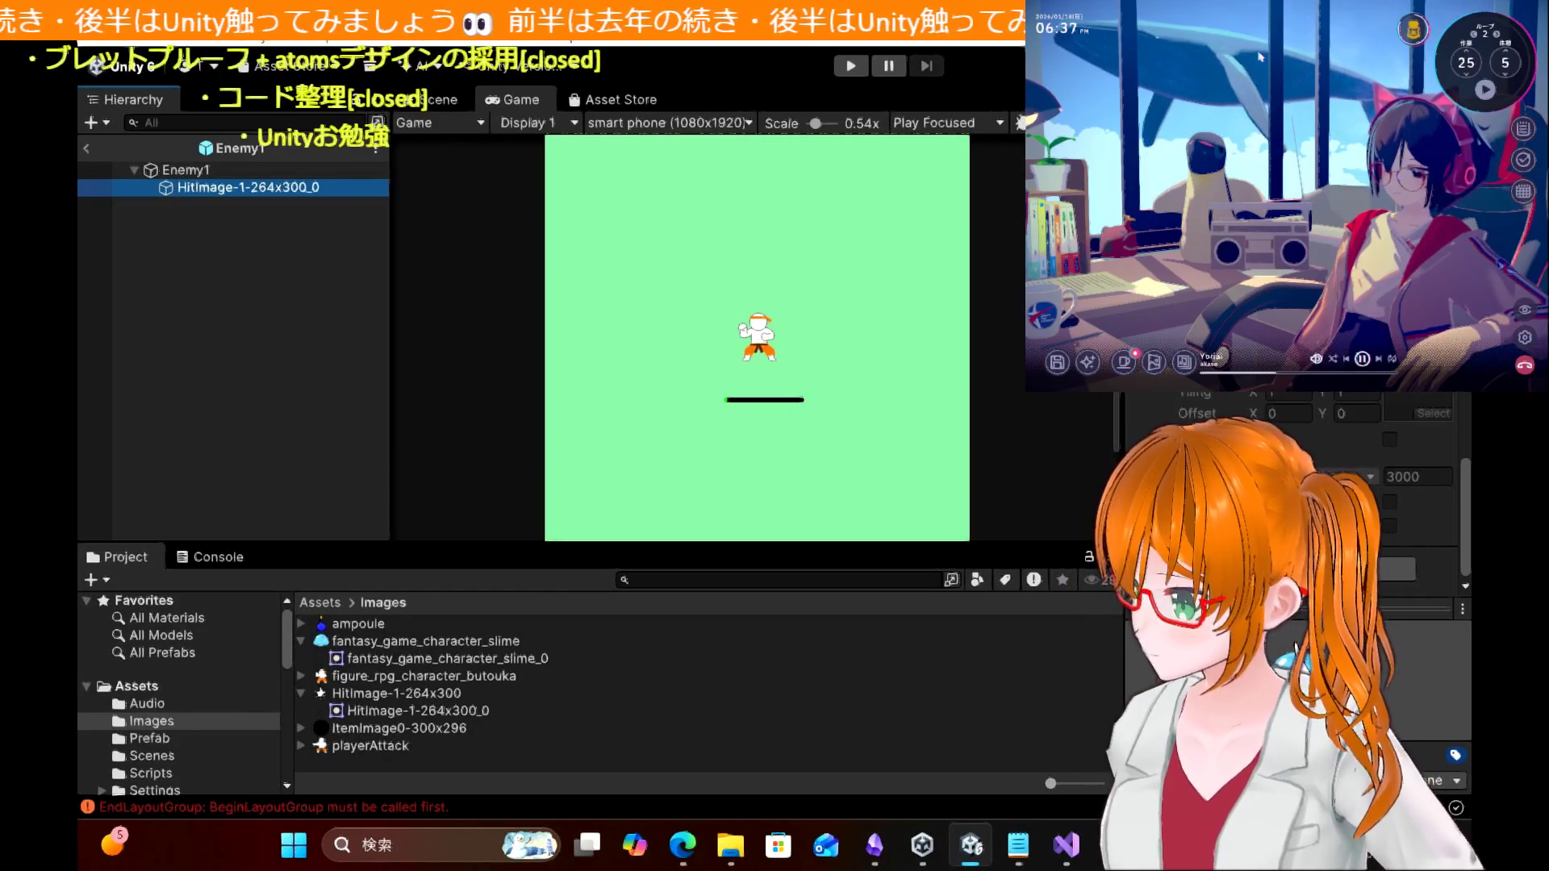
{"action": "scroll", "coordinate": [1295, 650], "scroll_direction": "up", "scroll_amount": 3}
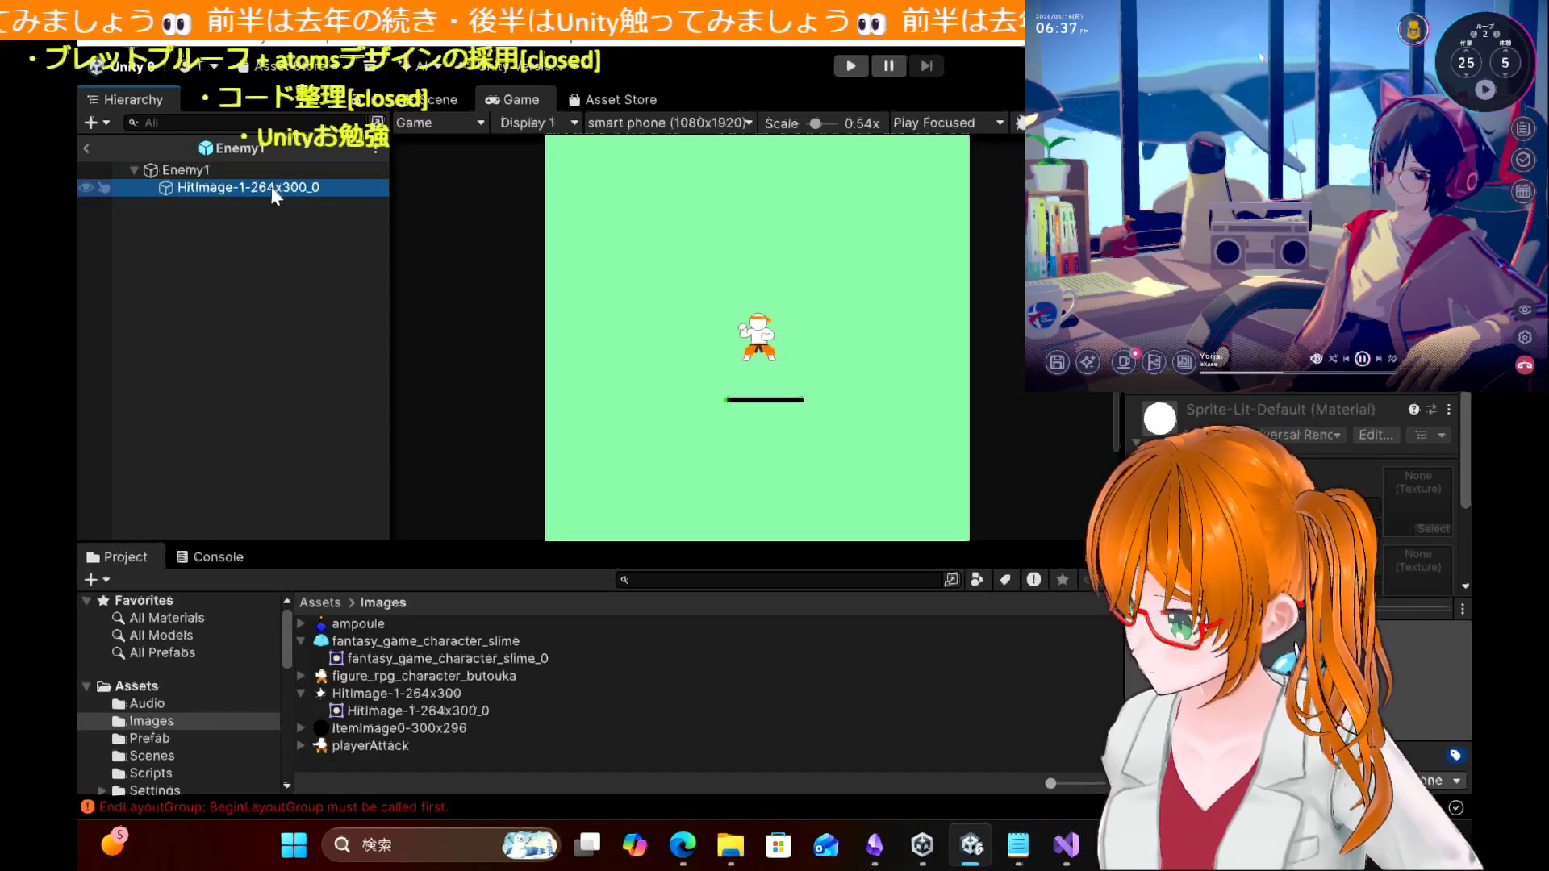
{"action": "key", "text": "F2"}
{"action": "scroll", "coordinate": [1295, 649], "scroll_direction": "down", "scroll_amount": 2}
{"action": "key", "text": "Return"}
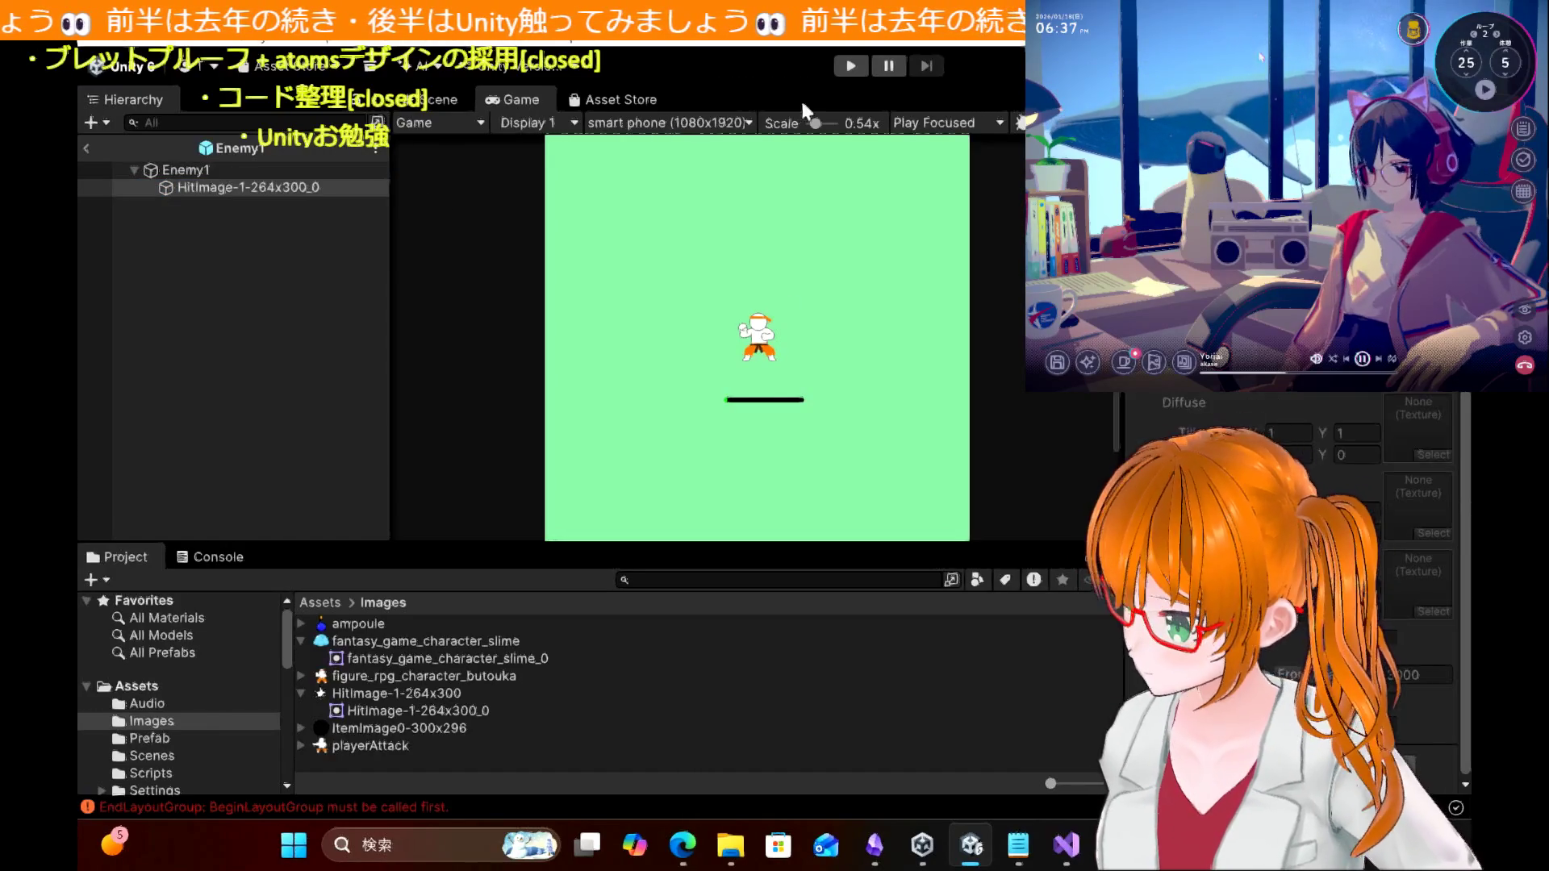
{"action": "left_click", "coordinate": [272, 196]}
{"action": "scroll", "coordinate": [1291, 597], "scroll_direction": "up", "scroll_amount": 5}
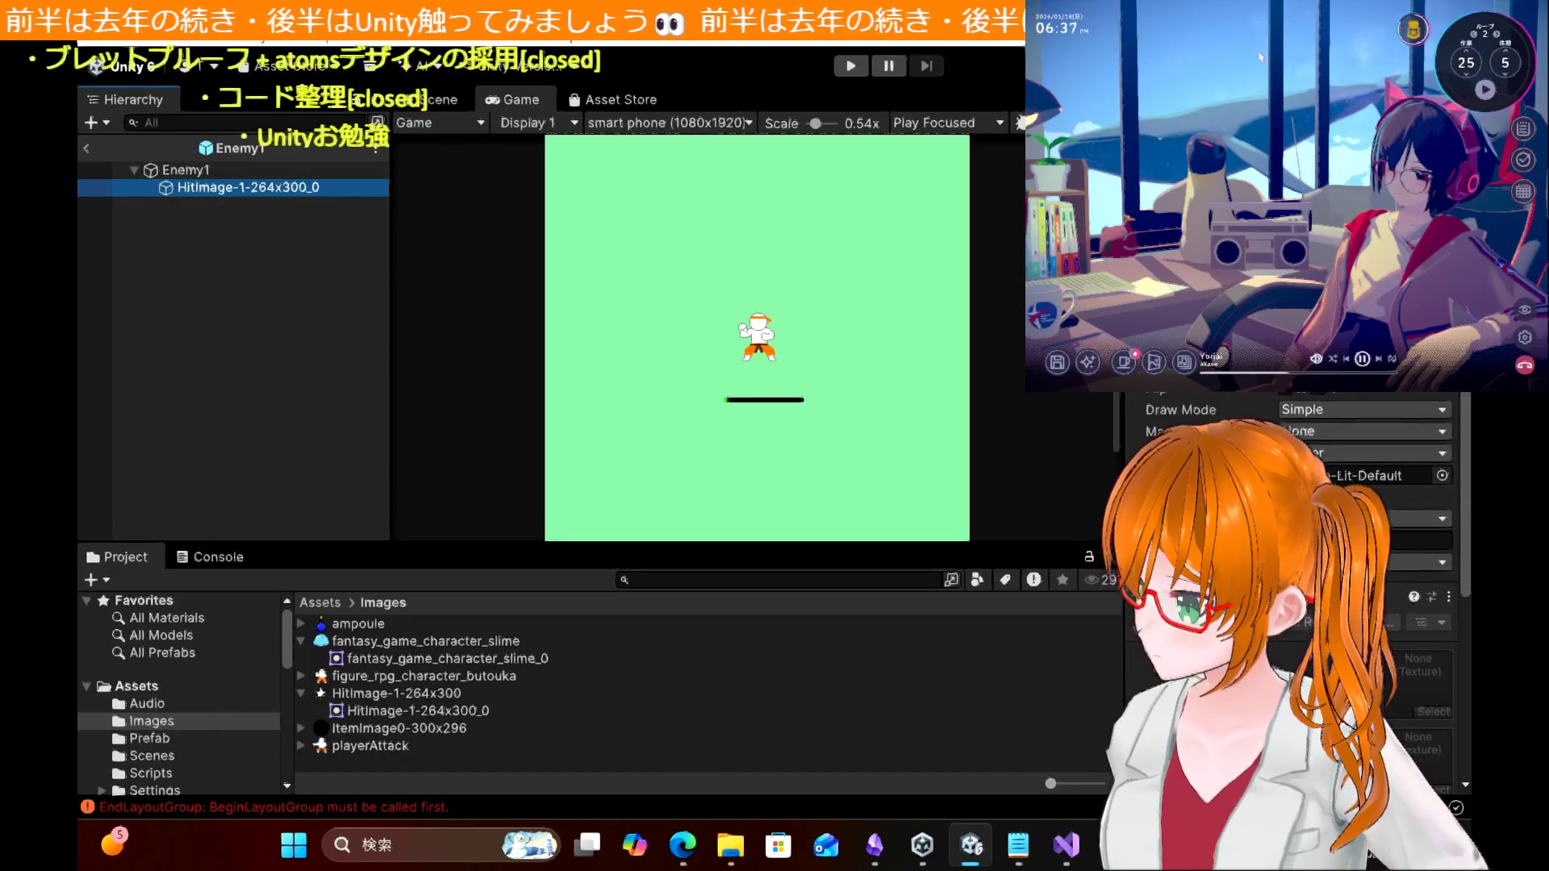
{"action": "left_click", "coordinate": [1261, 56]}
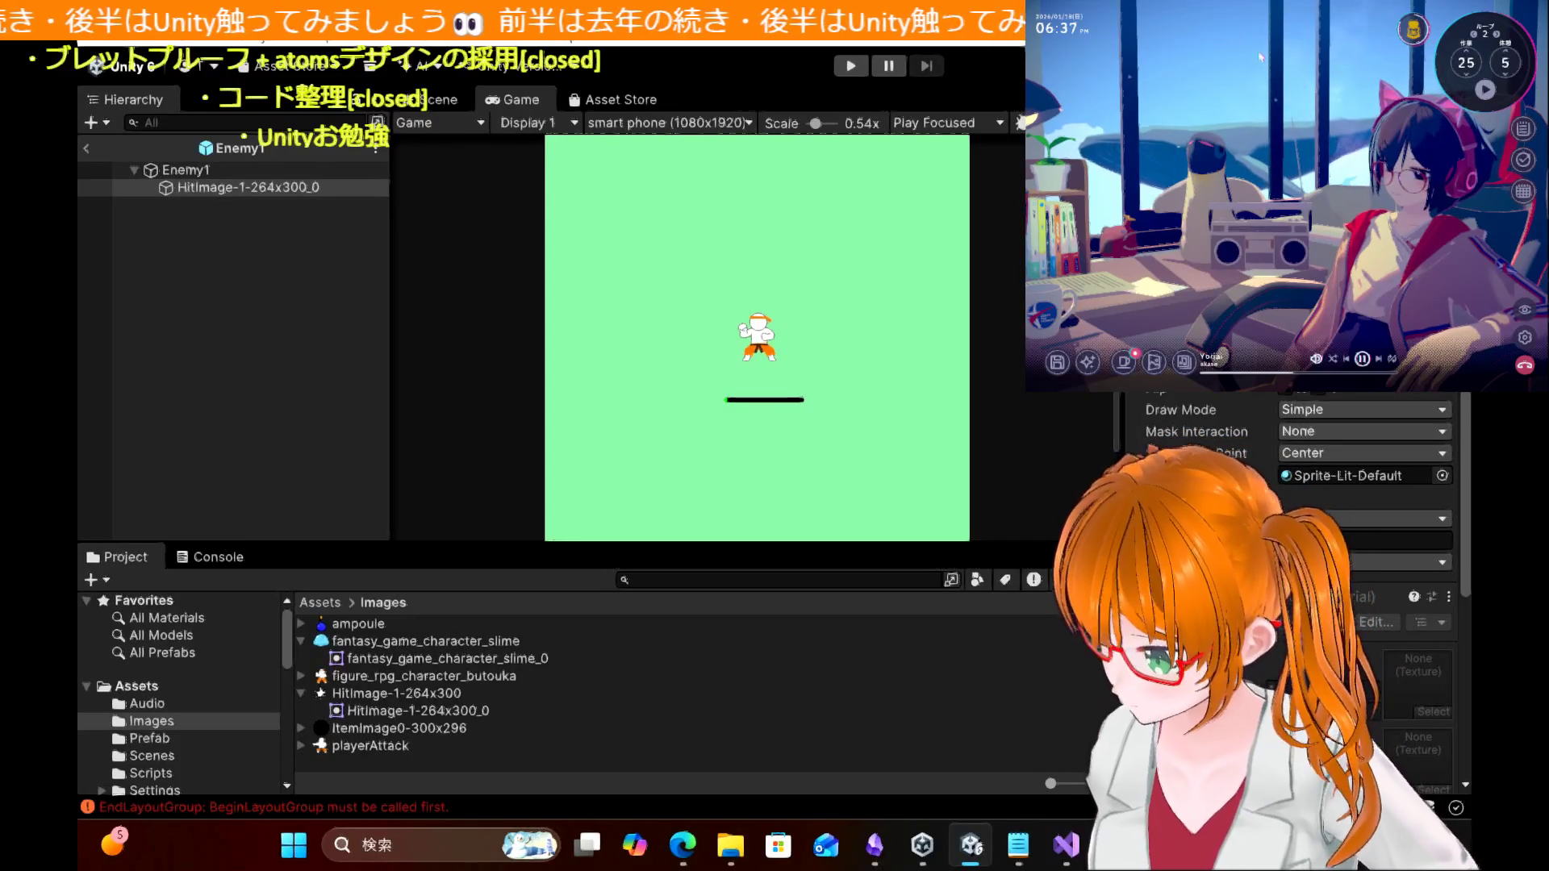
Step: Assign HitImg to Enemy1's Hitmark field in EnemyScript and return to SampleScene
{"action": "left_click", "coordinate": [190, 170]}
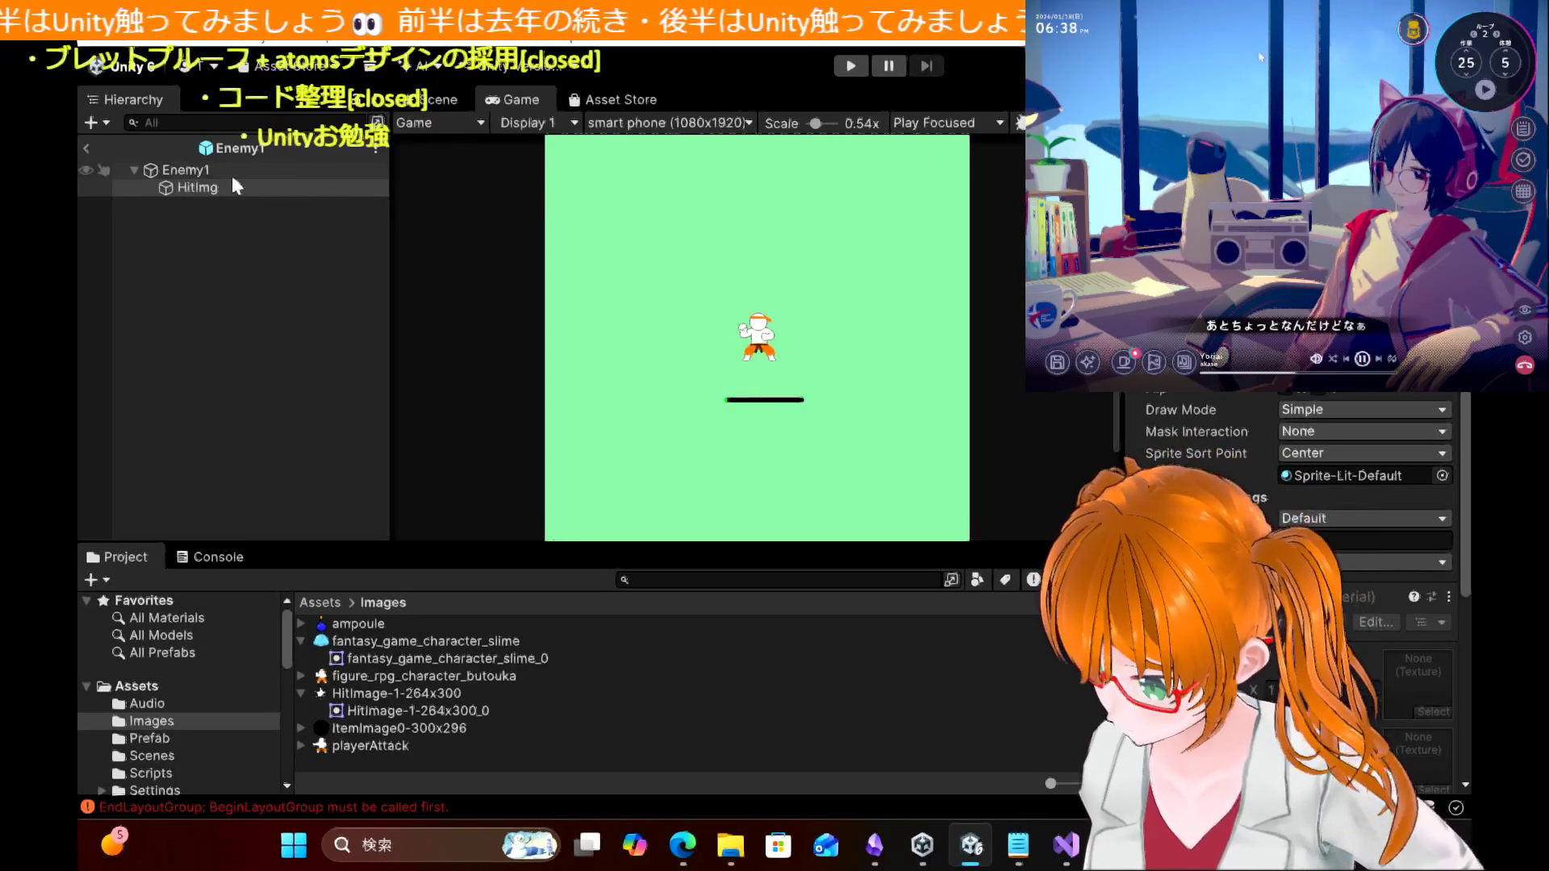
{"action": "scroll", "coordinate": [1291, 564], "scroll_direction": "down", "scroll_amount": 10}
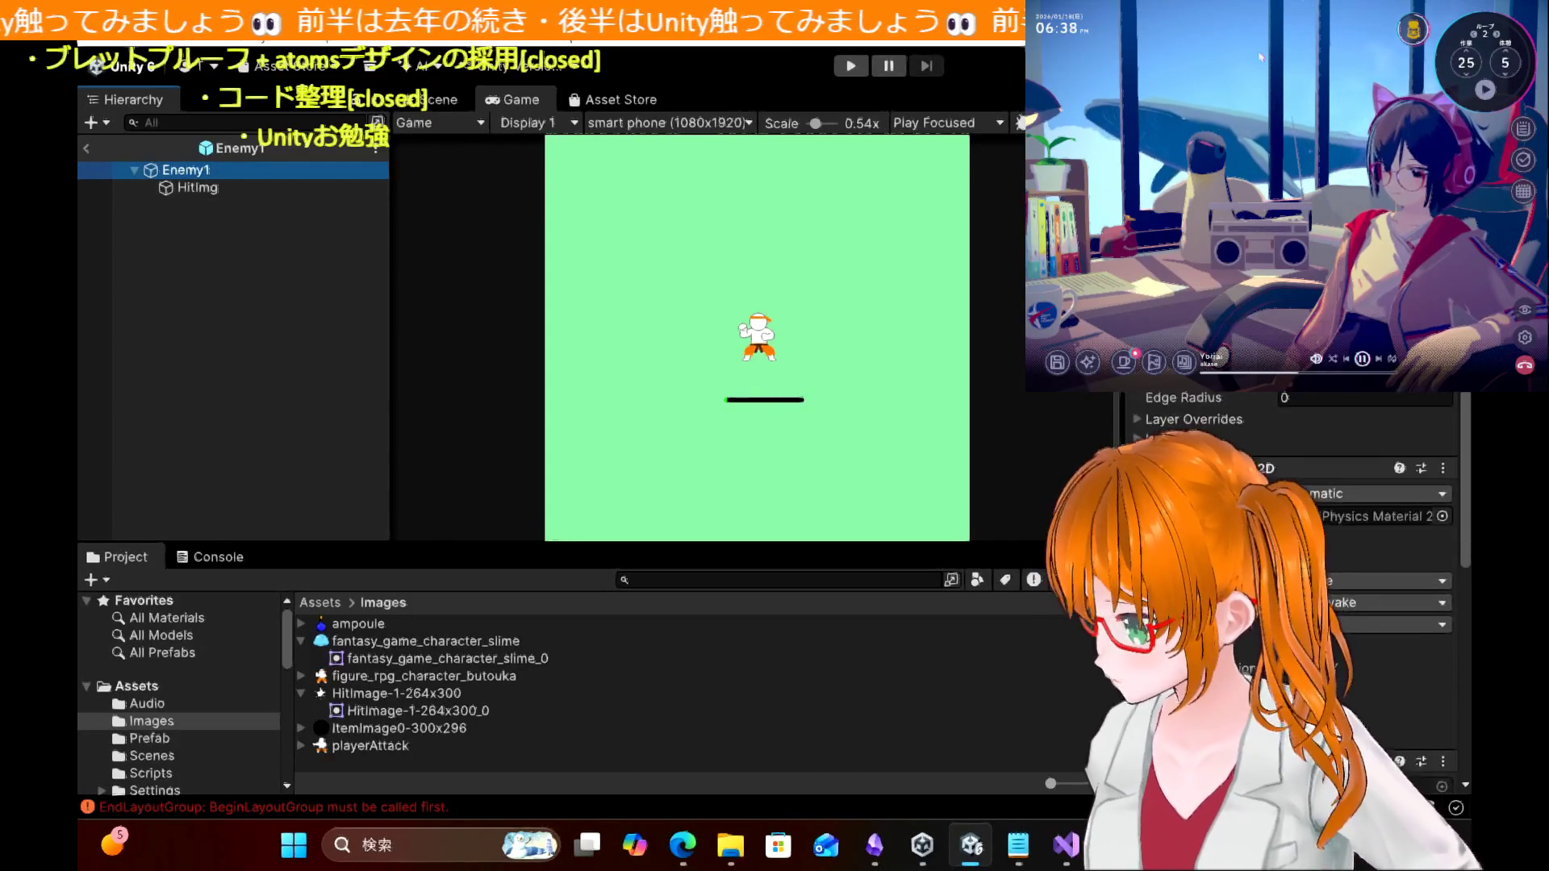
{"action": "mouse_move", "coordinate": [192, 187]}
{"action": "left_mouse_down"}
{"action": "mouse_move", "coordinate": [802, 335]}
{"action": "mouse_move", "coordinate": [1362, 426]}
{"action": "mouse_move", "coordinate": [1363, 442]}
{"action": "left_mouse_up"}
{"action": "left_click", "coordinate": [292, 343]}
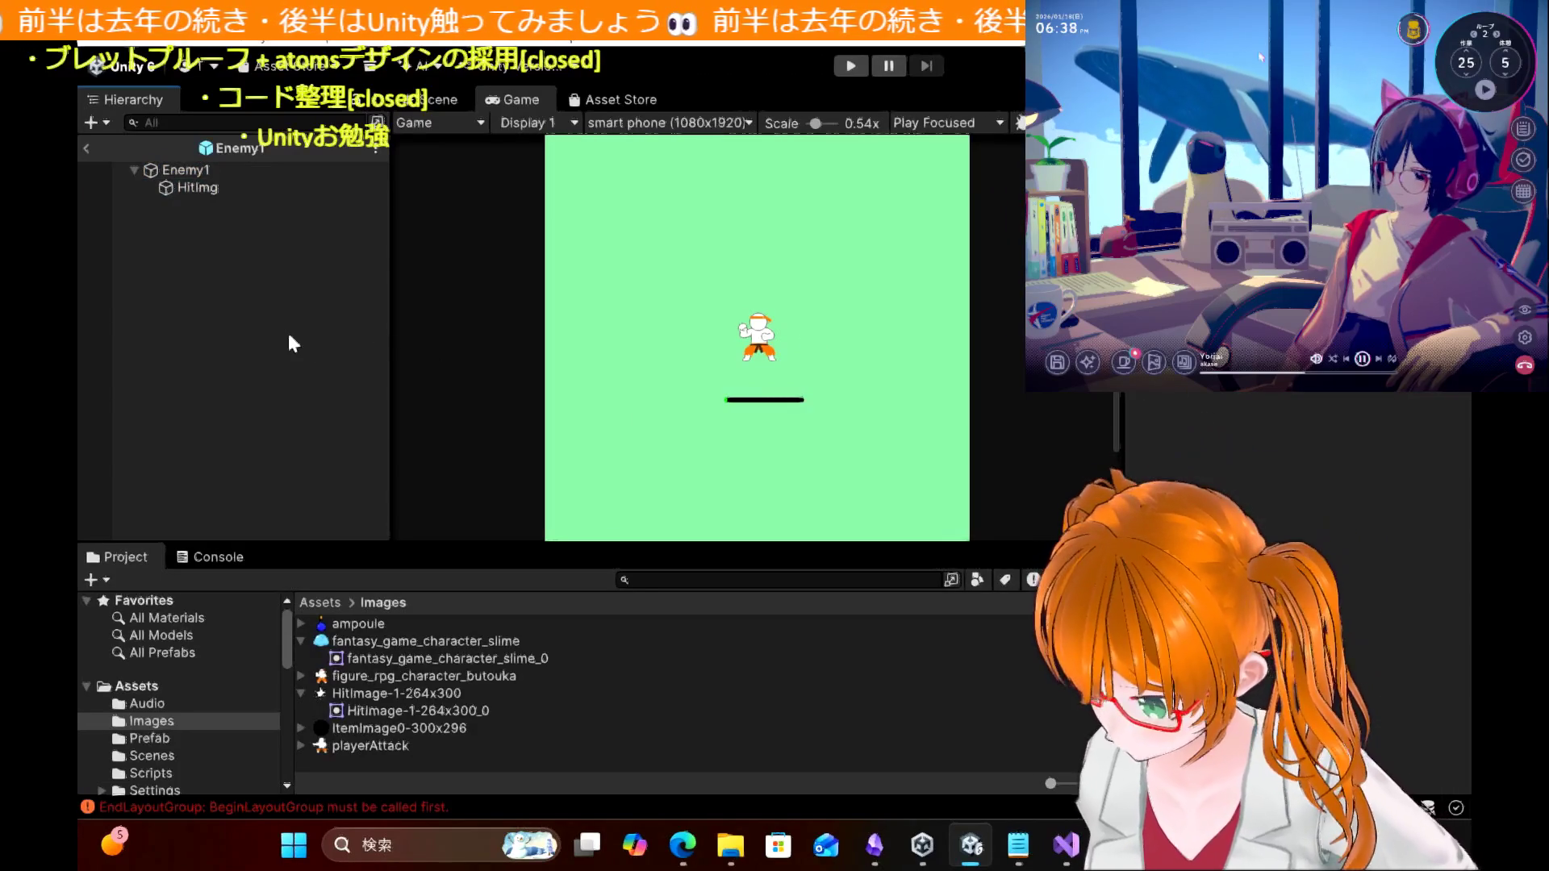
{"action": "left_click", "coordinate": [88, 147]}
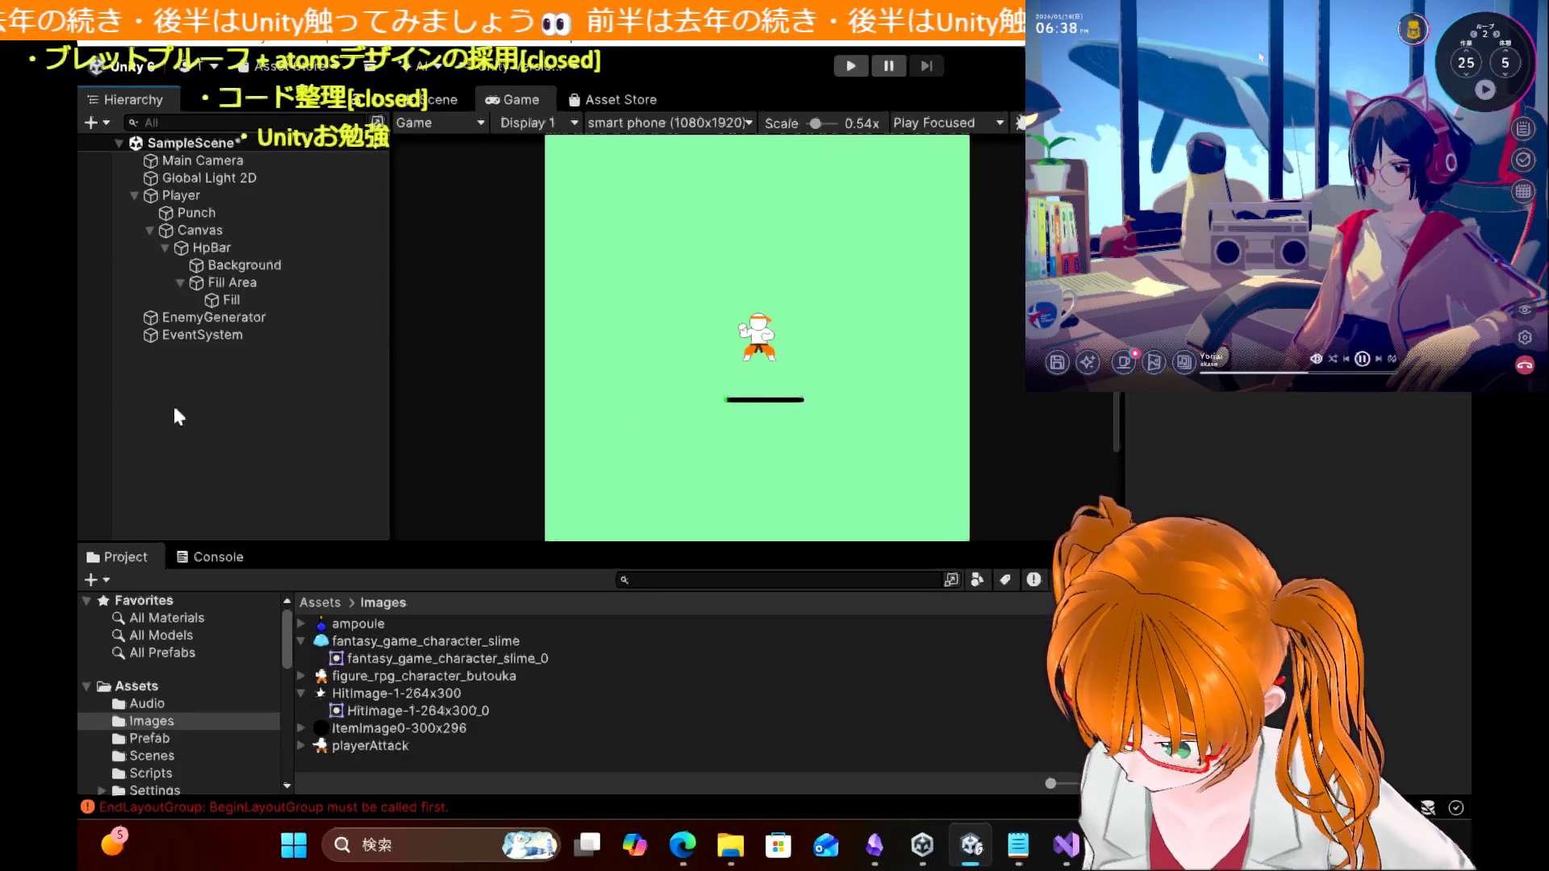
Step: Play-test the hit mark, steering the player with arrow keys to punch slimes, then stop Play mode
{"action": "left_click", "coordinate": [847, 65]}
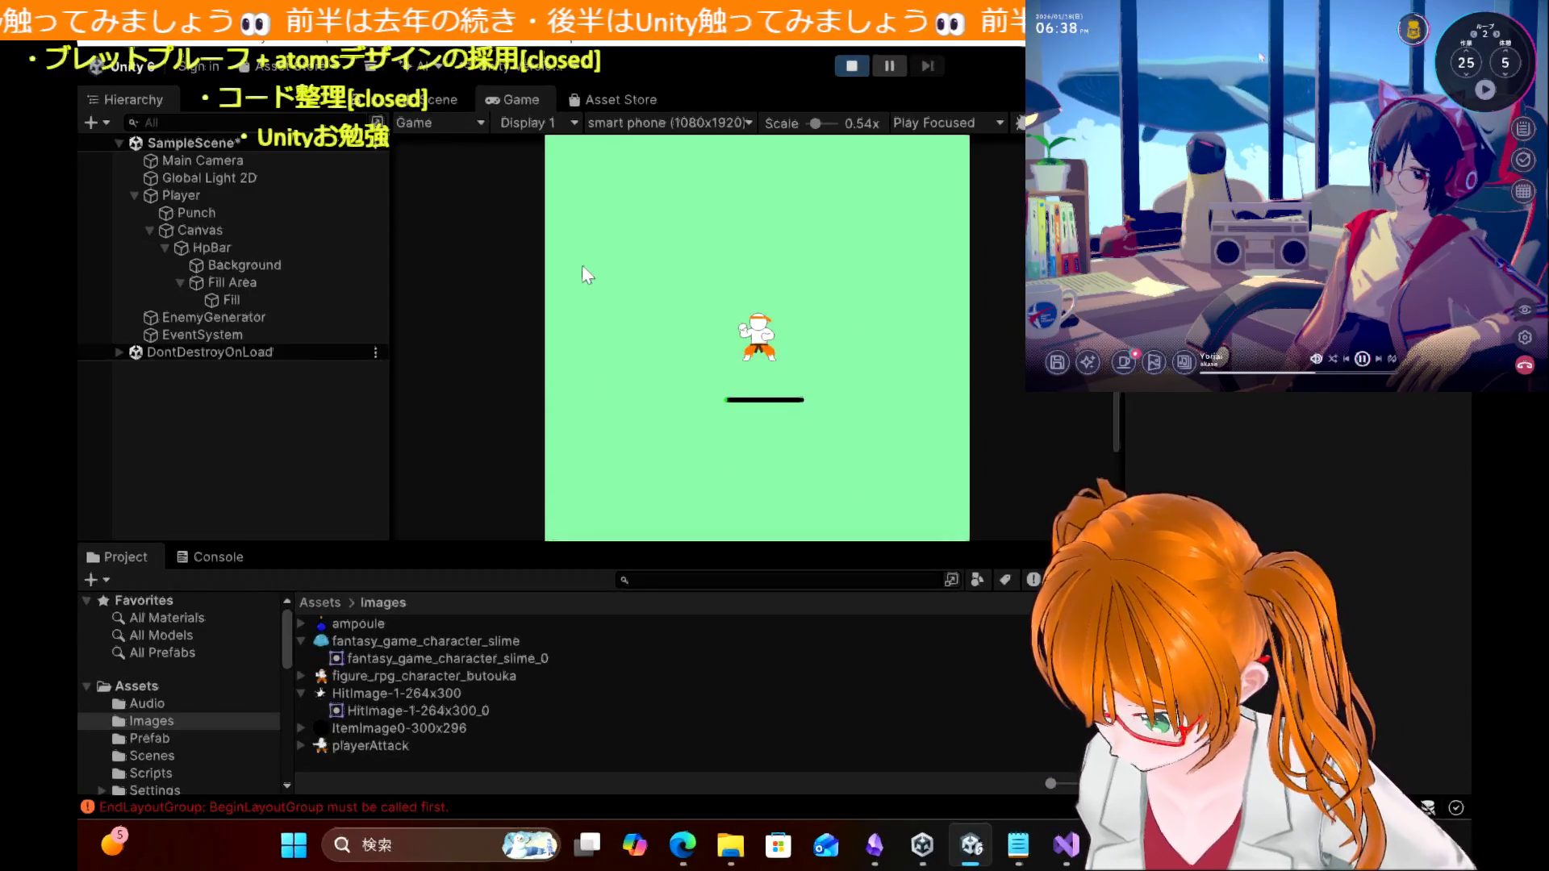
{"action": "key", "text": "Left"}
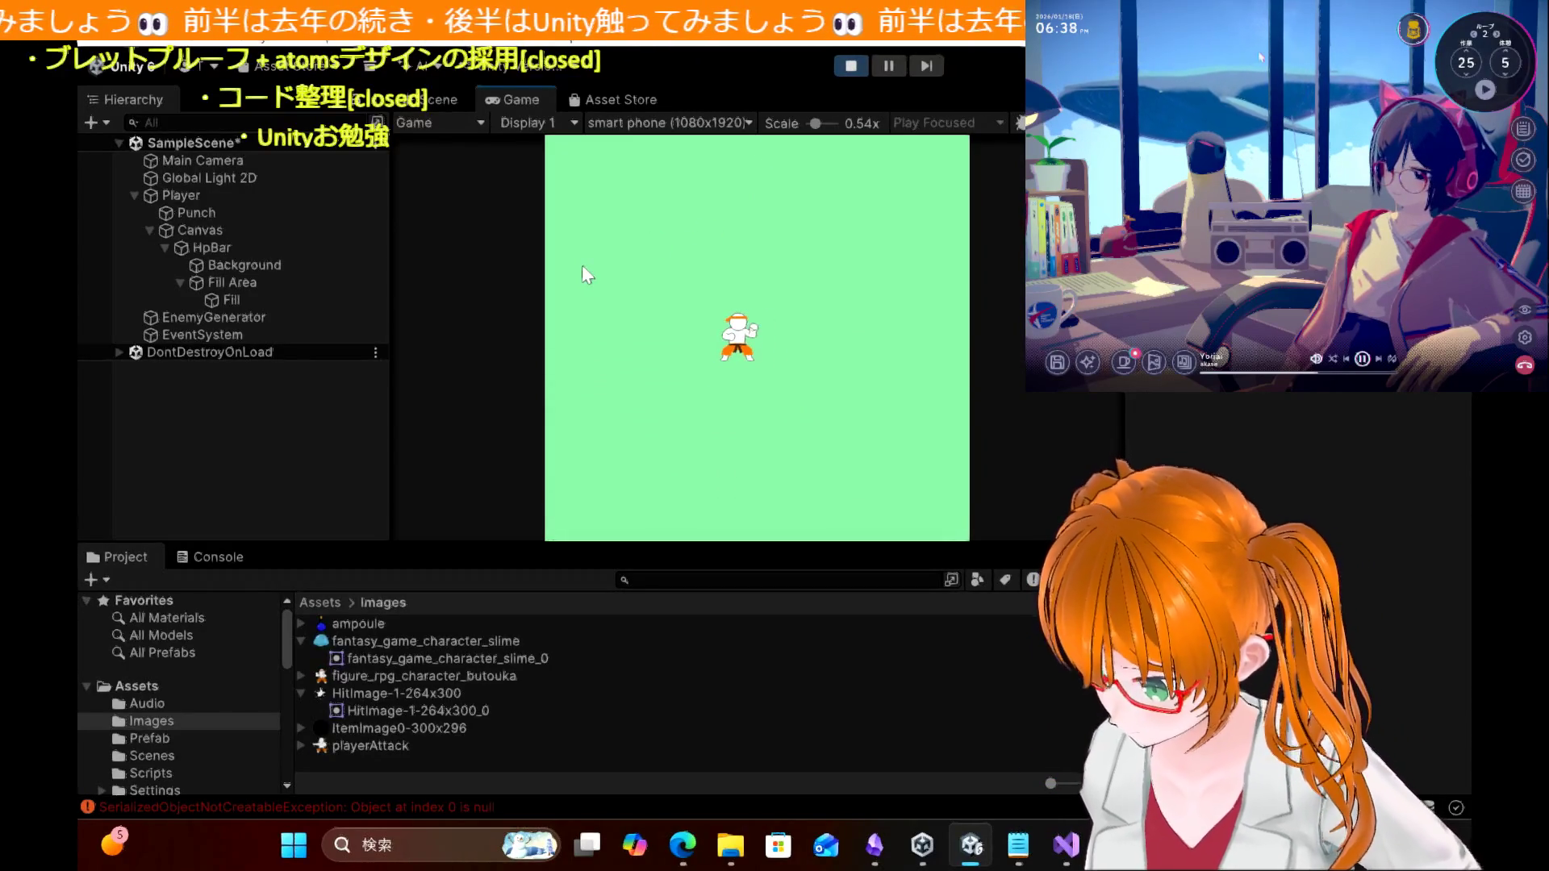
{"action": "key", "text": "Up"}
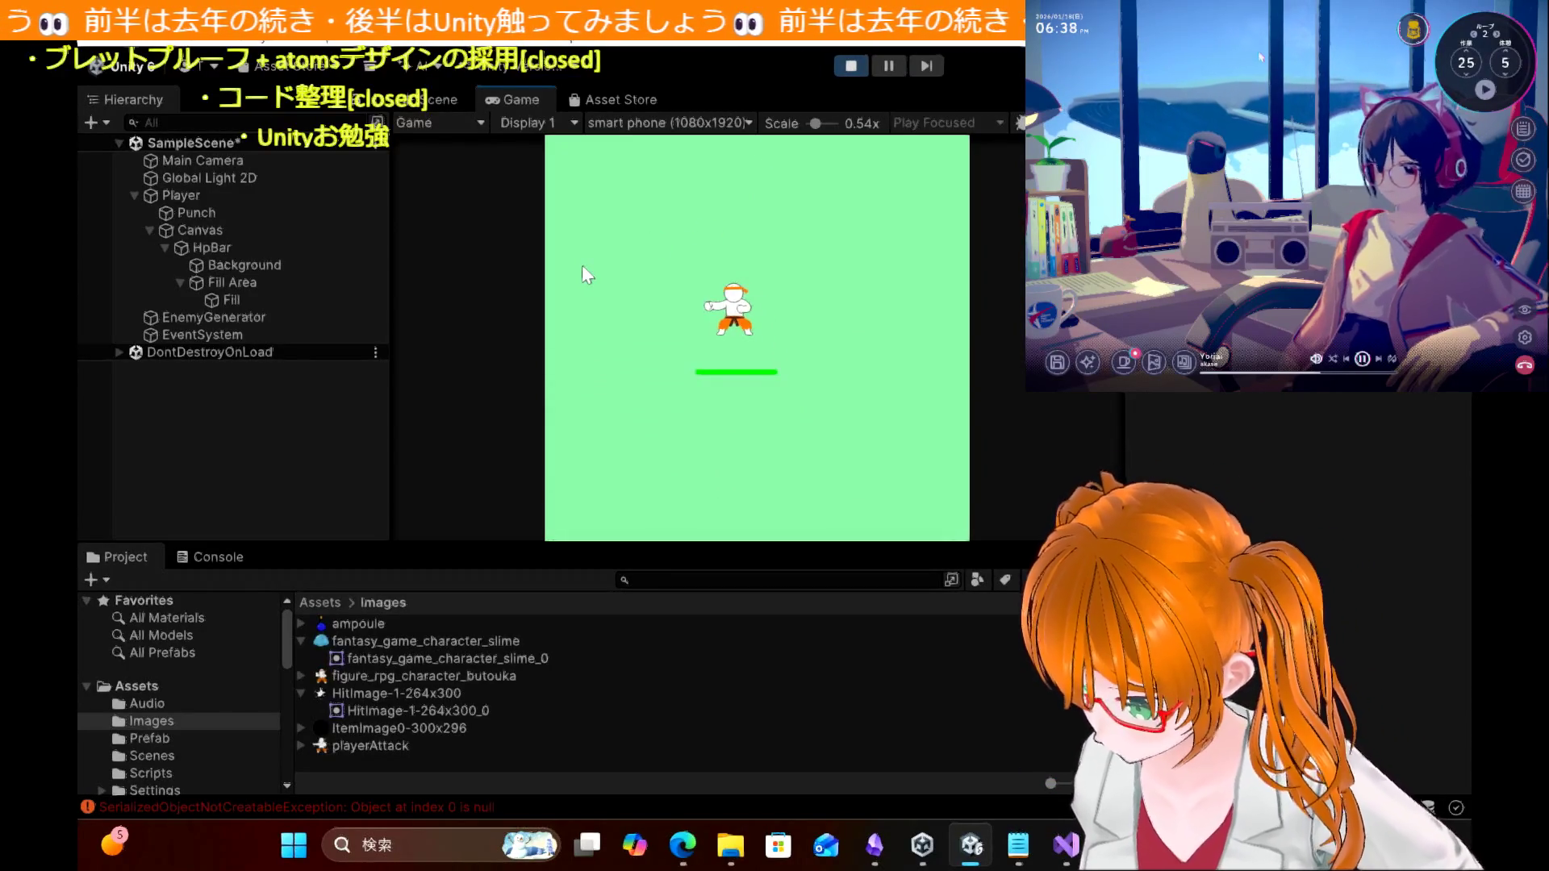
{"action": "key", "text": "Left"}
{"action": "key", "text": "Up"}
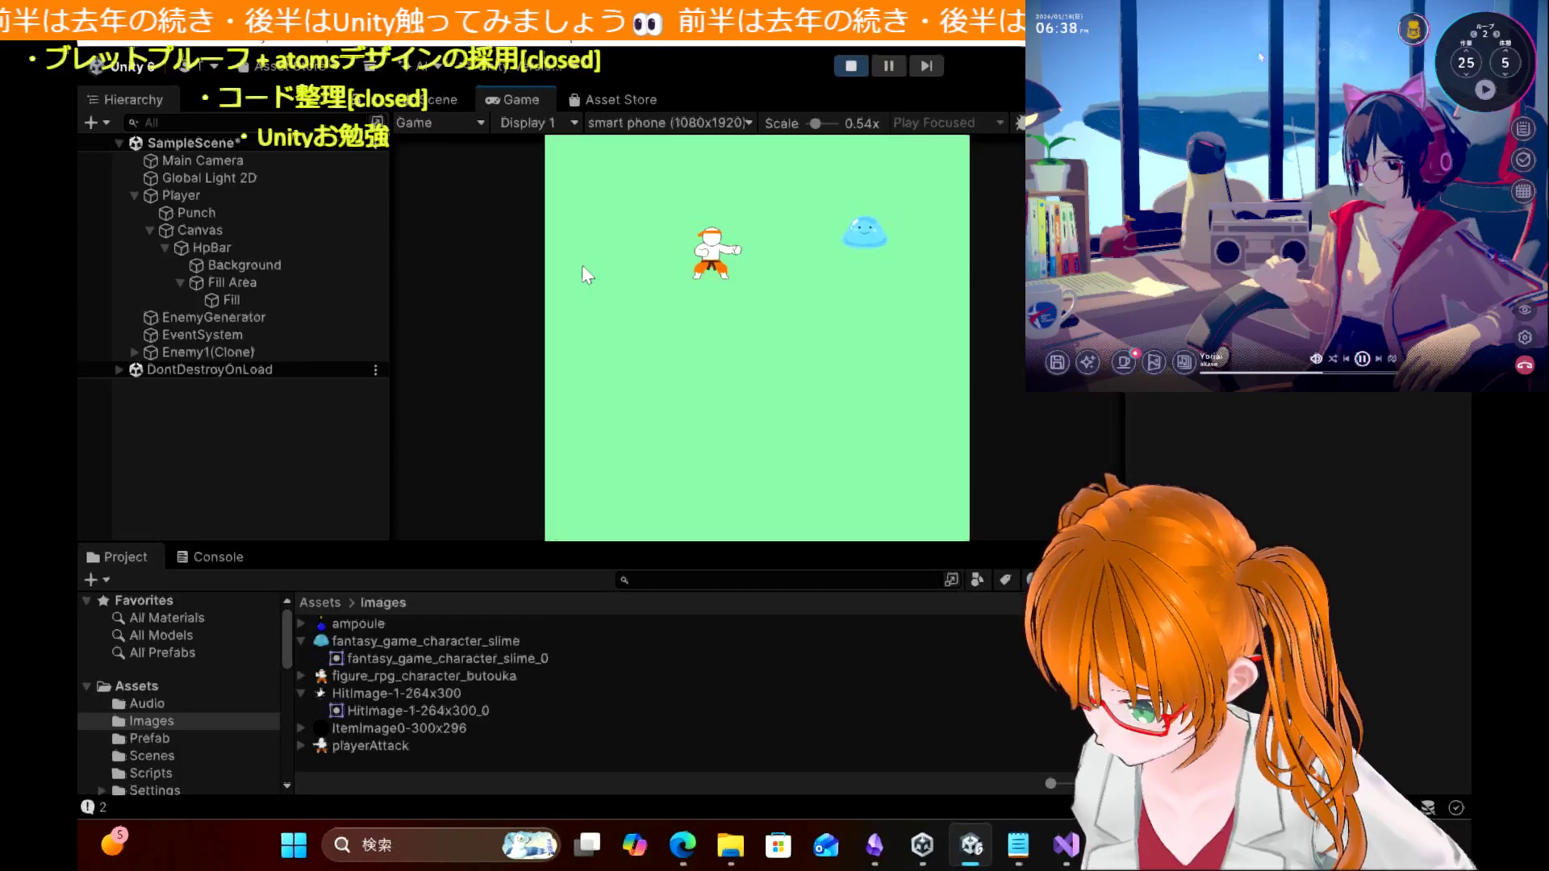
{"action": "key", "text": "Left"}
{"action": "key", "text": "Right"}
{"action": "key", "text": "Down"}
{"action": "key", "text": "Left"}
{"action": "key", "text": "Up"}
{"action": "key", "text": "Right"}
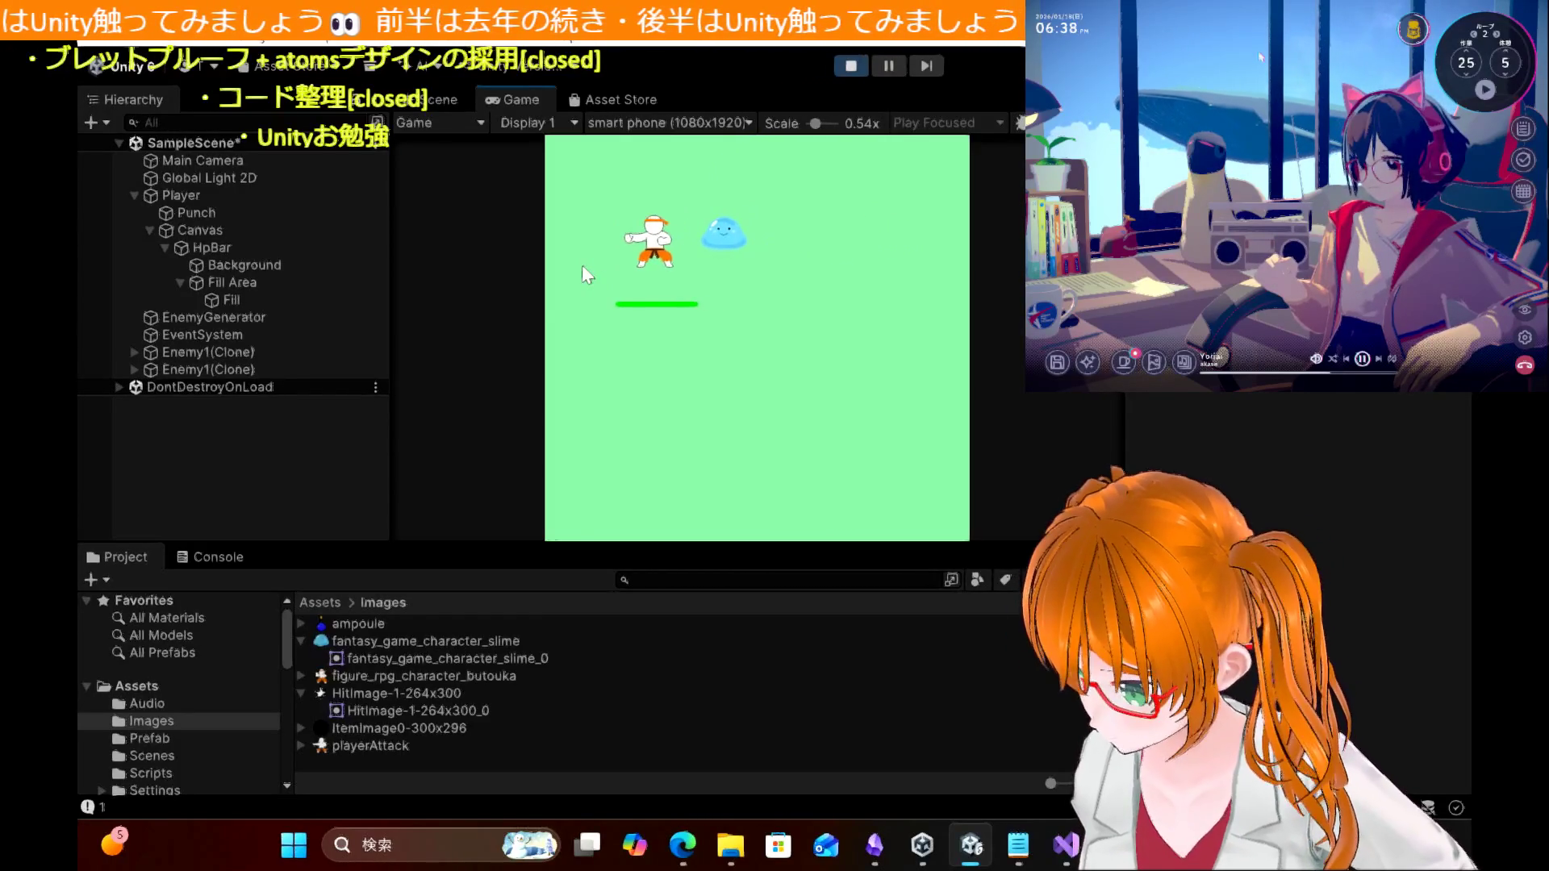
{"action": "key", "text": "Right"}
{"action": "key", "text": "Right"}
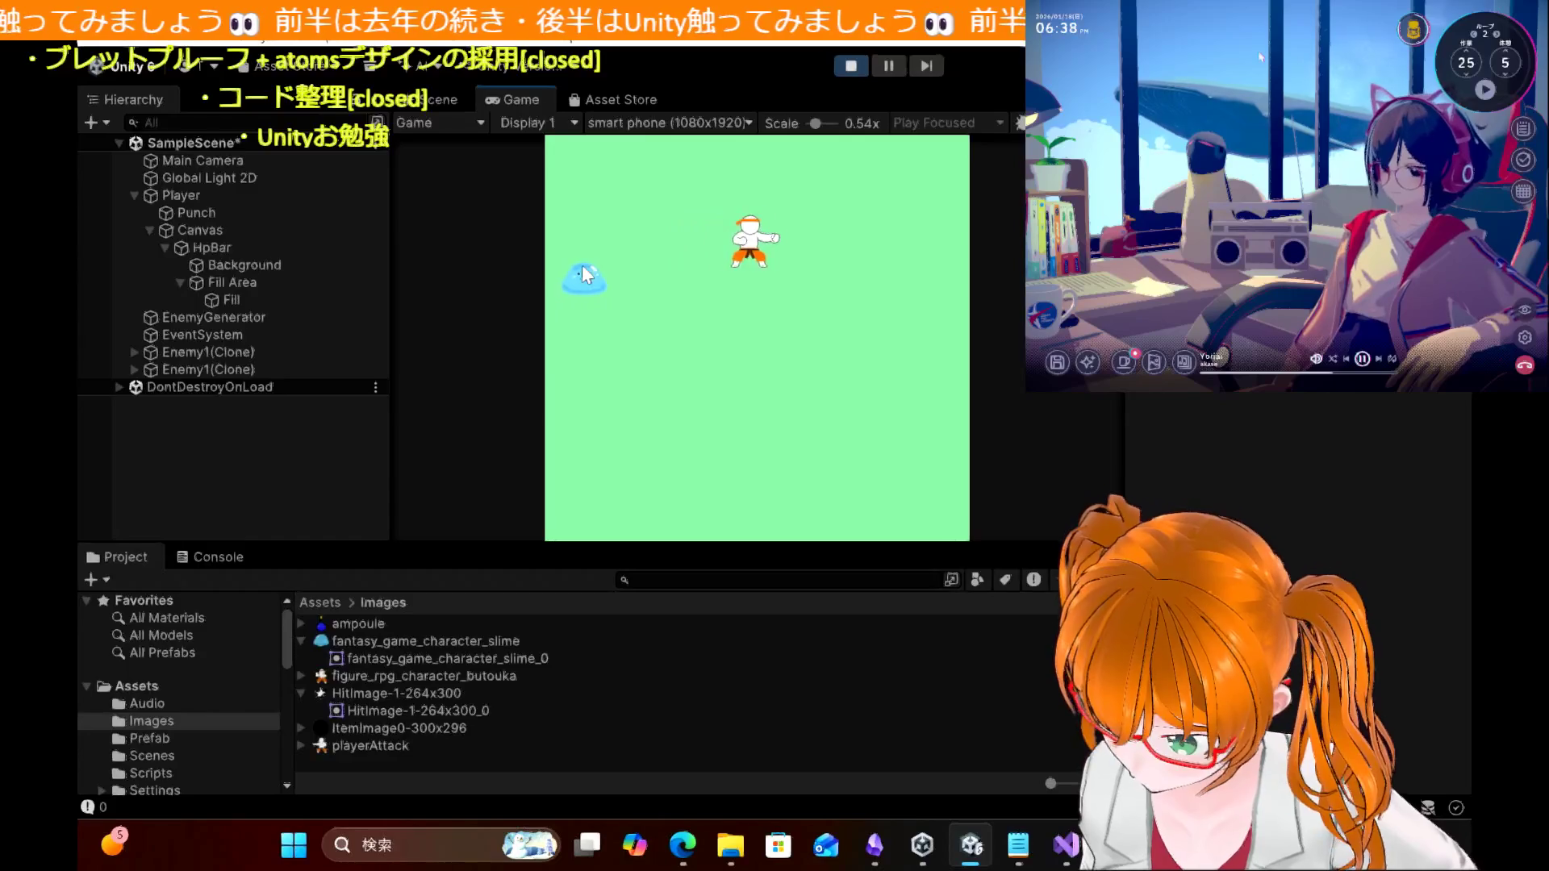
{"action": "key", "text": "Right"}
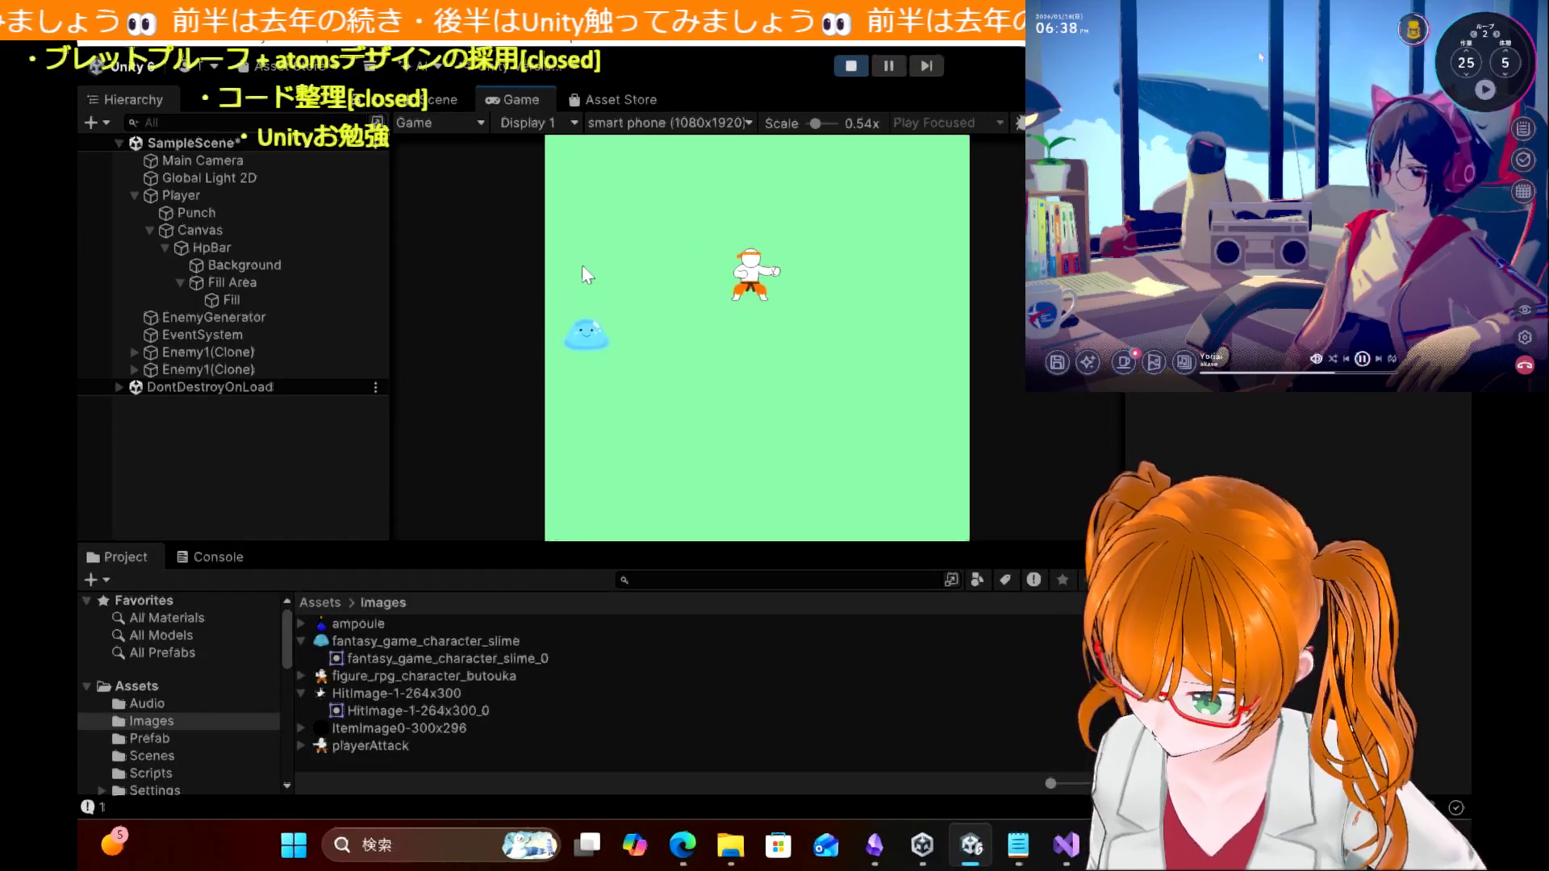
{"action": "key", "text": "Down"}
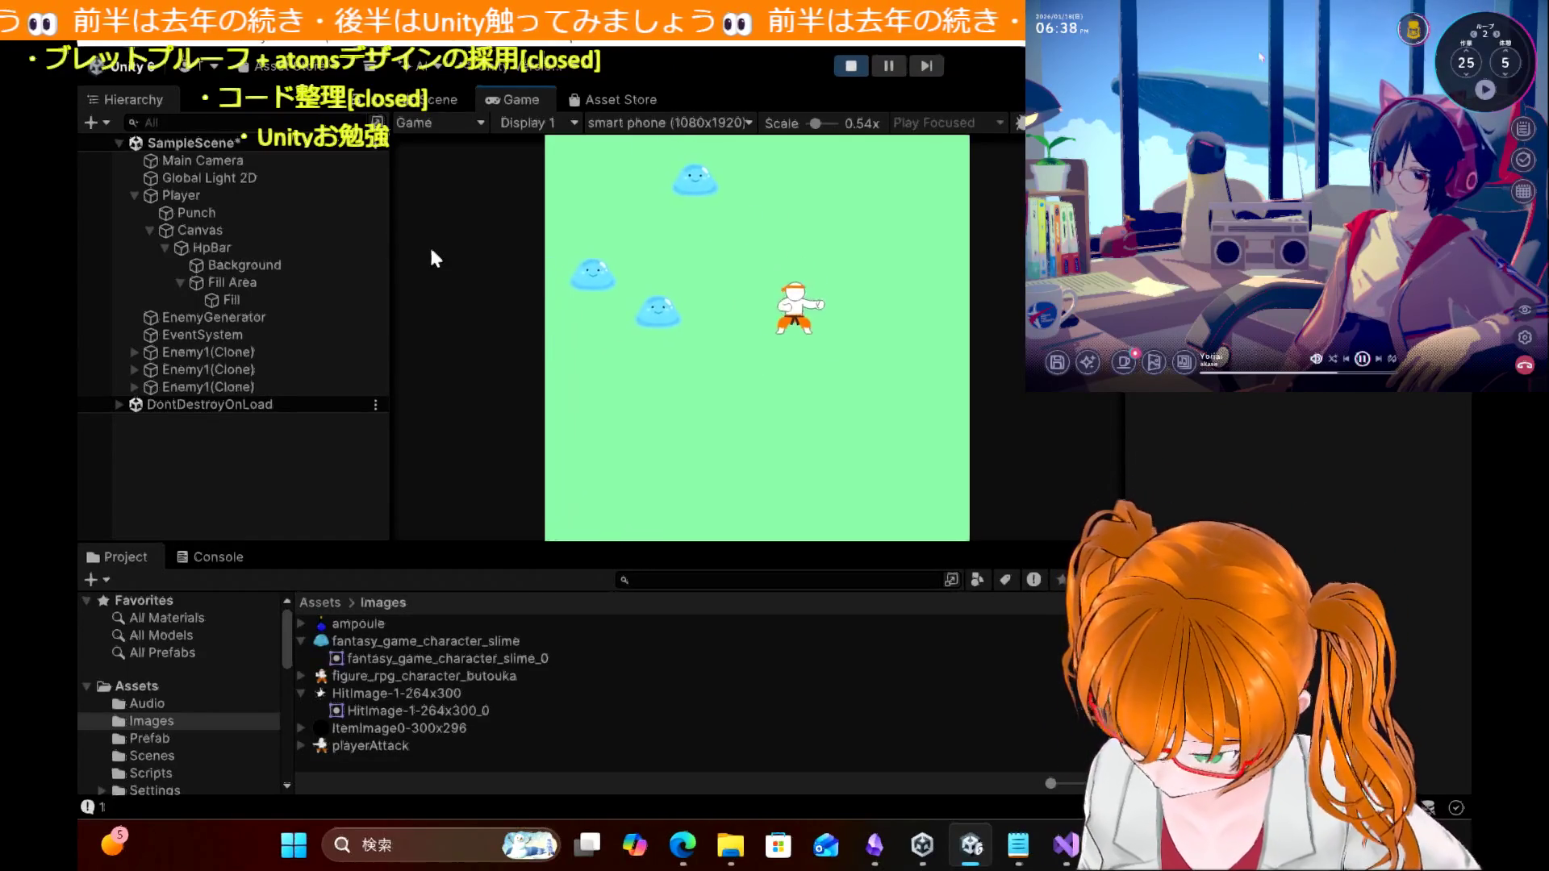
{"action": "key", "text": "Left"}
{"action": "key", "text": "Right"}
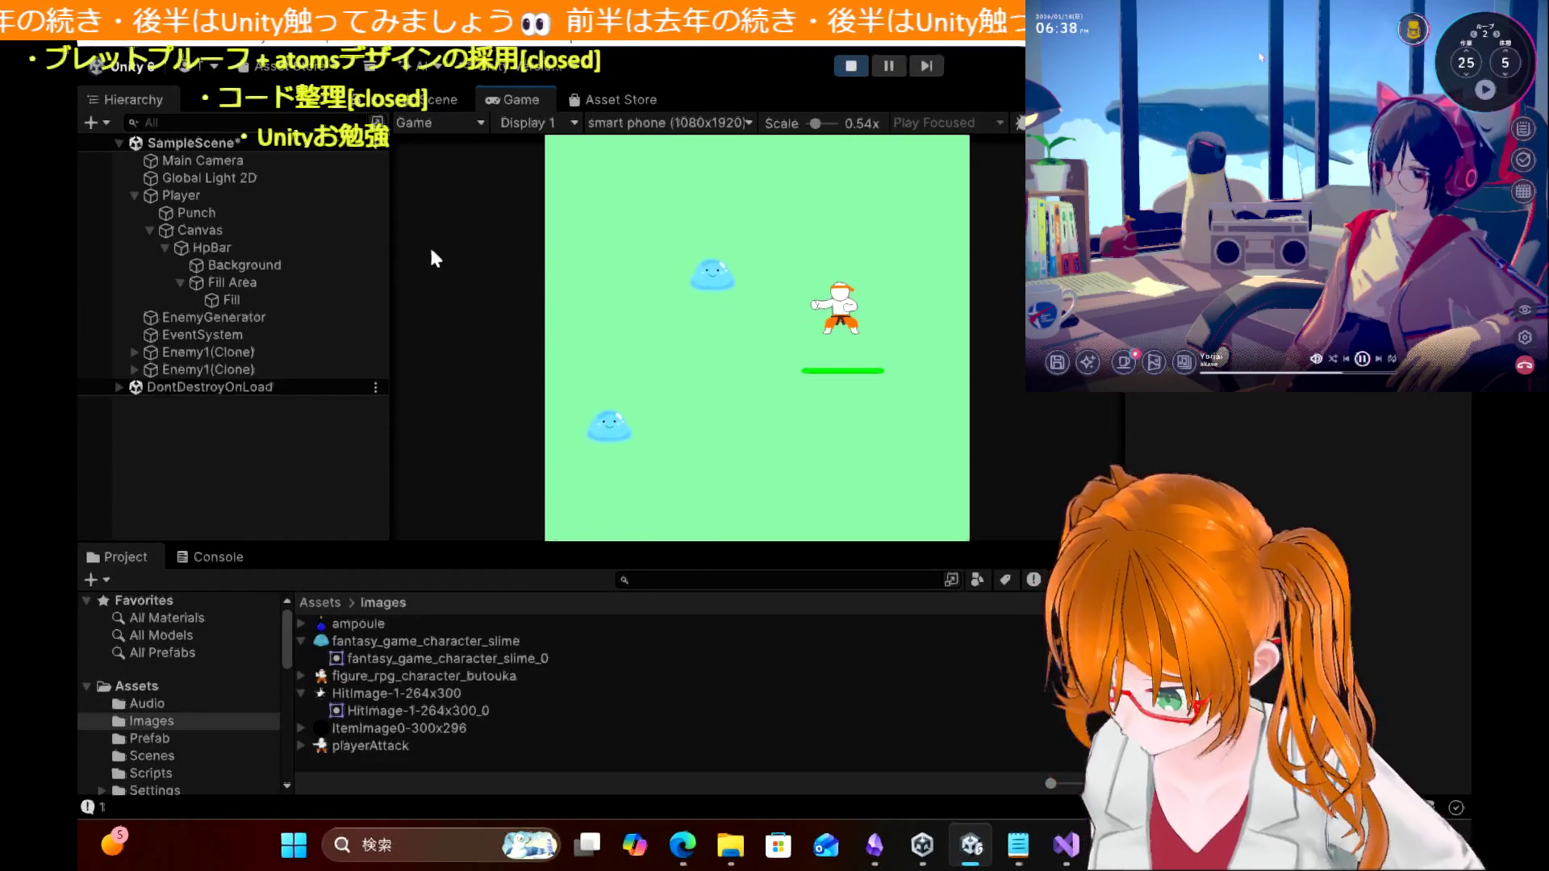
{"action": "key", "text": "Left"}
{"action": "key", "text": "Right"}
{"action": "key", "text": "Down"}
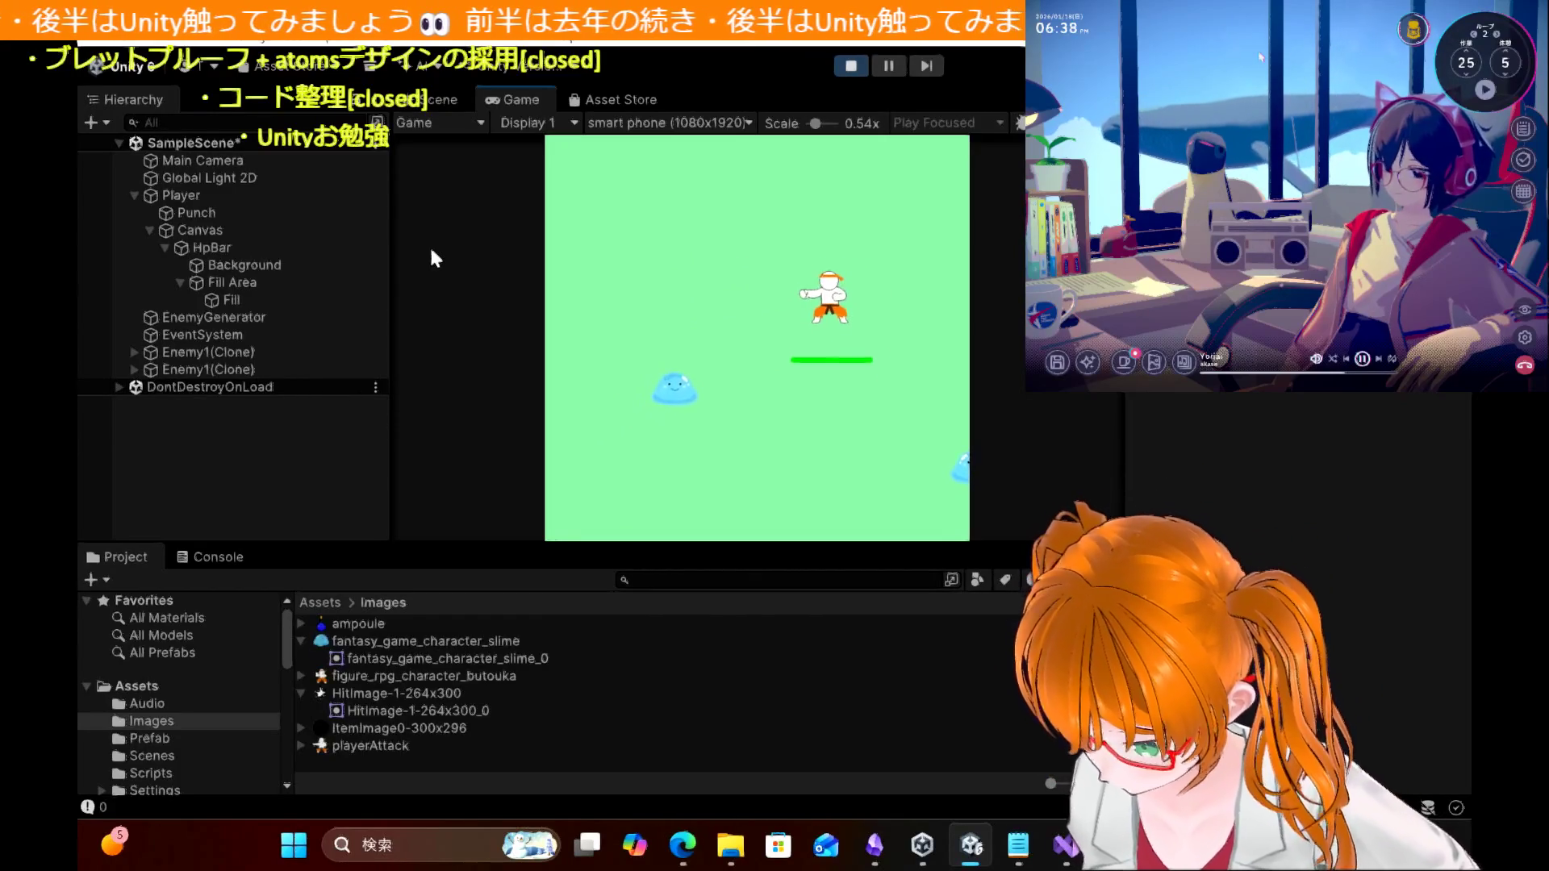
{"action": "key", "text": "Left"}
{"action": "key", "text": "Left"}
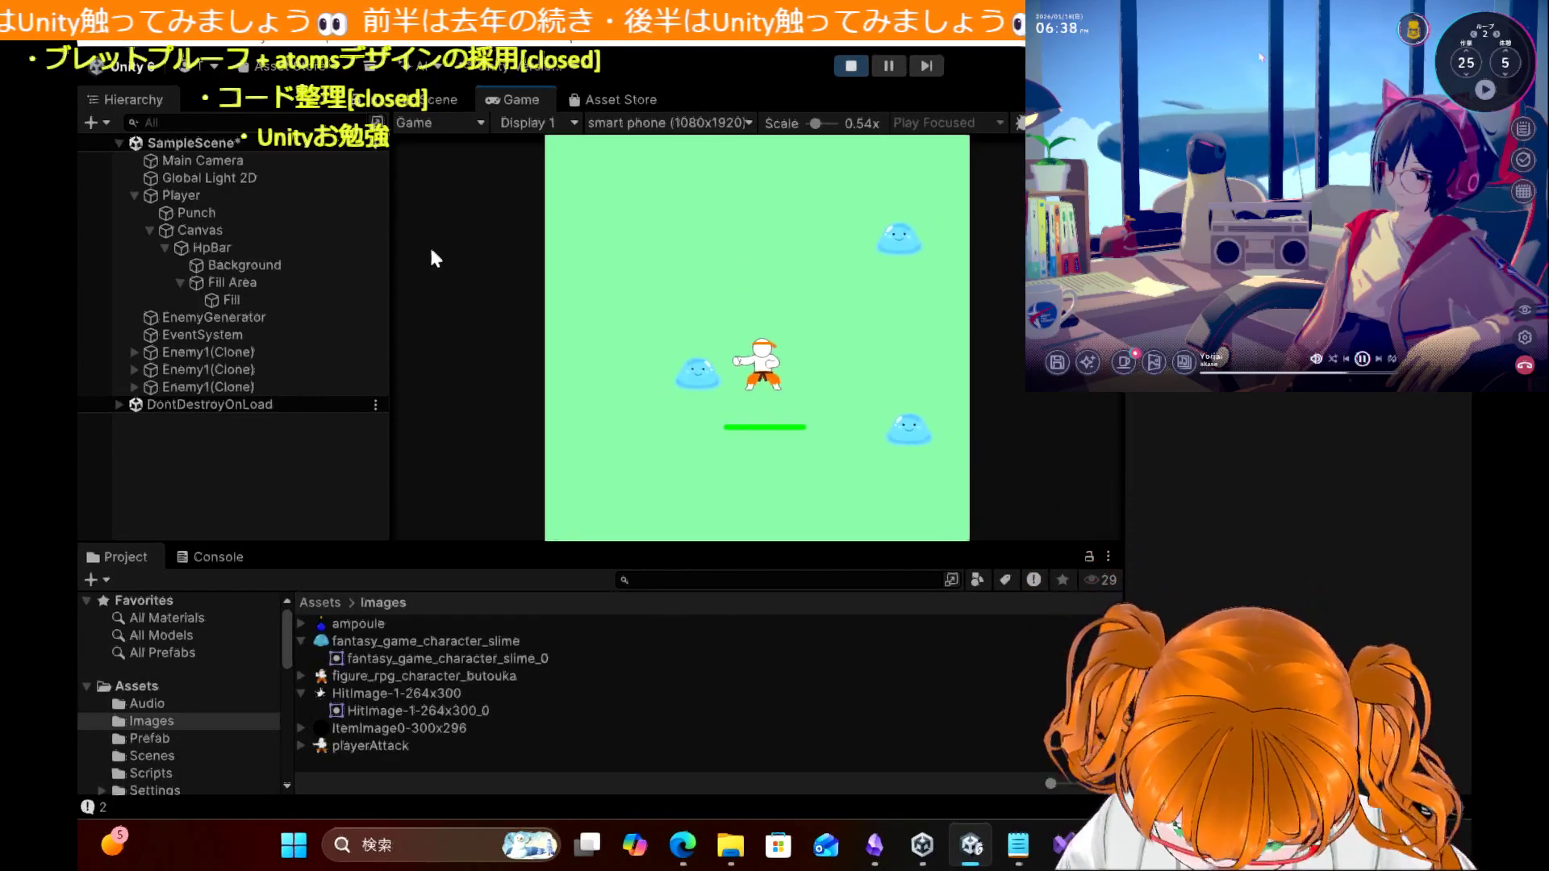
{"action": "key", "text": "Left"}
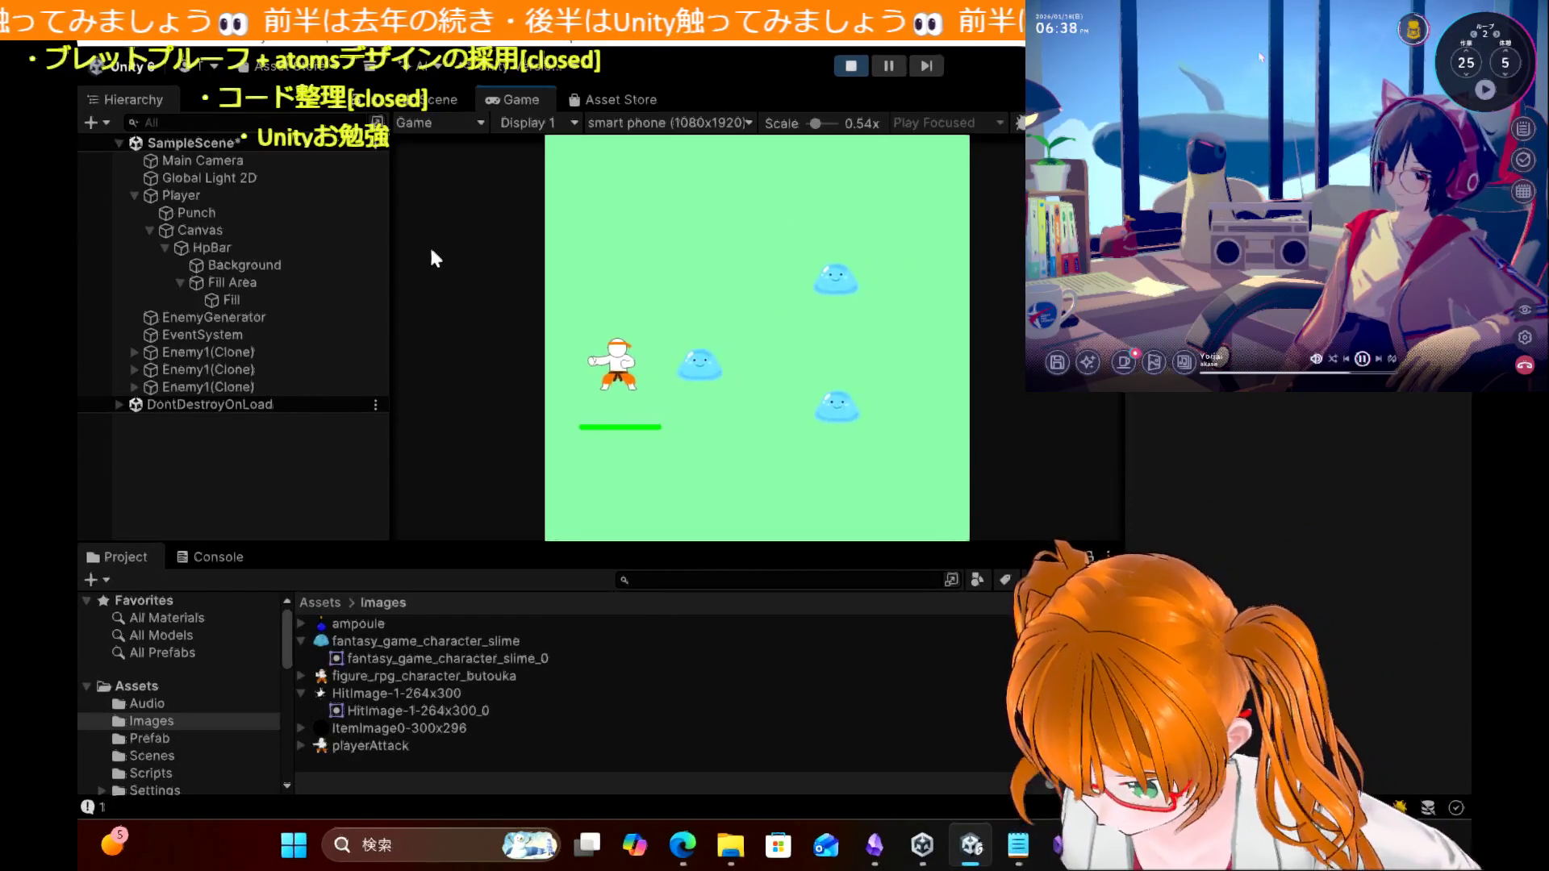
{"action": "key", "text": "Up"}
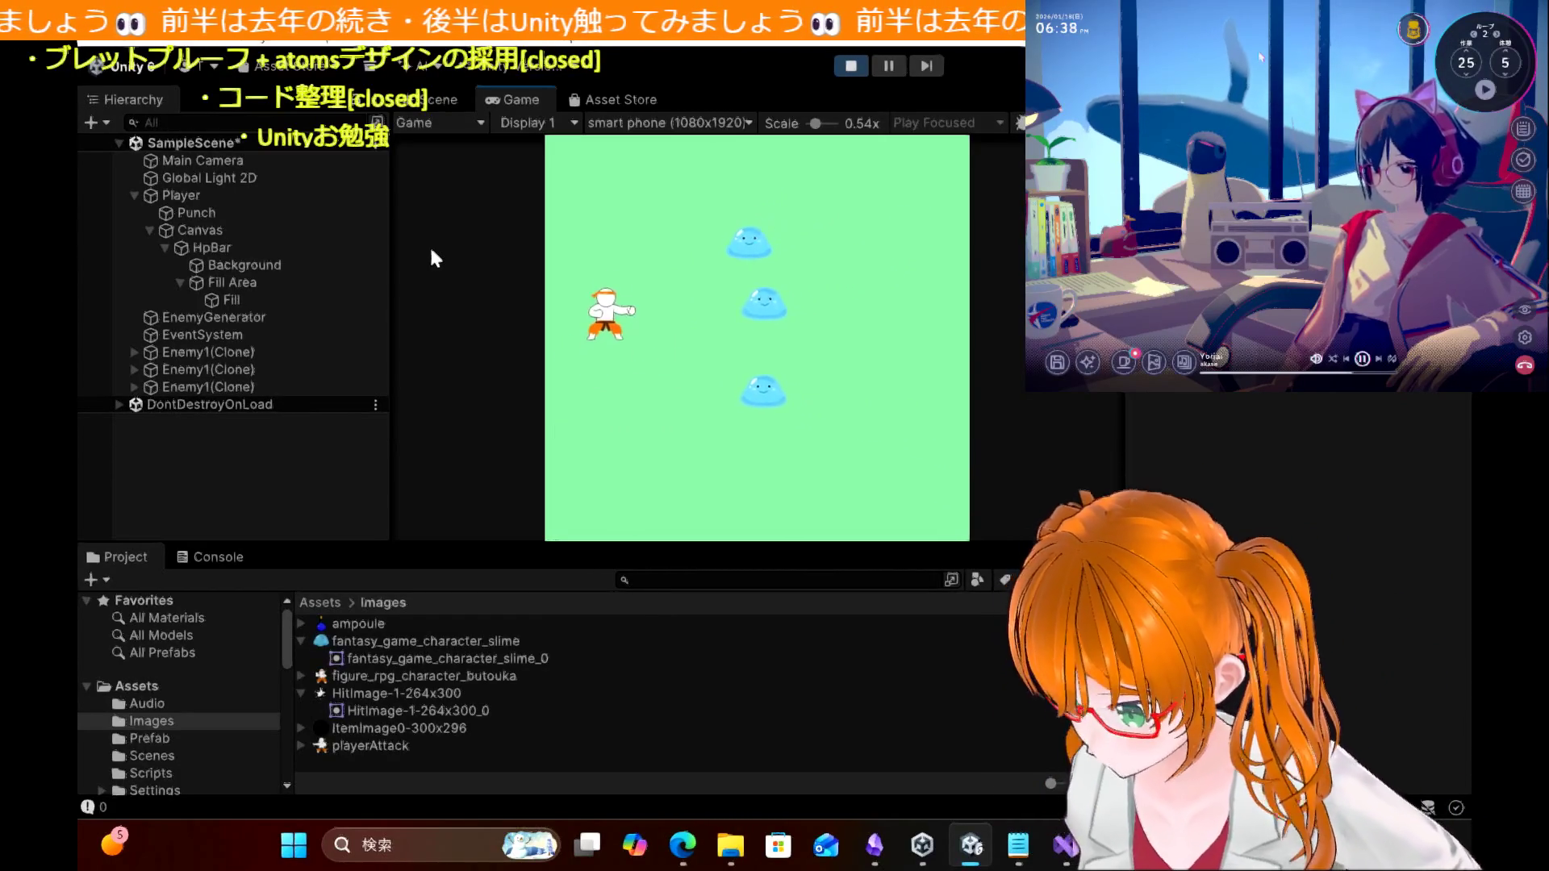
{"action": "key", "text": "Right"}
{"action": "key", "text": "Left"}
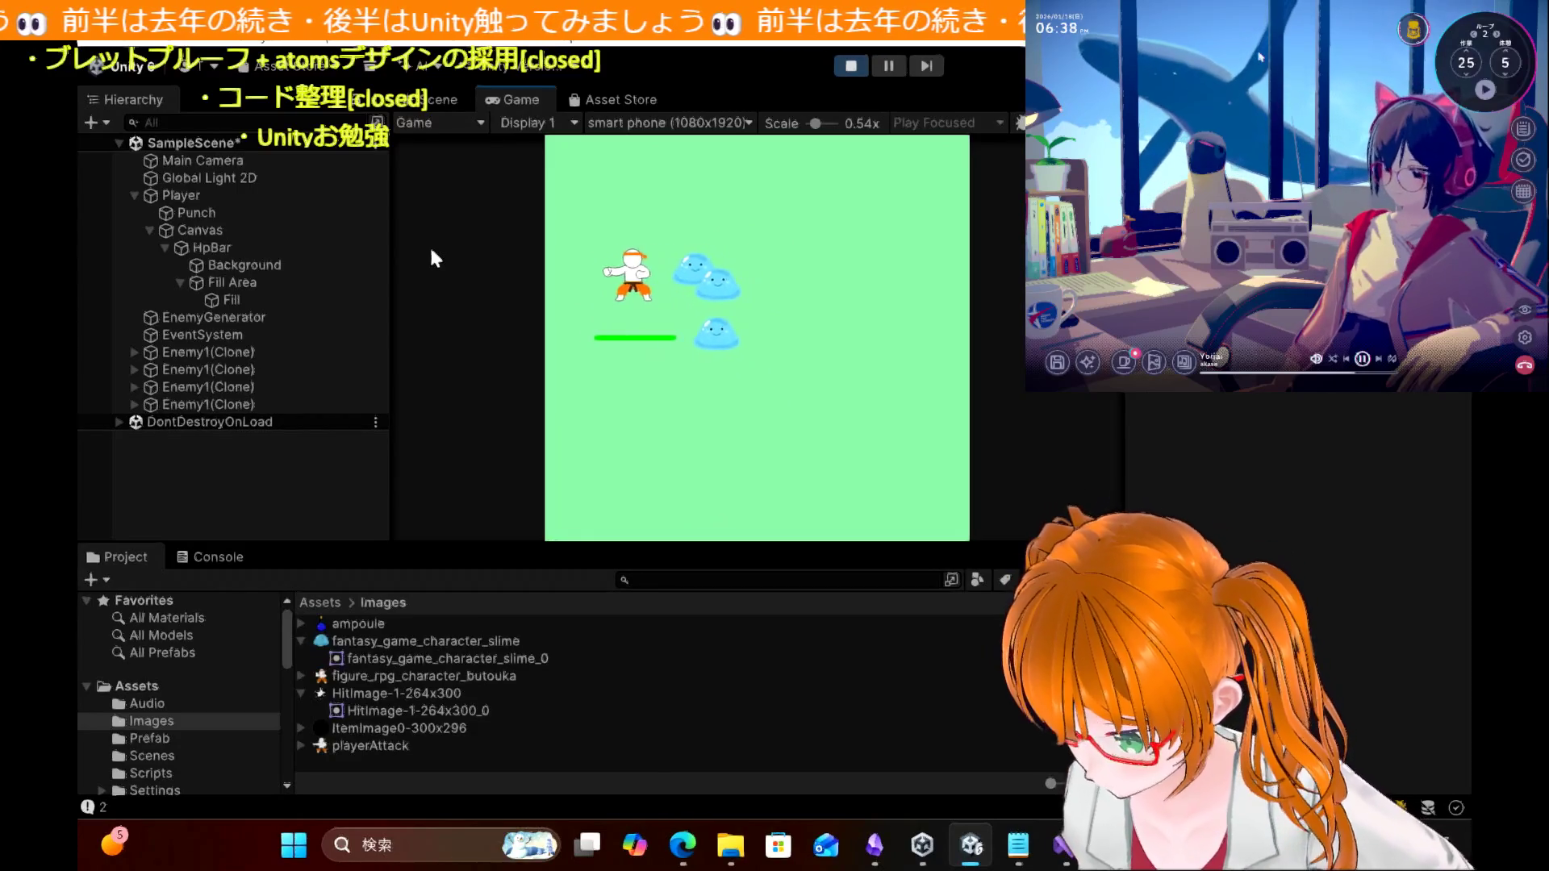
{"action": "key", "text": "Down"}
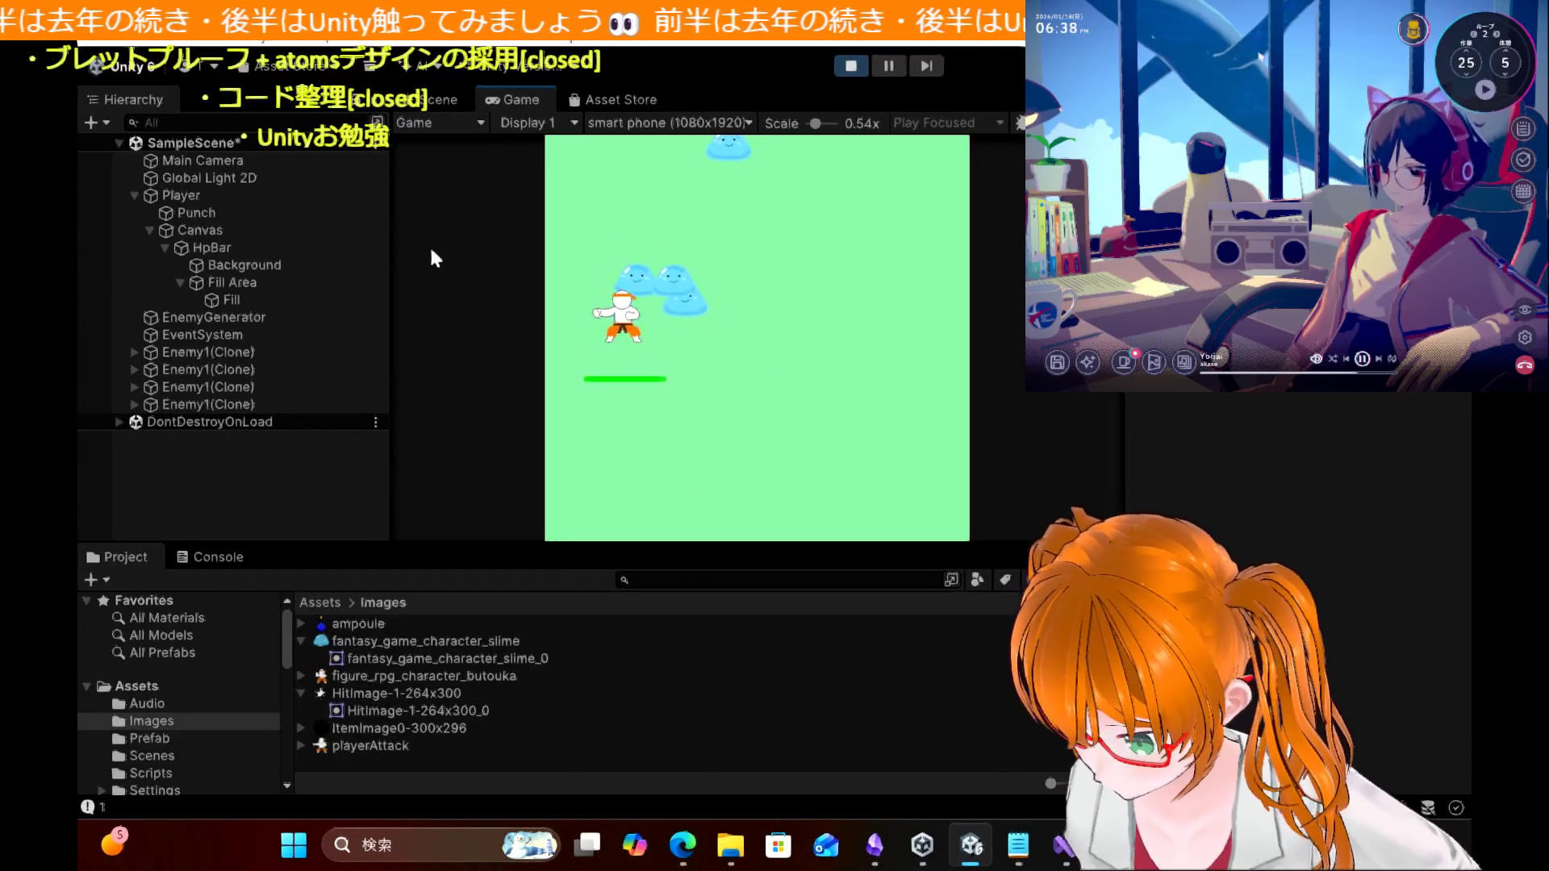
{"action": "key", "text": "Right"}
{"action": "key", "text": "Right"}
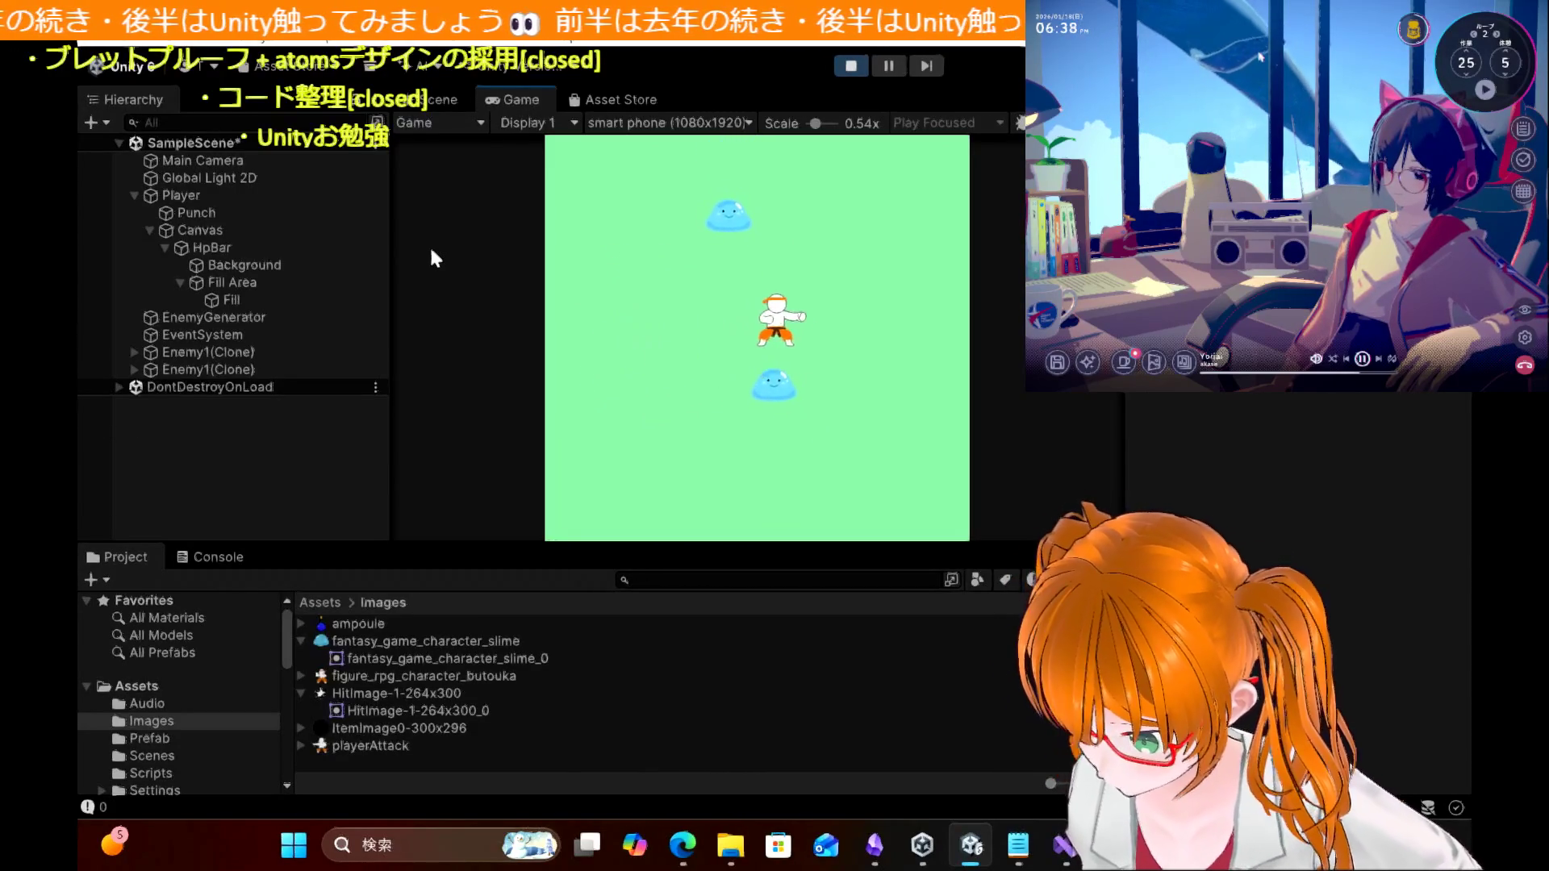
{"action": "key", "text": "Right"}
{"action": "key", "text": "Left"}
{"action": "key", "text": "Up"}
{"action": "key", "text": "Left"}
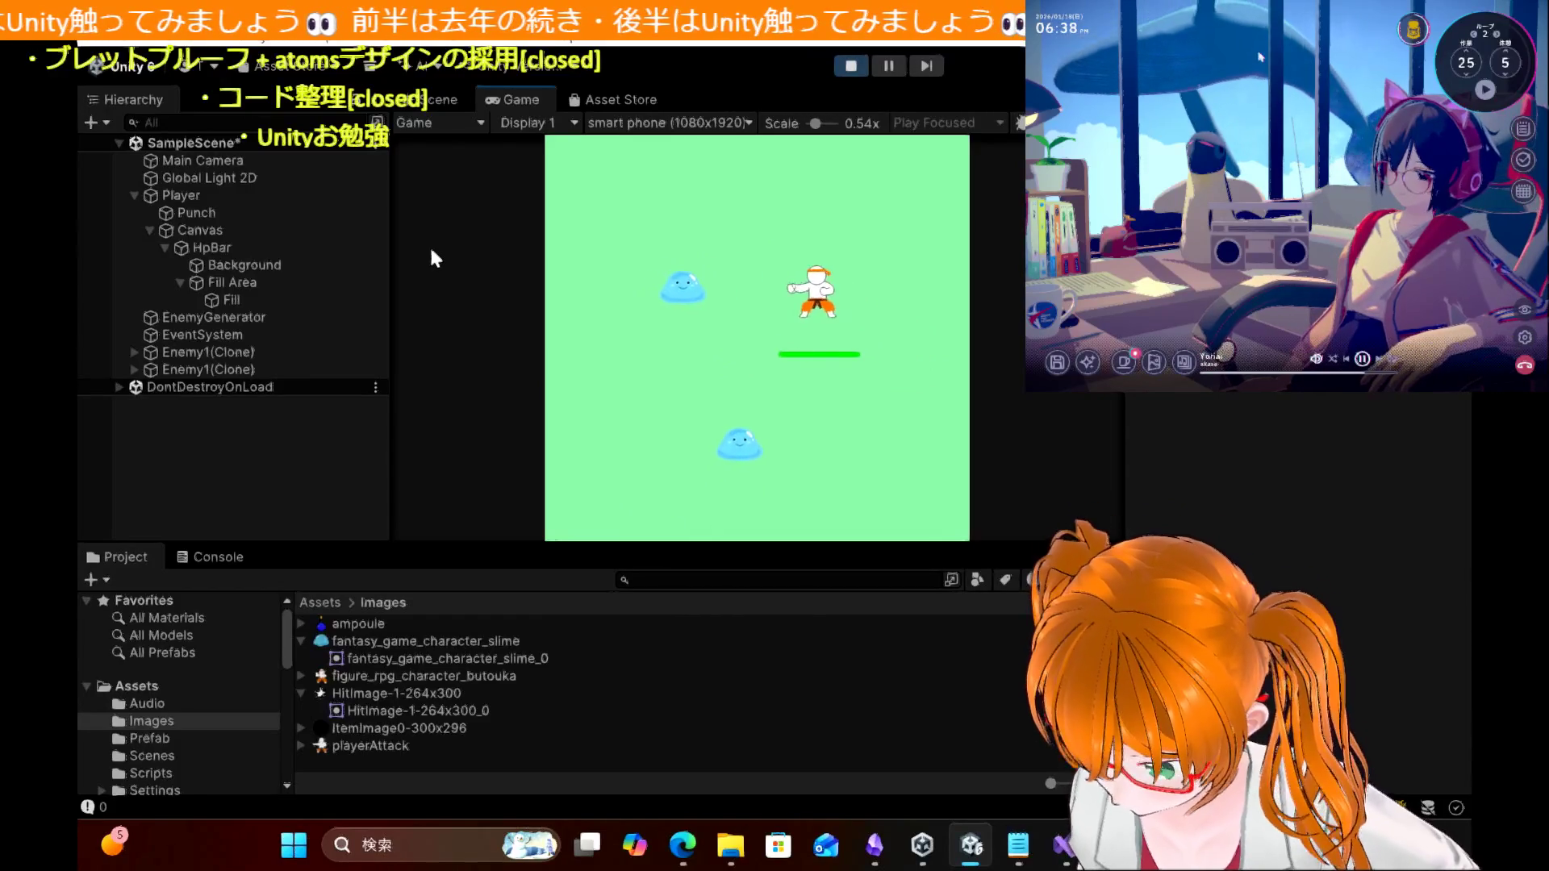
{"action": "key", "text": "Up"}
{"action": "key", "text": "Up"}
{"action": "key", "text": "Left"}
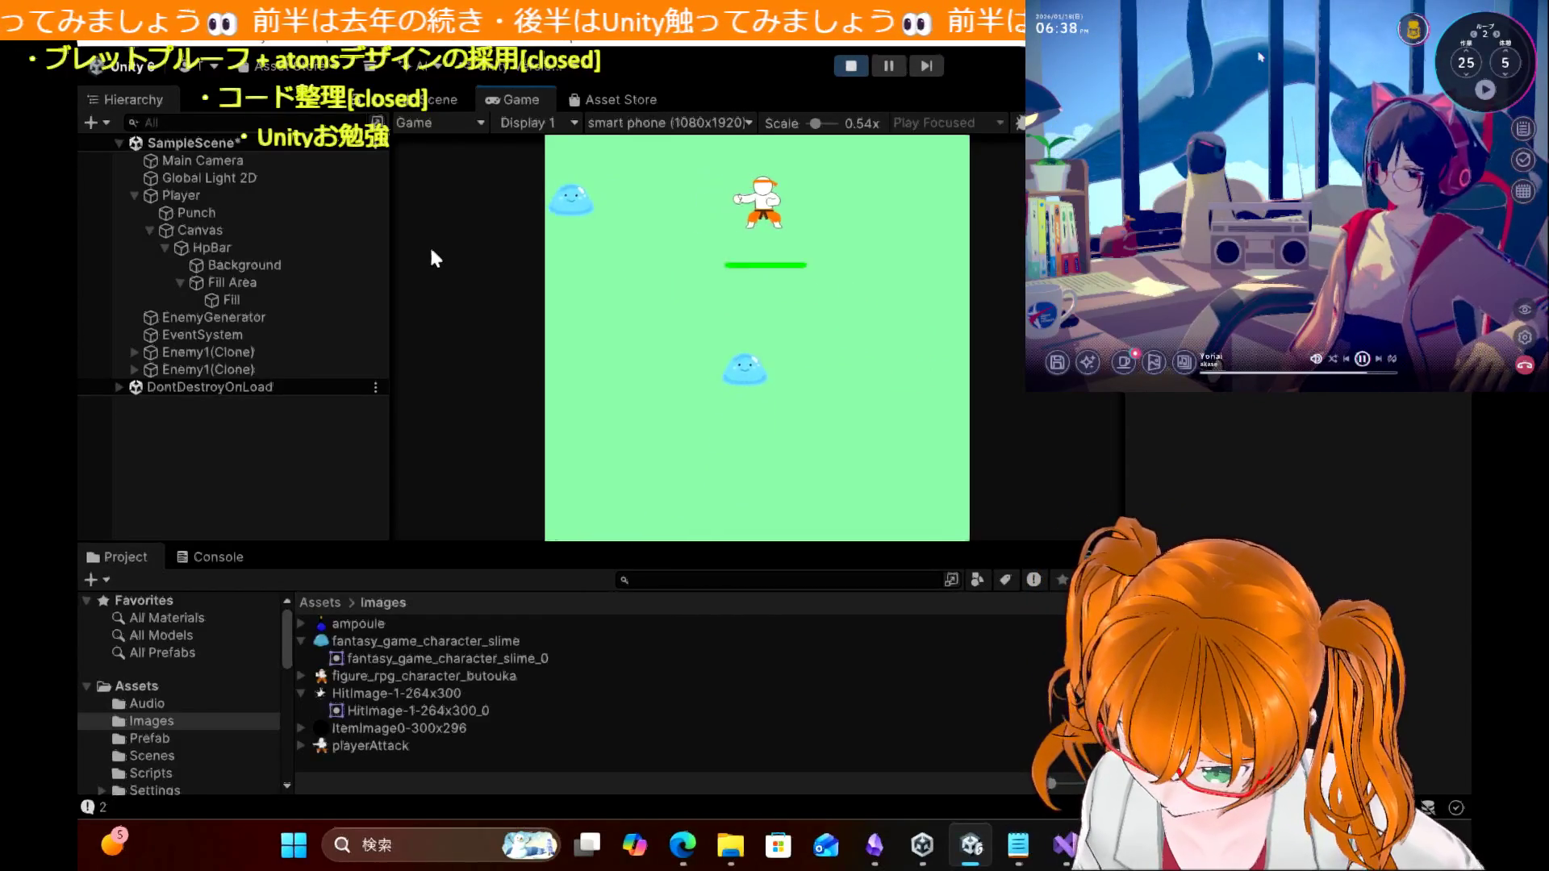
{"action": "key", "text": "Right"}
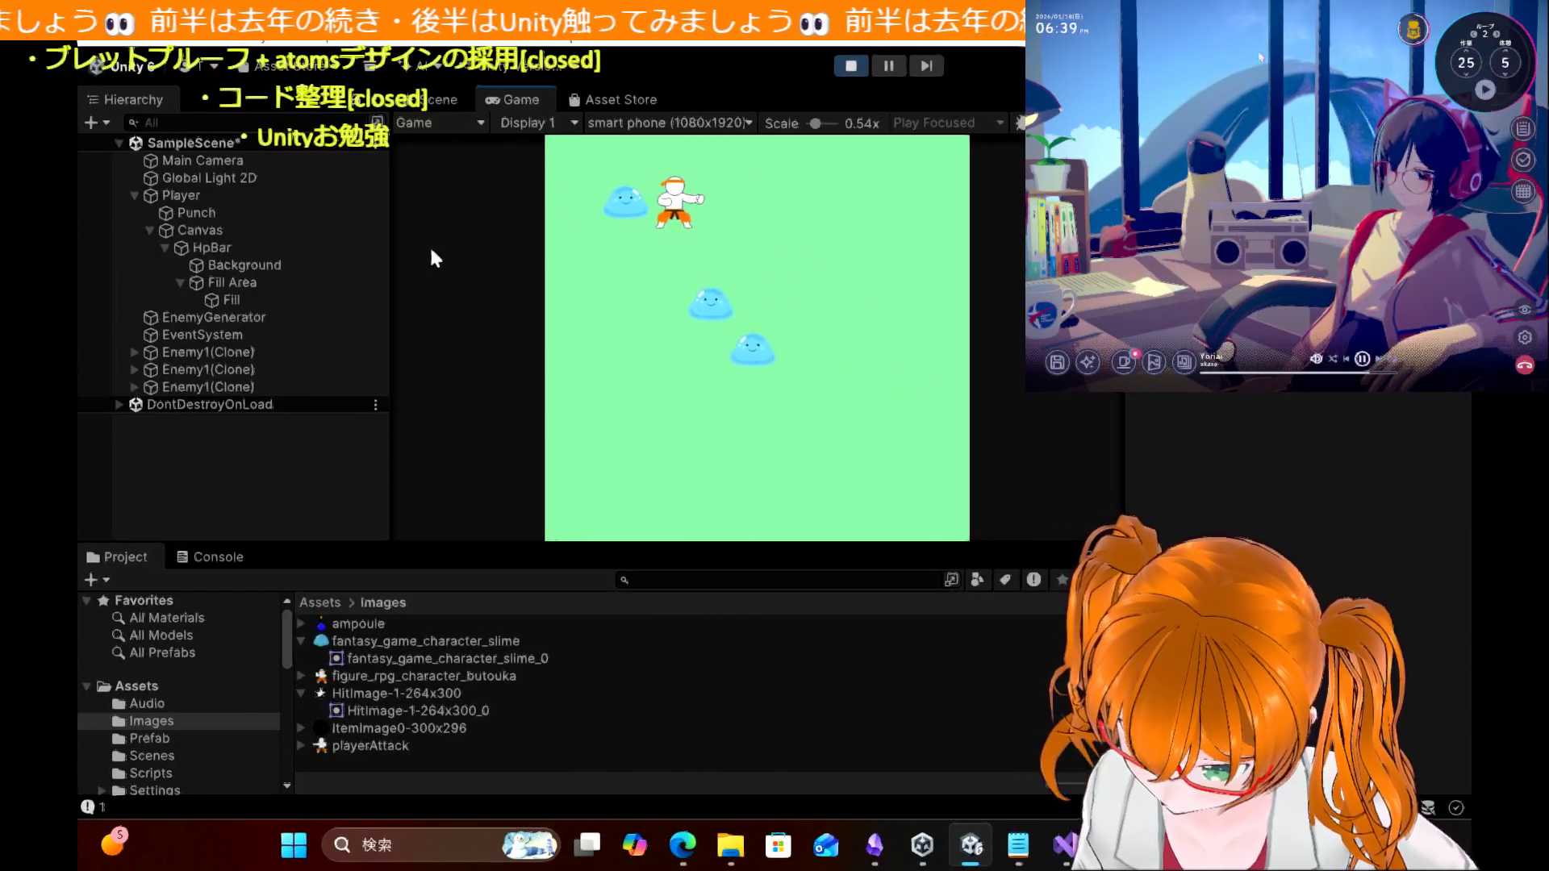
{"action": "key", "text": "Left"}
{"action": "key", "text": "Right"}
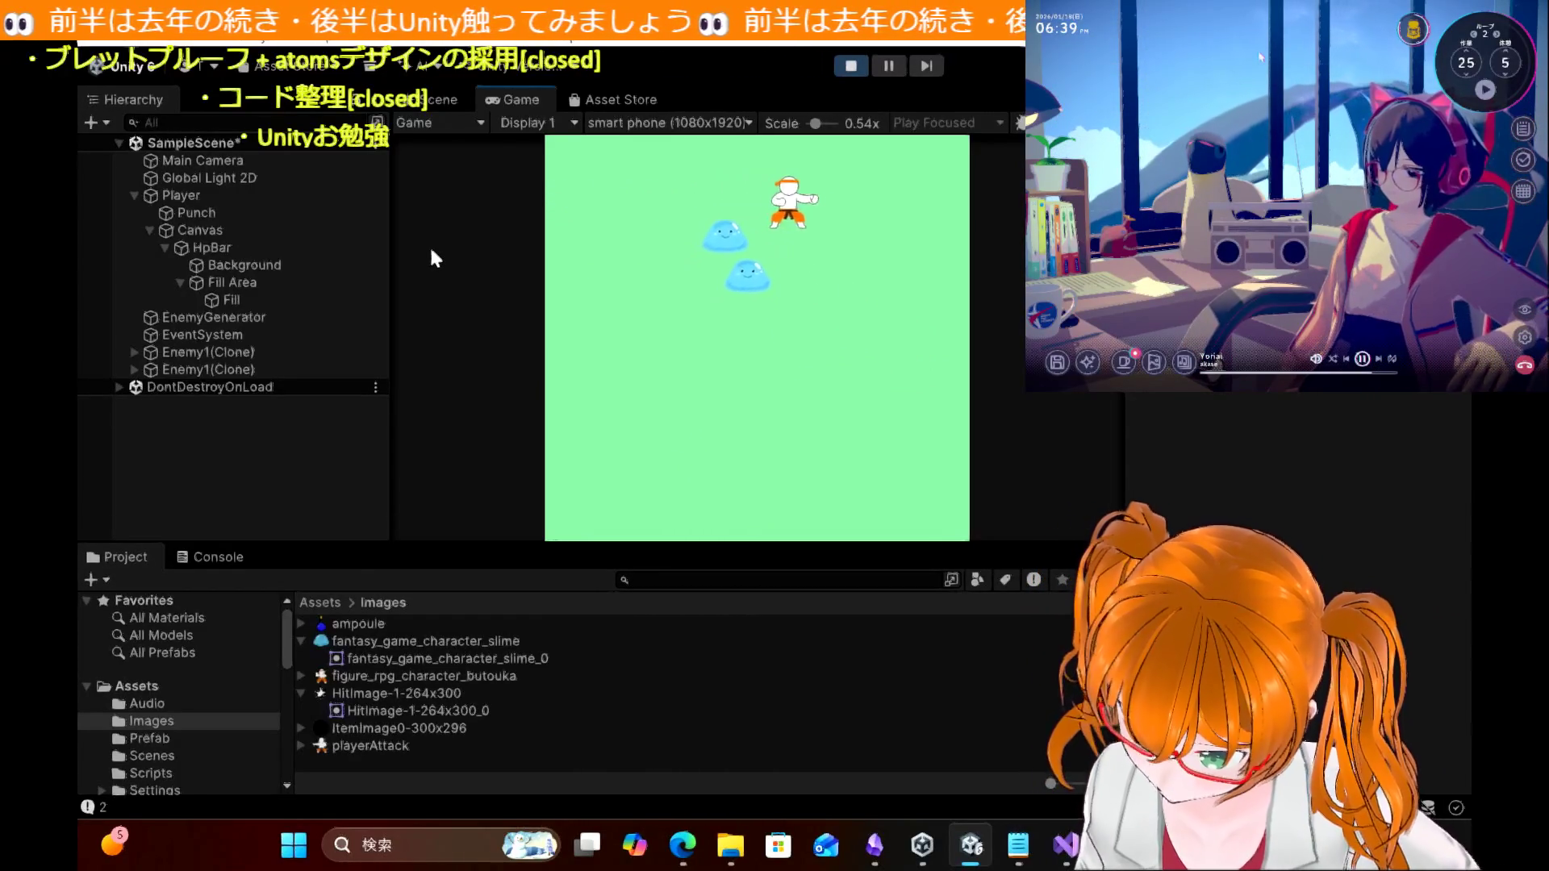
{"action": "key", "text": "Down"}
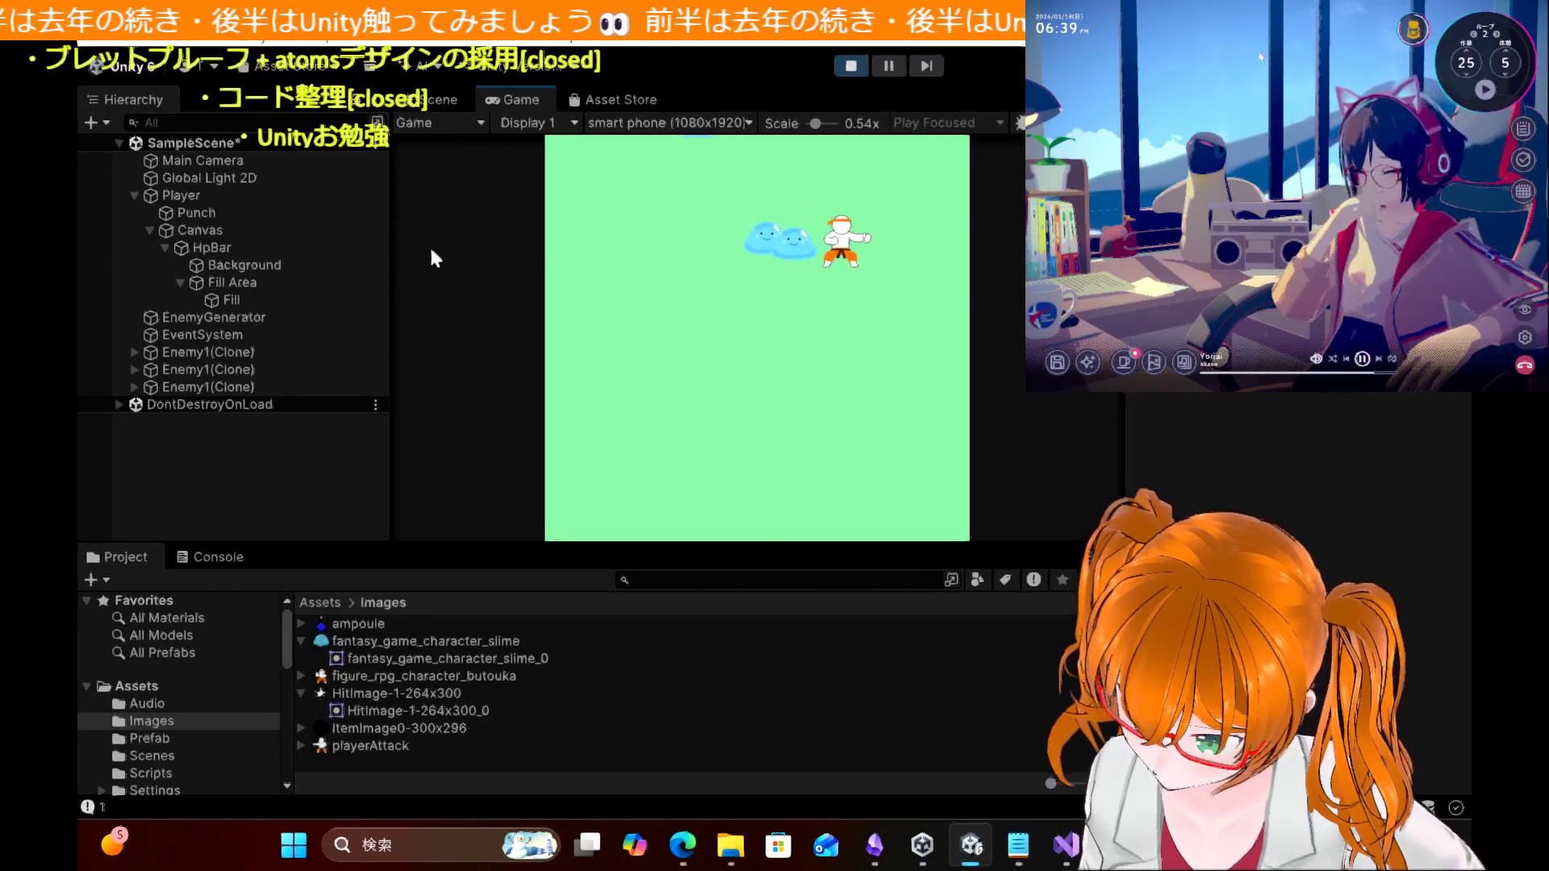
{"action": "key", "text": "Down"}
{"action": "key", "text": "Left"}
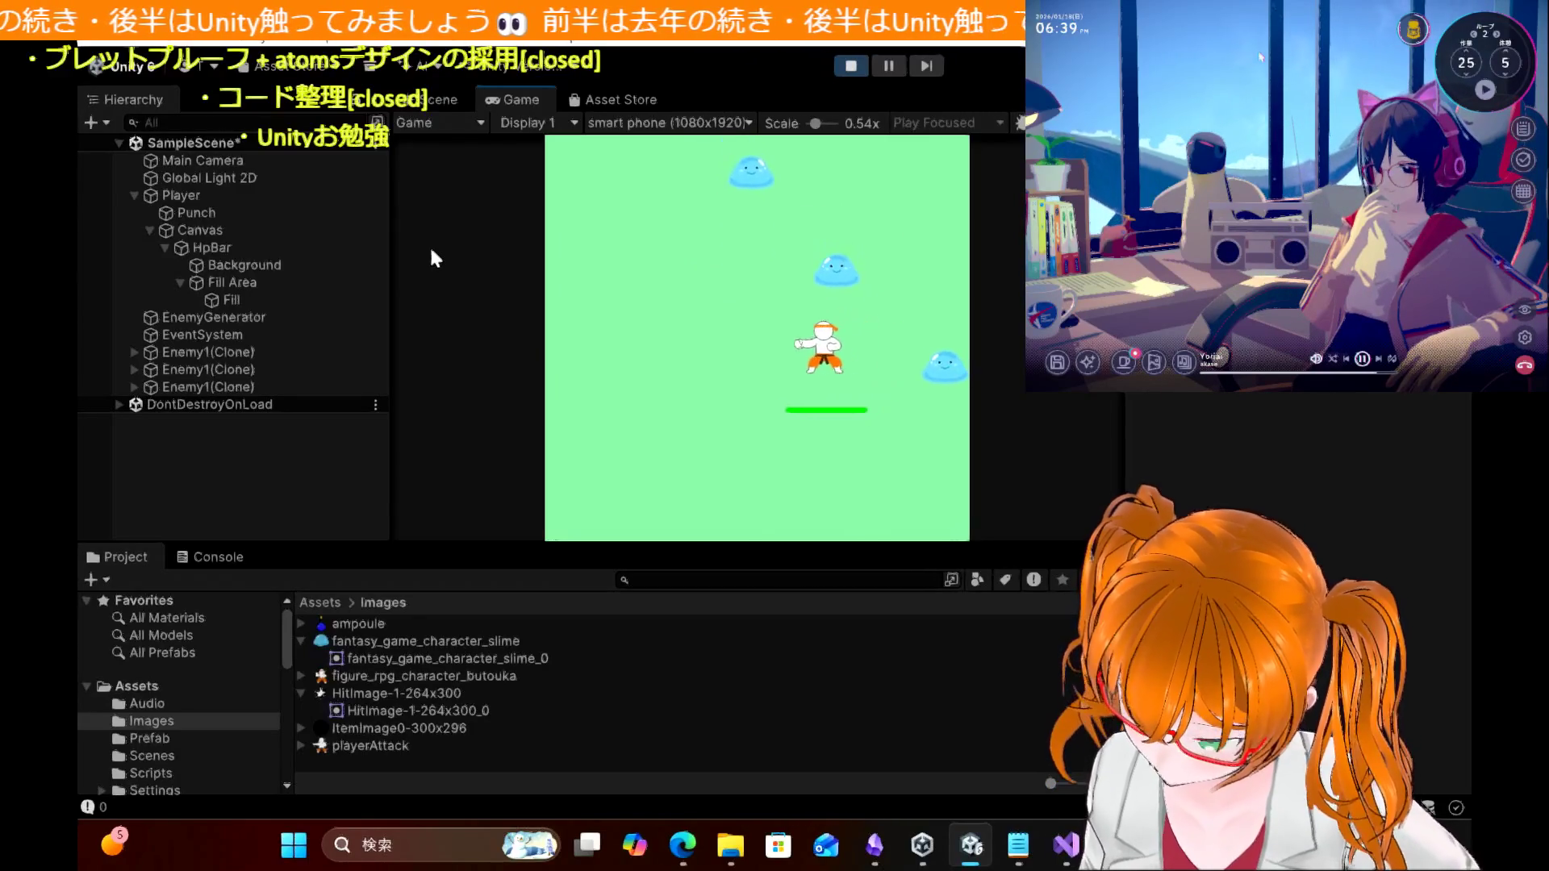
{"action": "key", "text": "Up"}
{"action": "key", "text": "Left"}
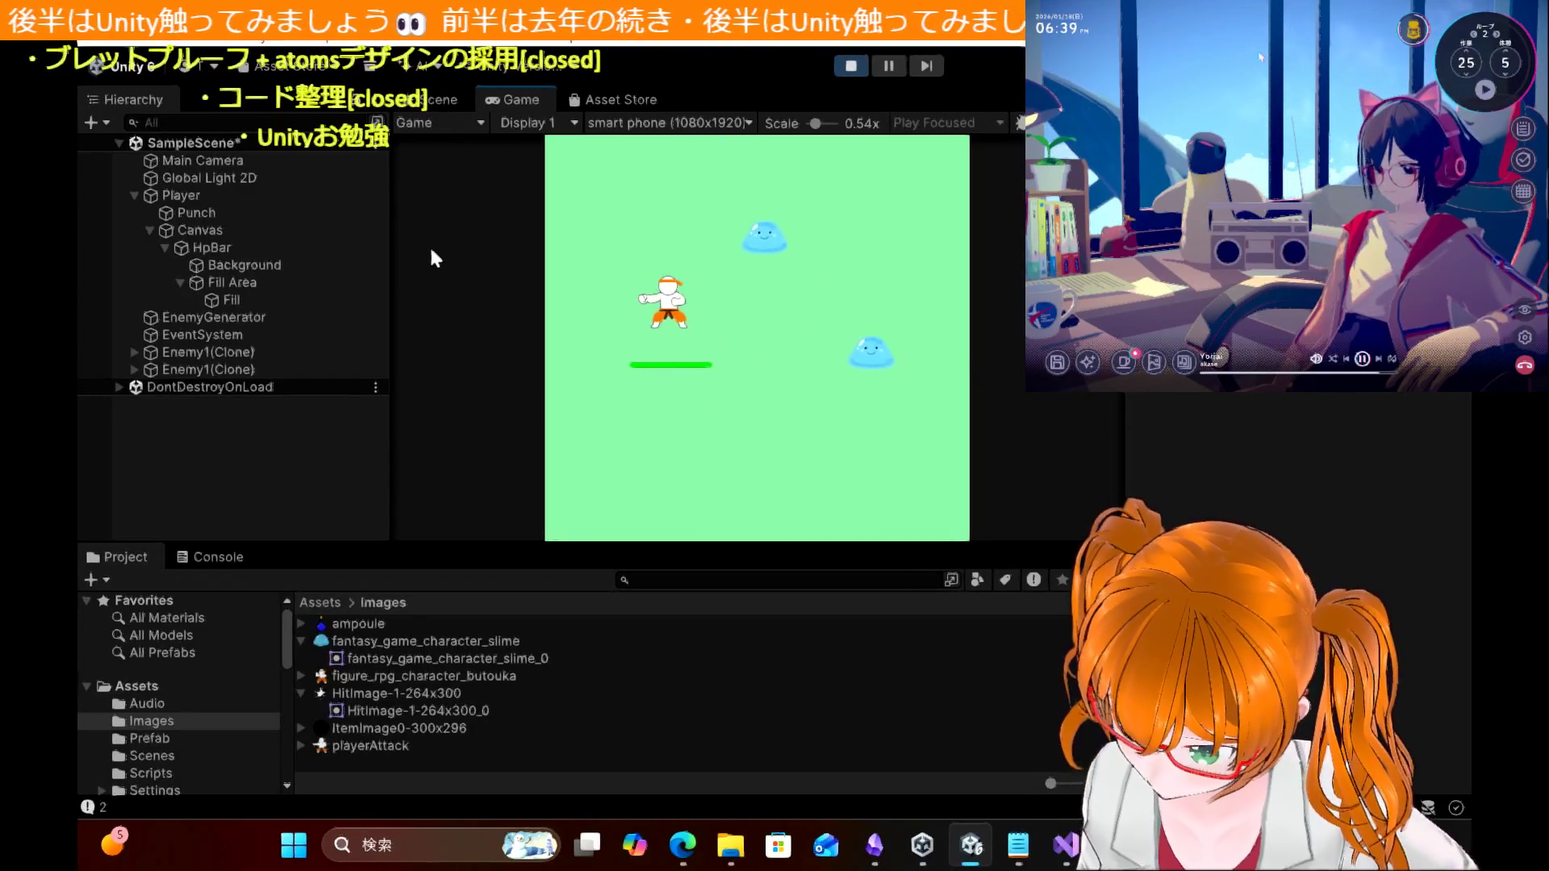
{"action": "key", "text": "Right"}
{"action": "key", "text": "Left"}
{"action": "key", "text": "Up"}
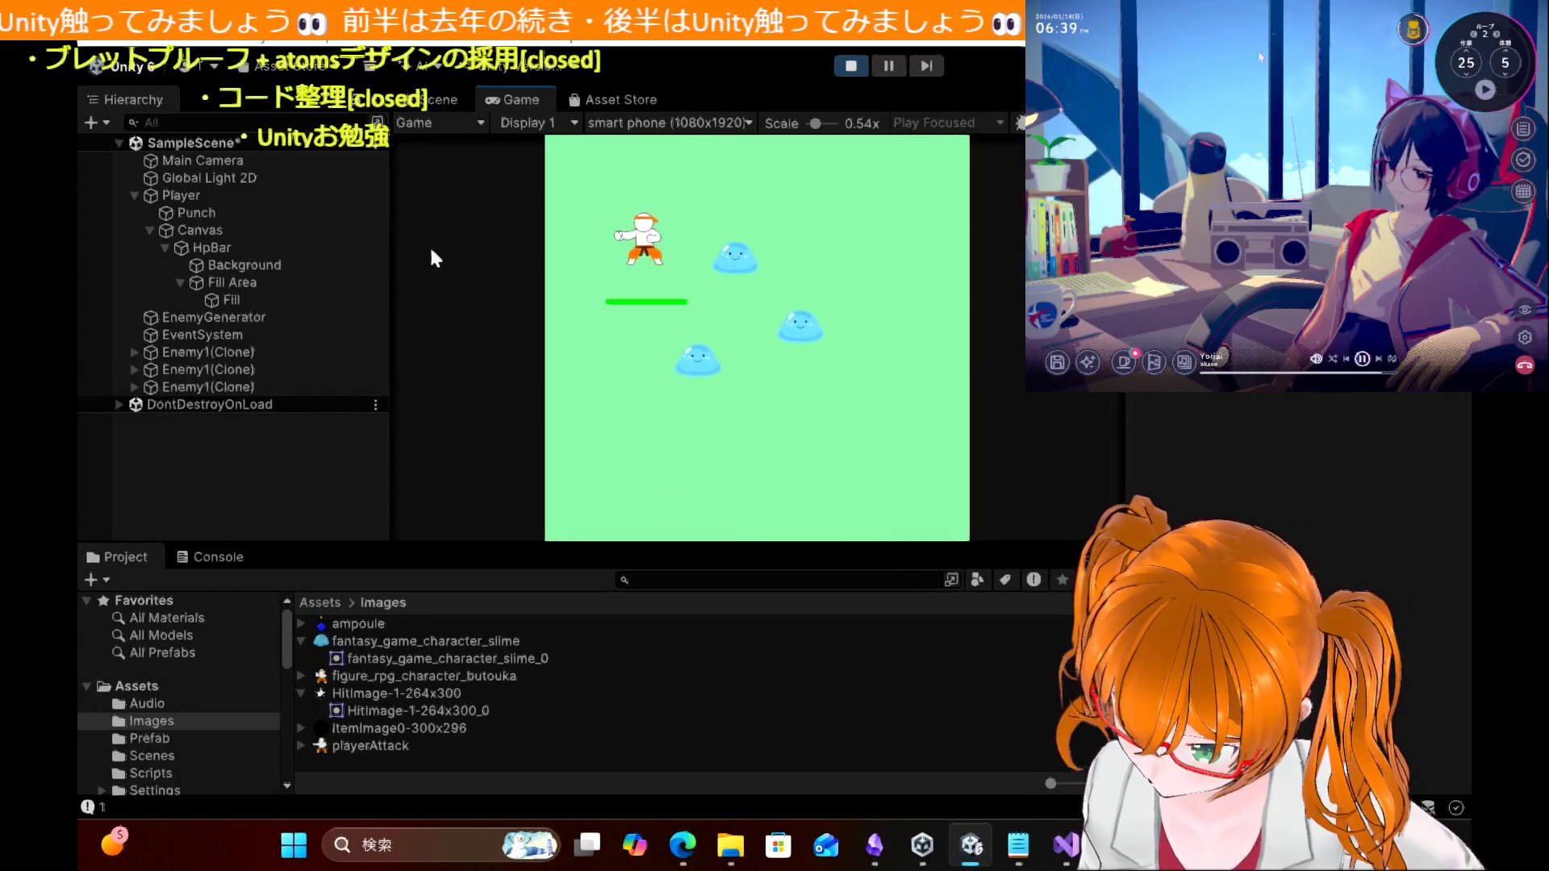
{"action": "key", "text": "Right"}
{"action": "key", "text": "Left"}
{"action": "key", "text": "Down"}
{"action": "key", "text": "Up"}
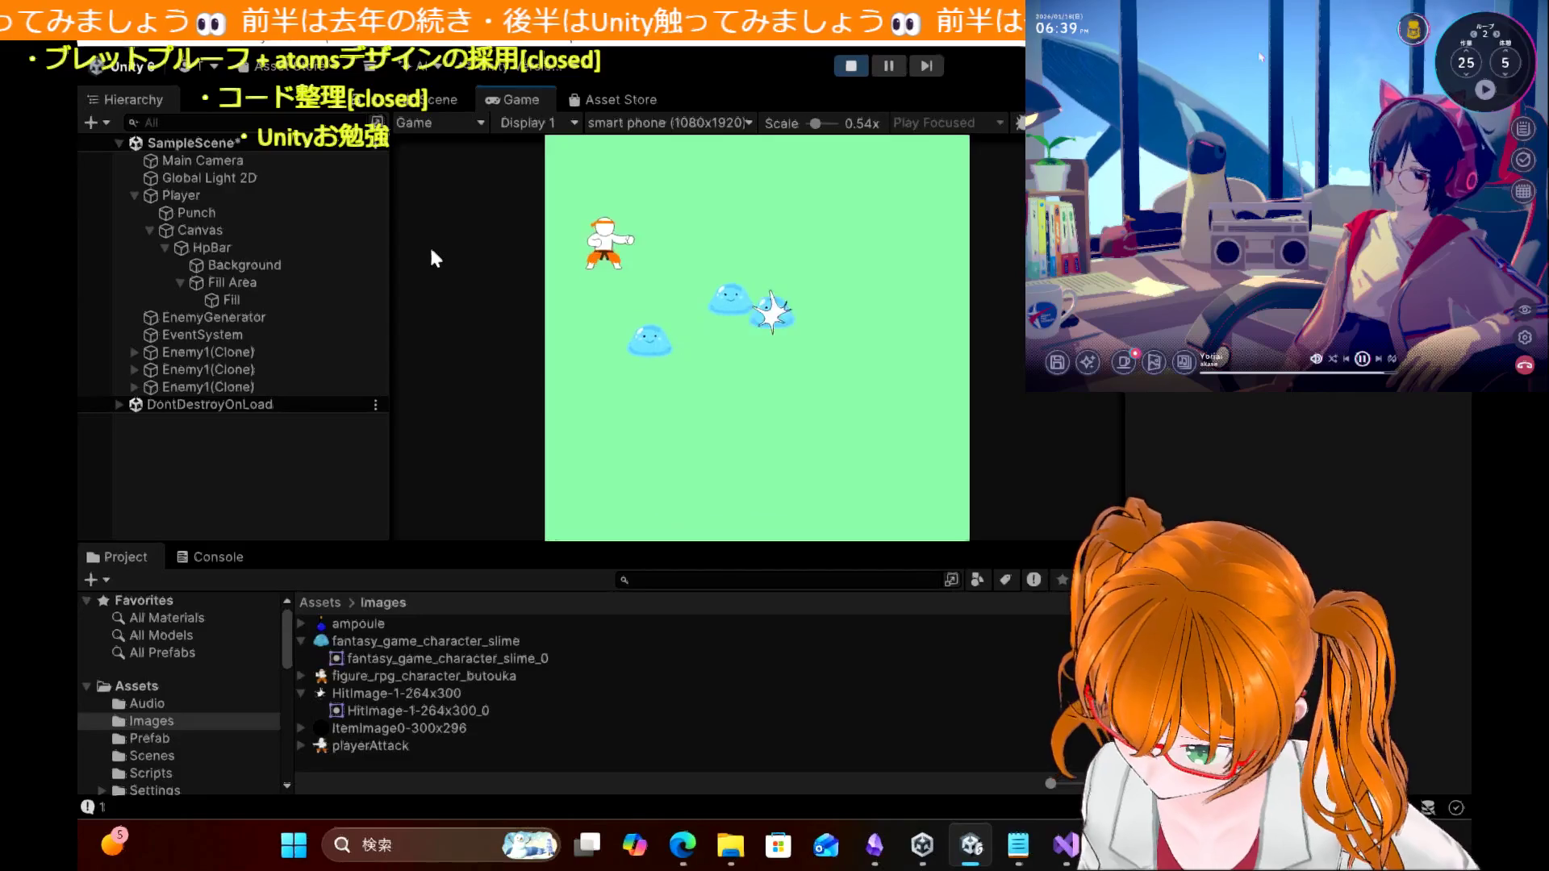
{"action": "key", "text": "Right"}
{"action": "key", "text": "Right"}
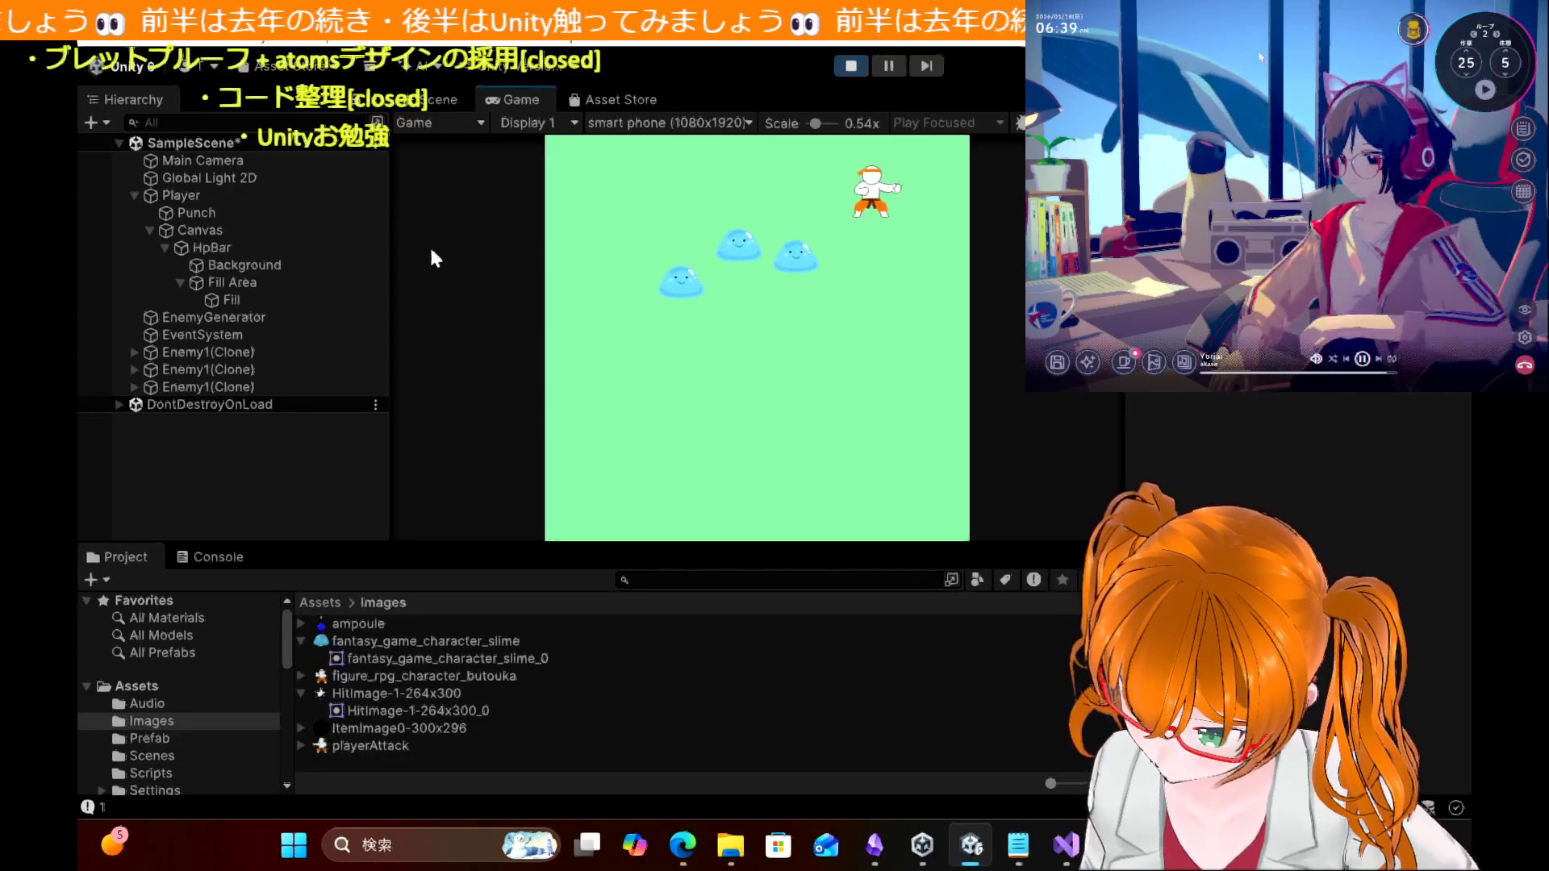
{"action": "key", "text": "Down"}
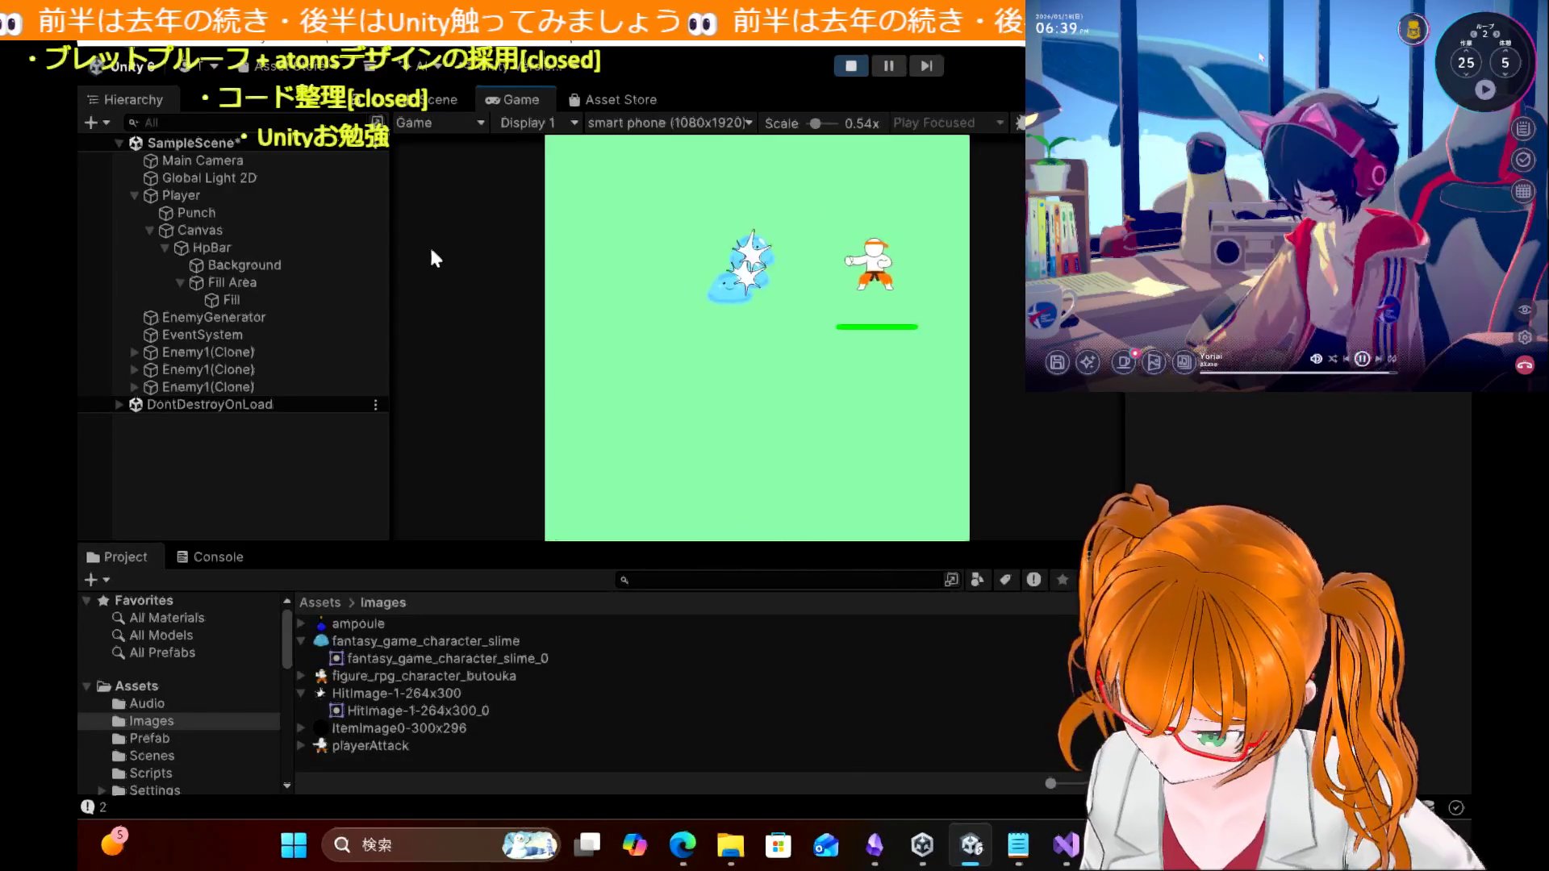
{"action": "key", "text": "Left"}
{"action": "key", "text": "Down"}
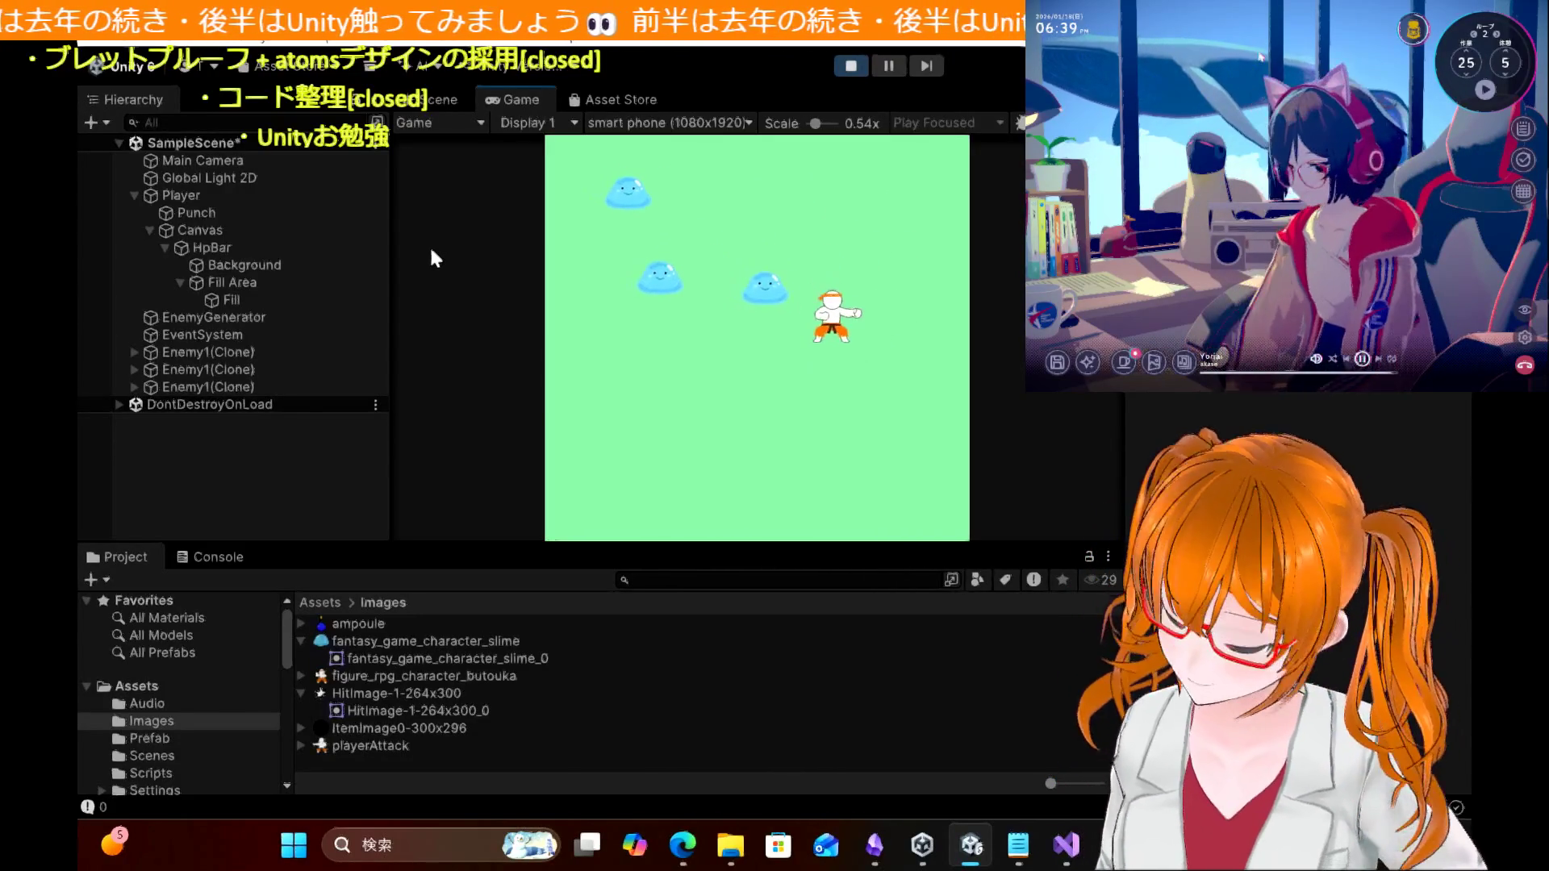
{"action": "key", "text": "Right"}
{"action": "key", "text": "Up"}
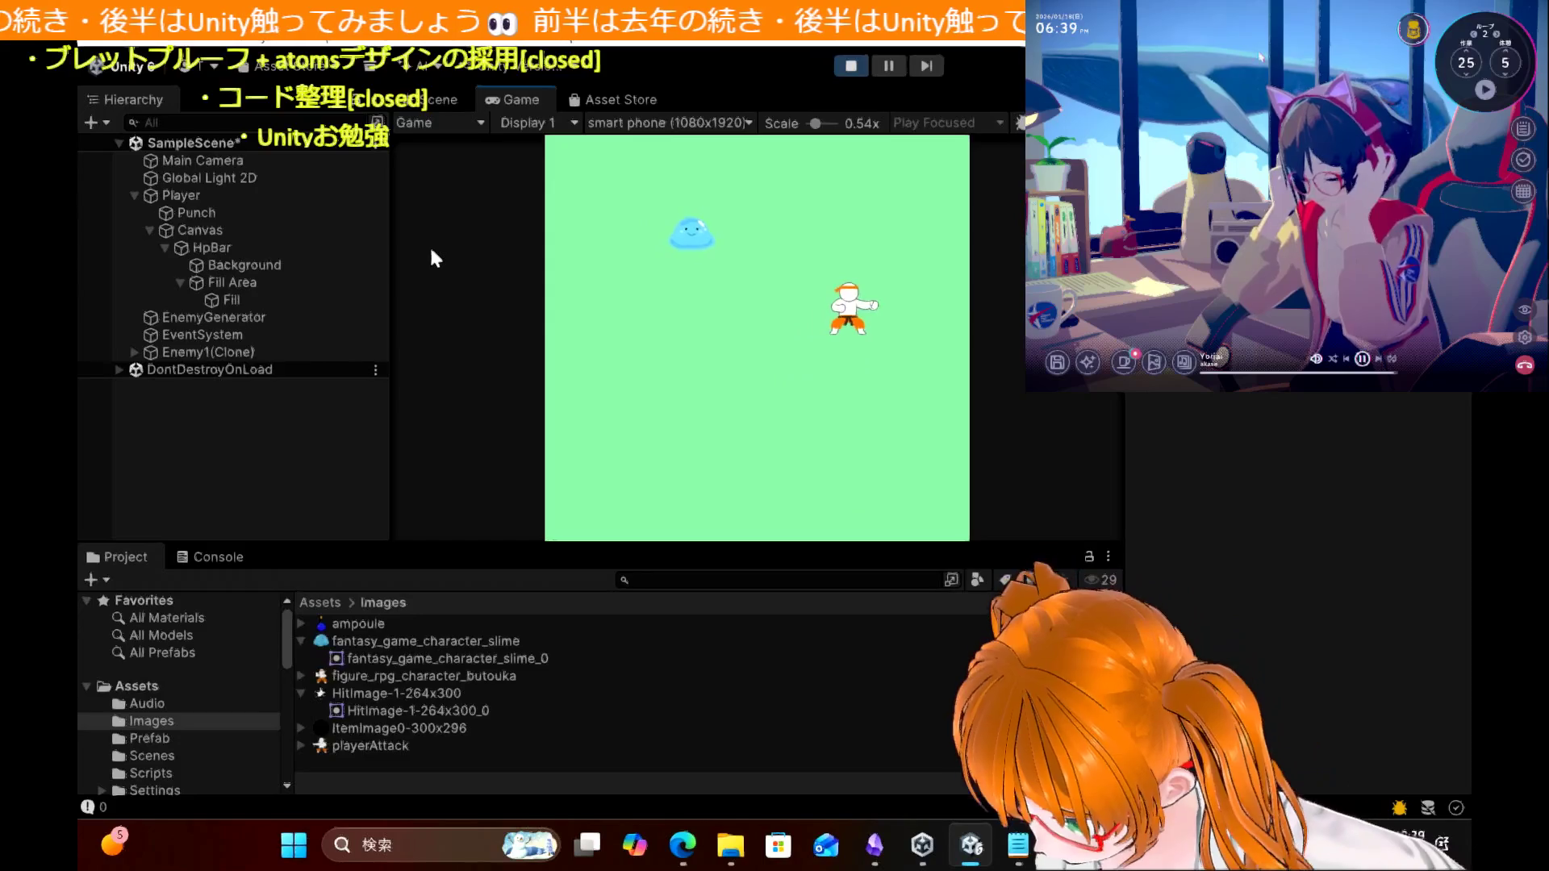
{"action": "key", "text": "Left"}
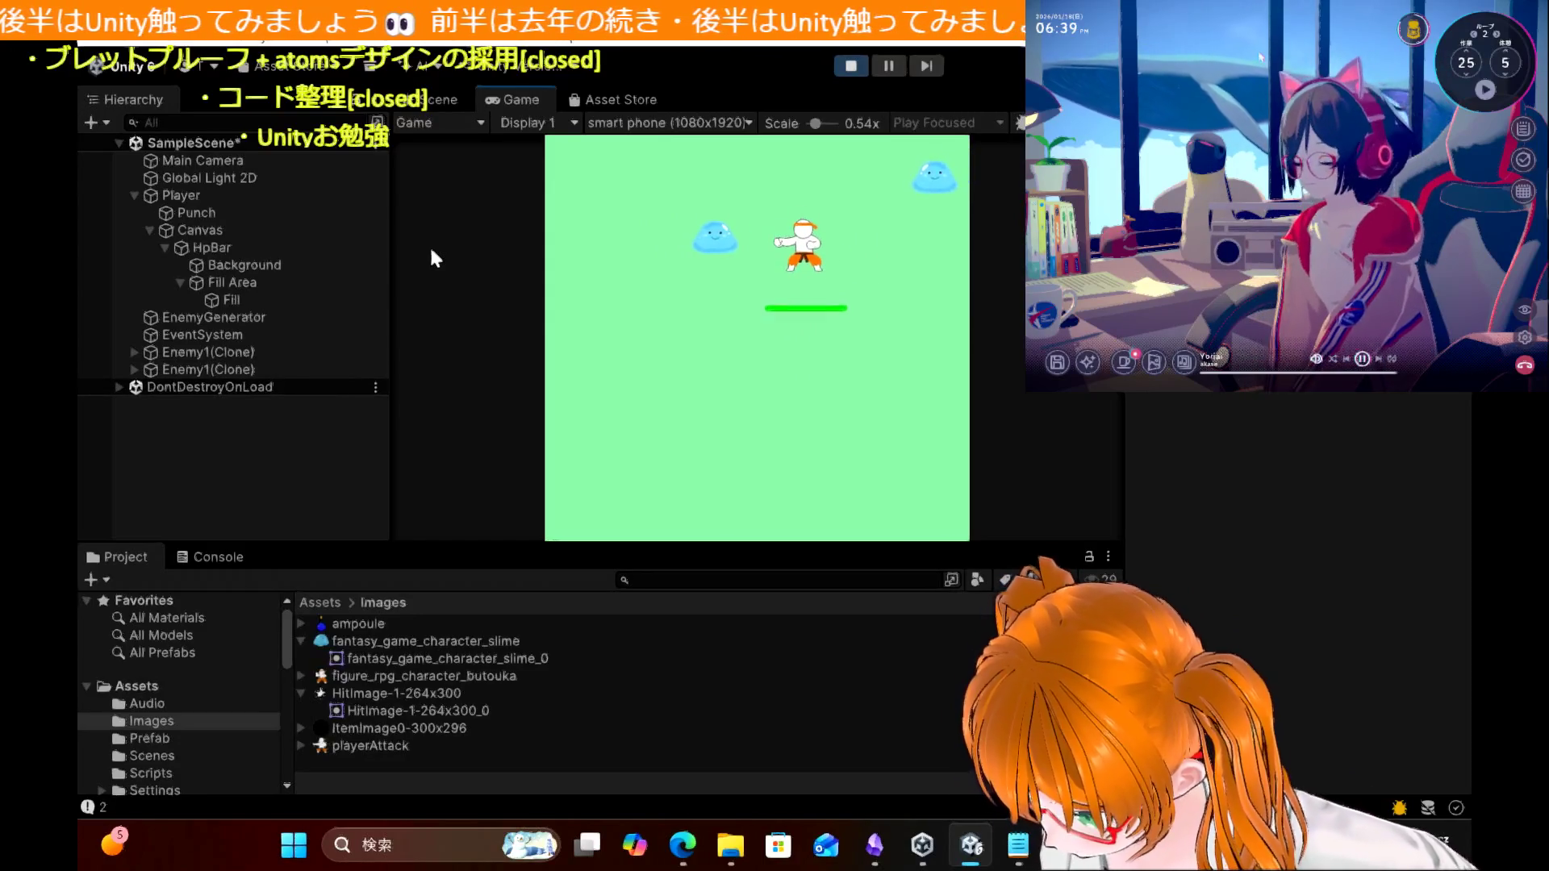
{"action": "key", "text": "Left"}
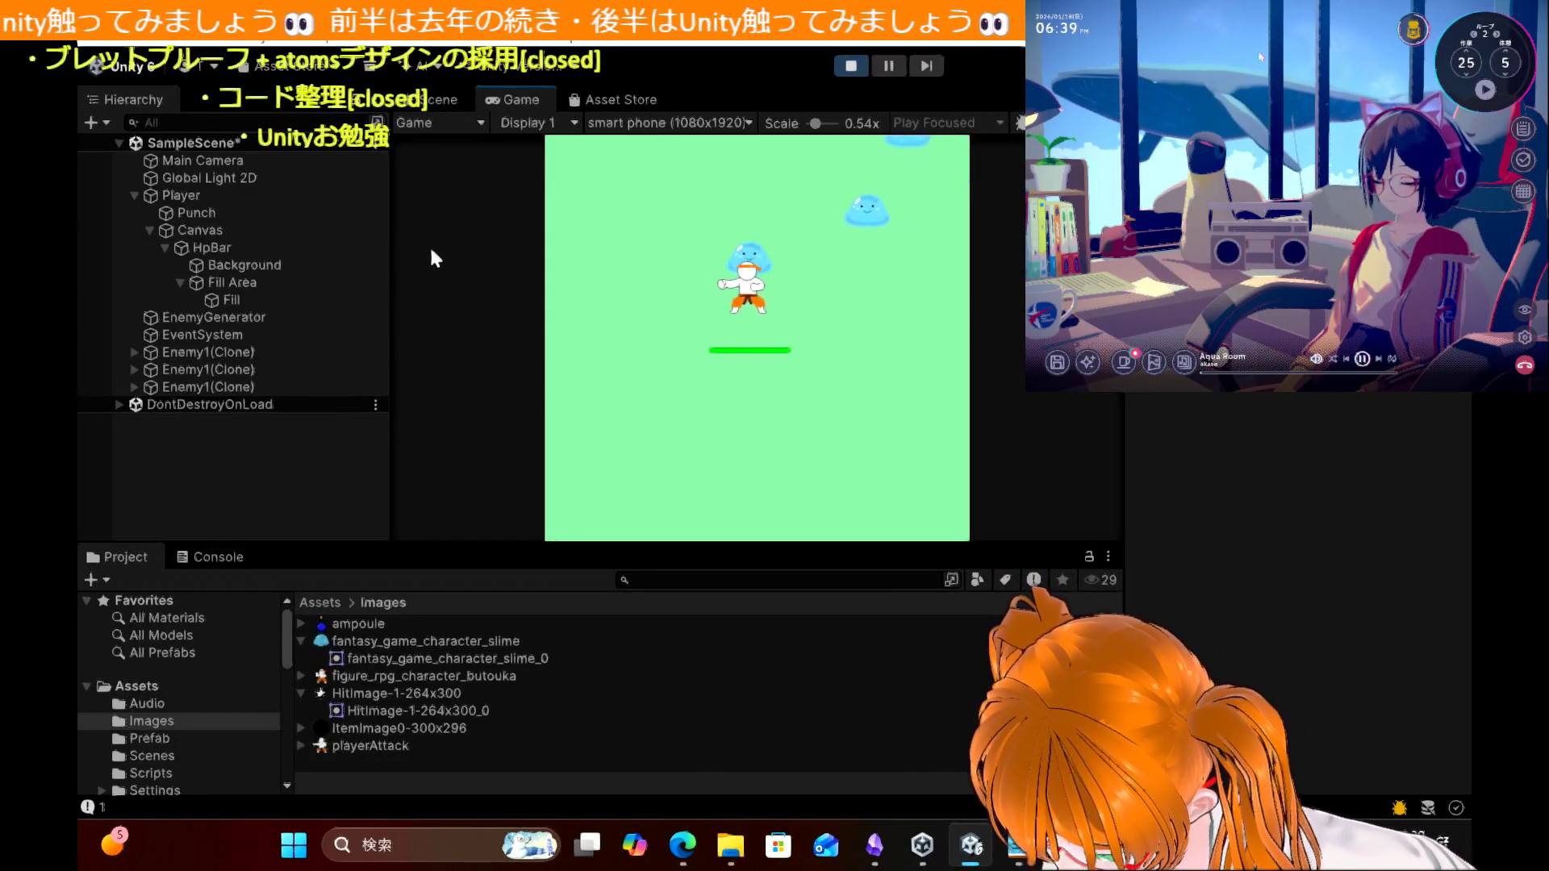
{"action": "key", "text": "Up"}
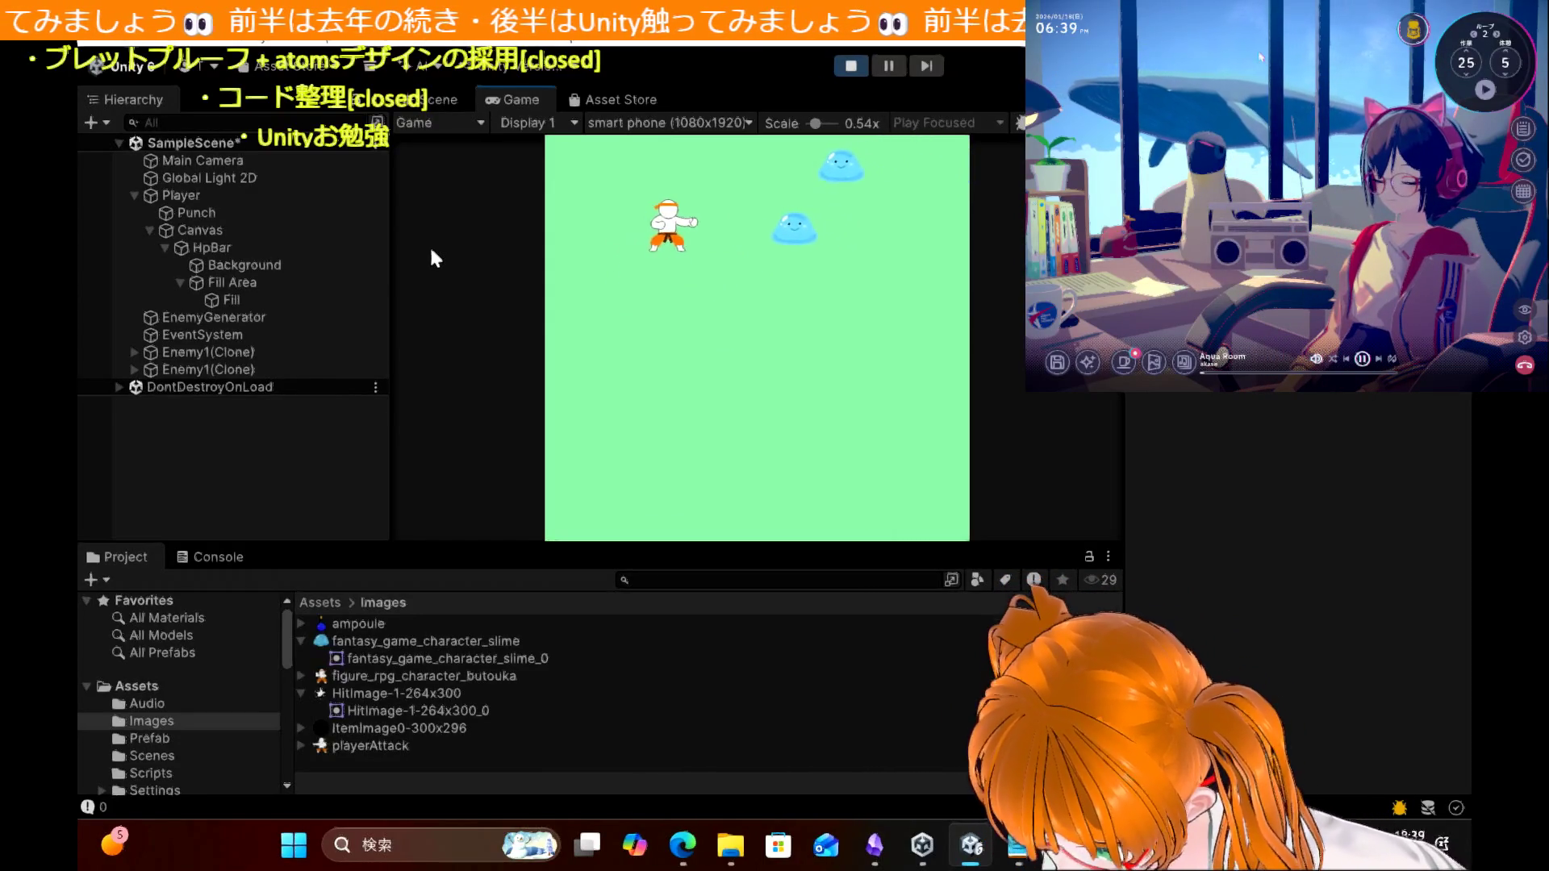
{"action": "key", "text": "Right"}
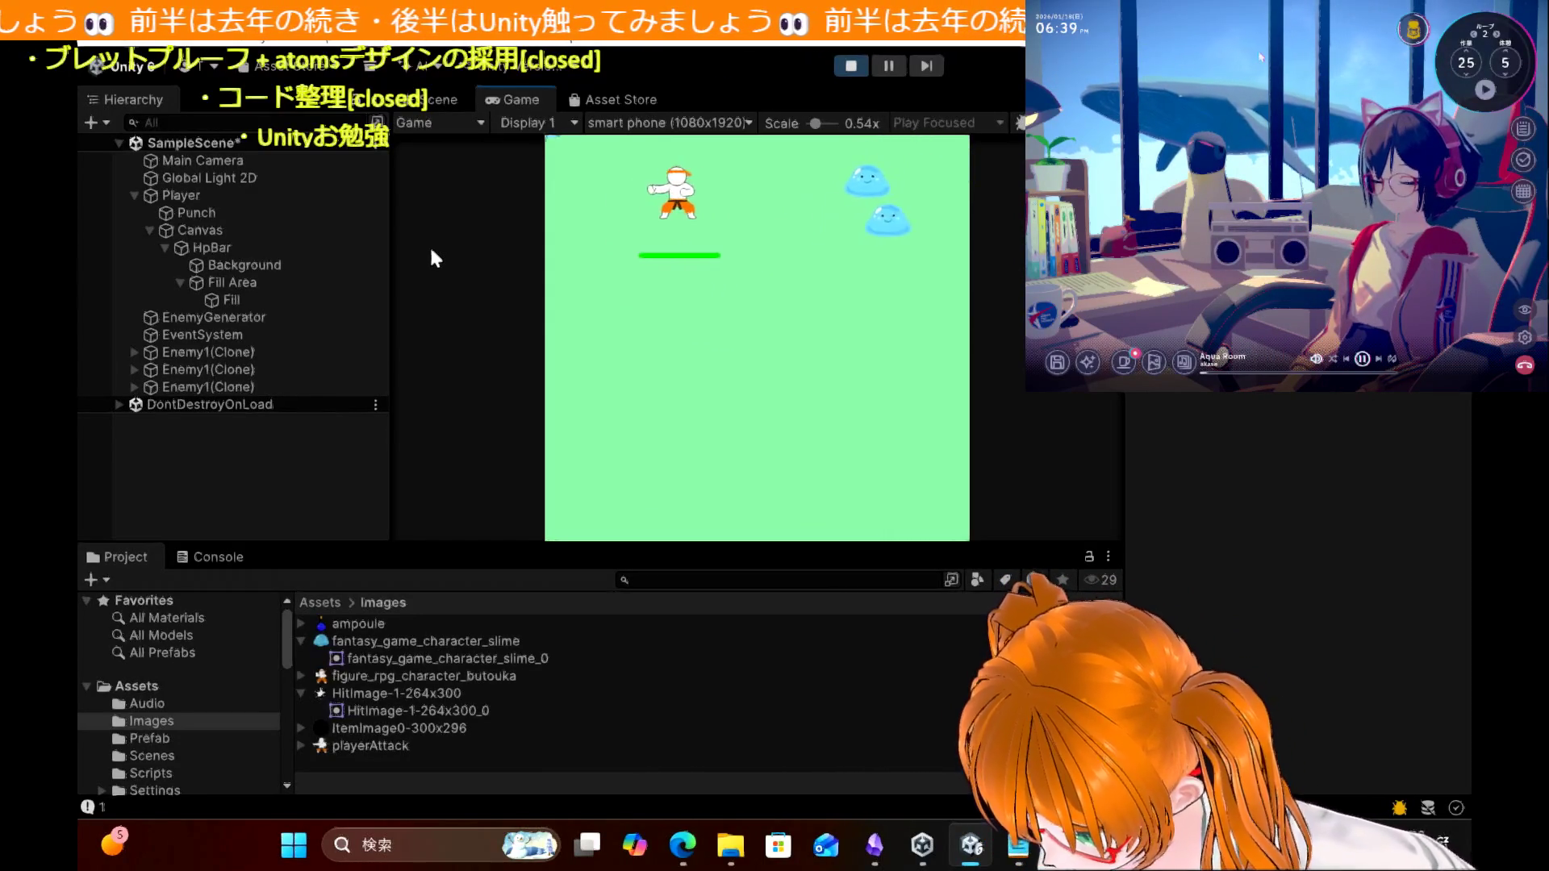
{"action": "key", "text": "Right"}
{"action": "key", "text": "Left"}
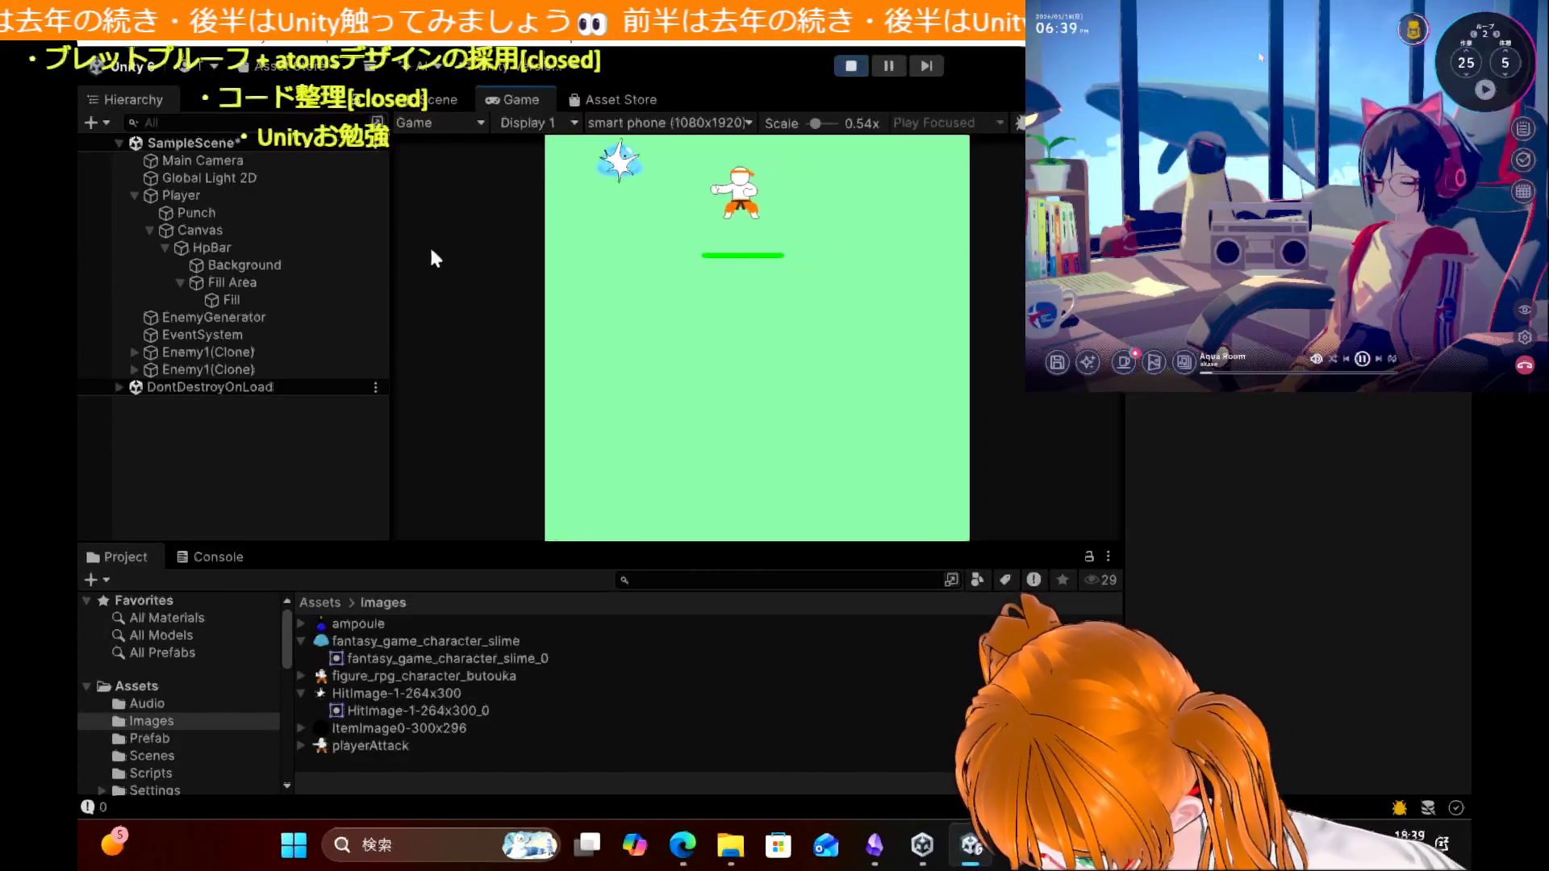
{"action": "key", "text": "Left"}
{"action": "key", "text": "Down"}
{"action": "key", "text": "Up"}
{"action": "key", "text": "Right"}
{"action": "key", "text": "Right"}
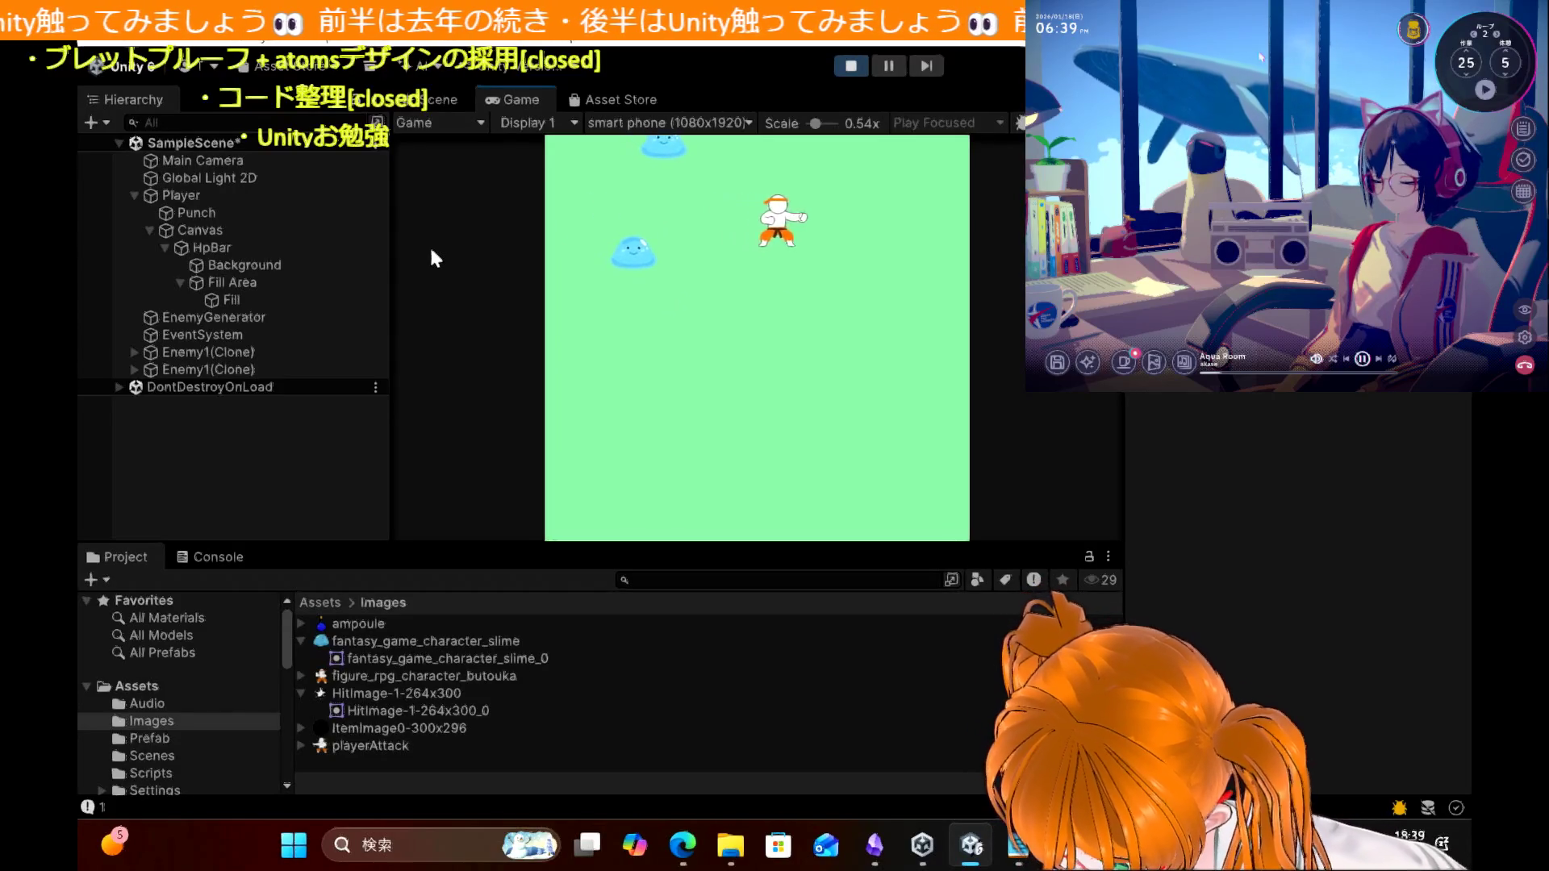
{"action": "key", "text": "Right"}
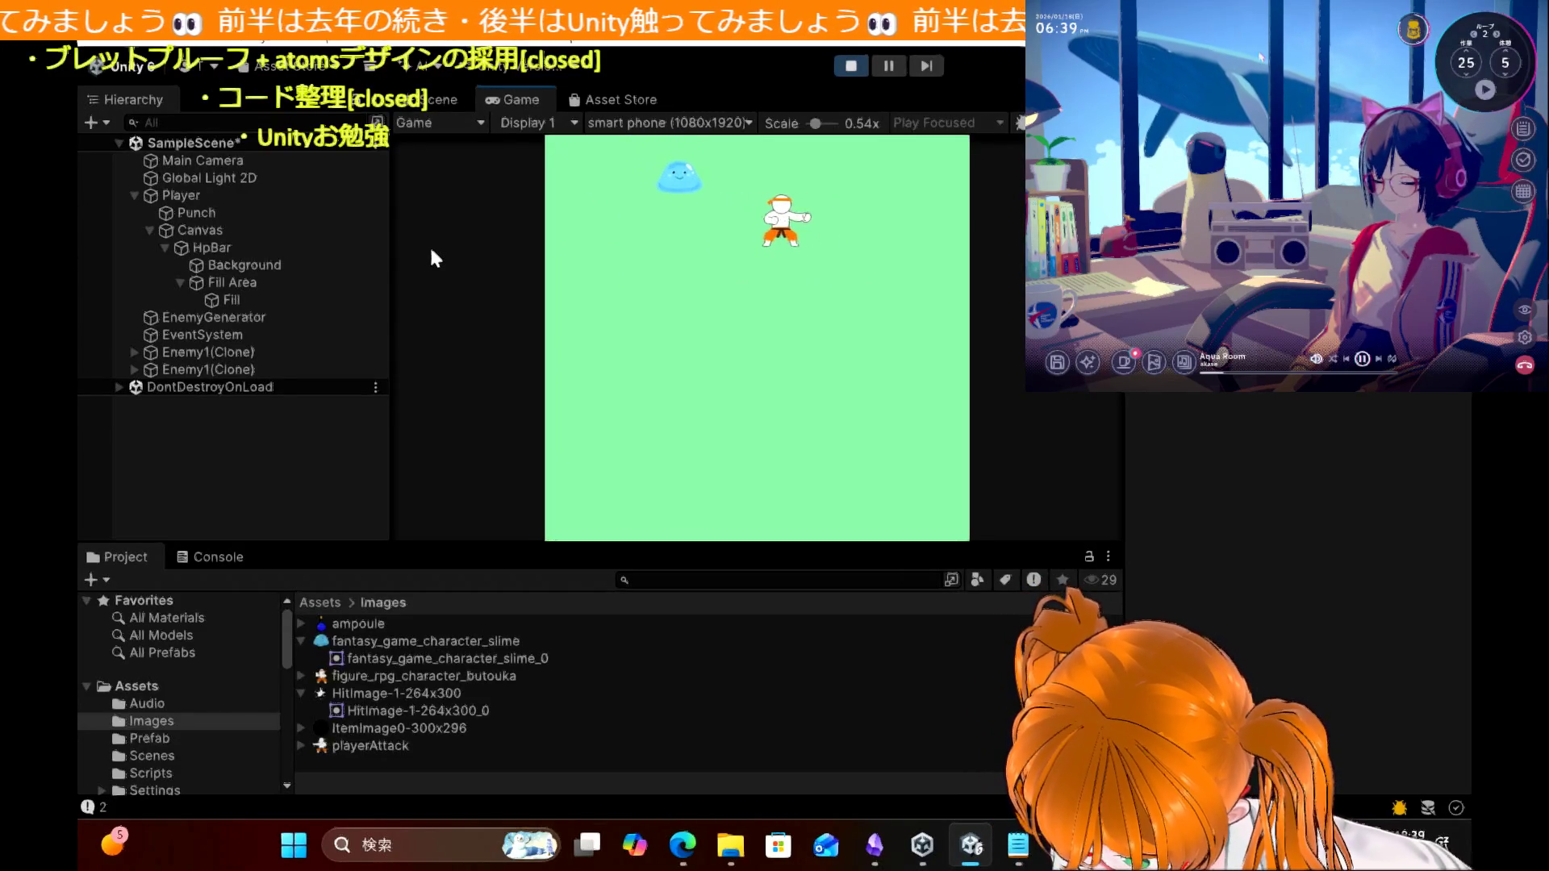
{"action": "key", "text": "Left"}
{"action": "key", "text": "Left"}
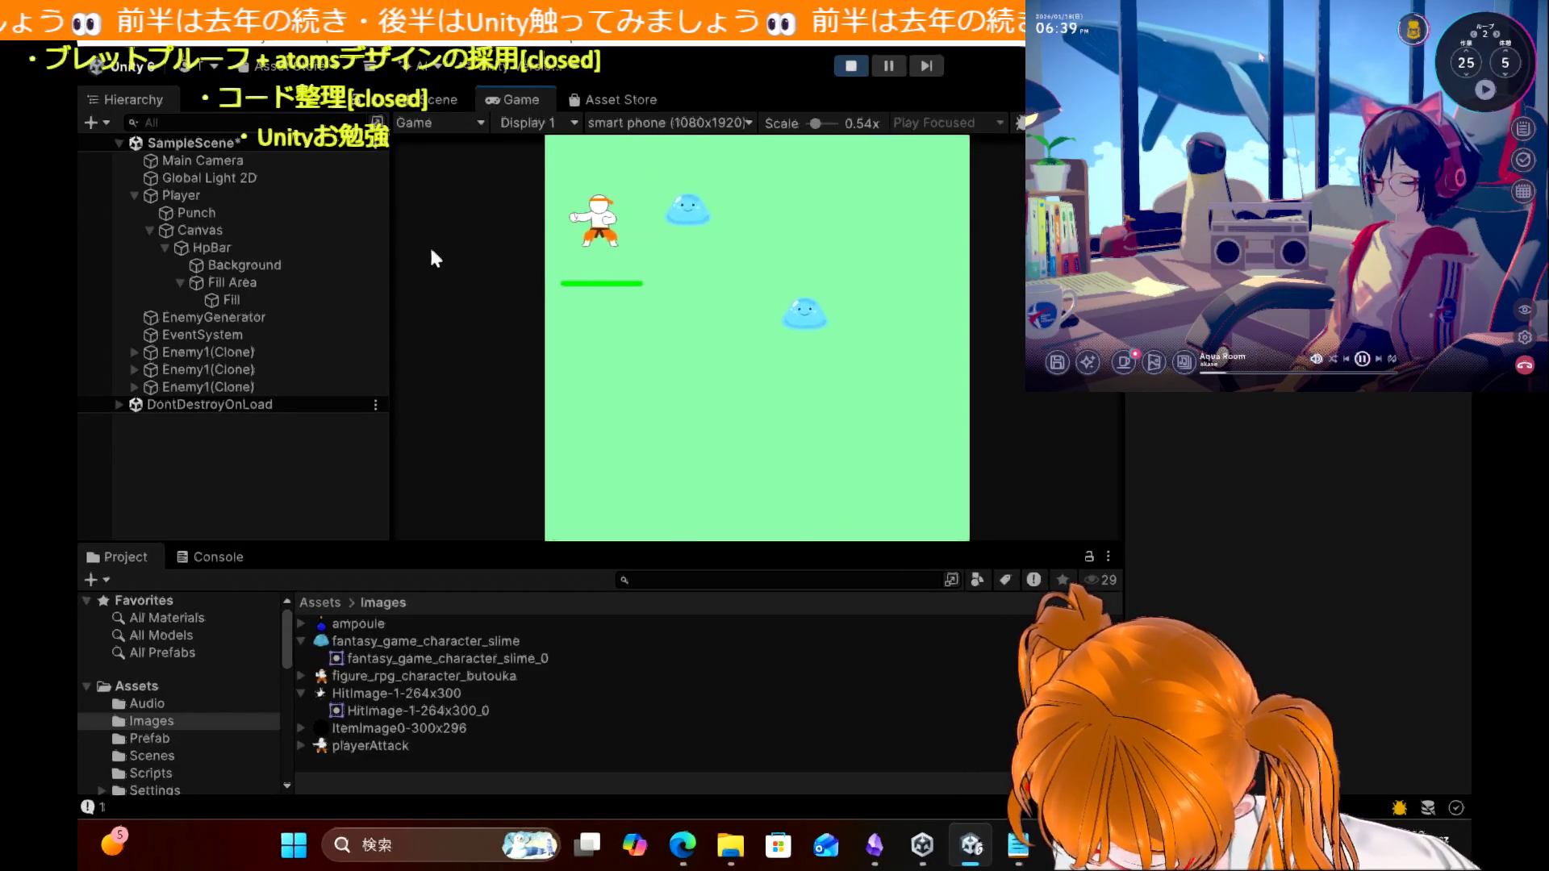
{"action": "key", "text": "Down"}
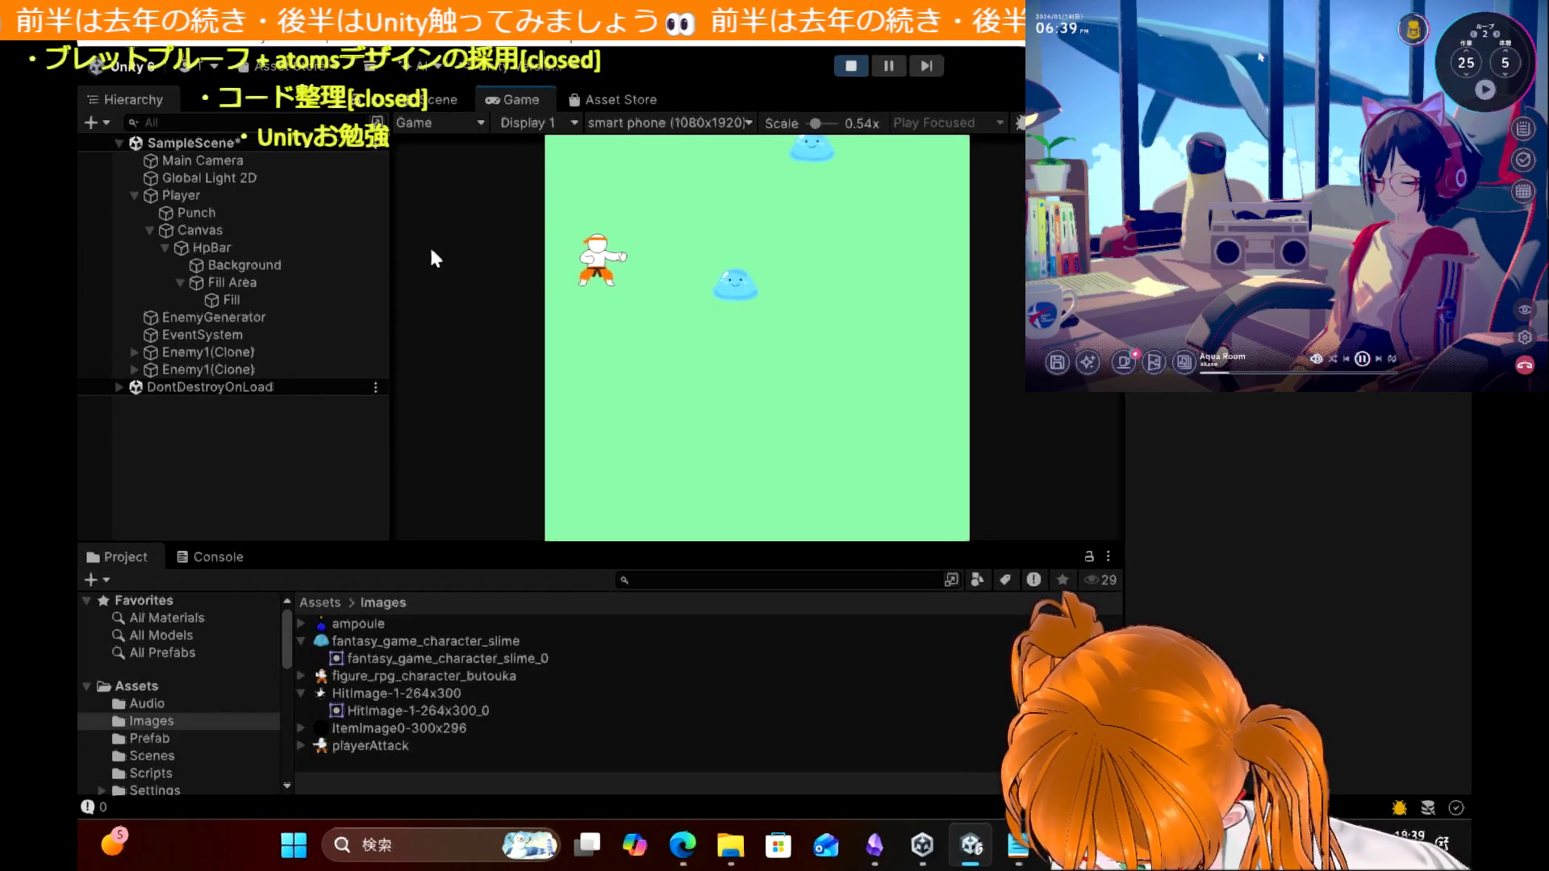
{"action": "key", "text": "Right"}
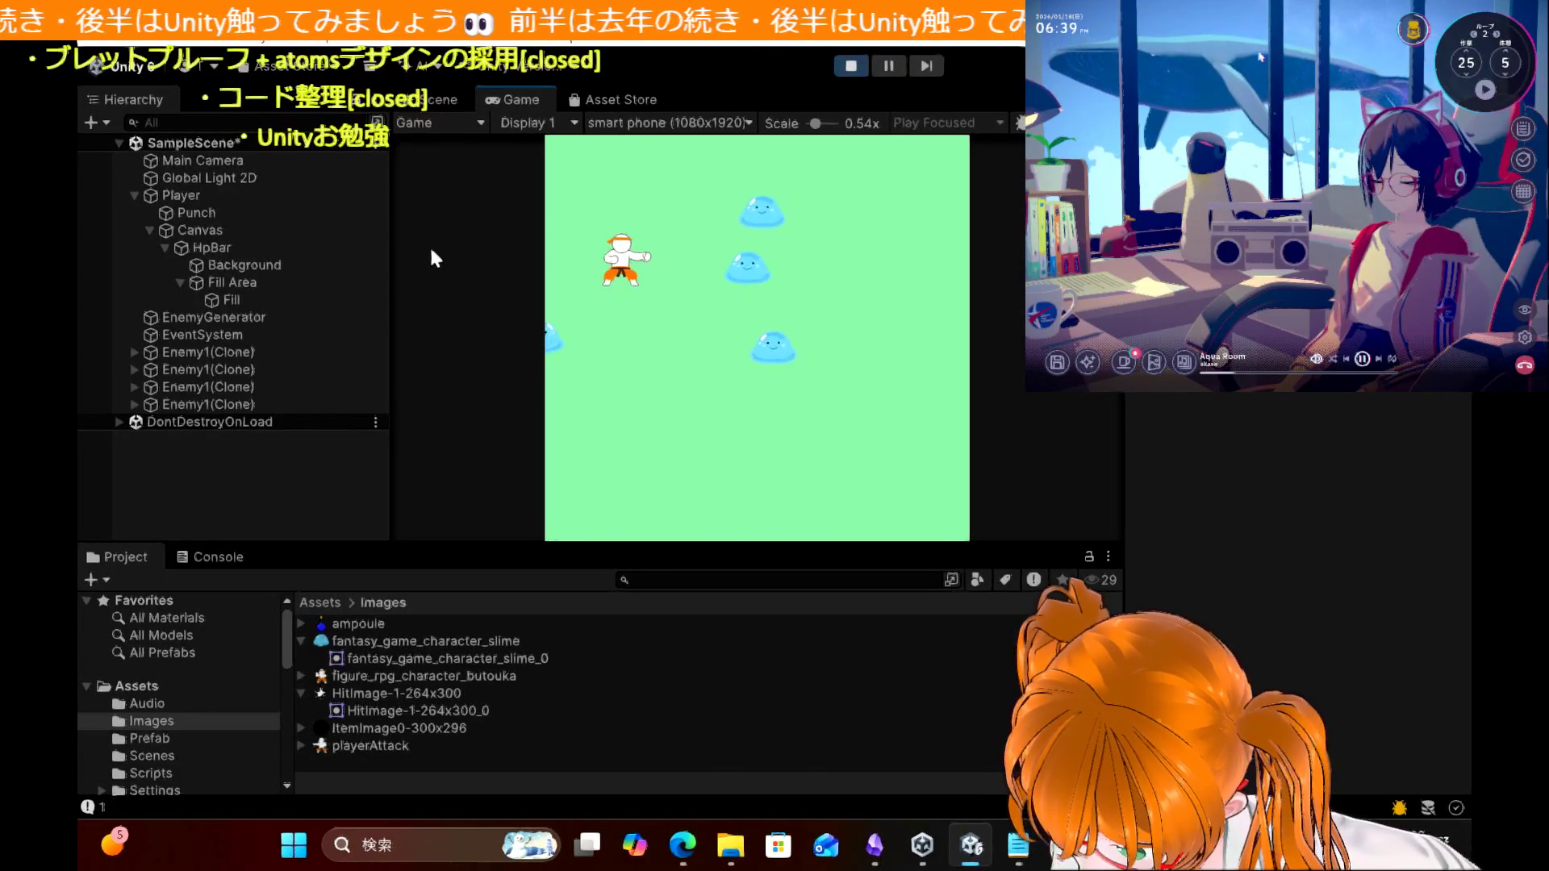
{"action": "key", "text": "Right"}
{"action": "key", "text": "Up"}
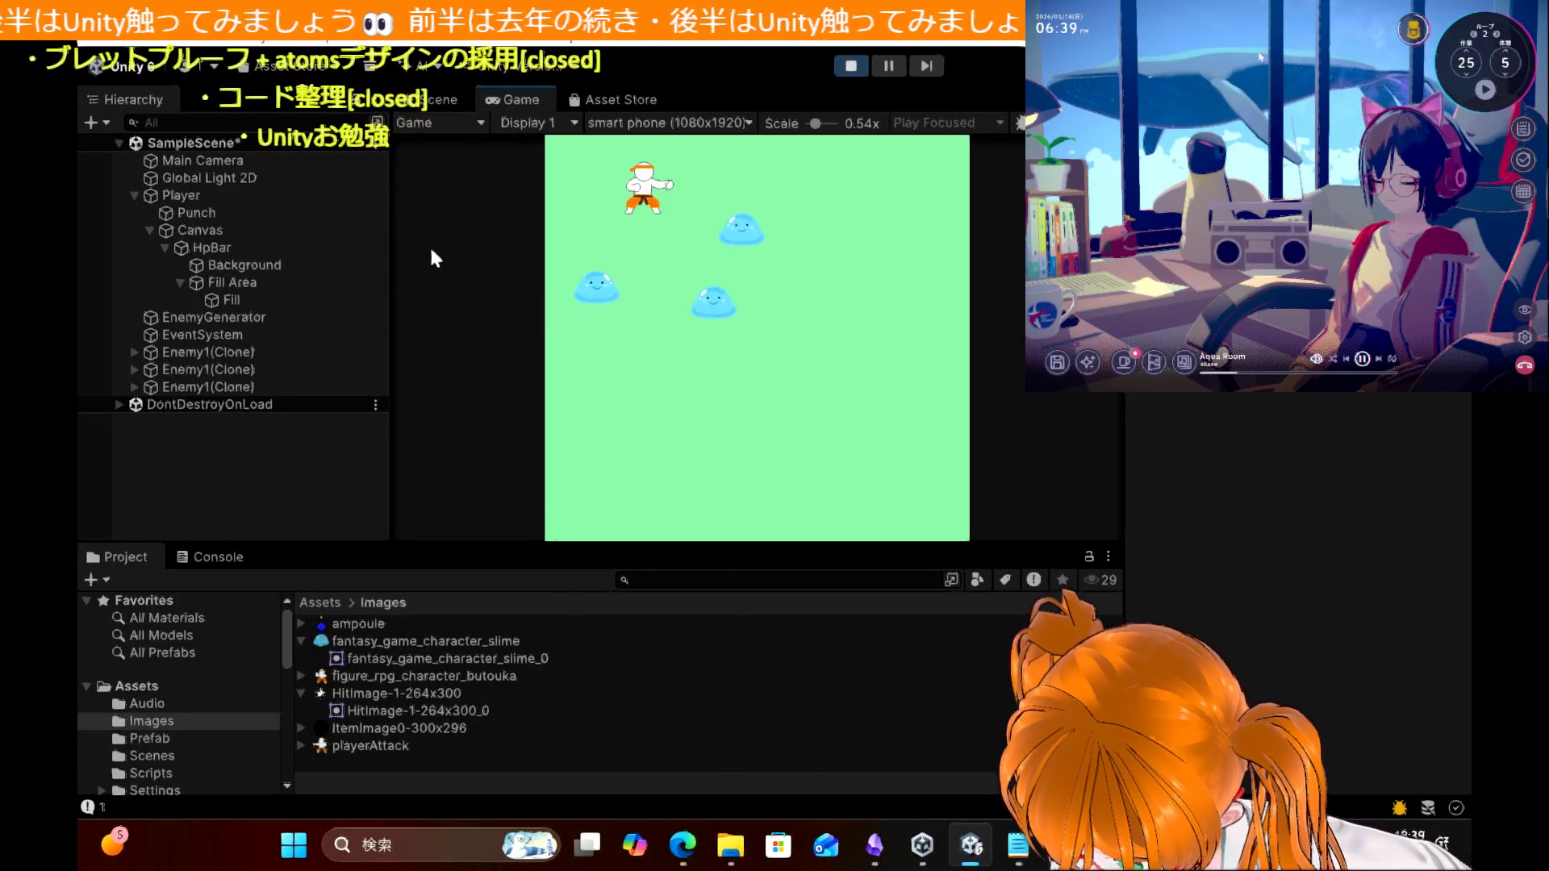
{"action": "key", "text": "Right"}
{"action": "key", "text": "Down"}
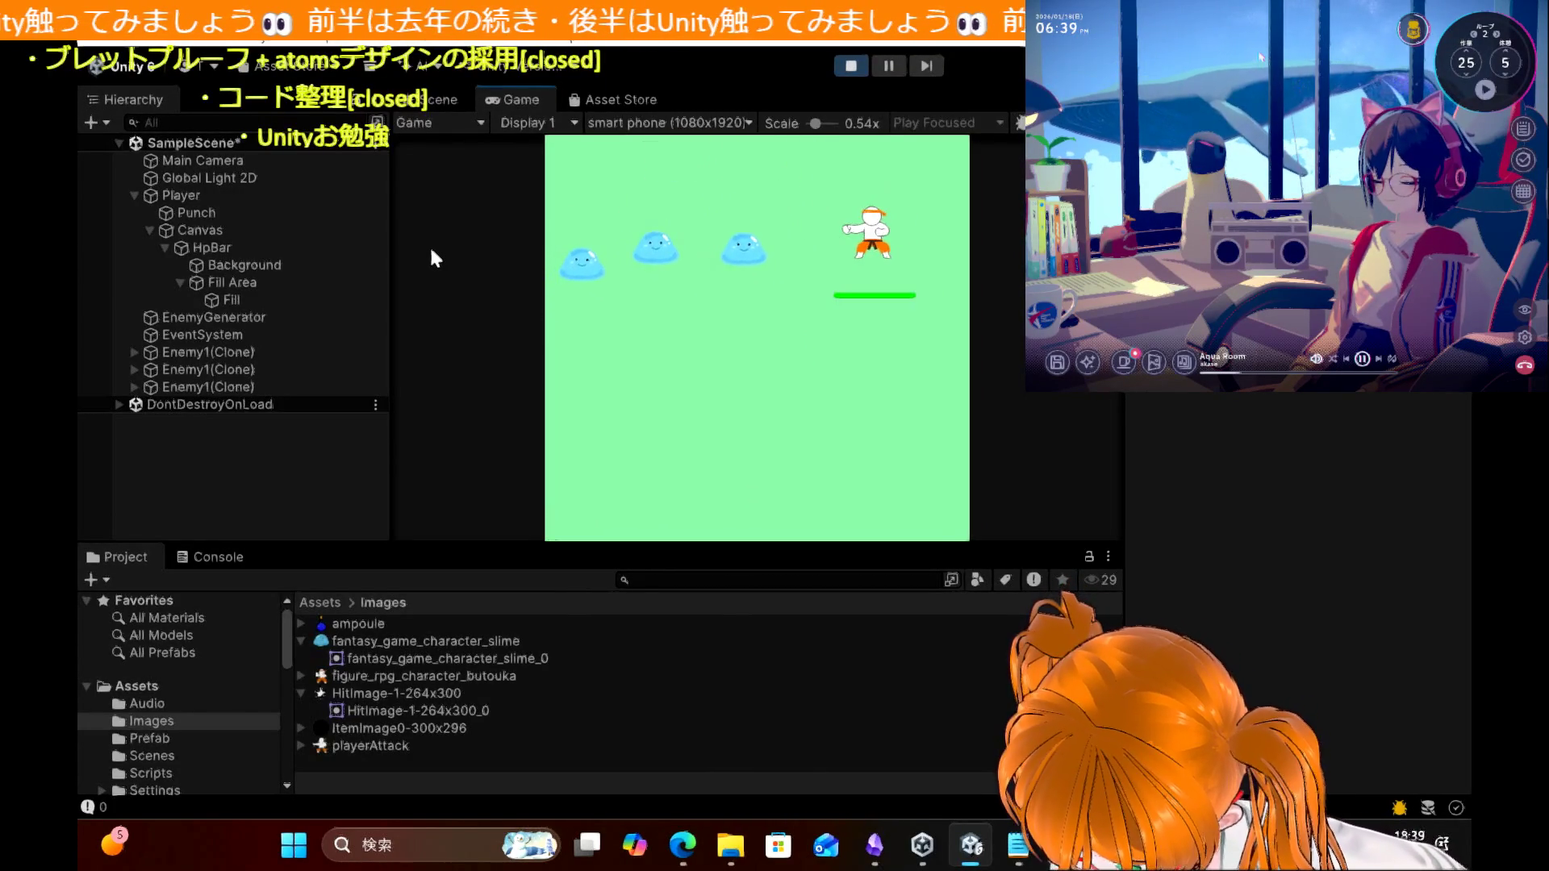
{"action": "key", "text": "Left"}
{"action": "key", "text": "Left"}
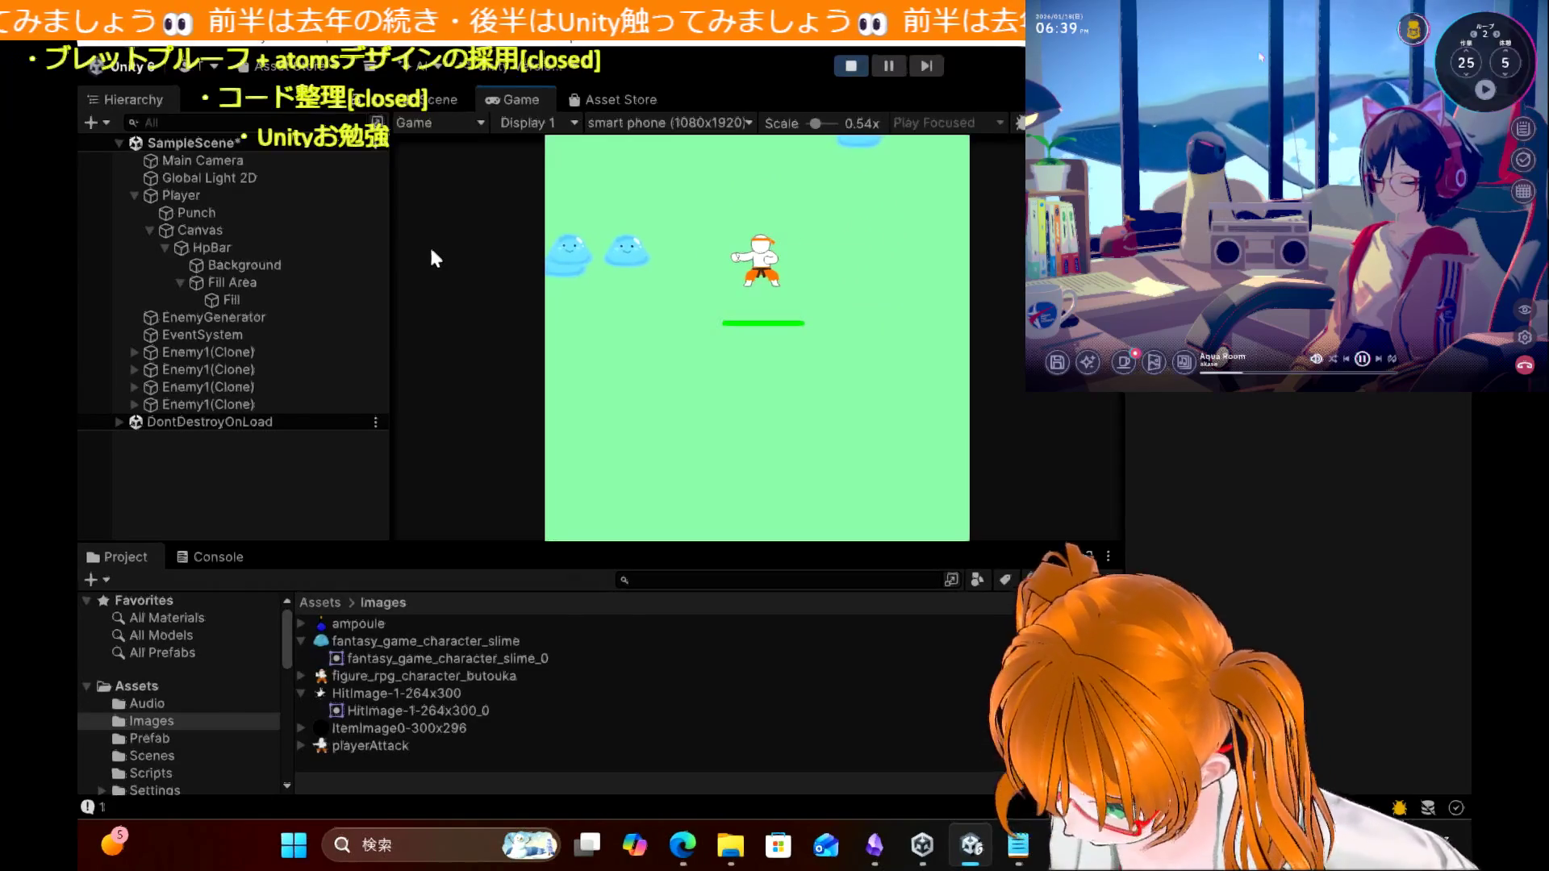
{"action": "key", "text": "Right"}
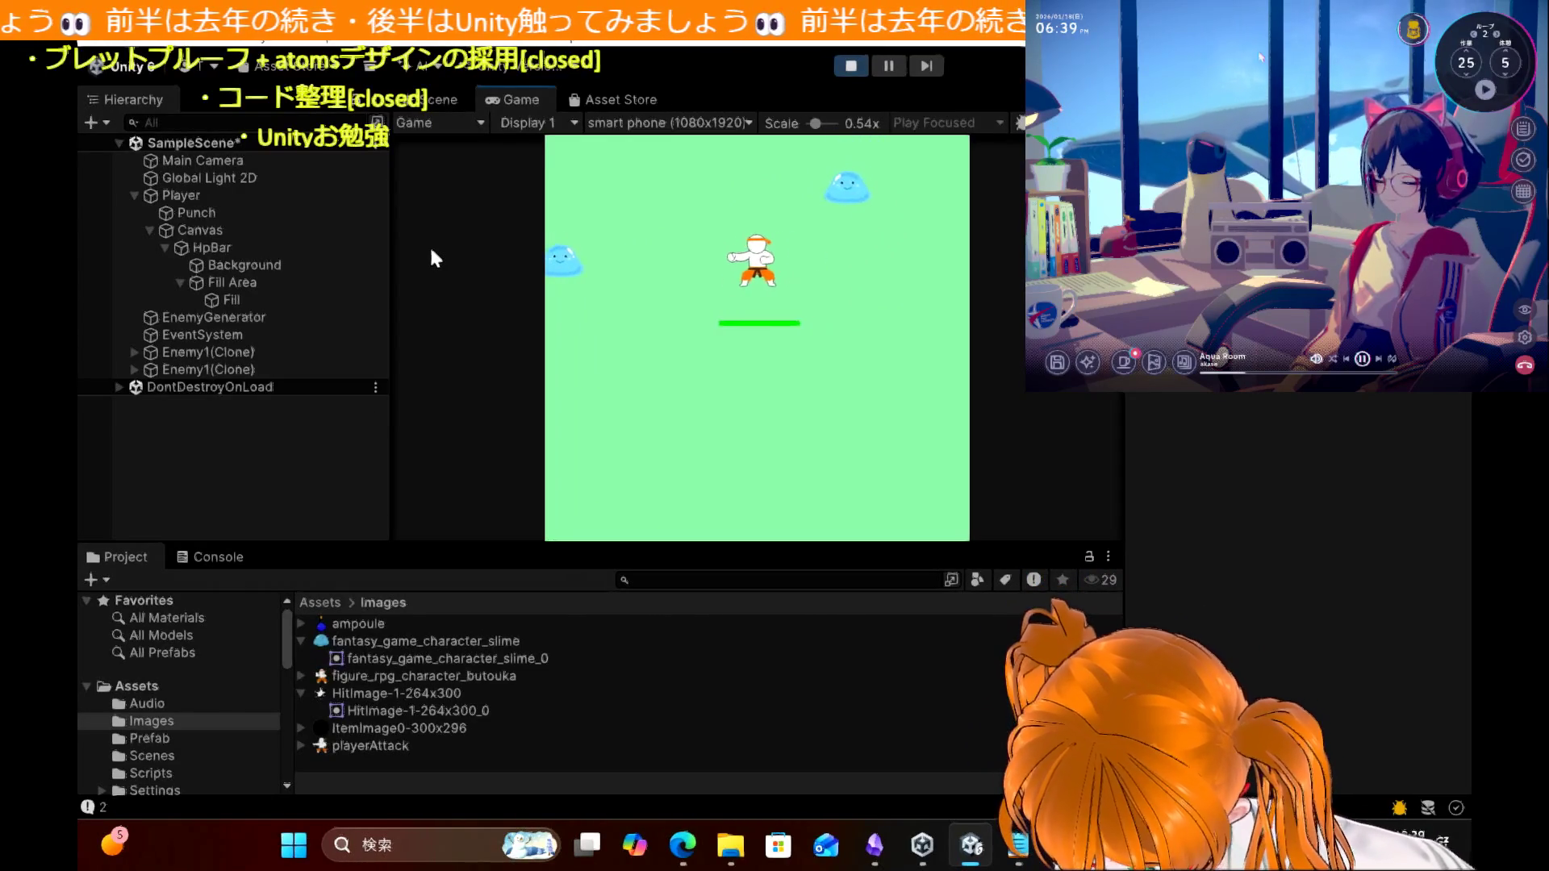
{"action": "key", "text": "Left"}
{"action": "key", "text": "Left"}
{"action": "key", "text": "Up"}
{"action": "key", "text": "Right"}
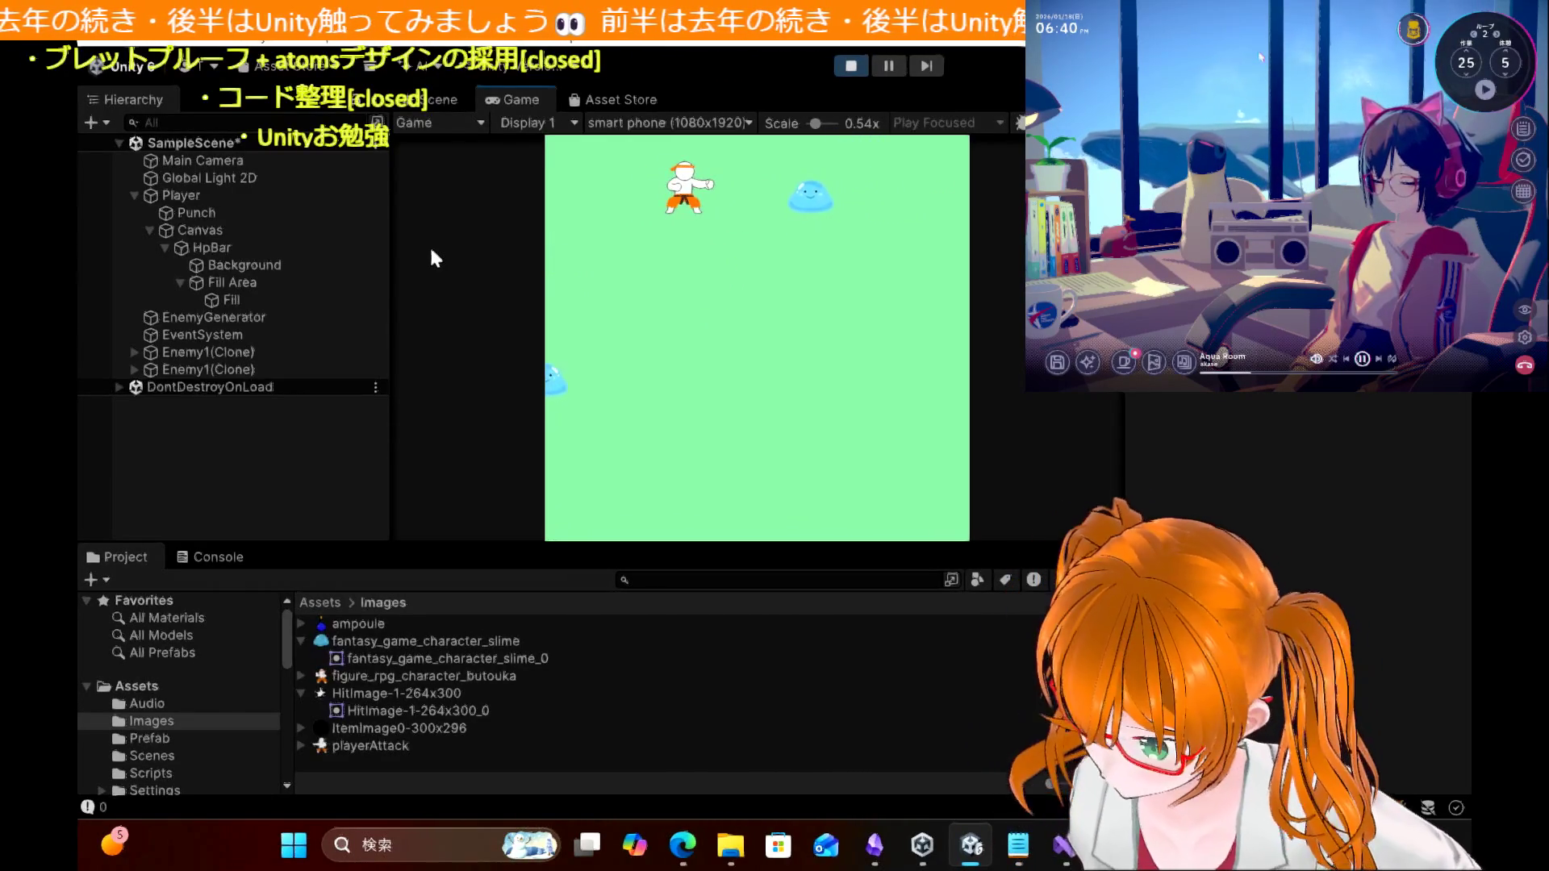
{"action": "key", "text": "Right"}
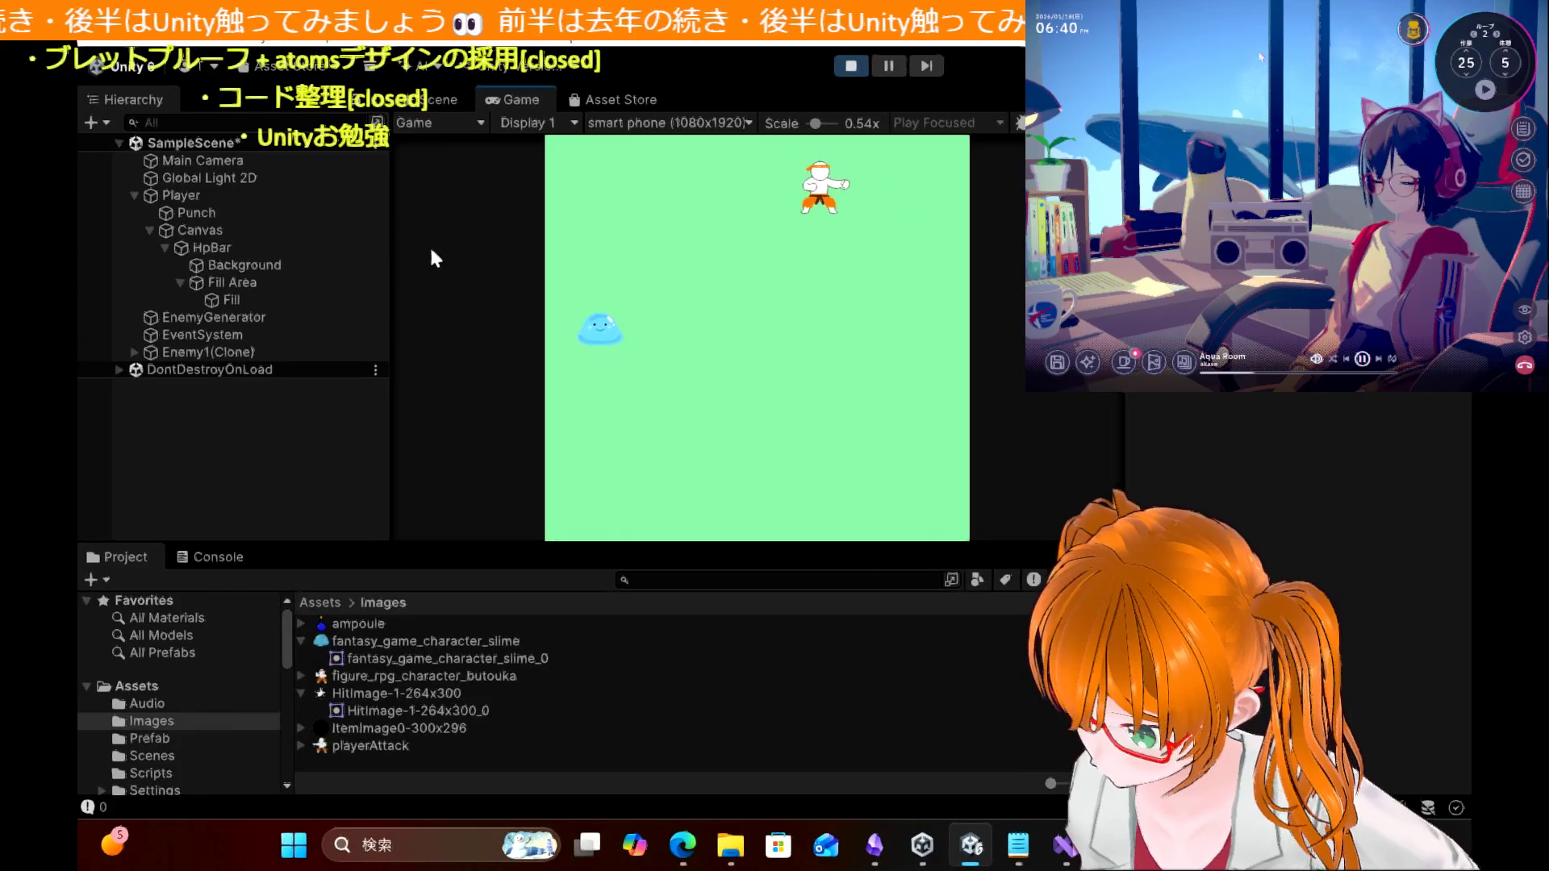
{"action": "key", "text": "Down"}
{"action": "key", "text": "Left"}
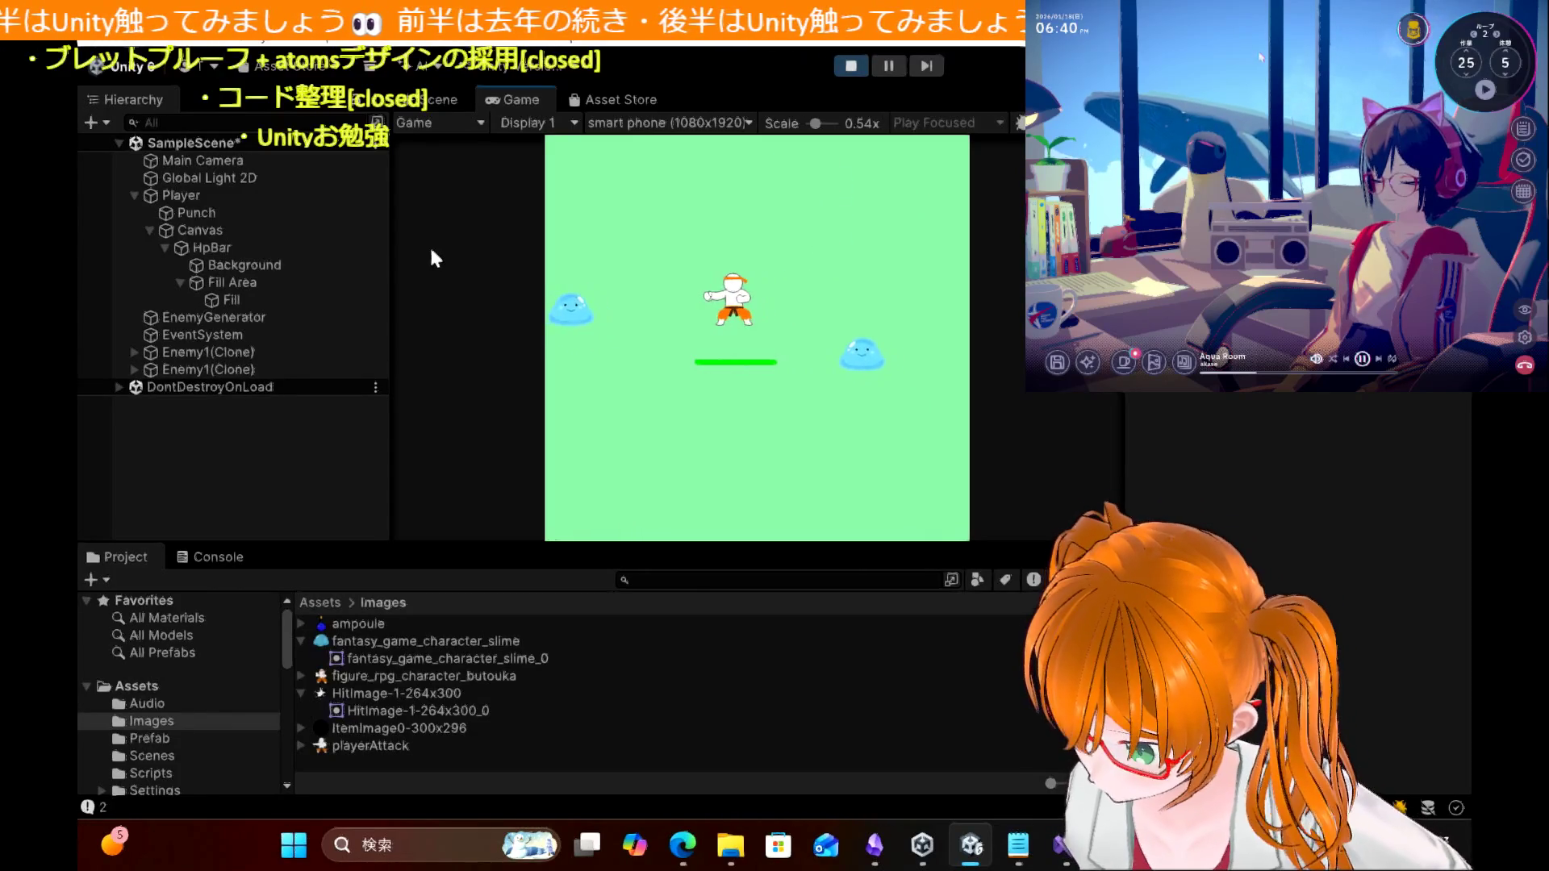
{"action": "key", "text": "Right"}
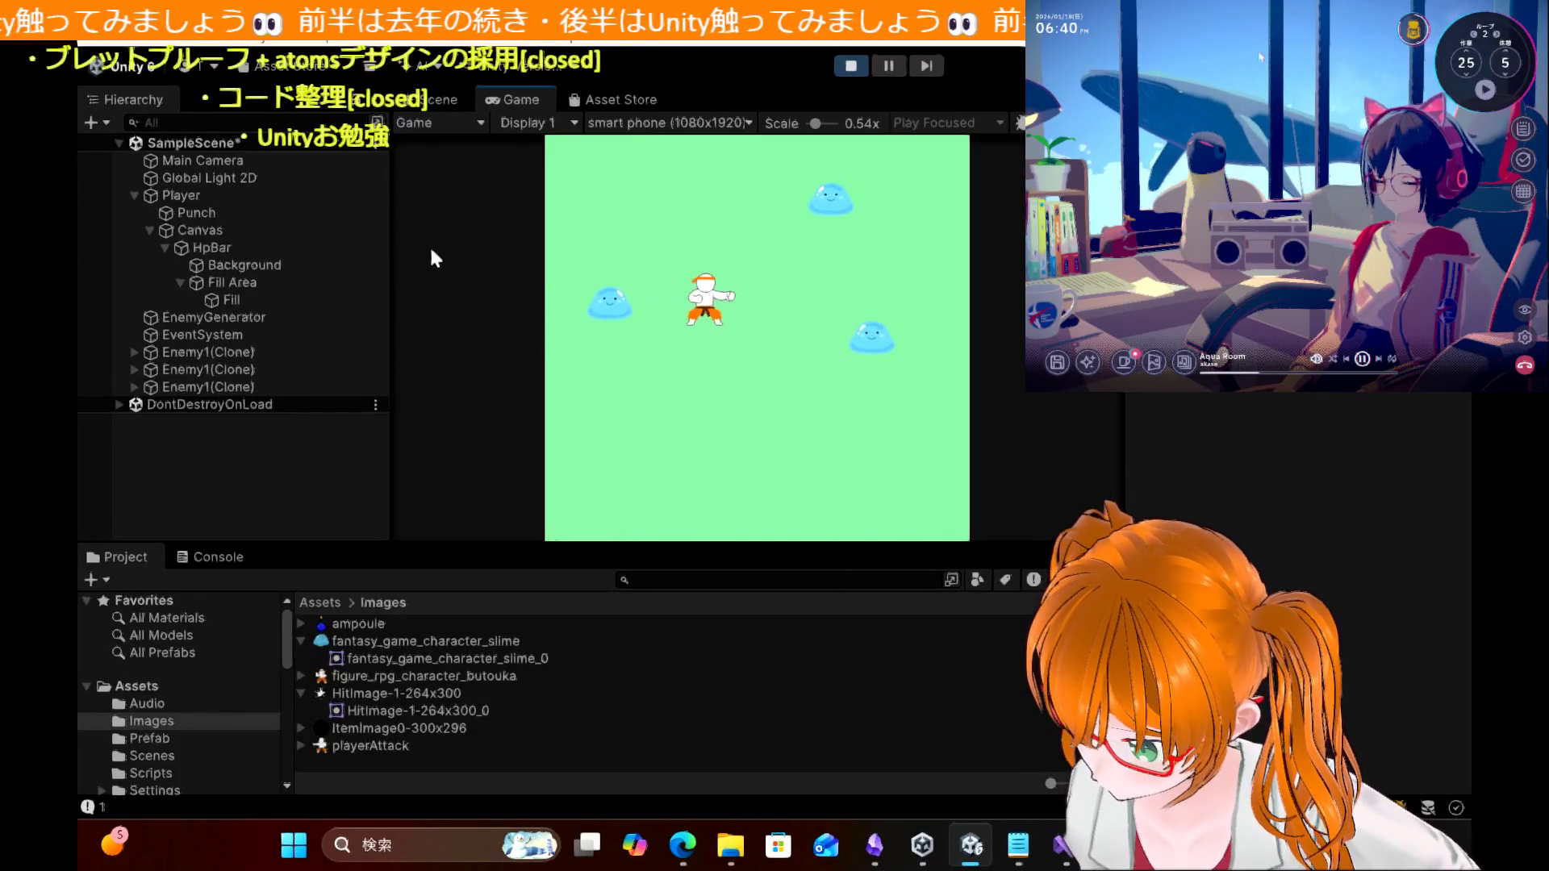
{"action": "key", "text": "Left"}
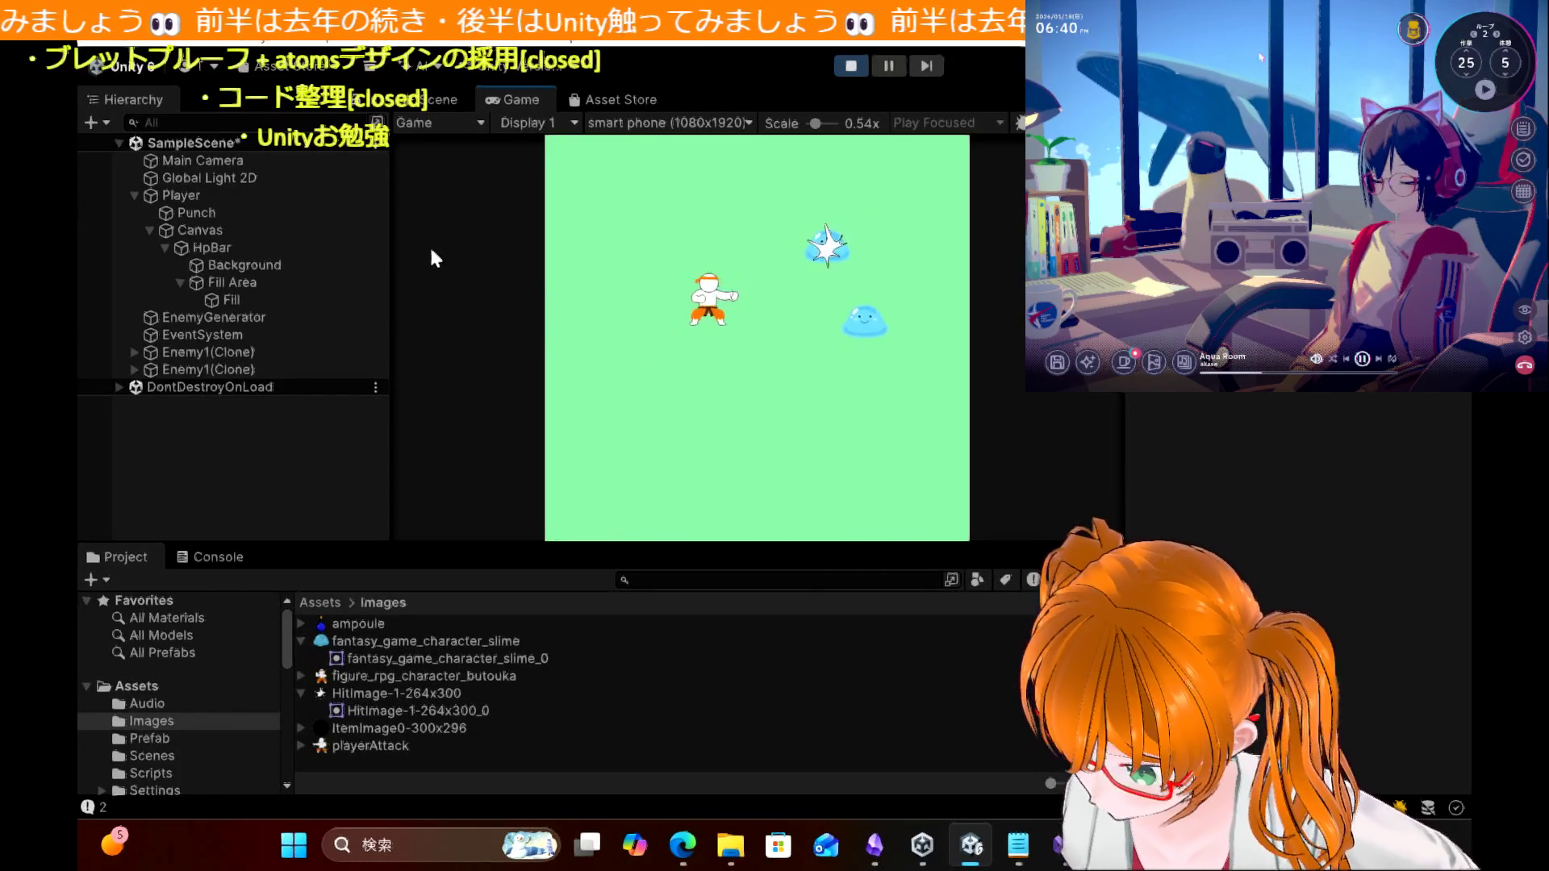
{"action": "key", "text": "Right"}
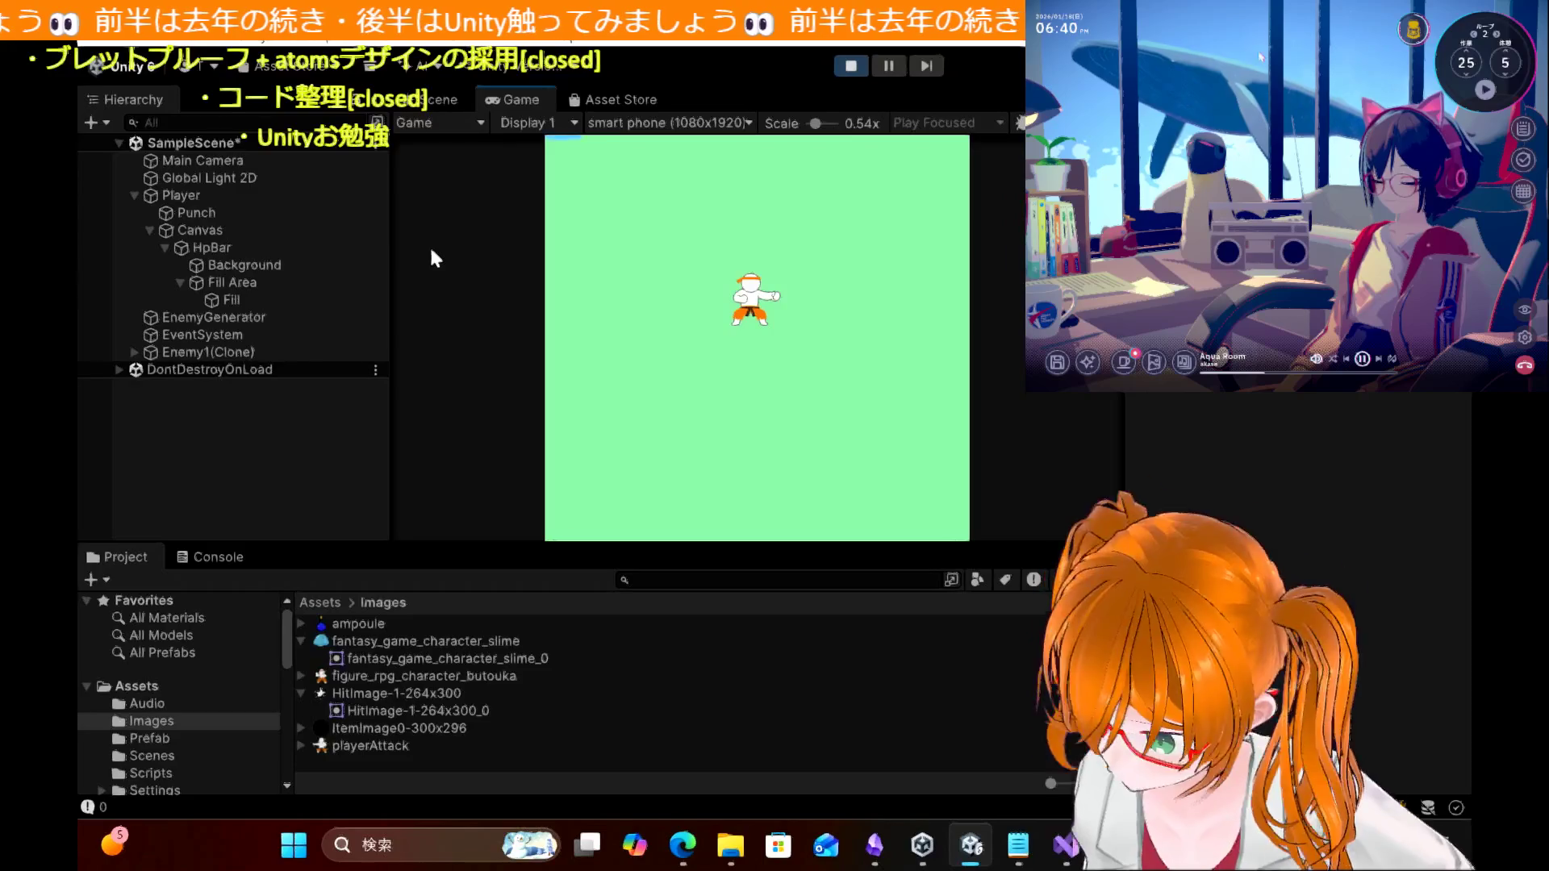
{"action": "left_click", "coordinate": [849, 66]}
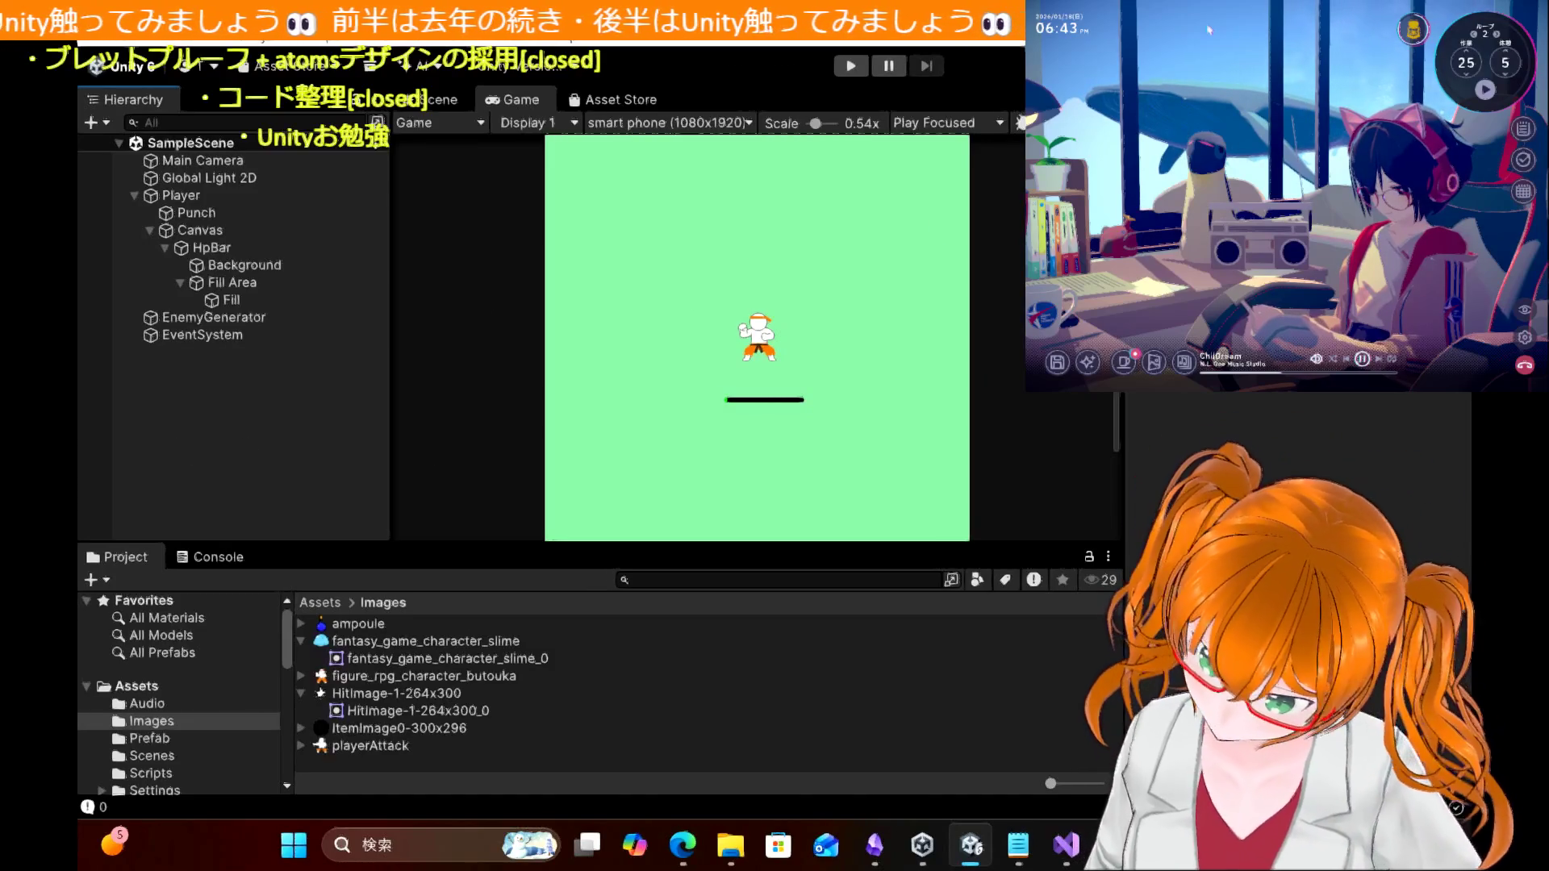
Step: Check the hit-mark code at line 45 of EnemyScript.cs, then bring up the Unityお勉強 note in Obsidian
{"action": "key", "text": "alt+Tab"}
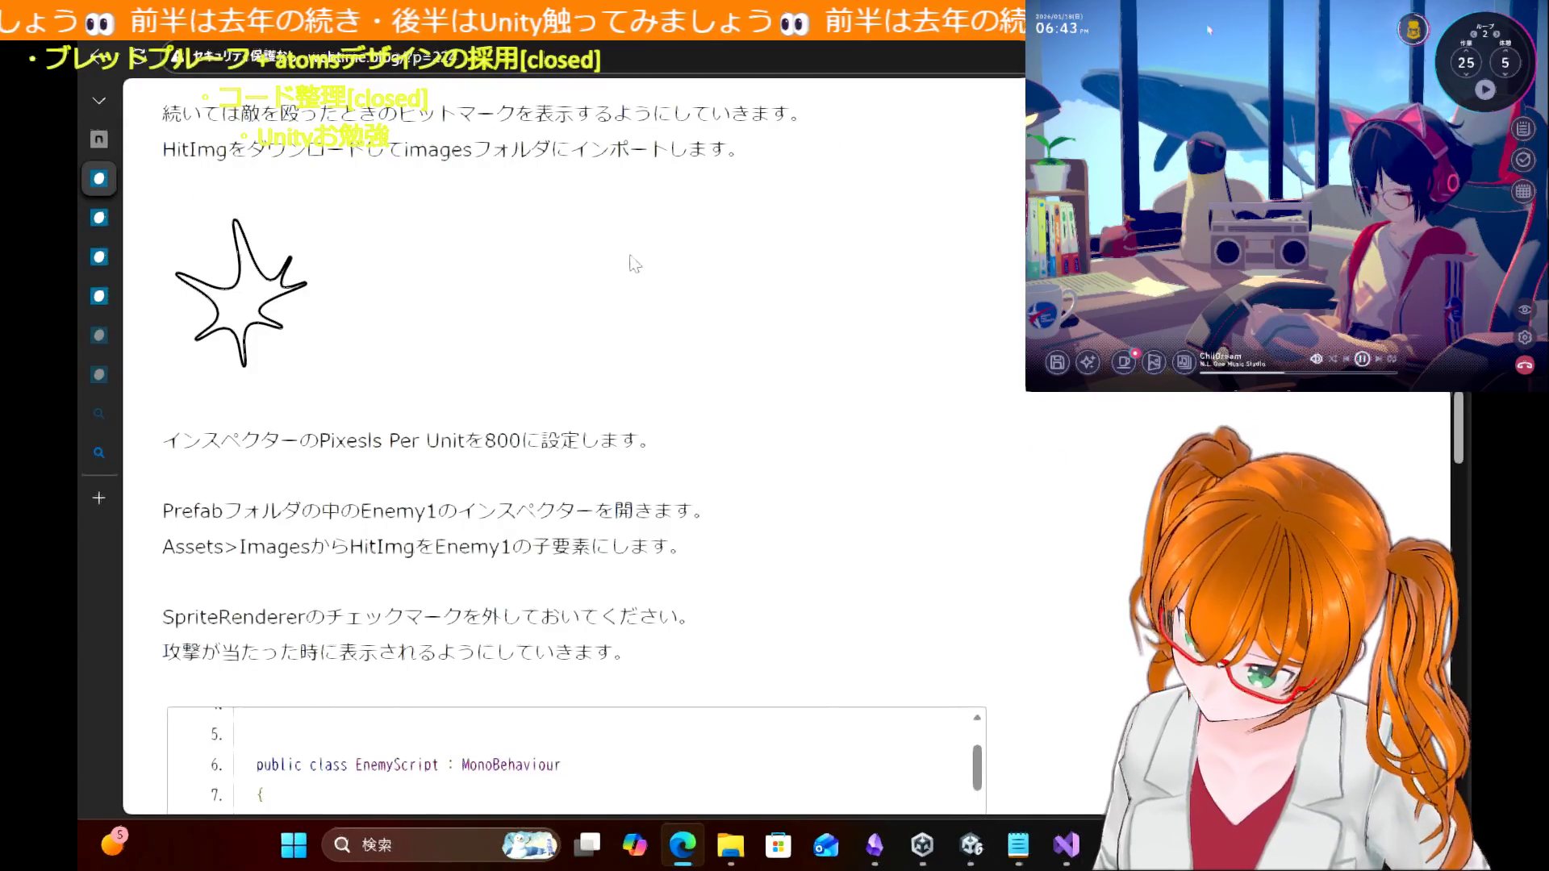
{"action": "key", "text": "alt+Tab"}
{"action": "left_click", "coordinate": [714, 246]}
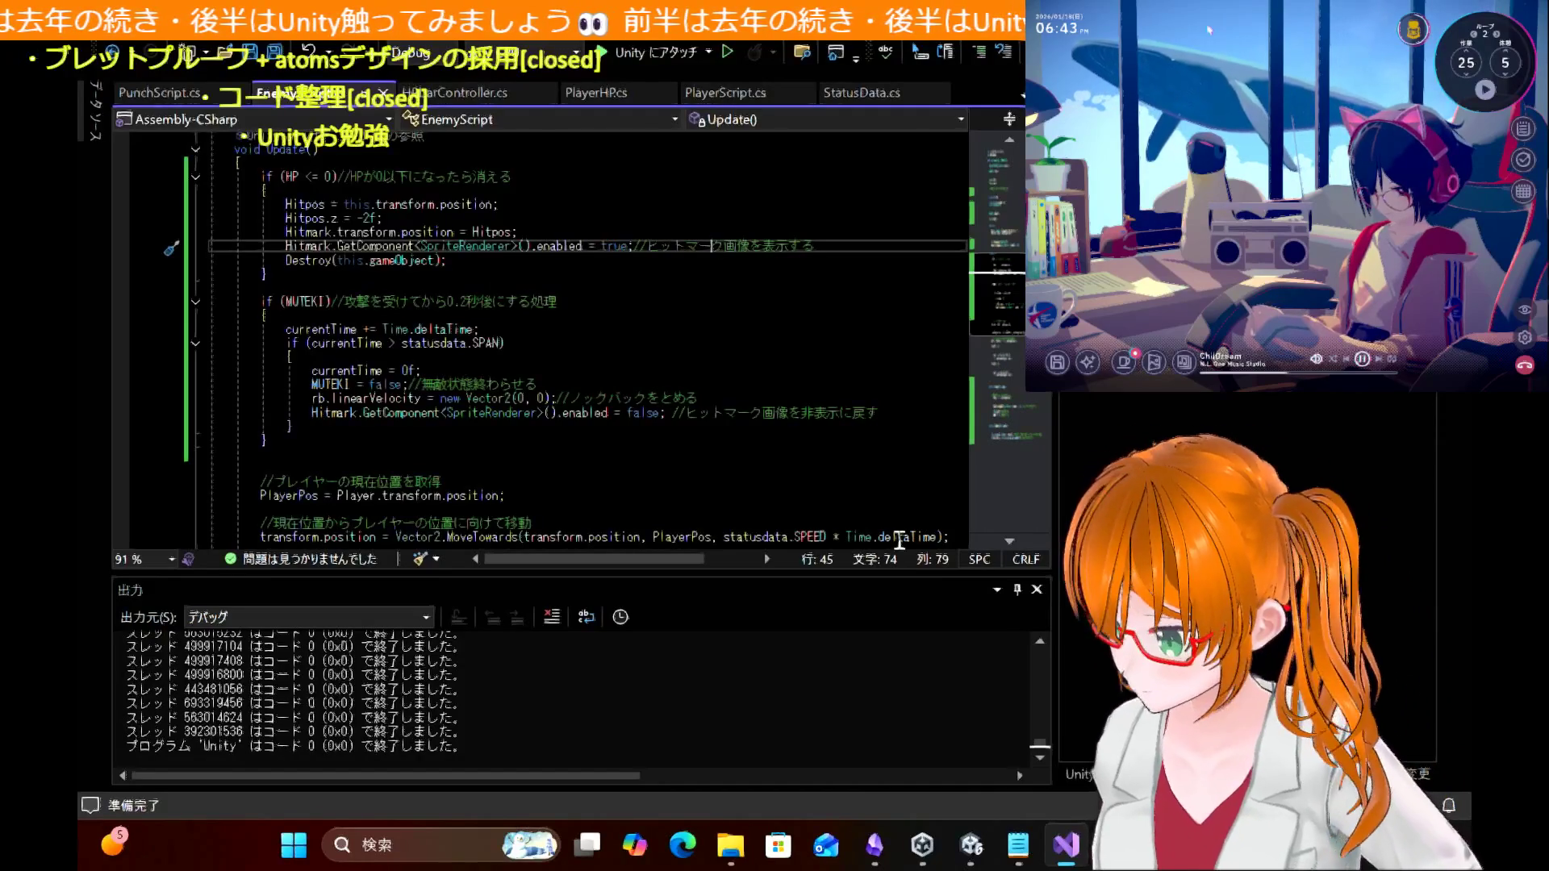
{"action": "left_click", "coordinate": [875, 844]}
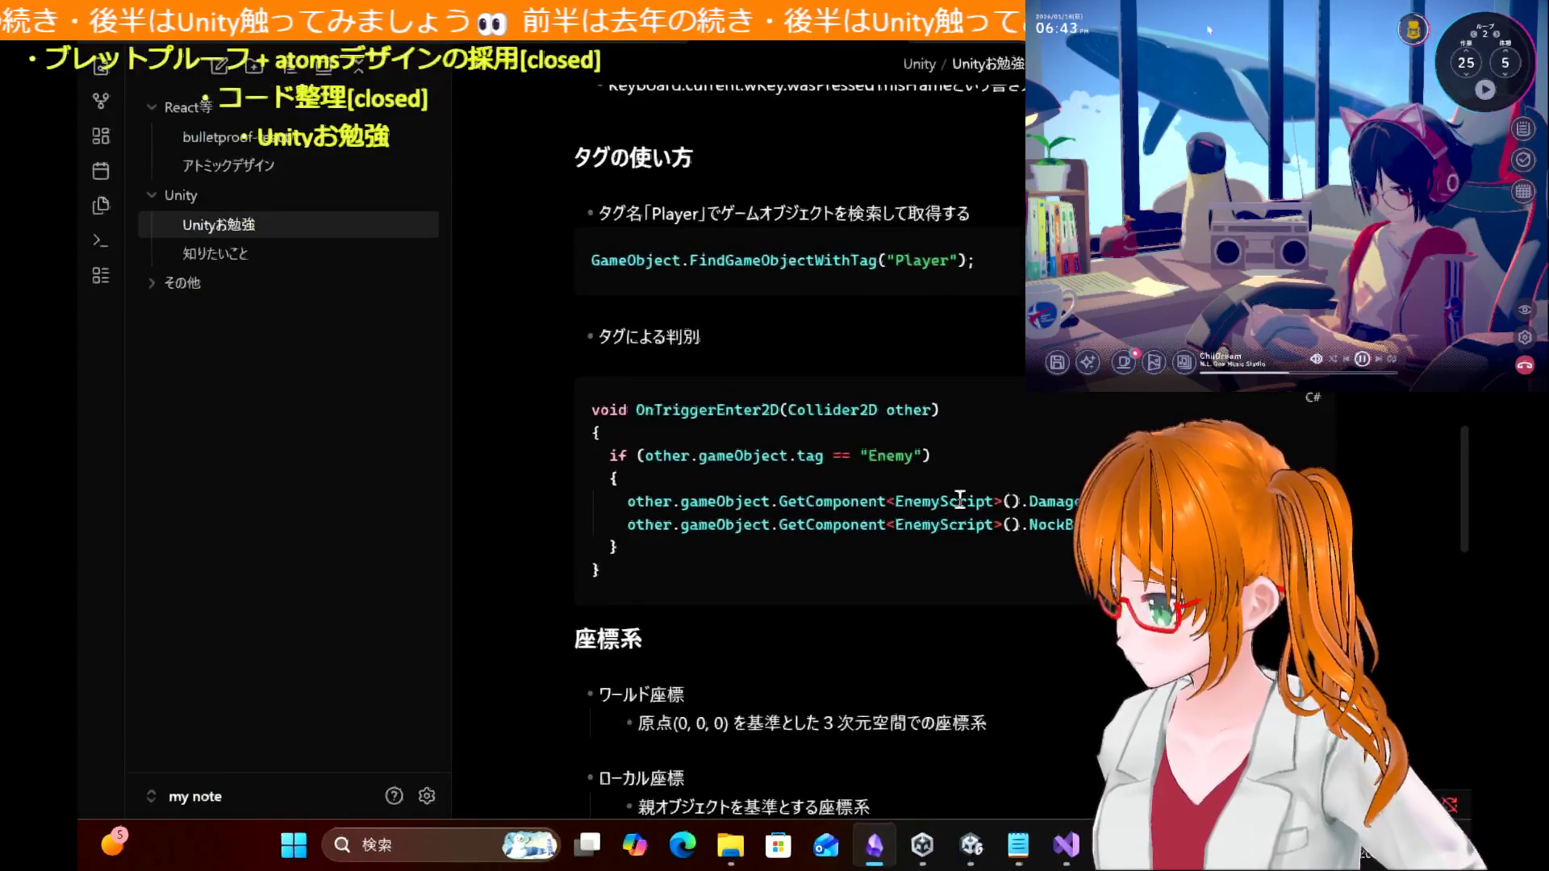
{"action": "scroll", "coordinate": [497, 442], "scroll_direction": "up", "scroll_amount": 10}
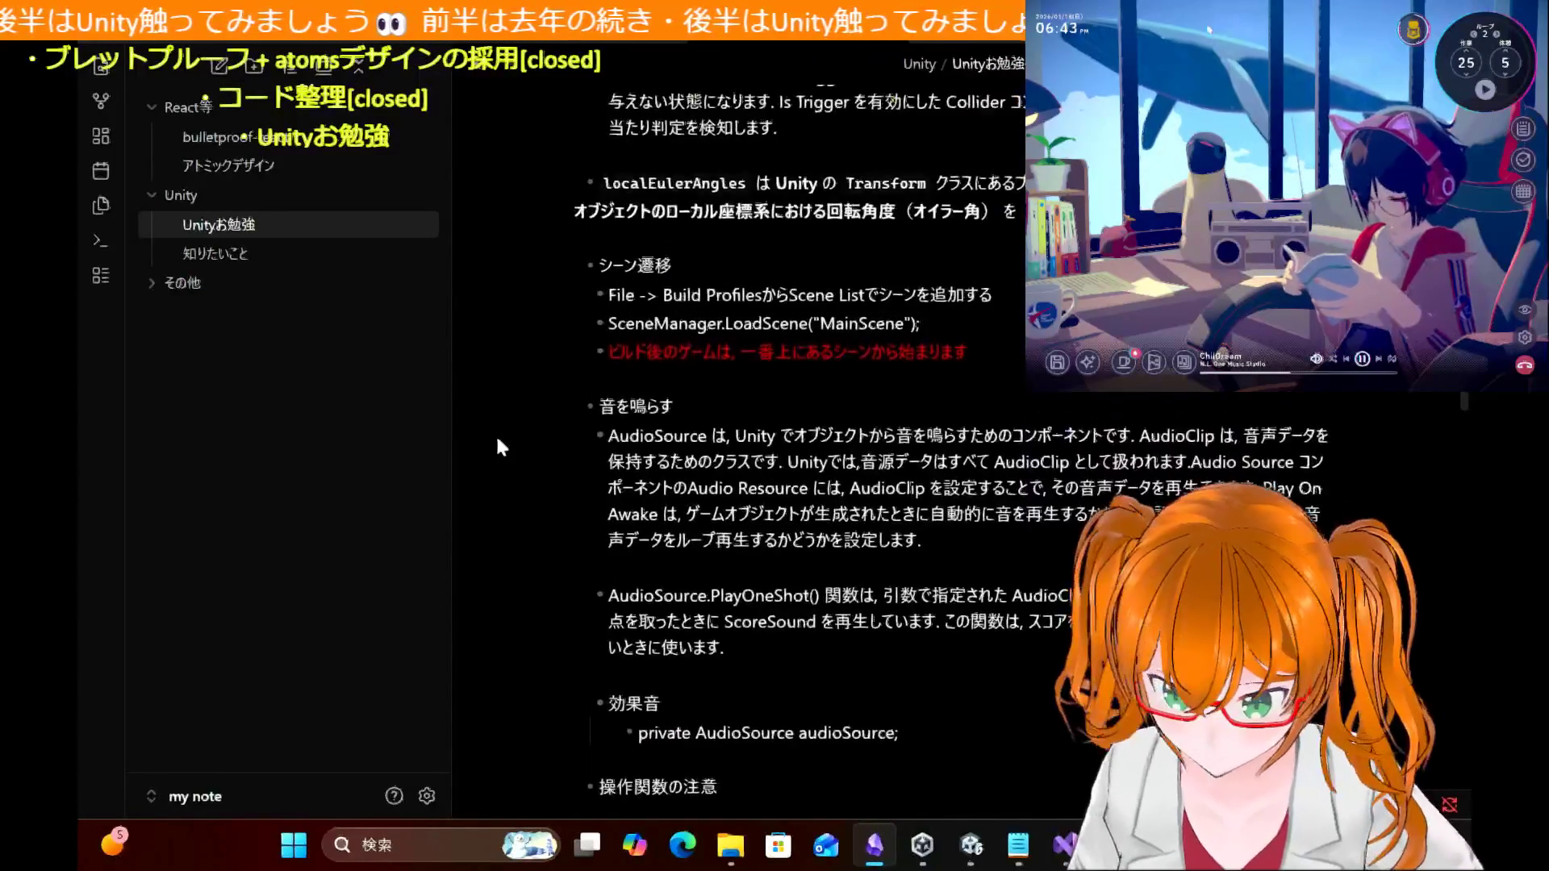
{"action": "scroll", "coordinate": [498, 446], "scroll_direction": "up", "scroll_amount": 12}
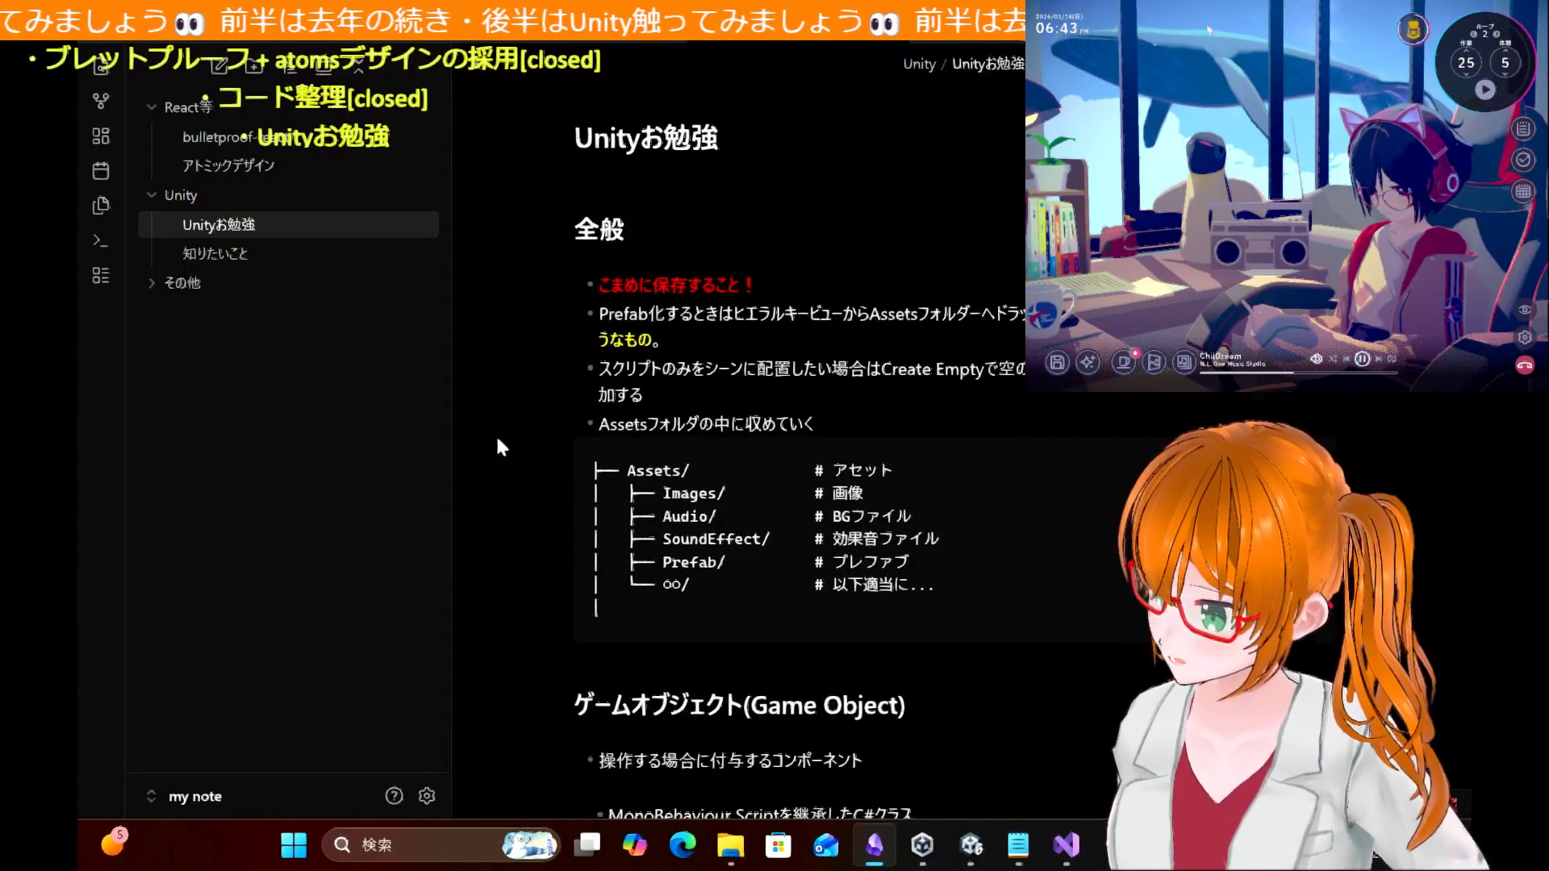
{"action": "scroll", "coordinate": [498, 442], "scroll_direction": "down", "scroll_amount": 4}
{"action": "scroll", "coordinate": [497, 440], "scroll_direction": "up", "scroll_amount": 1}
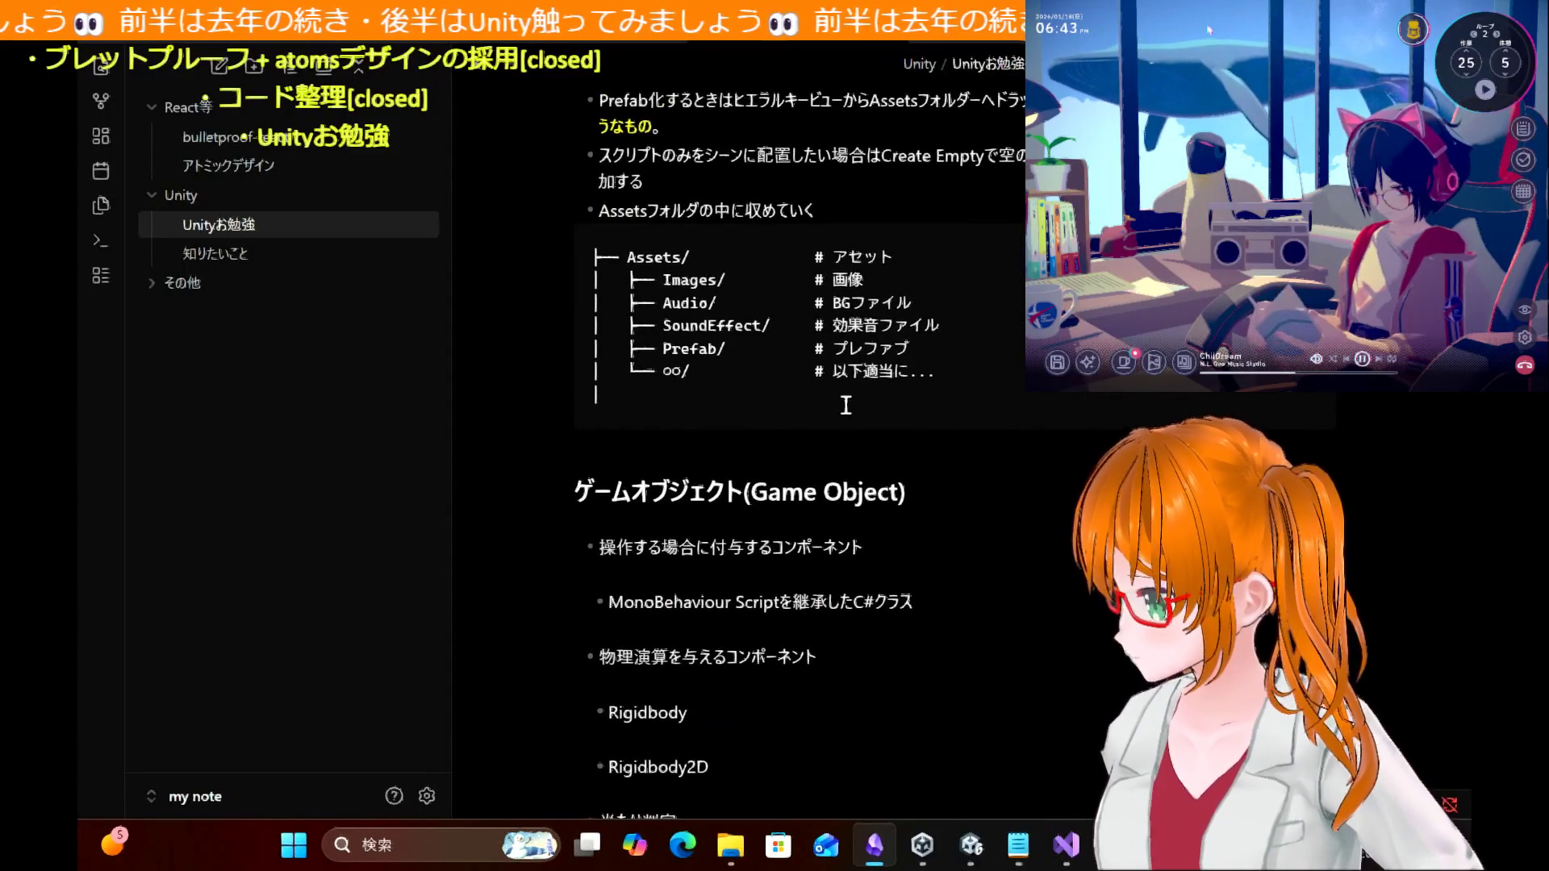
{"action": "left_click_drag", "start_coordinate": [806, 405], "coordinate": [528, 274]}
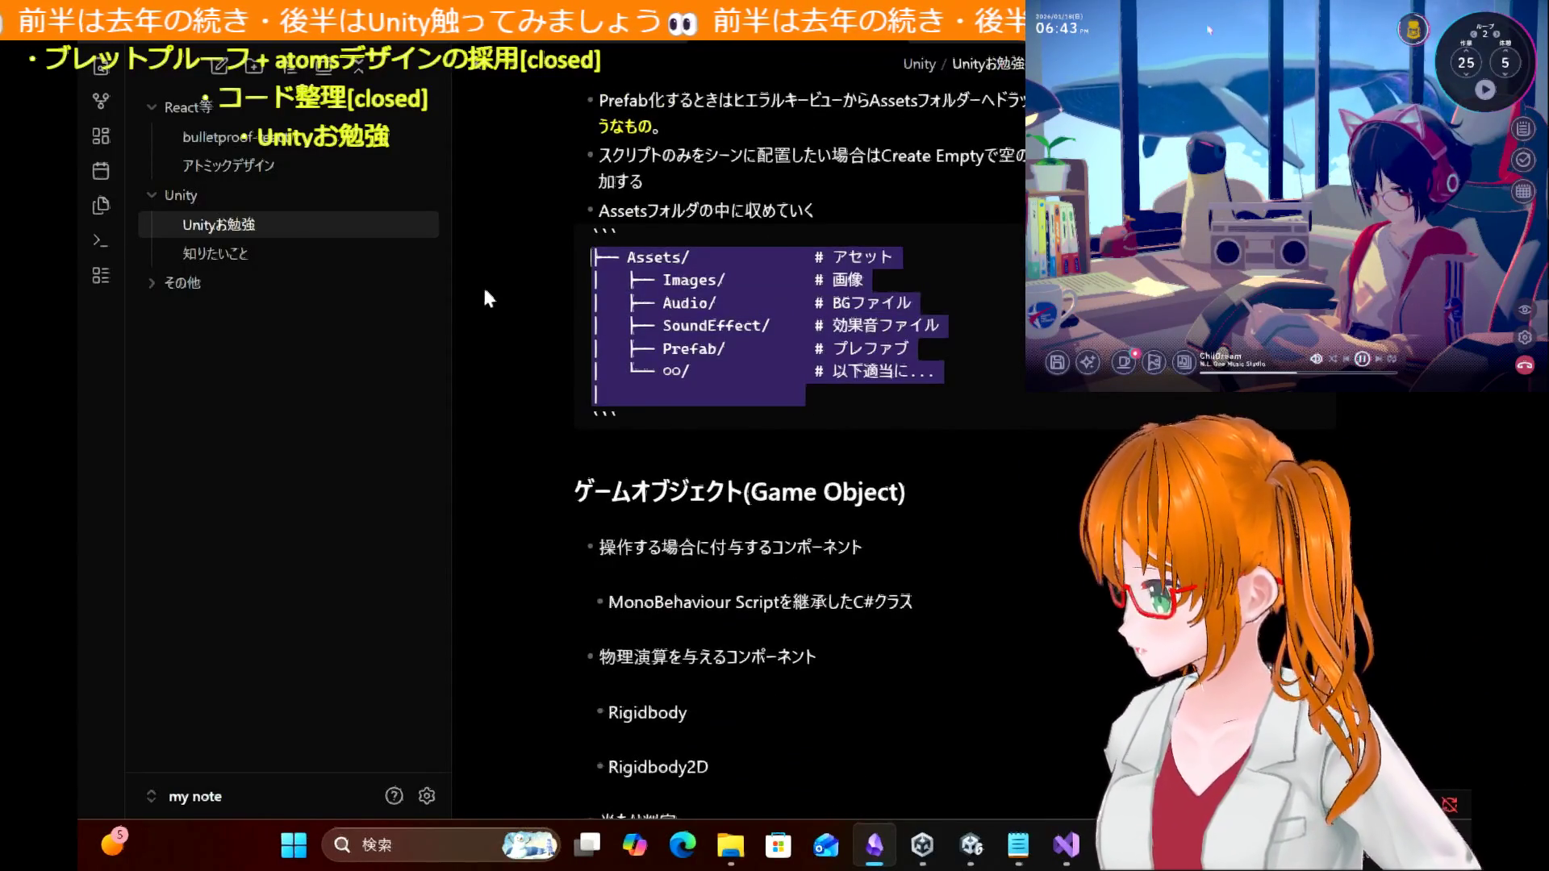
{"action": "left_click", "coordinate": [632, 297]}
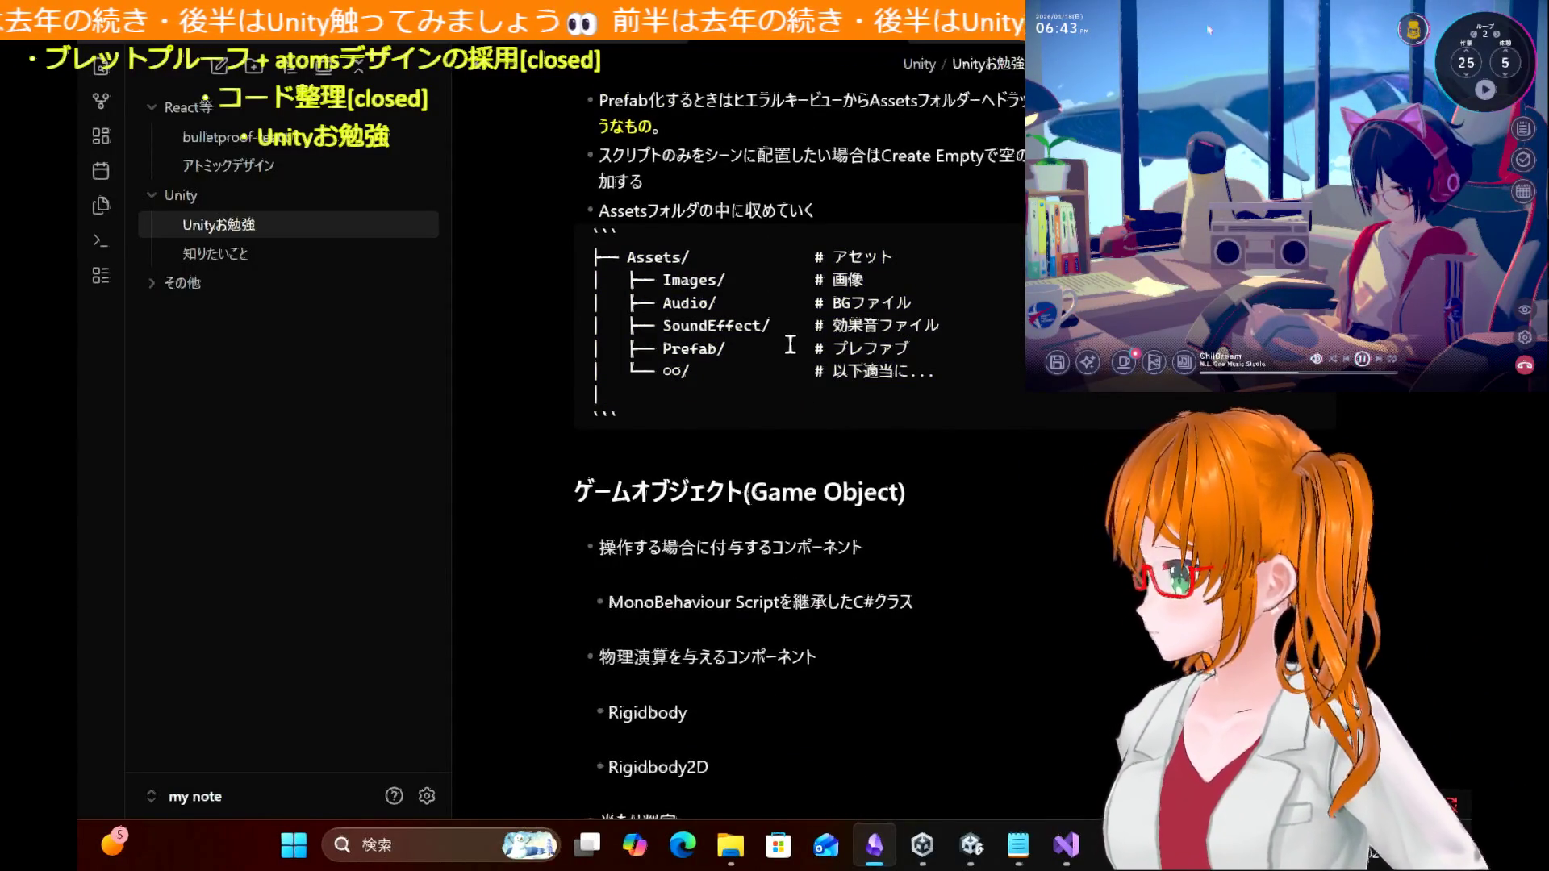
{"action": "left_click_drag", "start_coordinate": [927, 343], "coordinate": [588, 343]}
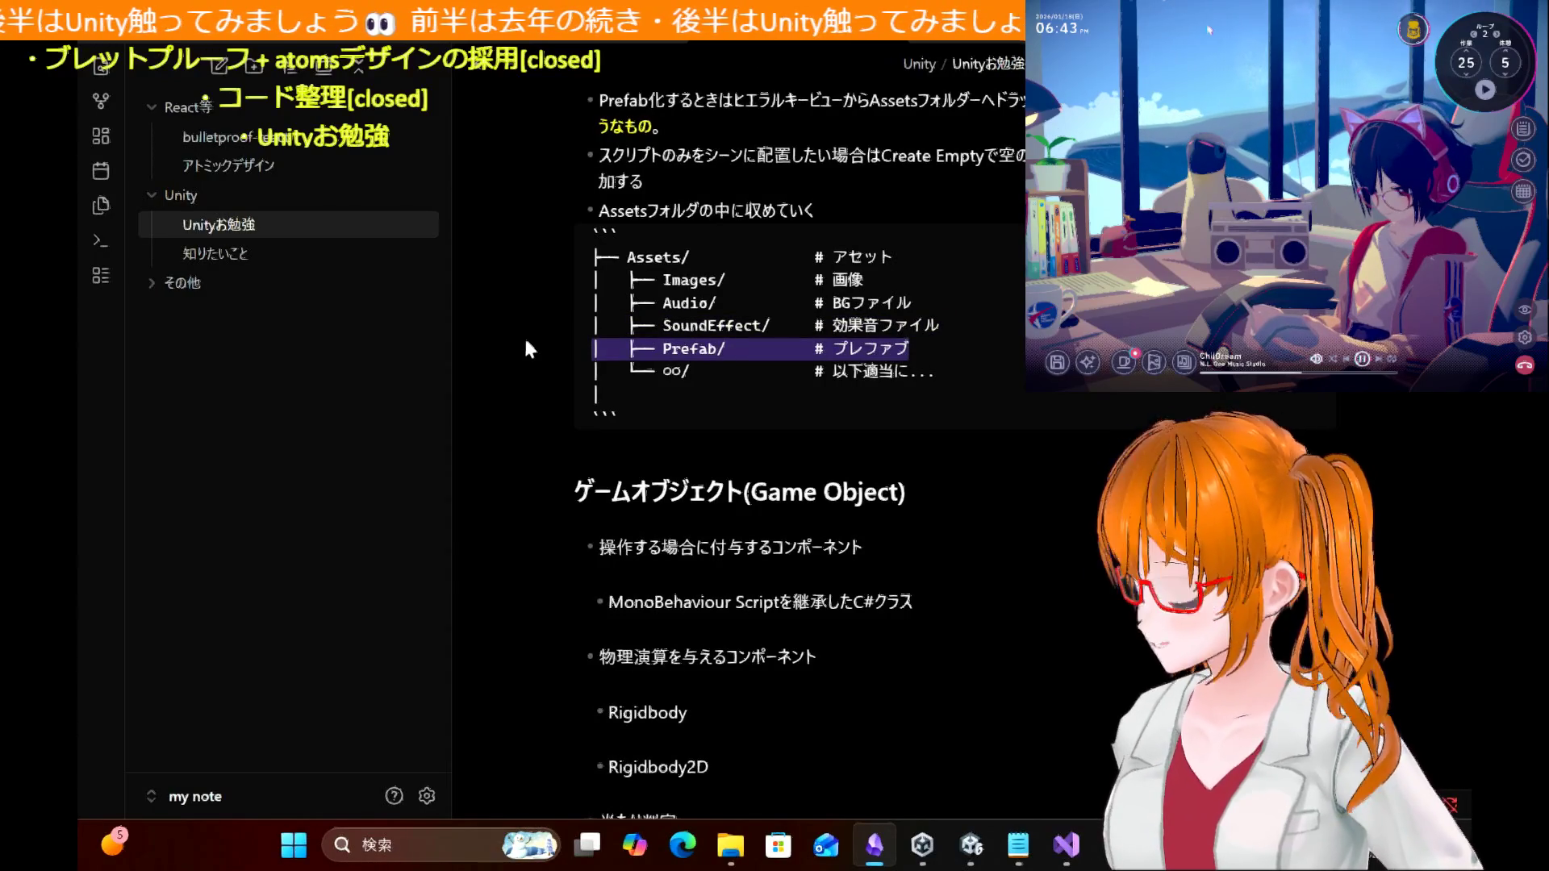
{"action": "left_click", "coordinate": [950, 411]}
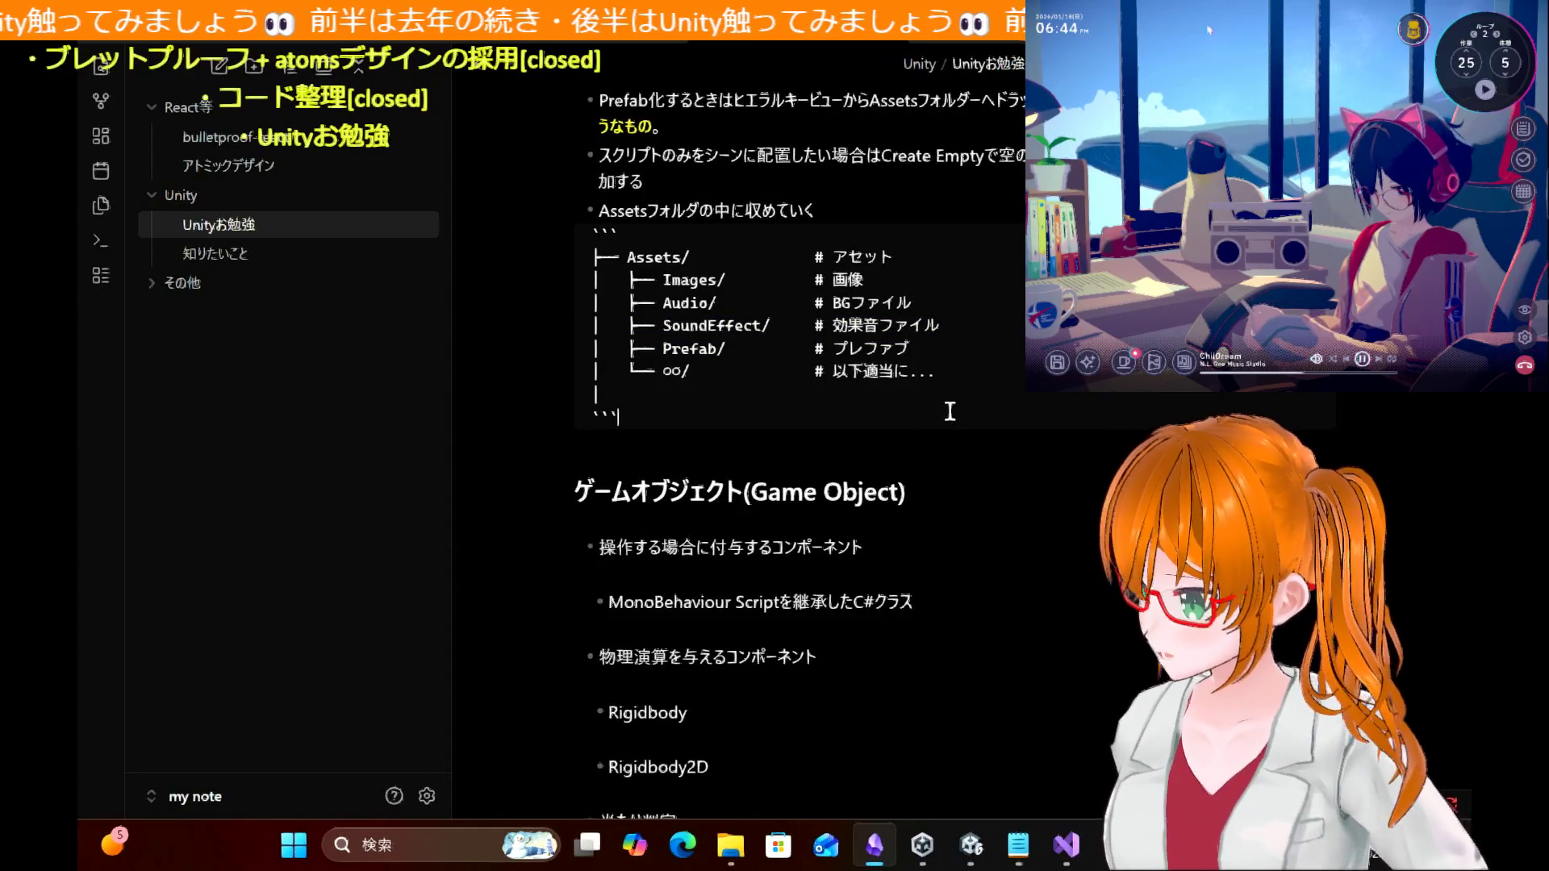
{"action": "scroll", "coordinate": [936, 415], "scroll_direction": "down", "scroll_amount": 2}
{"action": "scroll", "coordinate": [912, 424], "scroll_direction": "up", "scroll_amount": 1}
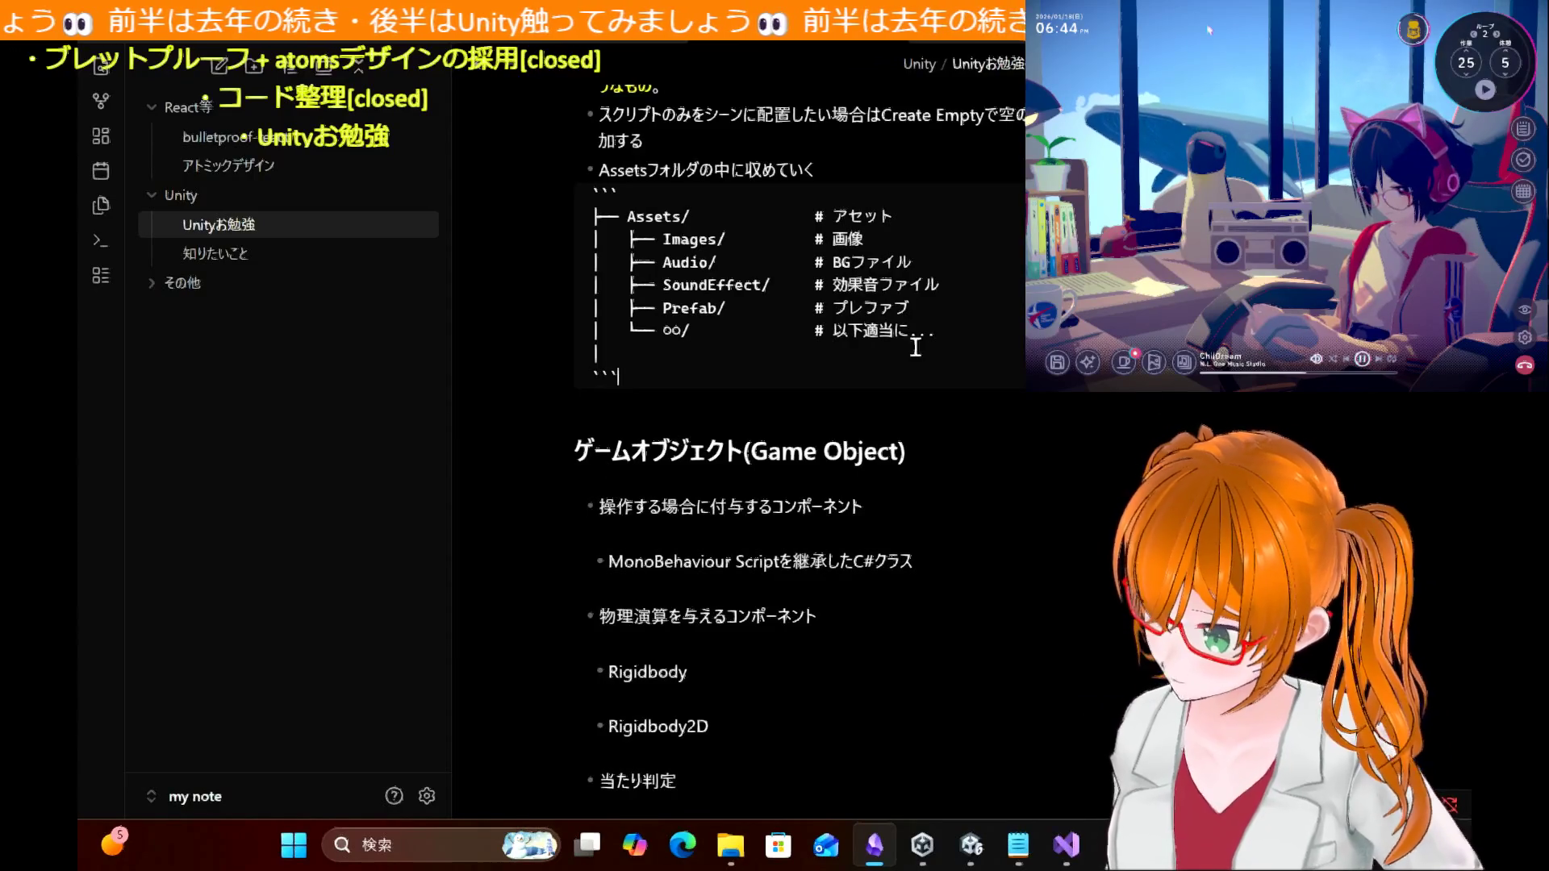
{"action": "scroll", "coordinate": [841, 387], "scroll_direction": "down", "scroll_amount": 10}
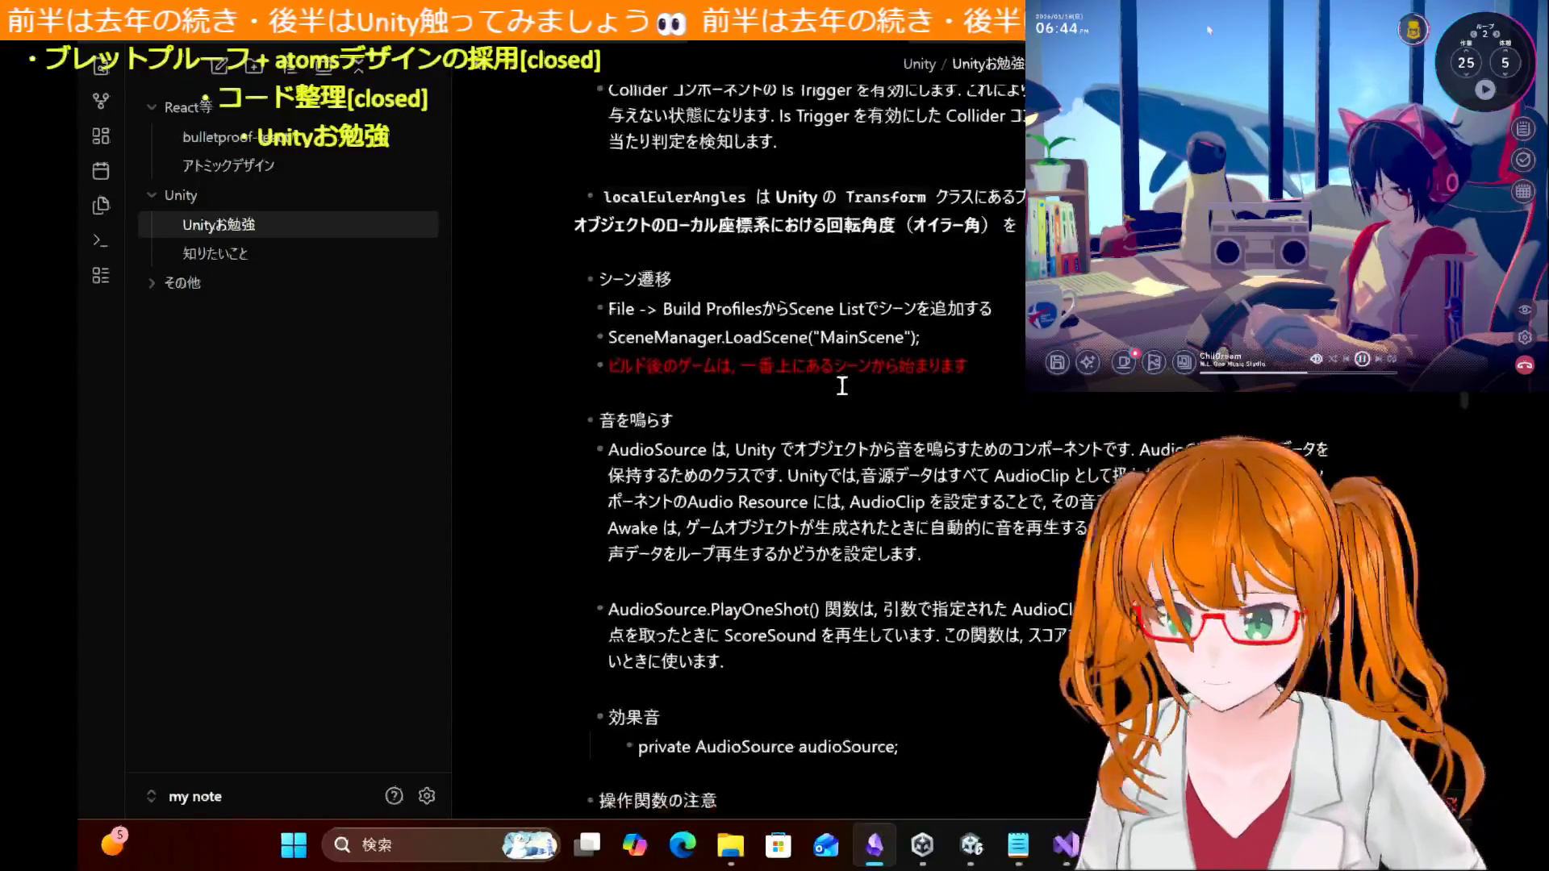
{"action": "scroll", "coordinate": [842, 386], "scroll_direction": "up", "scroll_amount": 2}
{"action": "scroll", "coordinate": [841, 386], "scroll_direction": "down", "scroll_amount": 12}
{"action": "scroll", "coordinate": [841, 386], "scroll_direction": "down", "scroll_amount": 15}
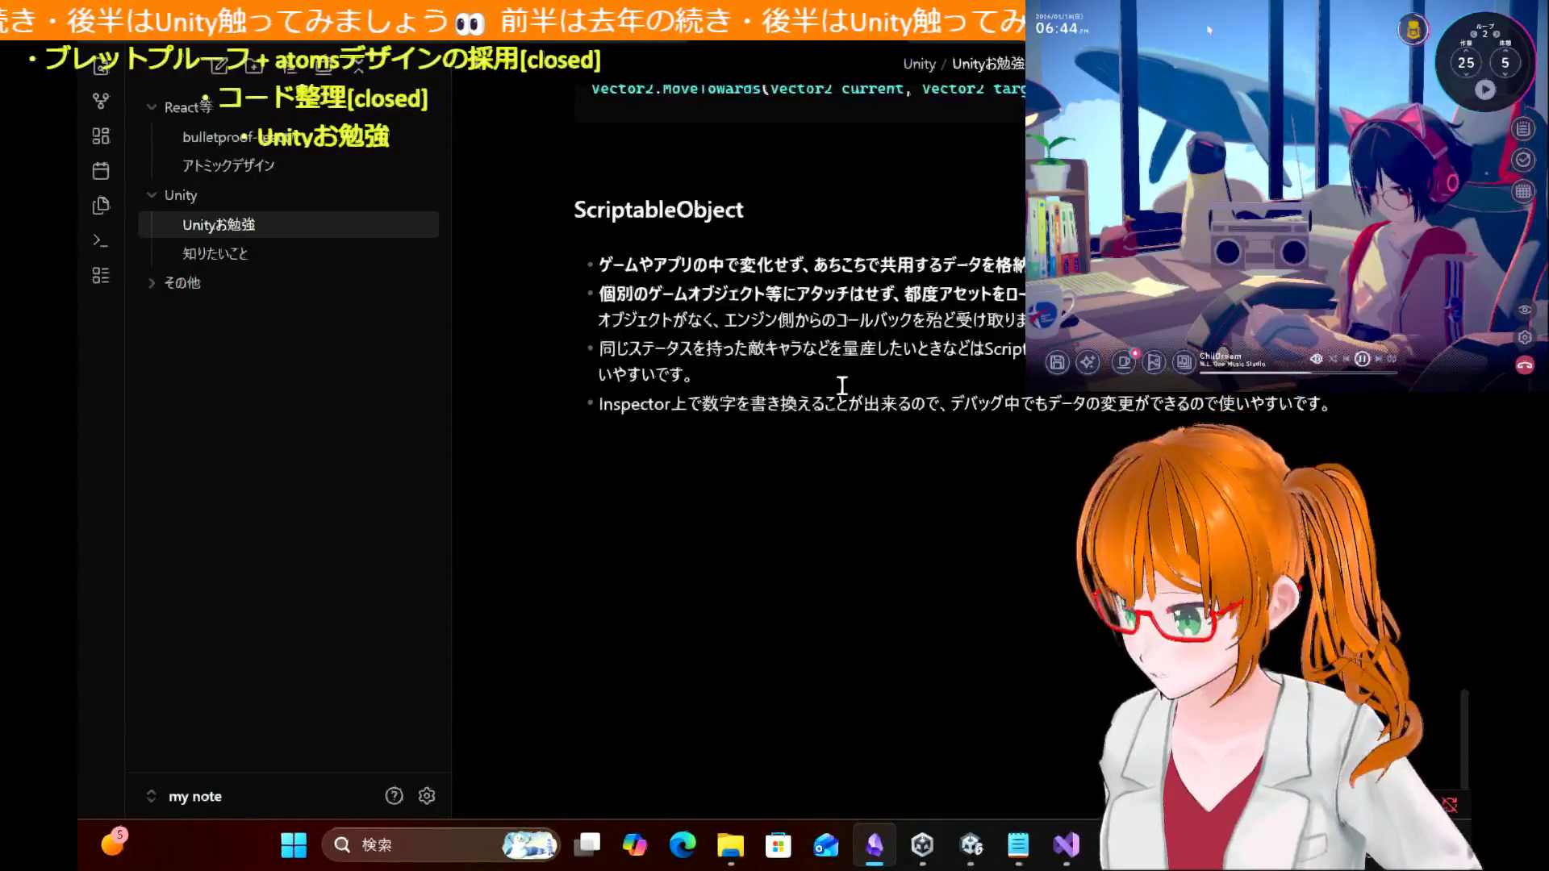
{"action": "scroll", "coordinate": [841, 387], "scroll_direction": "up", "scroll_amount": 20}
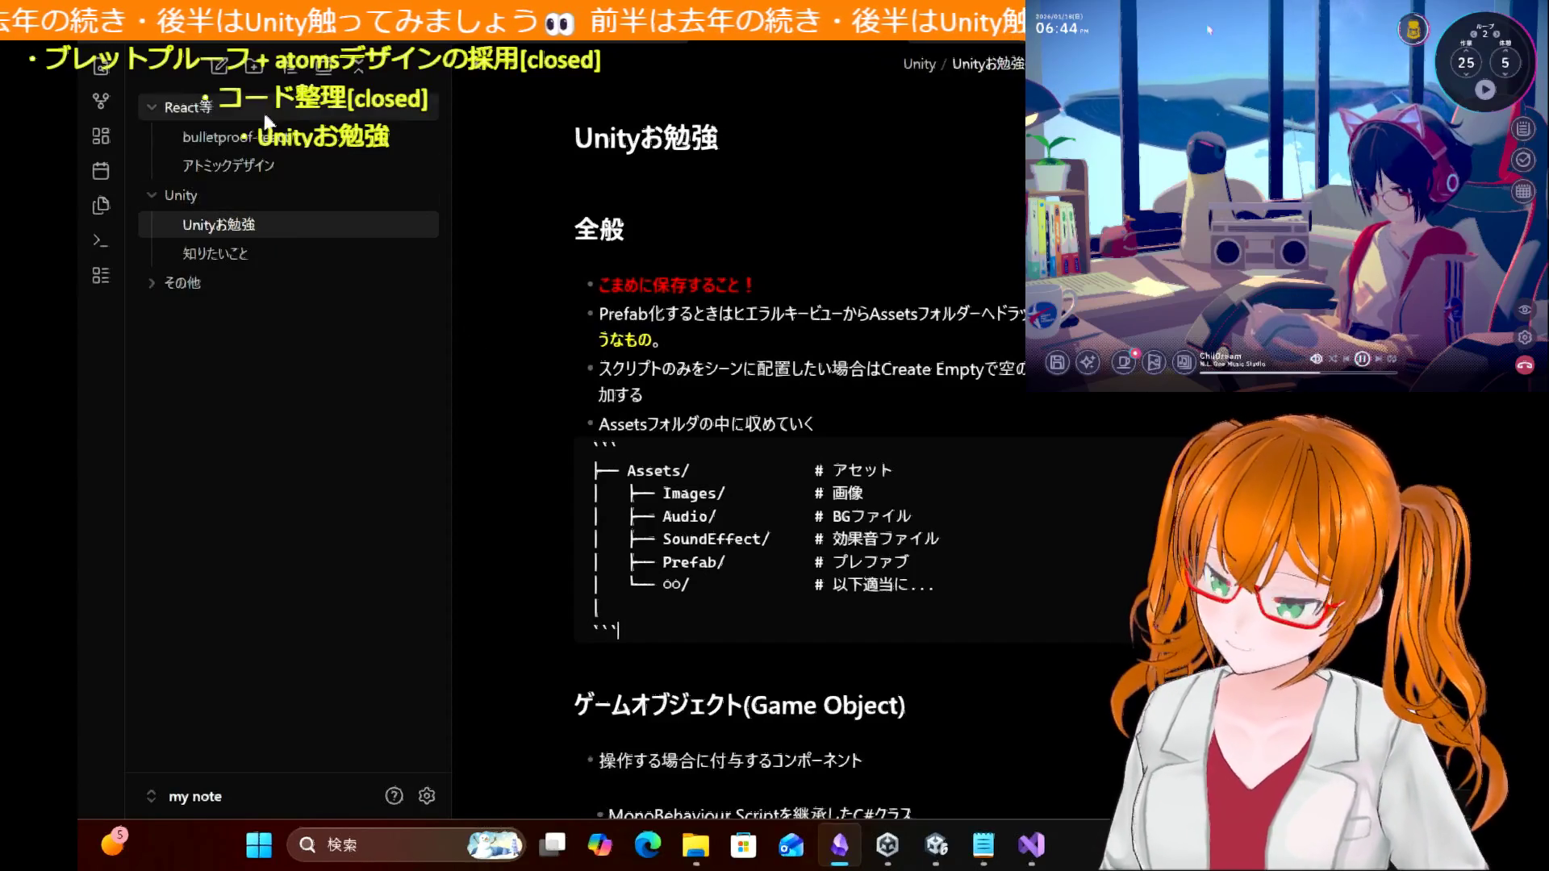
{"action": "left_click", "coordinate": [255, 142]}
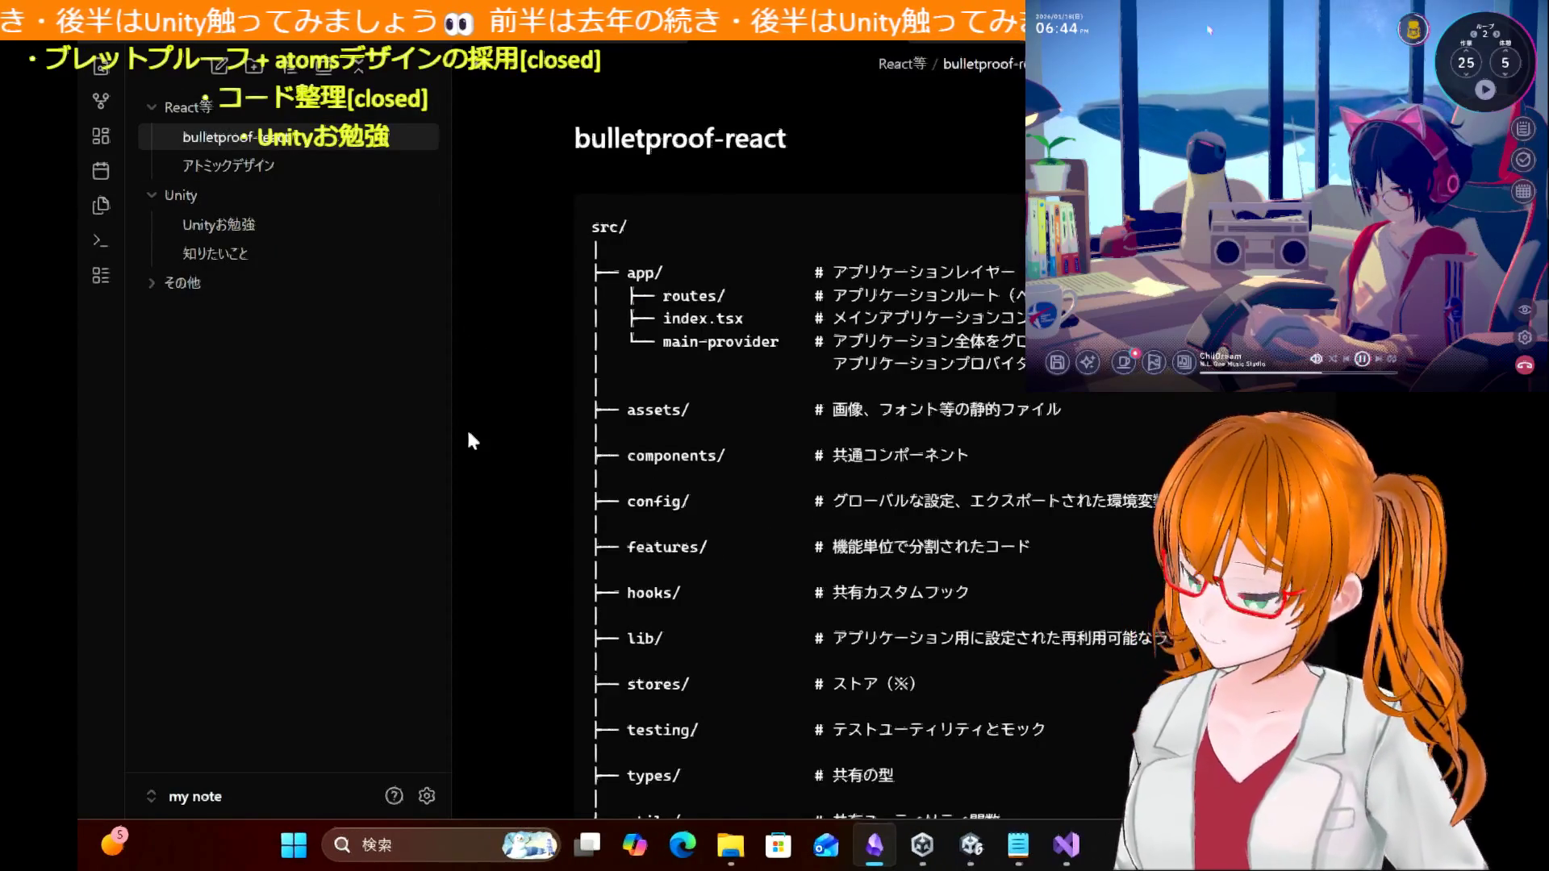
Step: Scroll through the bulletproof-react note's src/ folder tree and features/xxx/ breakdown
{"action": "scroll", "coordinate": [487, 574], "scroll_direction": "down", "scroll_amount": 3}
{"action": "scroll", "coordinate": [487, 581], "scroll_direction": "down", "scroll_amount": 2}
{"action": "scroll", "coordinate": [487, 581], "scroll_direction": "up", "scroll_amount": 4}
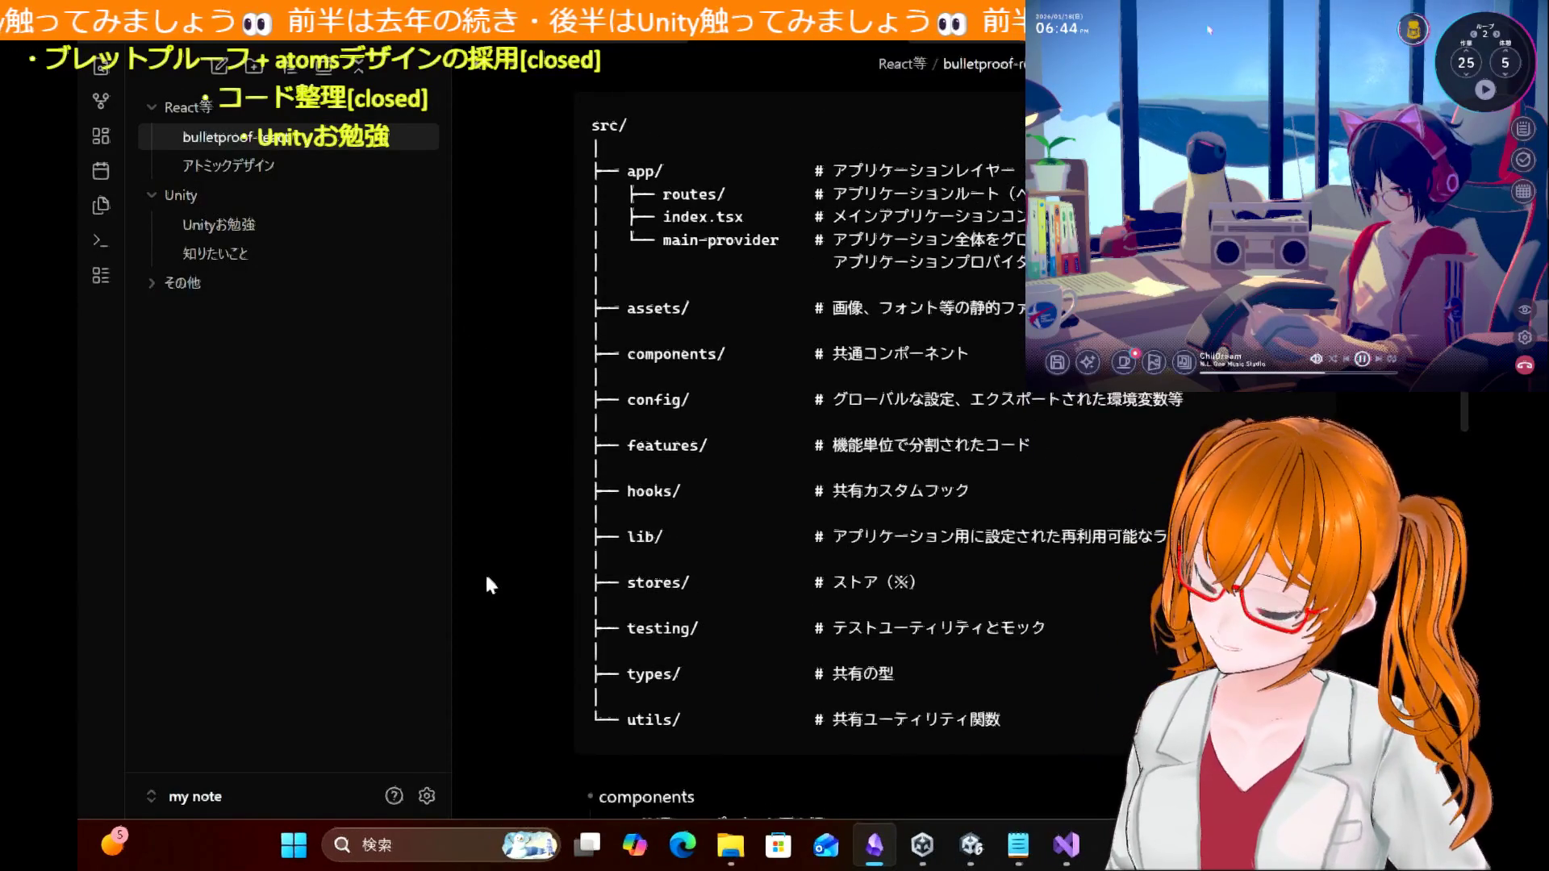
{"action": "scroll", "coordinate": [487, 577], "scroll_direction": "up", "scroll_amount": 2}
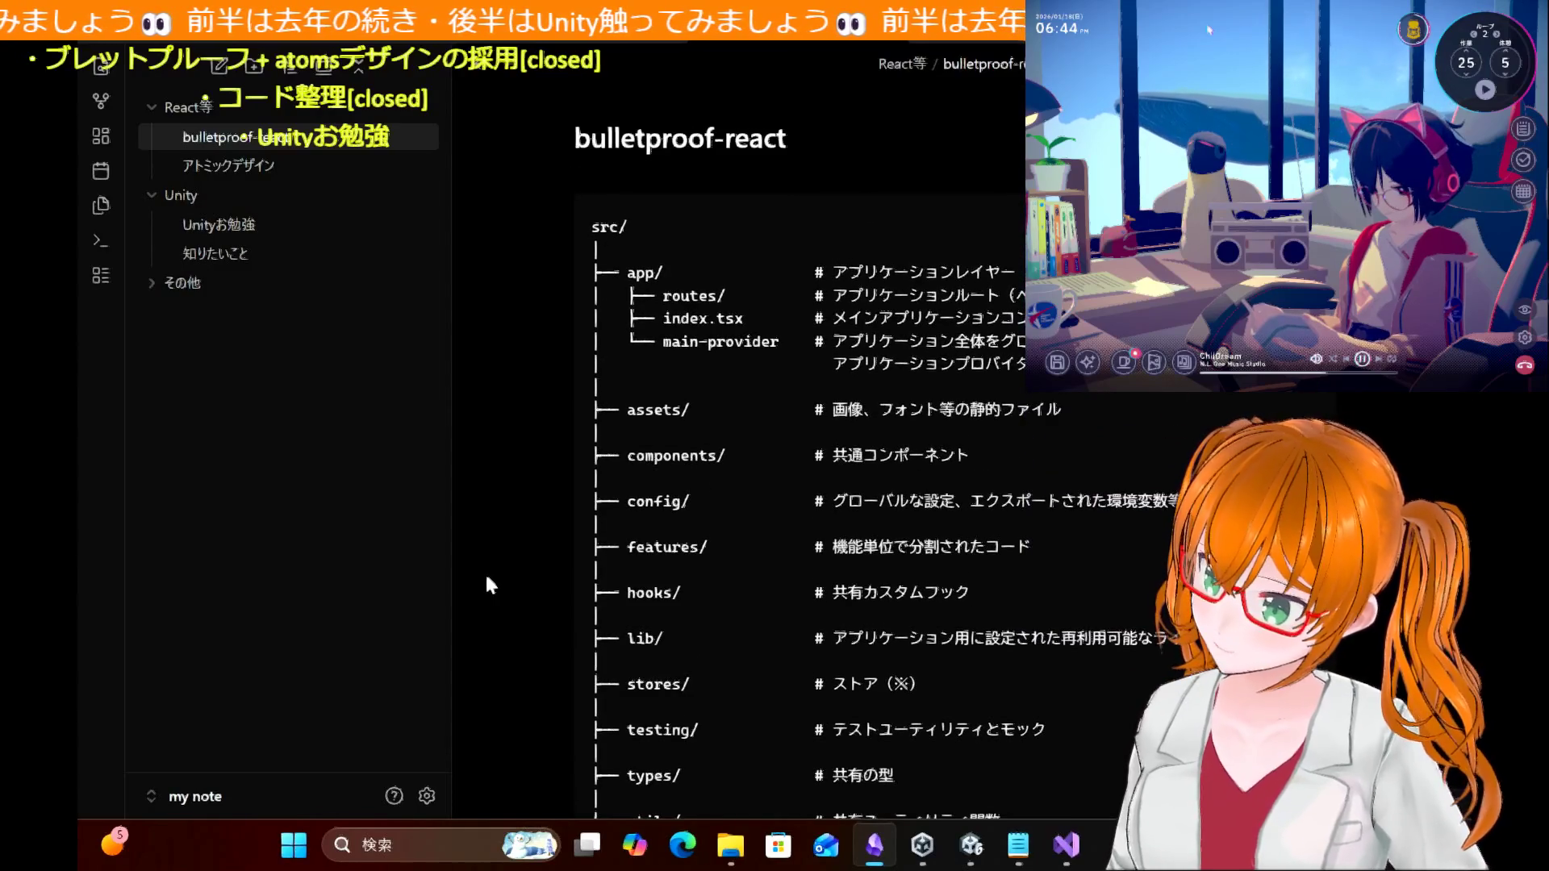
{"action": "scroll", "coordinate": [486, 578], "scroll_direction": "down", "scroll_amount": 3}
{"action": "scroll", "coordinate": [486, 578], "scroll_direction": "up", "scroll_amount": 3}
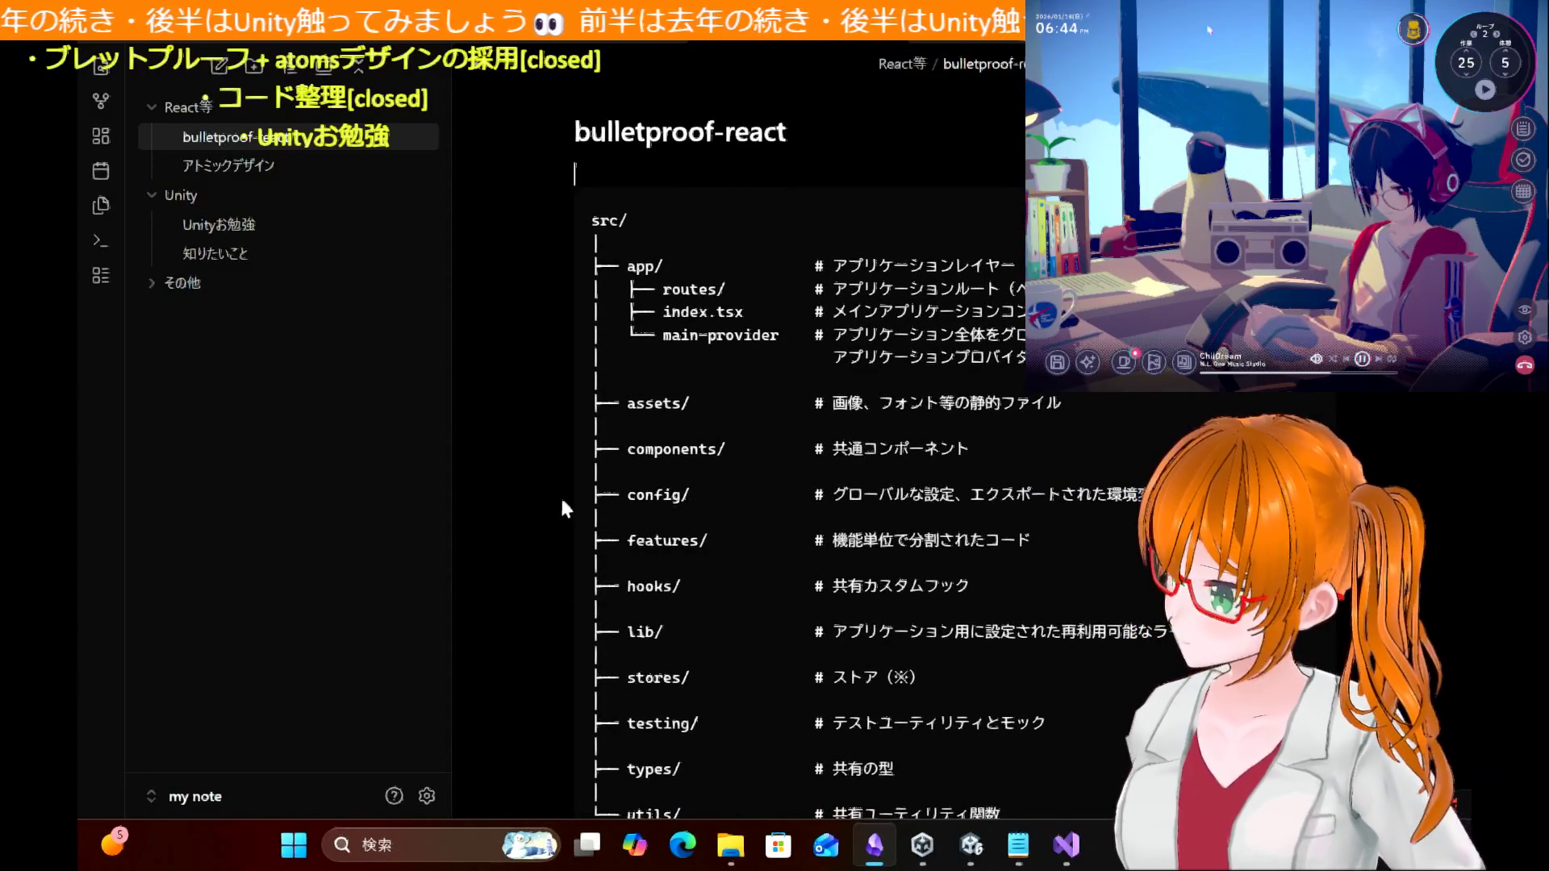
{"action": "scroll", "coordinate": [568, 484], "scroll_direction": "down", "scroll_amount": 15}
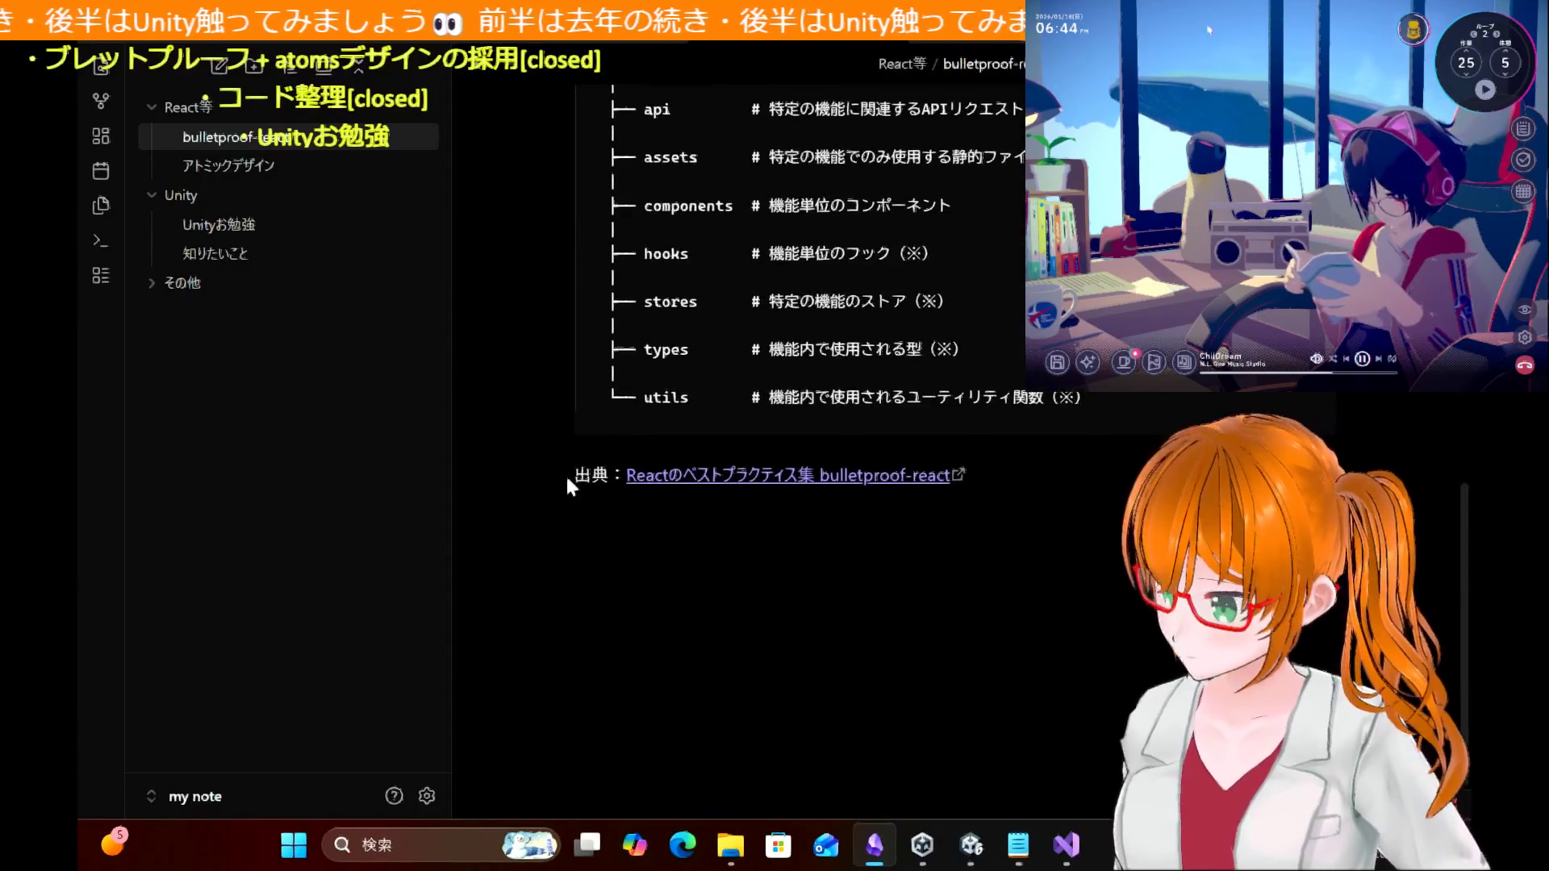
{"action": "scroll", "coordinate": [568, 484], "scroll_direction": "up", "scroll_amount": 8}
{"action": "scroll", "coordinate": [568, 484], "scroll_direction": "down", "scroll_amount": 5}
{"action": "scroll", "coordinate": [568, 484], "scroll_direction": "up", "scroll_amount": 10}
{"action": "scroll", "coordinate": [568, 484], "scroll_direction": "down", "scroll_amount": 15}
{"action": "scroll", "coordinate": [567, 484], "scroll_direction": "up", "scroll_amount": 4}
{"action": "scroll", "coordinate": [567, 484], "scroll_direction": "down", "scroll_amount": 2}
{"action": "scroll", "coordinate": [567, 484], "scroll_direction": "up", "scroll_amount": 1}
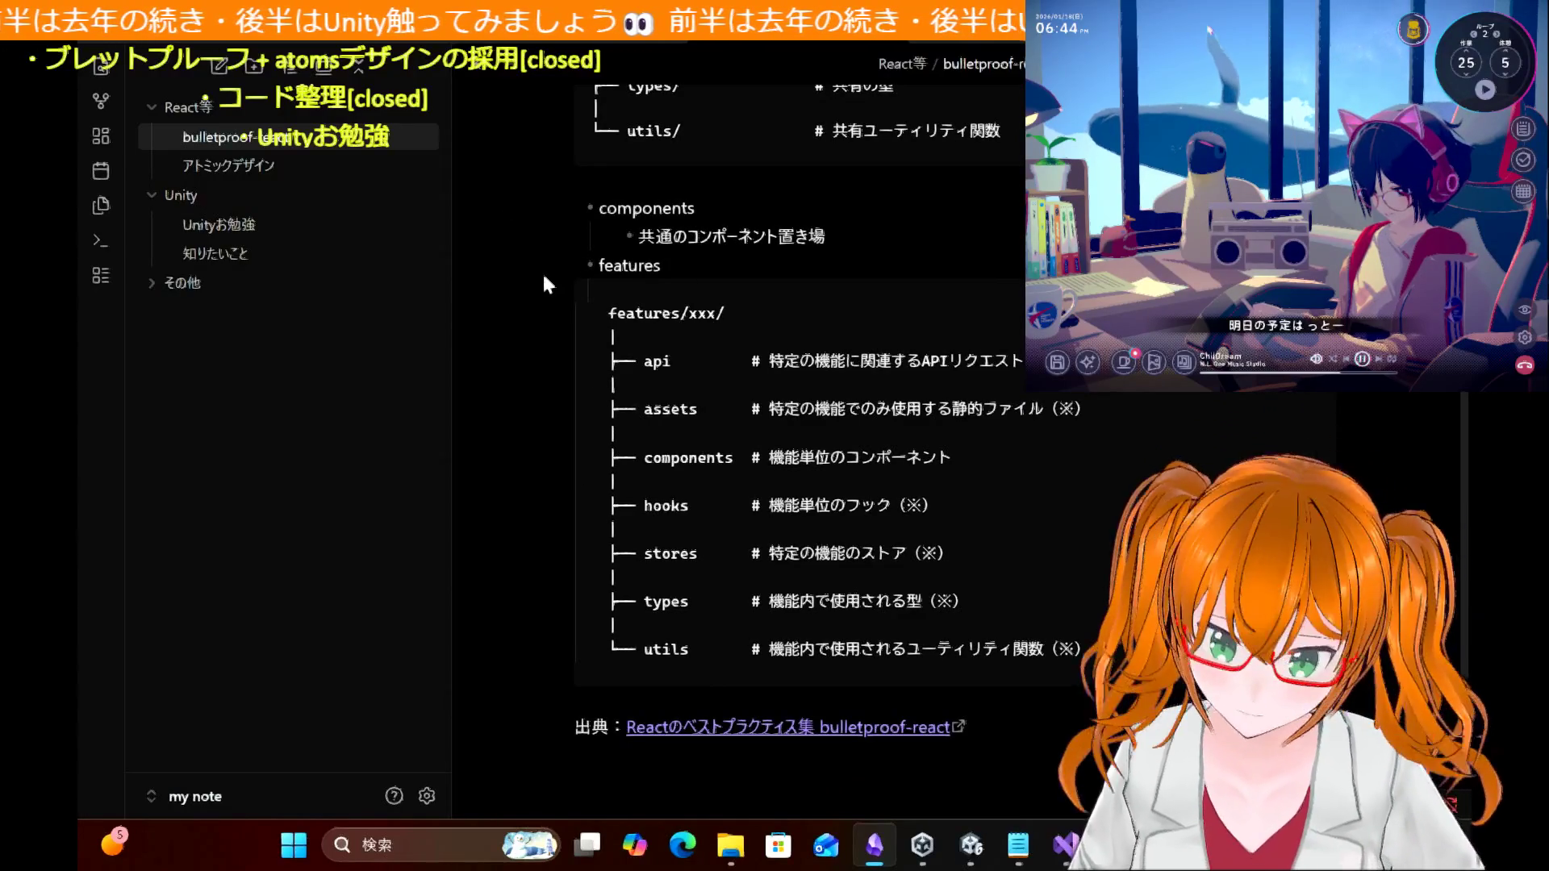
{"action": "scroll", "coordinate": [545, 278], "scroll_direction": "up", "scroll_amount": 10}
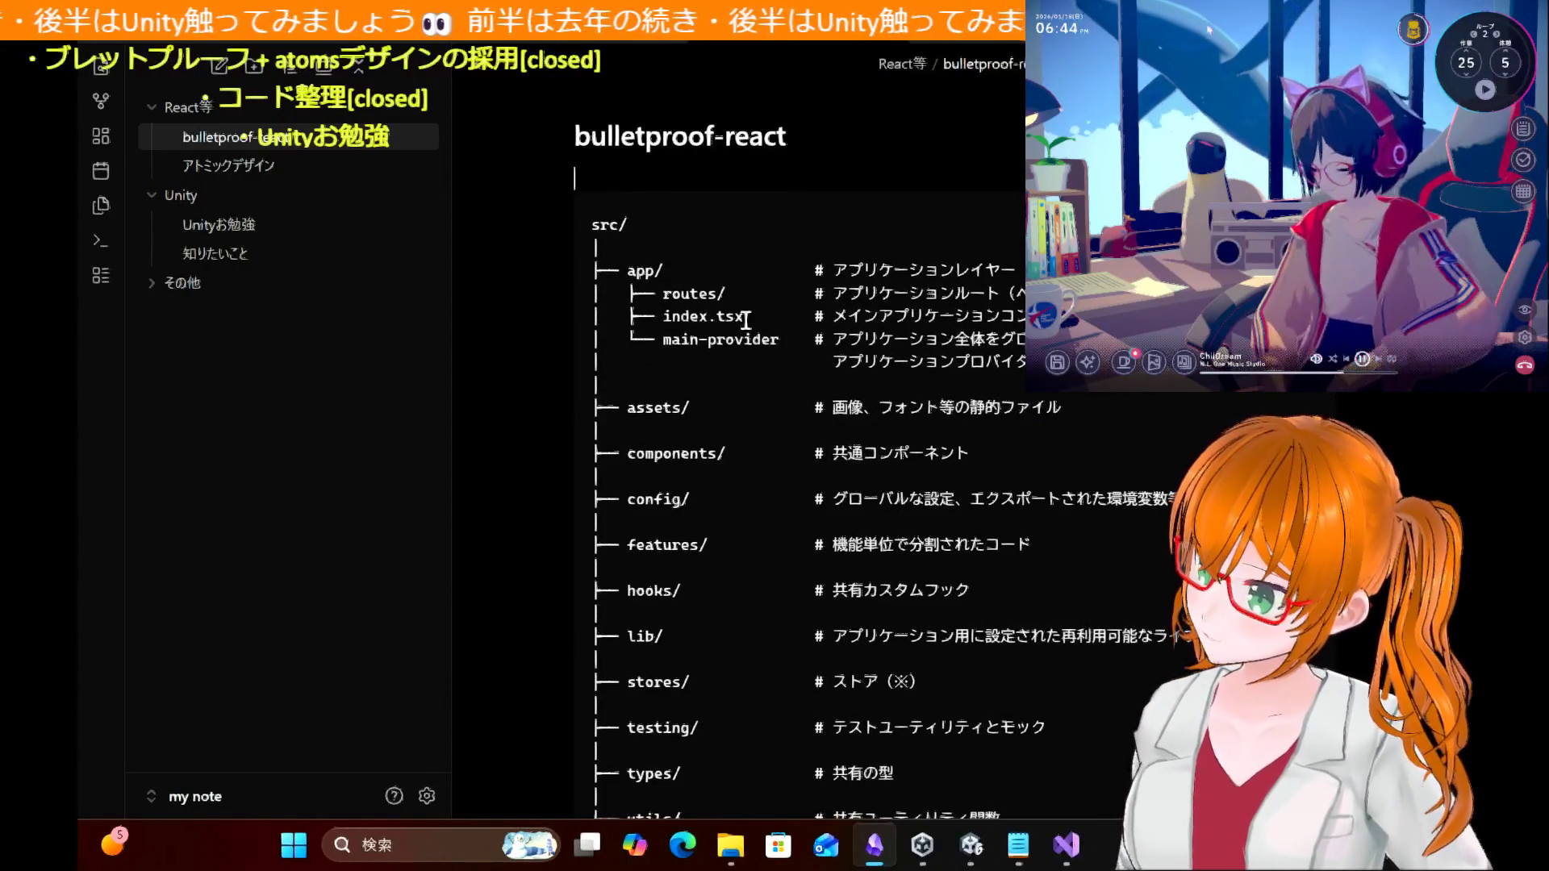
{"action": "scroll", "coordinate": [541, 346], "scroll_direction": "down", "scroll_amount": 5}
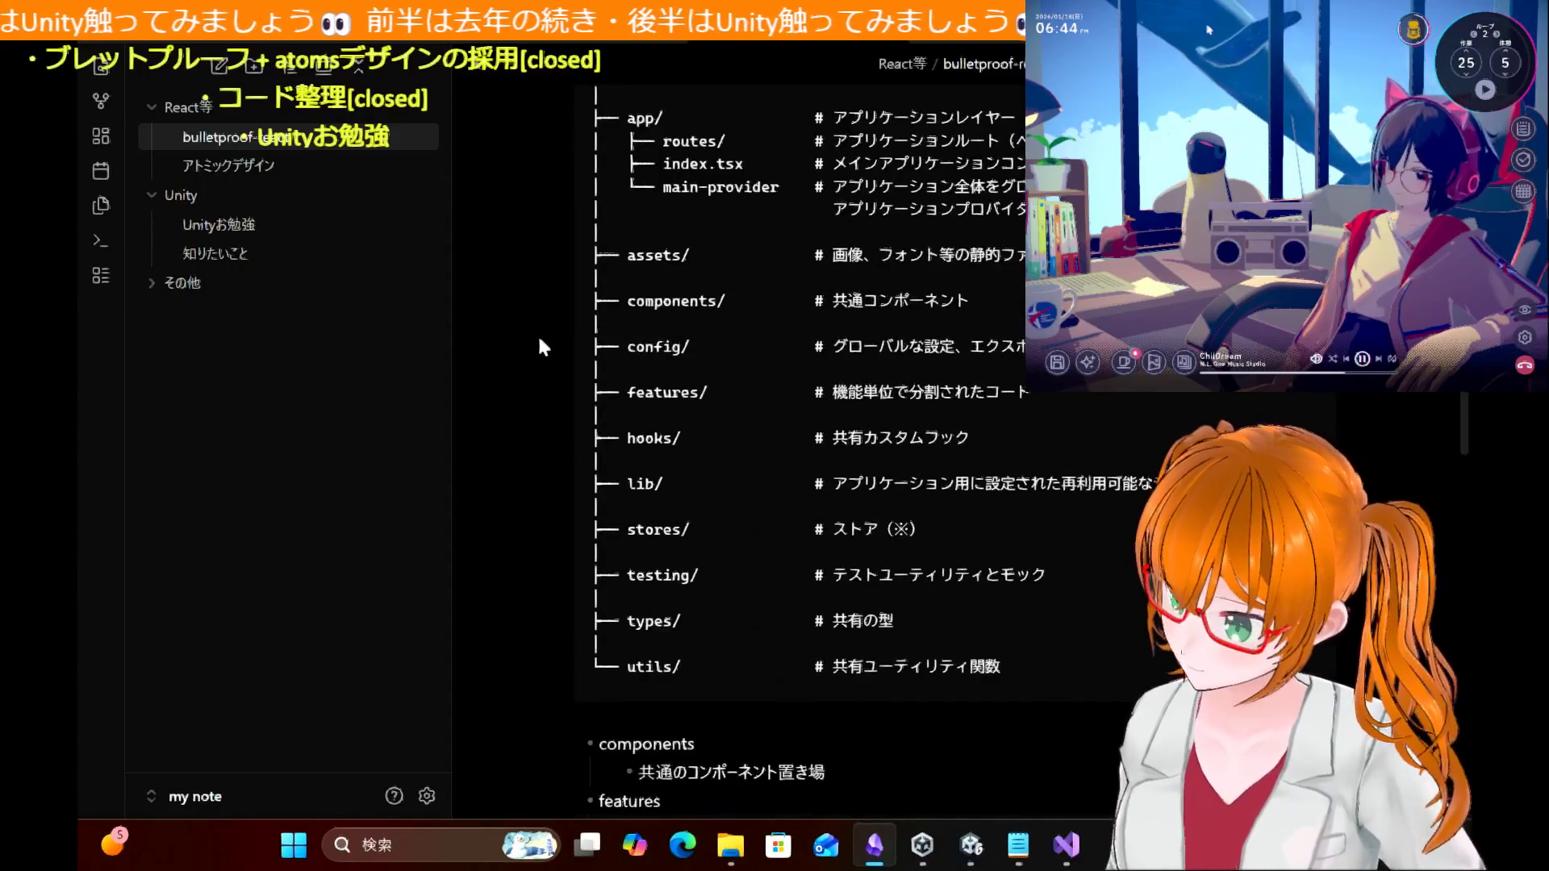
{"action": "scroll", "coordinate": [541, 346], "scroll_direction": "up", "scroll_amount": 2}
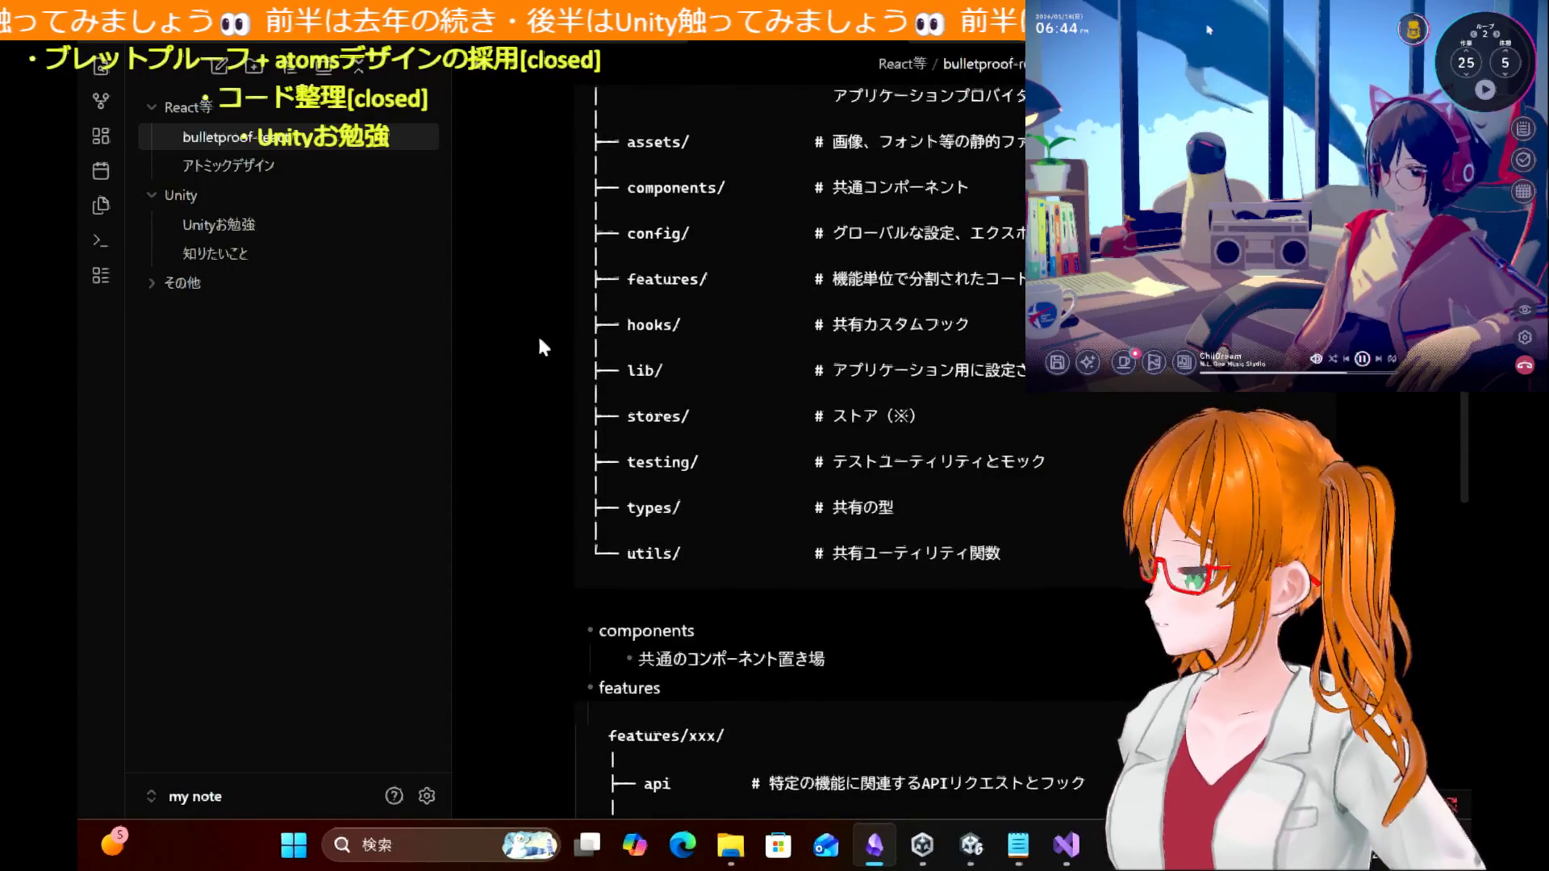
{"action": "scroll", "coordinate": [541, 347], "scroll_direction": "up", "scroll_amount": 2}
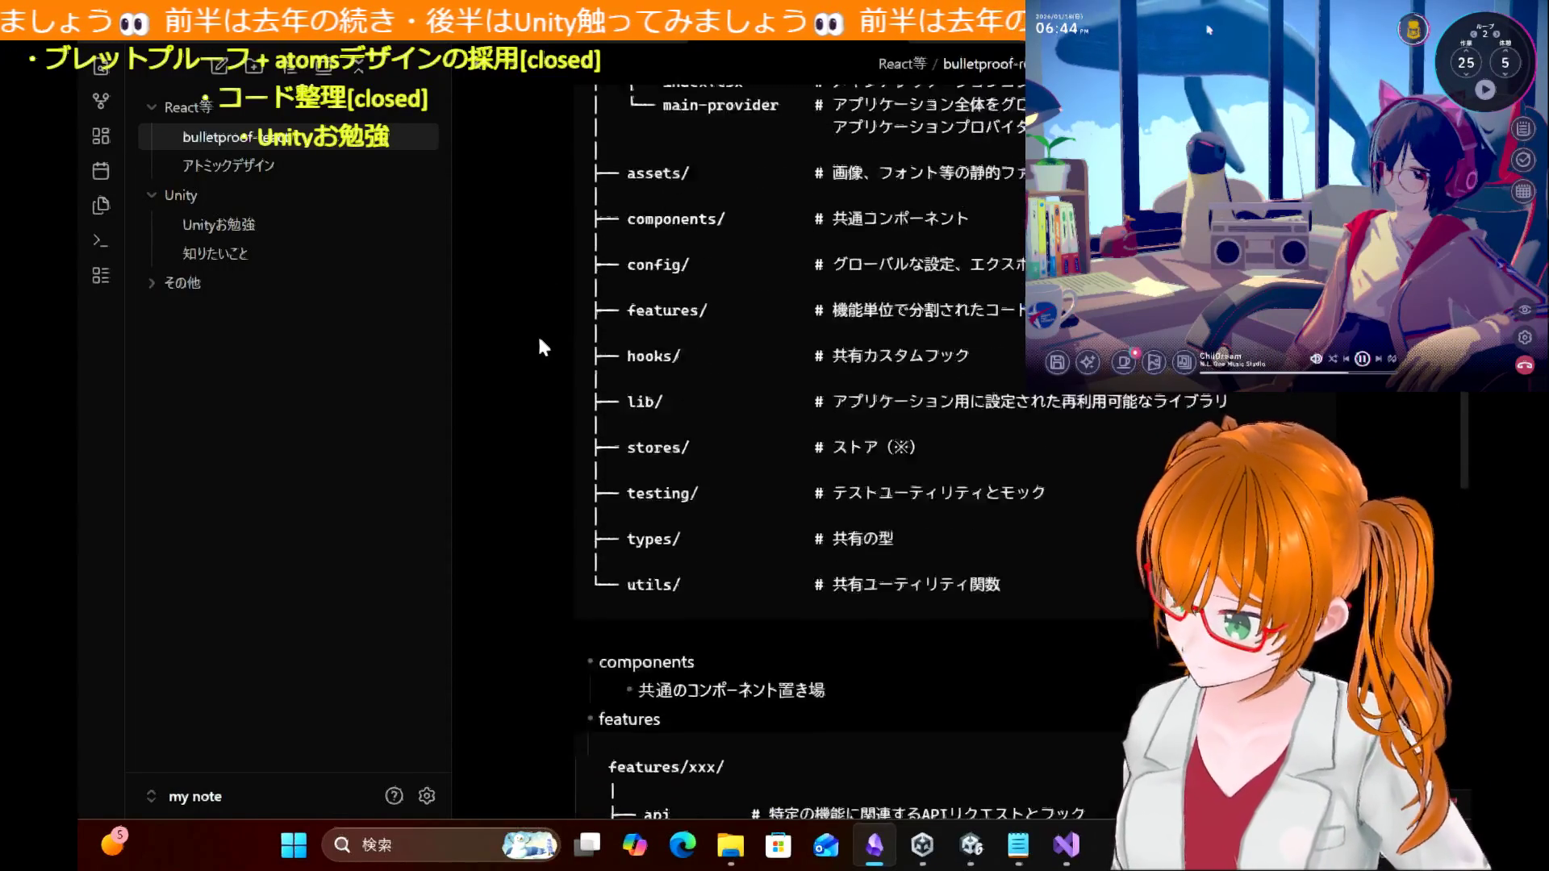
{"action": "scroll", "coordinate": [542, 347], "scroll_direction": "up", "scroll_amount": 2}
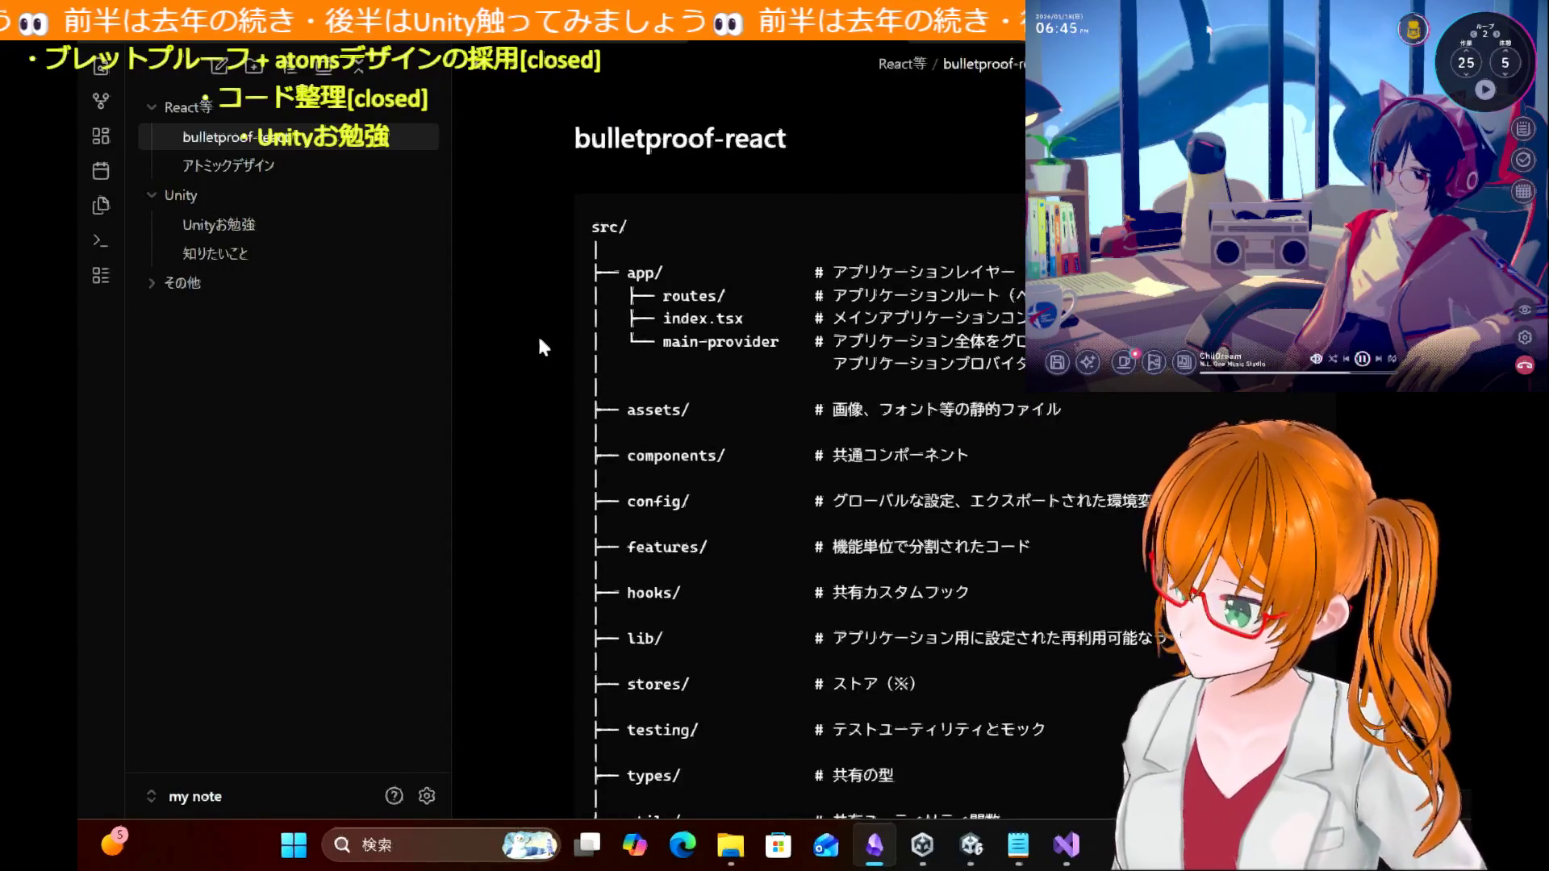
{"action": "scroll", "coordinate": [542, 347], "scroll_direction": "down", "scroll_amount": 10}
{"action": "scroll", "coordinate": [540, 345], "scroll_direction": "down", "scroll_amount": 2}
{"action": "scroll", "coordinate": [540, 345], "scroll_direction": "up", "scroll_amount": 3}
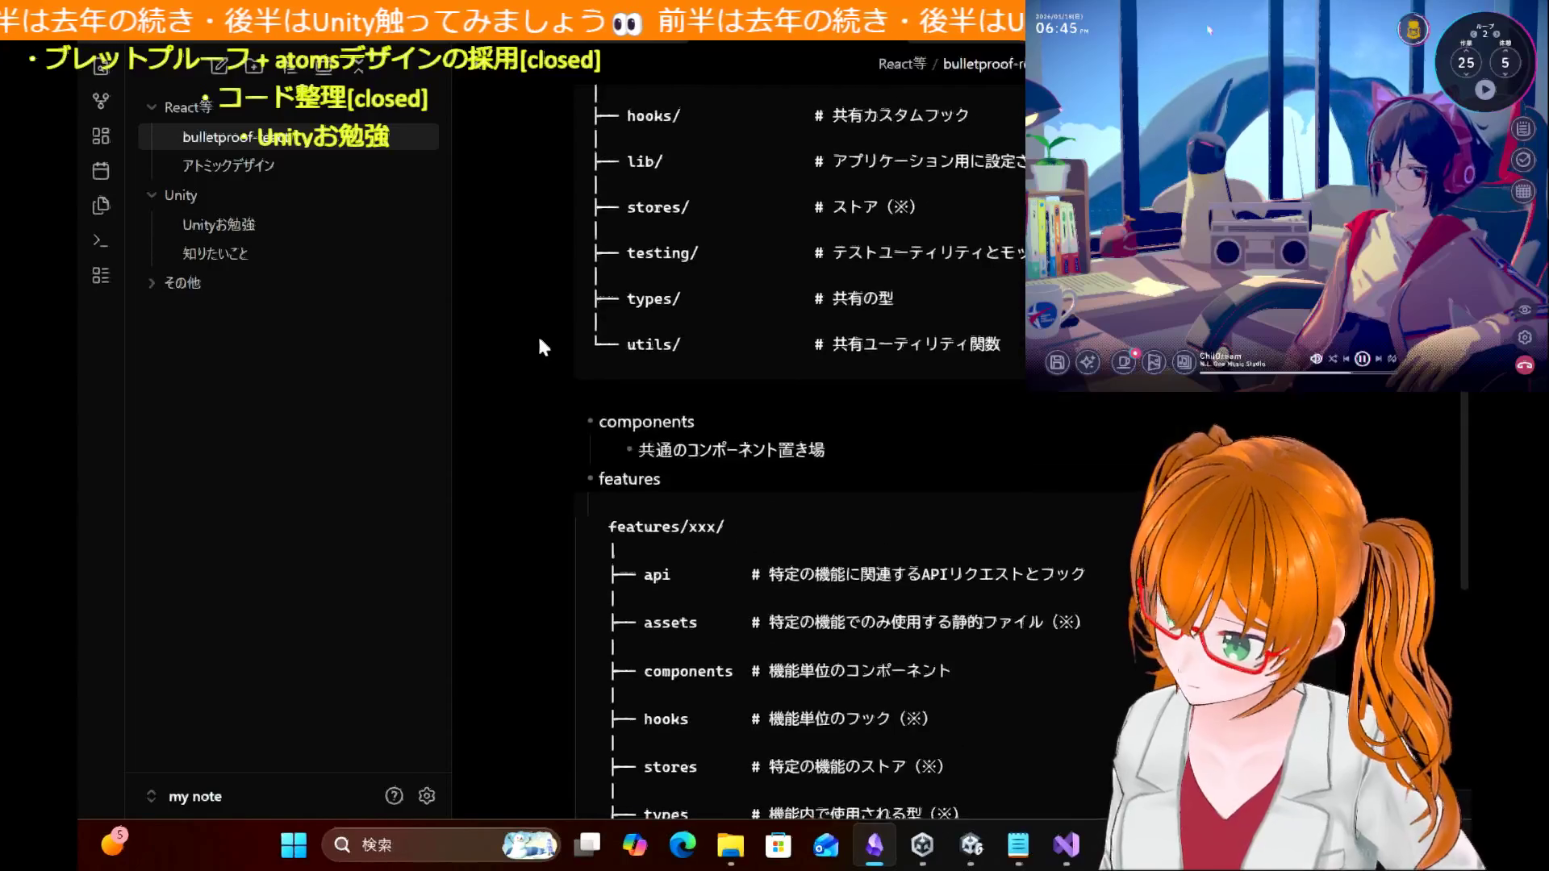
{"action": "scroll", "coordinate": [541, 345], "scroll_direction": "down", "scroll_amount": 2}
{"action": "scroll", "coordinate": [541, 345], "scroll_direction": "up", "scroll_amount": 4}
{"action": "scroll", "coordinate": [543, 347], "scroll_direction": "up", "scroll_amount": 5}
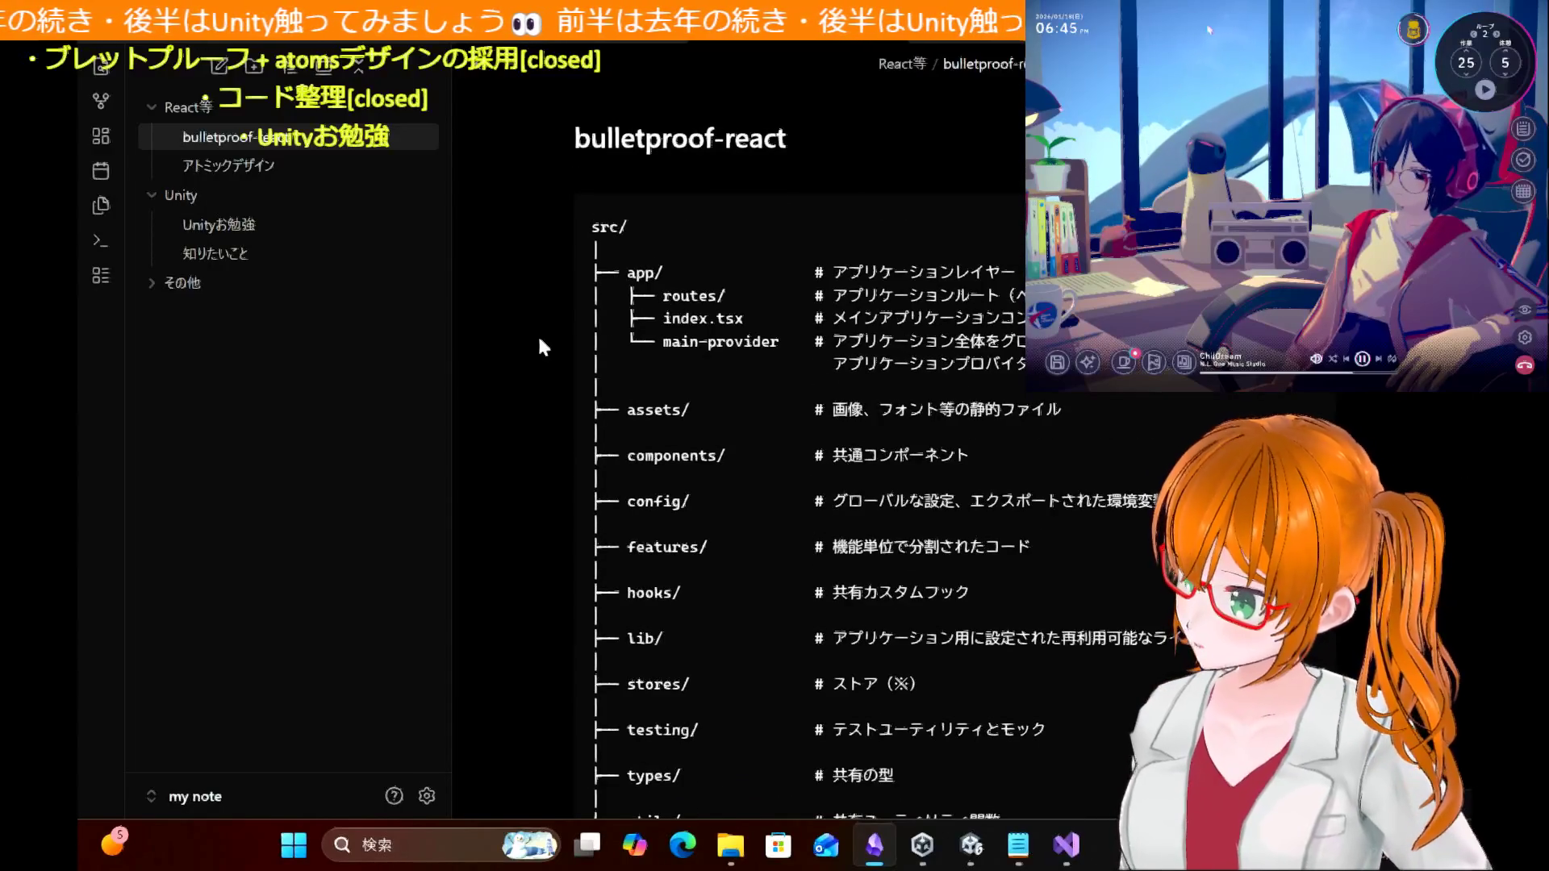
{"action": "scroll", "coordinate": [542, 347], "scroll_direction": "down", "scroll_amount": 10}
{"action": "scroll", "coordinate": [542, 346], "scroll_direction": "up", "scroll_amount": 8}
{"action": "scroll", "coordinate": [543, 347], "scroll_direction": "down", "scroll_amount": 1}
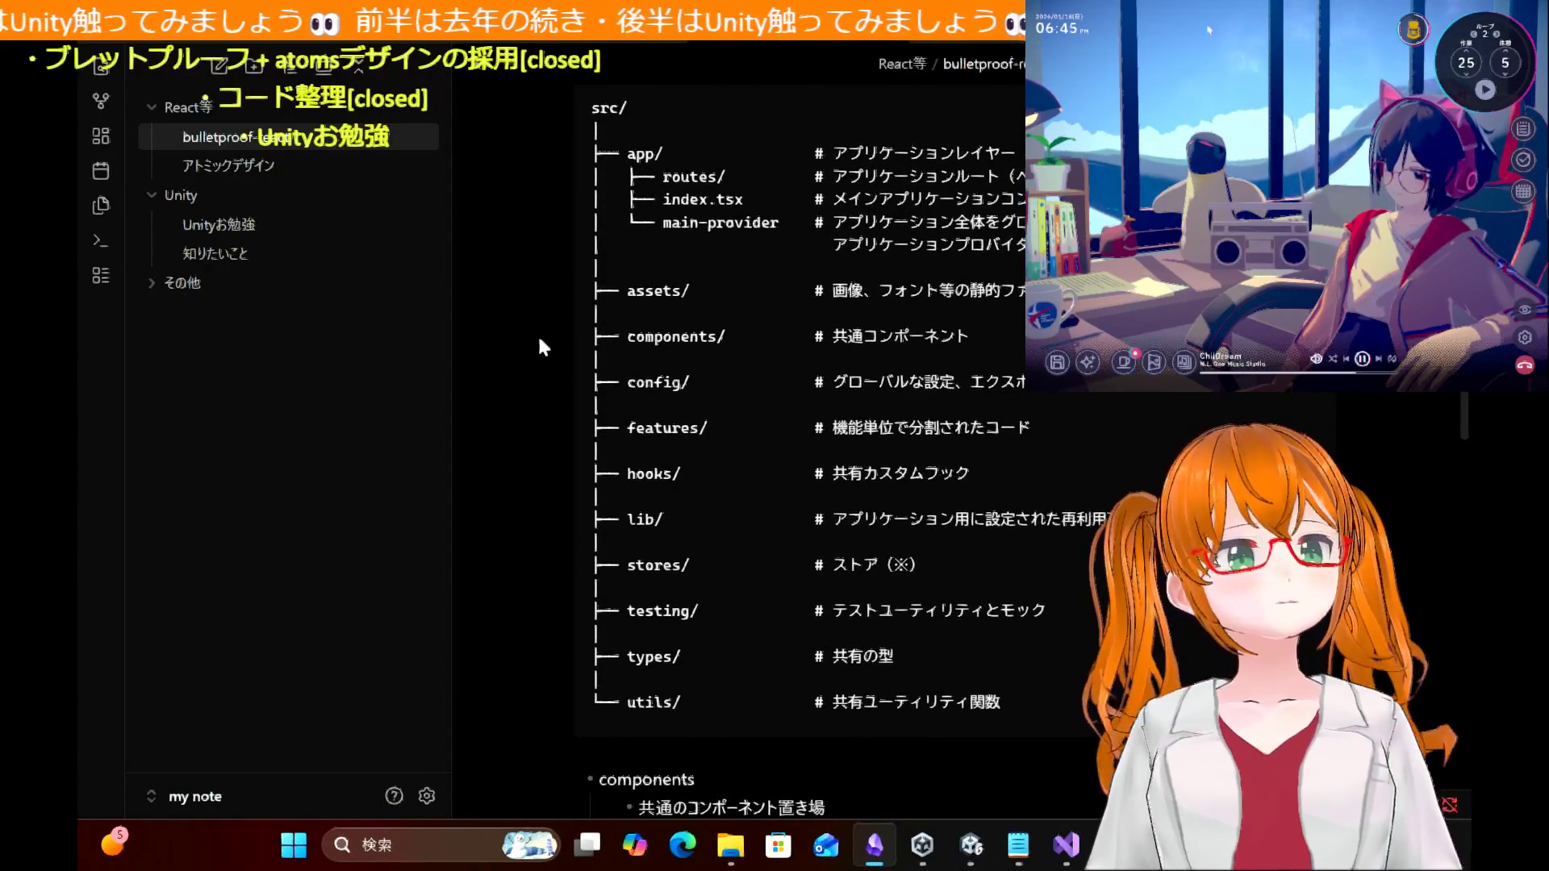